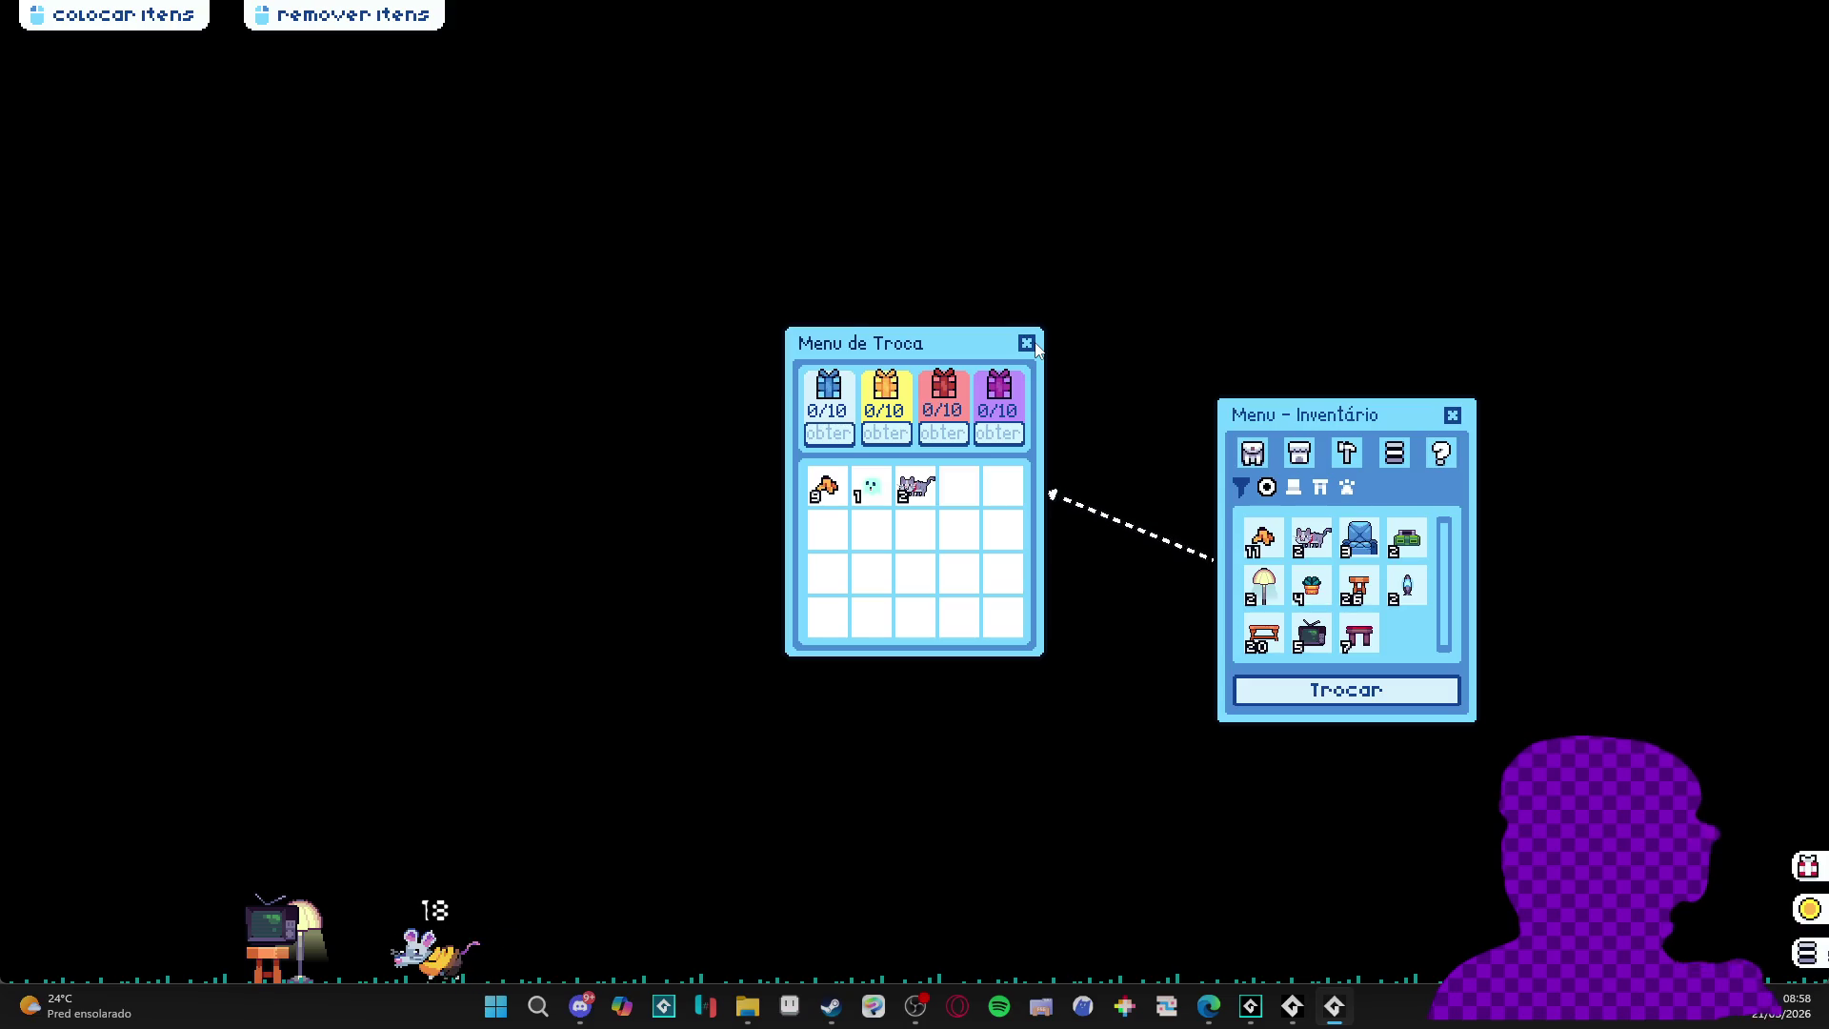
- Close the running test game and minimize the Steam Def Manager browser
right_click(1333, 1007)
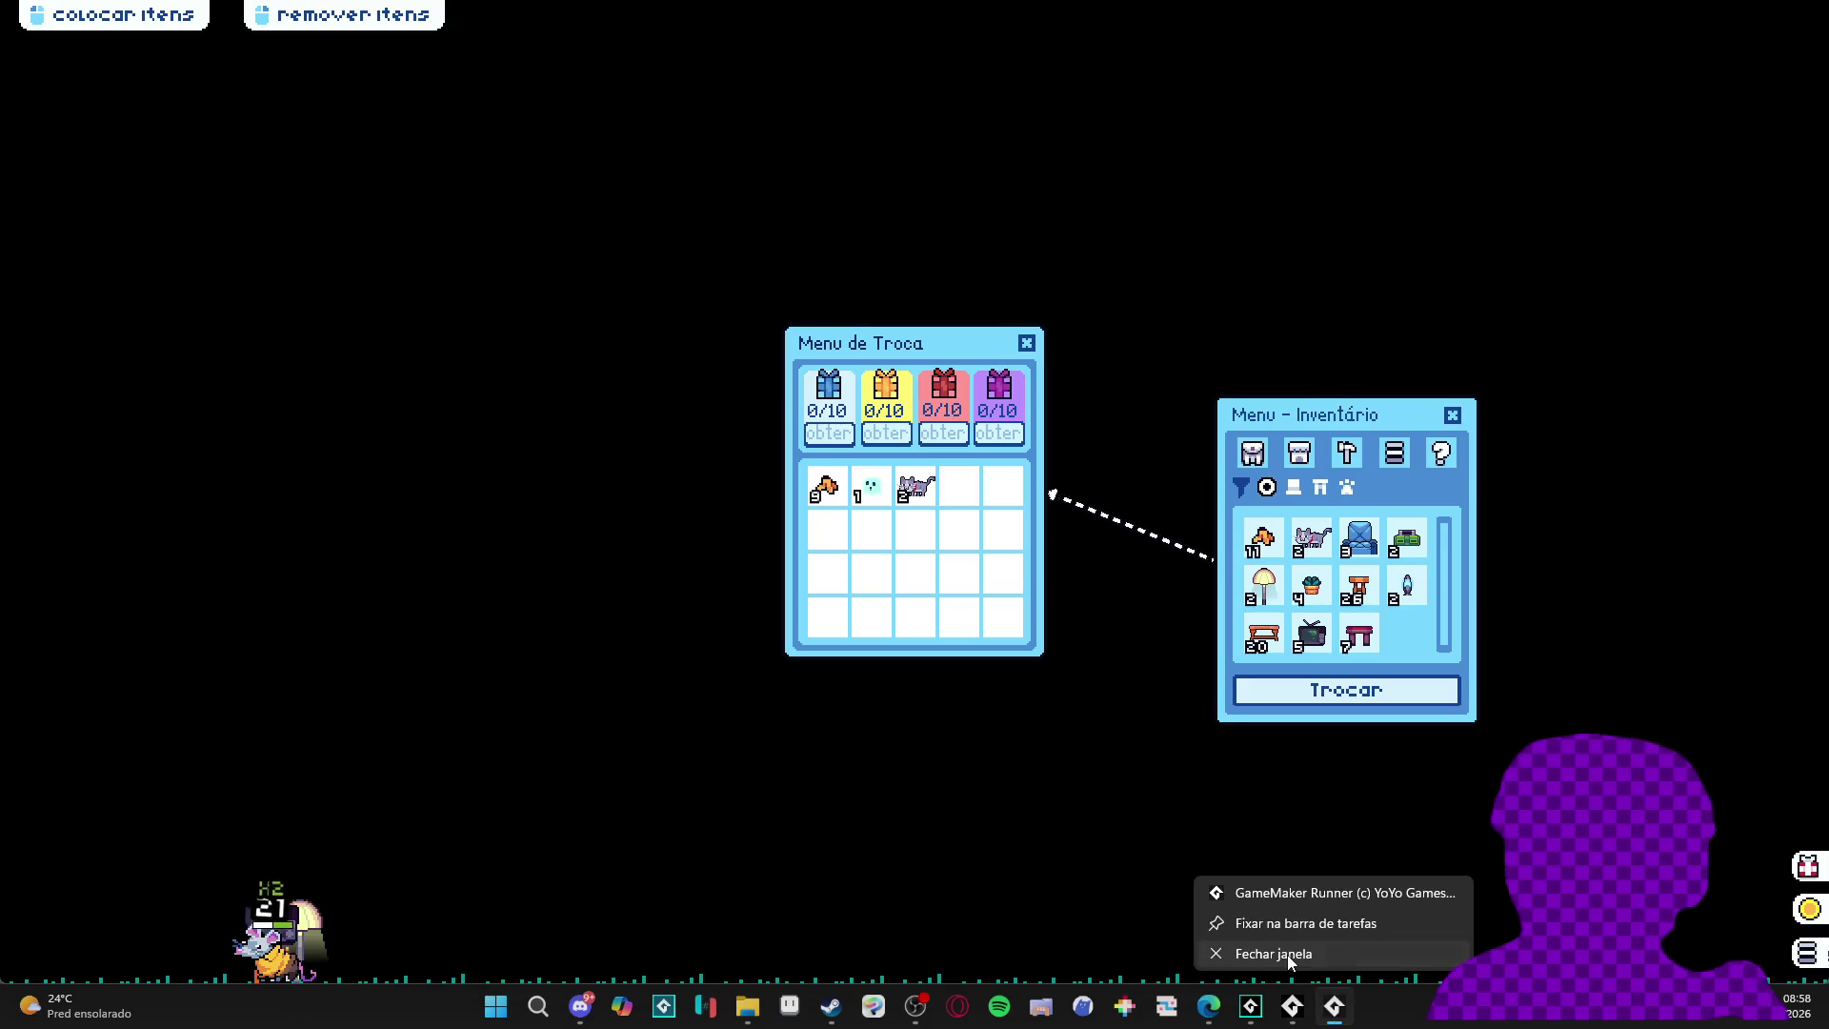
click(1289, 955)
click(1705, 11)
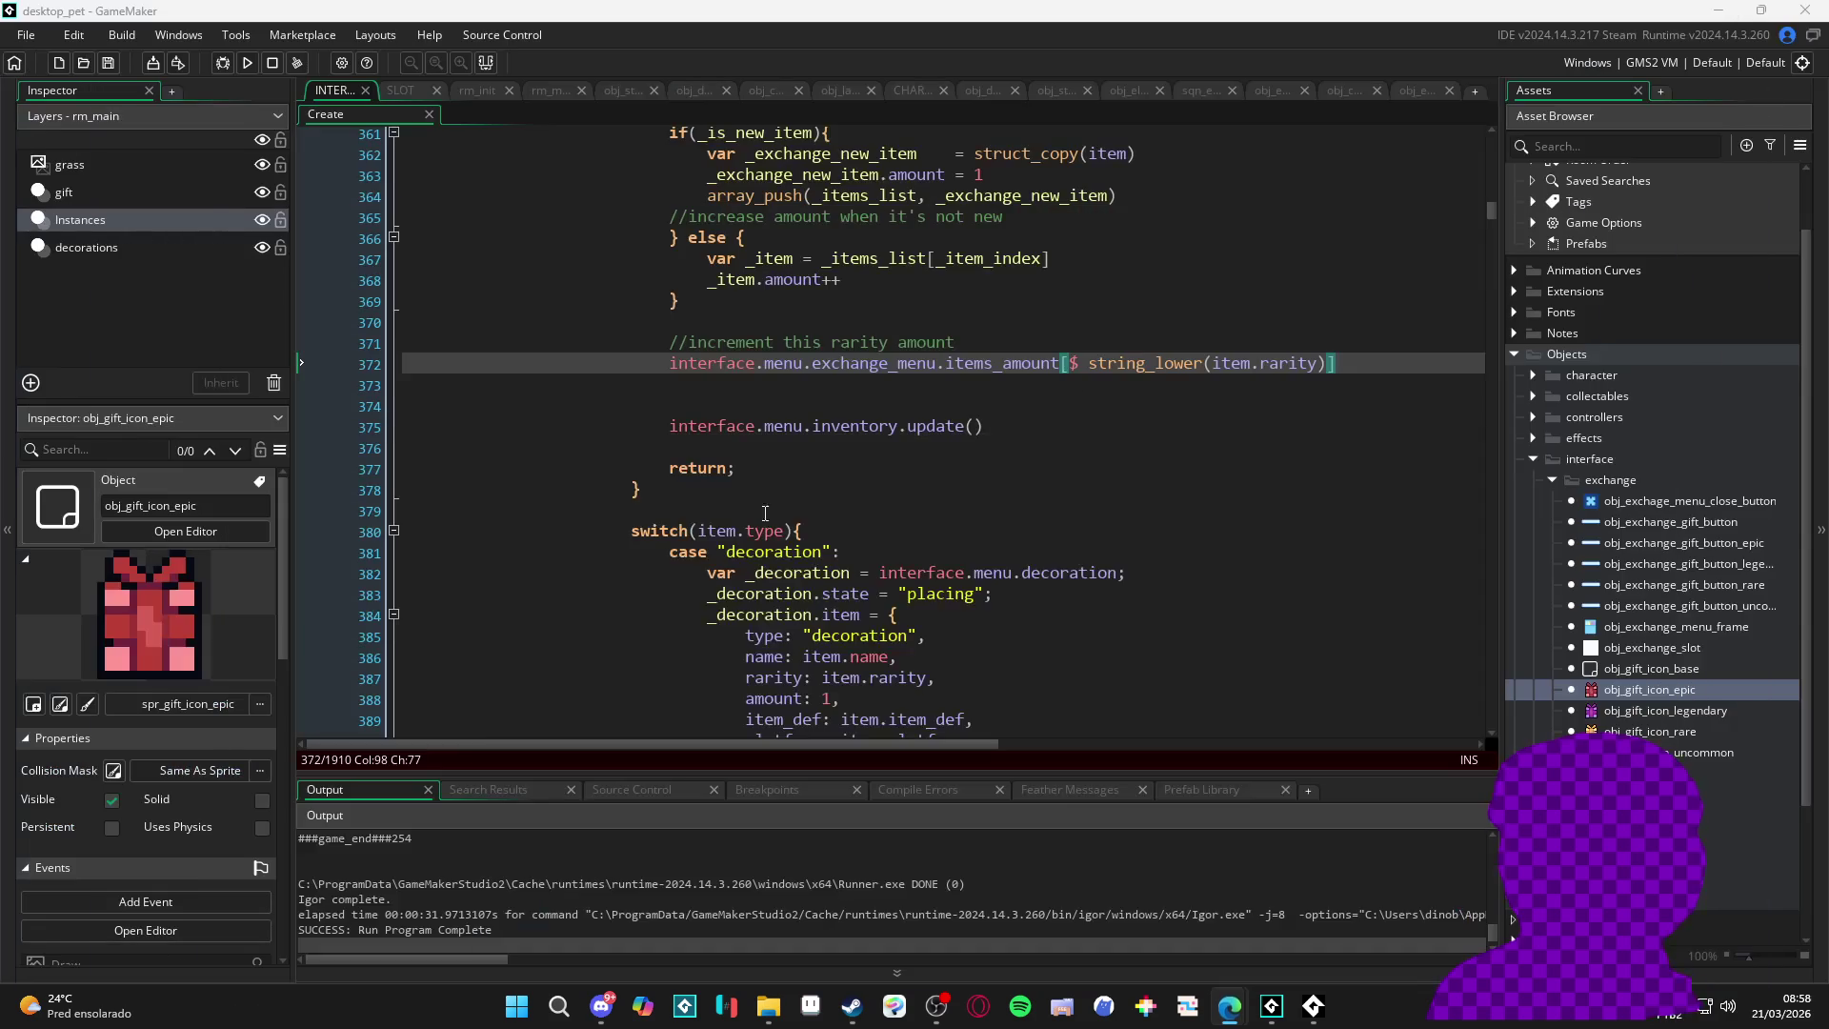
- Change exchange_menu's items_amount starting value for rare from 0 to 5
click(1039, 392)
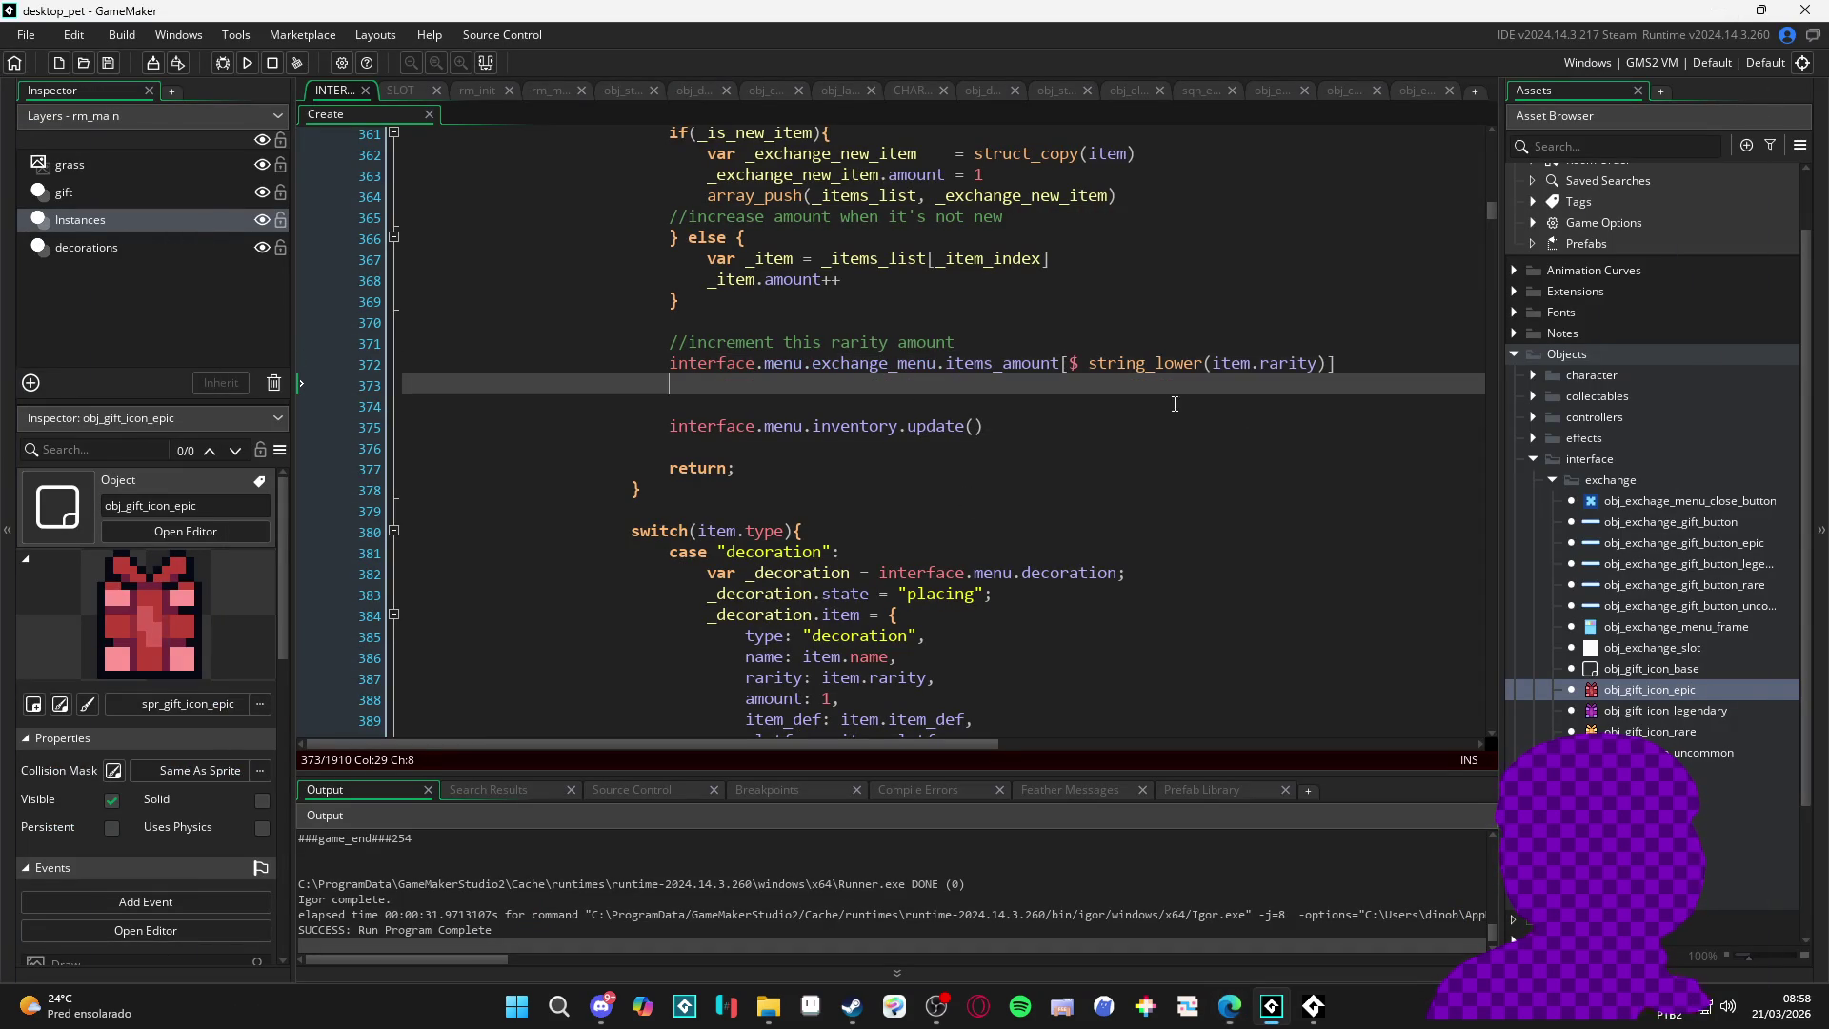
drag(1496, 215, 1488, 187)
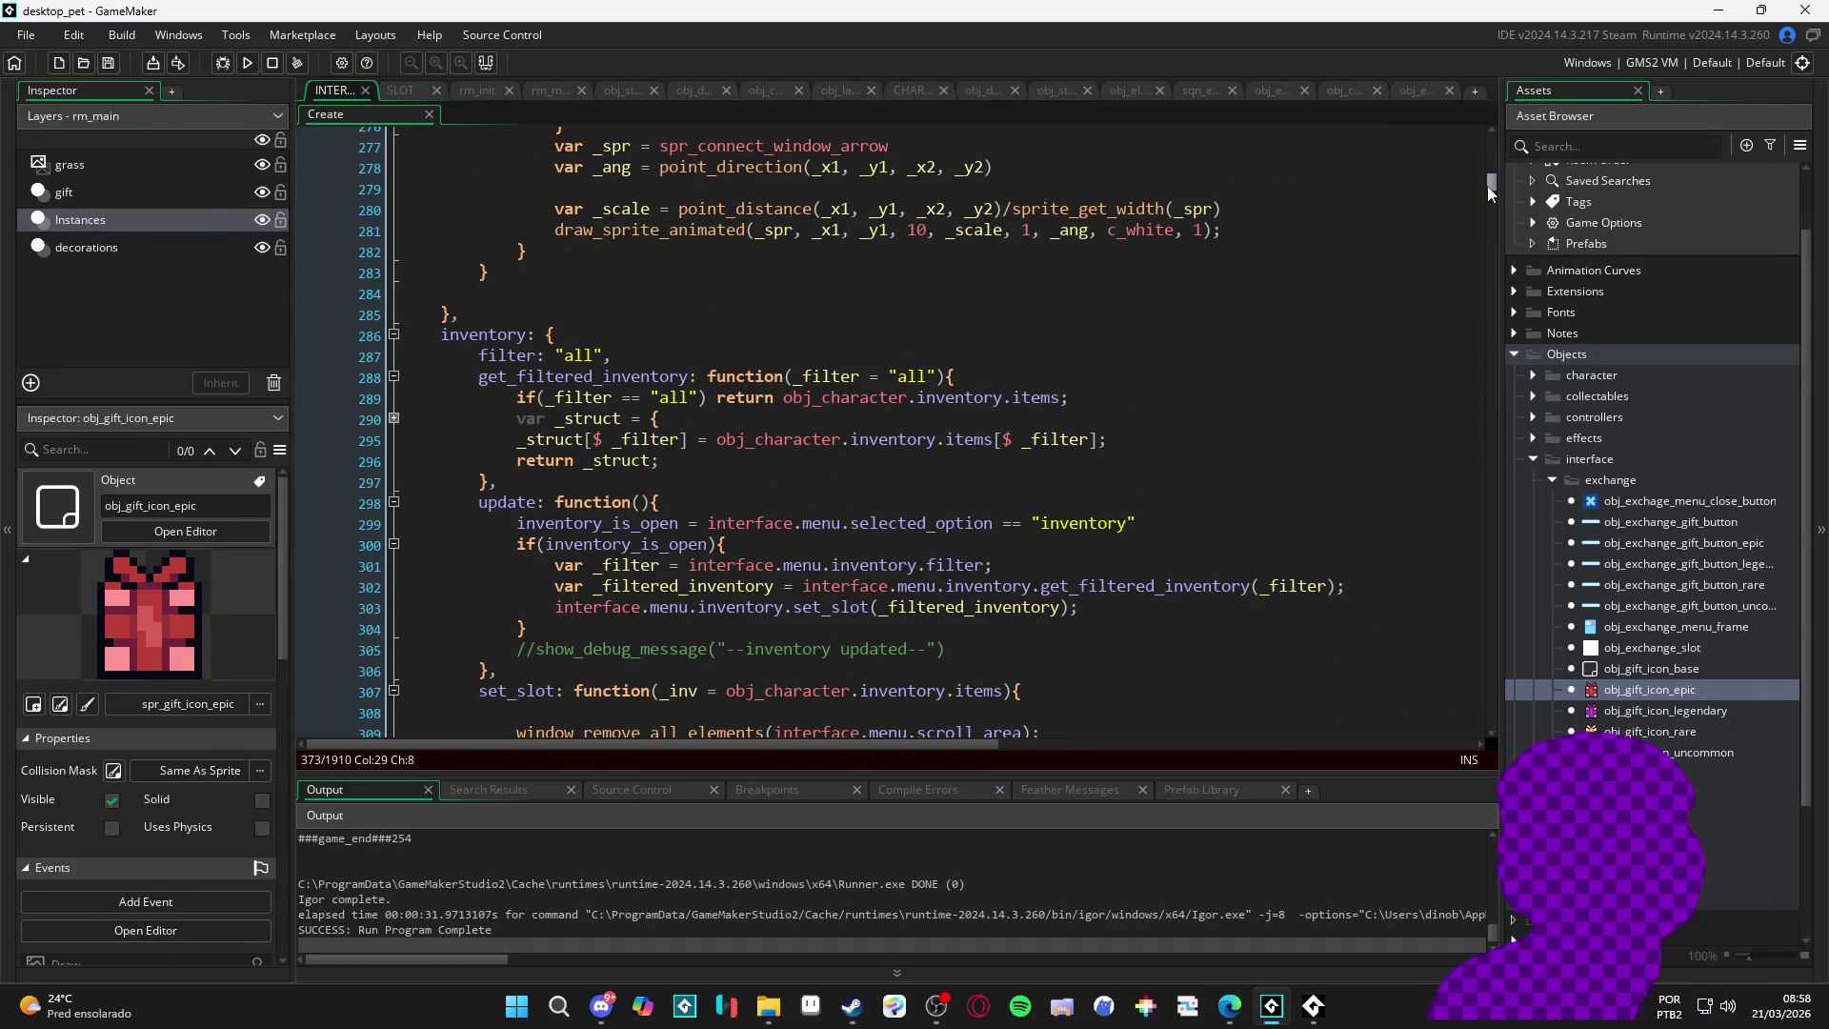
scroll(750, 415, up, 20)
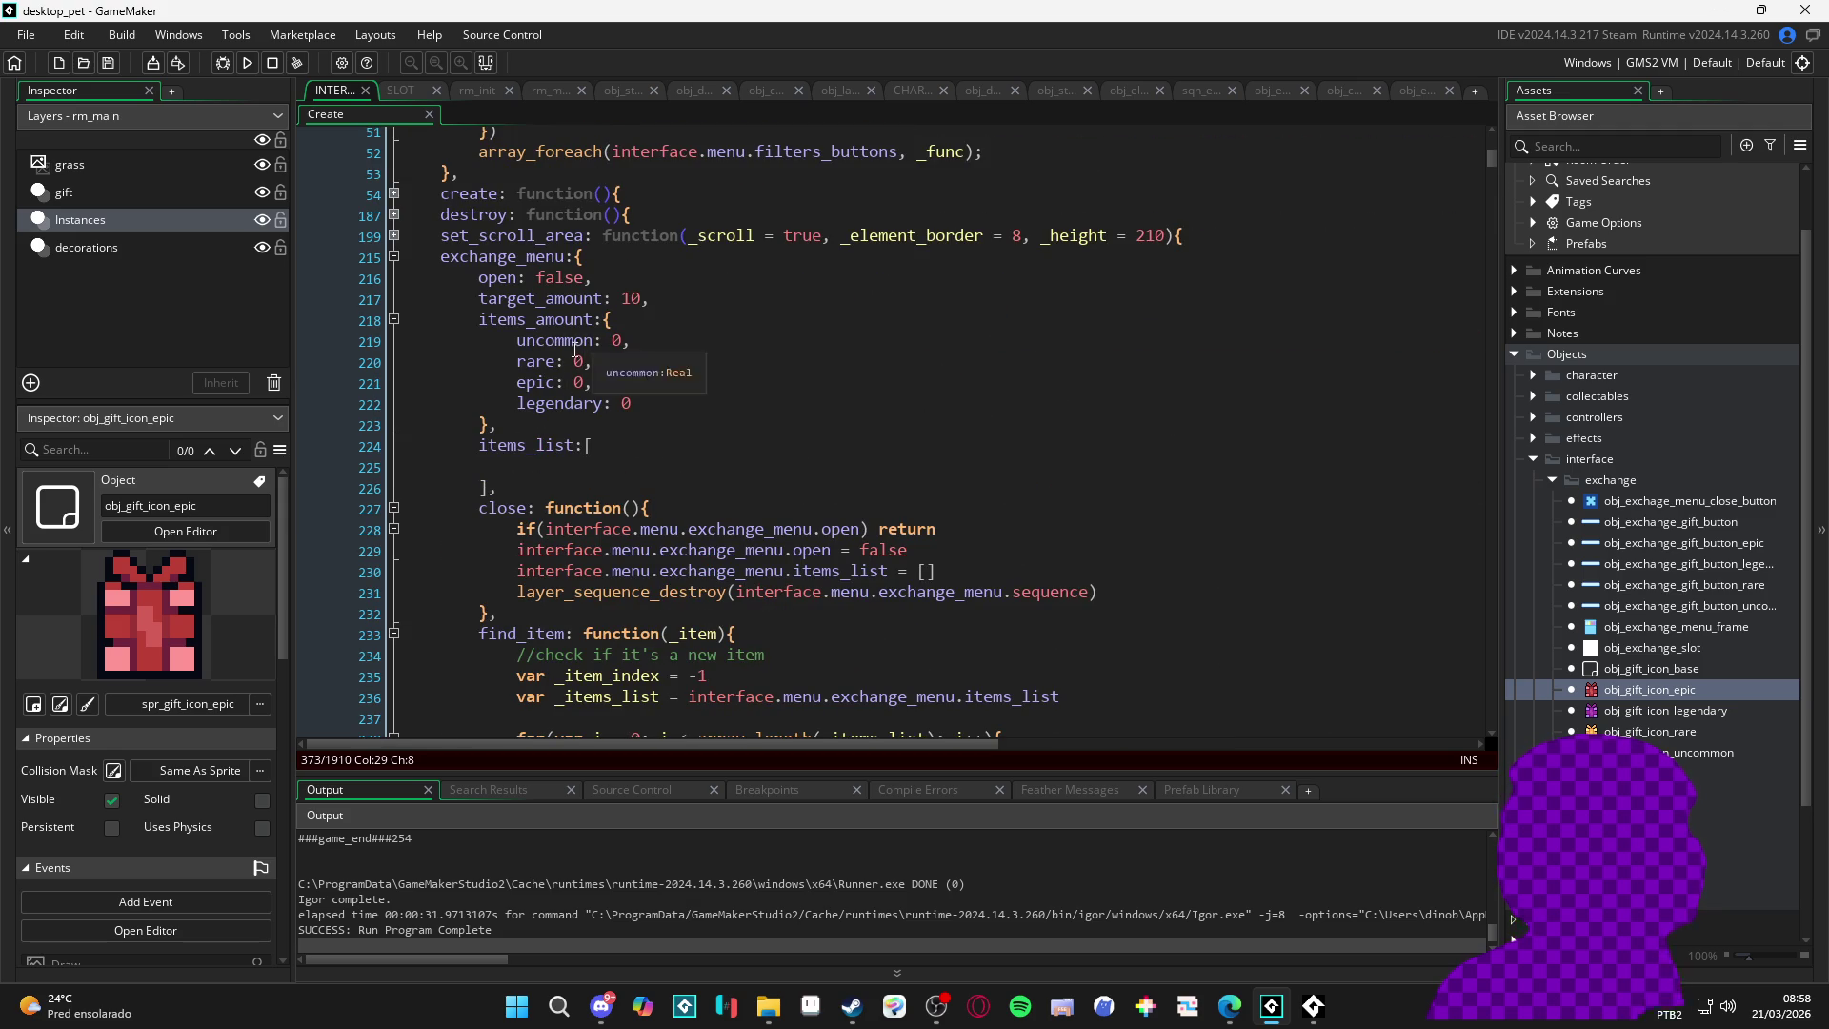
click(576, 363)
text(5)
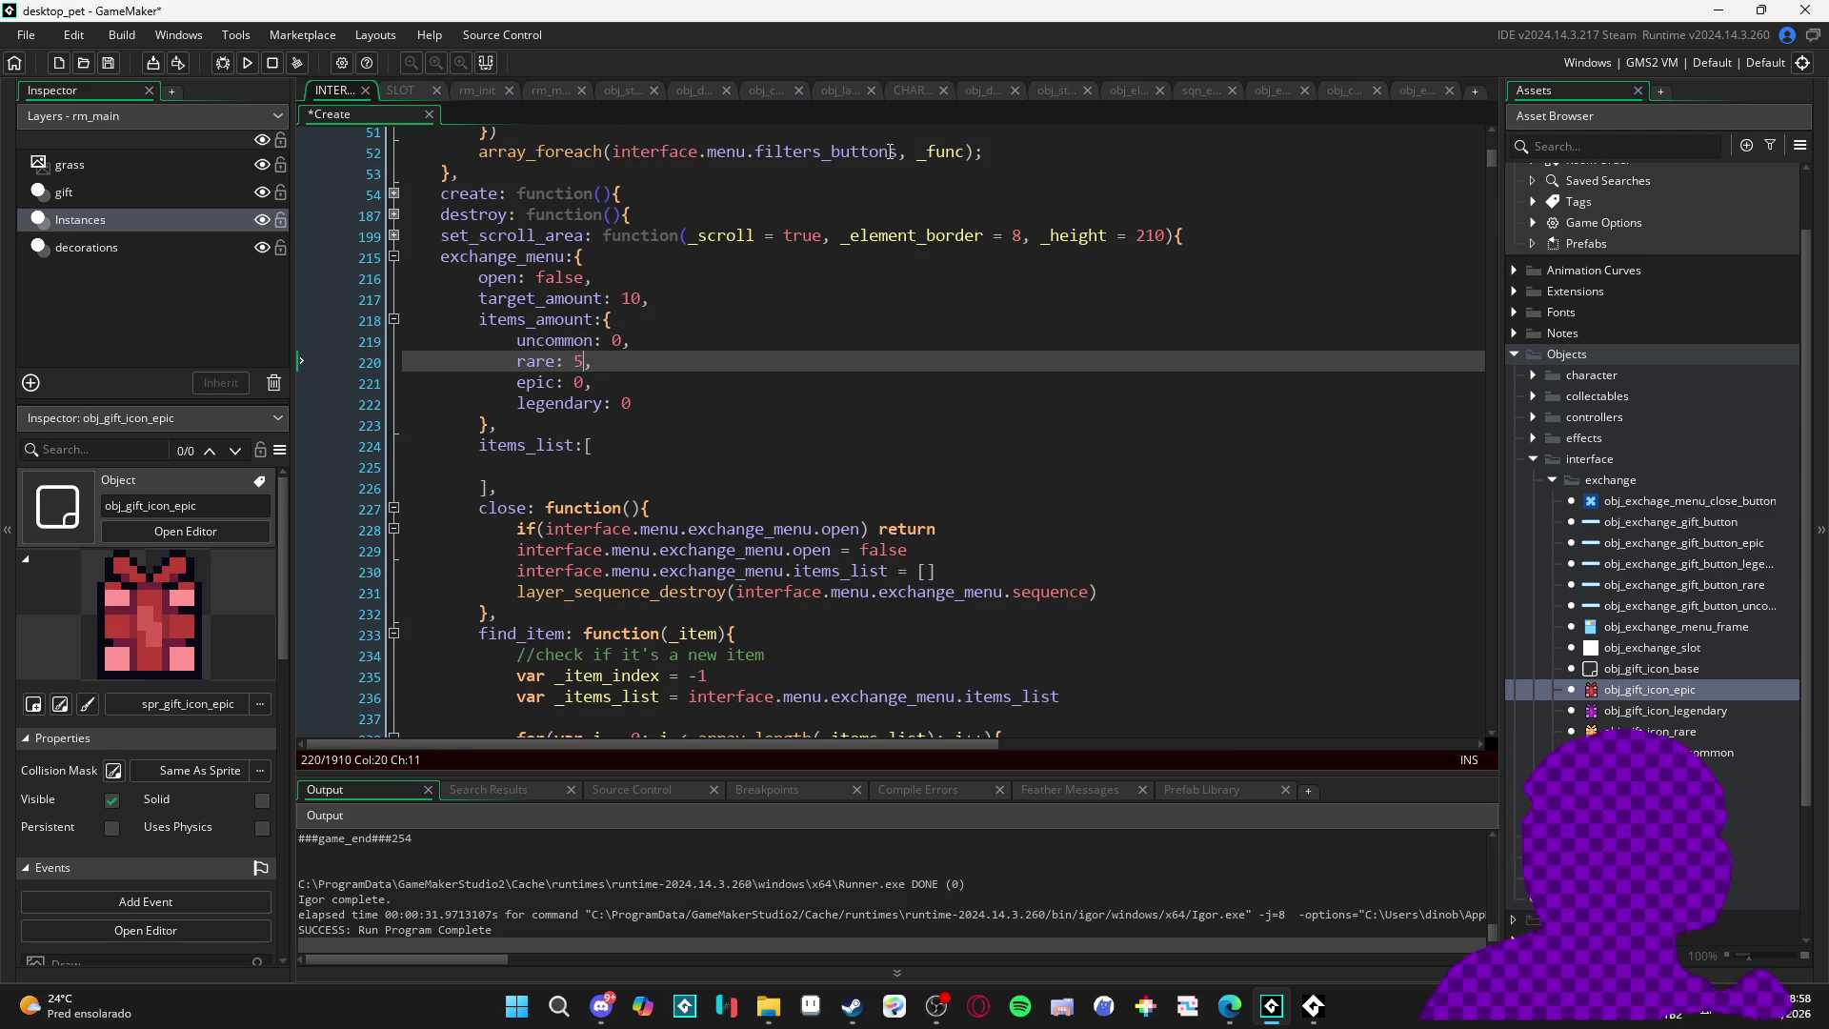
key(Delete)
text(5)
scroll(859, 416, down, 3)
scroll(859, 415, down, 20)
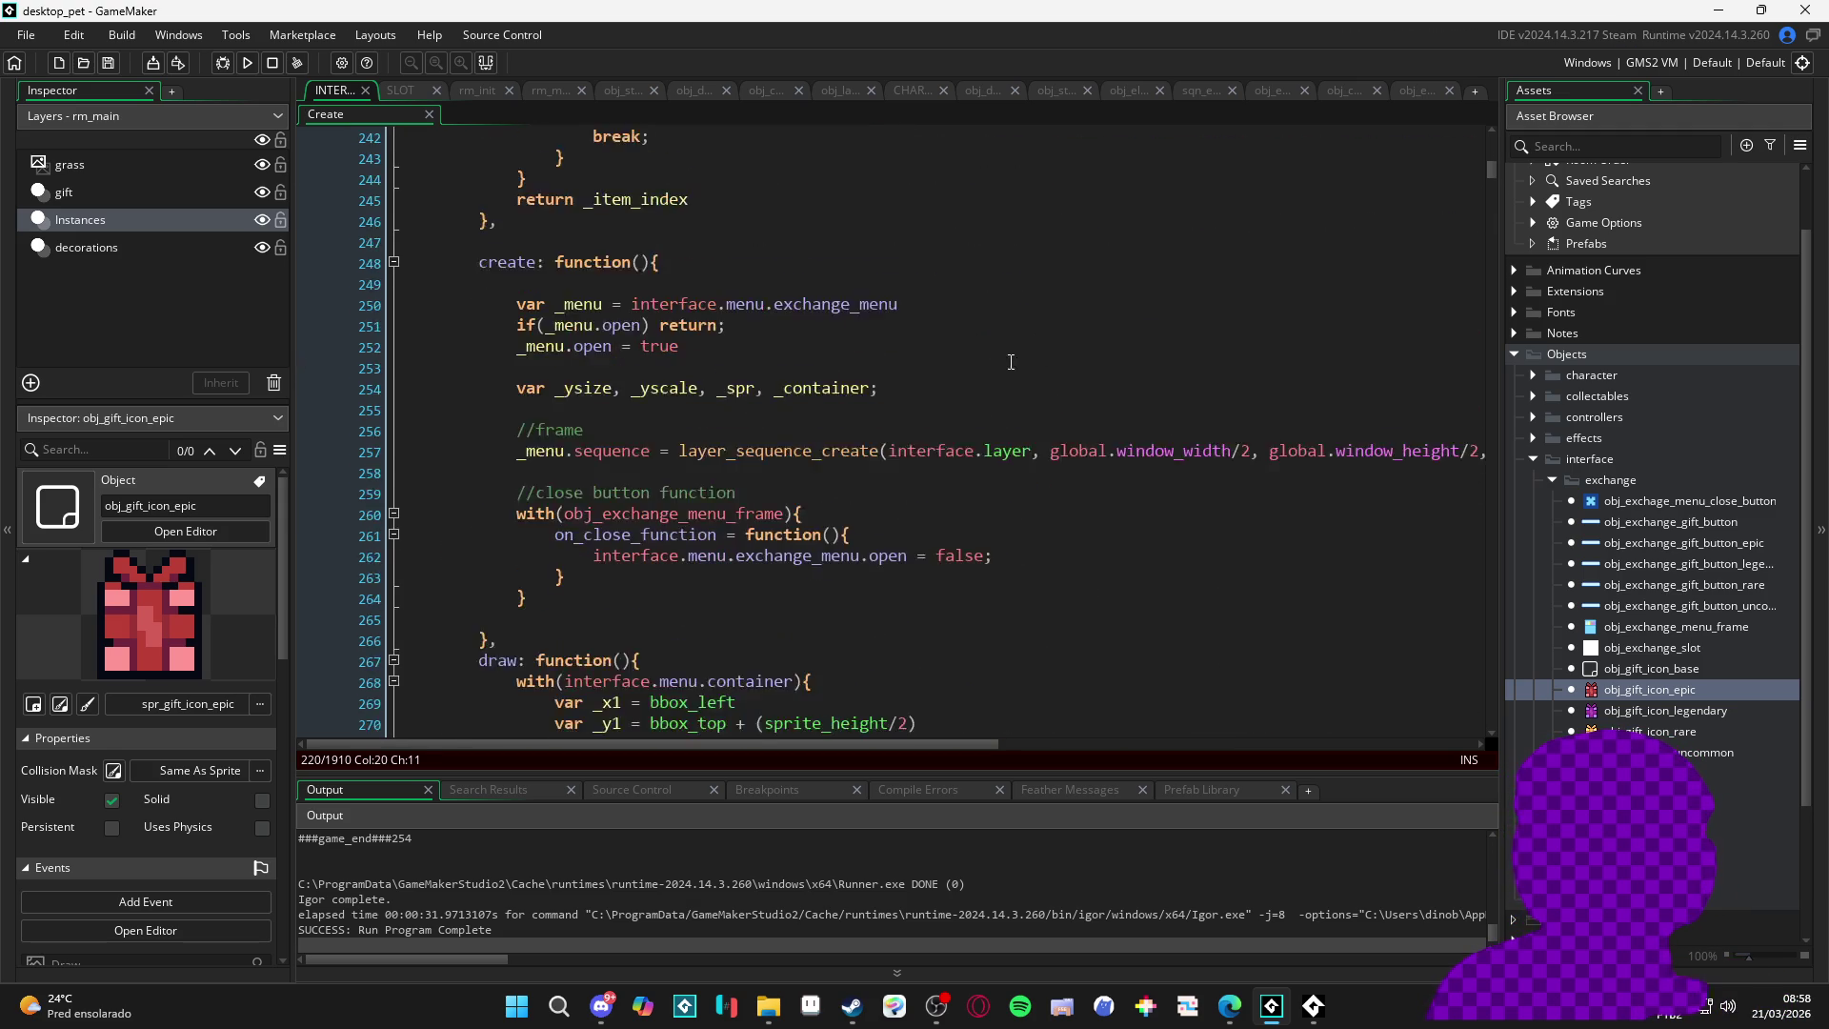
scroll(1046, 527, down, 20)
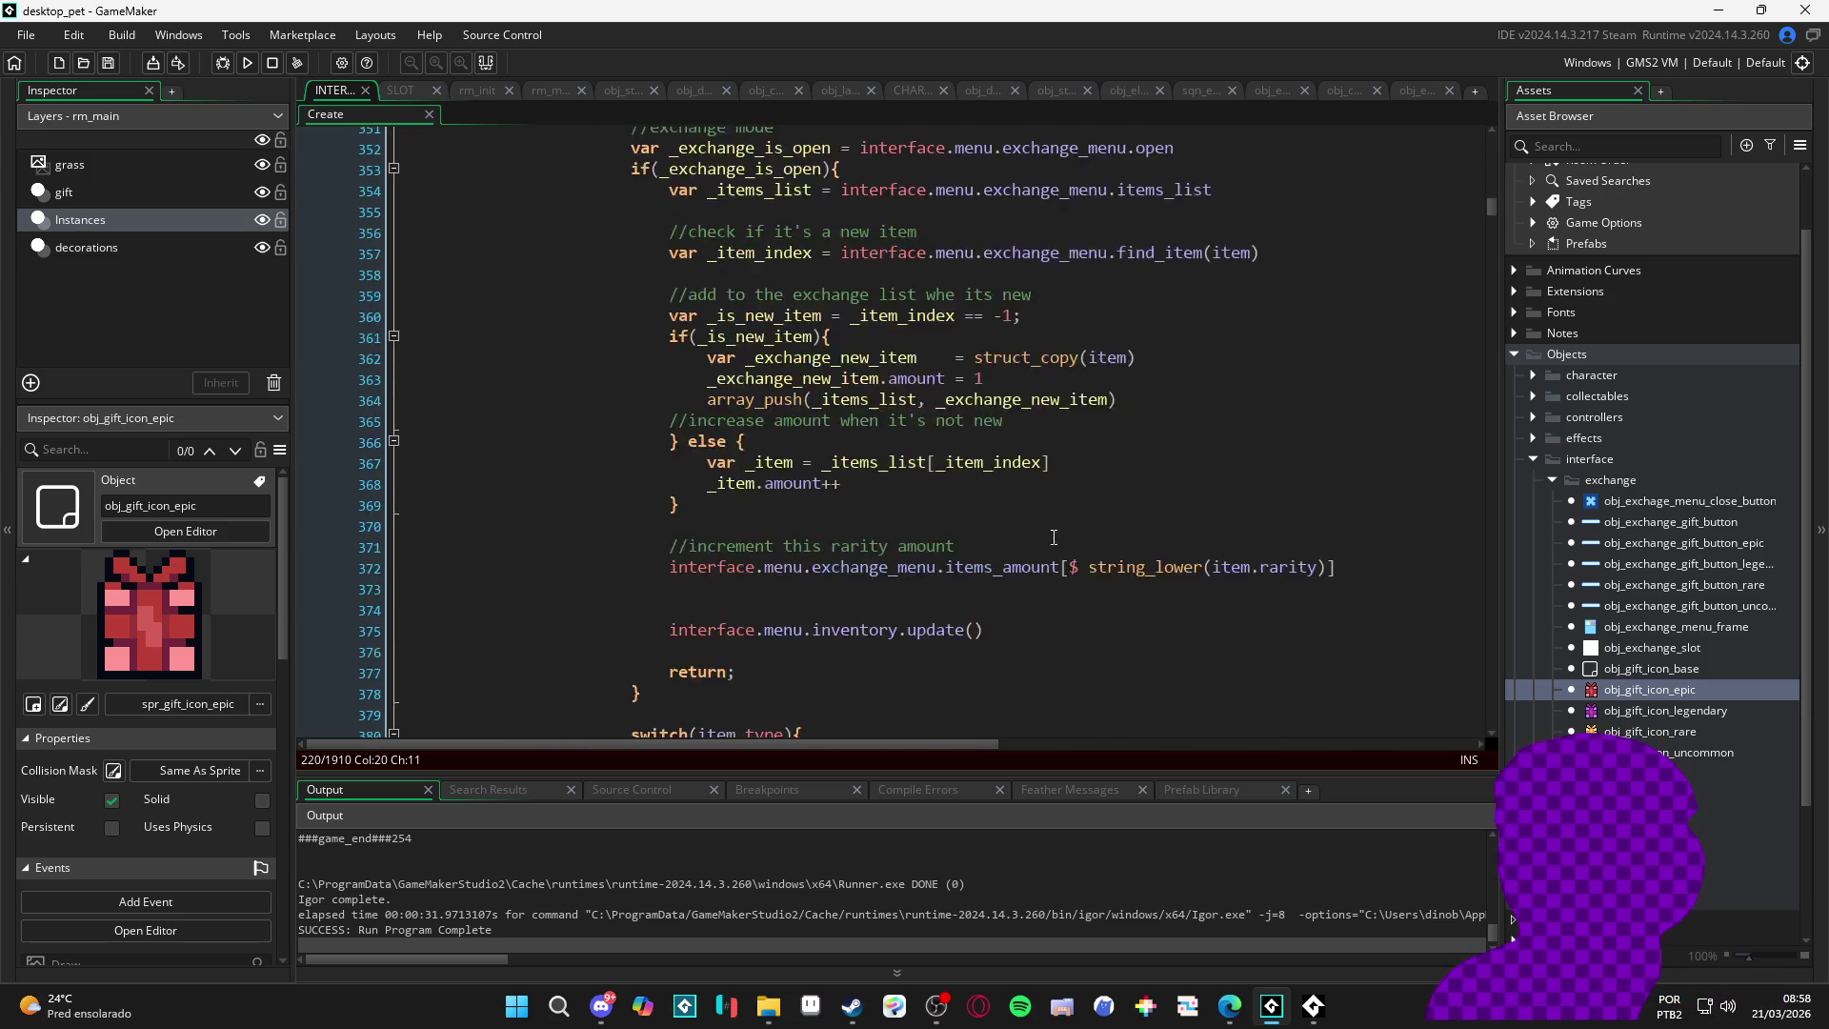
scroll(1086, 617, down, 9)
scroll(1105, 614, up, 19)
scroll(1130, 611, up, 13)
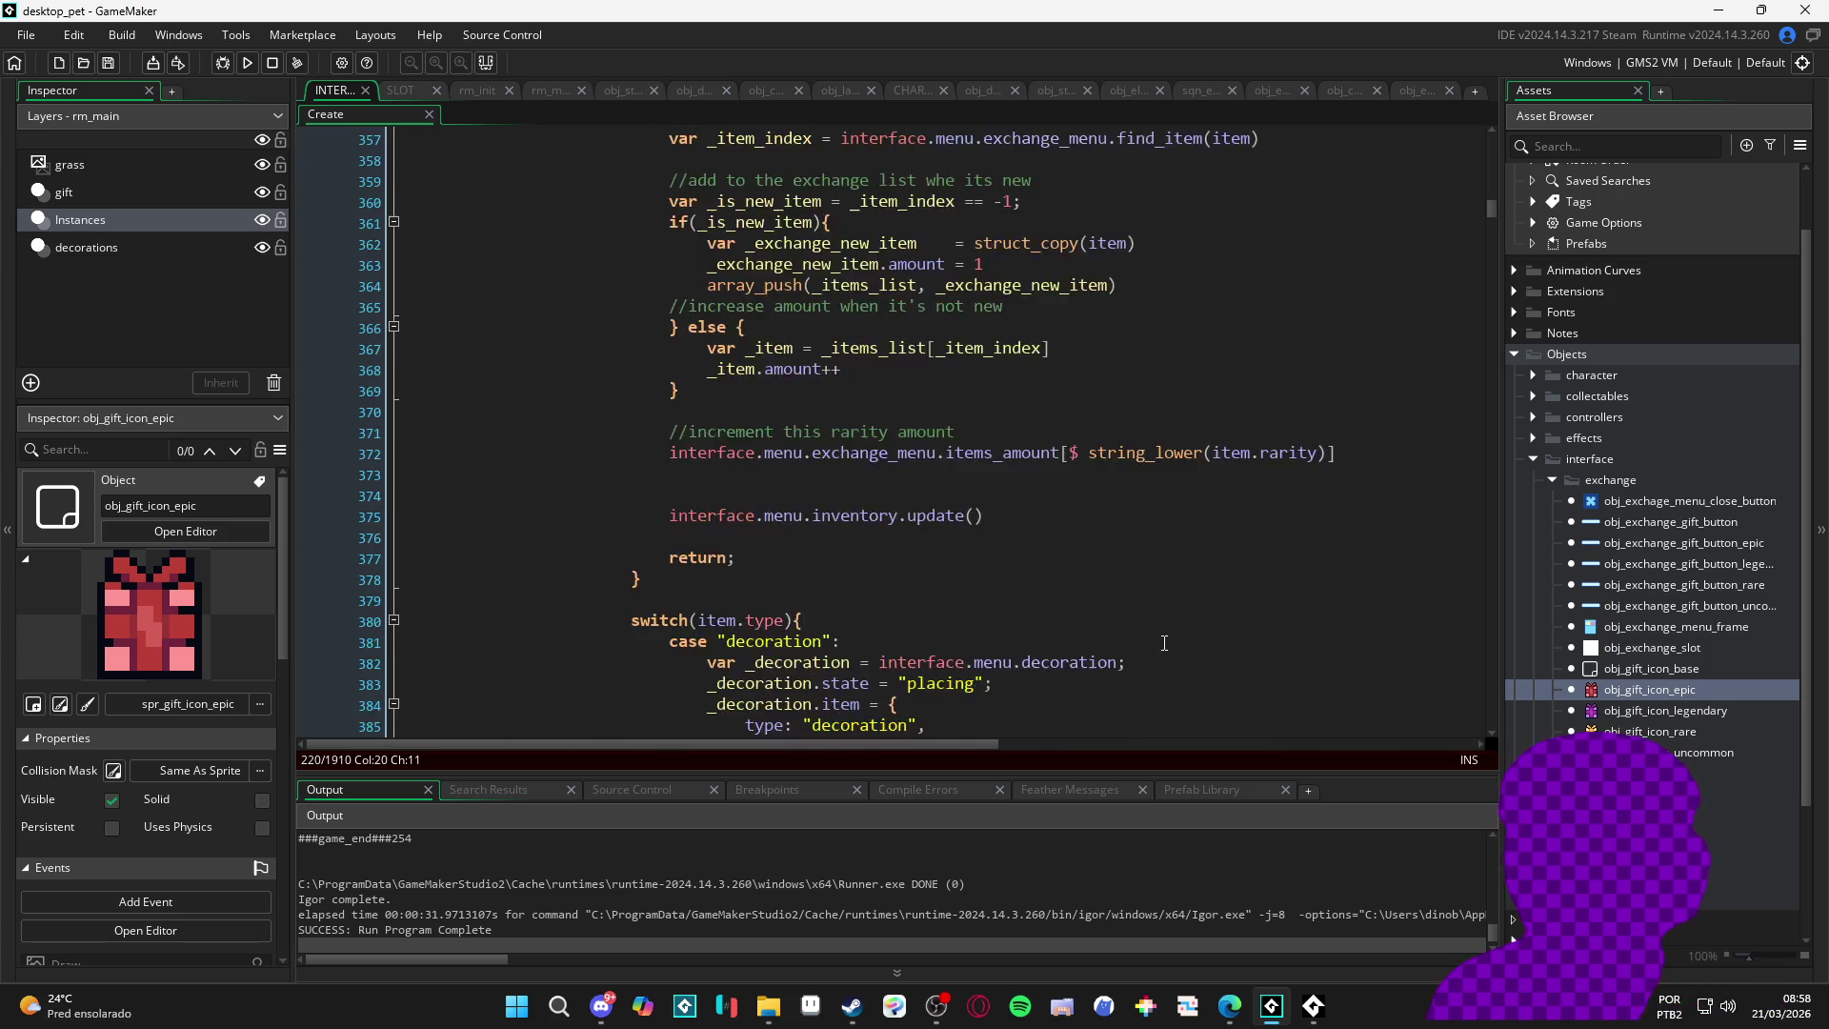
scroll(1233, 661, down, 4)
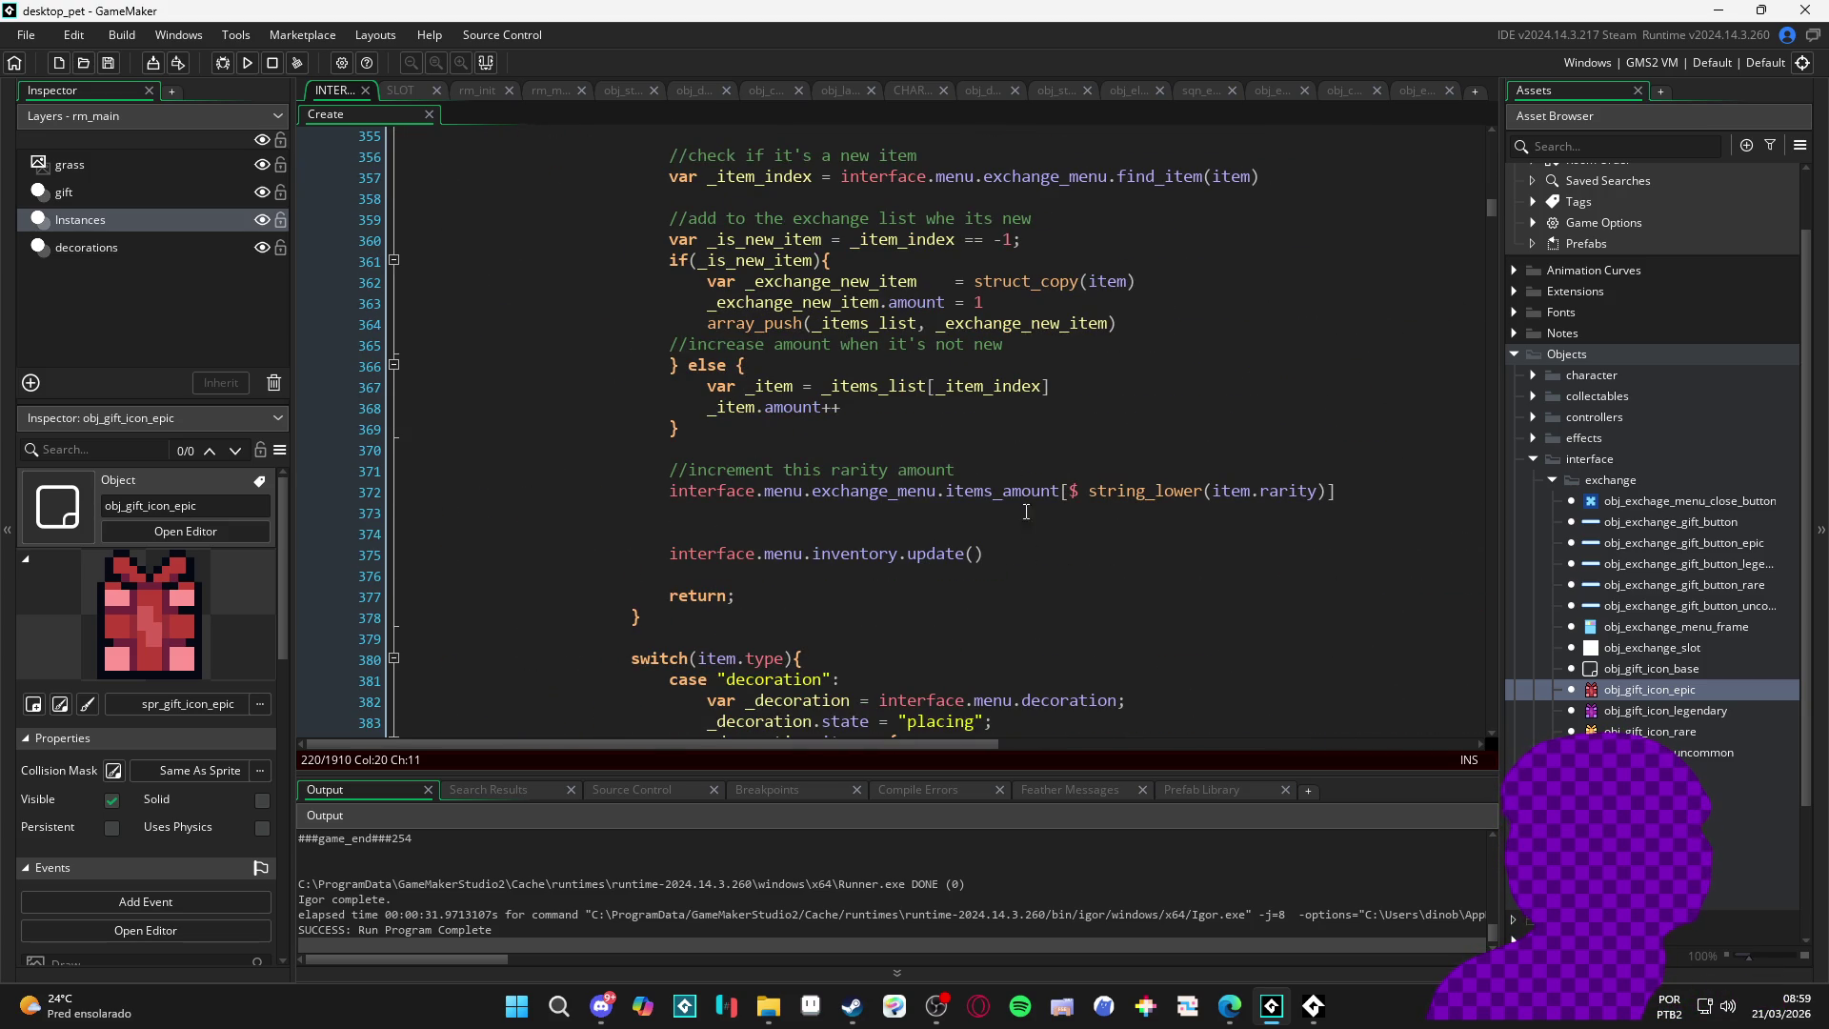
- Add show_message(items_amount[$ "rare"]) under the increment comment and run the game with F5
click(1179, 470)
key(Return)
text(show)
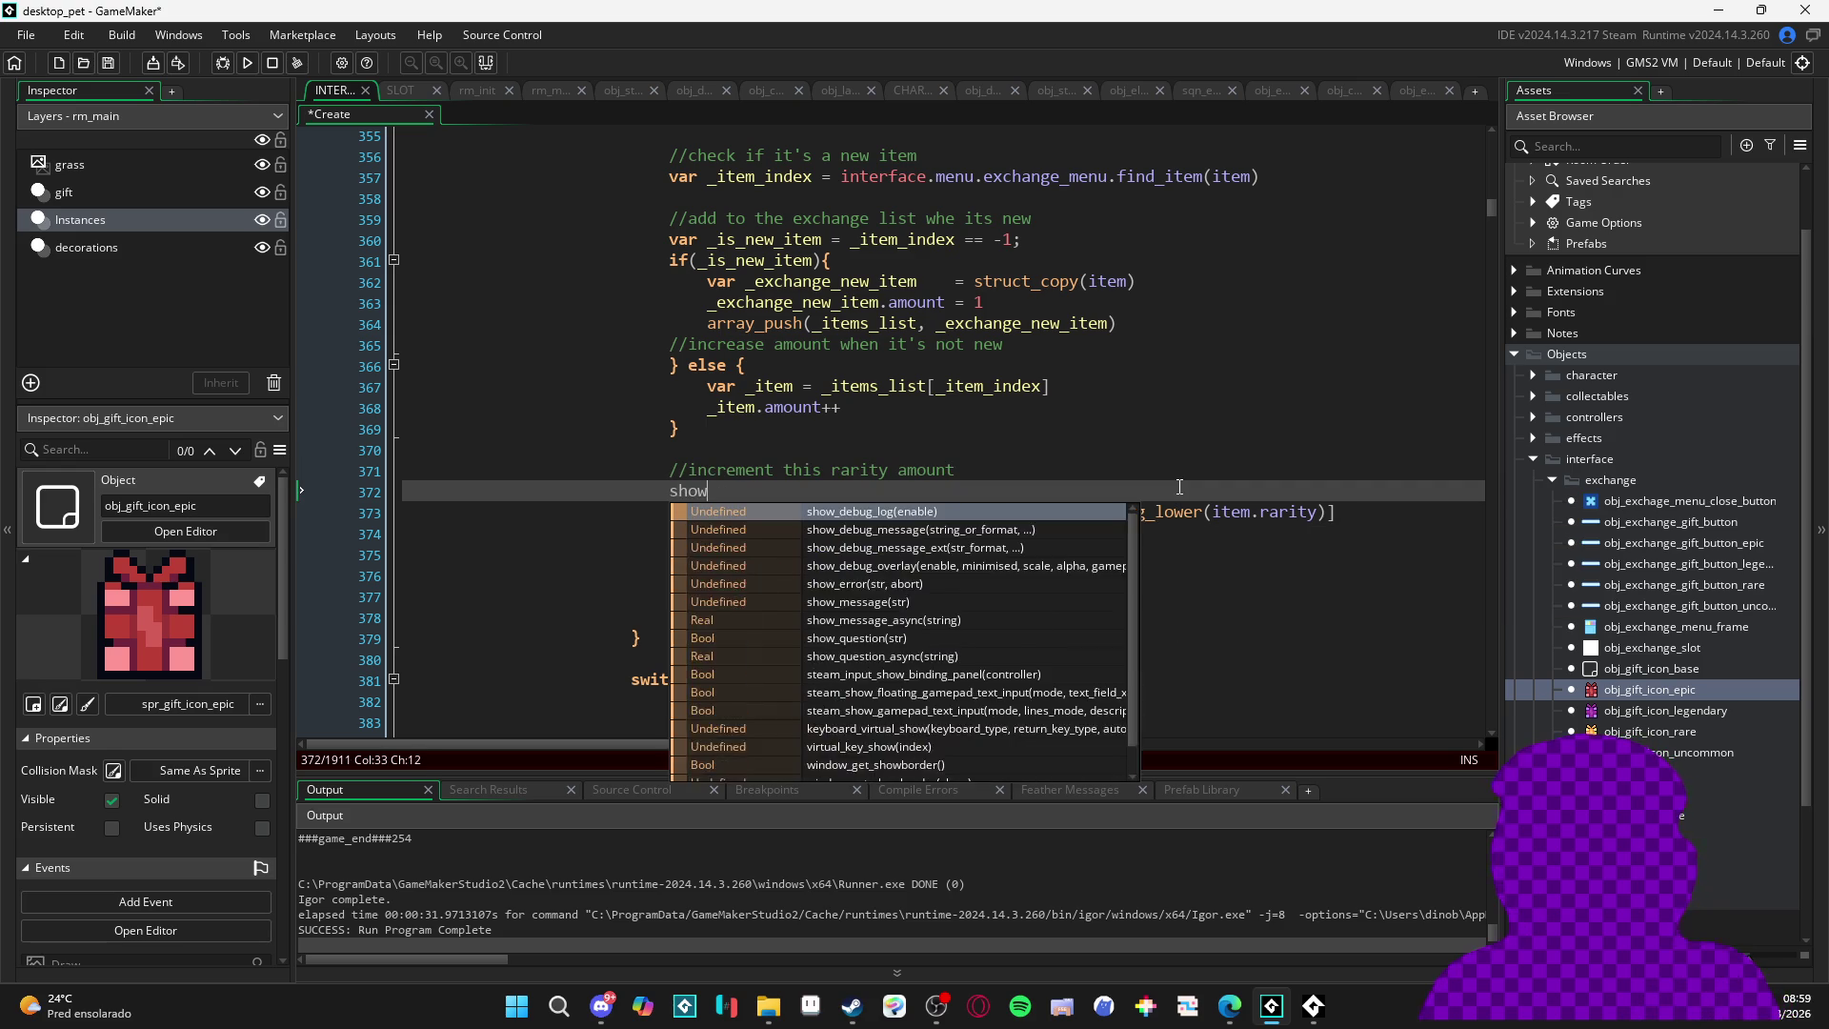
text(_mess)
key(Return)
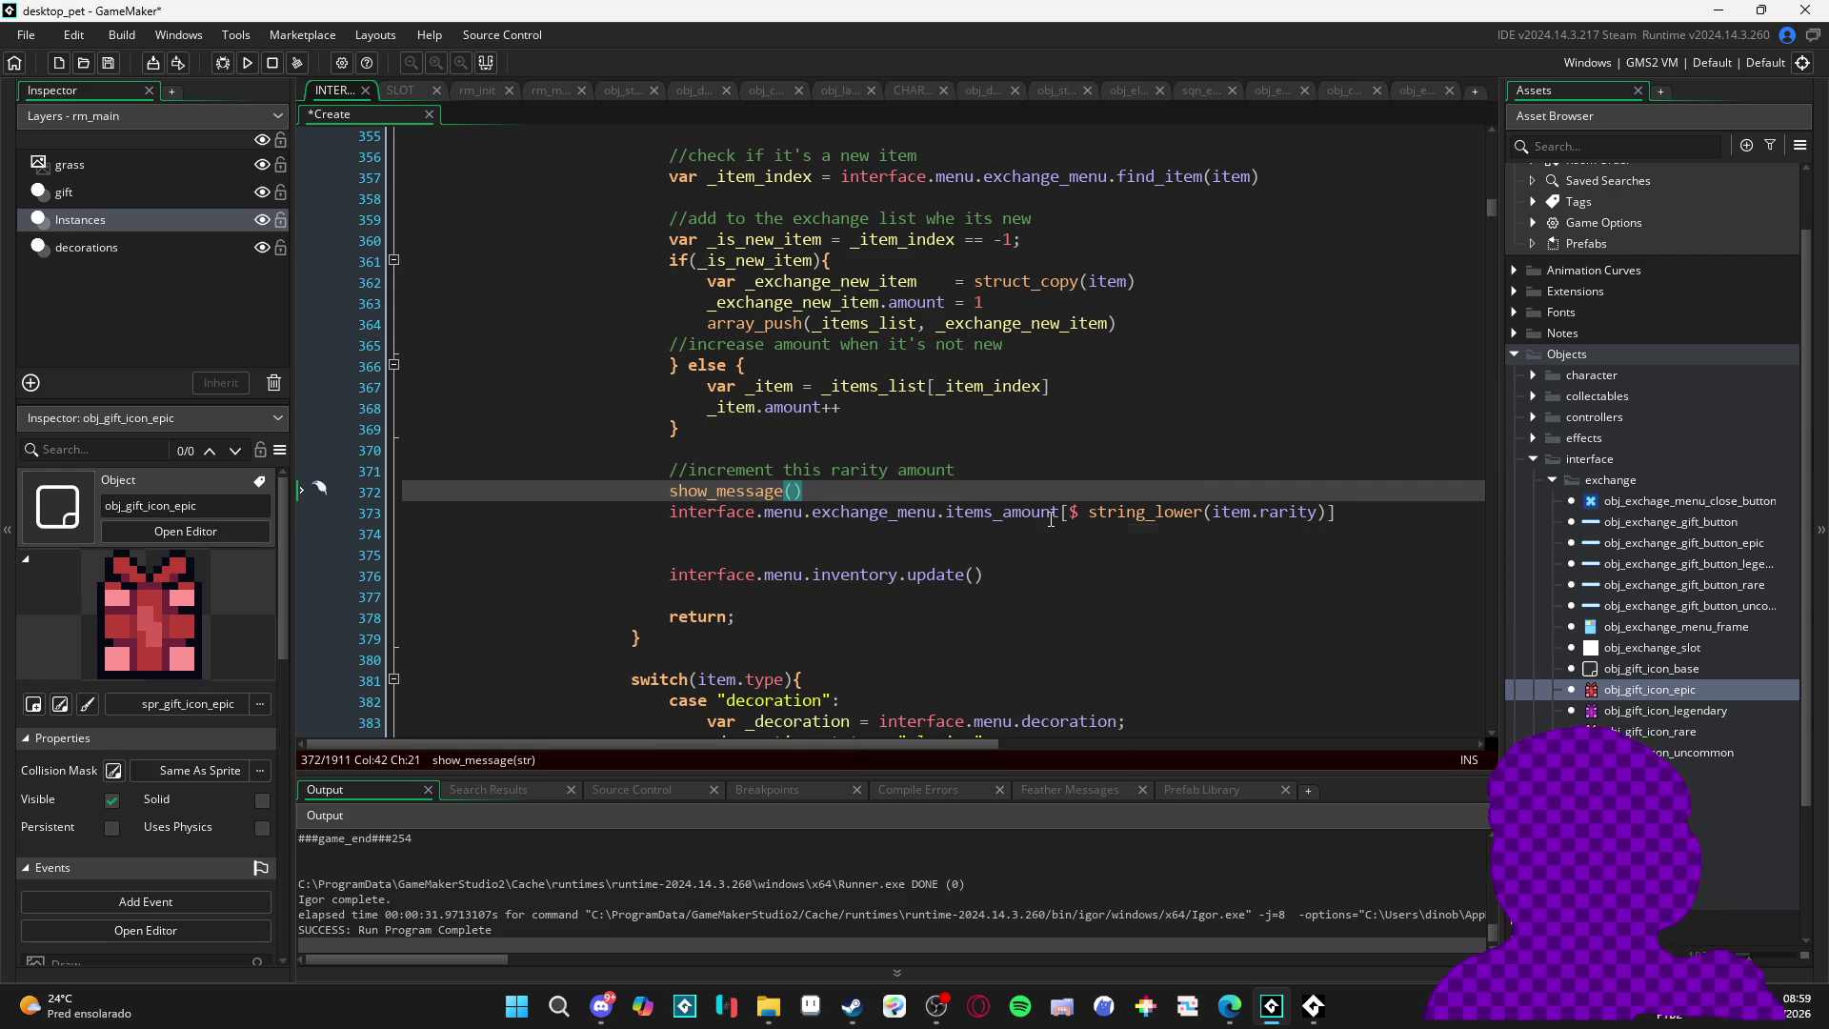
key(Down)
drag(669, 511, 1059, 512)
key(ctrl+c)
click(792, 490)
key(ctrl+v)
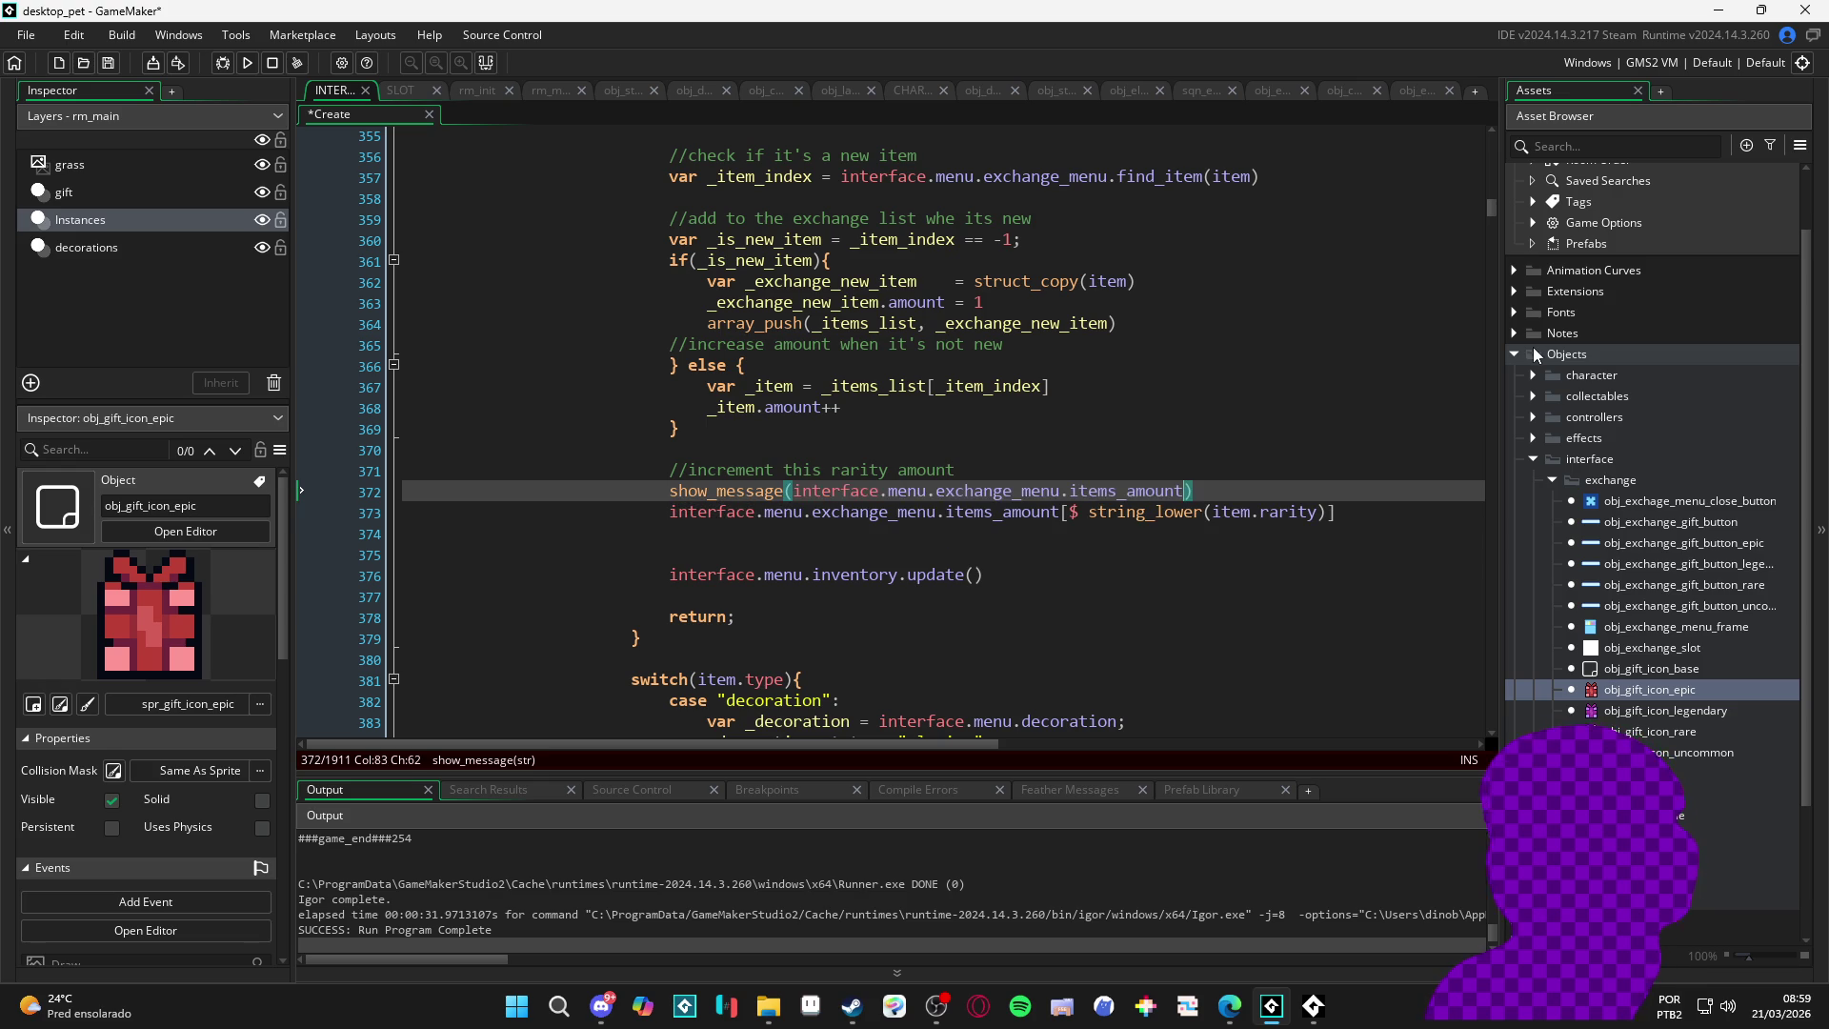
text([)
text($ "rare)
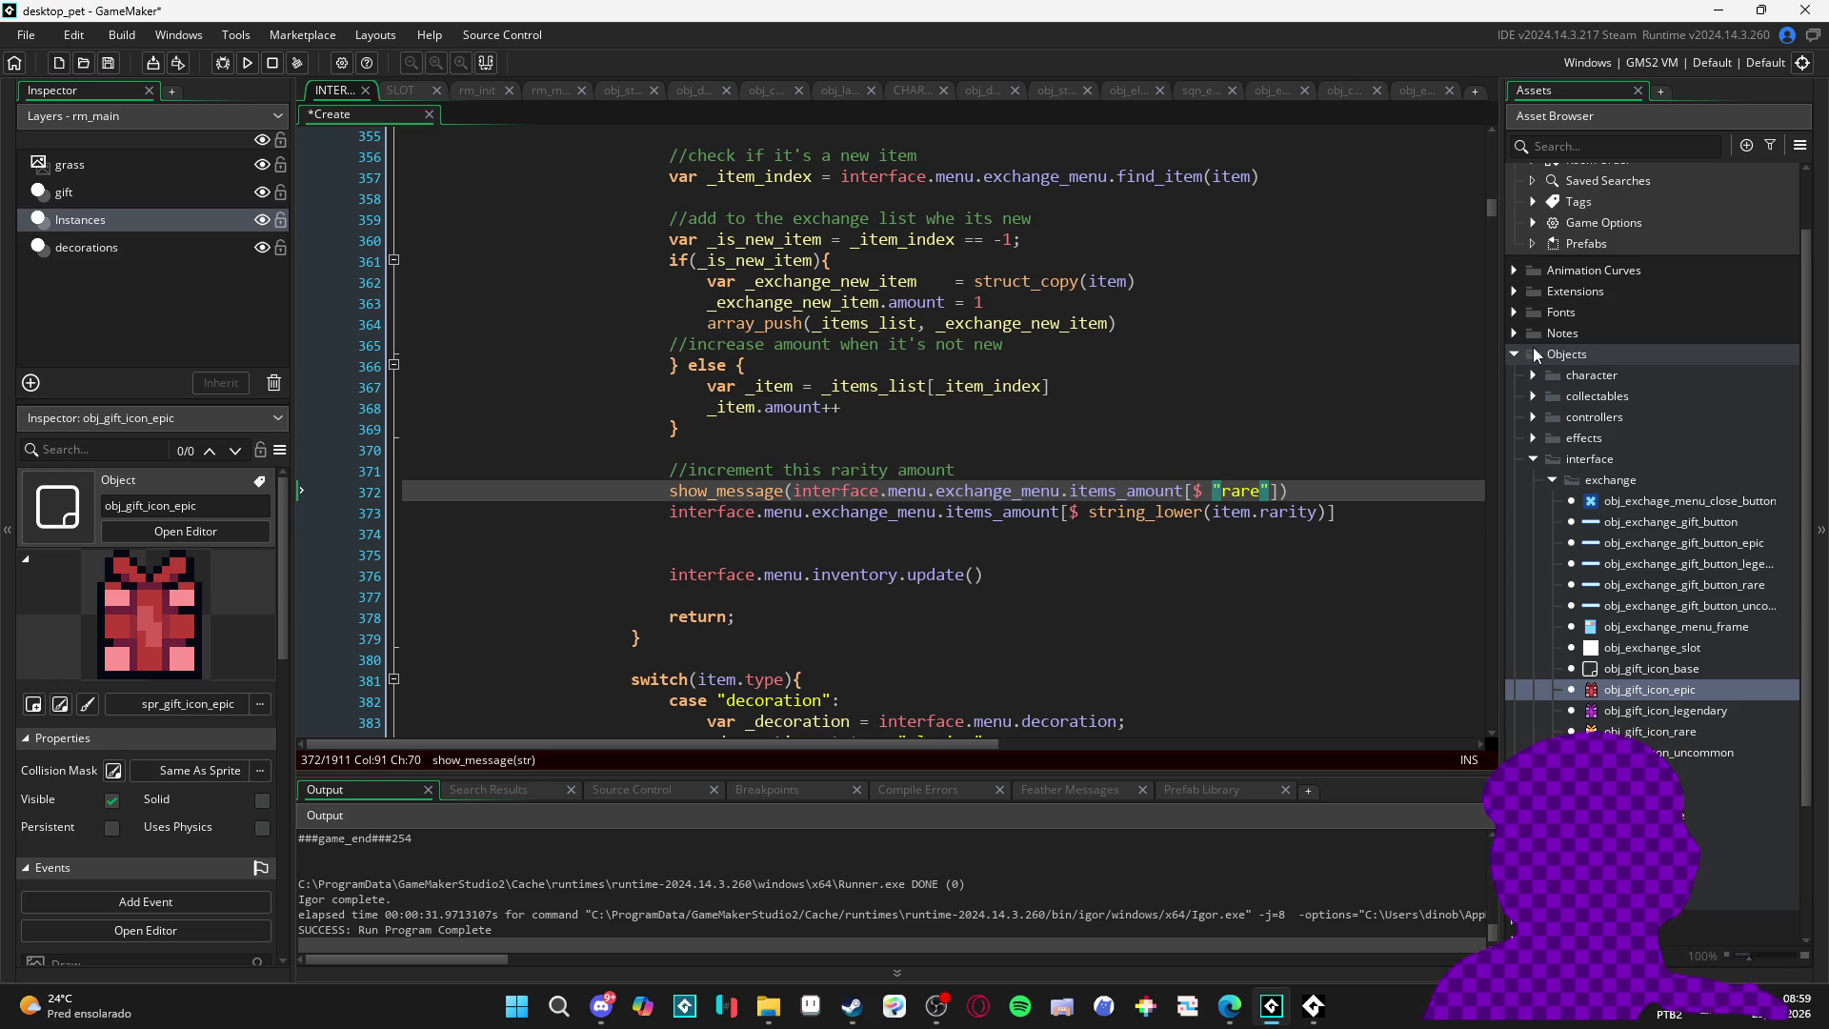
key(F5)
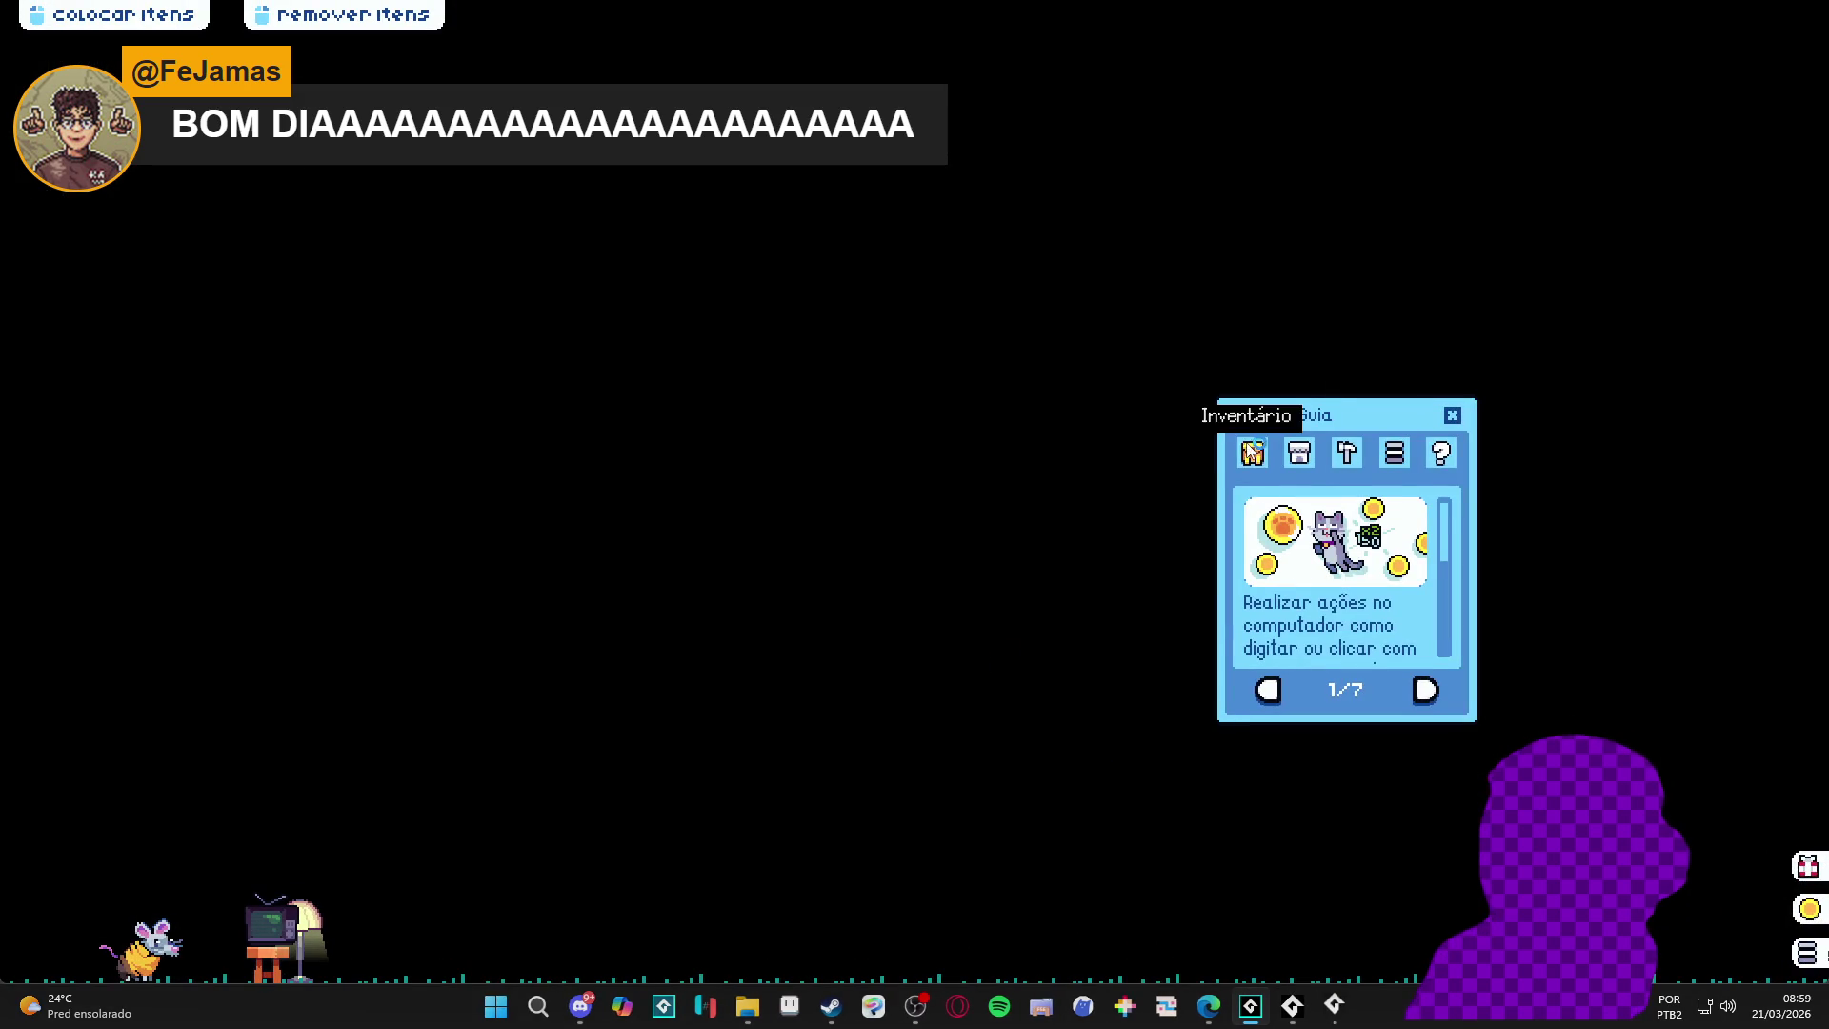
- Trade the wooden table into the exchange and dismiss the debug message showing 5
click(1251, 451)
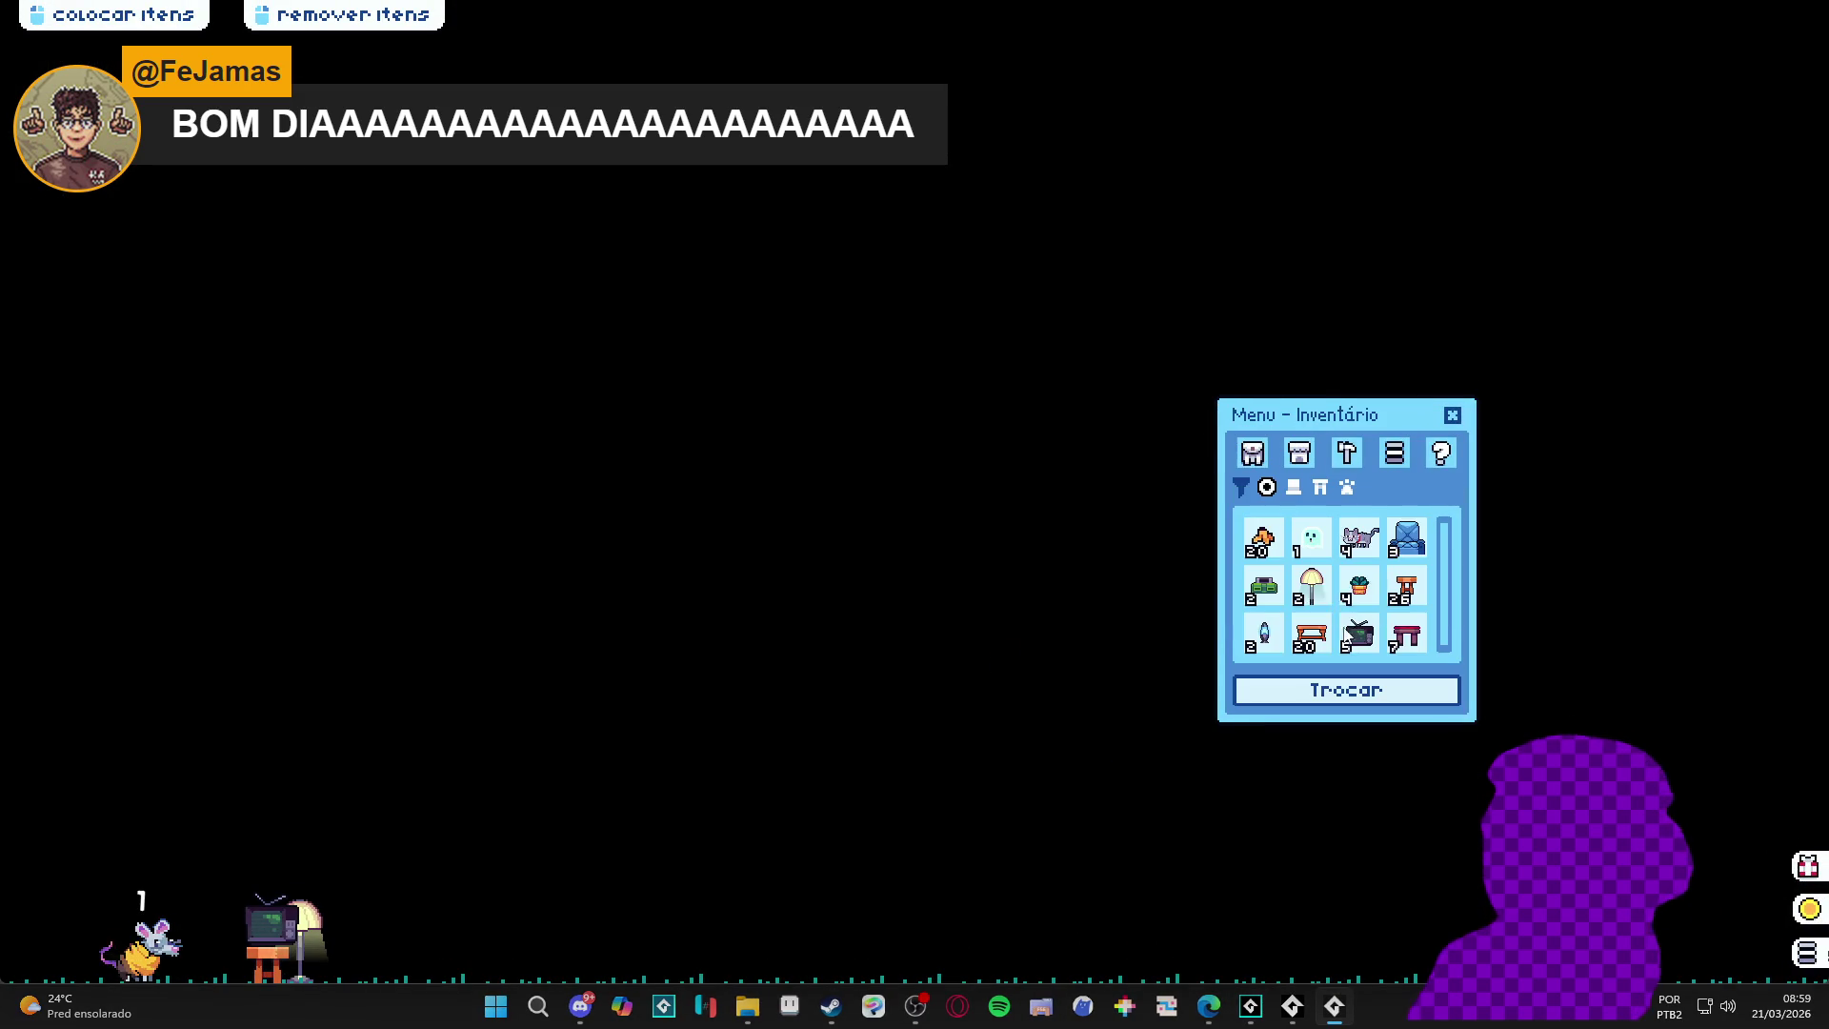
click(1310, 631)
click(1346, 690)
click(820, 580)
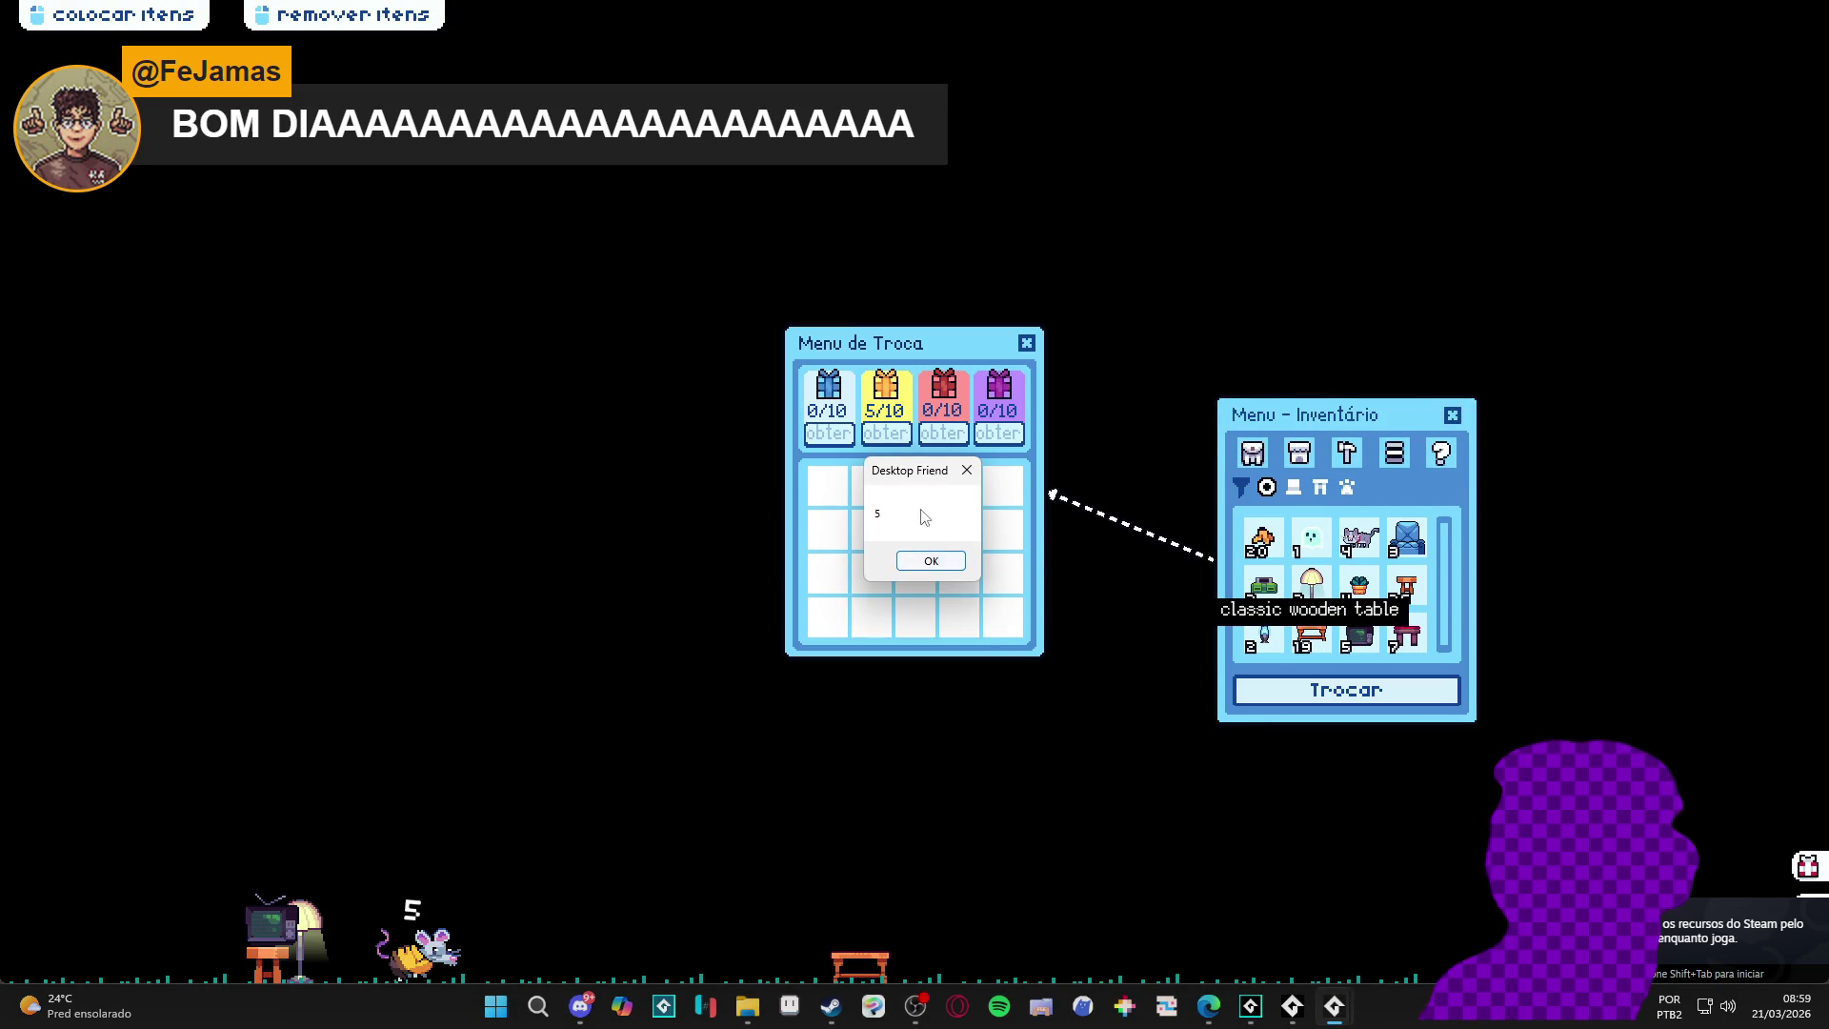
click(921, 572)
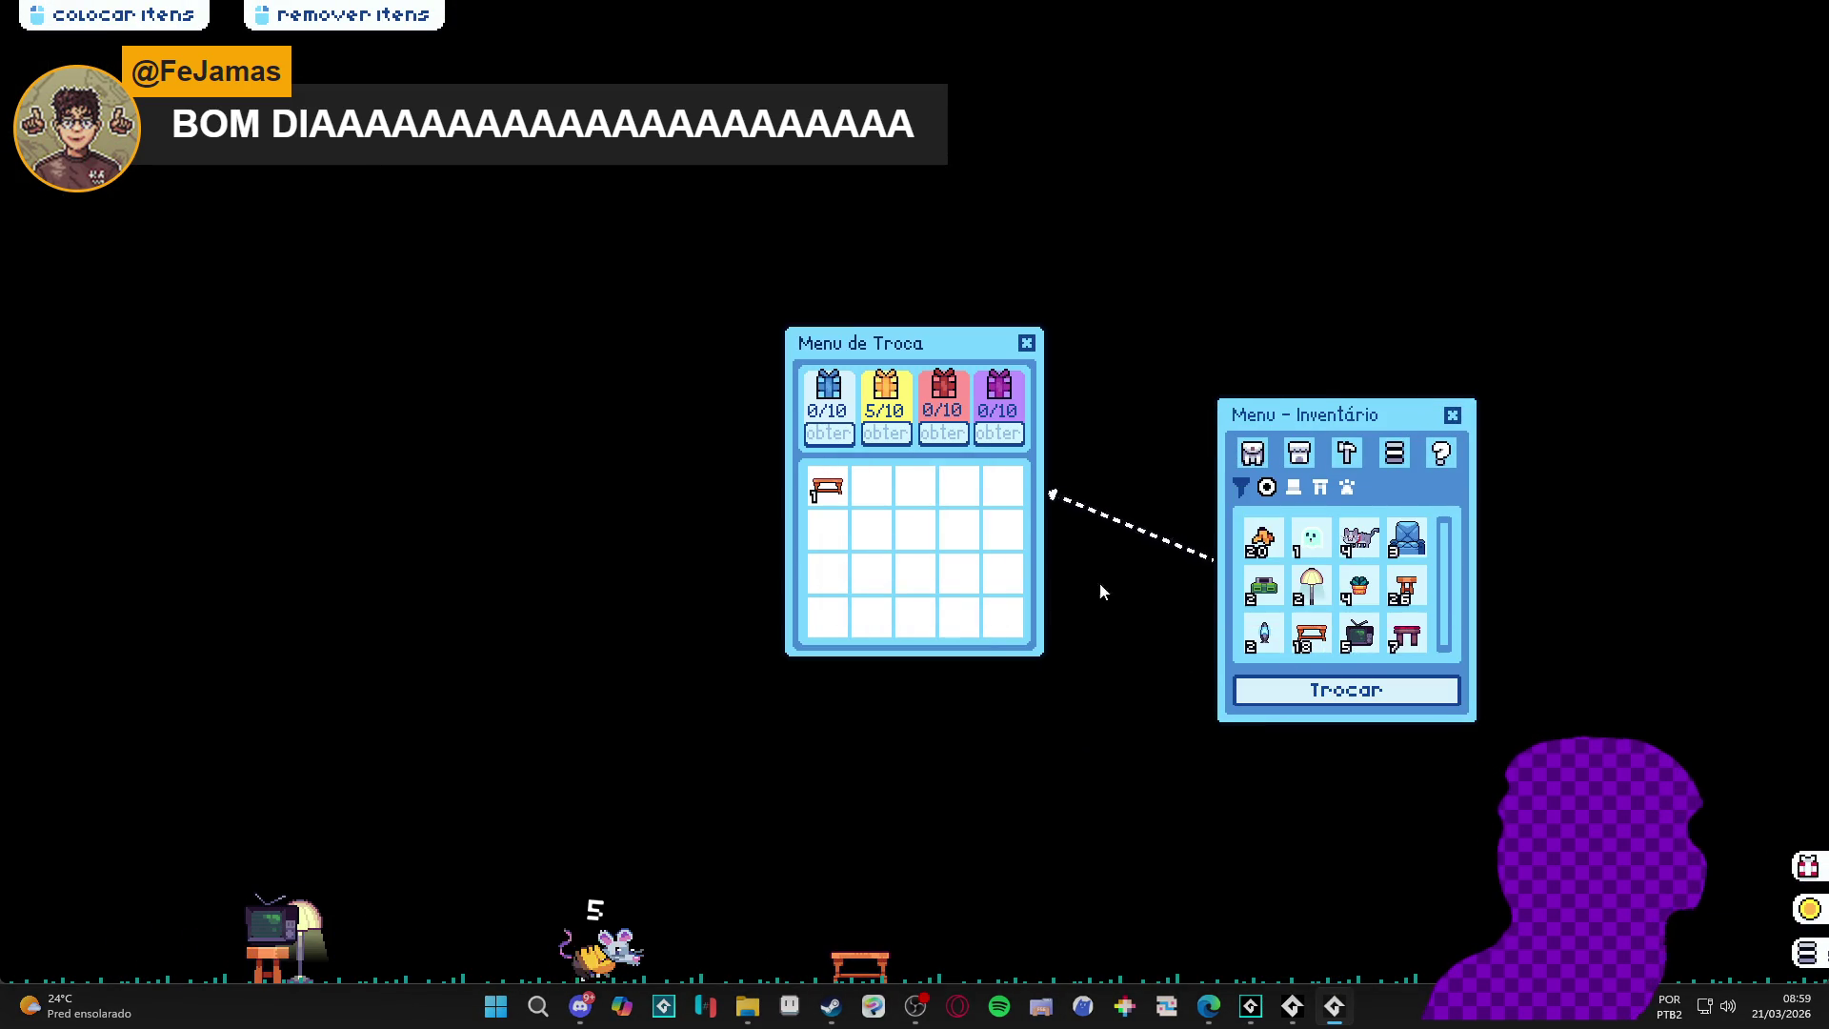
- Close the game window and return to debug line 372
right_click(1334, 1006)
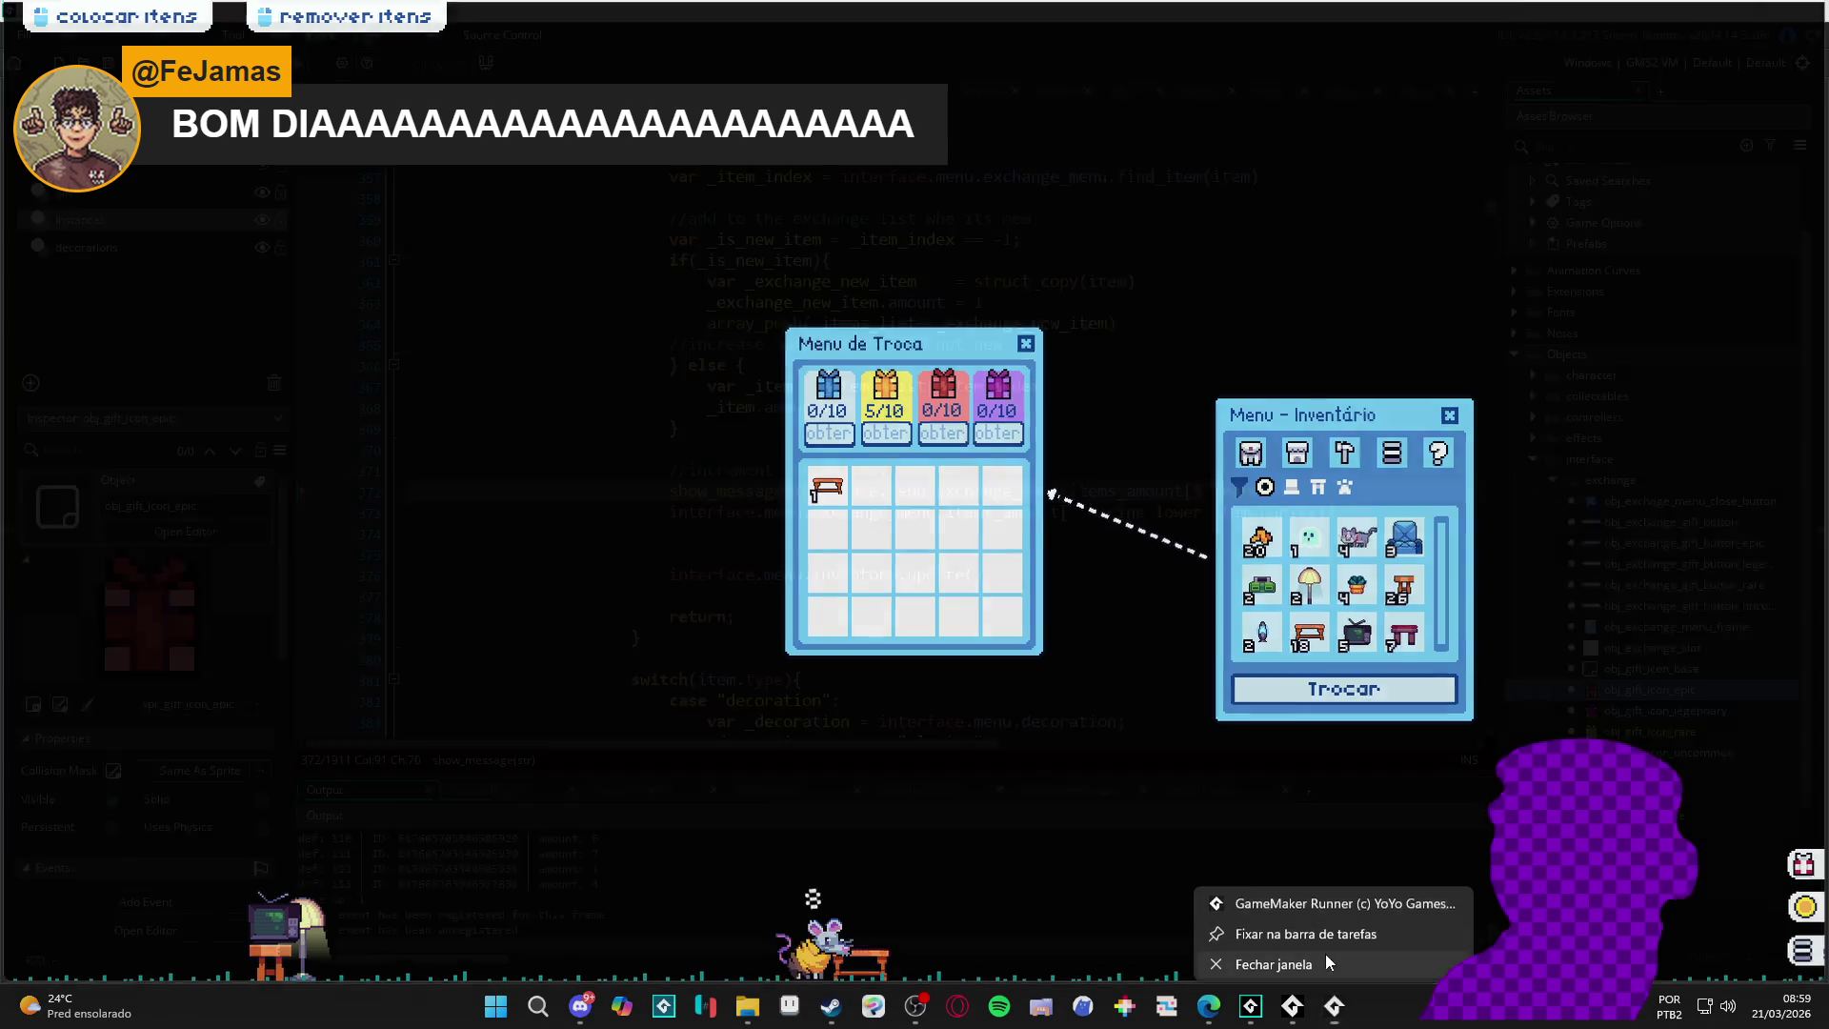
click(1327, 957)
click(1306, 489)
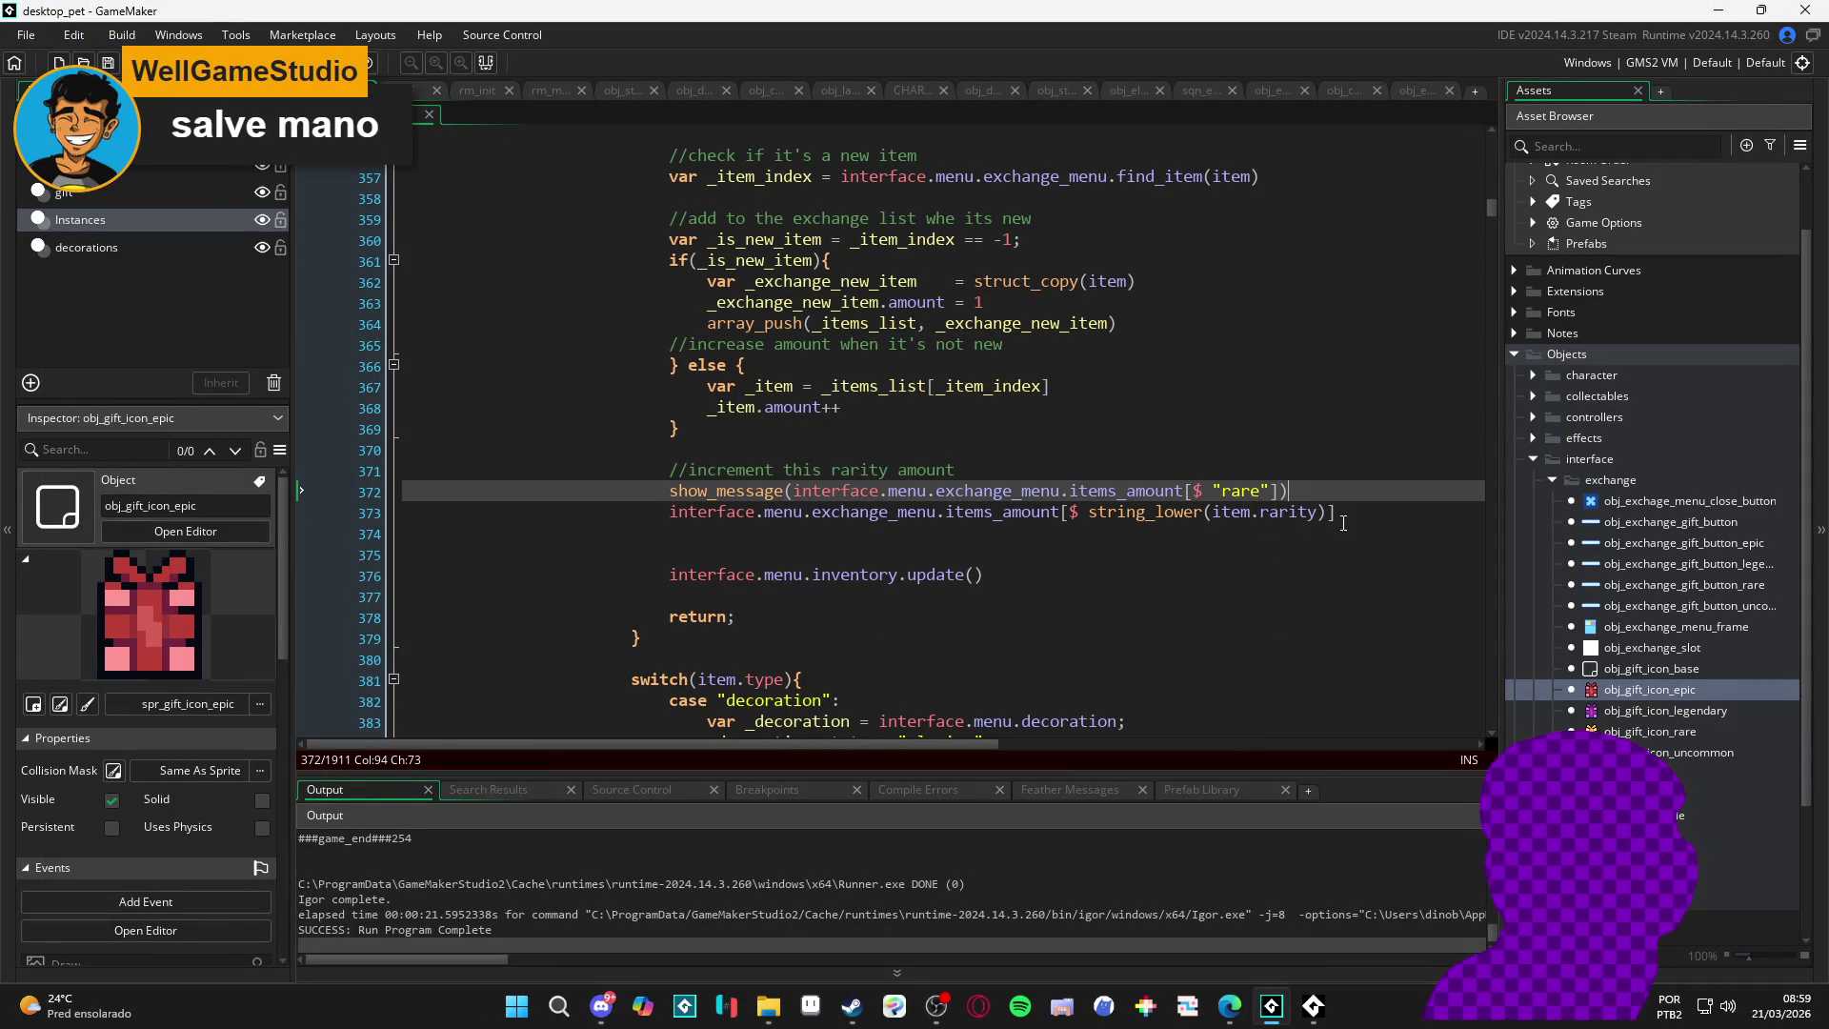
- Replace the debug line with show_message(string_lower(item.rarity)) and rebuild the game with F5
drag(1297, 492, 669, 493)
key(BackSpace)
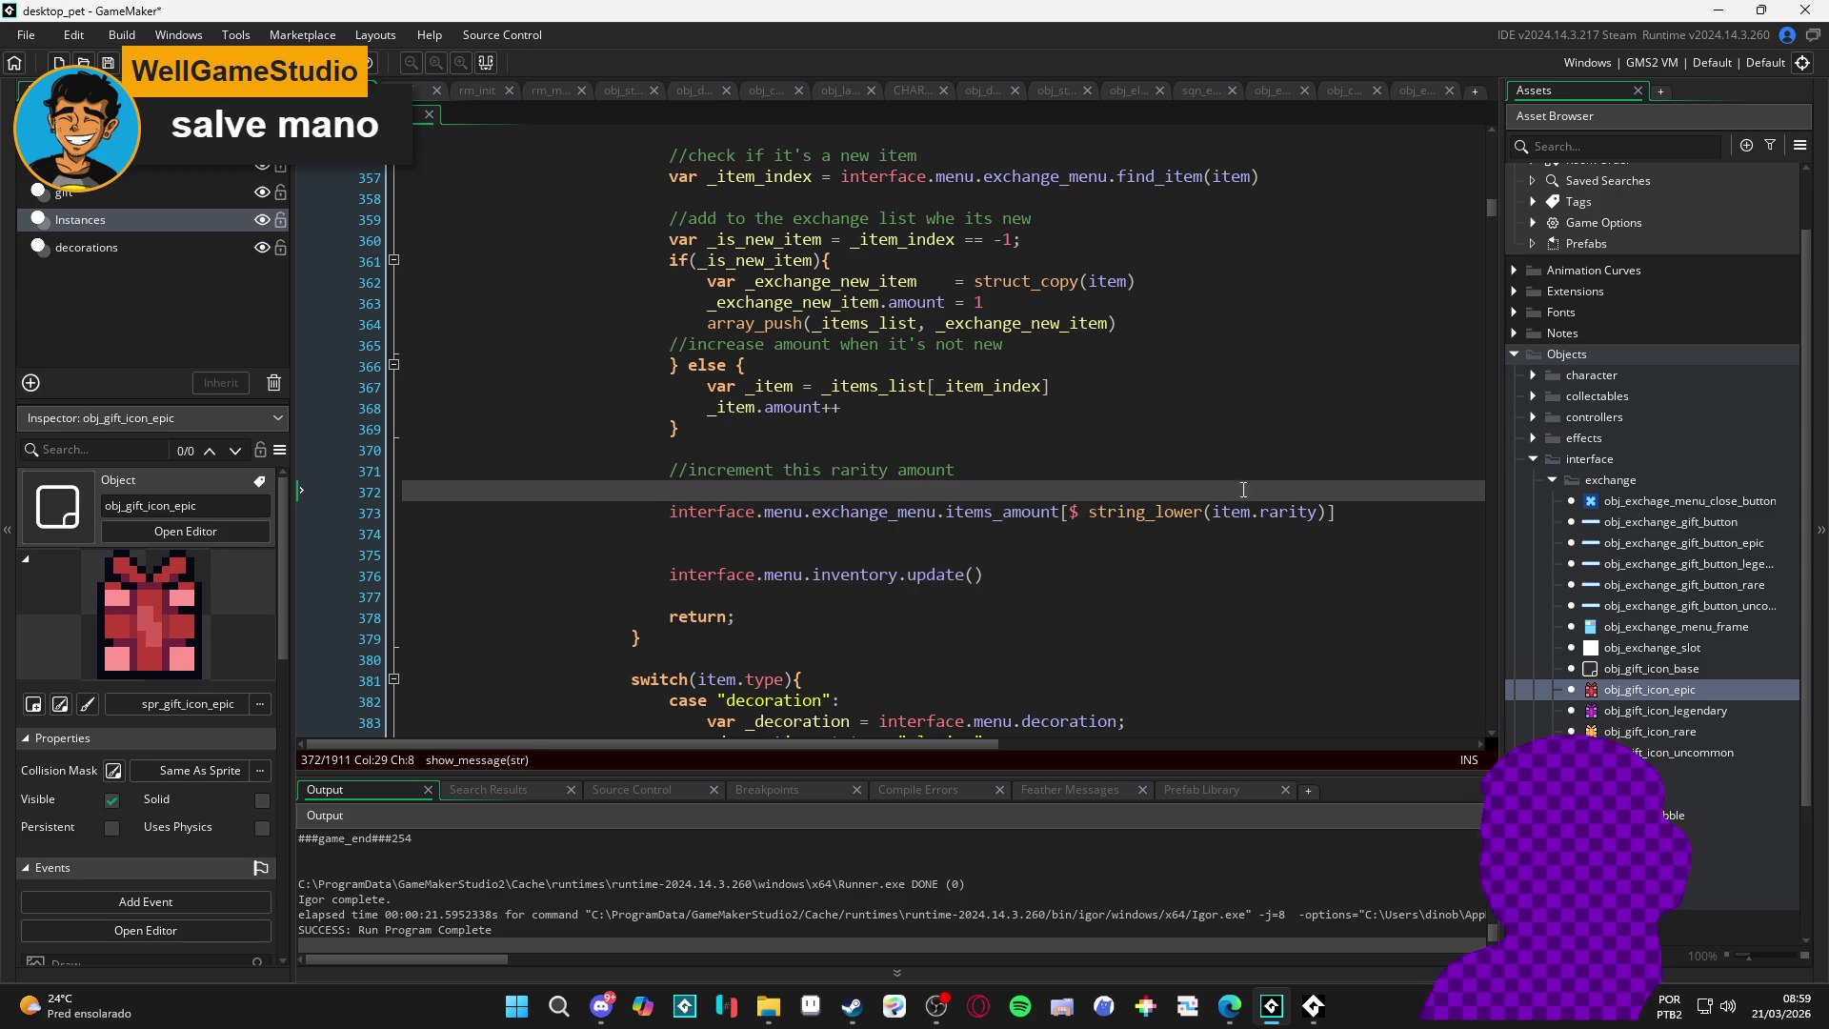
text(show_)
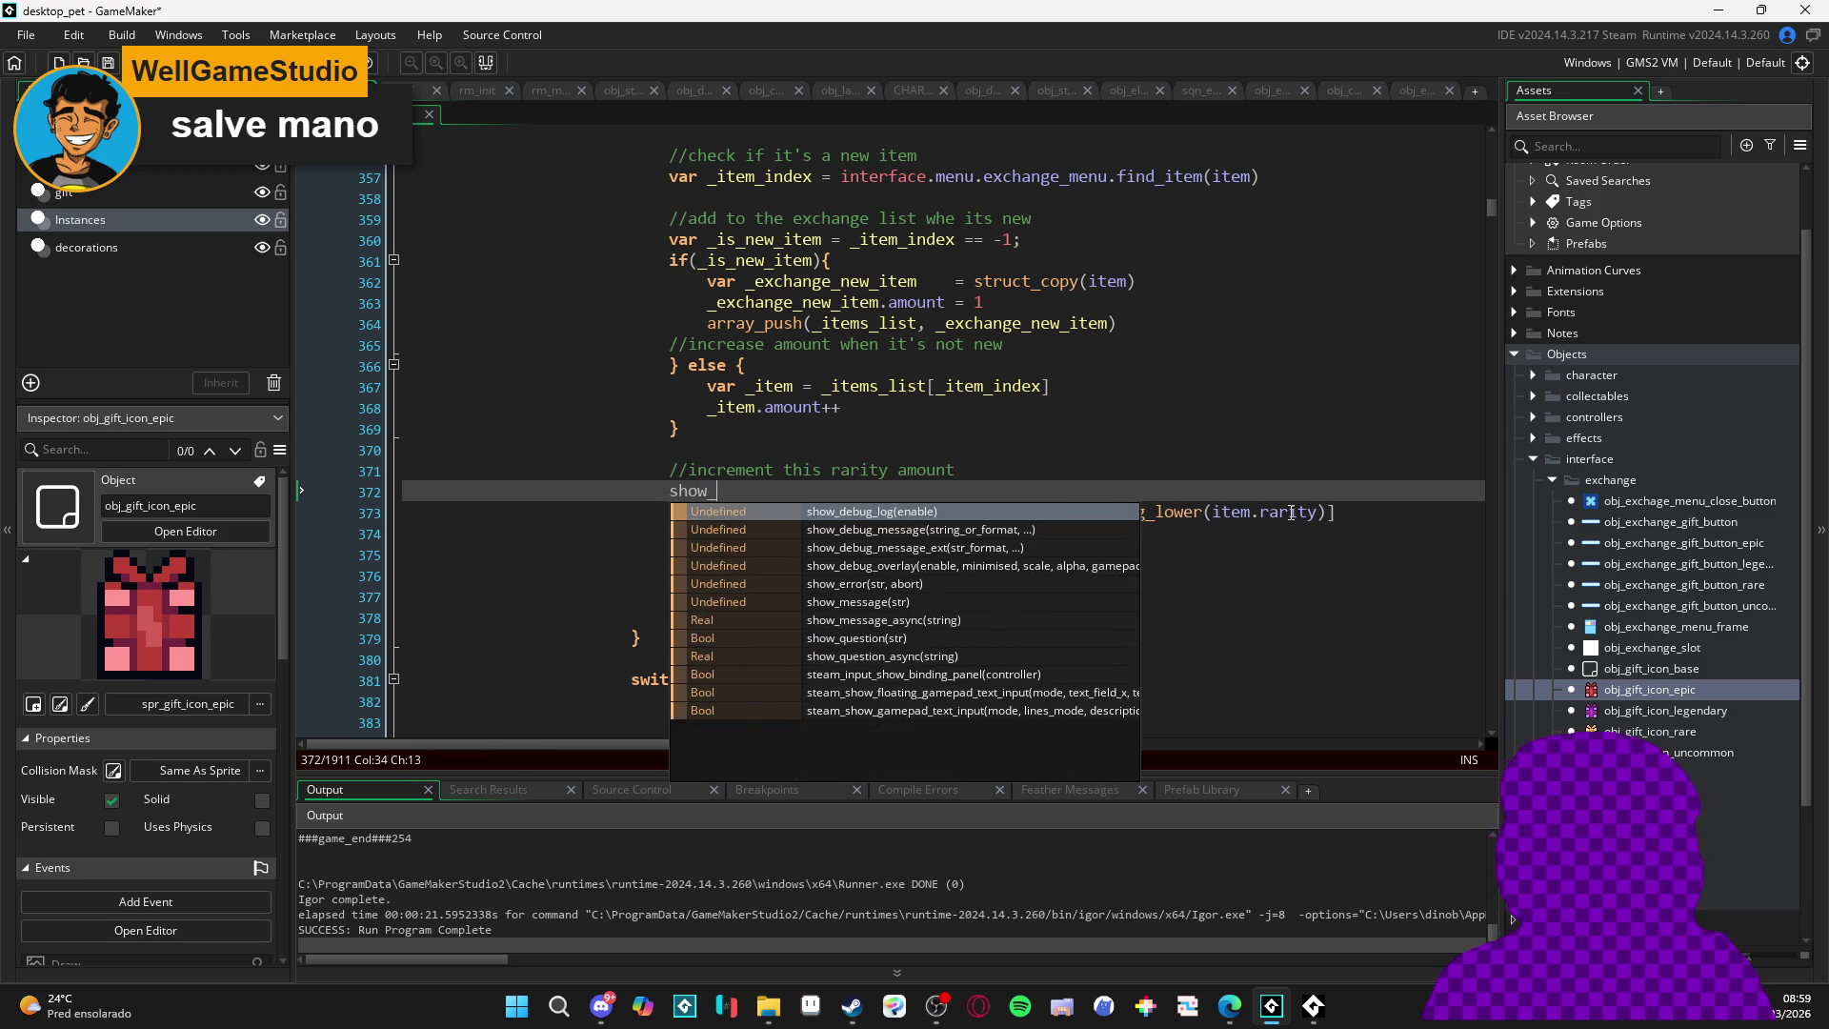
text(messagE())
text(e)
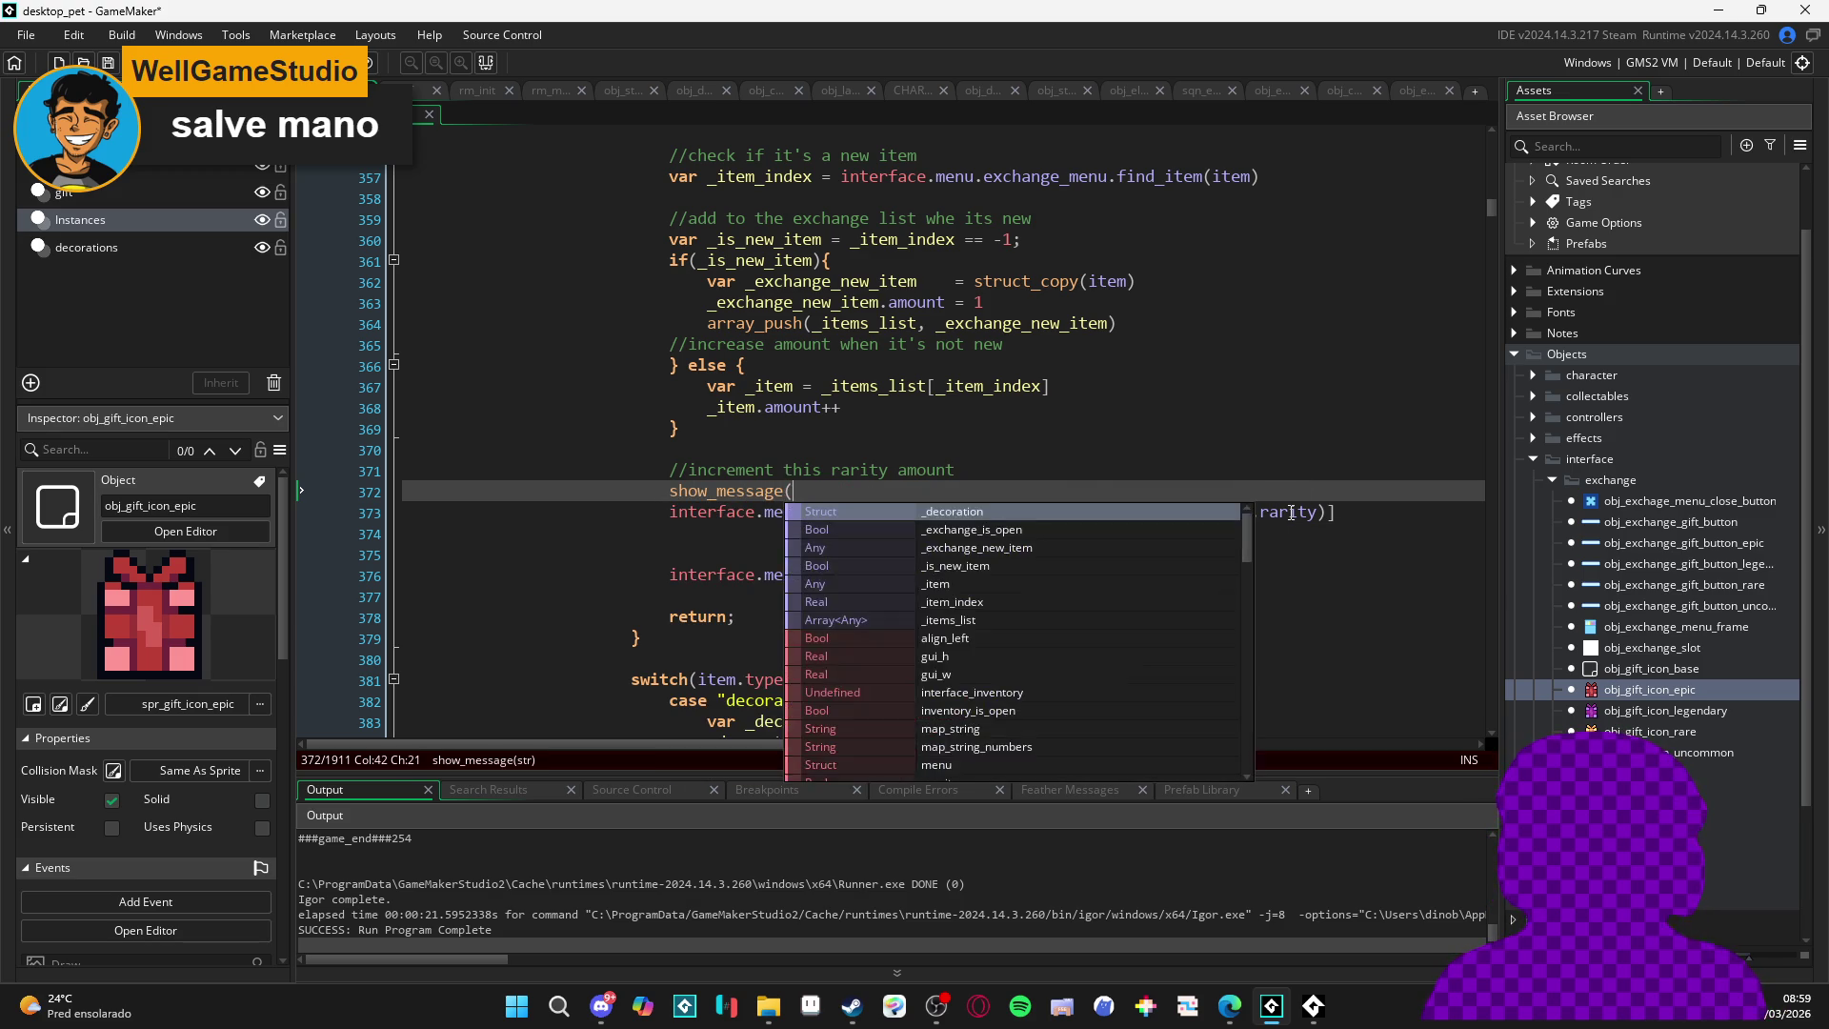
text(())
drag(1328, 521, 1090, 515)
key(ctrl+c)
click(1092, 491)
key(Left)
key(ctrl+v)
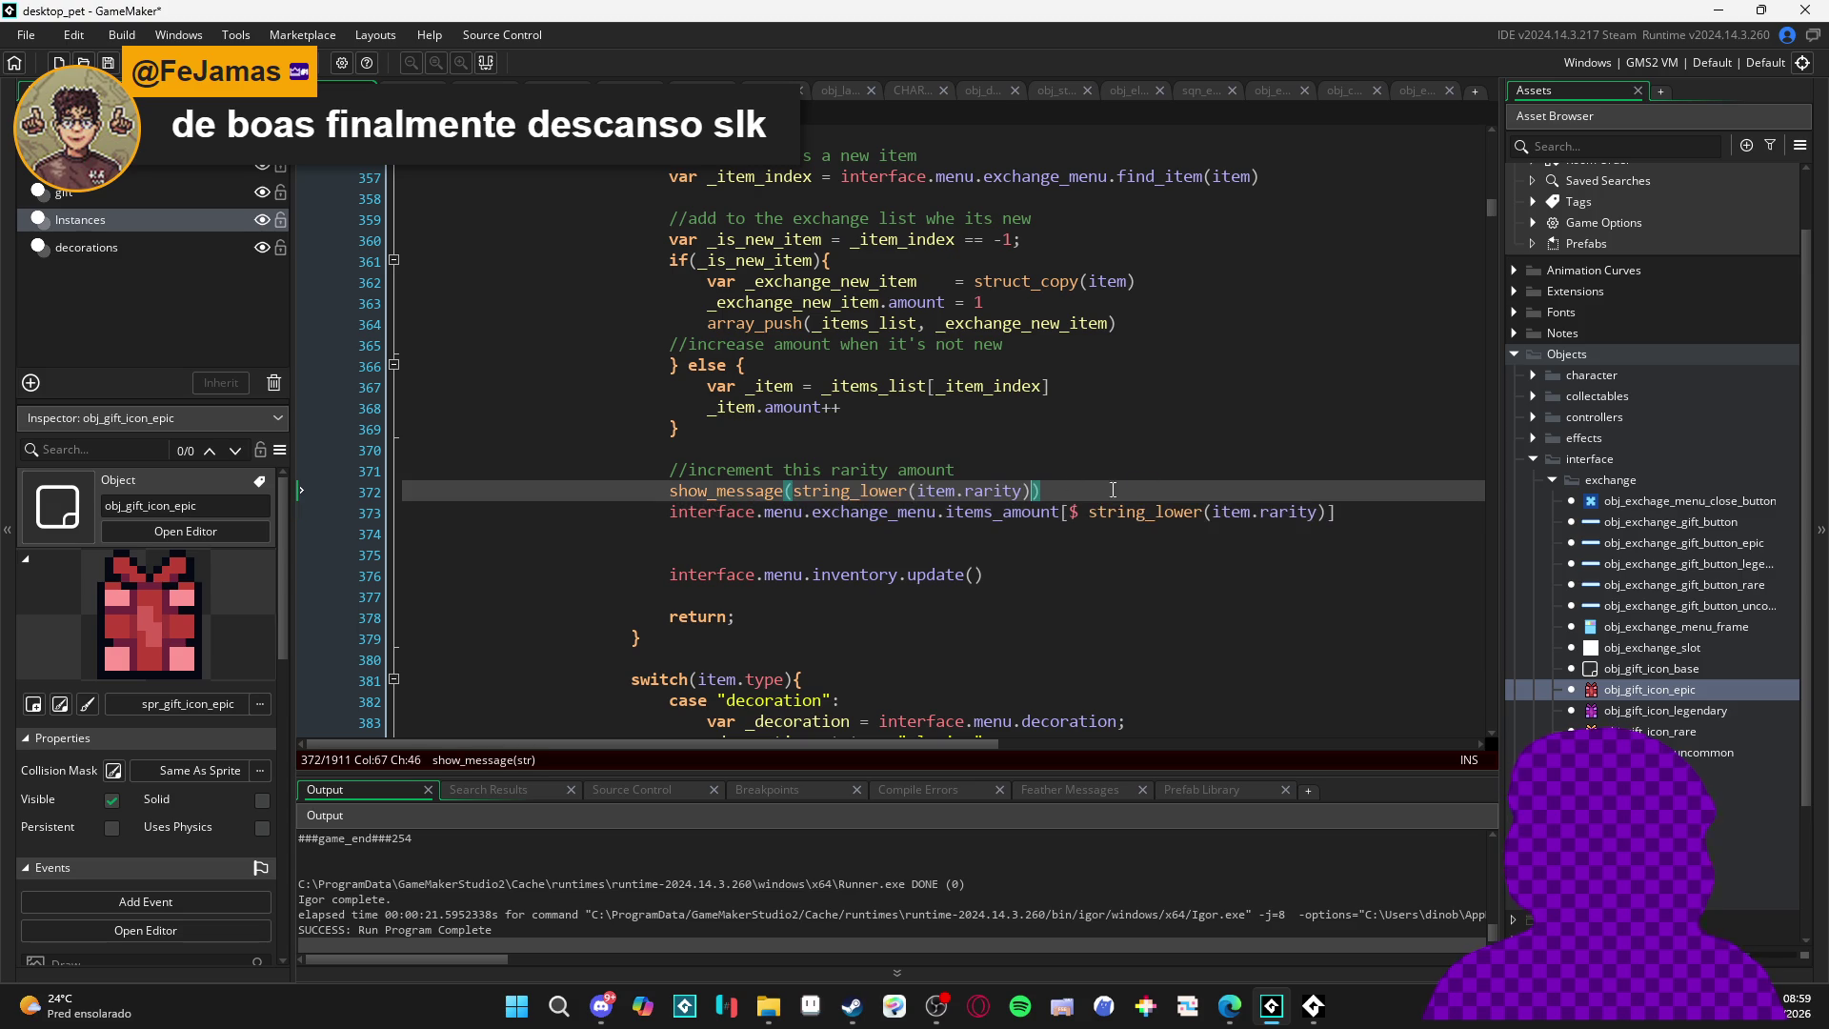
key(F5)
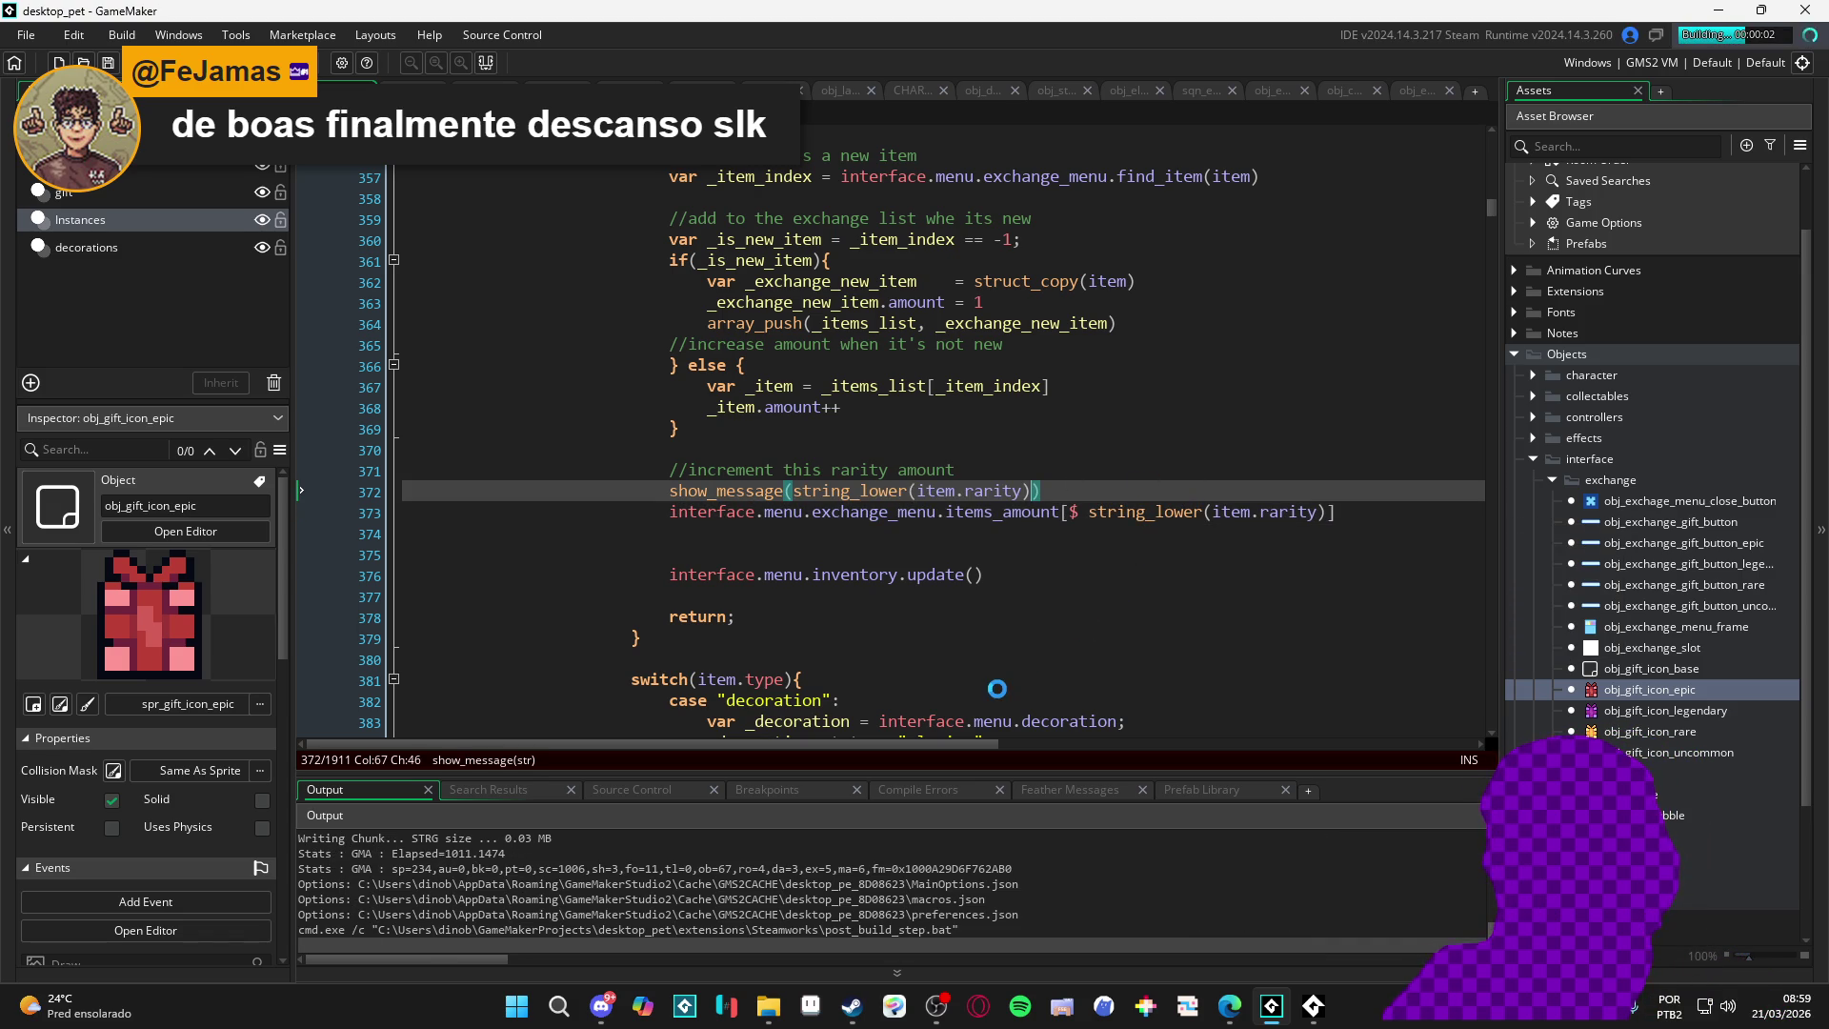
mouse_move(927, 724)
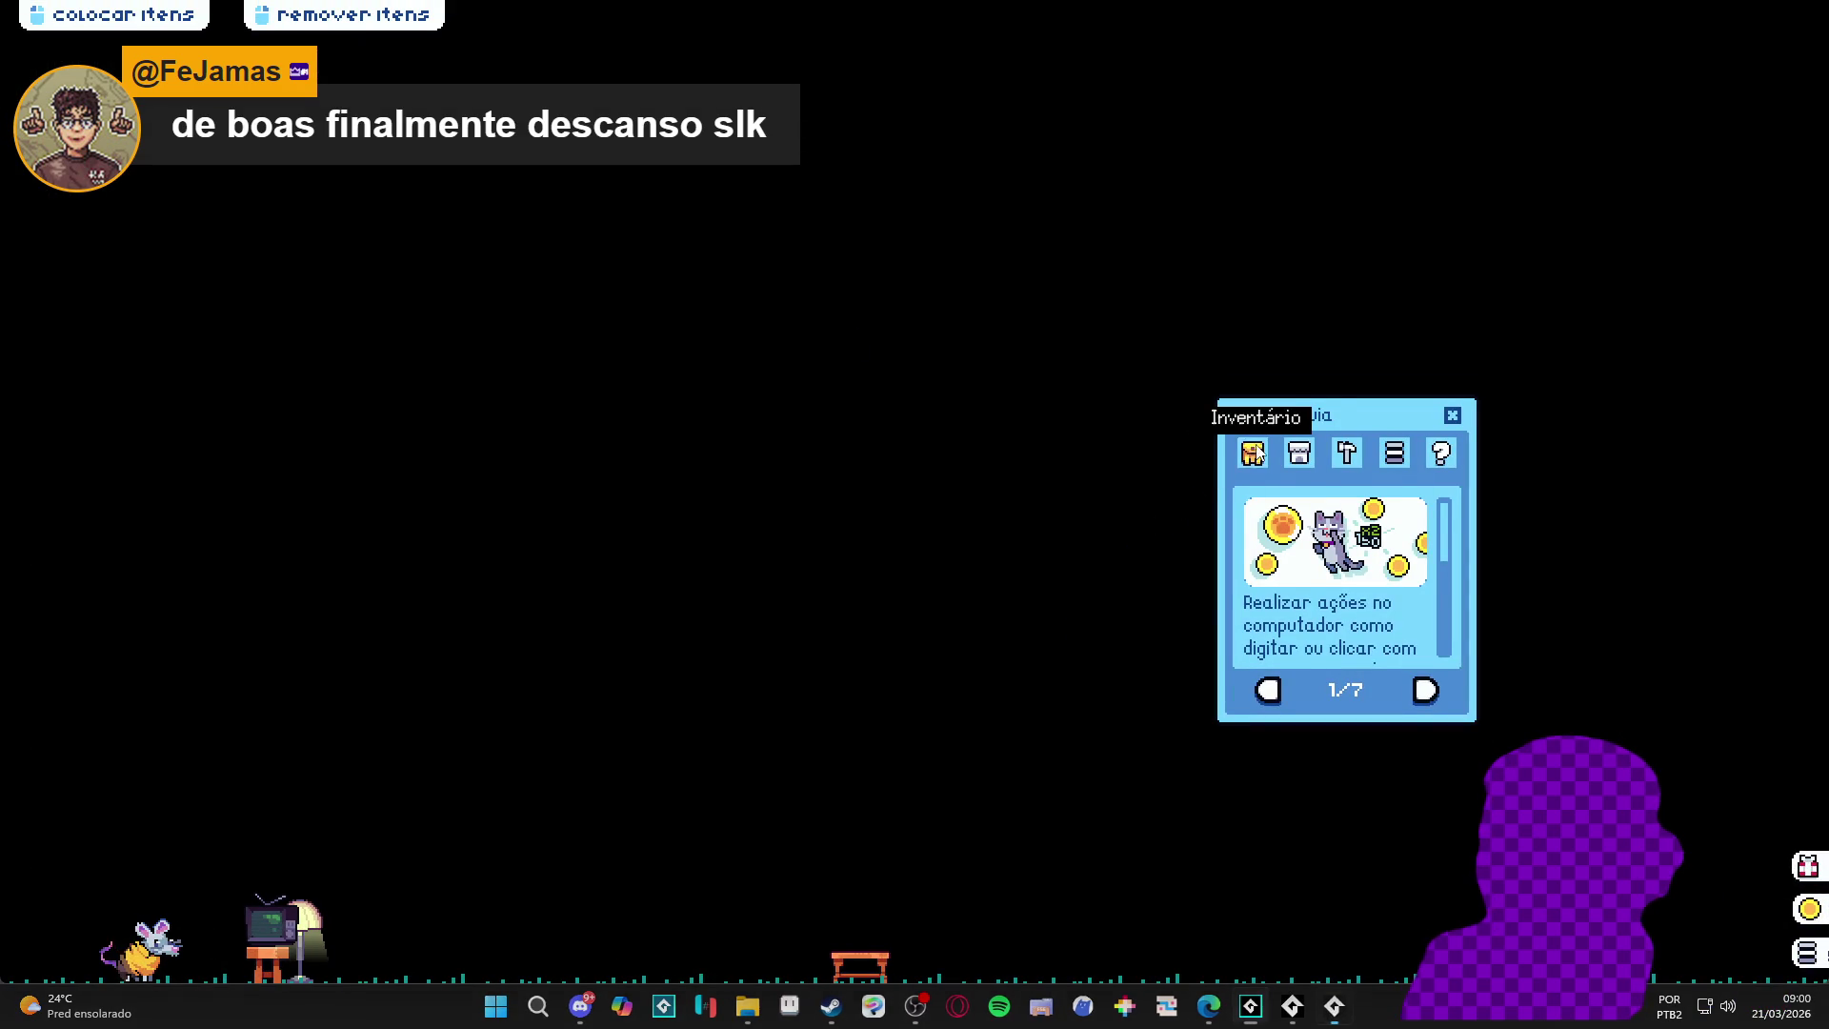
- Trade the console and banana peel into the exchange, dismissing the rare and common messages
click(1252, 452)
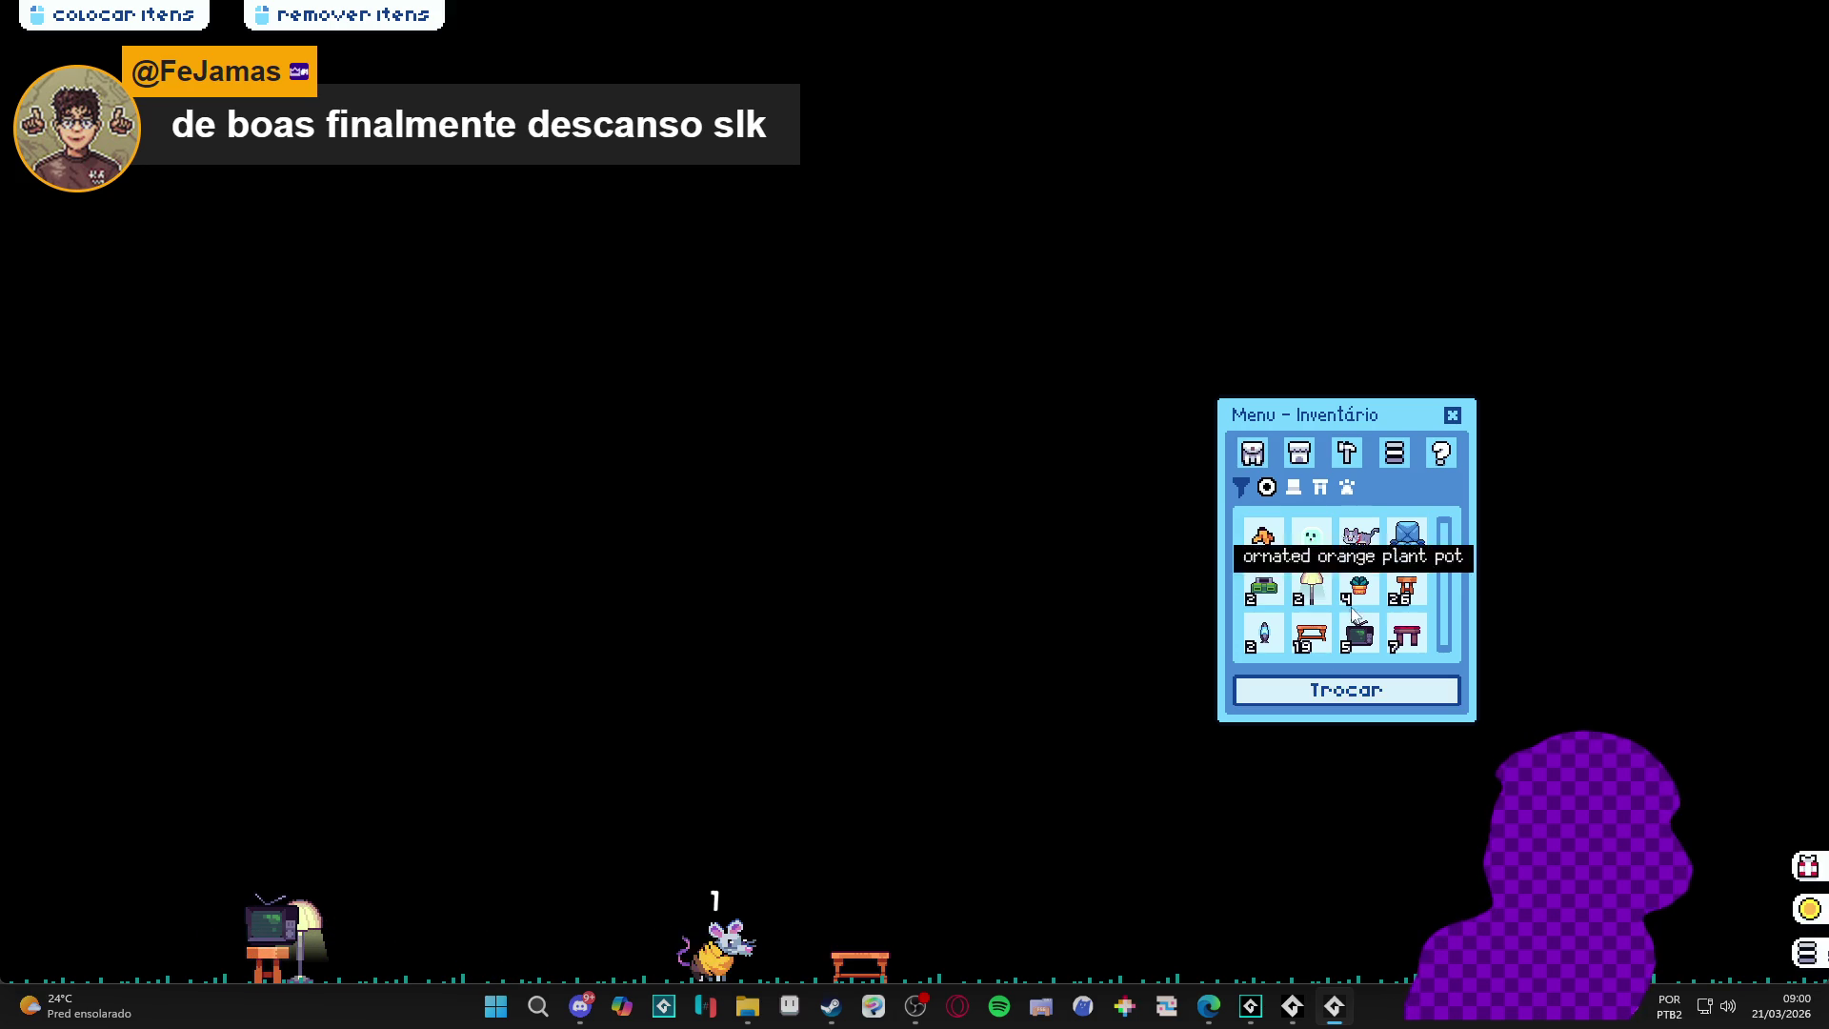
click(1347, 692)
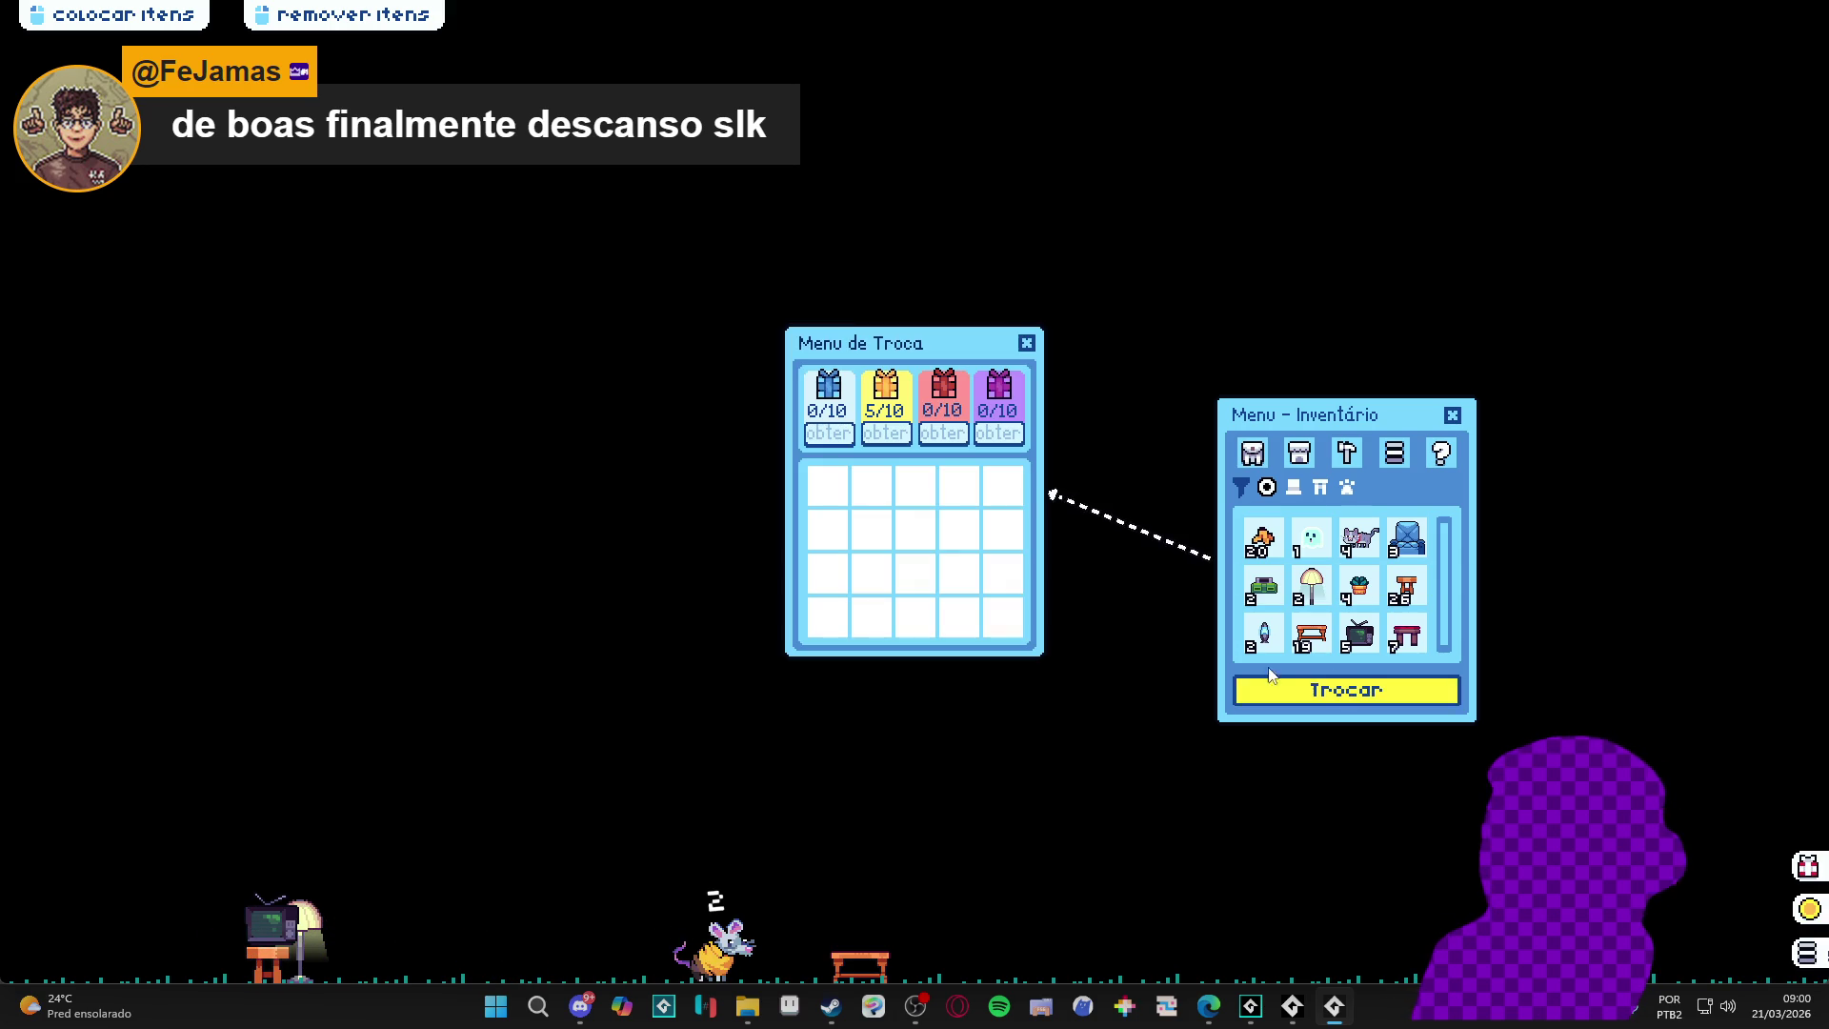
click(1263, 586)
click(930, 562)
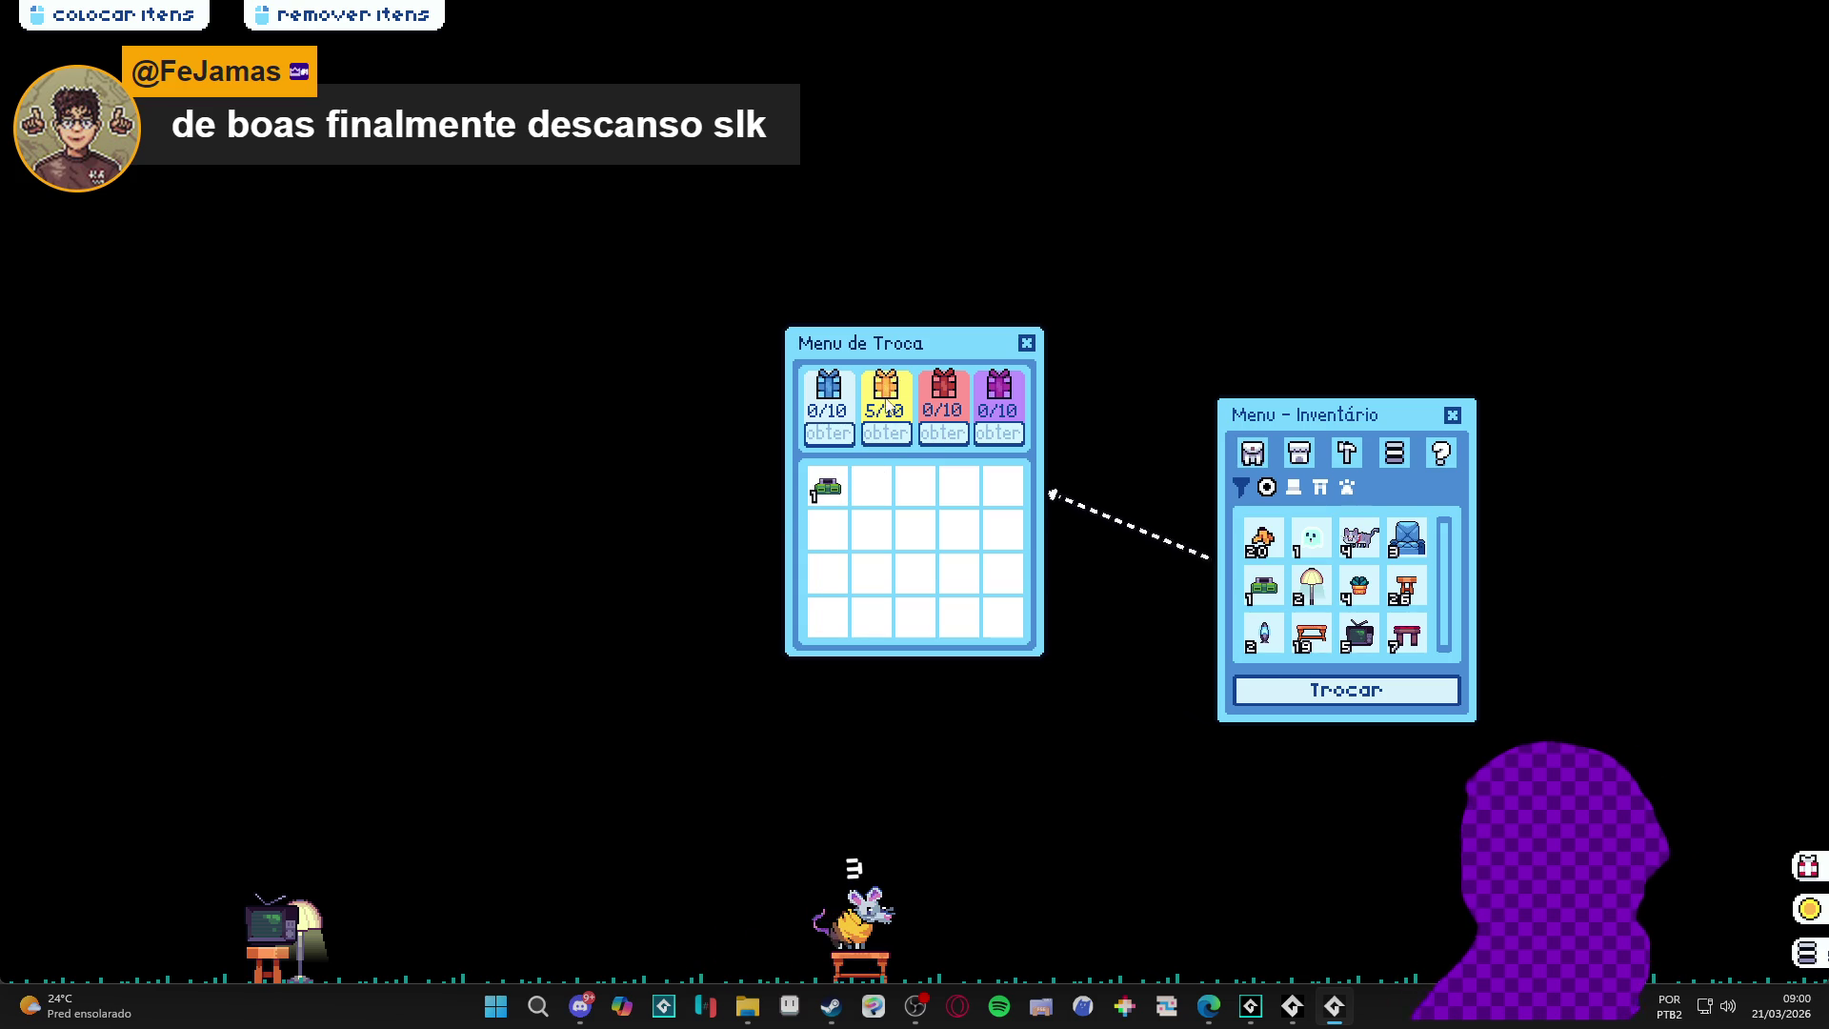
click(1262, 538)
click(931, 560)
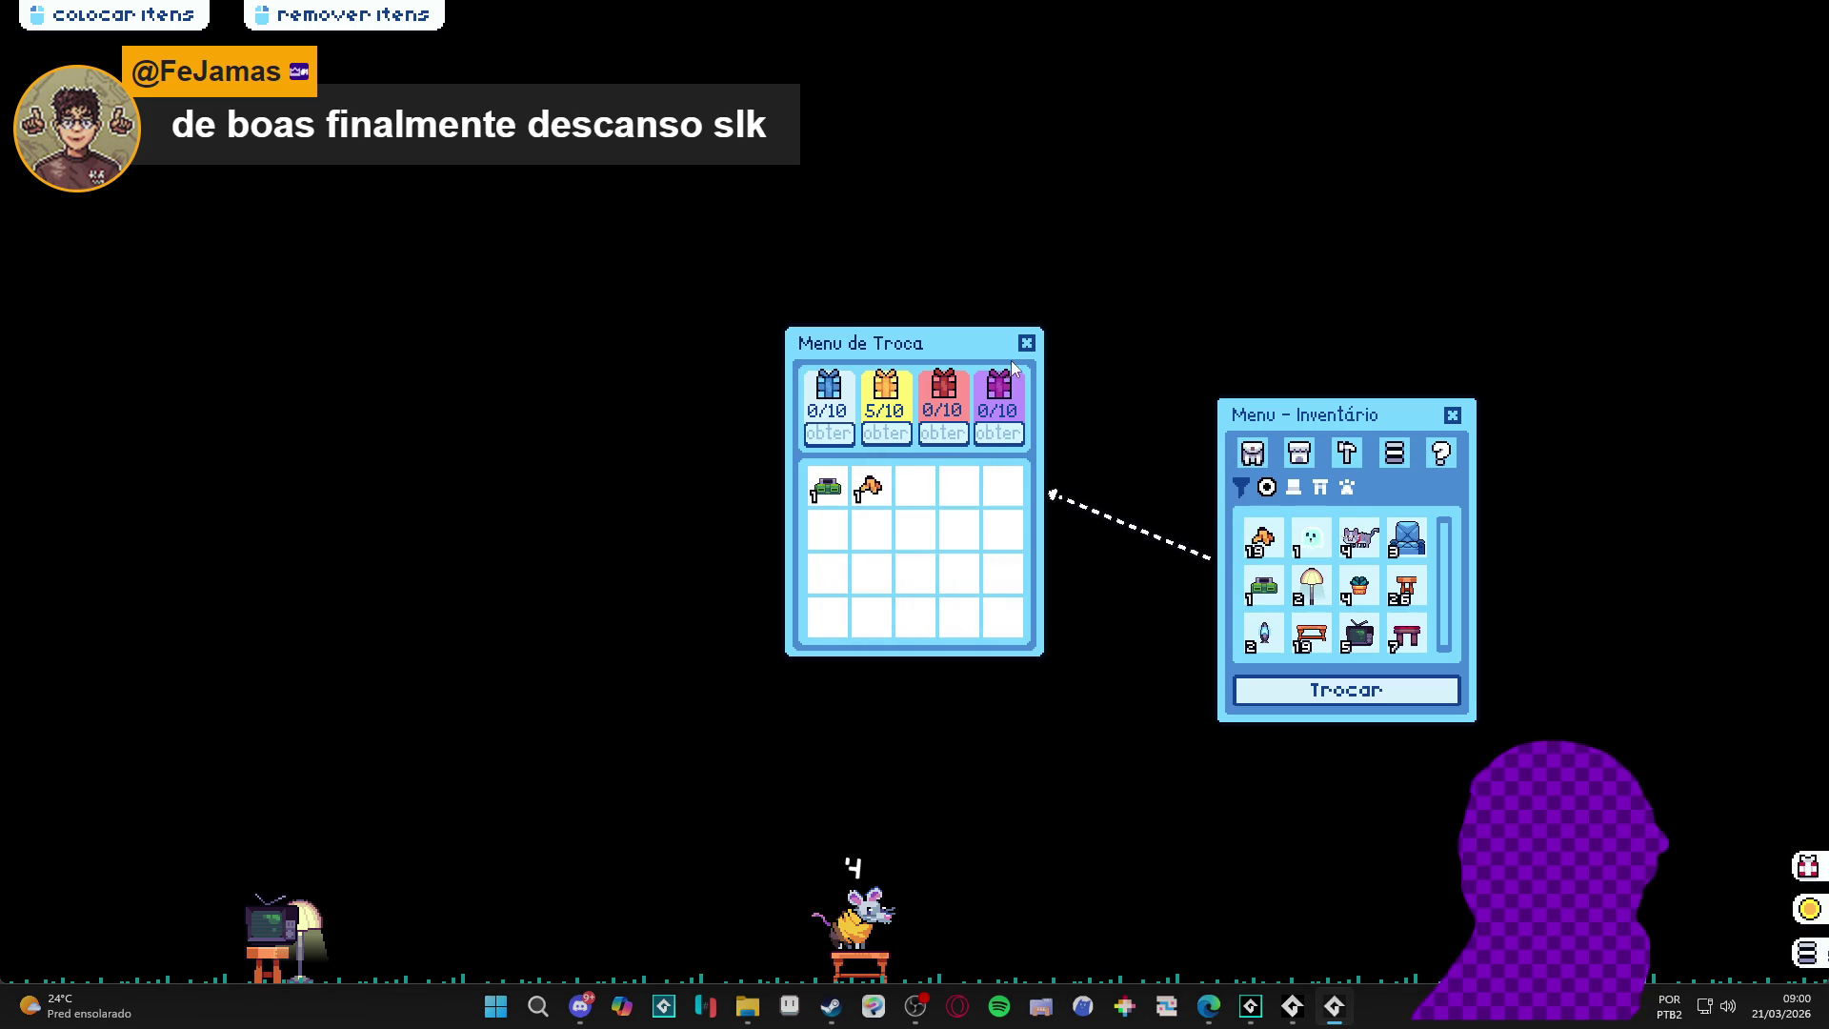
- Close the game window and select the show_message call on line 372
right_click(1334, 1005)
click(1238, 955)
mouse_move(1014, 491)
mouse_down()
mouse_move(1048, 533)
mouse_move(858, 494)
mouse_move(625, 501)
mouse_move(662, 490)
mouse_up()
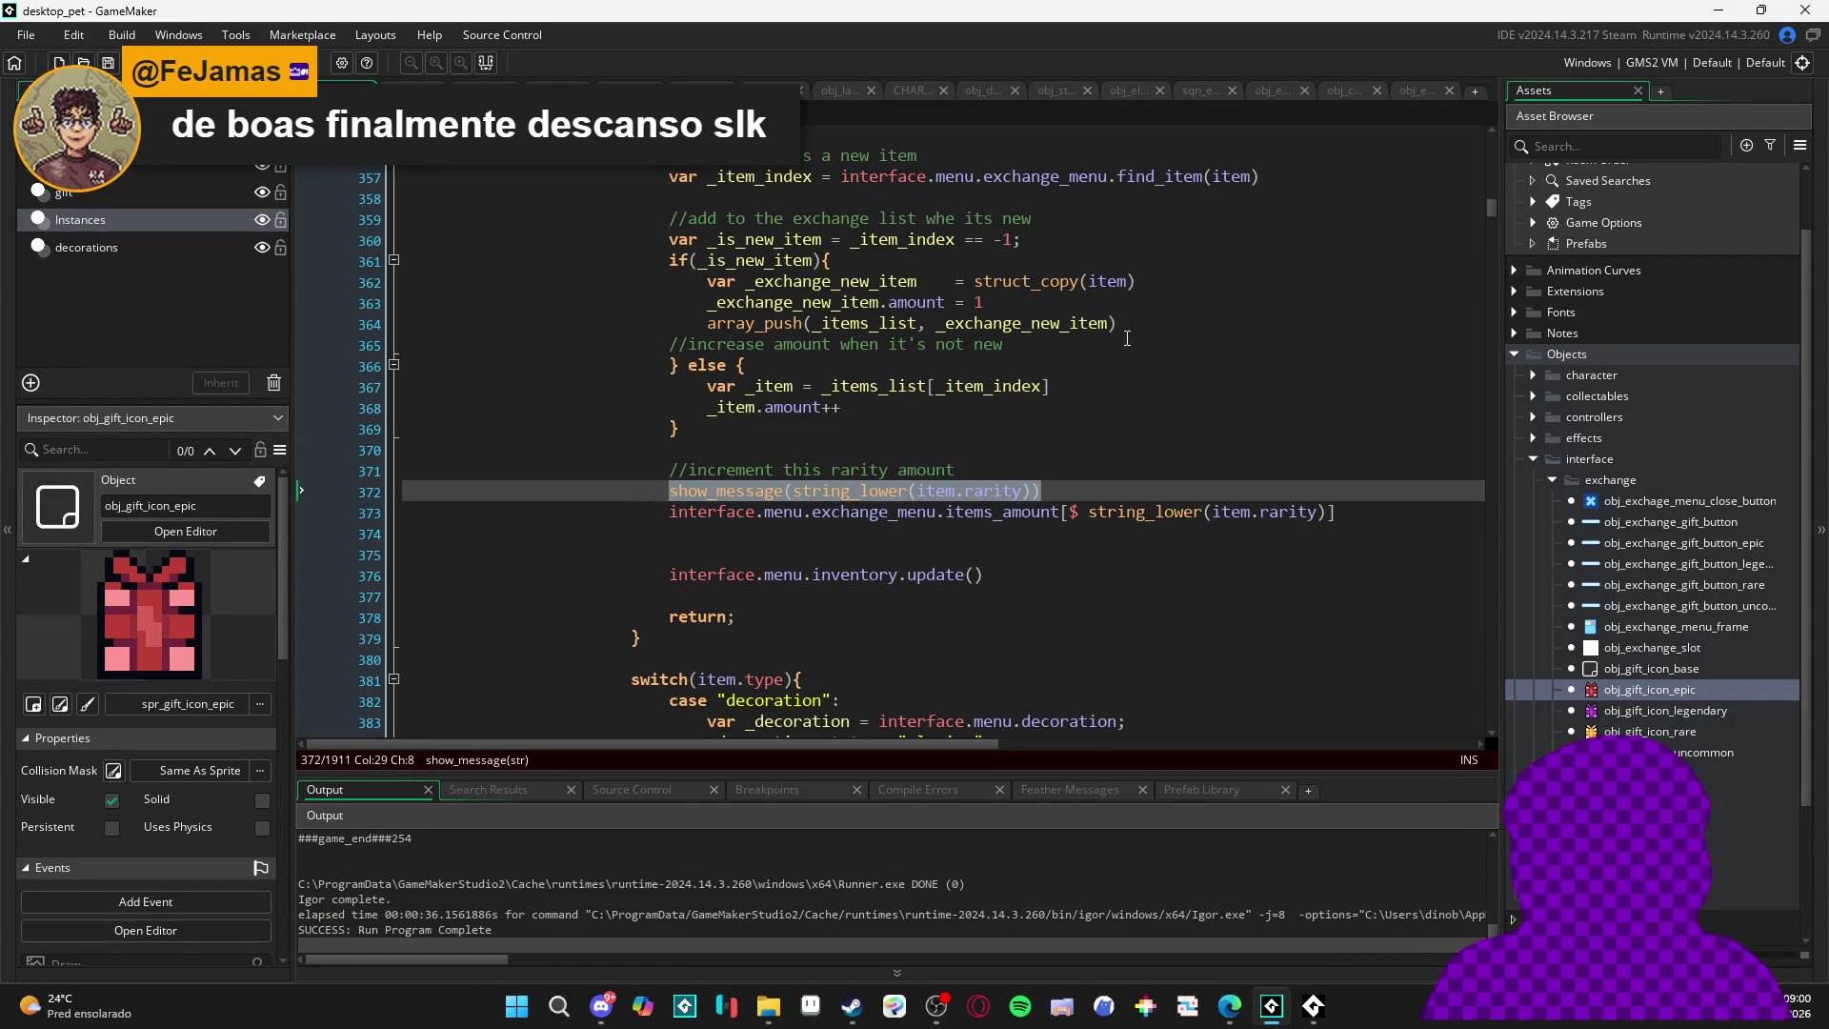
- Turn the debug line into var _item_rarity = string_lower(item.rarity)
text(var _Ra)
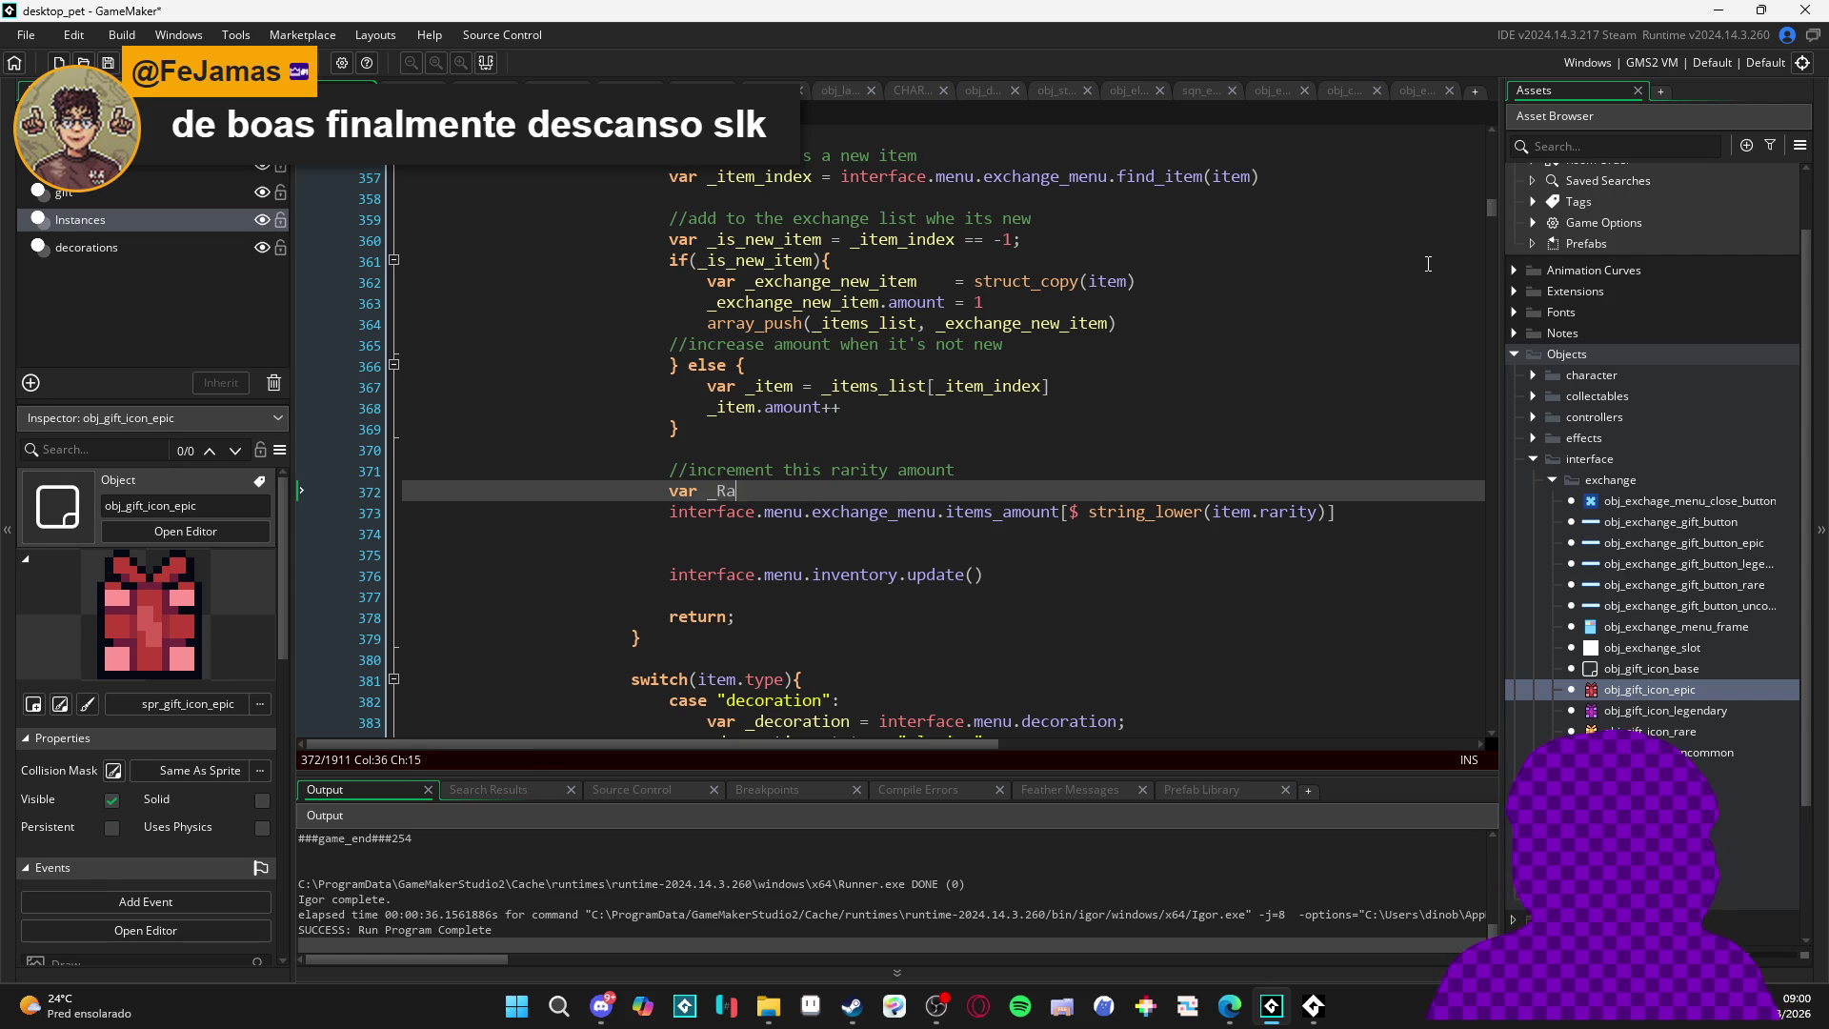
key(BackSpace)
key(BackSpace)
text(item_rarity =)
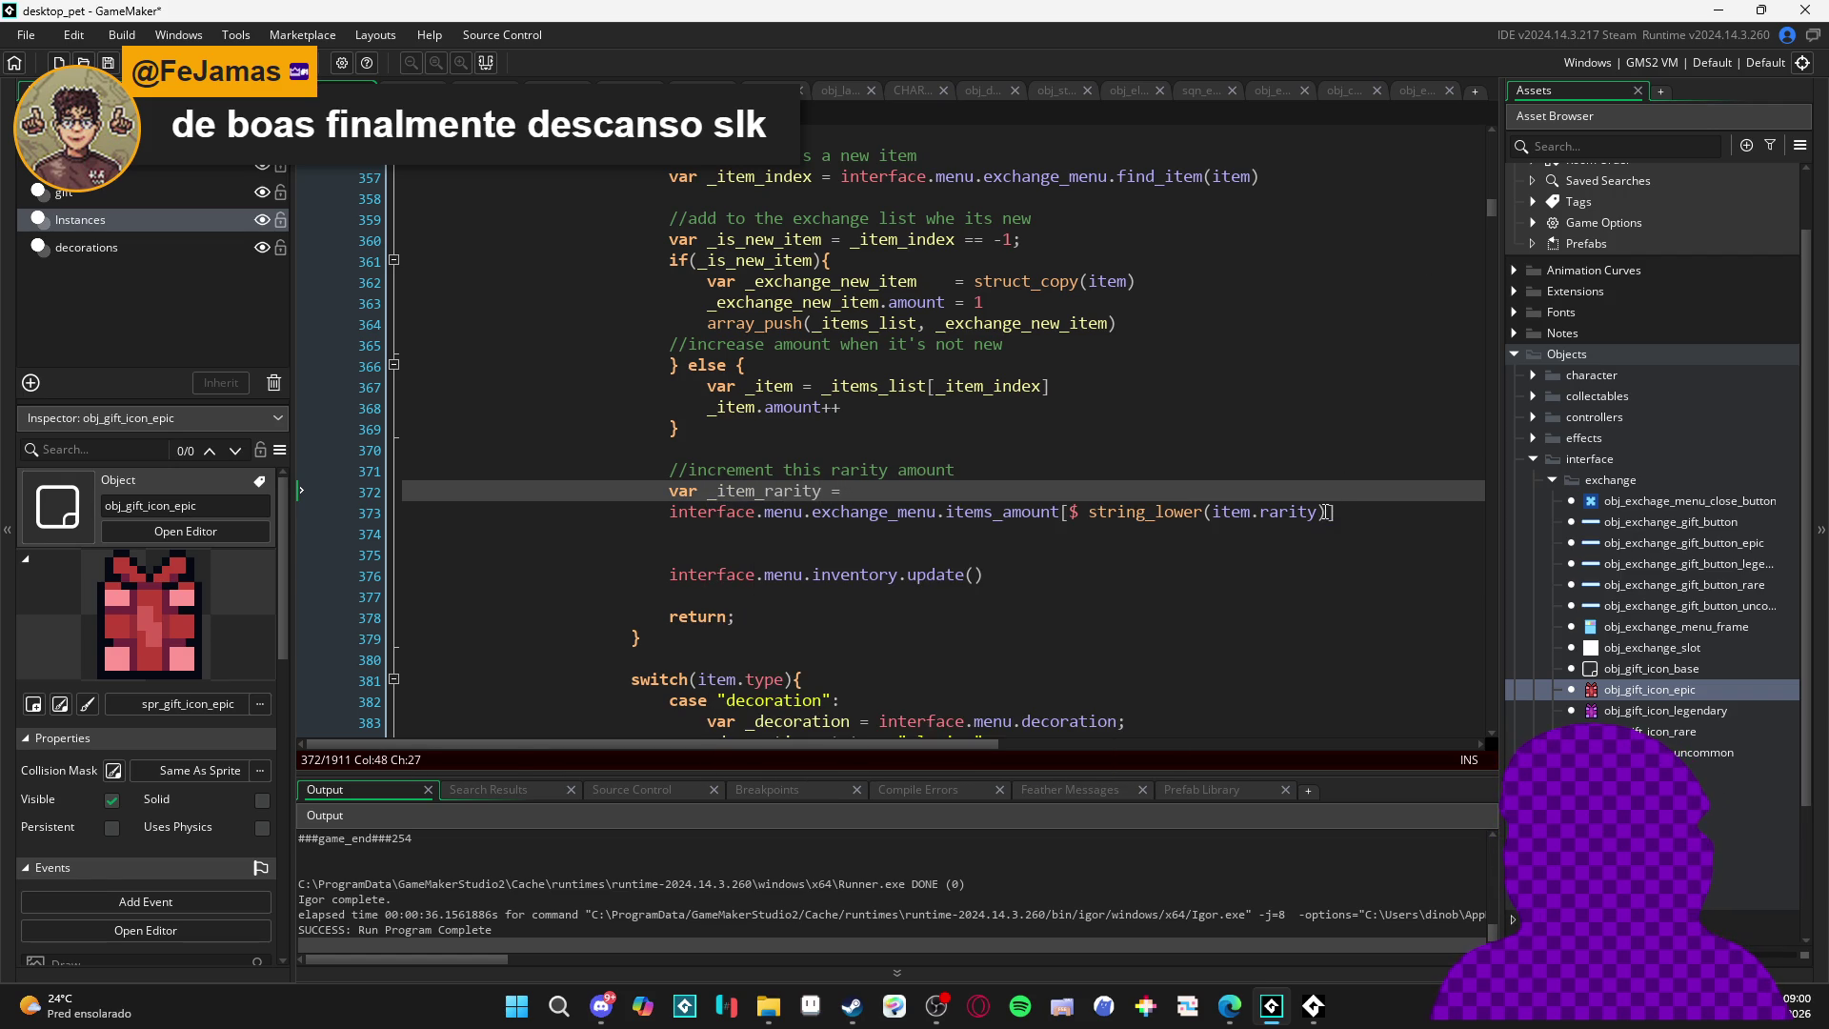
drag(1325, 512, 1094, 510)
key(ctrl+x)
key(Up)
key(ctrl+v)
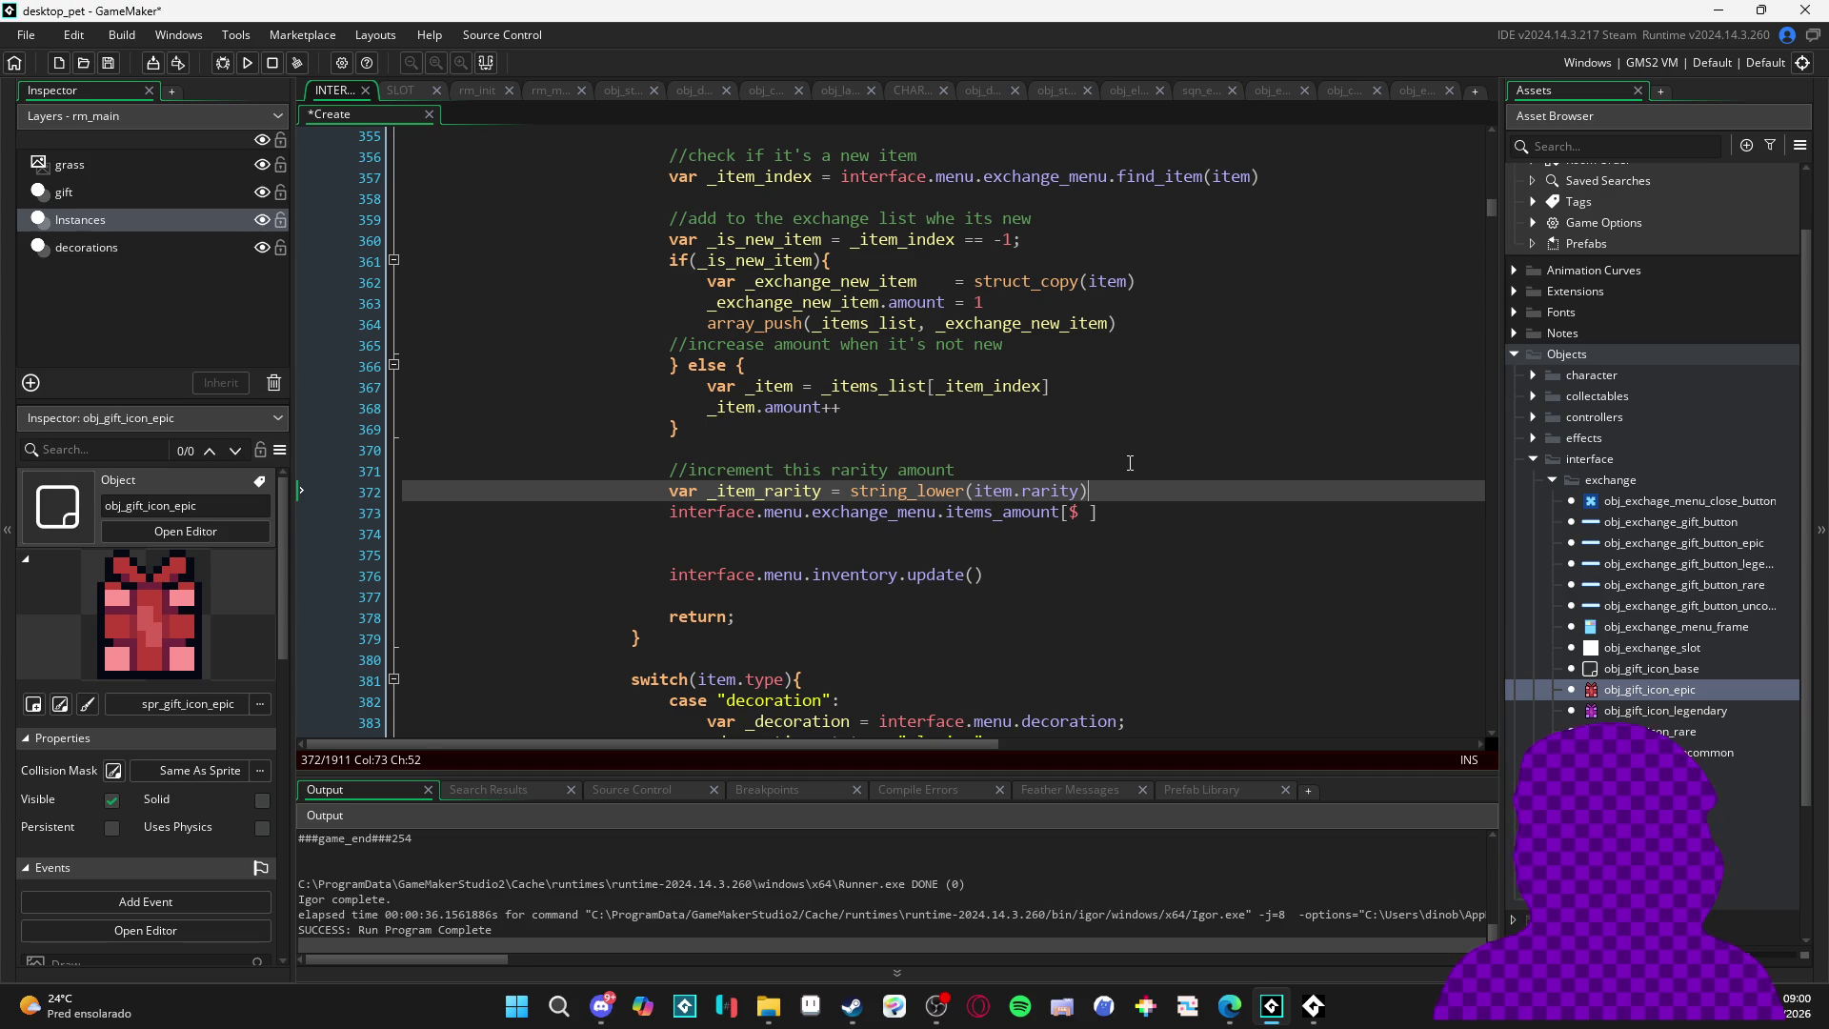
- Start a var _rarity_amount line below and align the two equals signs
key(Return)
text(var _)
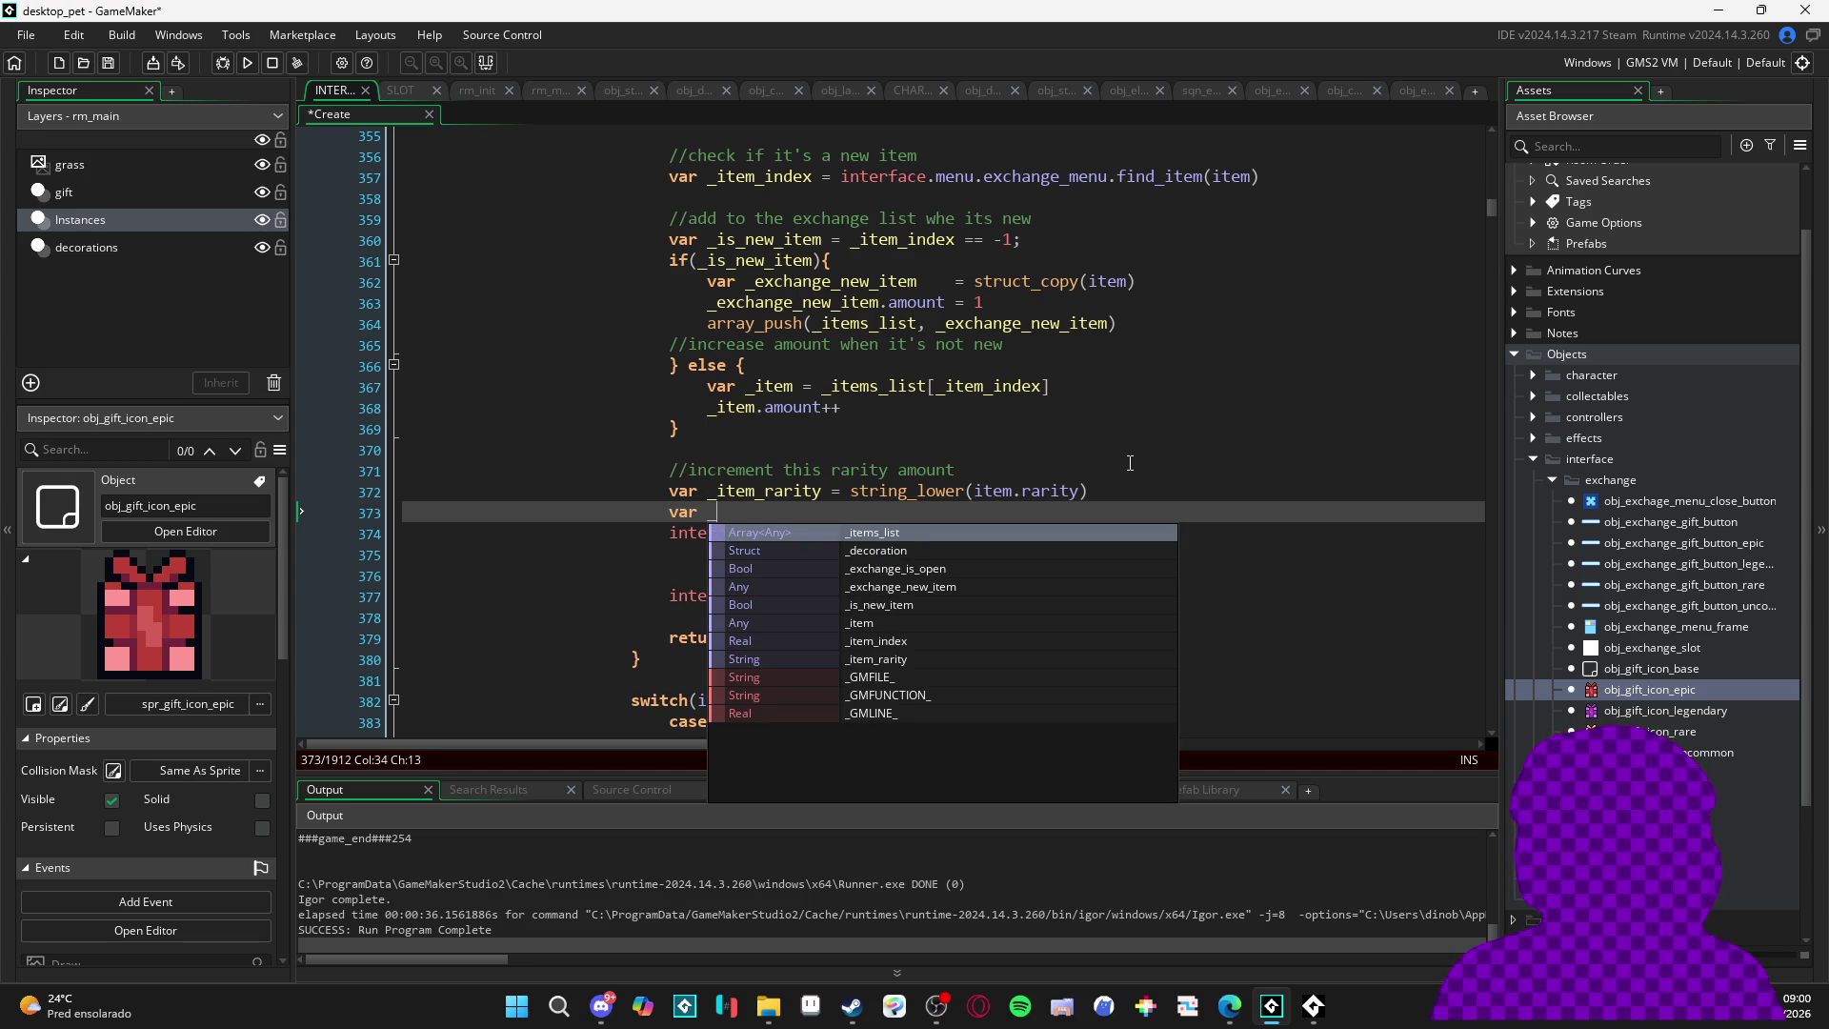
text(rai)
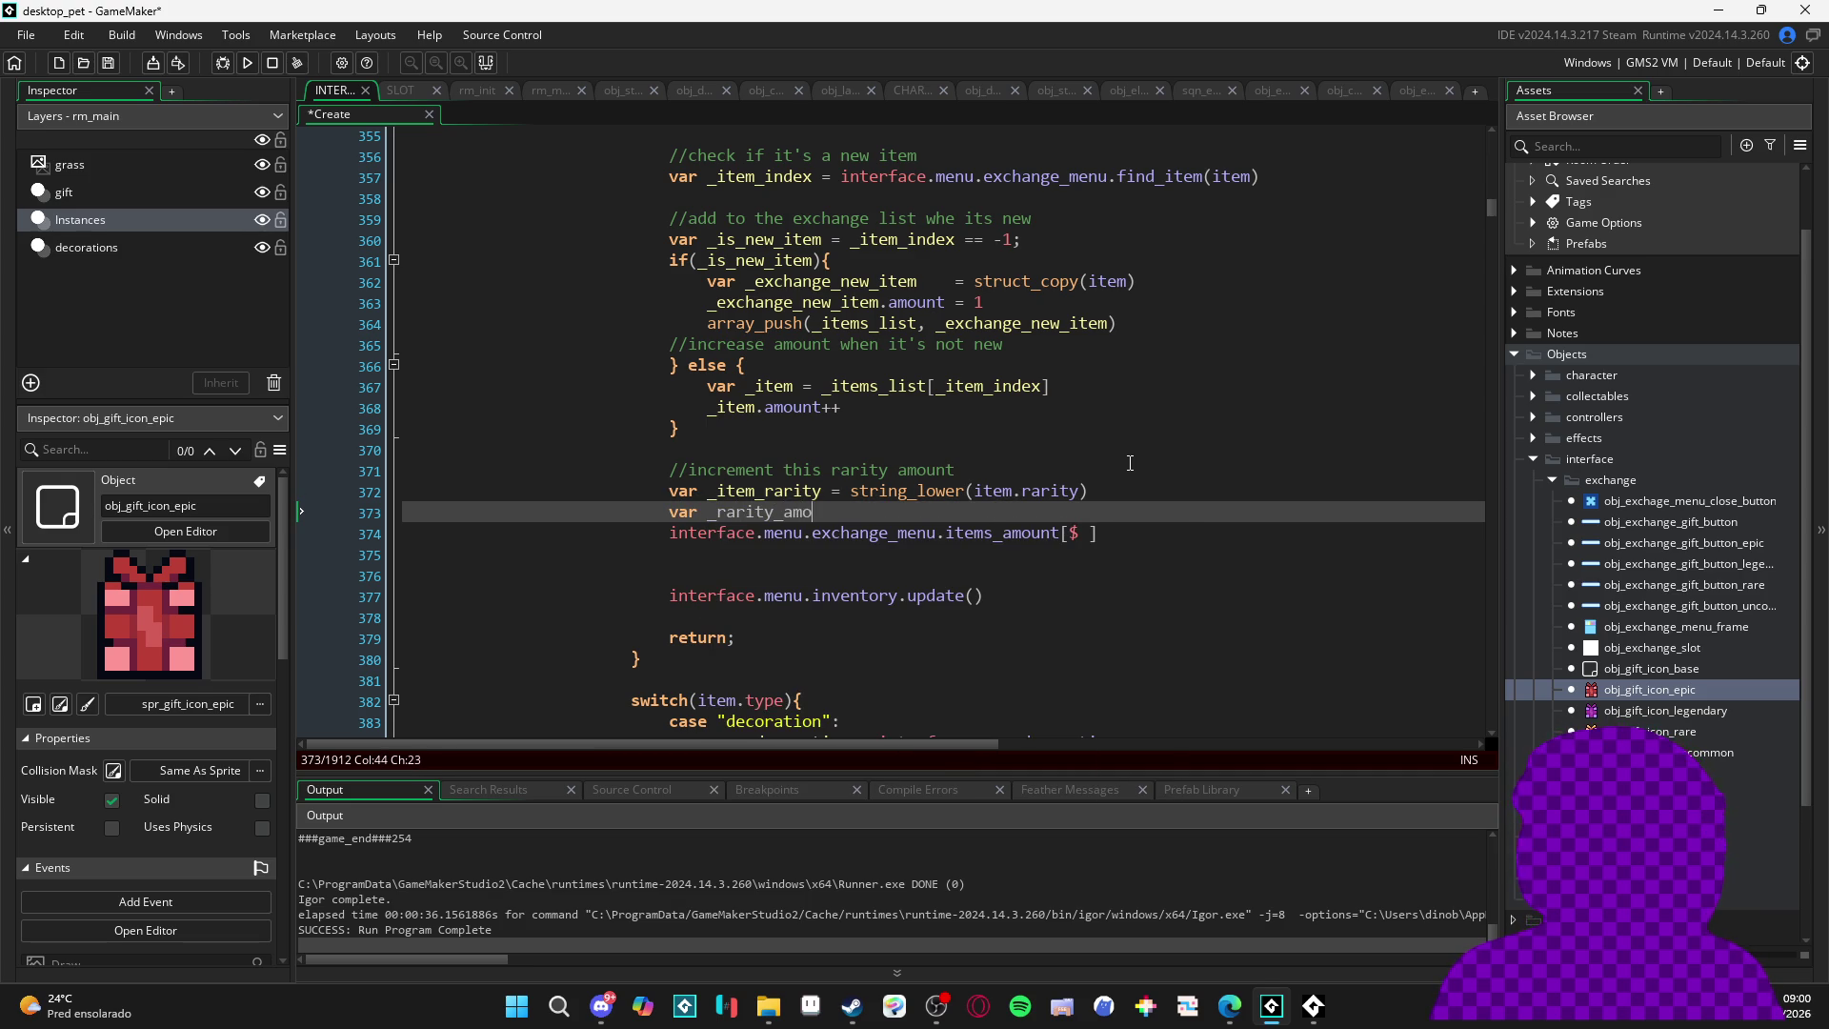
key(Up)
key(Left)
key(Left)
key(Left)
key(Down)
key(Up)
key(Left)
key(Down)
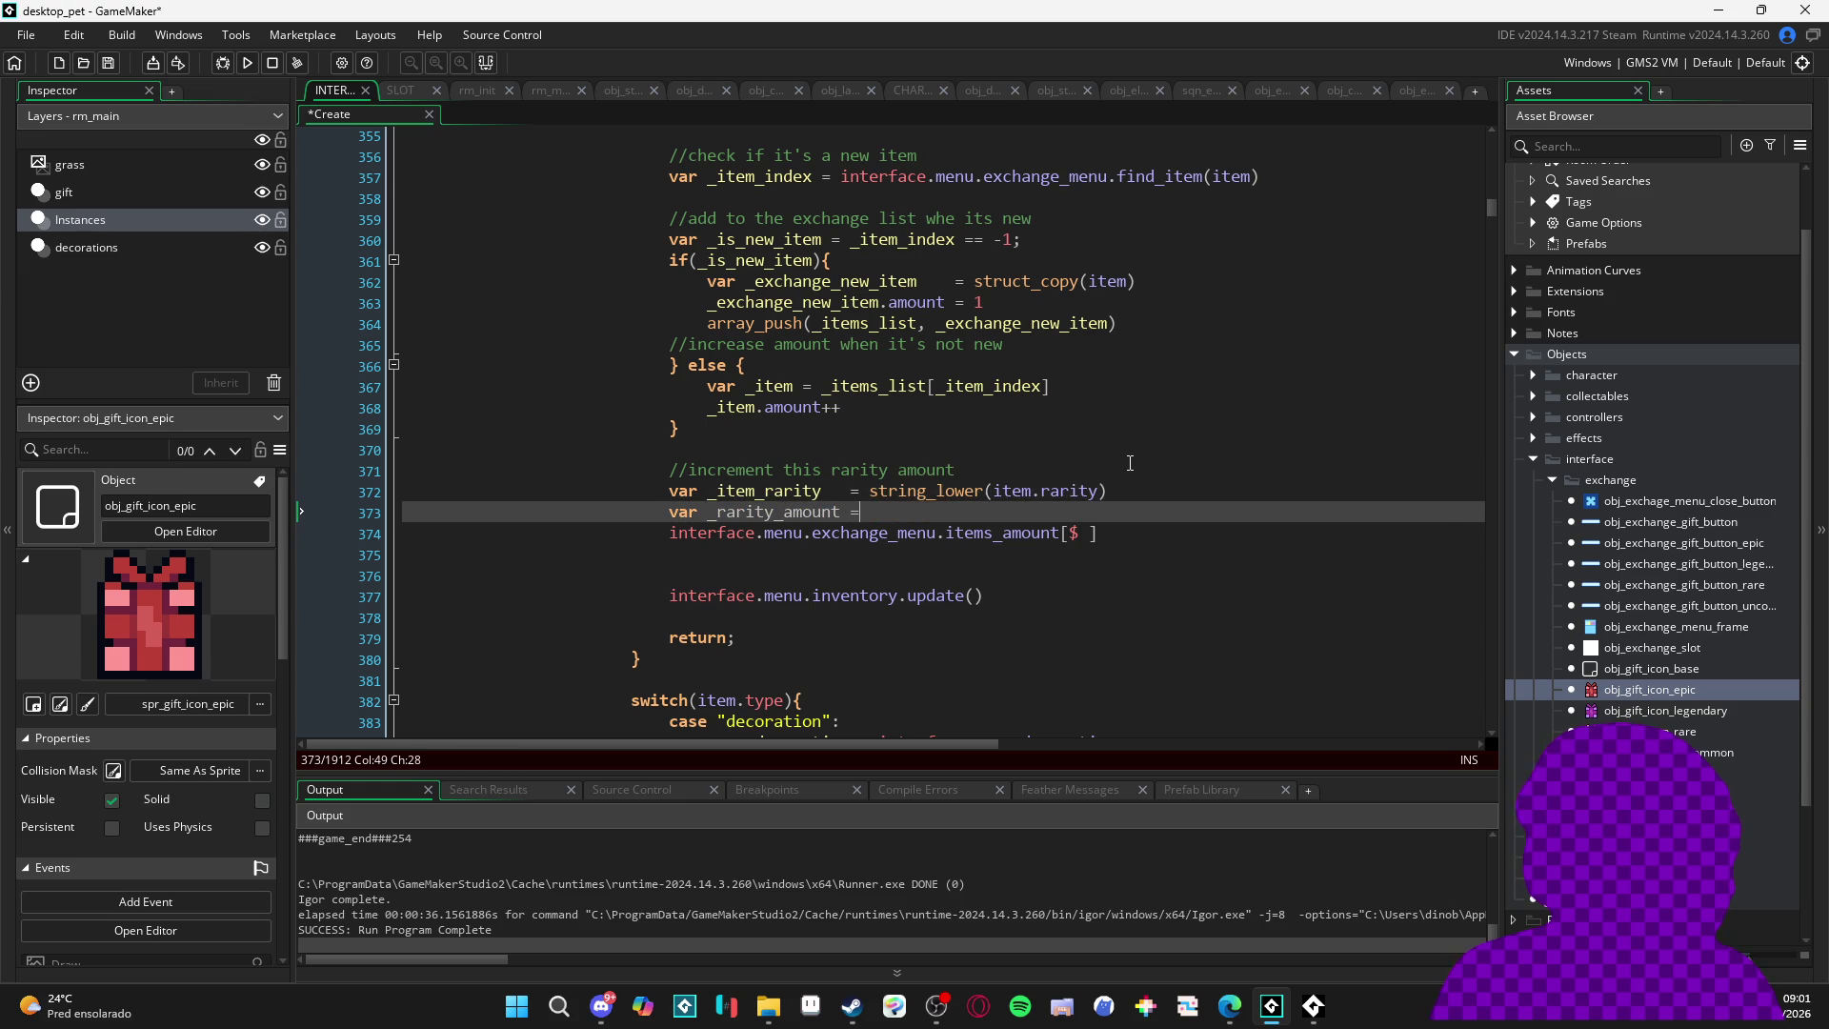
text( i)
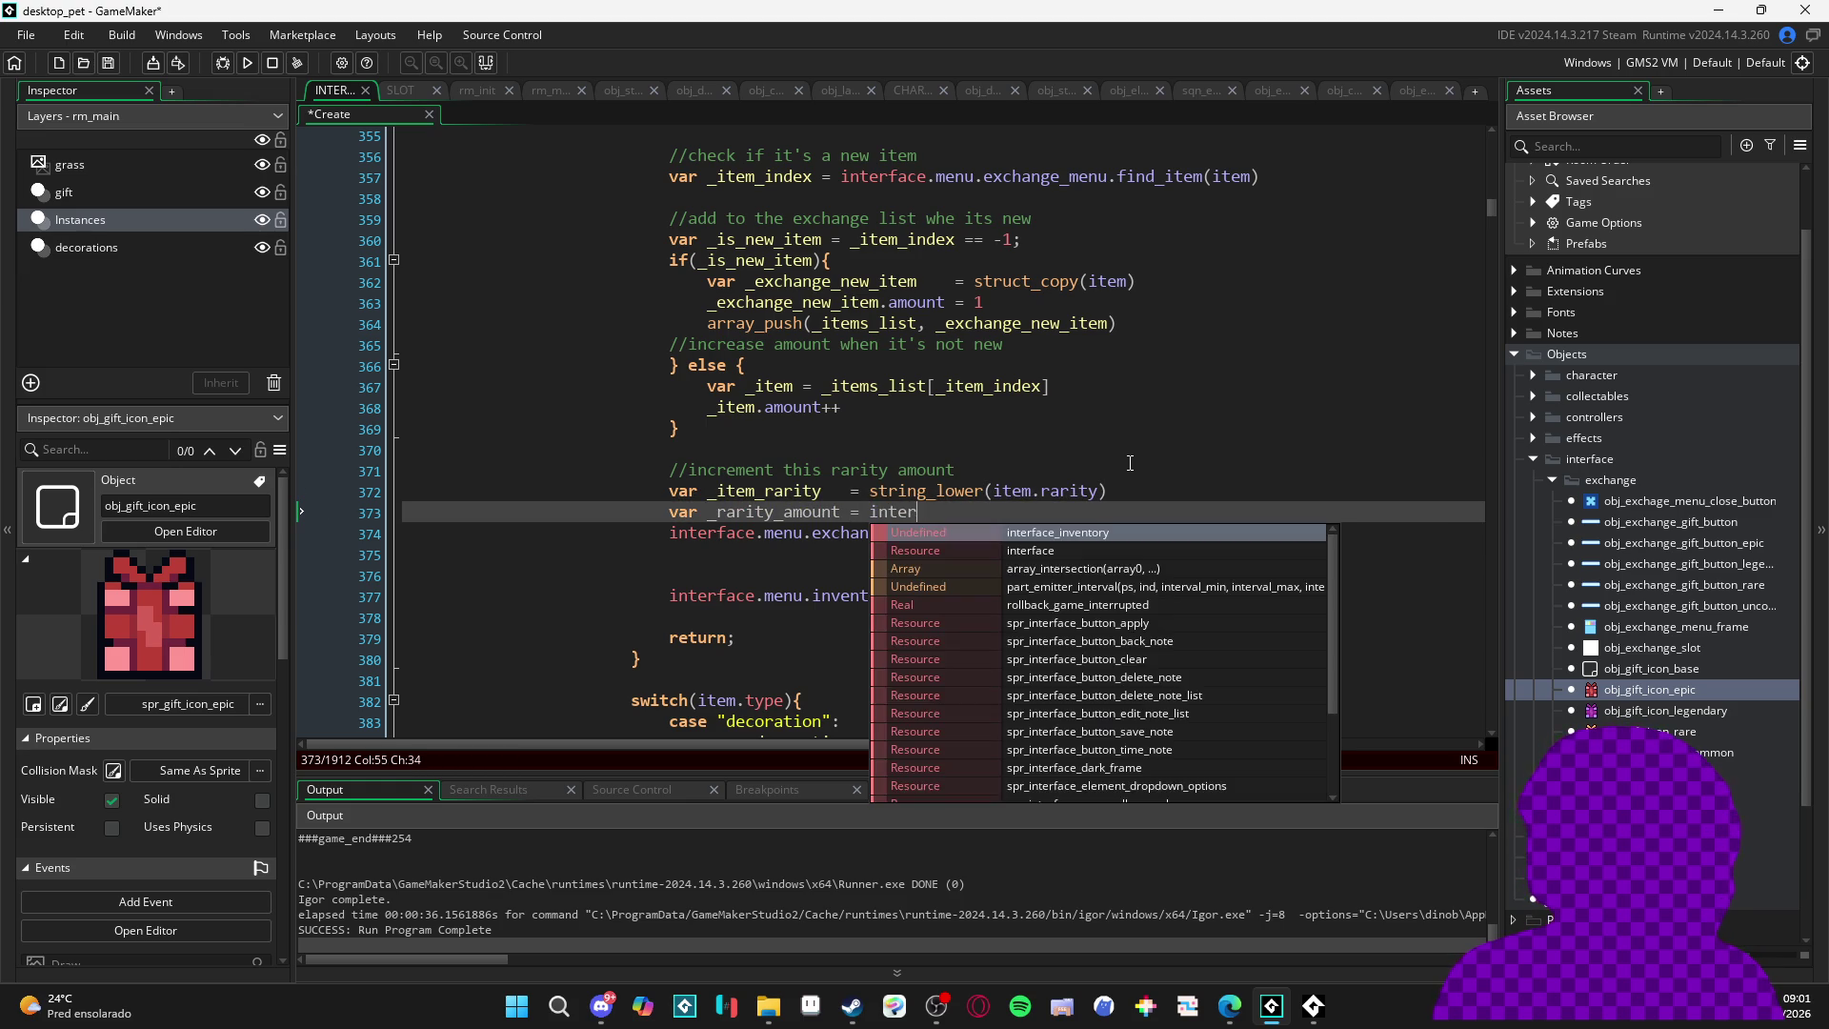
key(BackSpace)
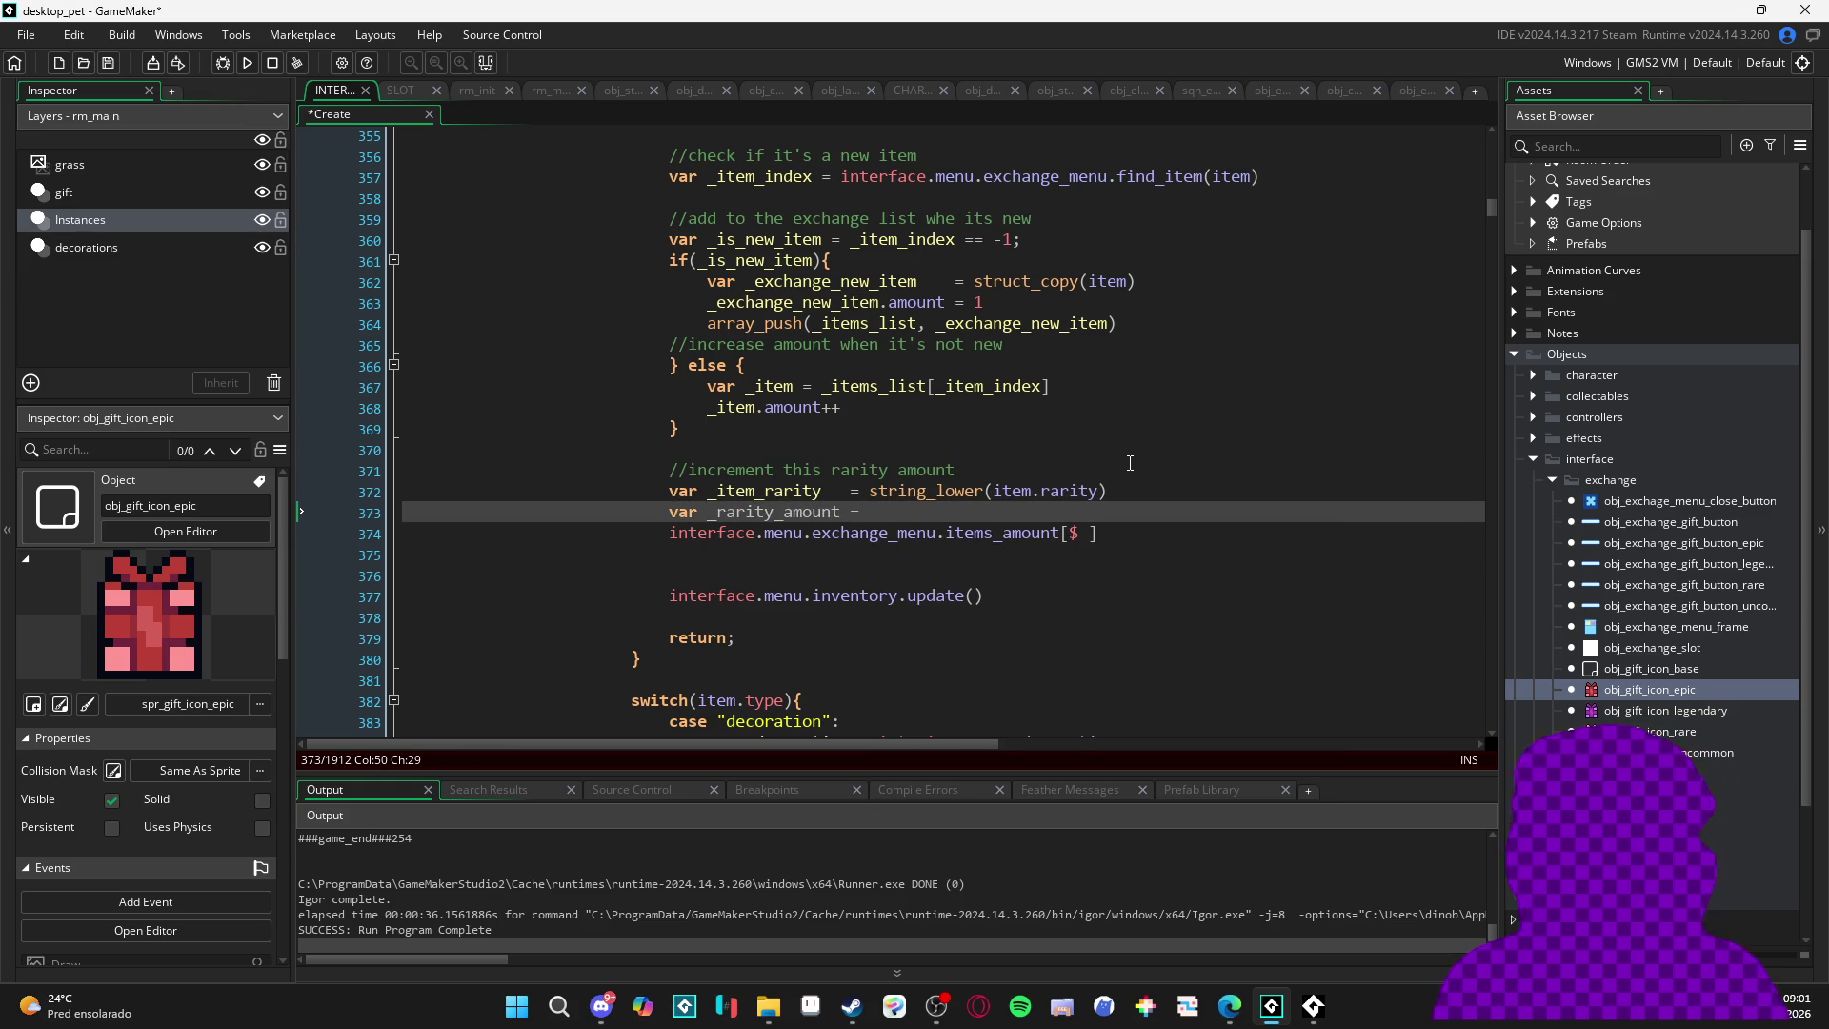
- Set _rarity_amount to the items_amount lookup keyed by _item_rarity, delete the old lookup line, and save
drag(669, 532, 1018, 539)
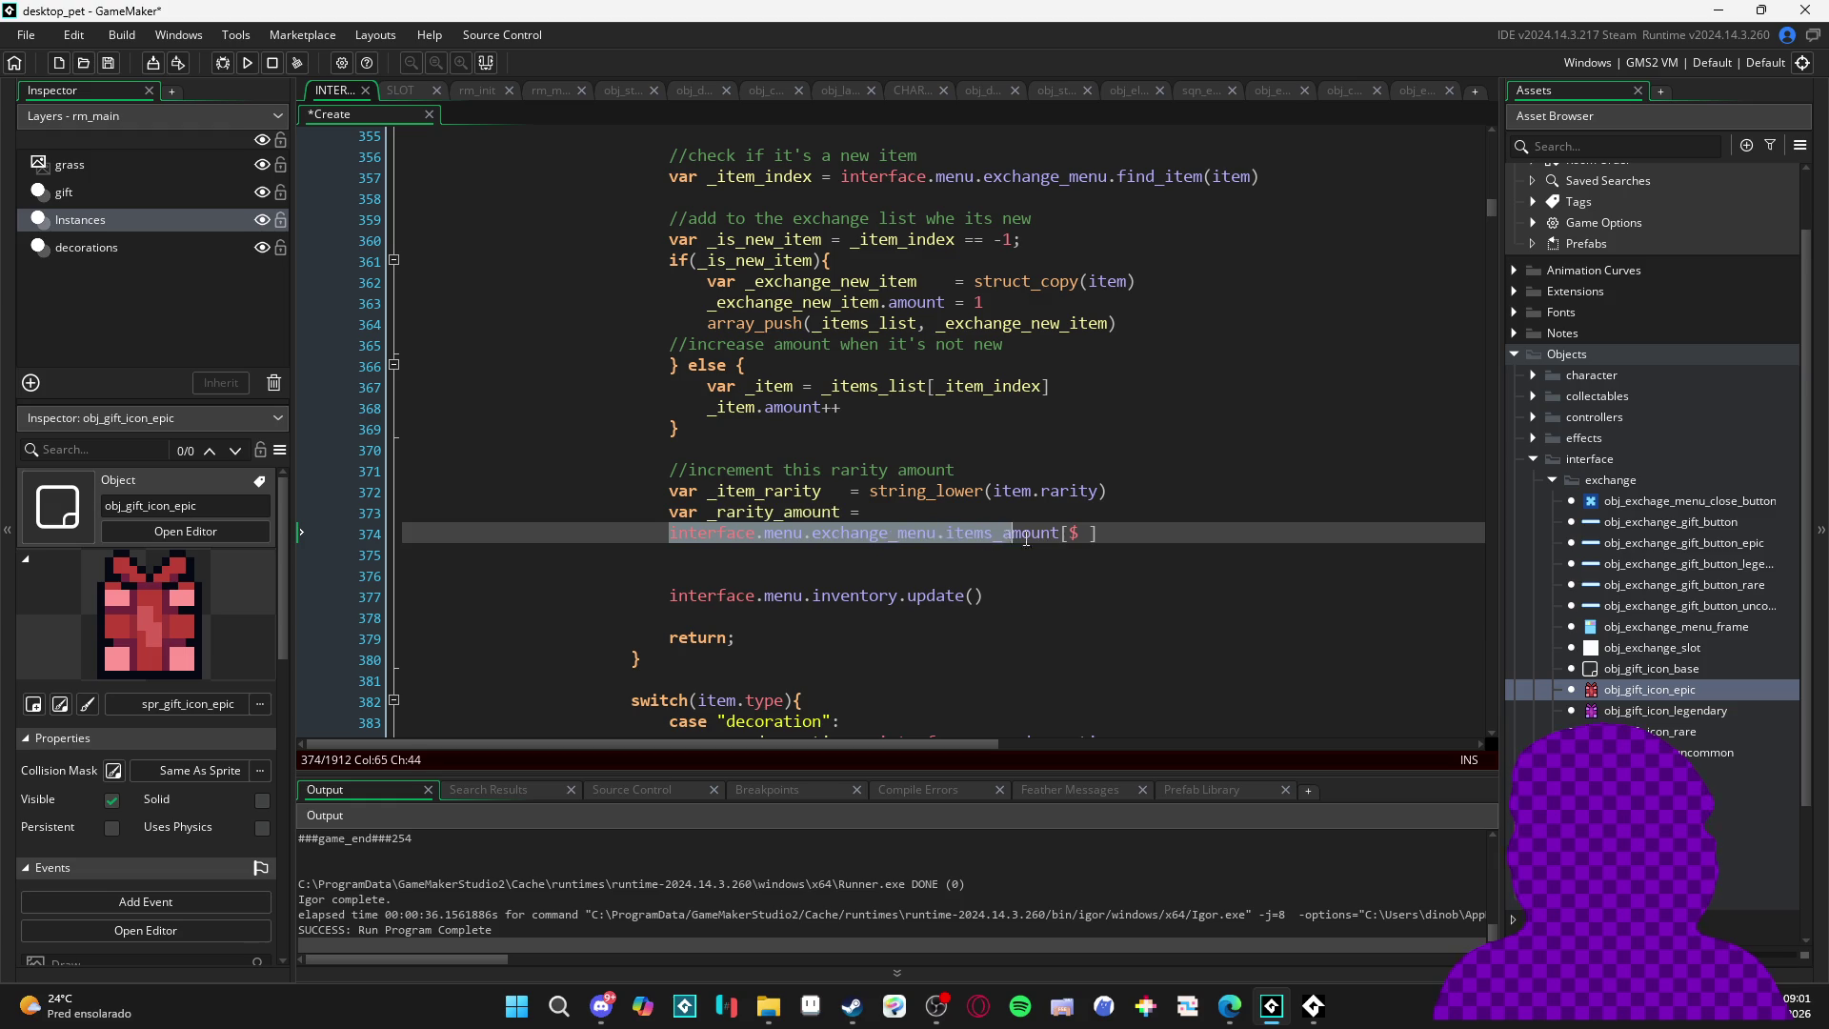
key(ctrl+c)
click(1078, 513)
key(ctrl+v)
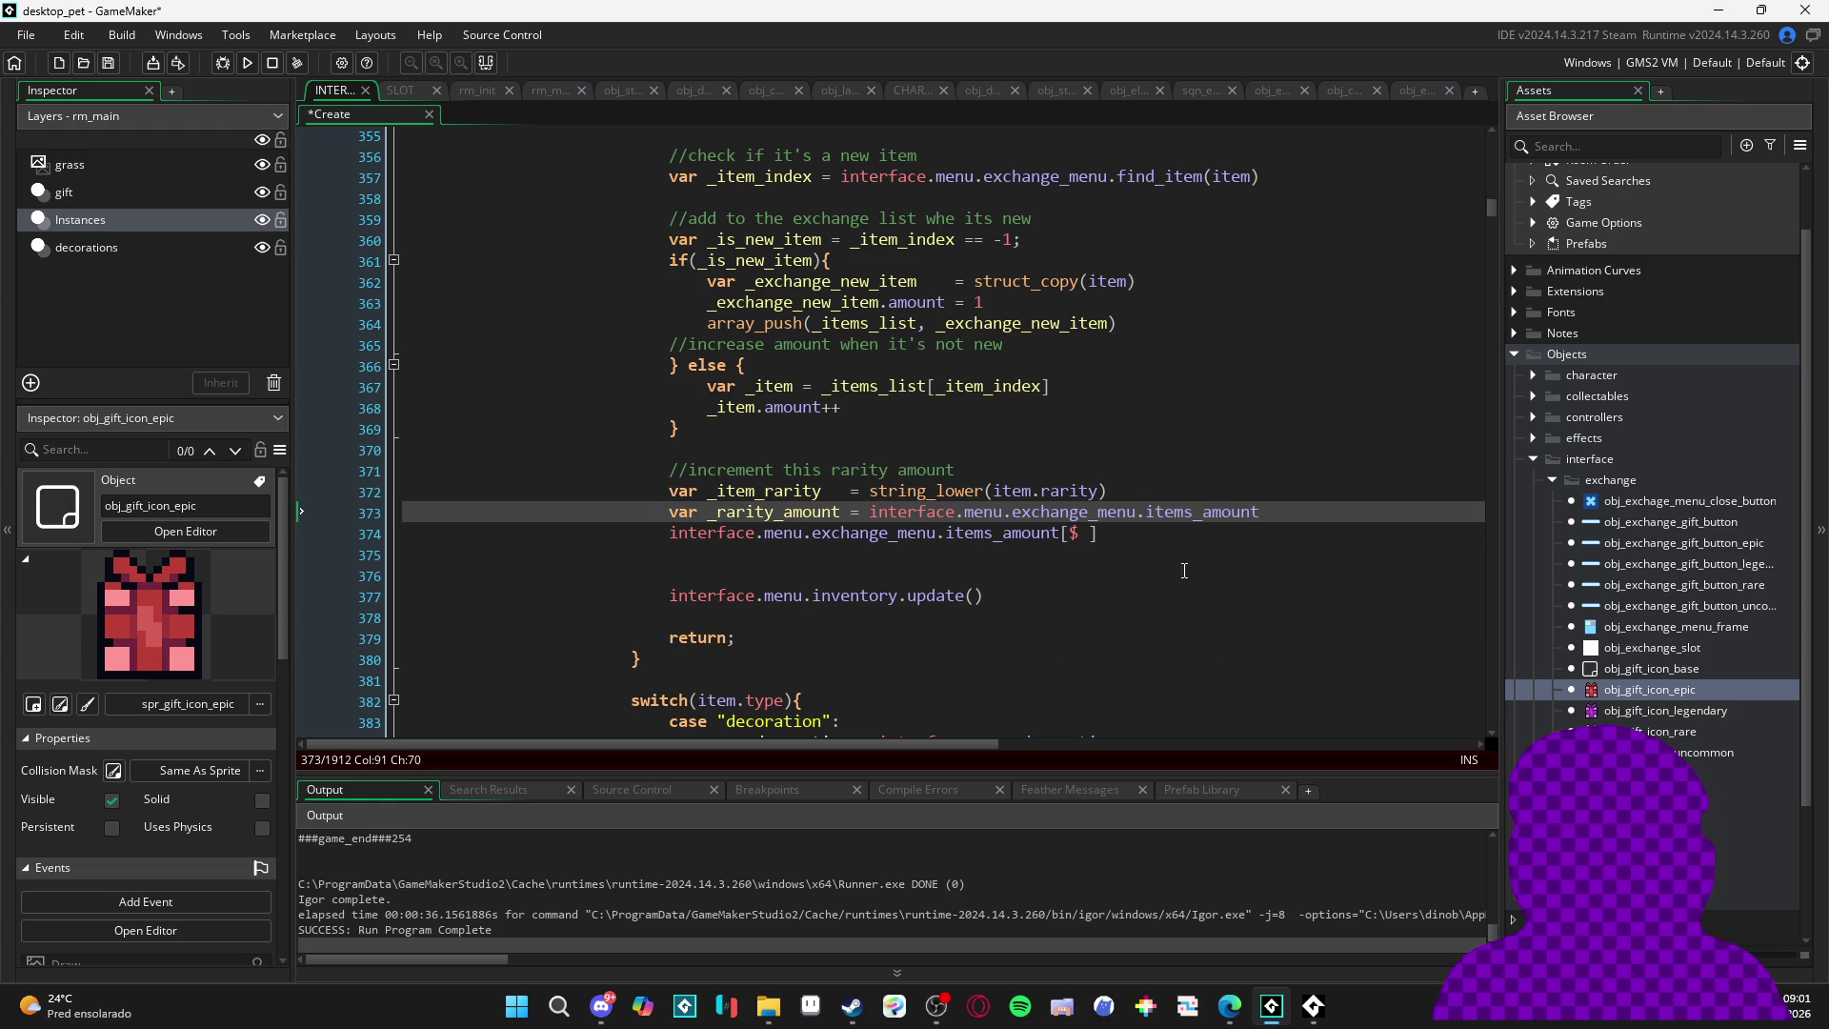
drag(1132, 538, 665, 540)
key(BackSpace)
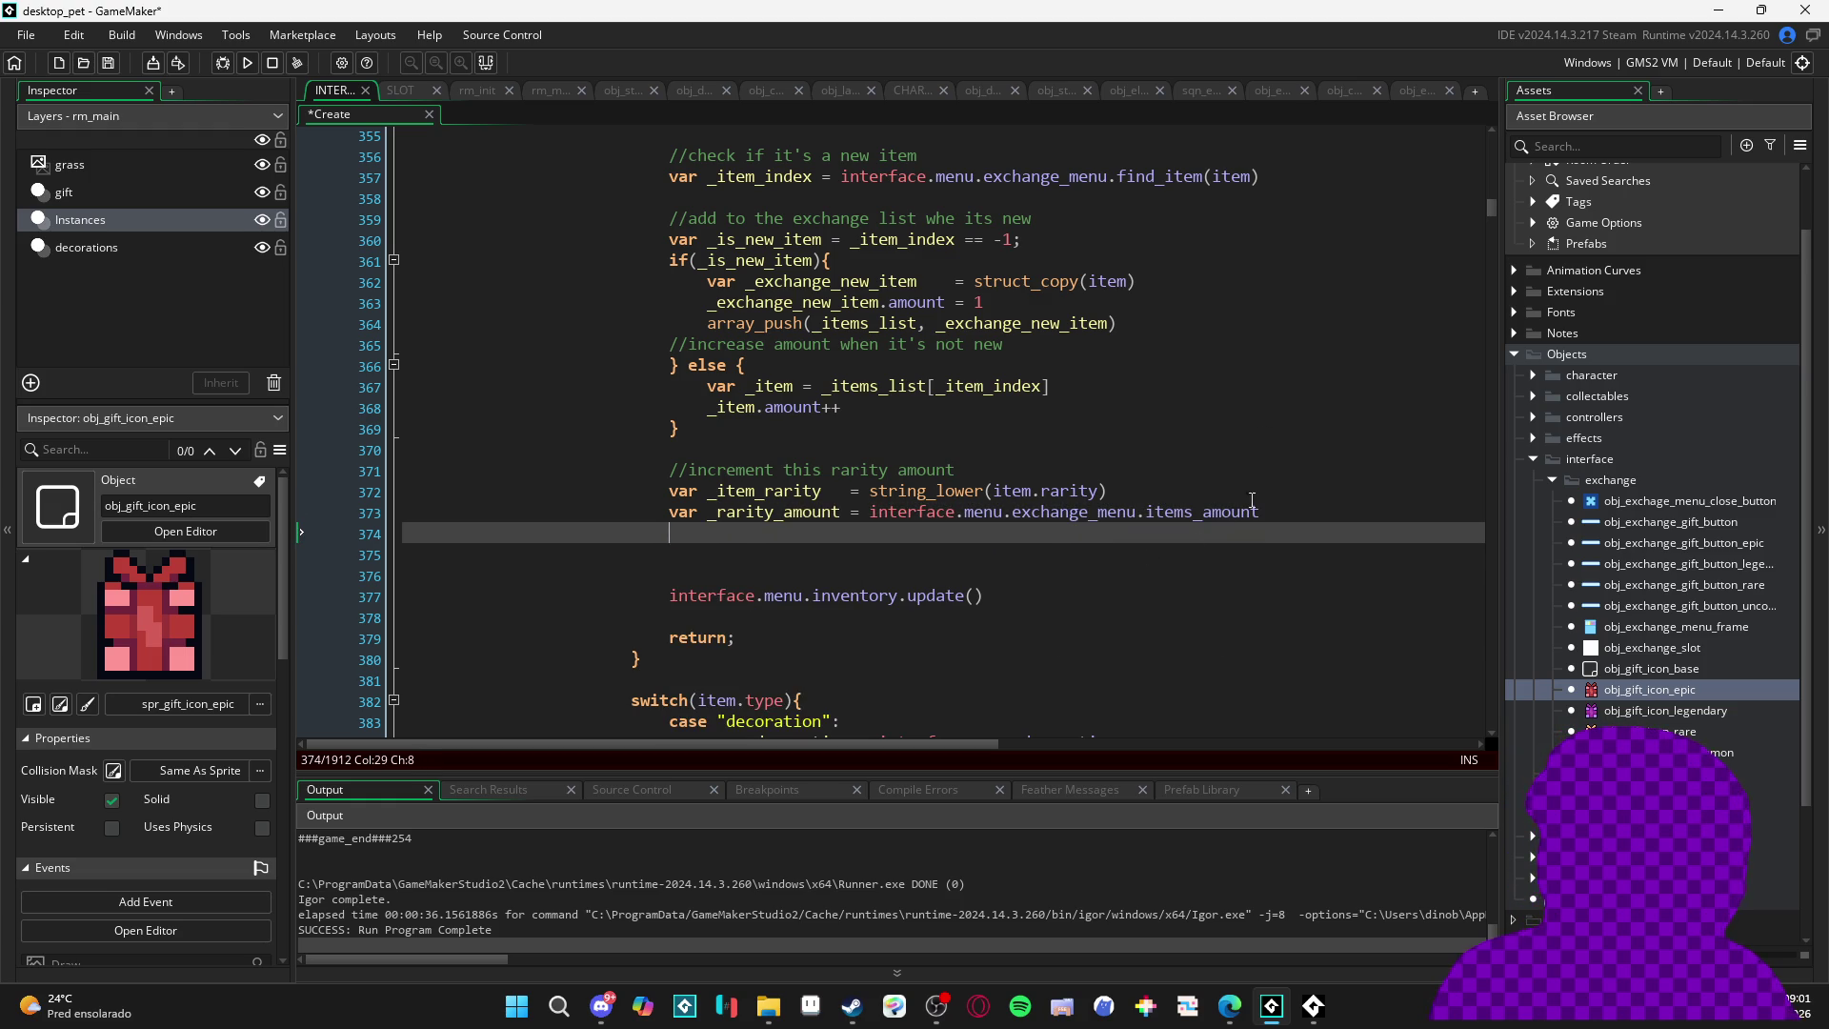
click(1284, 515)
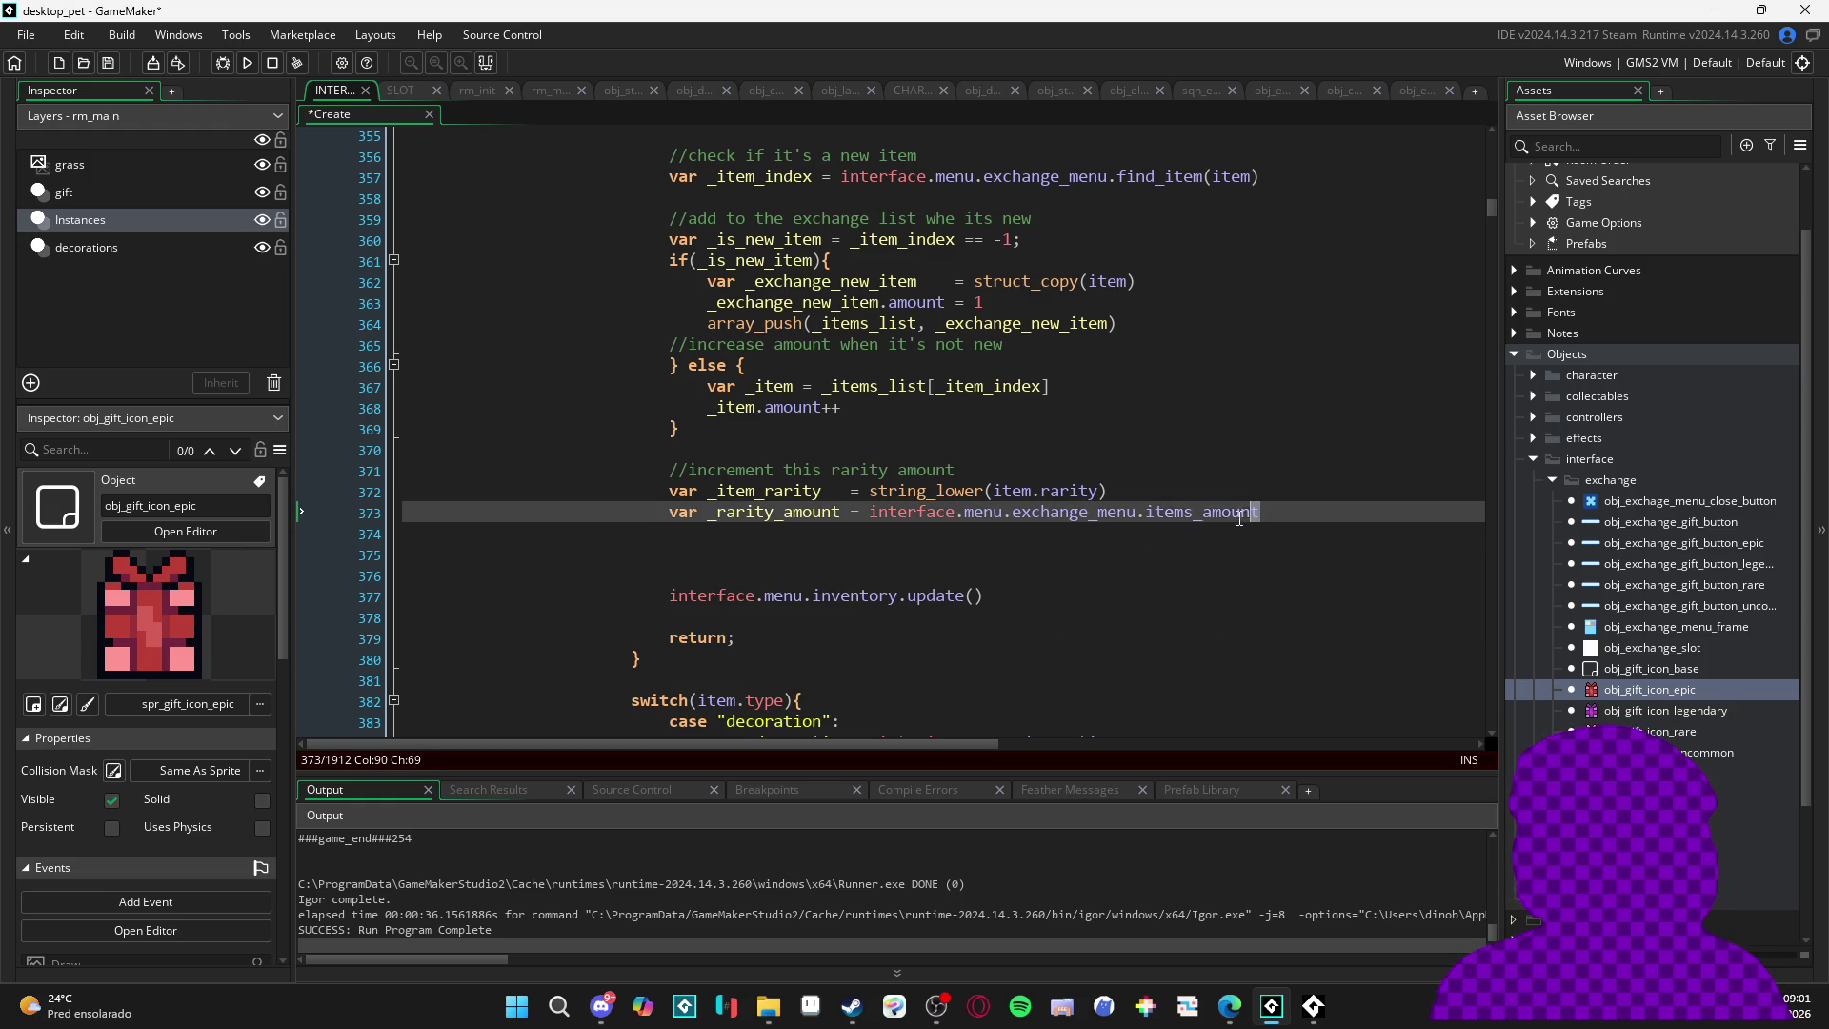
key(End)
text(item)
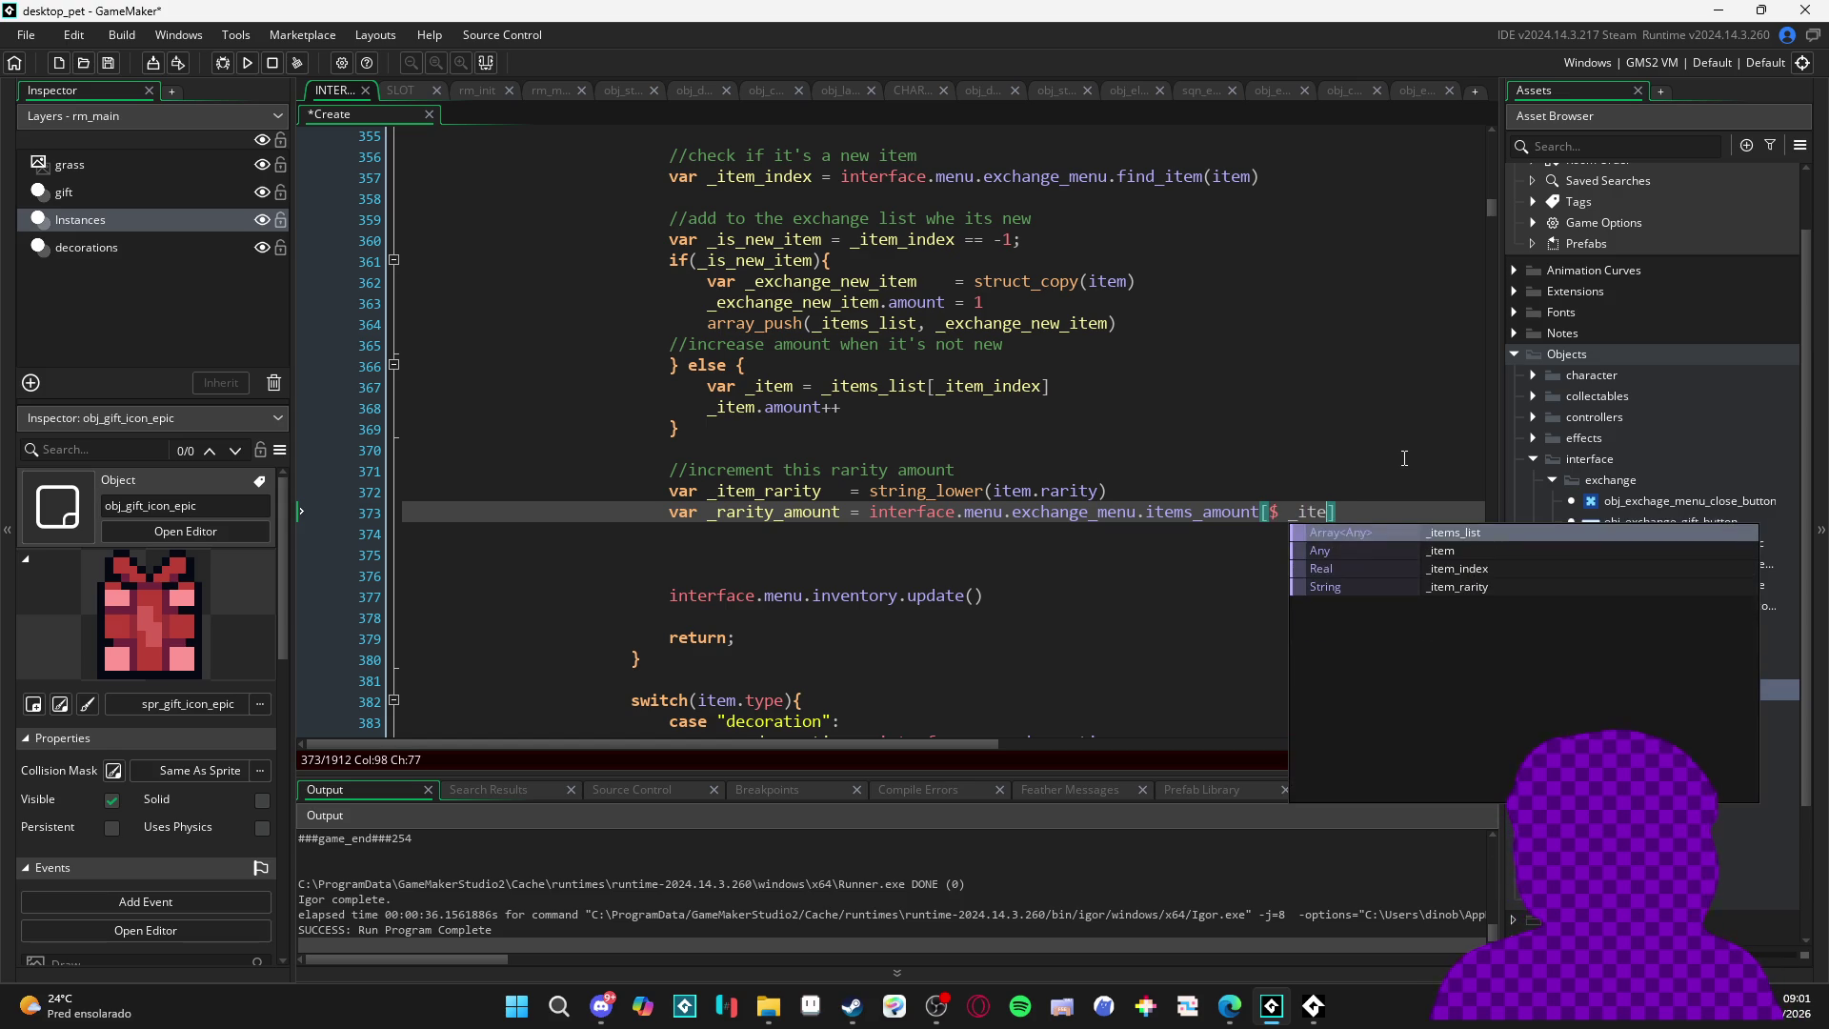
key(Down)
key(Down)
key(Down)
key(Return)
key(ctrl+s)
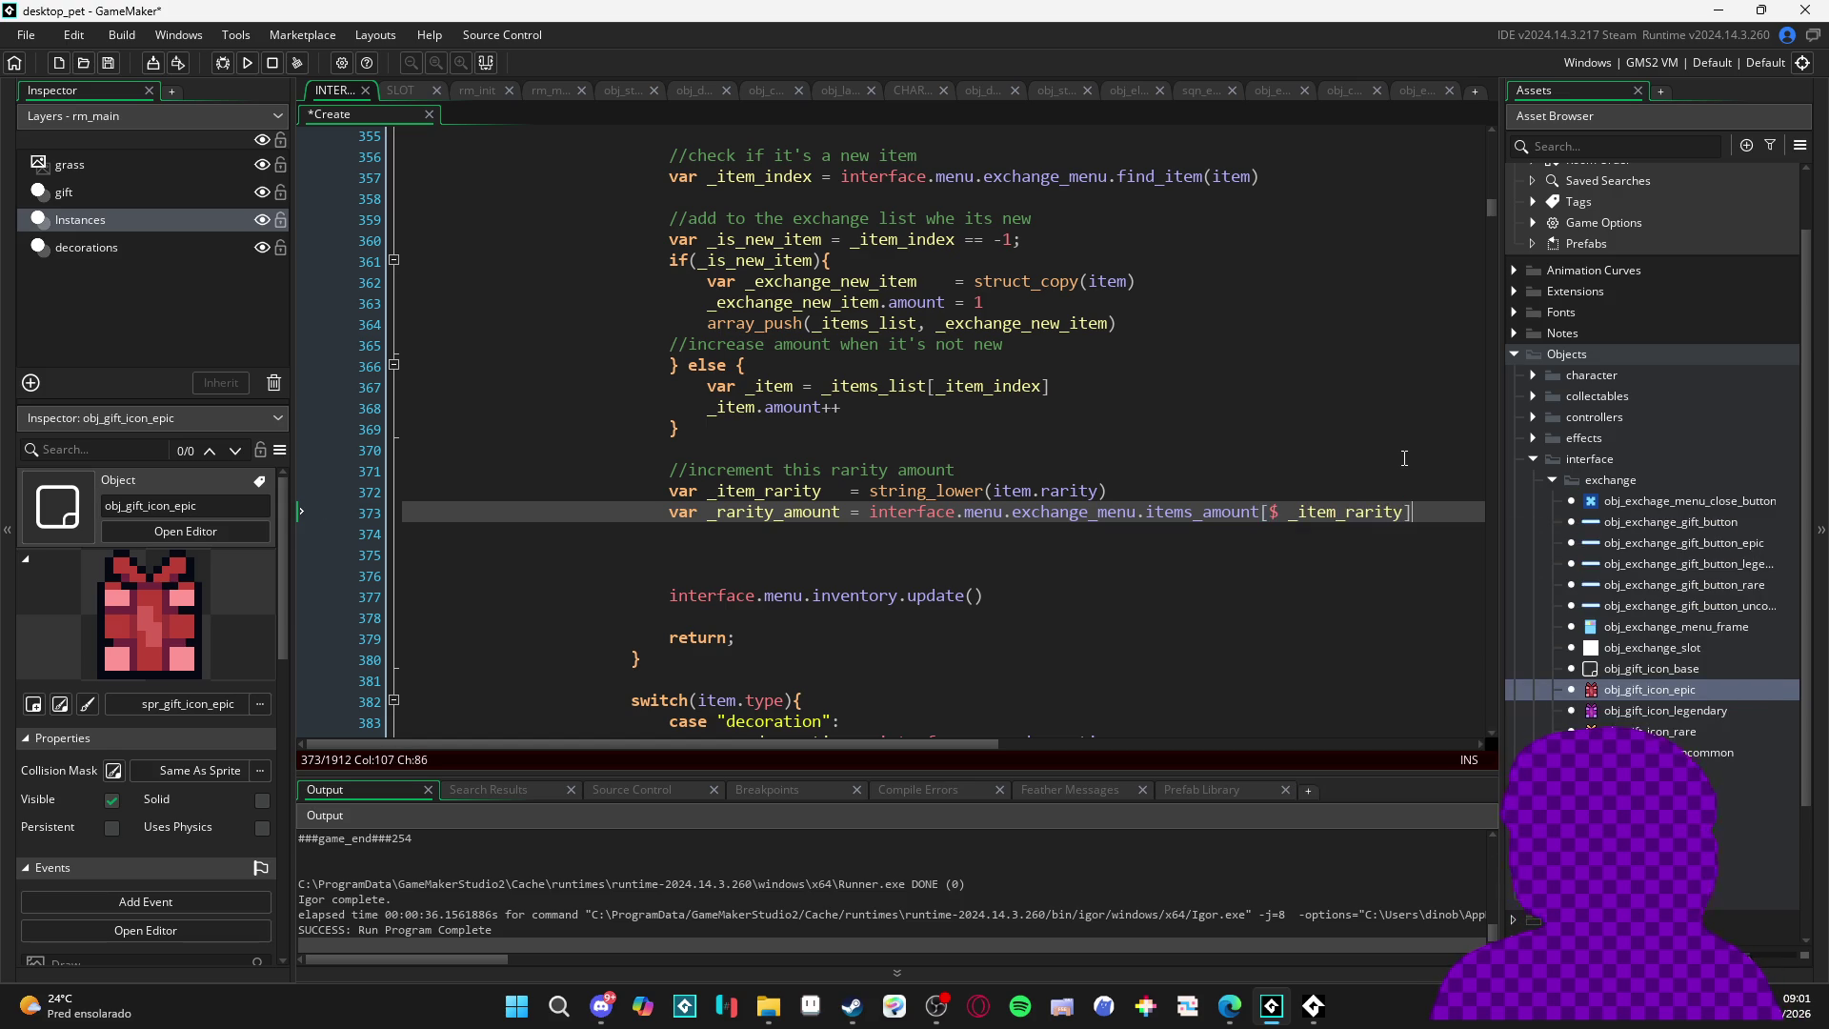
- Add _rarity_amount++ below the lookup and save the Create code
scroll(768, 349, up, 1)
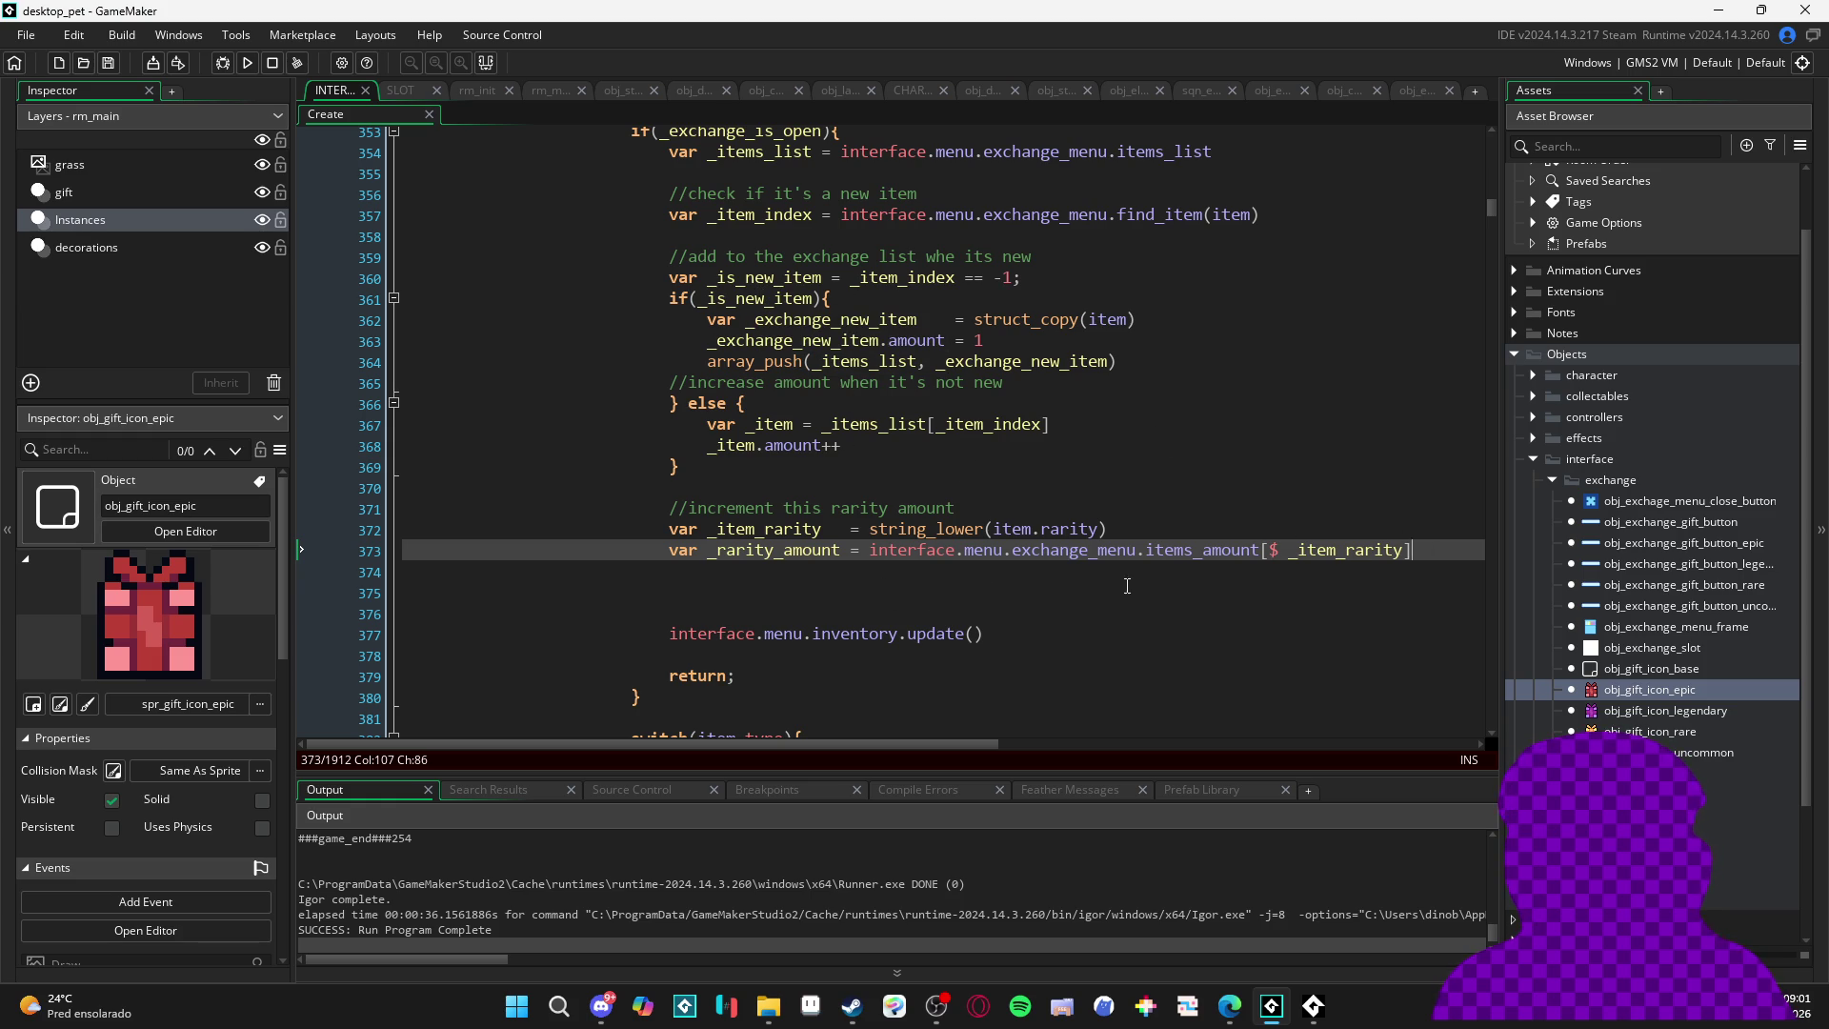
click(1211, 579)
text(_rarity_amount++)
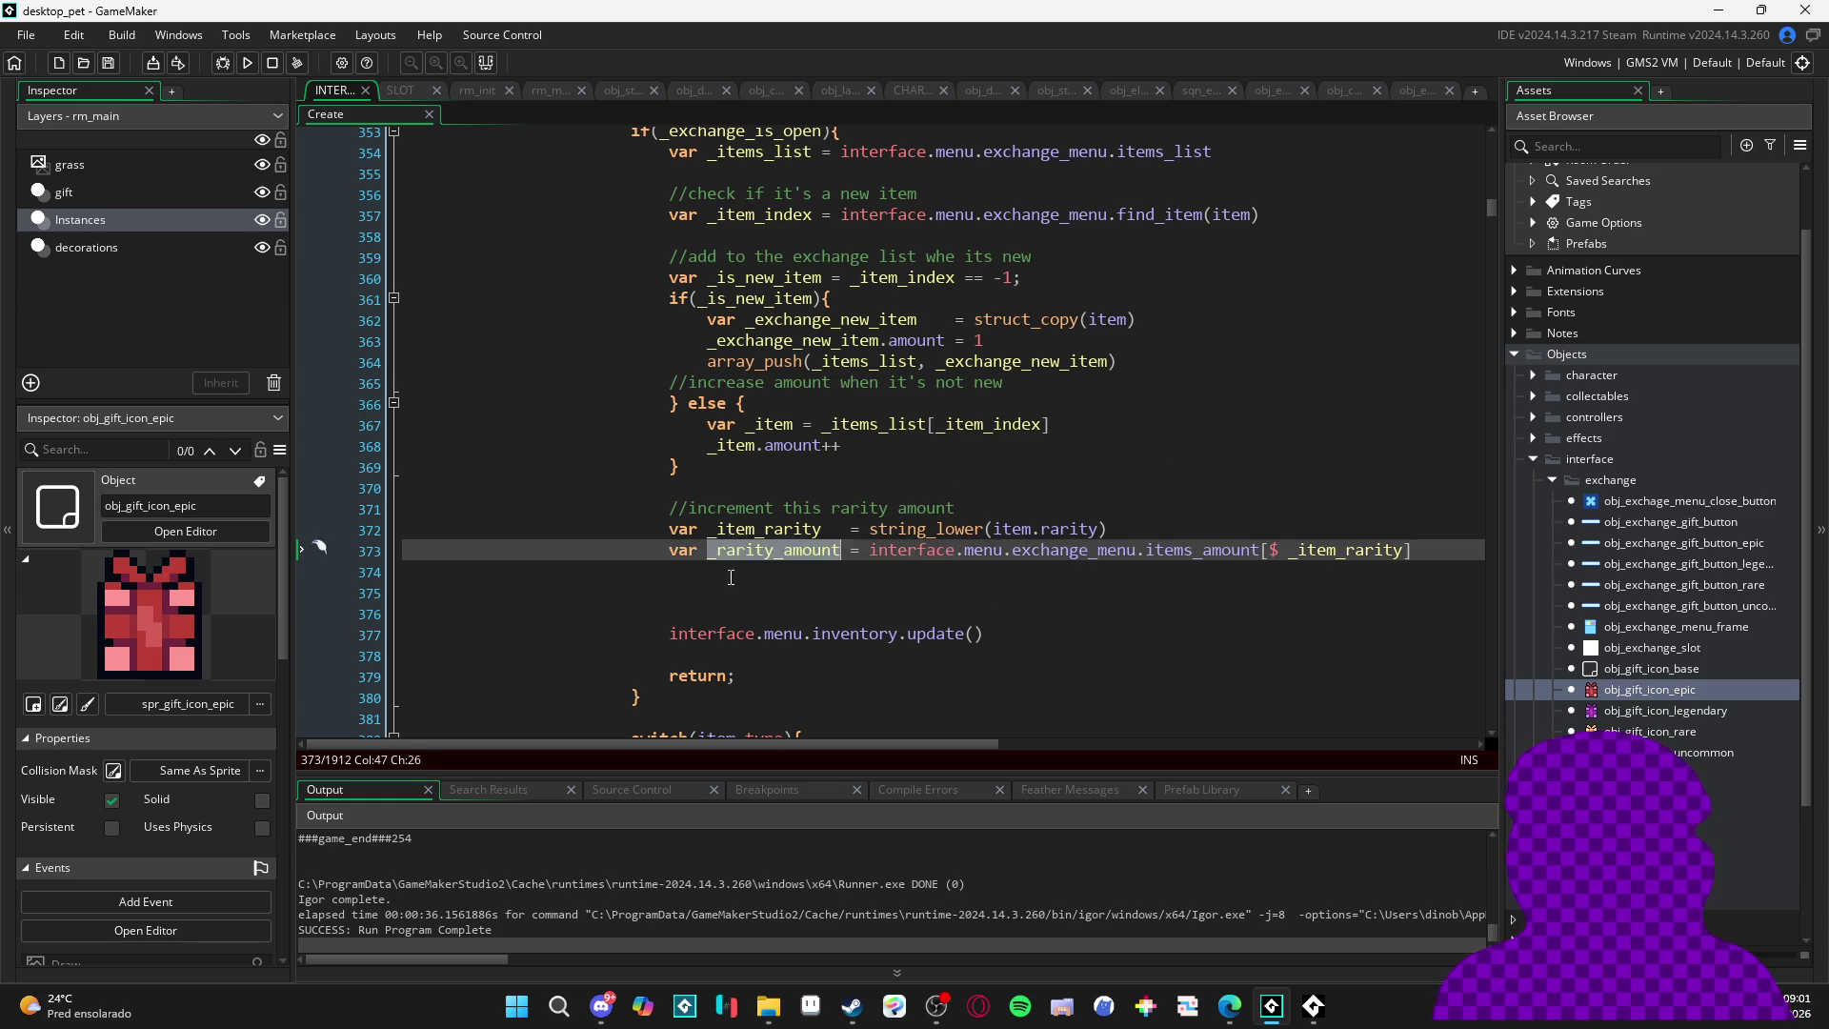
key(ctrl+s)
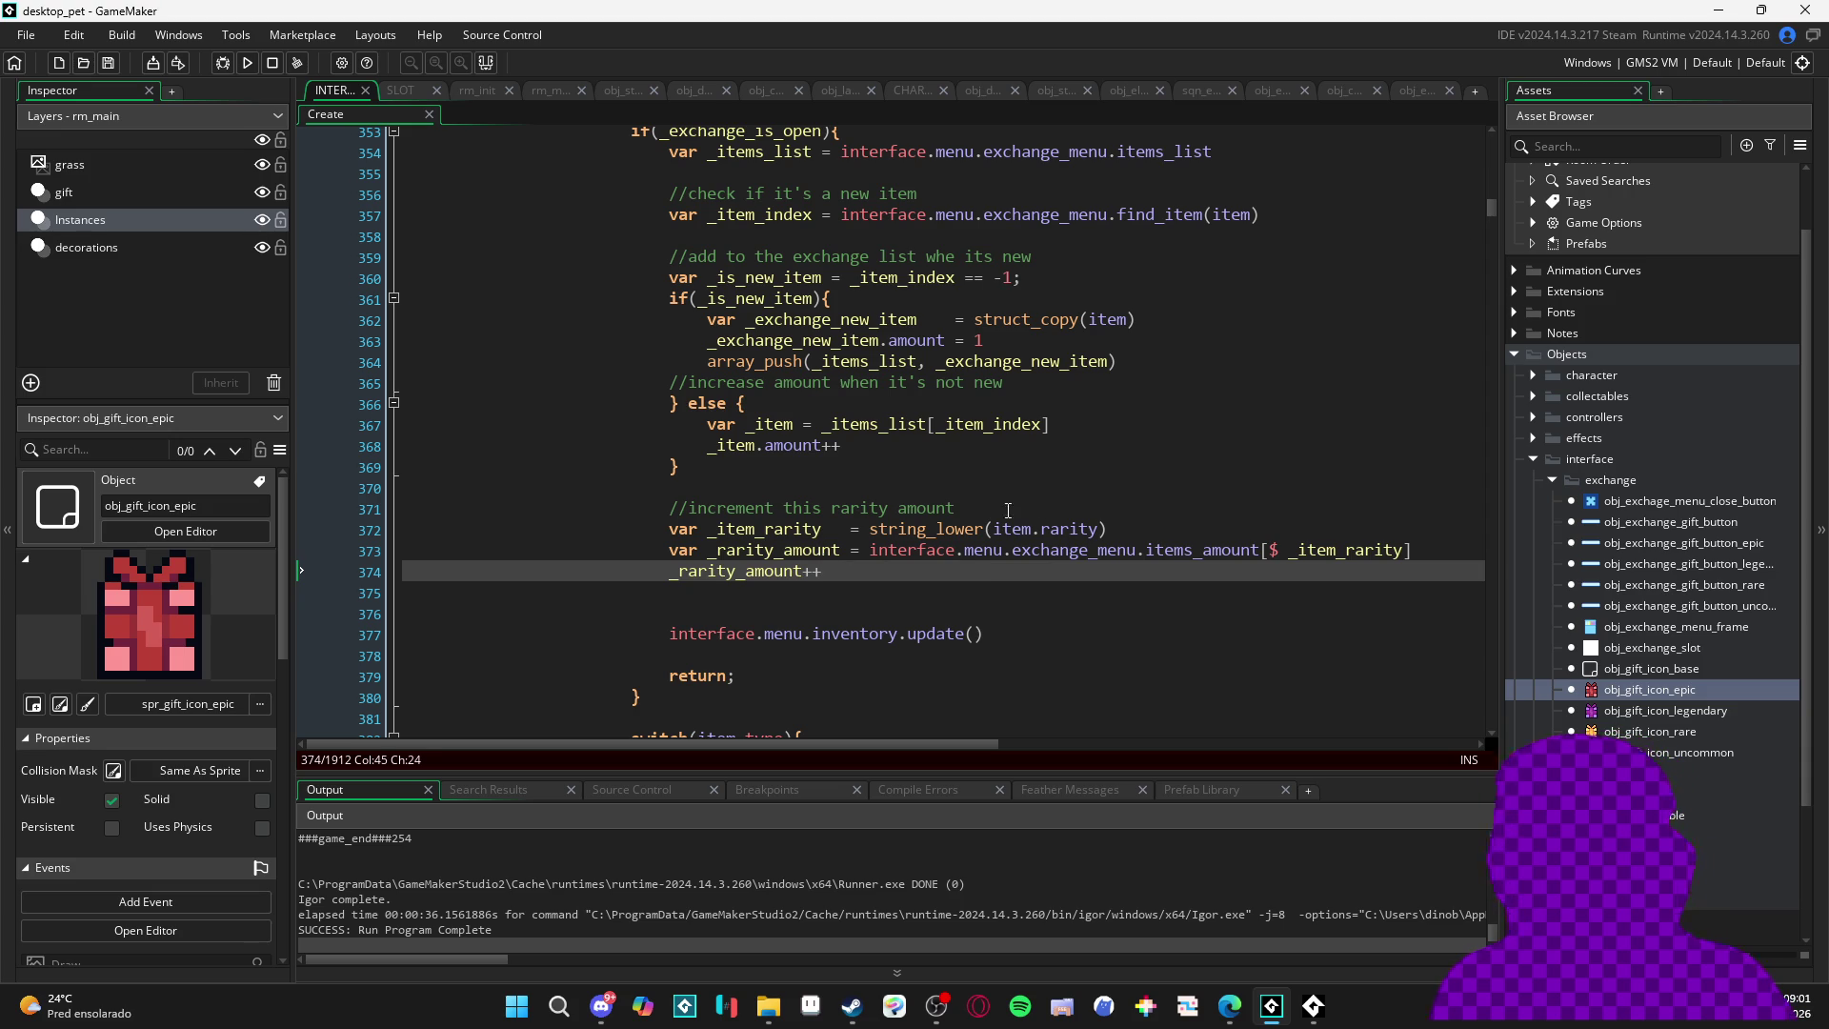
- Review the lookup line, then open obj_gift_icon_epic and the obj_gift_icon_base Draw code
click(861, 550)
drag(1448, 547, 843, 550)
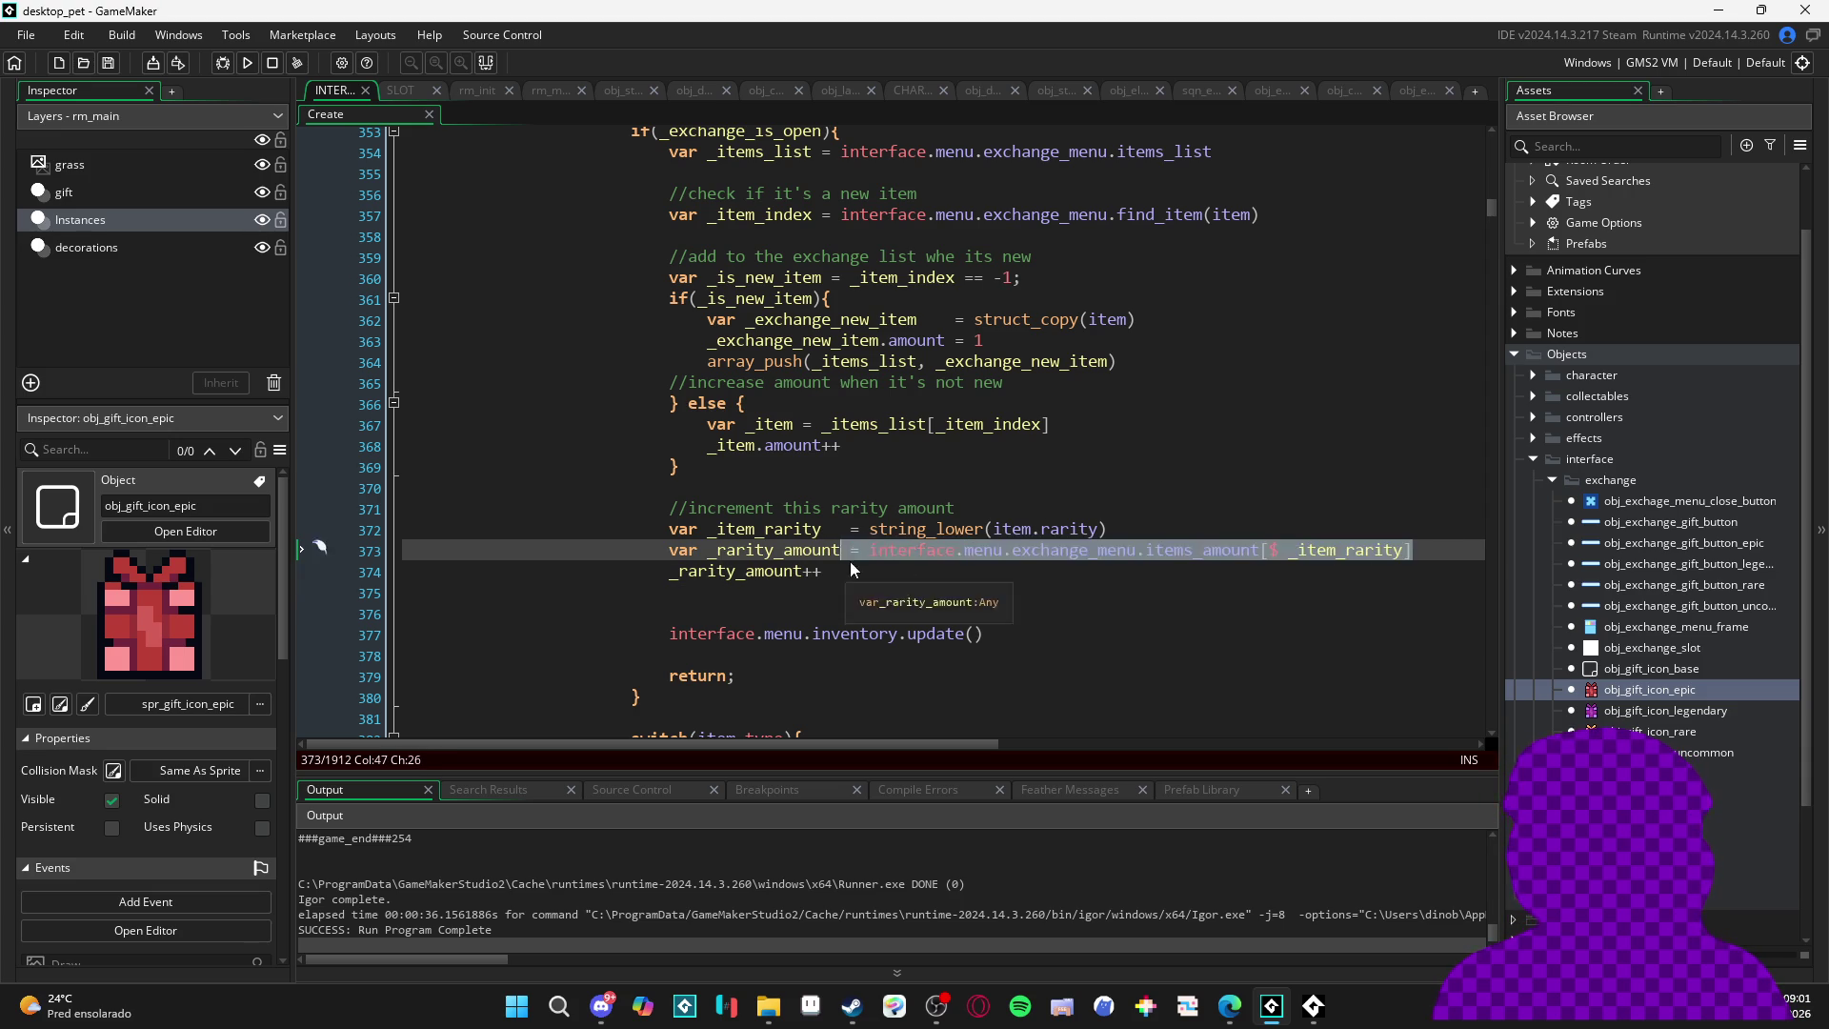
double_click(1373, 550)
click(928, 592)
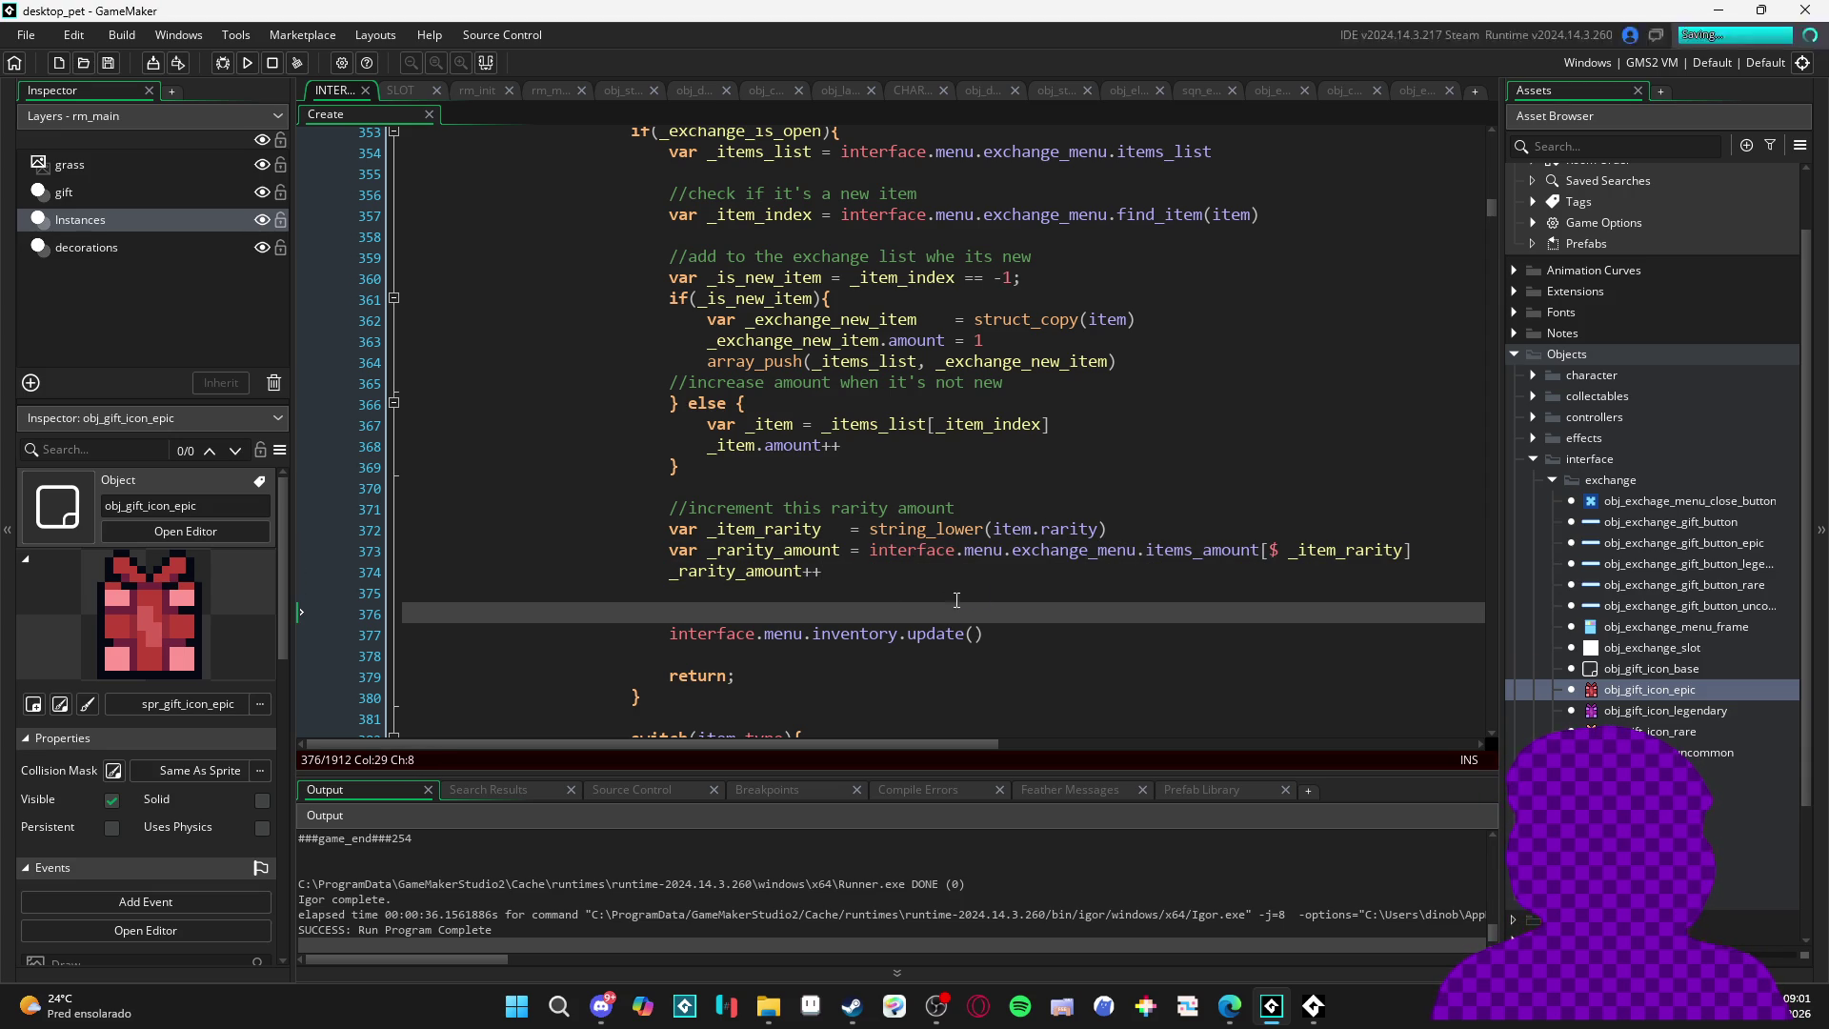
double_click(1651, 694)
click(1217, 175)
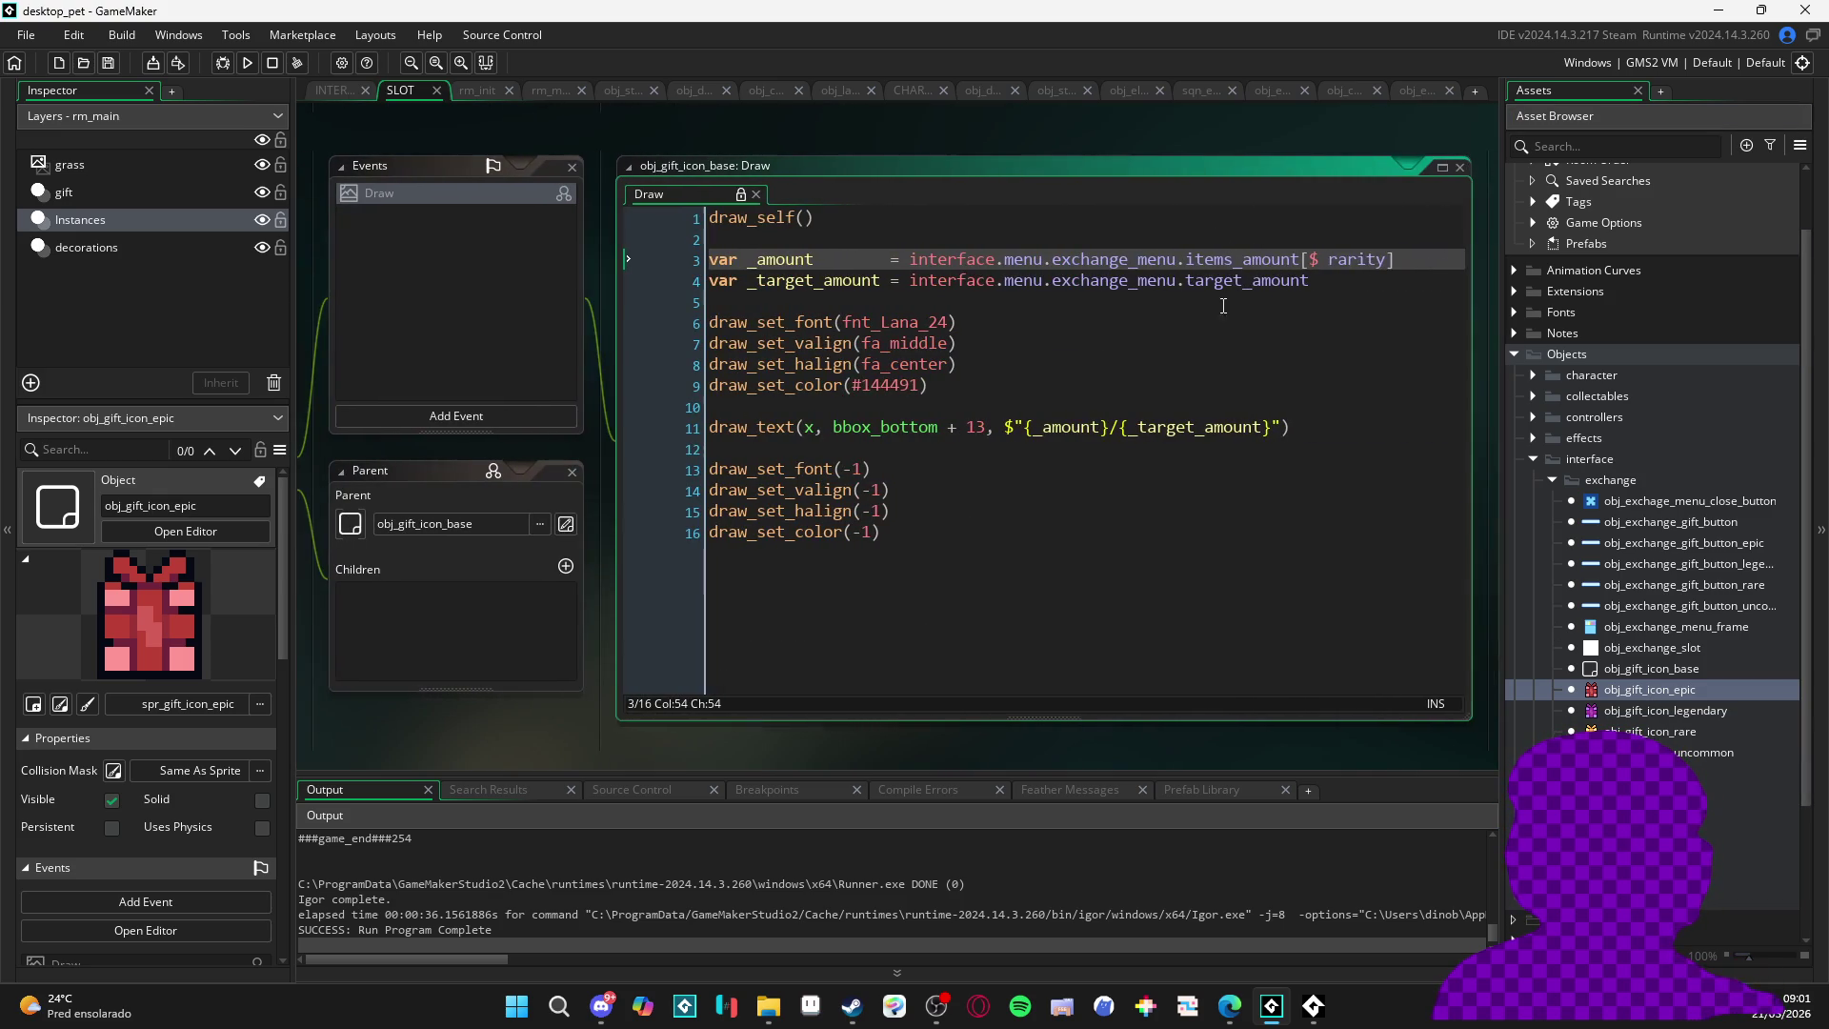
- Inspect the variable definitions of the epic, legendary, rare and uncommon gift icon objects
click(1410, 264)
mouse_move(404, 728)
mouse_down()
mouse_move(962, 667)
mouse_move(992, 684)
mouse_up()
click(724, 517)
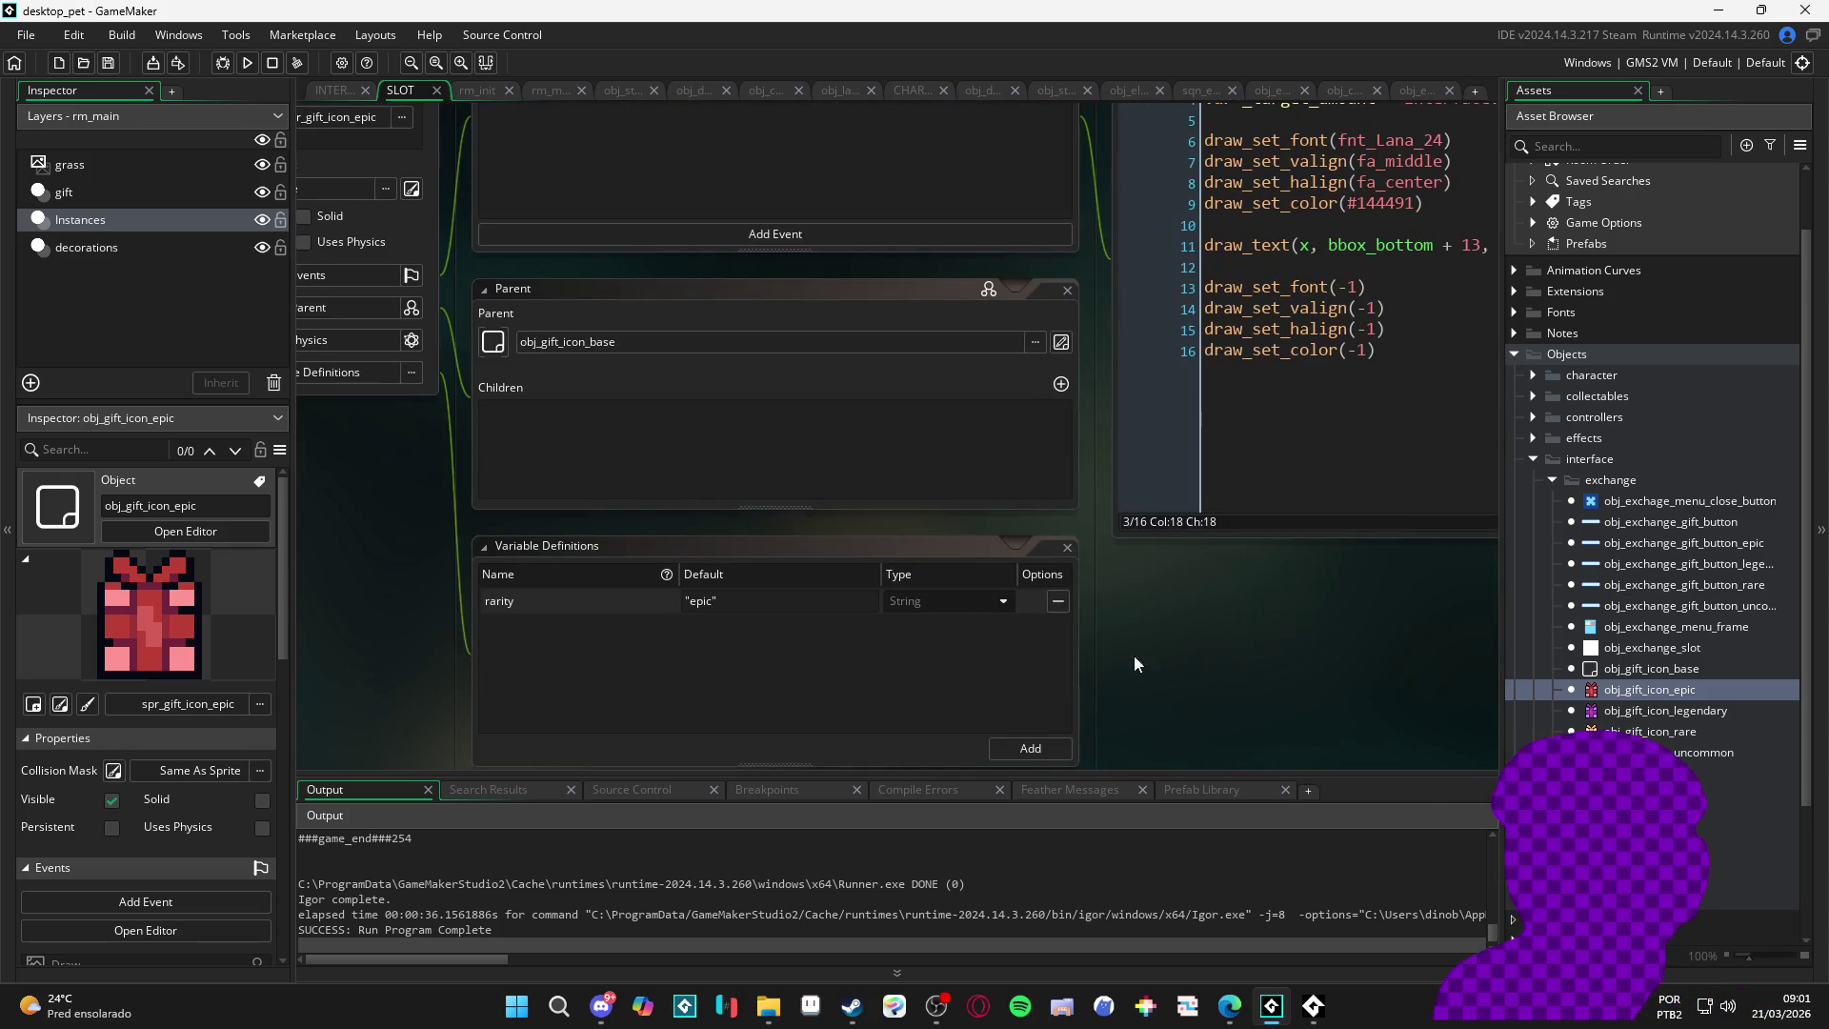
double_click(1649, 711)
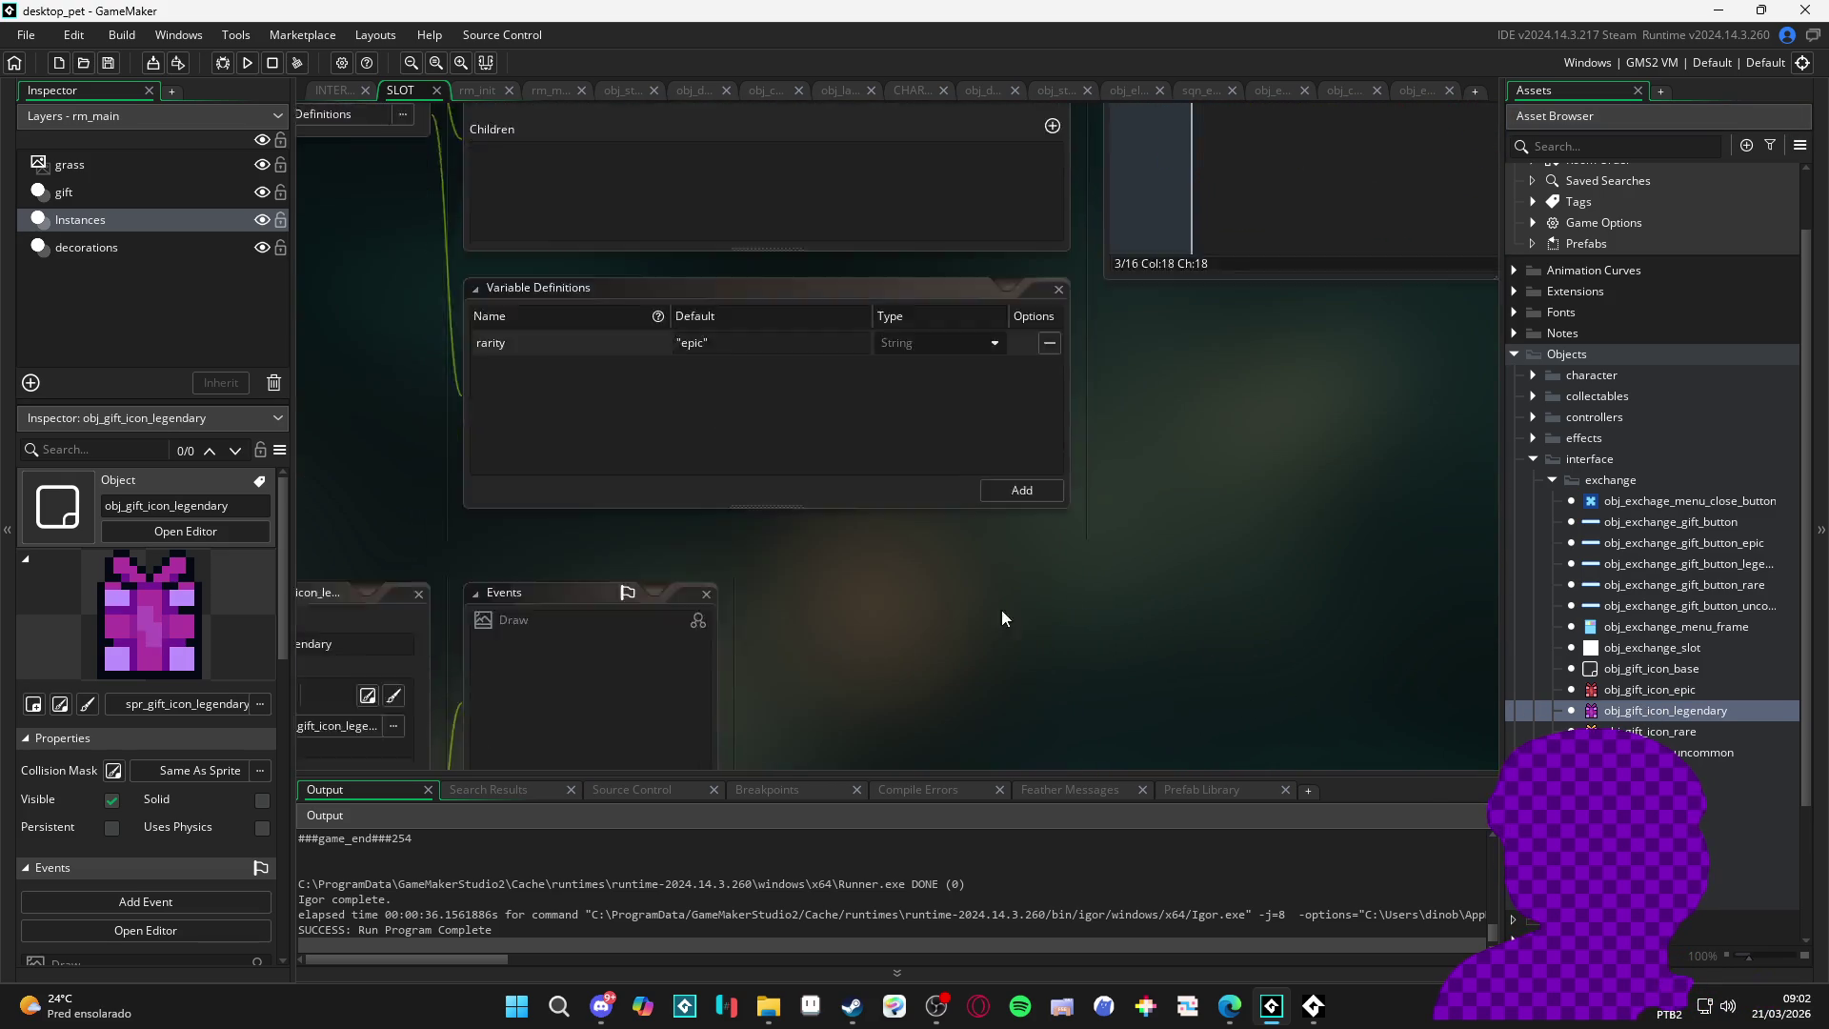
click(476, 548)
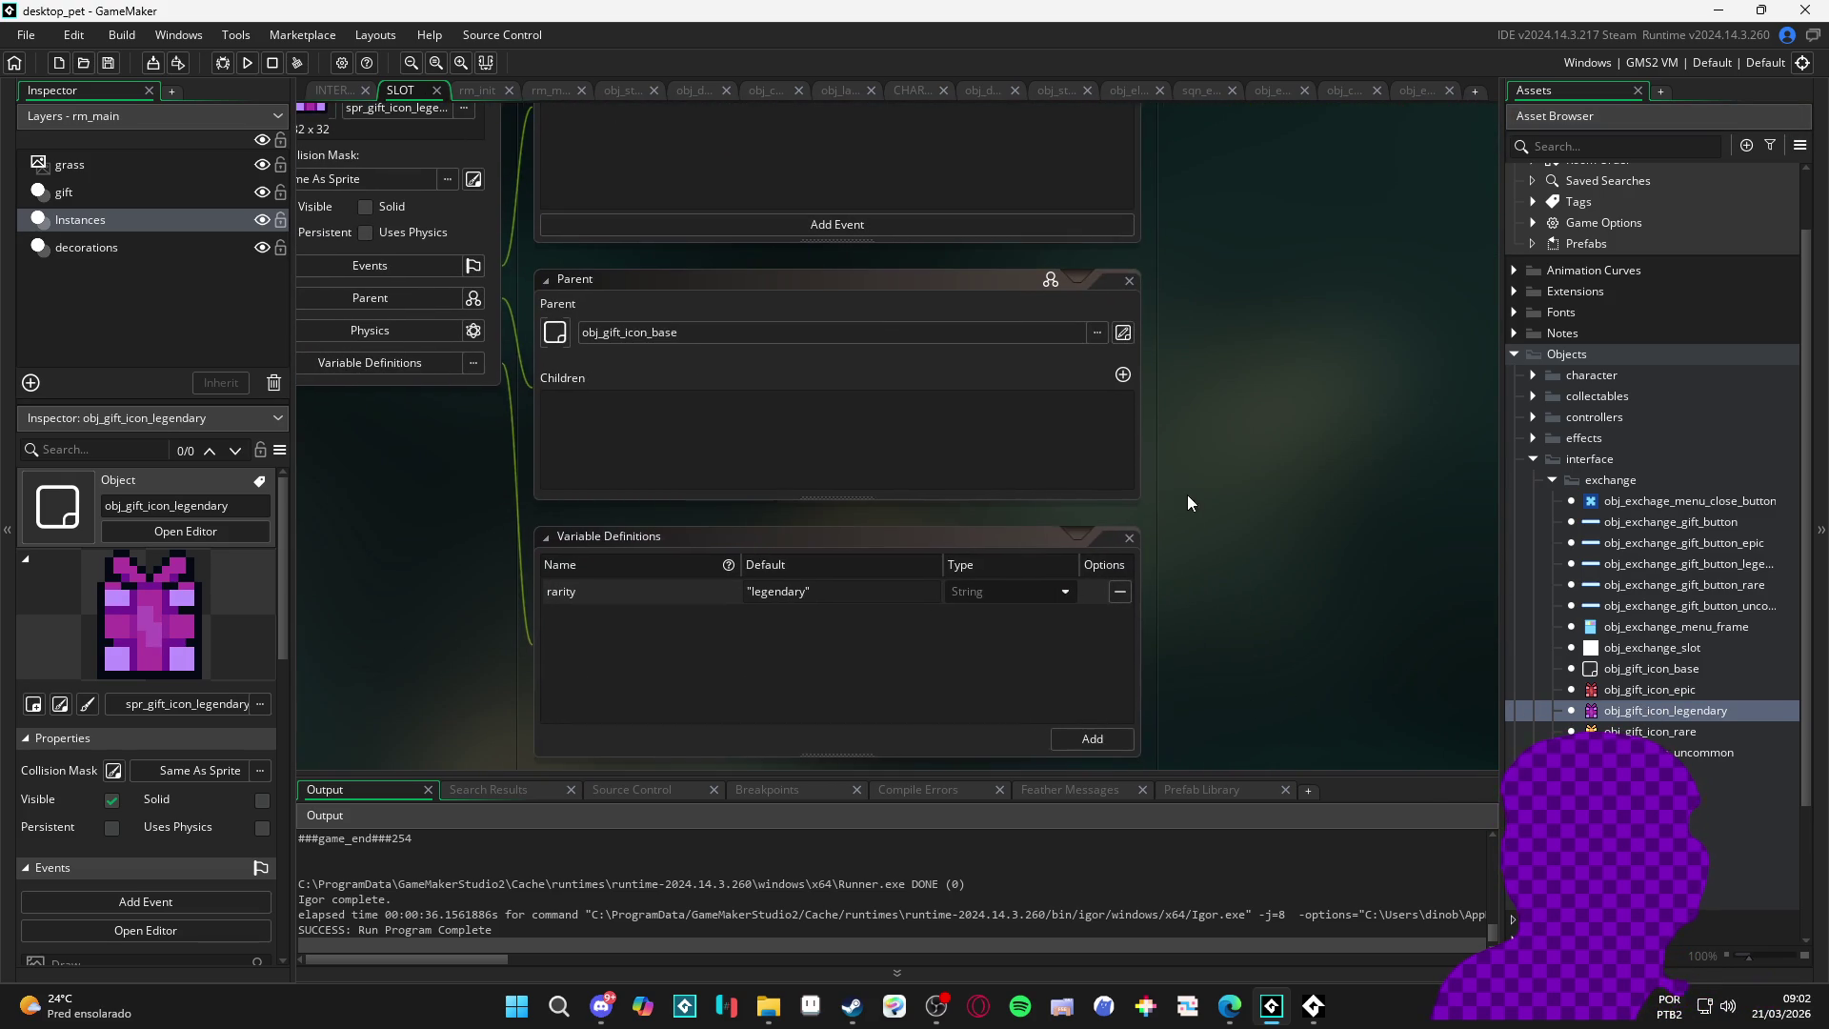
double_click(1635, 731)
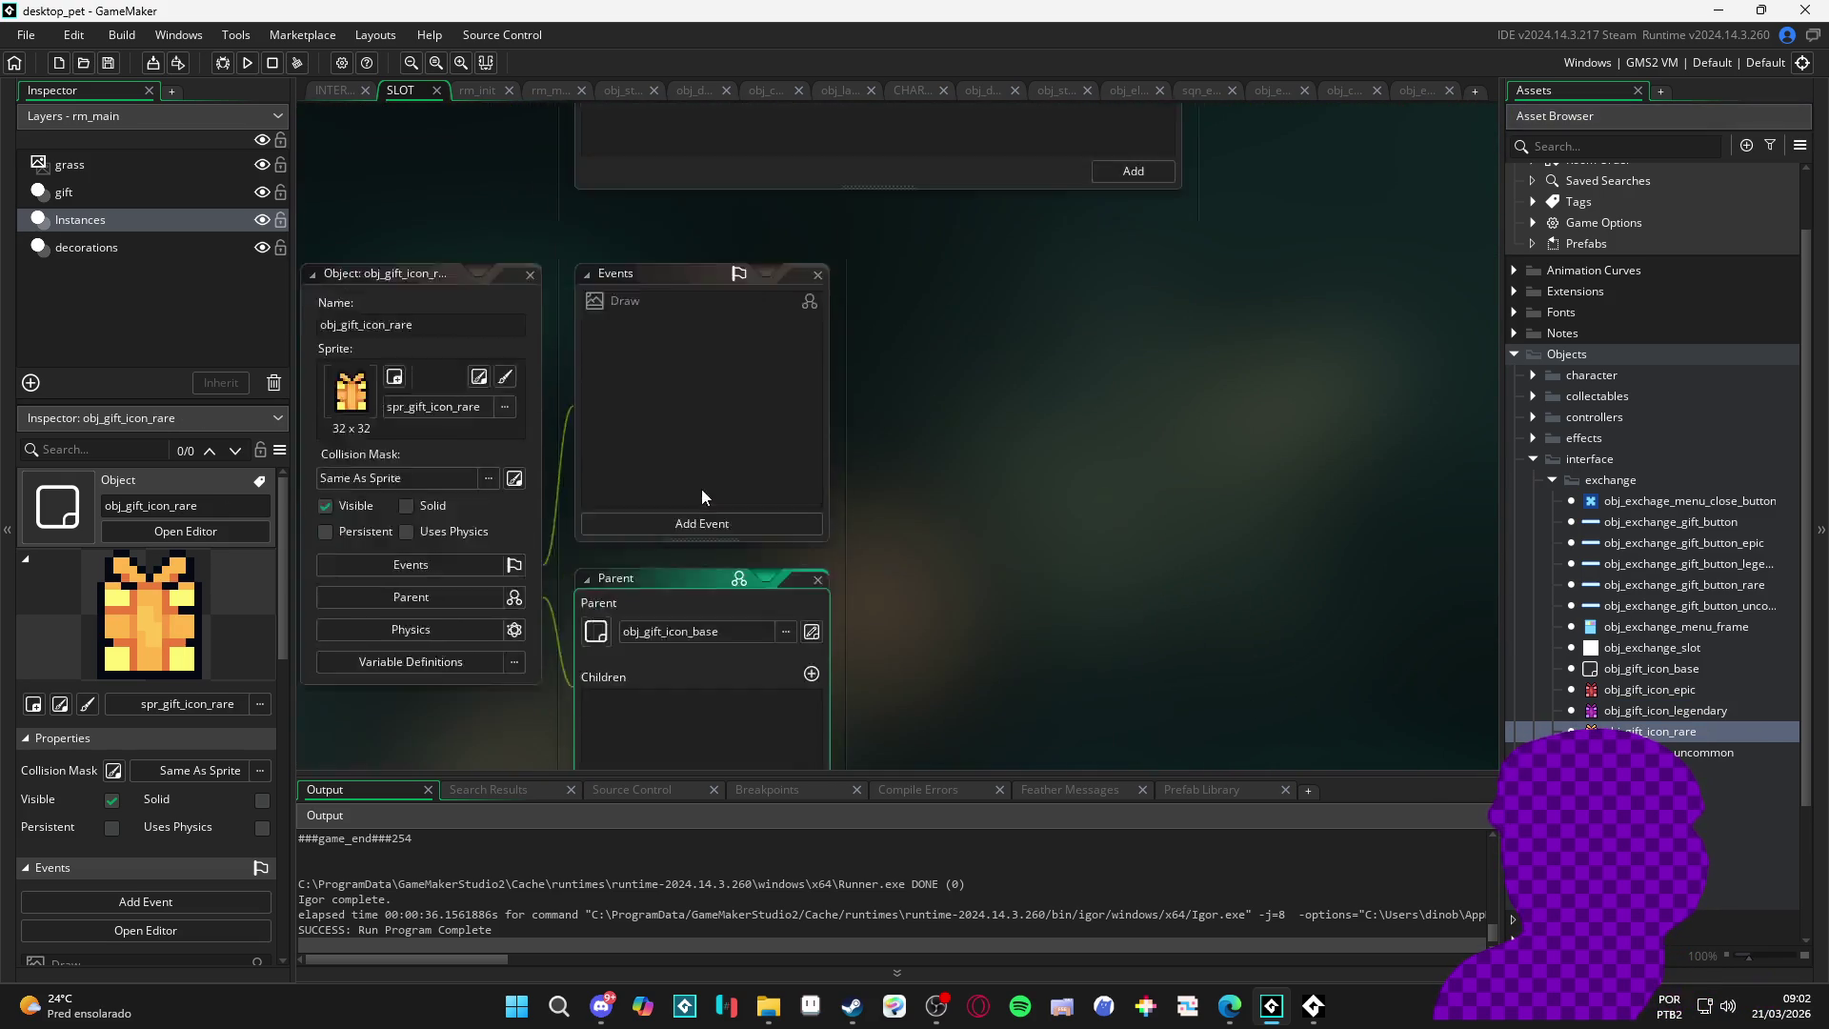
click(436, 488)
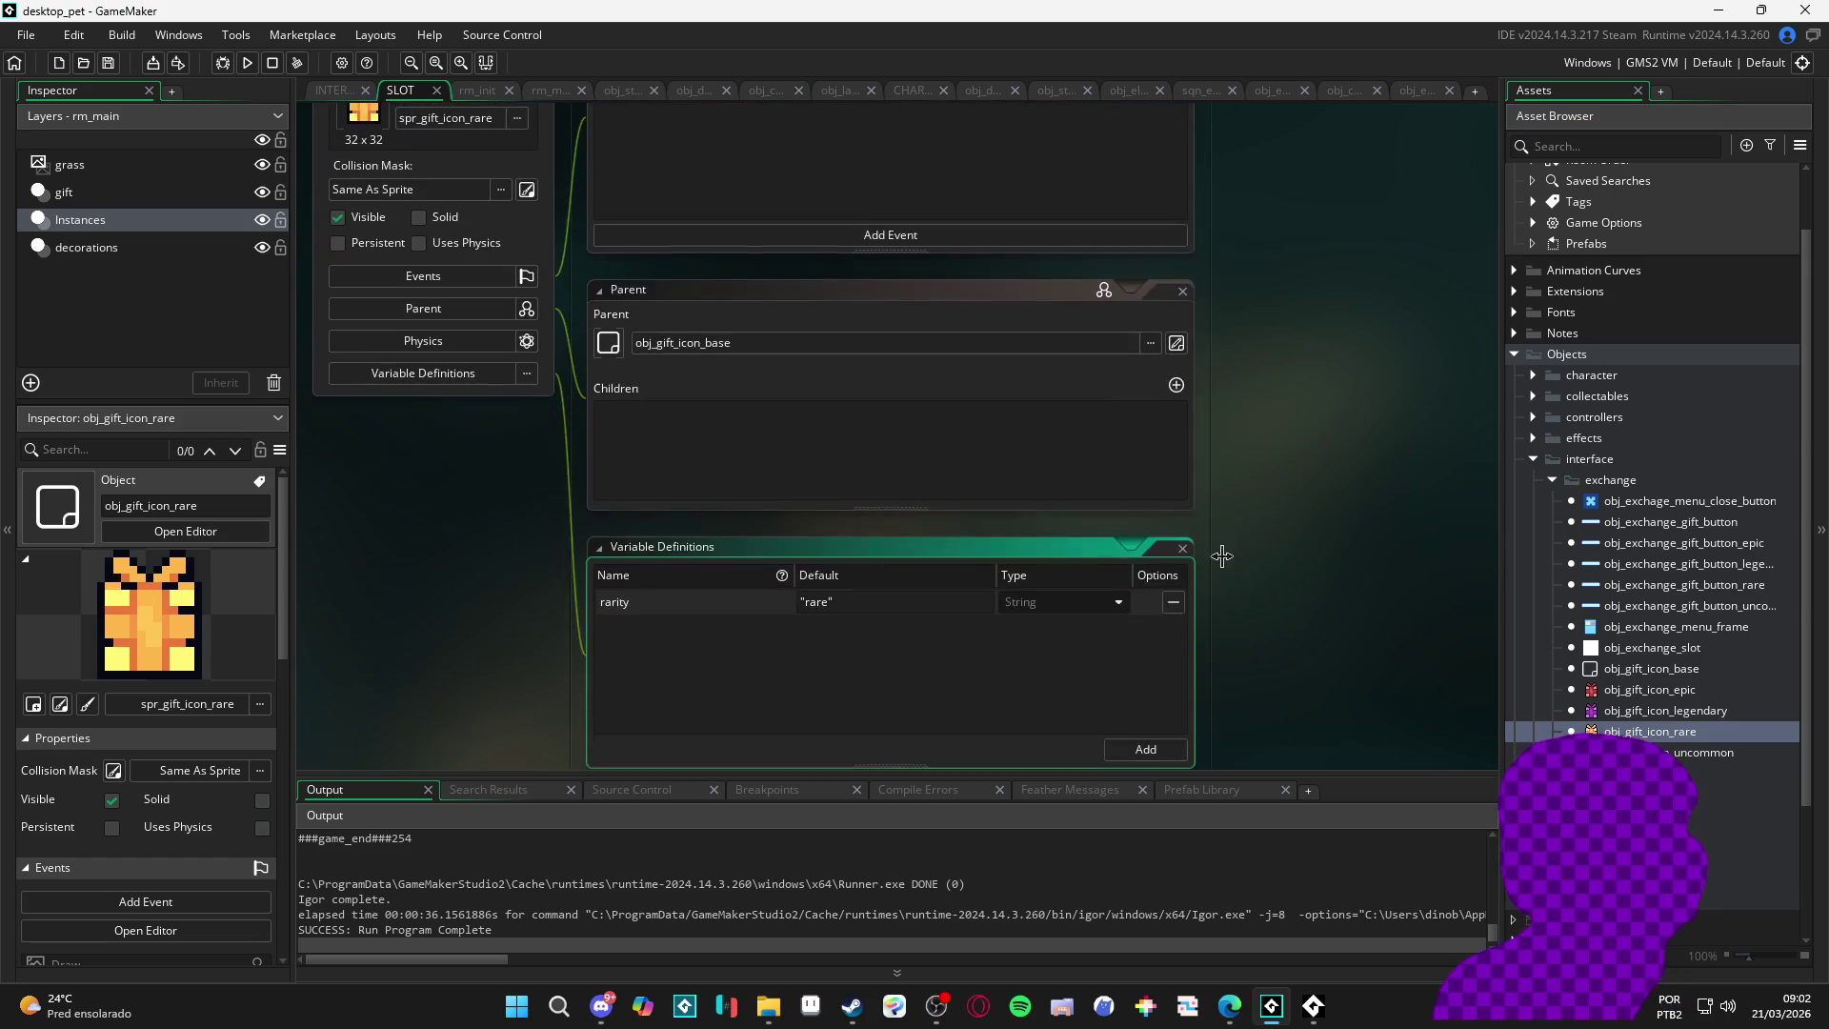
double_click(1635, 751)
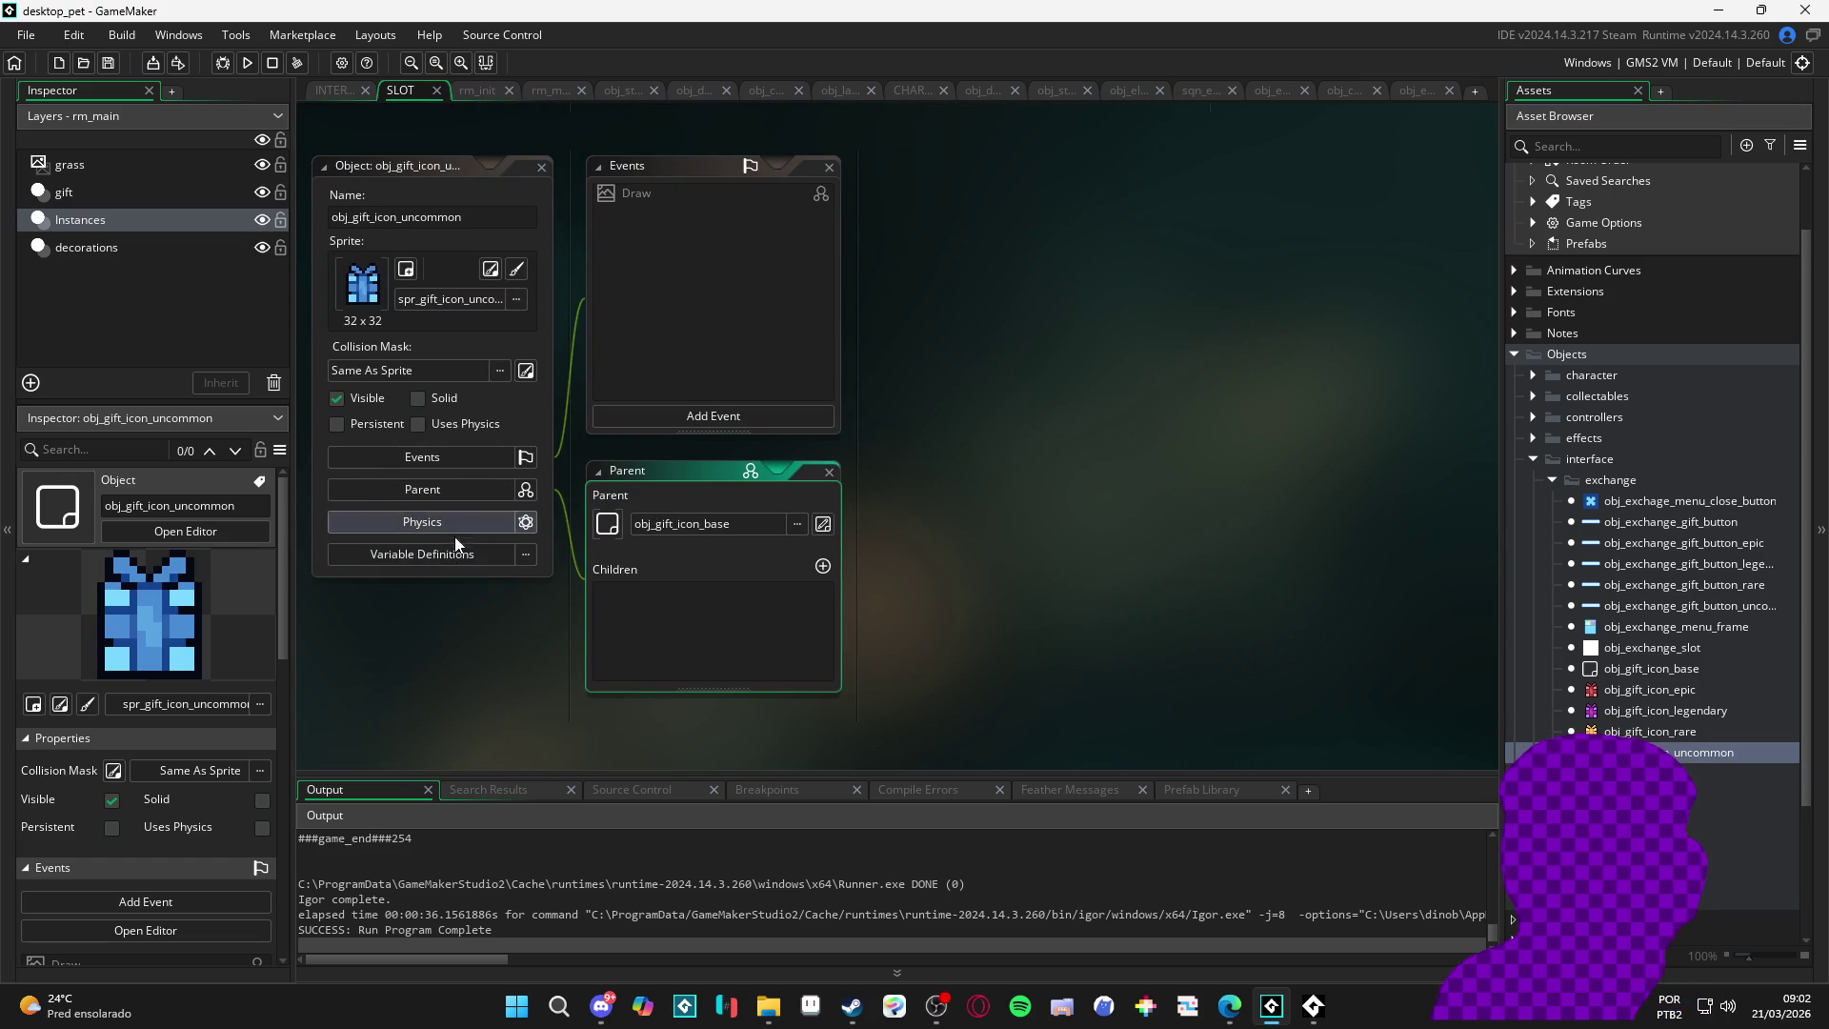
click(455, 558)
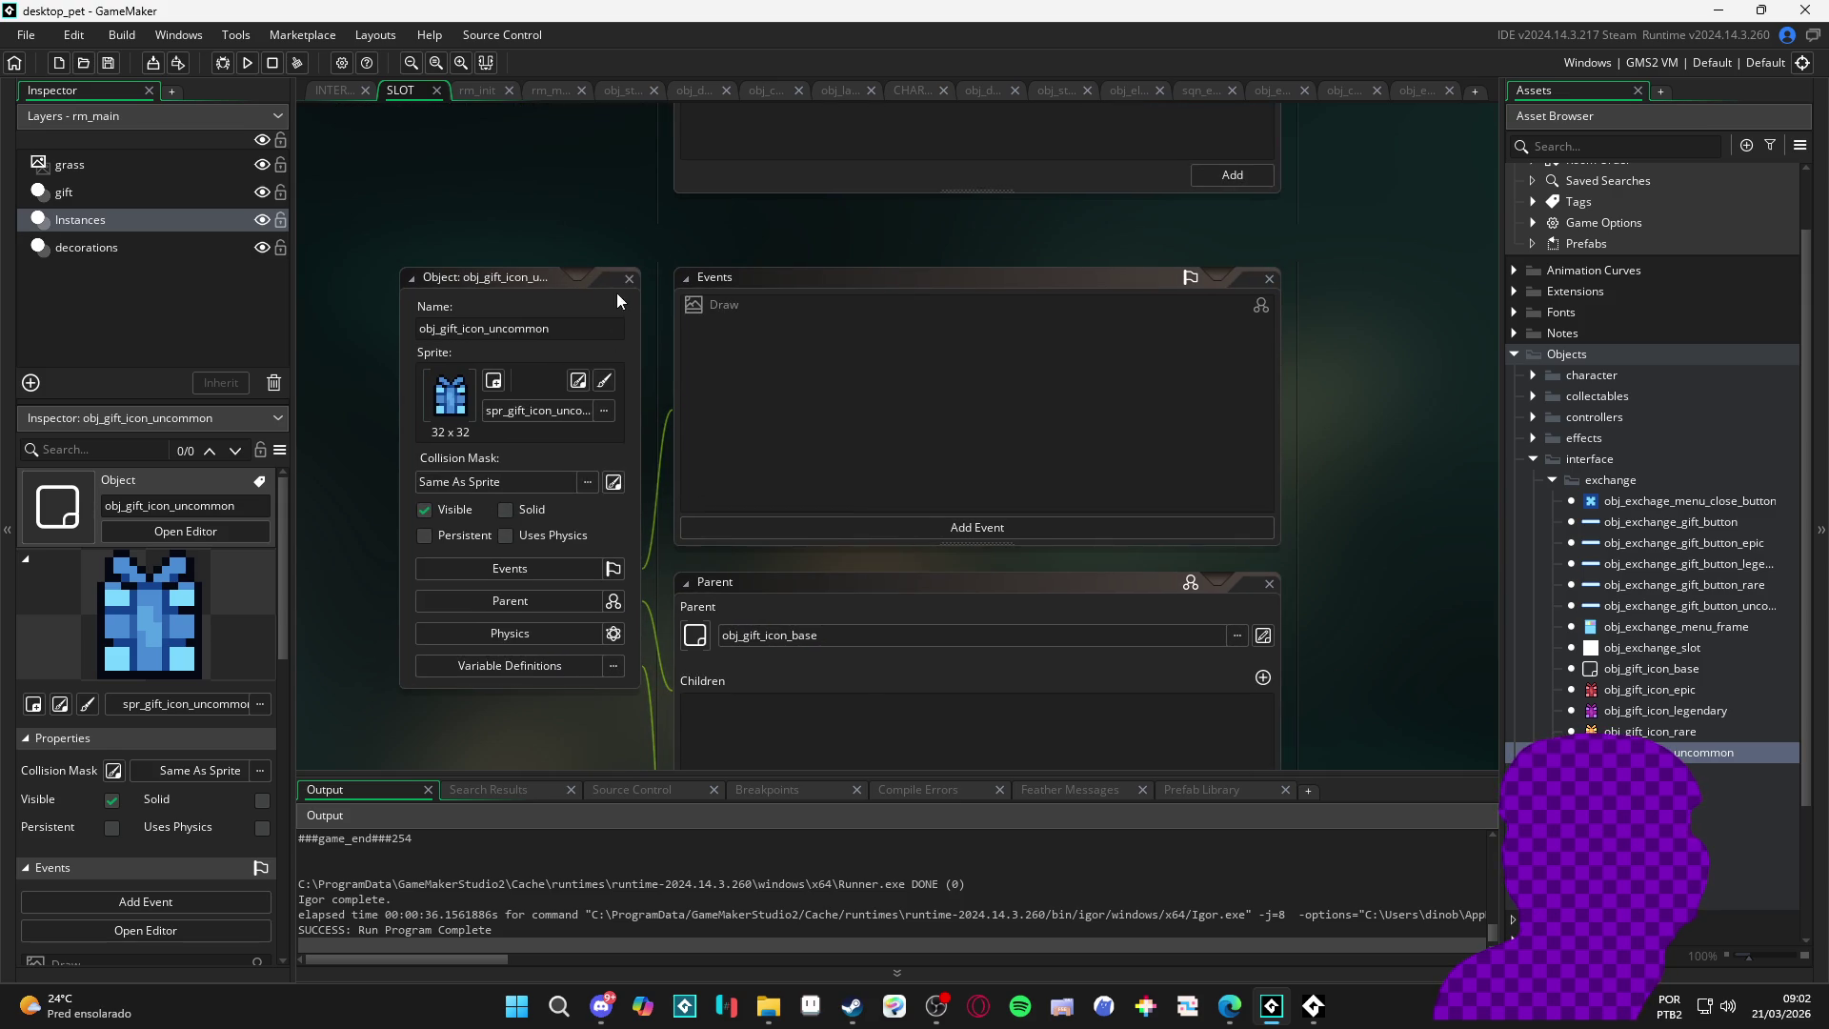
- Close the uncommon and rare windows, collapse legendary, and return to the base Draw code
click(631, 279)
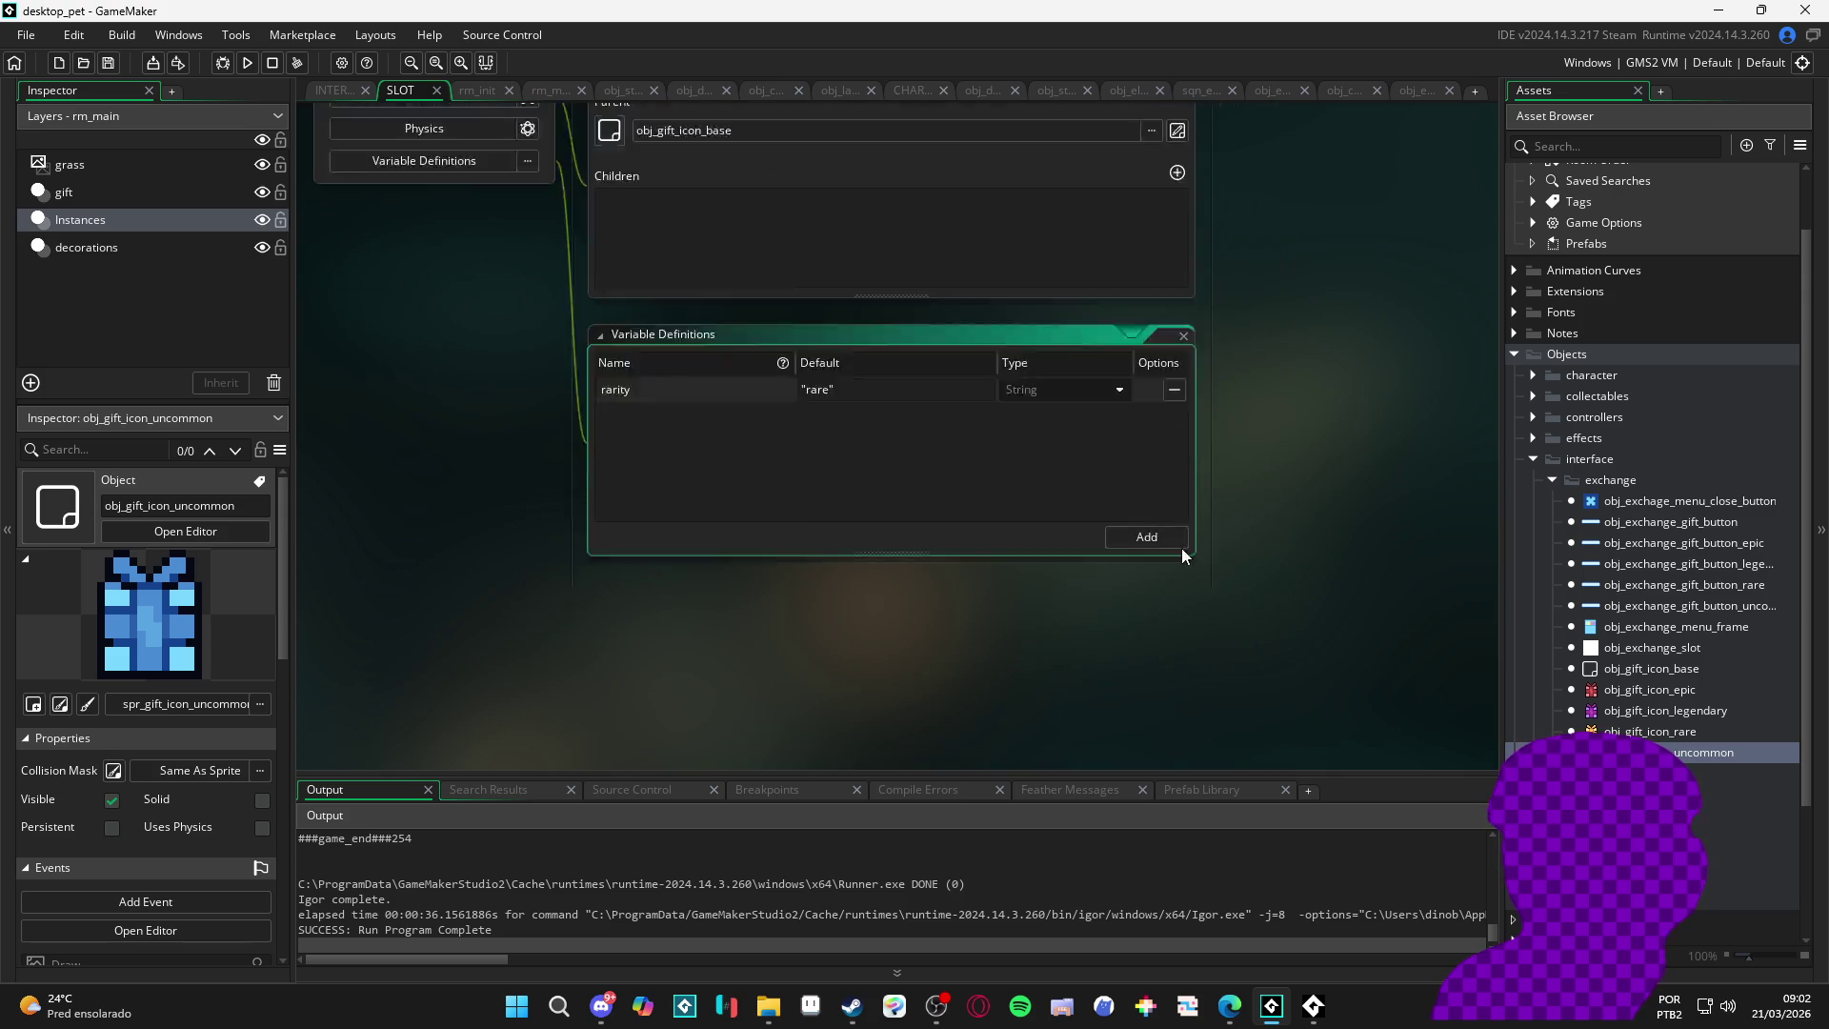
click(636, 248)
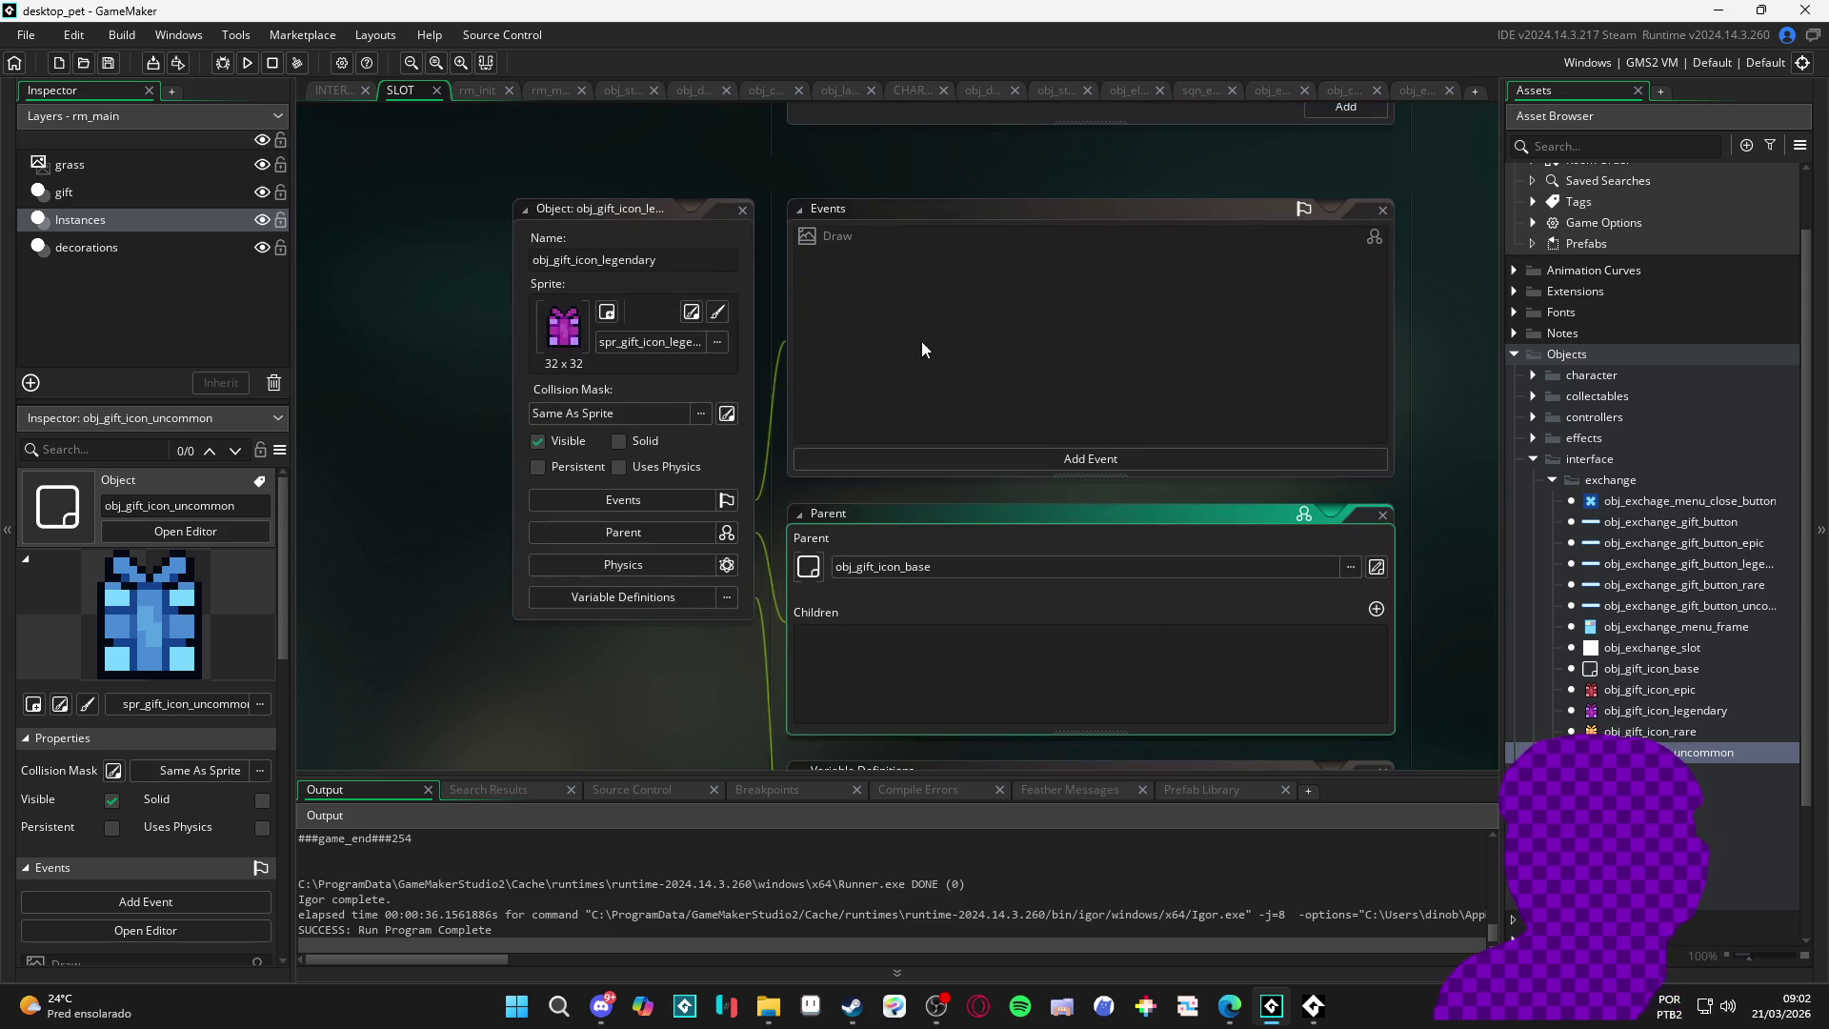
click(766, 186)
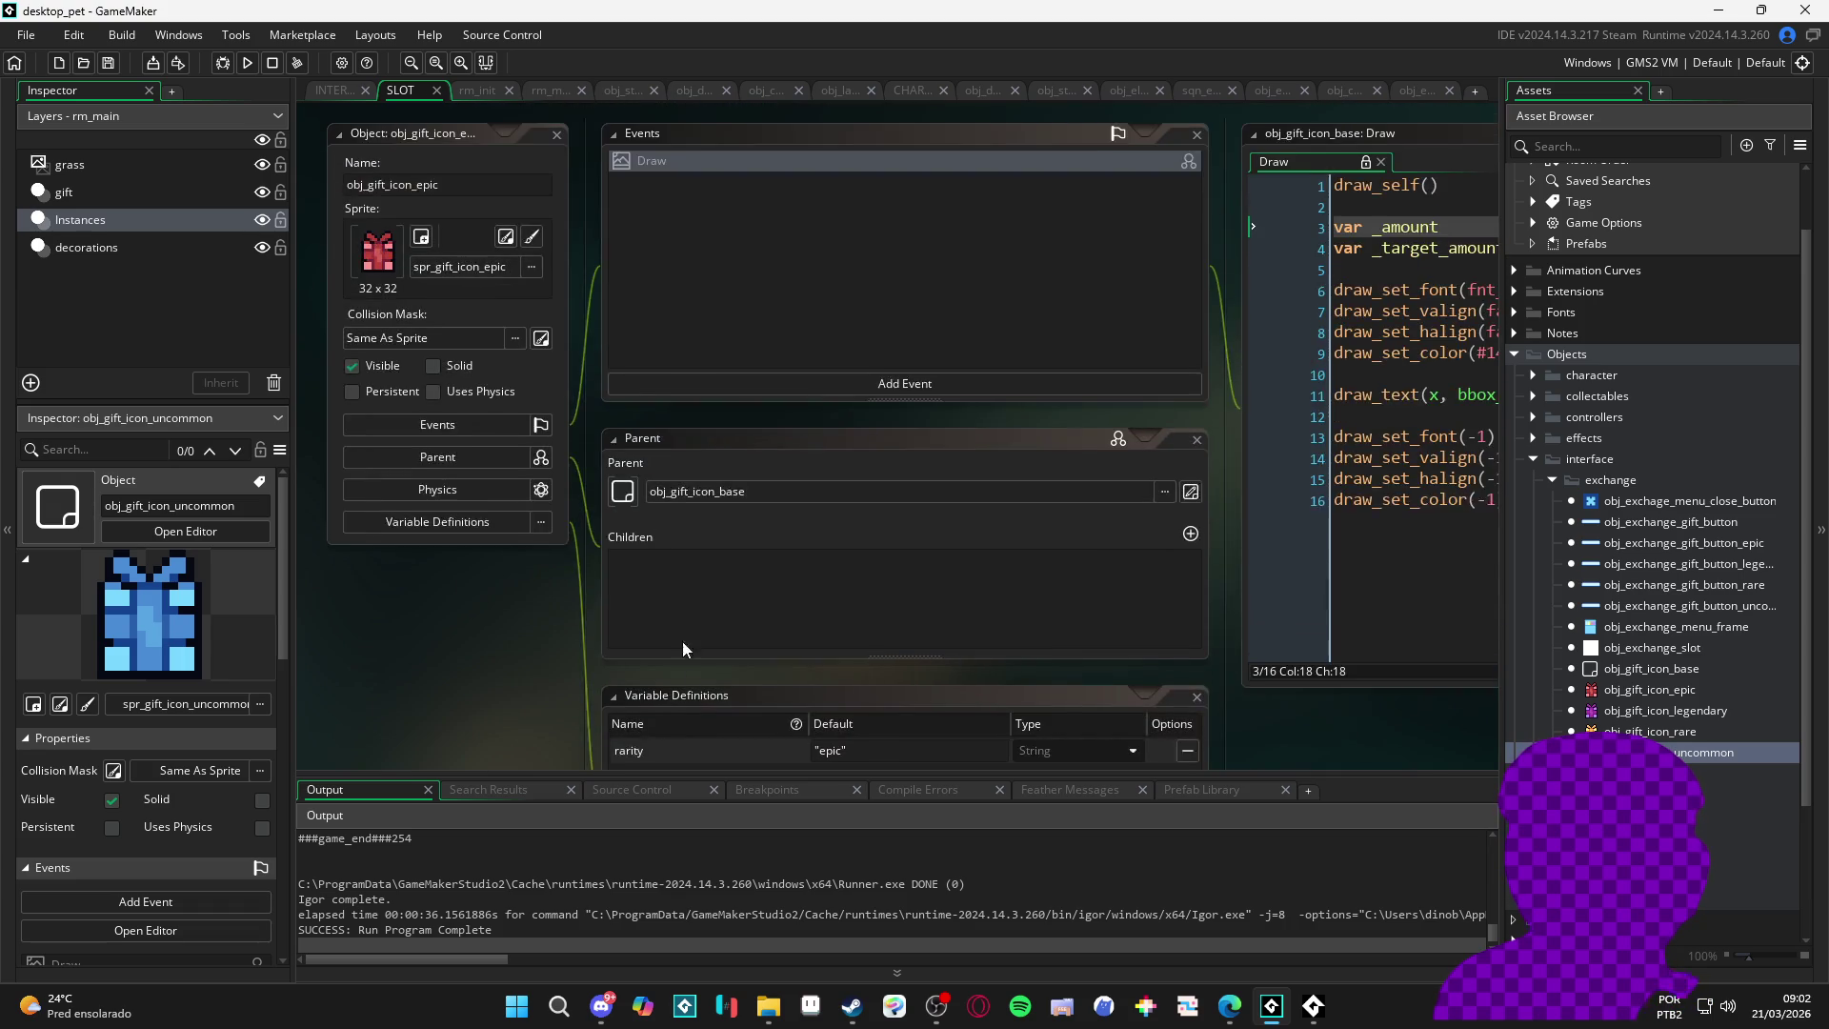
click(711, 430)
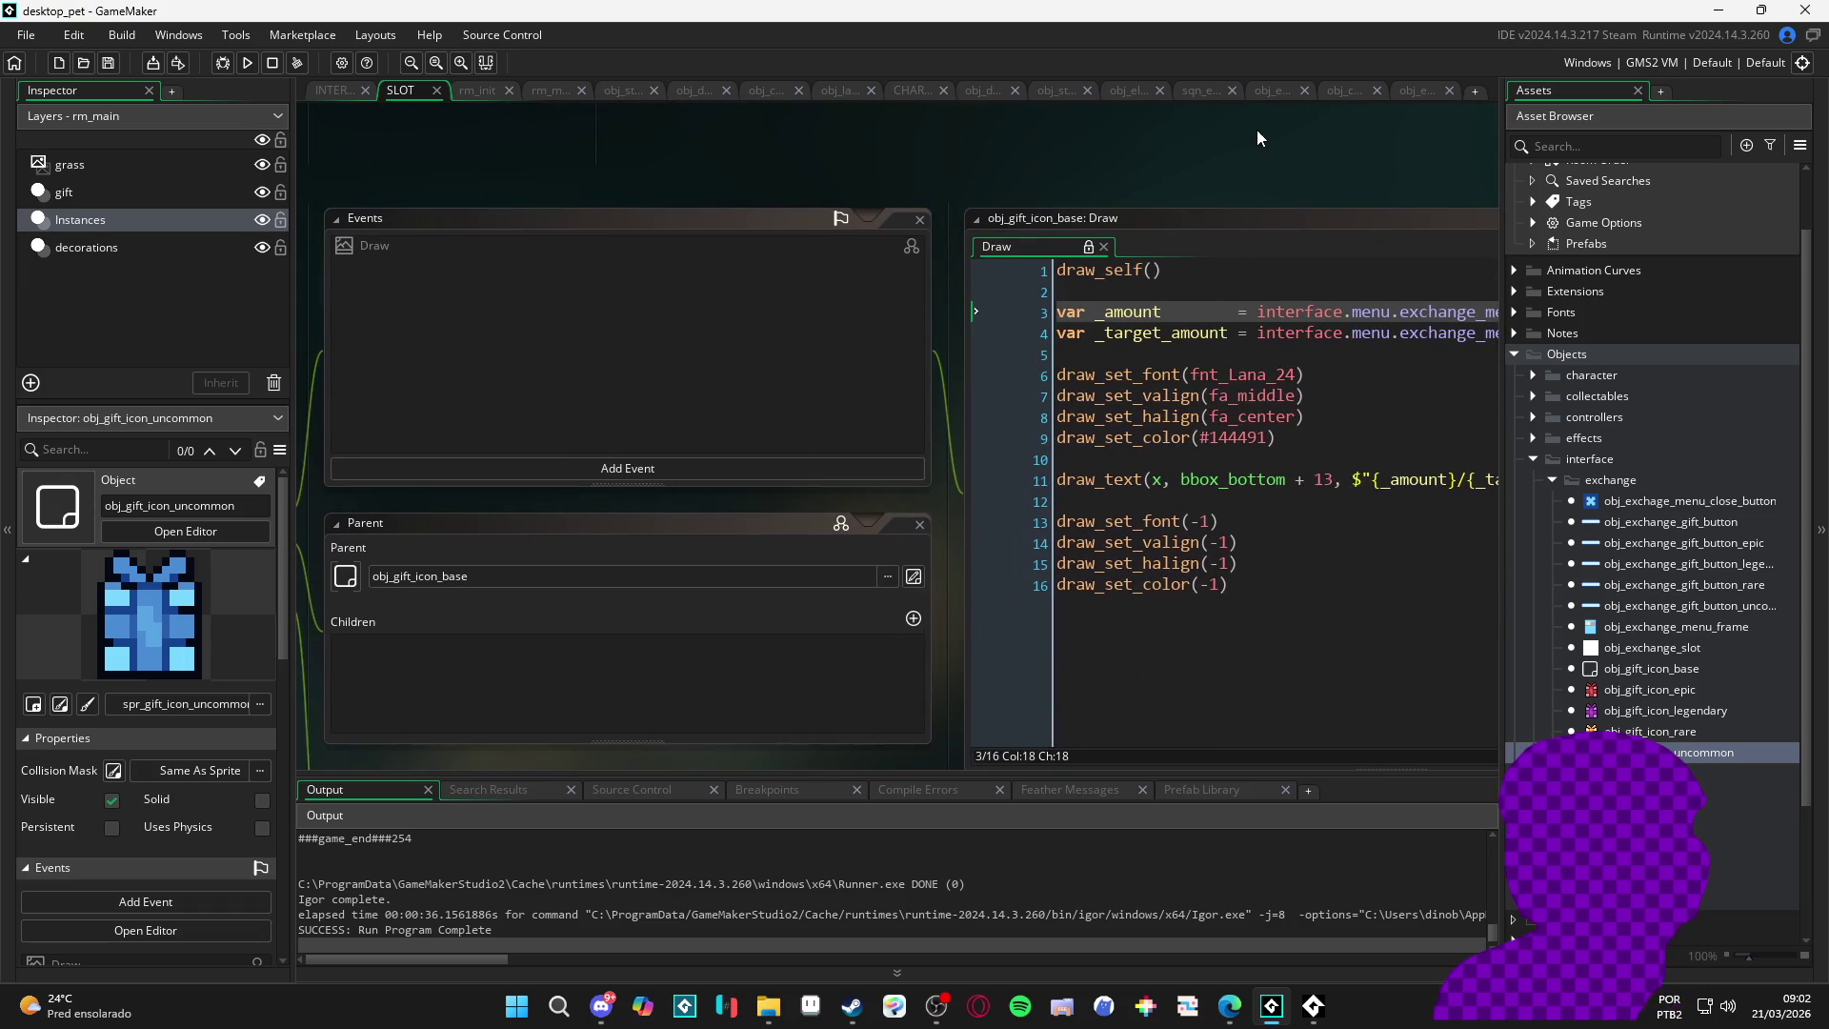
click(1027, 352)
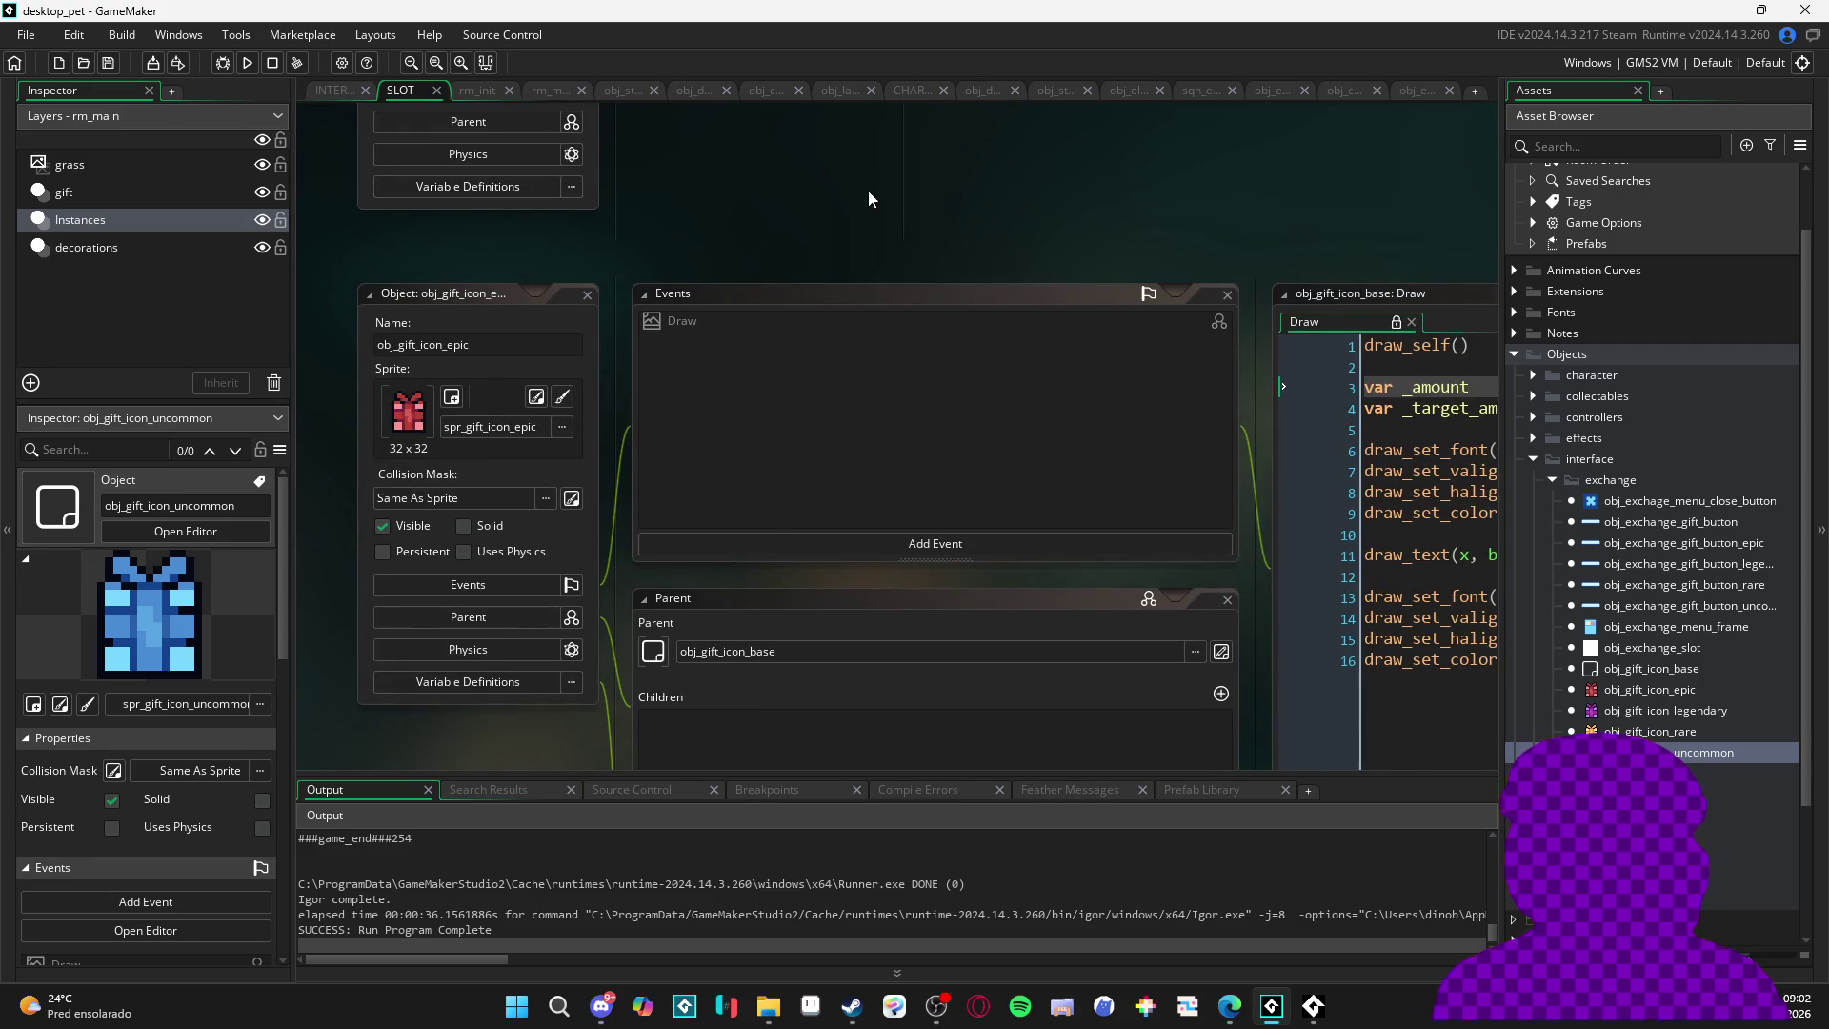
- Close the parent and variable definitions panels and pan to obj_exchange_menu_frame
drag(1193, 509, 893, 508)
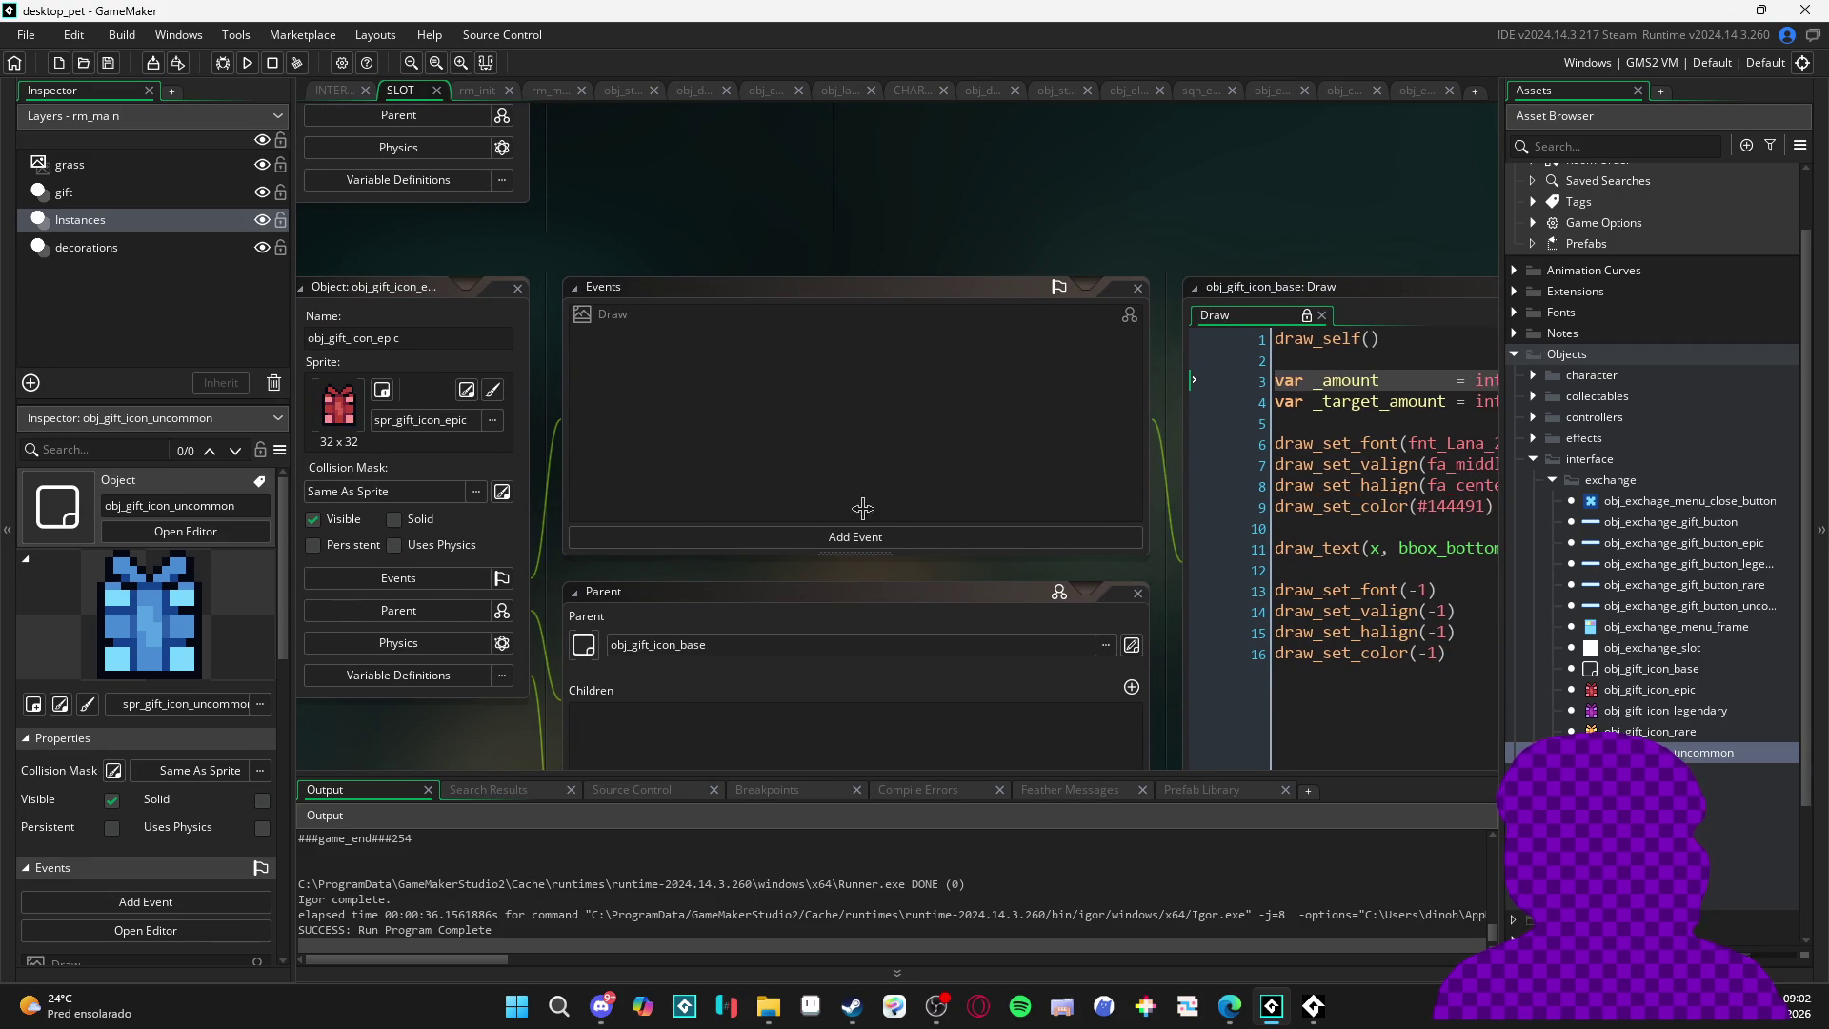
click(1137, 594)
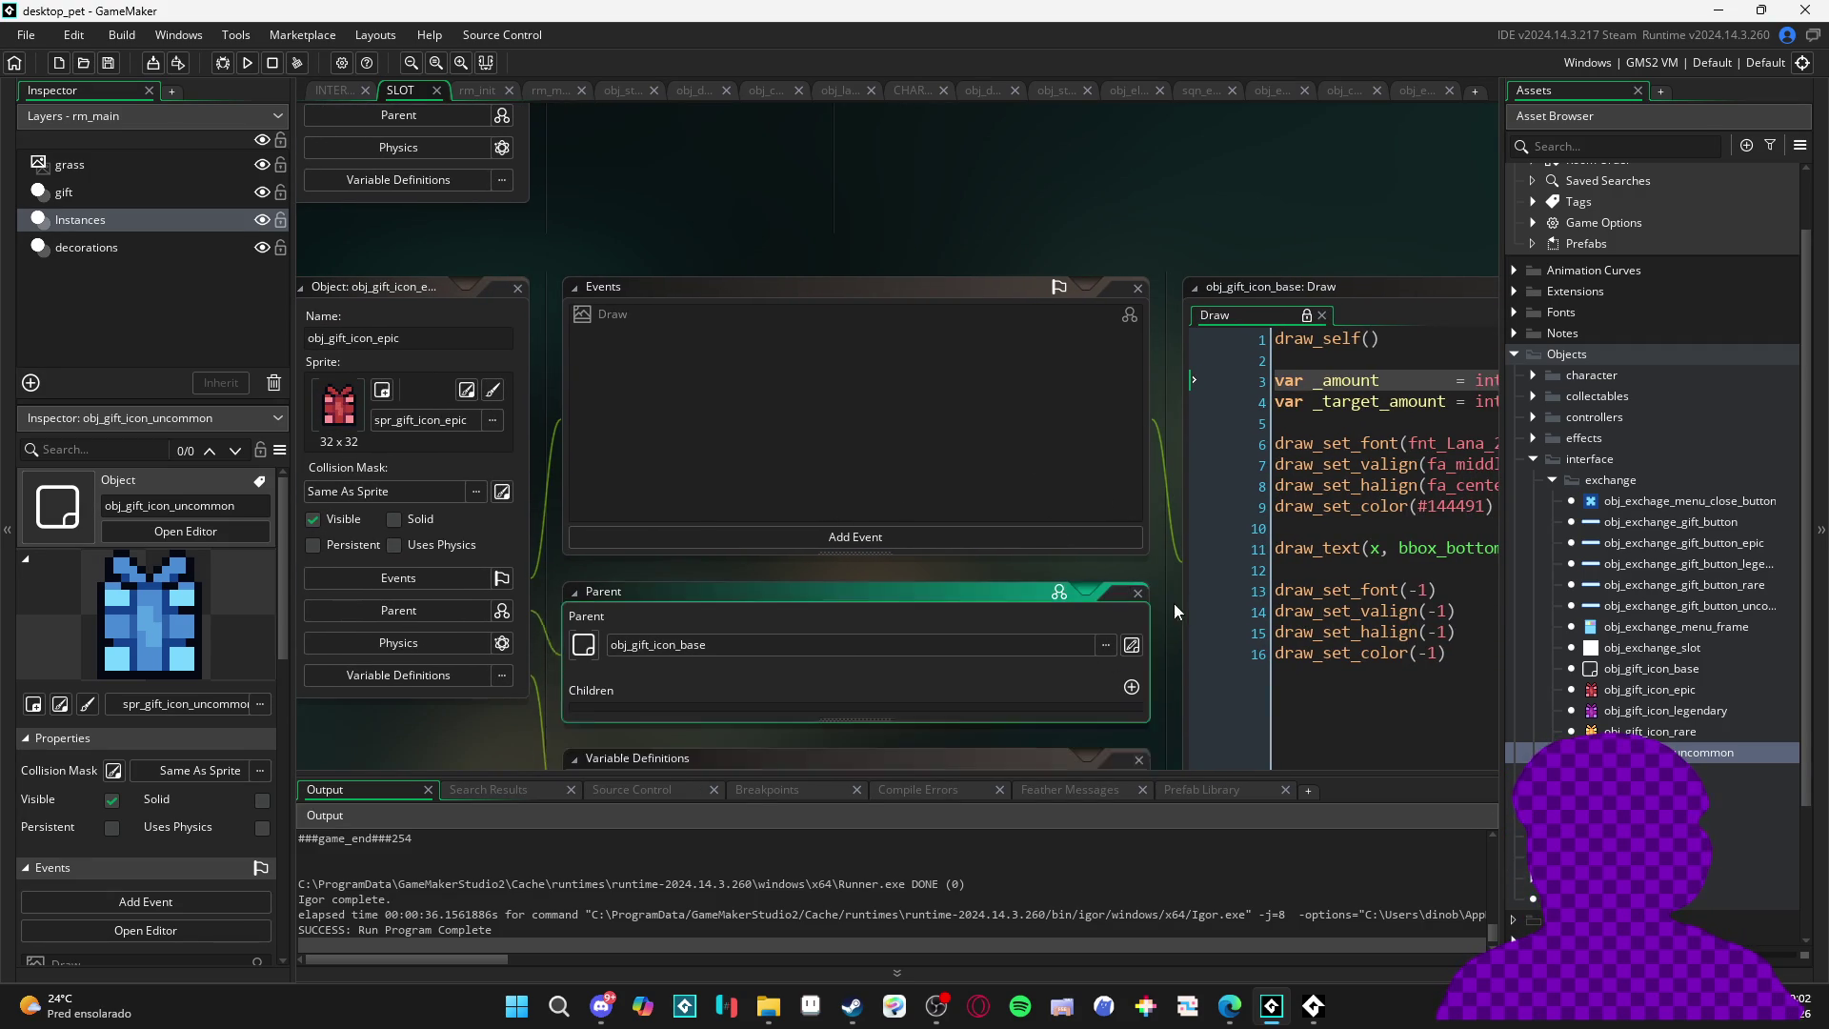
click(1164, 463)
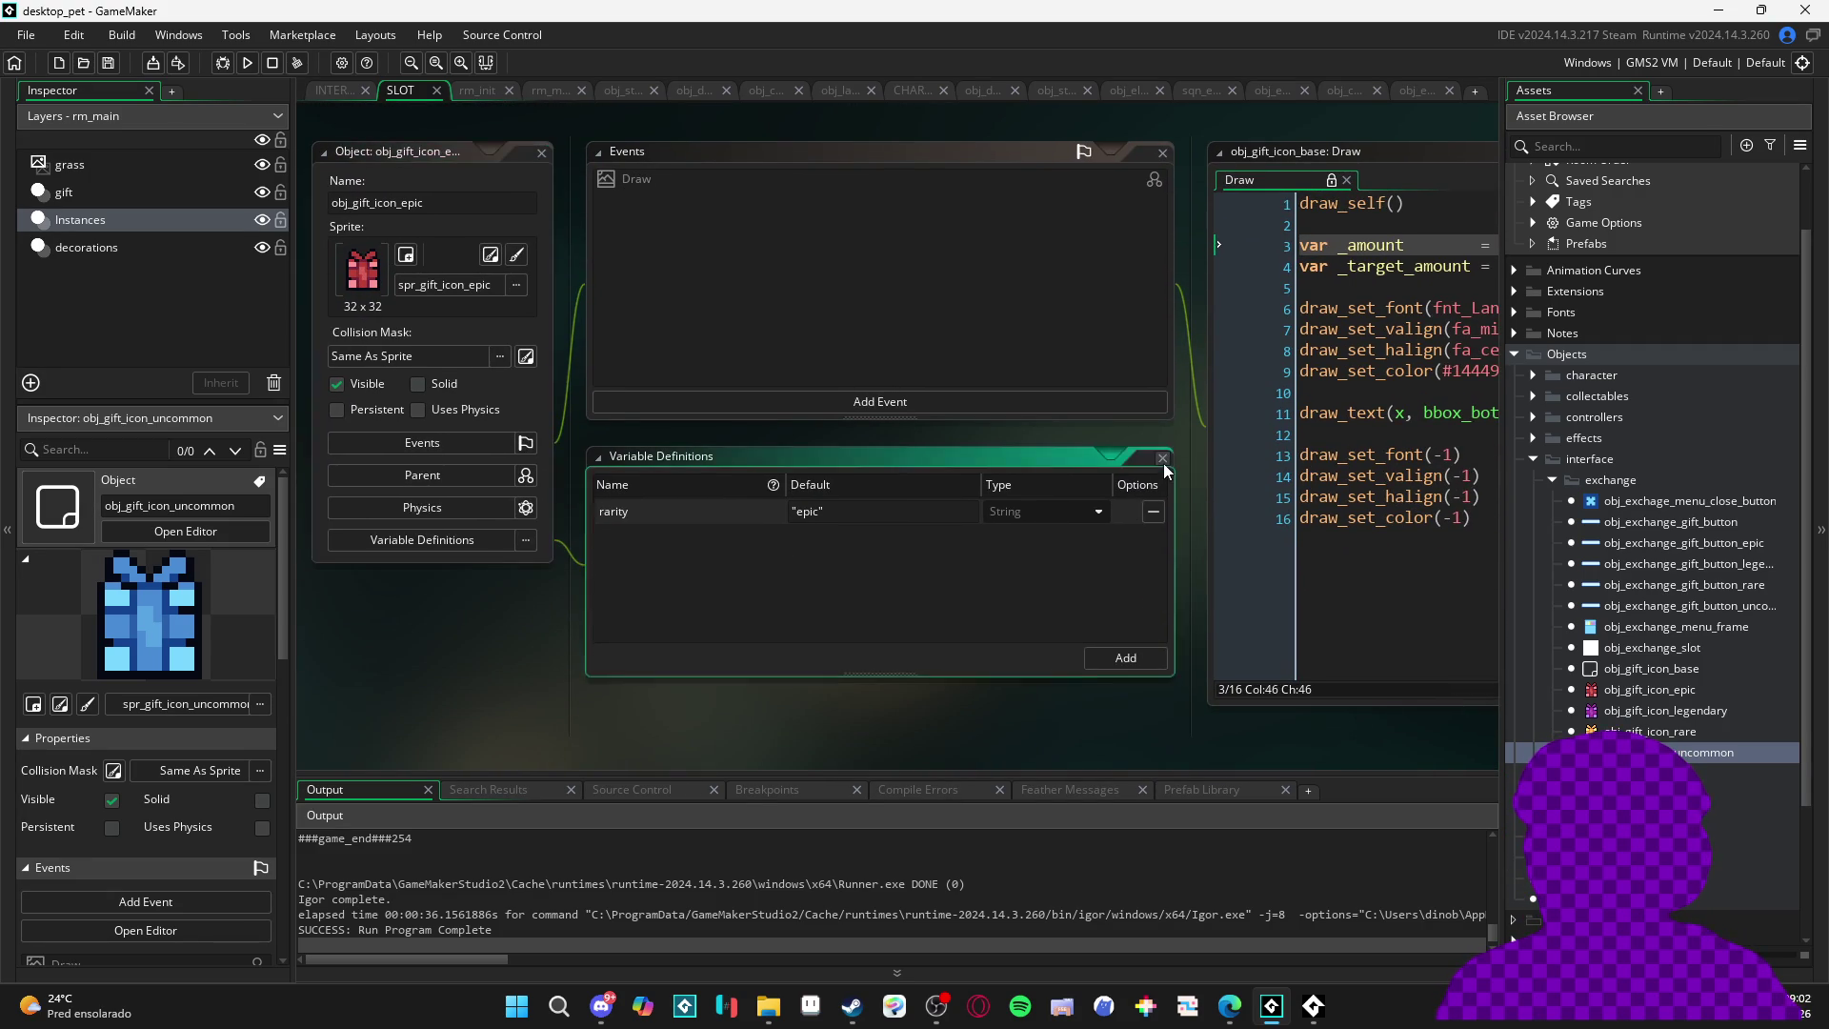
mouse_move(1191, 478)
mouse_down()
mouse_move(812, 510)
mouse_move(552, 674)
mouse_up()
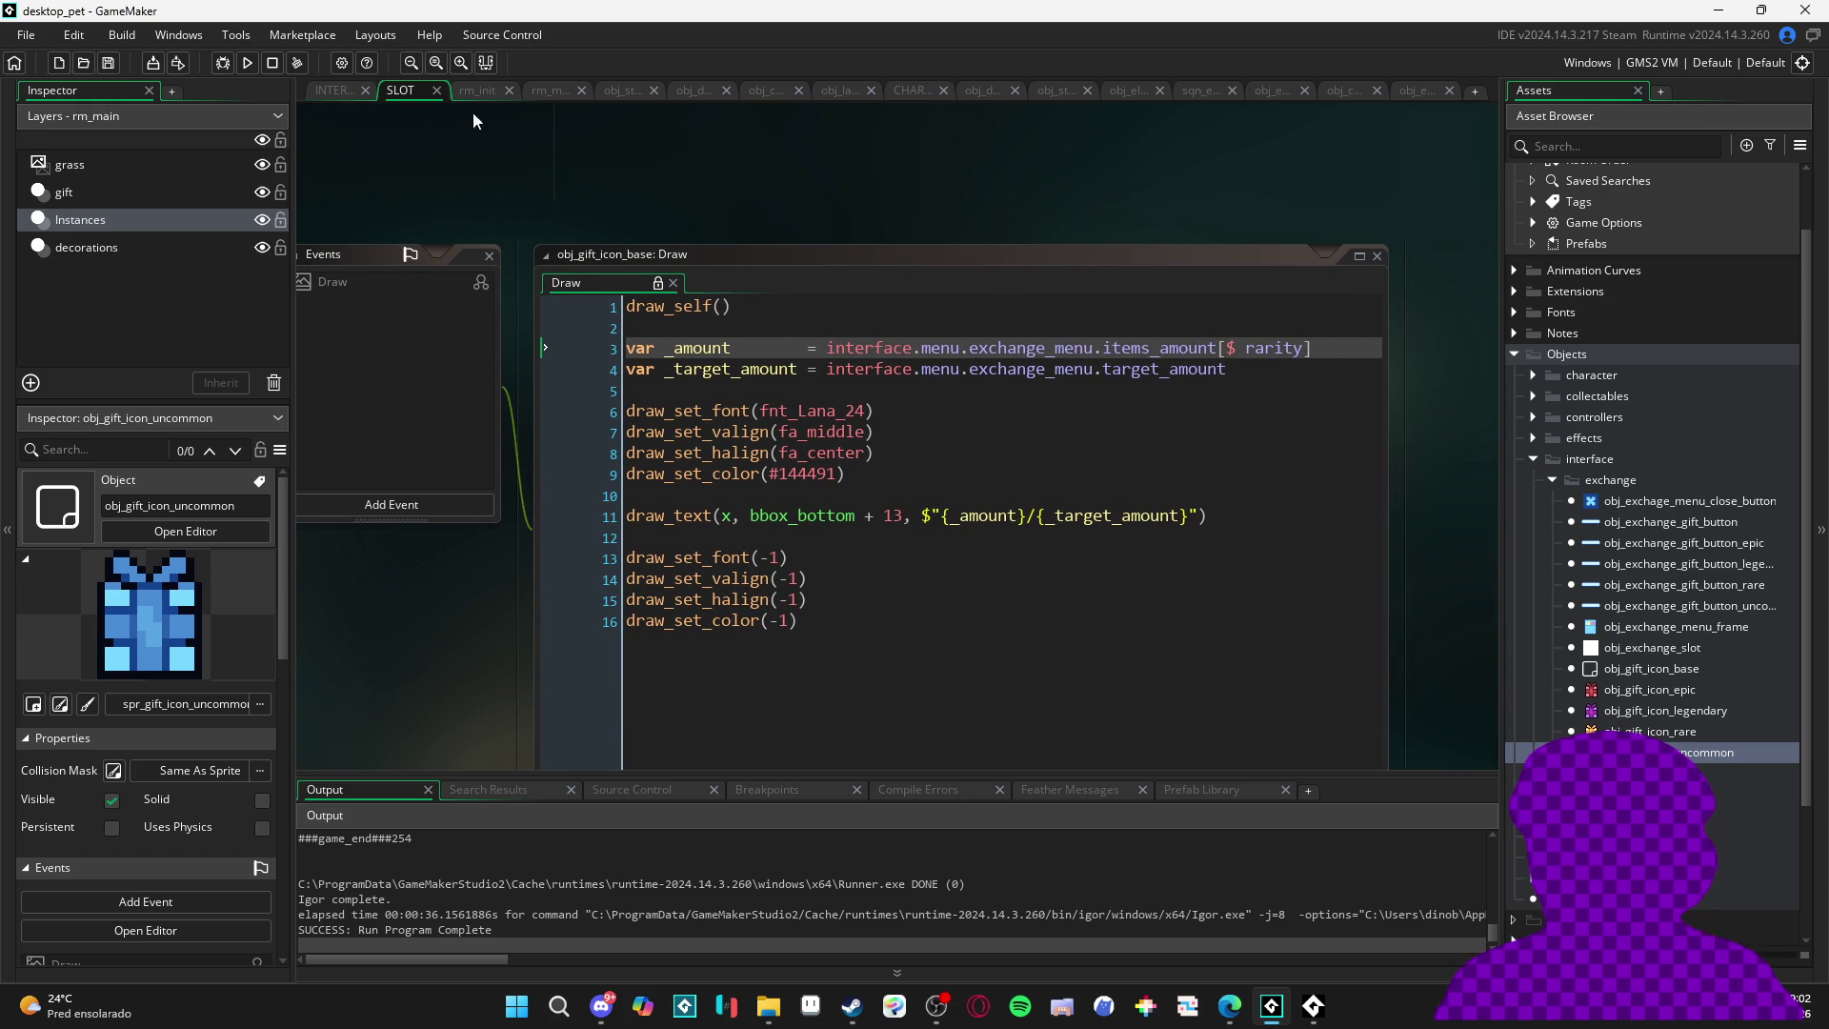
mouse_move(672, 248)
mouse_down()
mouse_move(752, 251)
mouse_move(1168, 488)
mouse_up()
scroll(1109, 559, up, 5)
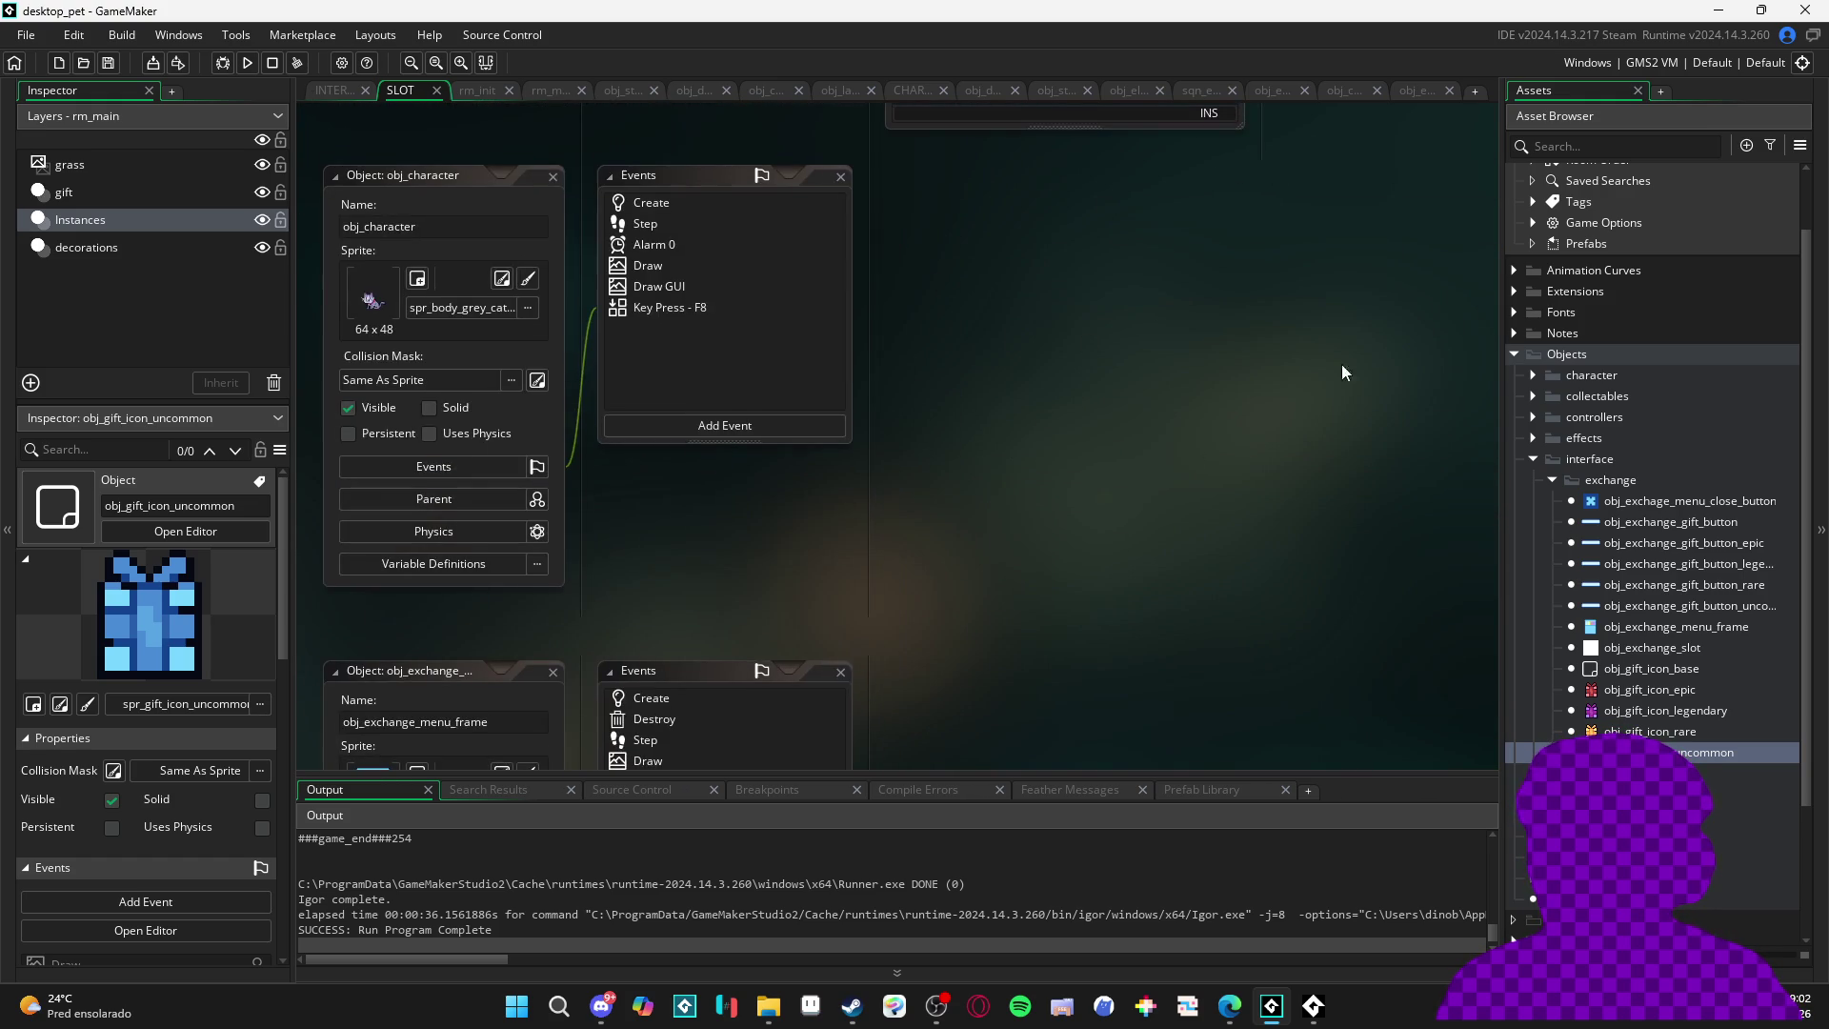
- In the interface Create code, change _rarity_amount++ to _rarity_amount = 89 and save
click(360, 97)
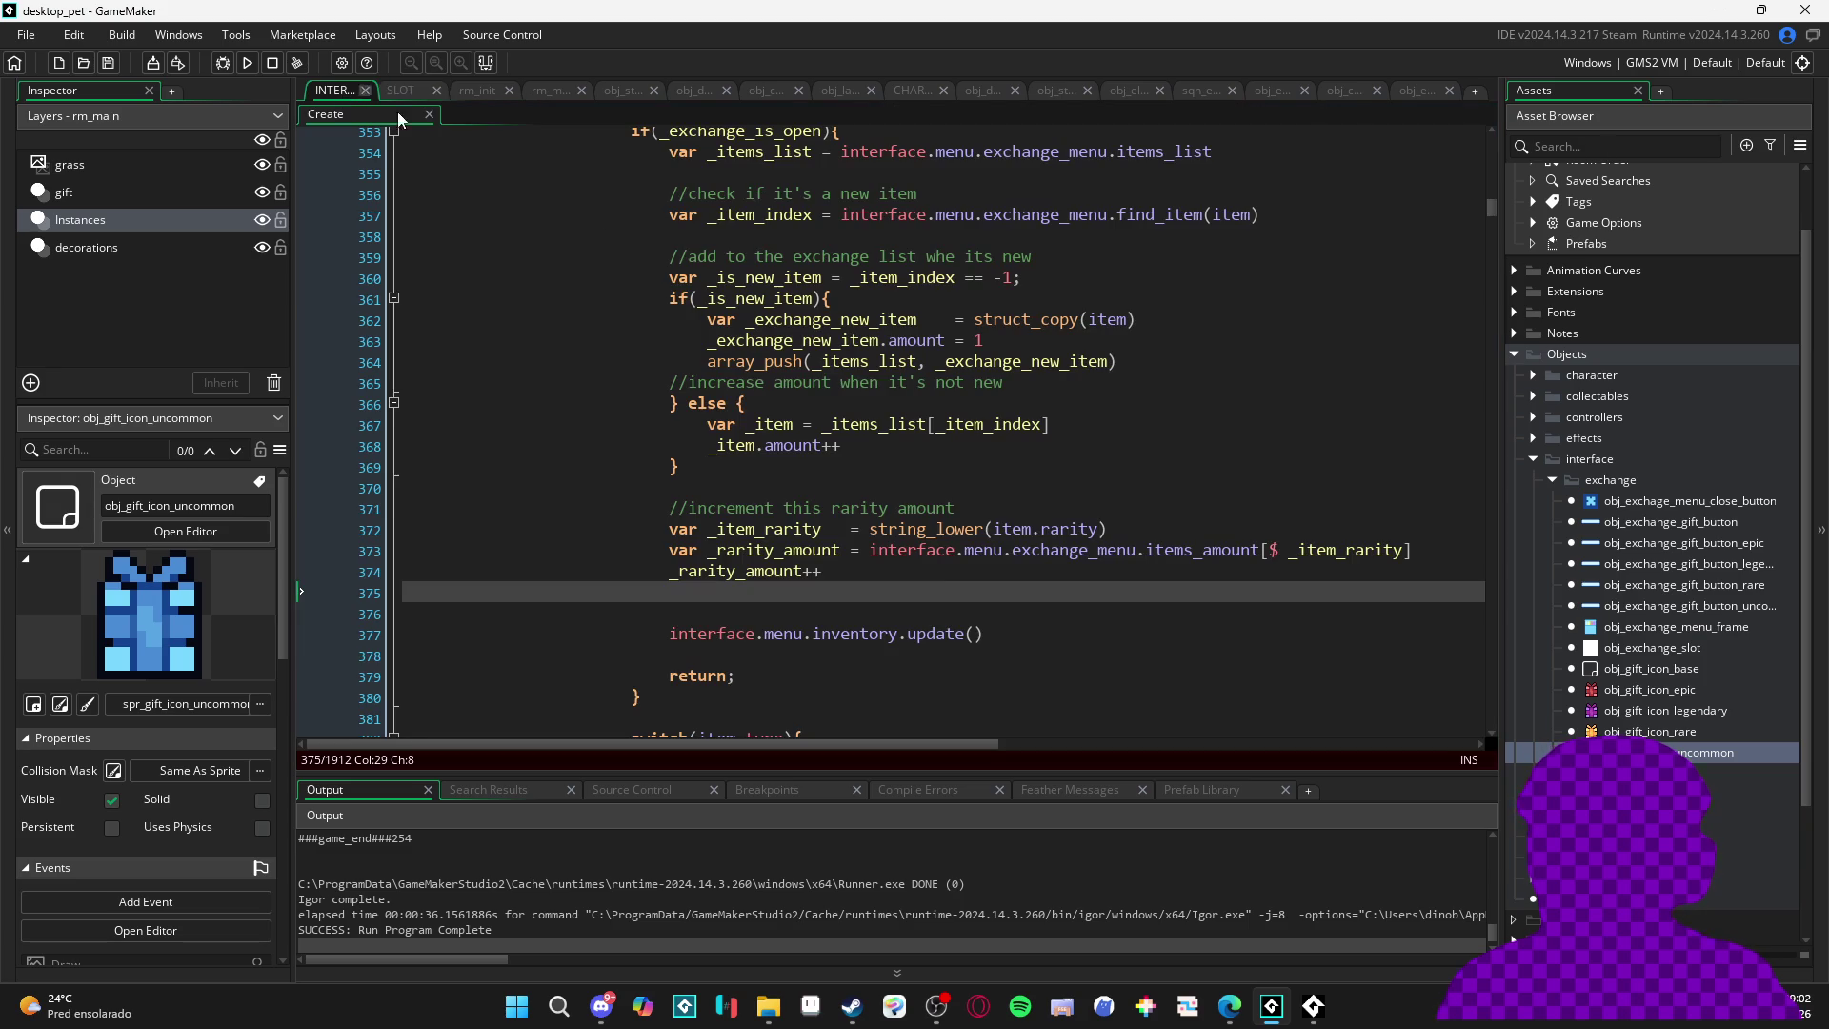
click(832, 570)
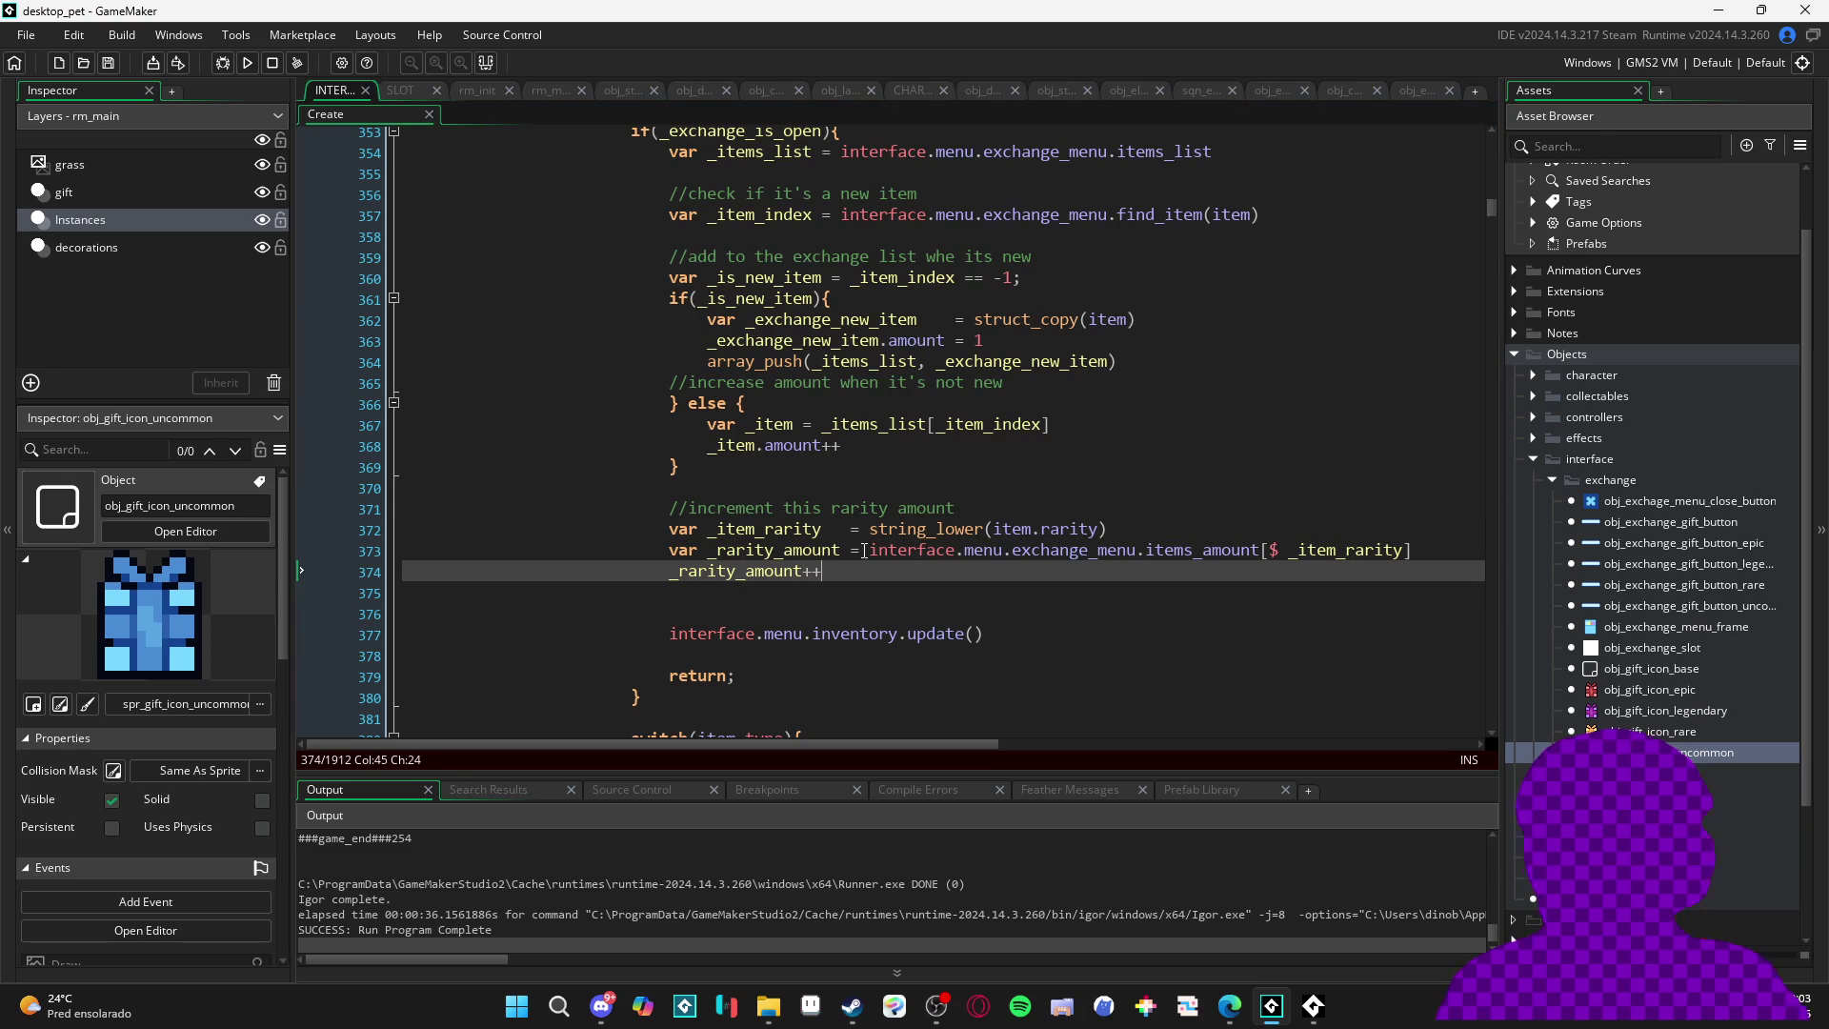
key(BackSpace)
key(BackSpace)
text(= 1)
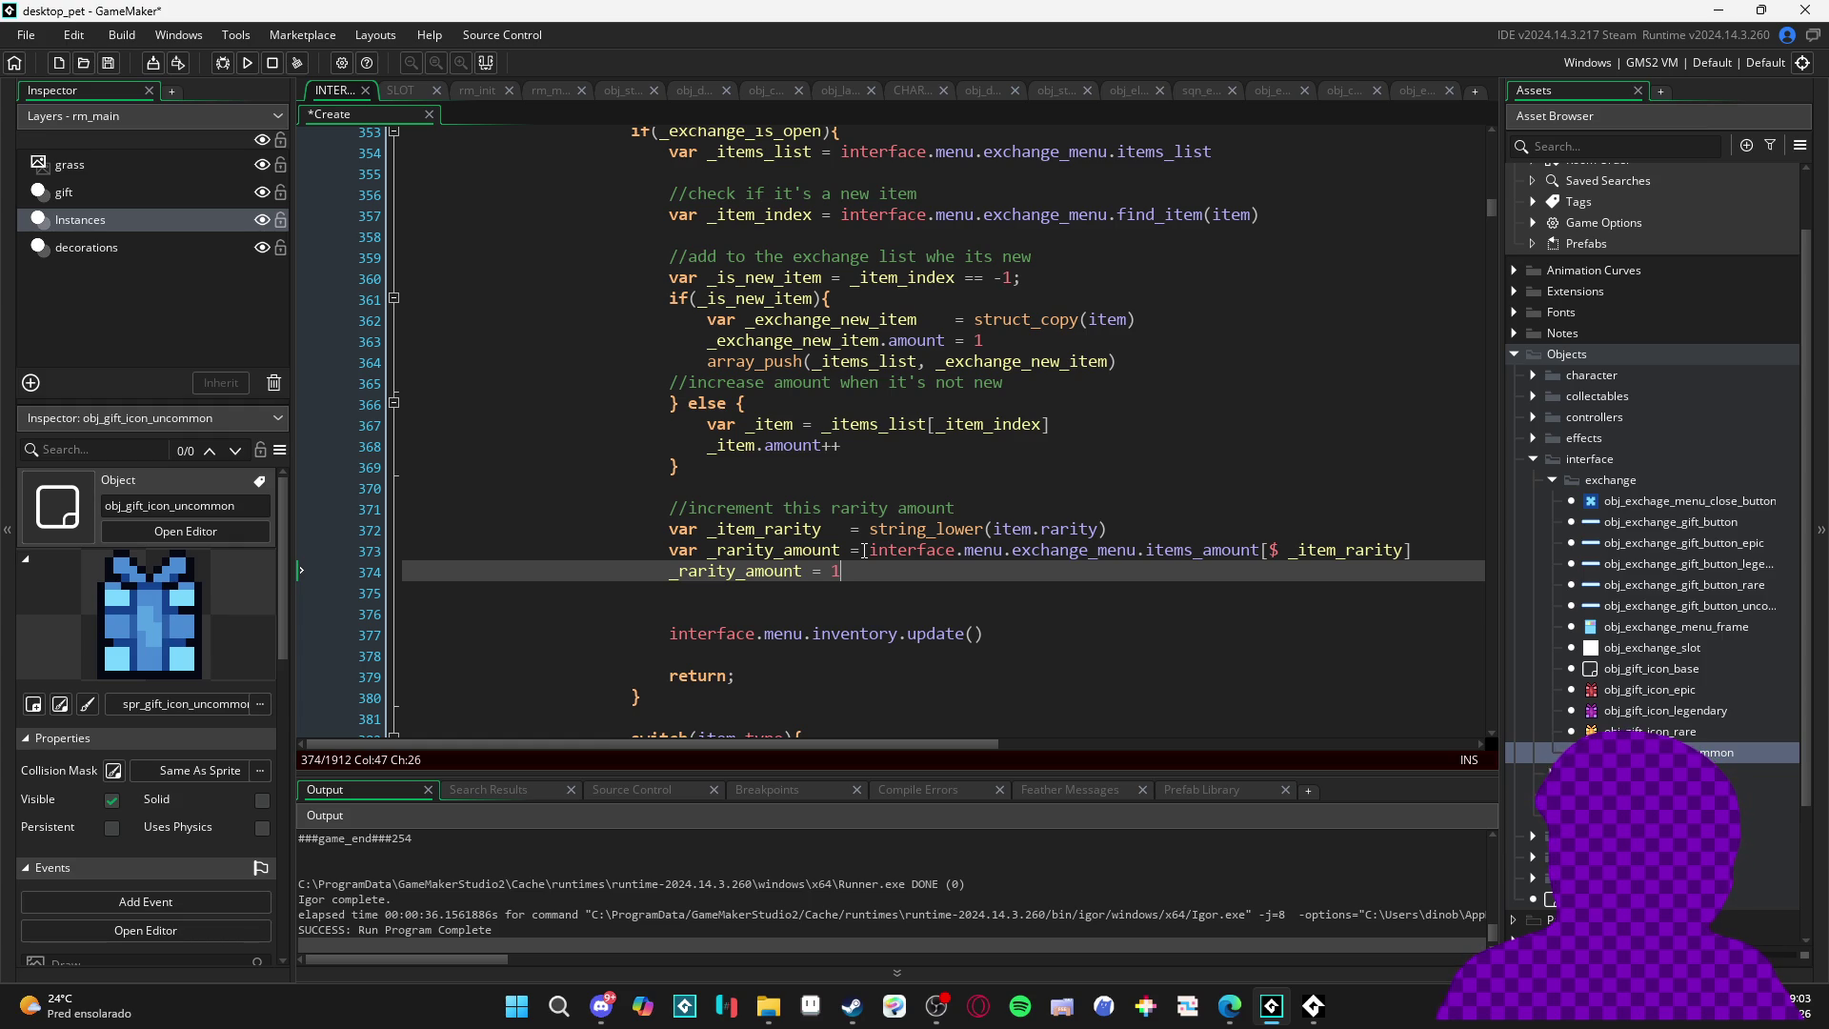
key(ctrl+s)
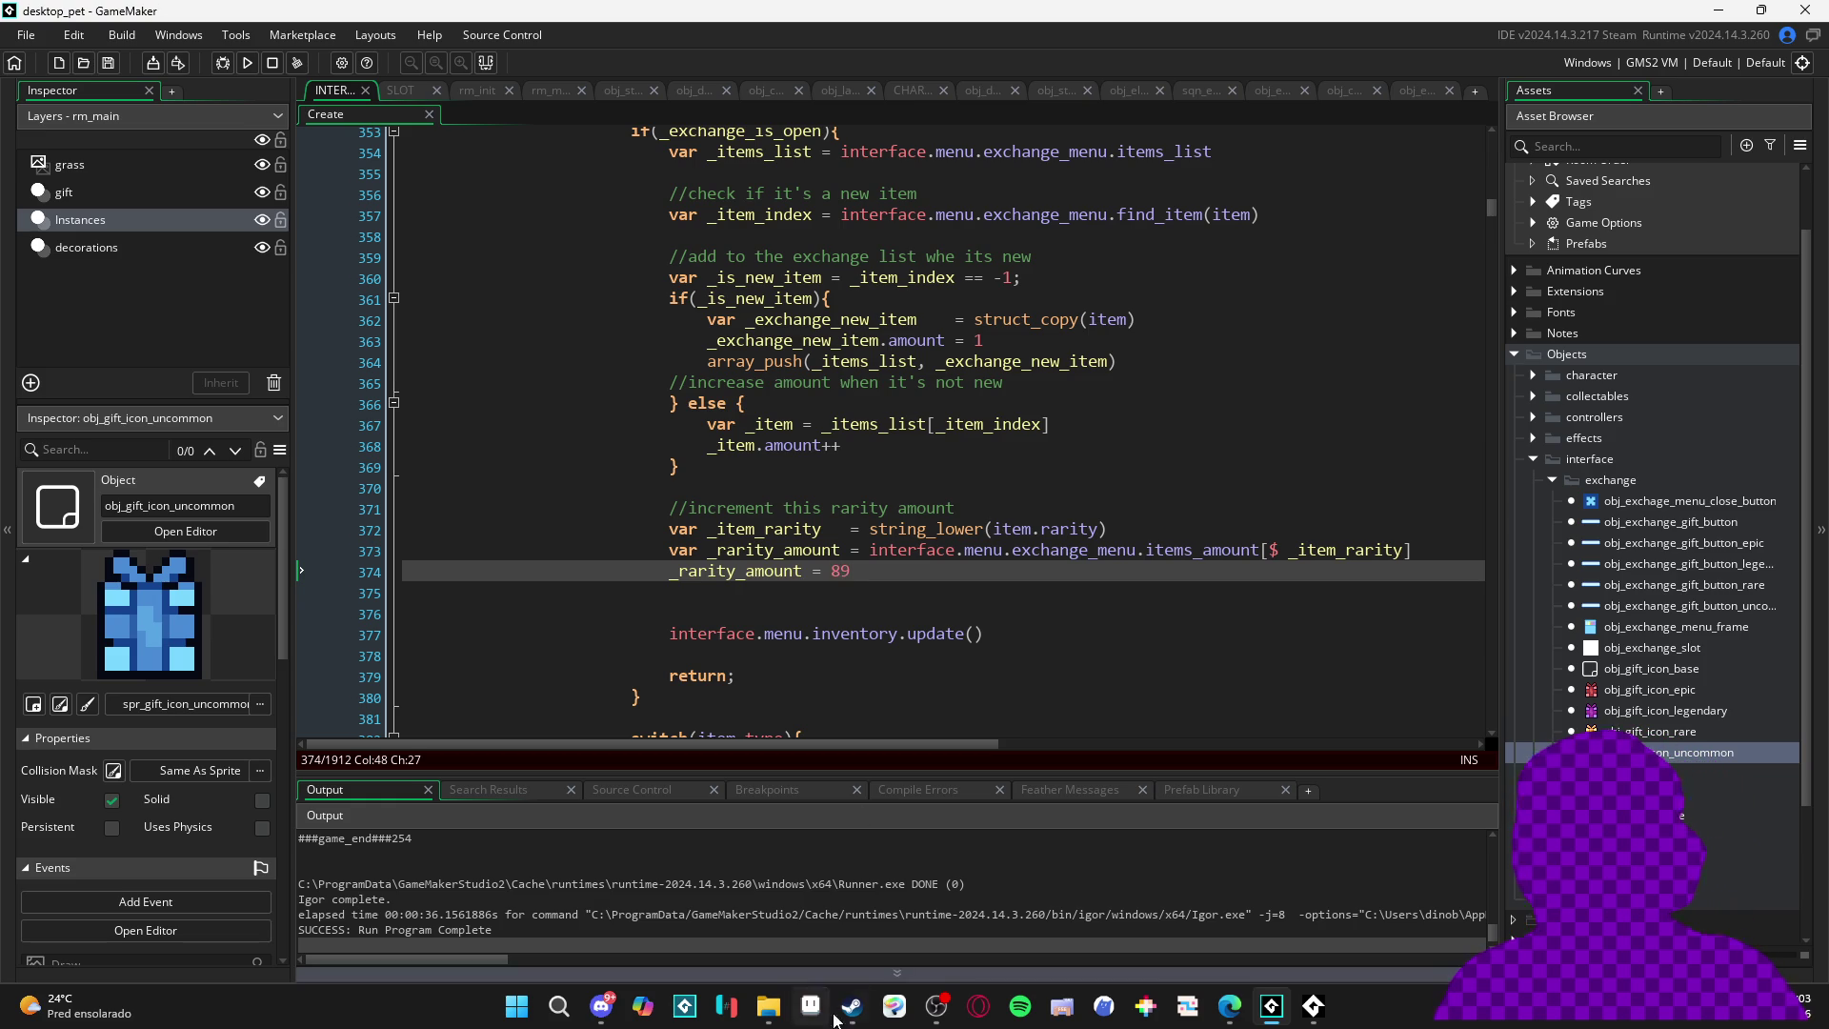
- In Steam Def Manager, collapse the COMMON, UNCOMMON, RARE, EPIC and LEGENDARY item groups
mouse_move(1229, 1006)
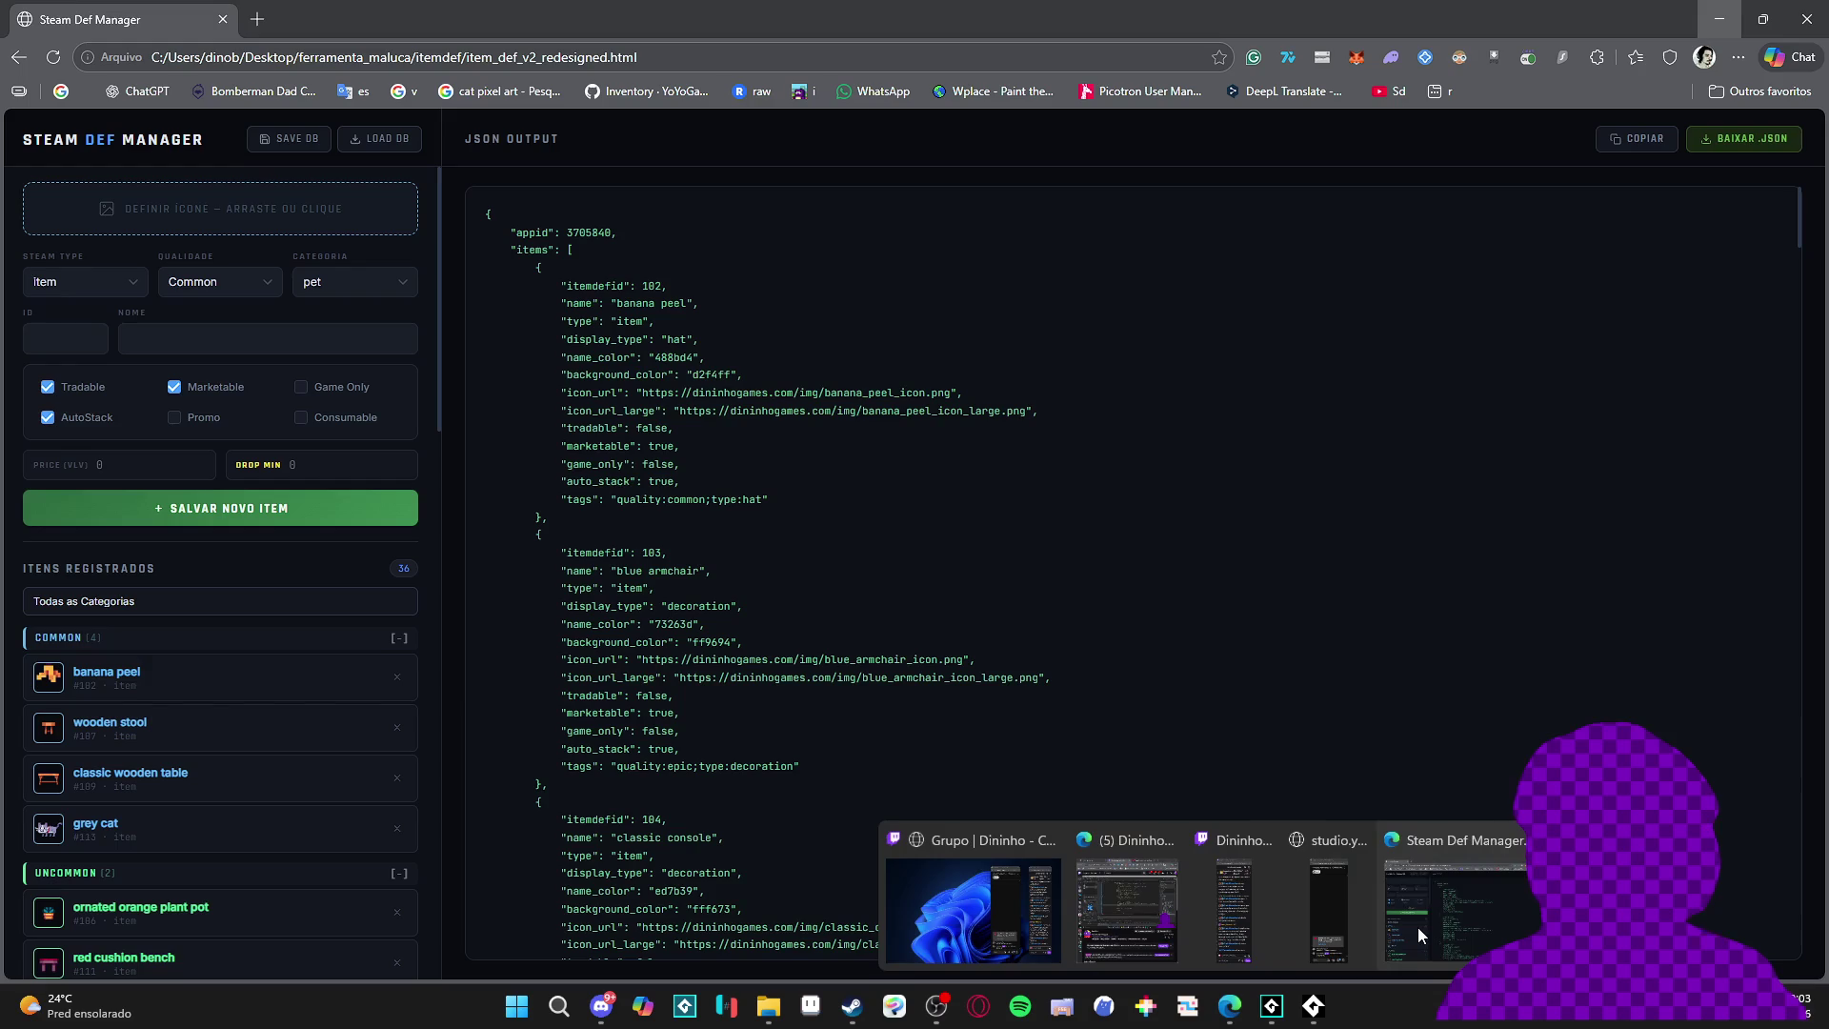
click(1418, 928)
click(134, 637)
click(138, 670)
click(128, 703)
click(119, 734)
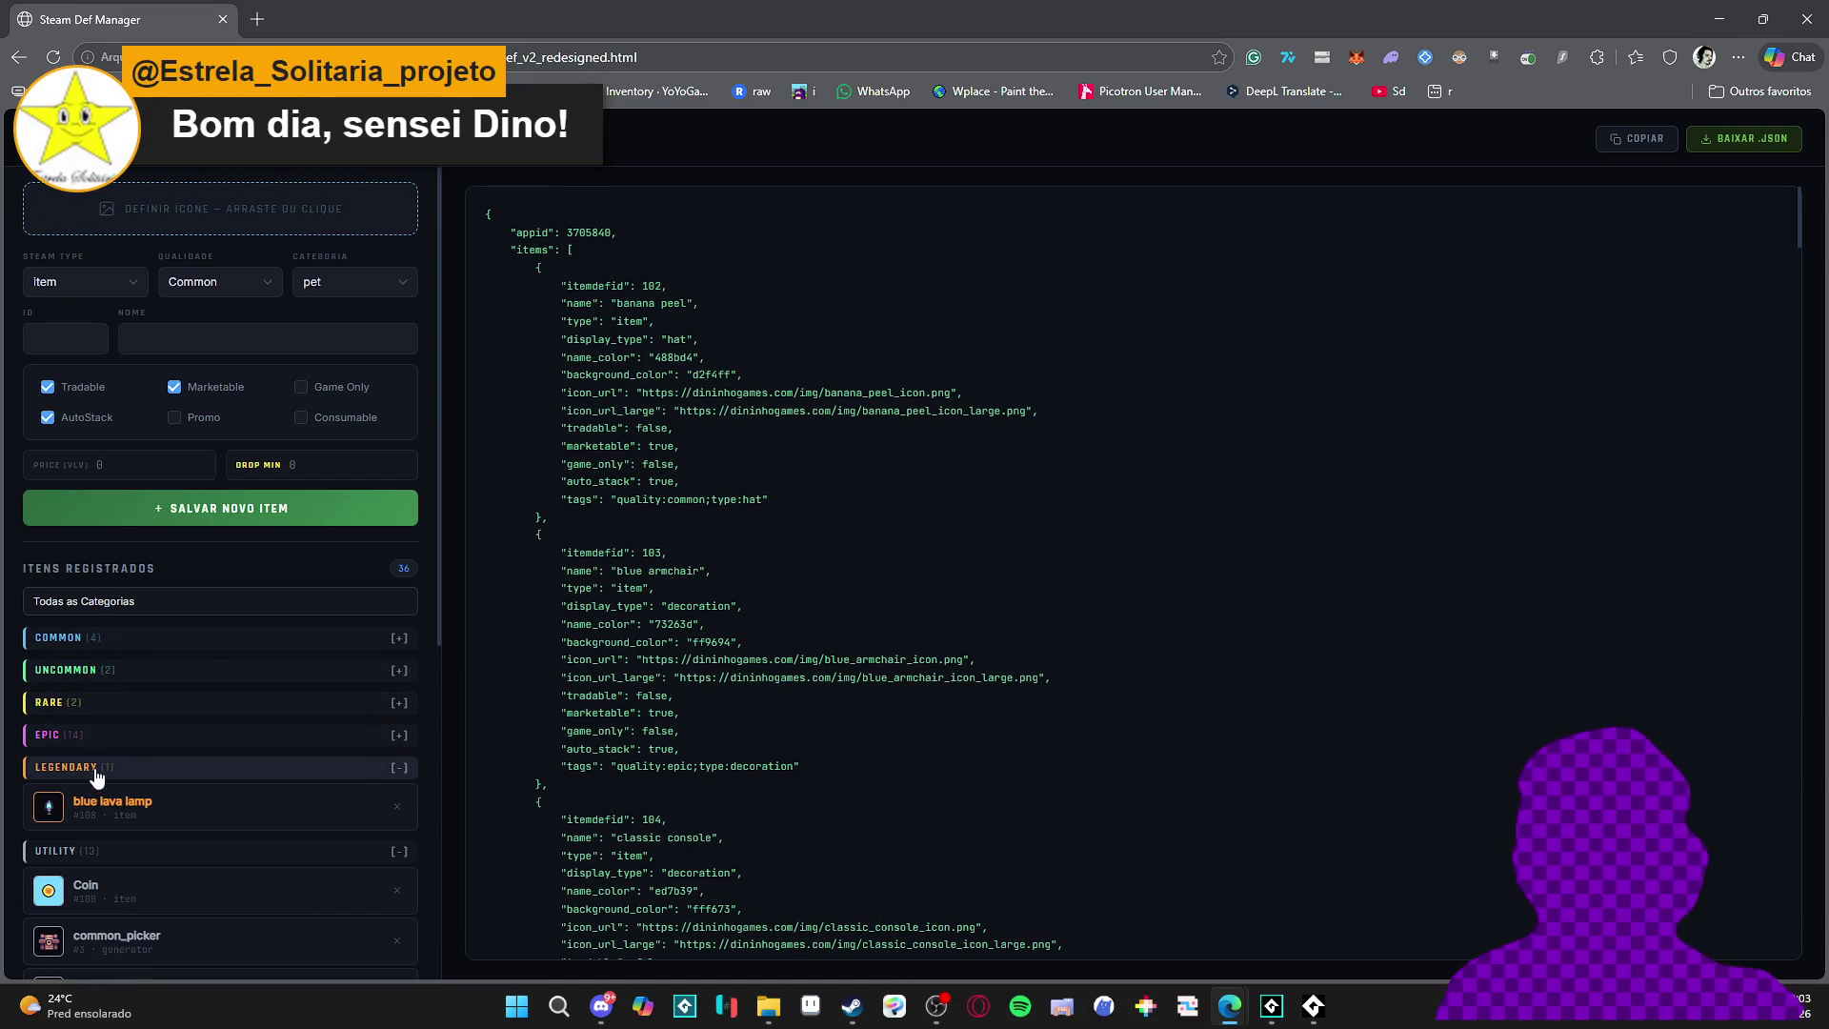
click(93, 767)
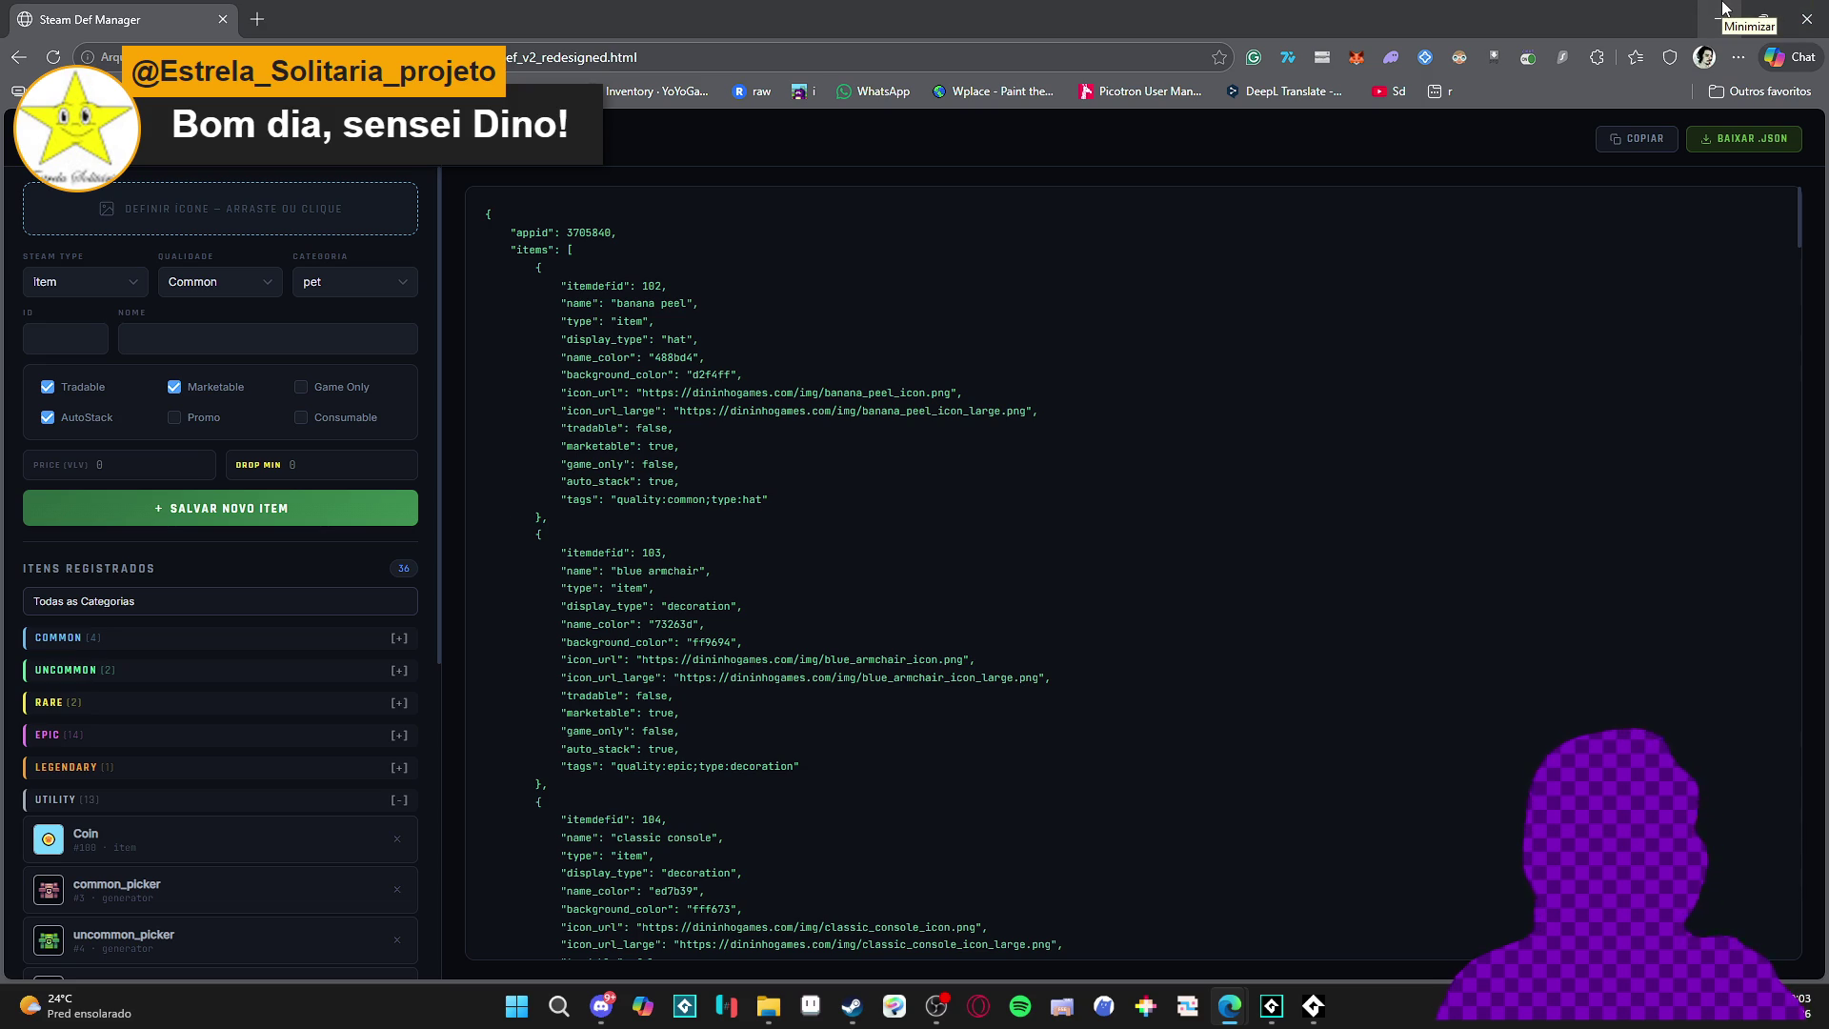
- Expand the EPIC group to browse its items, then collapse it again
click(94, 744)
scroll(104, 762, down, 5)
scroll(145, 827, up, 5)
scroll(133, 791, down, 5)
scroll(127, 775, up, 5)
click(113, 736)
- Filter the item list to the decoration category
click(196, 610)
click(103, 698)
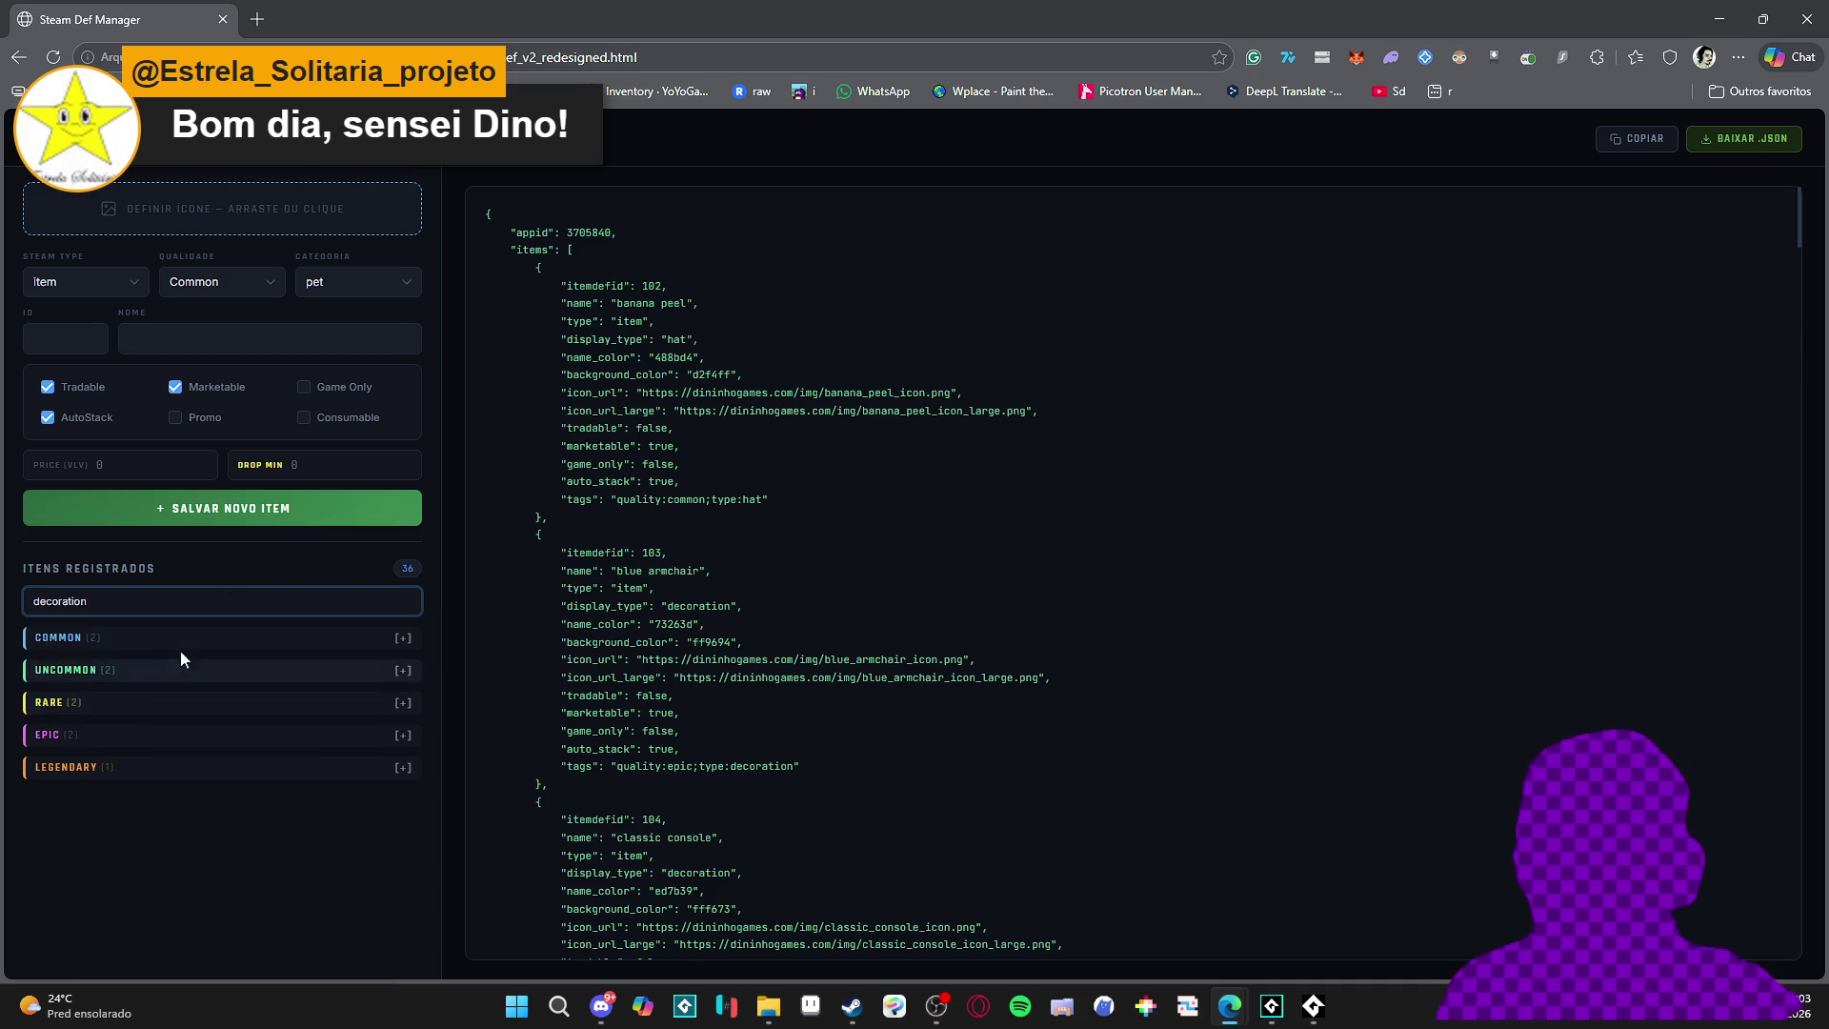
click(398, 570)
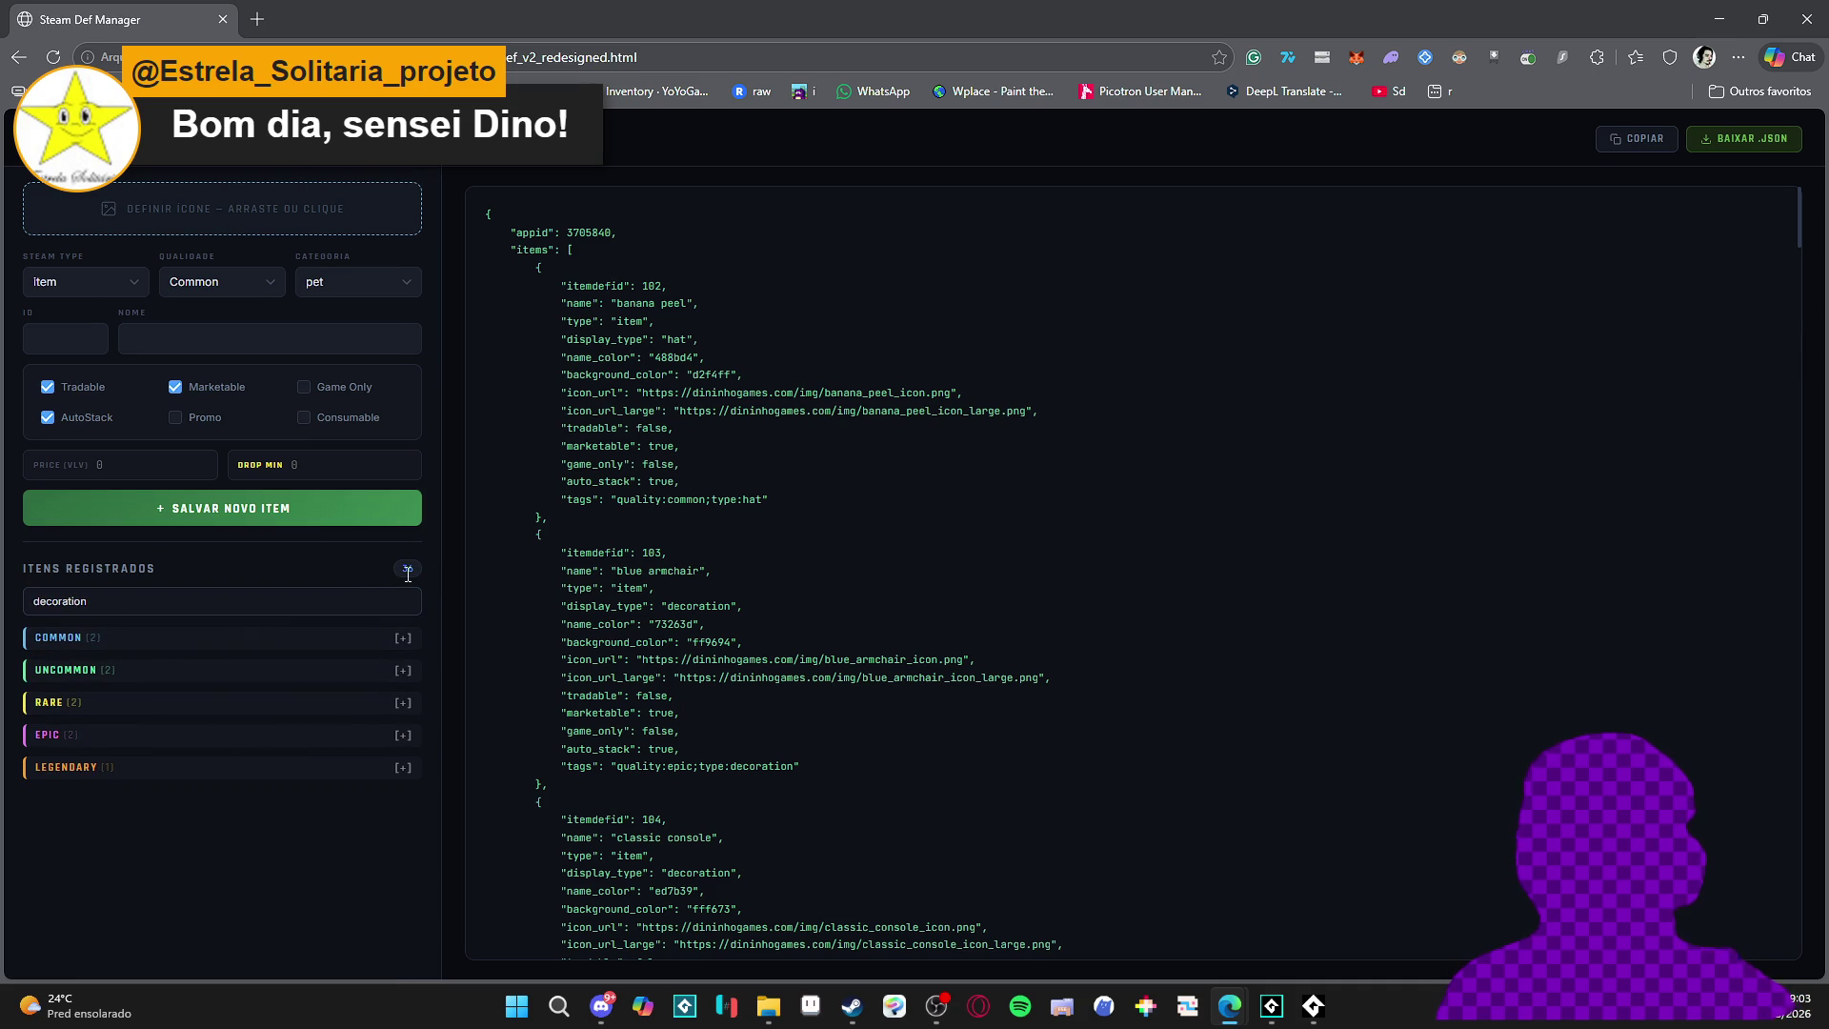
click(211, 603)
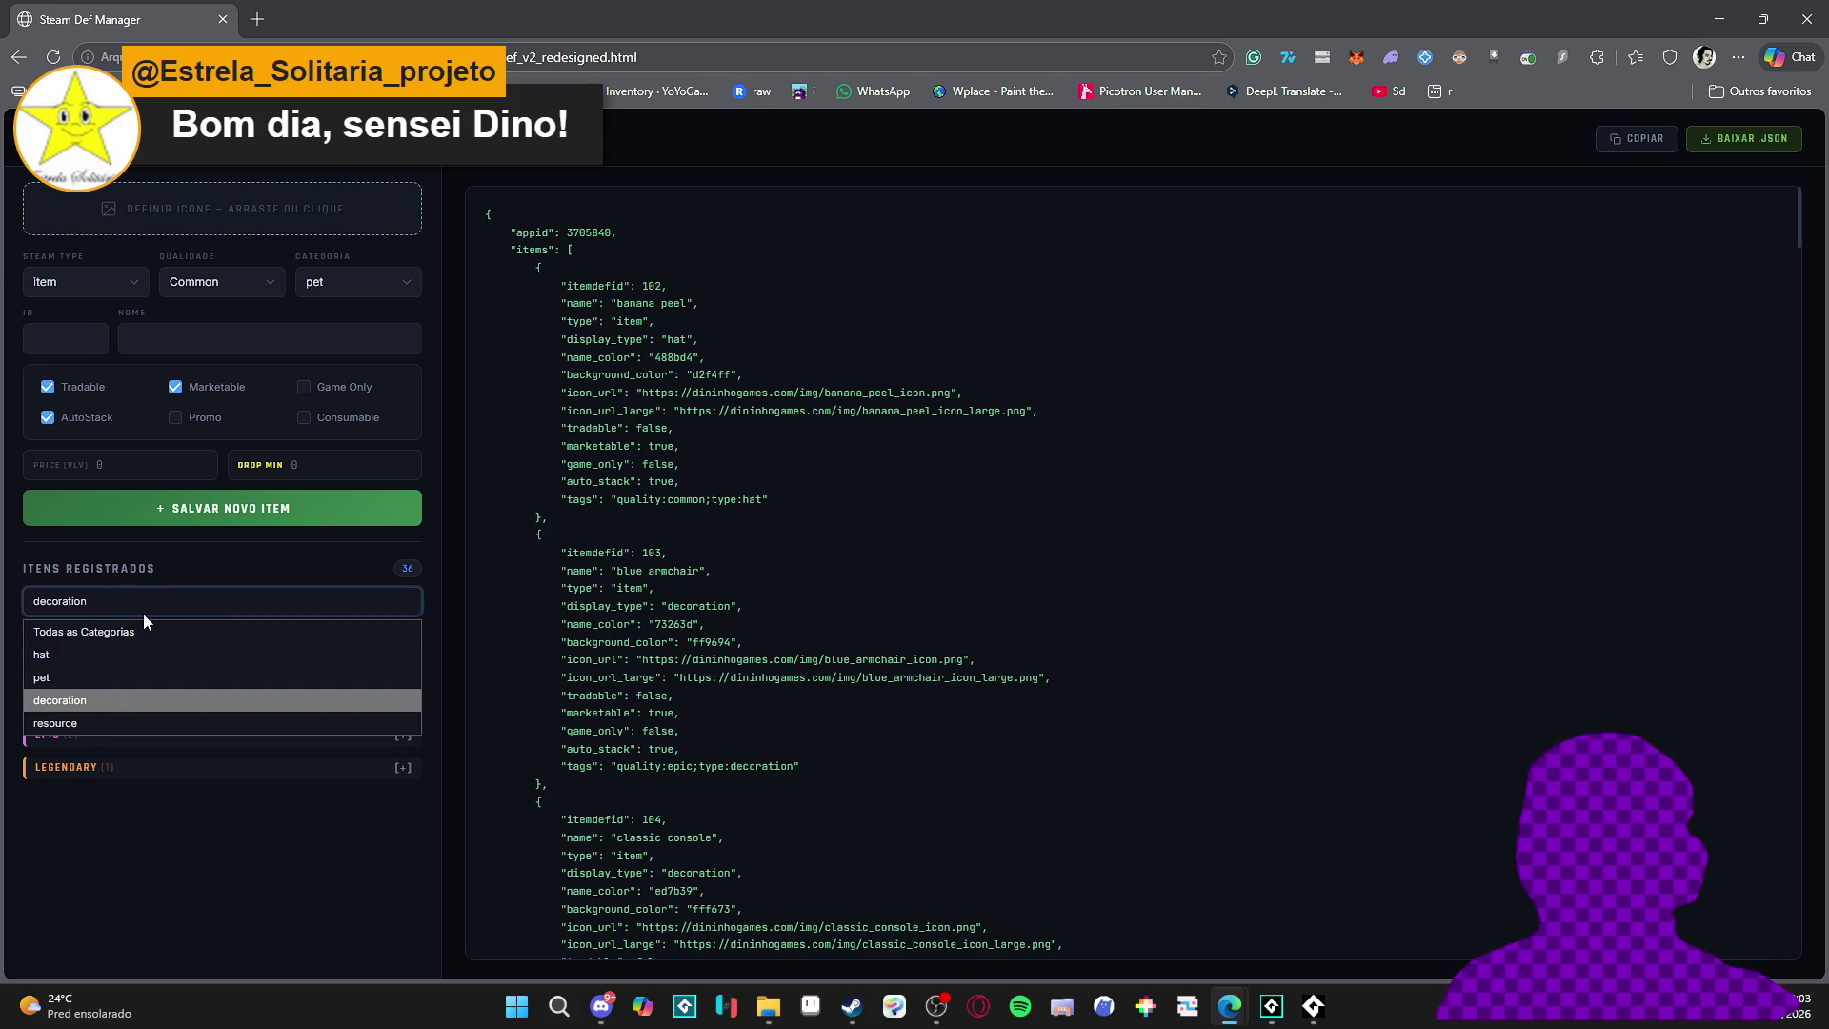
click(177, 596)
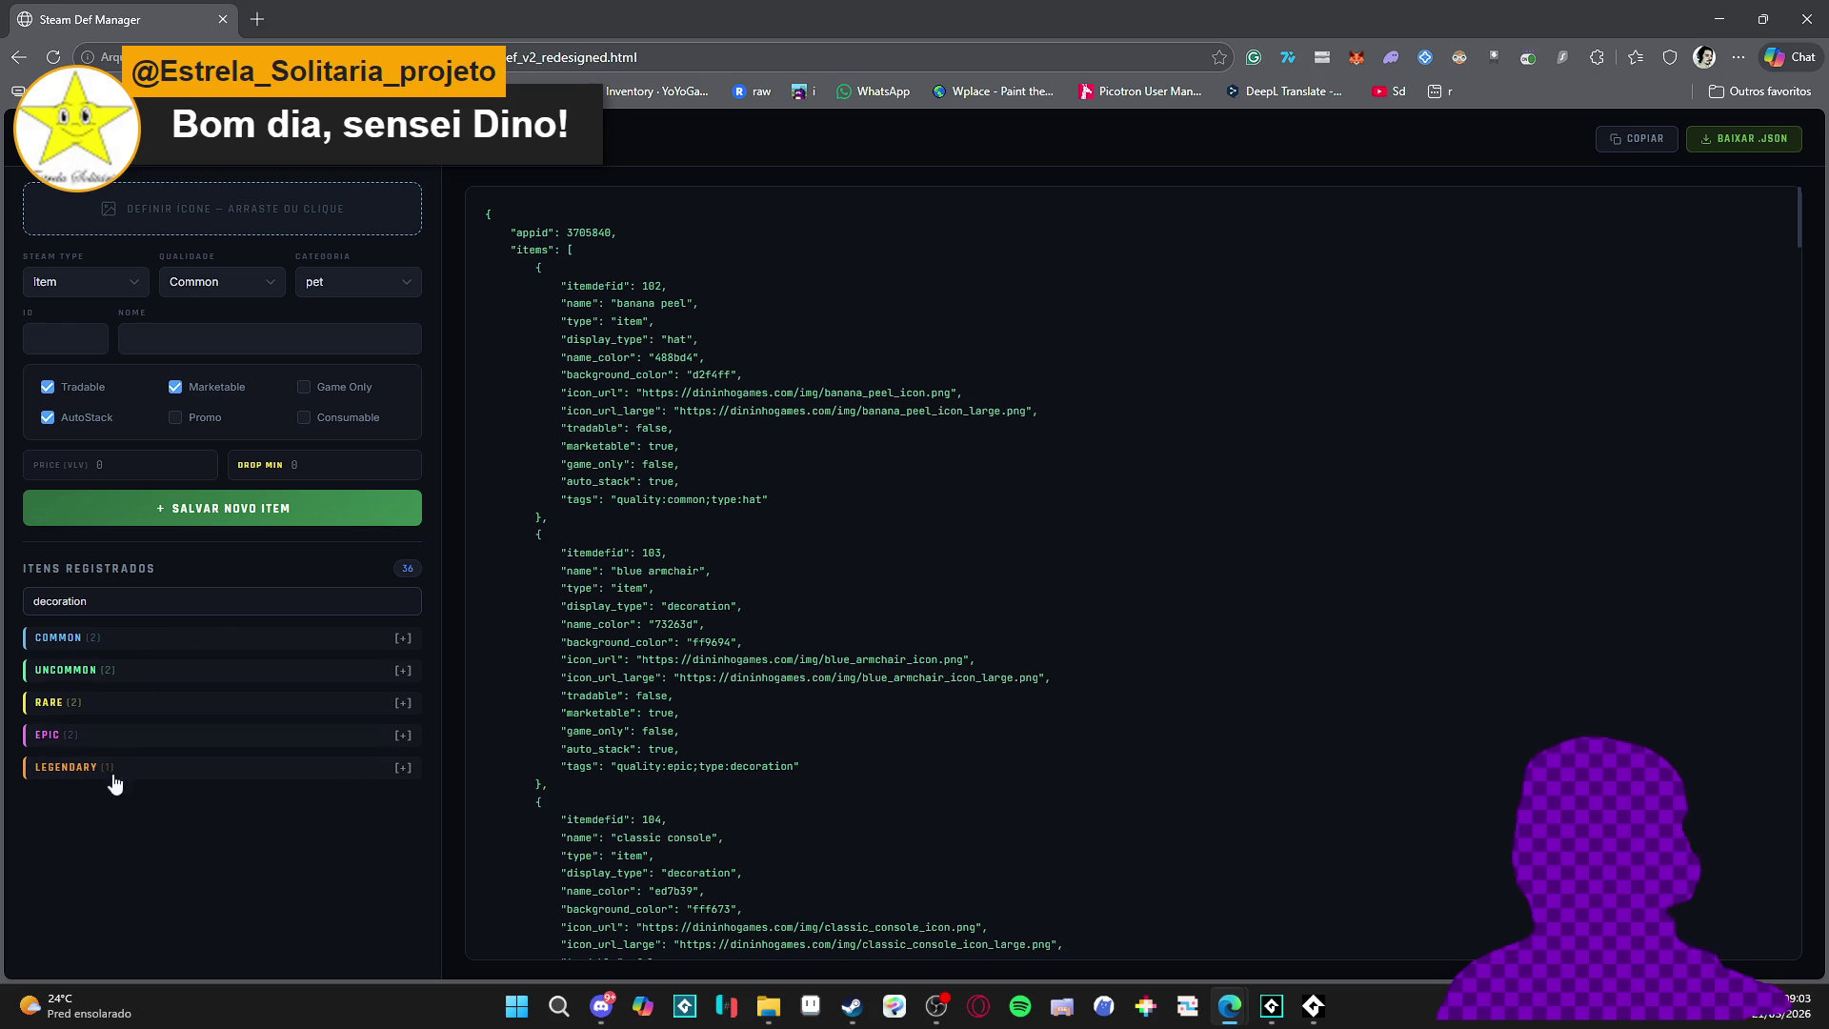
- Filter to the pet category and briefly expand the EPIC and COMMON pet groups
click(153, 602)
click(119, 667)
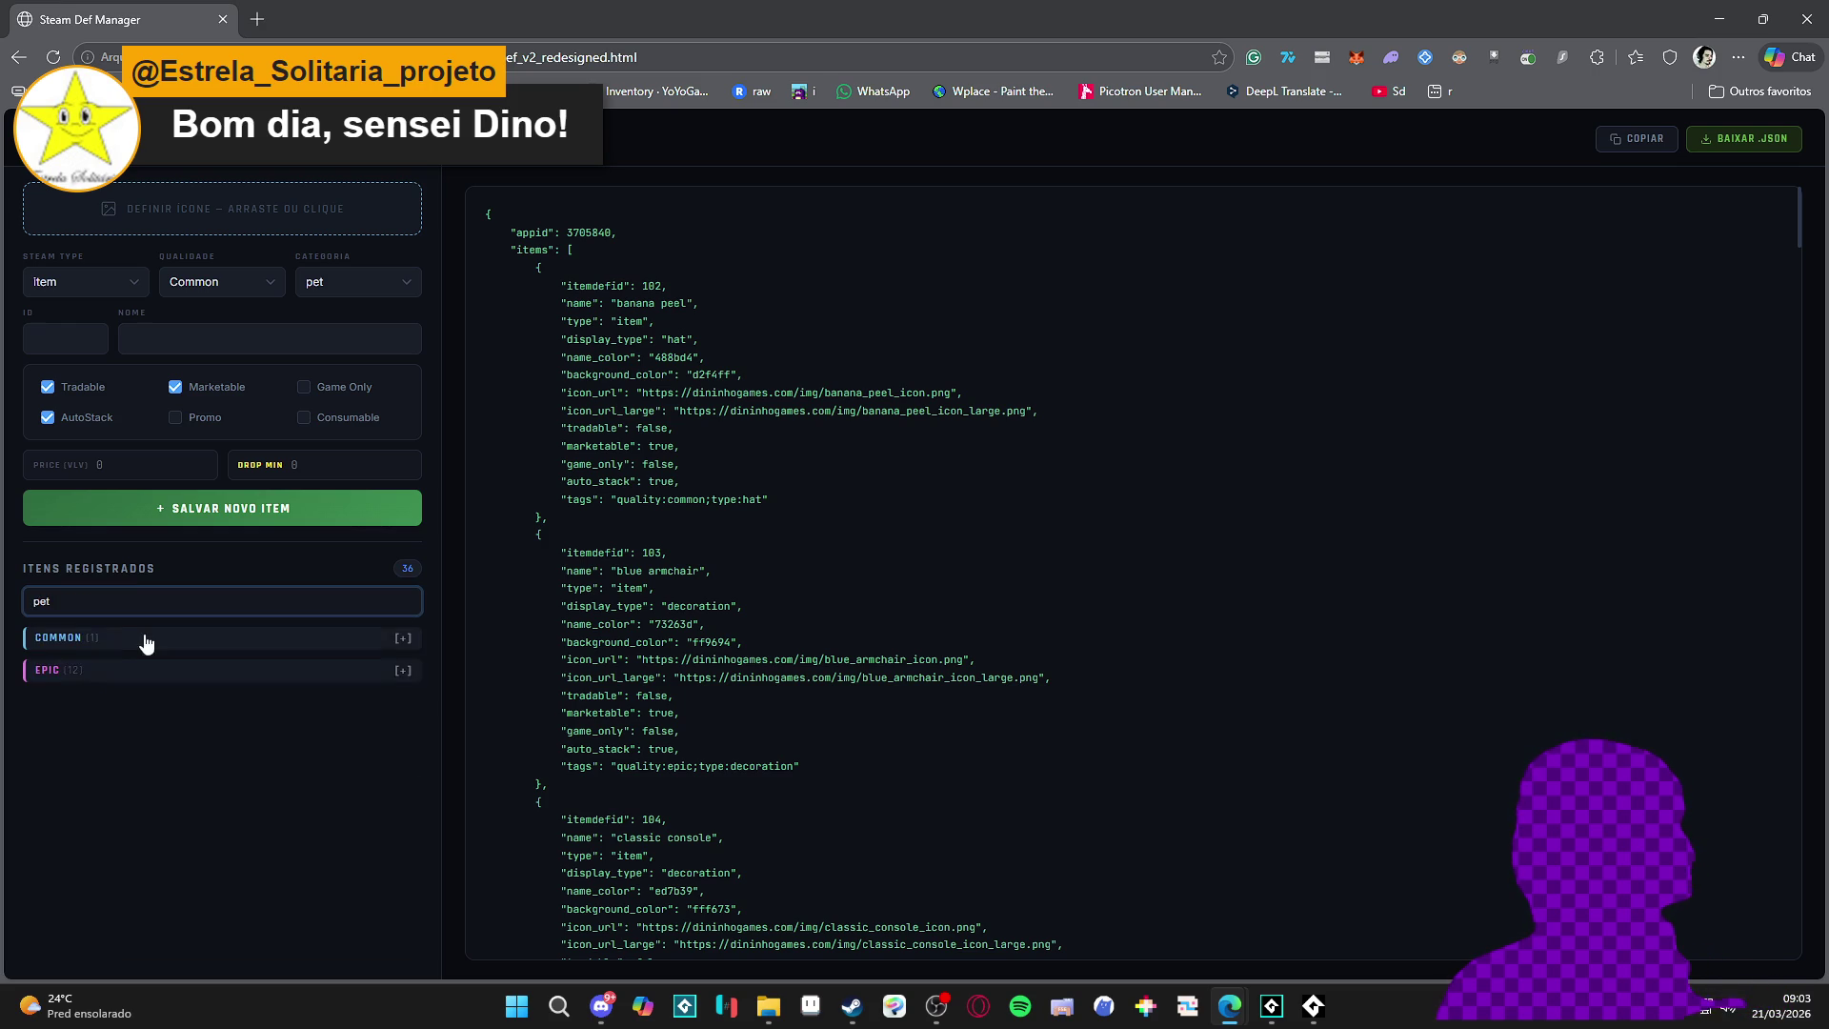
click(111, 667)
scroll(145, 705, down, 3)
scroll(145, 713, up, 4)
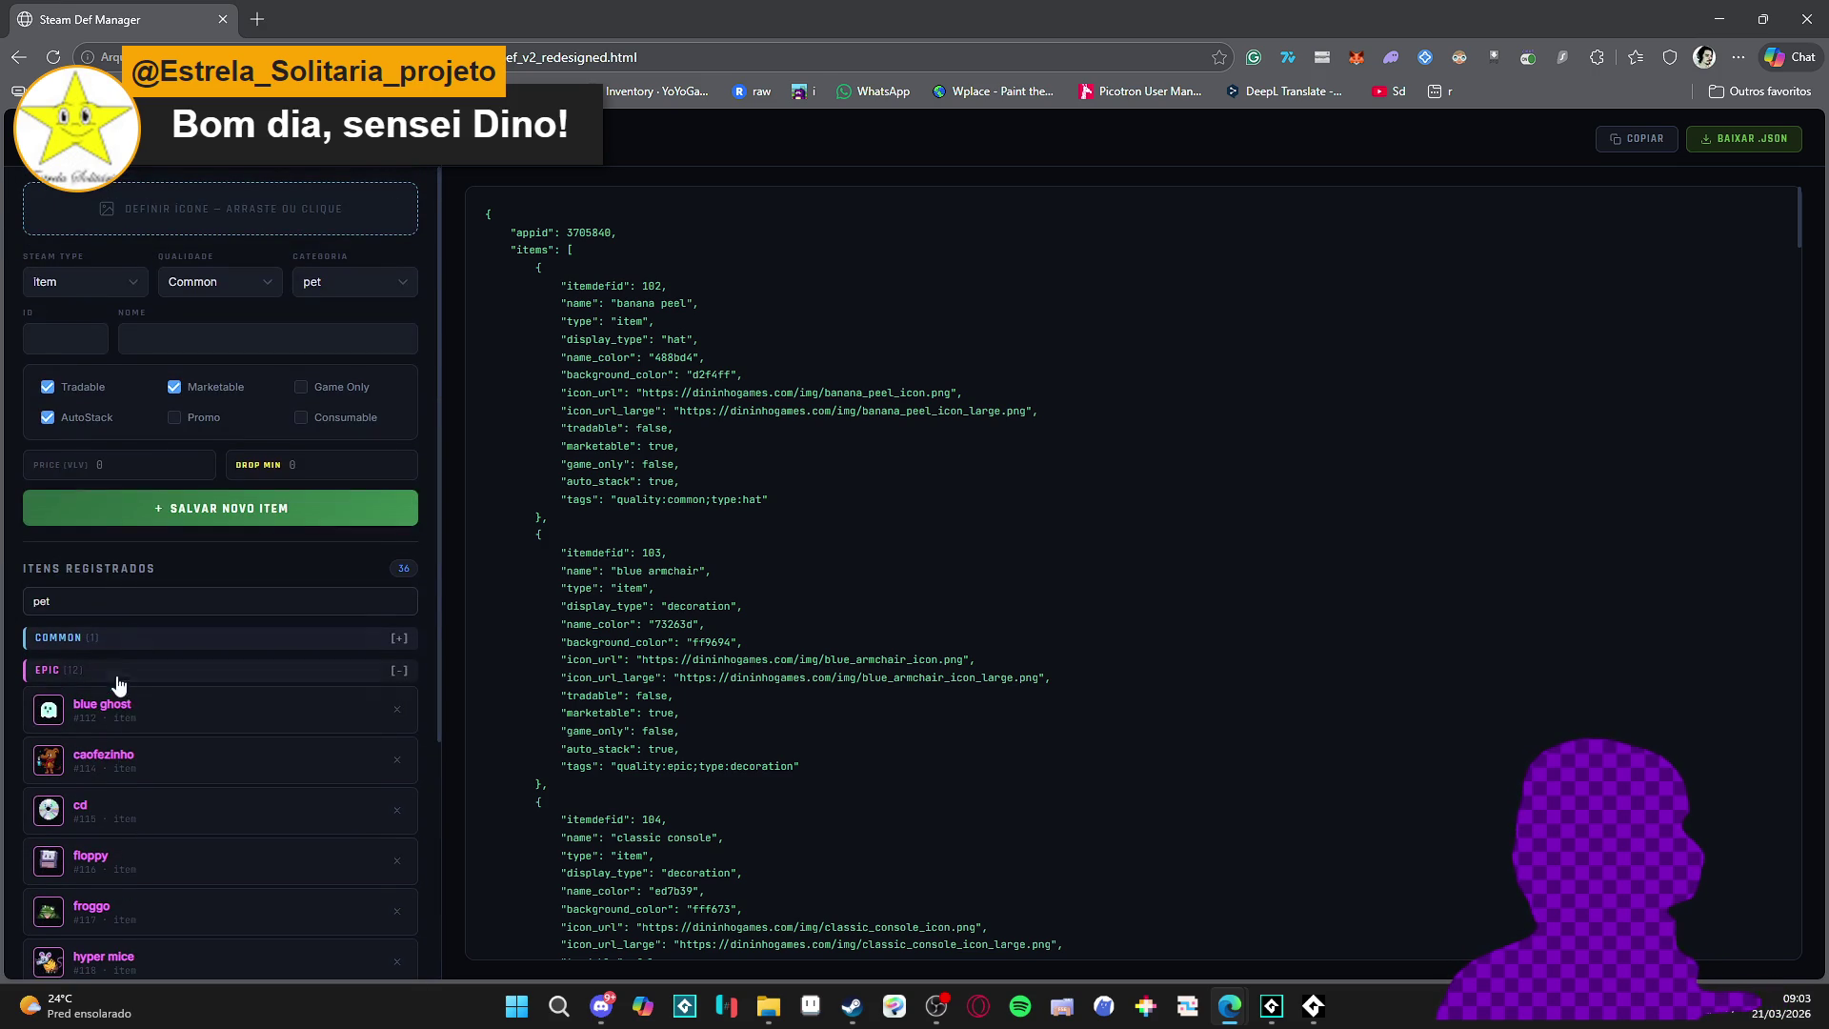
click(127, 640)
click(115, 638)
click(109, 667)
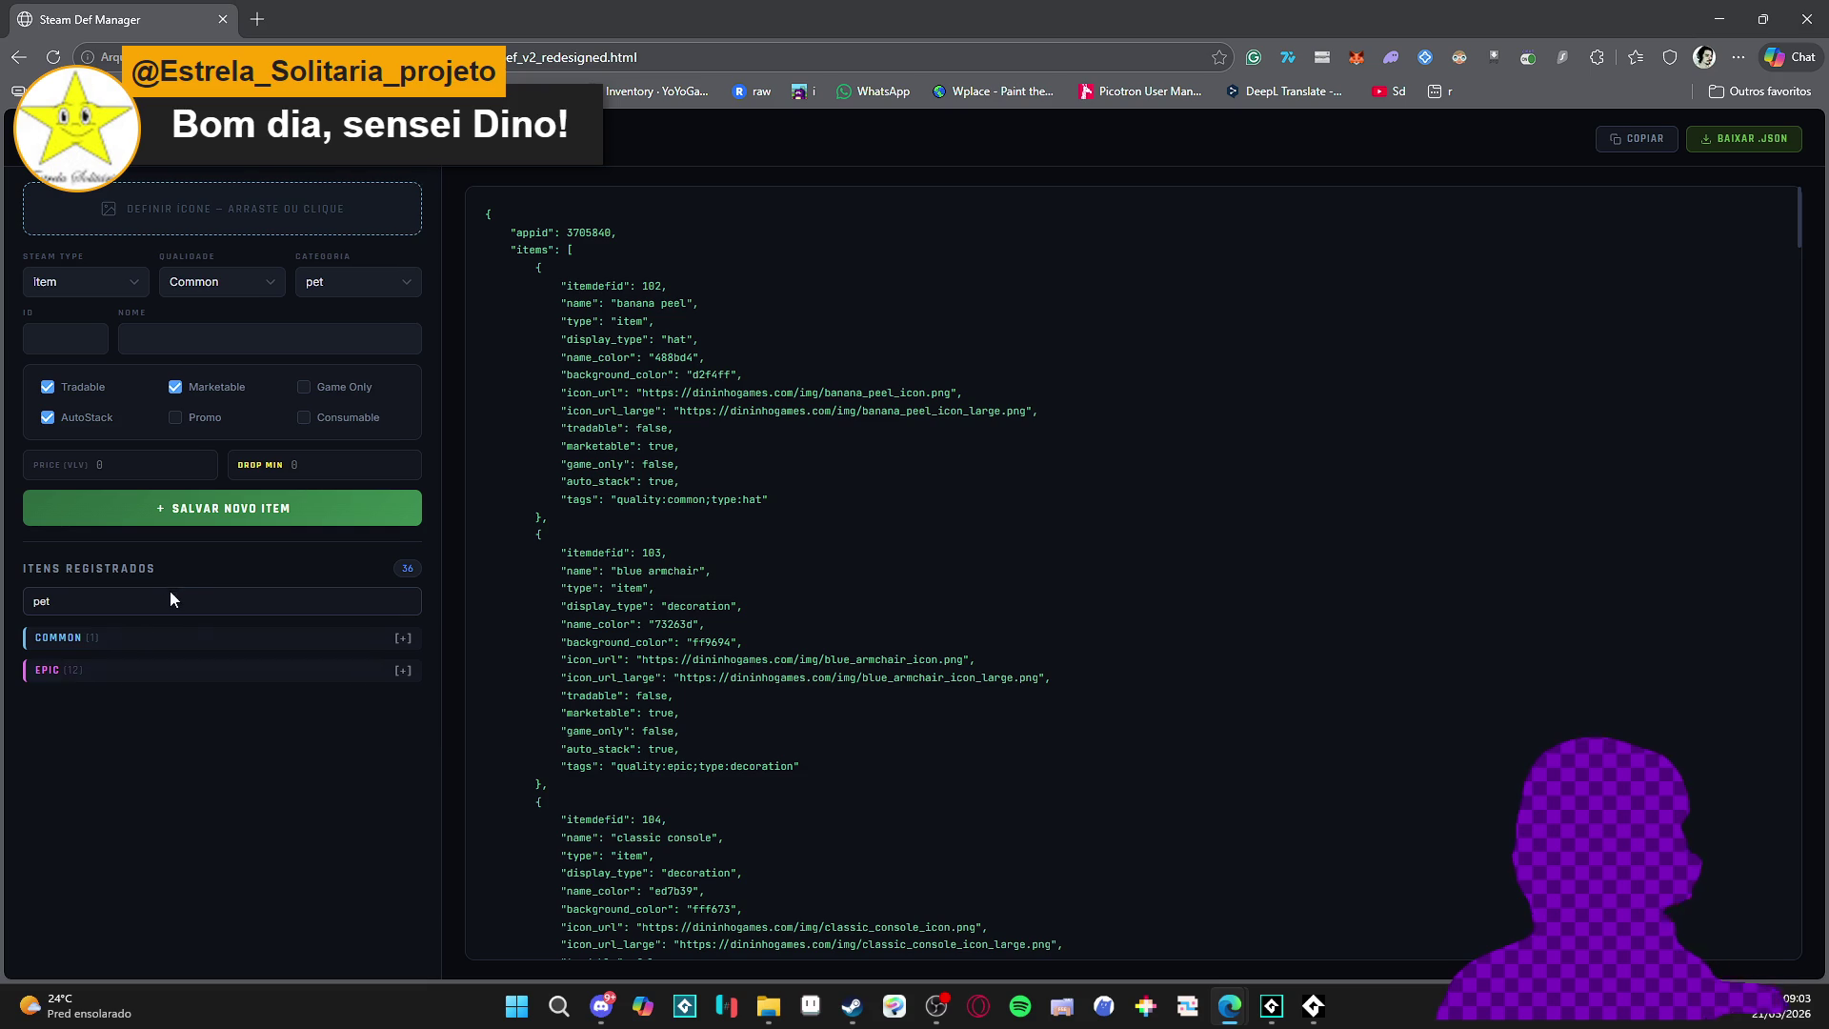
- Filter to the hat category and peek into the COMMON hats group
click(299, 600)
click(141, 658)
click(141, 645)
click(139, 640)
- Reset the filter to Todas as Categorias and minimize the browser back to GameMaker
click(240, 604)
click(82, 633)
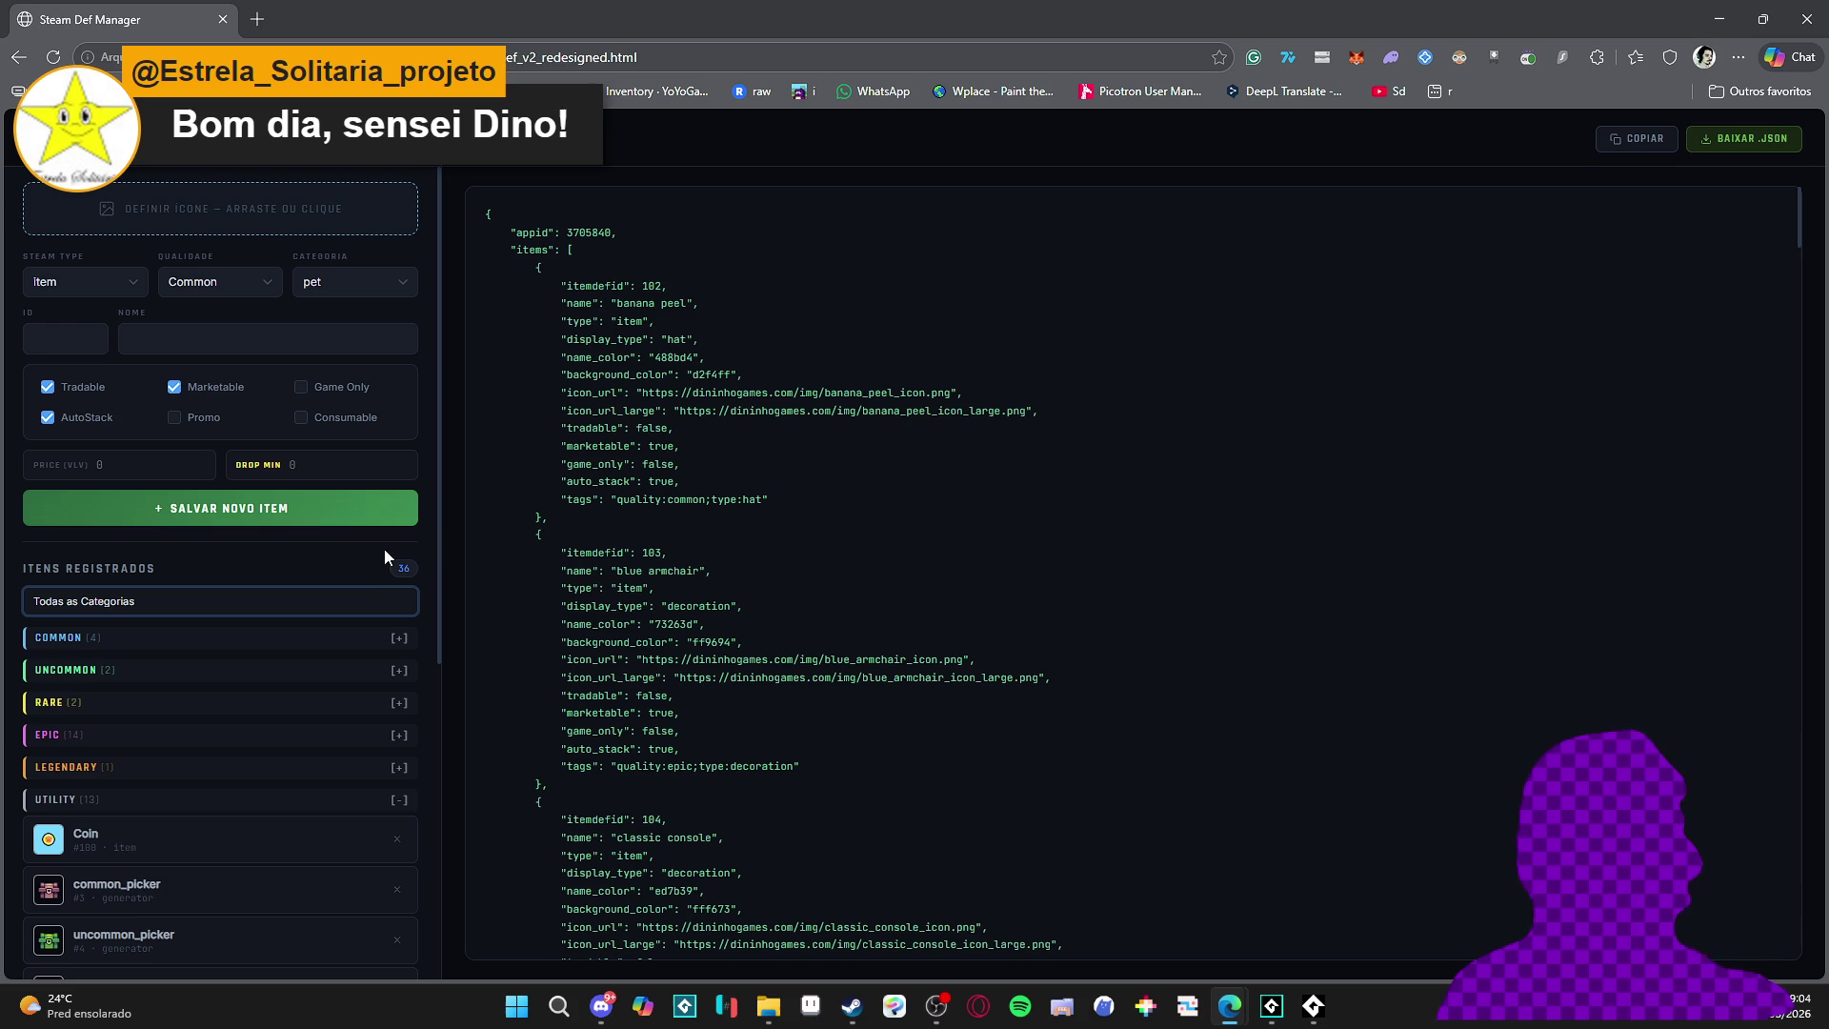
click(1704, 9)
click(736, 425)
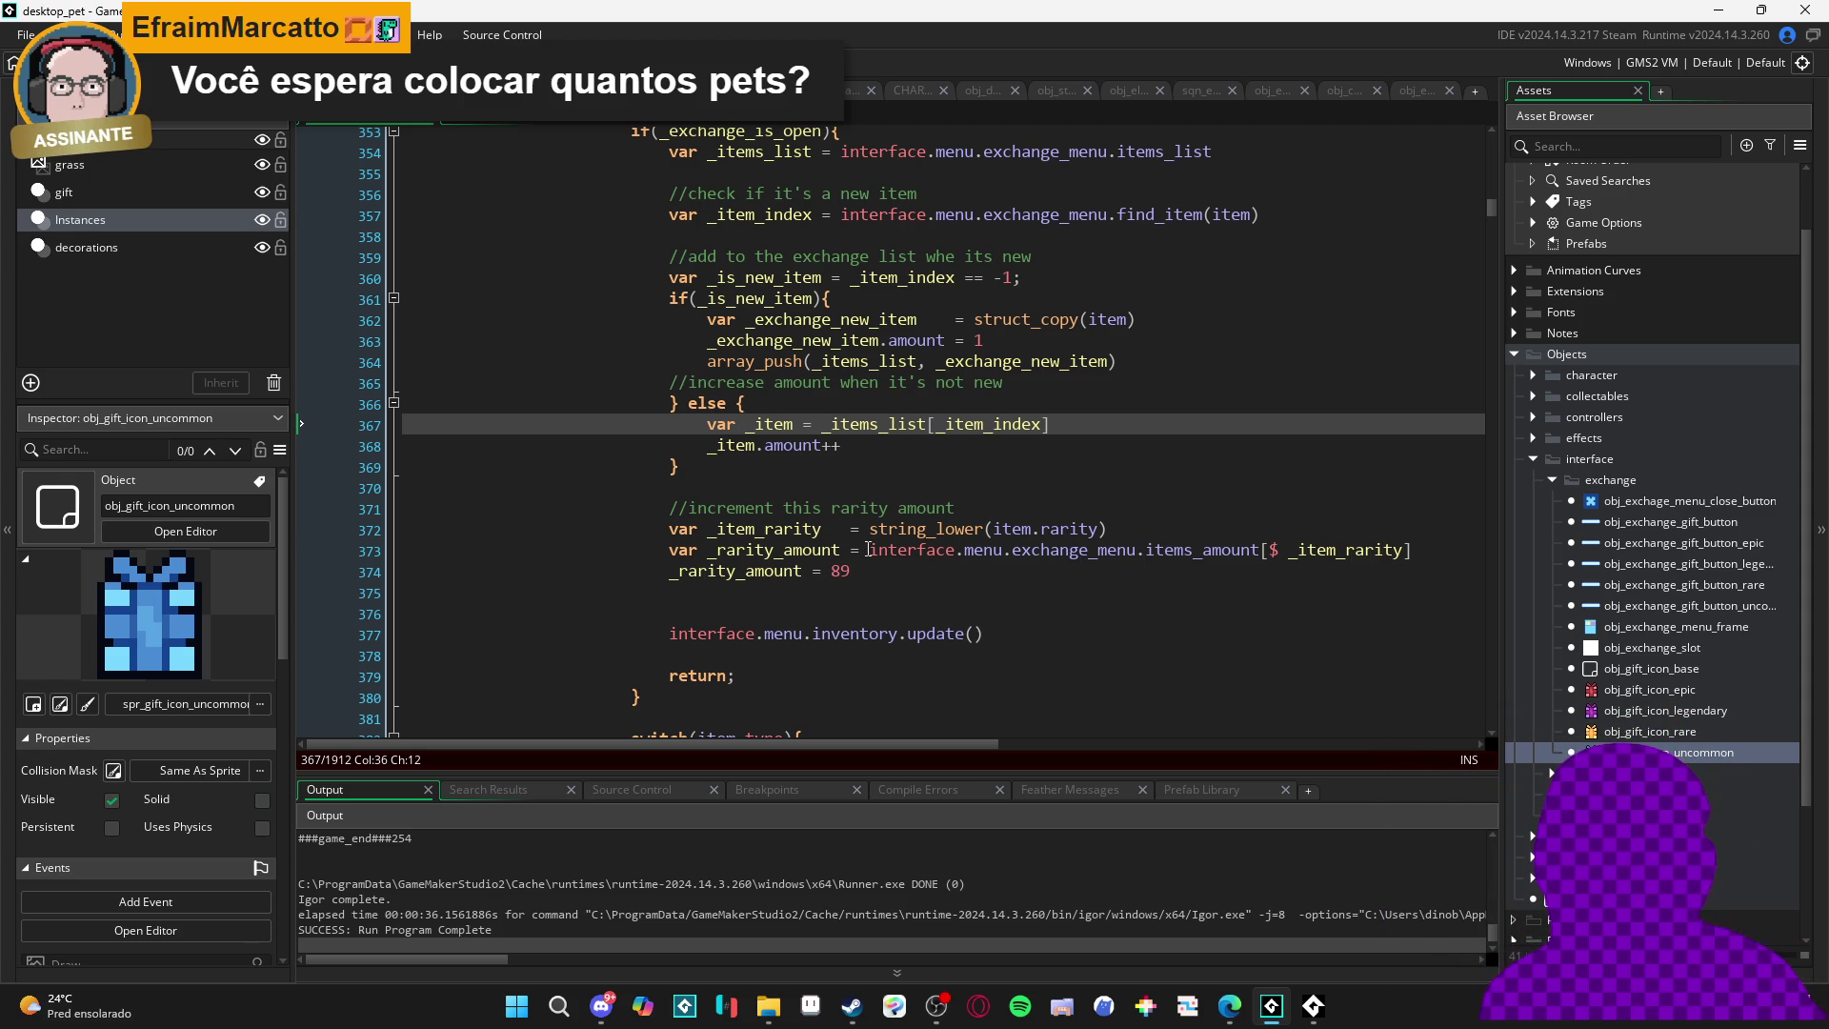
- Review the exchange code around lines 371–375, then build and run desktop_pet with F5
click(943, 549)
click(757, 508)
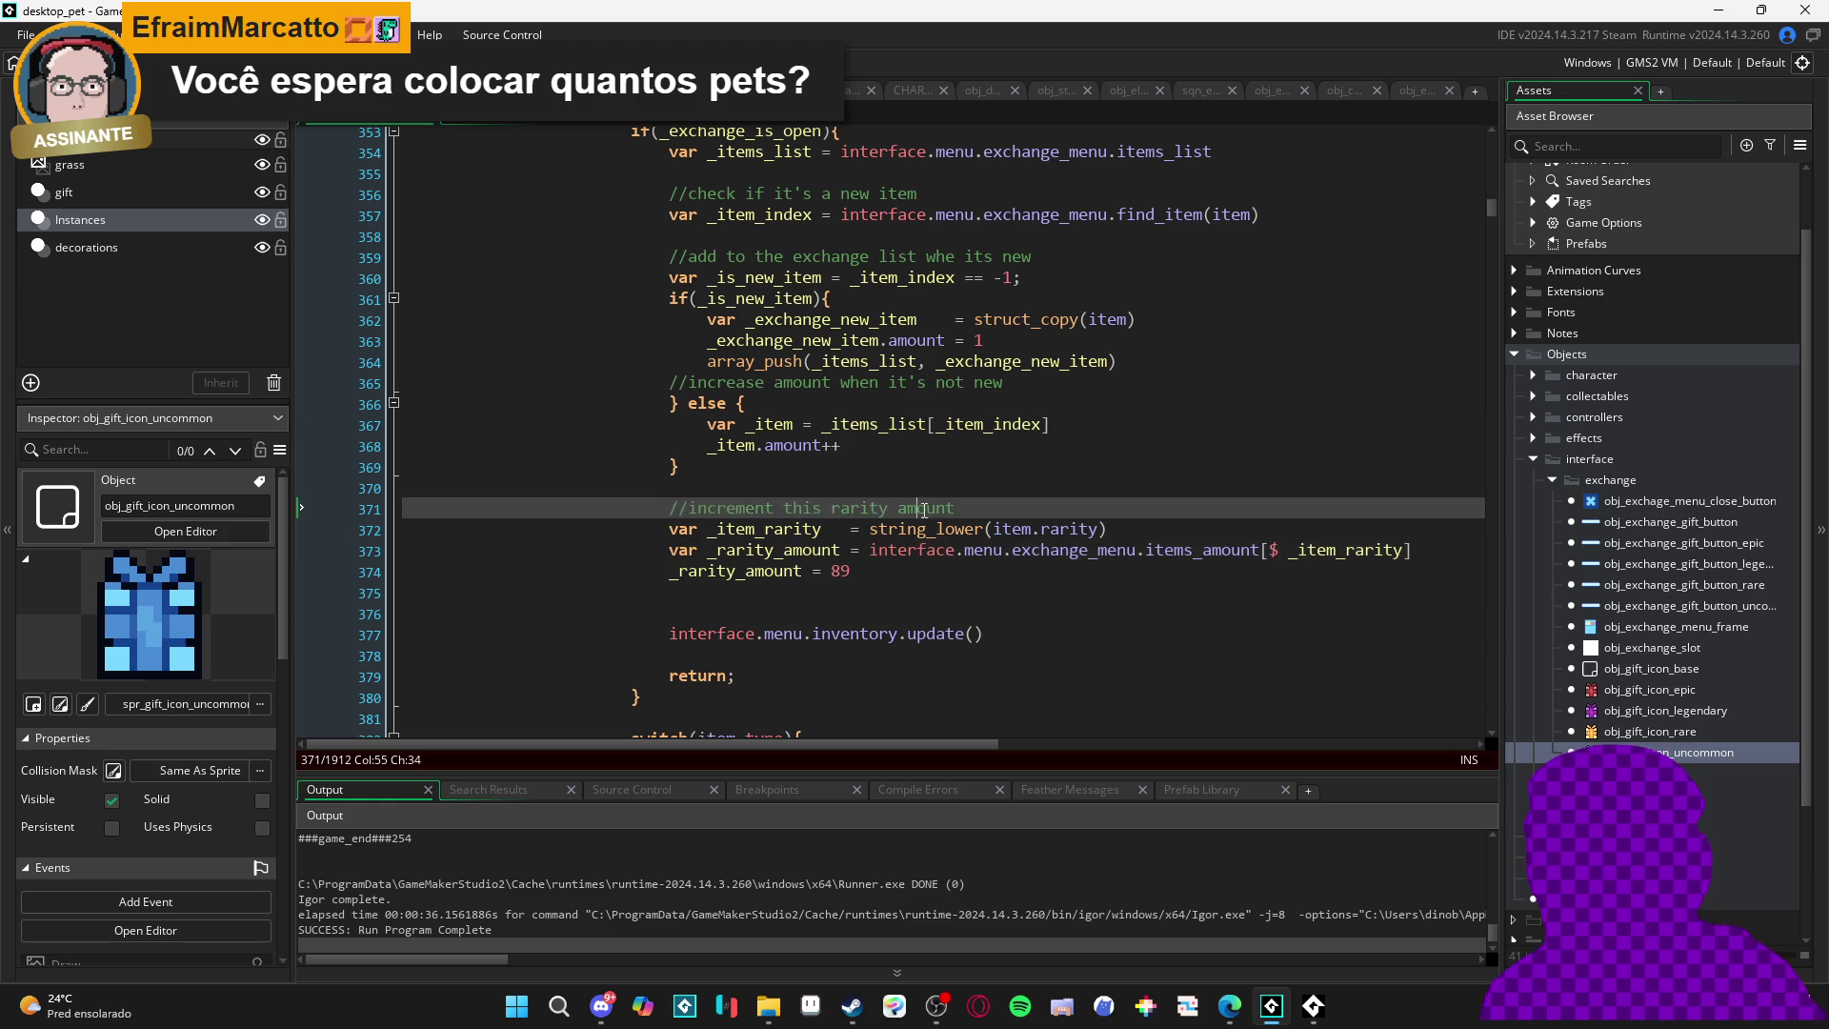
click(995, 592)
key(F5)
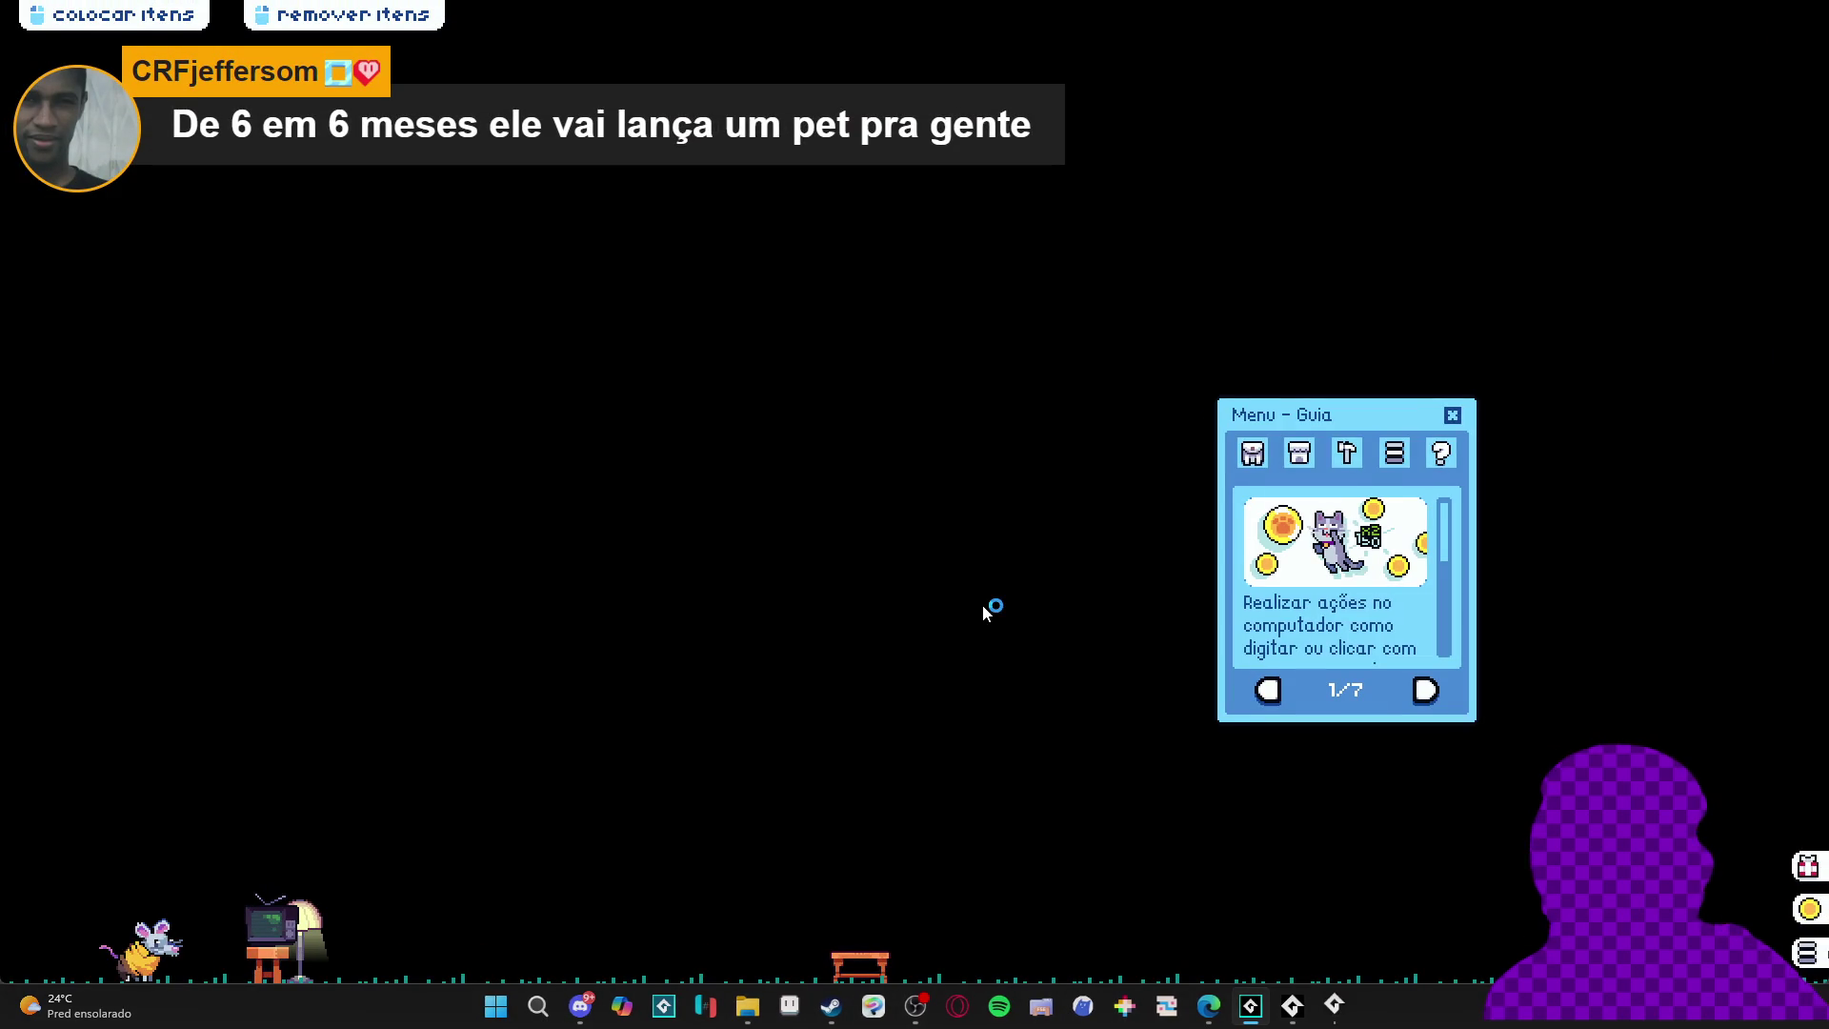
- From Inventário's Trocar menu, add banana peels, green console, armchair, cushion bench, TV and bench
click(1251, 457)
click(1346, 690)
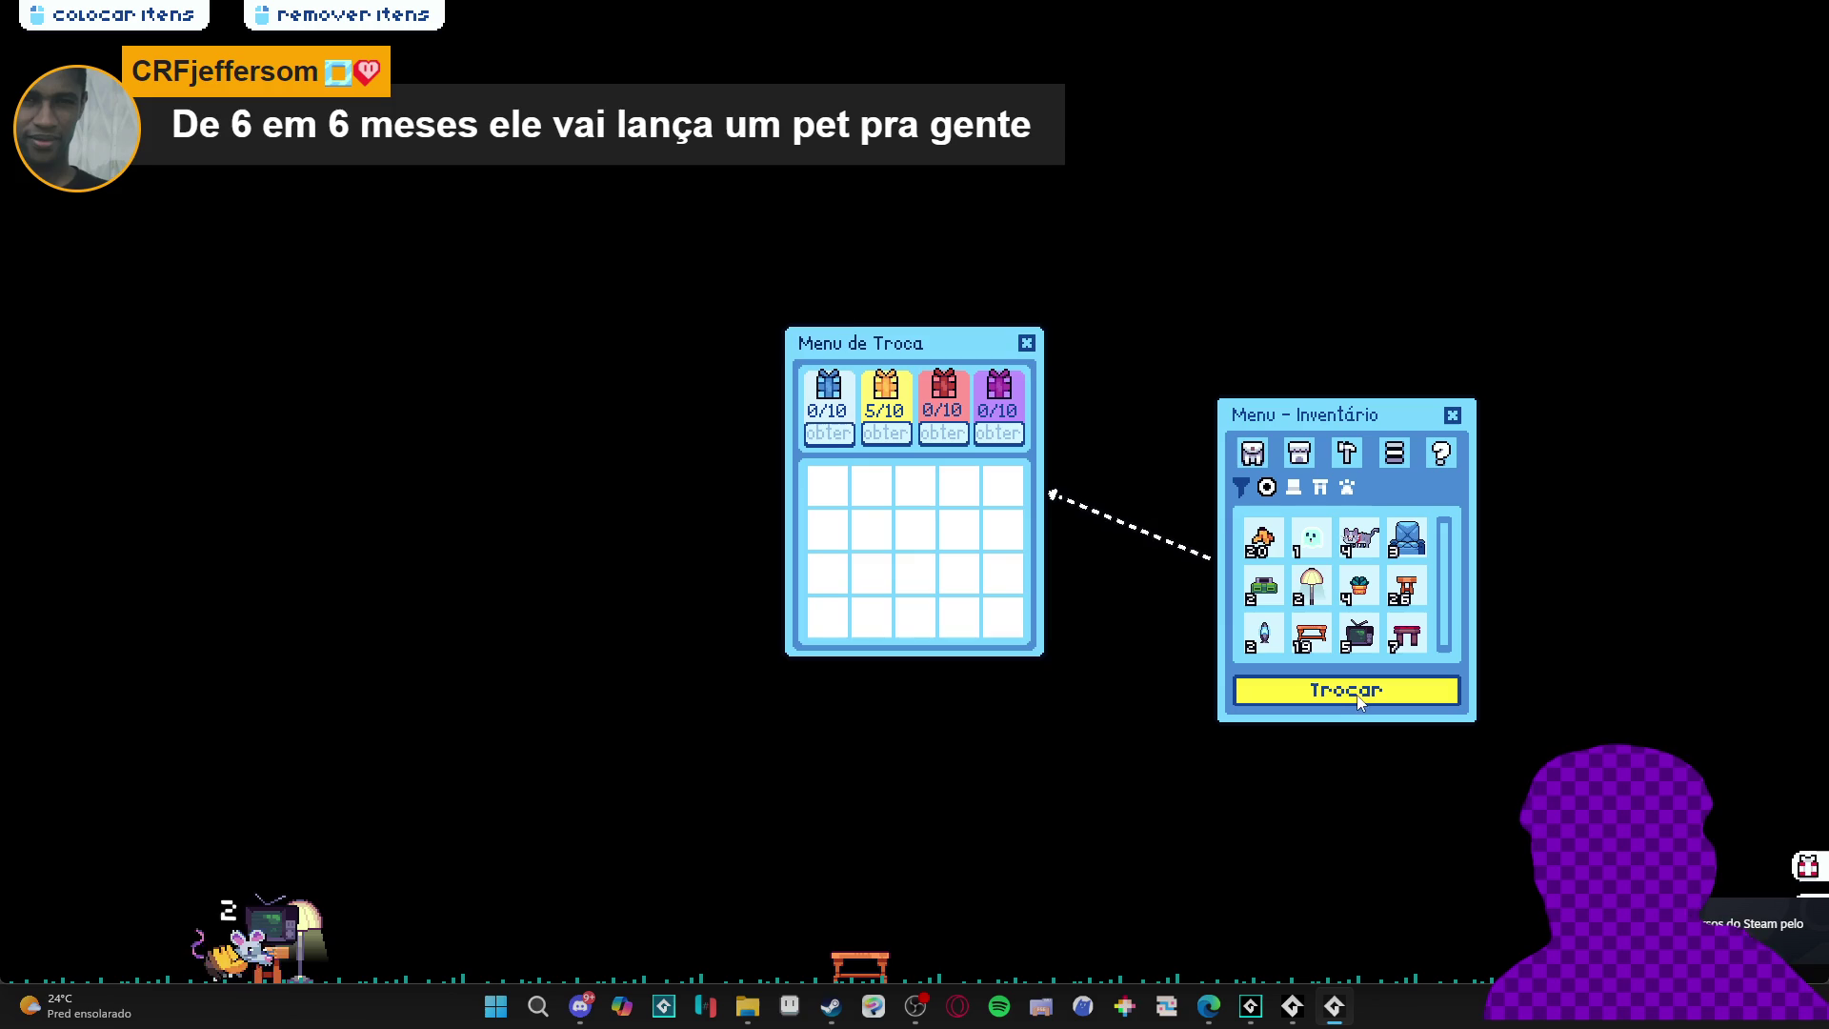
click(1279, 545)
click(1280, 545)
click(1280, 545)
click(1280, 545)
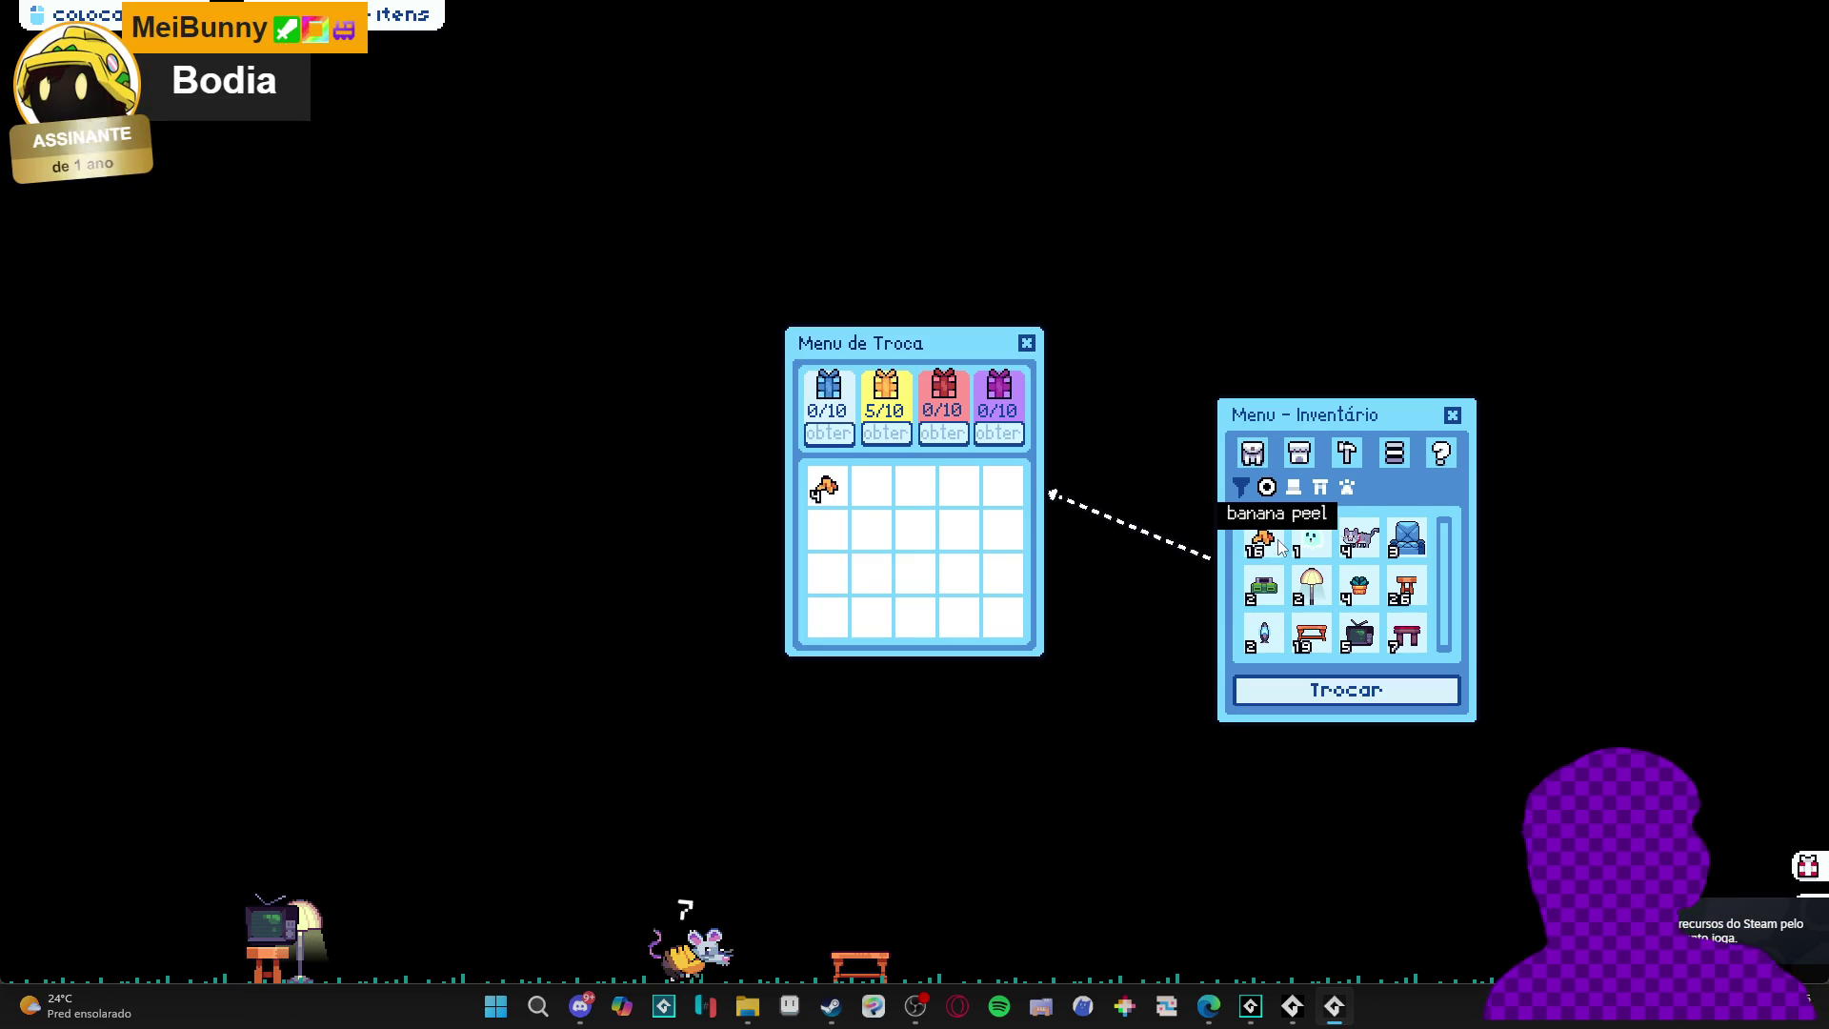
click(1264, 587)
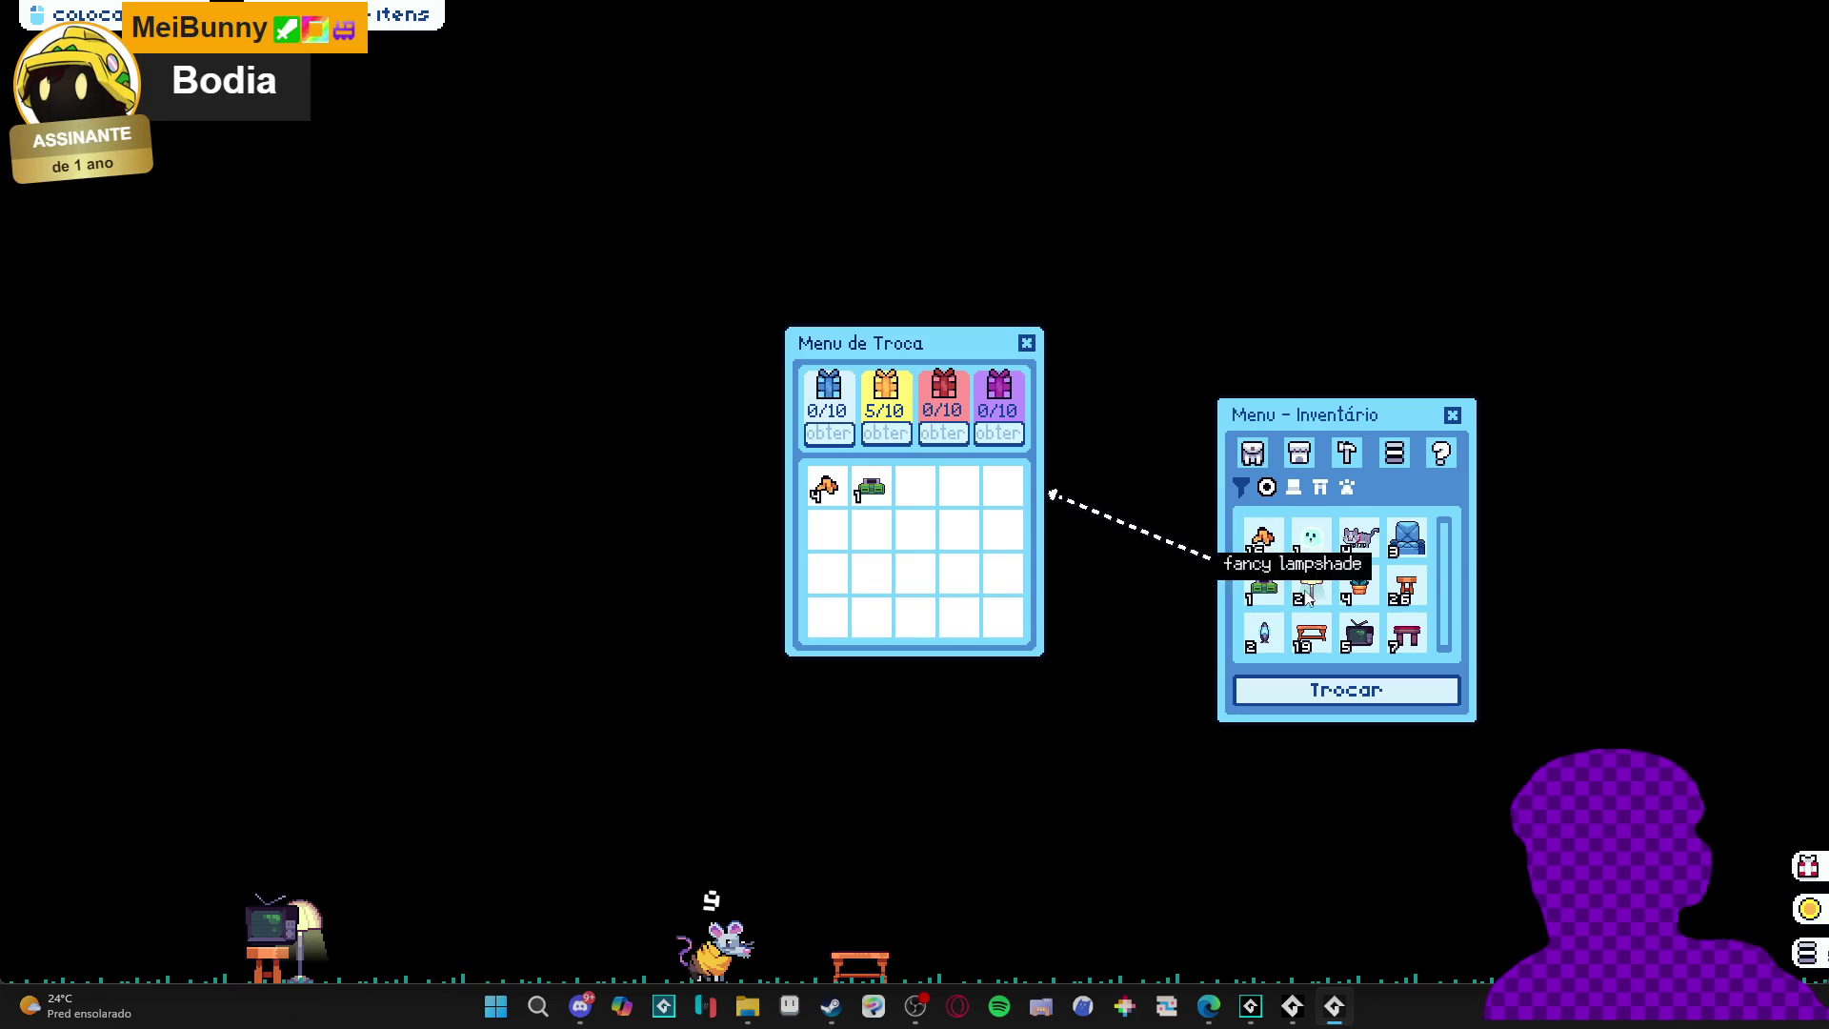
click(1409, 552)
click(1405, 637)
click(1358, 636)
click(1311, 637)
- Add the lava lamp, fancy lampshade, plant pot, cat, blue ghost, extra bench and TV, then close the game
click(1277, 628)
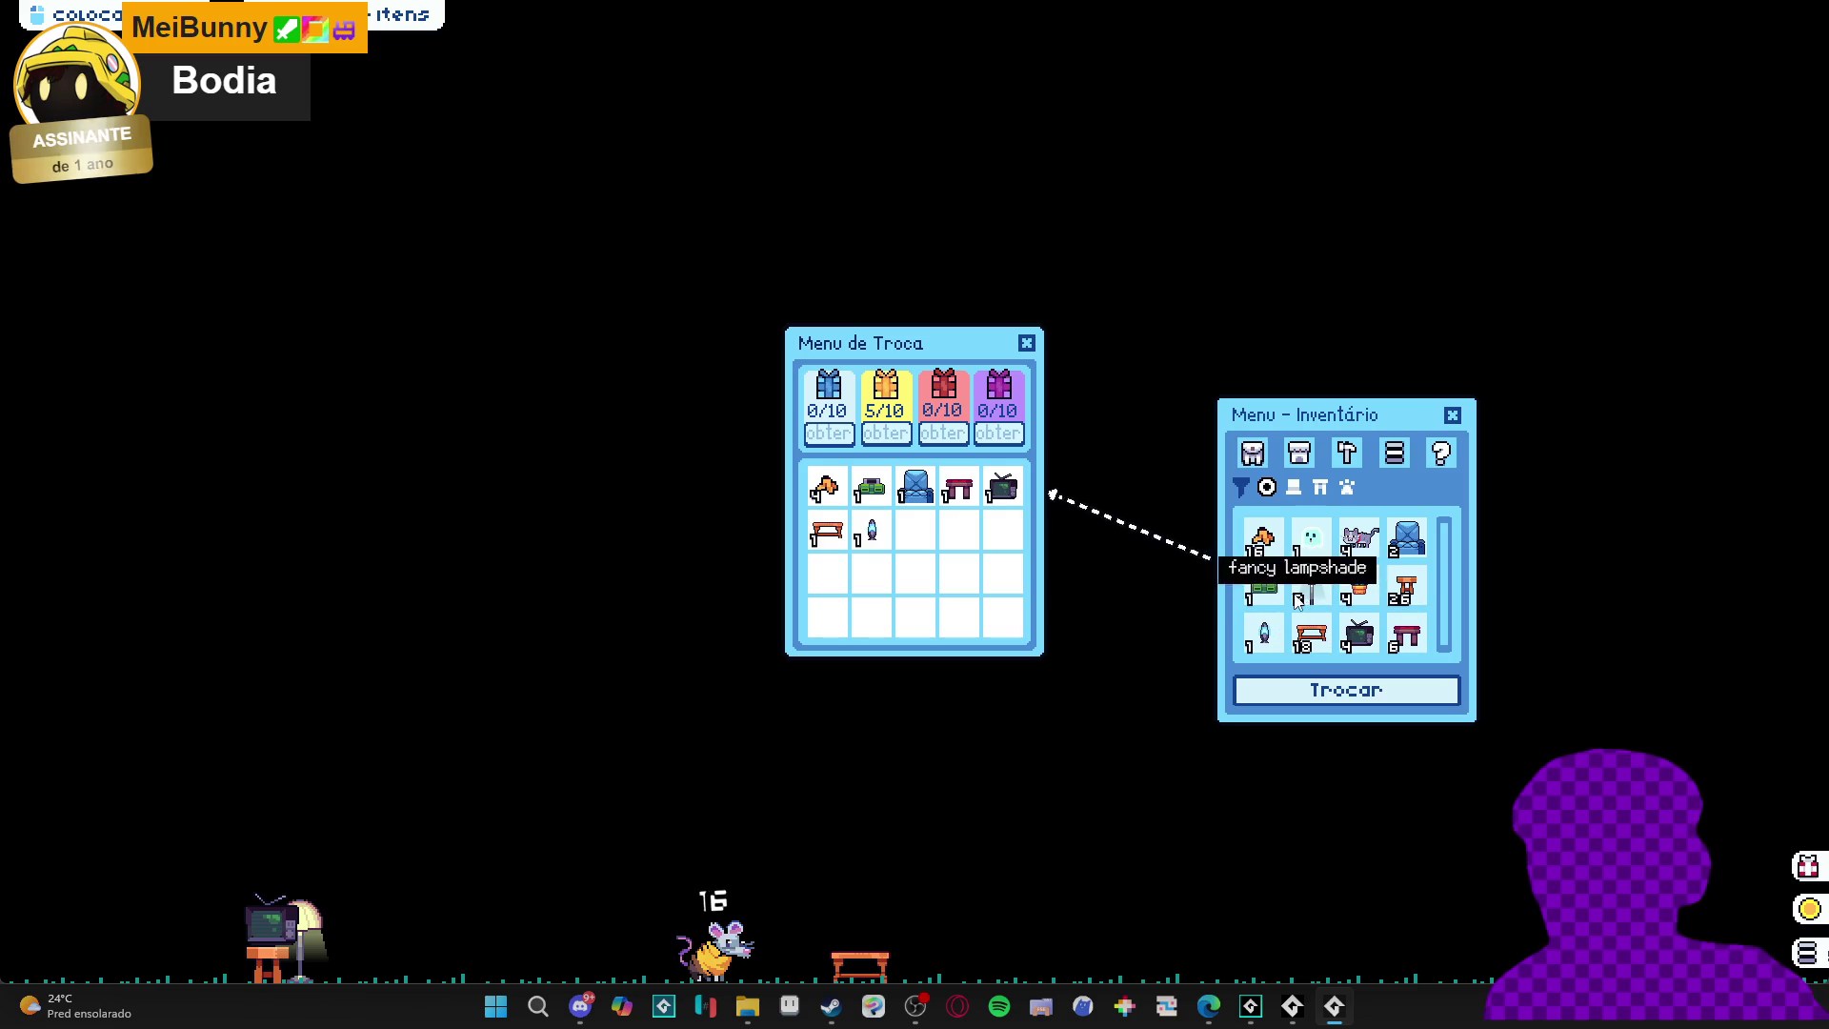
click(1313, 589)
click(1364, 598)
click(1360, 539)
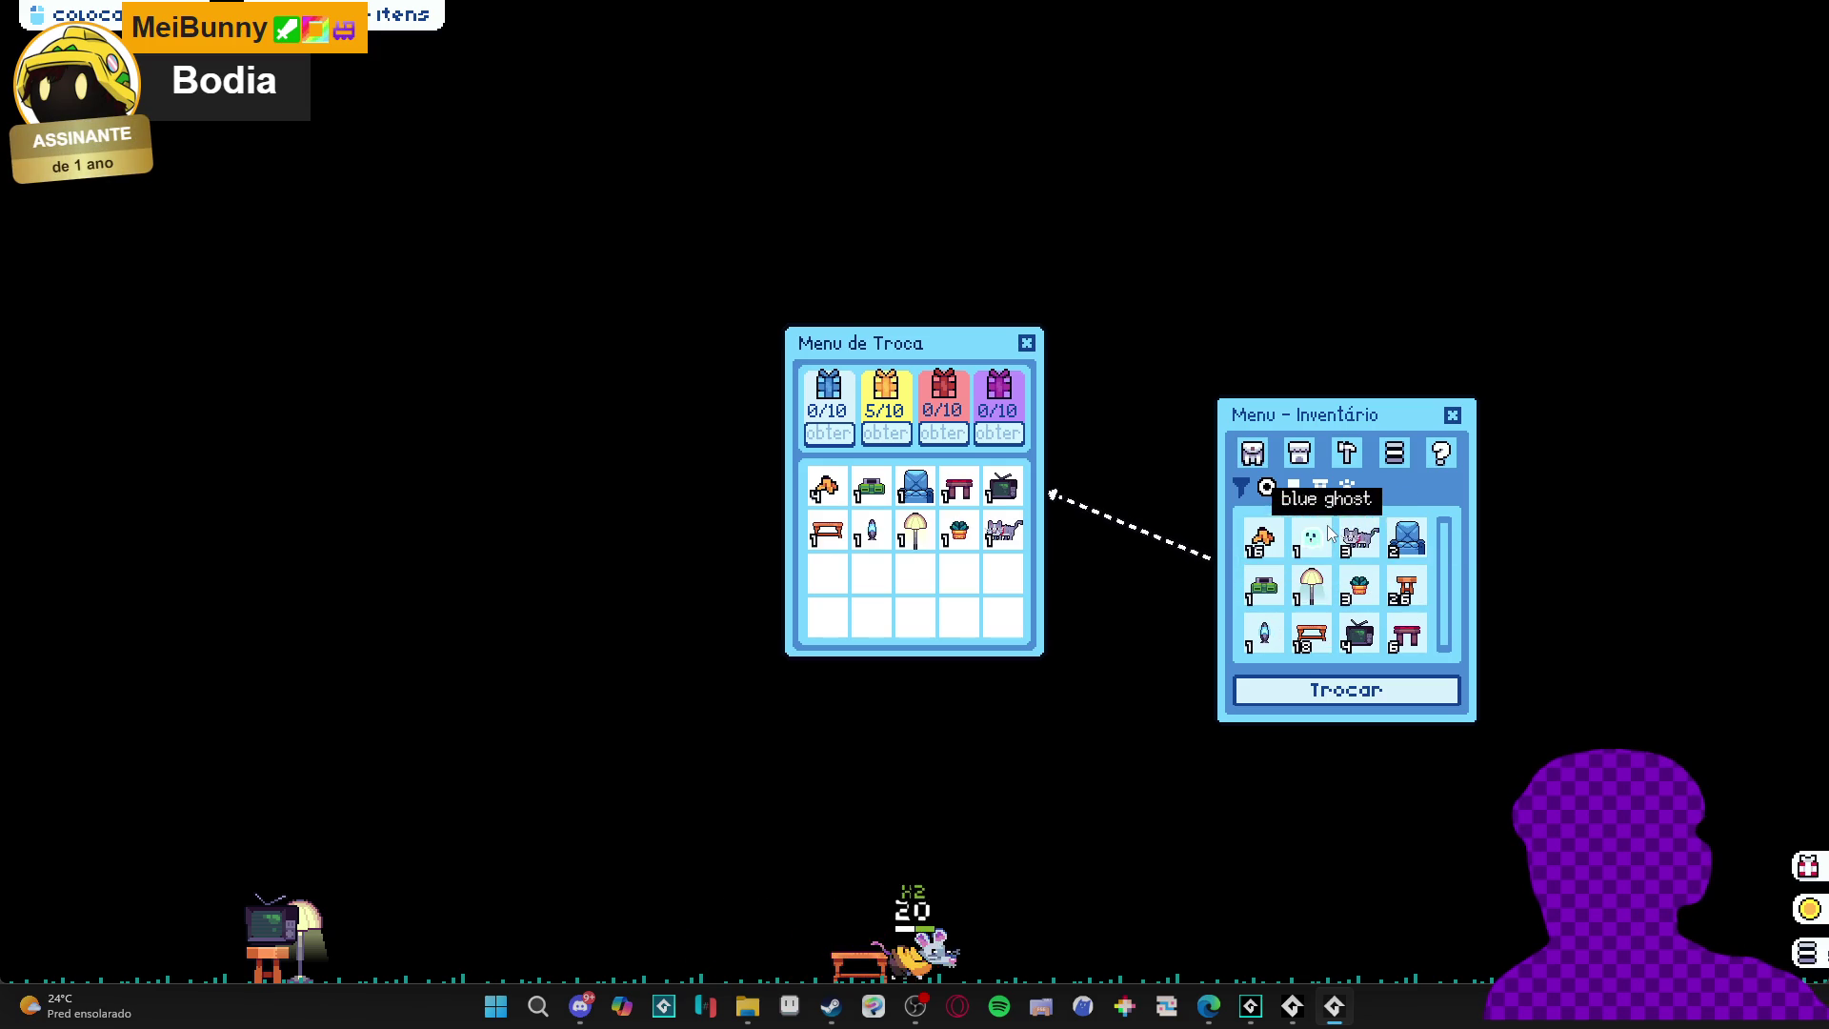
click(1312, 539)
click(1369, 636)
click(1311, 636)
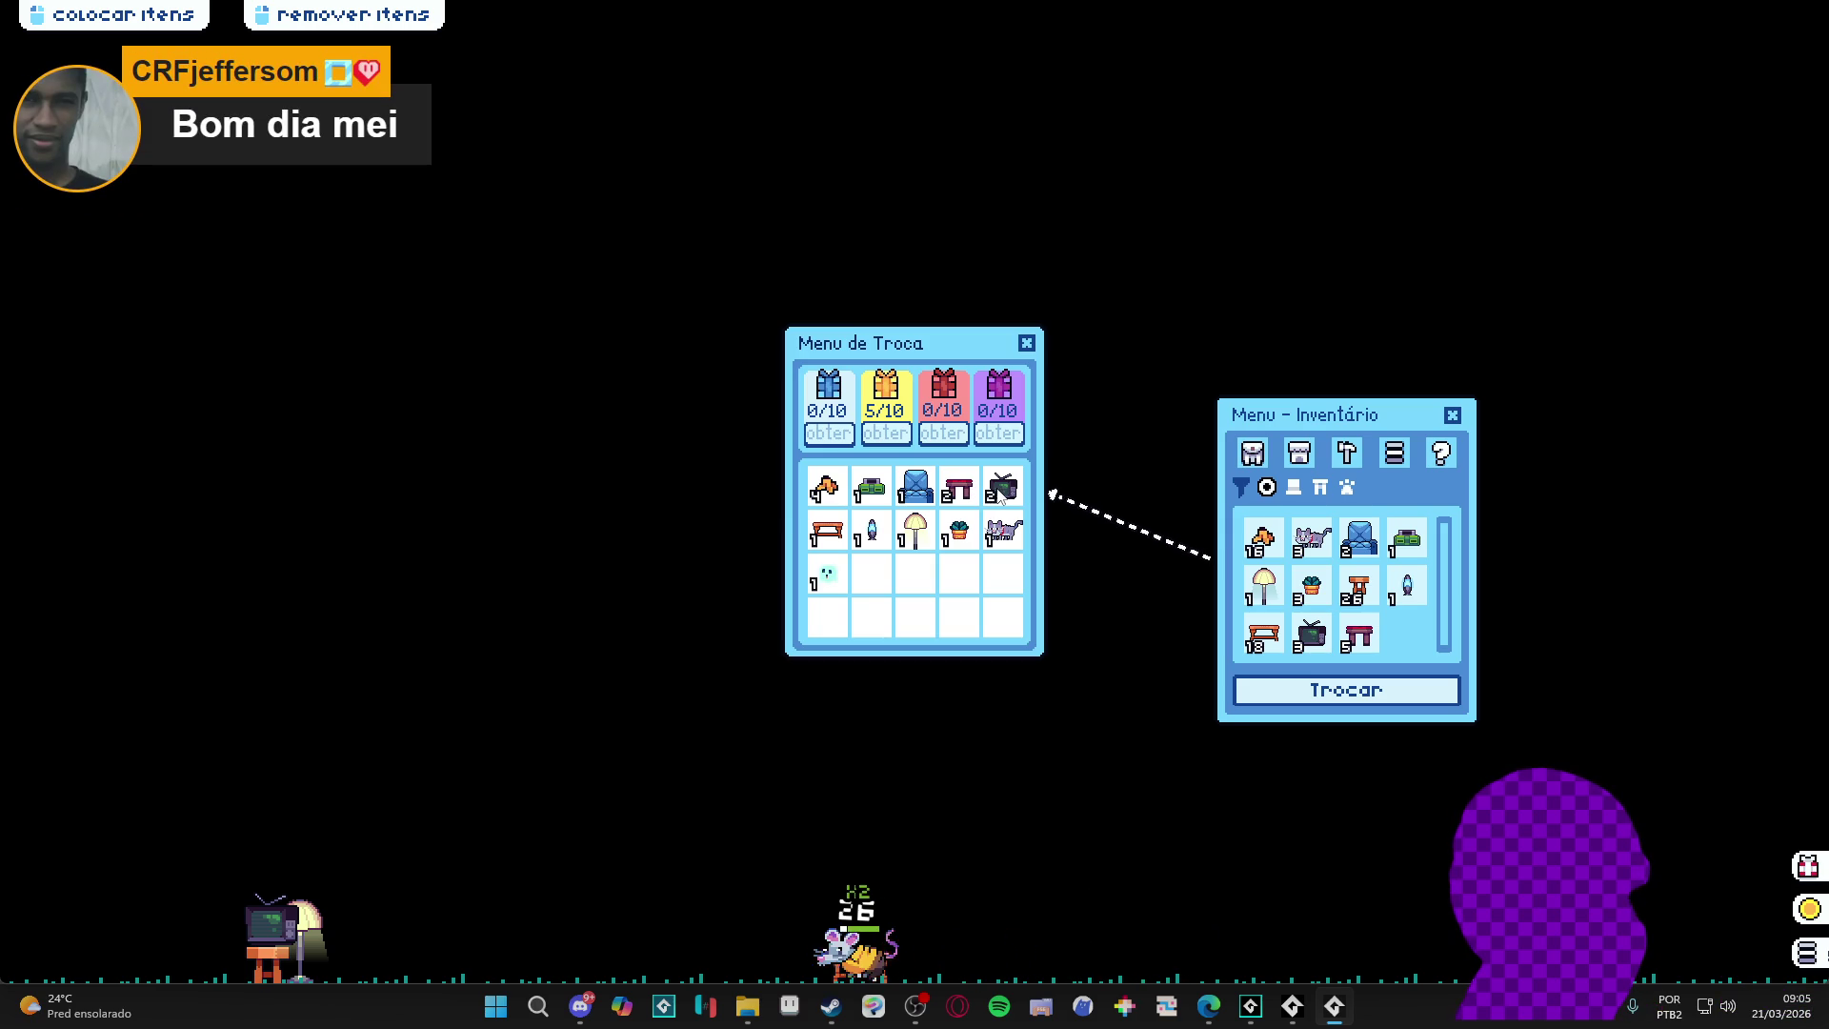
right_click(1334, 1007)
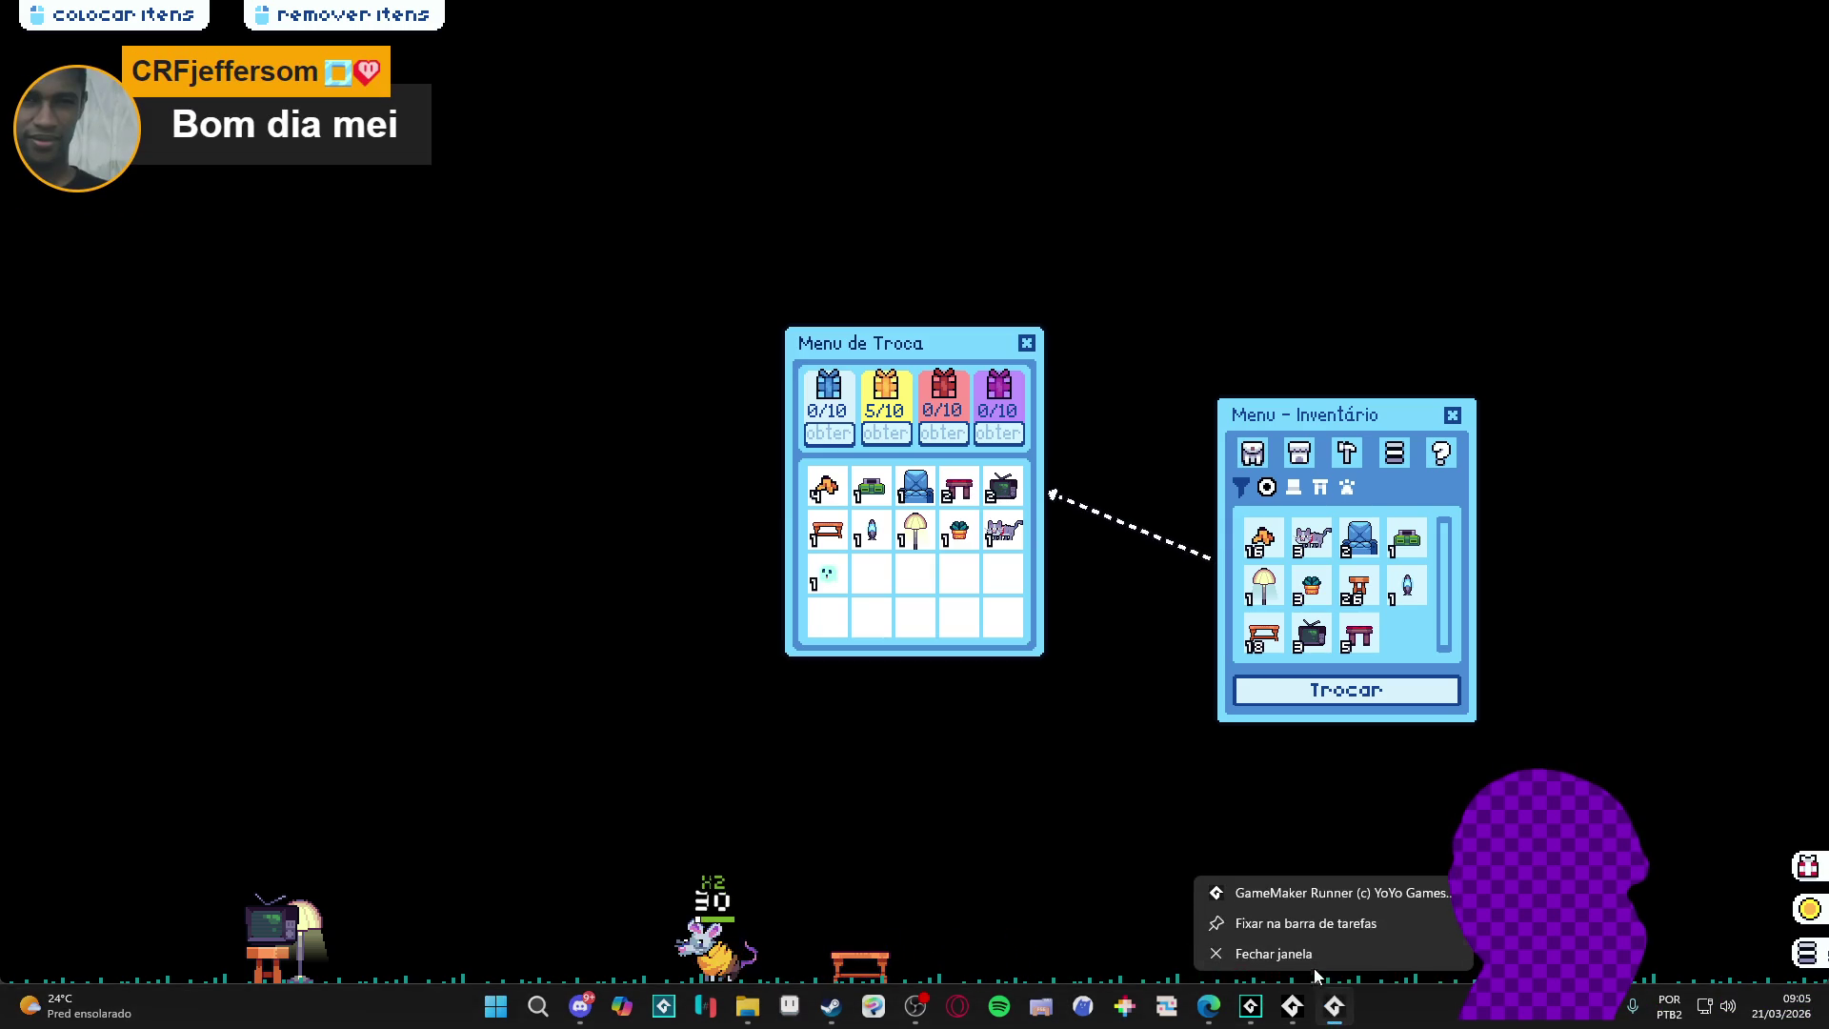
click(1317, 955)
- On line 375, write items_amount[$ "rare"] = 89 using the items_amount autocomplete
click(872, 588)
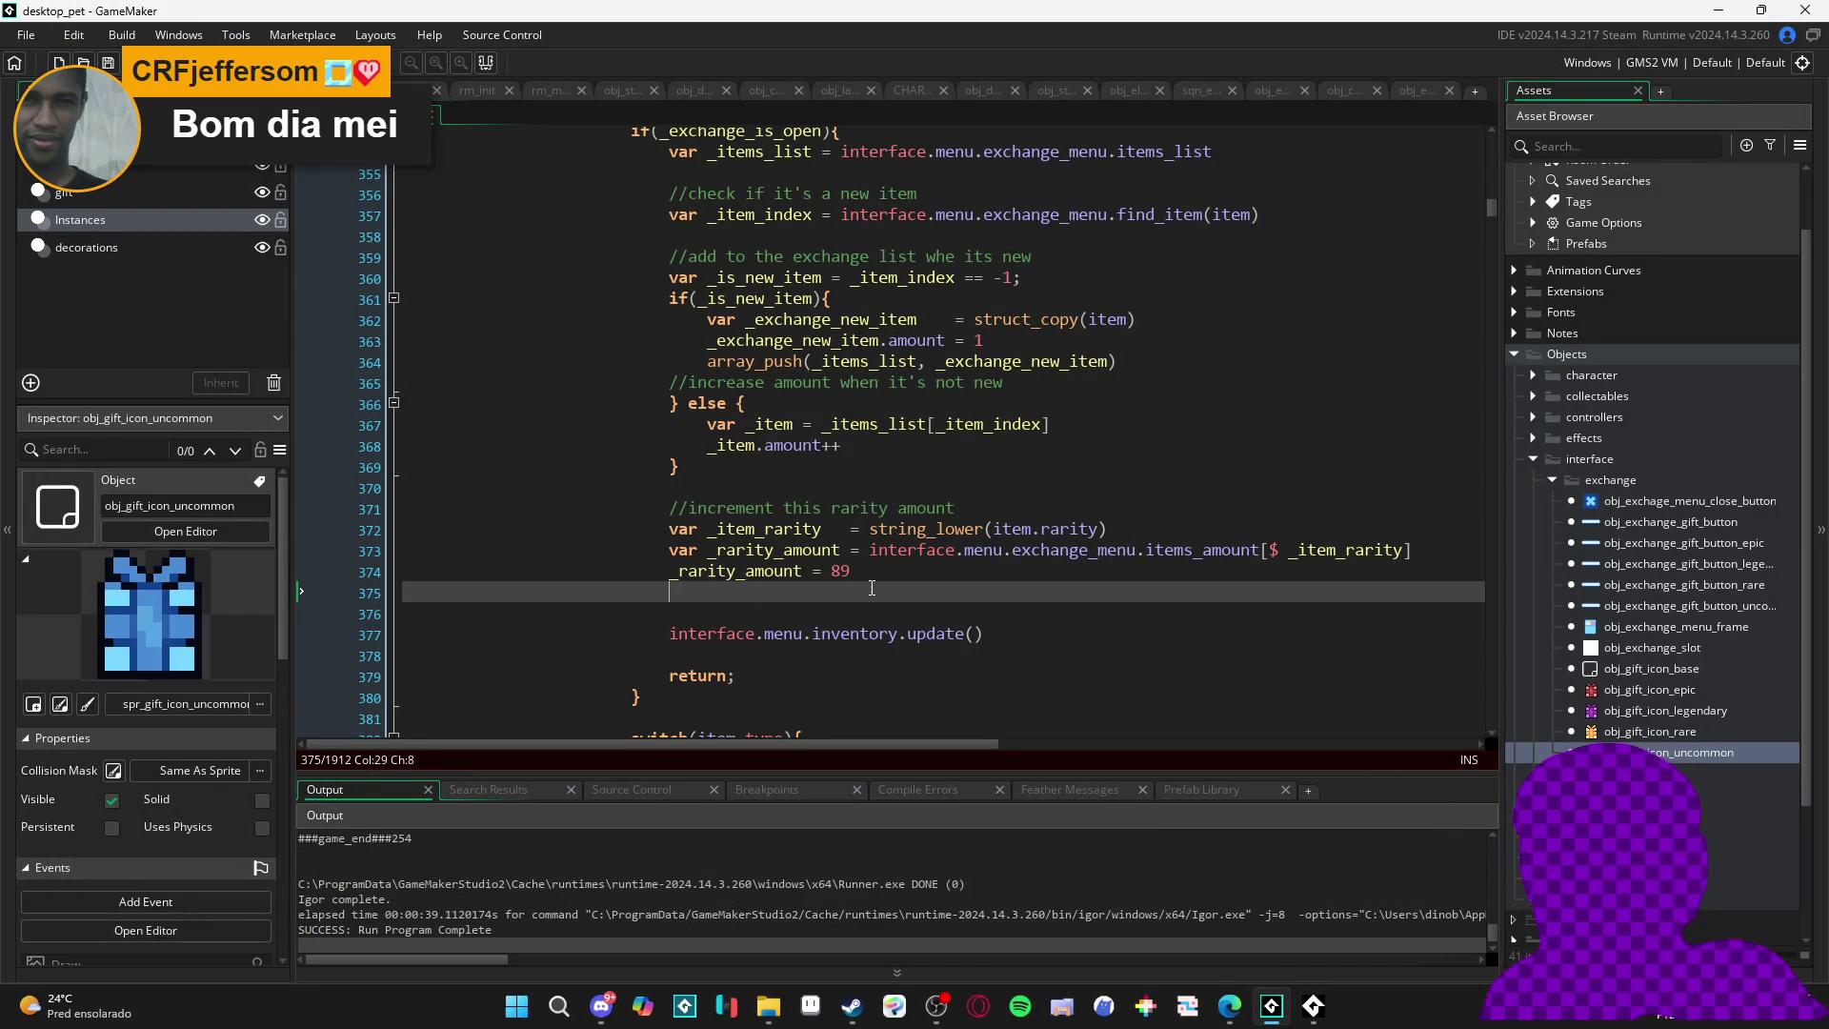
text(inter)
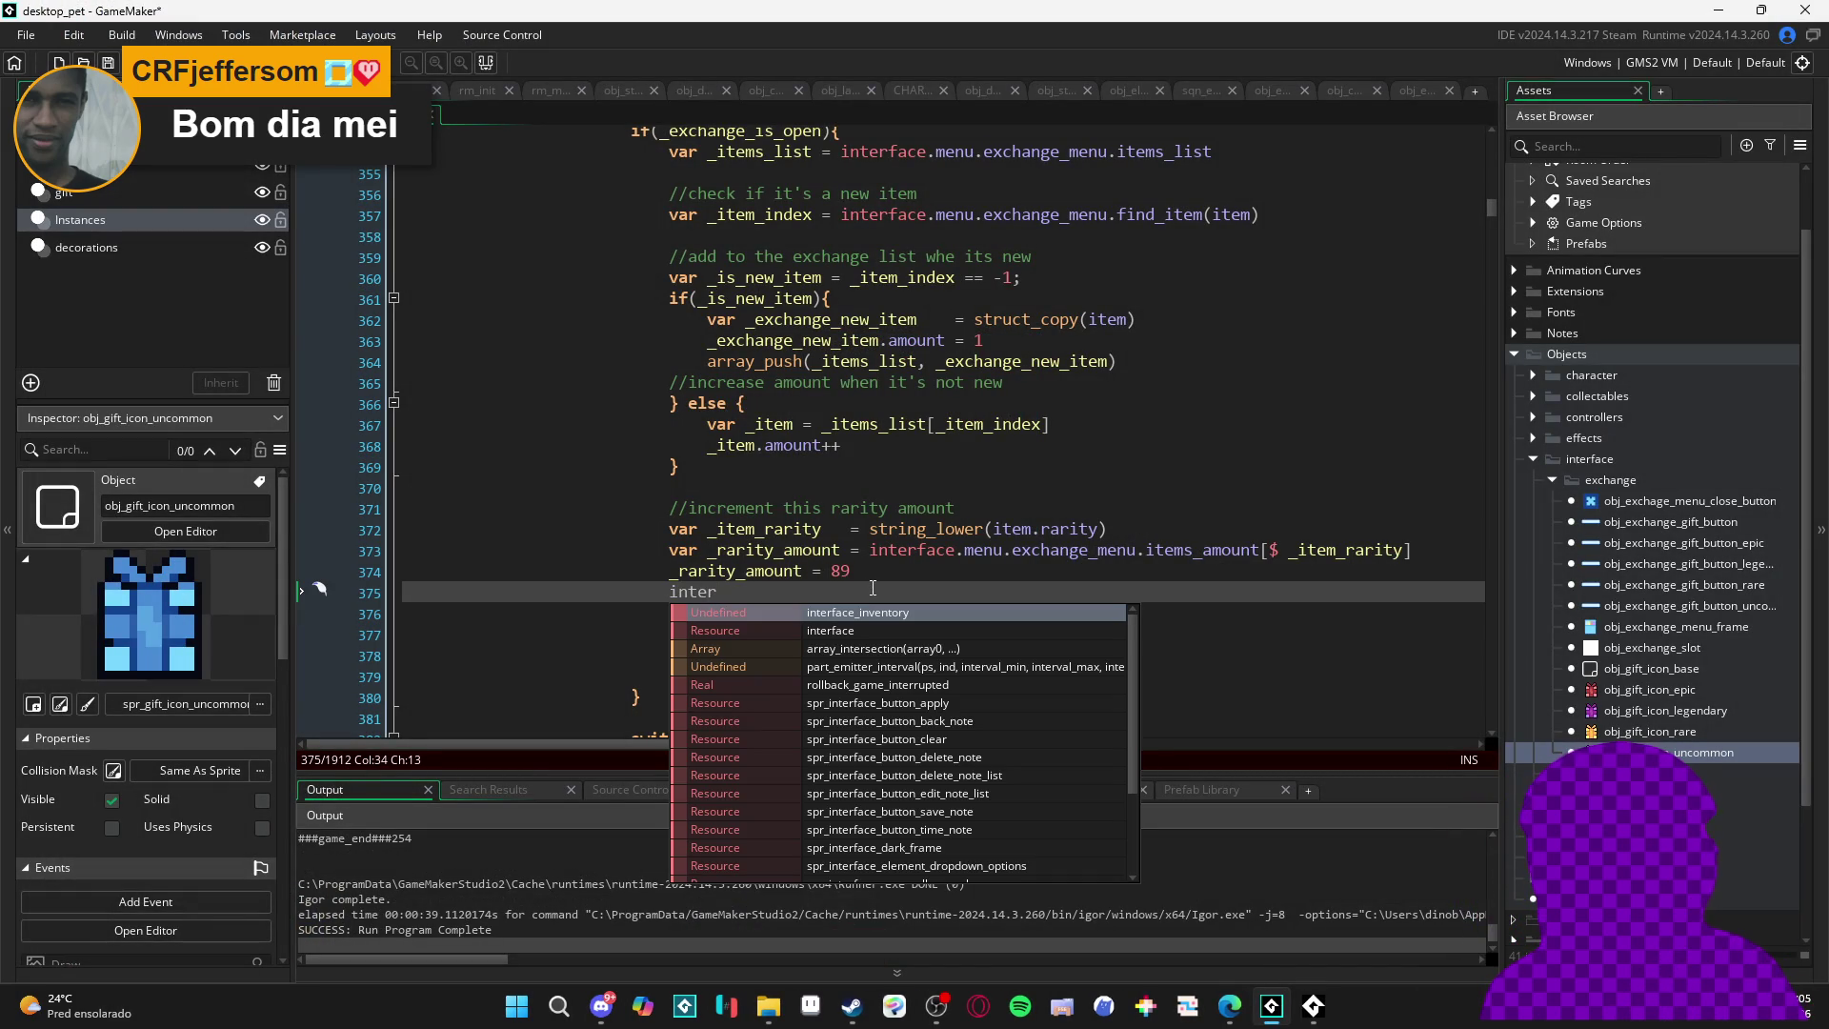
text(face.menu)
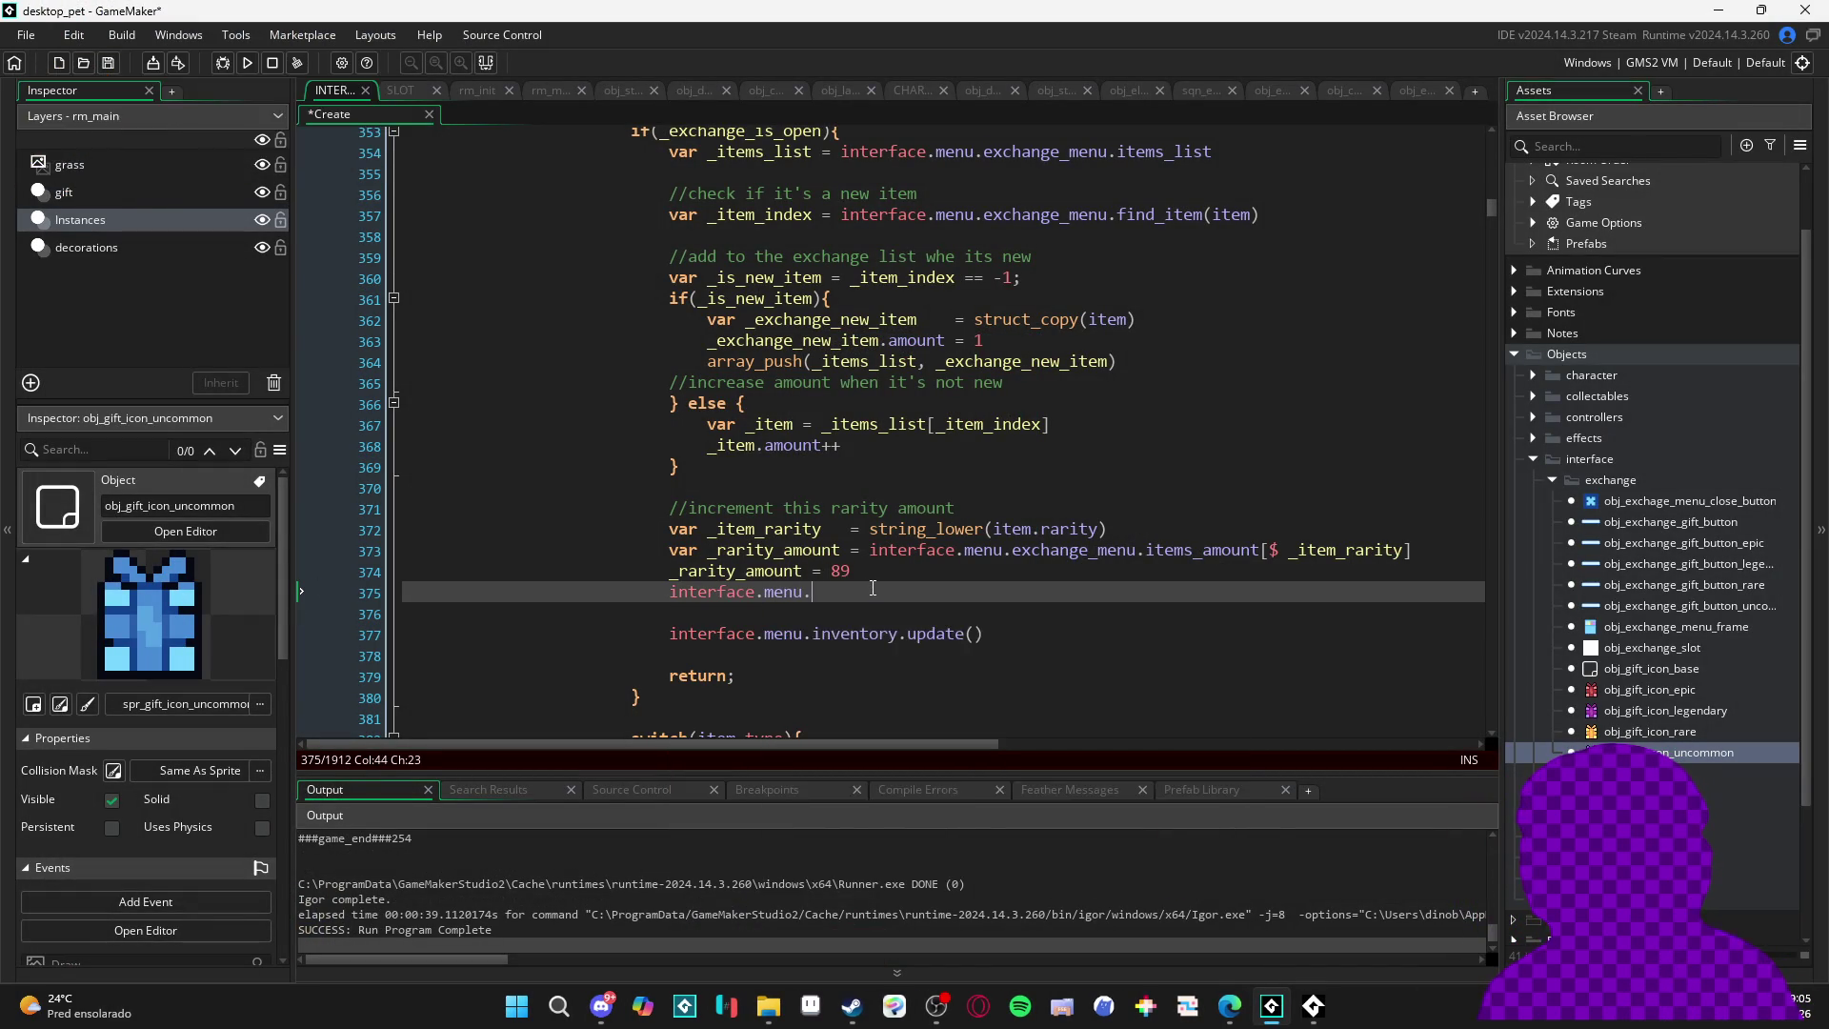
text(.exchange_menu.)
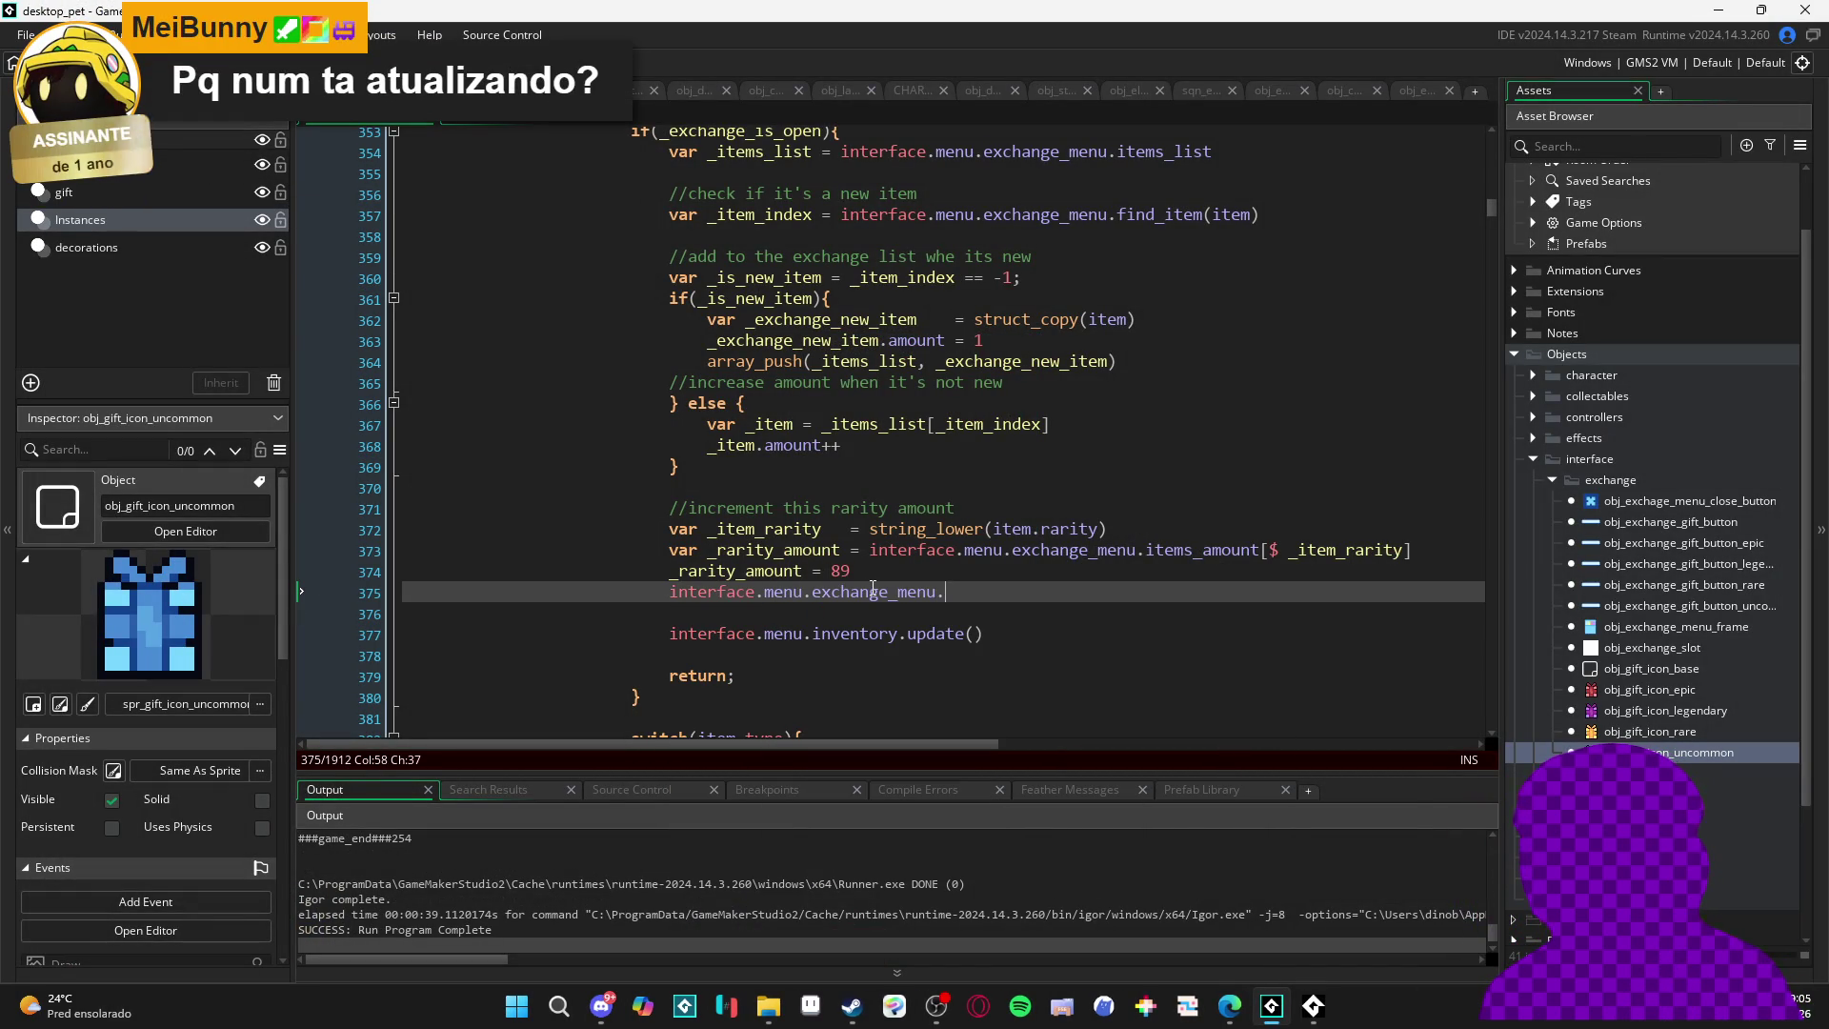
text(items_amount)
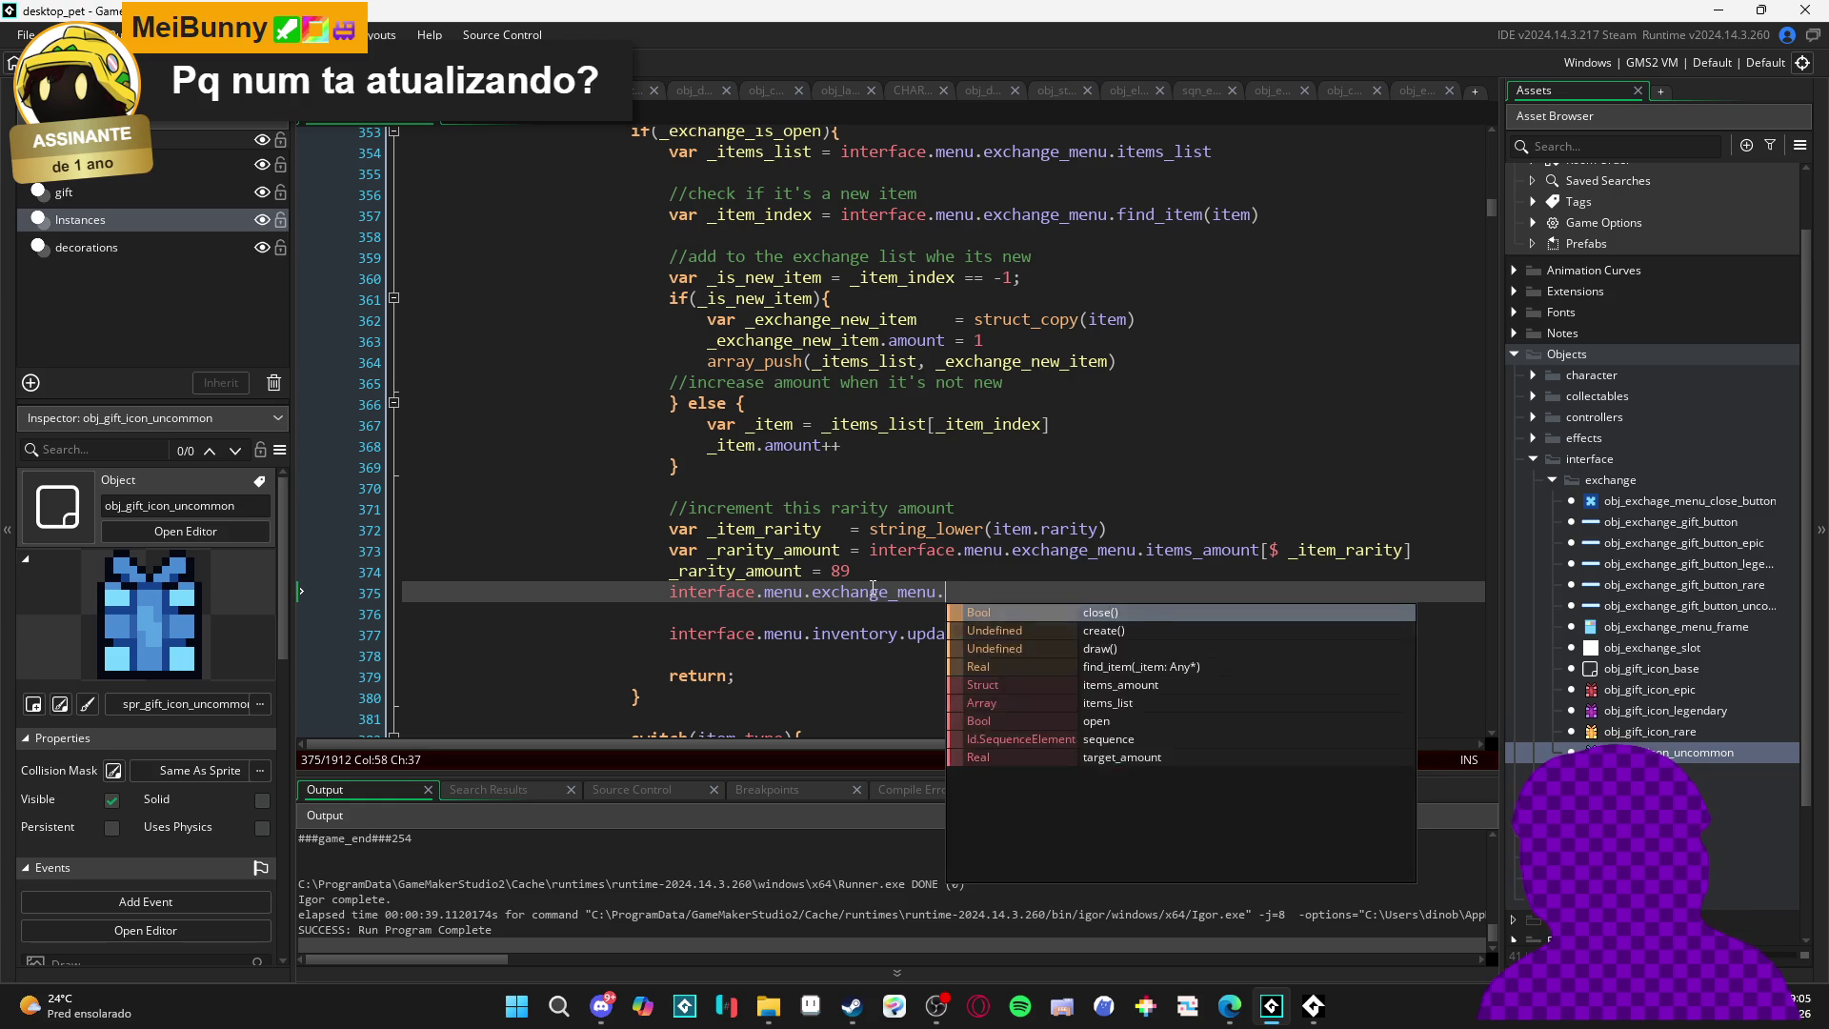
key(Return)
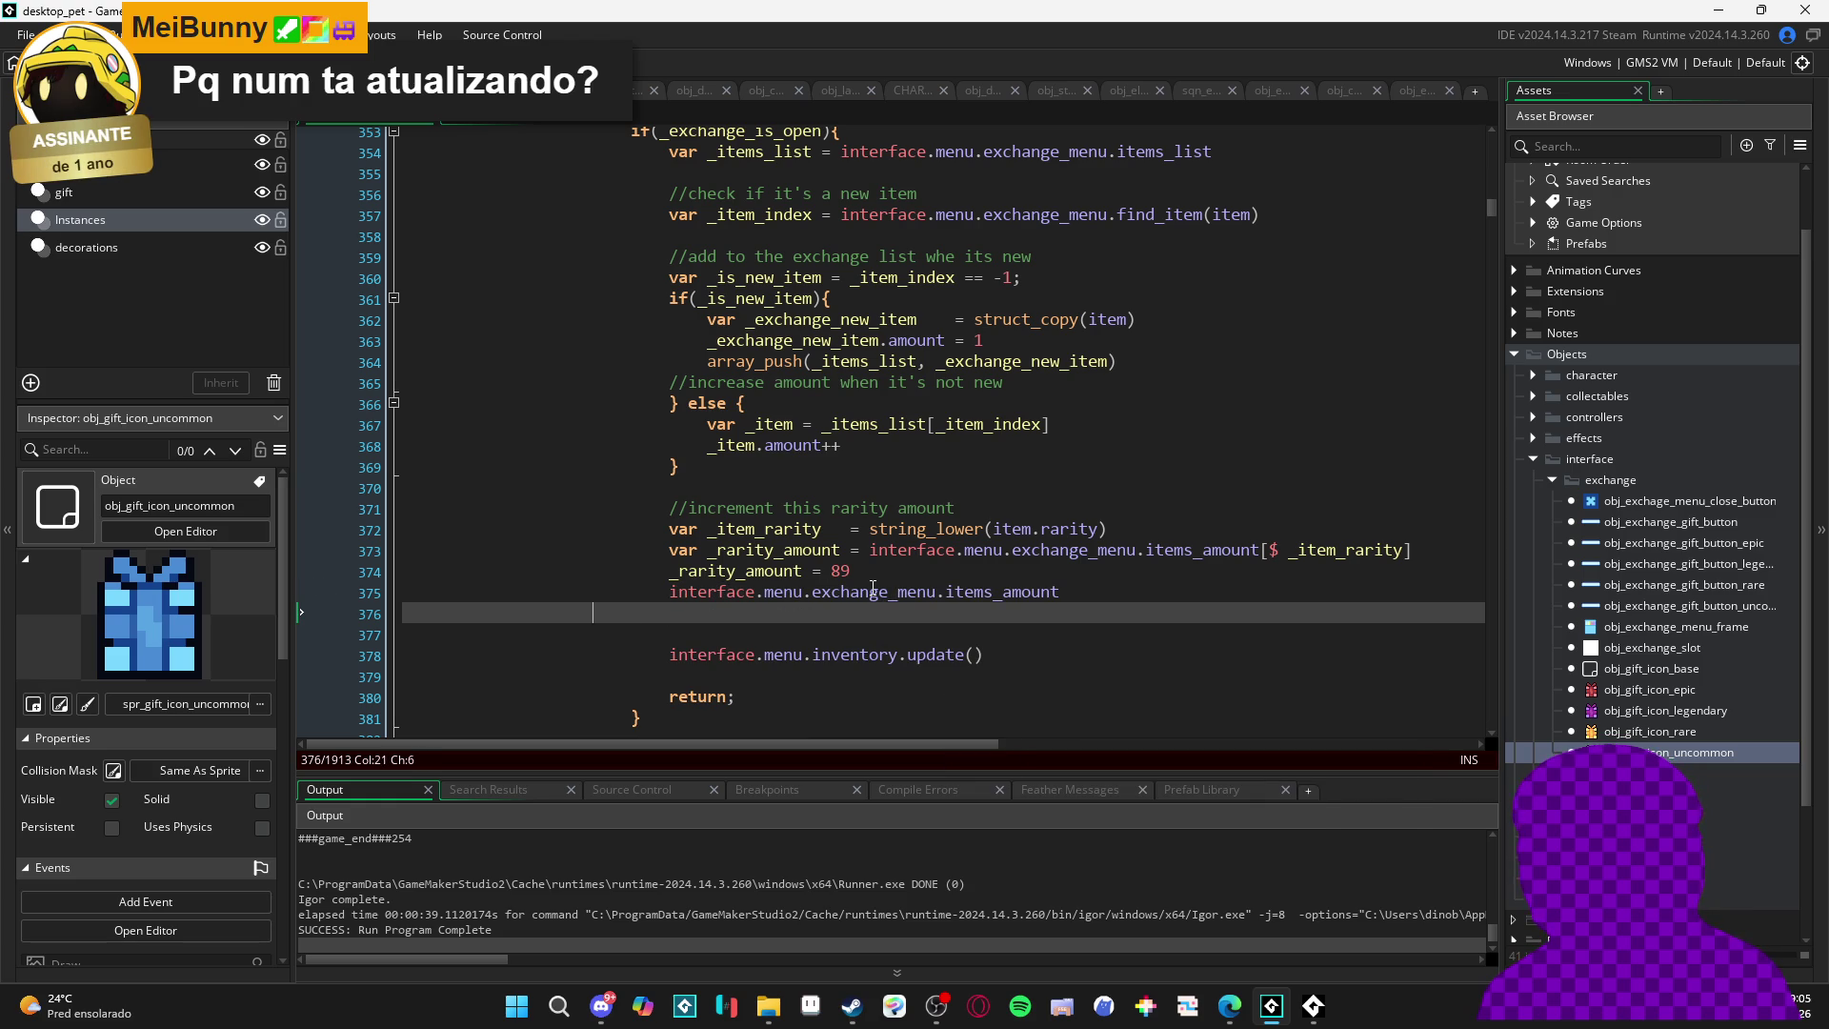
key(BackSpace)
text([$)
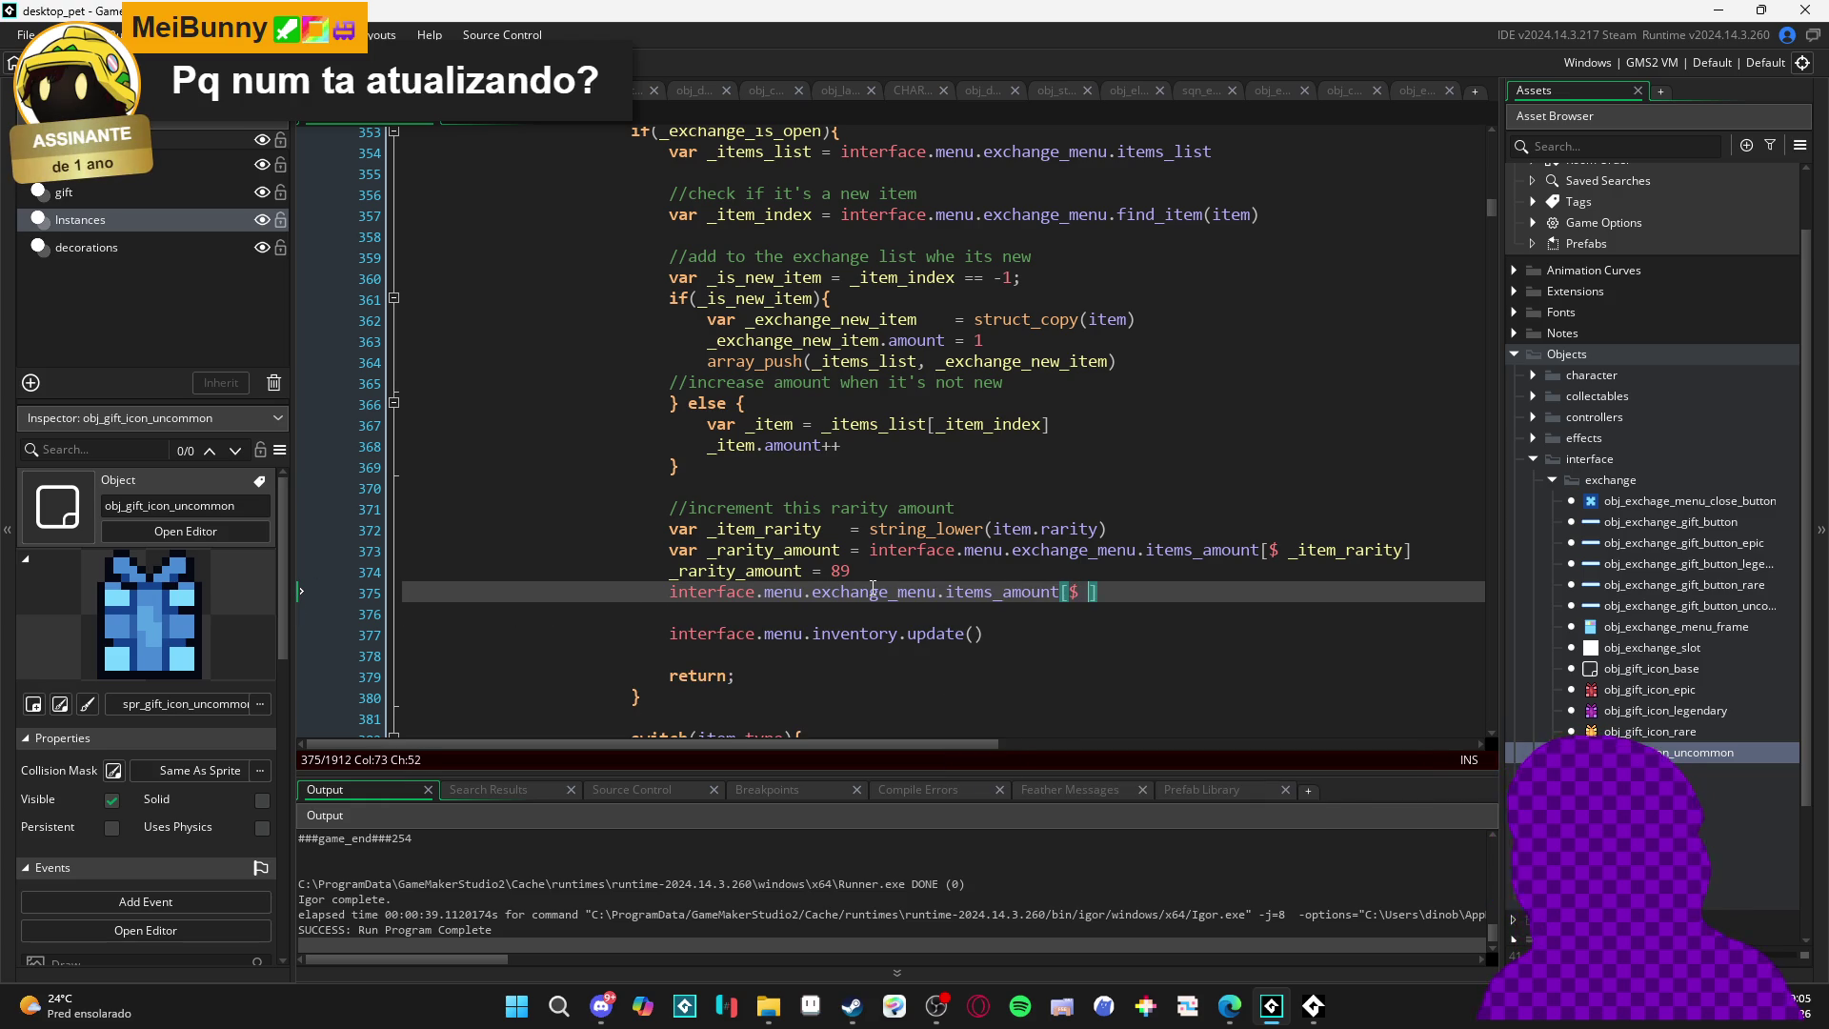
text("rare)
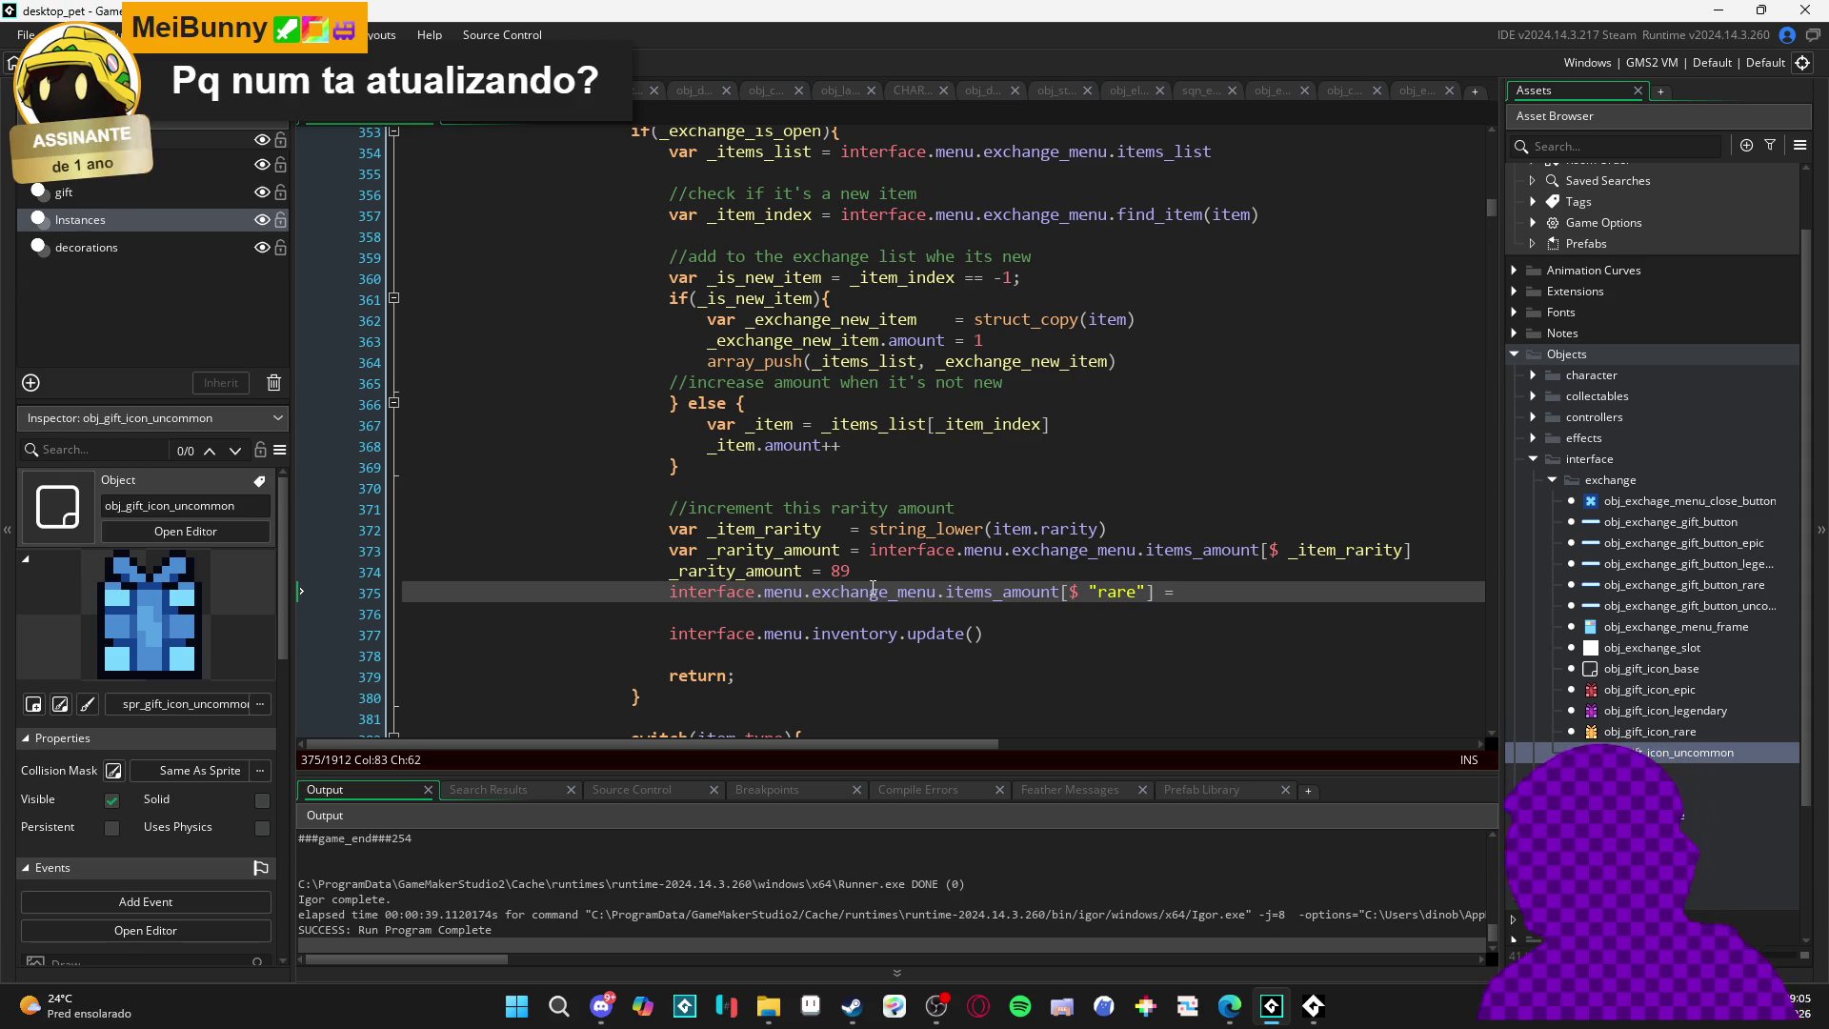
text(89)
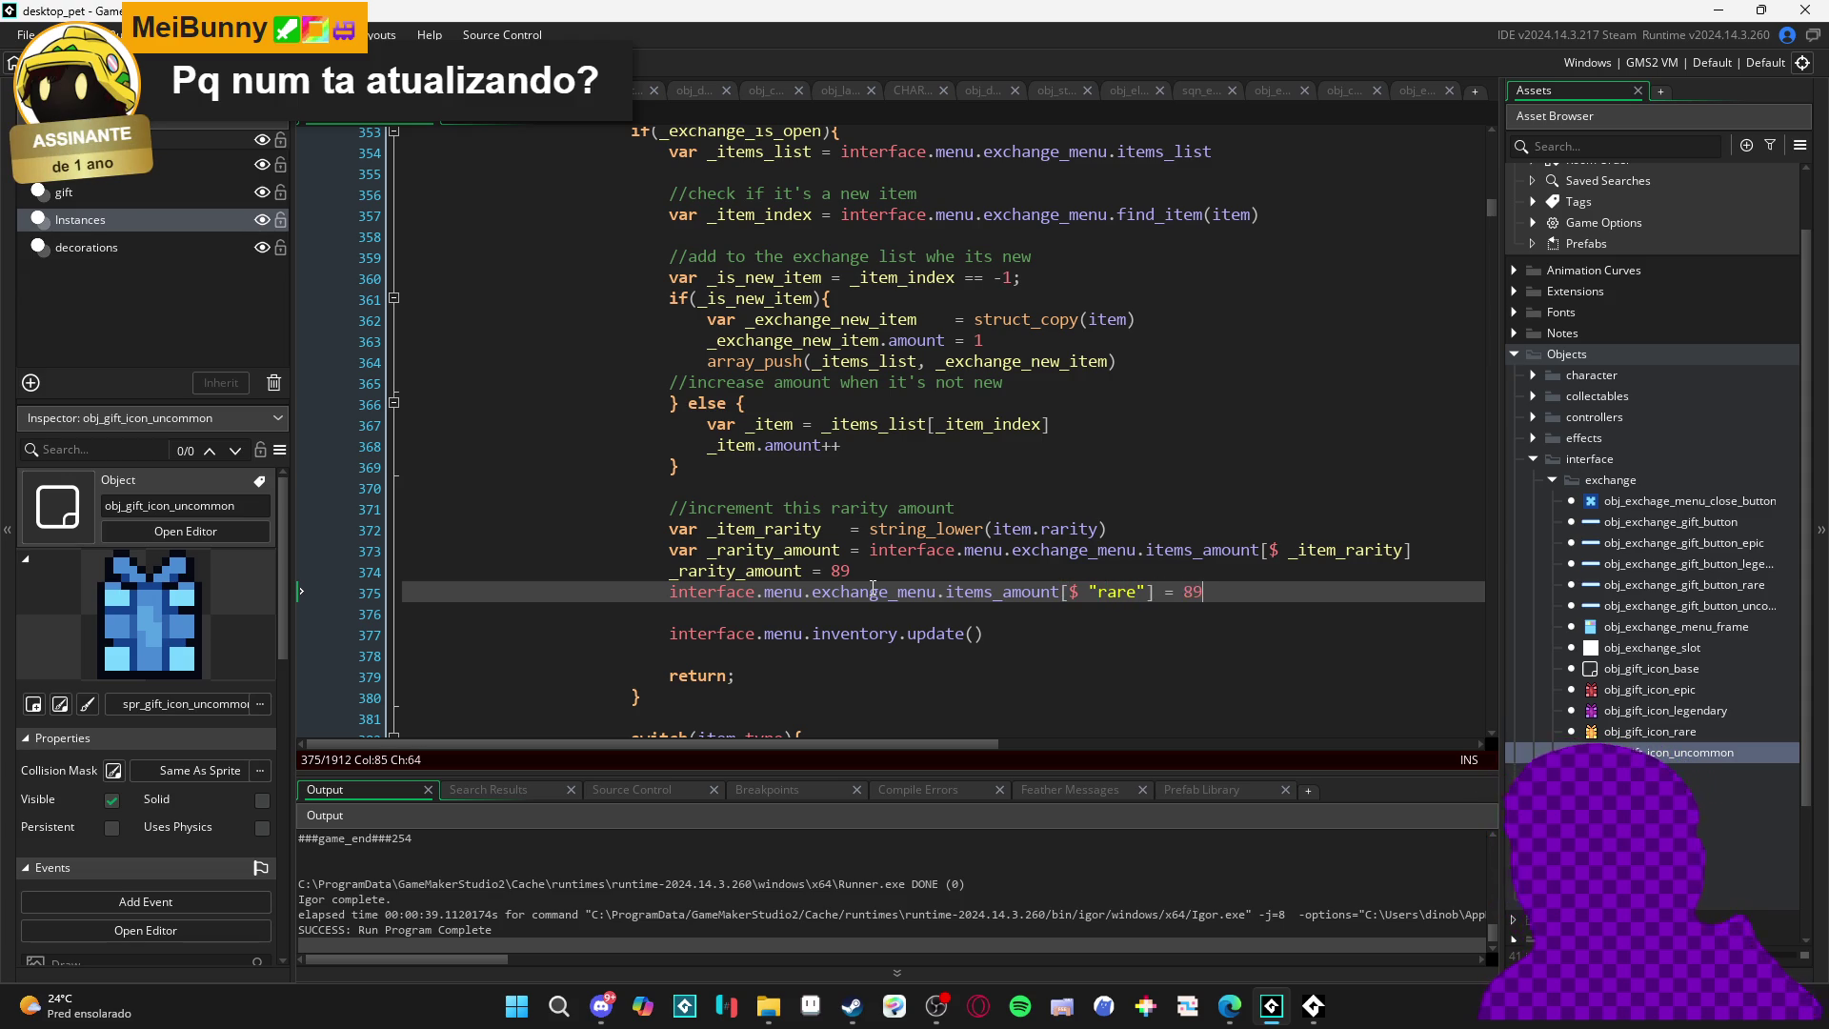
- Comment out the old _rarity_amount line with // and rebuild with F5
click(671, 571)
text(//)
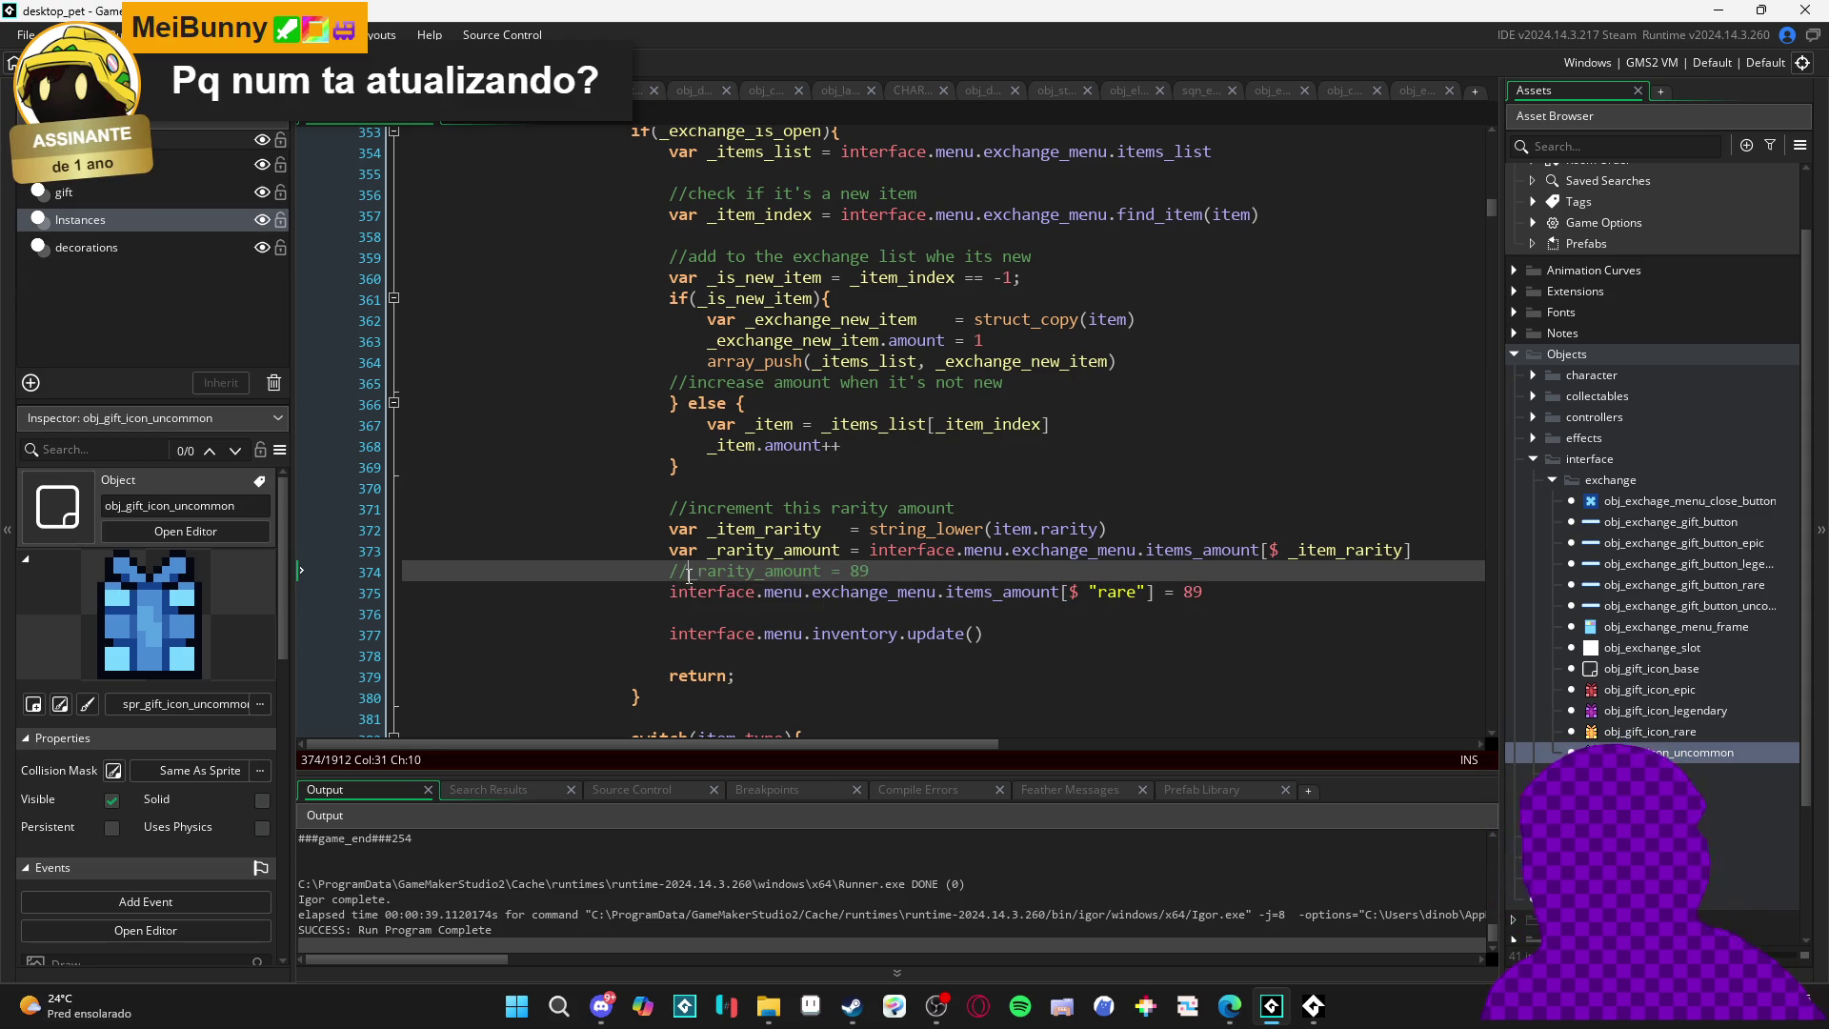
key(F5)
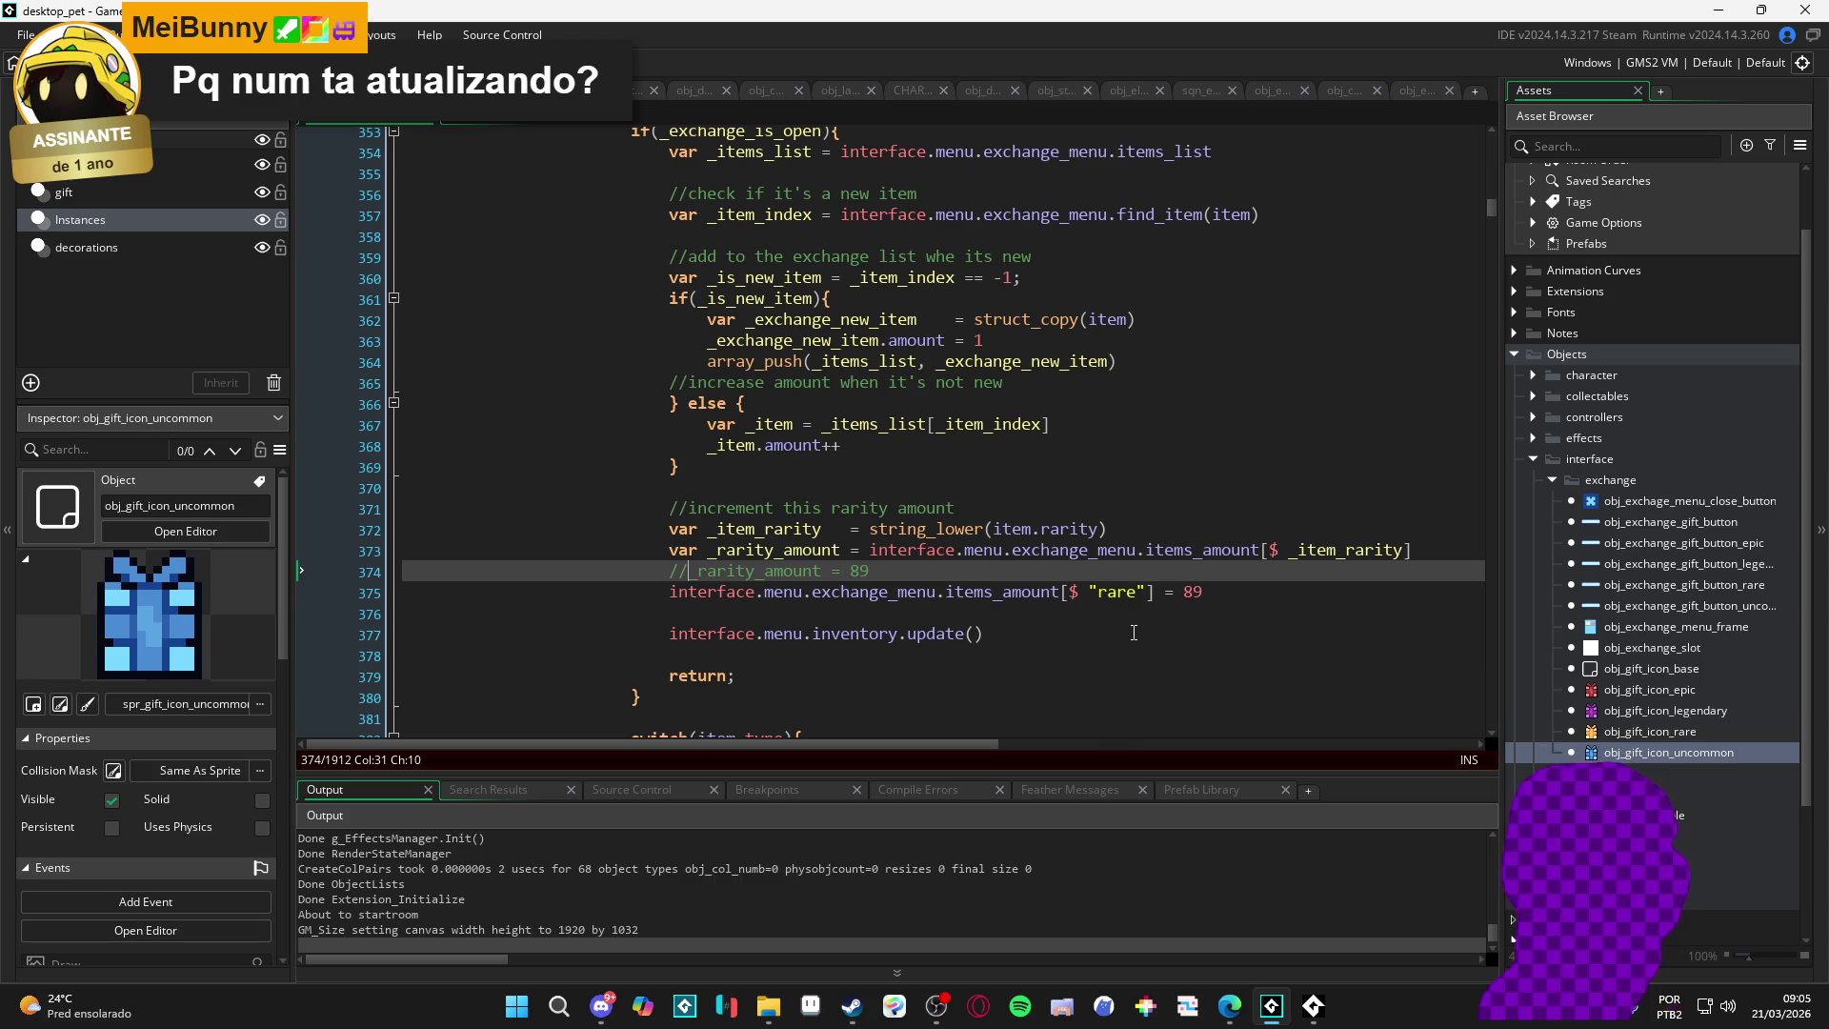
mouse_move(1057, 587)
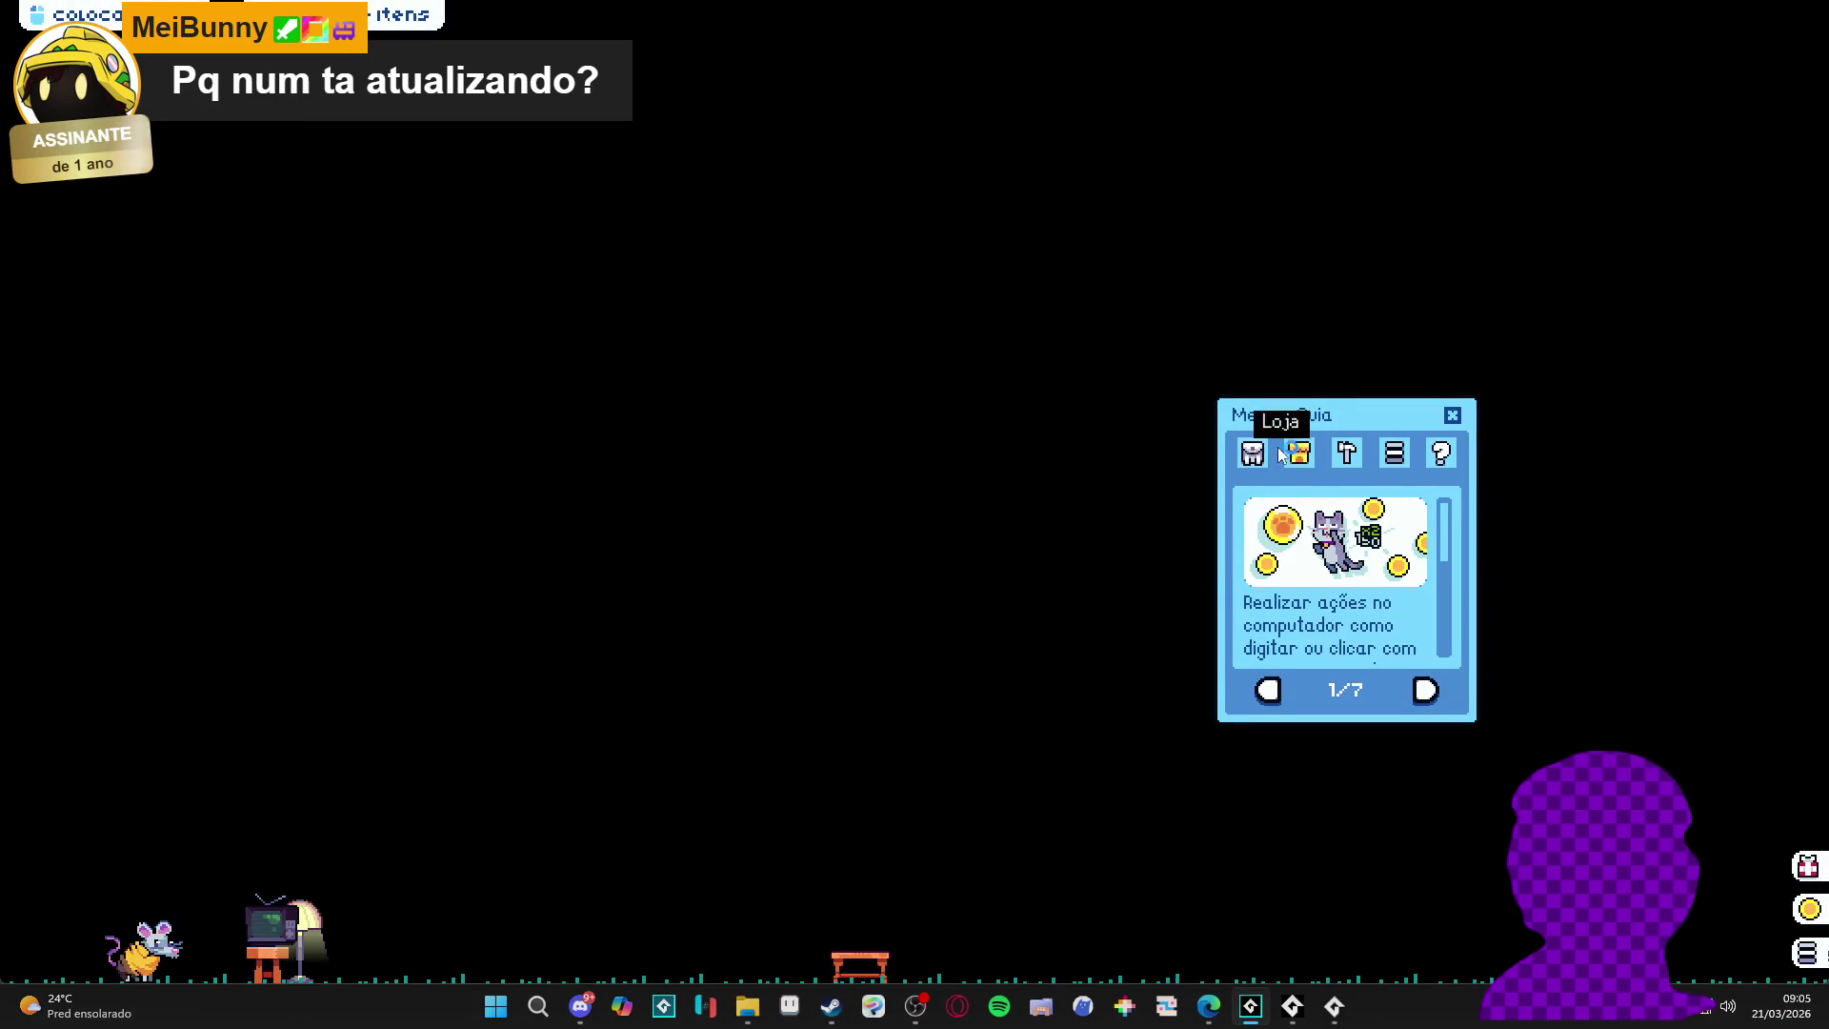
- Put a banana peel into the trade menu to see the 89/10 gift counter, then close the game
click(1252, 452)
click(1301, 686)
click(1265, 541)
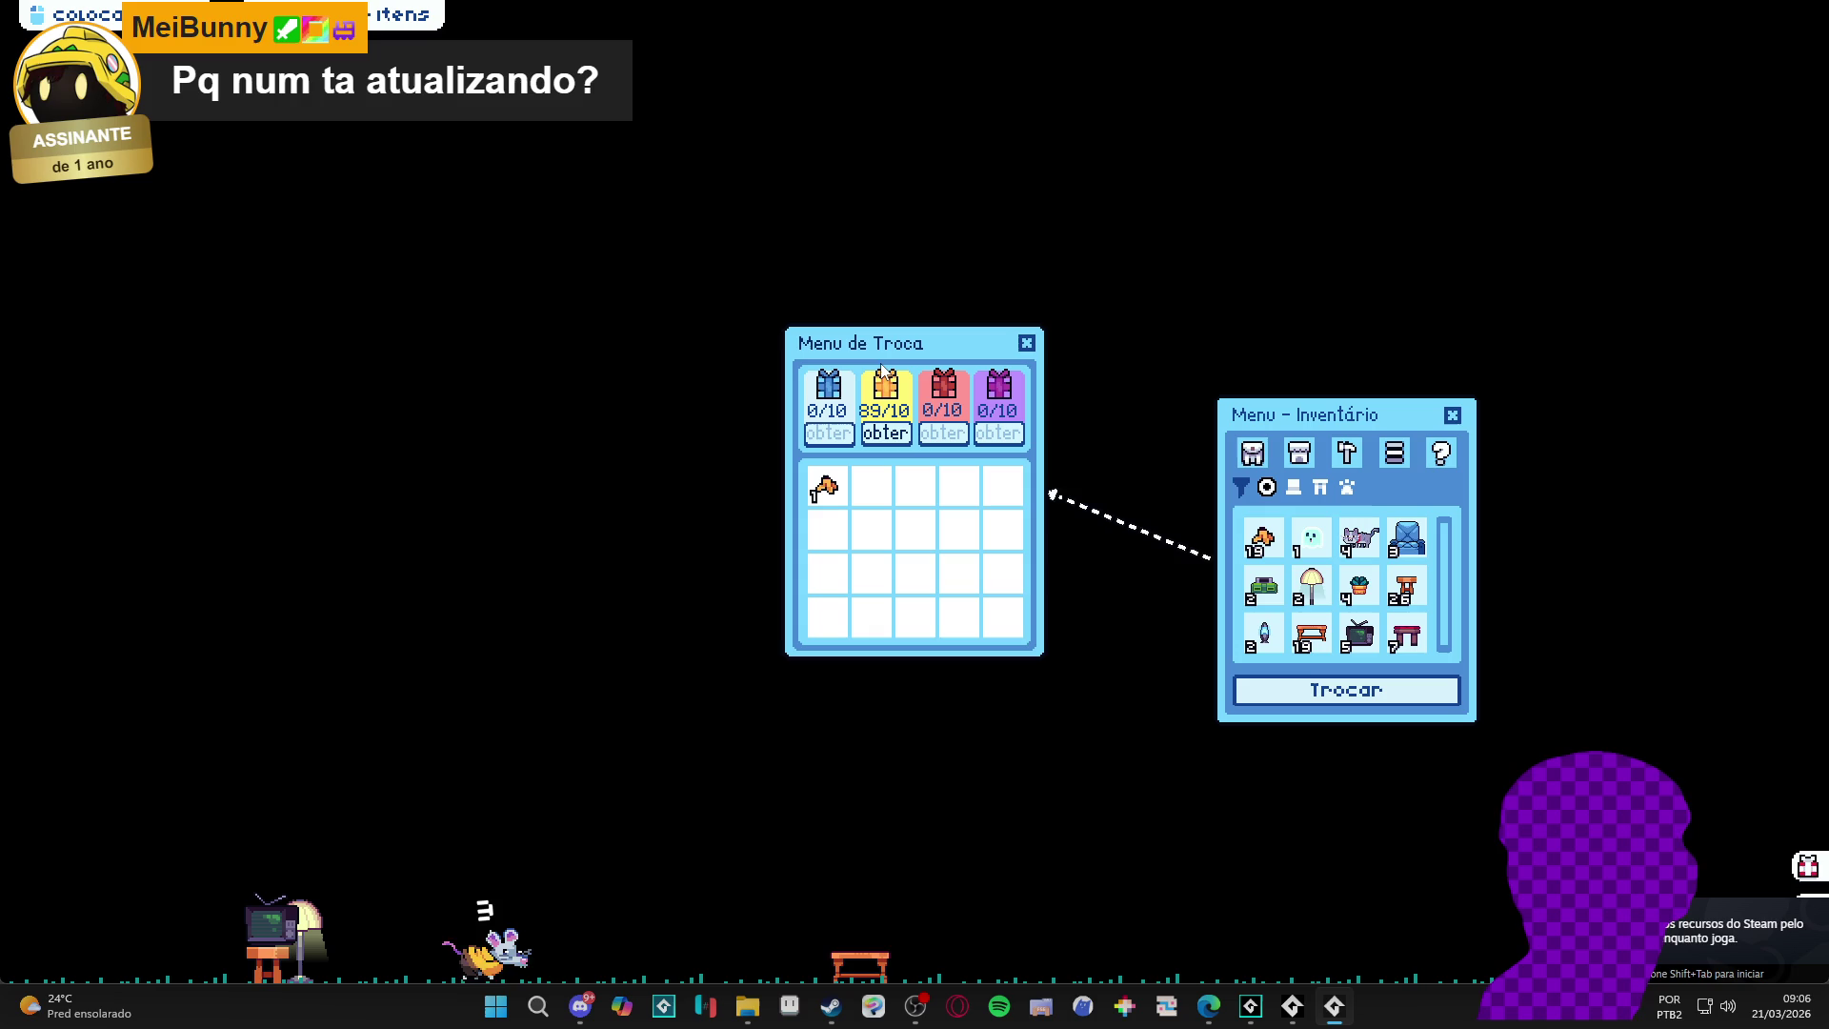
right_click(1333, 1006)
click(1320, 958)
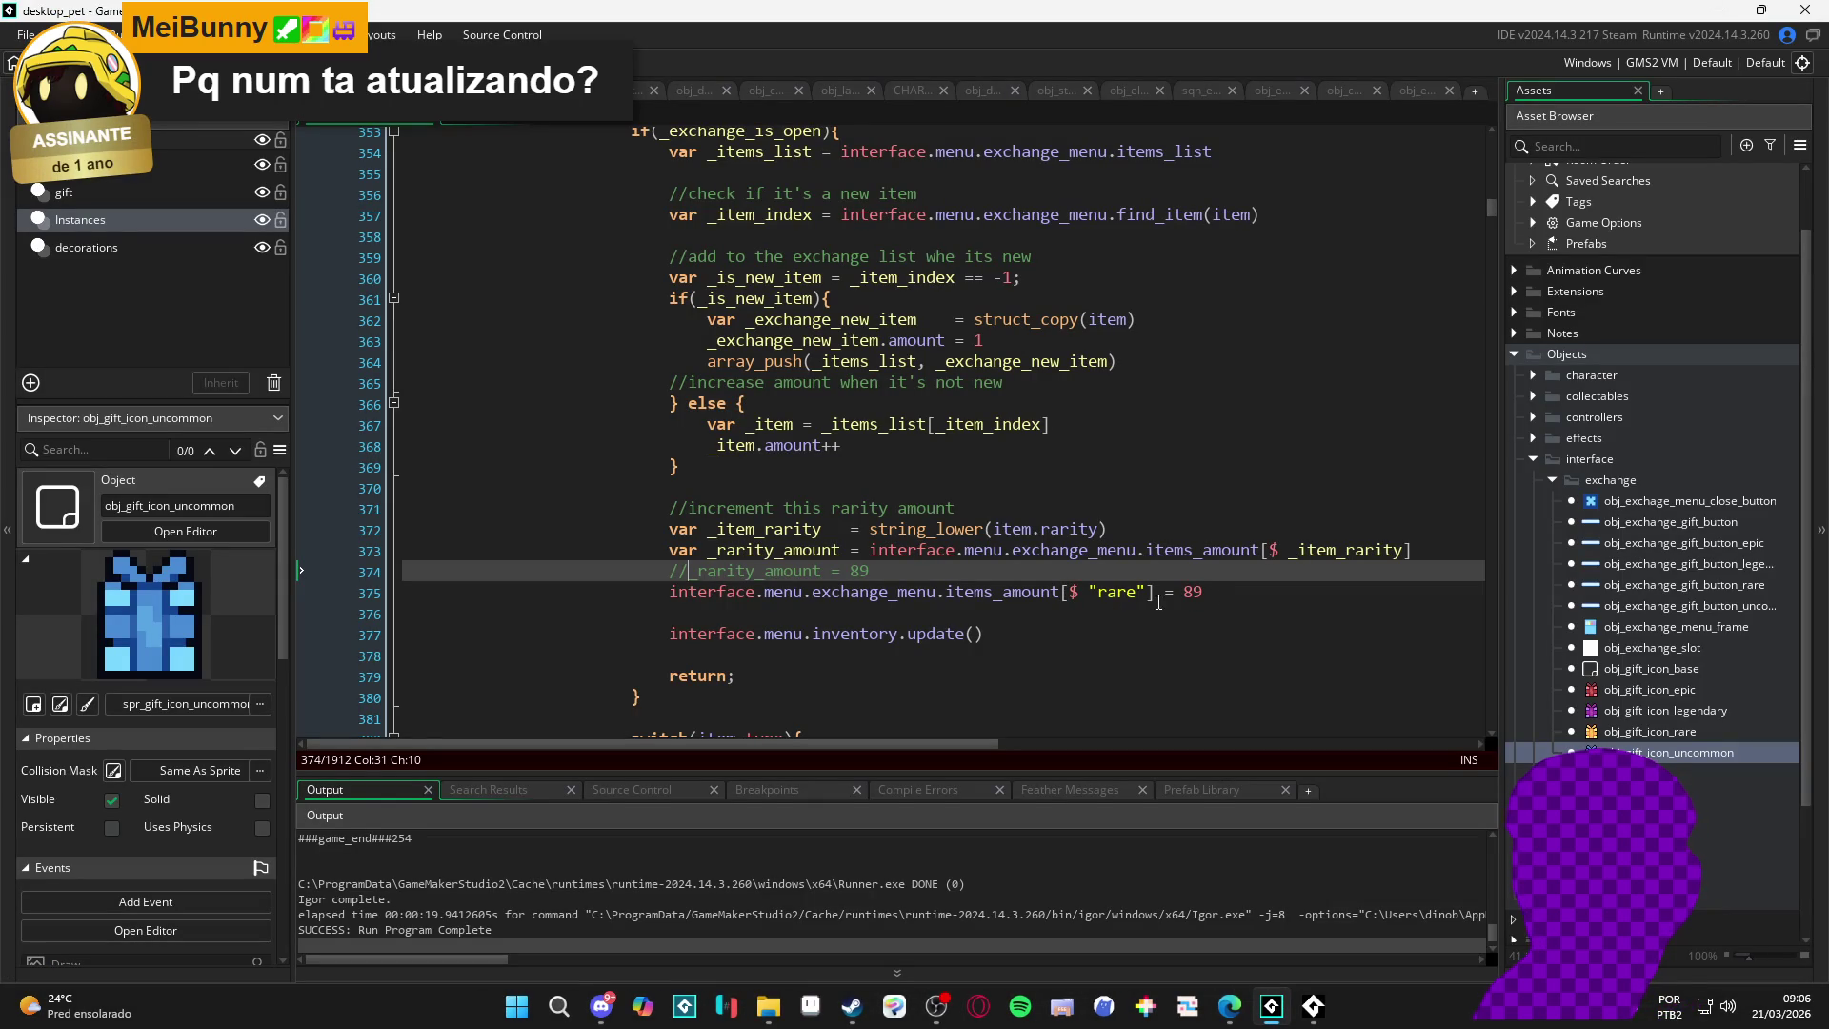
- Replace the "rare" key on line 375 with _item_rarity copied from line 372, then rebuild
click(1405, 550)
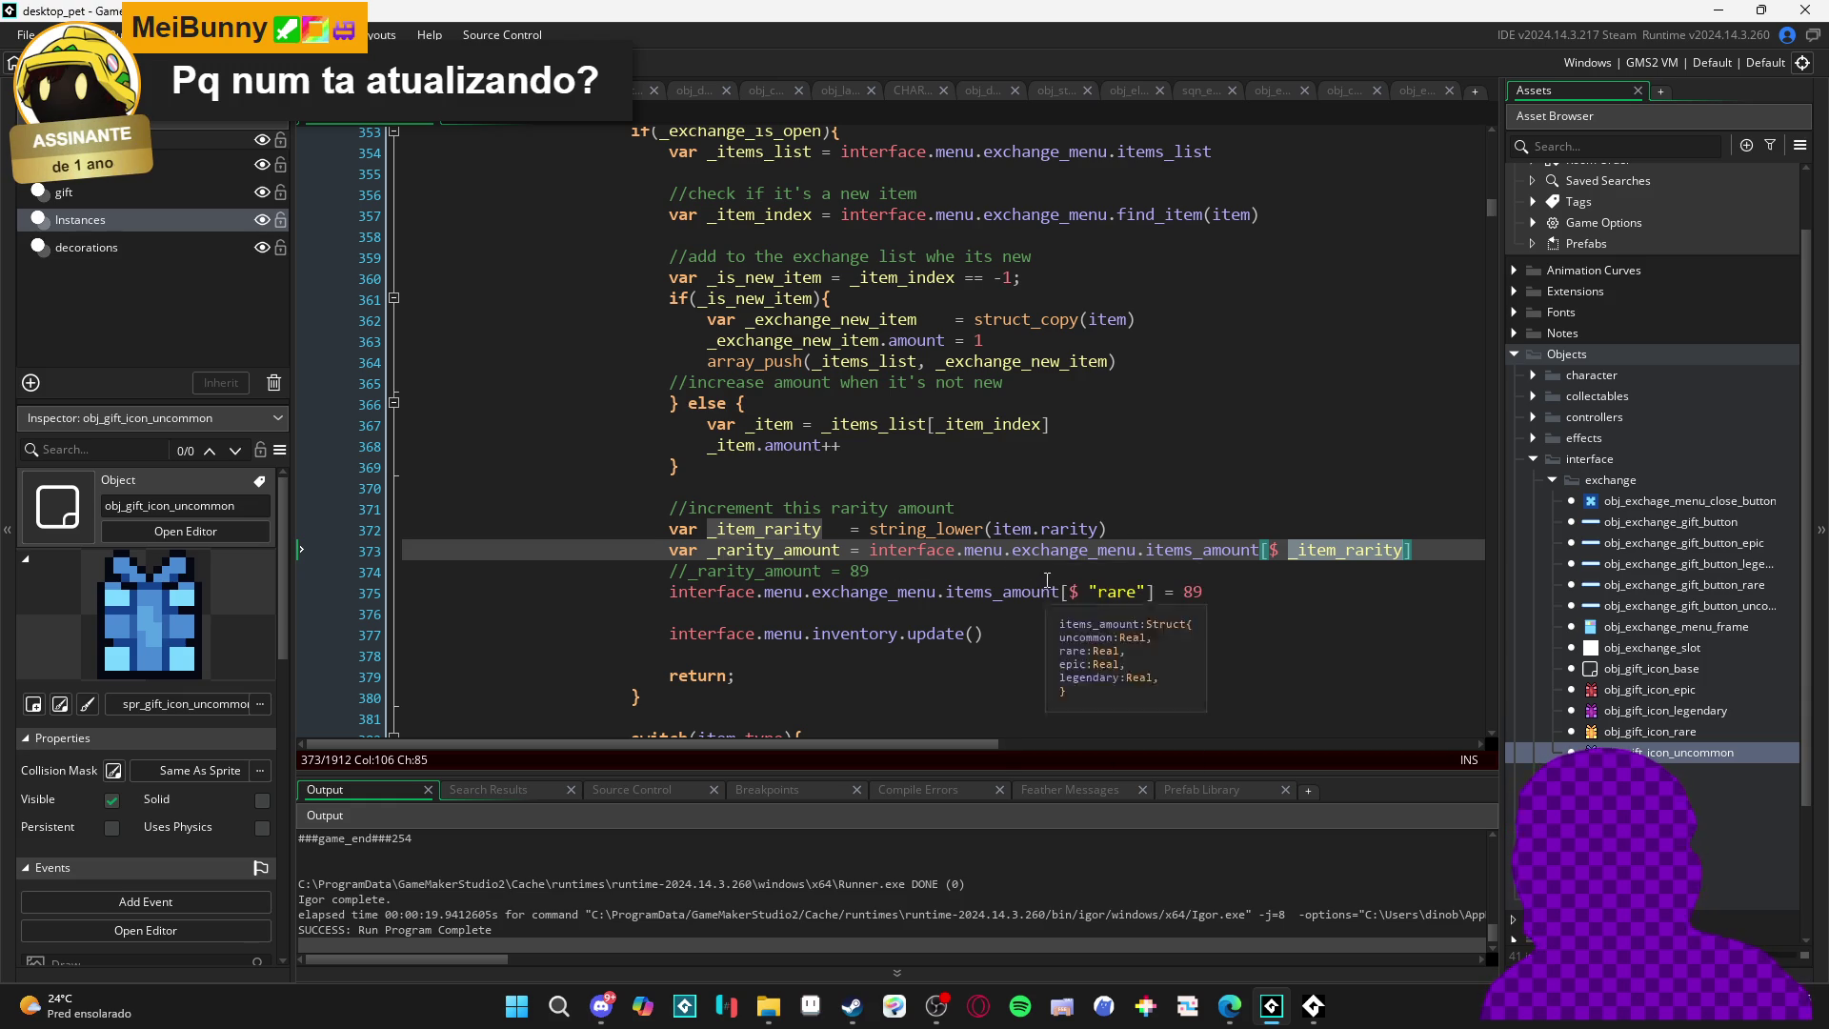
double_click(1115, 591)
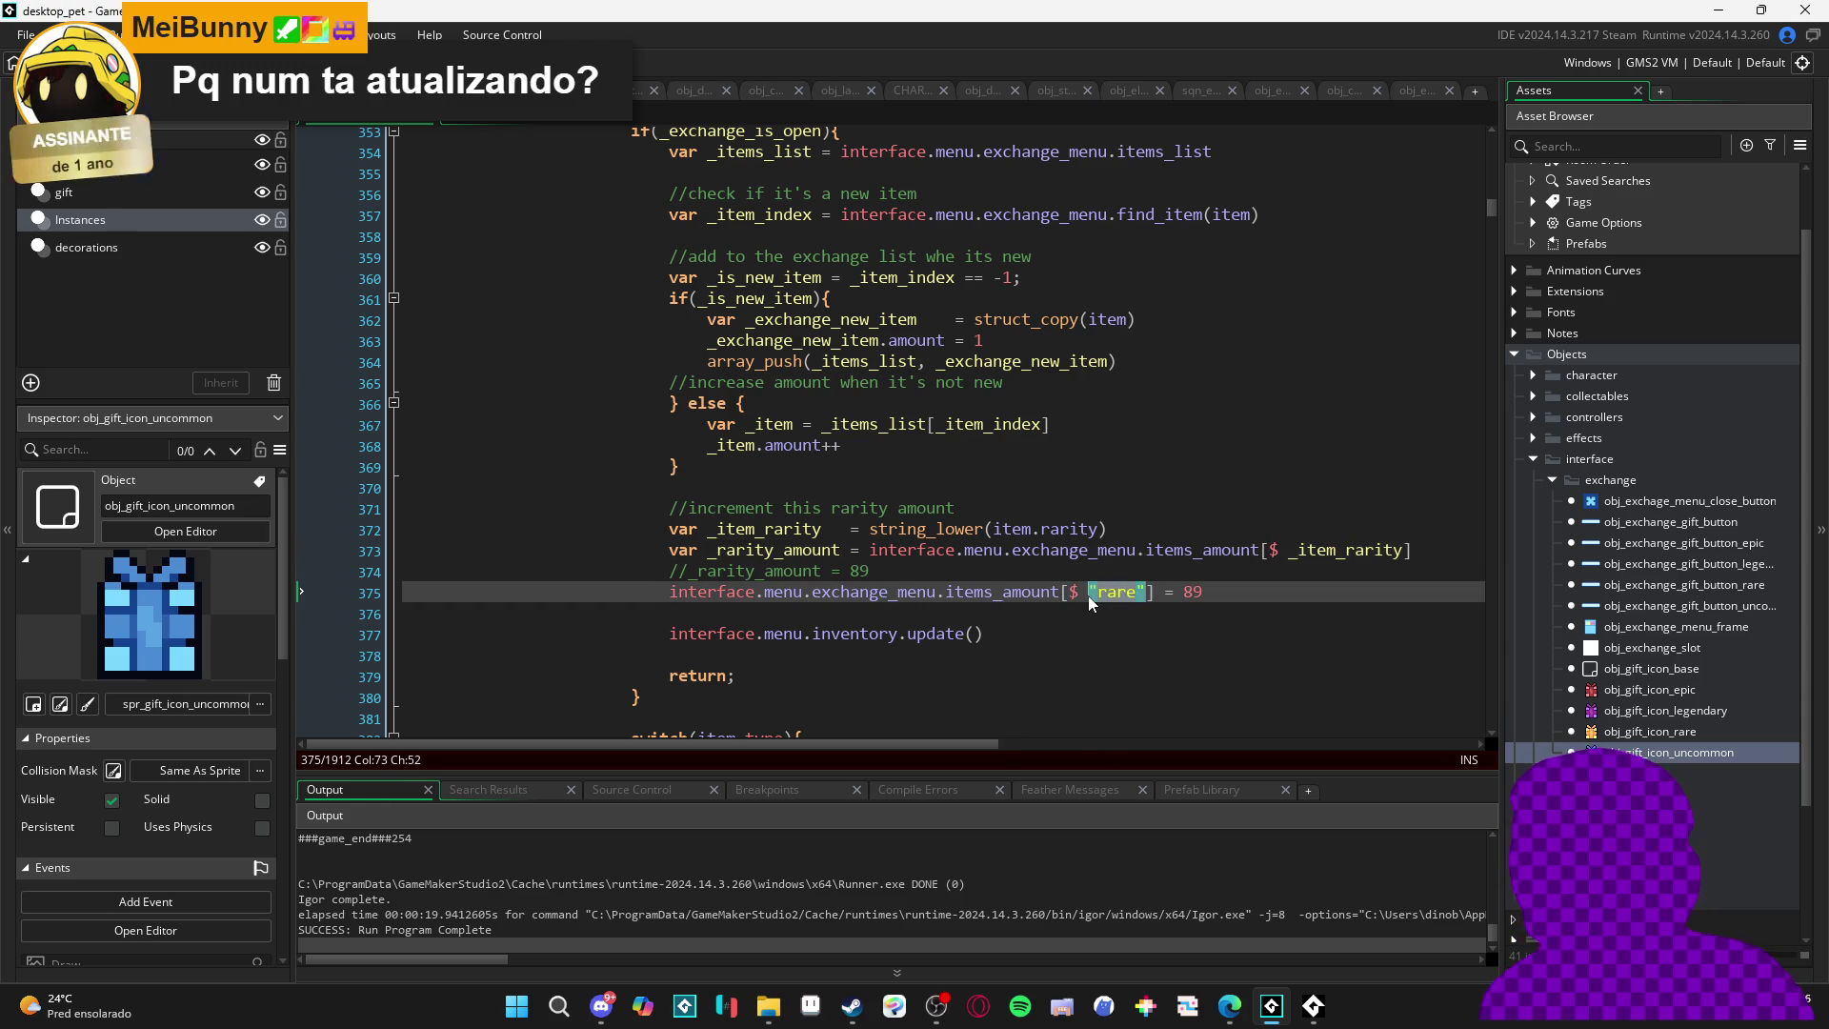
text(_rarity_amount)
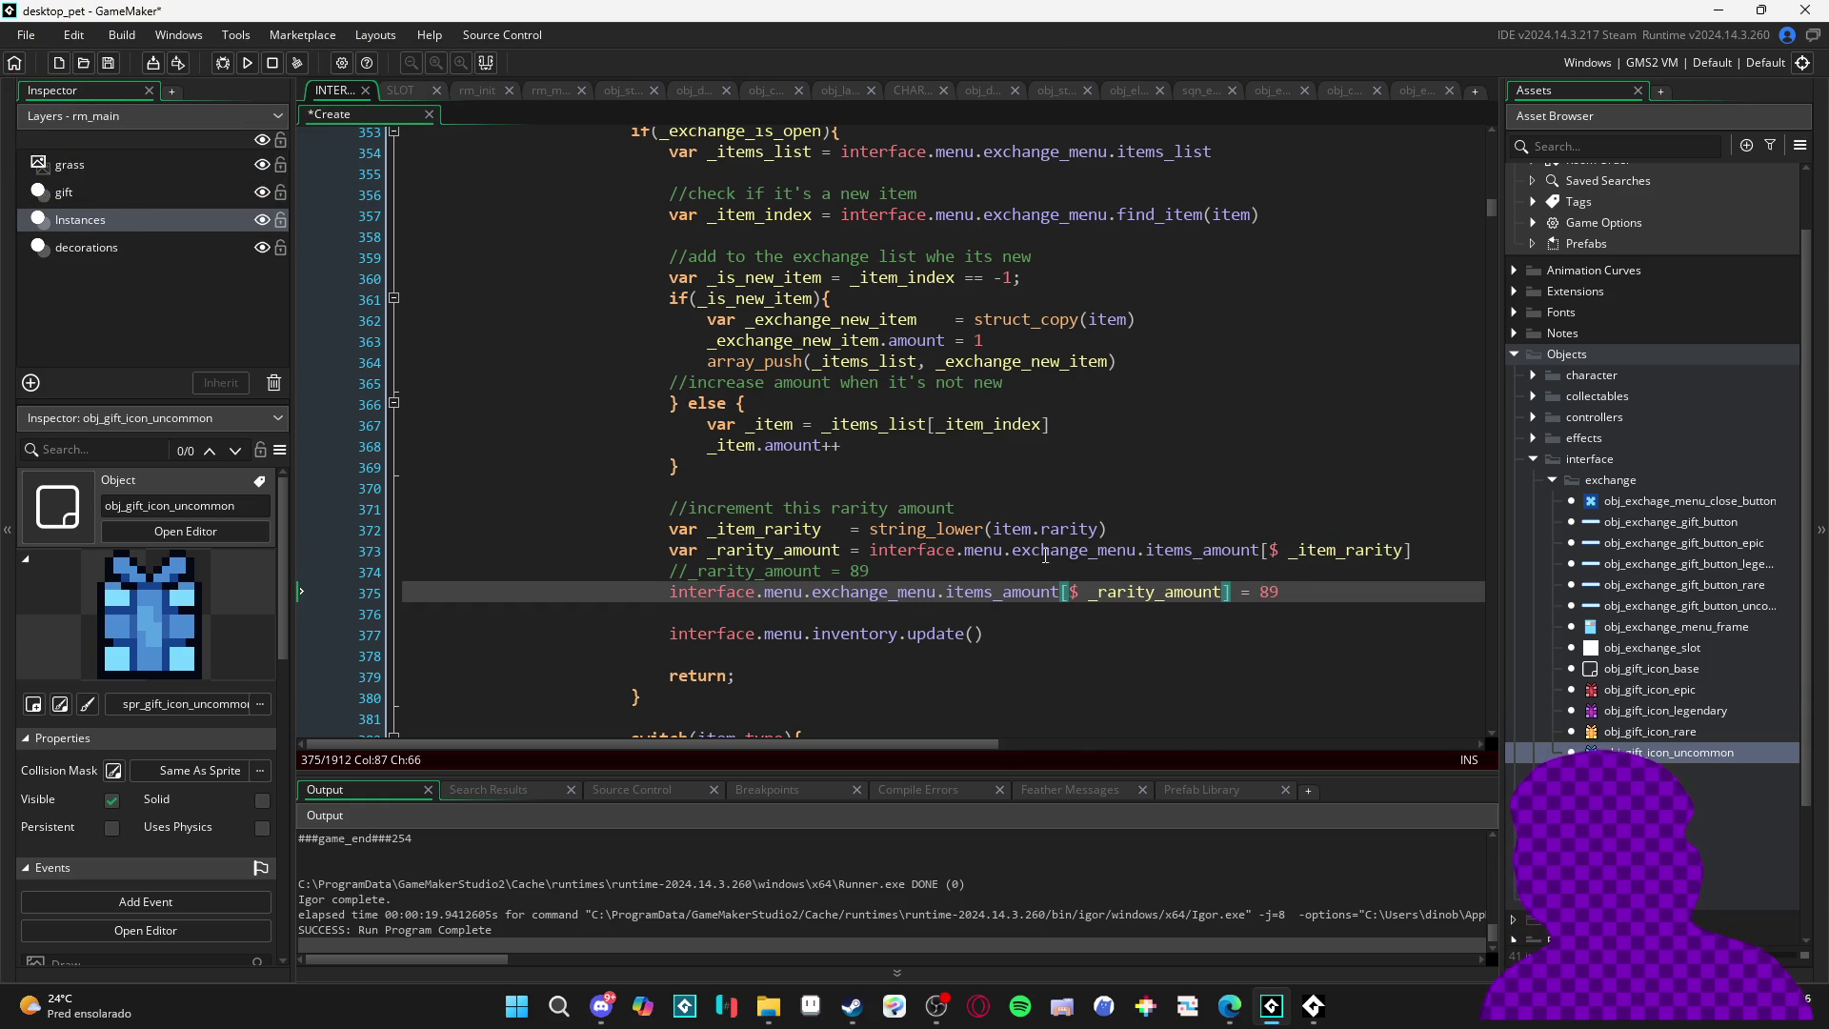
double_click(792, 528)
key(ctrl+c)
double_click(1186, 592)
key(ctrl+v)
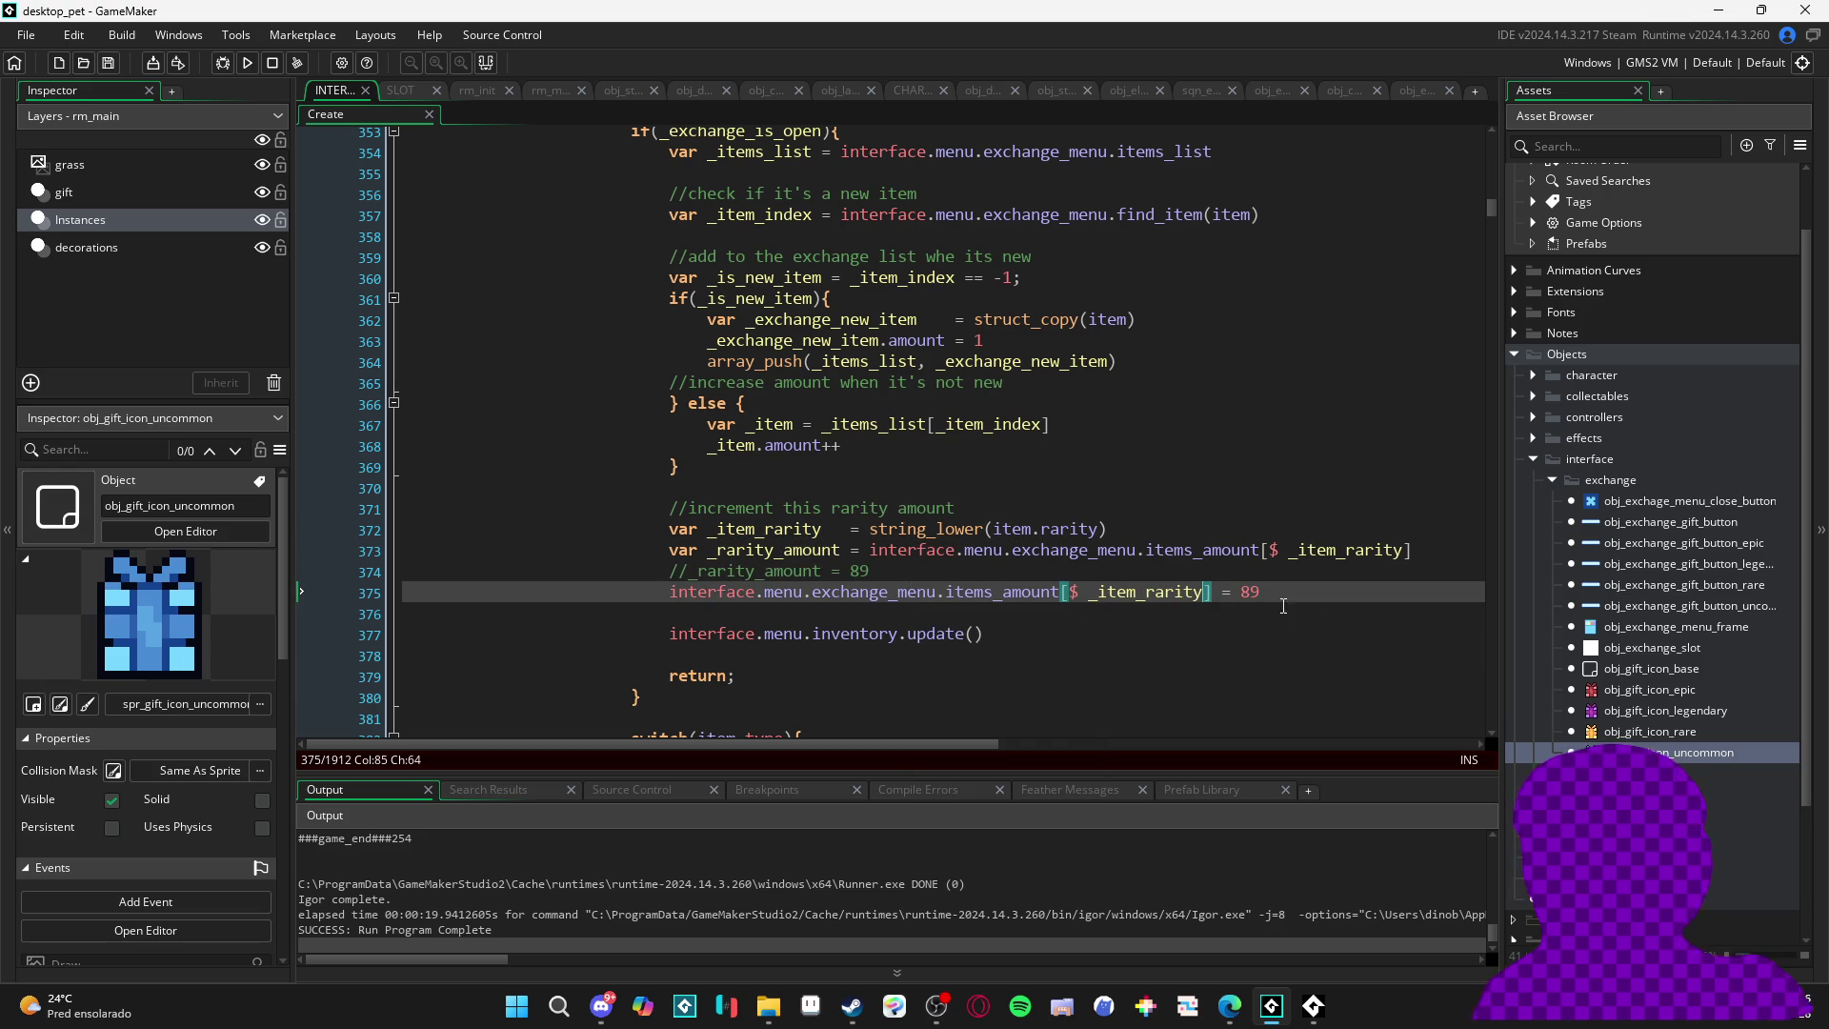
key(F5)
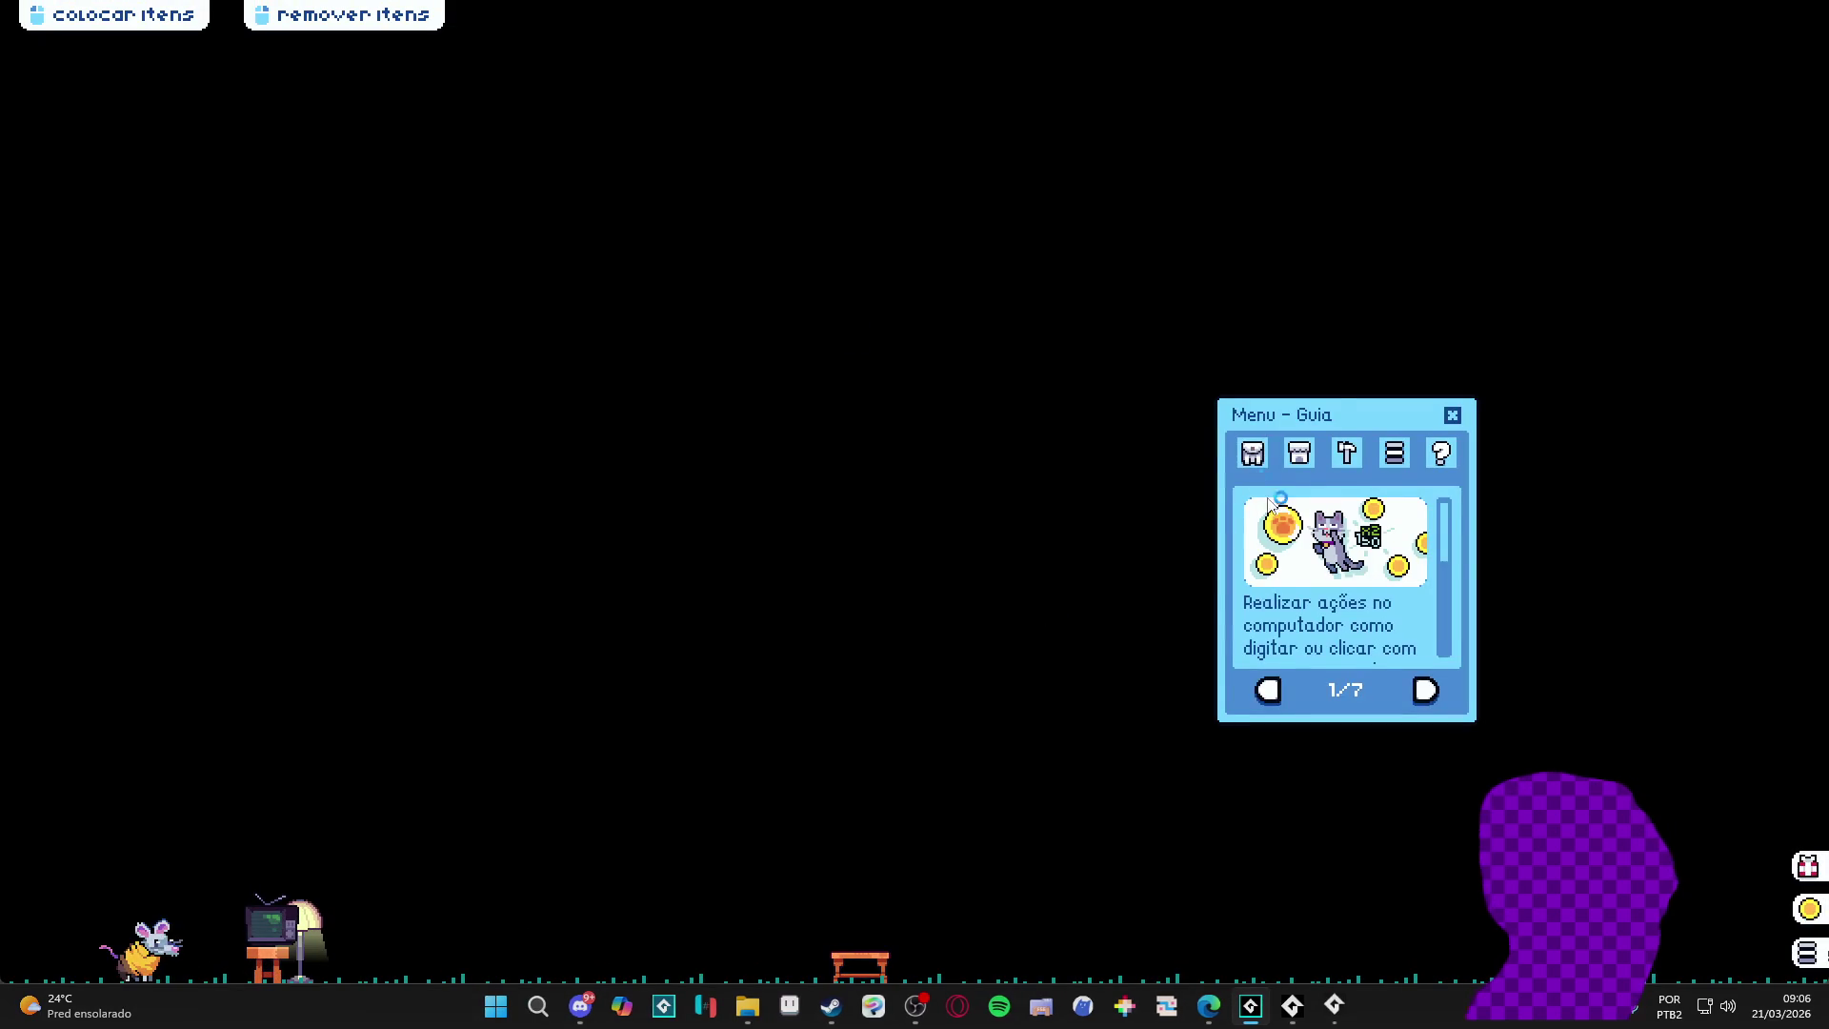
- Open the trade menu from the inventory and add the wooden table, plant pot, orange item and boombox
click(1252, 453)
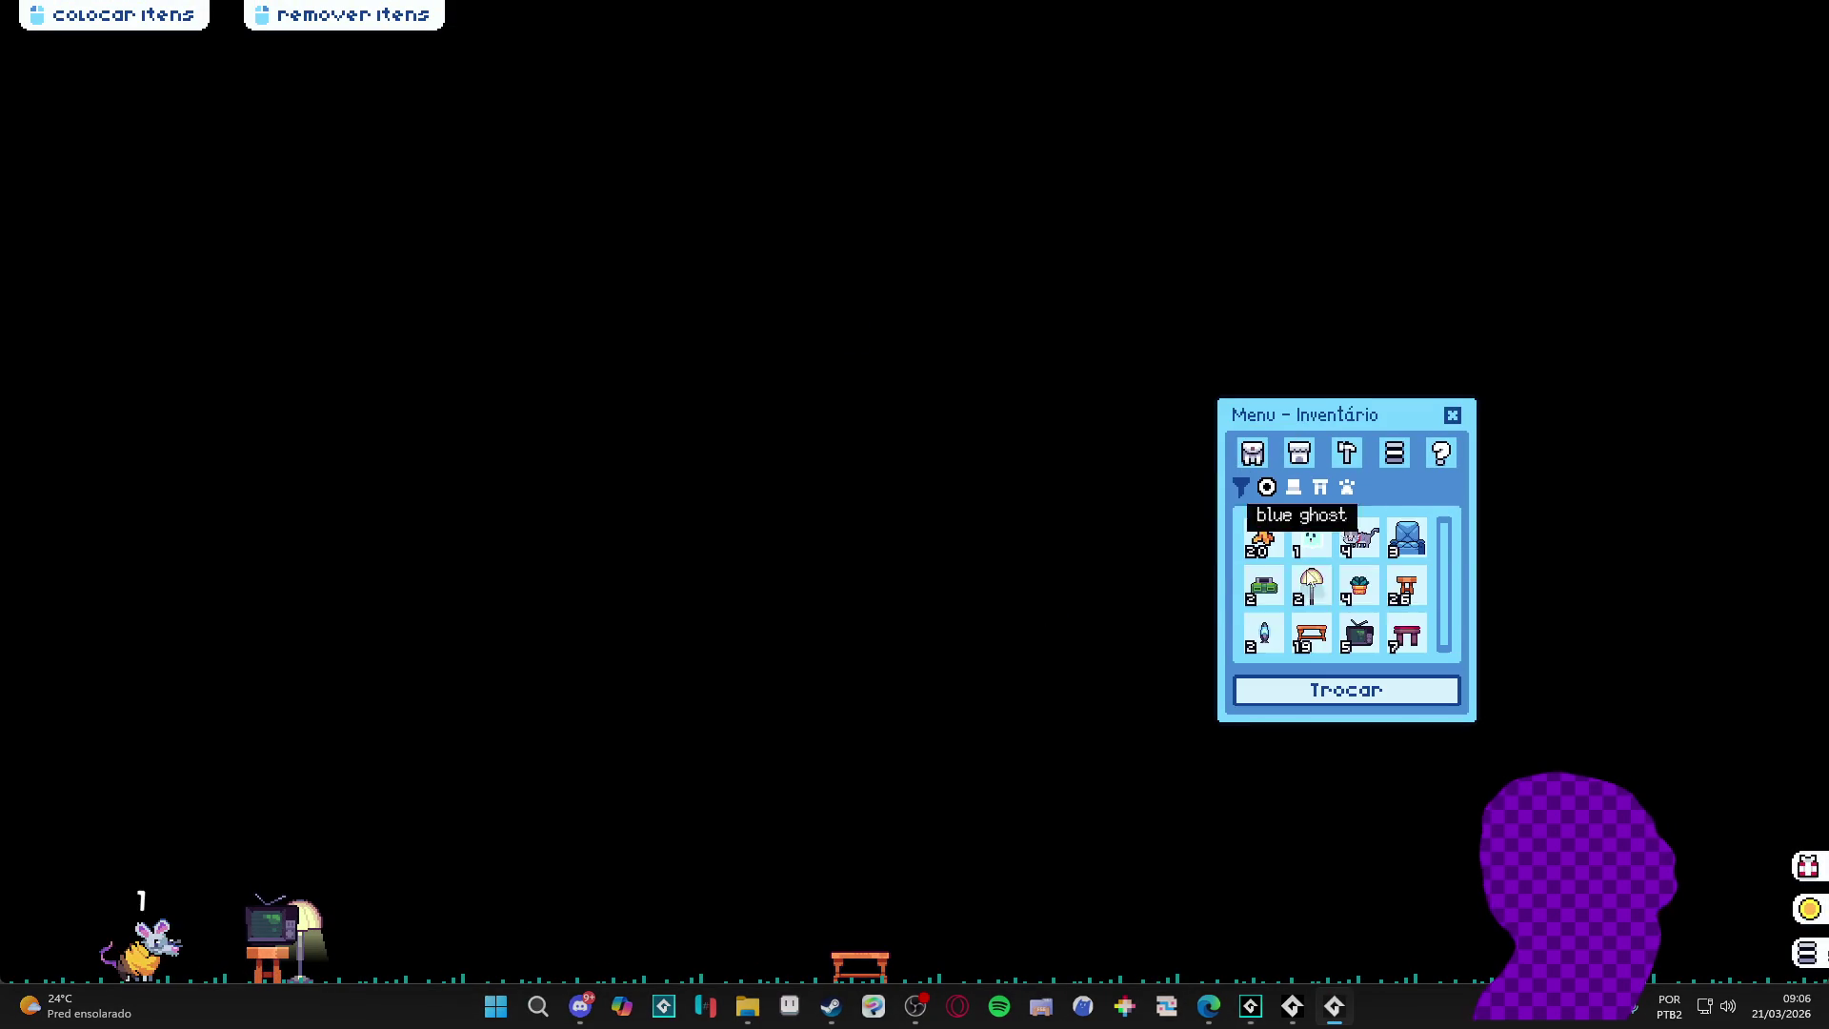
click(1324, 684)
click(1311, 632)
click(1363, 598)
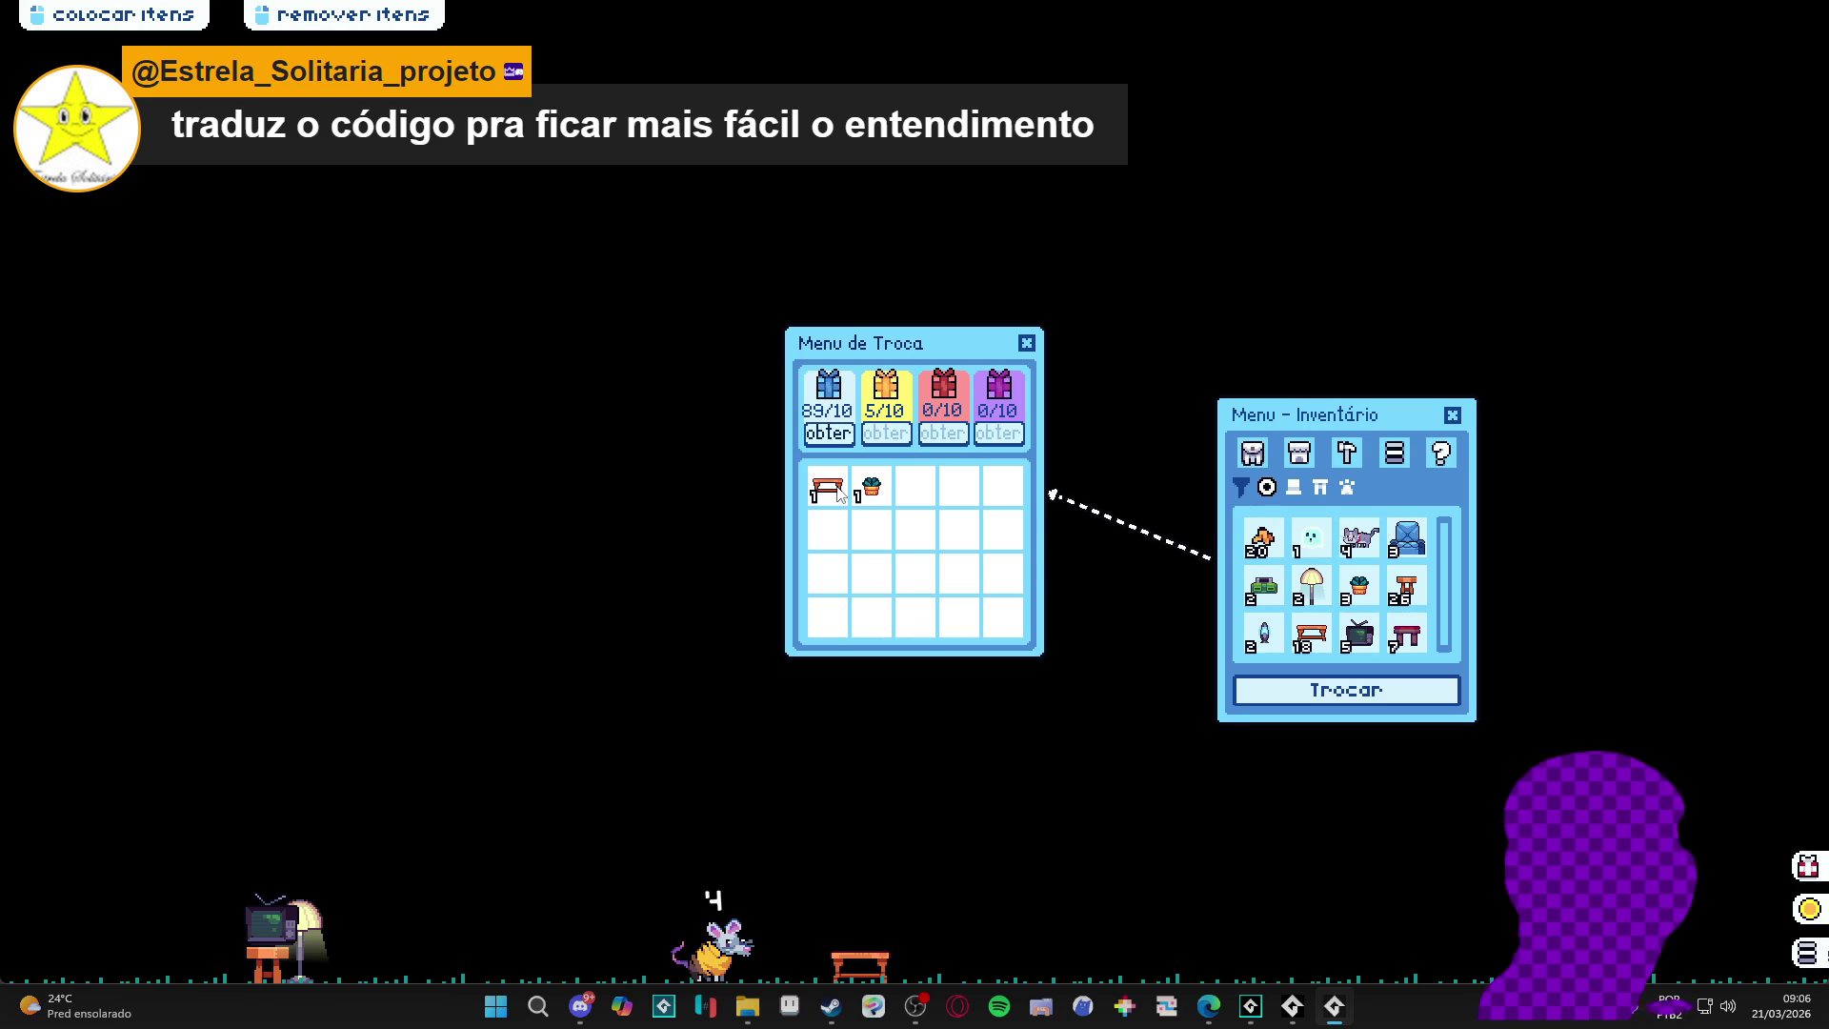
click(1262, 538)
click(1264, 588)
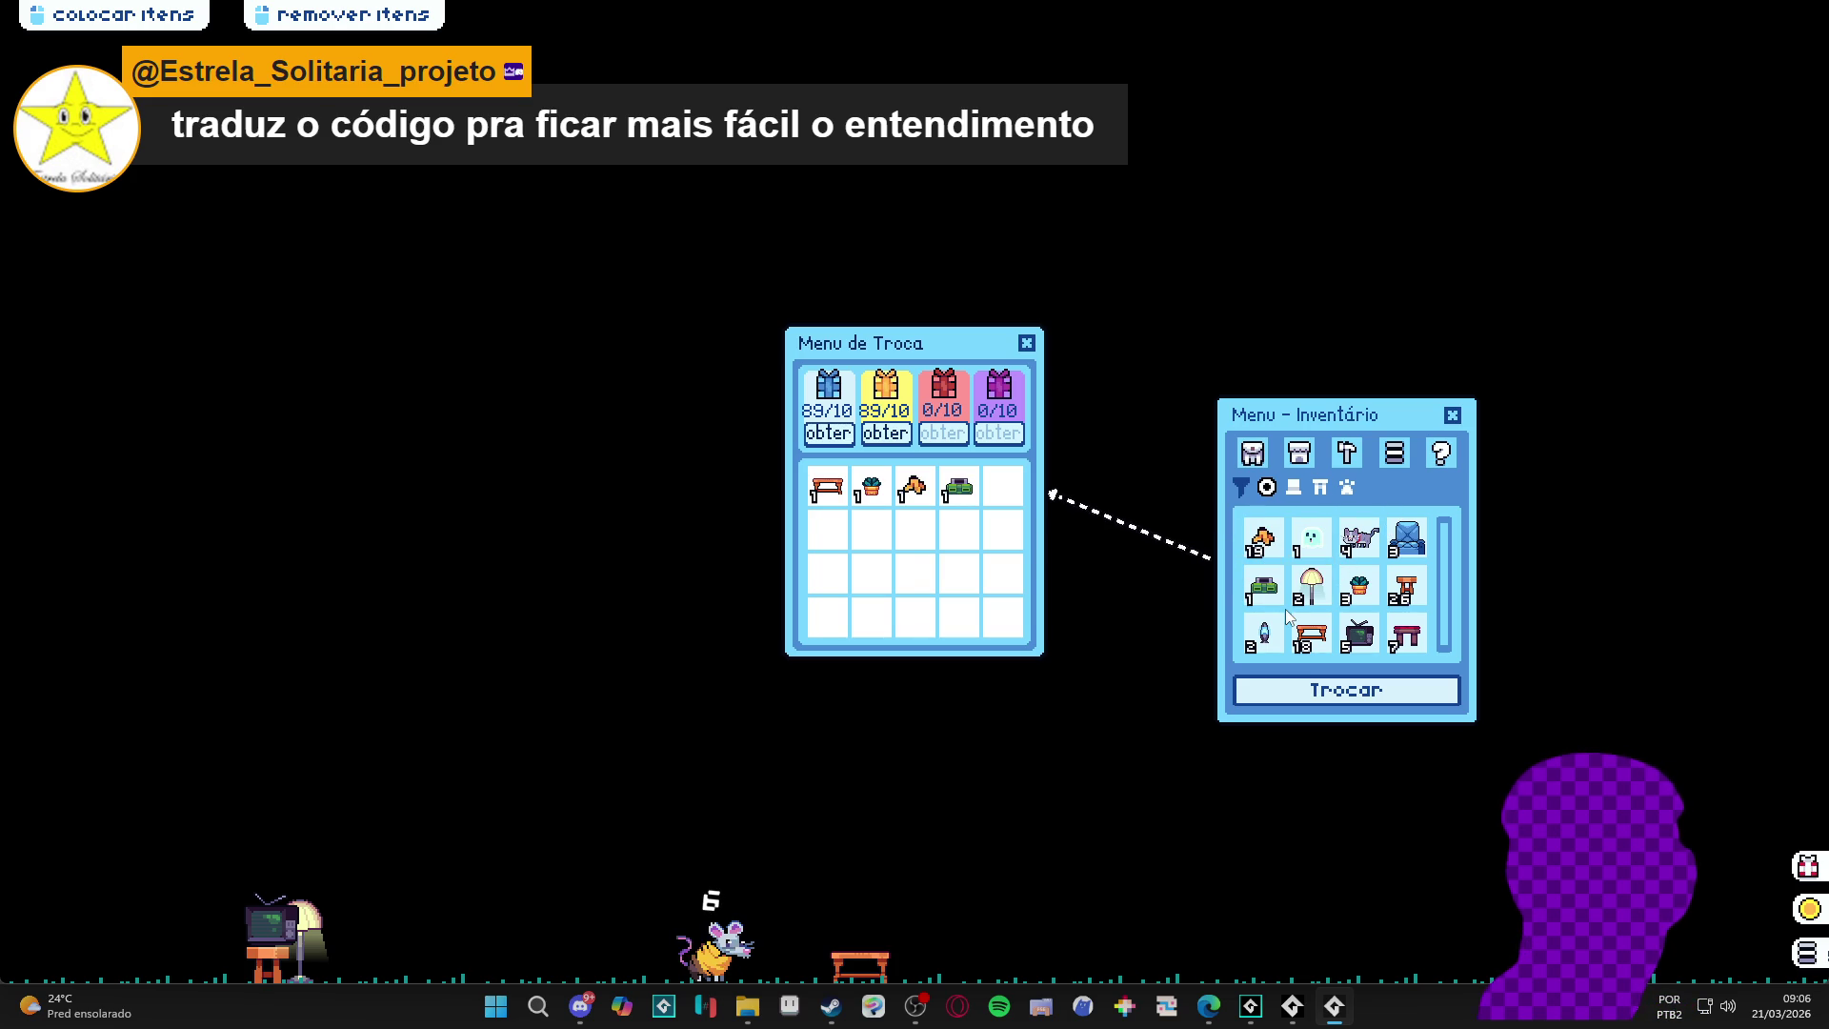
- Add the lava lamp, another table, TV, stool, armchair and gray cat, then close the game
click(1264, 633)
click(1305, 636)
click(1360, 633)
click(1406, 587)
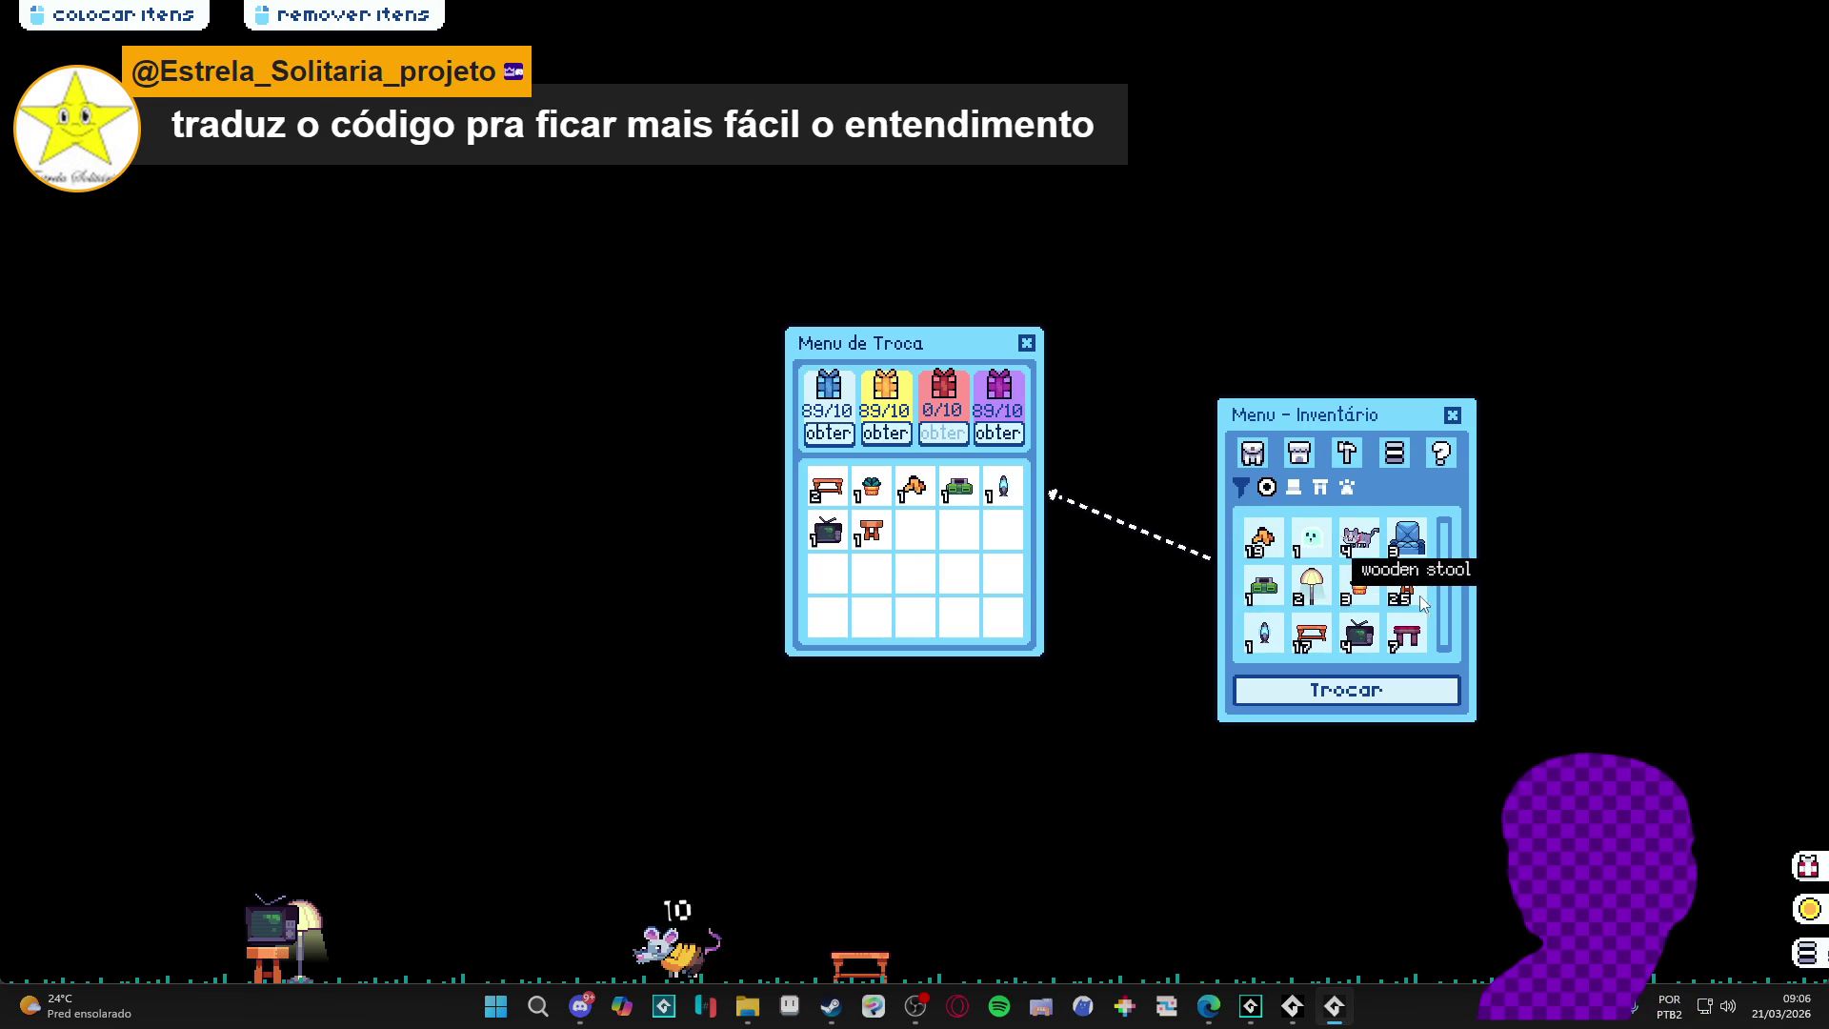
click(1406, 538)
click(1359, 539)
right_click(1334, 1006)
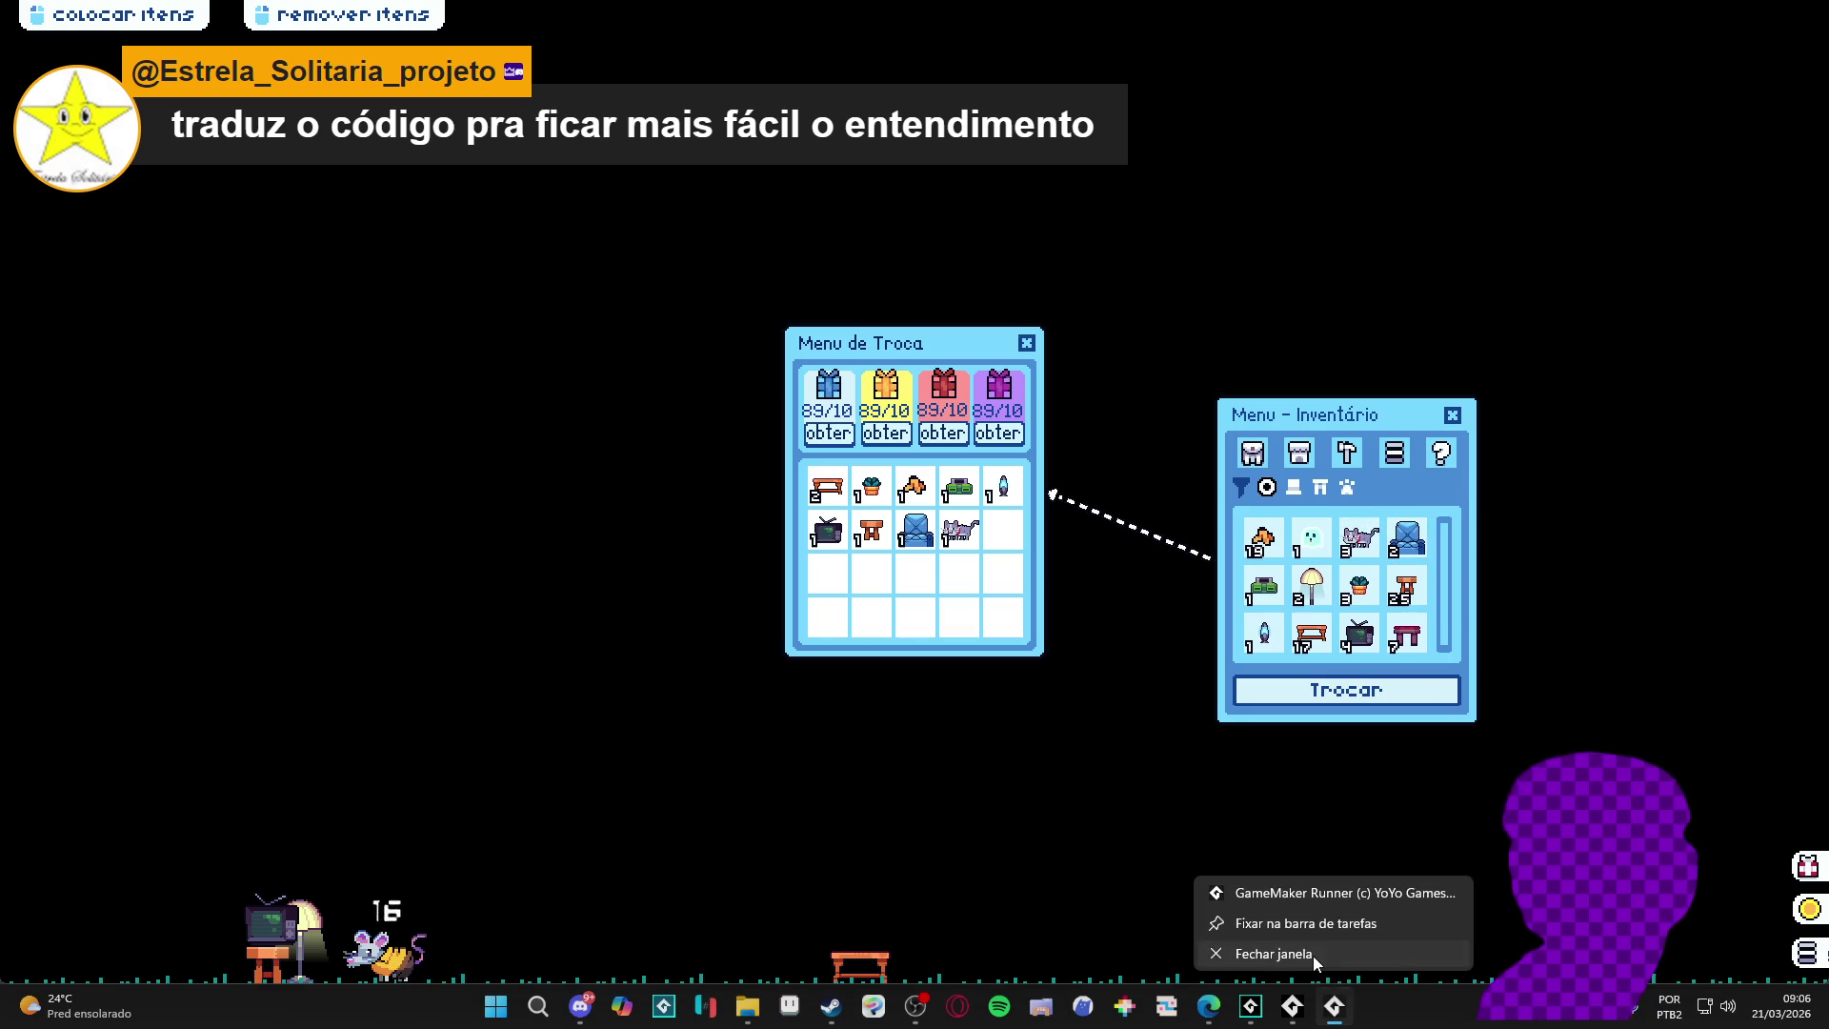
click(1313, 956)
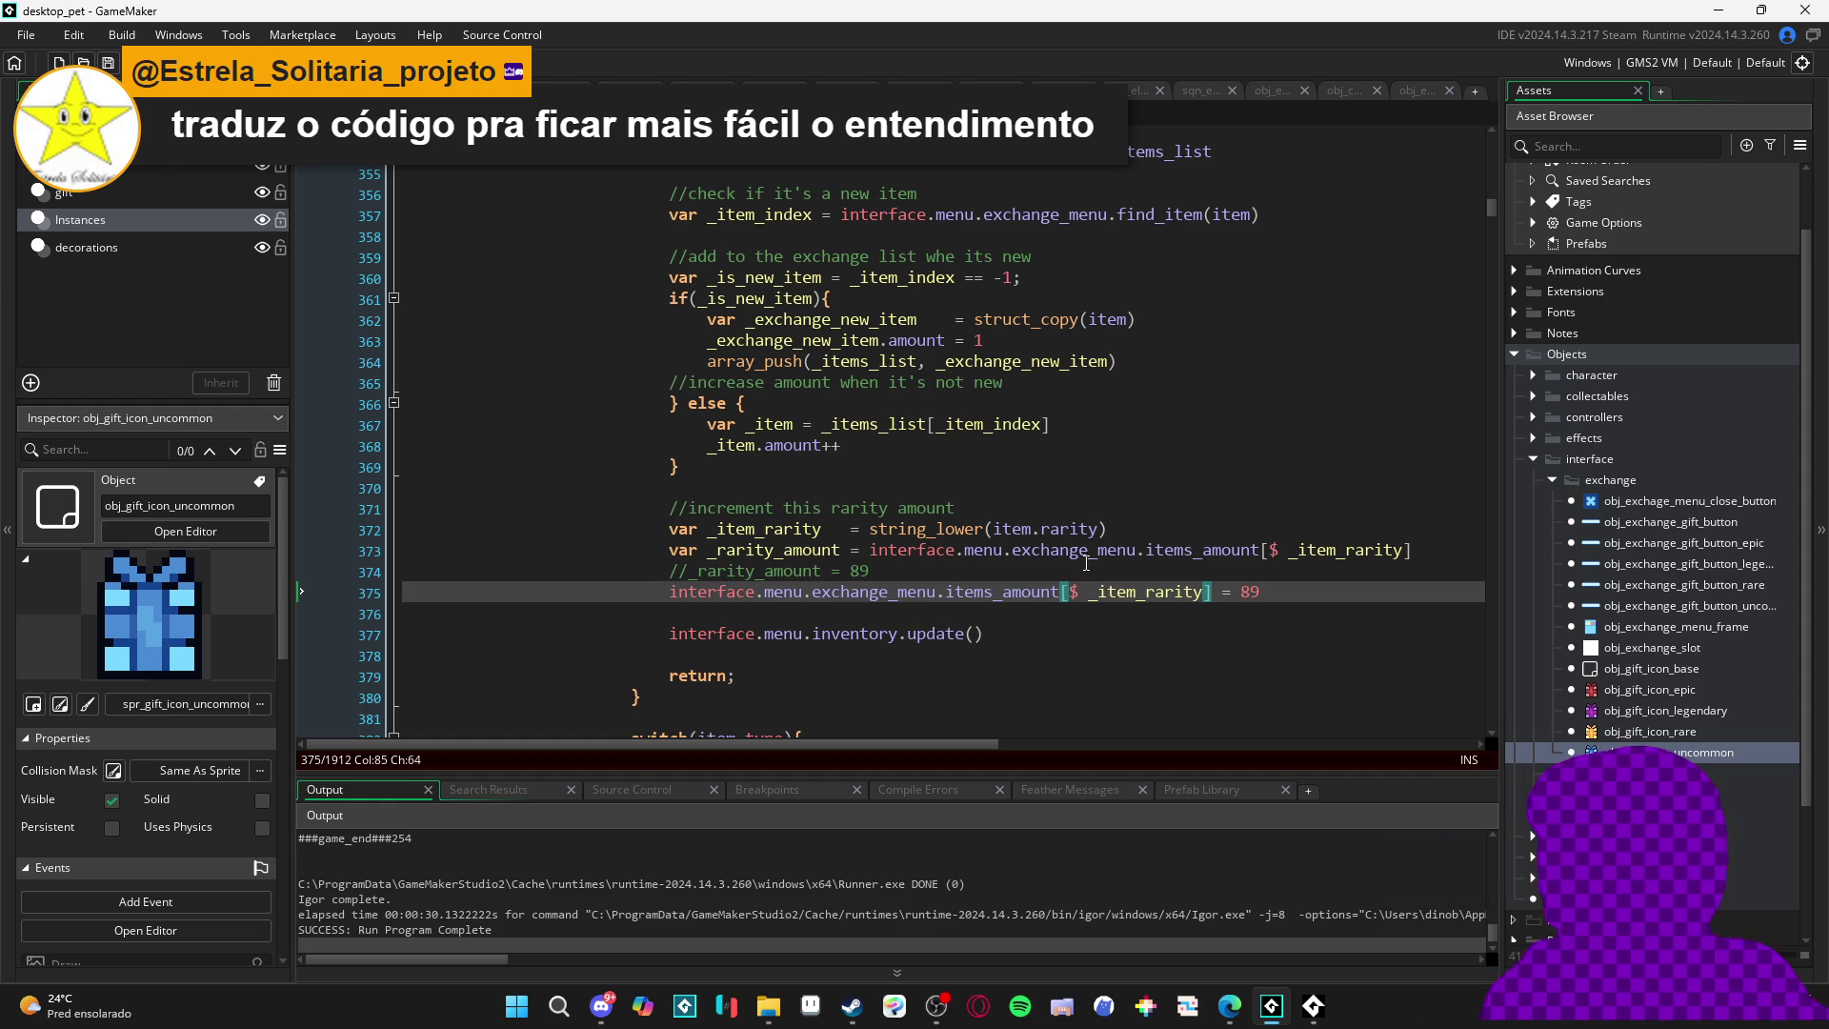
- Delete the _rarity_amount declaration and its commented-out line from the exchange code
drag(868, 558, 1432, 544)
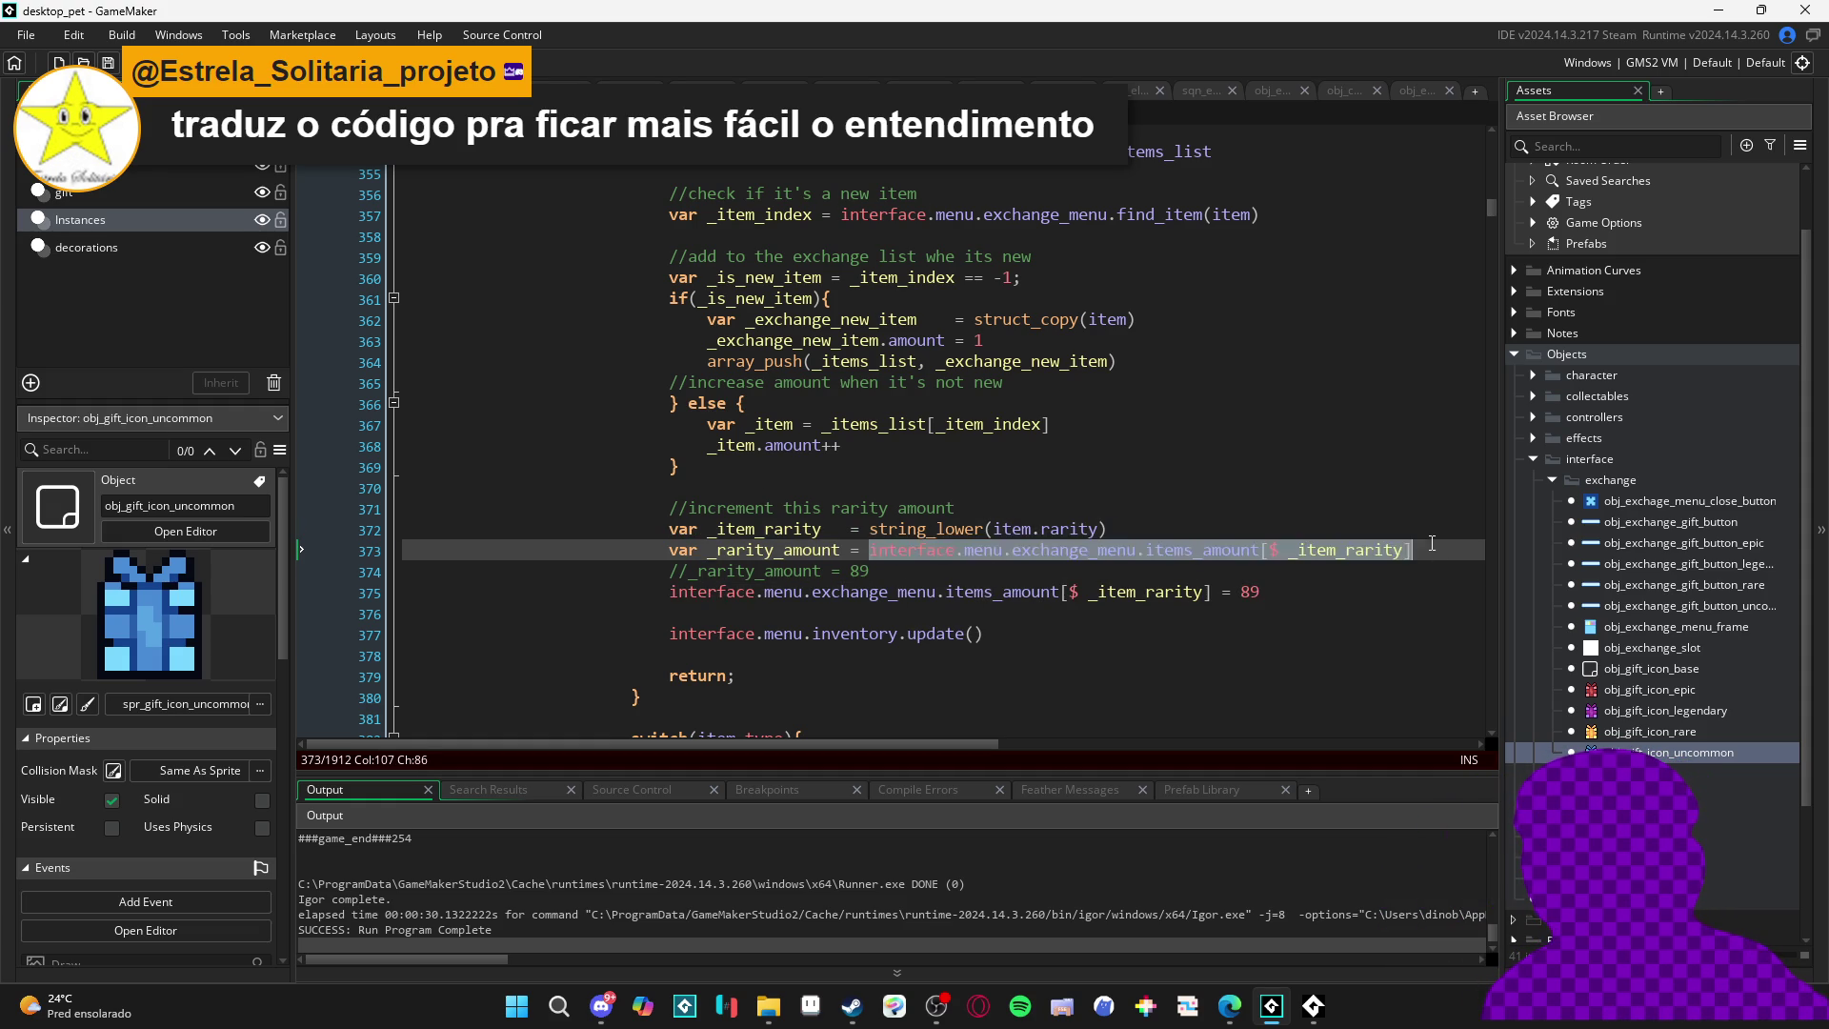
click(1191, 591)
click(1097, 571)
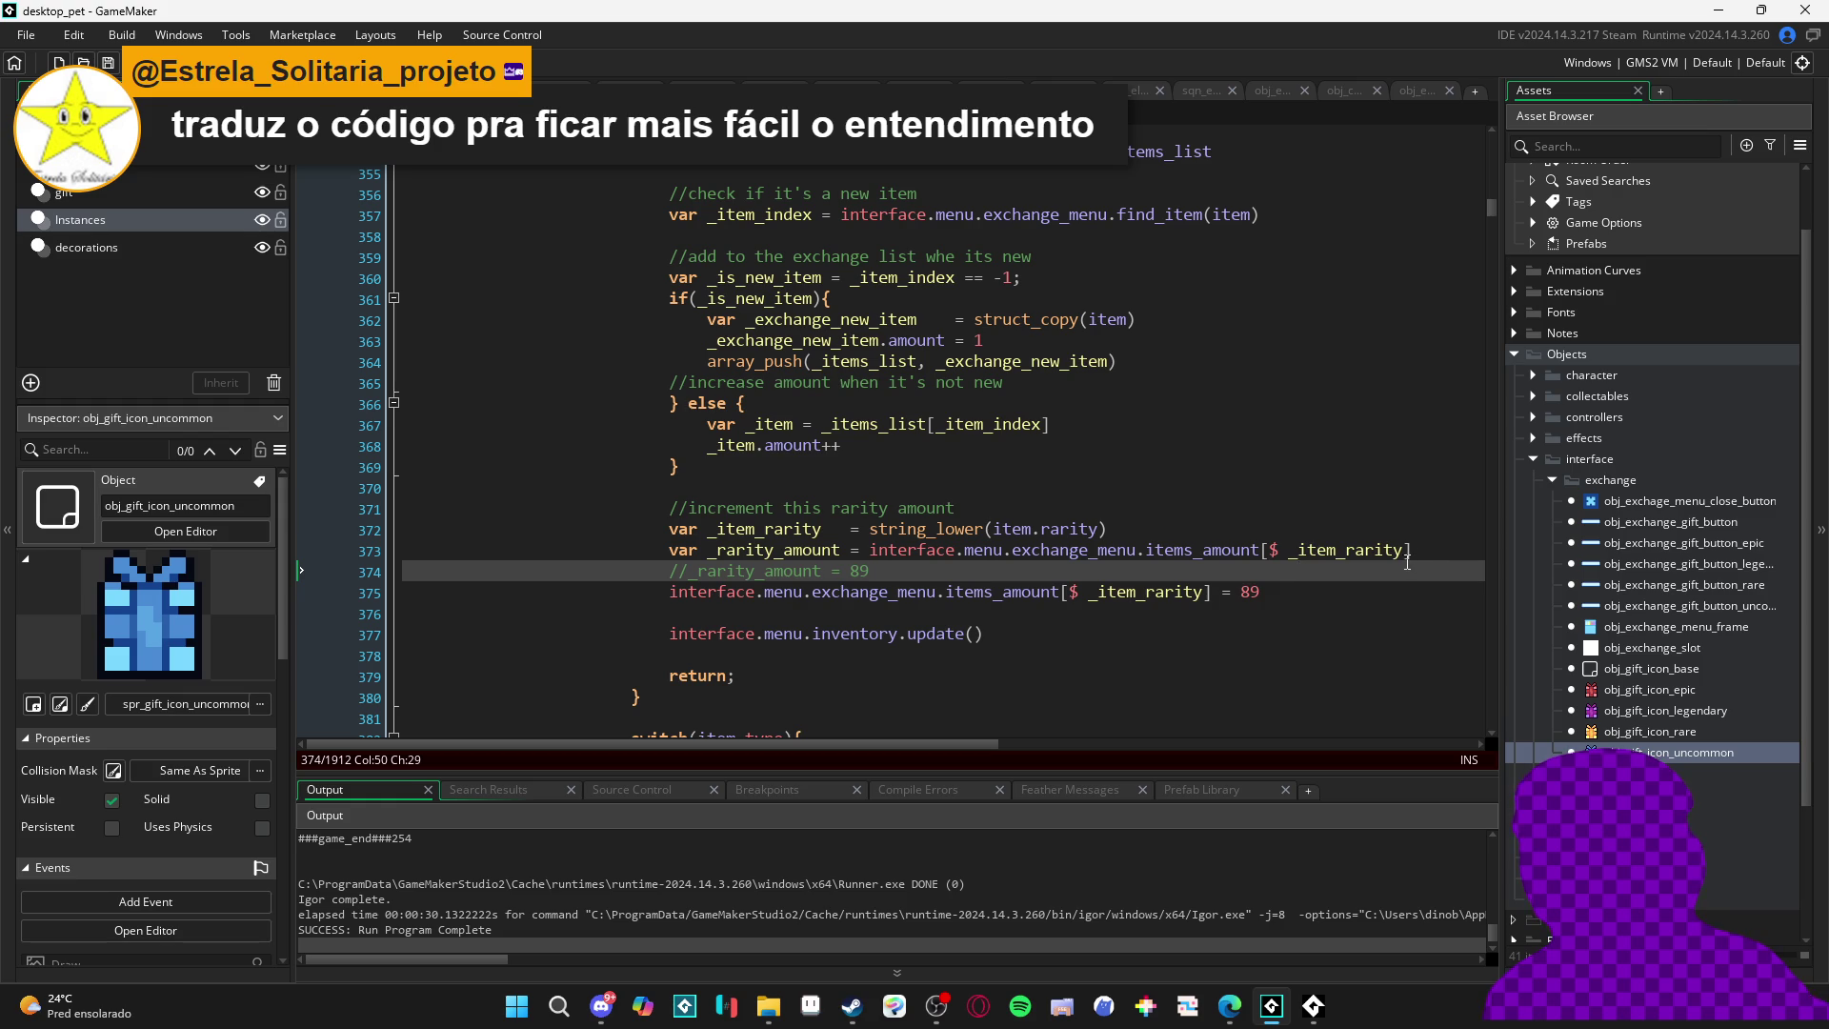
drag(1434, 552, 1277, 558)
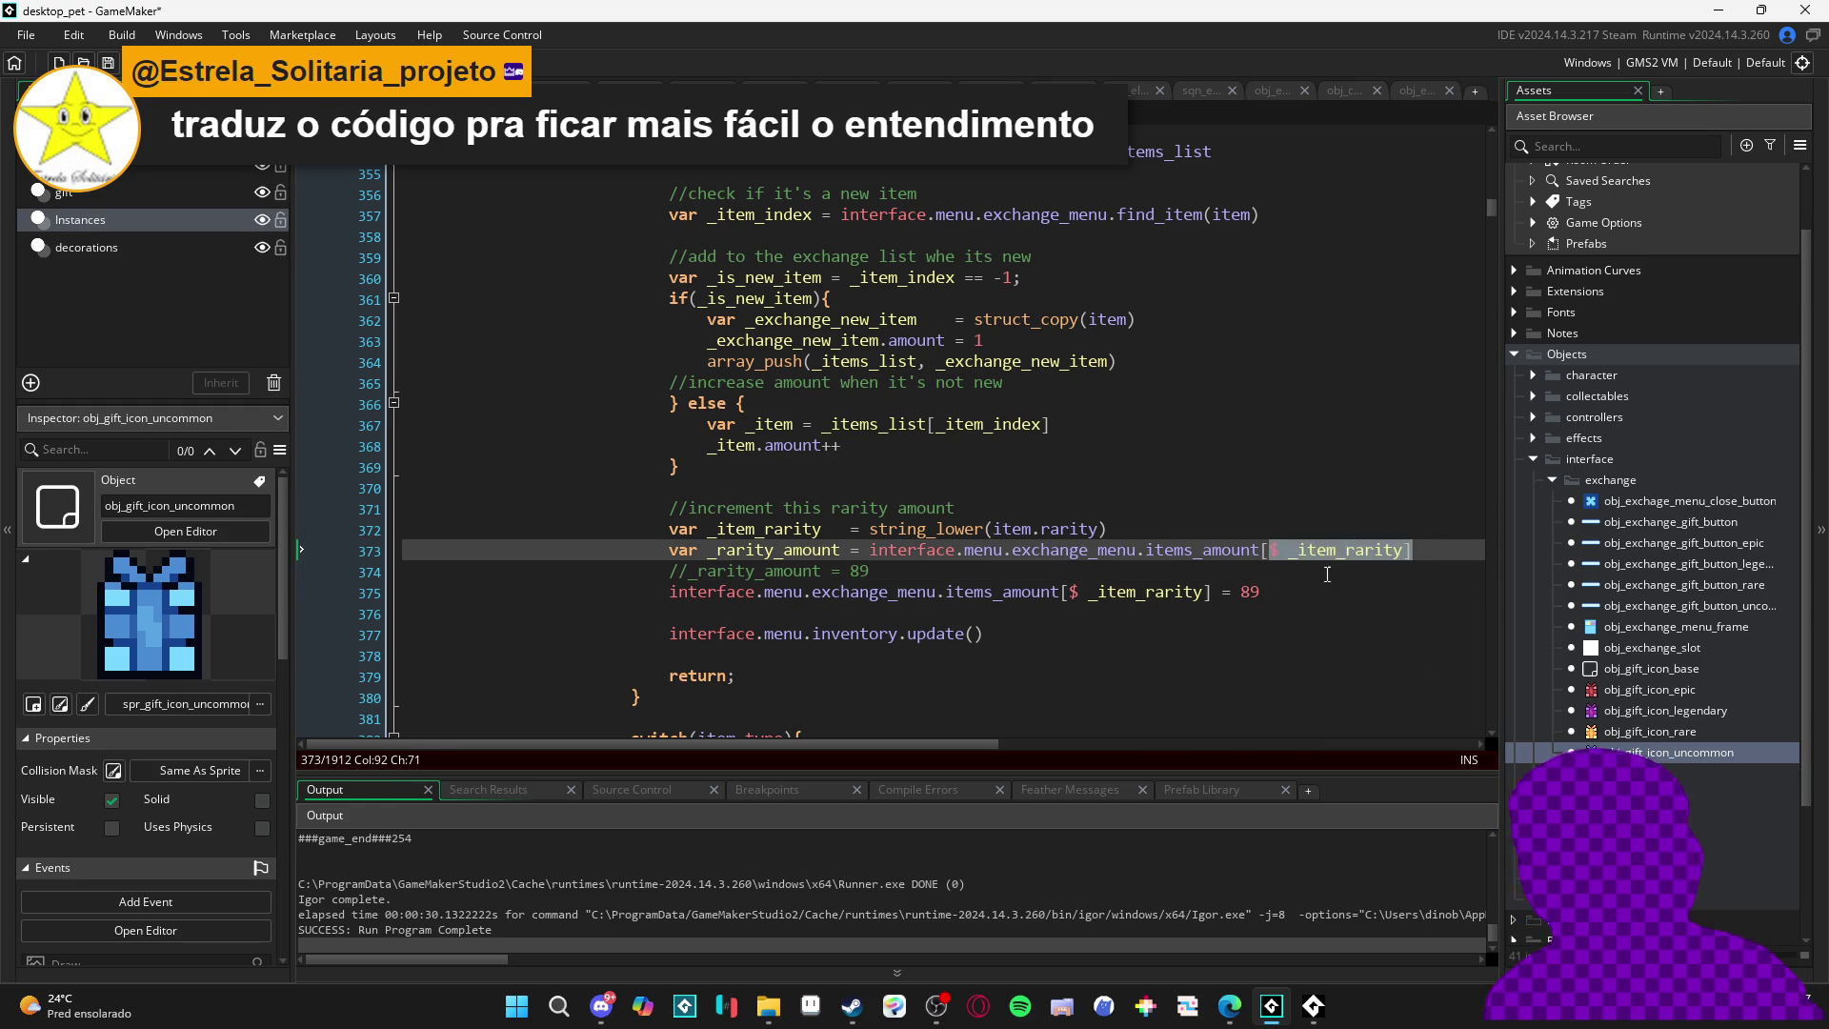
click(1241, 552)
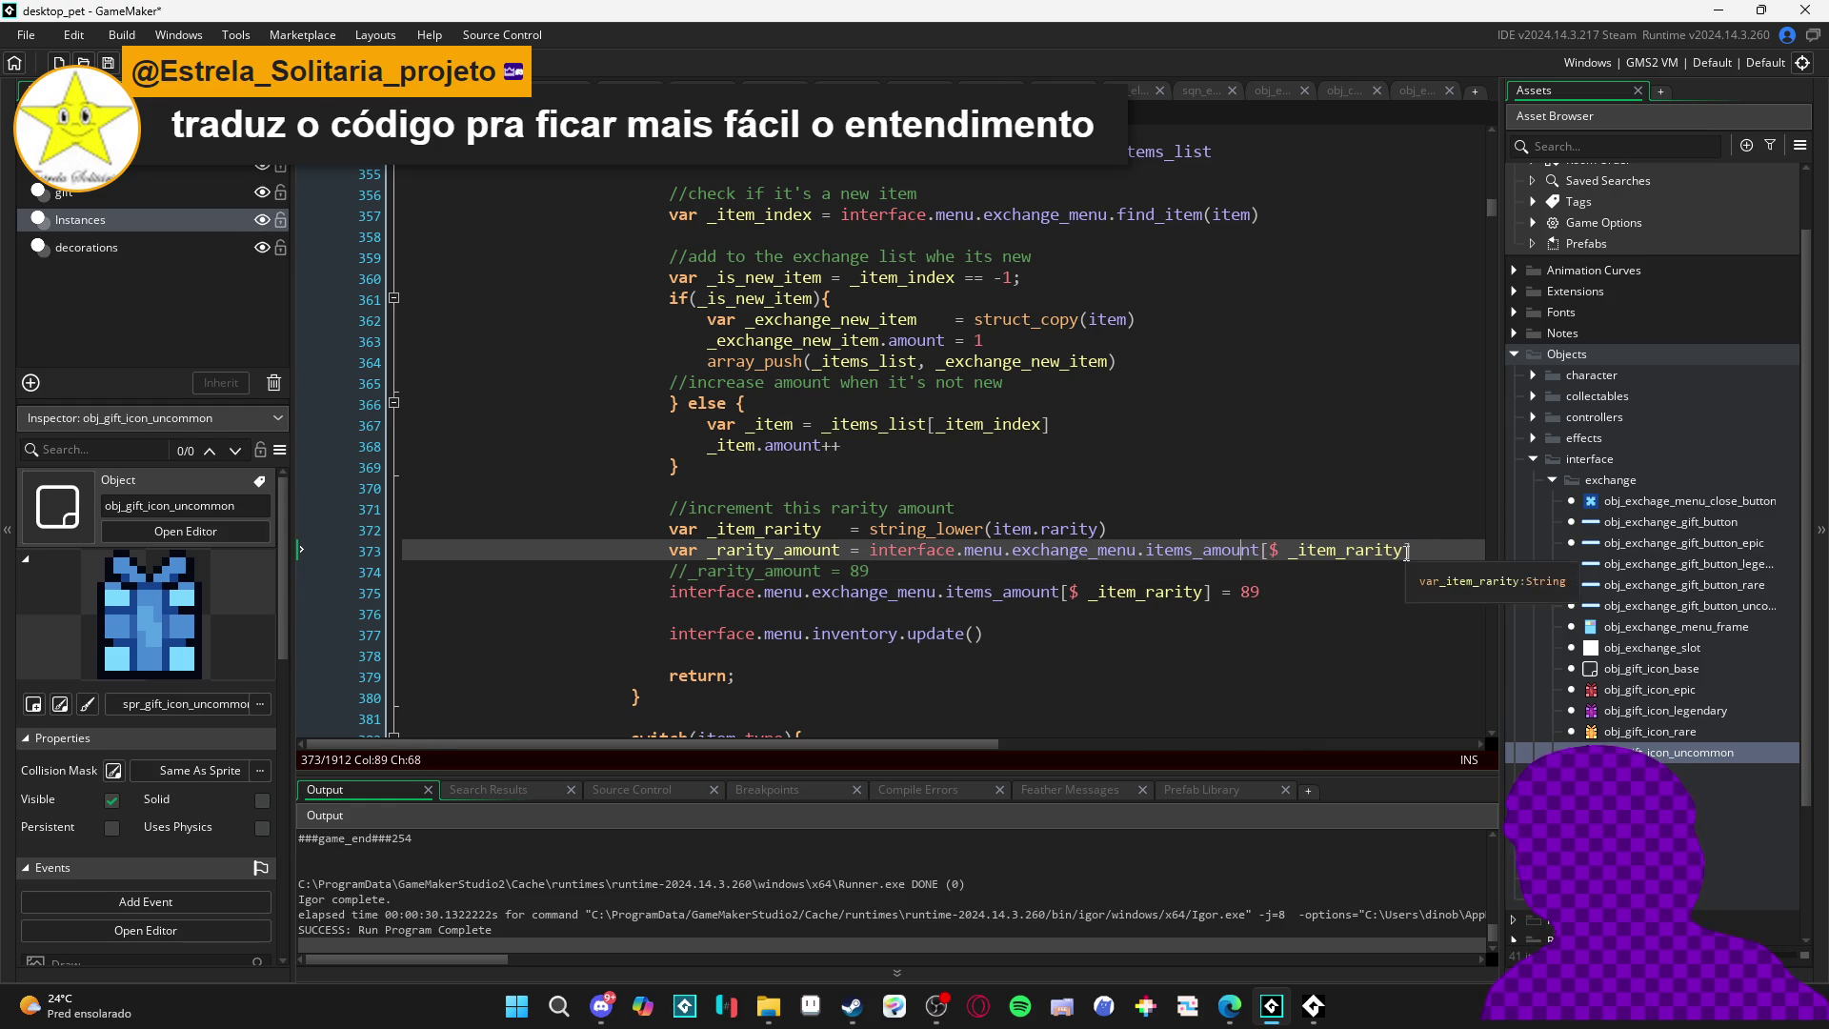
drag(1390, 556, 577, 555)
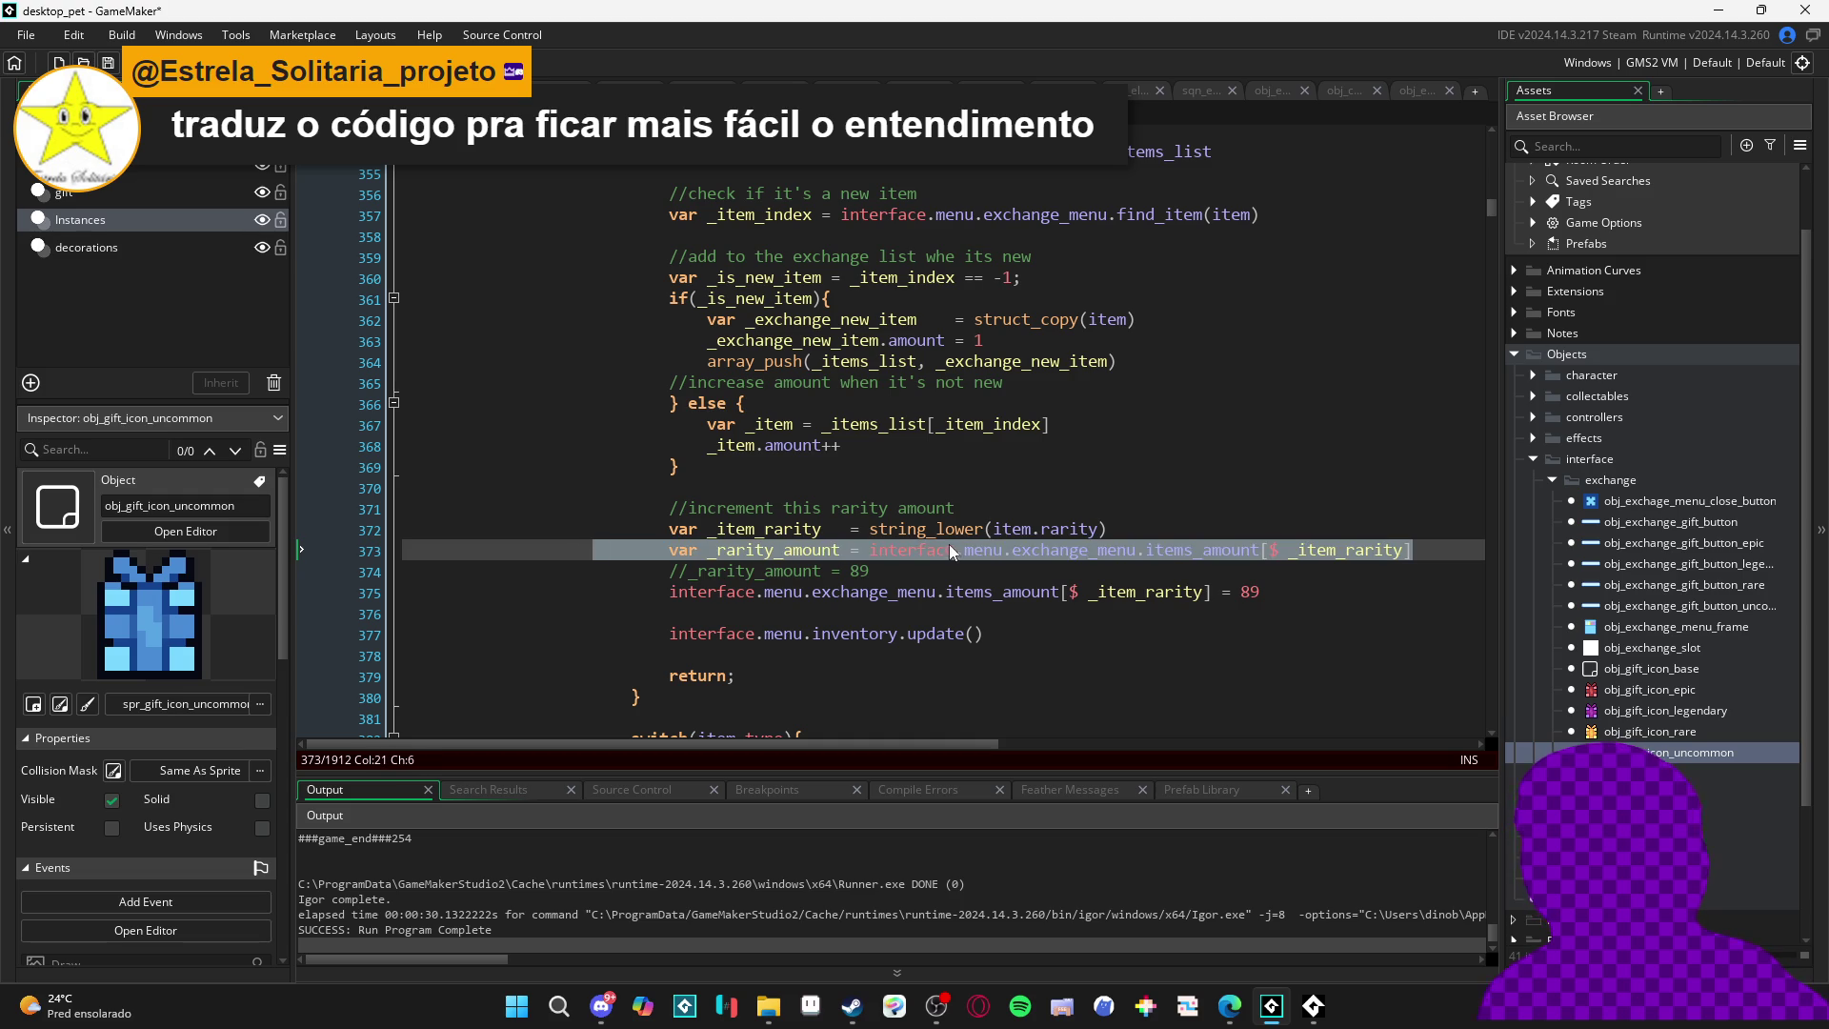
key(Delete)
drag(869, 569, 571, 556)
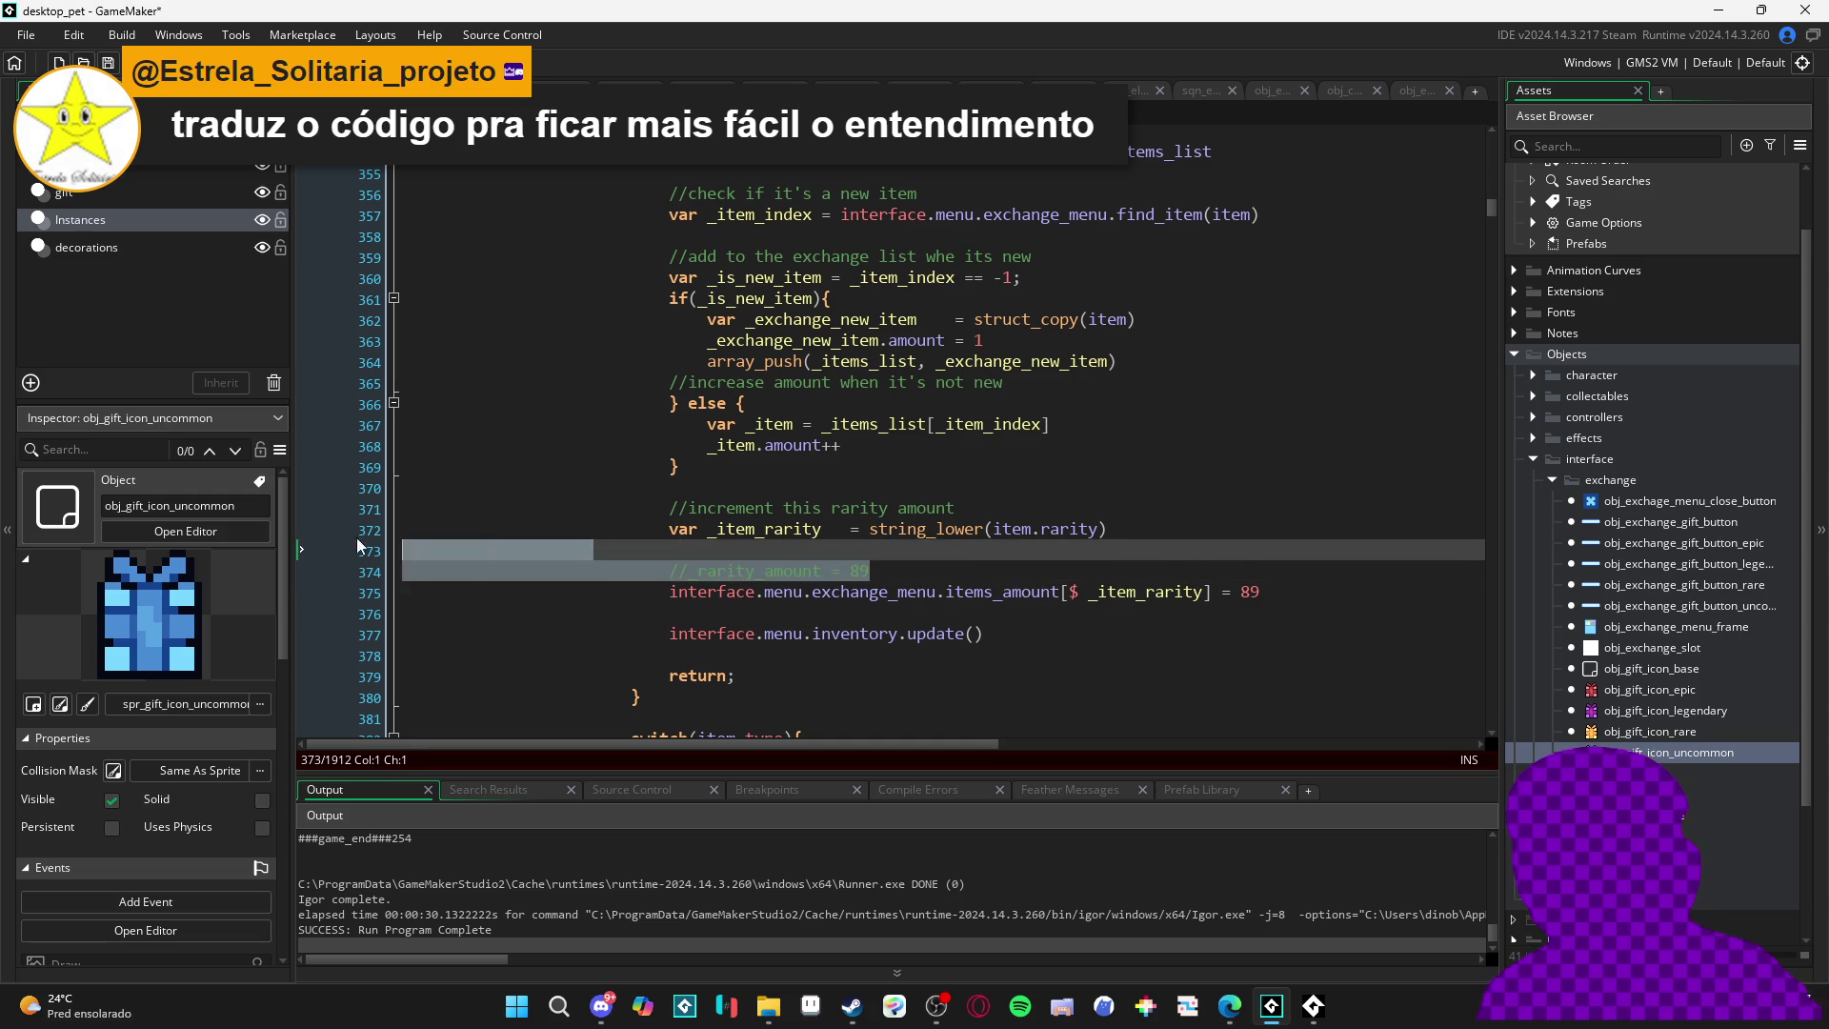
key(Delete)
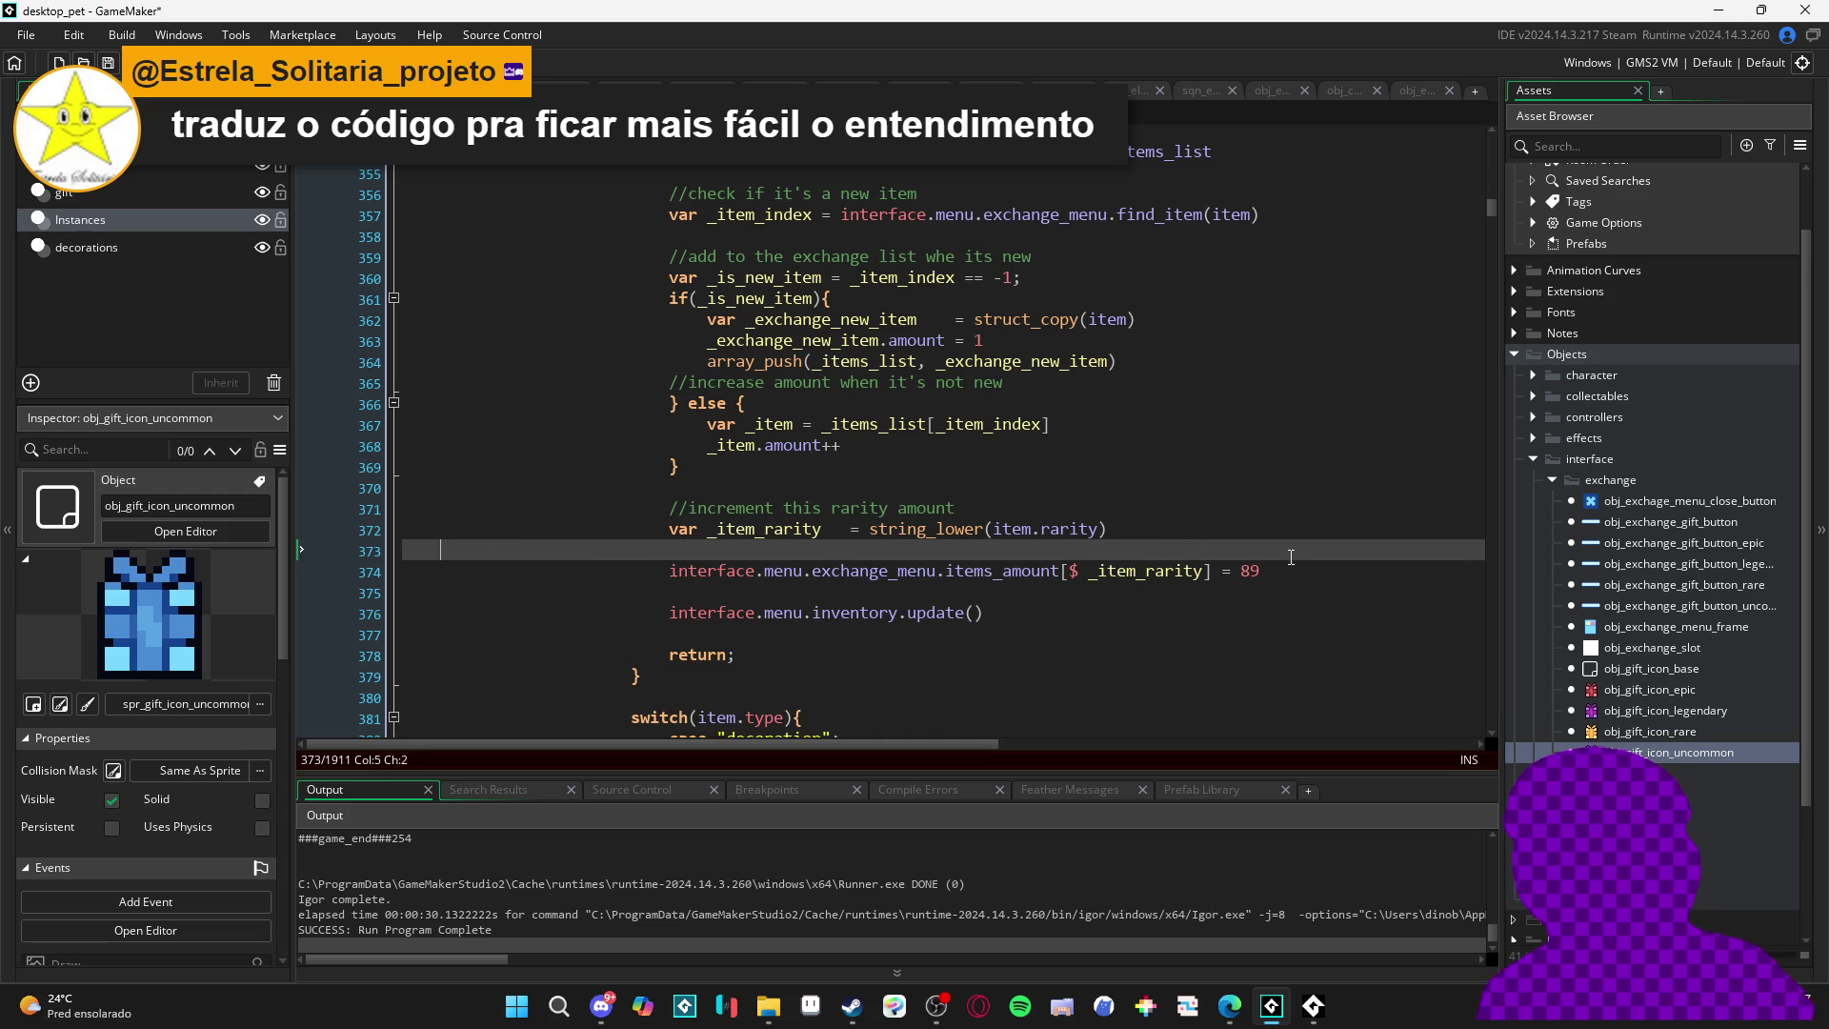
key(BackSpace)
- Change '= 89' to '++' on the items_amount line and rebuild with F5
drag(1263, 550, 1230, 550)
text(++)
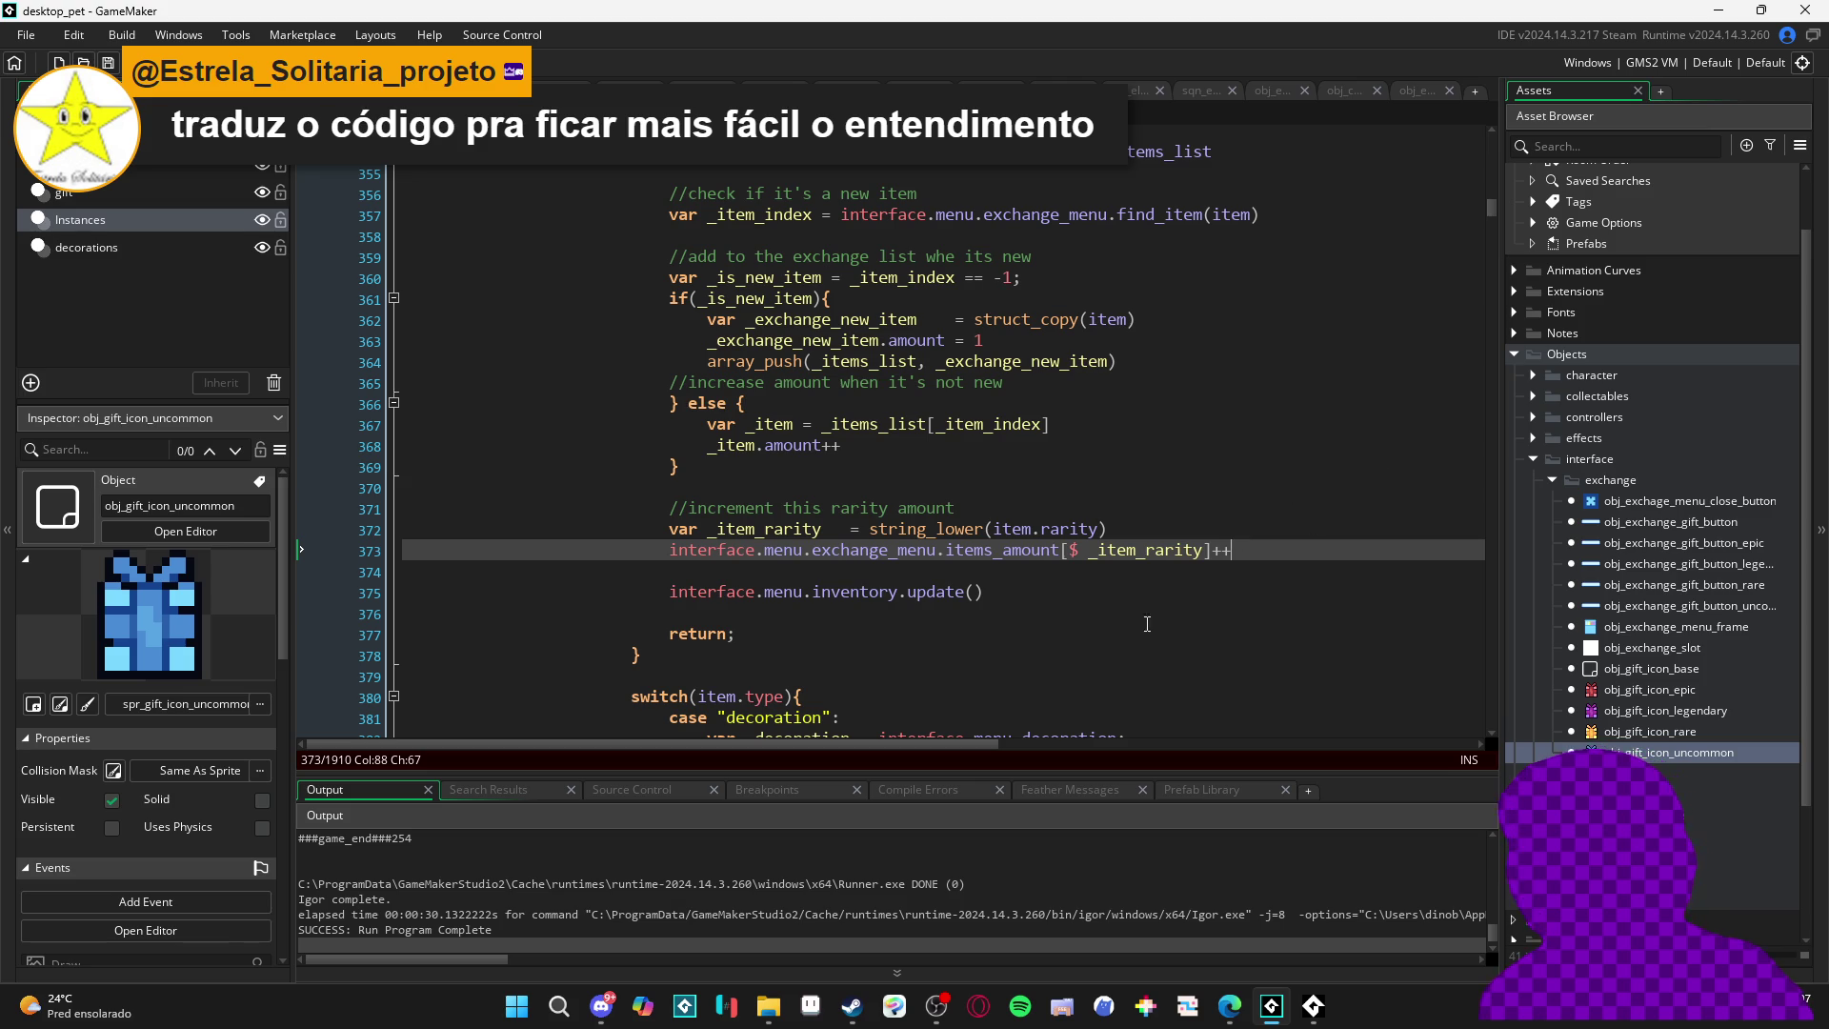
click(880, 575)
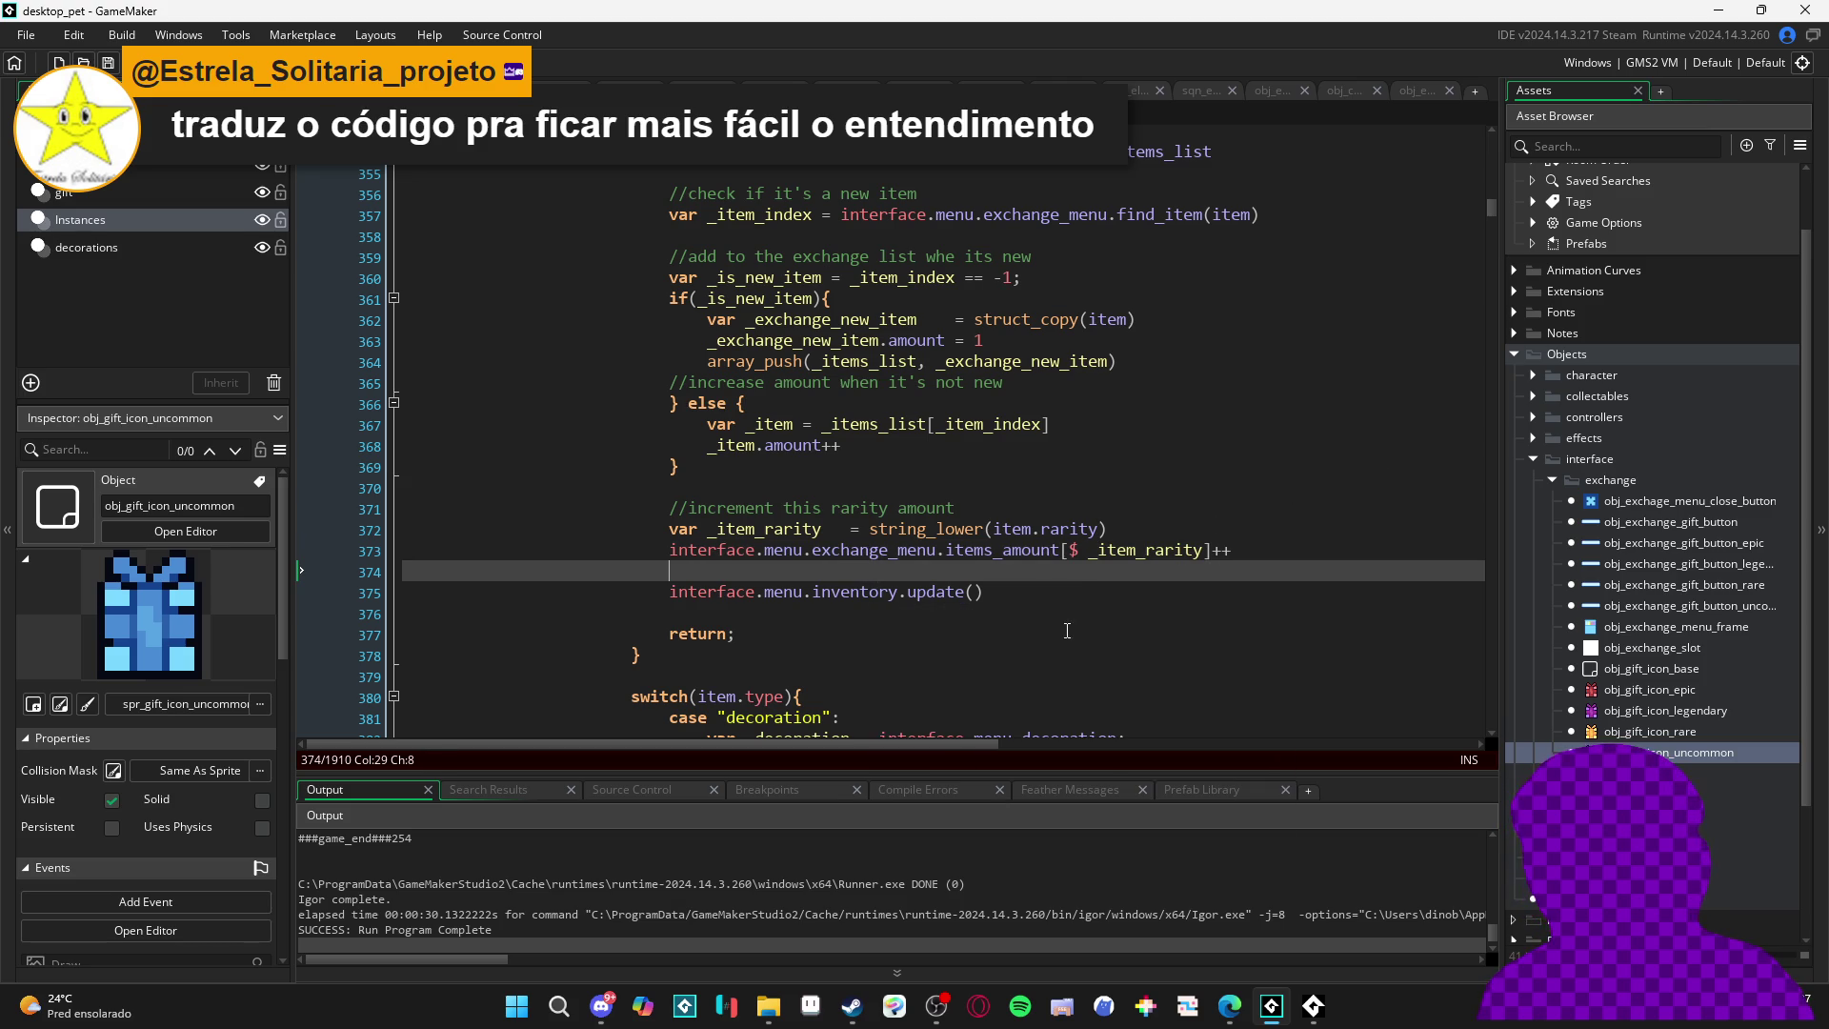
key(F5)
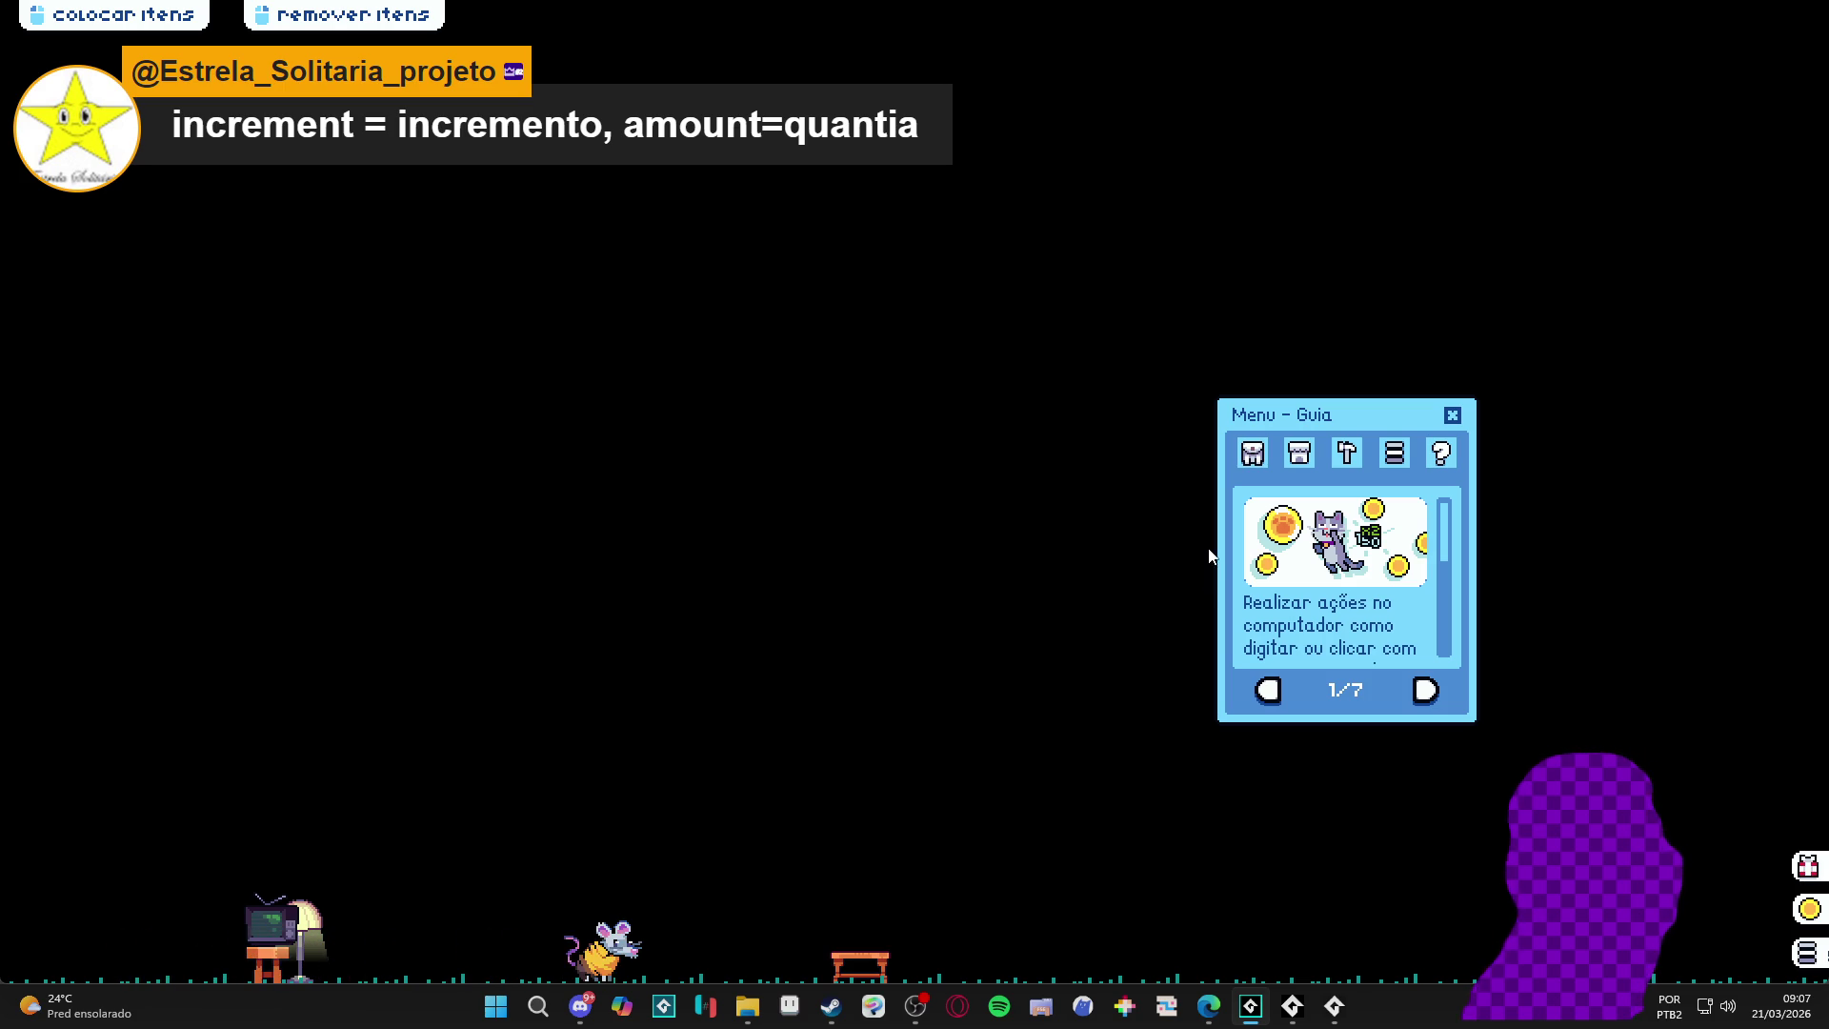
- Open Inventário > Trocar and add the banana peel, triggering a Code Error
click(1253, 453)
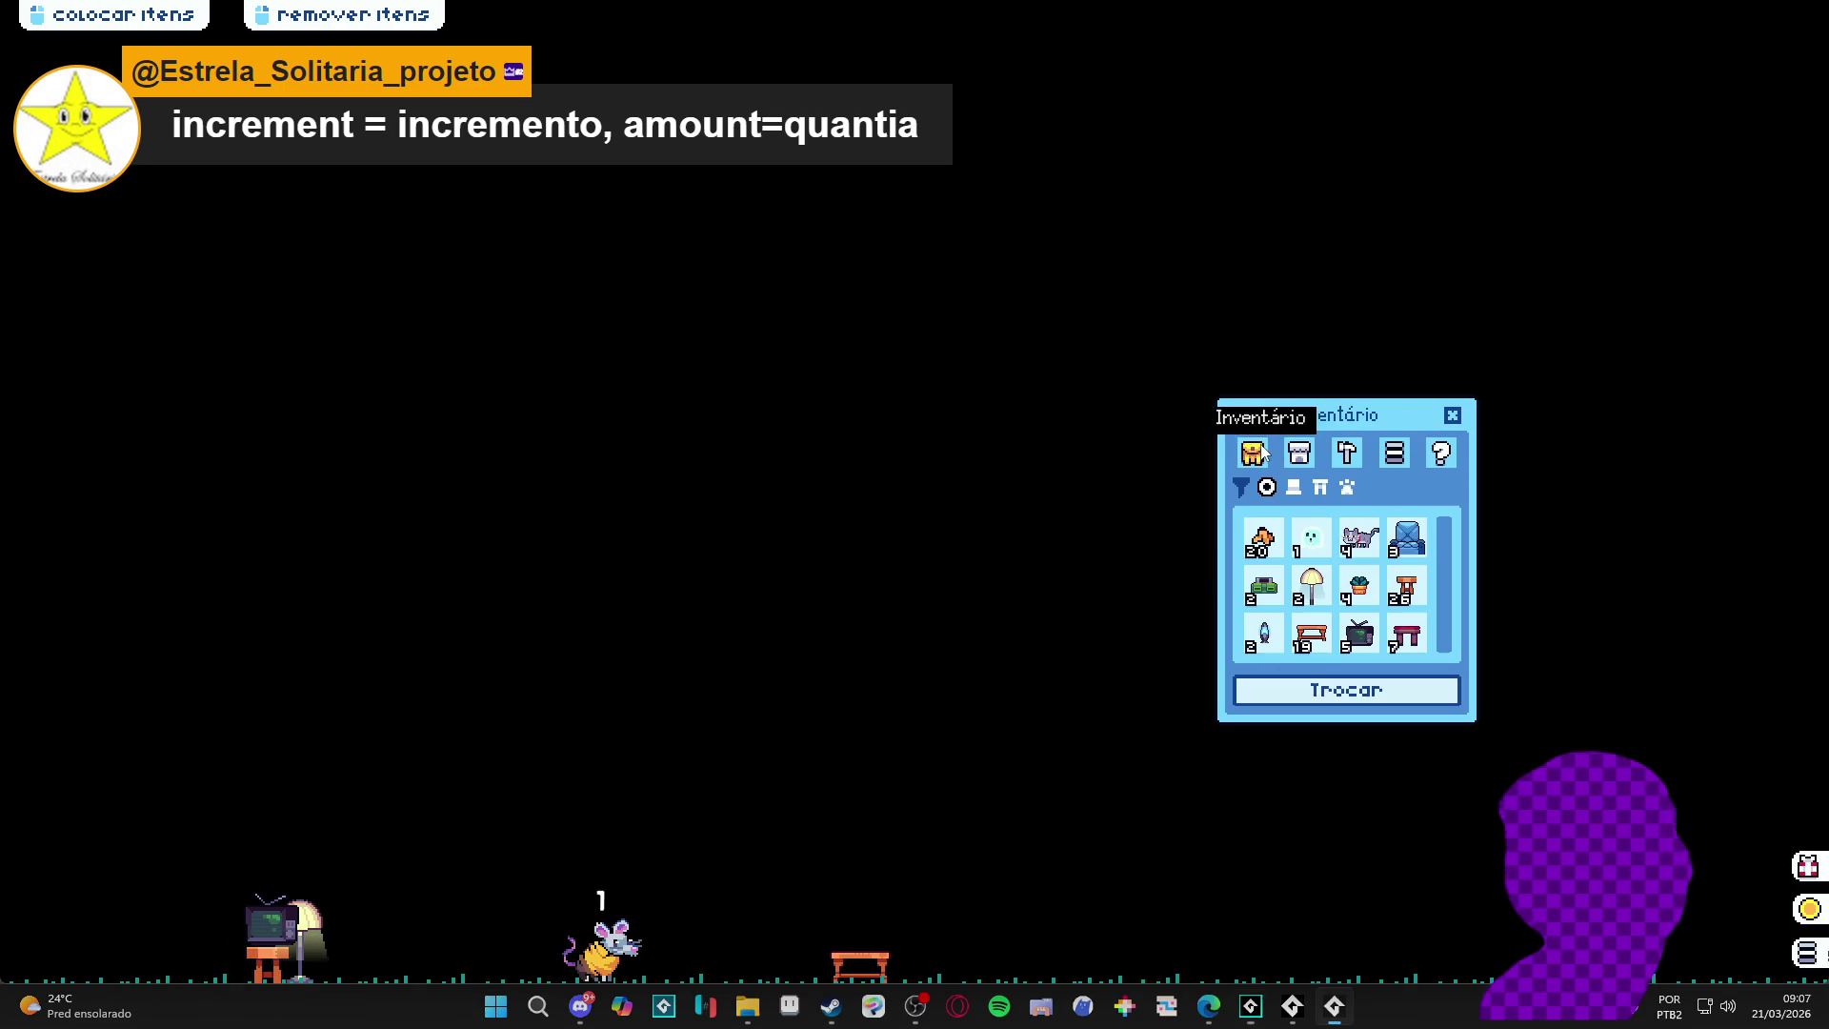
click(1346, 690)
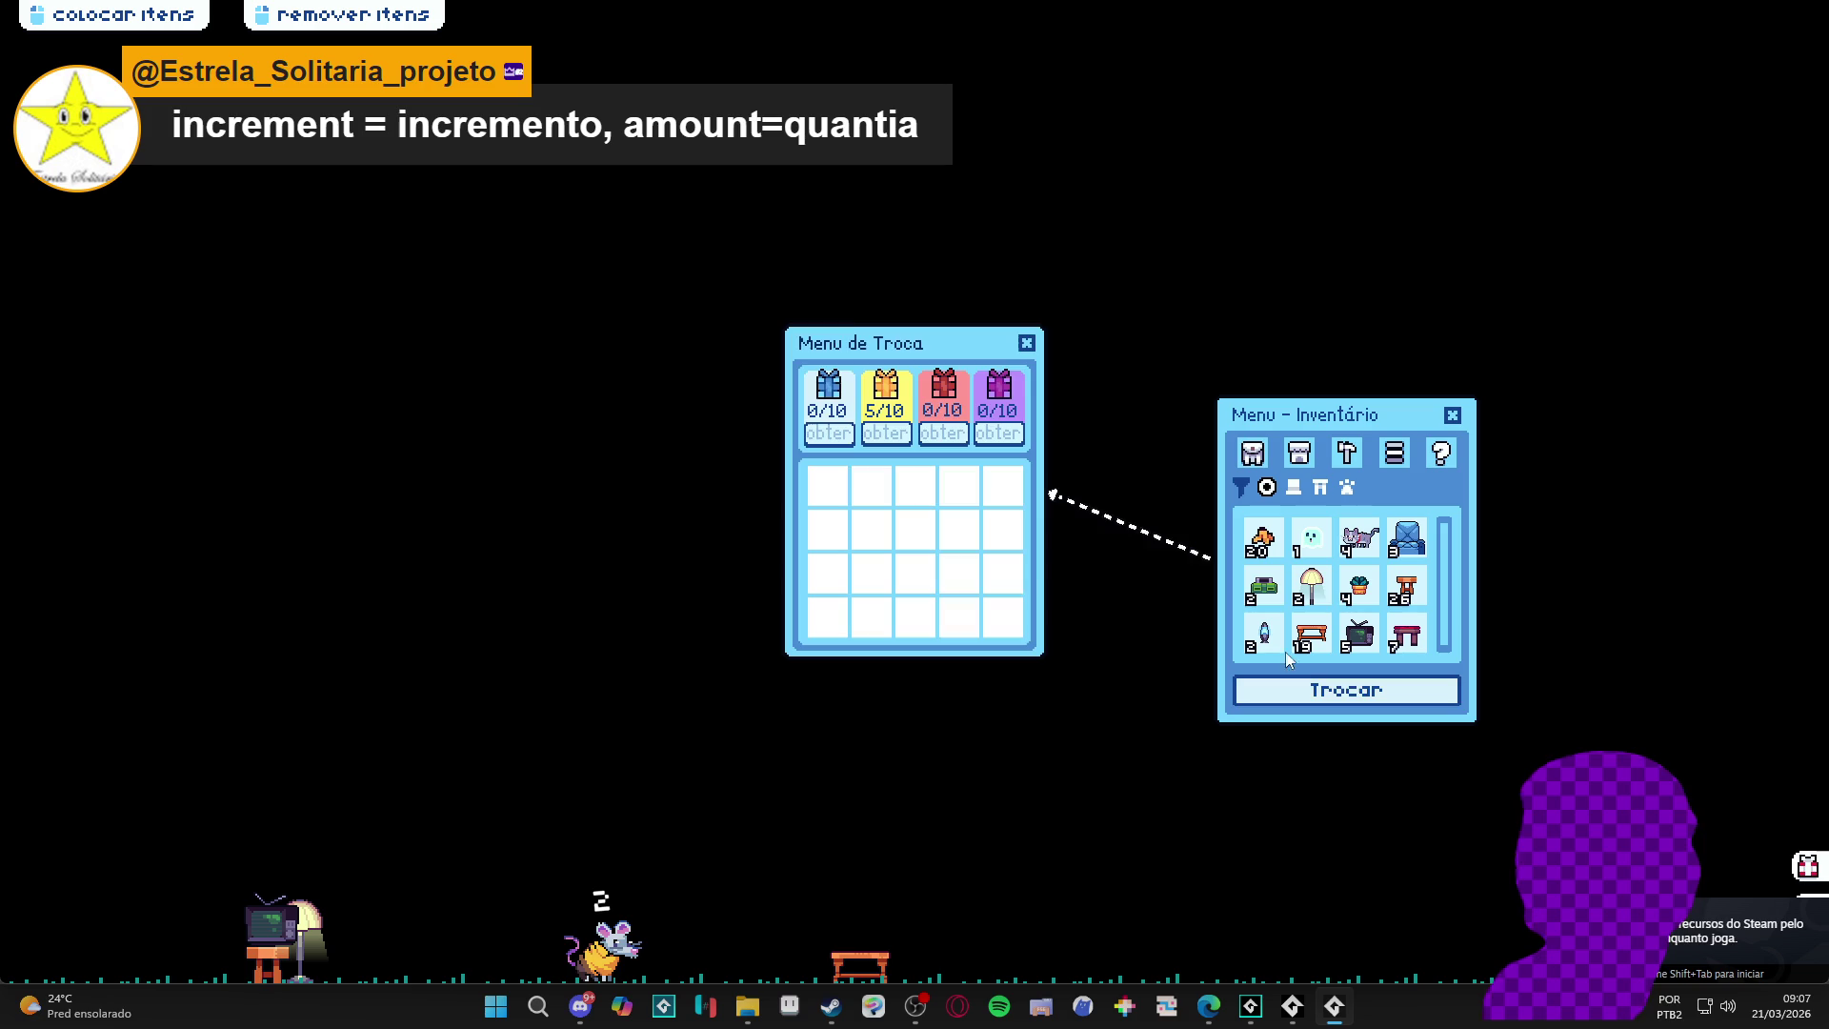
click(1265, 541)
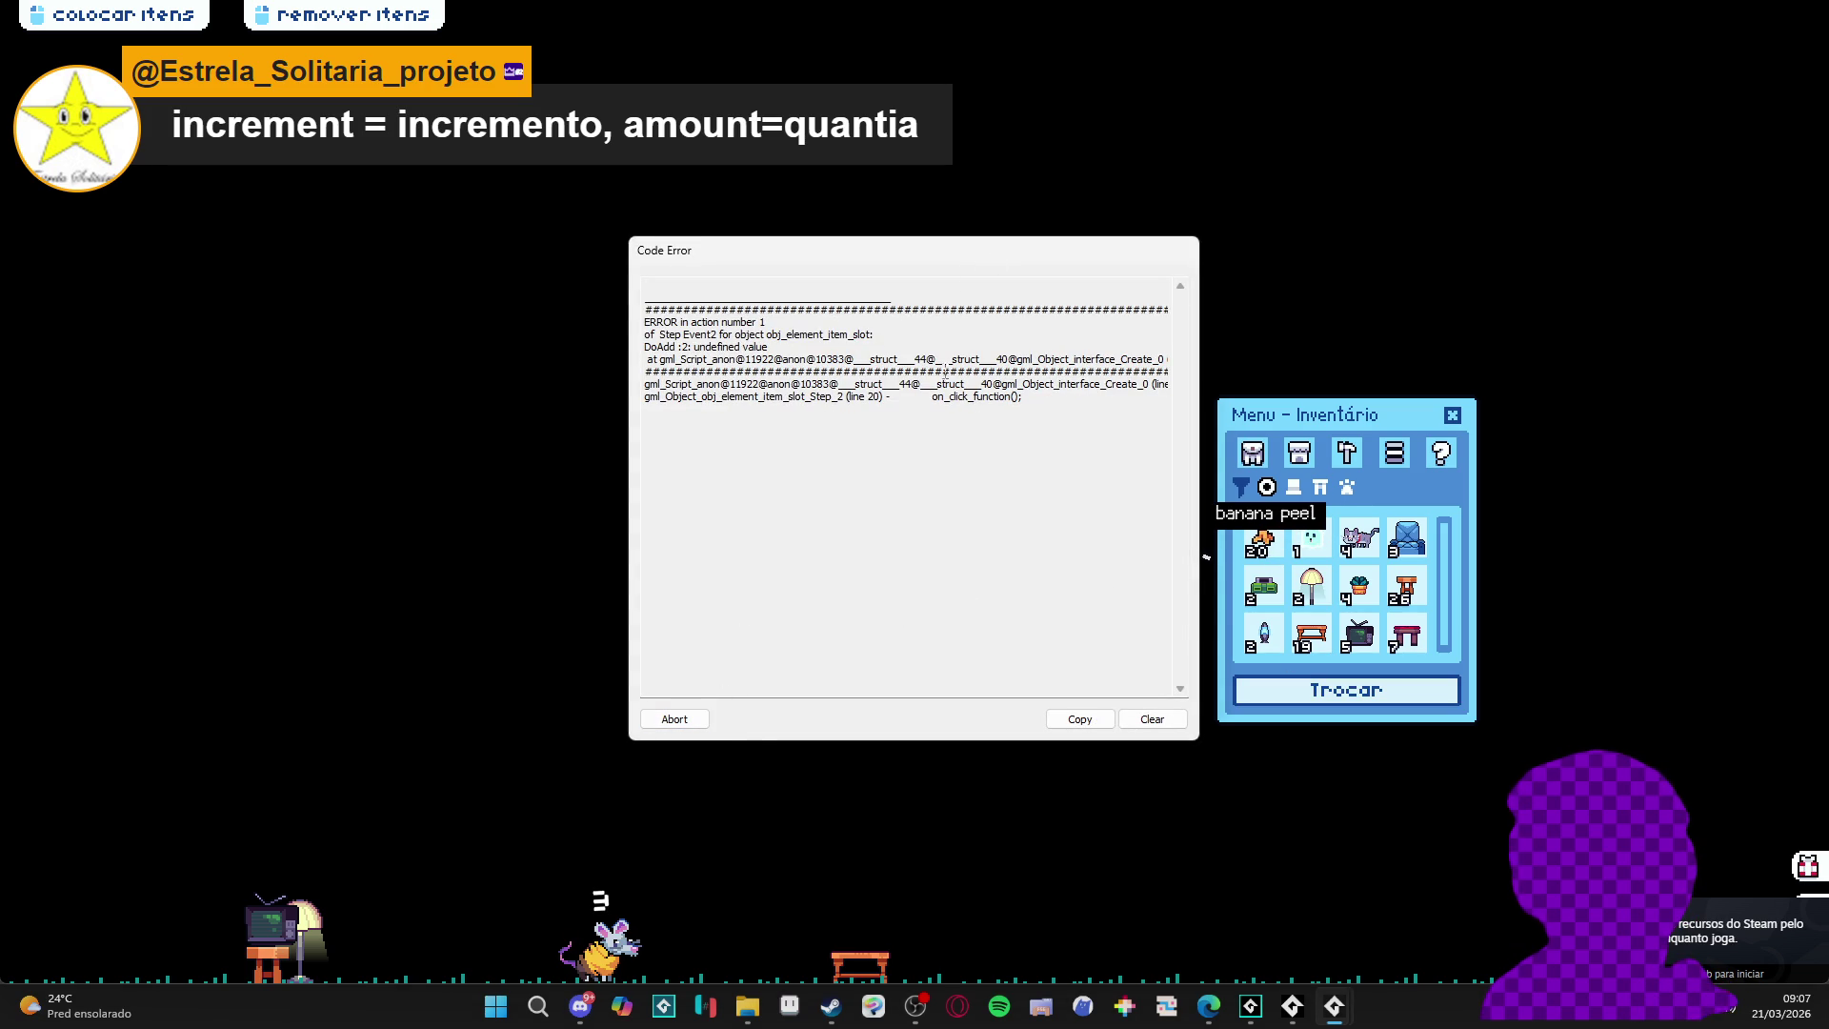
- Read the error trace pointing at the item slot's Step event, then abort the game
drag(962, 353, 1170, 373)
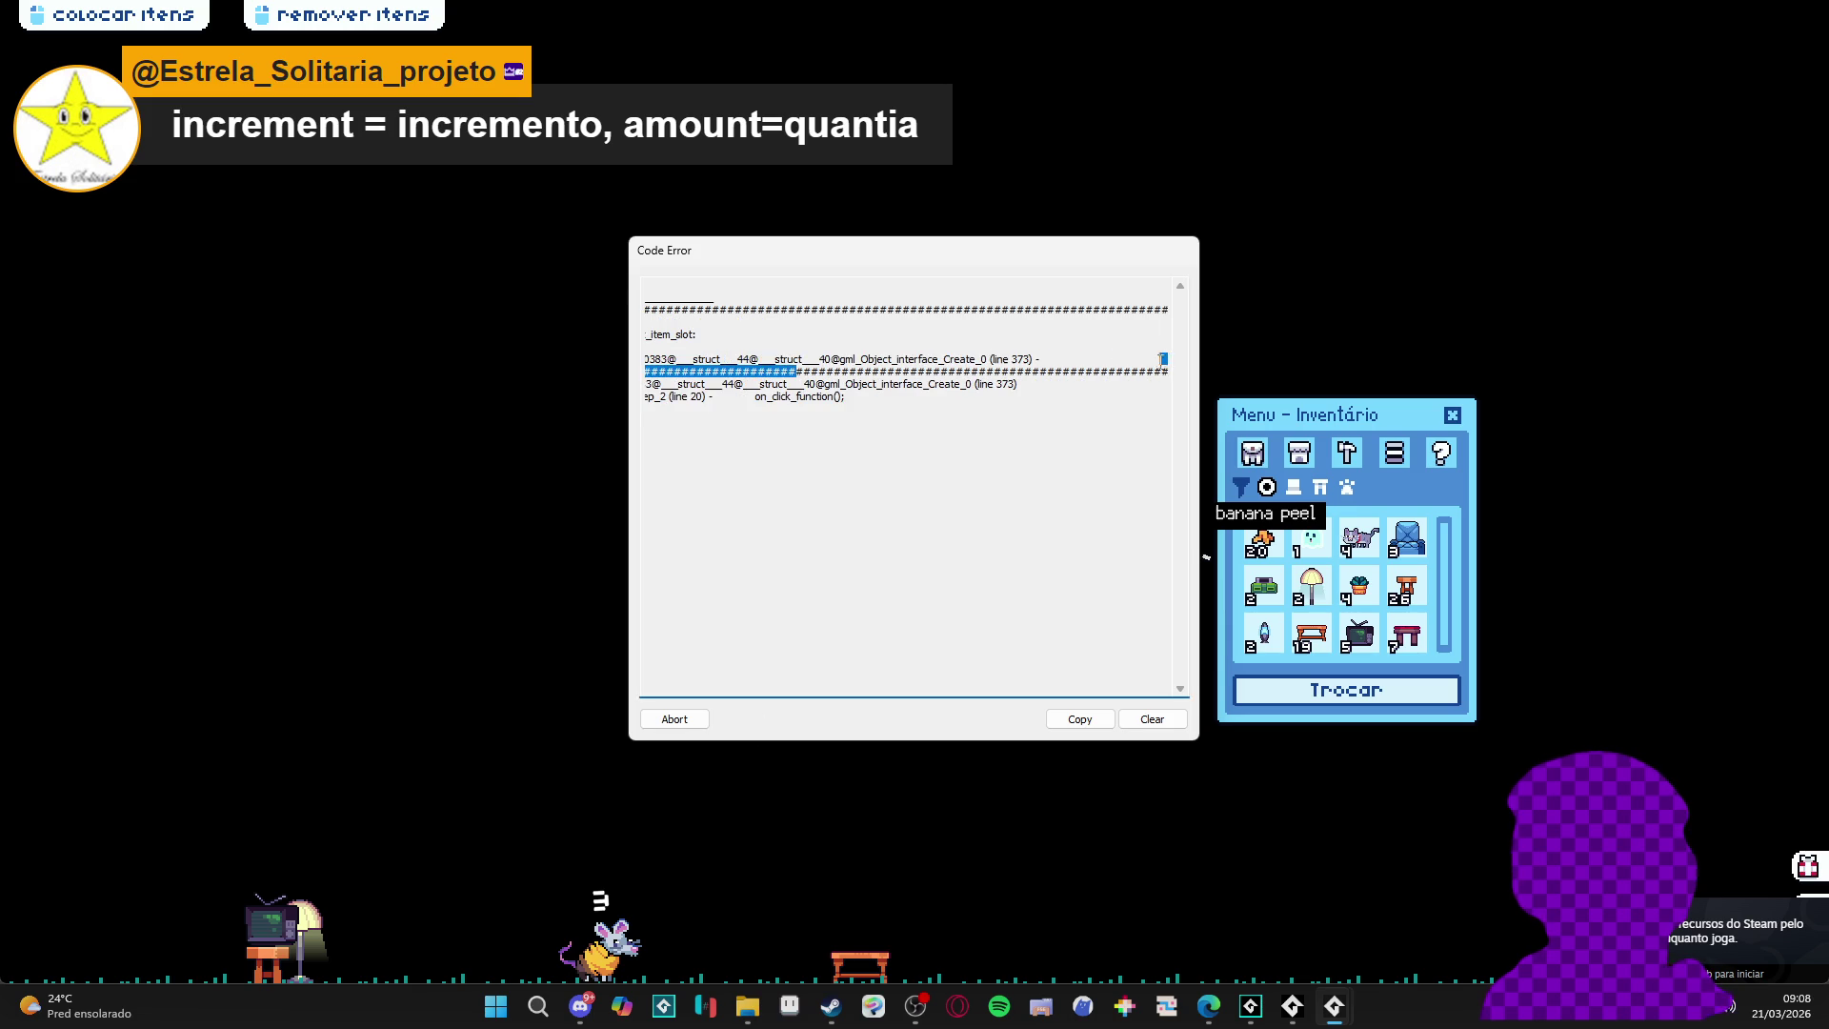
click(1059, 377)
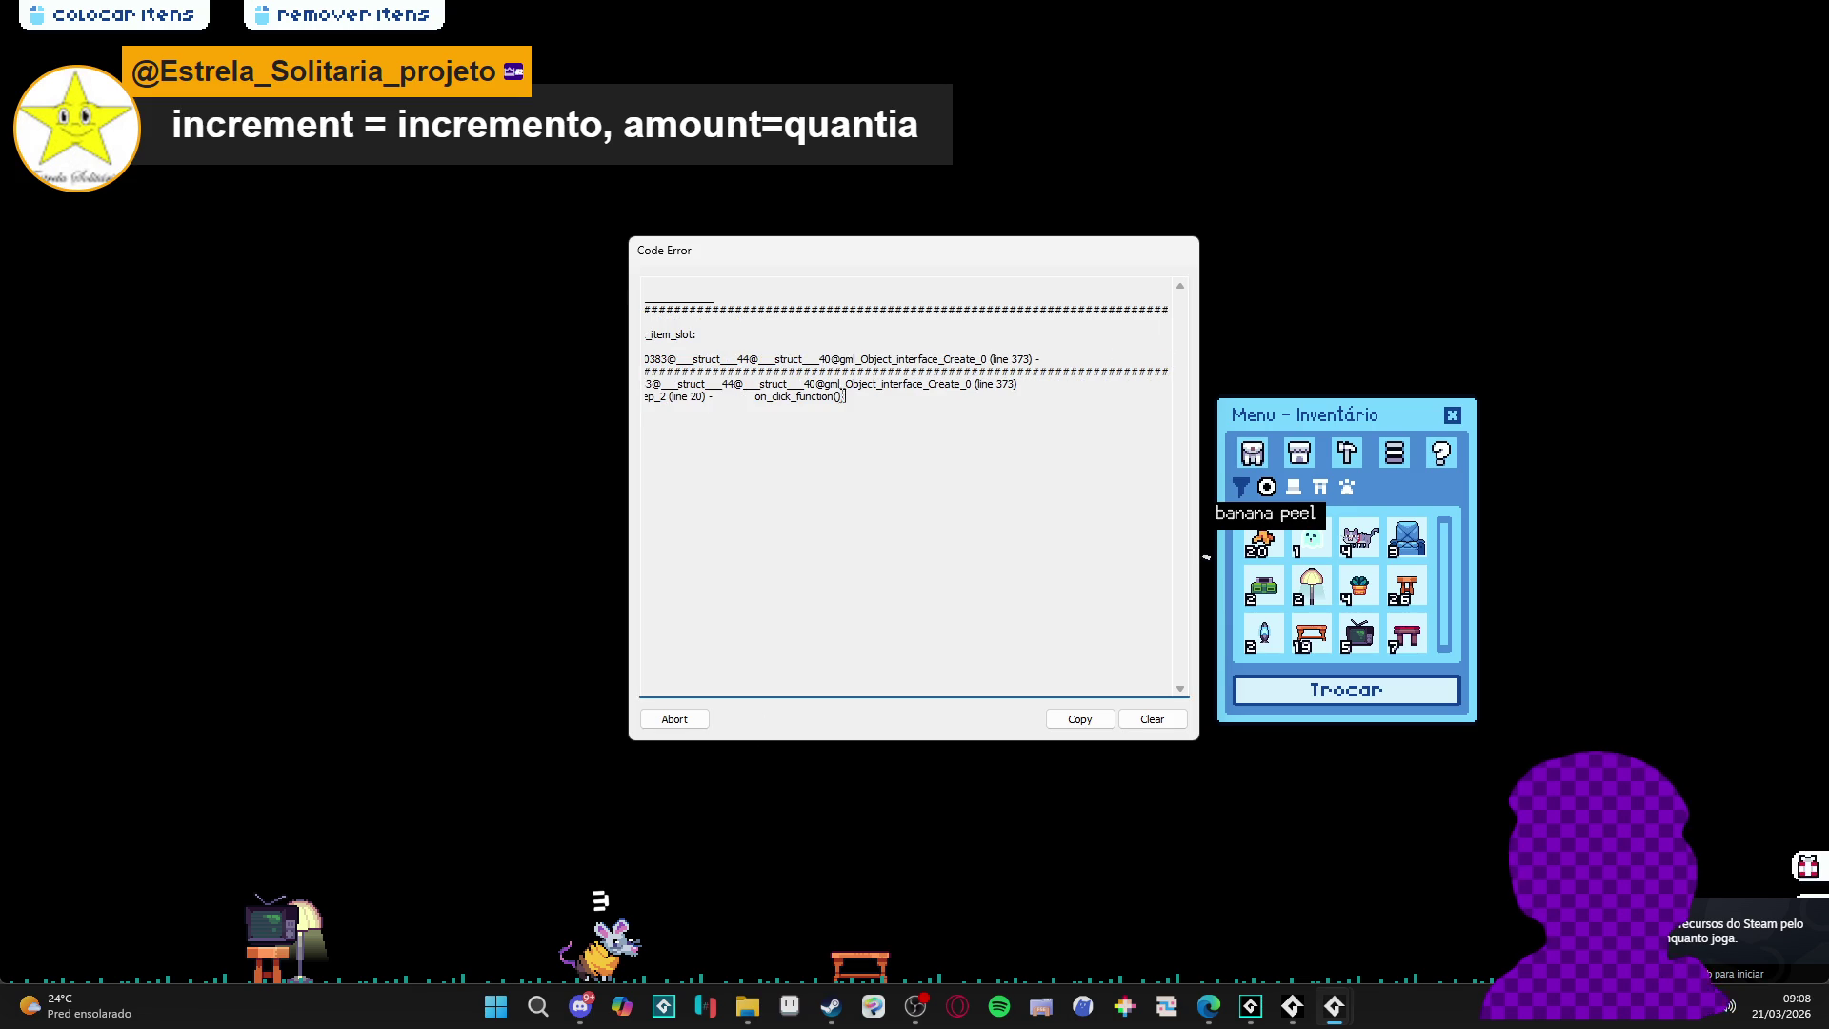
drag(892, 399, 571, 367)
click(675, 718)
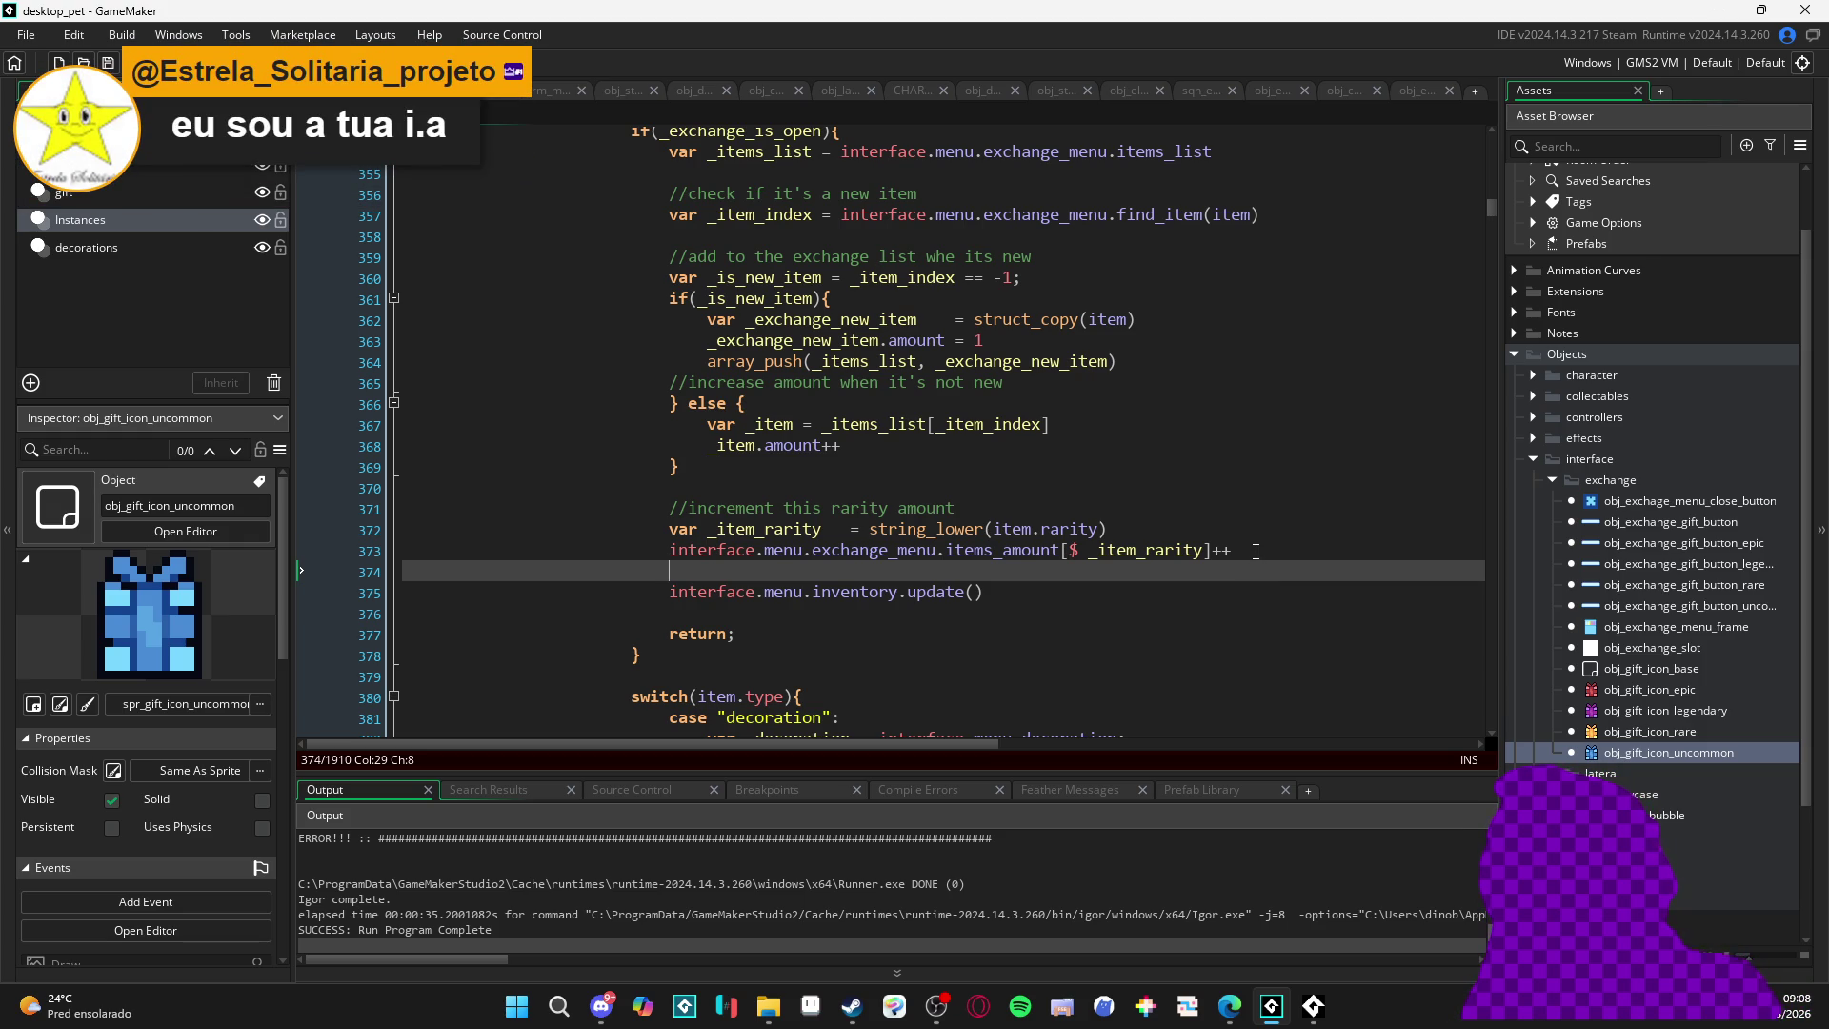
- Add a line above: var _rarity_amount = the items_amount[$ _item_rarity] expression
click(1234, 550)
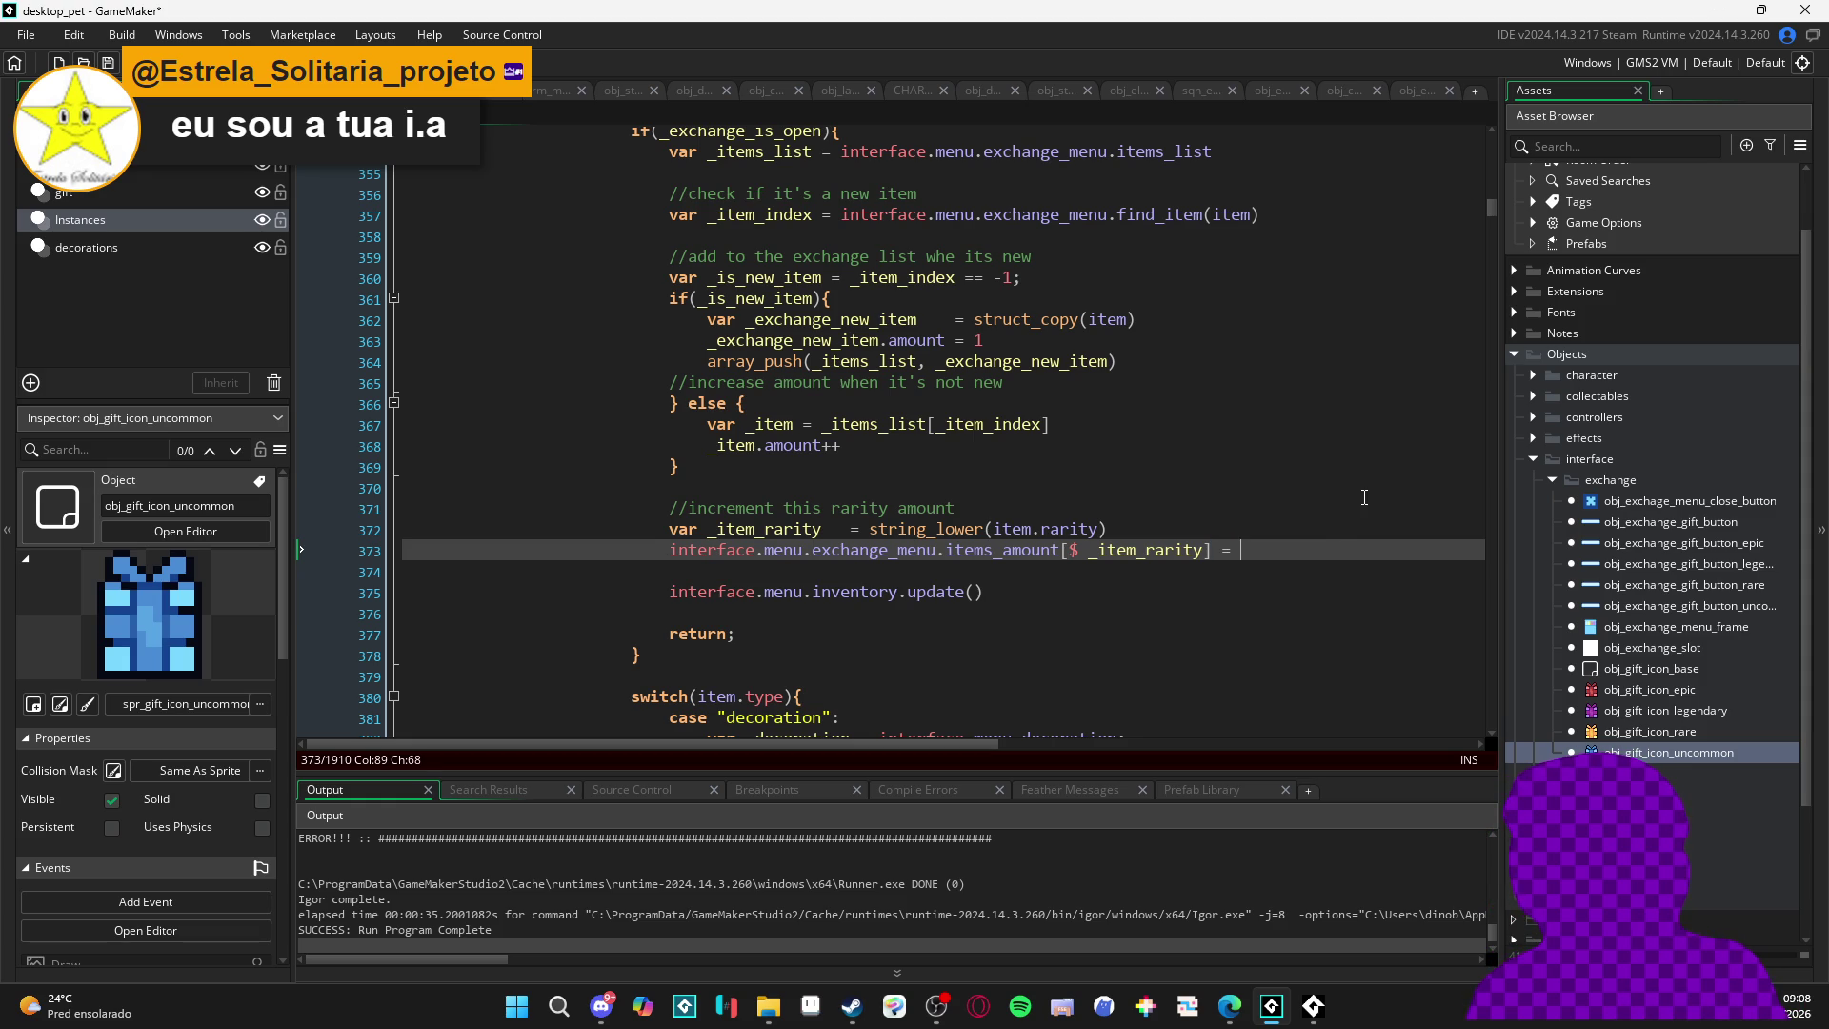
key(Home)
key(Return)
key(Up)
text(var _)
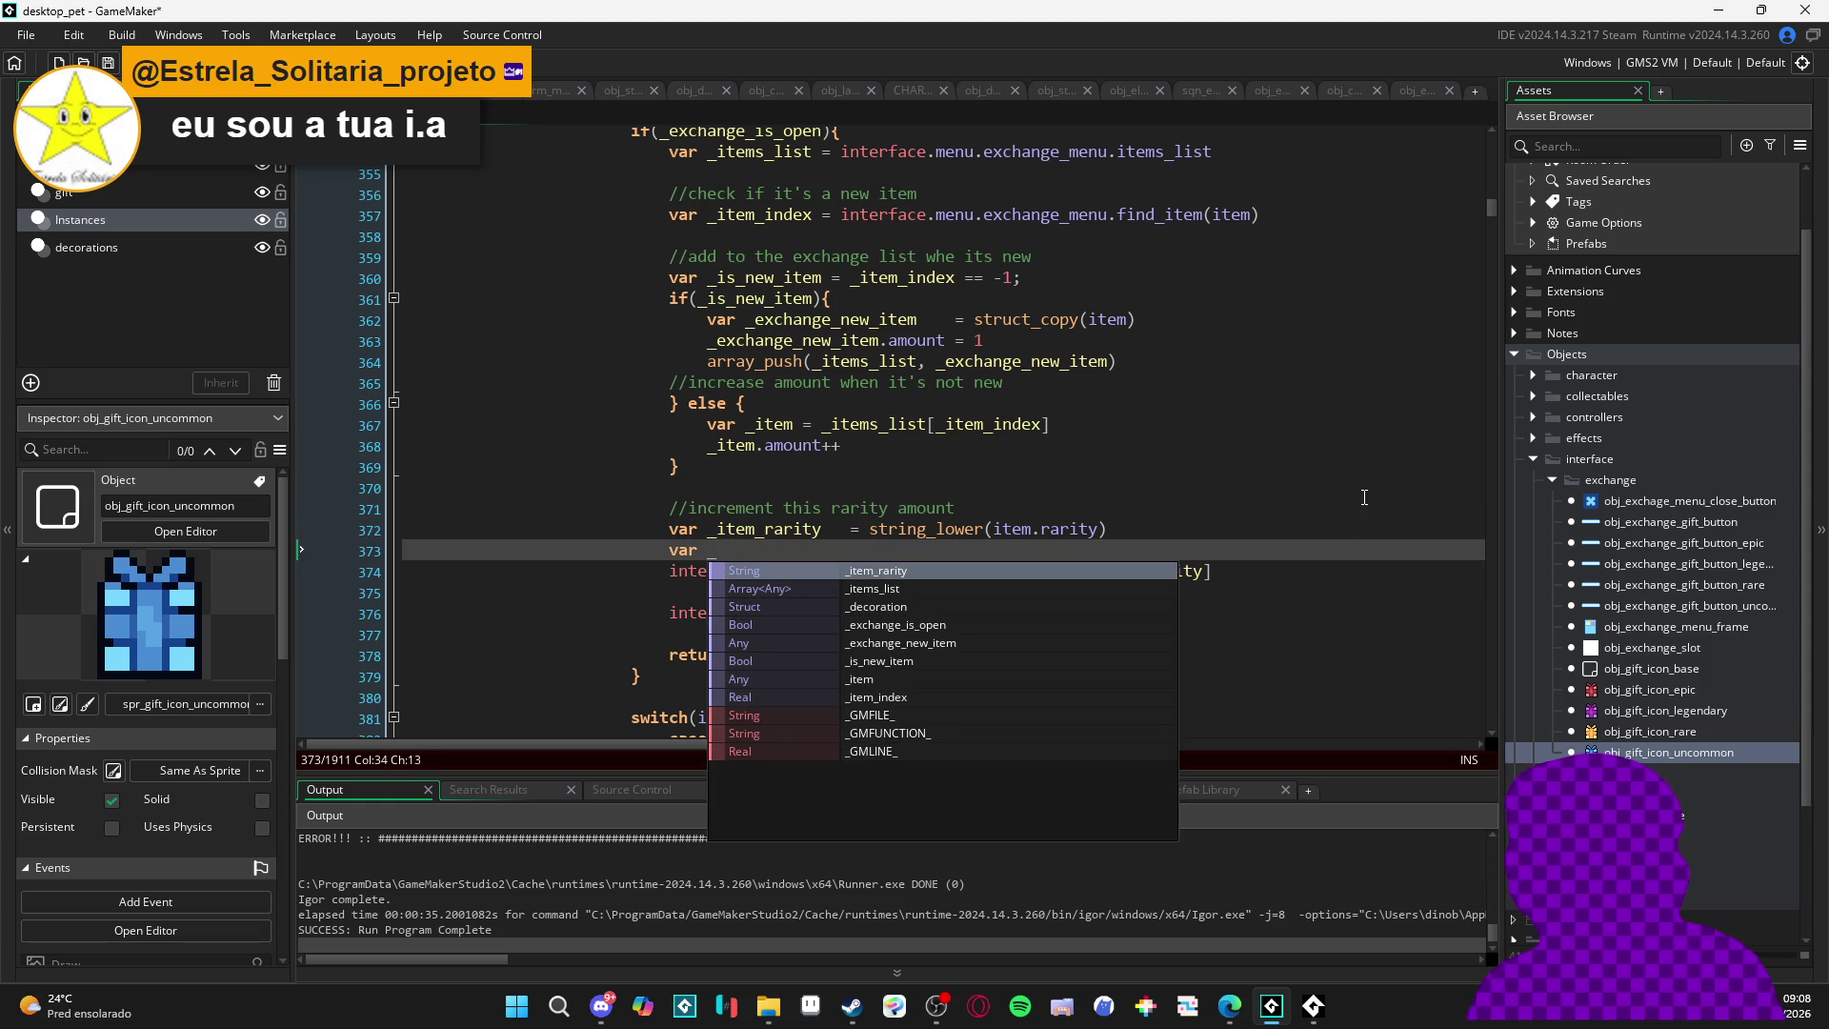
text(rarity_amount =)
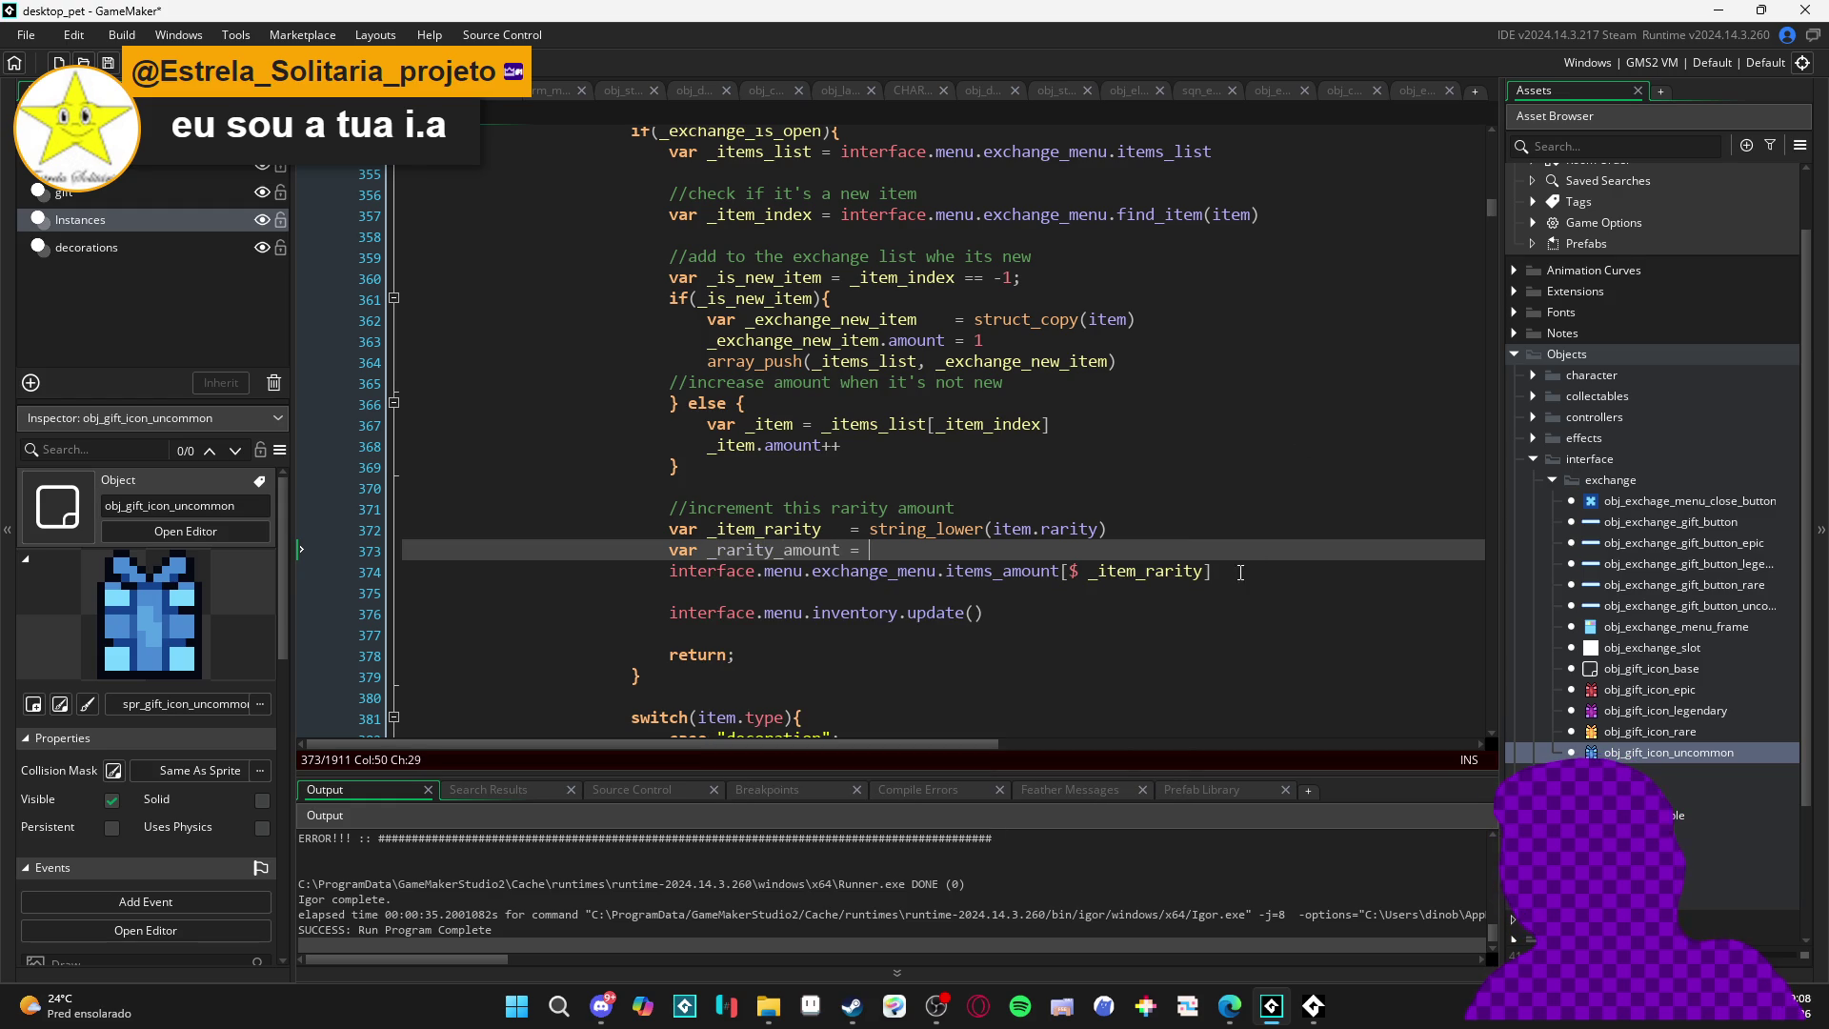
drag(1219, 571, 672, 574)
key(ctrl+c)
key(Up)
key(End)
key(ctrl+v)
- Make line 374 assign _rarity_amount + 1, then save and run with F5
click(1267, 572)
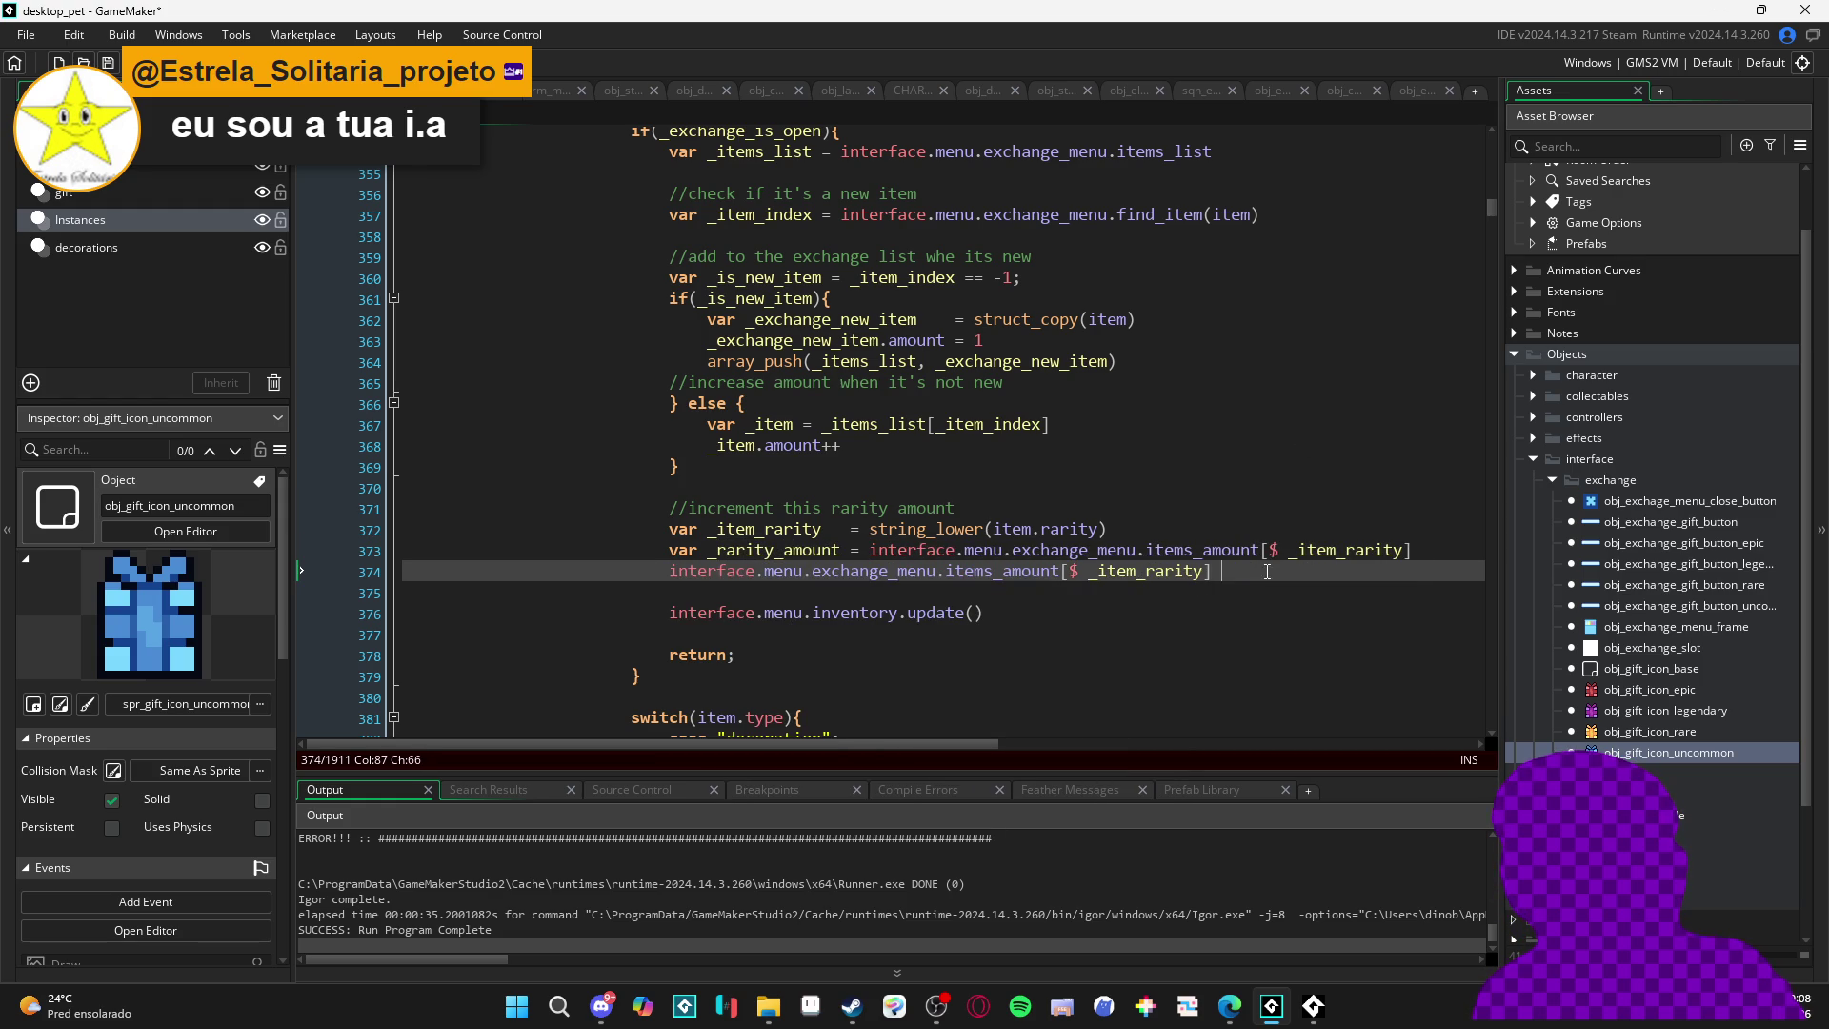
double_click(756, 552)
click(1267, 572)
text(=)
key(ctrl+v)
text(+)
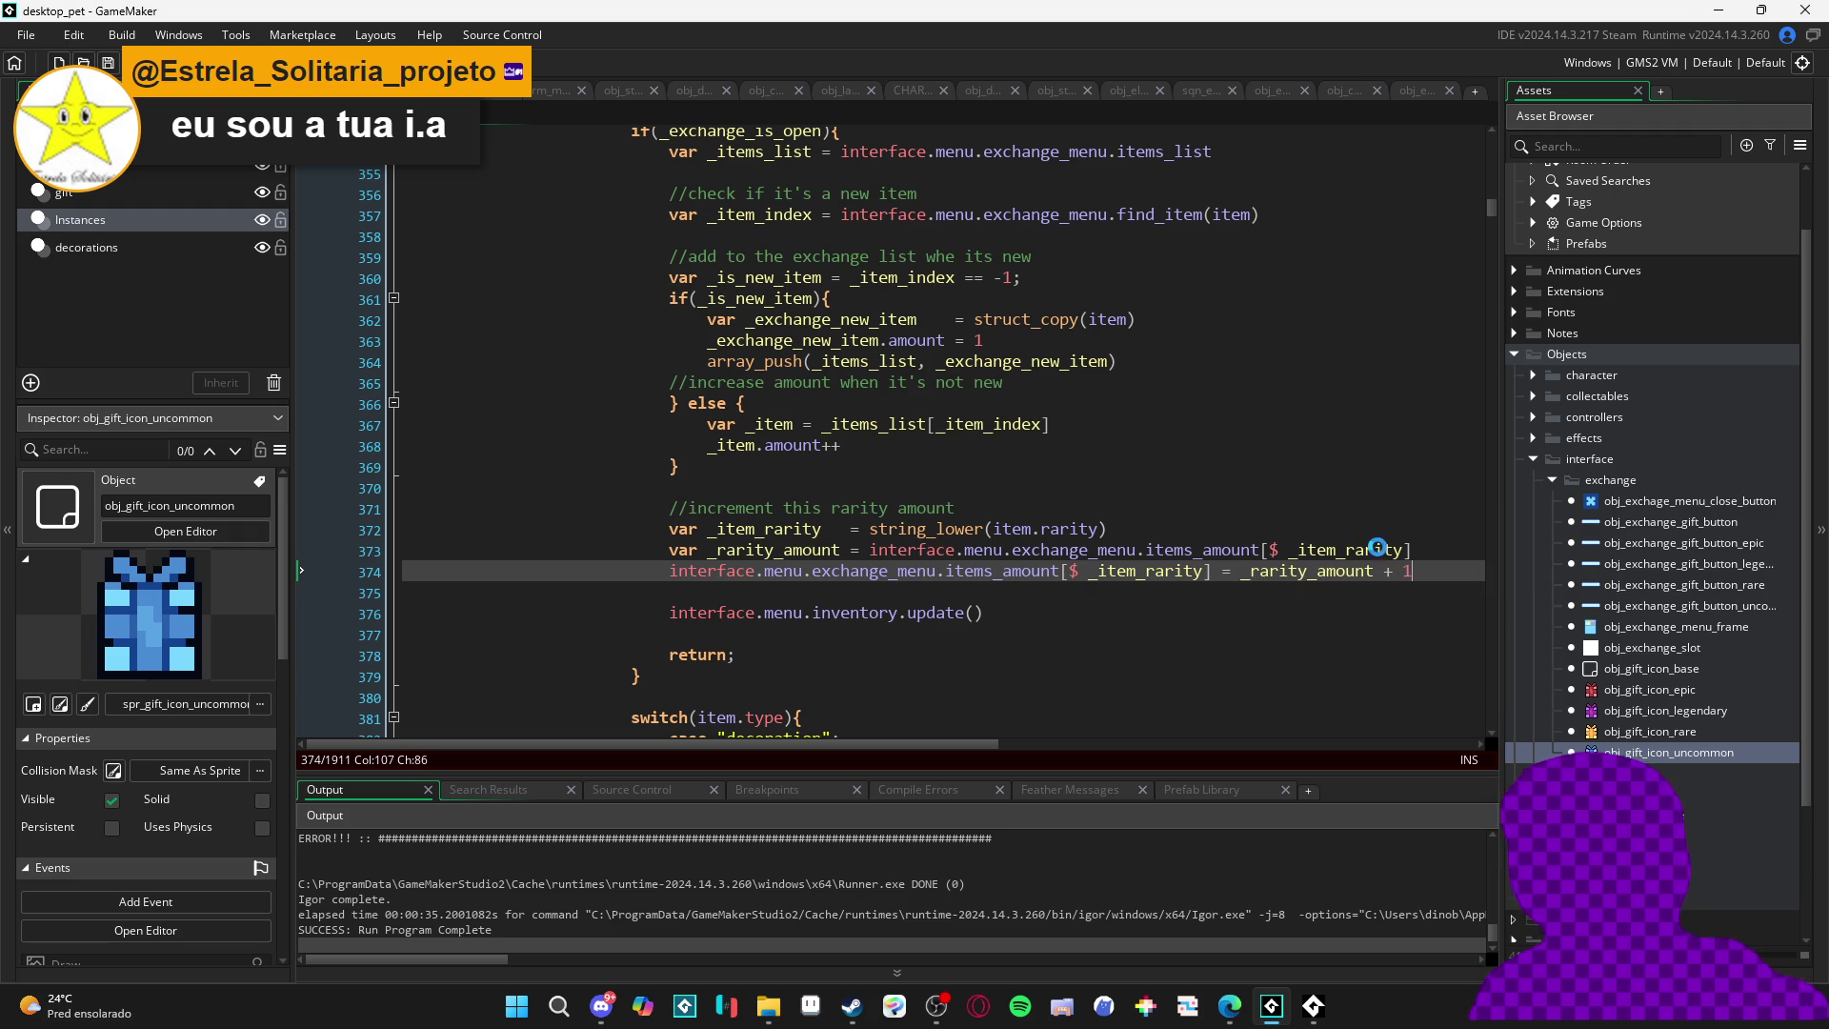
key(F5)
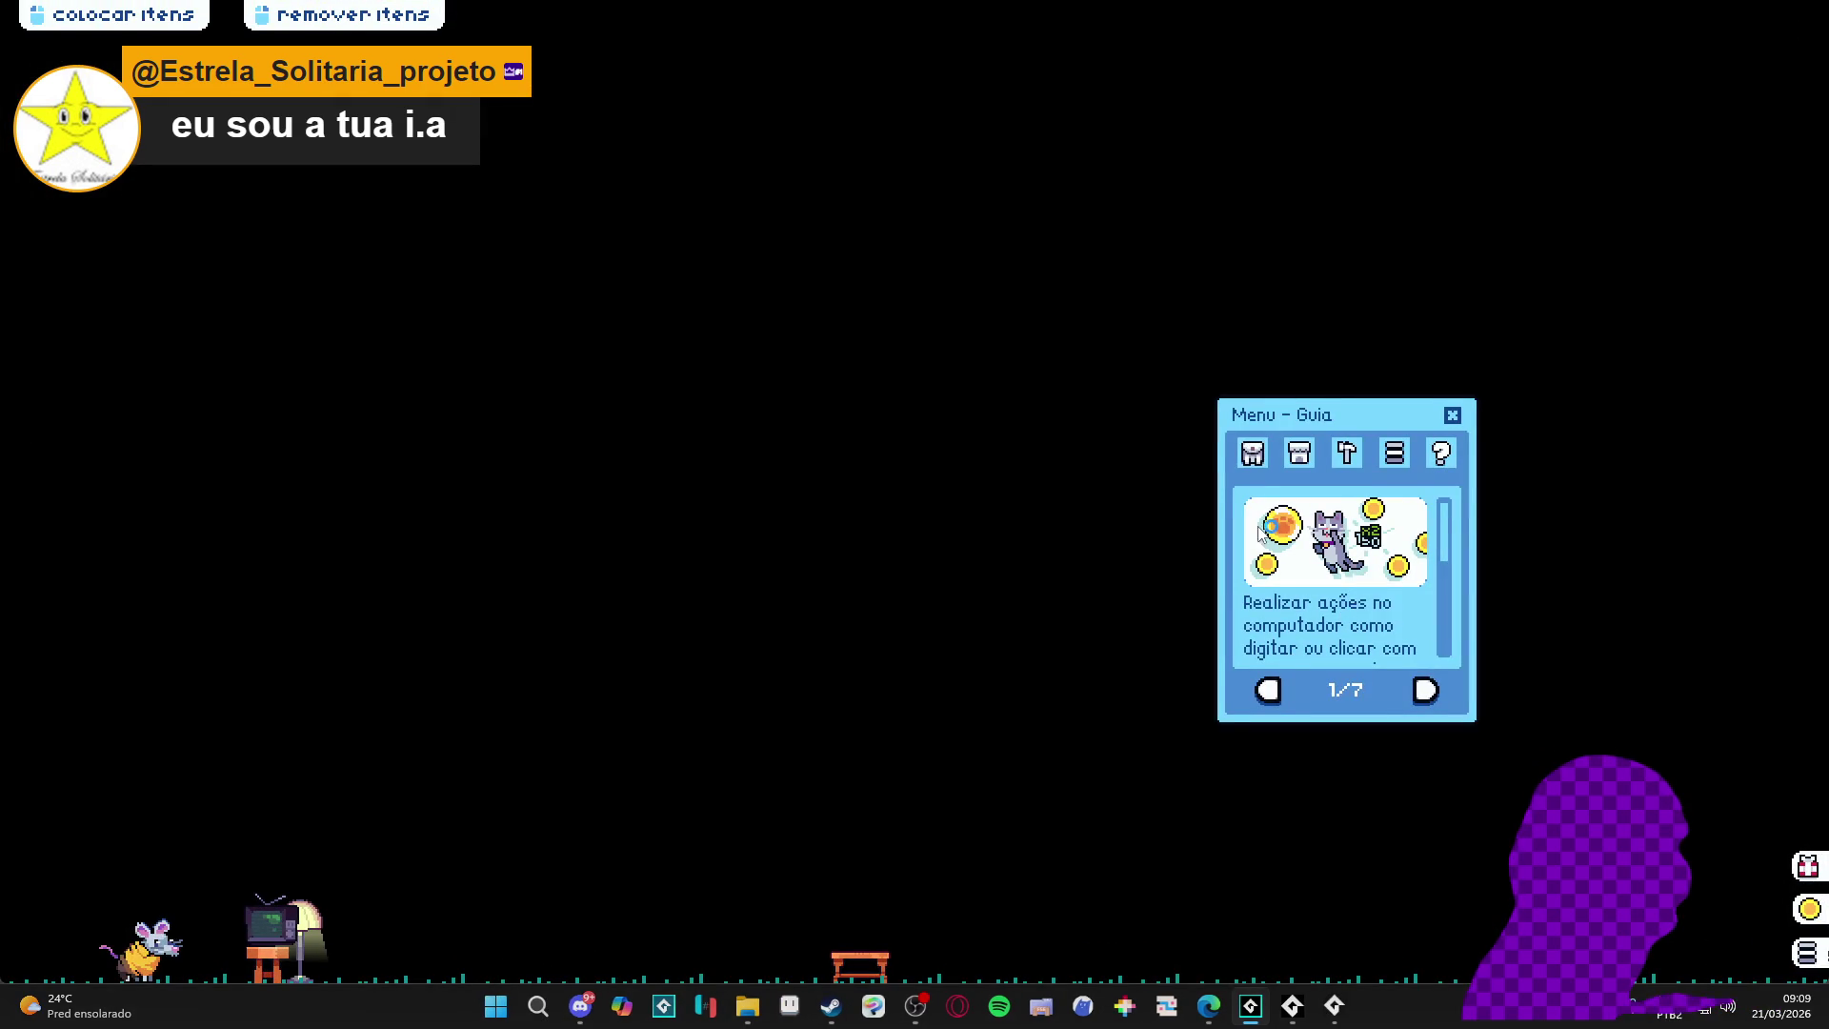
click(1253, 452)
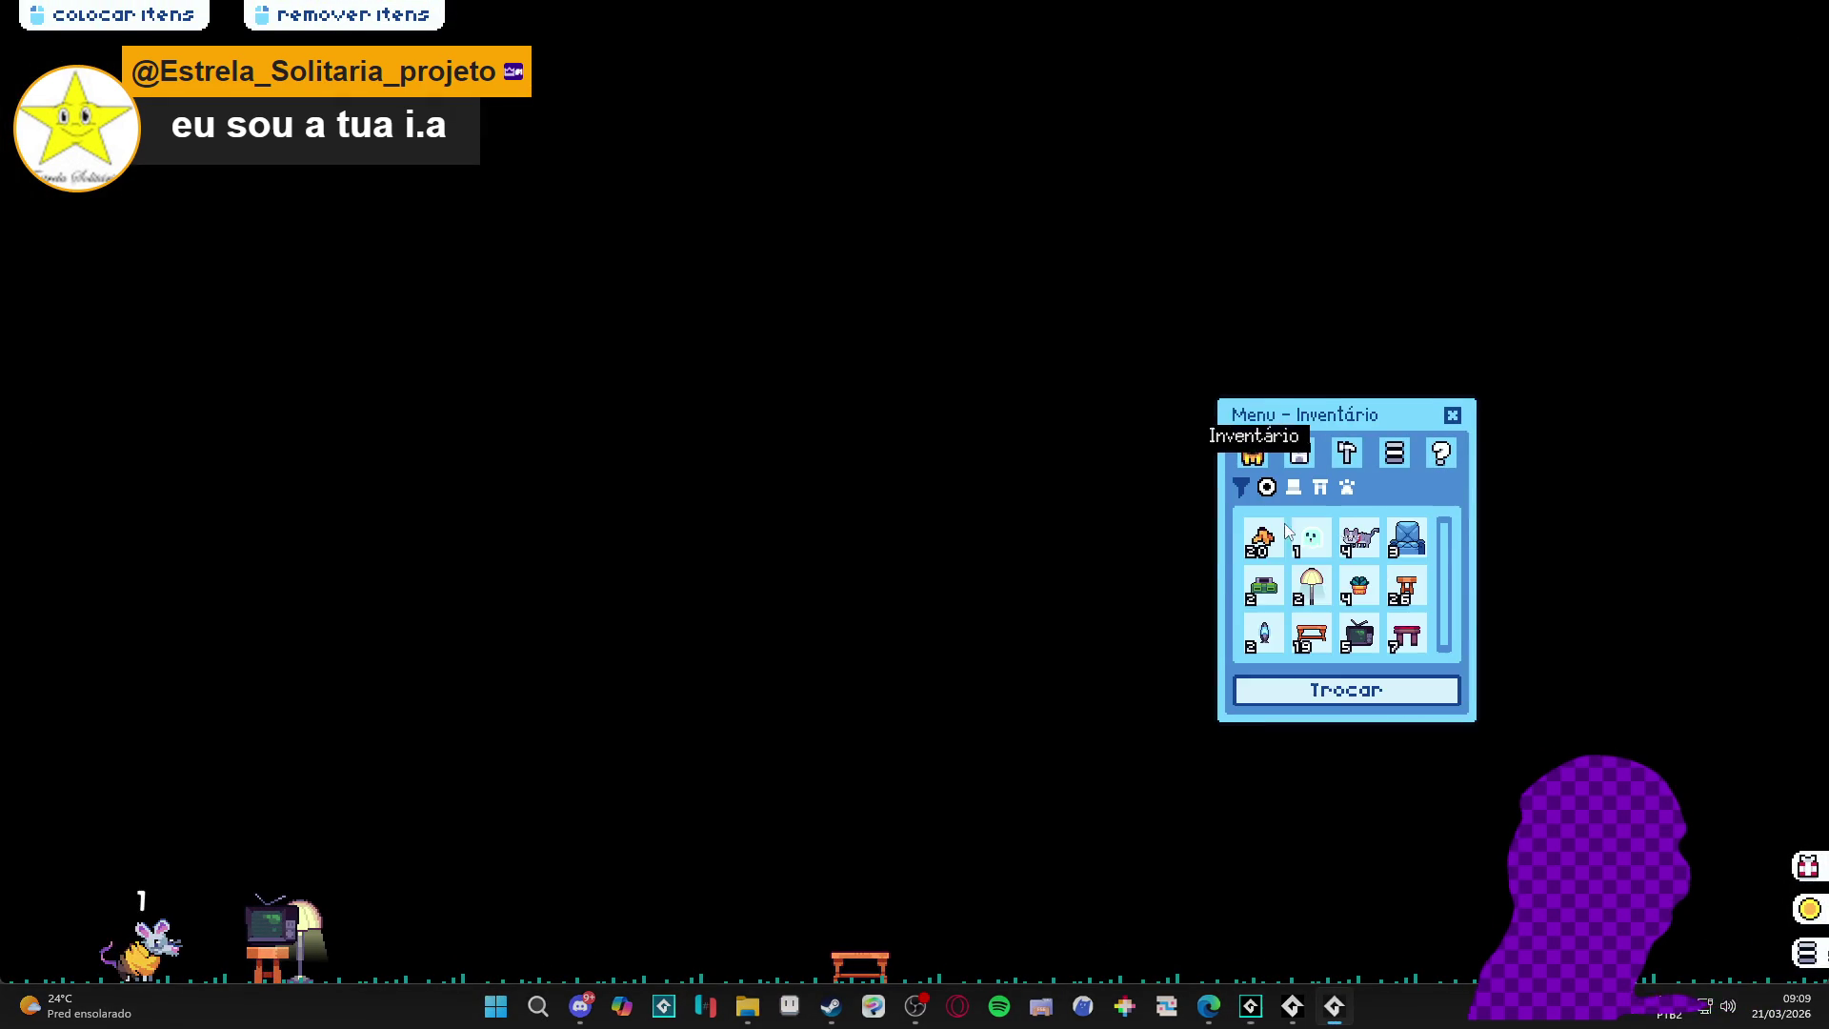
click(1342, 692)
click(1270, 592)
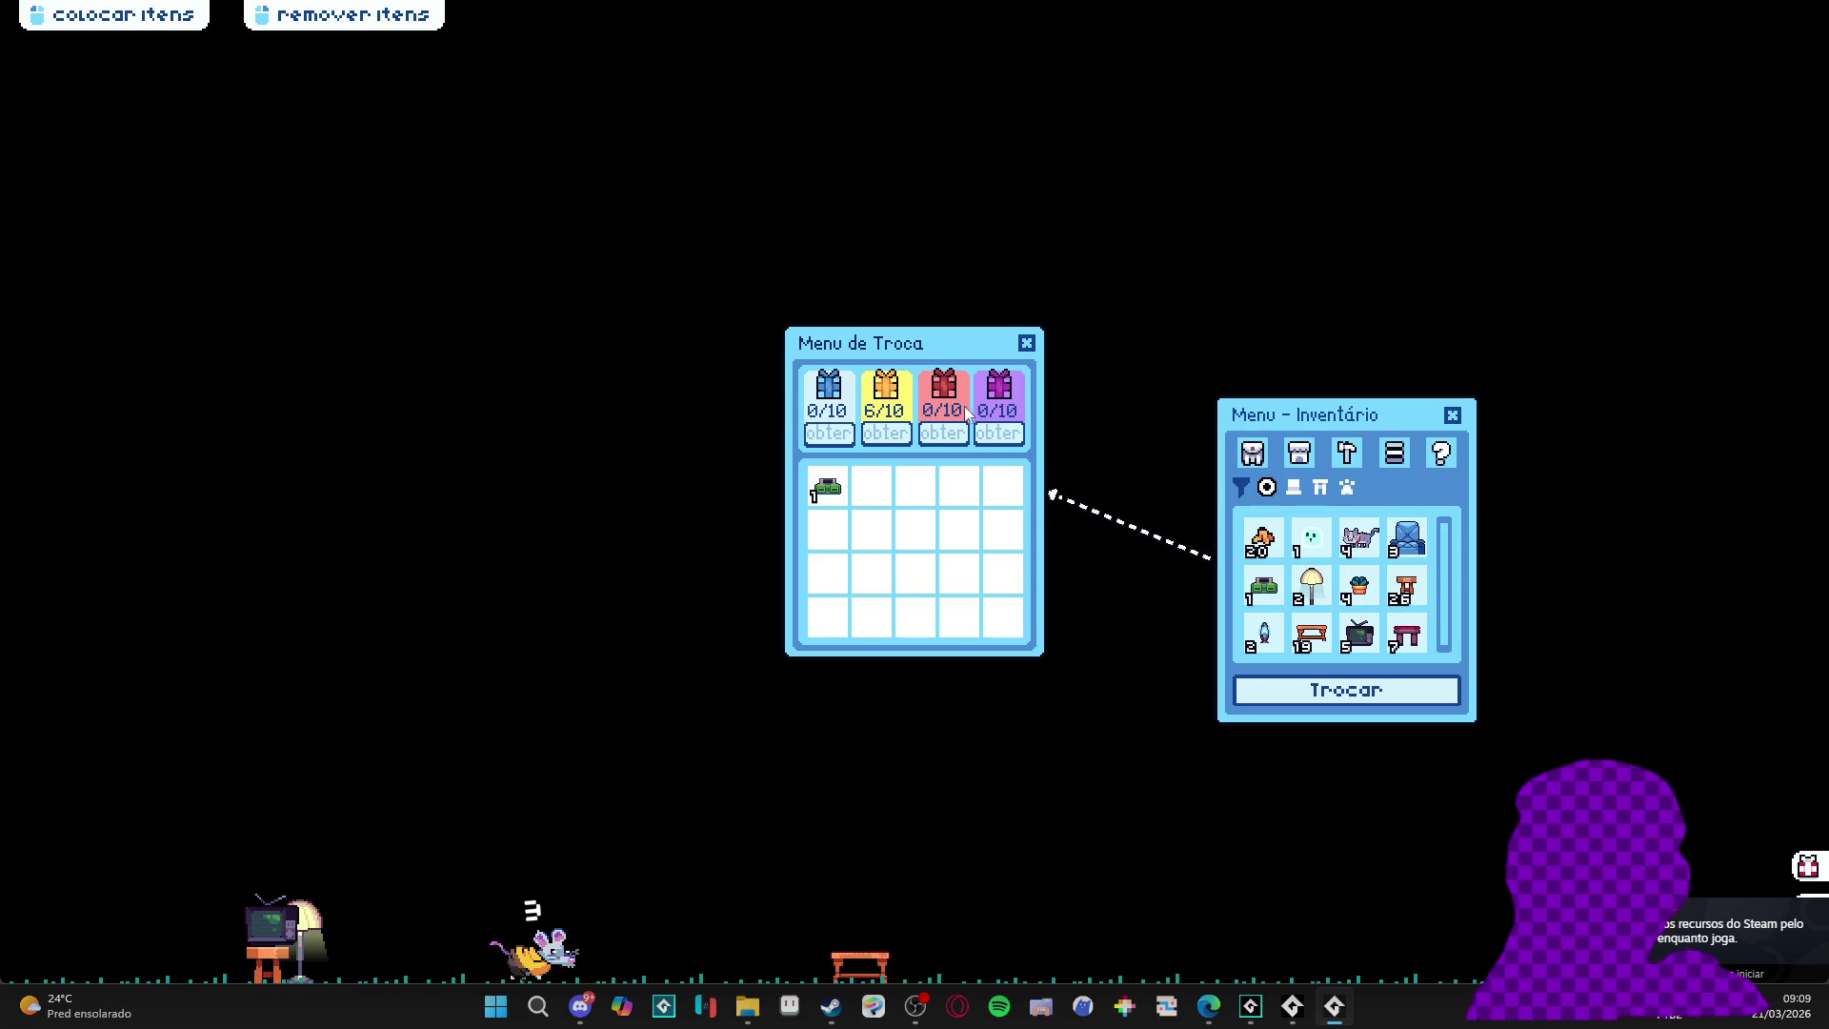
click(1264, 588)
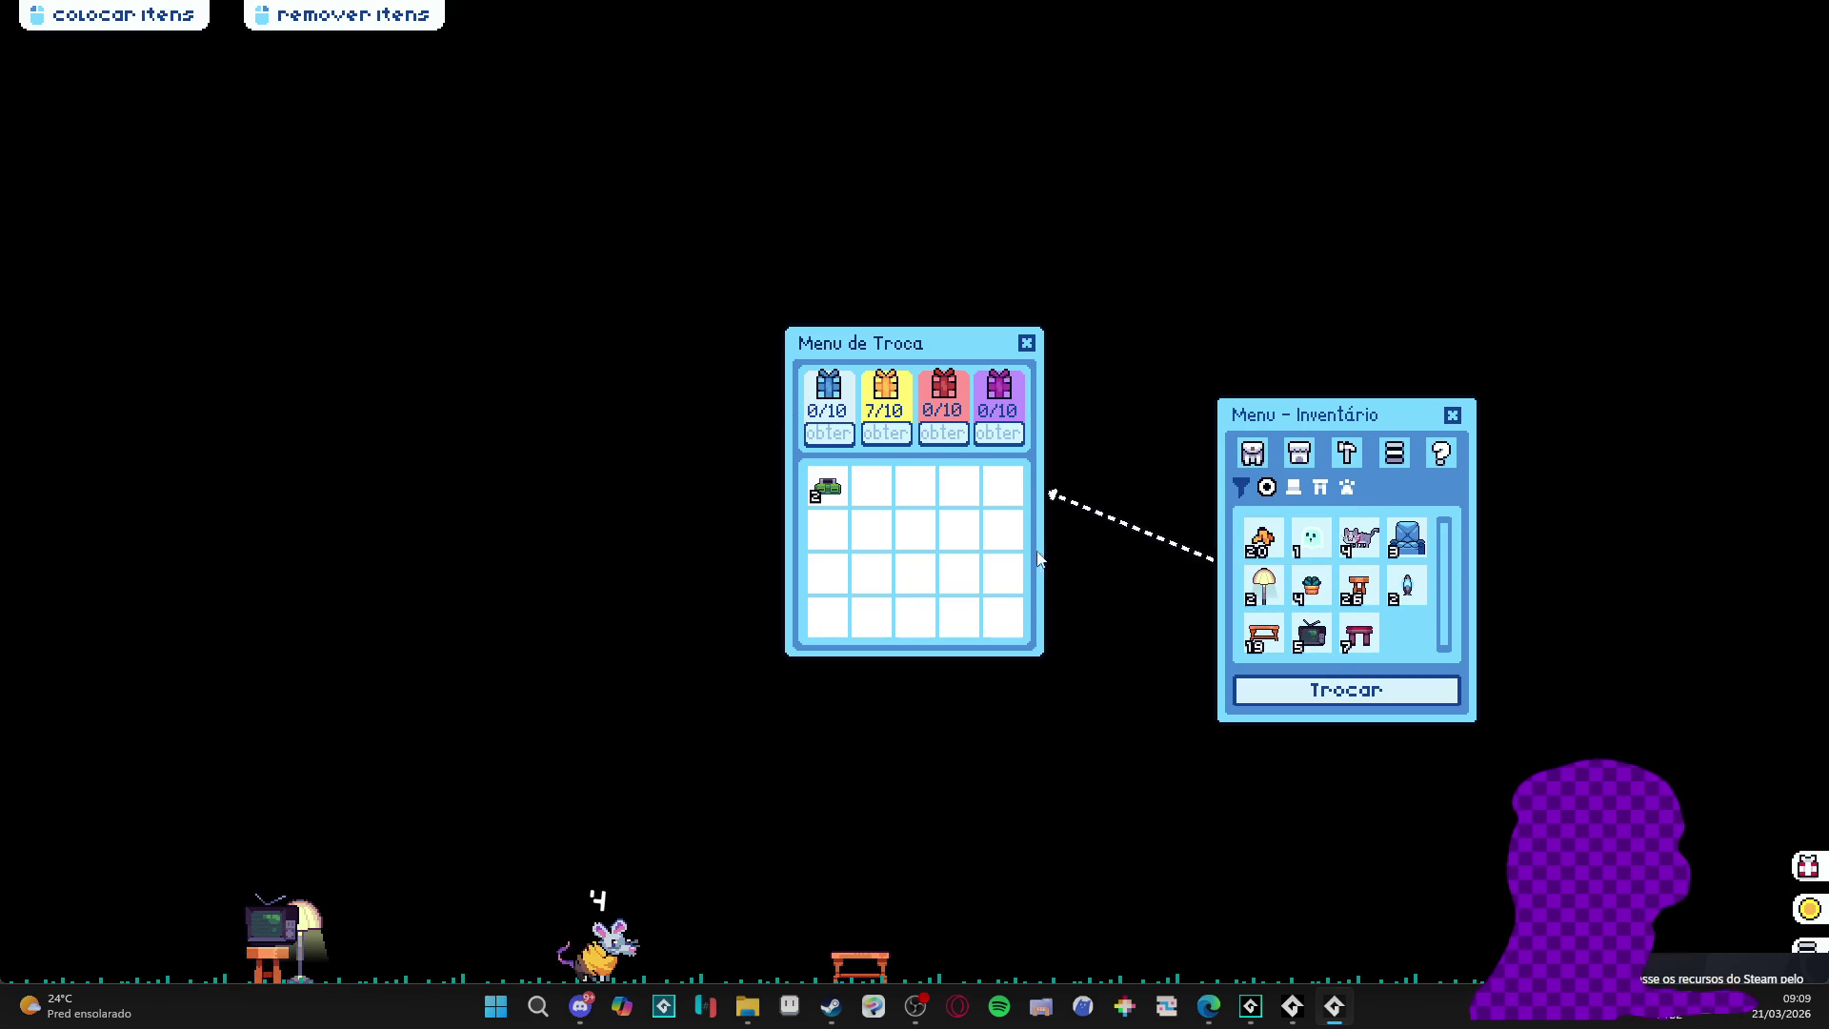
click(1323, 590)
click(1323, 591)
click(1259, 543)
key(Escape)
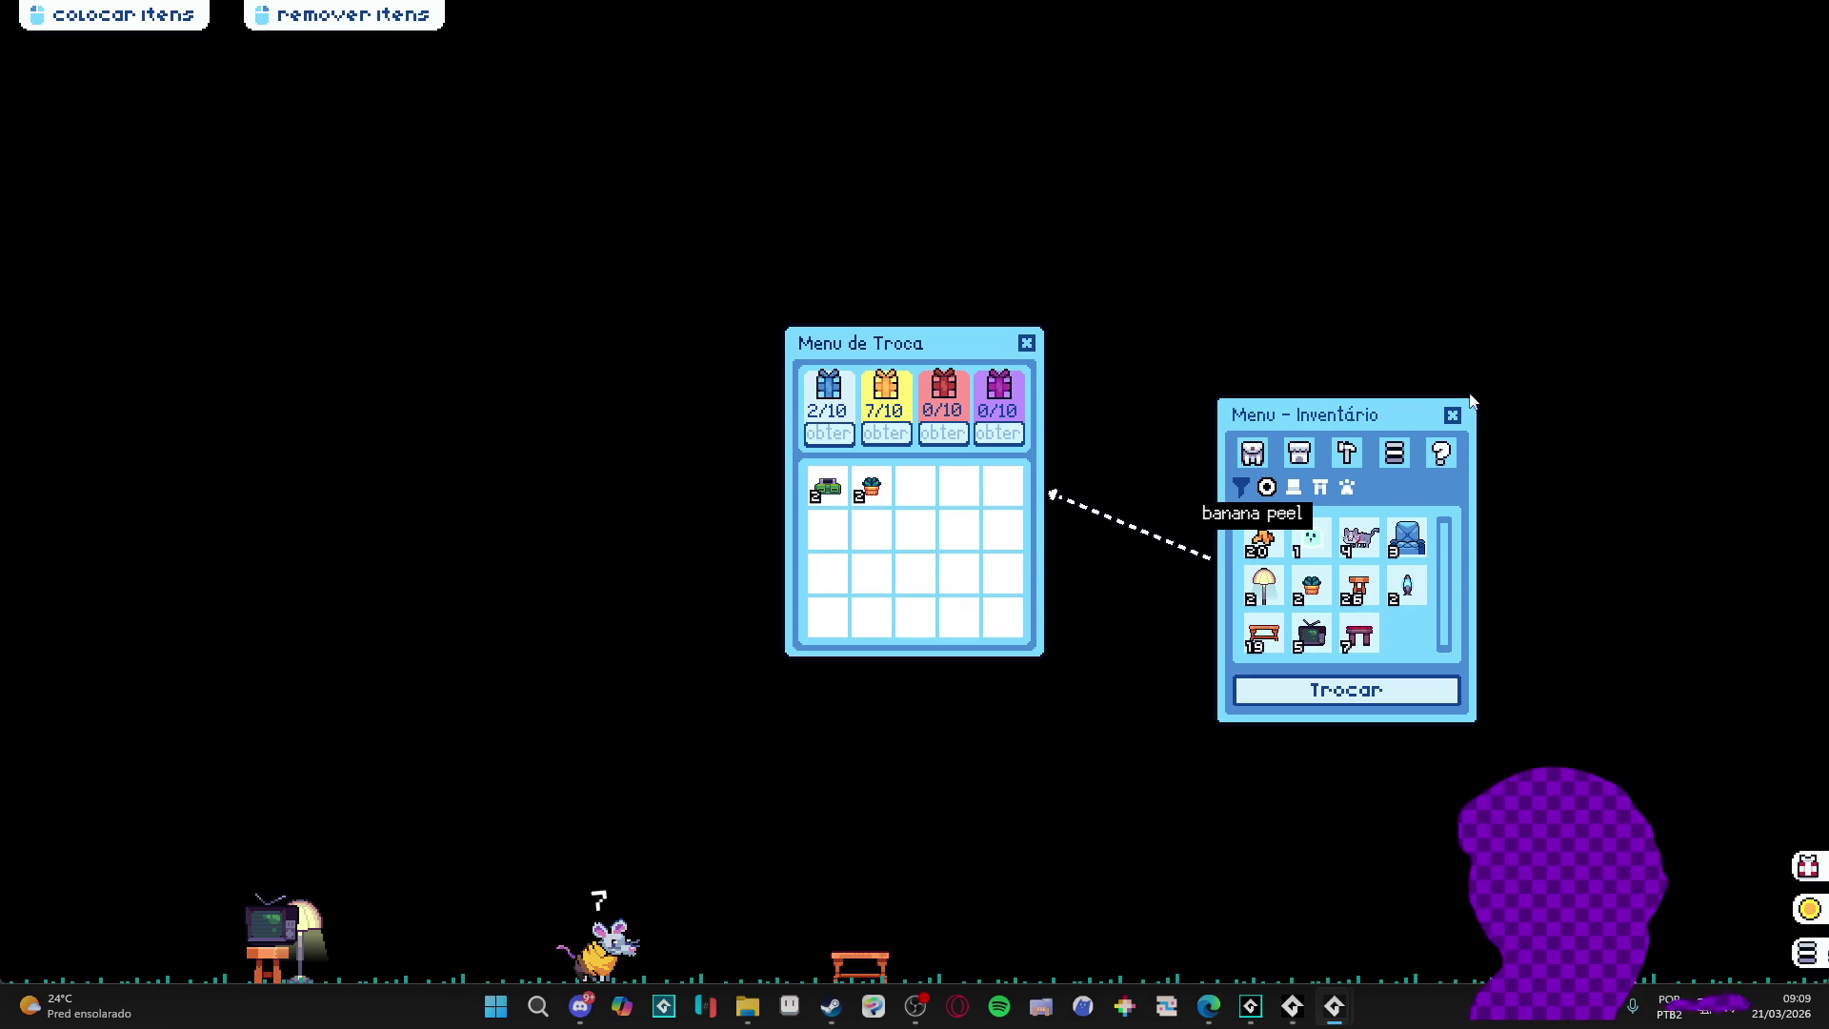
right_click(1334, 1006)
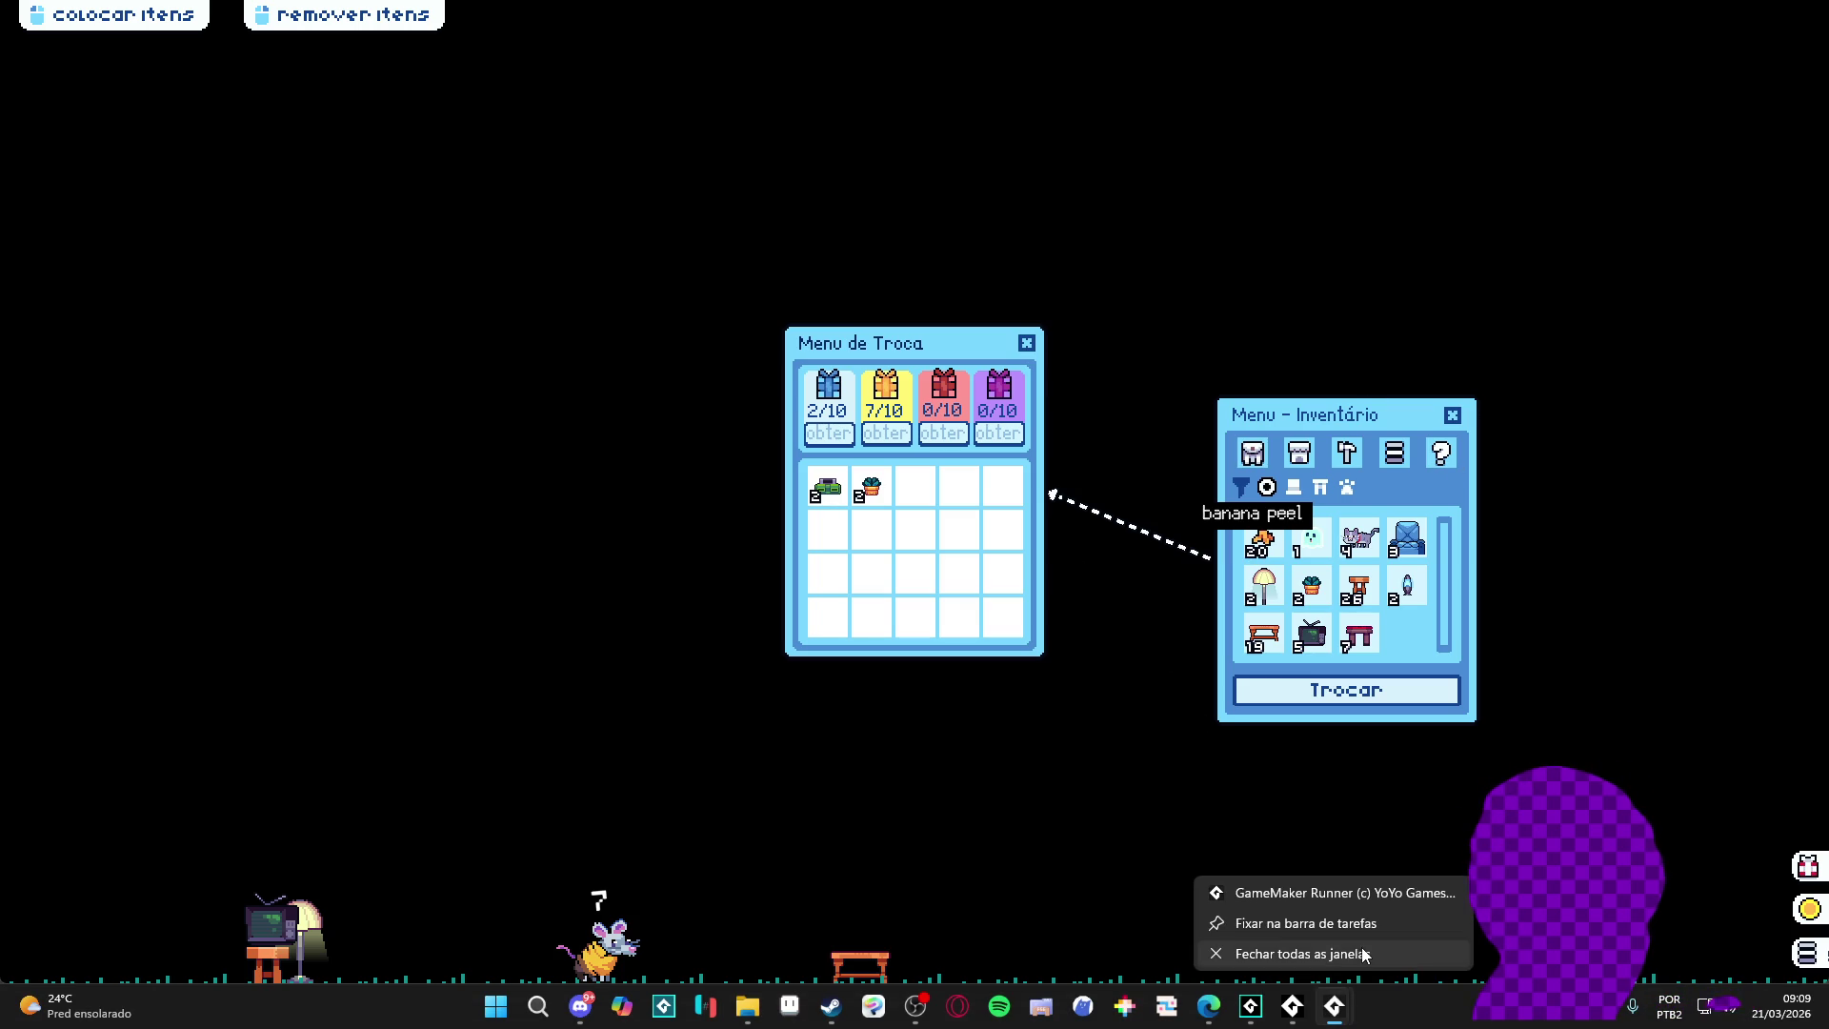
click(1366, 953)
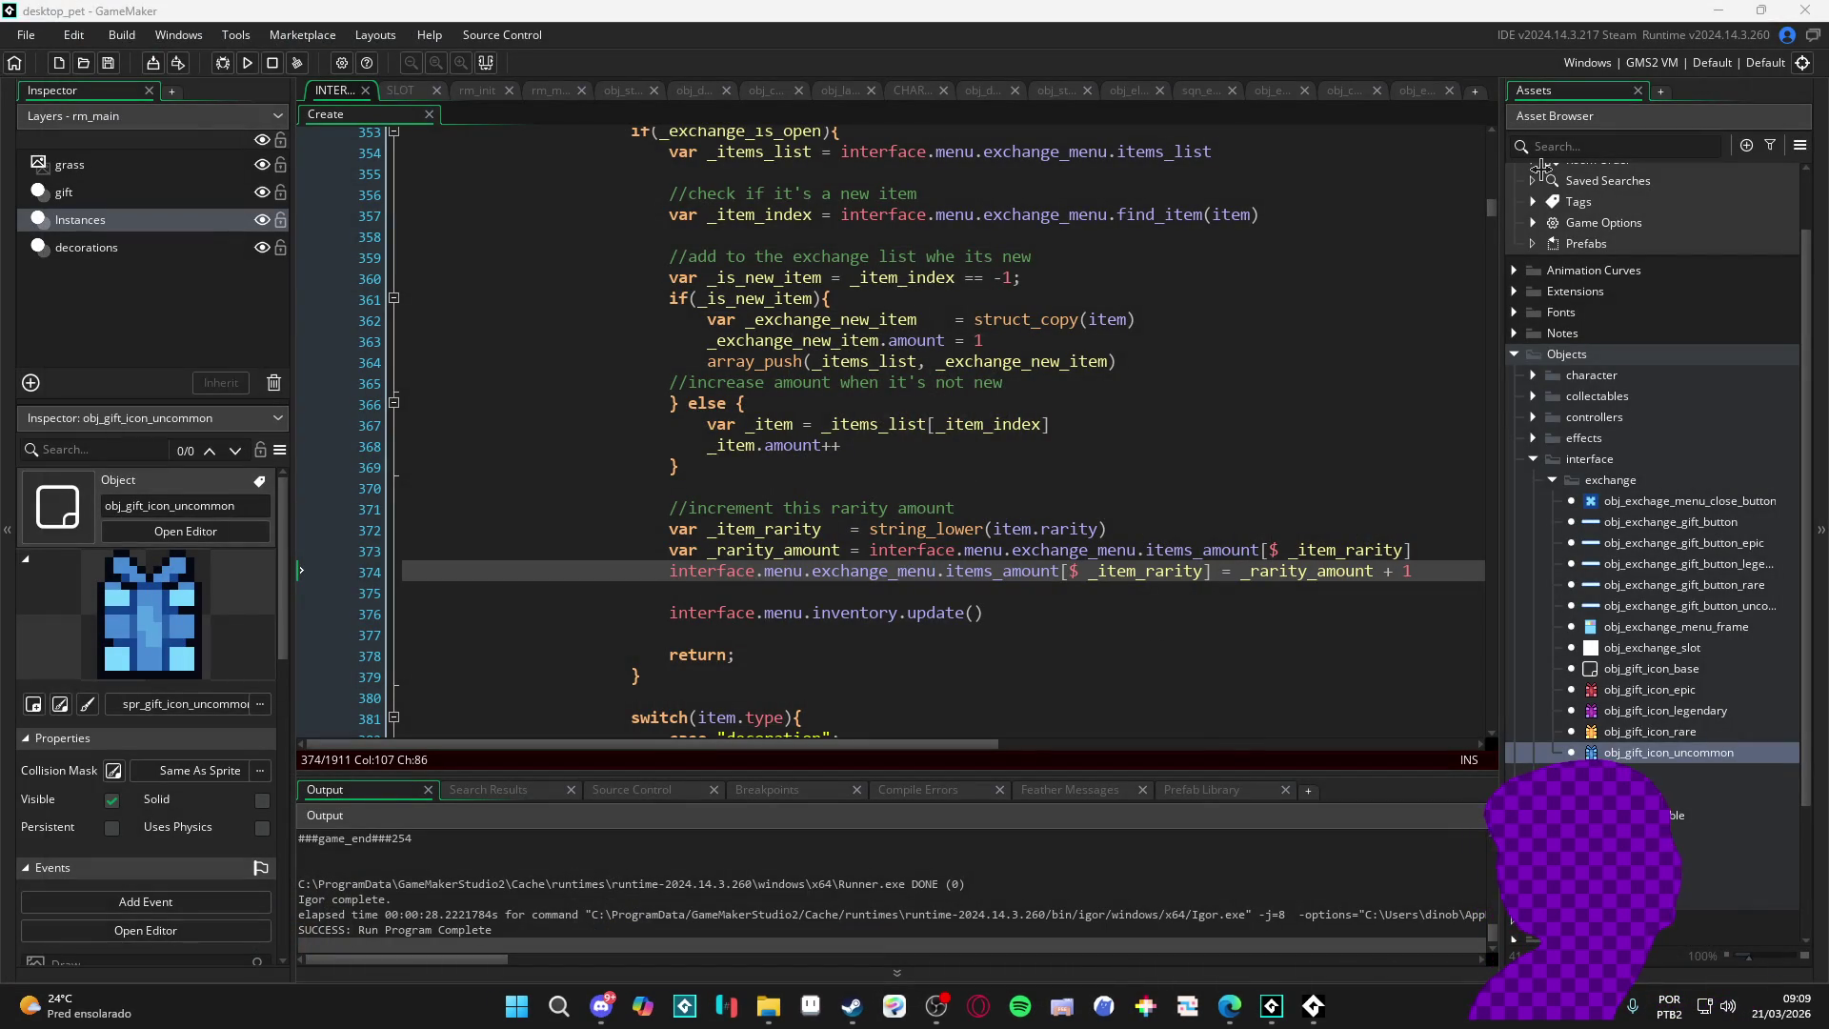
- Search the assets for 'character' and open obj_character's event code
click(1590, 151)
text(character)
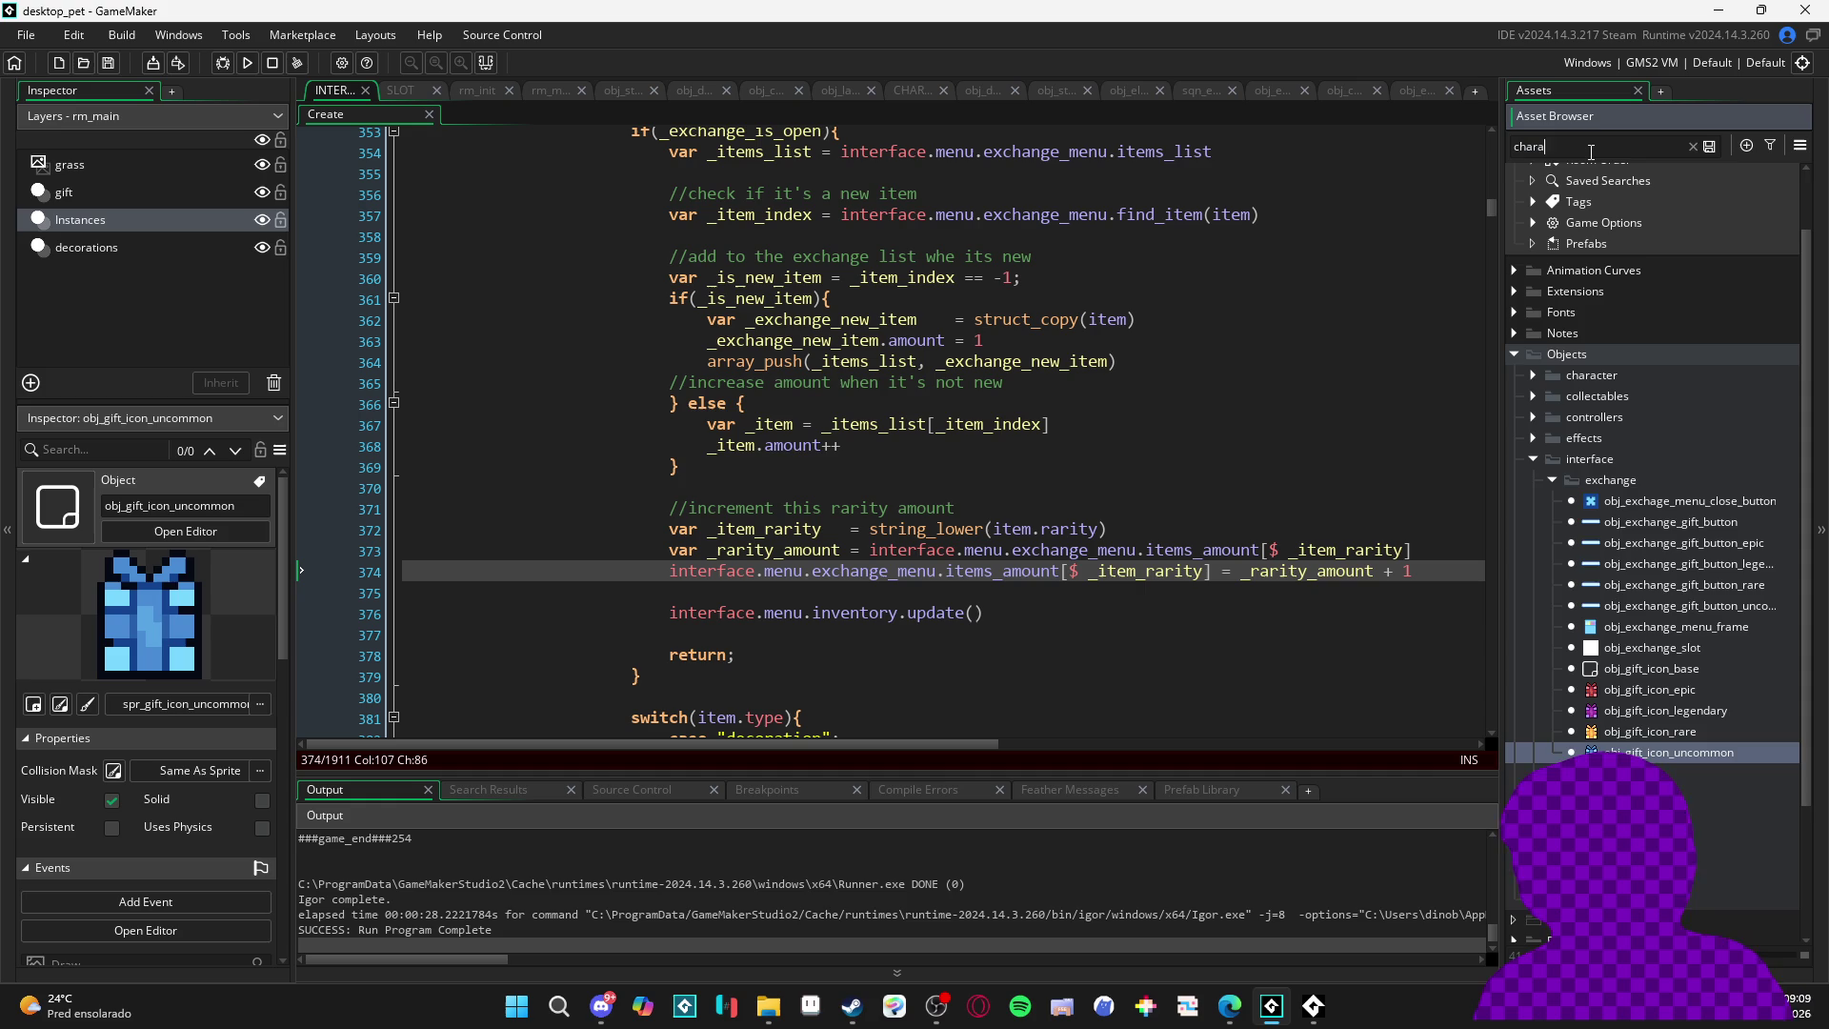
double_click(1677, 387)
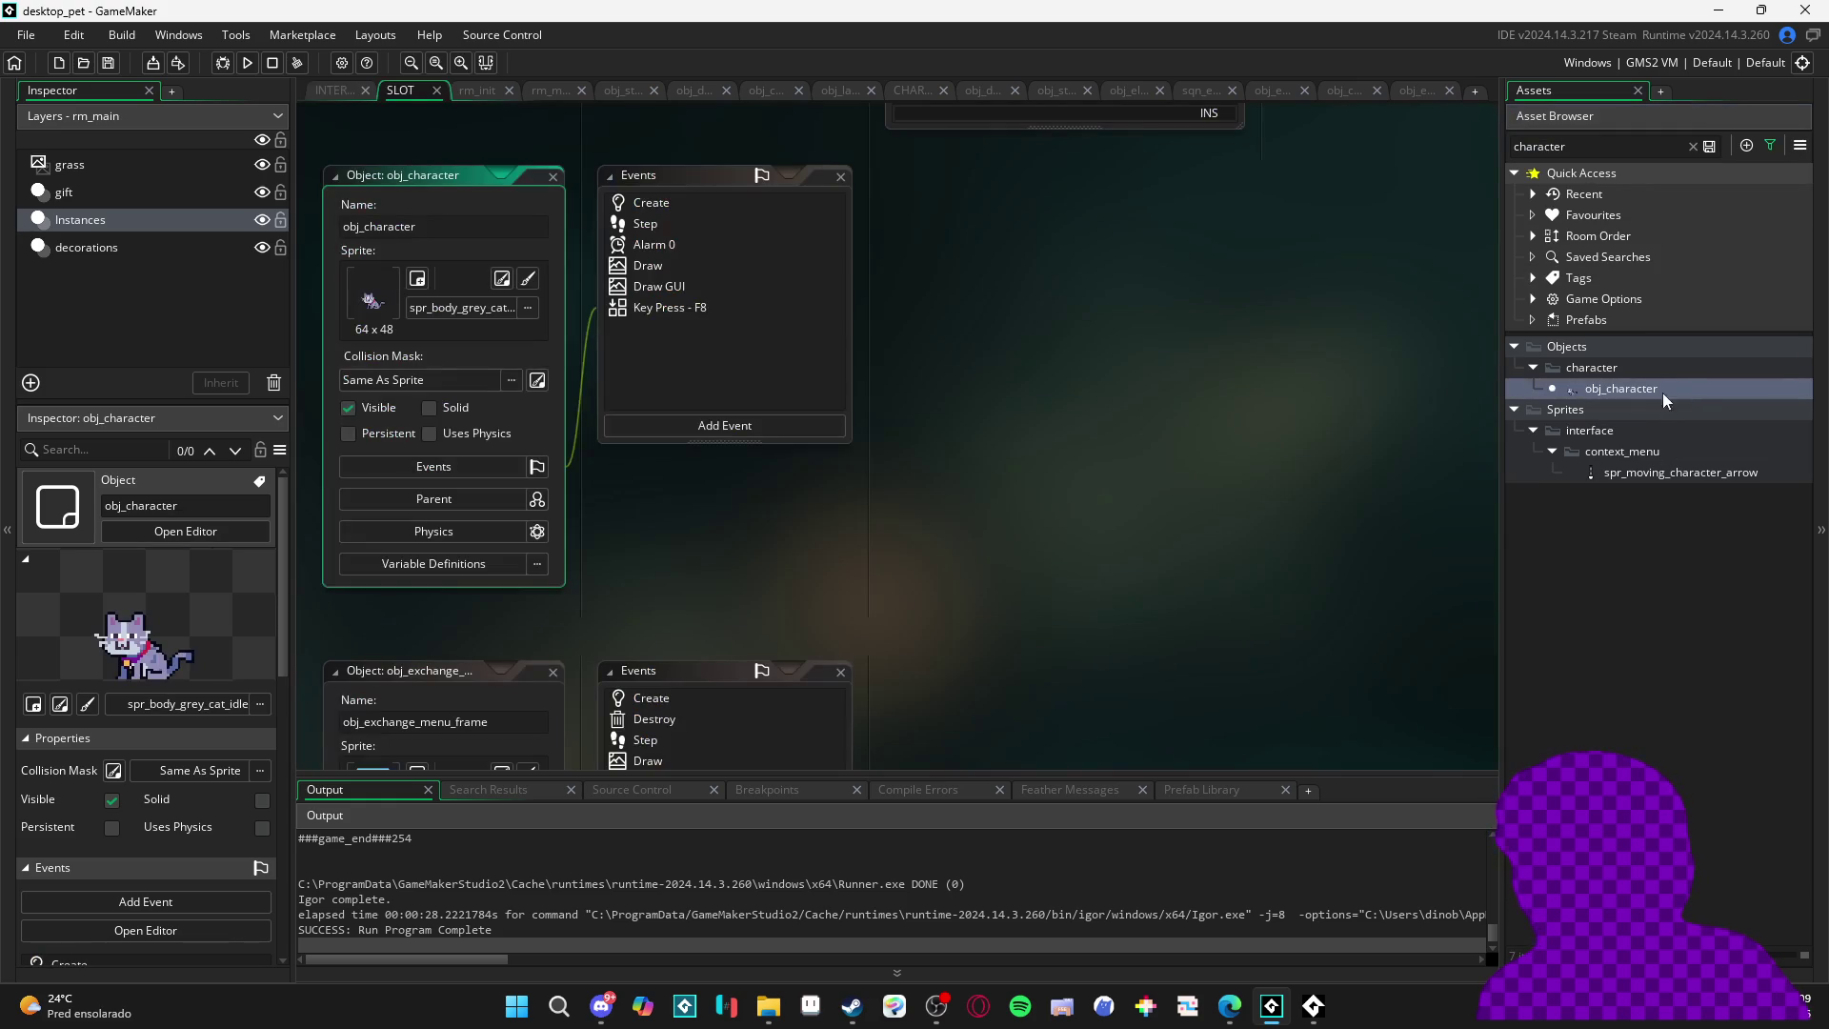
double_click(654, 230)
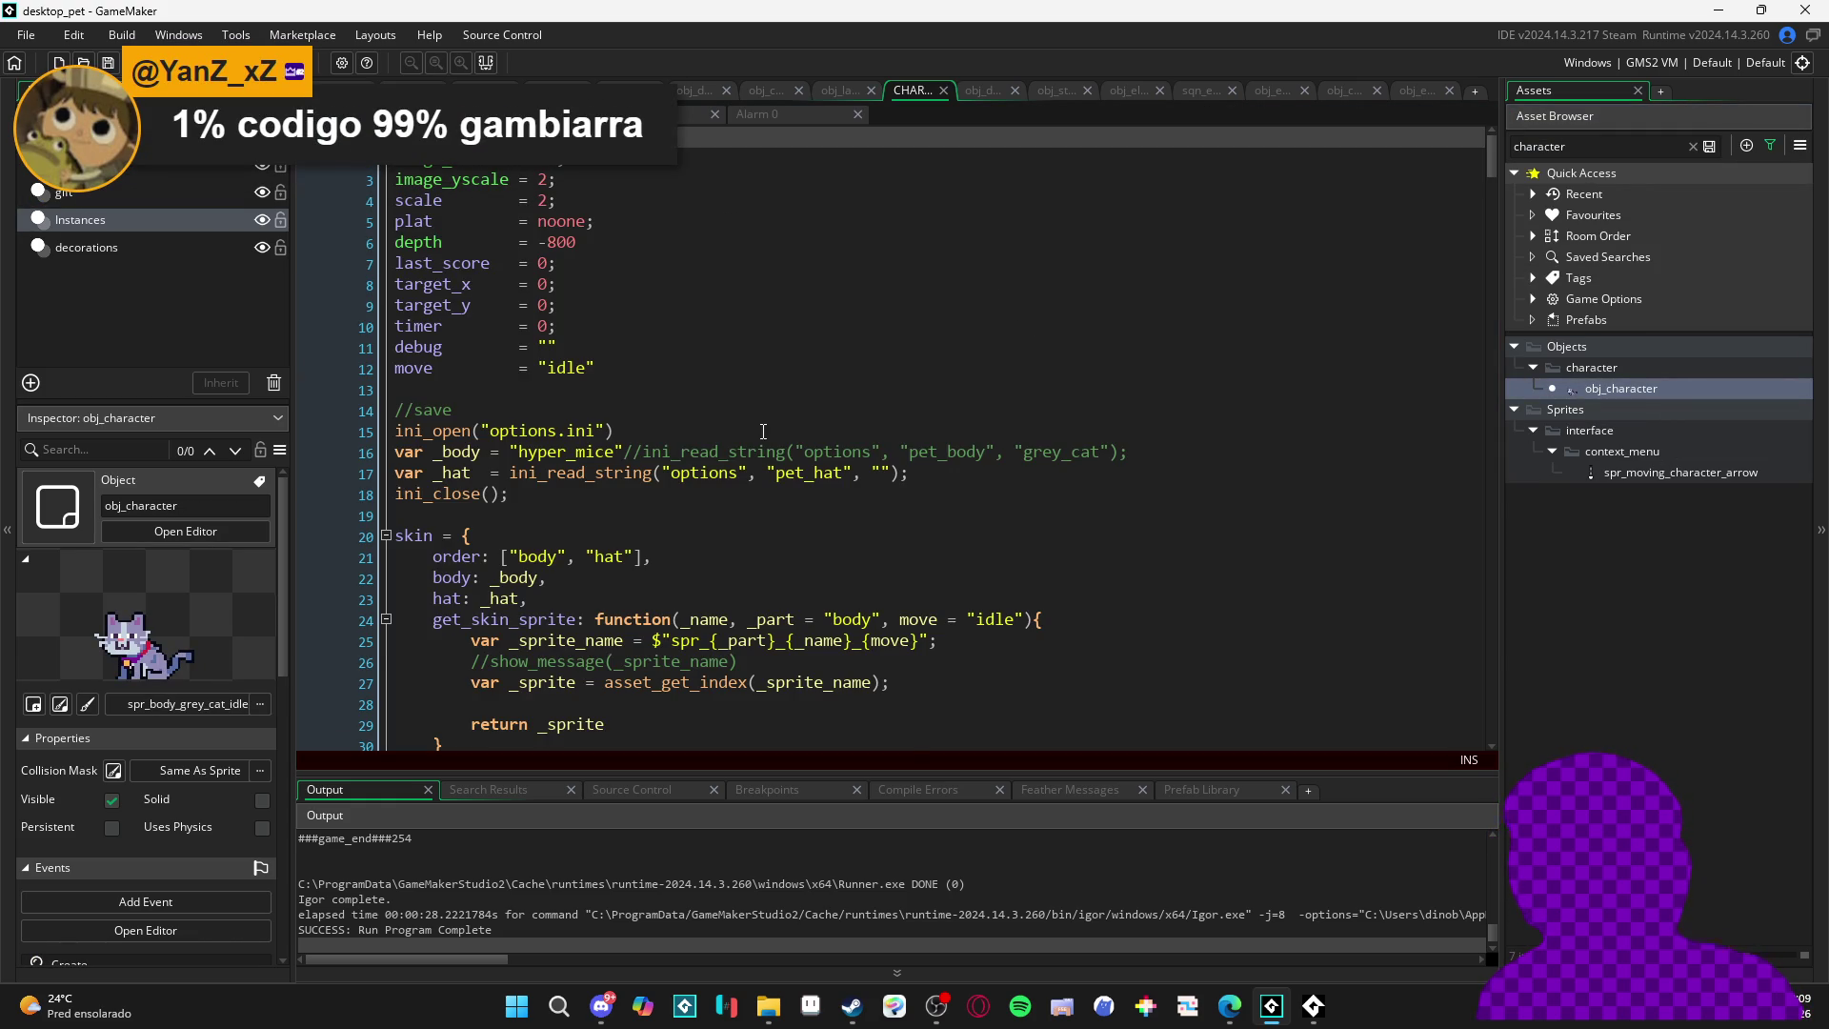
scroll(763, 428, down, 5)
scroll(763, 427, up, 3)
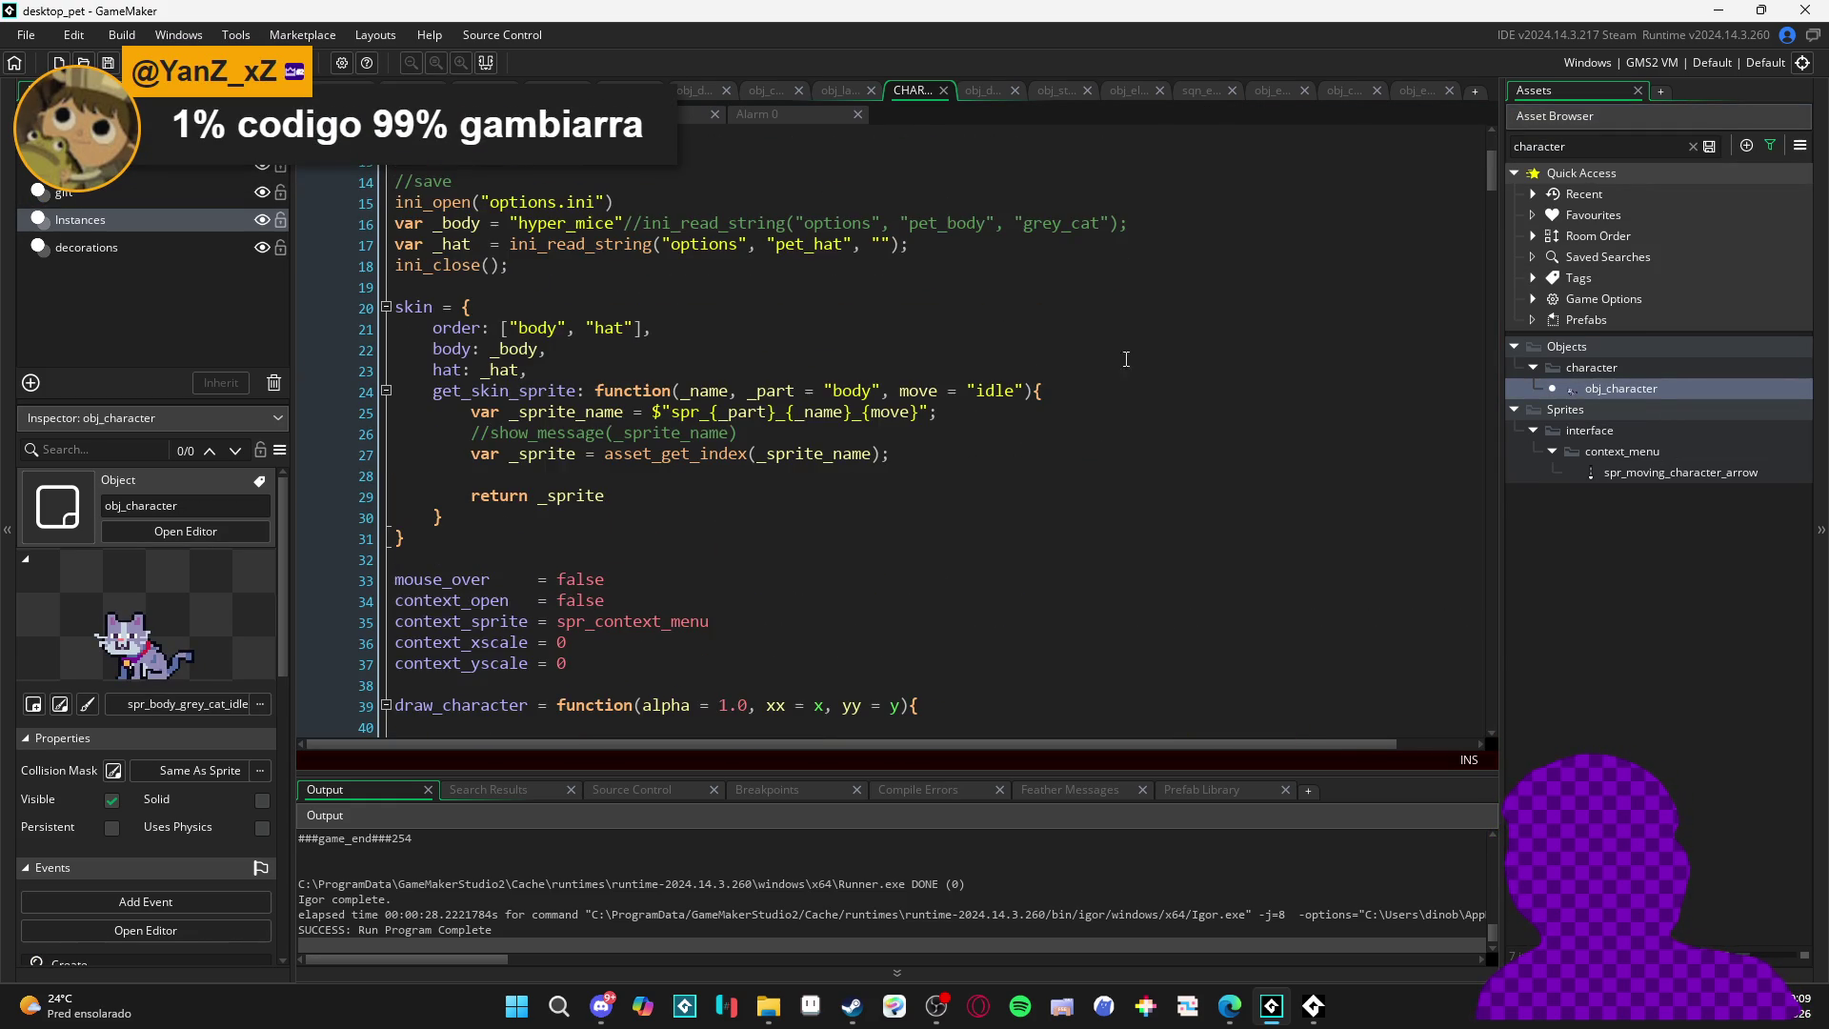
- Open obj_db's Create event and expand item_102 to check the banana peel's rarity, common
click(1617, 147)
double_click(1607, 390)
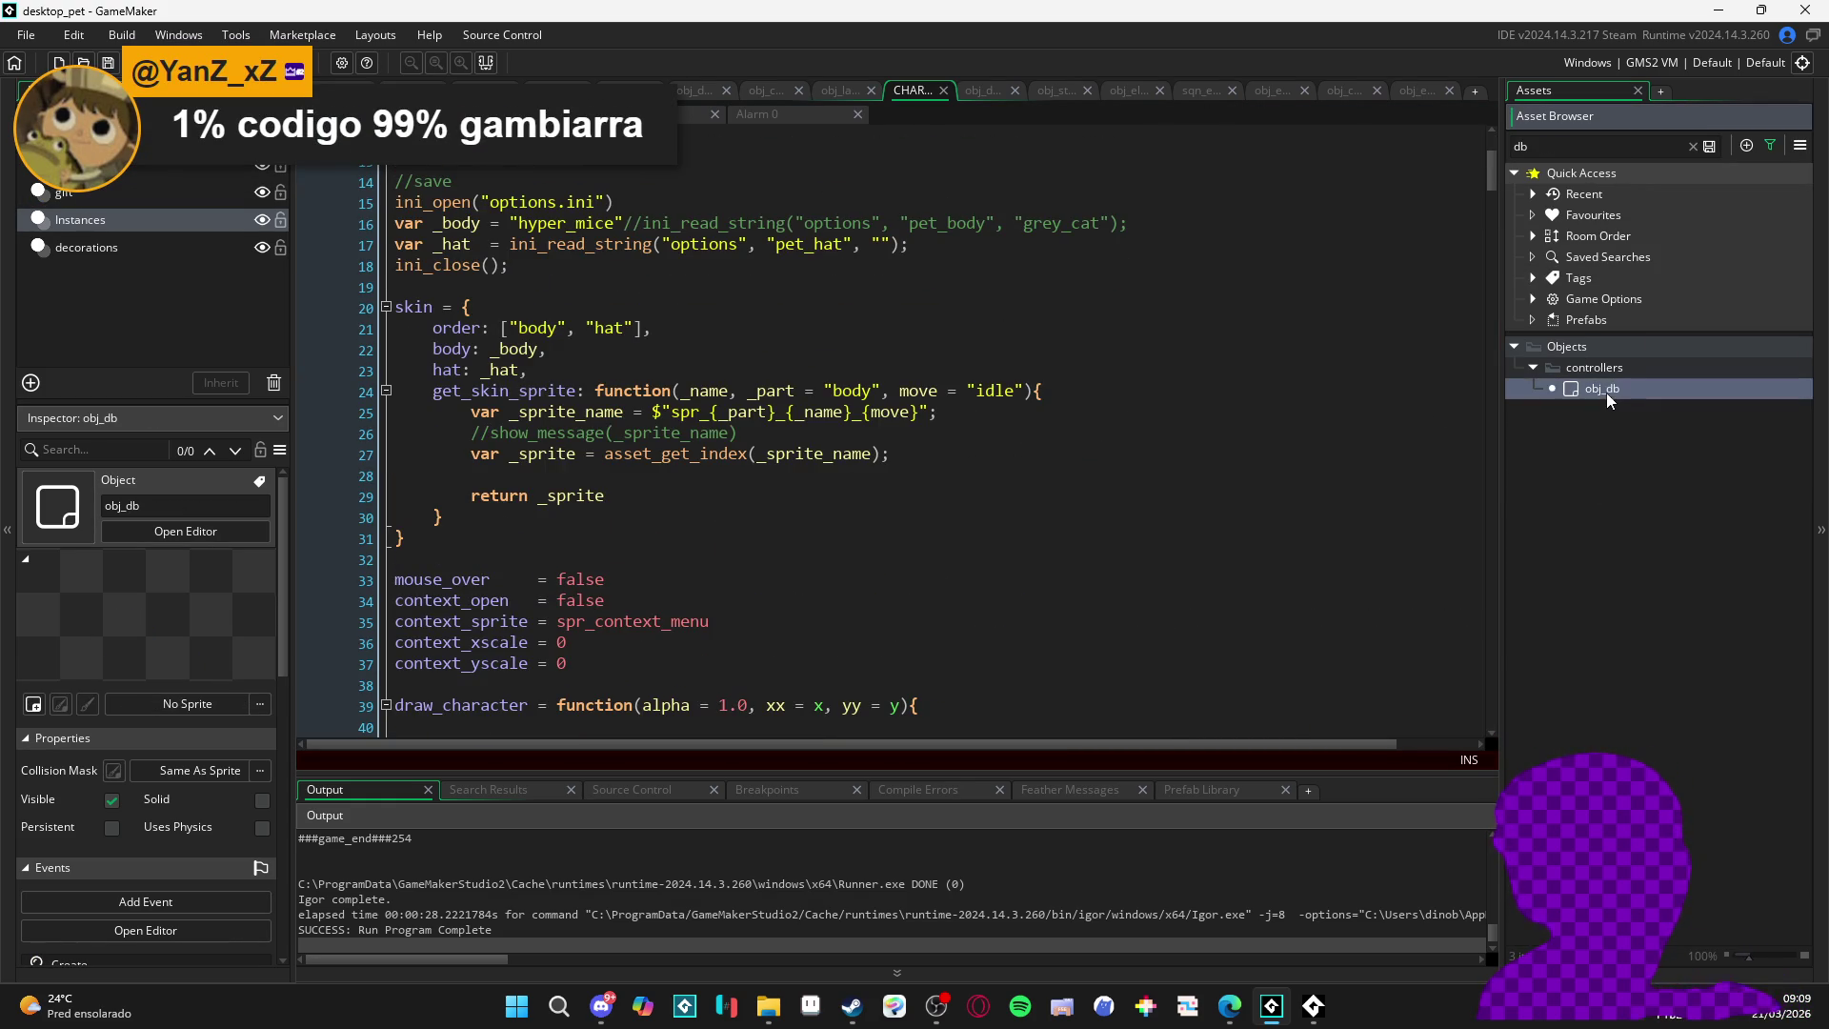
double_click(686, 258)
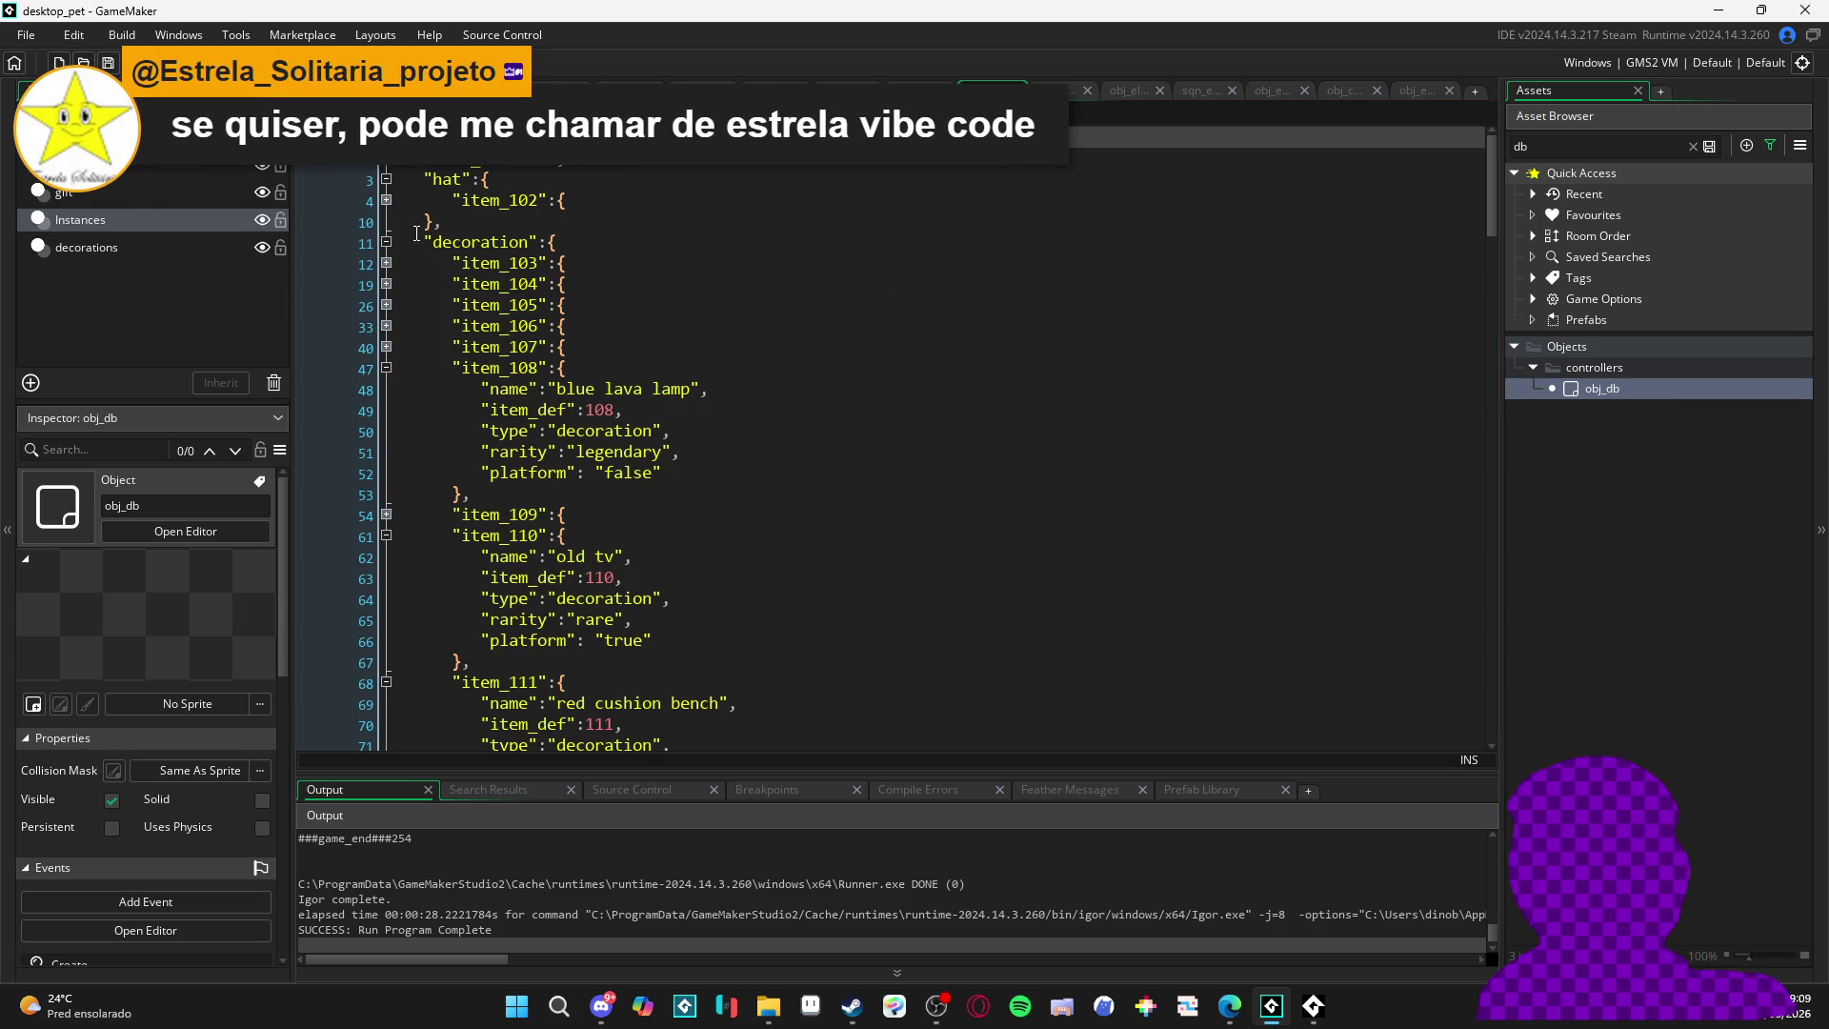
click(386, 179)
click(385, 179)
click(386, 201)
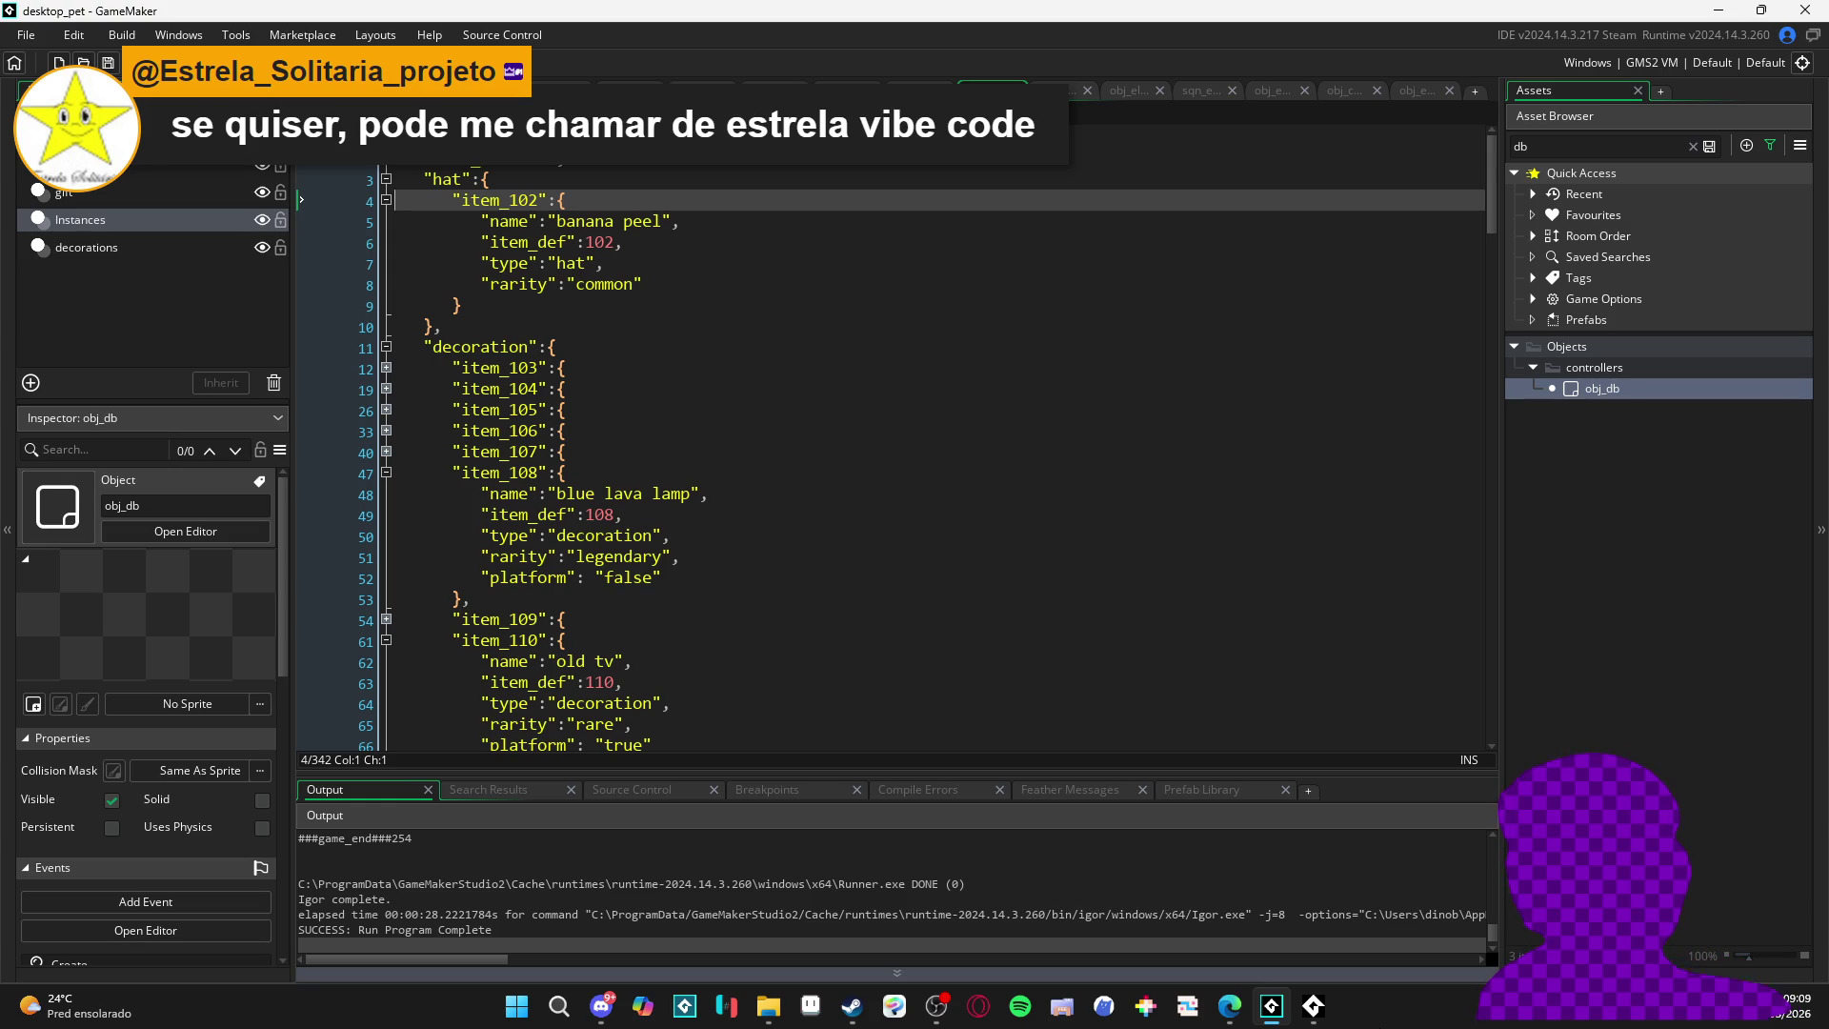
double_click(594, 285)
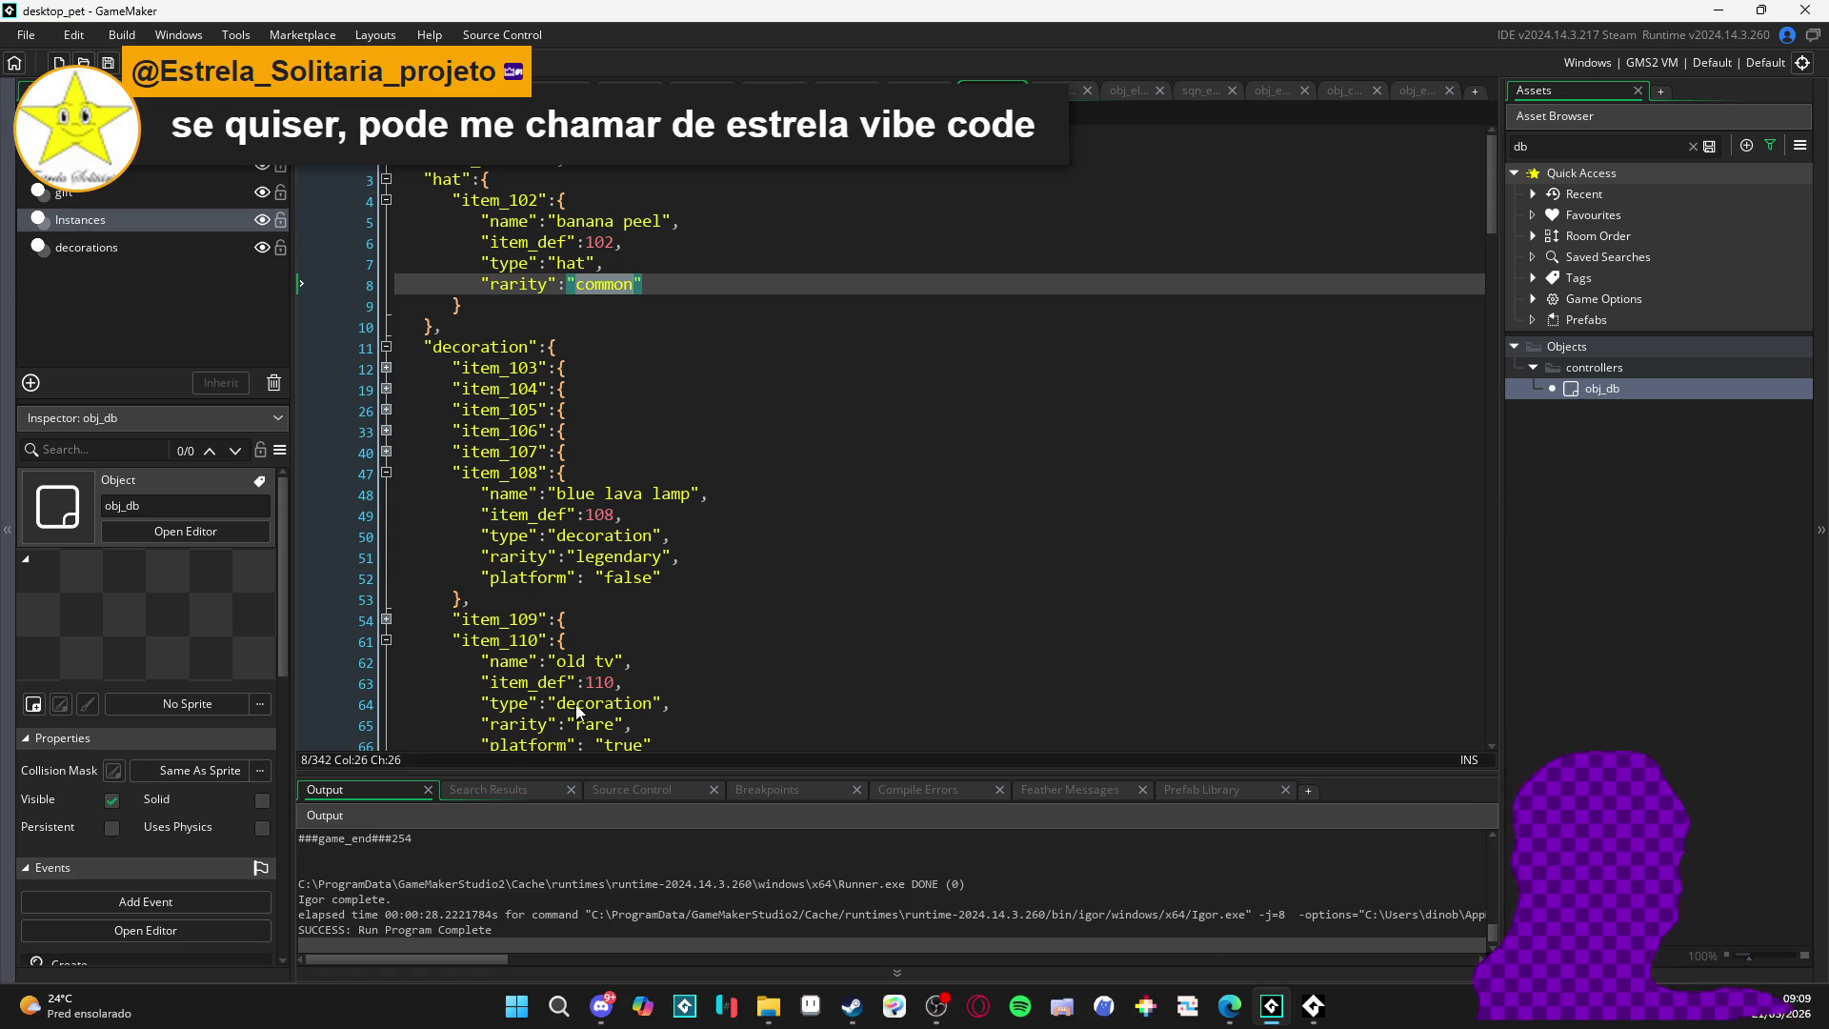
- Briefly check the Steam Def Manager page in Edge, then return to GameMaker
mouse_move(1235, 1015)
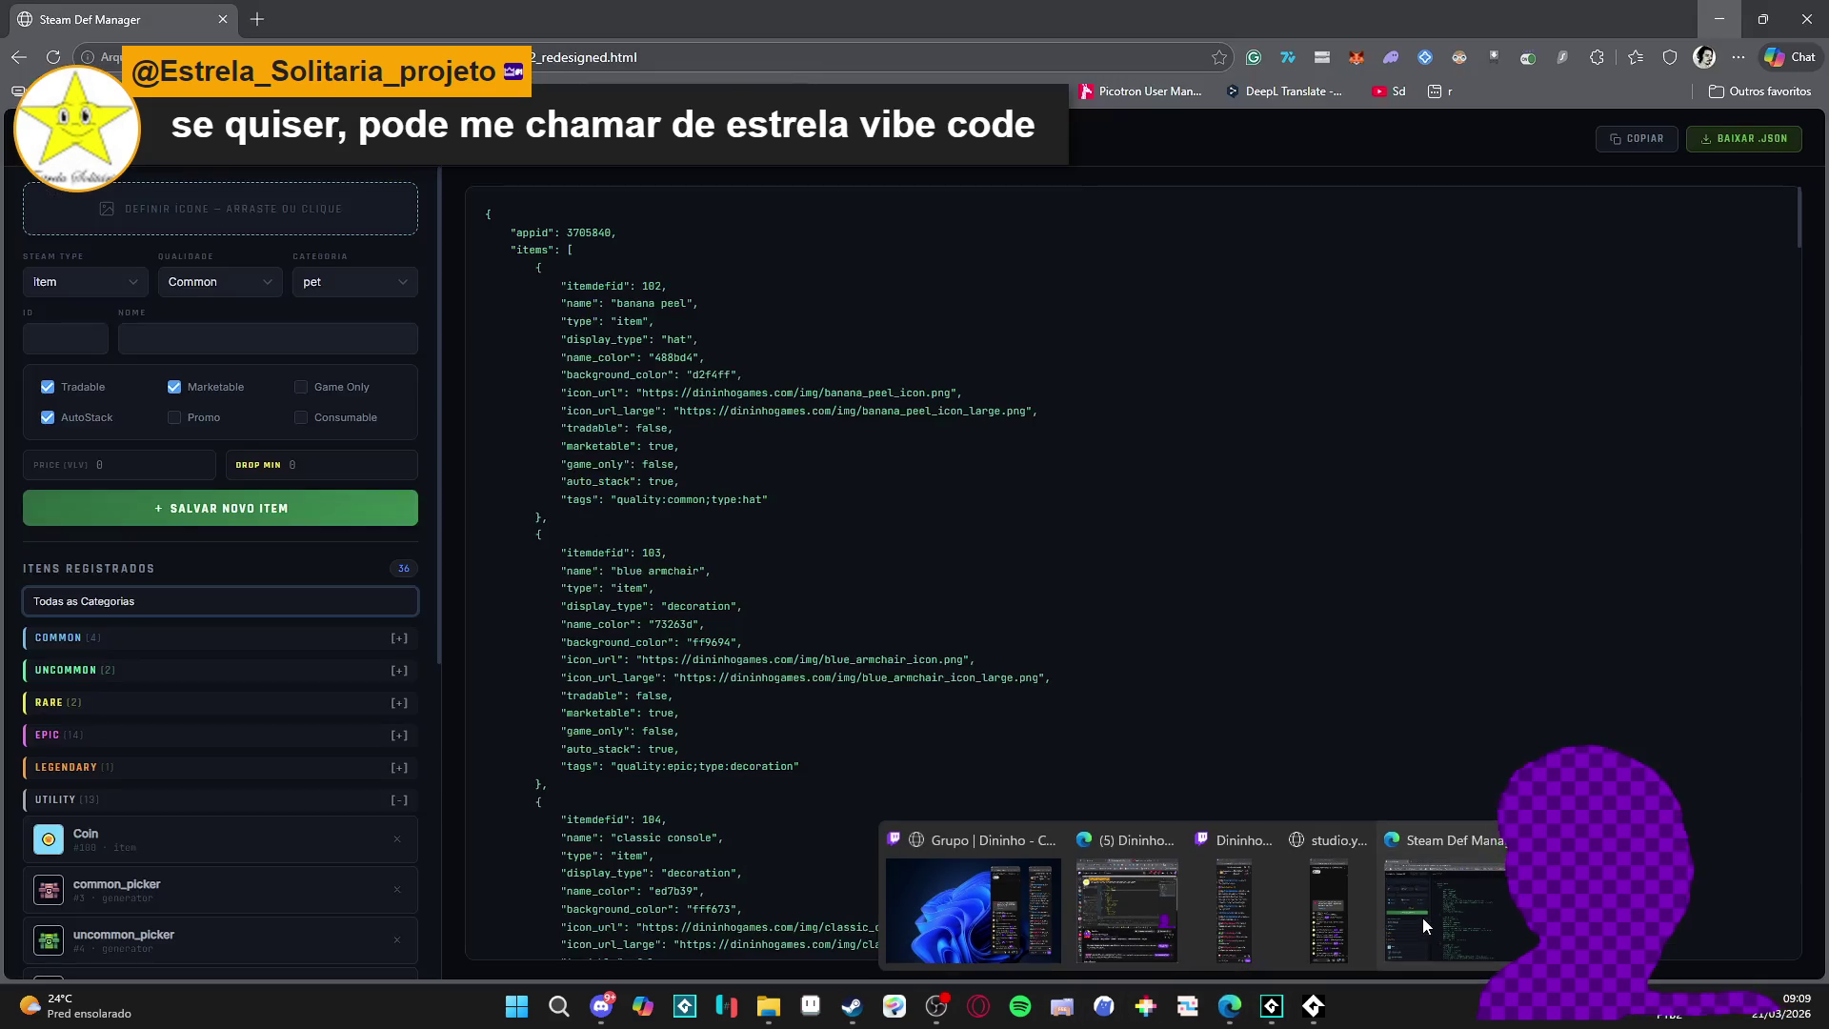
click(1421, 919)
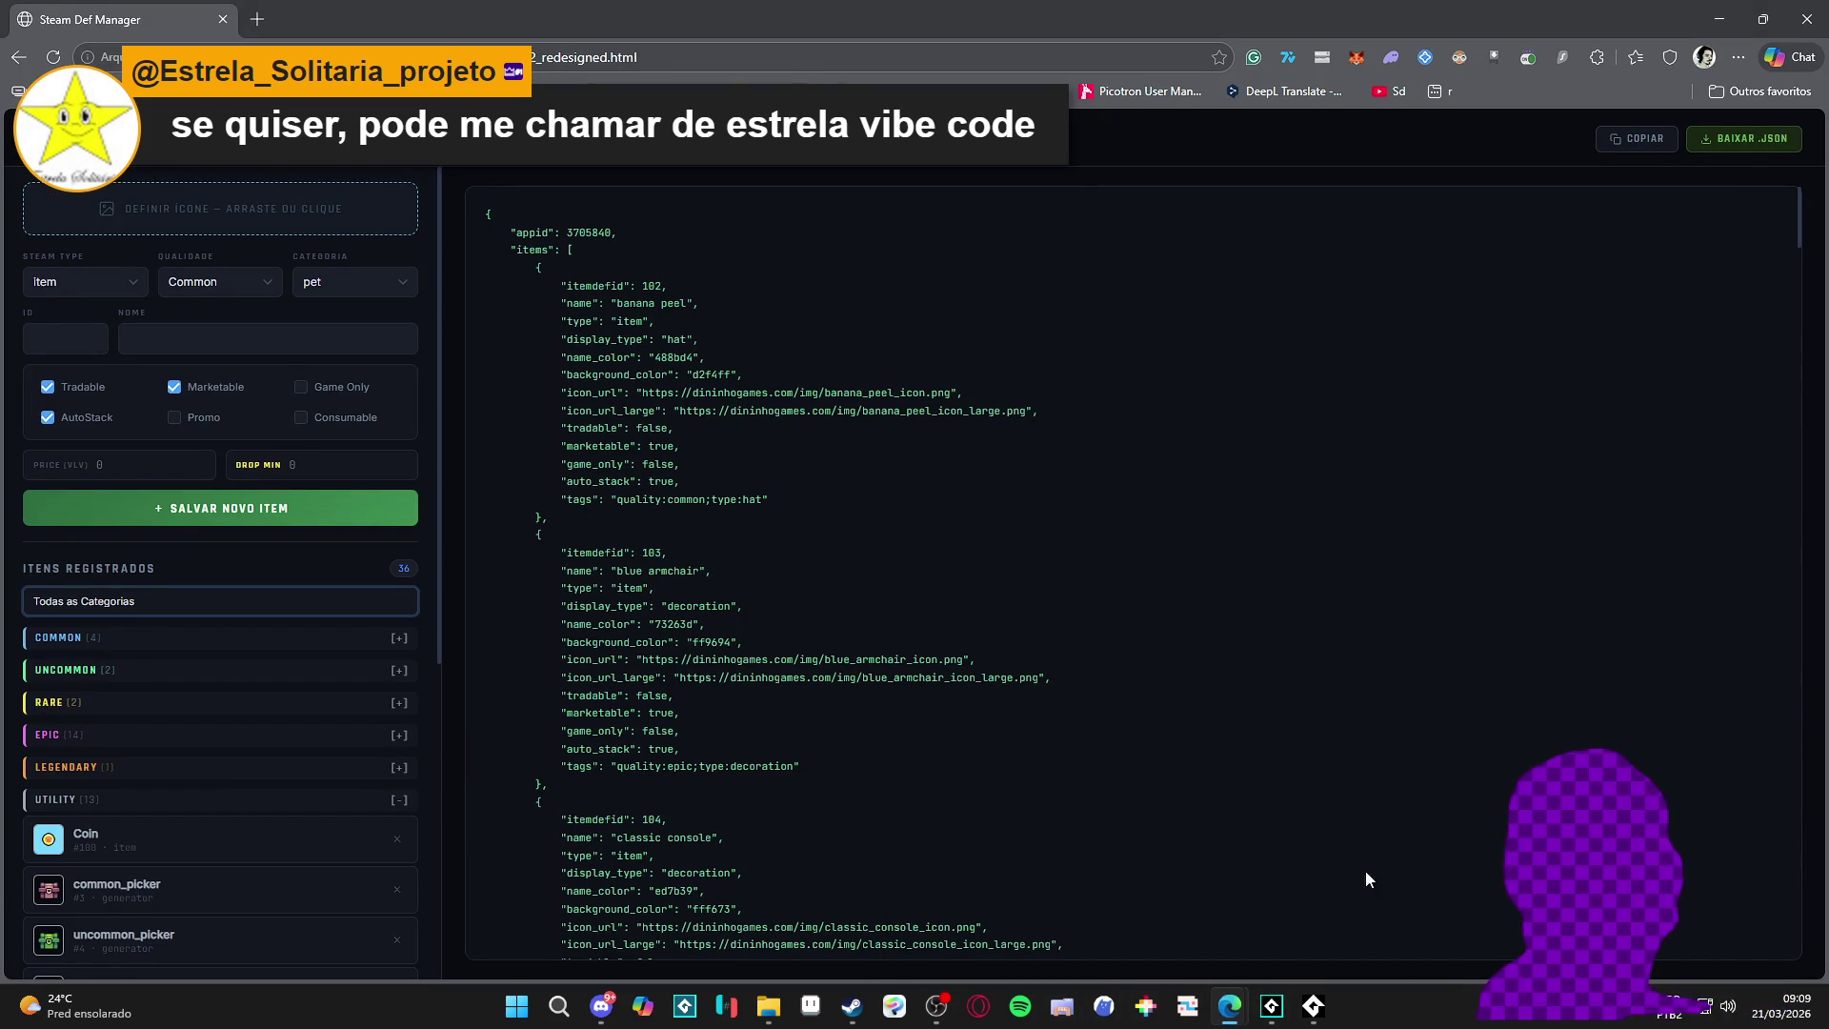
click(1705, 10)
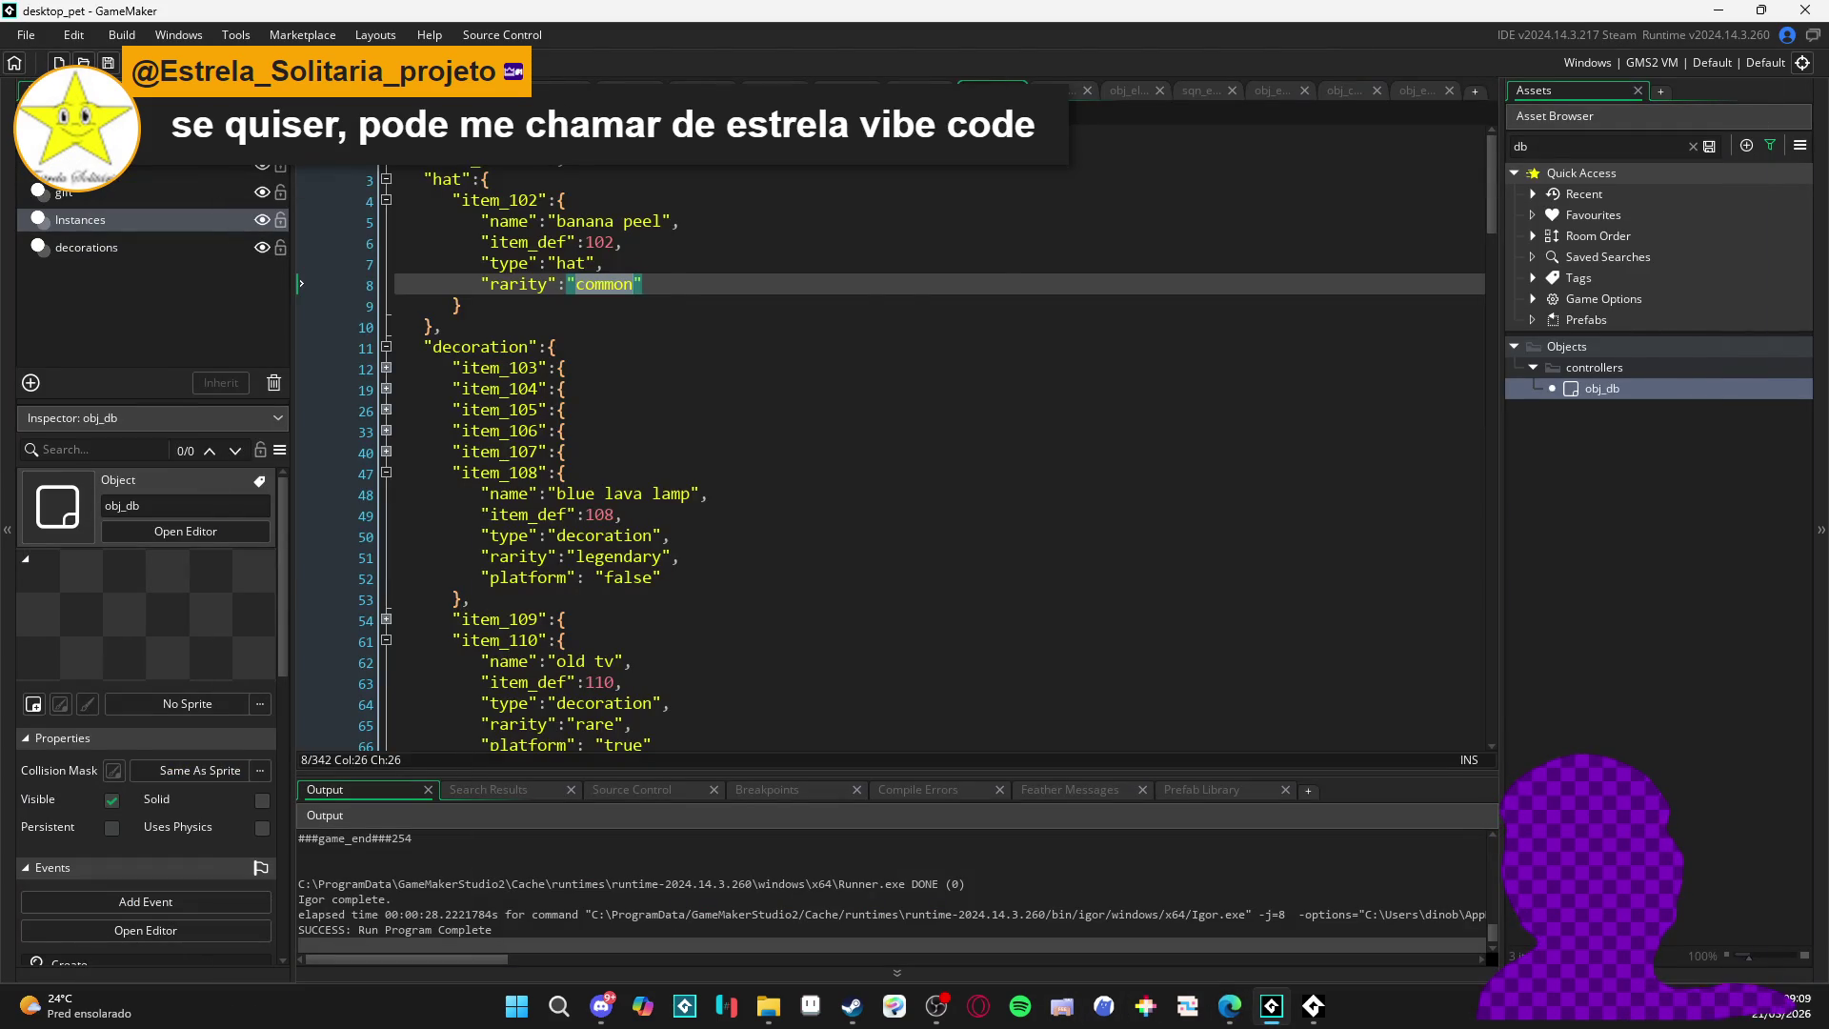
- Add a 'common: 0' entry to items_amount and save the project
scroll(1377, 209, up, 20)
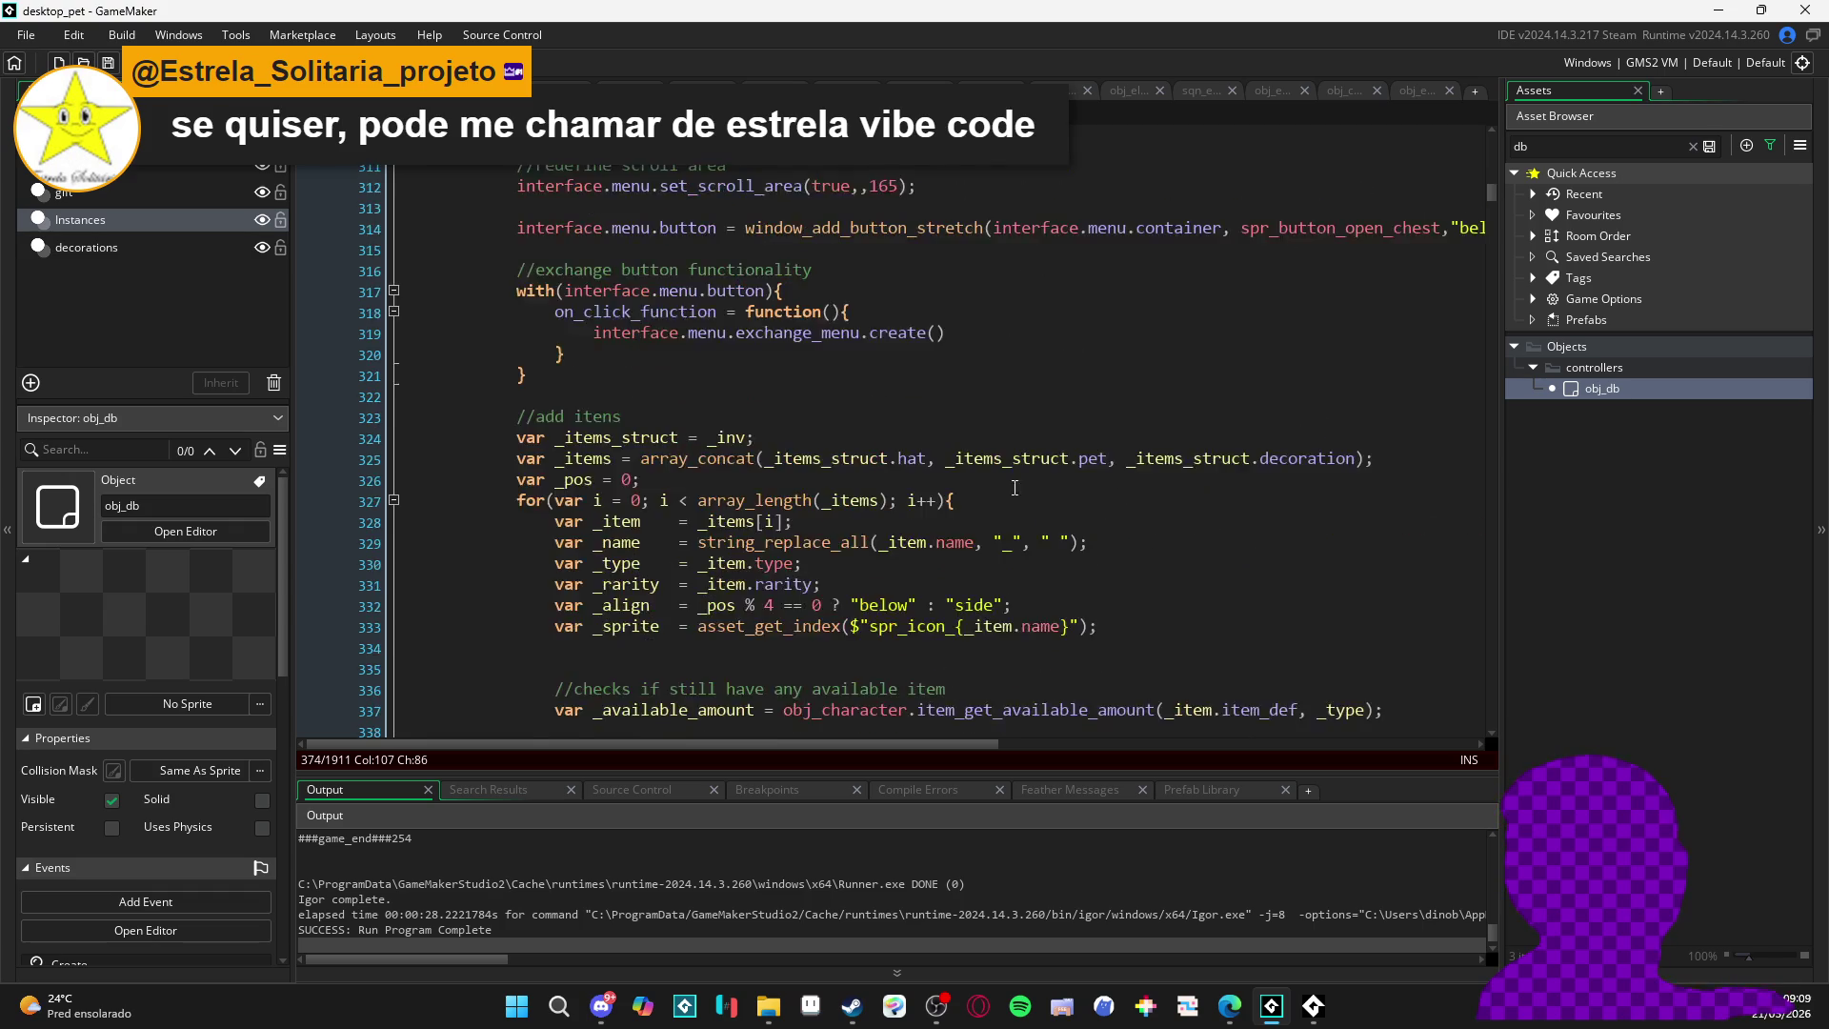
scroll(766, 490, up, 20)
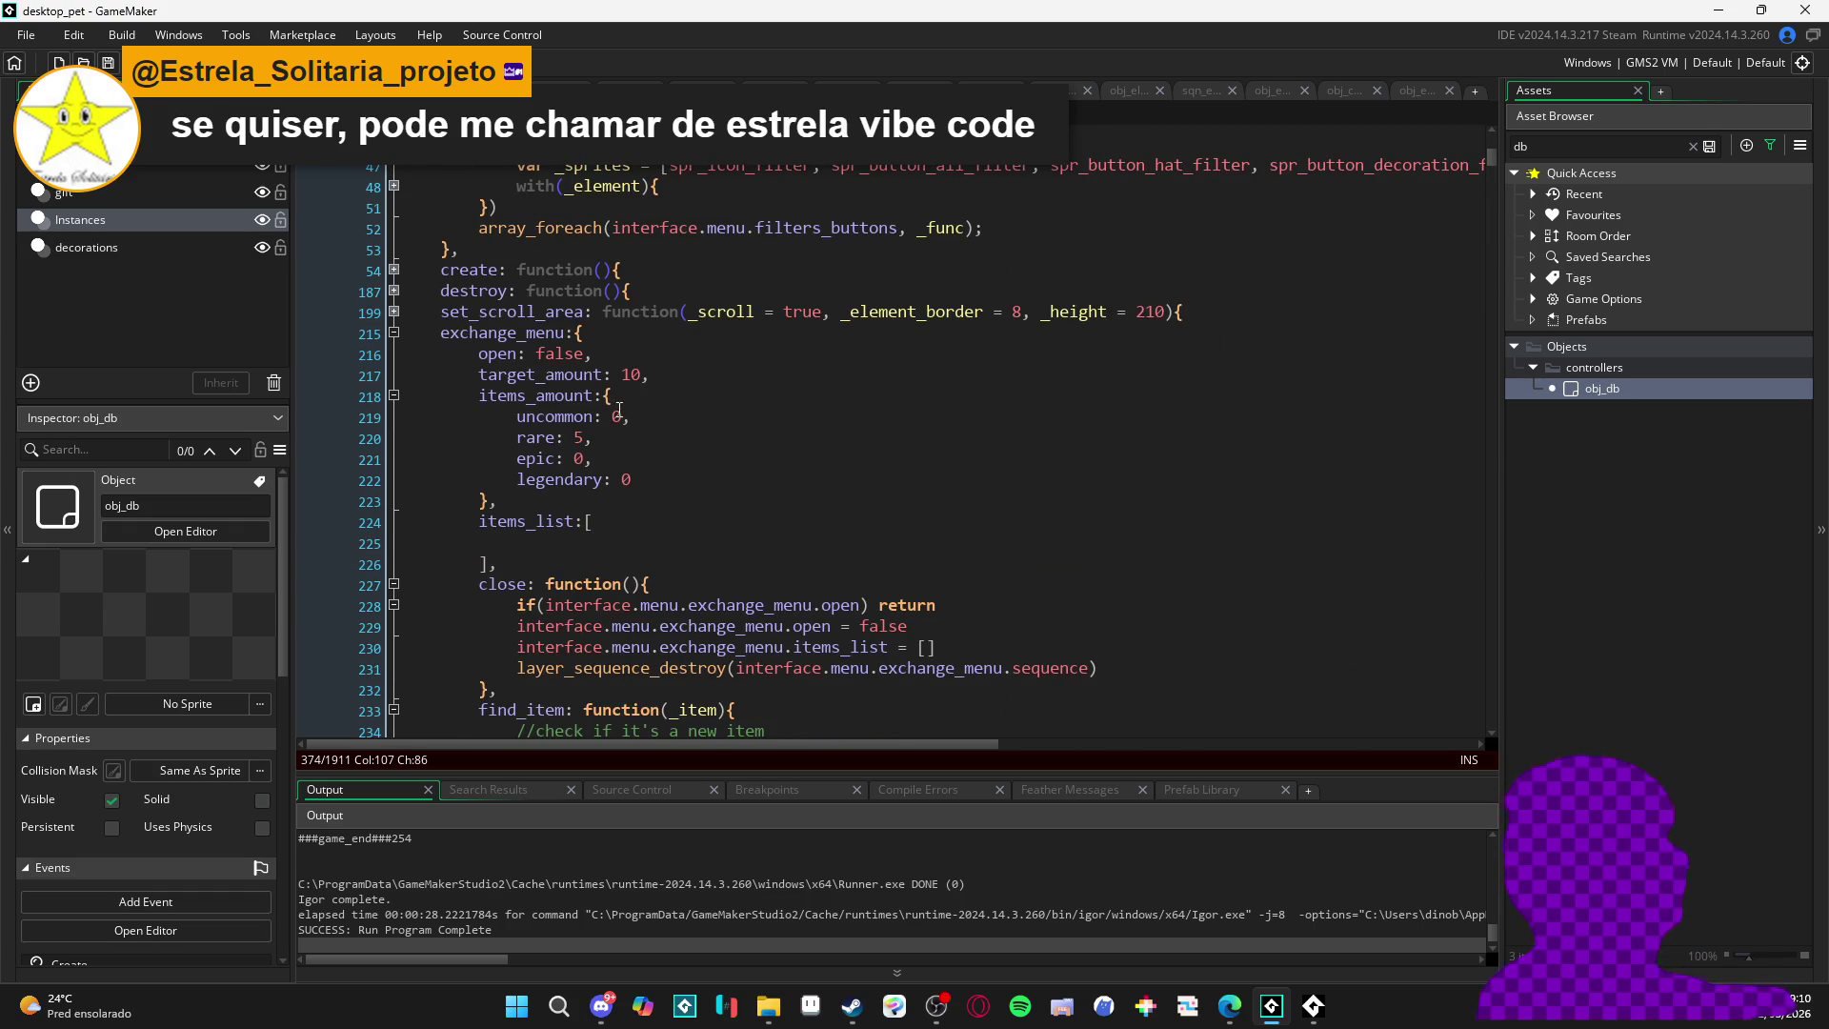
click(642, 387)
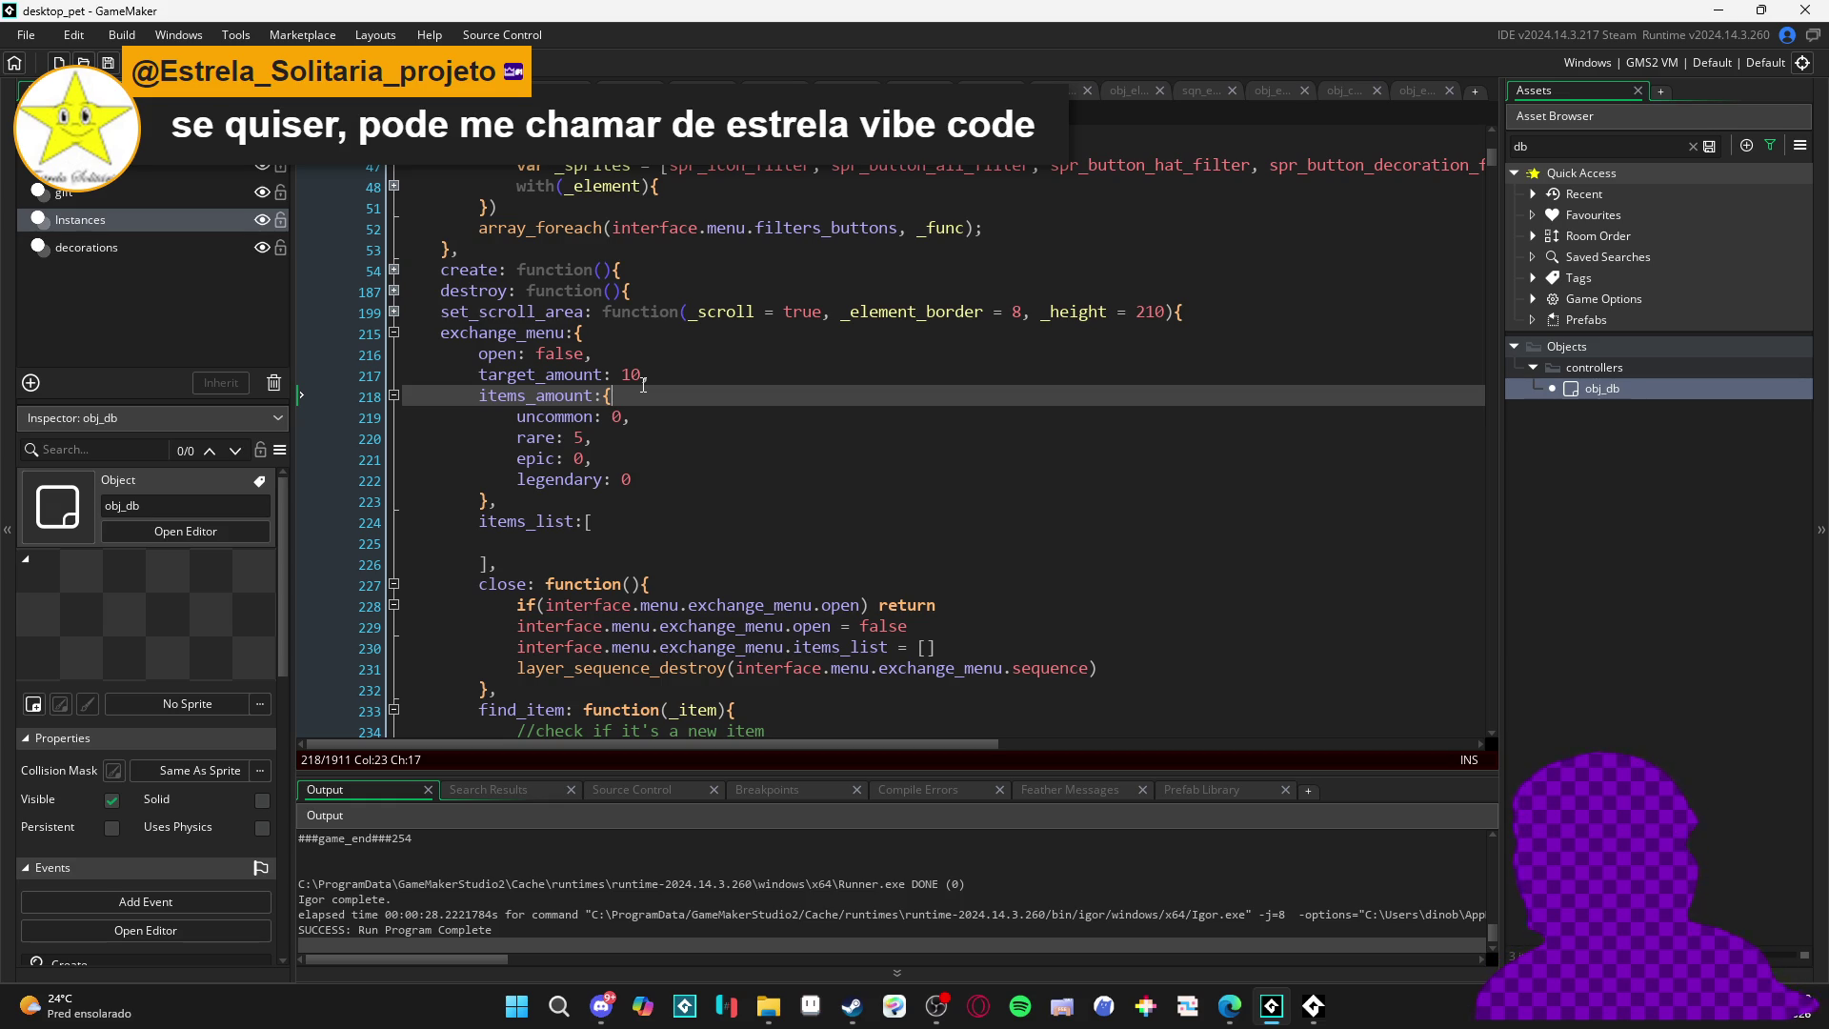
key(Return)
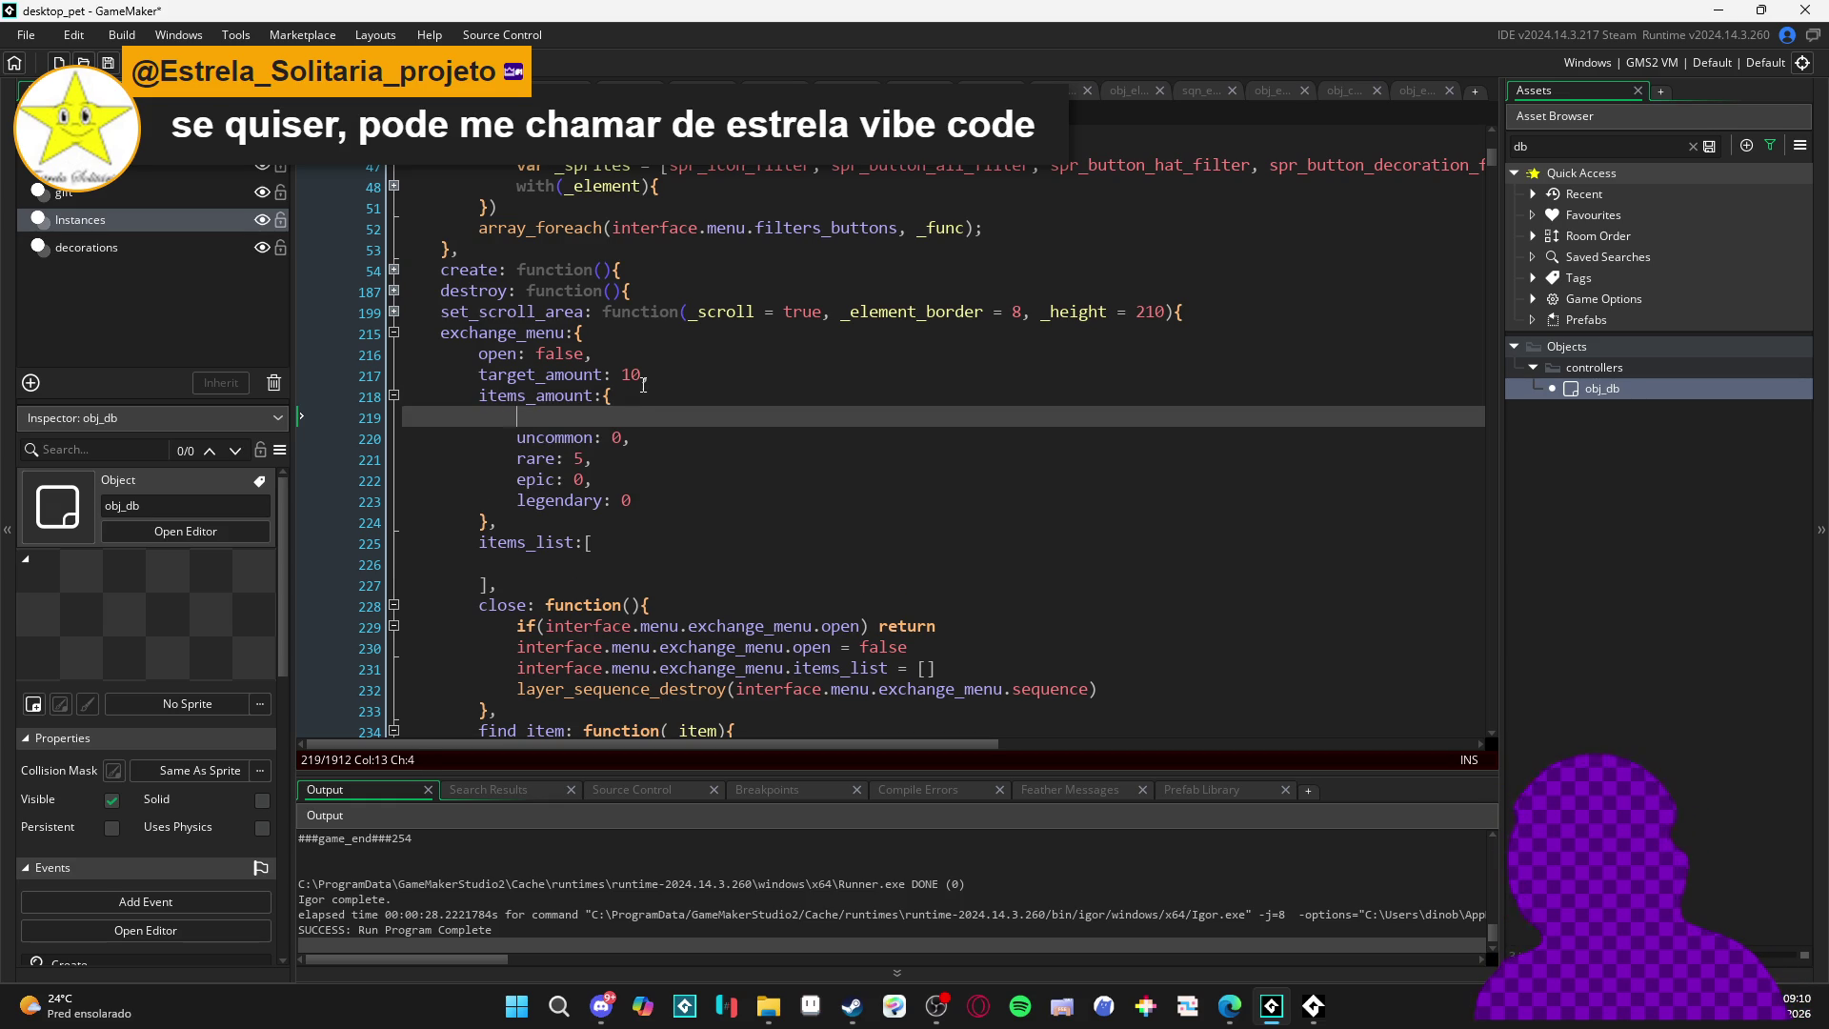
text(common: 0,)
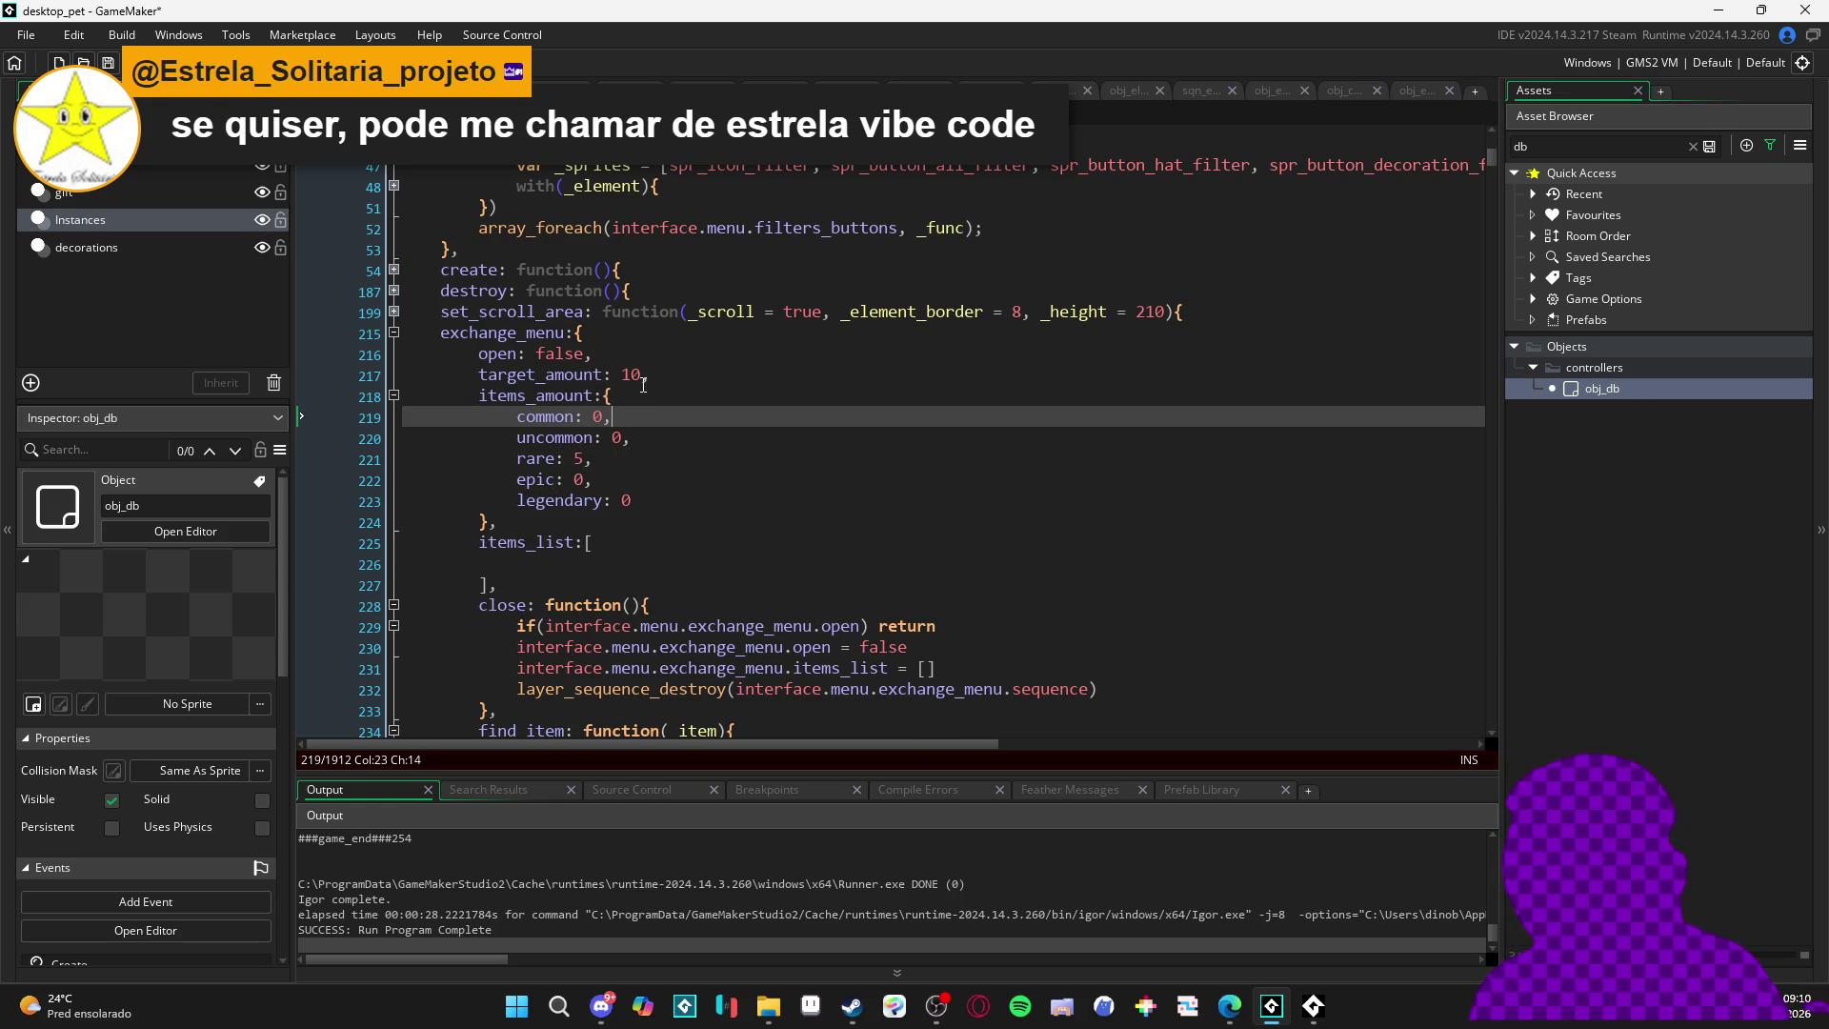
key(ctrl+s)
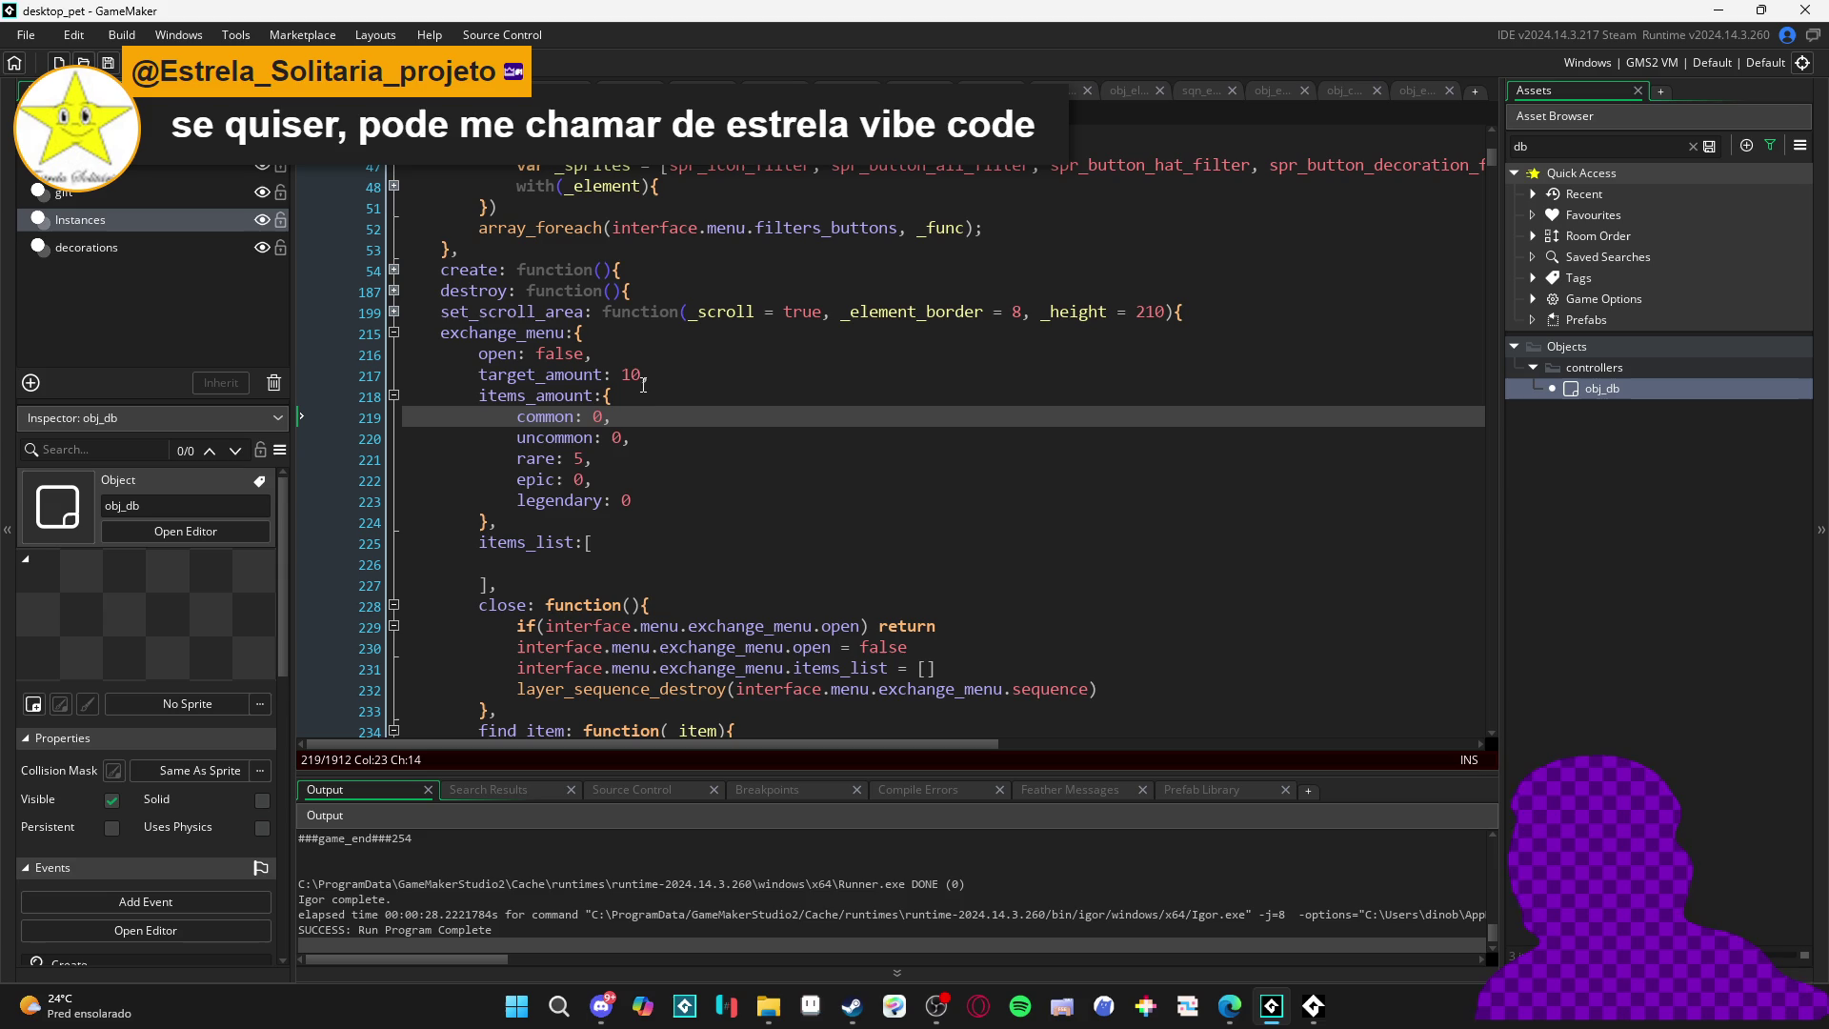
- Delete the 'legendary: 0' line from items_amount
drag(652, 501, 347, 492)
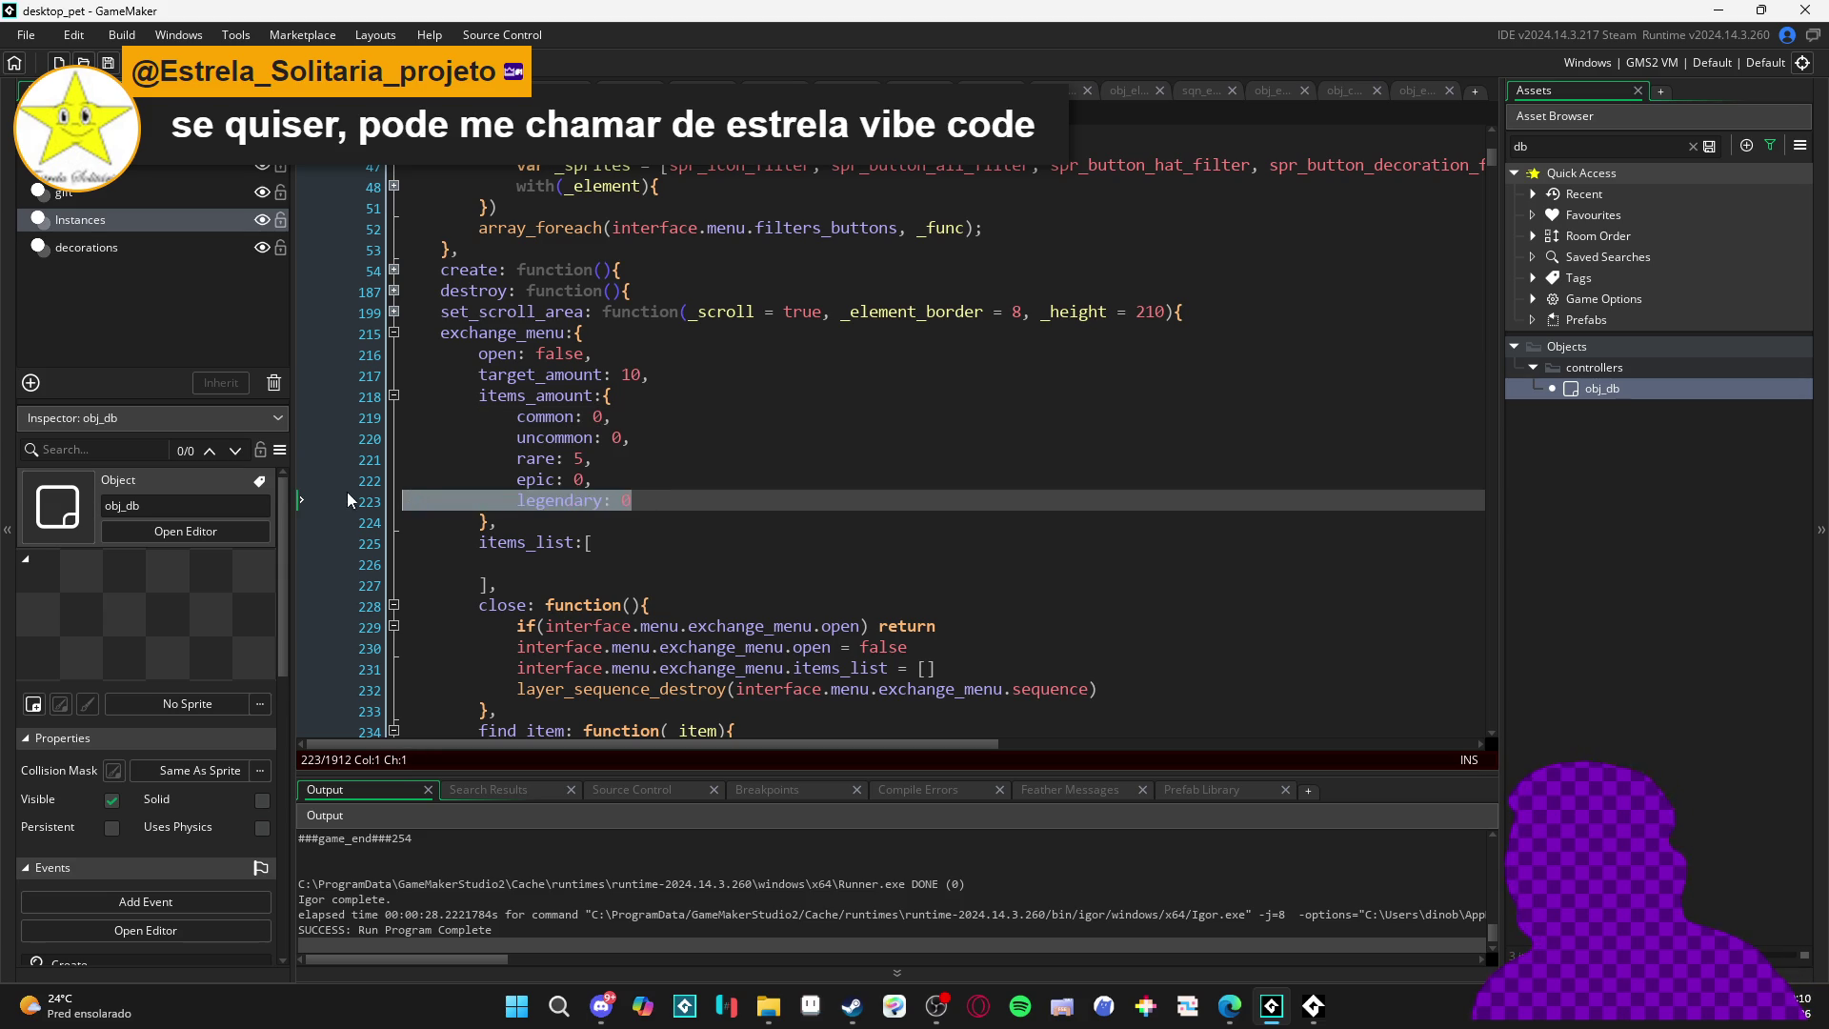
key(BackSpace)
key(BackSpace)
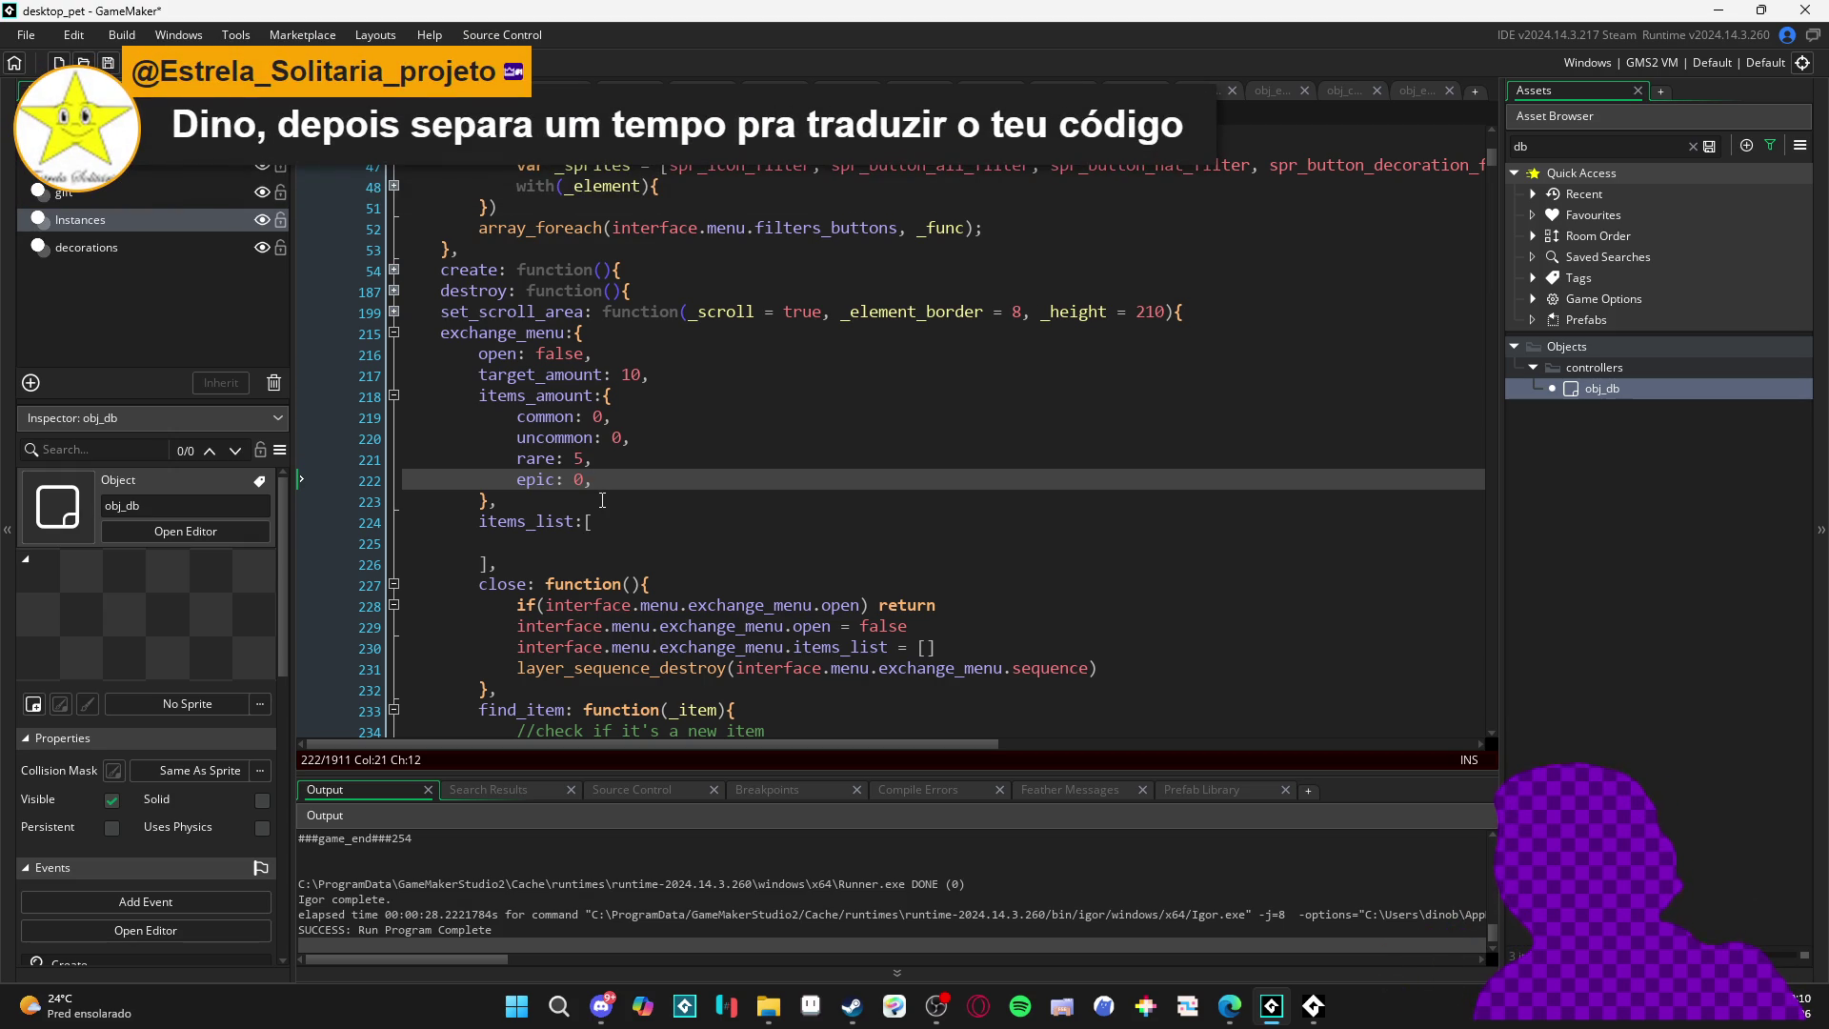
key(Return)
text(legendary: 0)
key(Down)
key(Down)
key(Down)
key(ctrl+z)
key(ctrl+z)
key(ctrl+z)
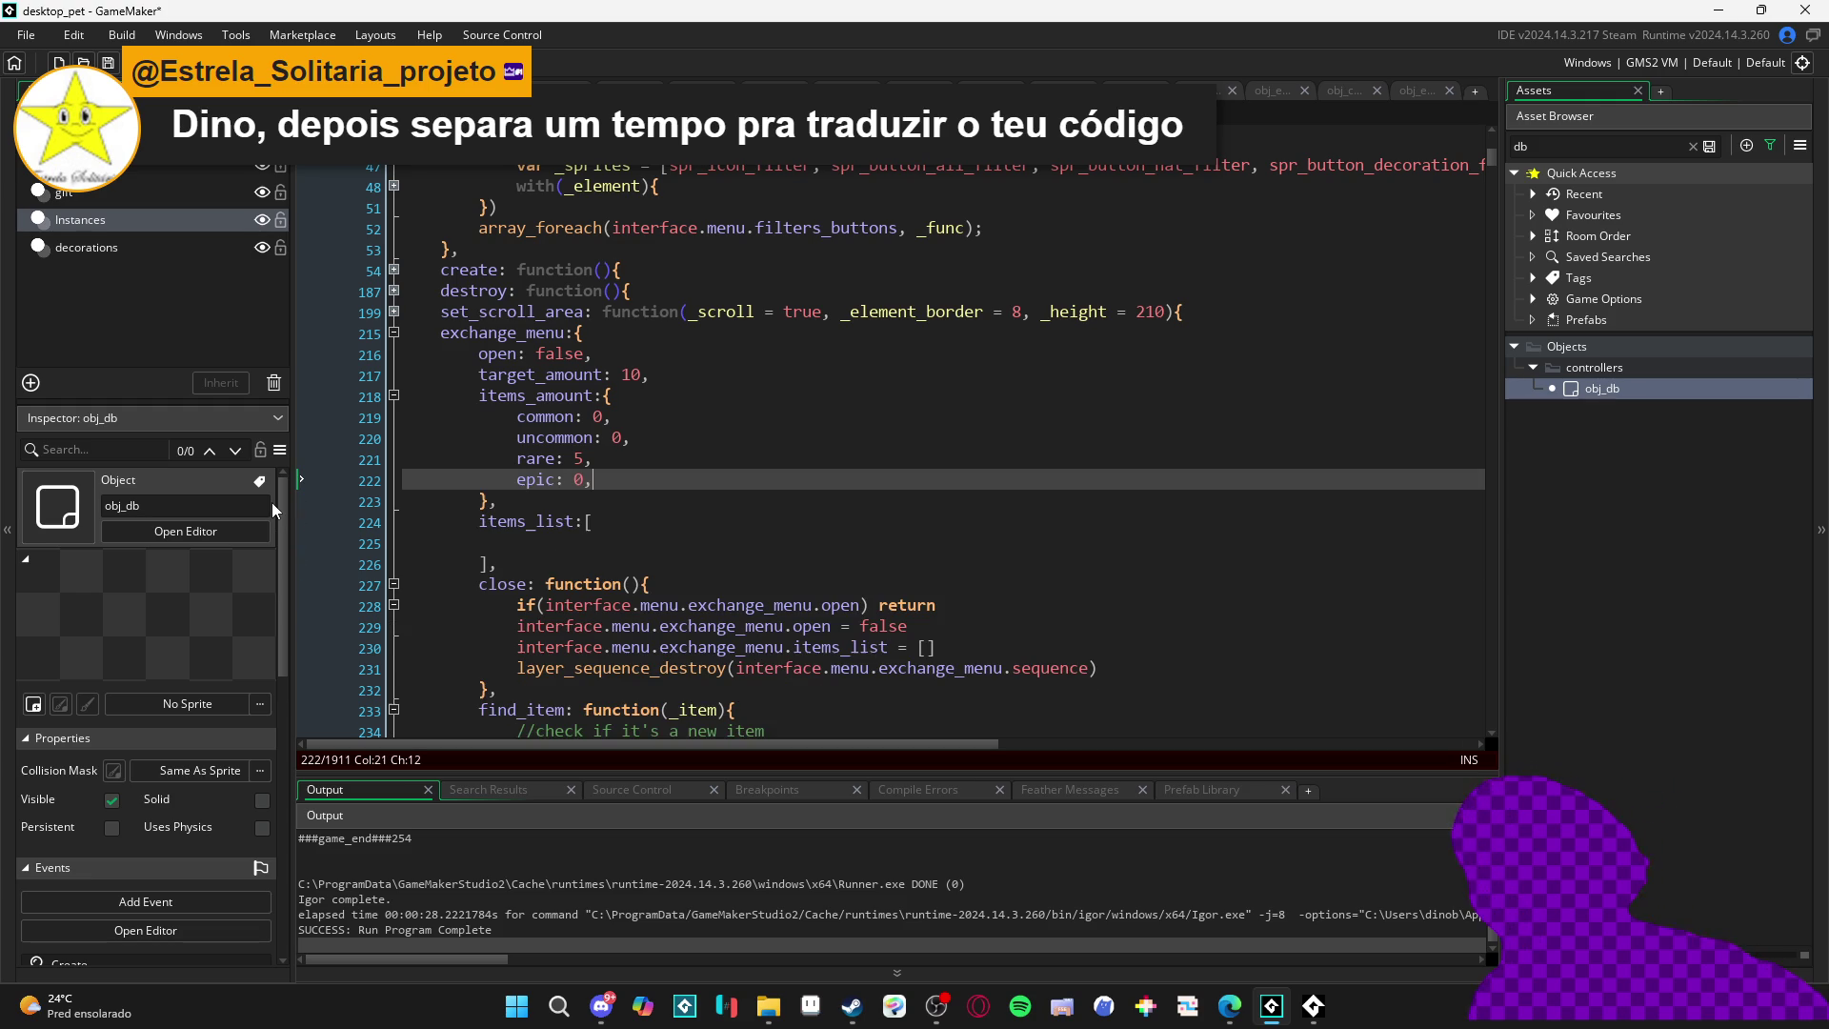
- Change 'rare: 5' to 'rare: 0' and clear the asset search
key(Up)
key(Up)
key(Up)
key(Down)
key(Down)
key(Down)
key(Up)
key(Up)
key(Up)
key(Down)
key(Down)
key(Down)
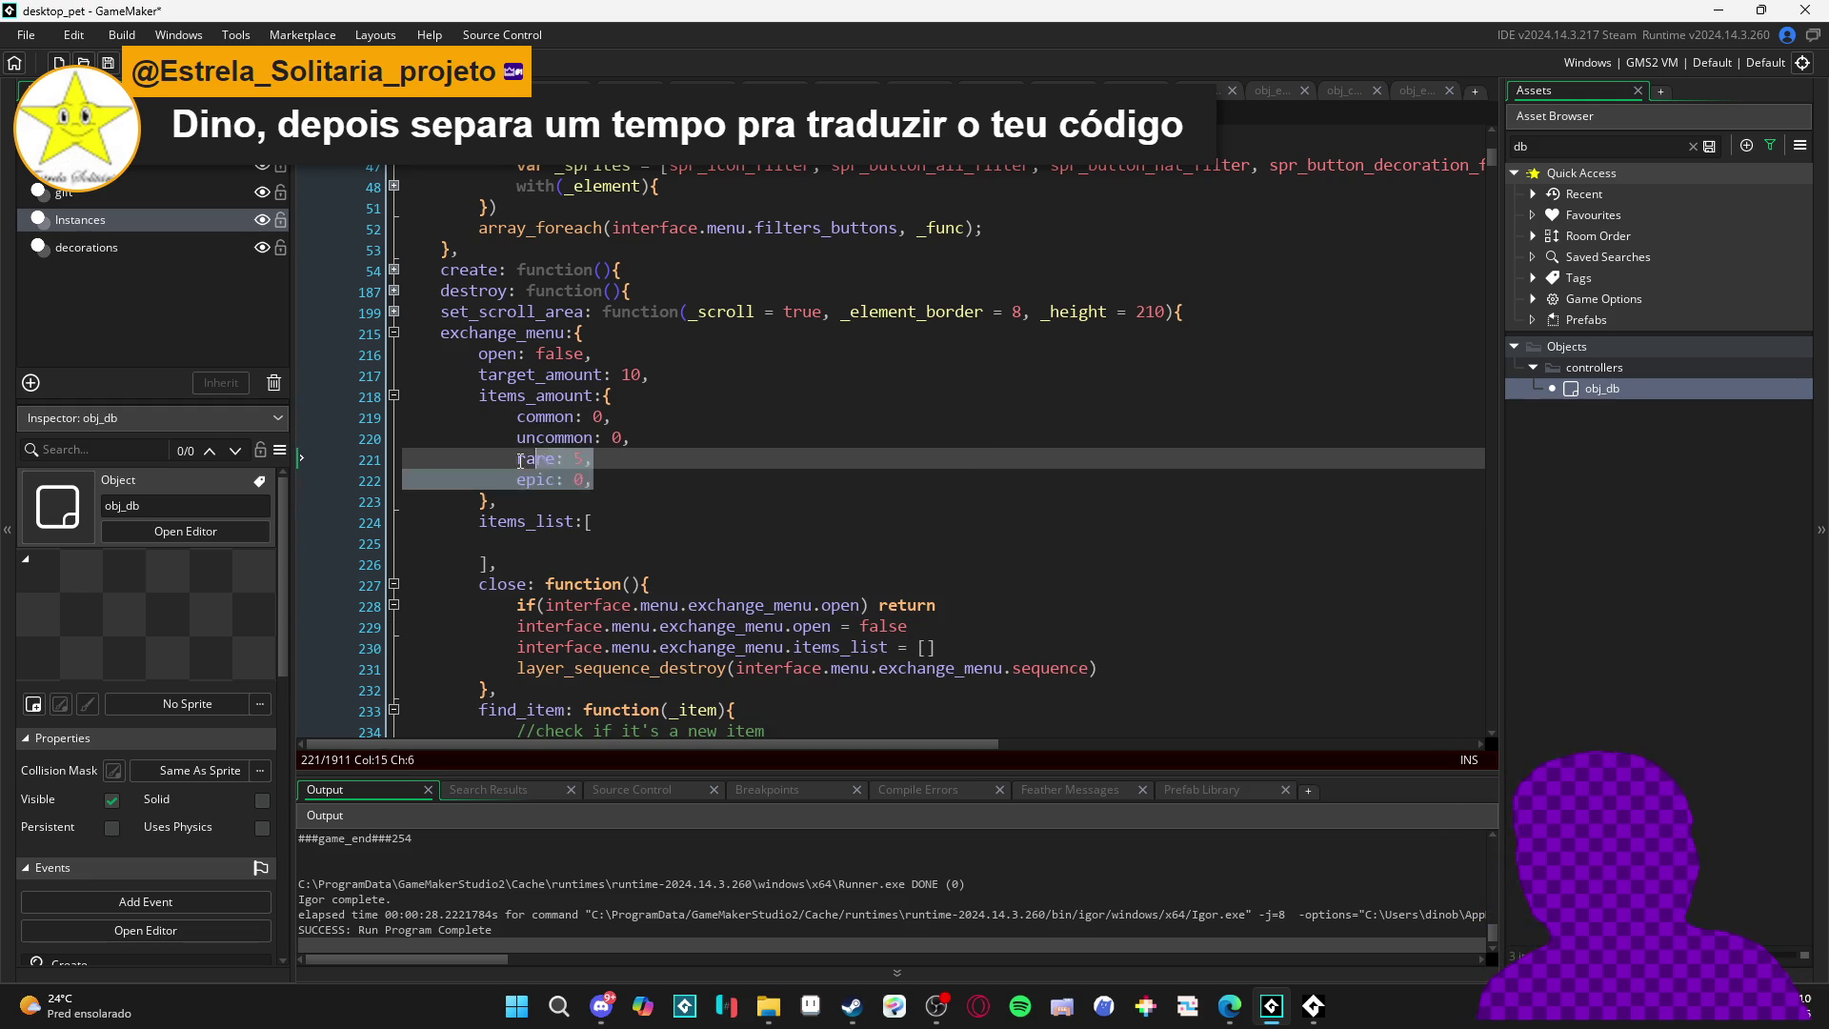
click(576, 458)
key(Delete)
text(0)
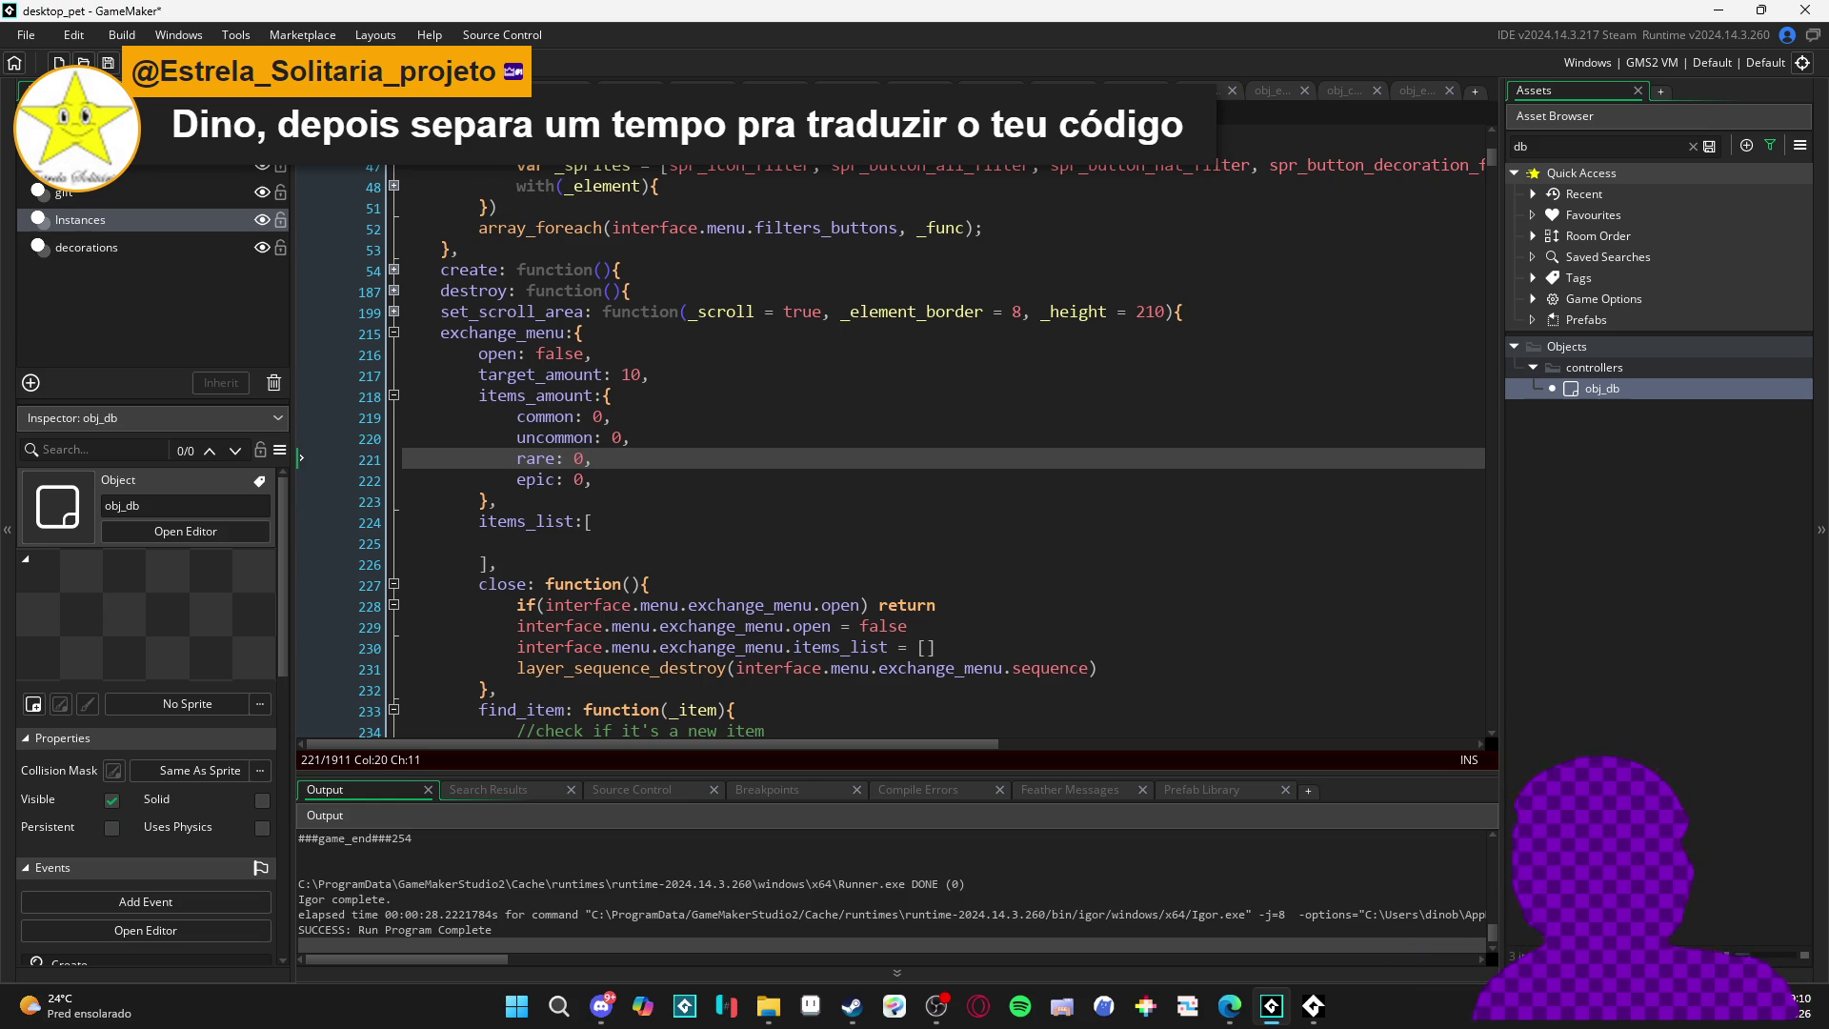
key(ctrl+Tab)
key(ctrl+Tab)
key(BackSpace)
key(BackSpace)
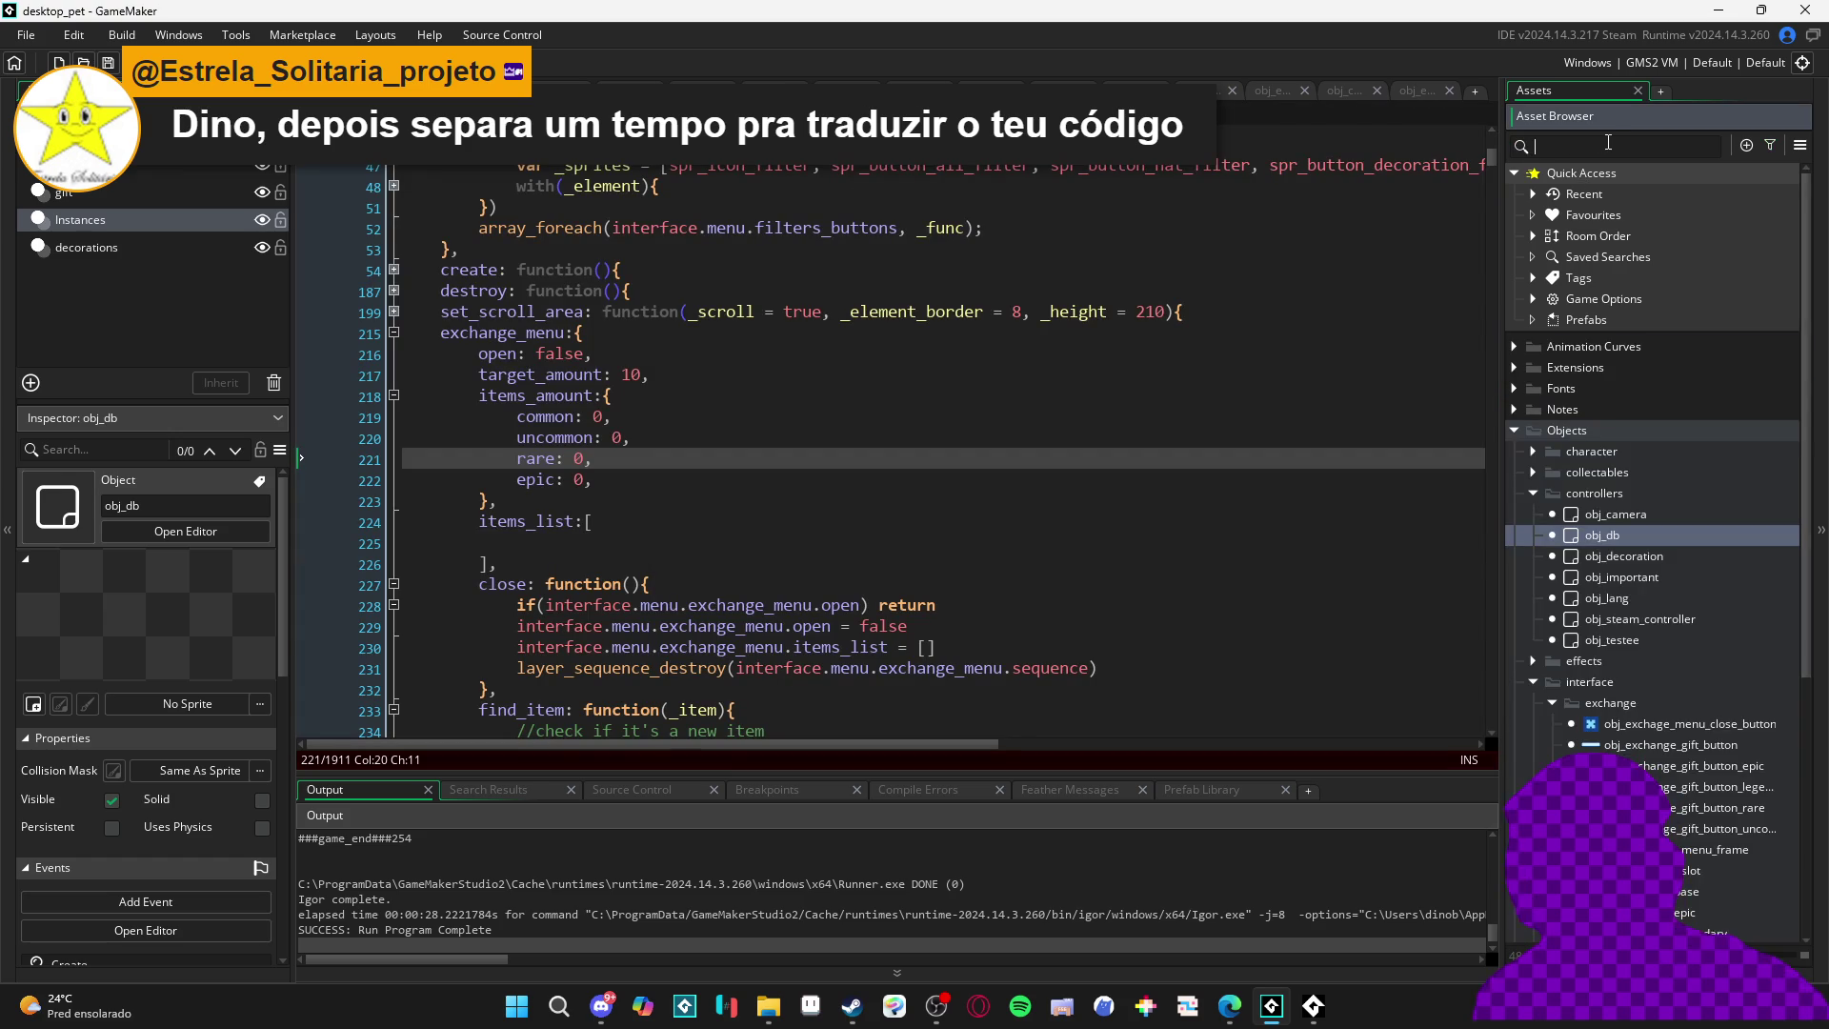
- Search obj_db's code for _rarity_amount
scroll(1379, 229, down, 12)
scroll(1379, 230, down, 14)
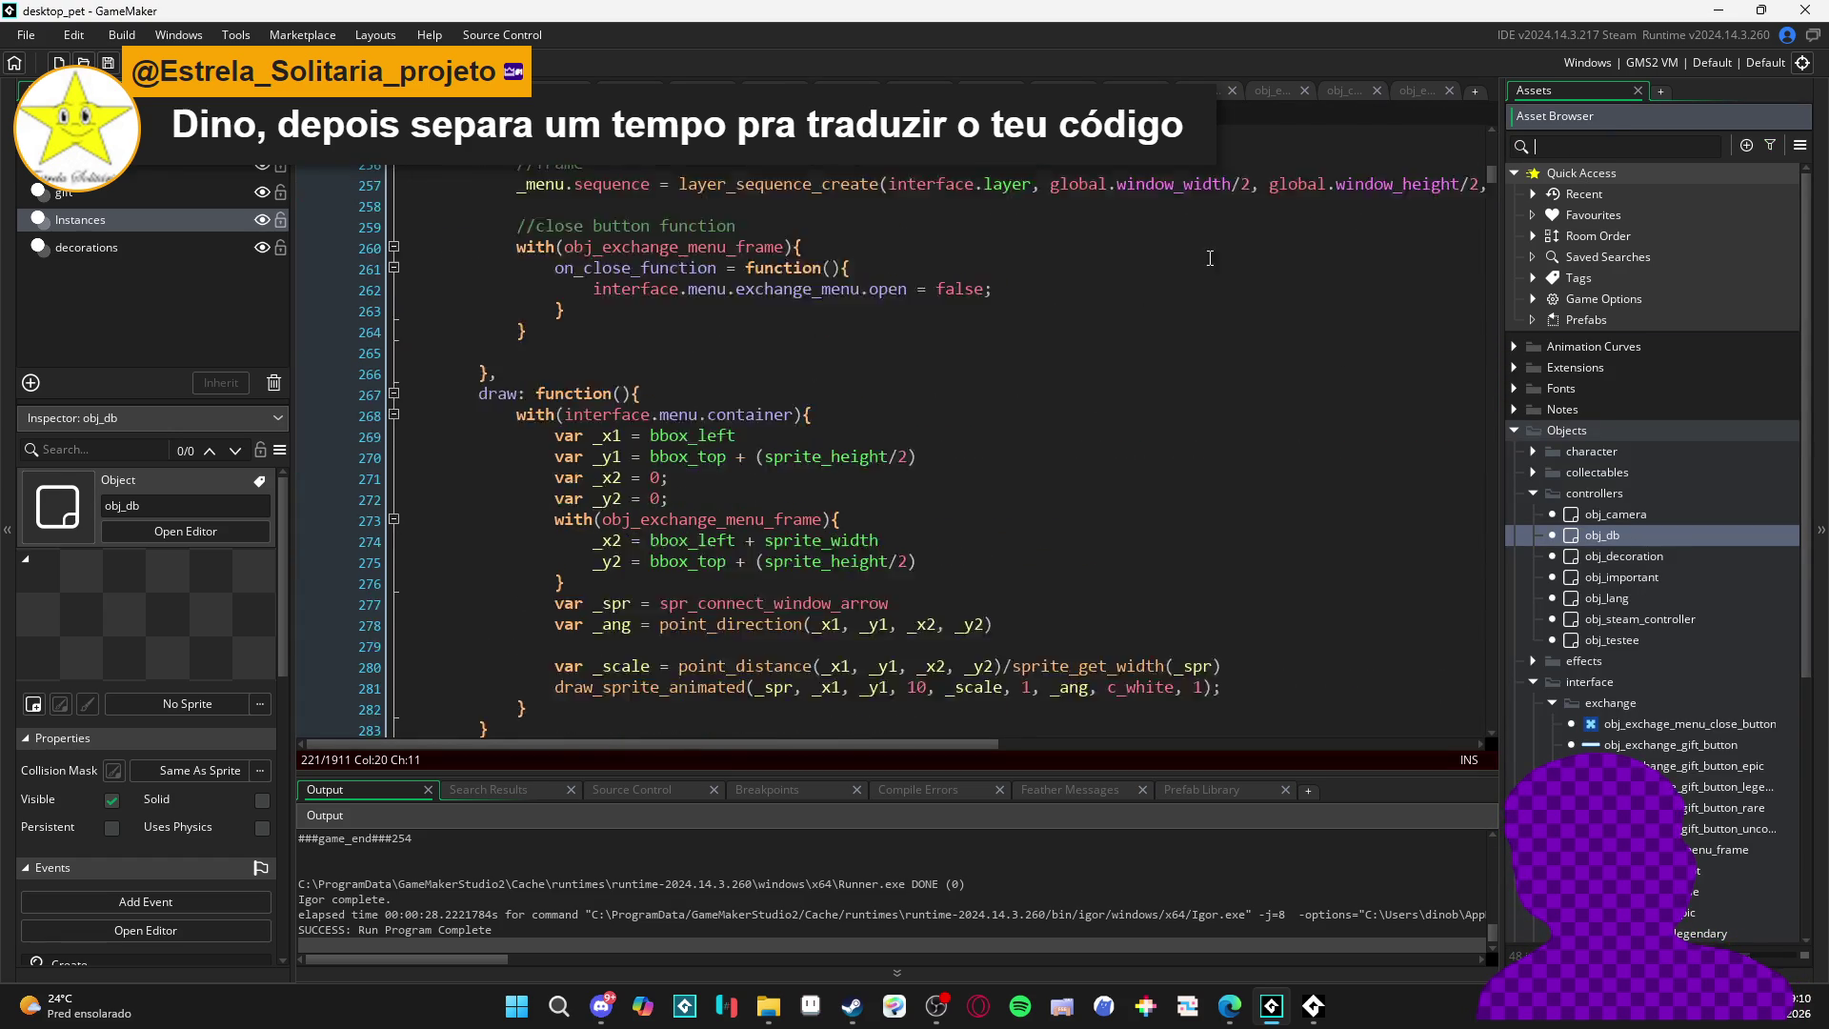
click(1250, 263)
key(ctrl+f)
text(_rarity_amount)
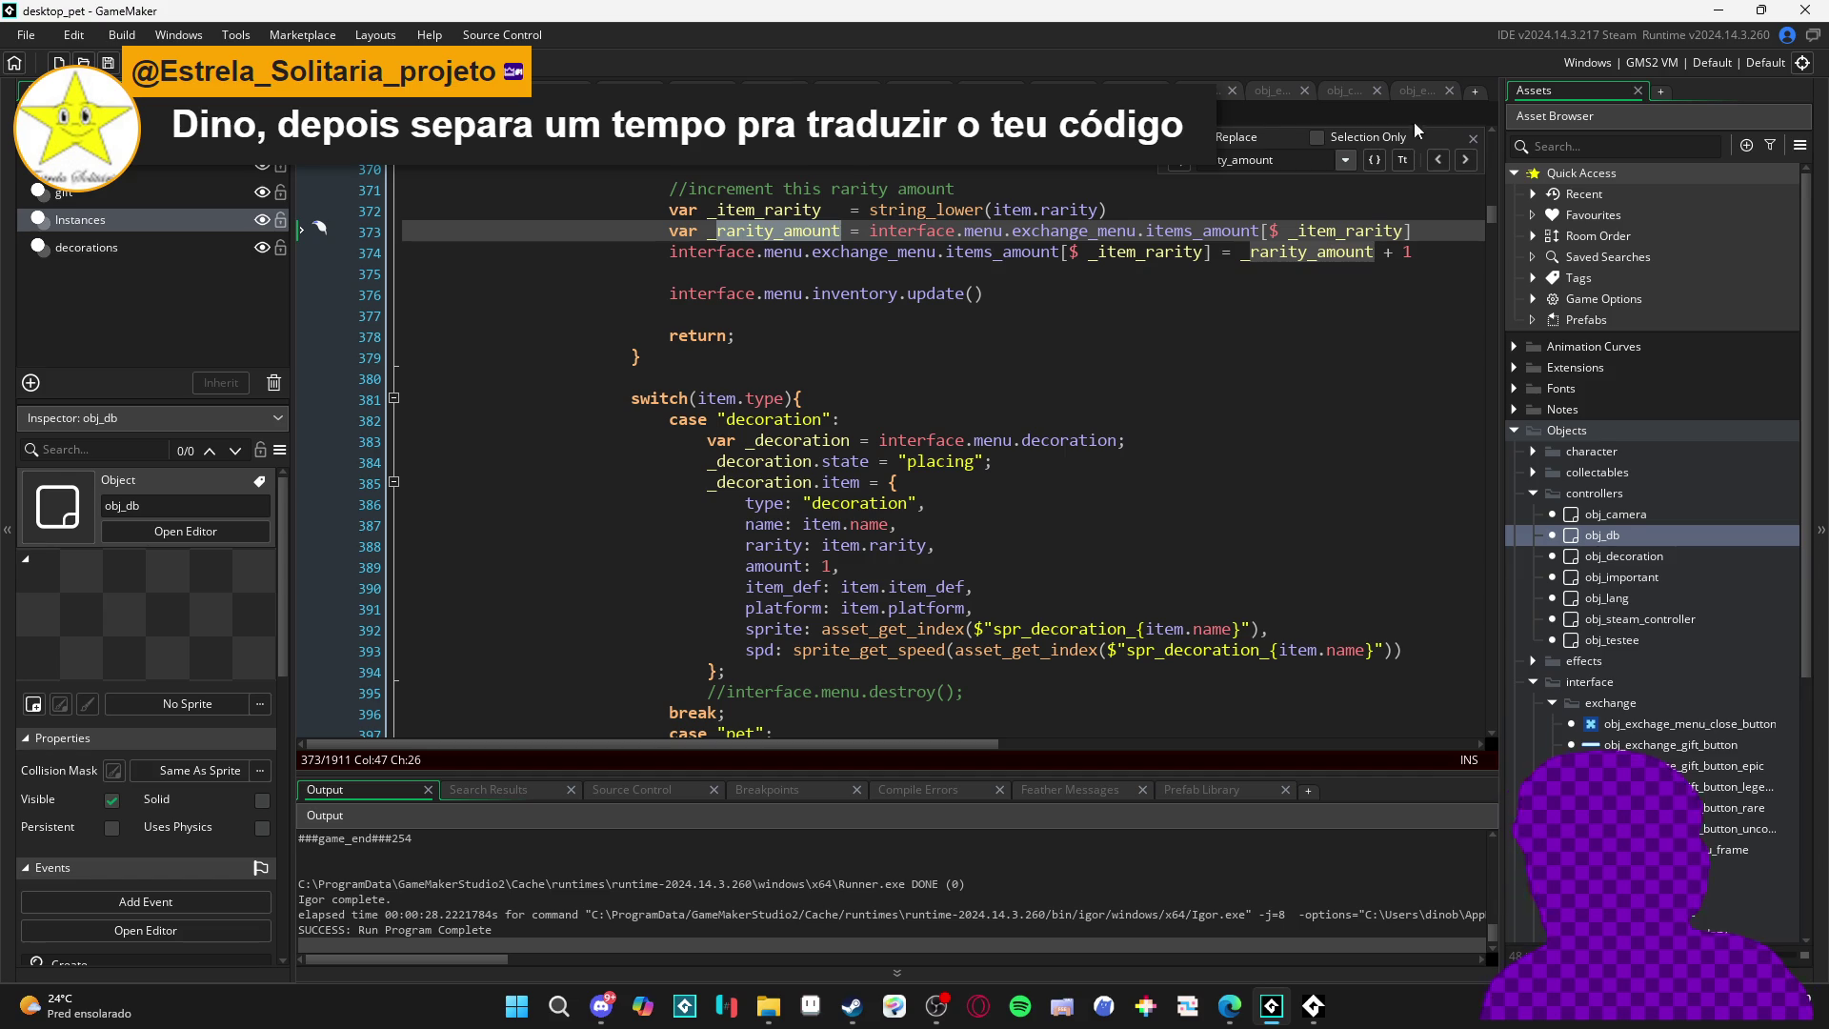
click(1472, 141)
click(1268, 336)
- Select and copy the three rarity increment lines 372–374
scroll(1281, 341, up, 2)
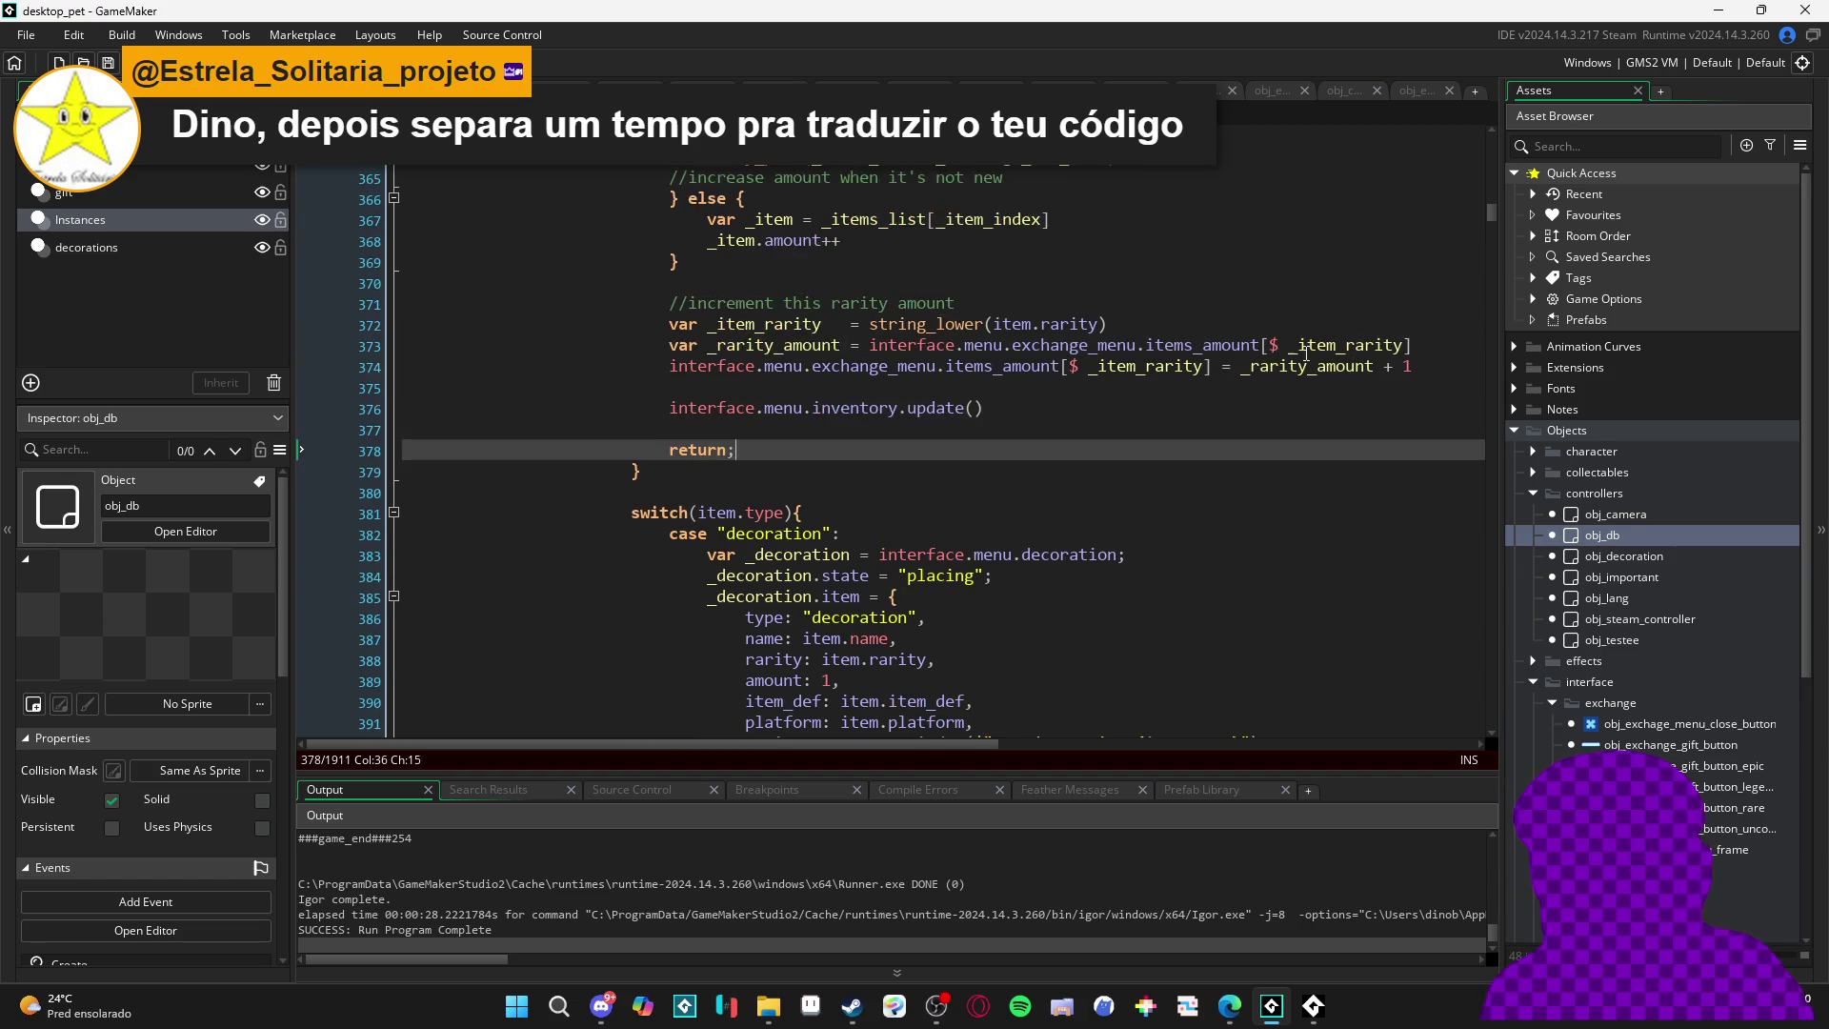
scroll(1259, 400, right, 2)
click(818, 393)
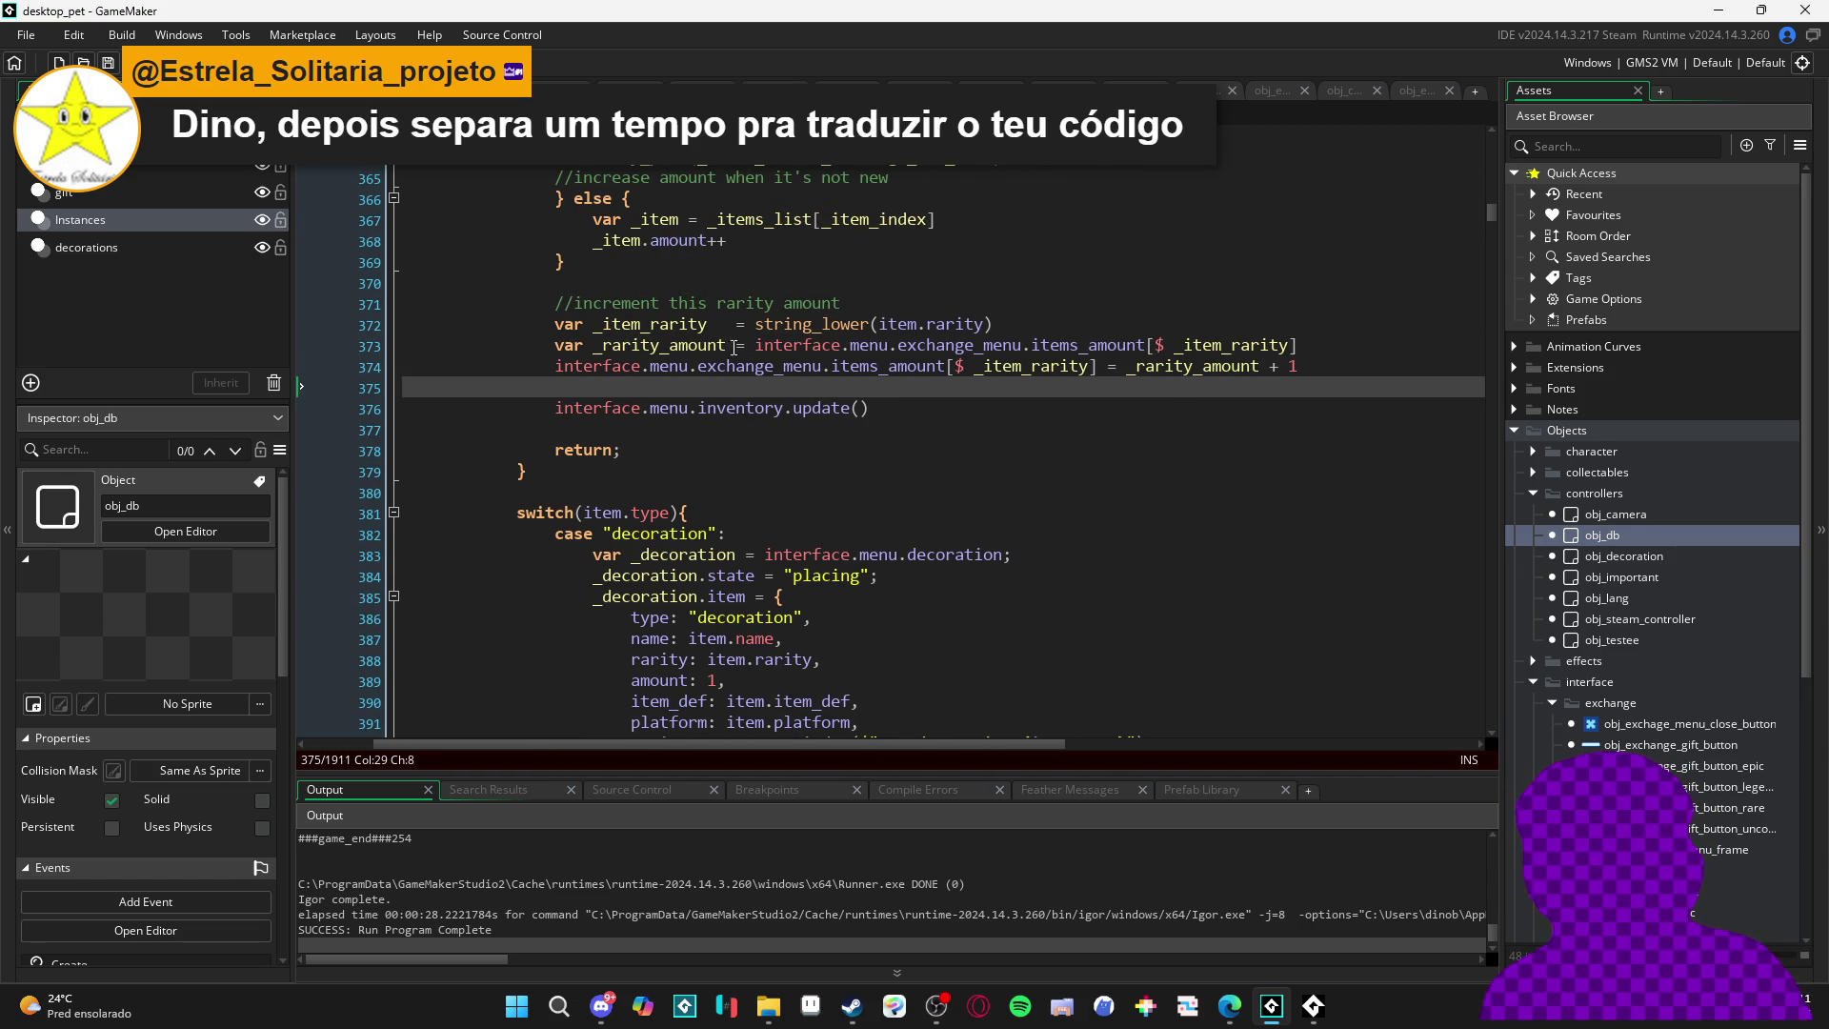
mouse_move(552, 324)
mouse_down()
mouse_move(1231, 370)
mouse_move(1347, 355)
mouse_move(1341, 384)
mouse_up()
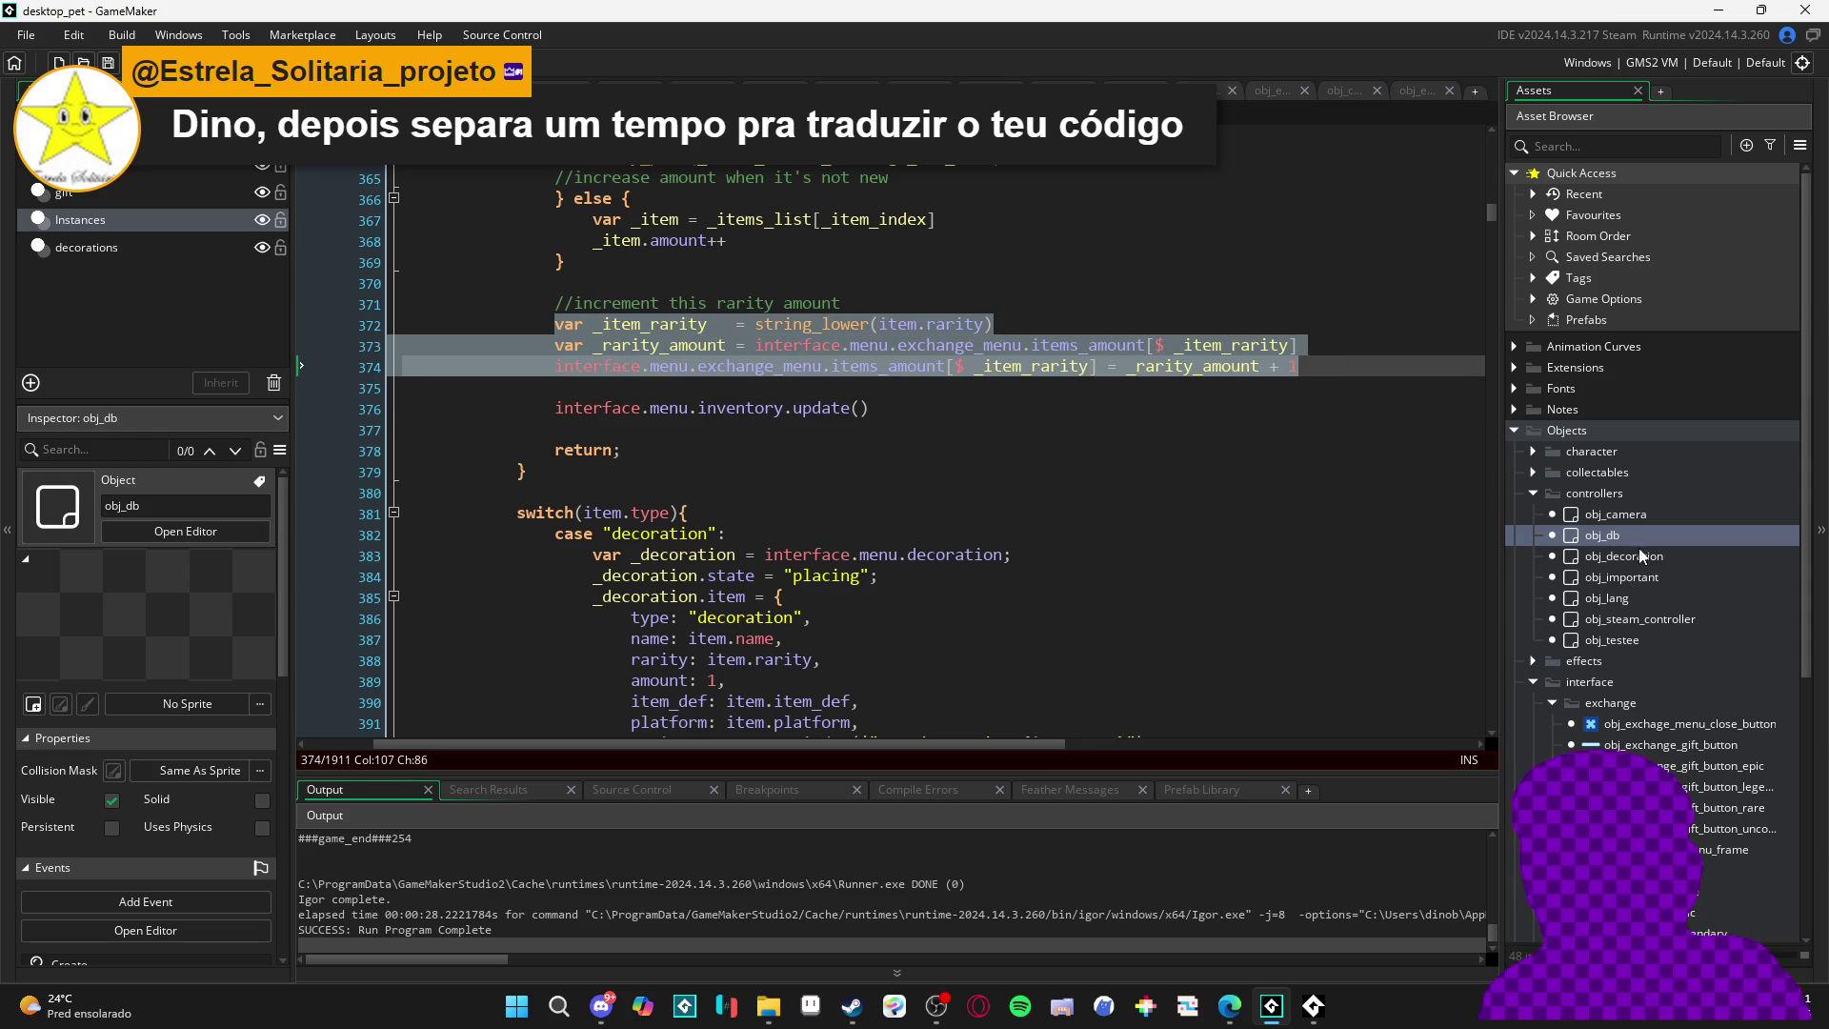
click(1575, 148)
- Search assets for 'slot' and open obj_exchange_slot's Step event code
text(slot)
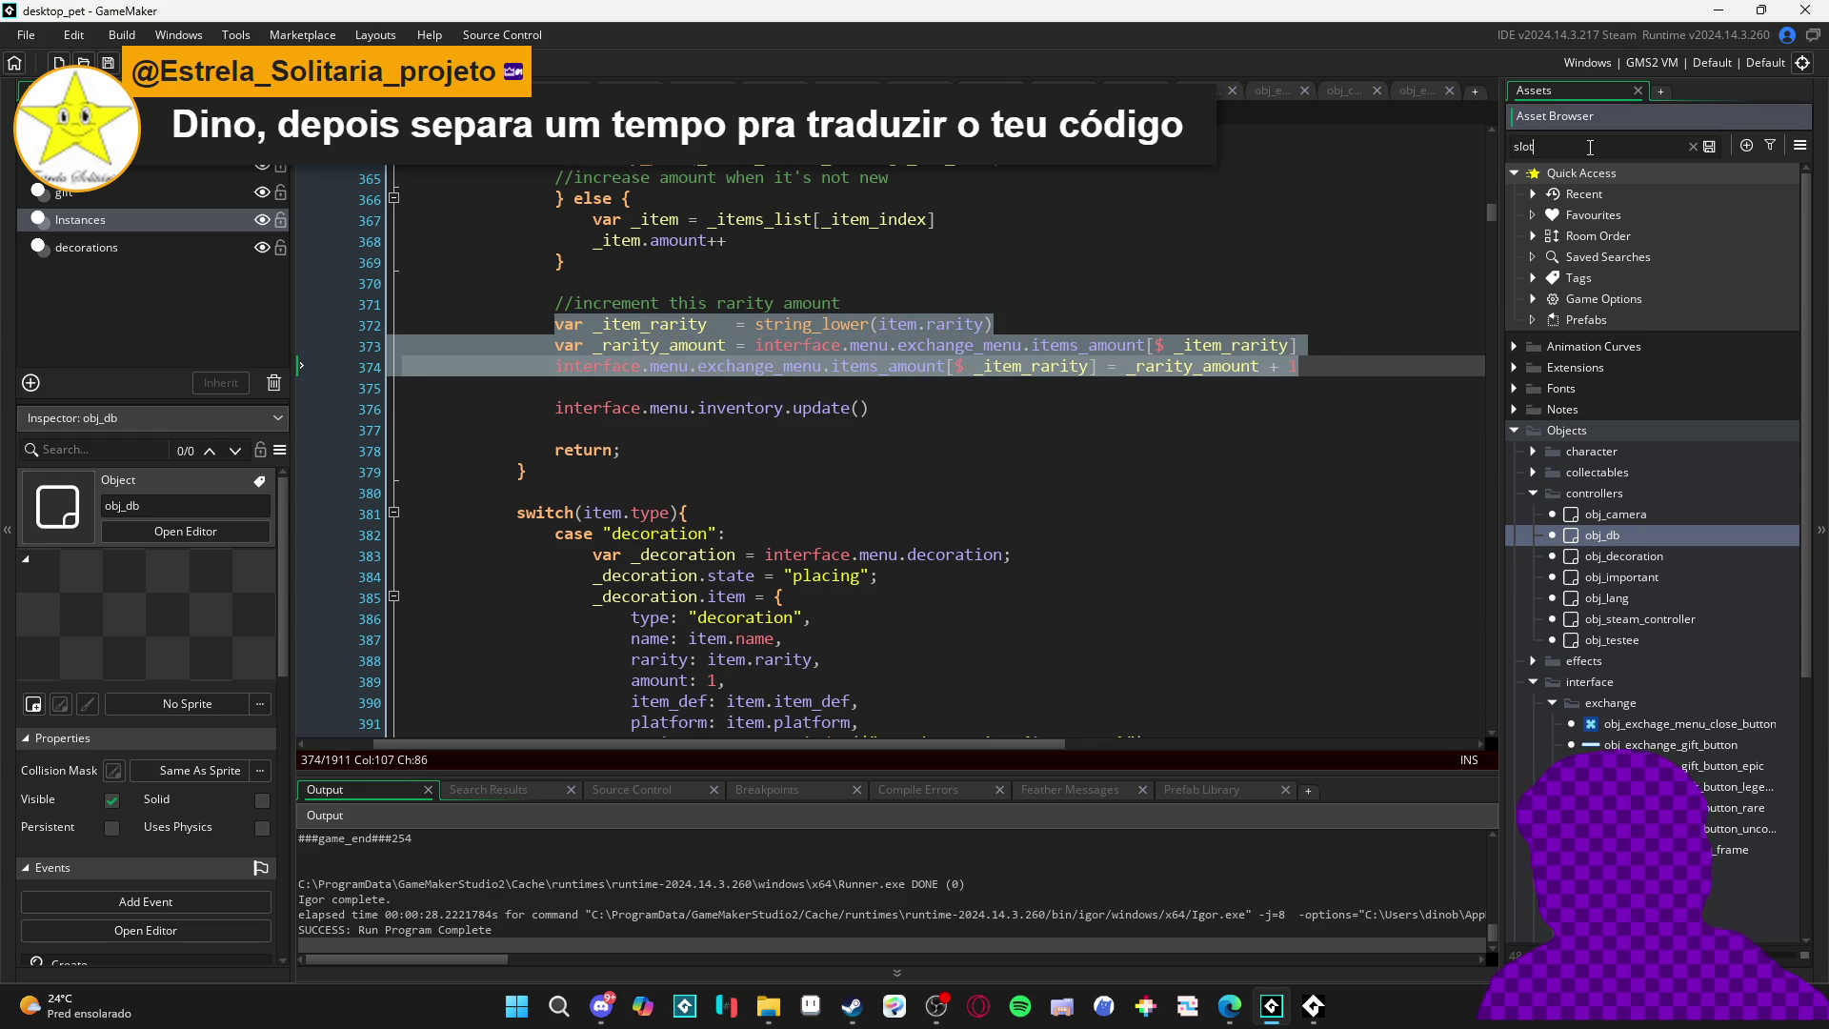
double_click(1657, 410)
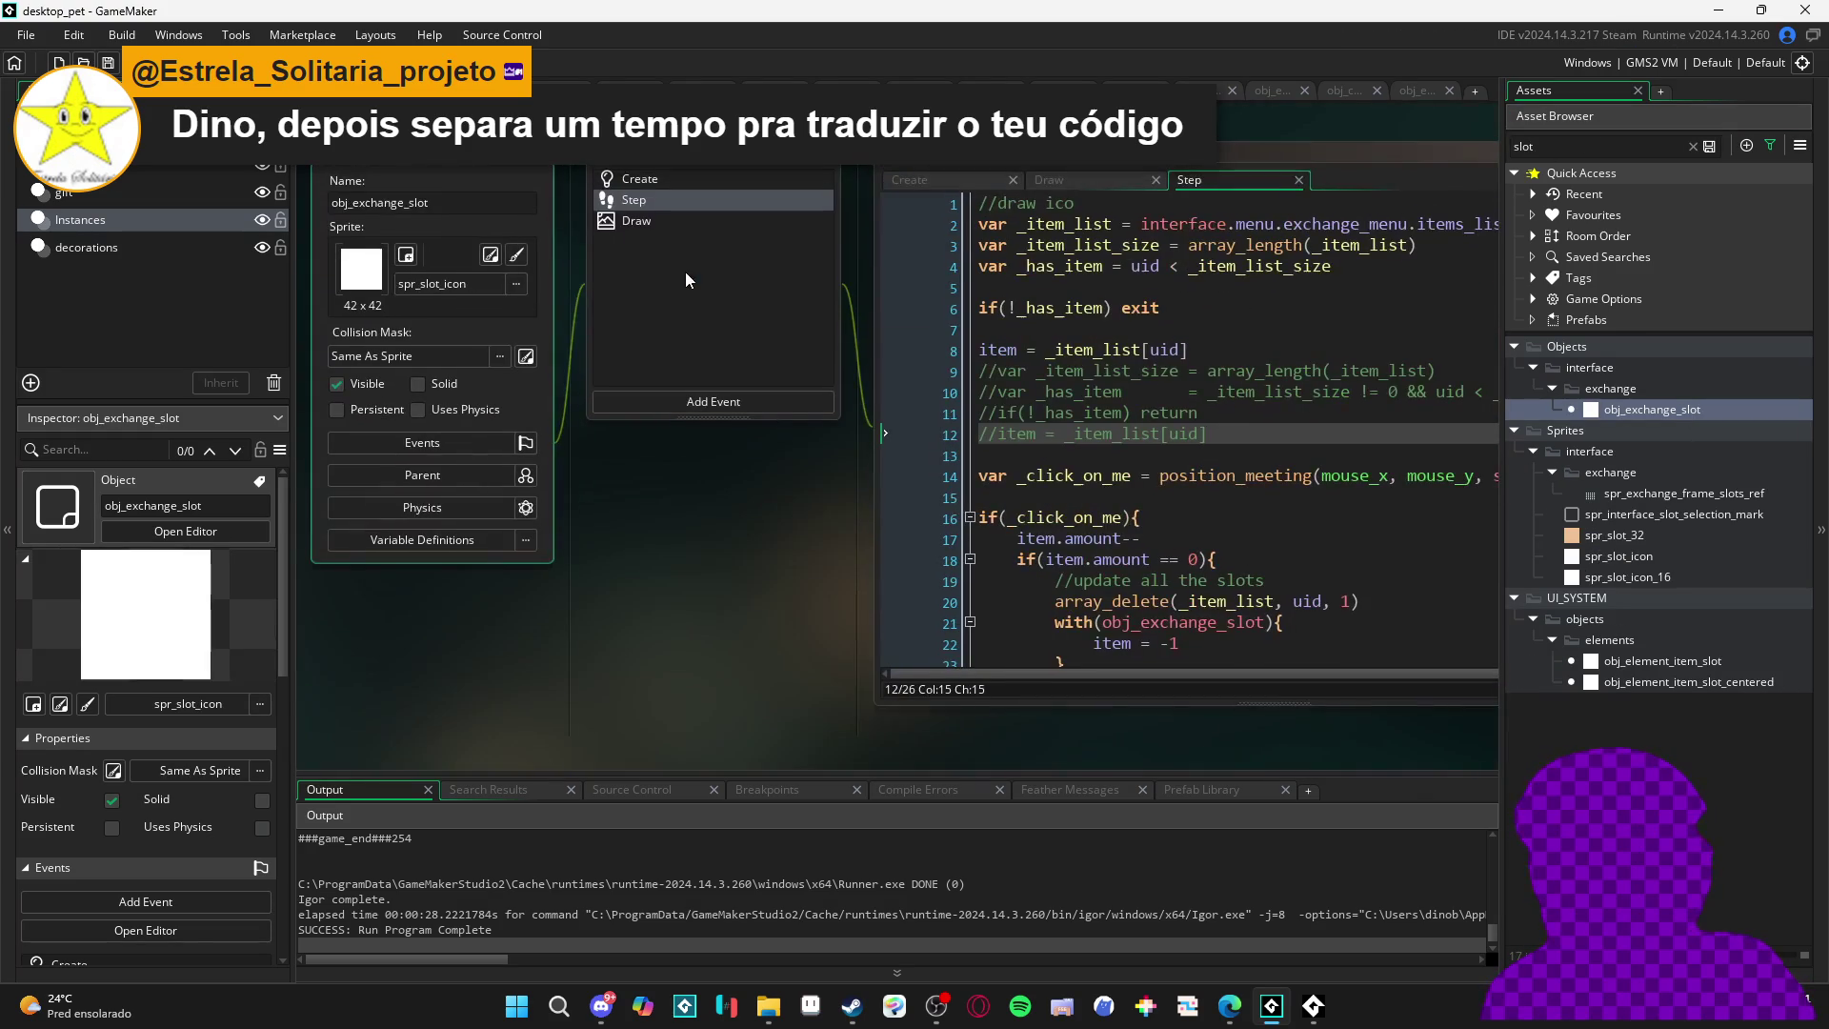
click(1375, 154)
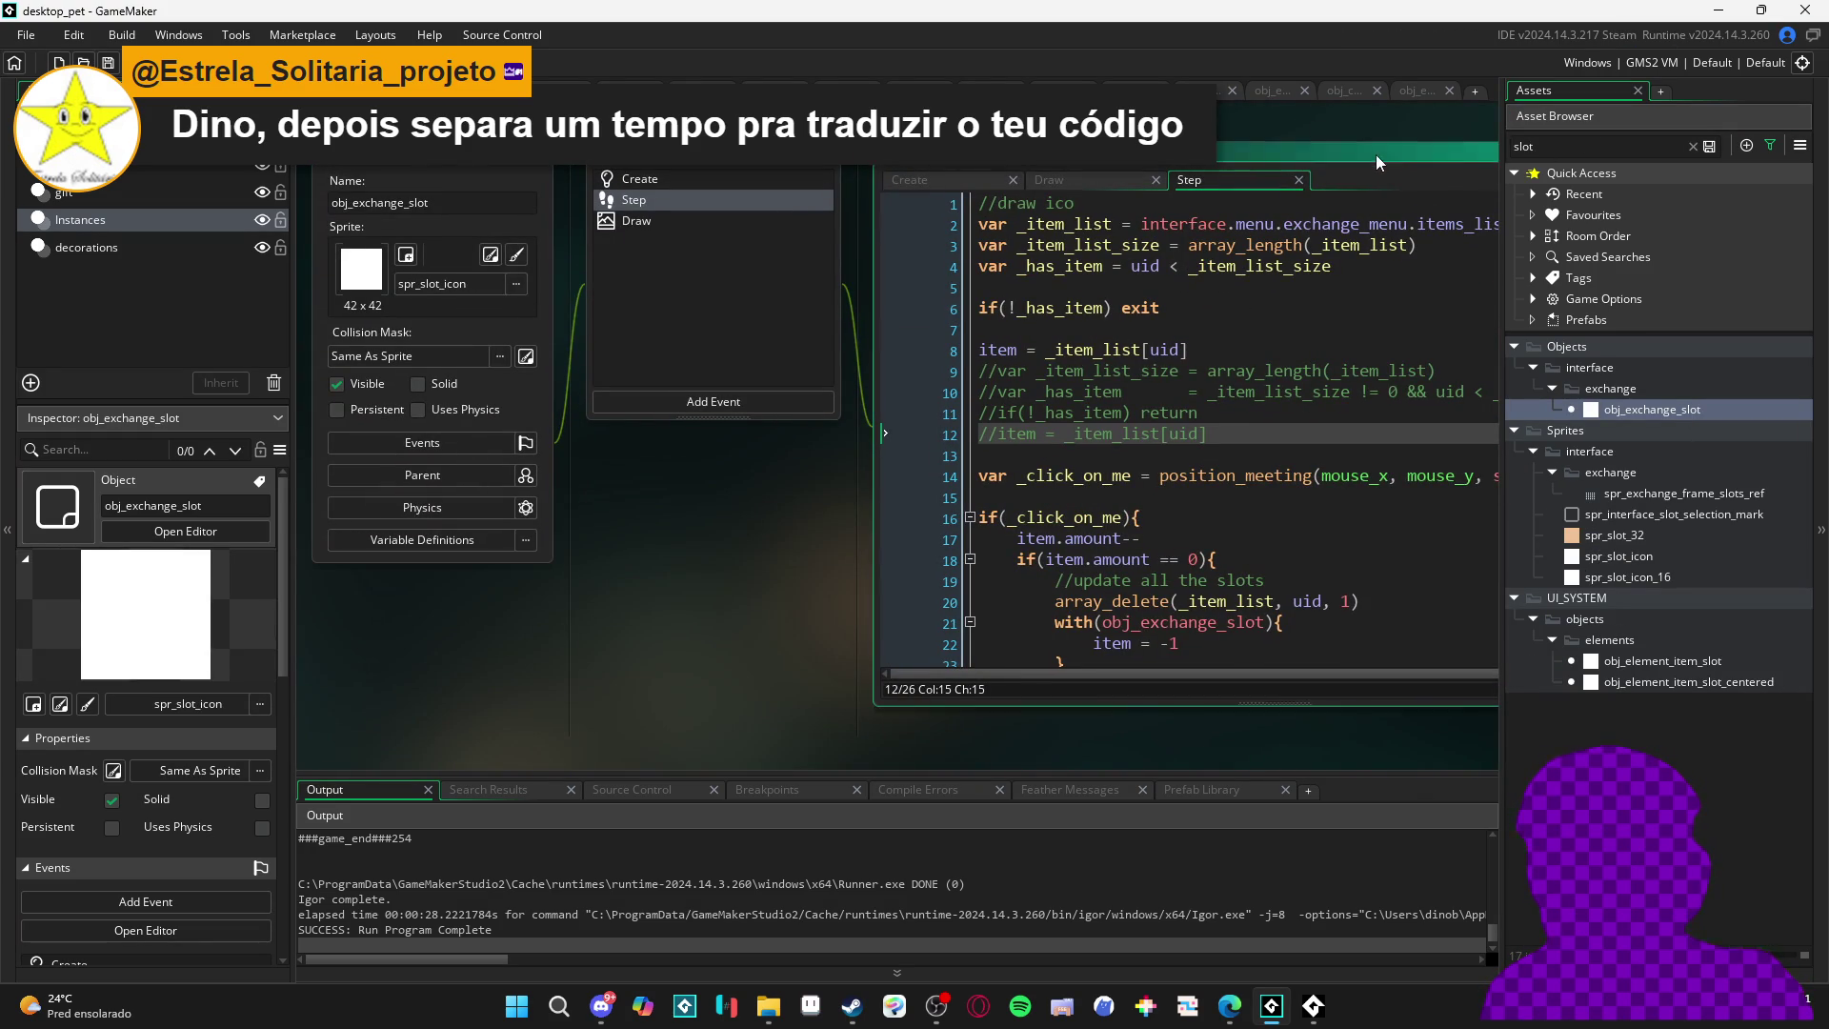
scroll(1060, 520, down, 2)
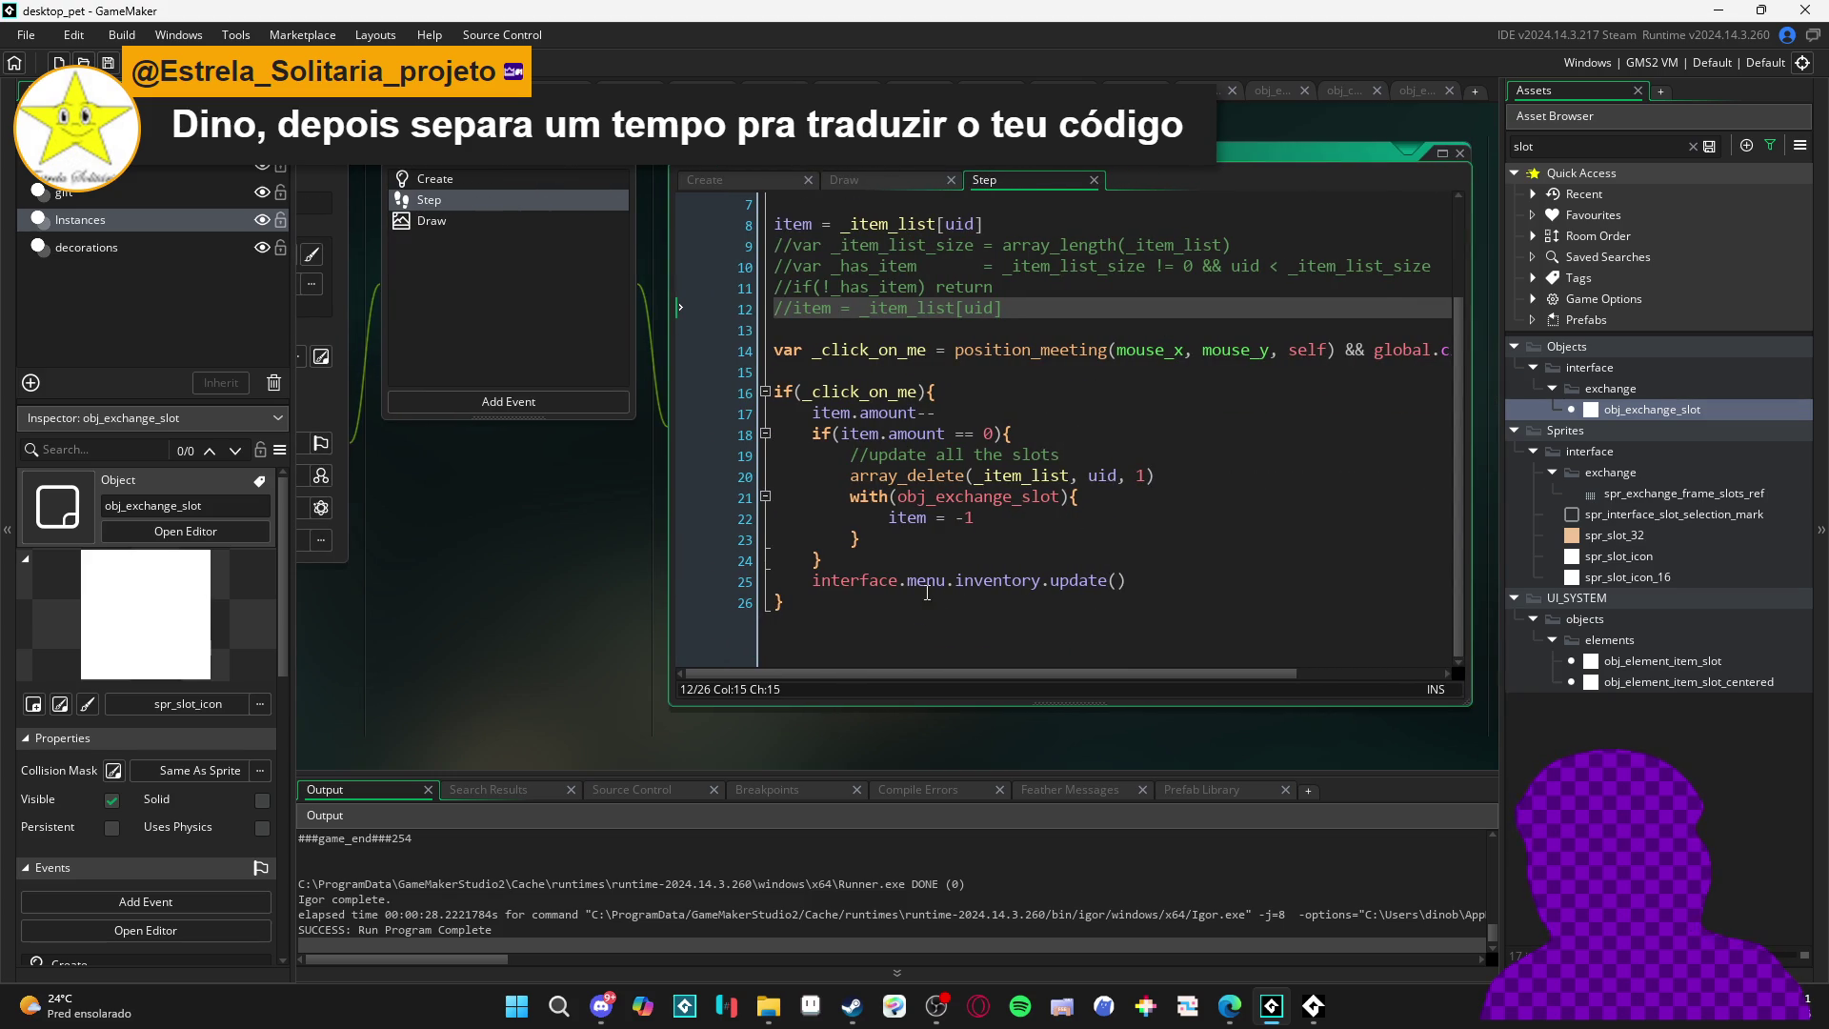
click(855, 541)
scroll(855, 541, up, 1)
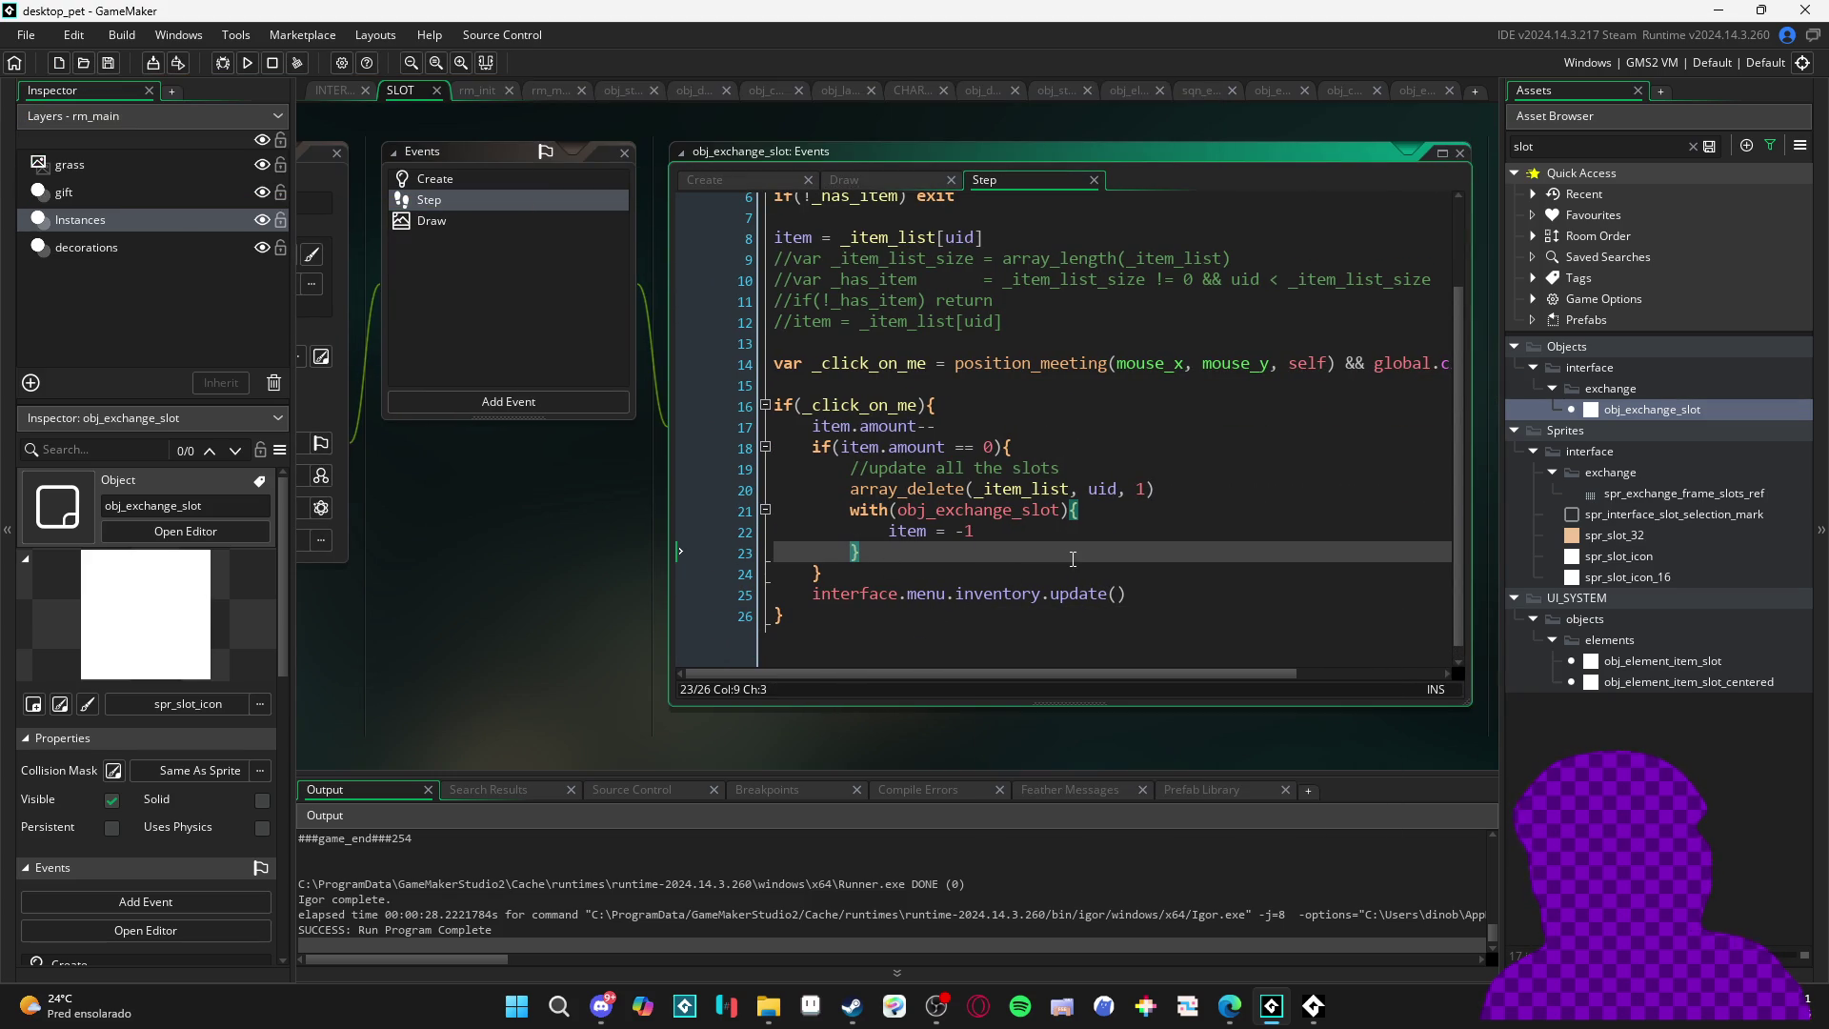
- Add a '//decremnt' comment above the update comment and paste the three rarity lines below it
click(1078, 463)
key(Return)
key(Return)
key(Up)
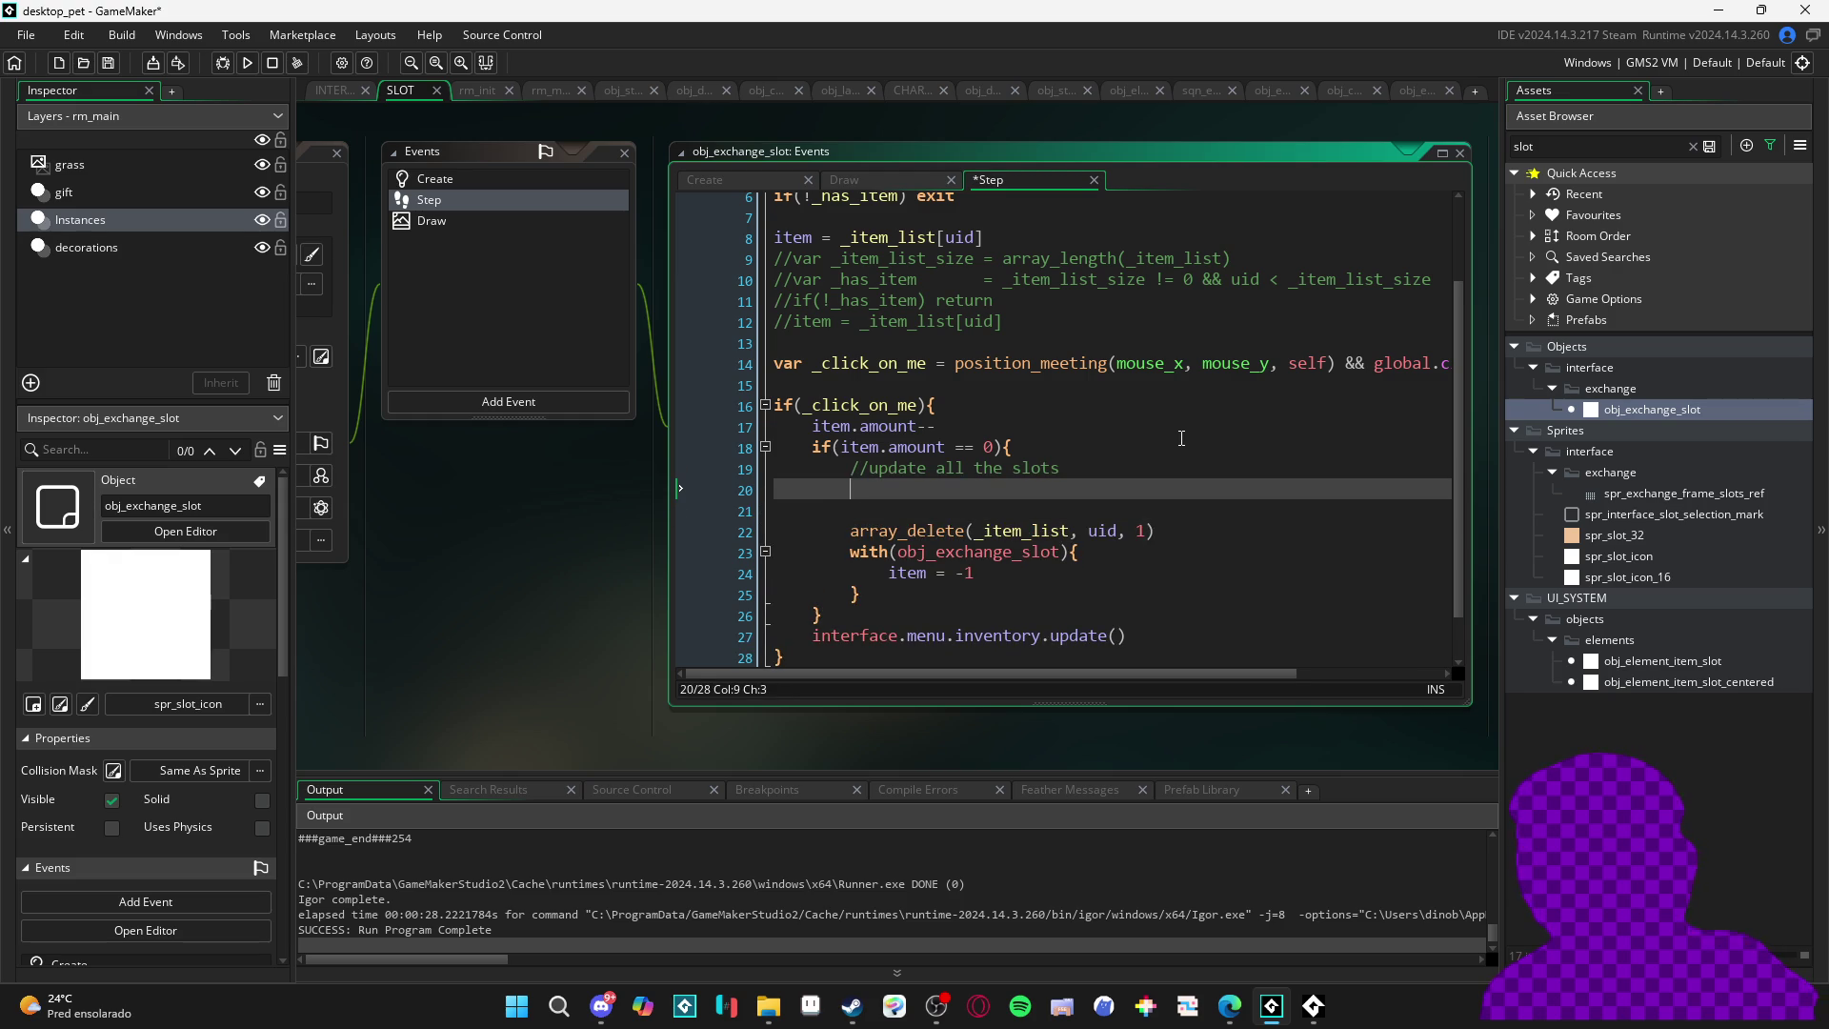
key(Up)
key(Return)
key(Up)
text(//decrem)
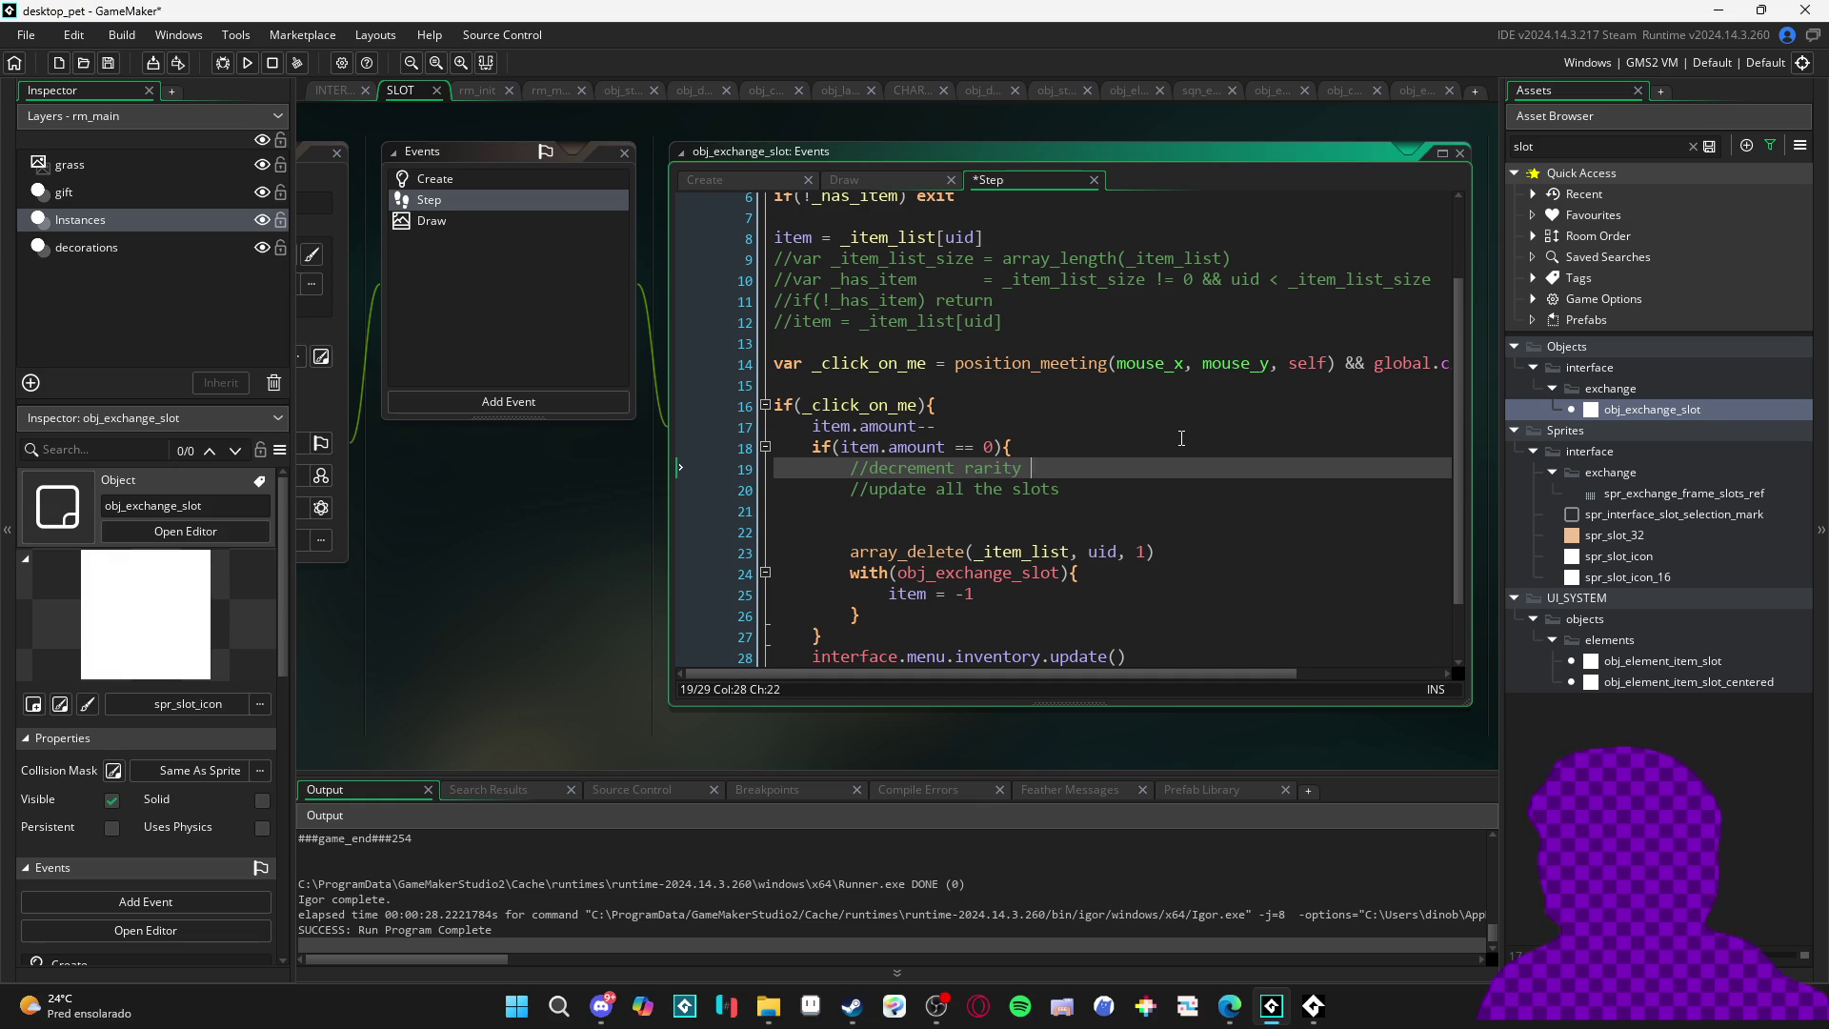
text(nt)
key(Return)
key(ctrl+v)
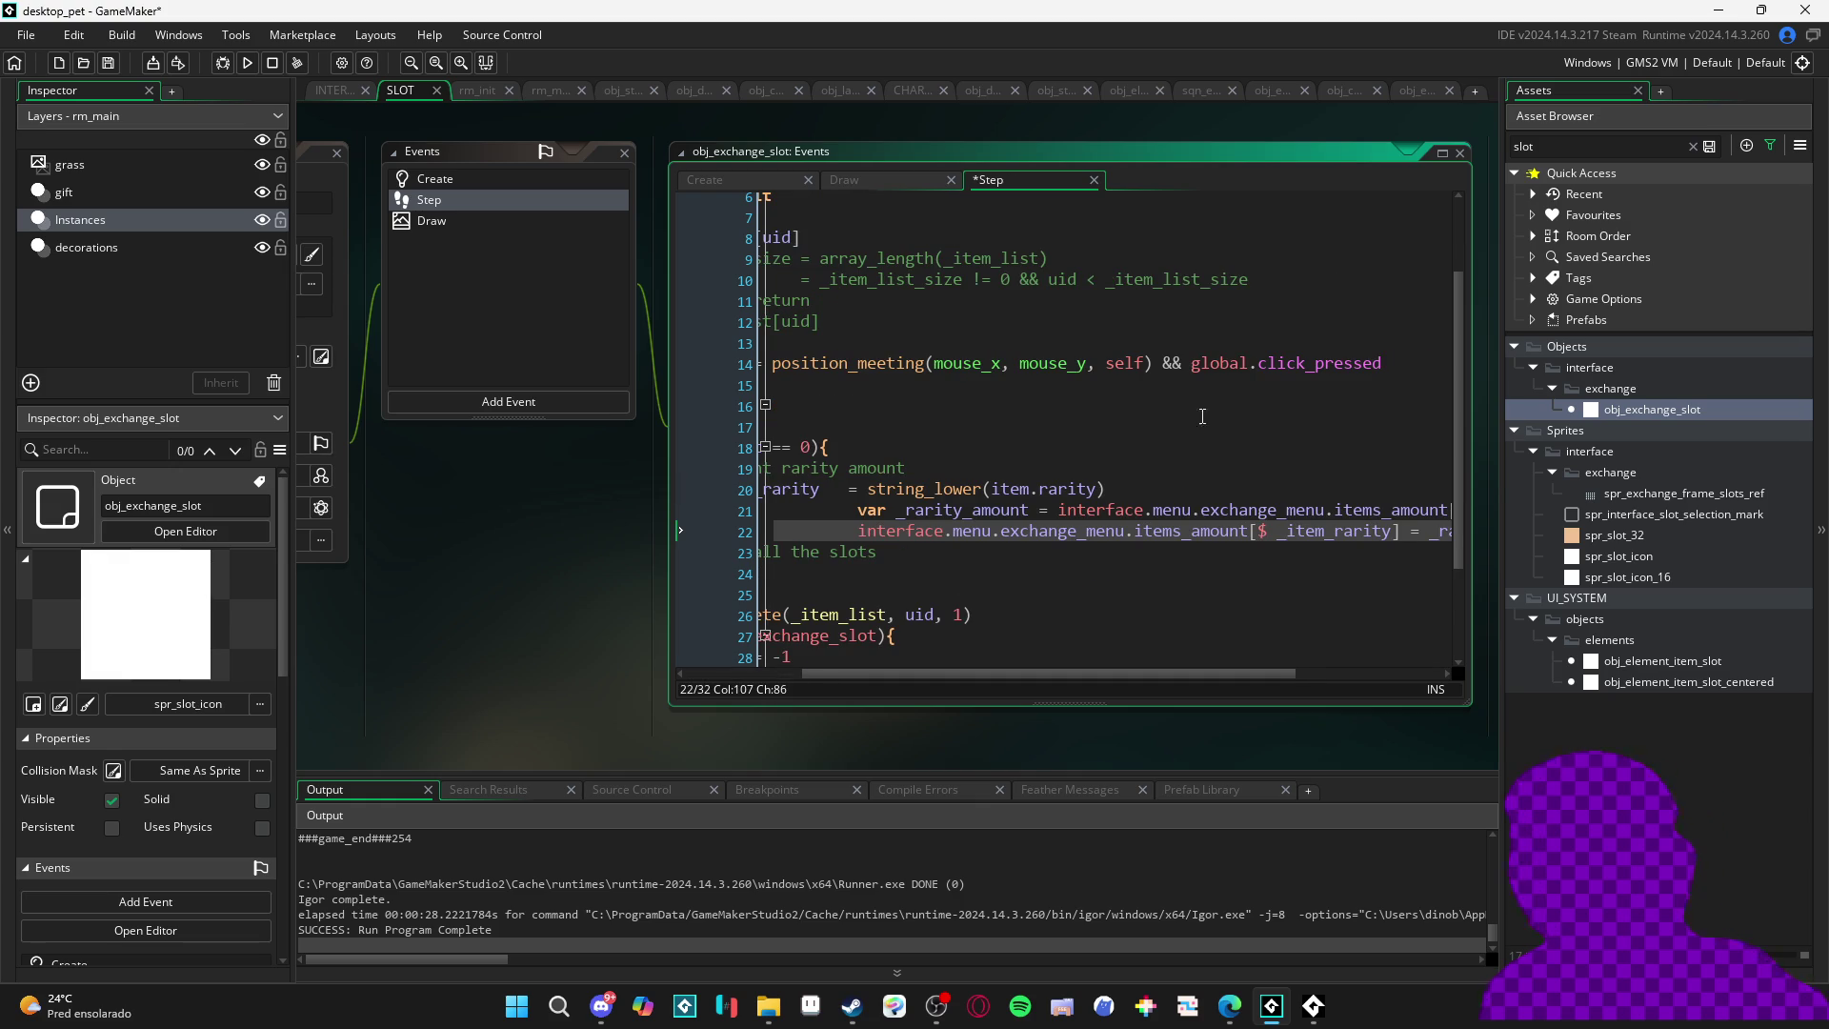
- Unindent pasted lines 21–22 one level and widen the code editor
mouse_move(859, 510)
mouse_down()
mouse_move(991, 522)
mouse_move(1004, 540)
mouse_move(967, 525)
mouse_up()
scroll(967, 525, left, 5)
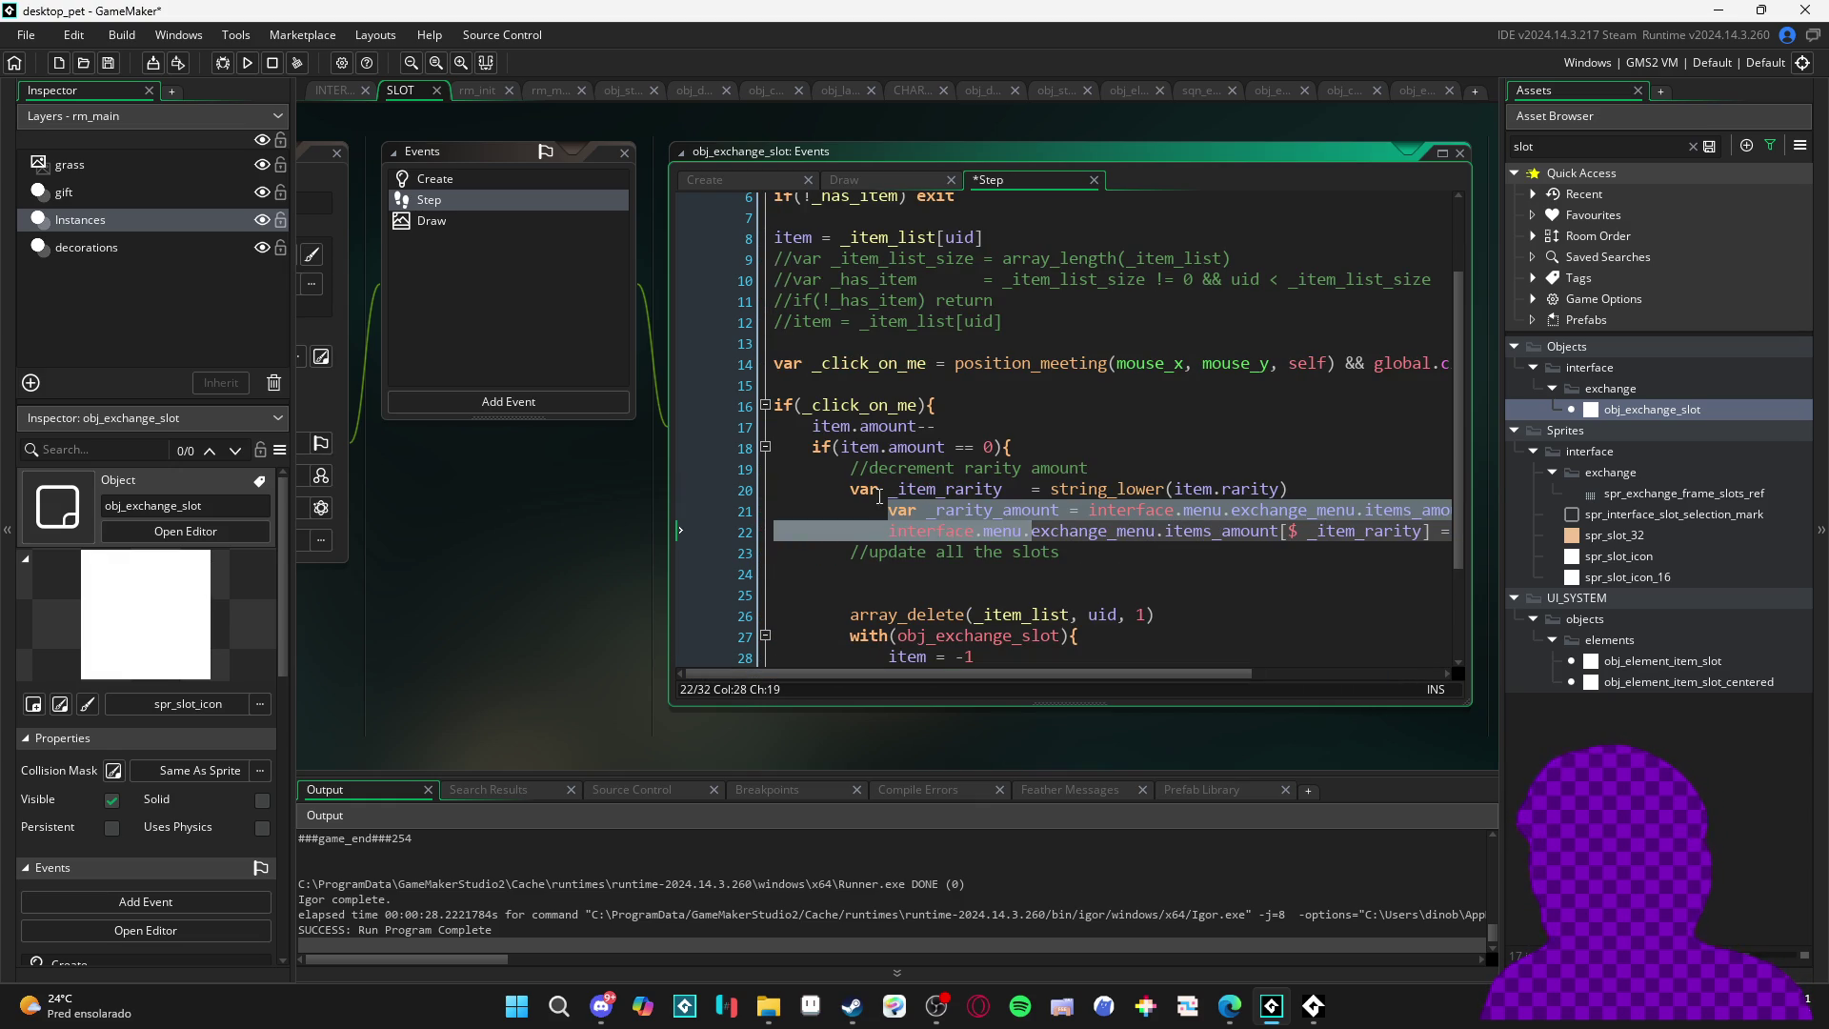
key(shift+Tab)
click(1020, 489)
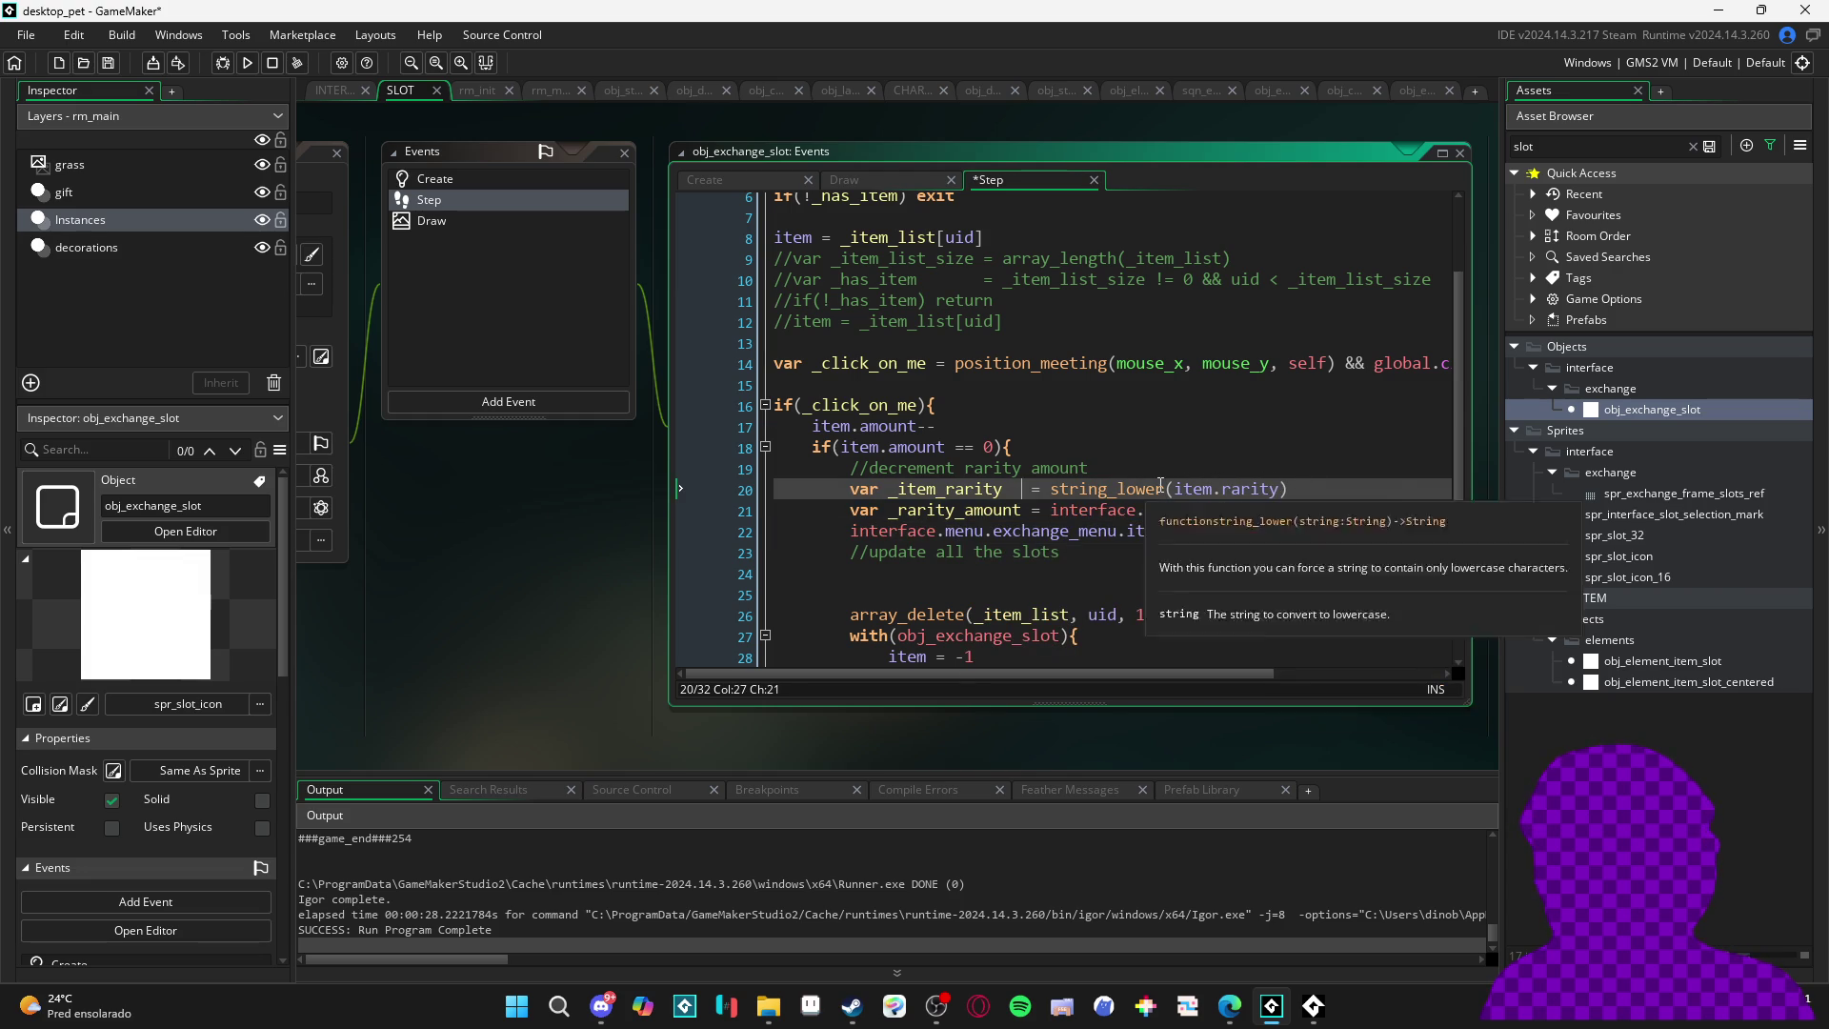
scroll(1079, 512, right, 5)
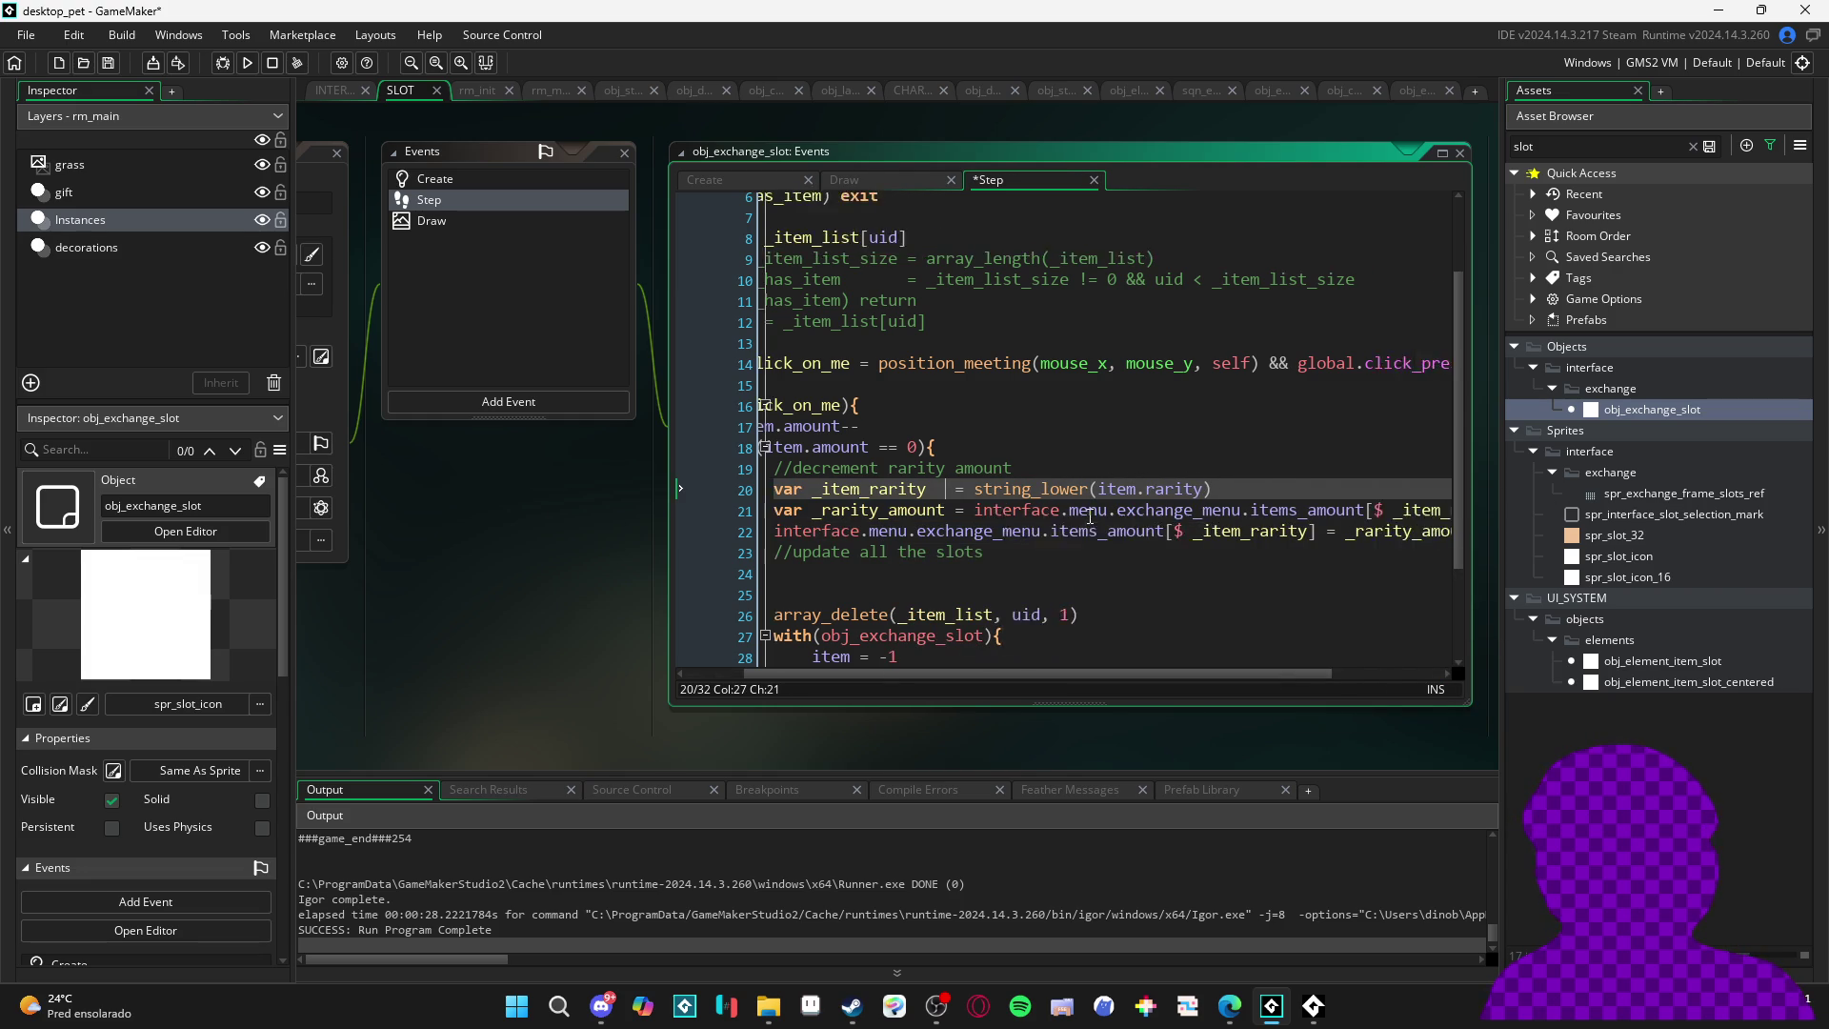
scroll(1122, 523, left, 5)
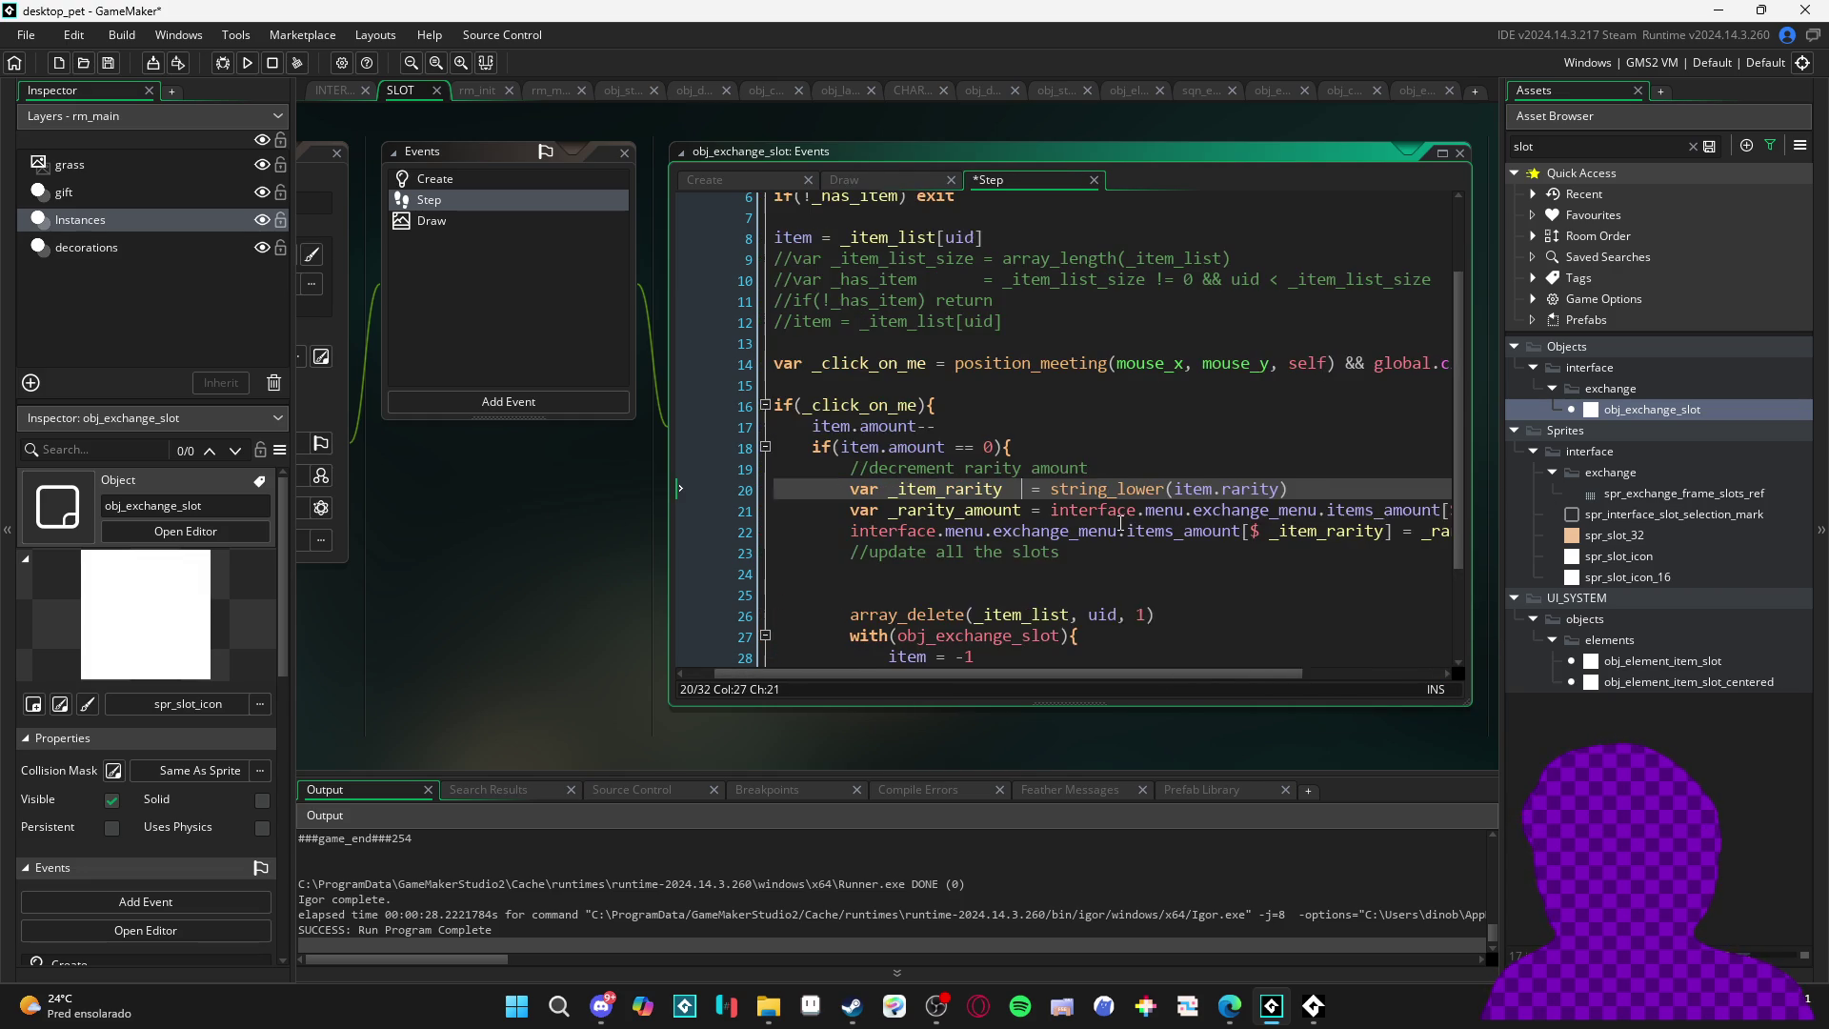
drag(669, 580, 470, 575)
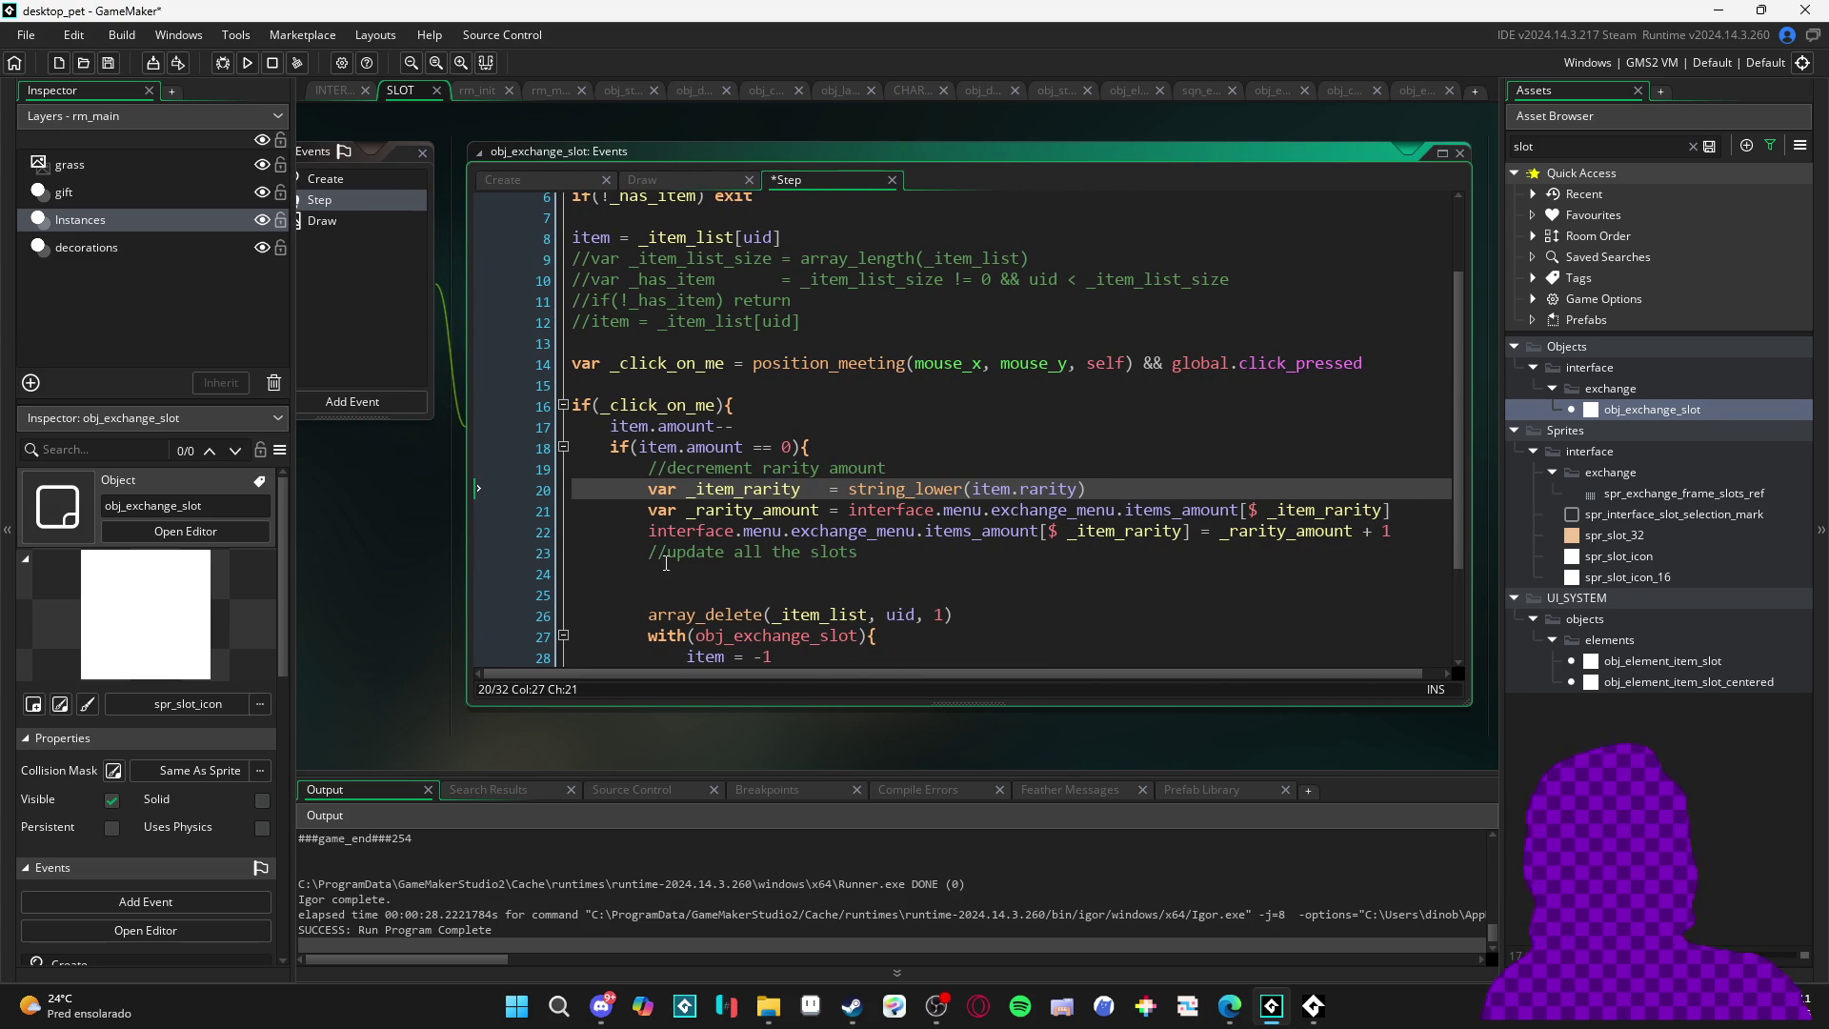
mouse_move(1068, 507)
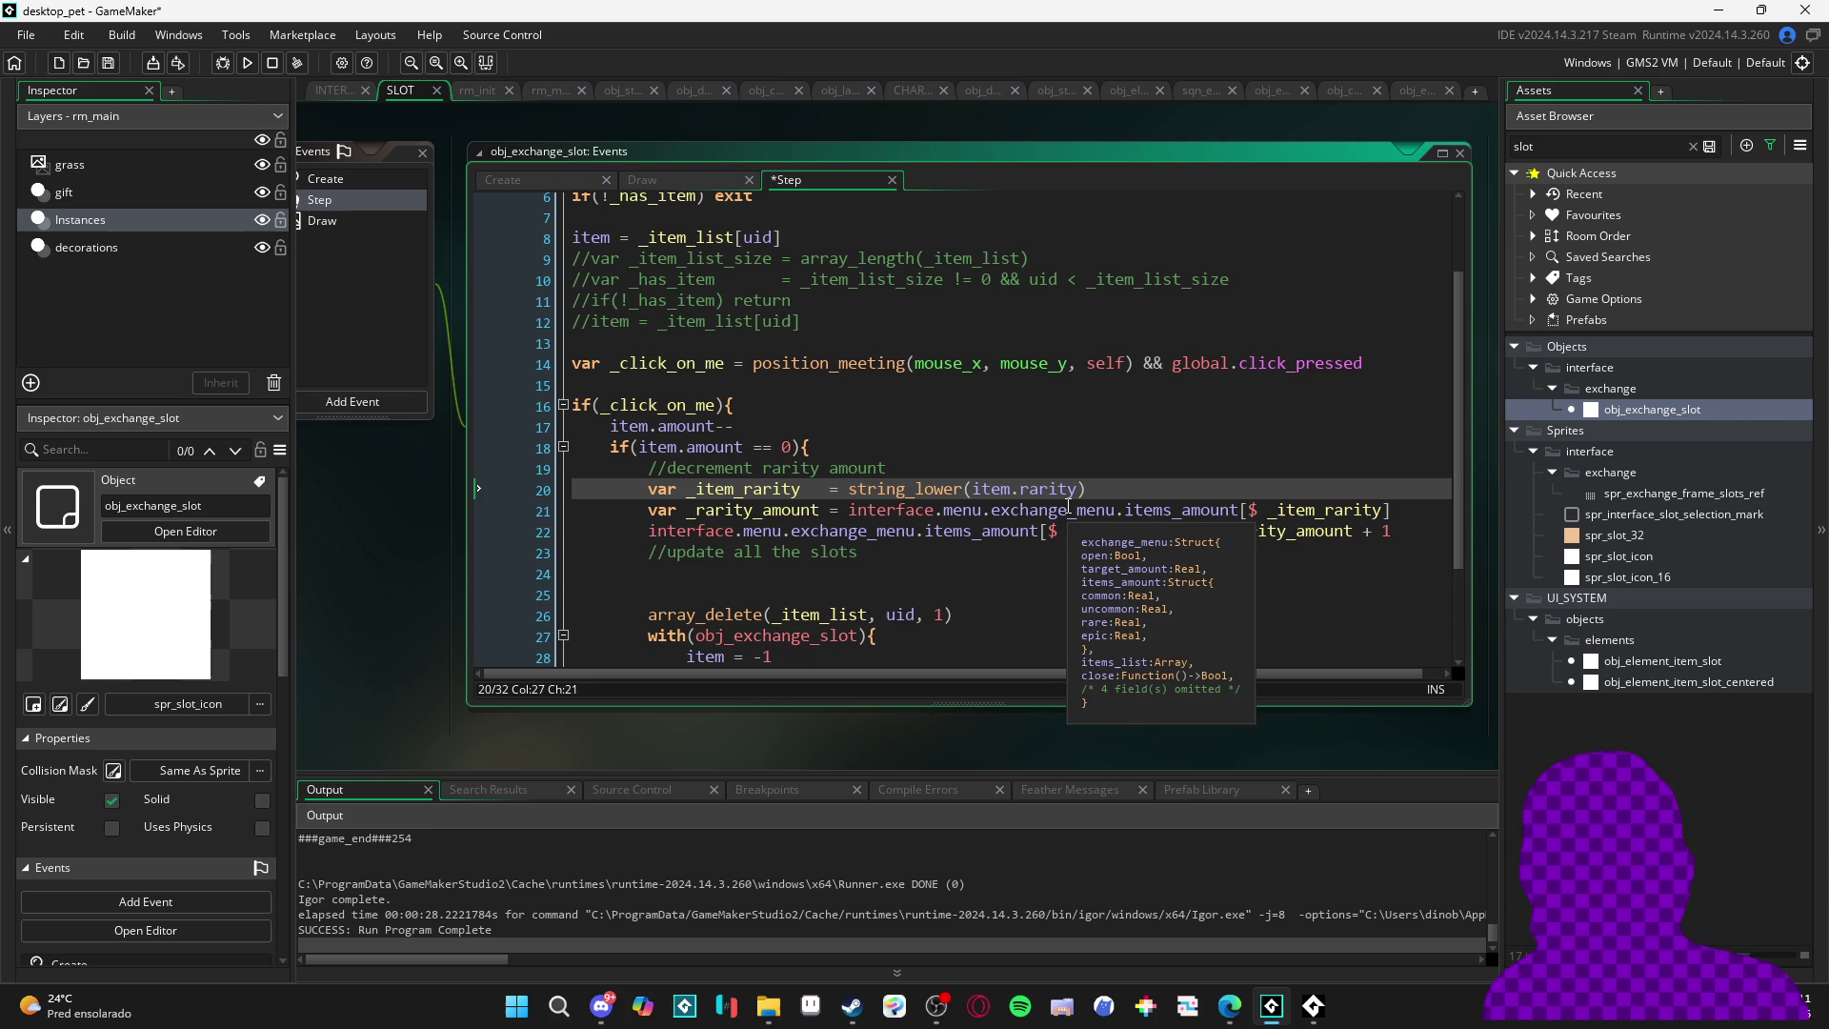
- Change '+ 1' to '- 1' on line 22 and save the Step event
click(1388, 511)
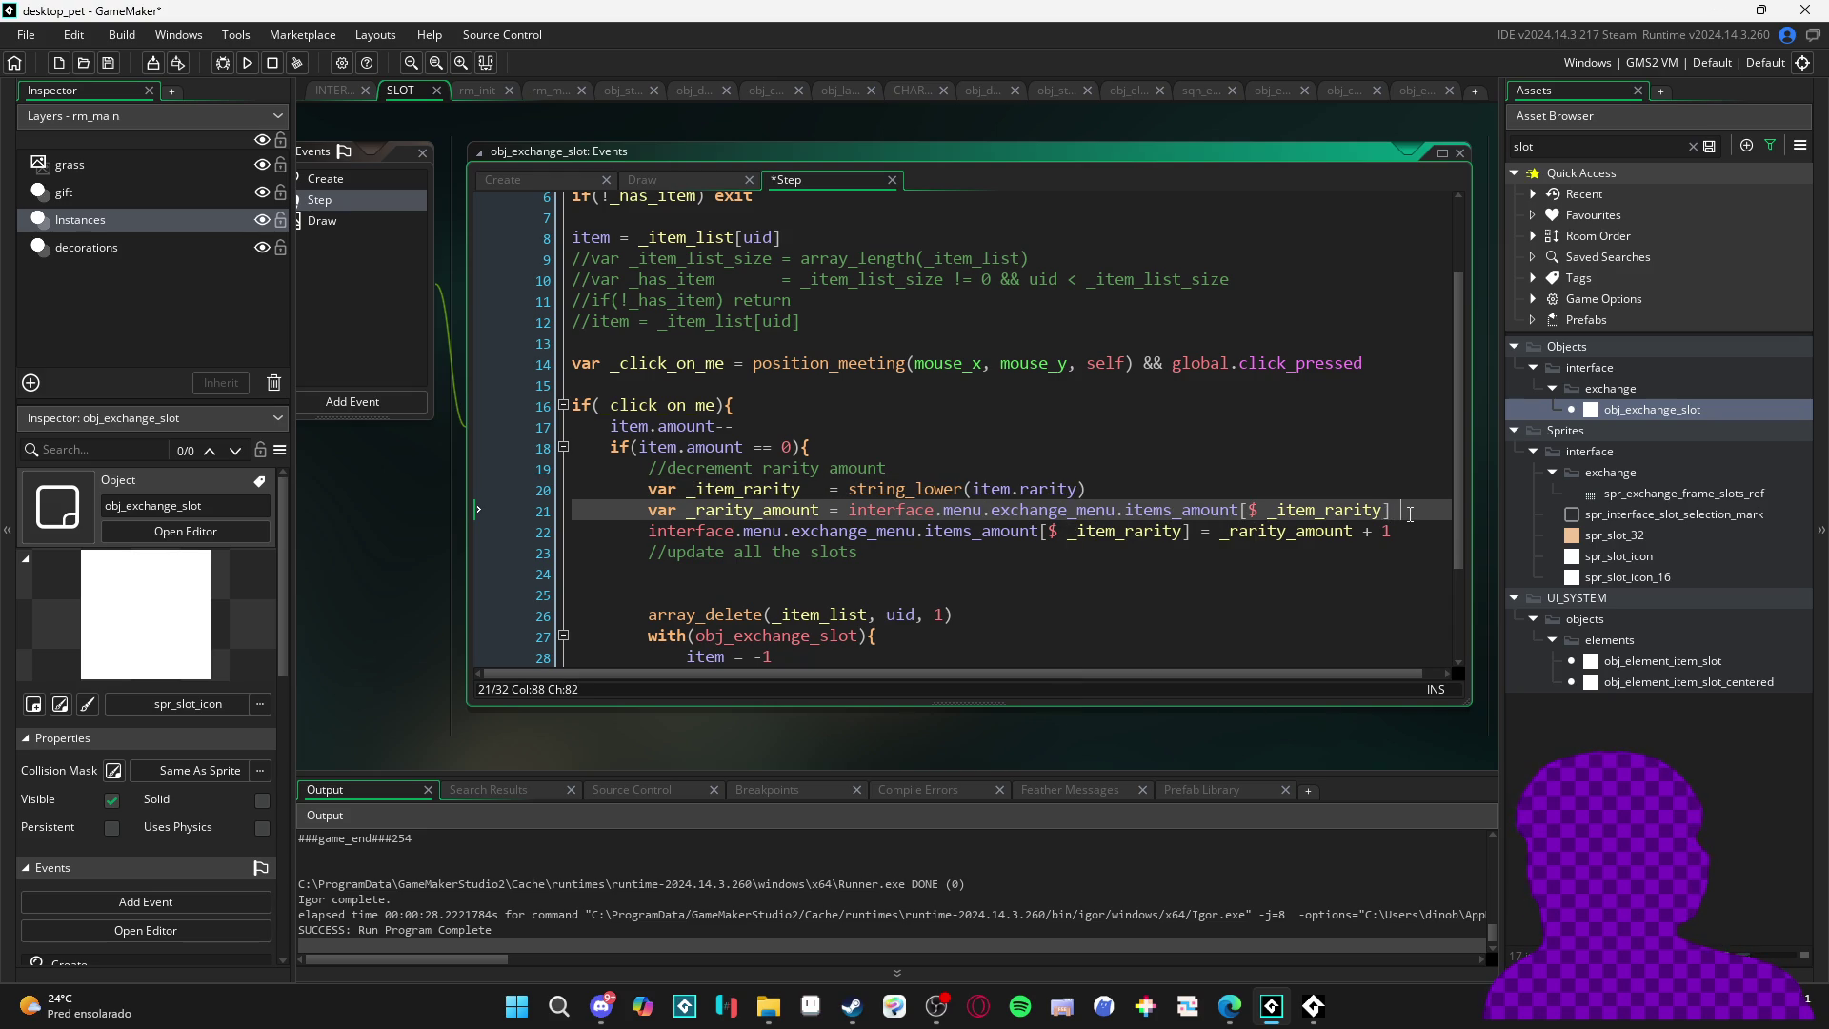
key(BackSpace)
click(1422, 535)
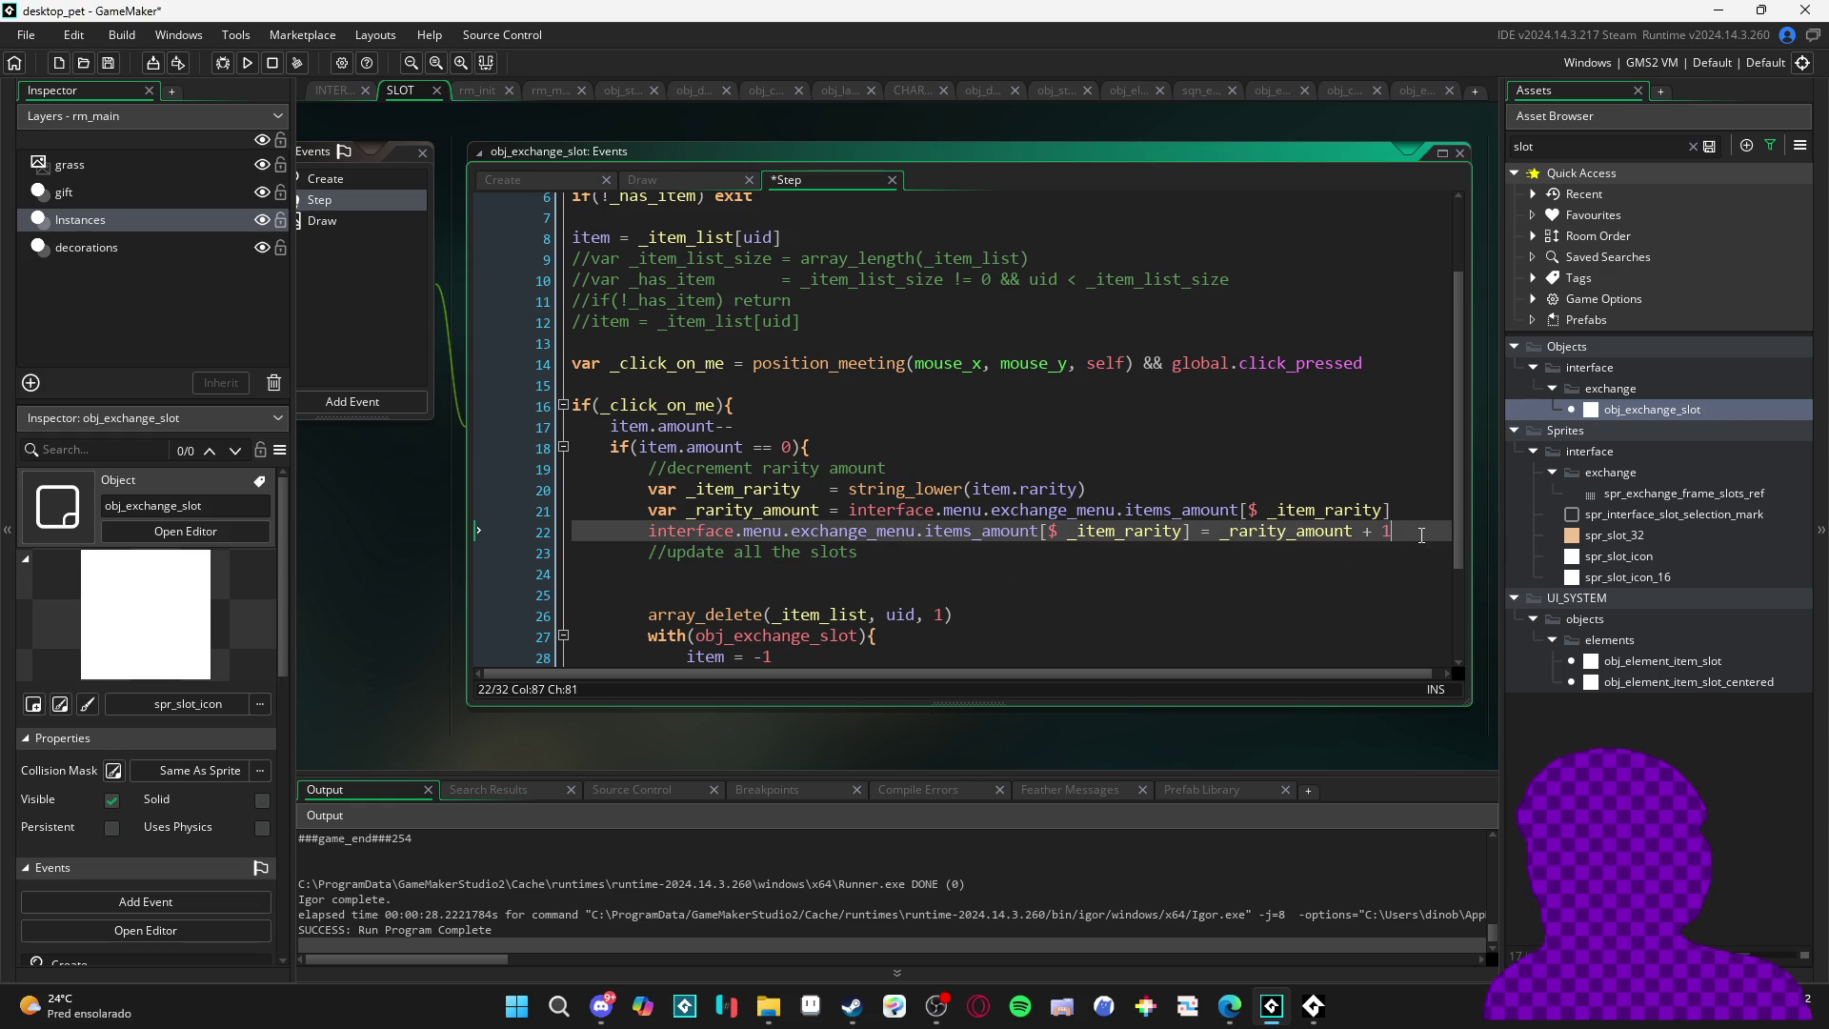
click(696, 511)
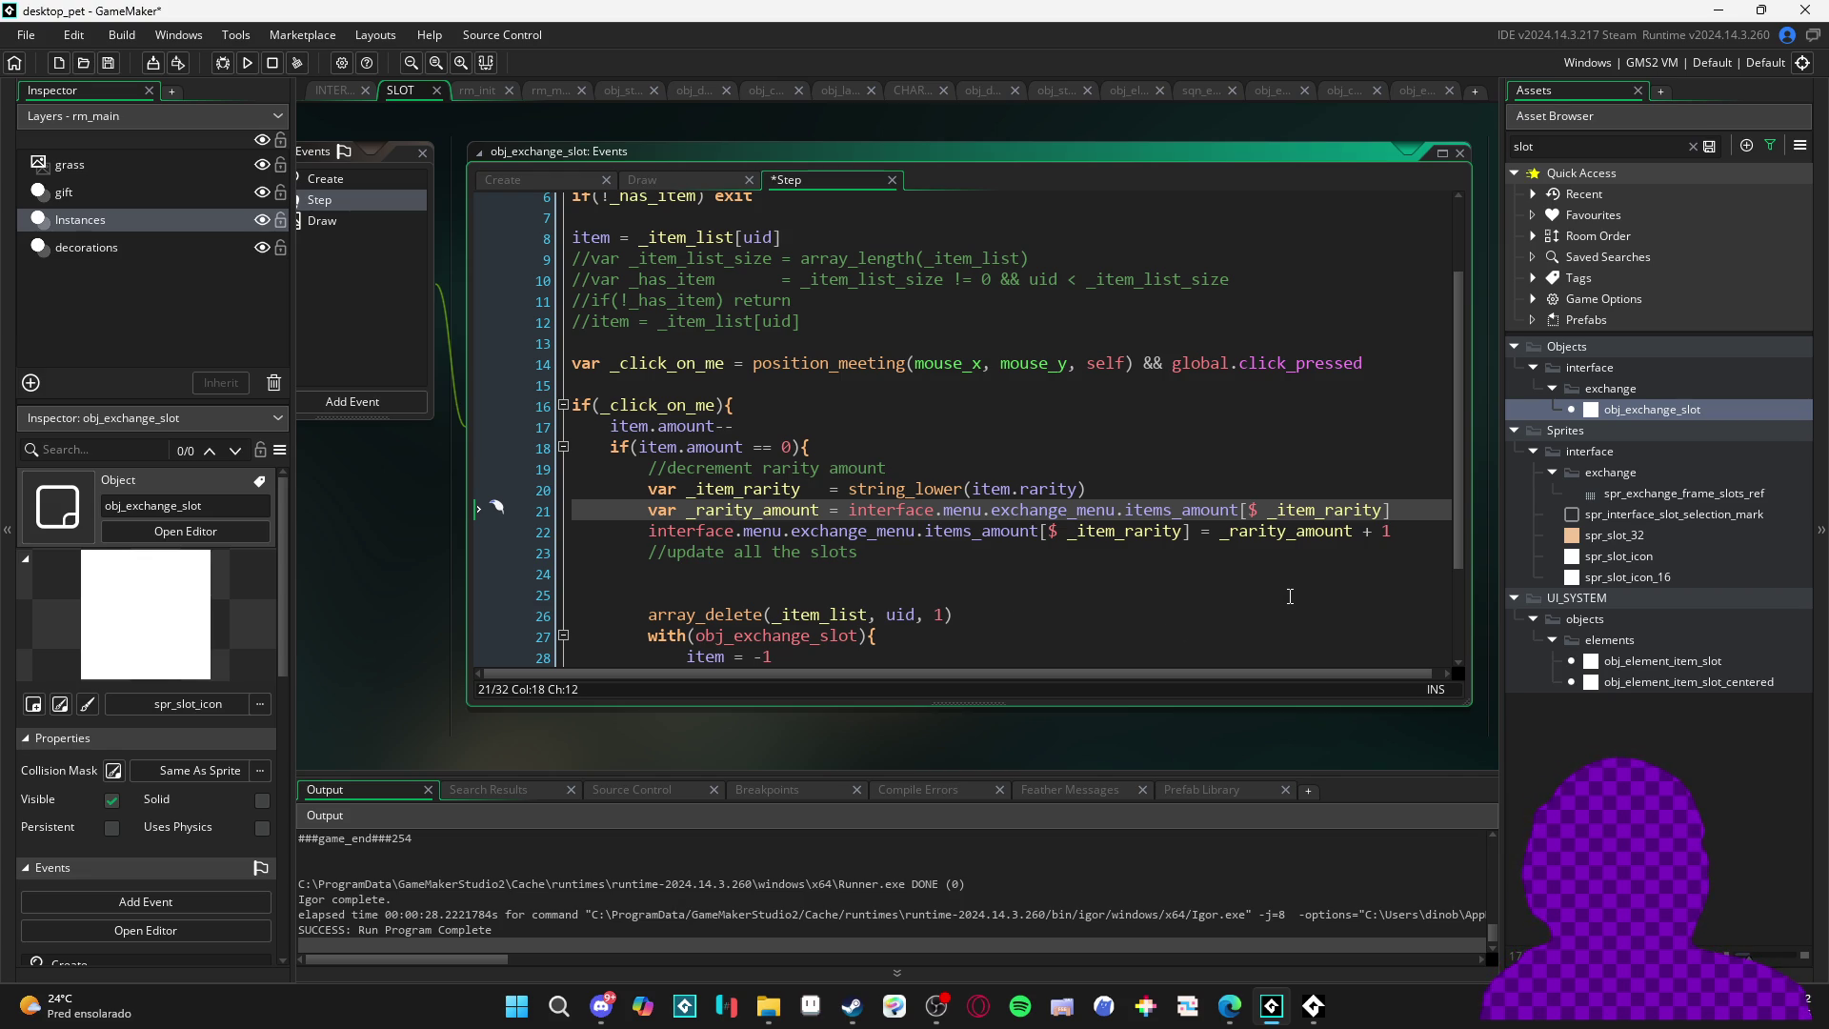
double_click(1387, 531)
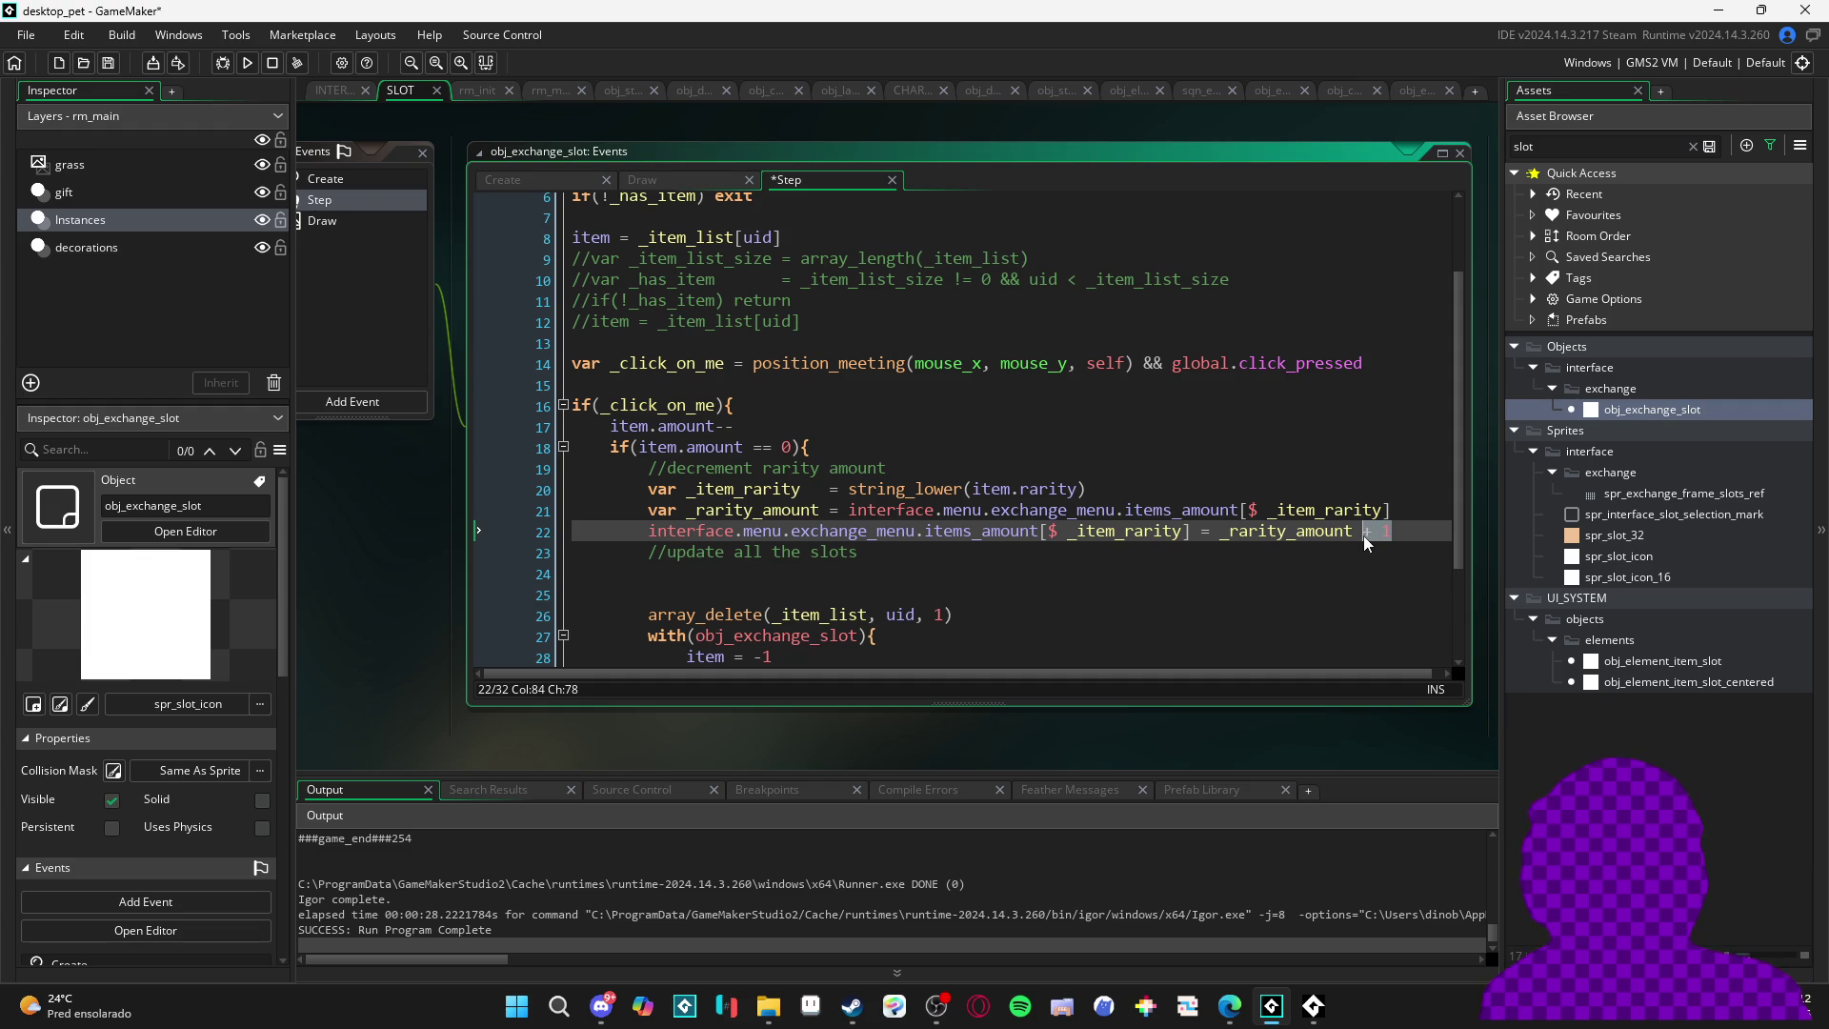
text(- 1)
key(ctrl+s)
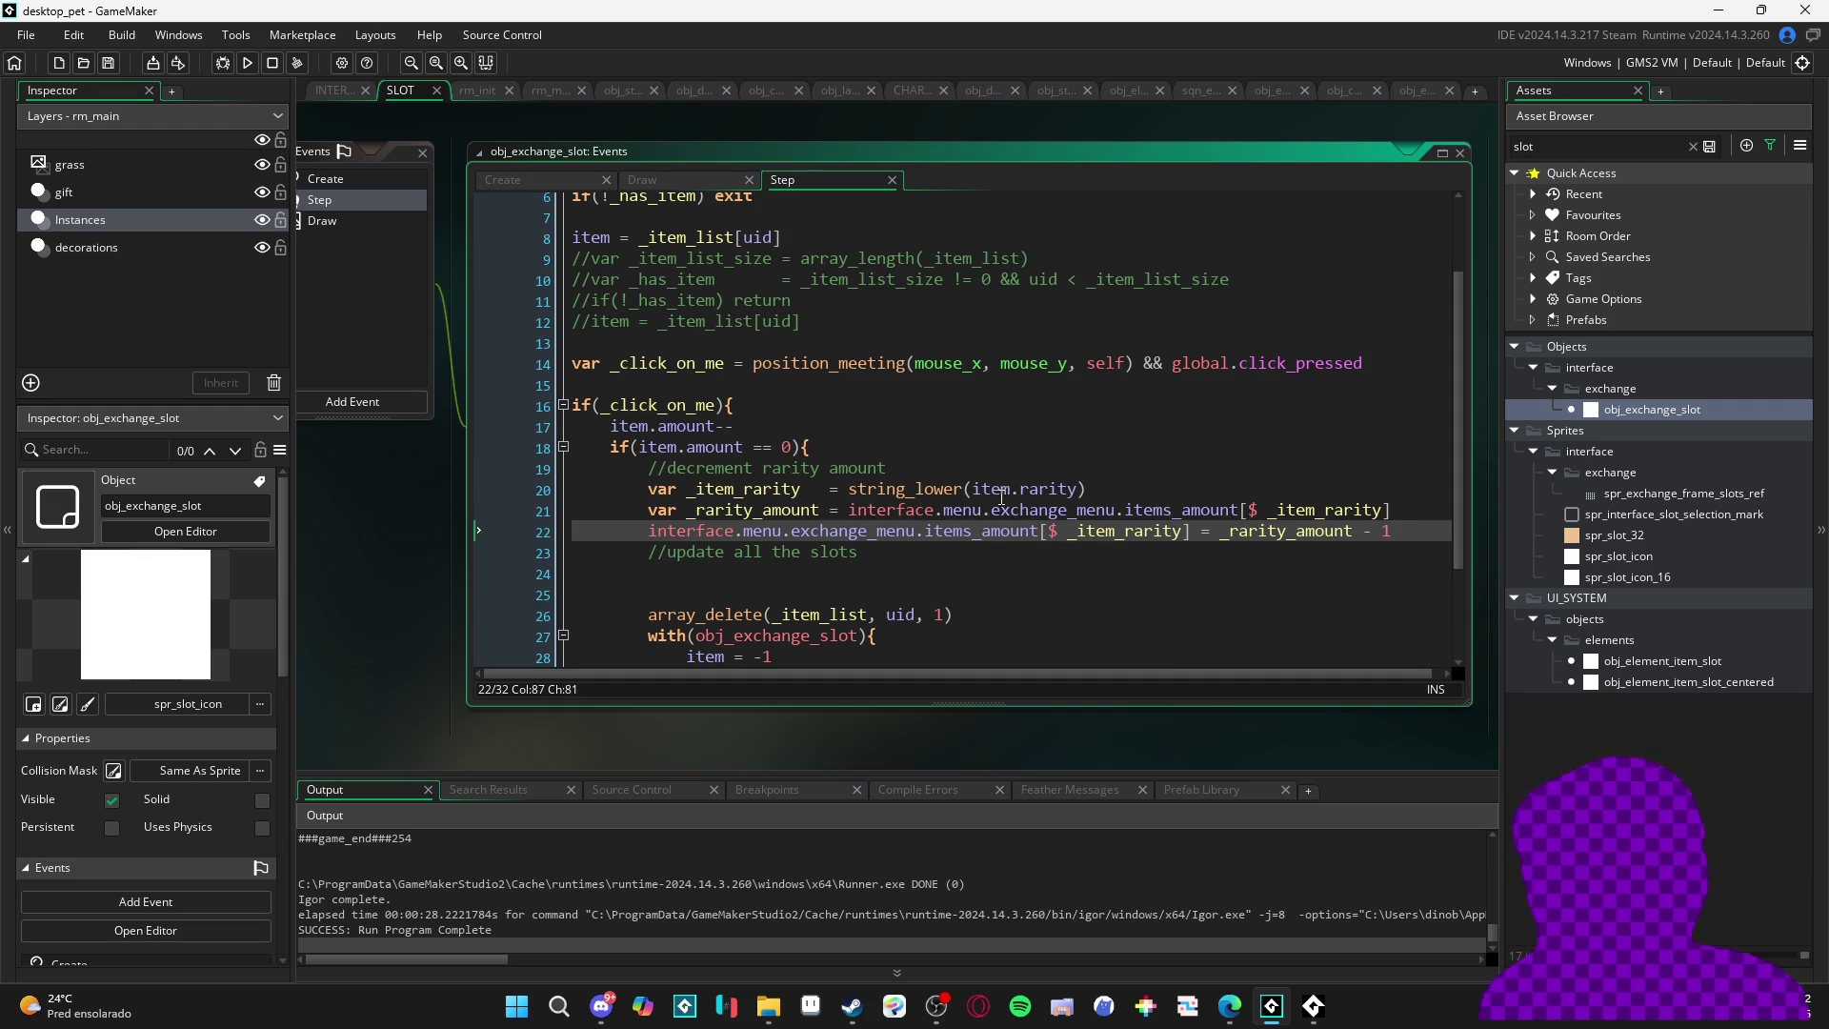
scroll(1002, 497, up, 2)
scroll(1001, 496, down, 3)
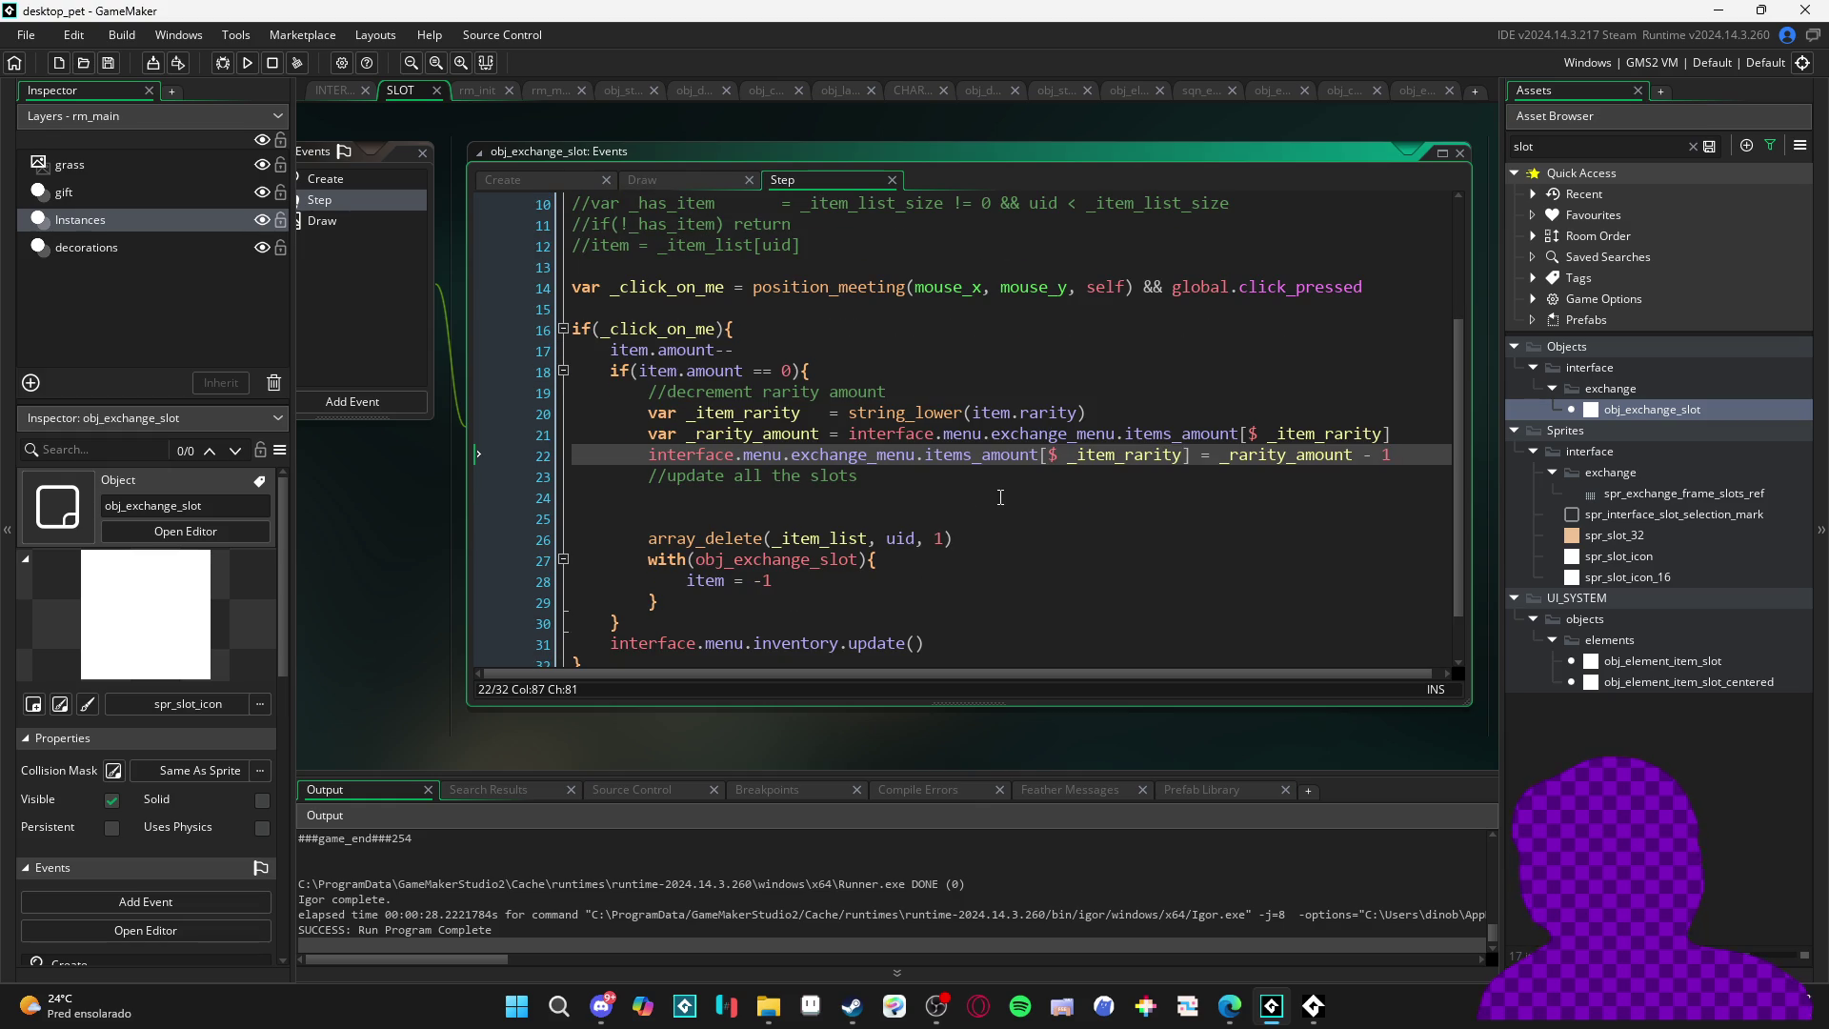
- Scroll up to exchange_menu and open a new line below the items_amount block
scroll(1463, 225, up, 10)
scroll(1464, 225, up, 12)
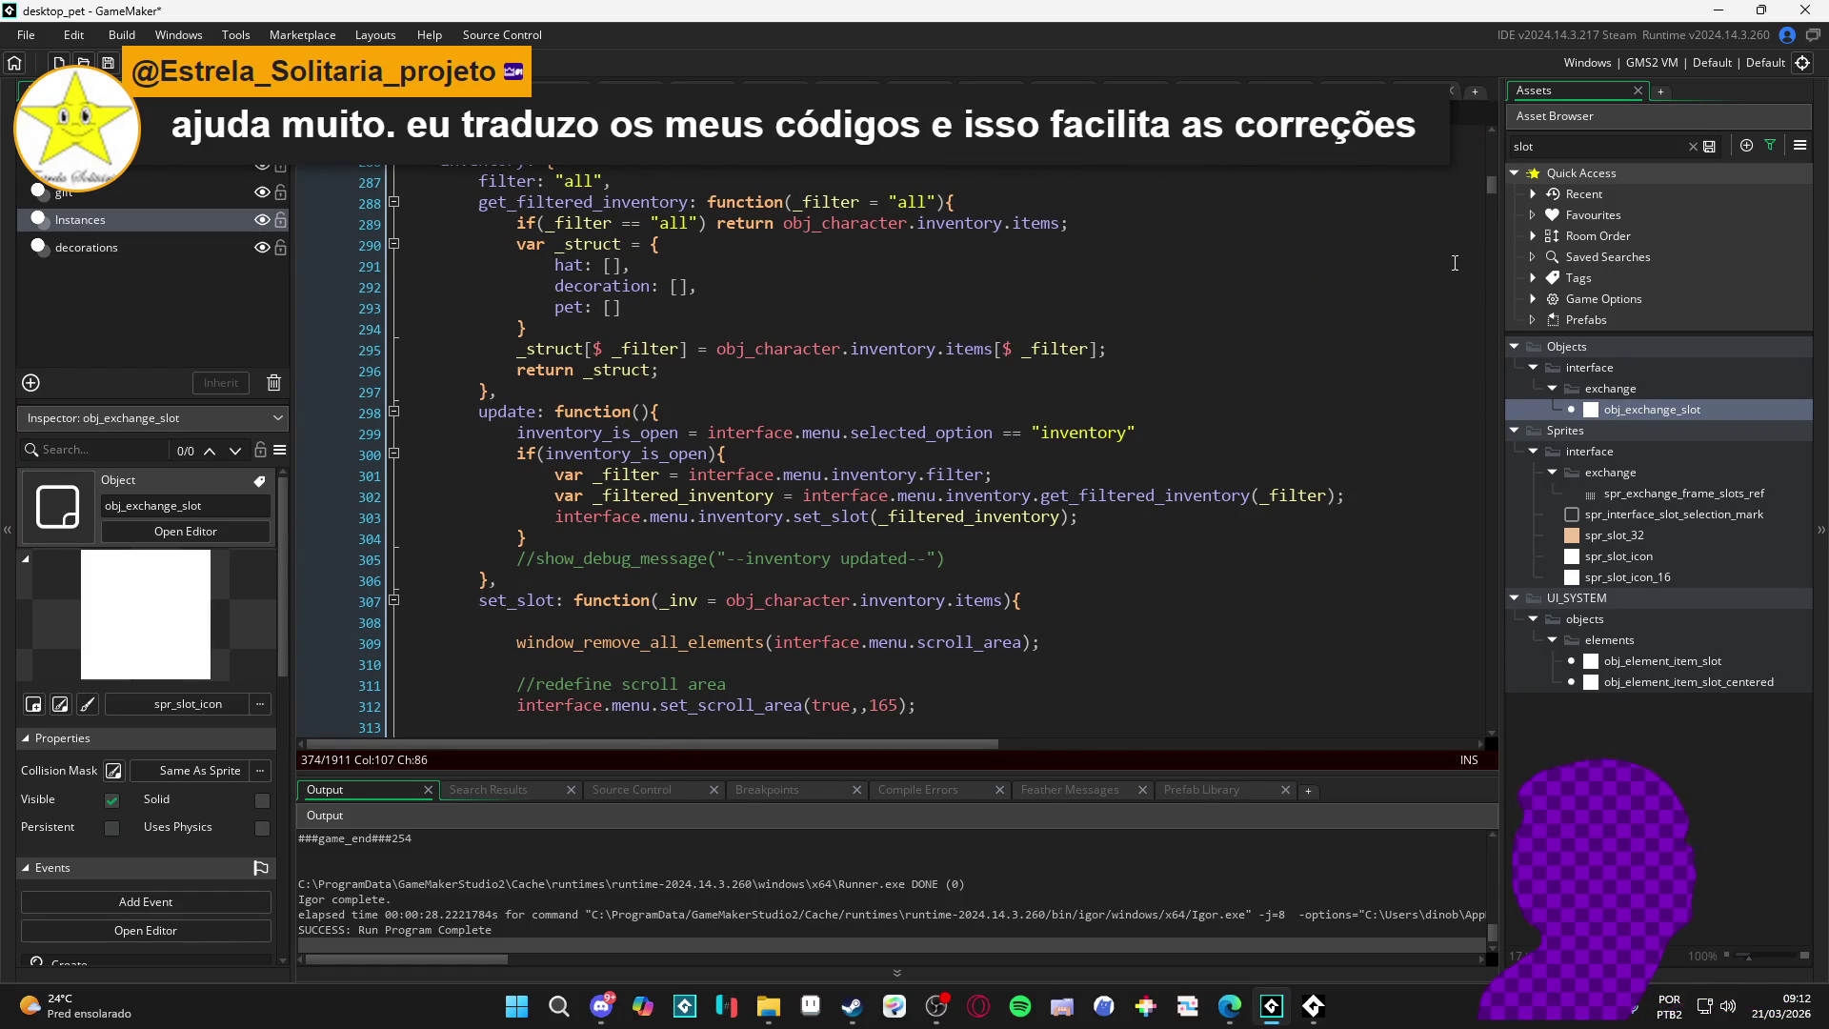
mouse_move(632, 481)
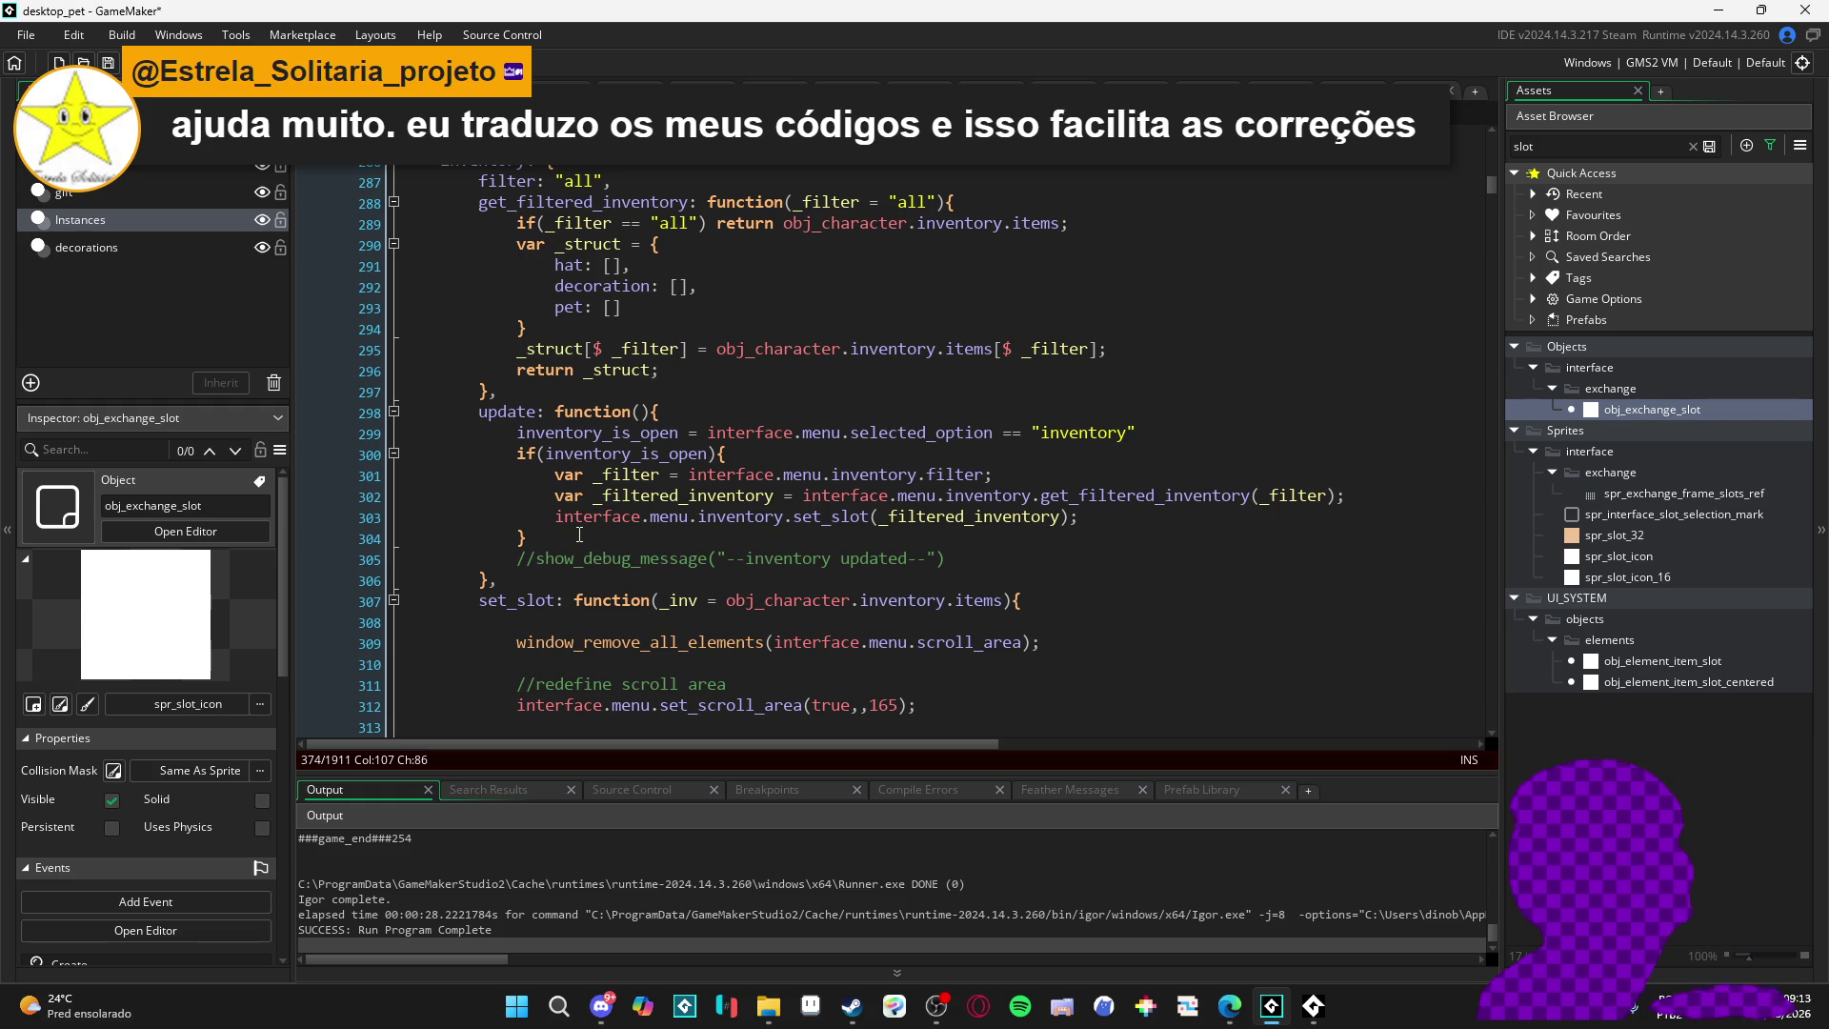
scroll(570, 537, up, 12)
scroll(570, 536, up, 15)
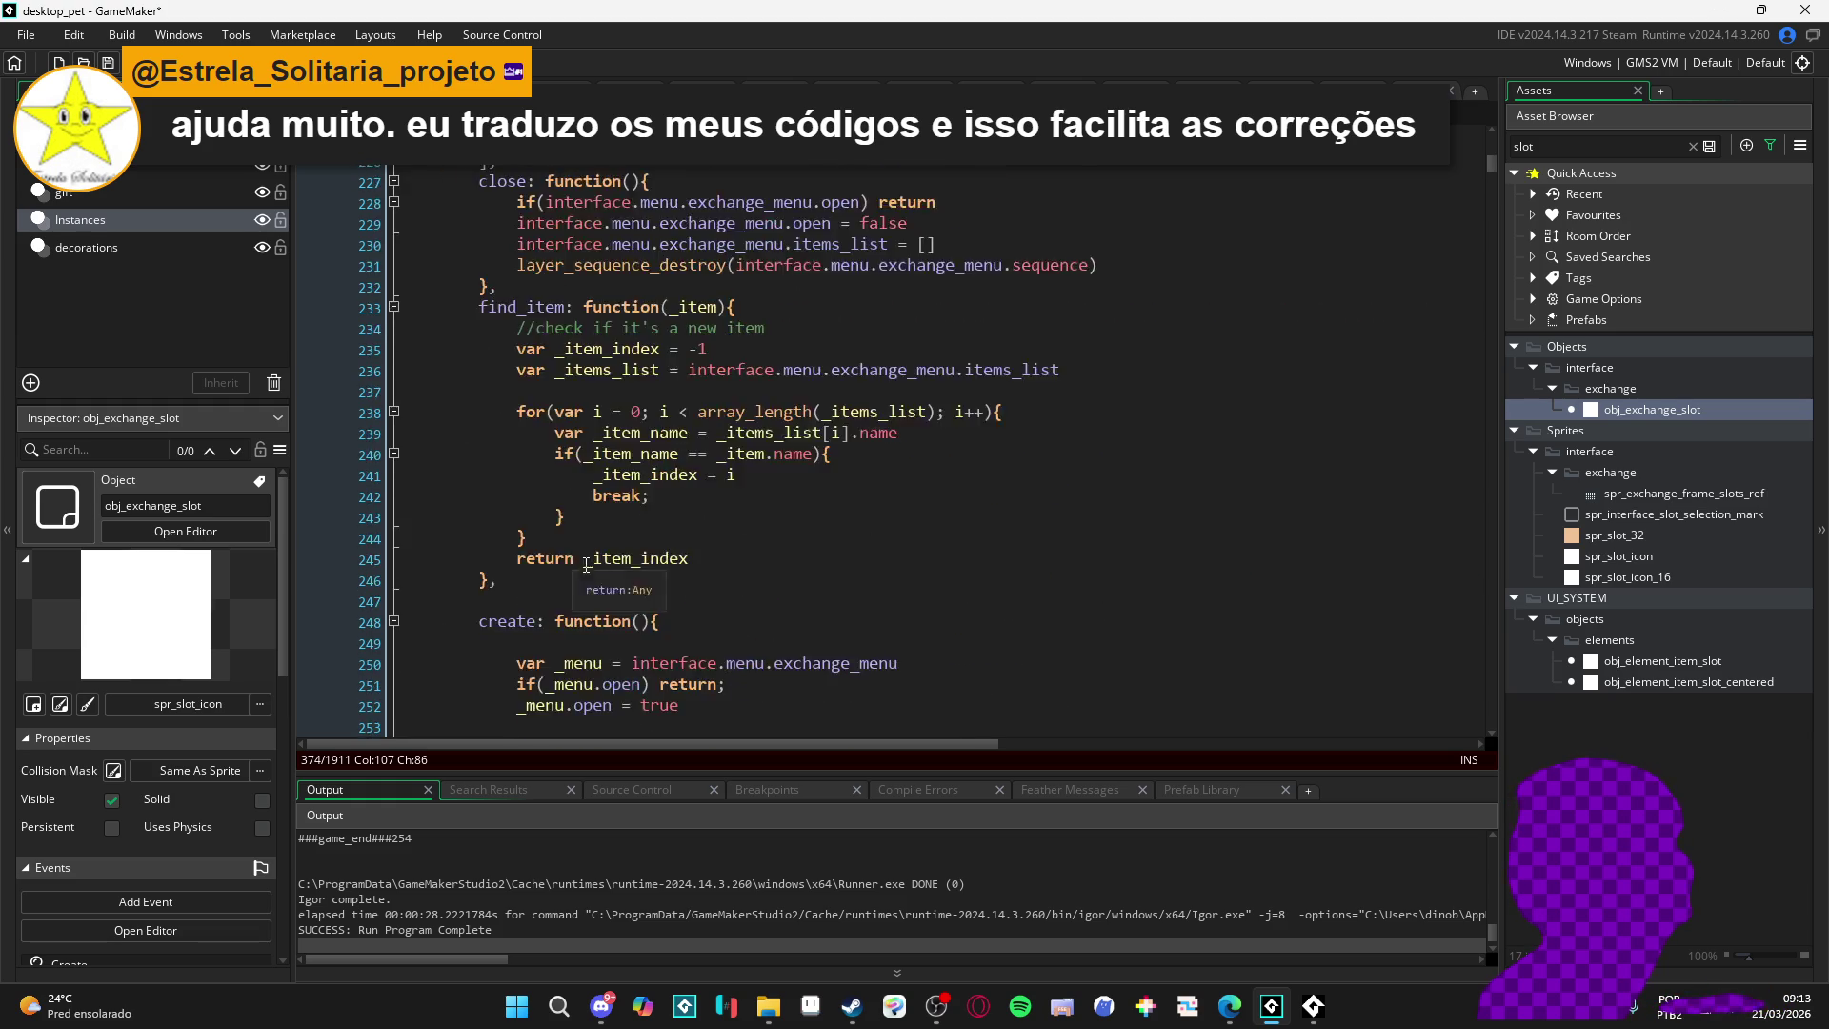
click(562, 594)
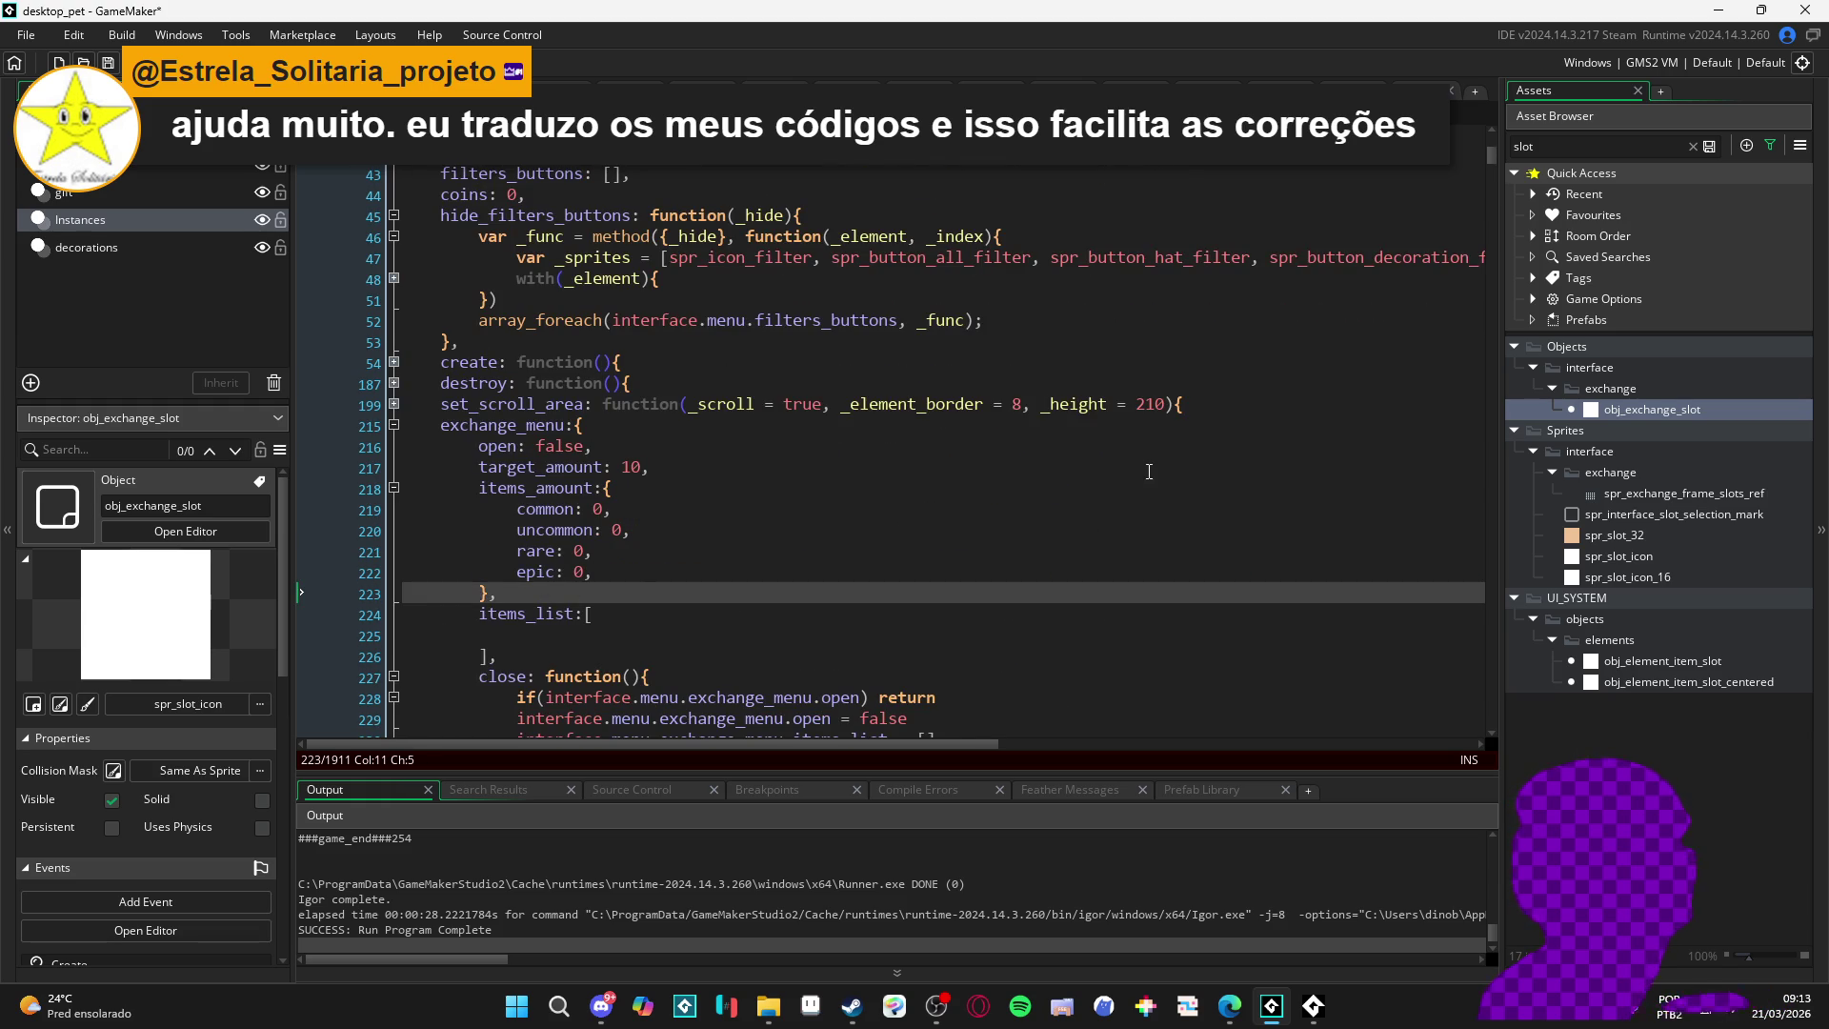
key(Return)
key(BackSpace)
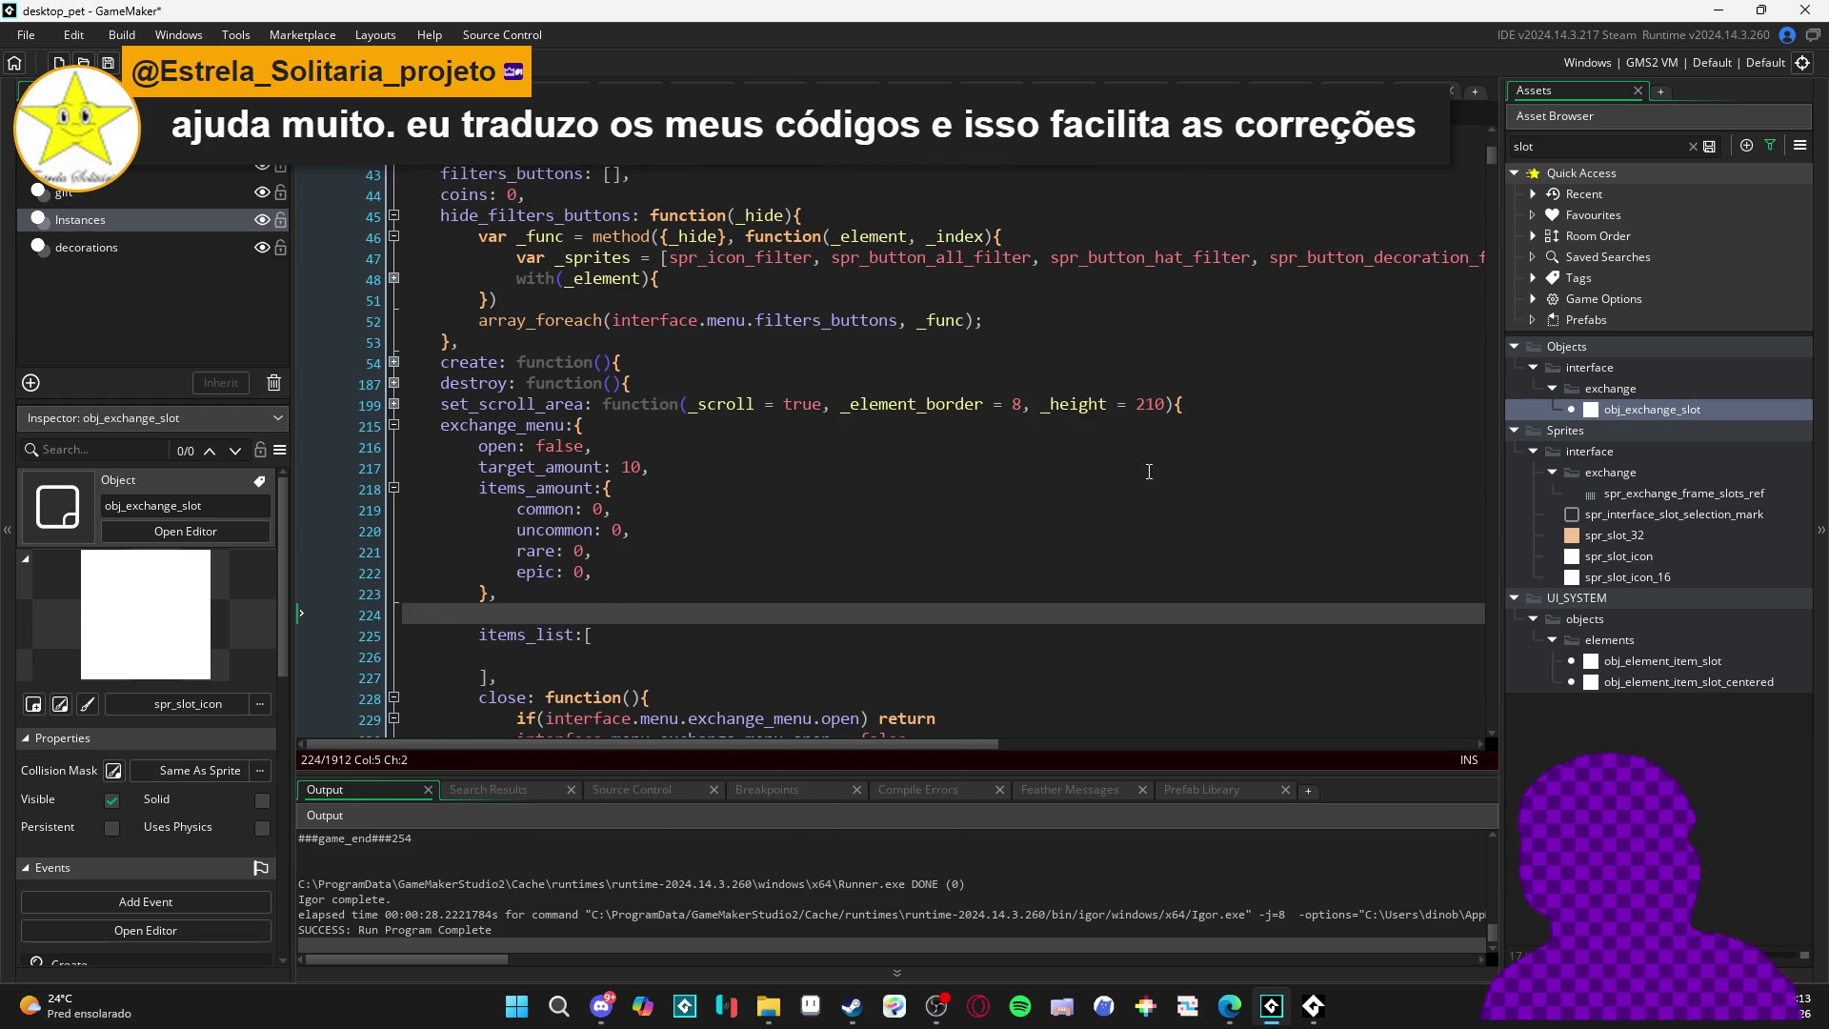
- Insert a line after items_amount's closing brace and begin typing 'change_rar'
scroll(520, 505, down, 1)
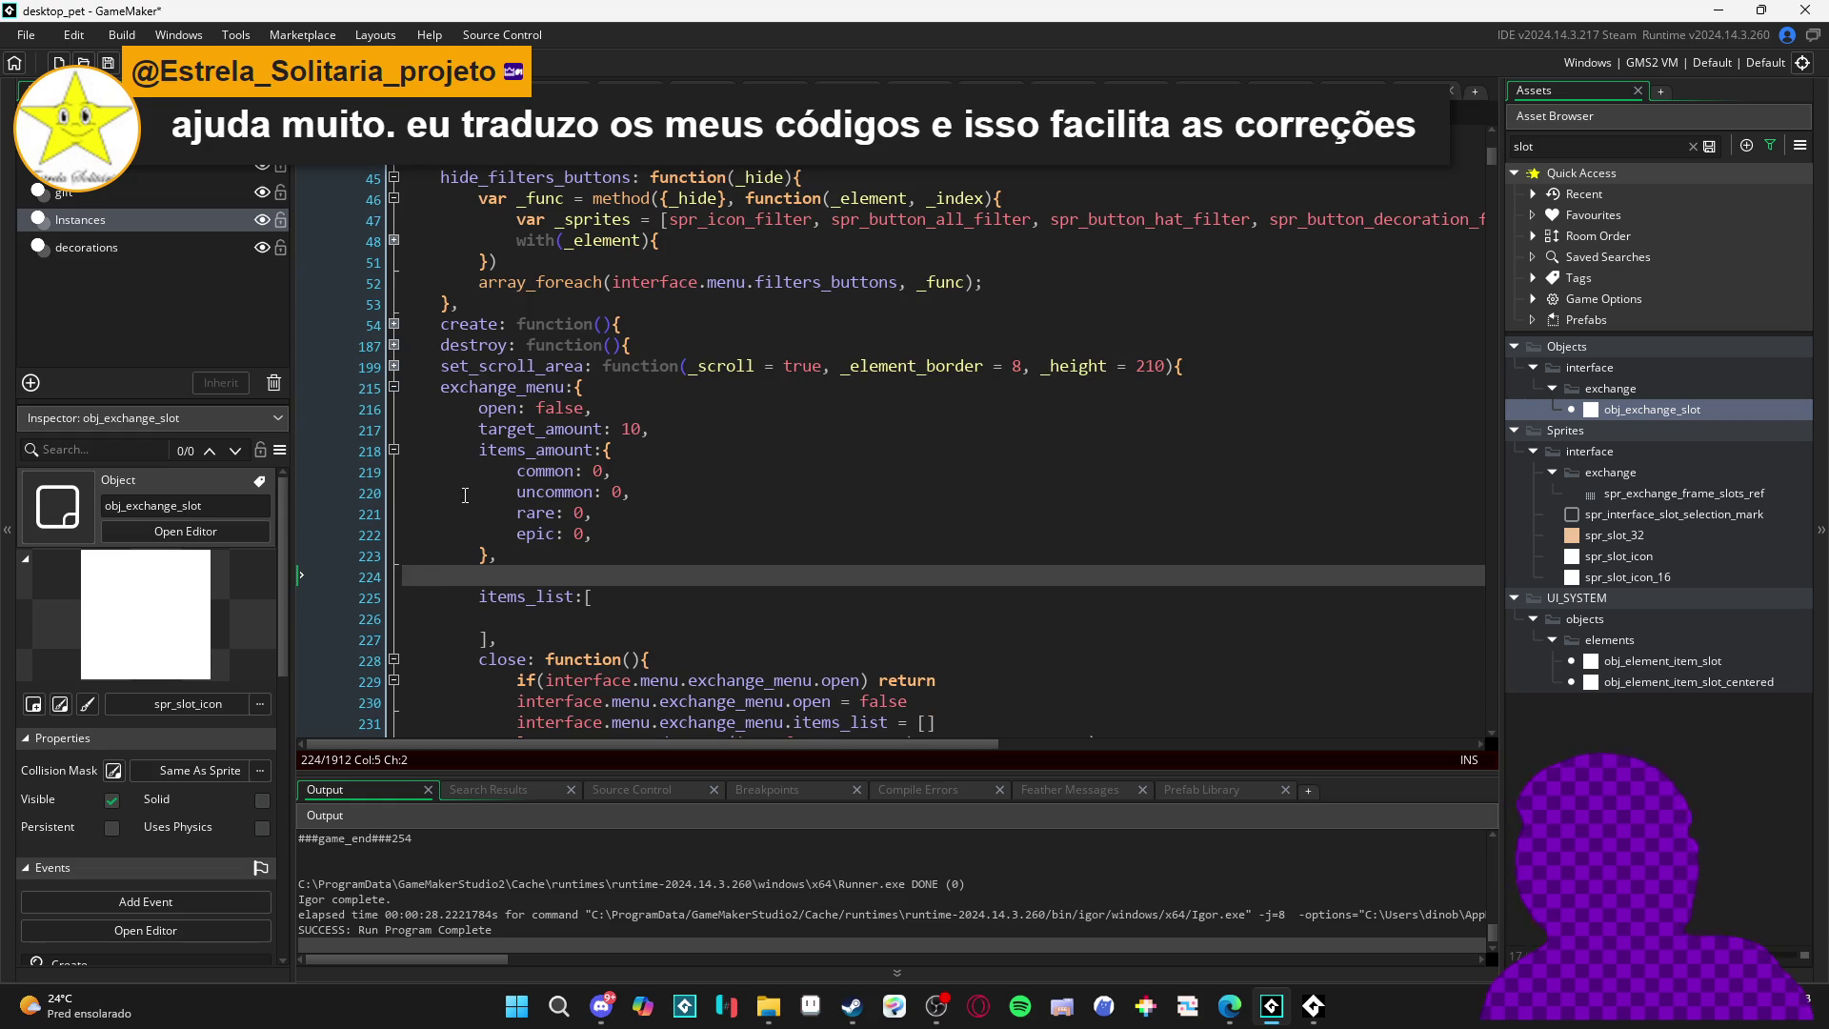
scroll(444, 476, down, 2)
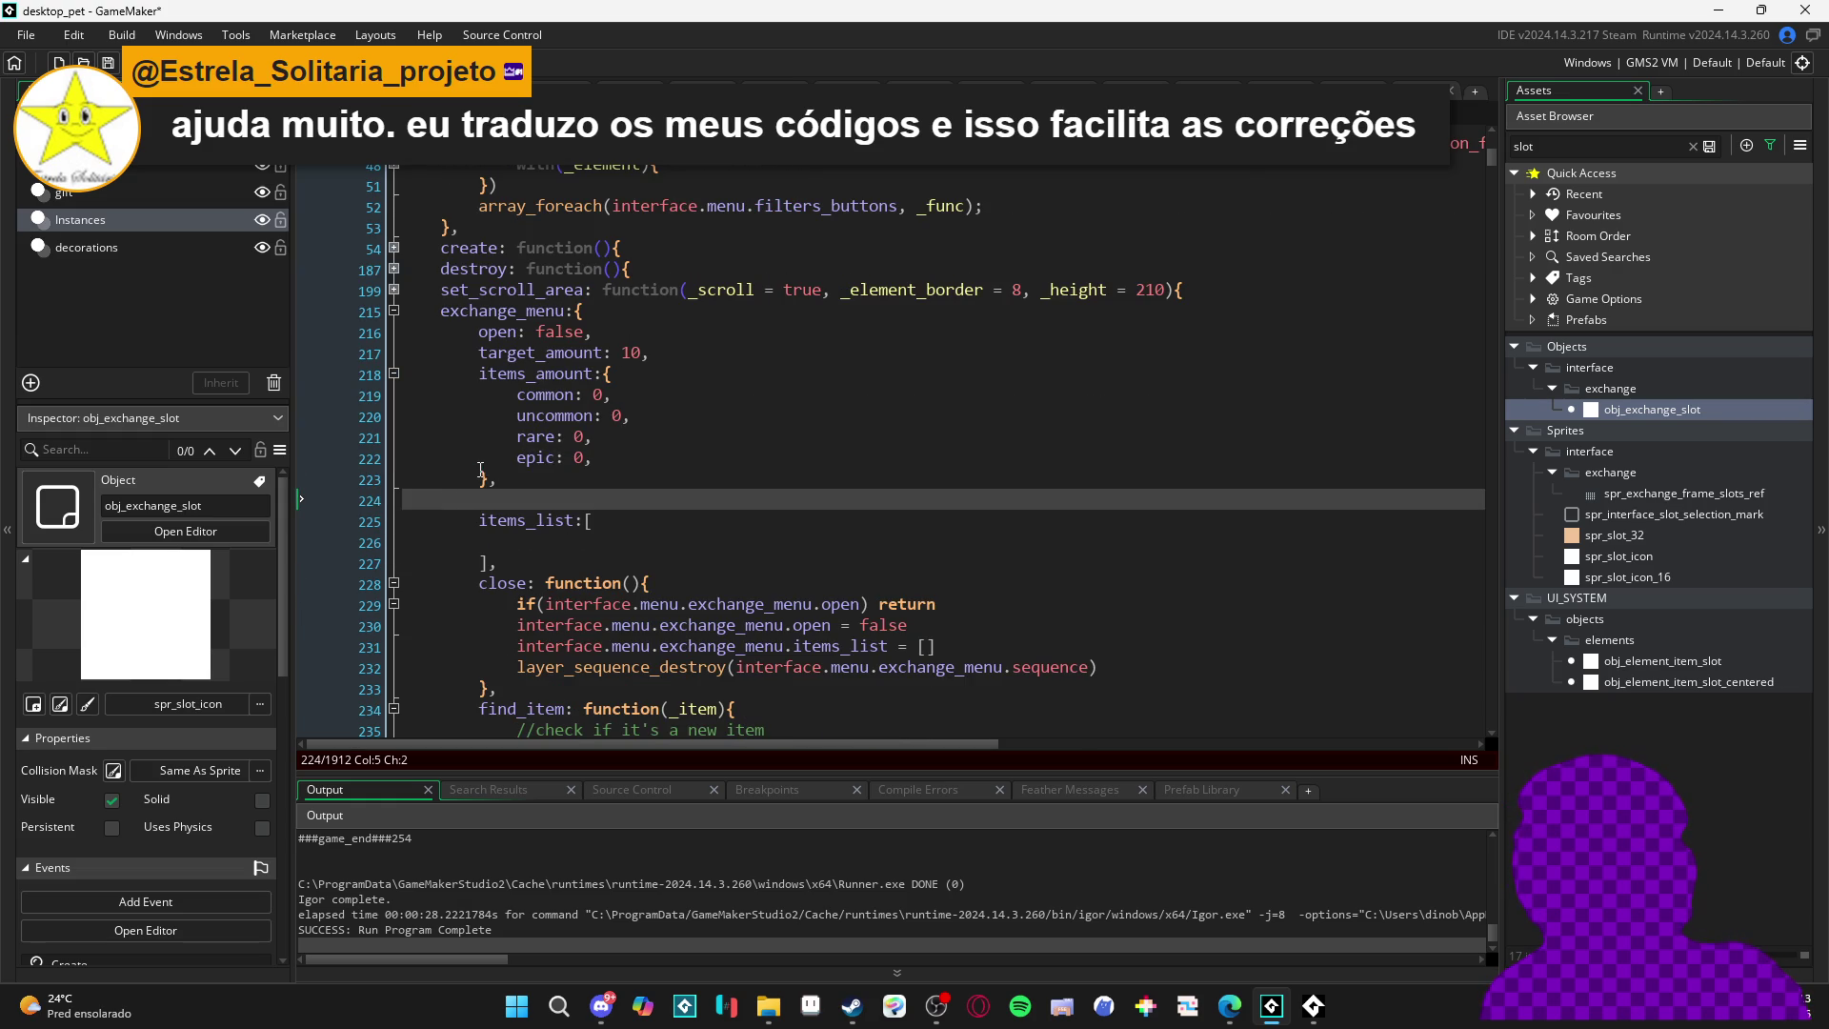
click(503, 481)
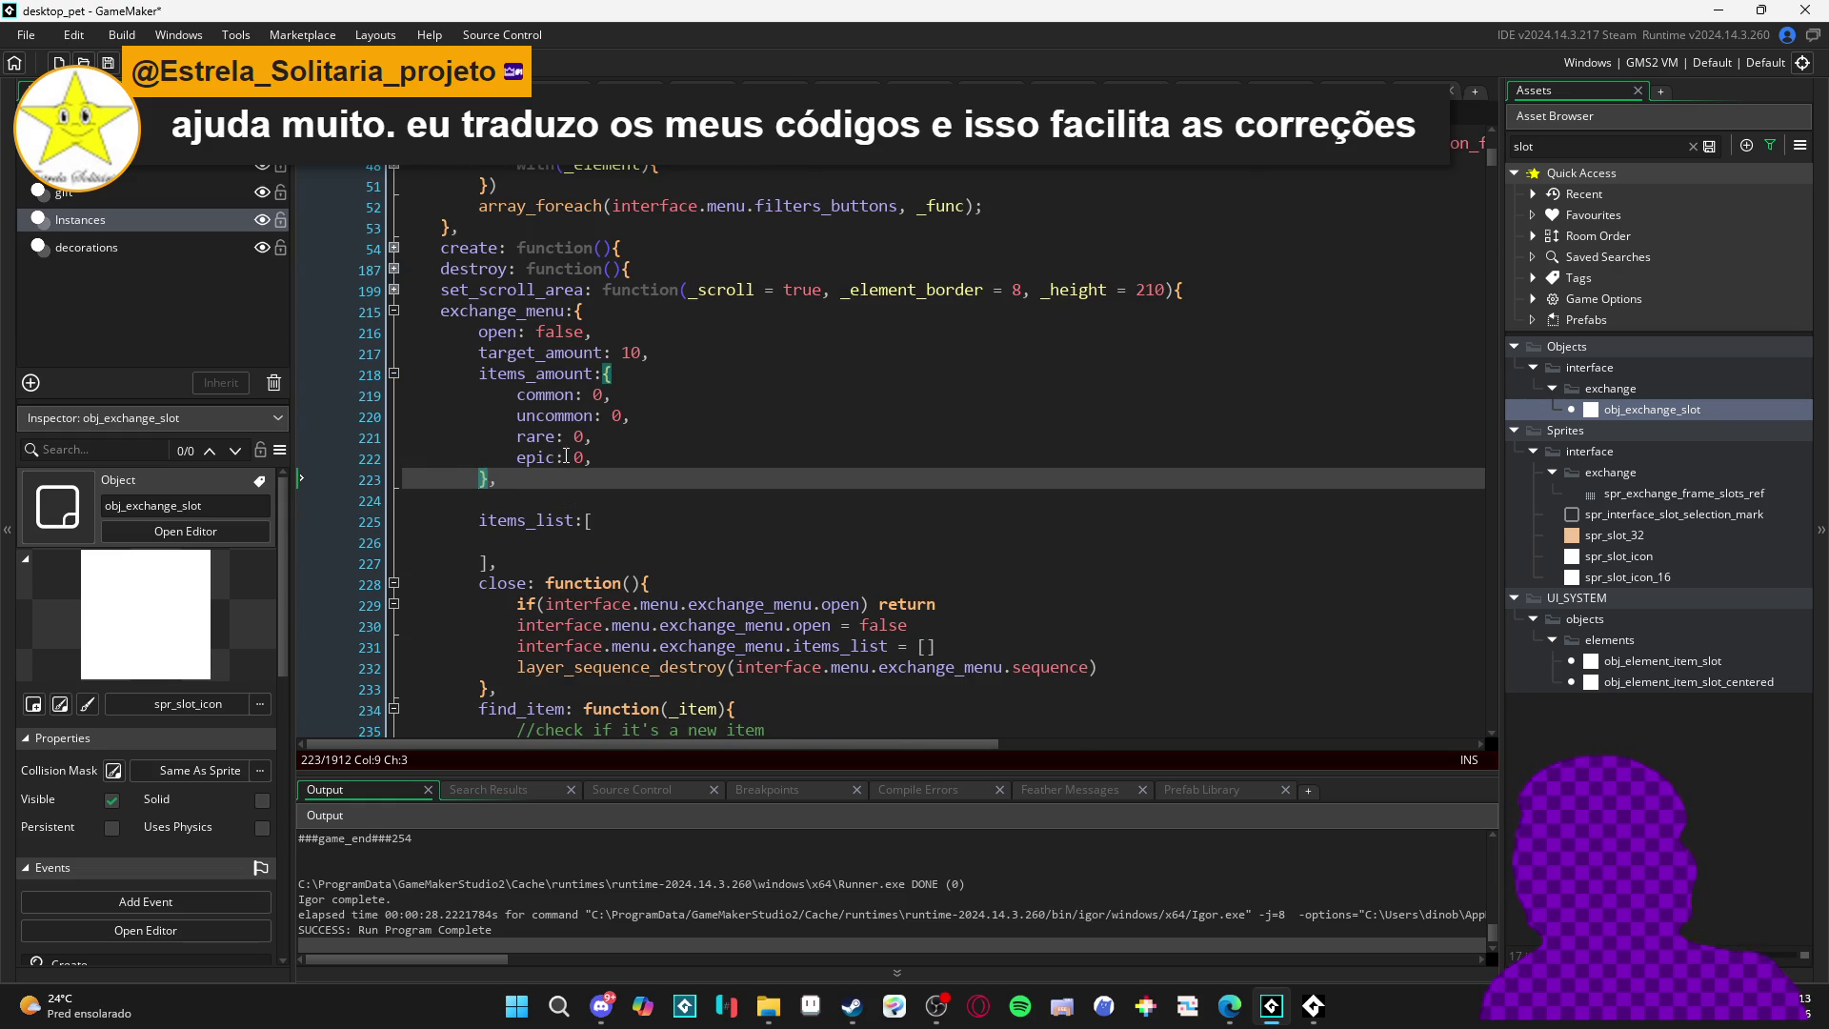
click(515, 486)
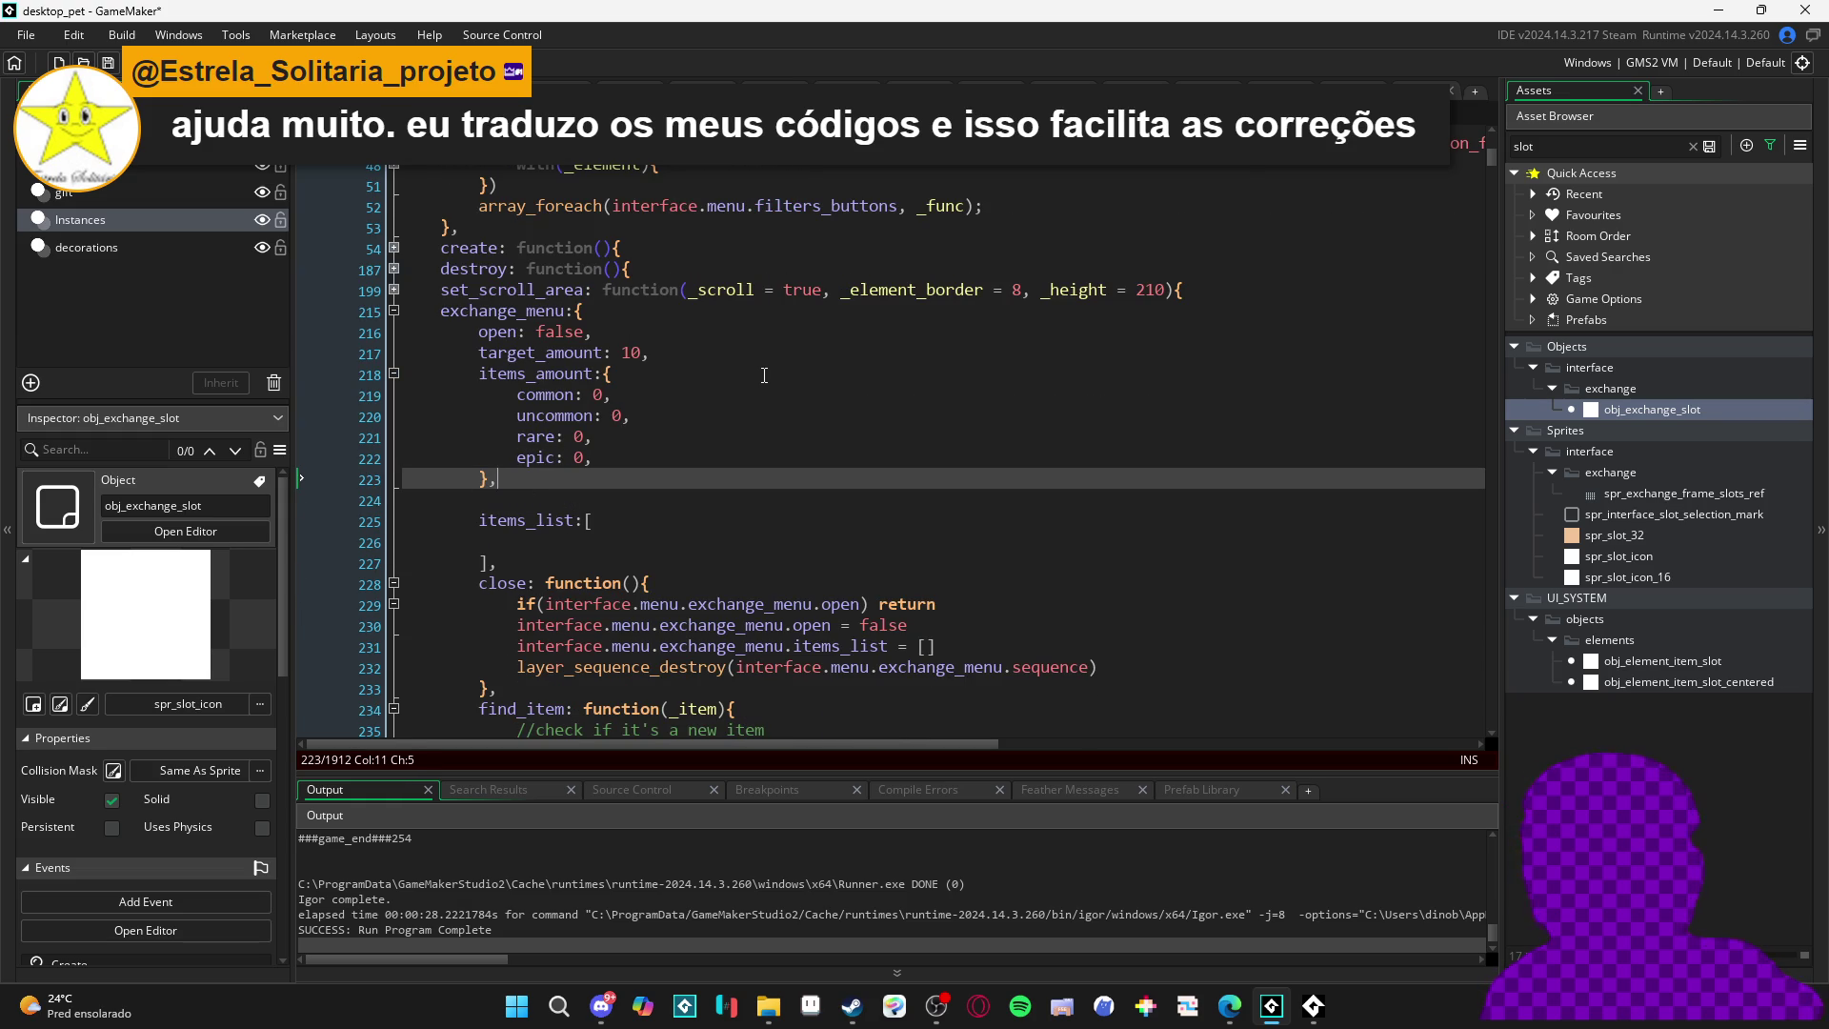
key(Return)
text(change_rar)
key(BackSpace)
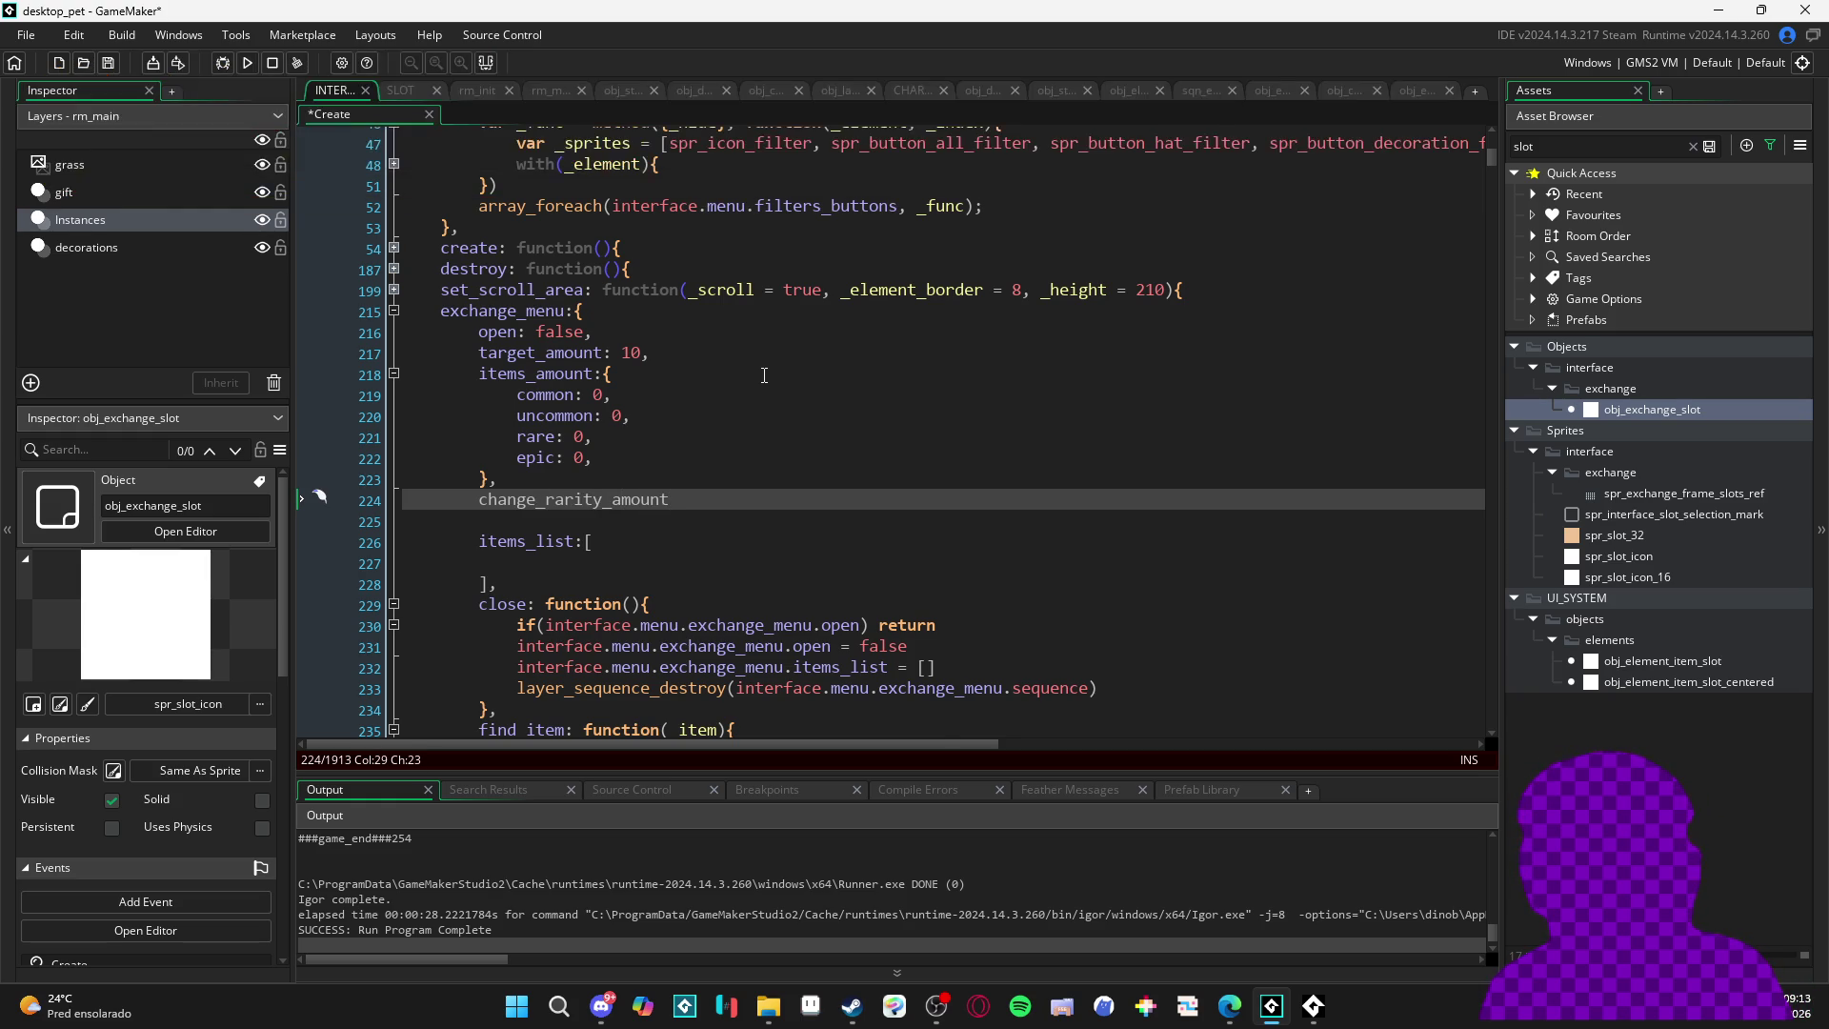
- Declare the entry as function(_rarity, _amount) with braces on separate lines
text(function(){)
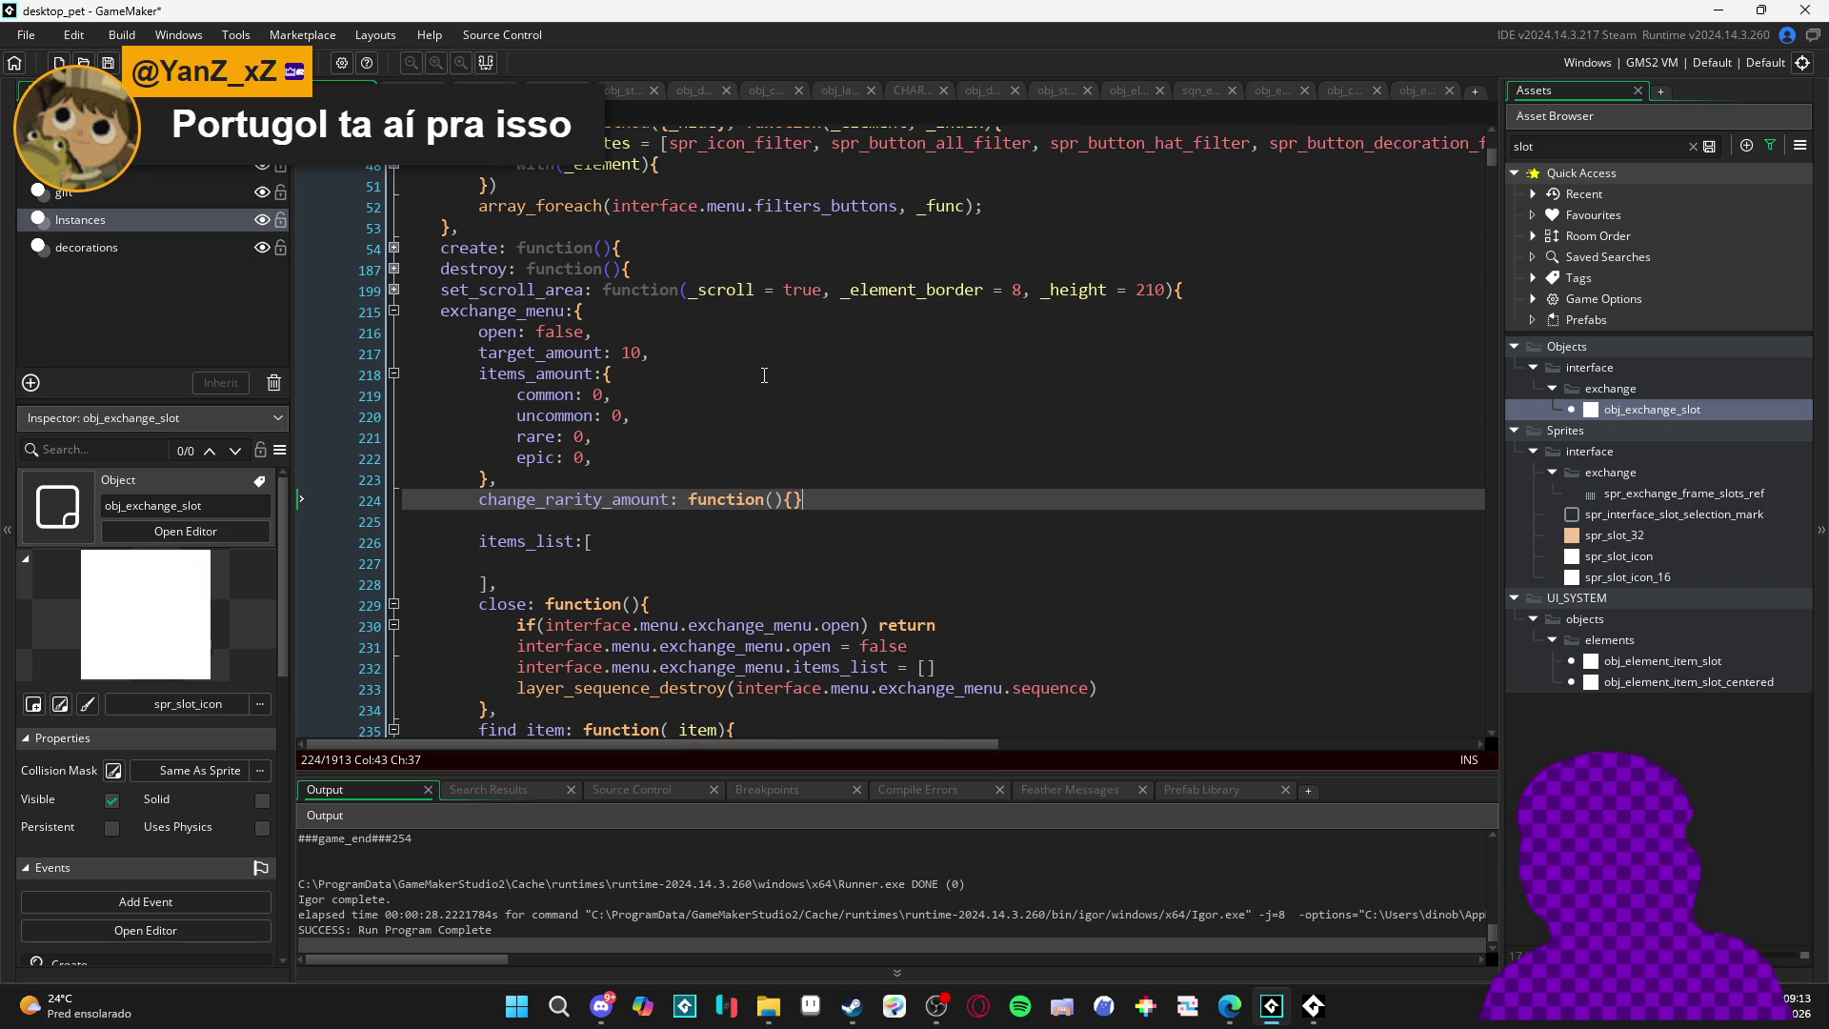
key(Return)
key(Return)
key(Up)
key(Up)
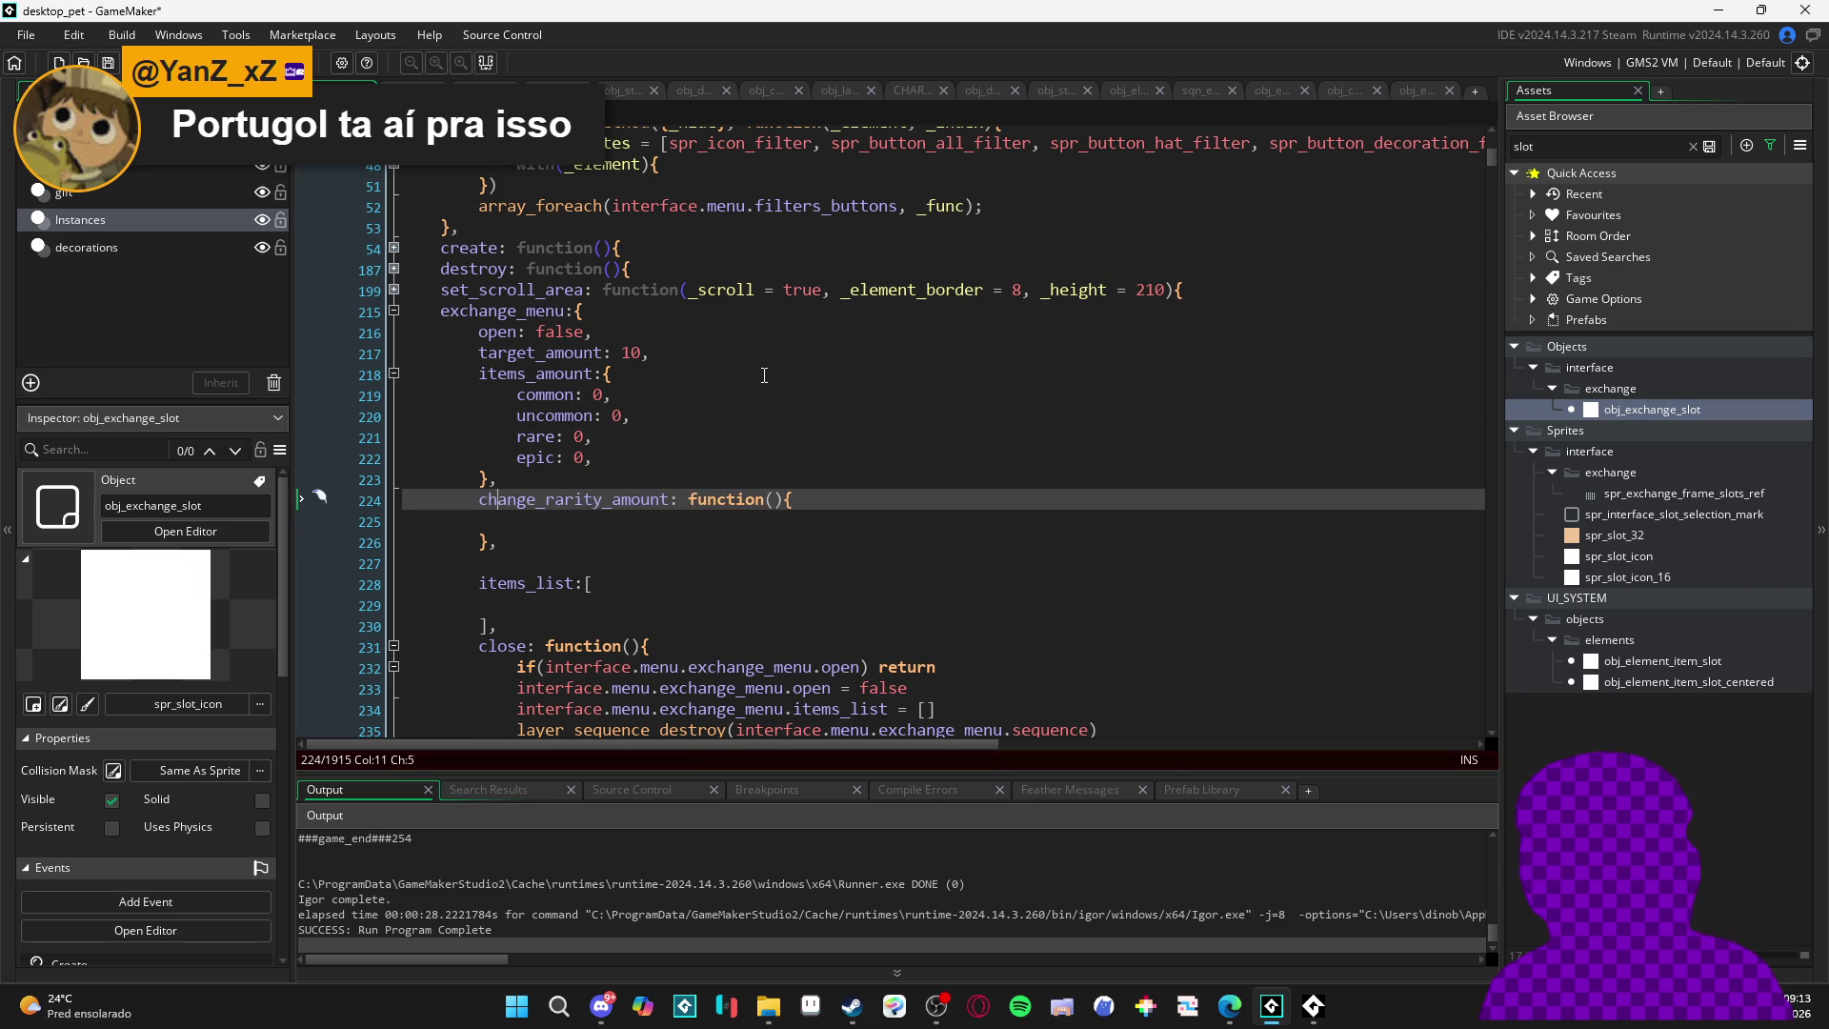
key(Right)
text(_rarity, _amount)
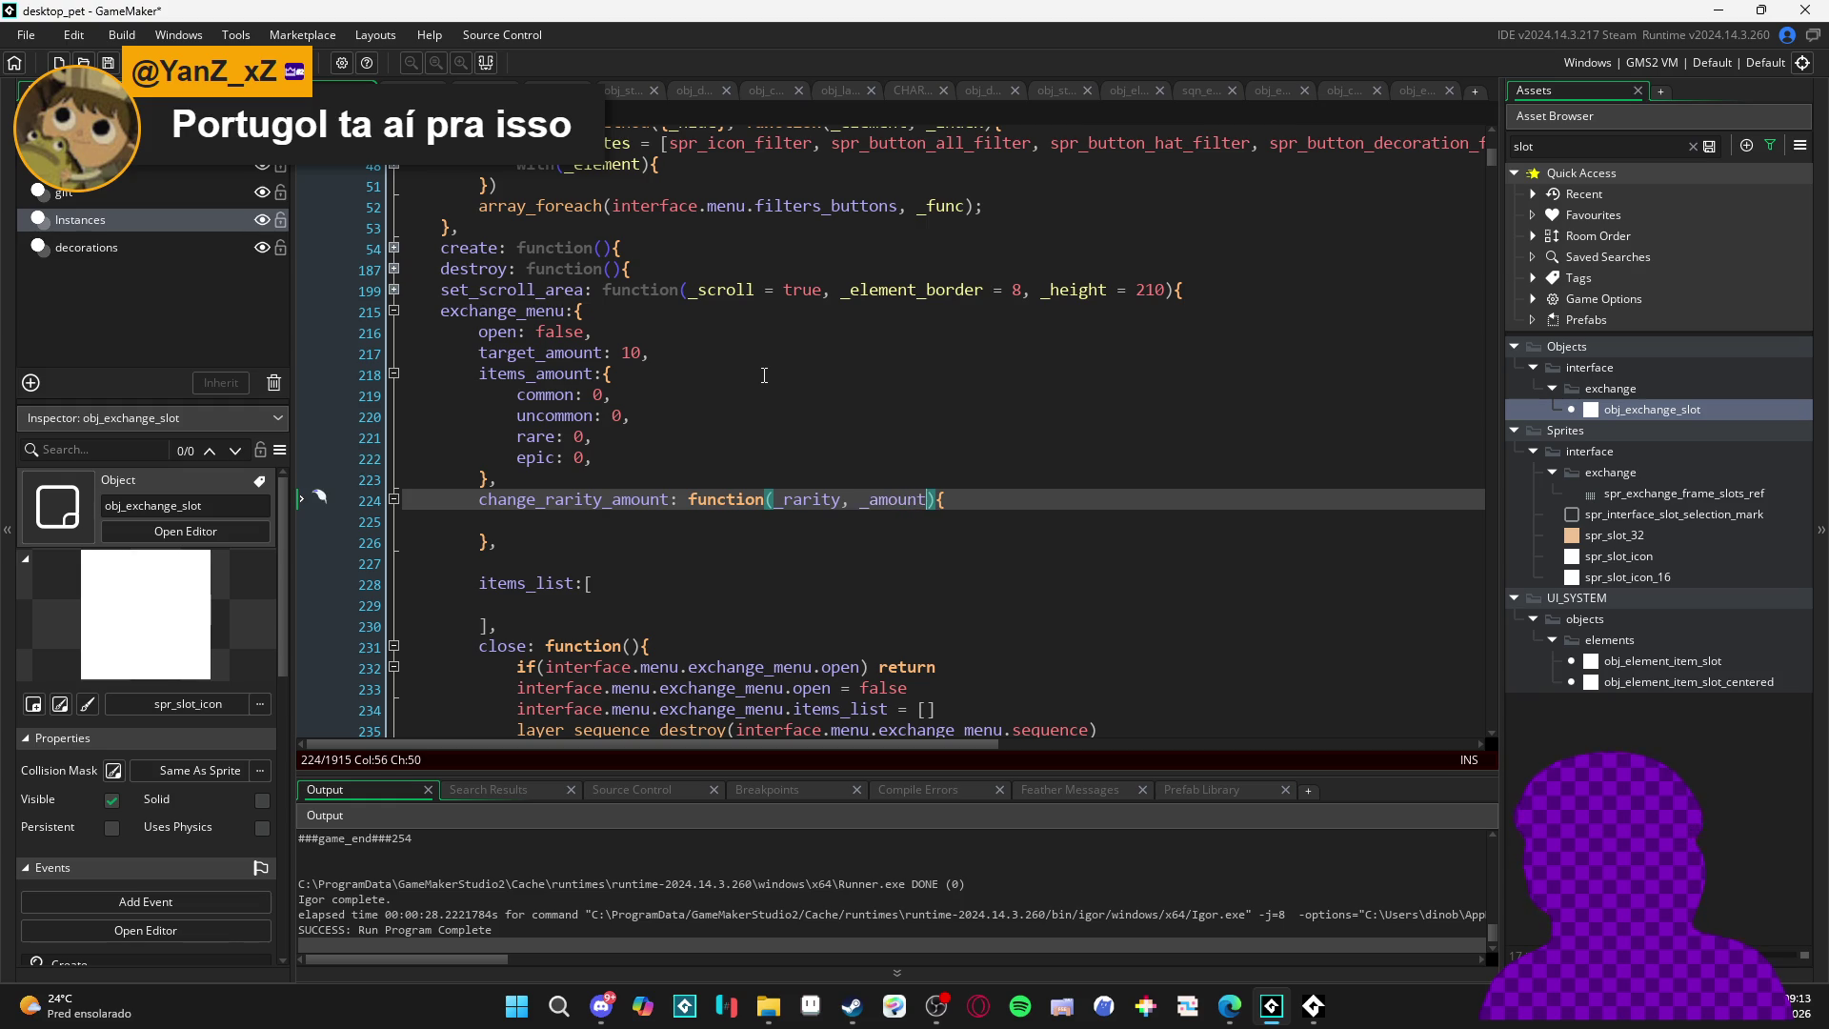
key(Down)
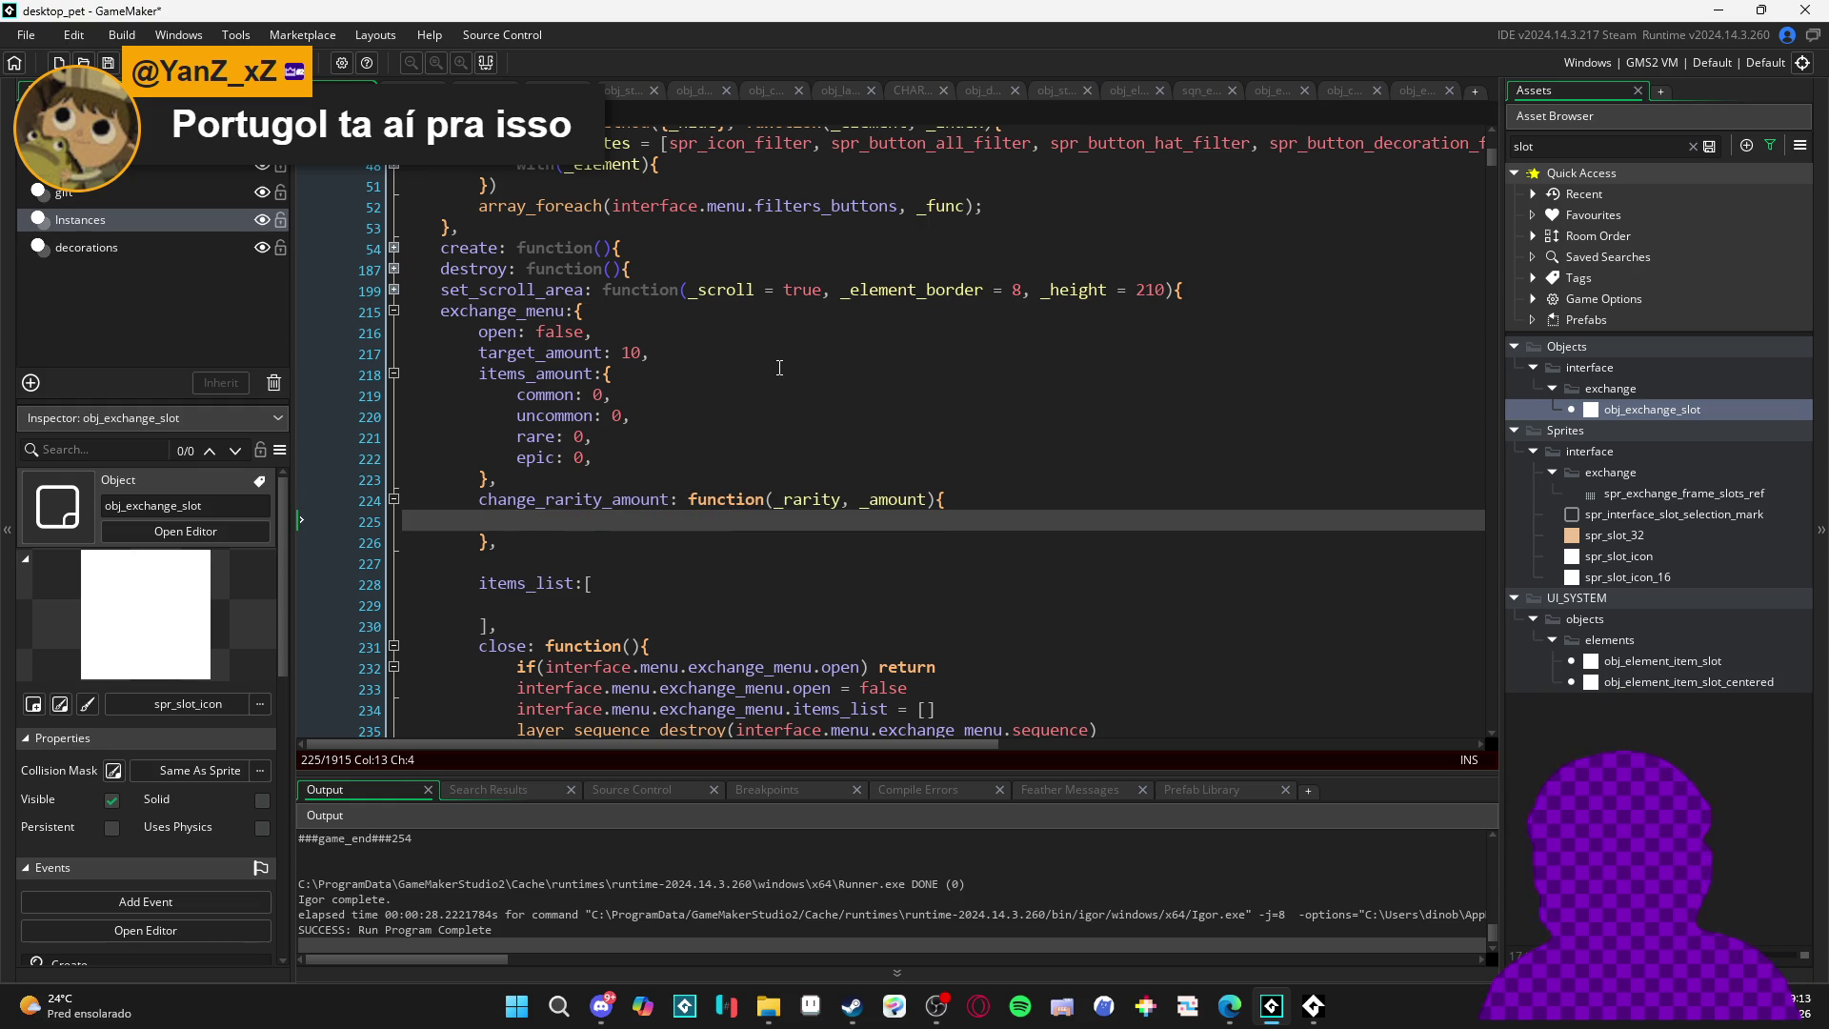
- Start an interface.menu reference in the body, then delete it, leaving the body empty
text(e)
key(BackSpace)
text(interface_inventory)
key(ctrl+shift+Left)
text(itner)
key(ctrl+shift+Left)
text(interfa)
text(ce)
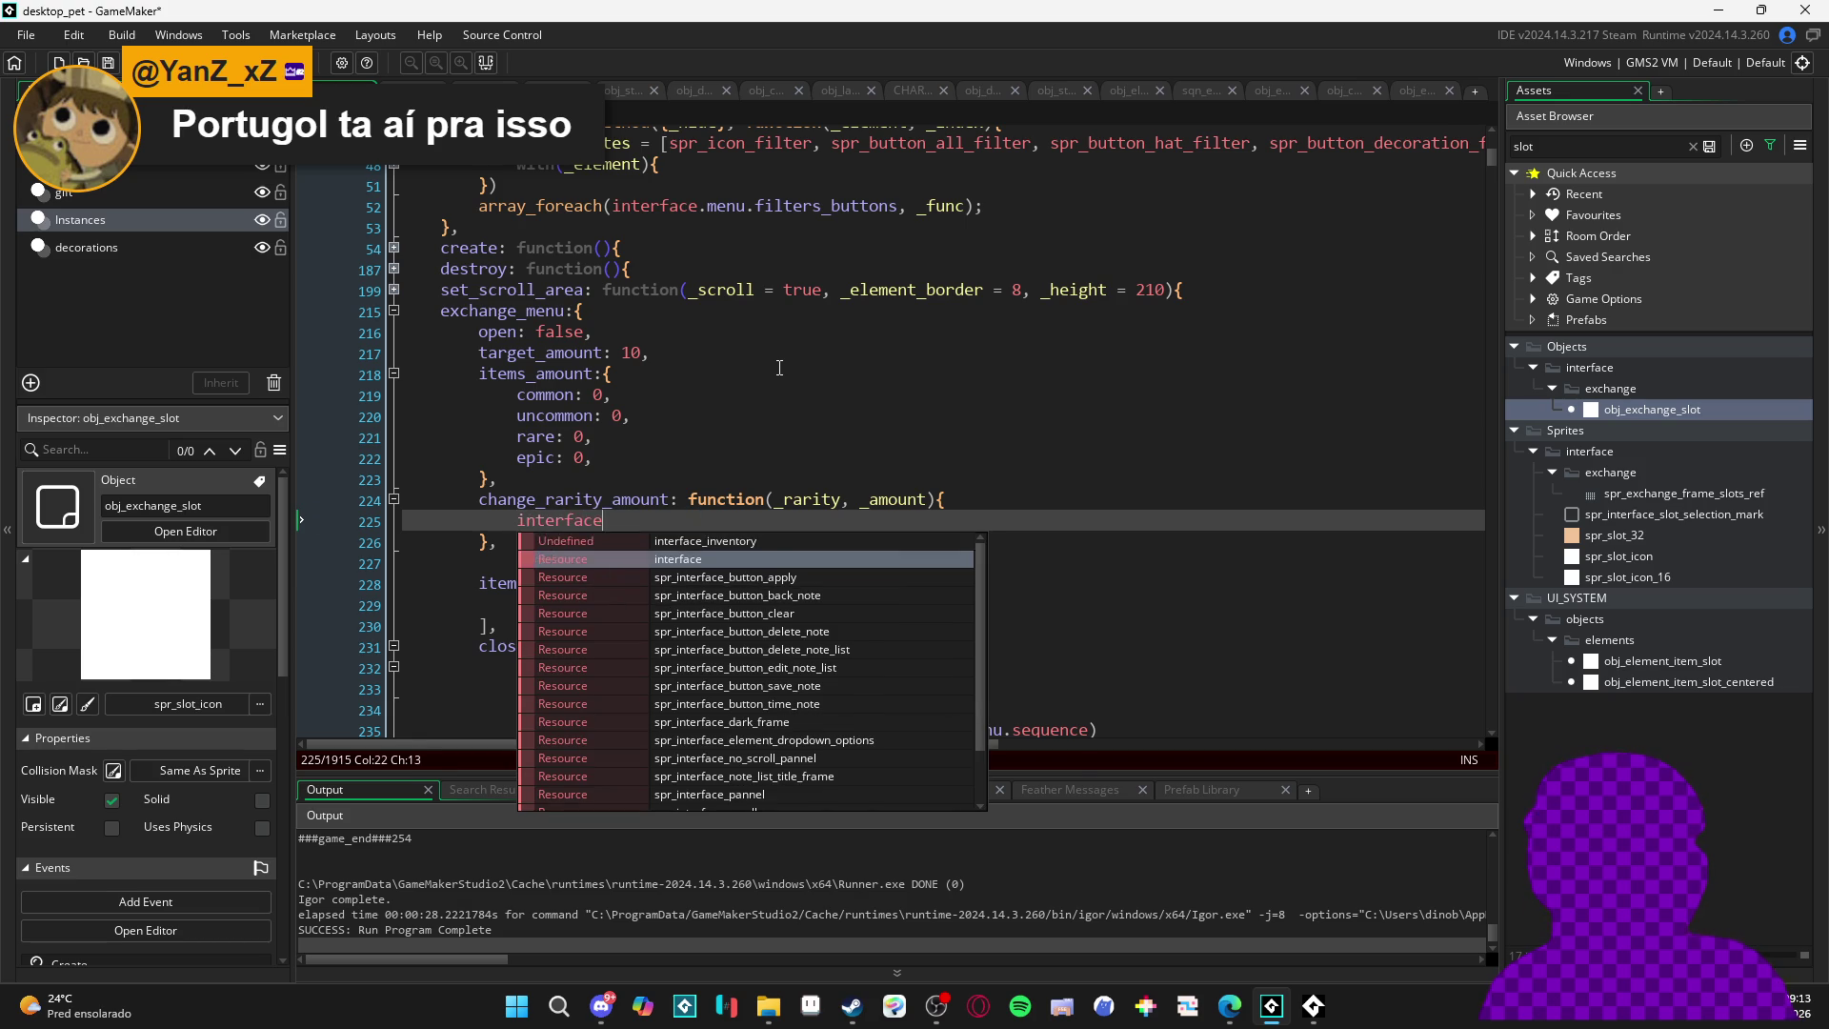
text(.meu,)
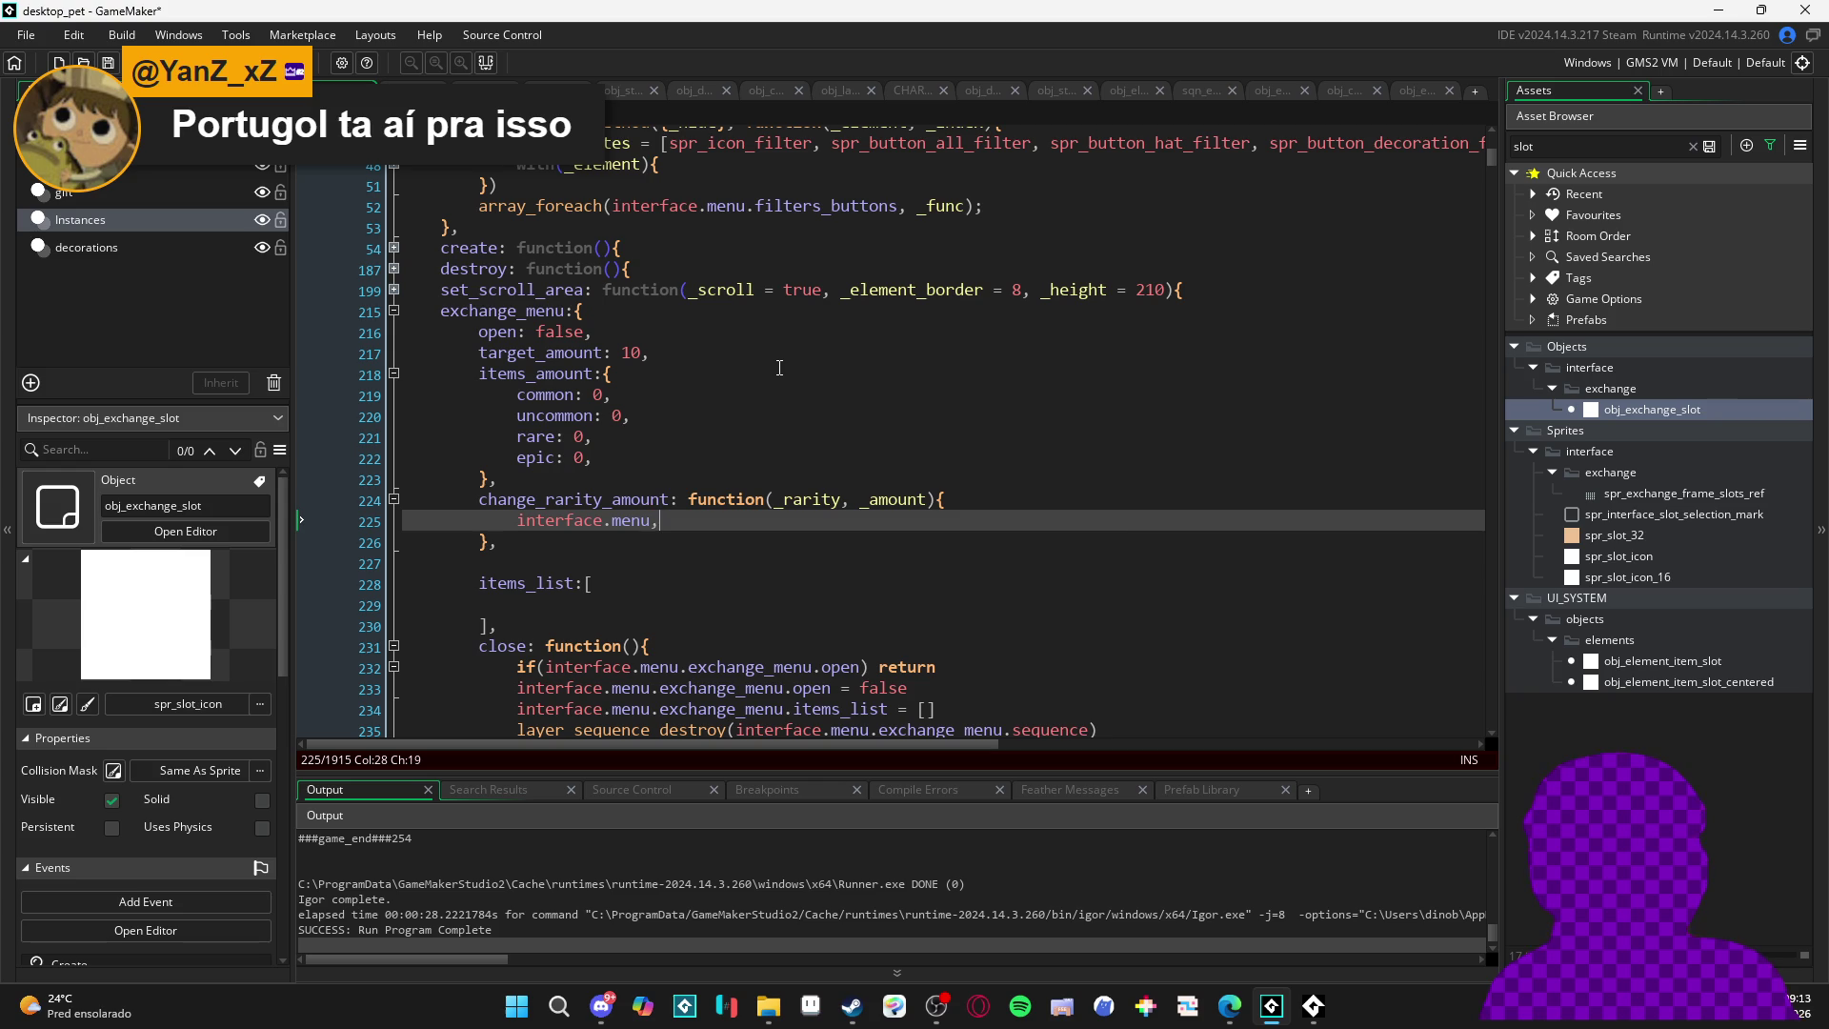
text(.)
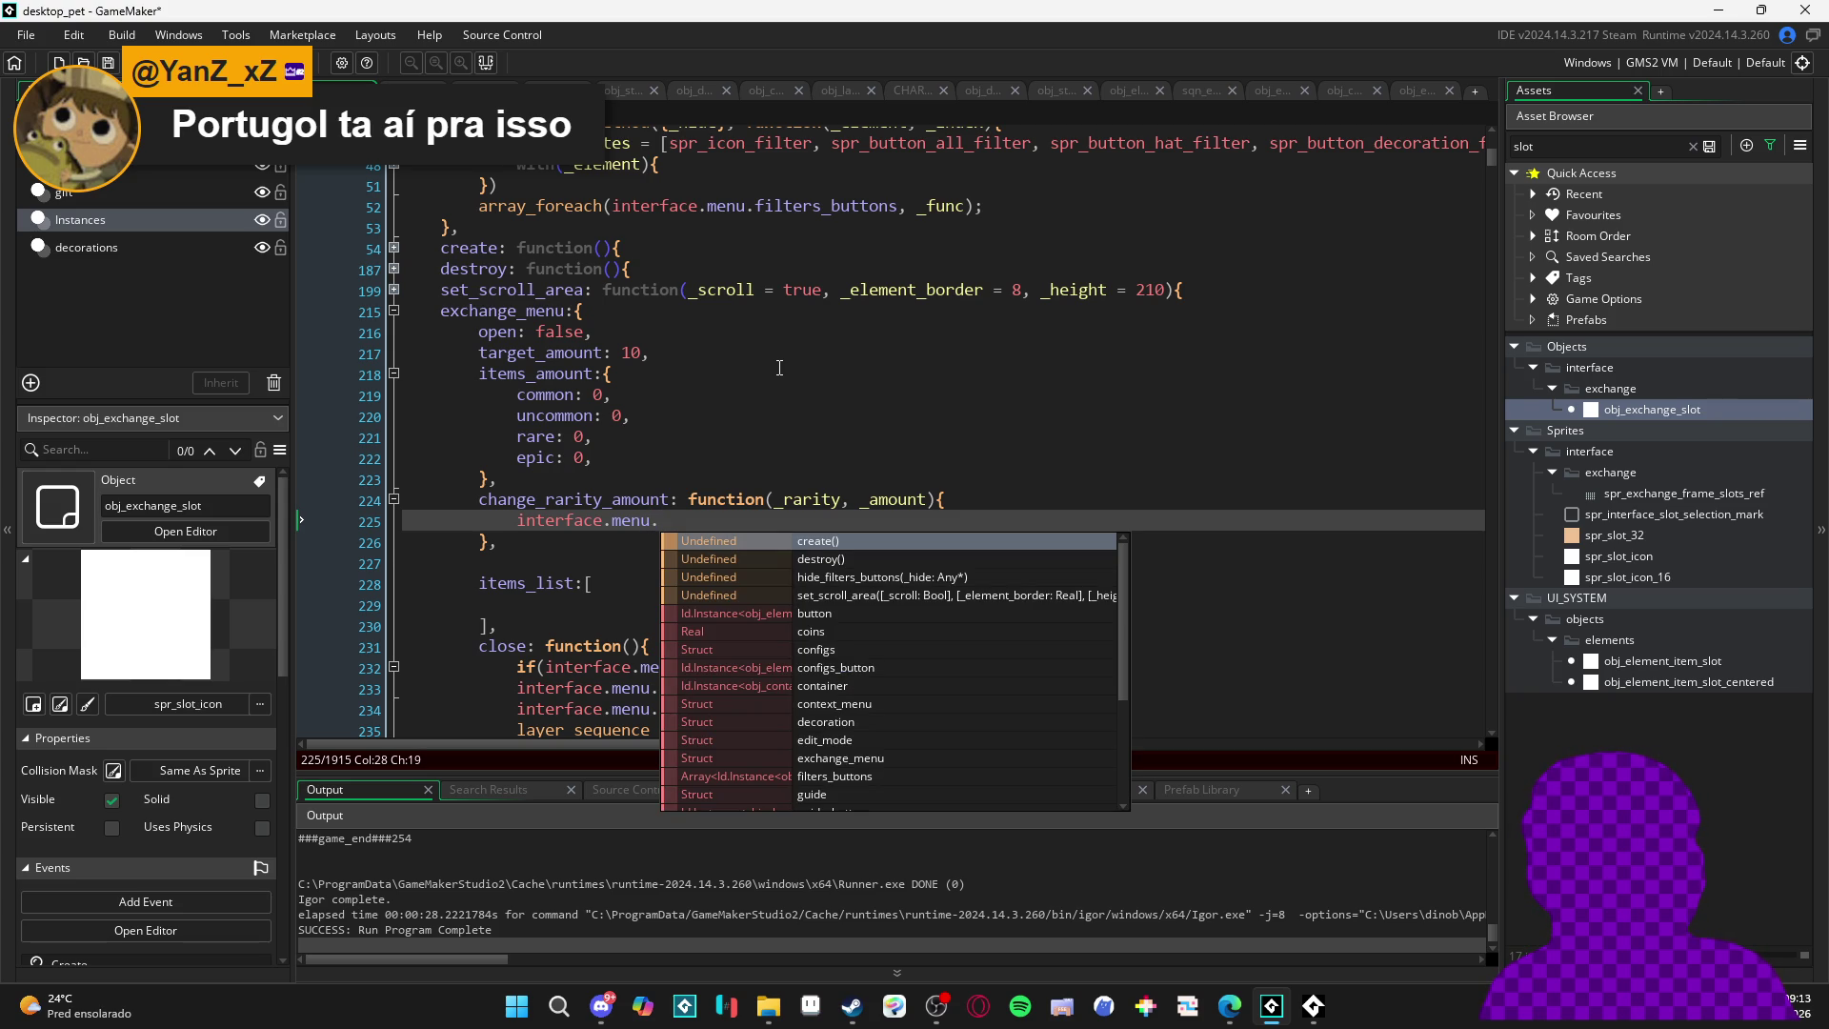
key(Escape)
key(shift+Home)
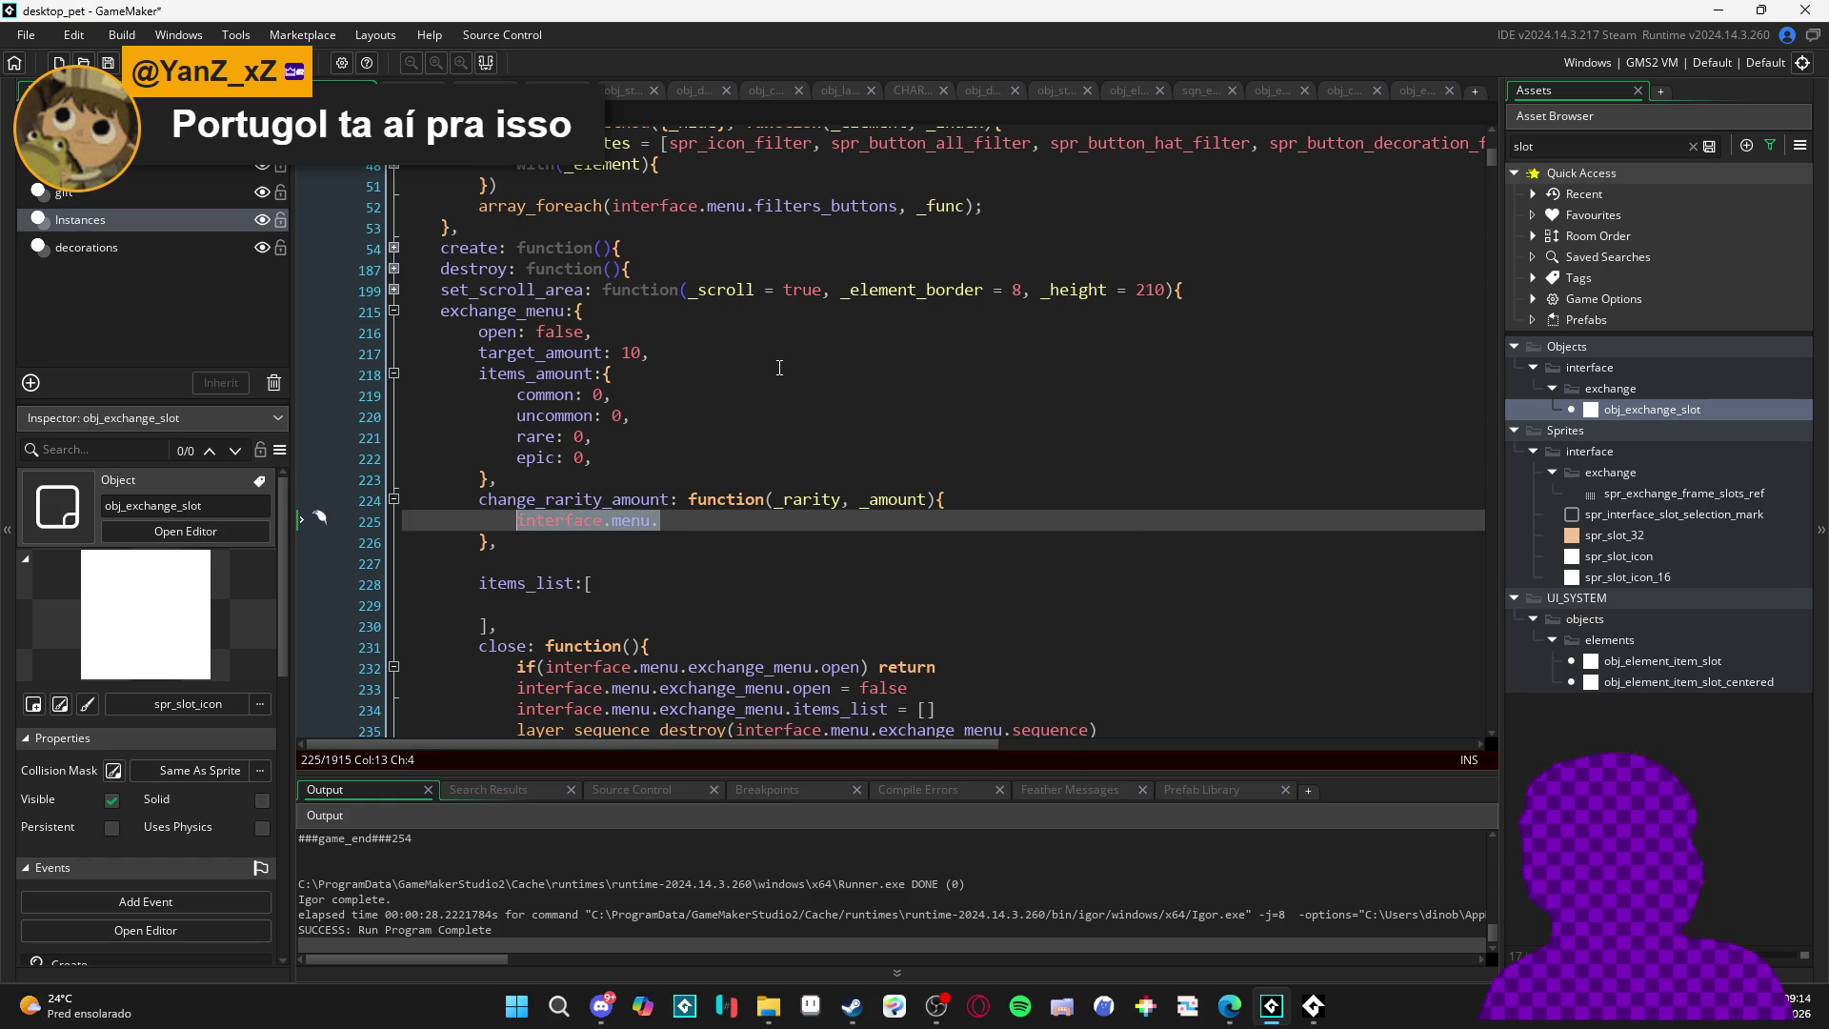
key(BackSpace)
click(783, 499)
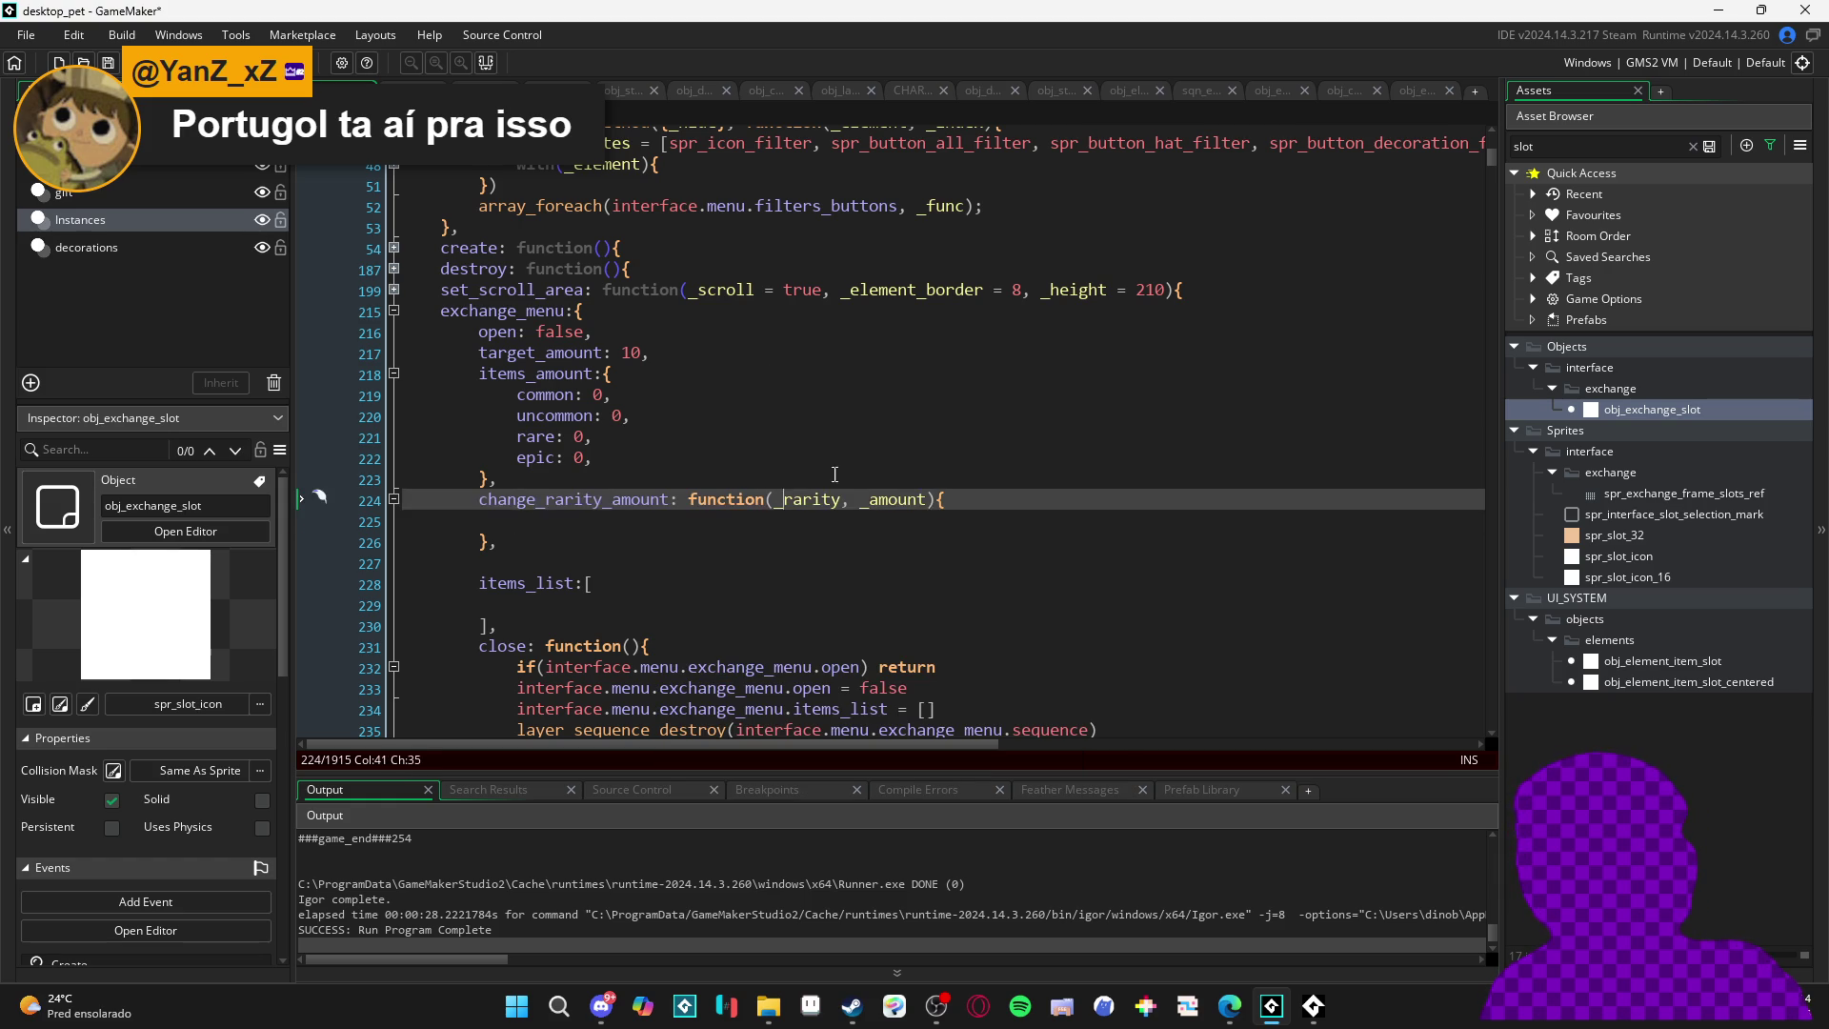
- Add a leading _self parameter defaulting to interface.menu.exchange_menu.items_amount via autocomplete
text(_self,)
key(Left)
key(Left)
text(= inter)
key(Down)
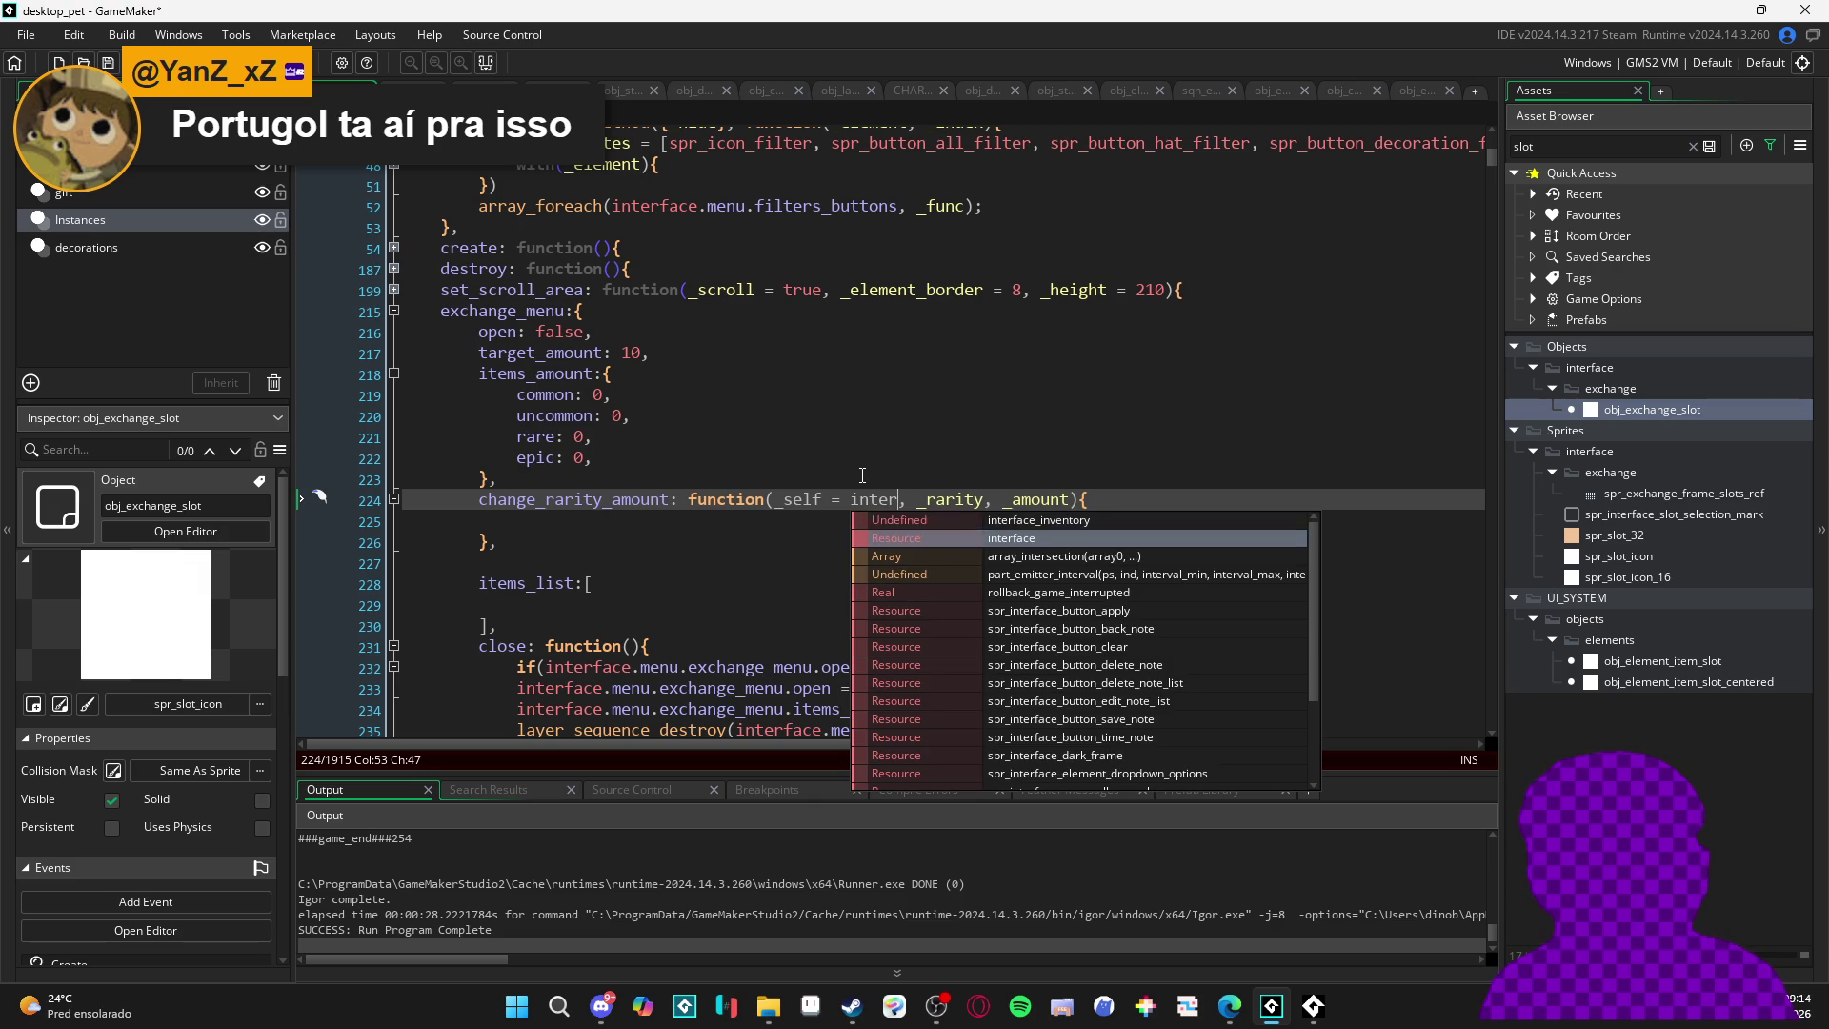
key(Return)
text(.me)
key(Return)
text(.)
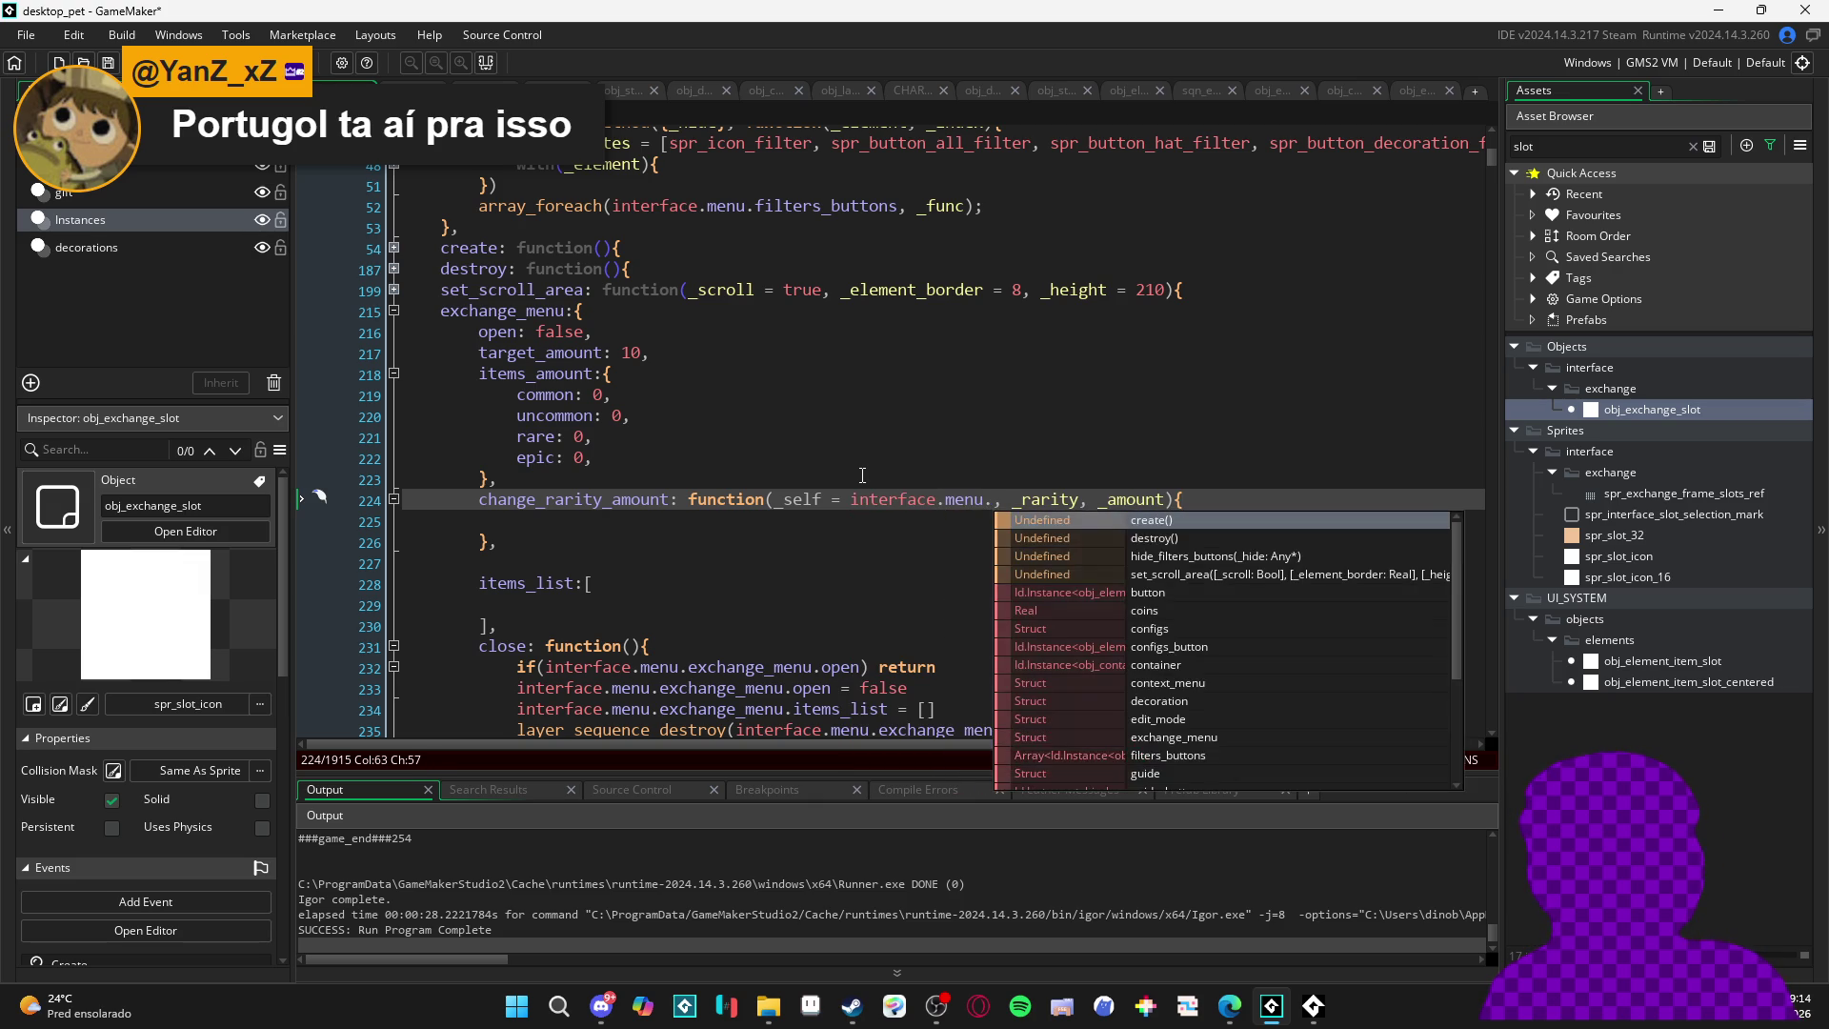
text(ex)
key(Return)
text(.)
text(rari)
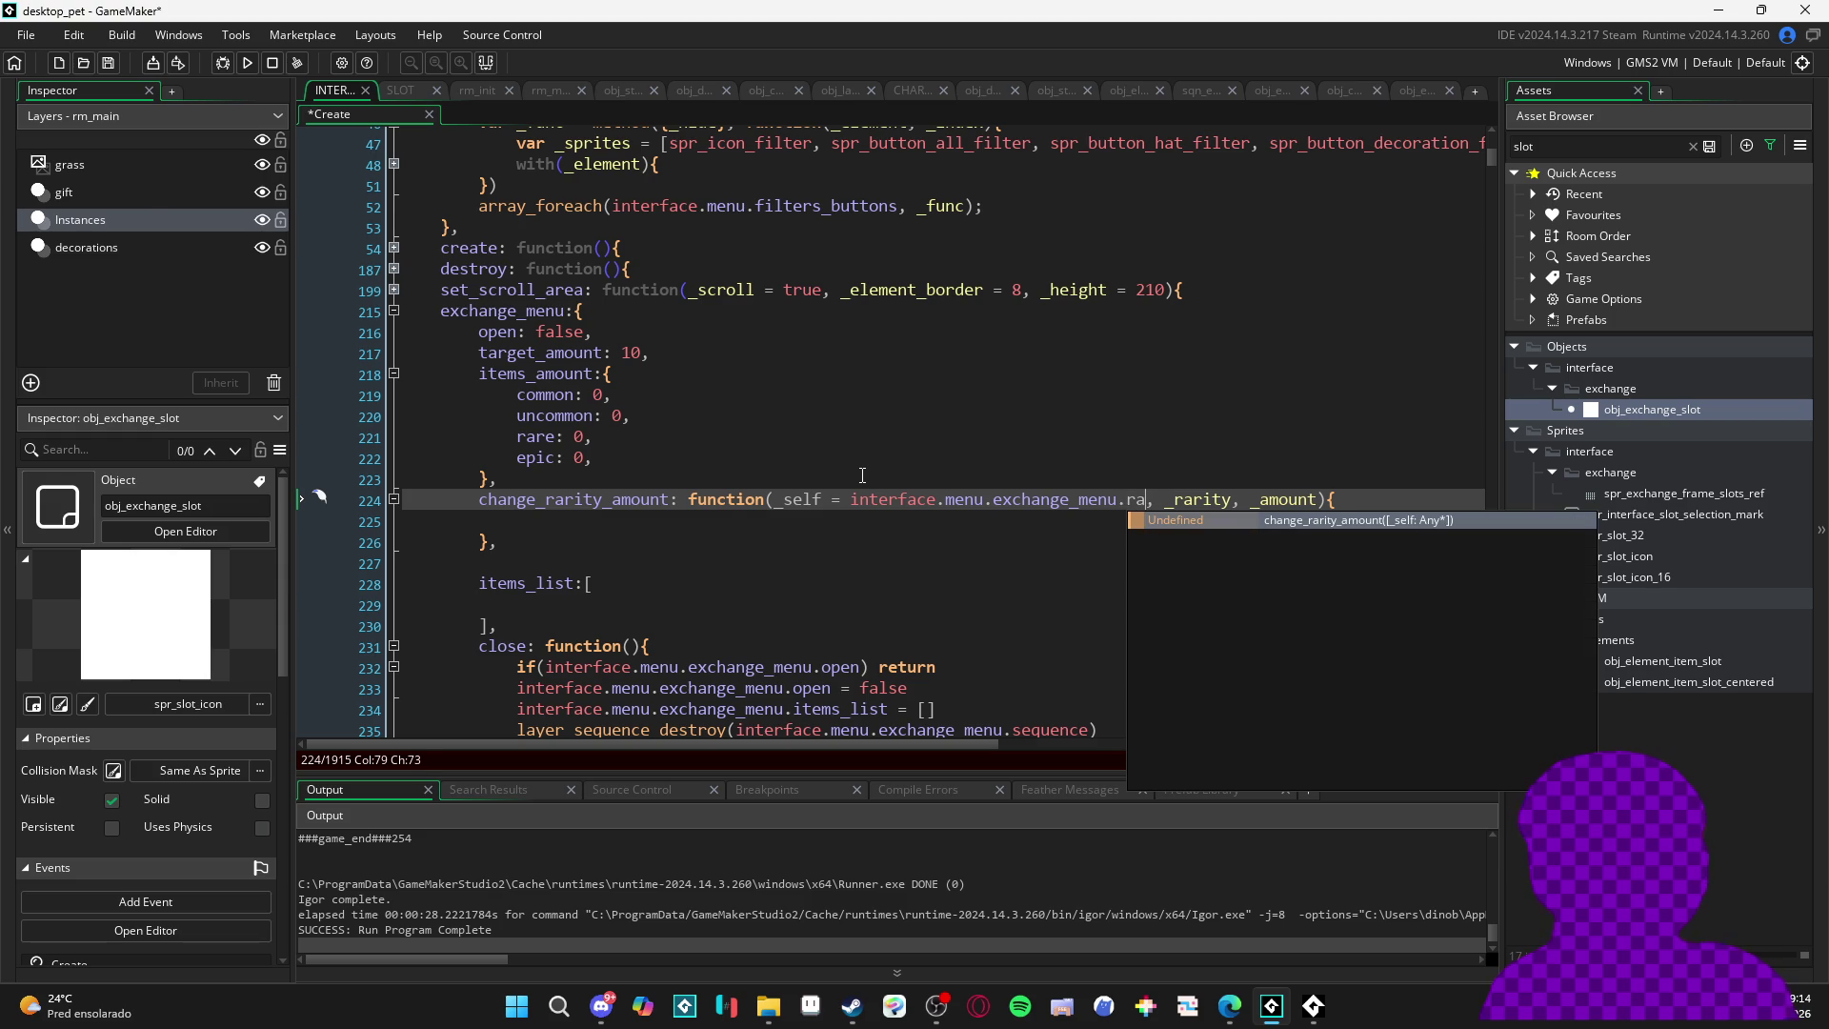
text(t)
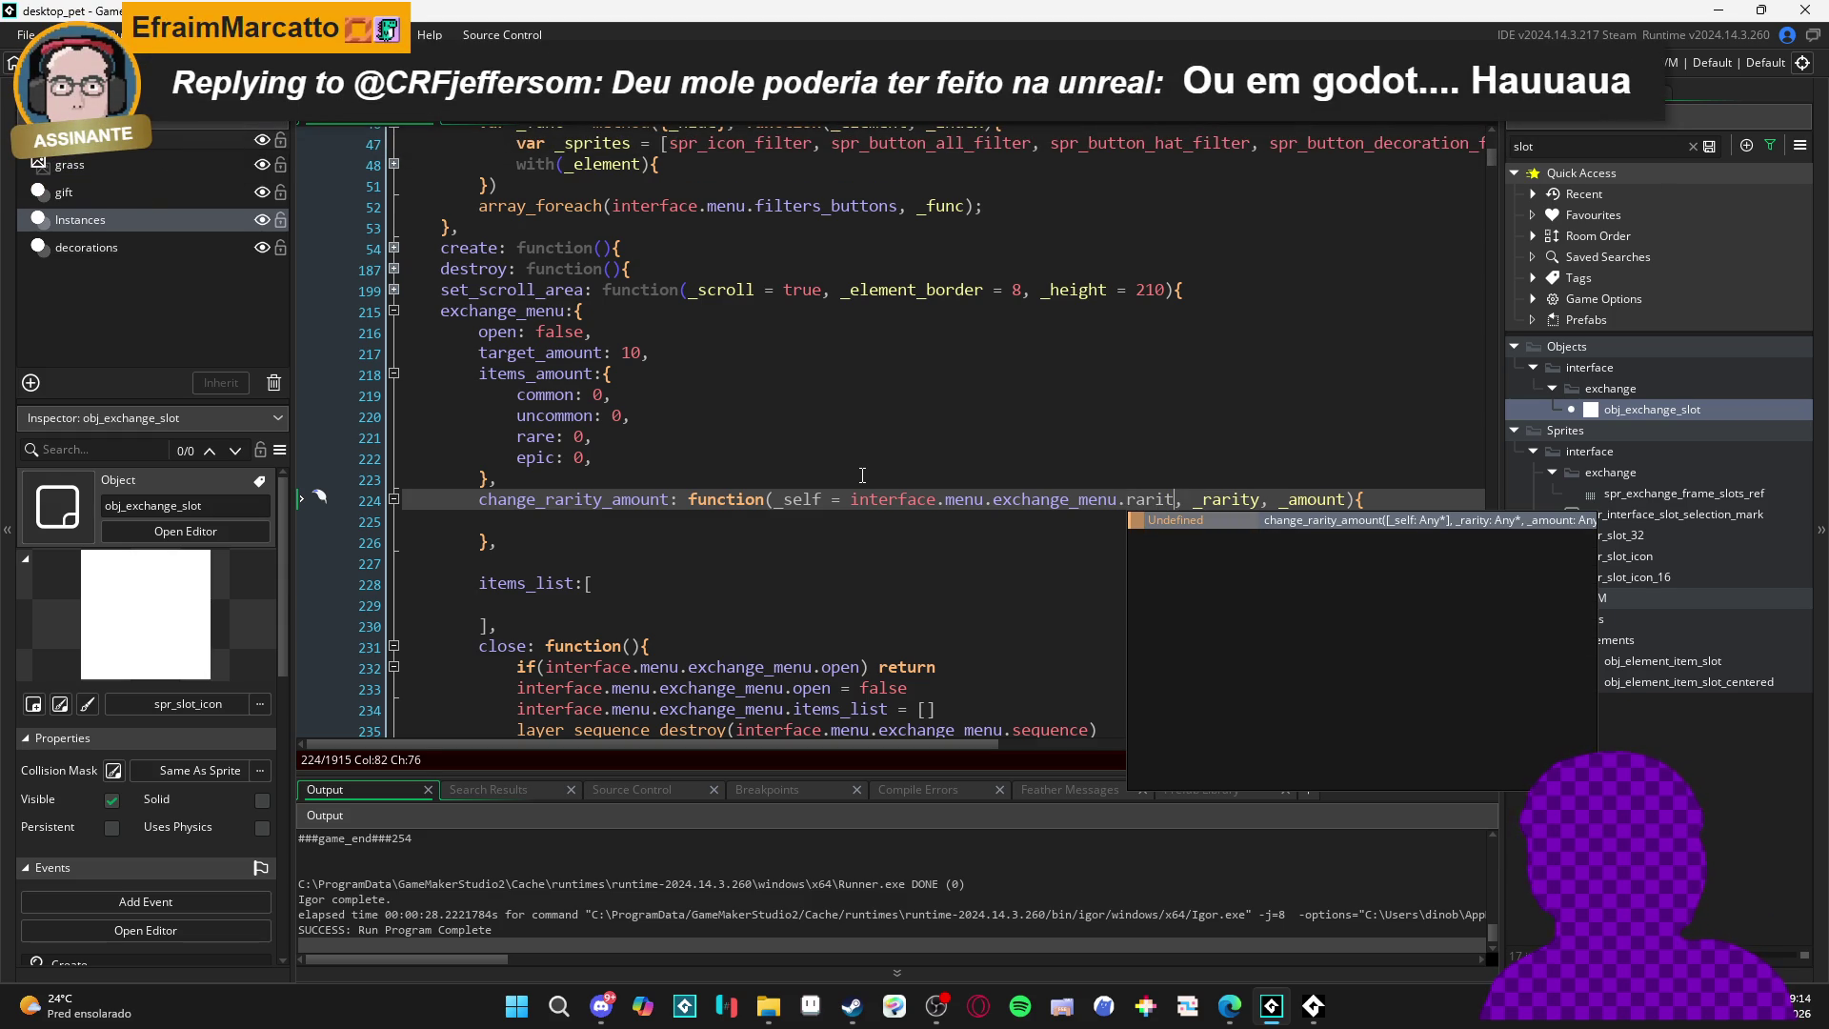
key(BackSpace)
key(BackSpace)
key(BackSpace)
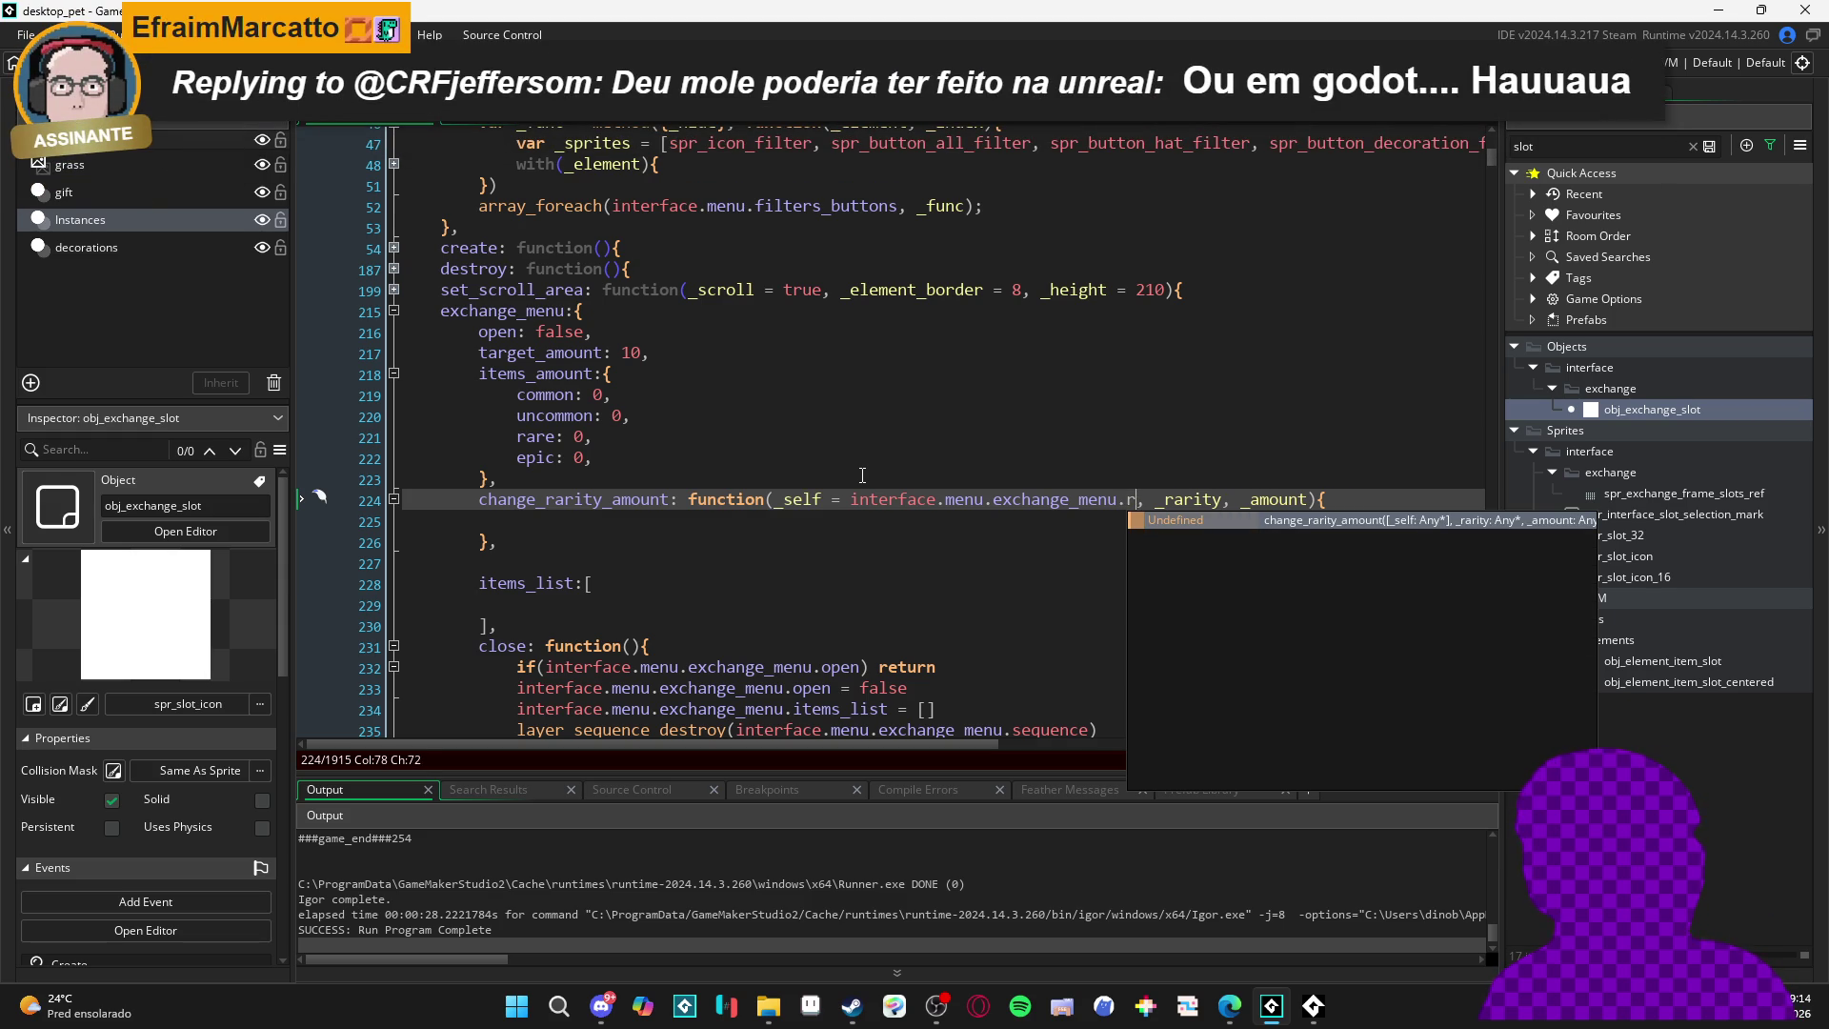
text(items)
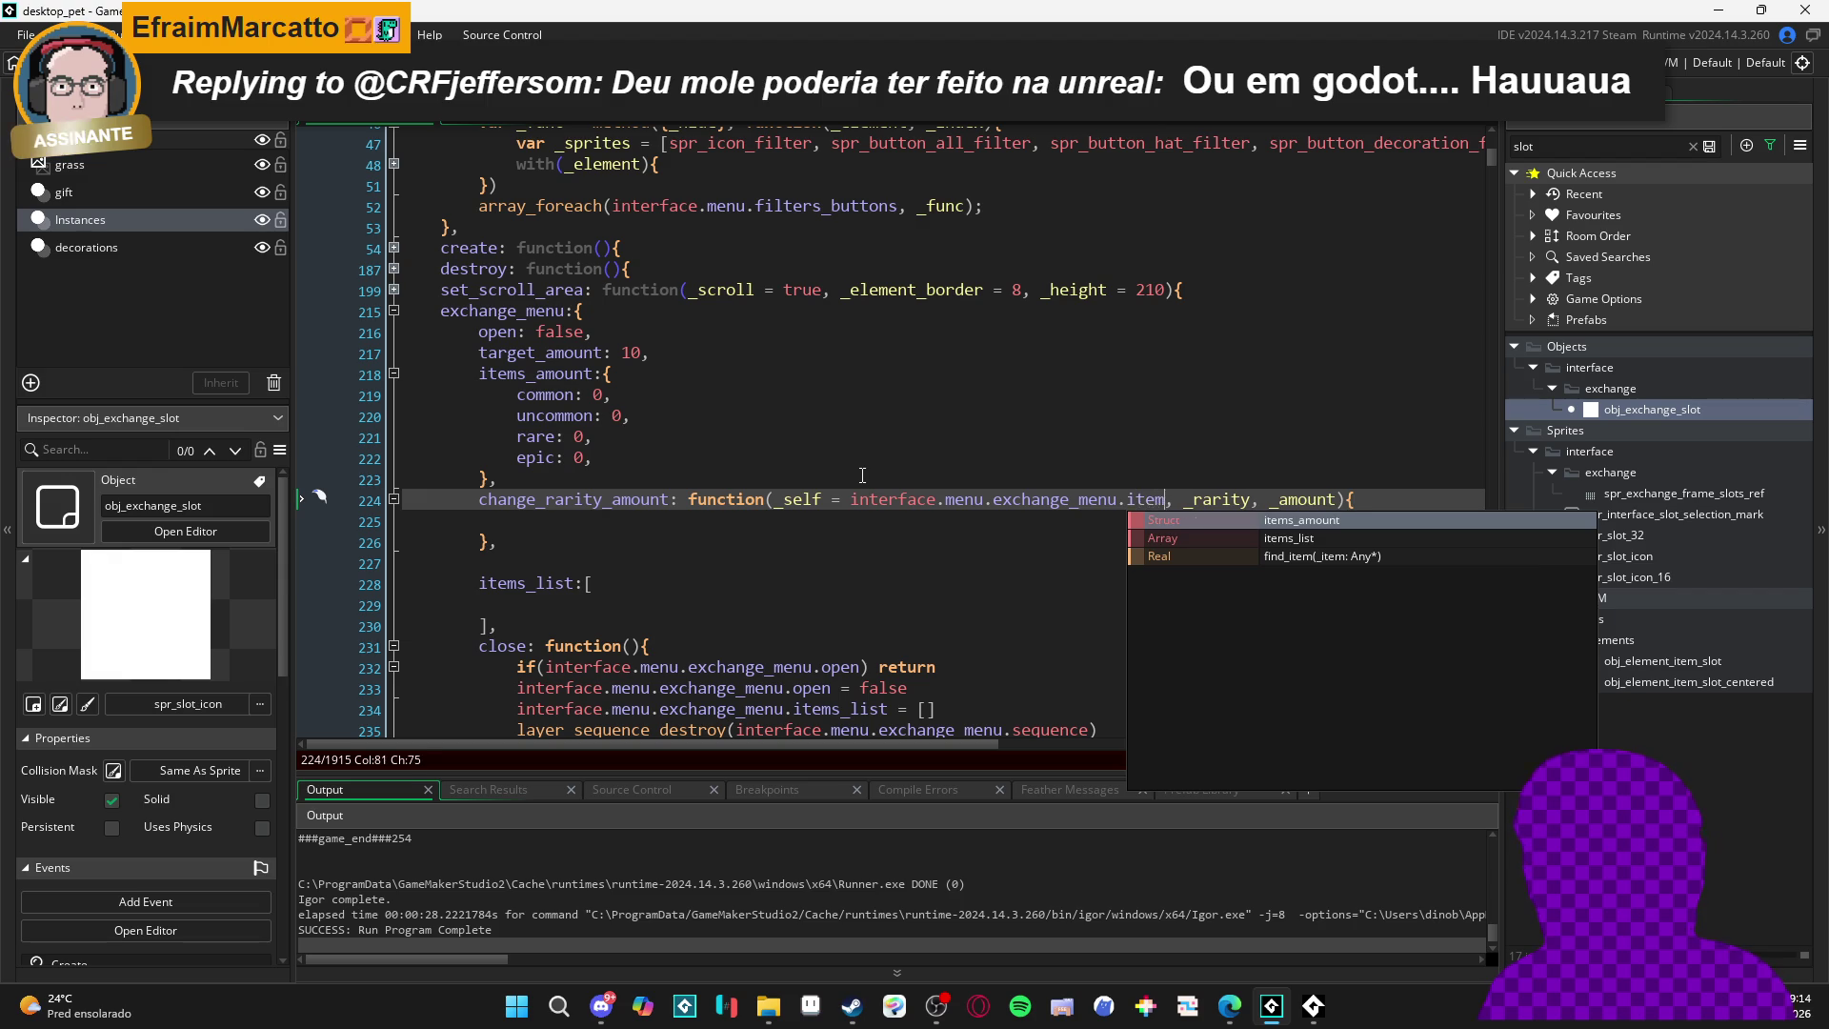
key(Return)
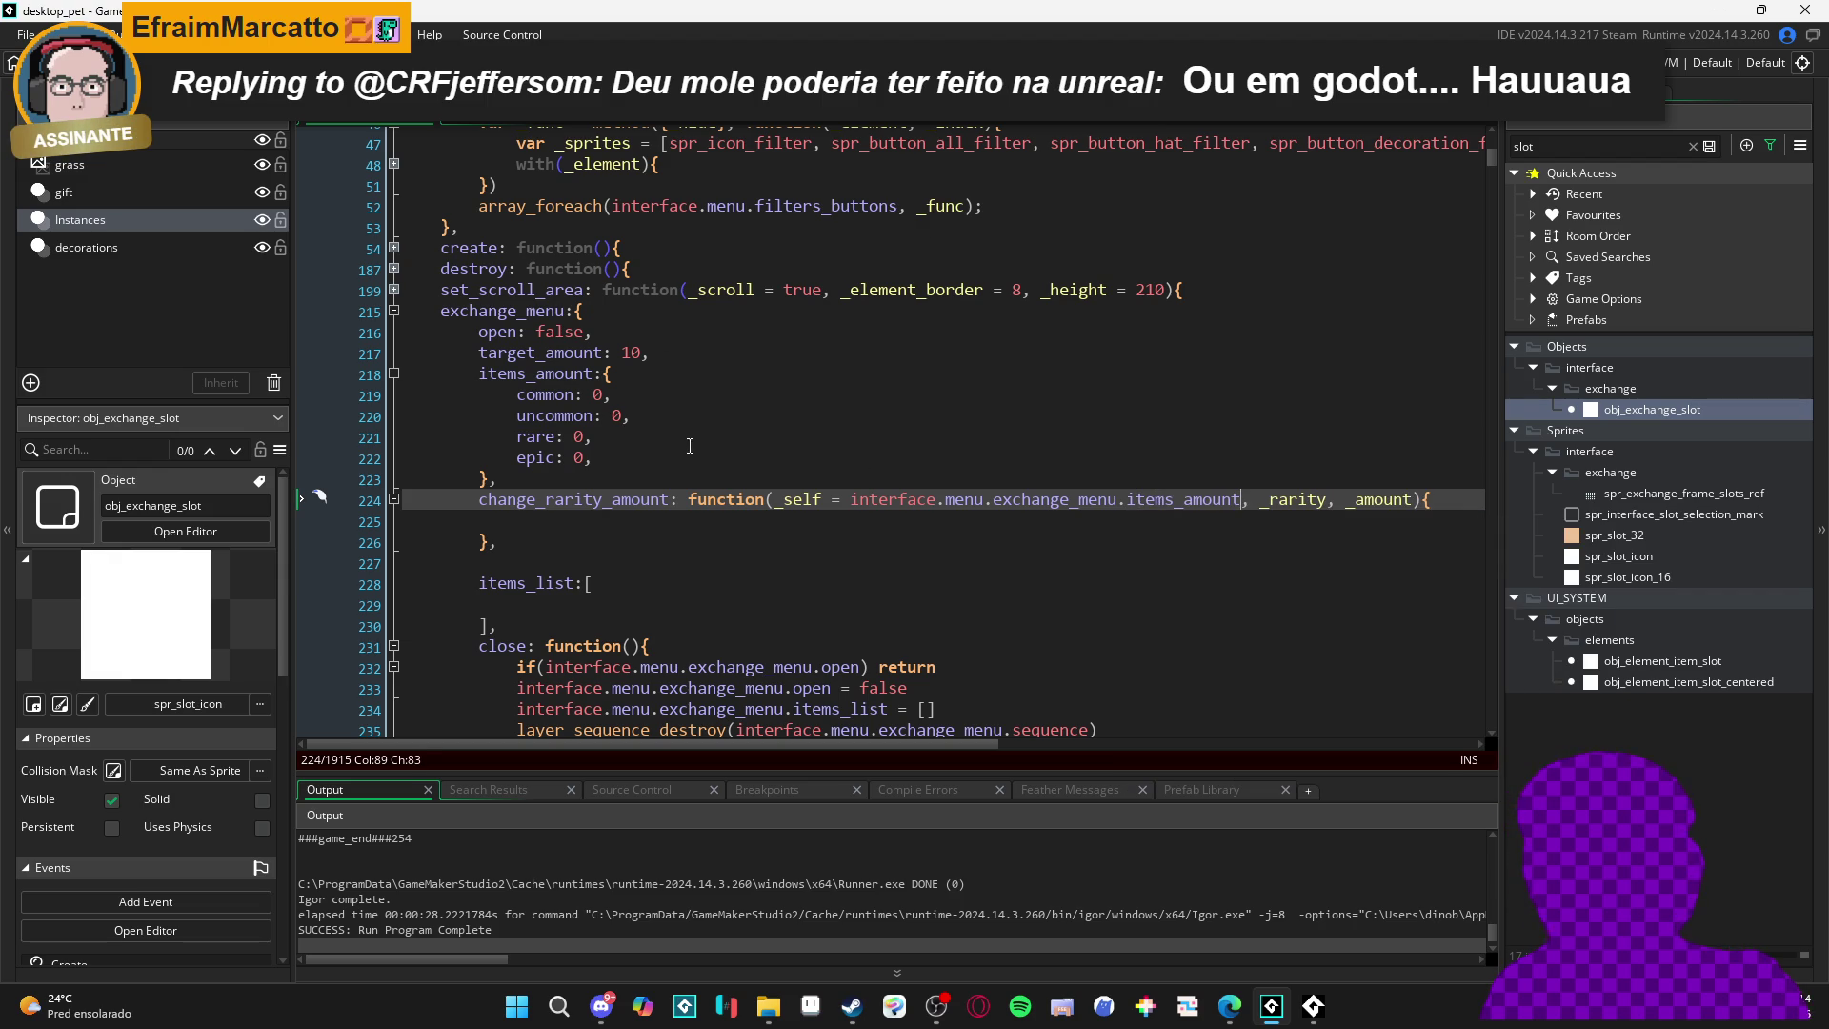
click(608, 520)
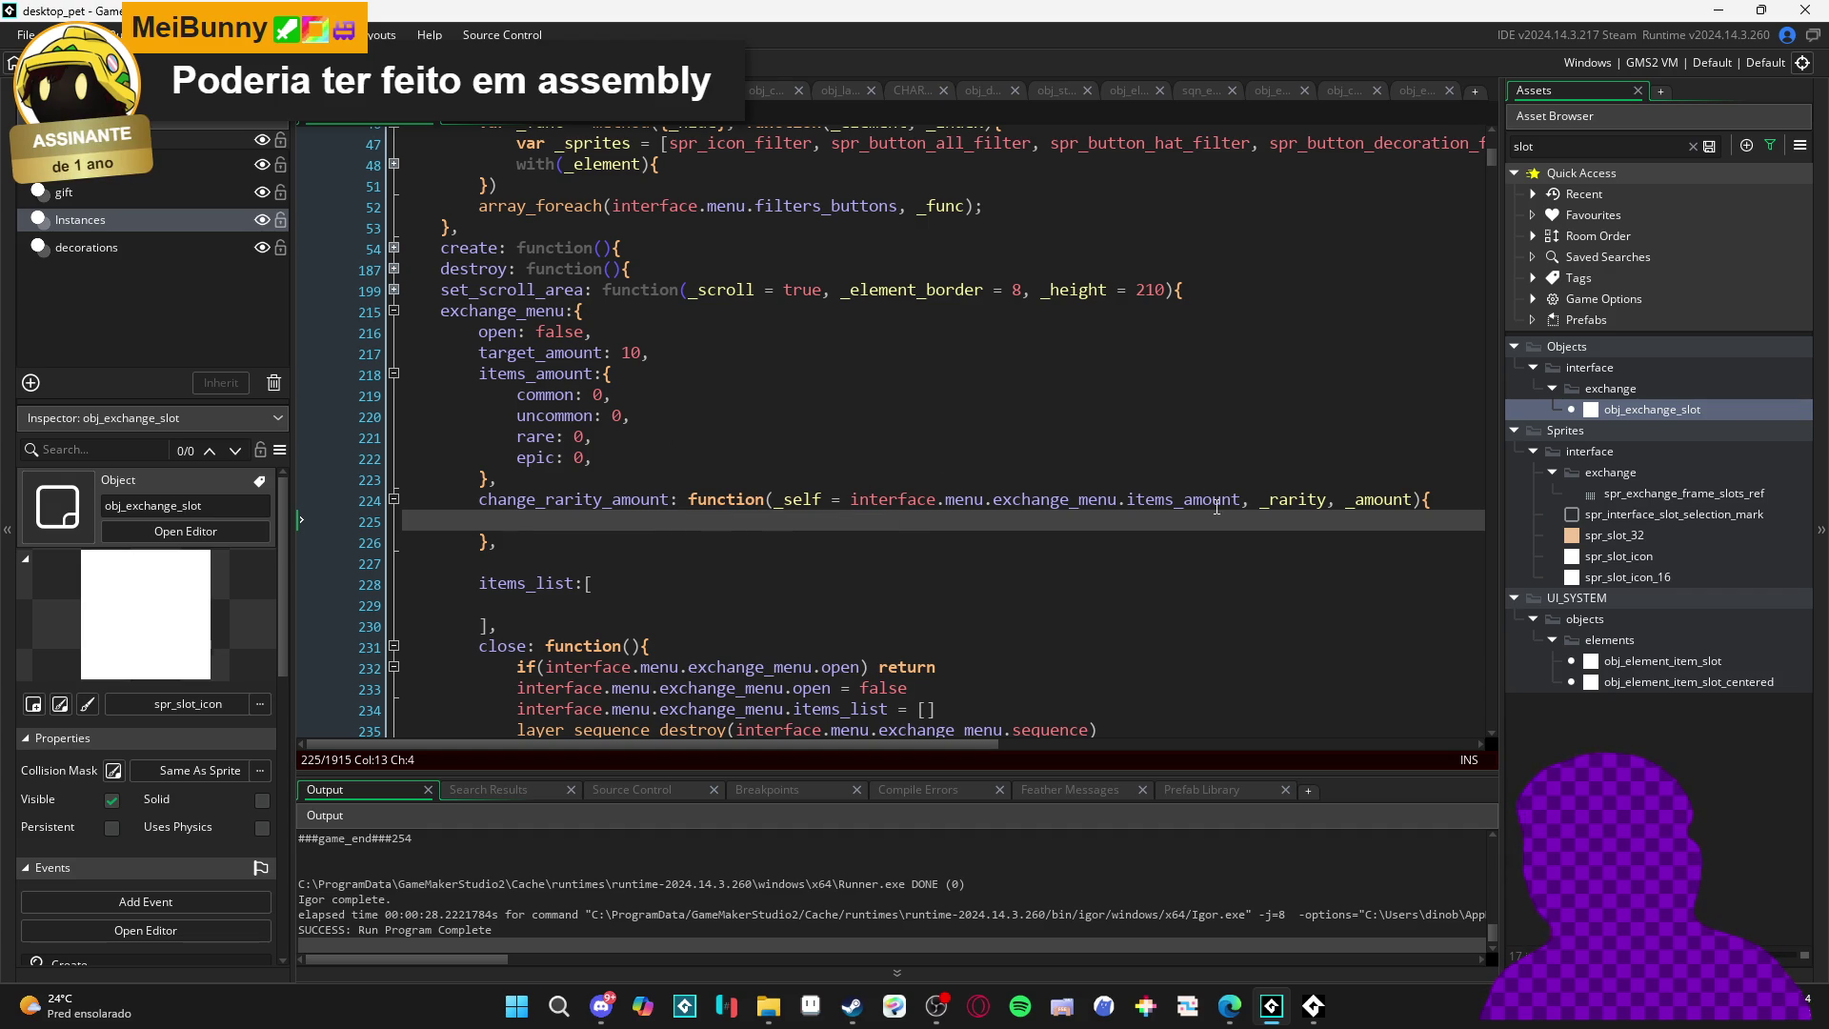
- Delete '.items_amount' so _self defaults to interface.menu.exchange_menu
click(1244, 500)
shift+click(1104, 521)
drag(1243, 499, 1118, 503)
key(BackSpace)
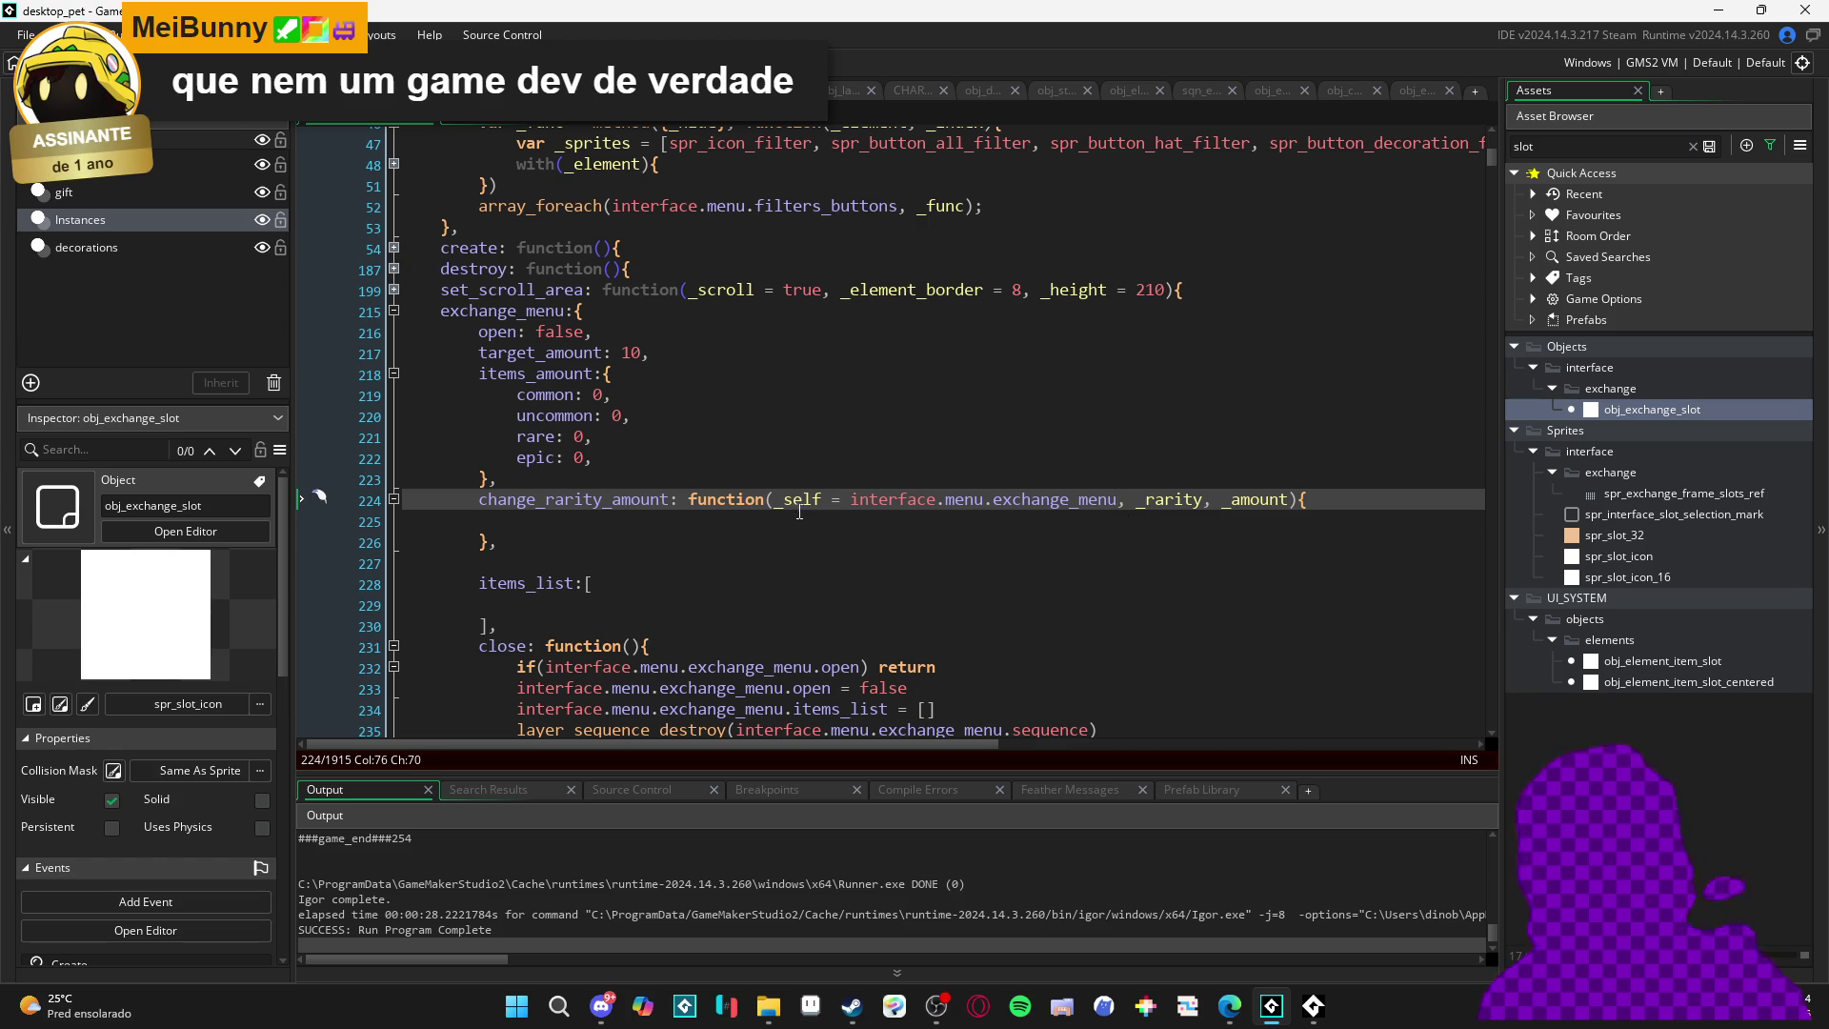
click(799, 512)
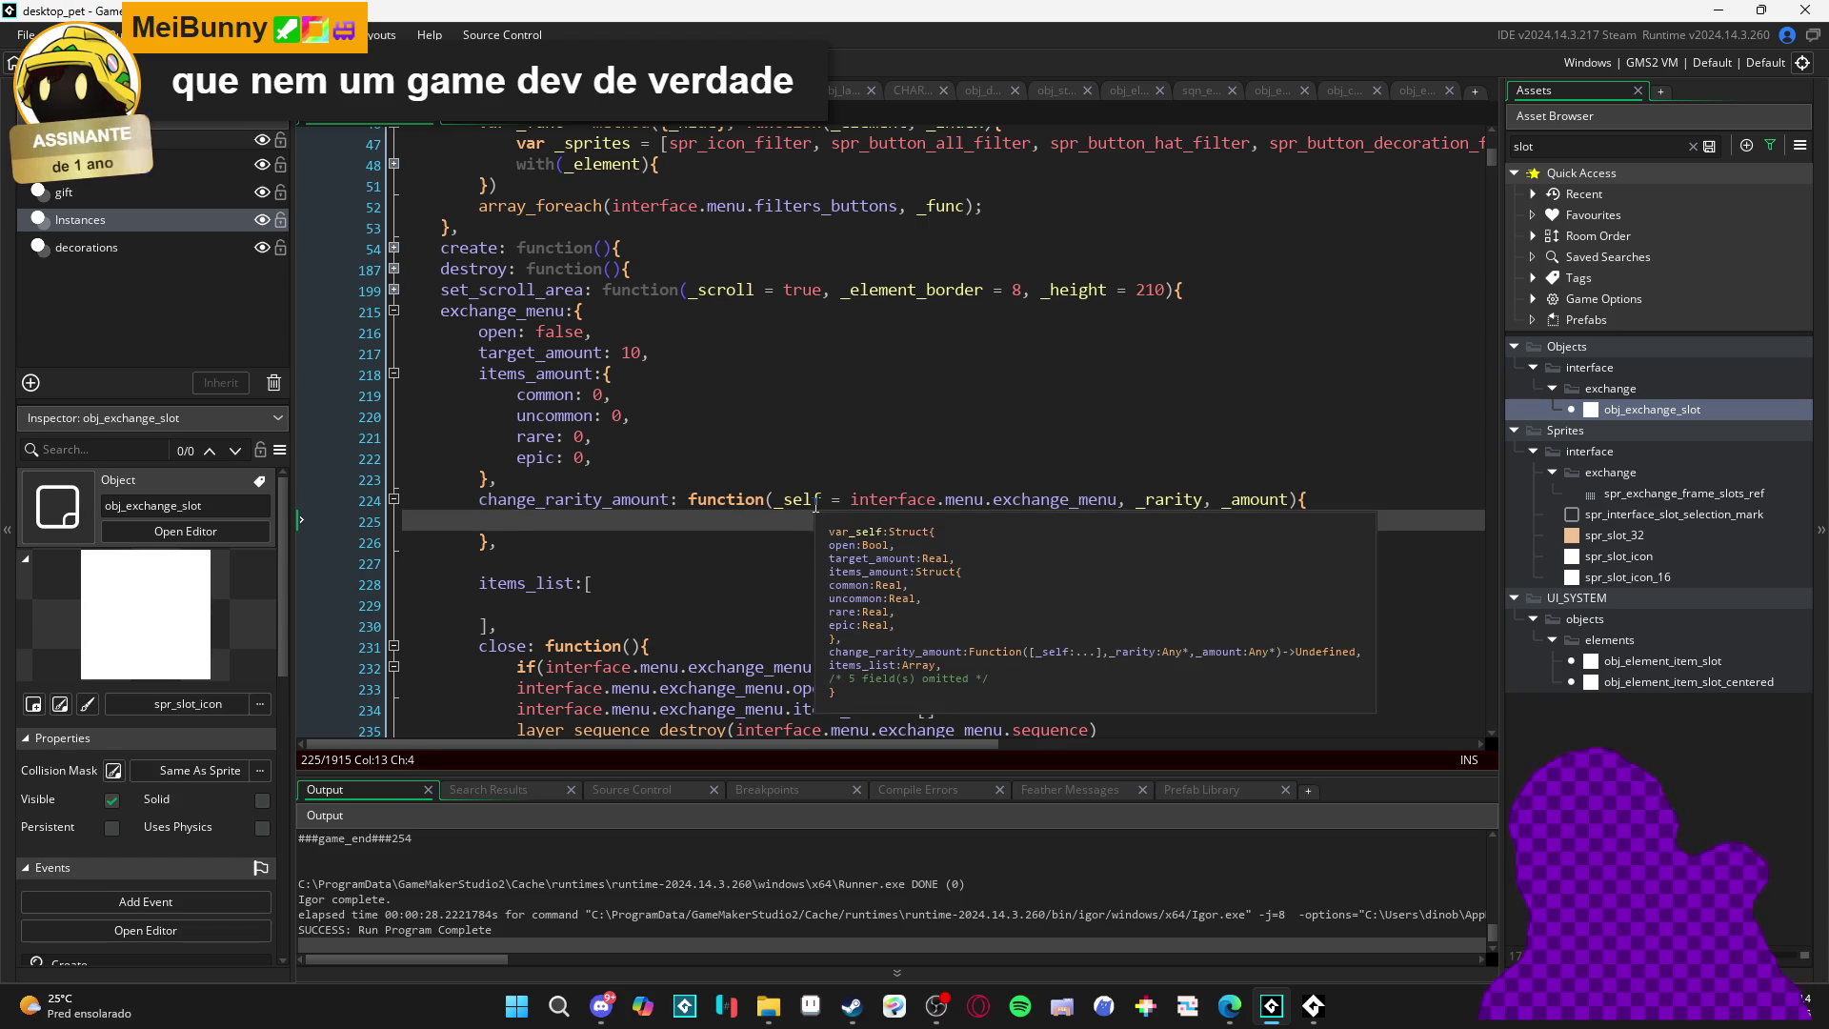
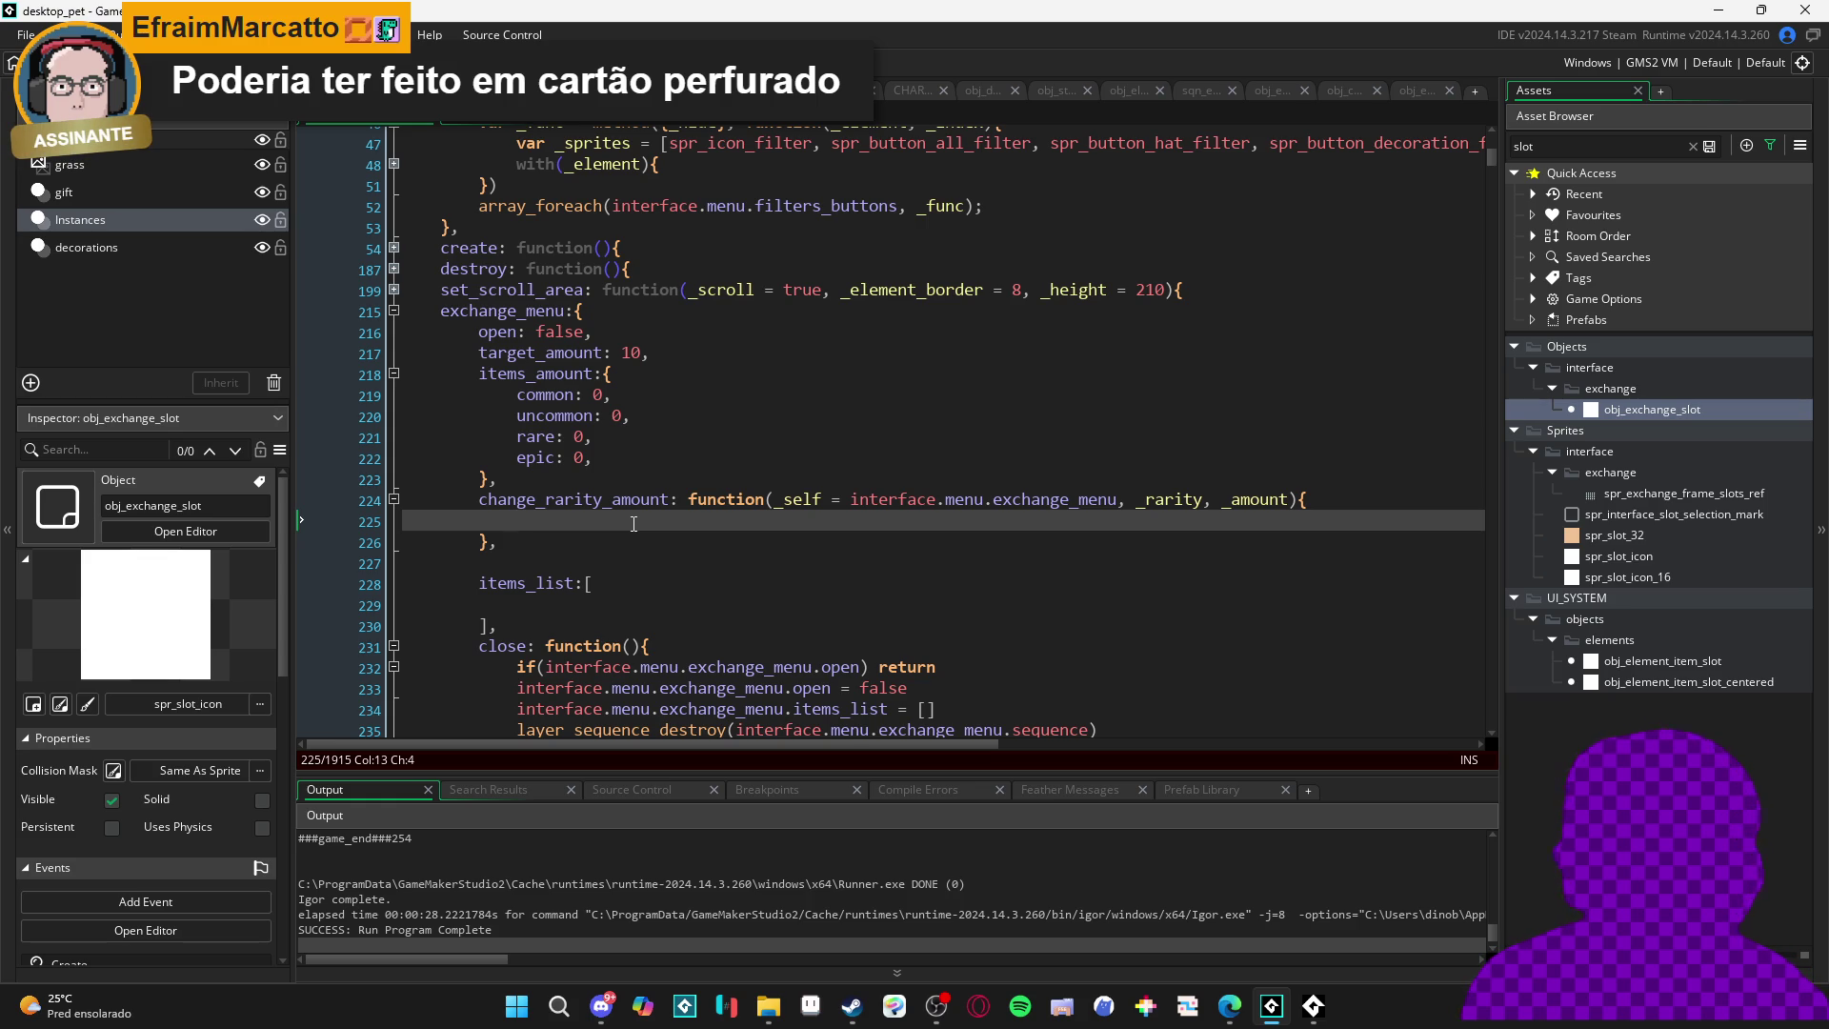
- Add var _amount = _self.items_amount[$ _rarity] above the items_amount access line
text(_self.s)
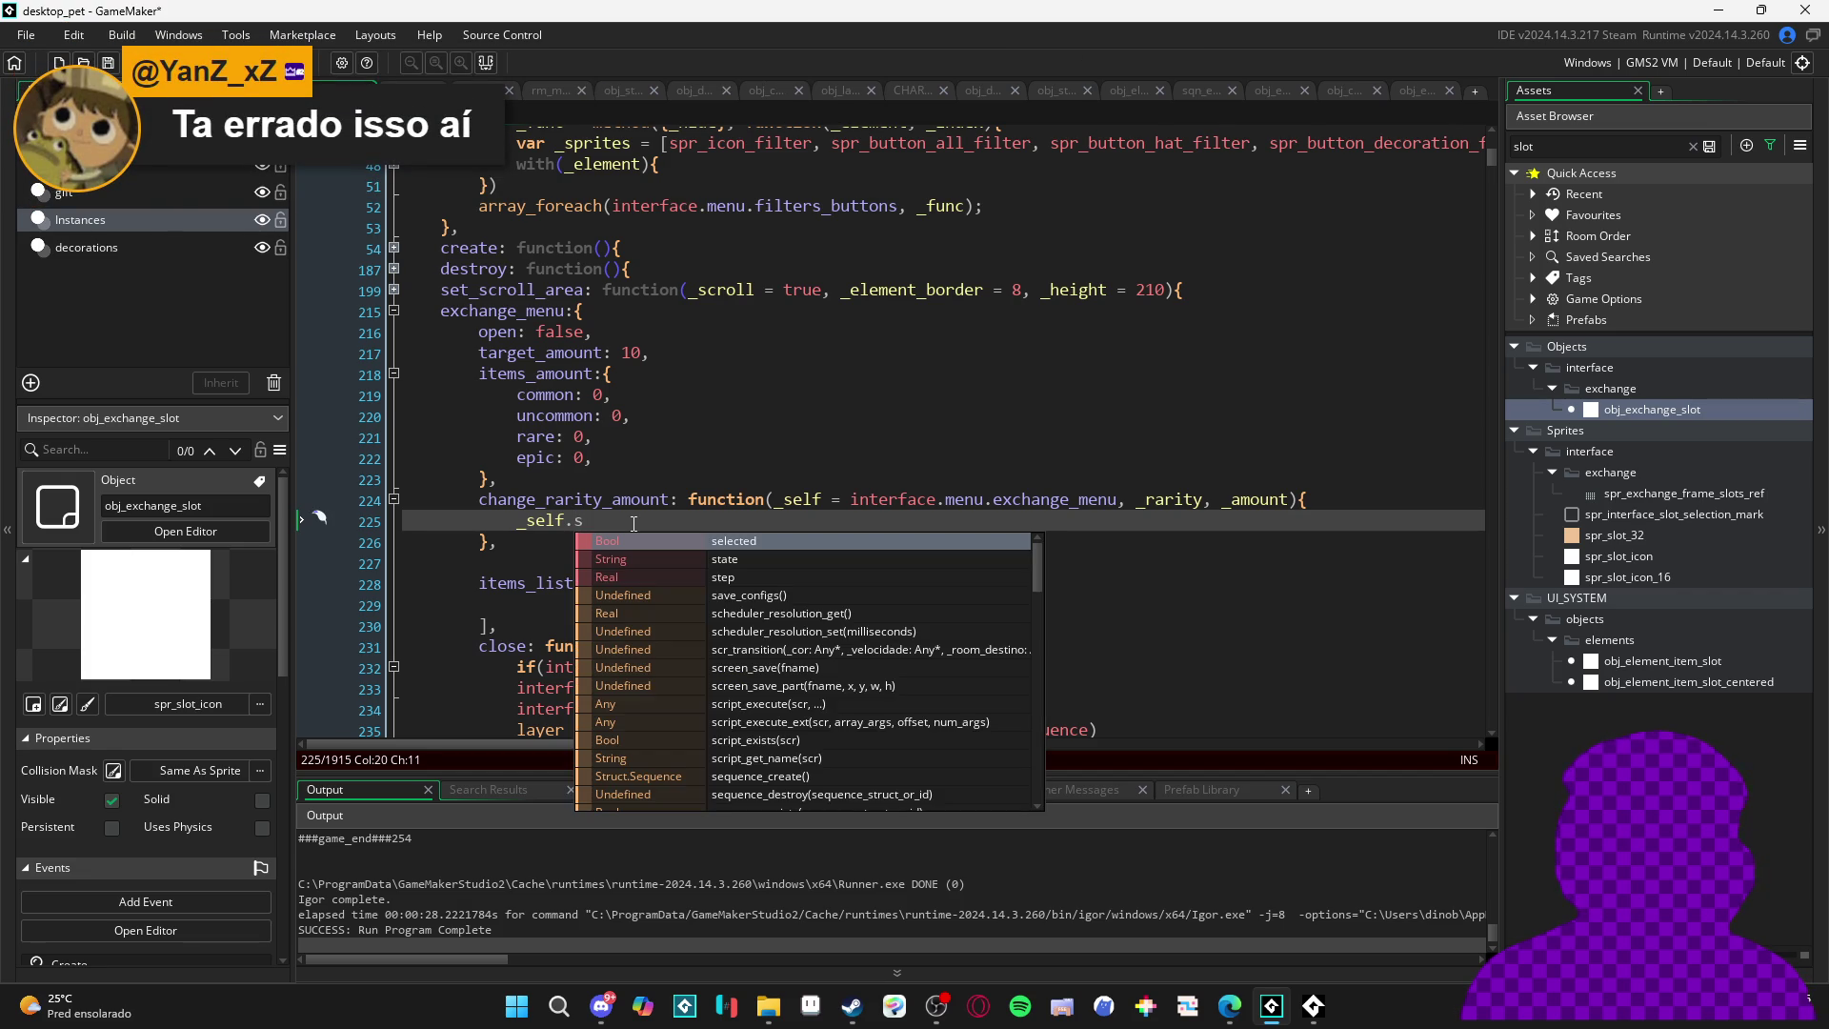
key(Escape)
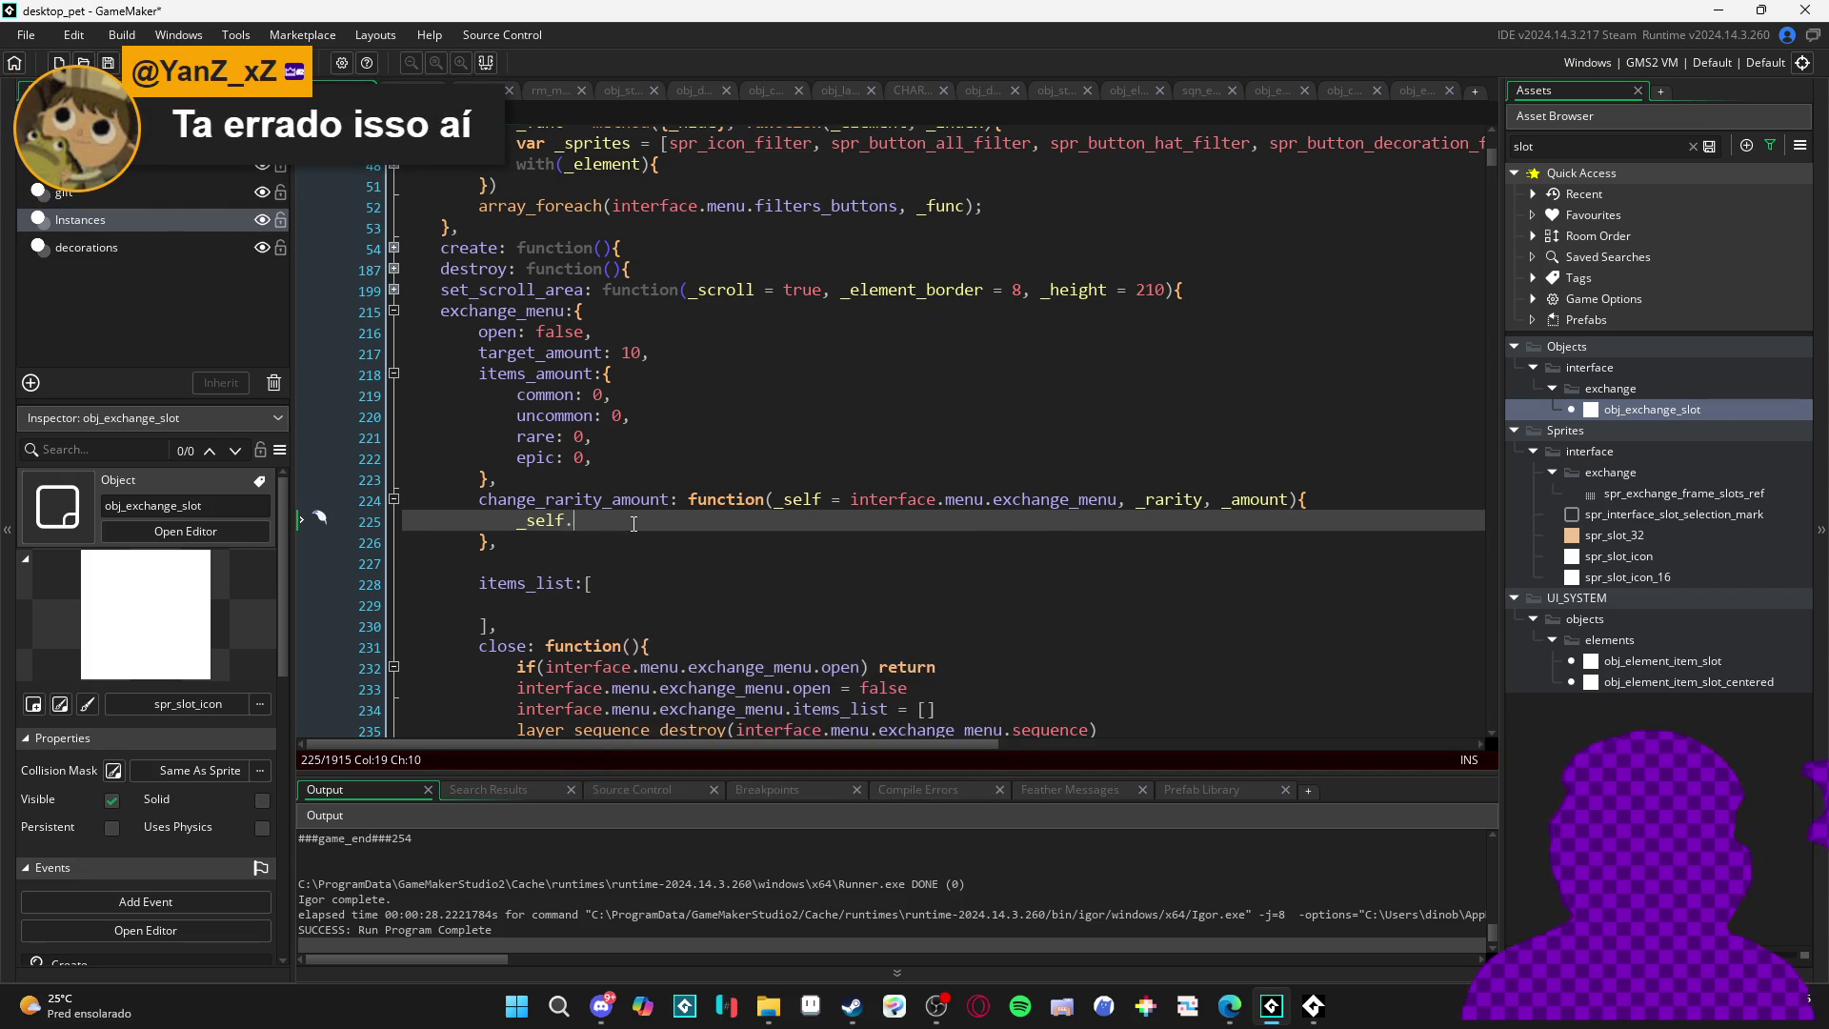
text(item)
key(Return)
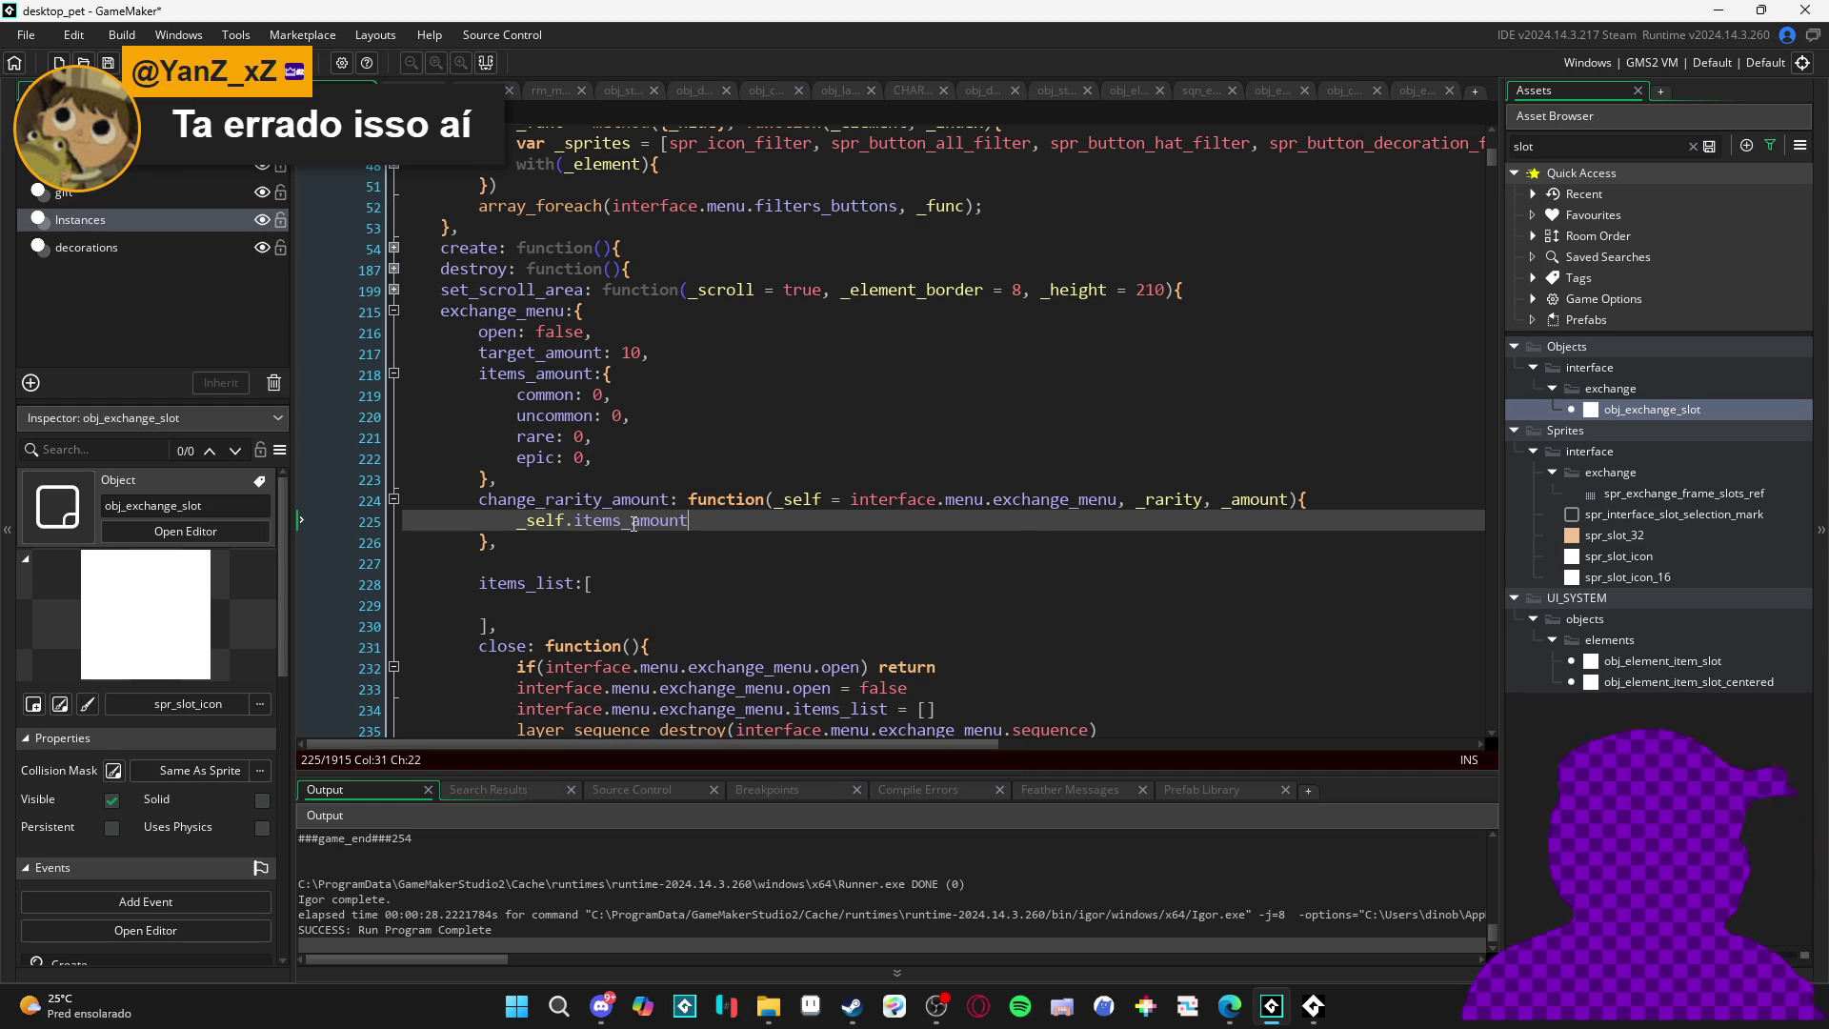
text([)
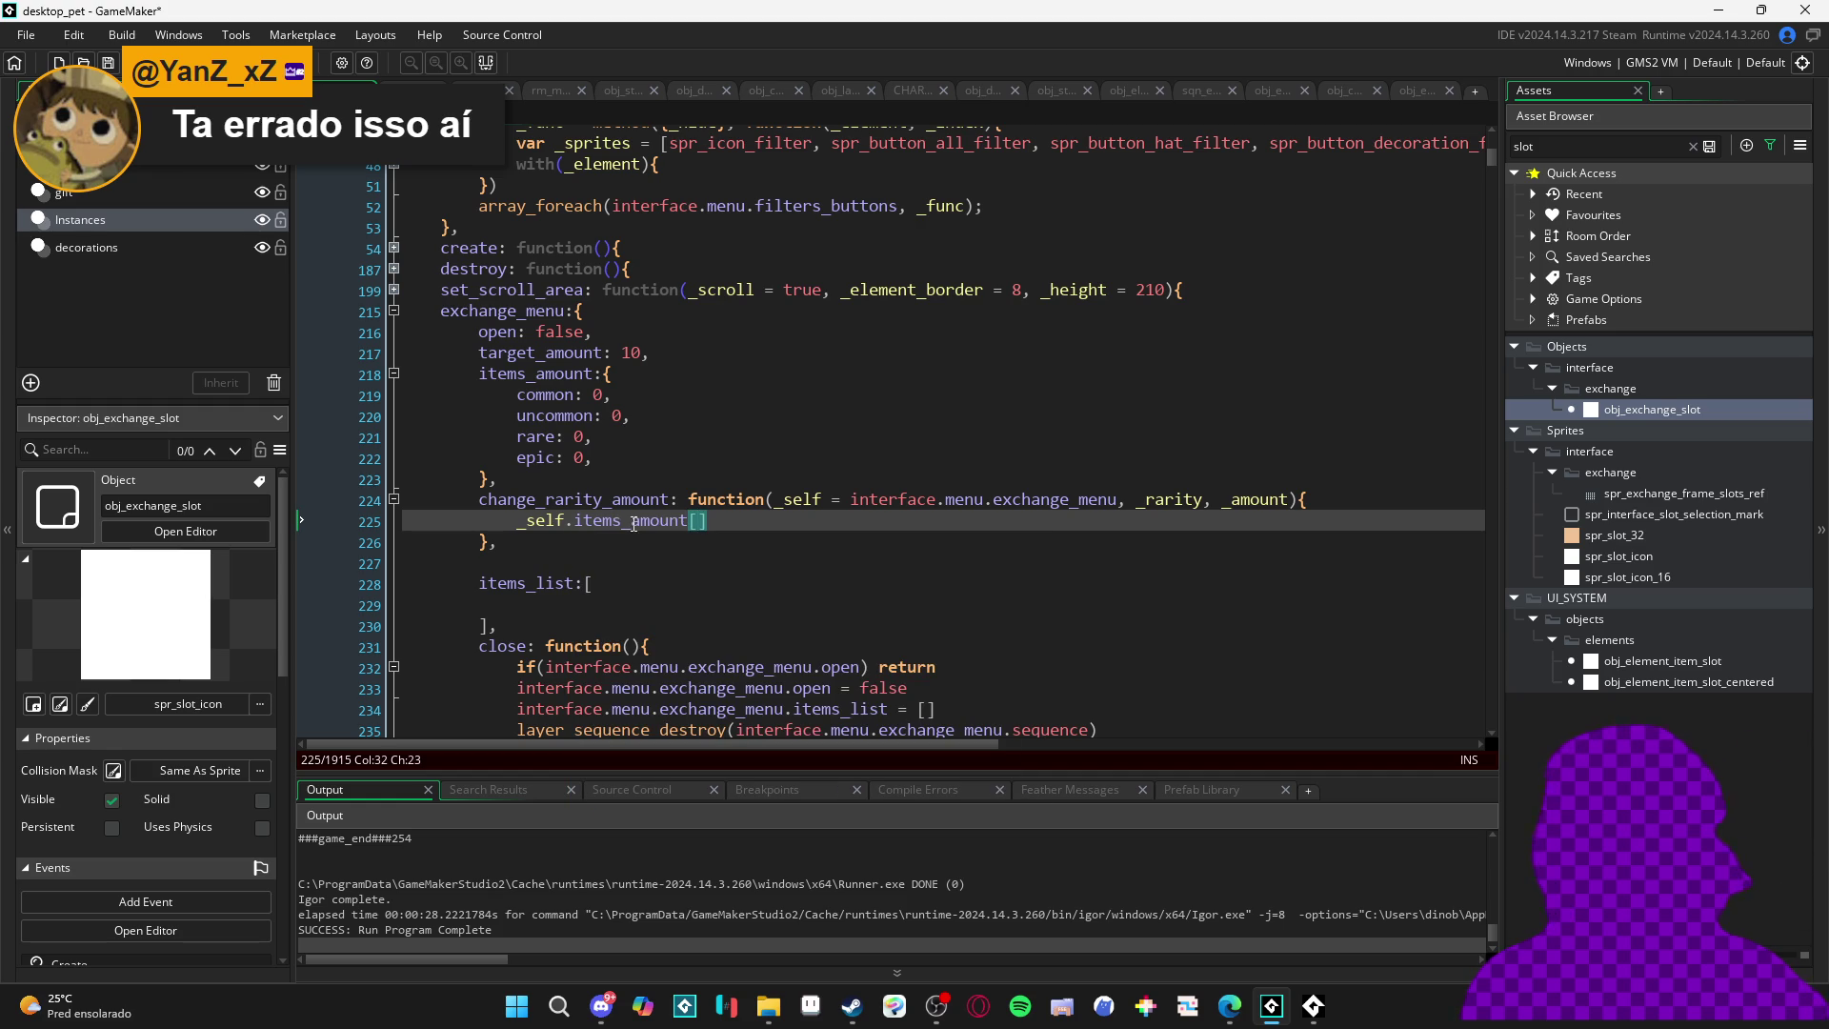
key(ctrl+Left)
key(ctrl+Left)
key(ctrl+Left)
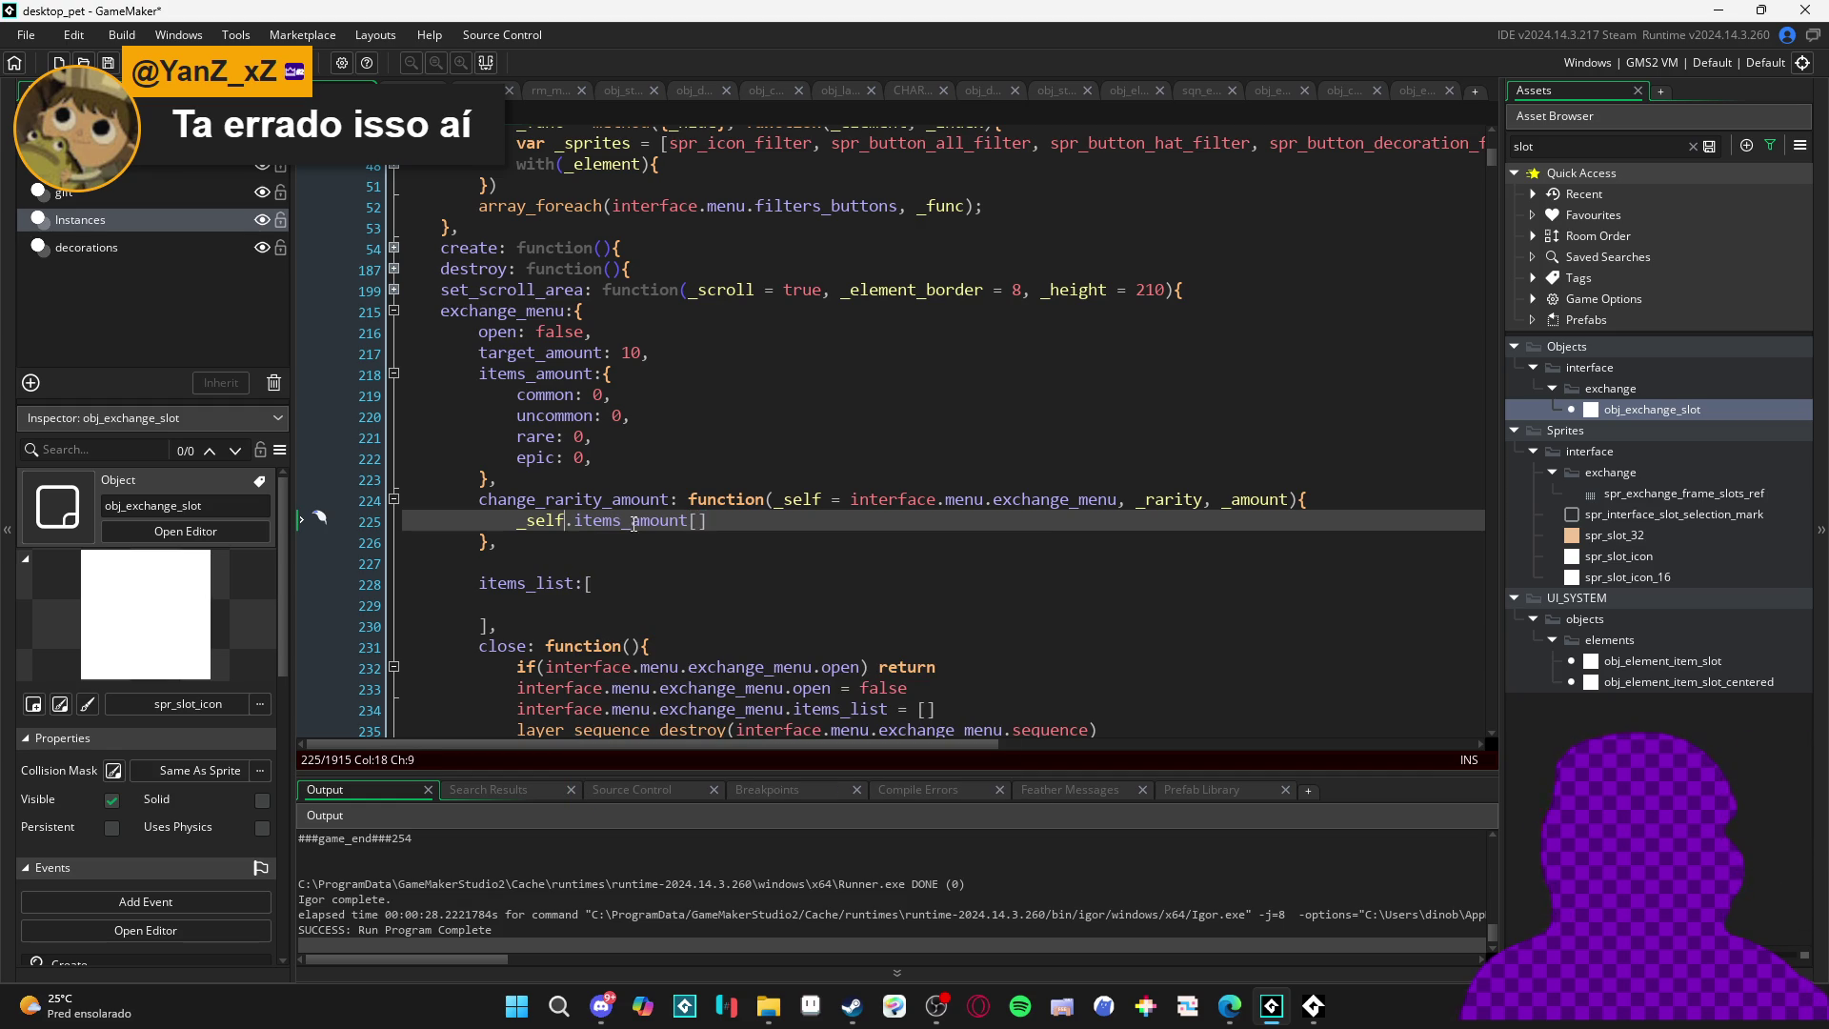
key(Return)
key(Up)
text(var _amount = _self.ite)
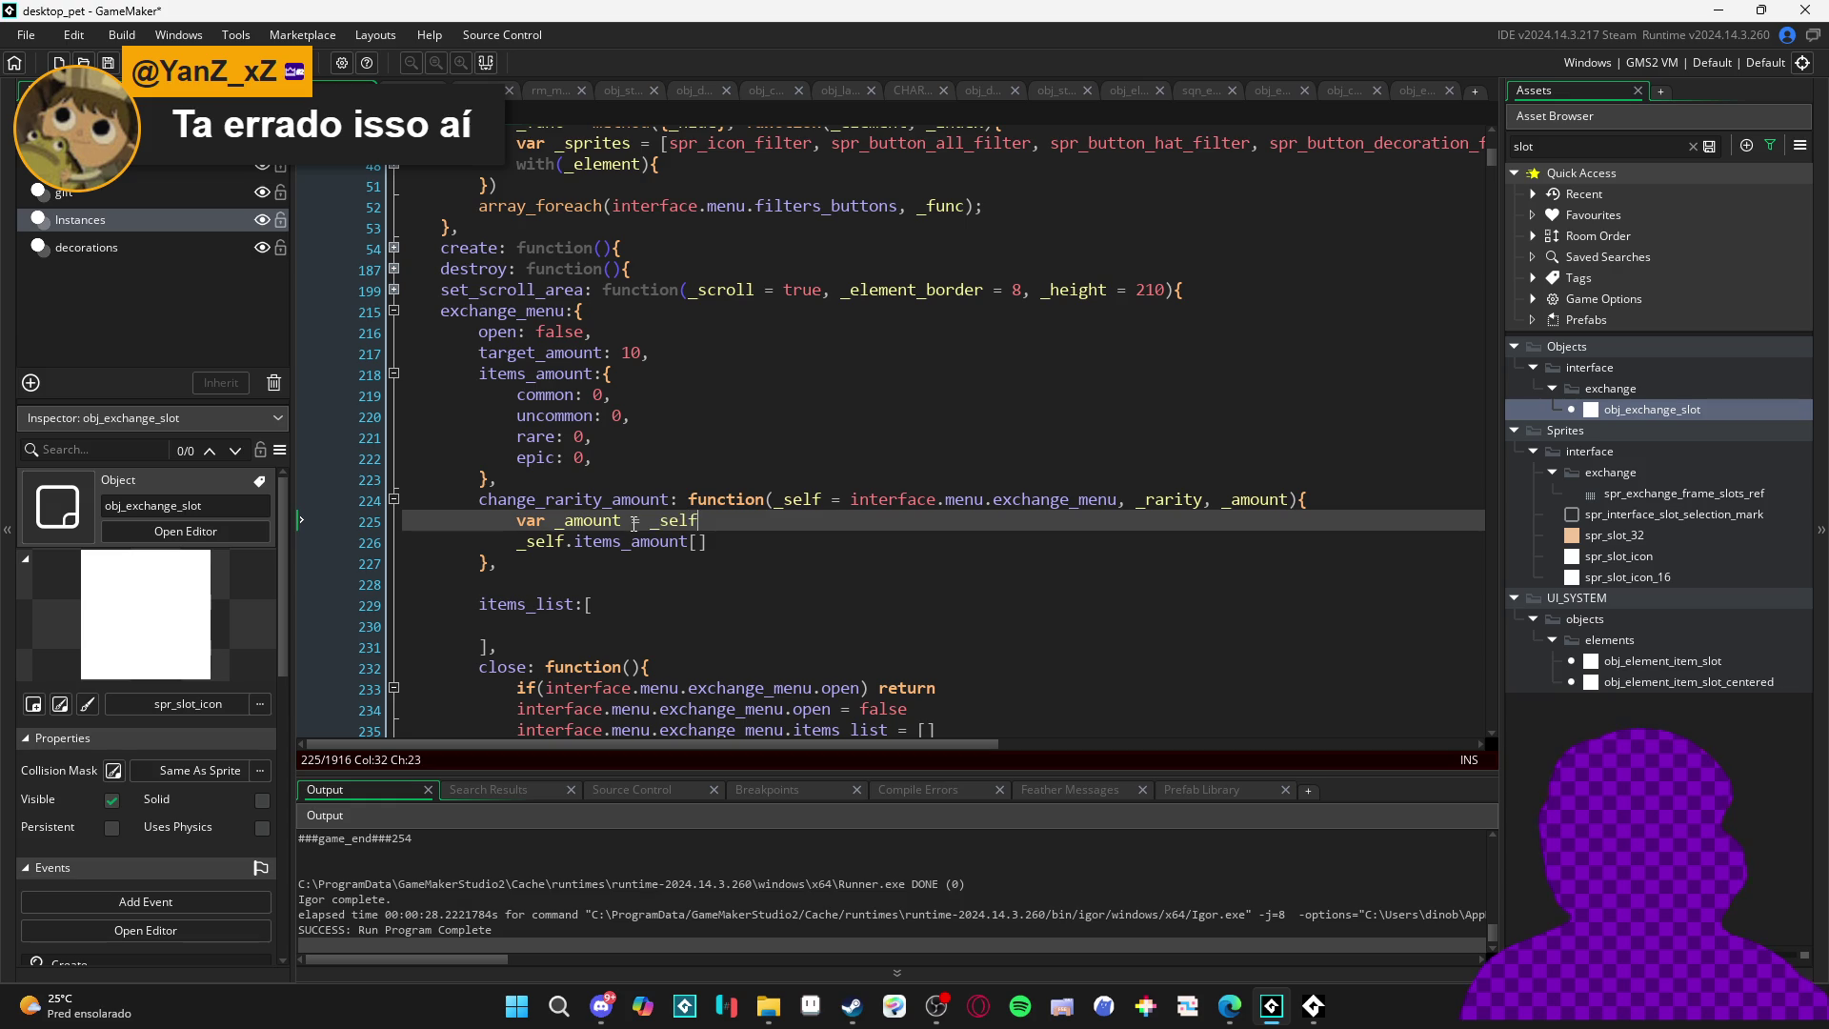
text(ms_amount.)
key(BackSpace)
text([$)
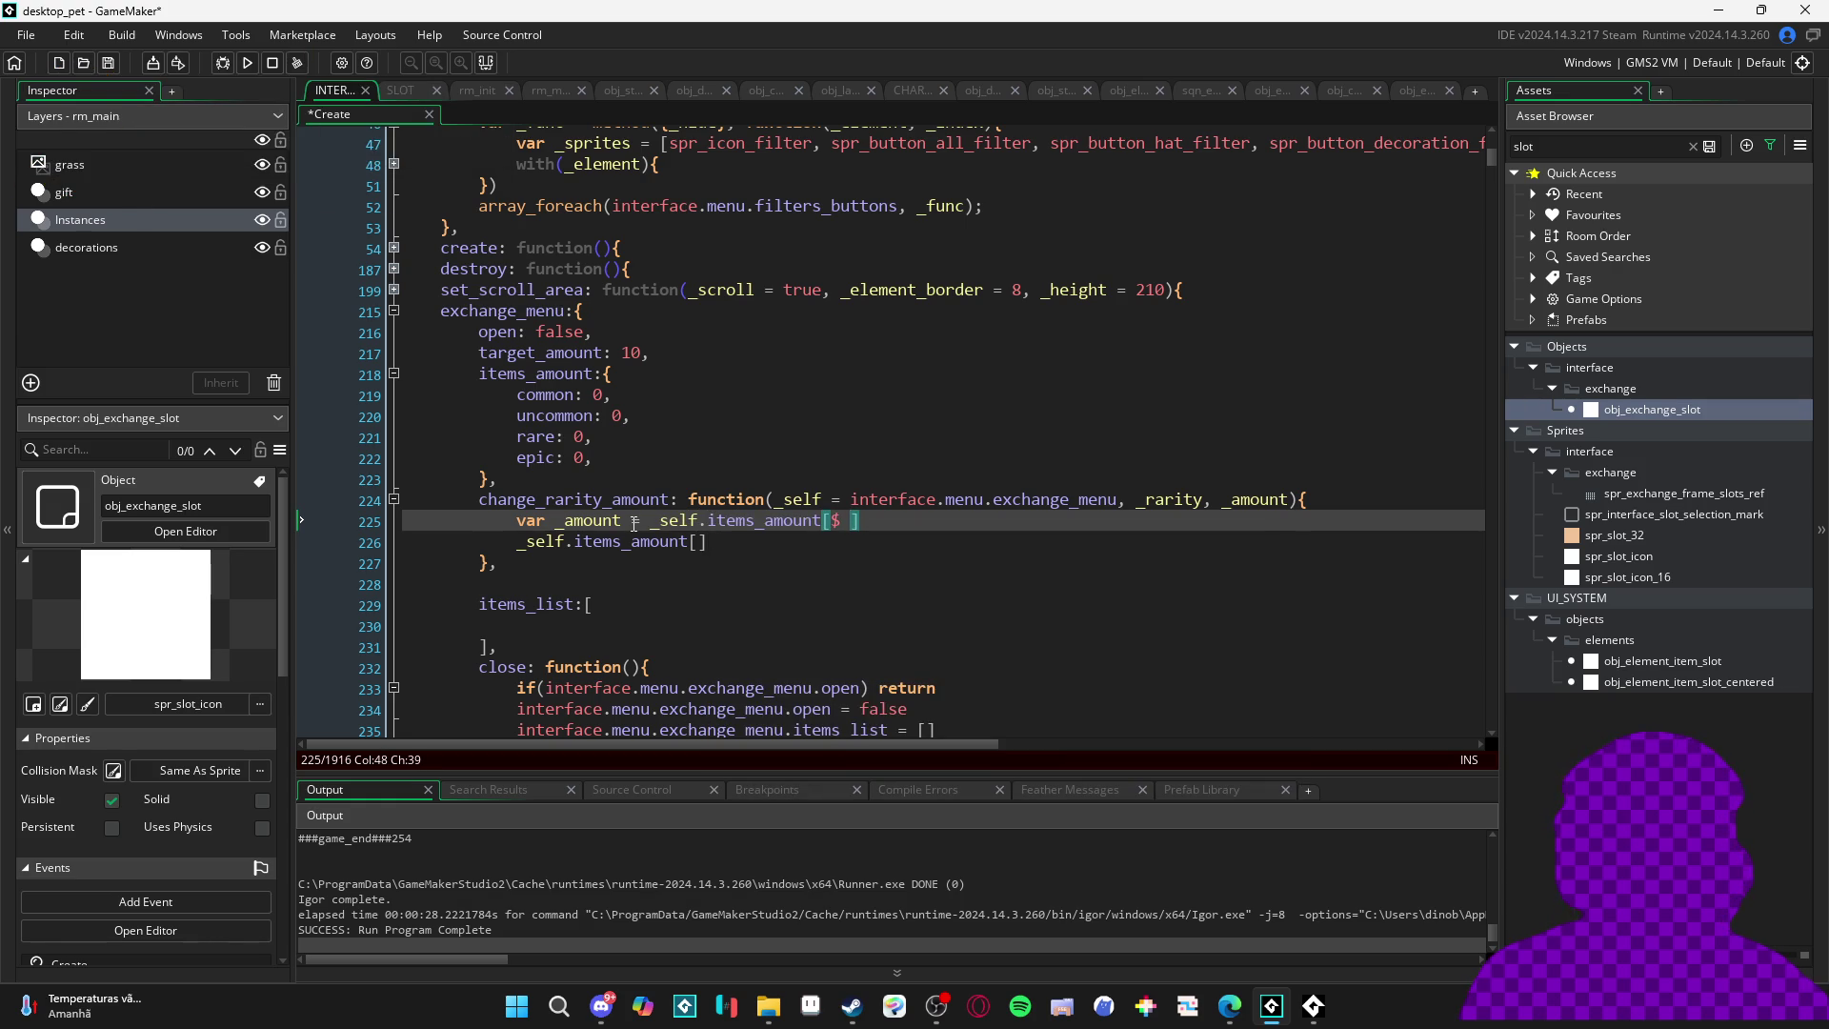
text(_rarity)
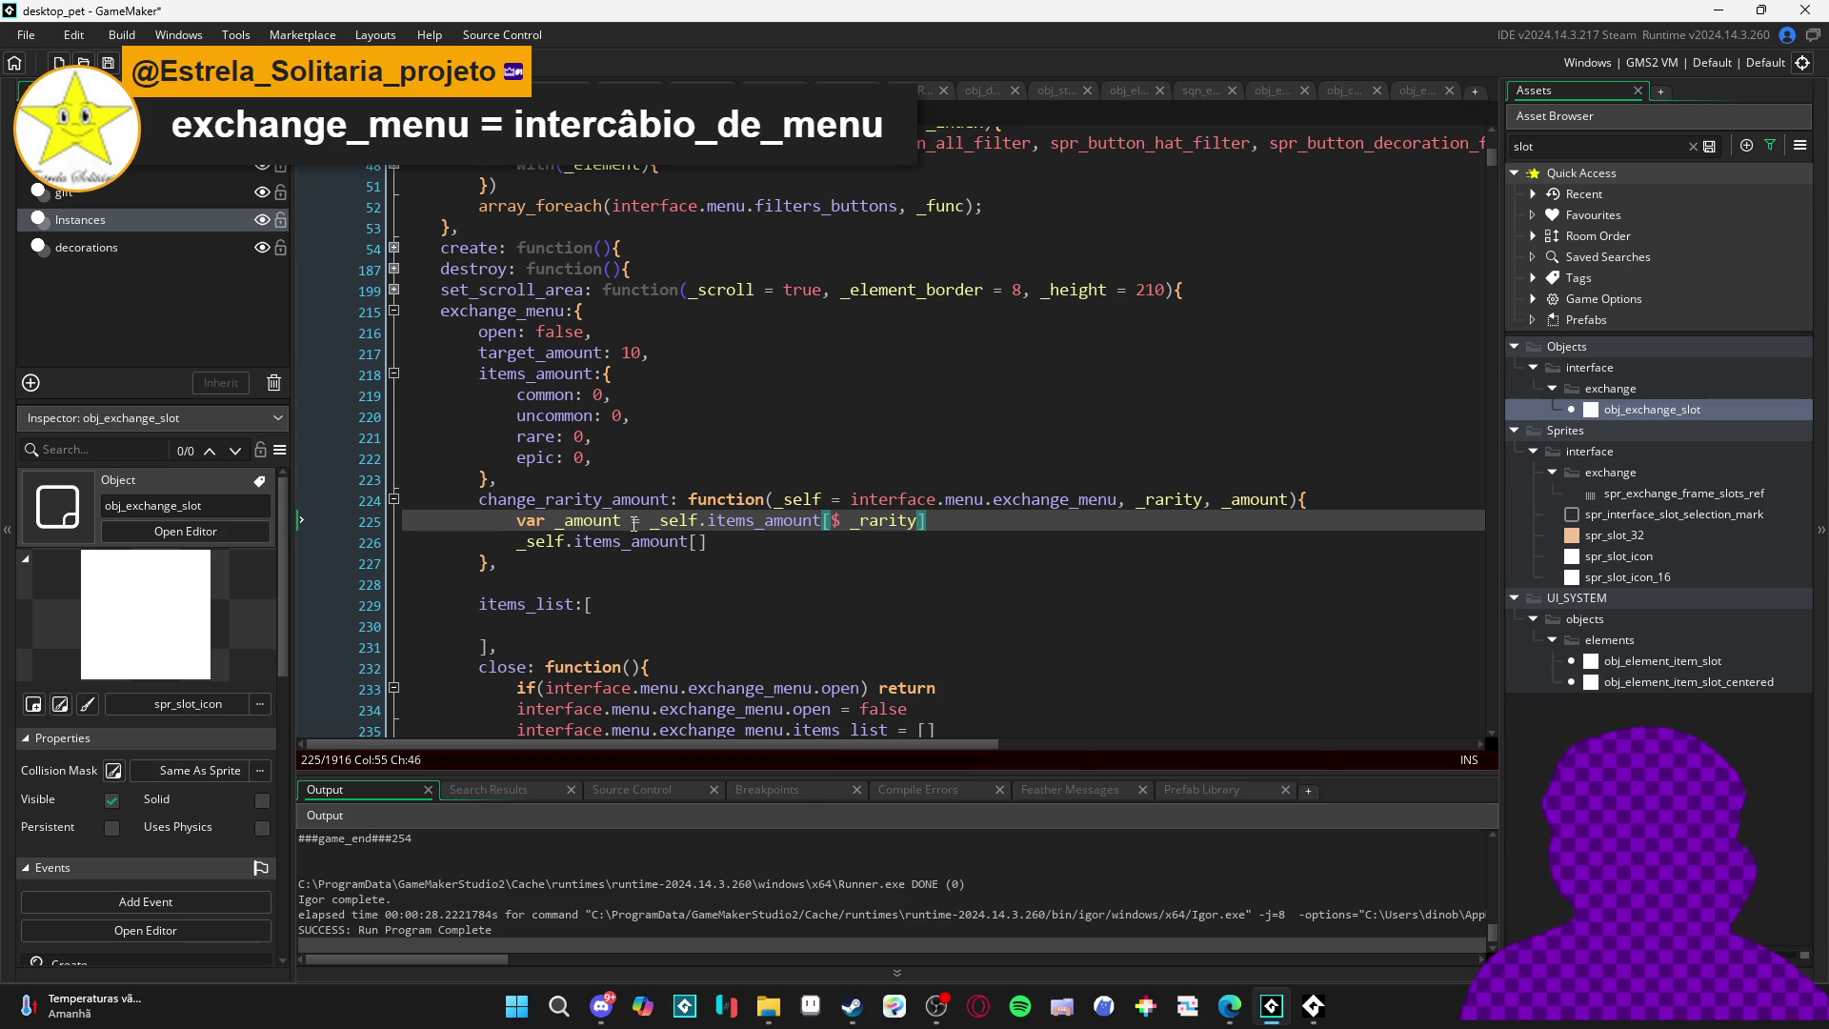
- Start the assignment _self.items_amount[$ _rarity] = and rename the _rarity parameter to item
key(Down)
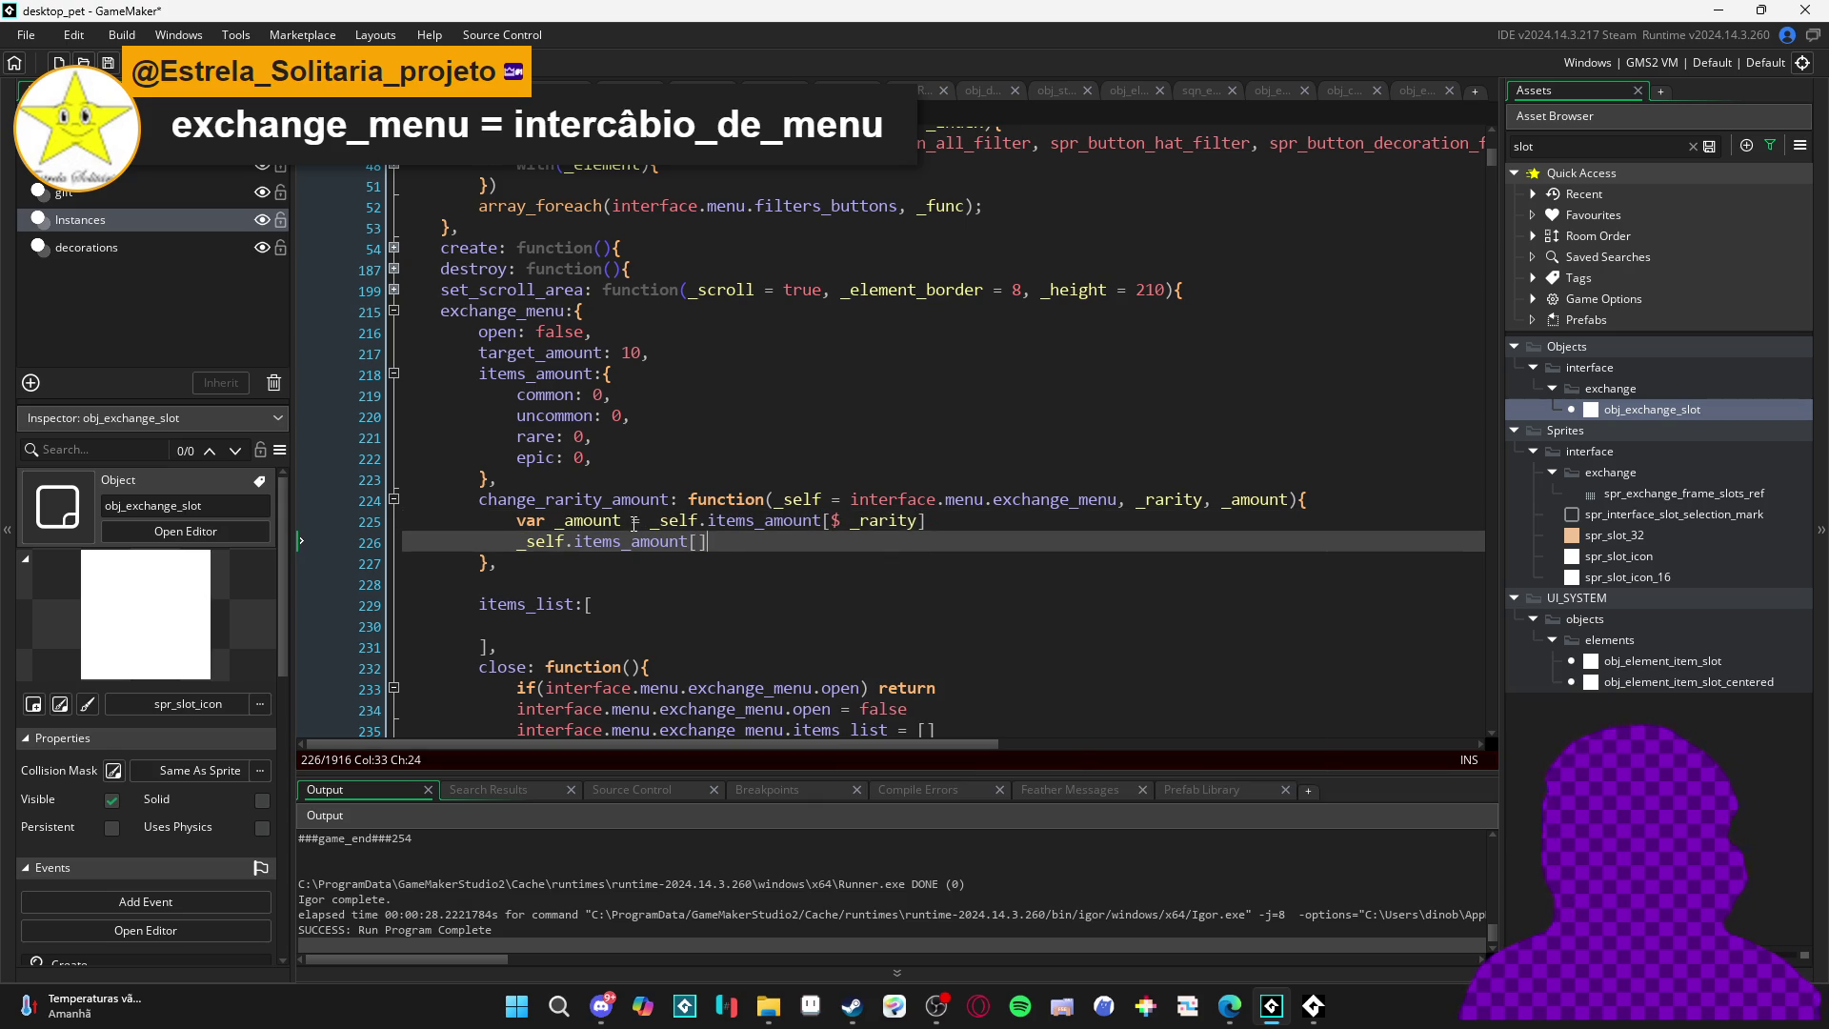
key(Left)
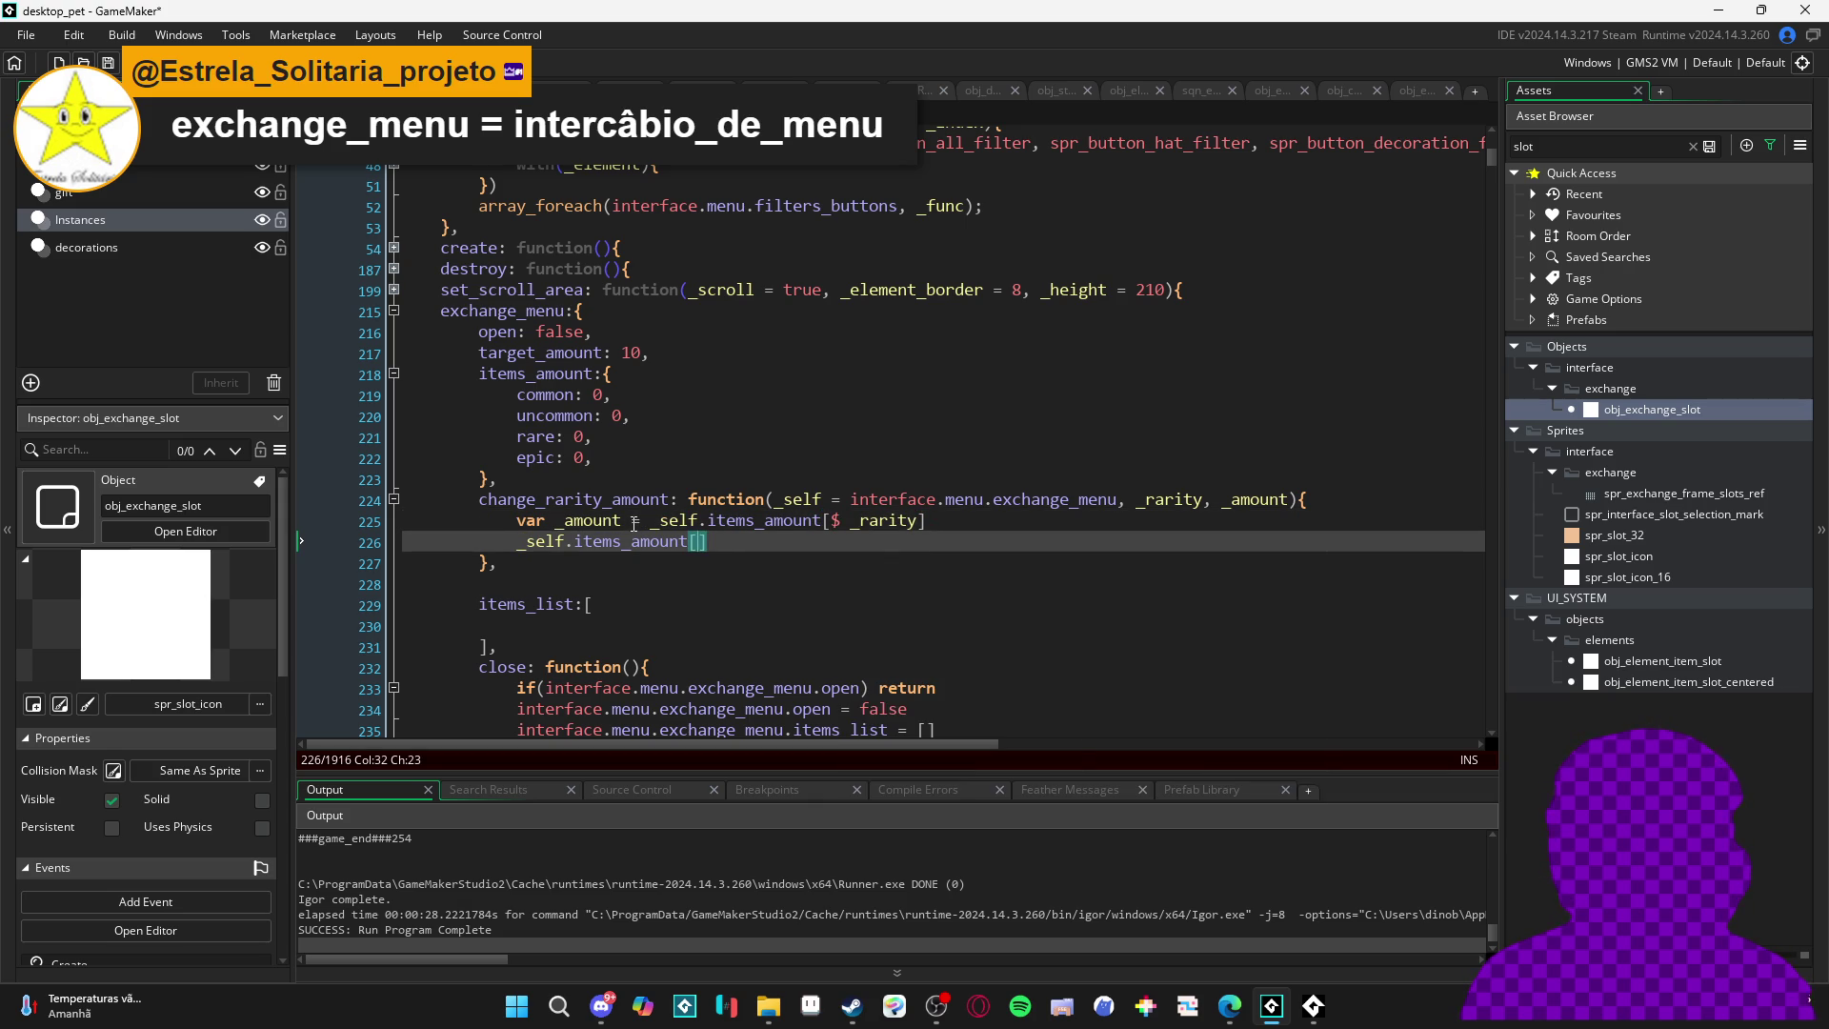
text($)
text(_rarity)
text(] =)
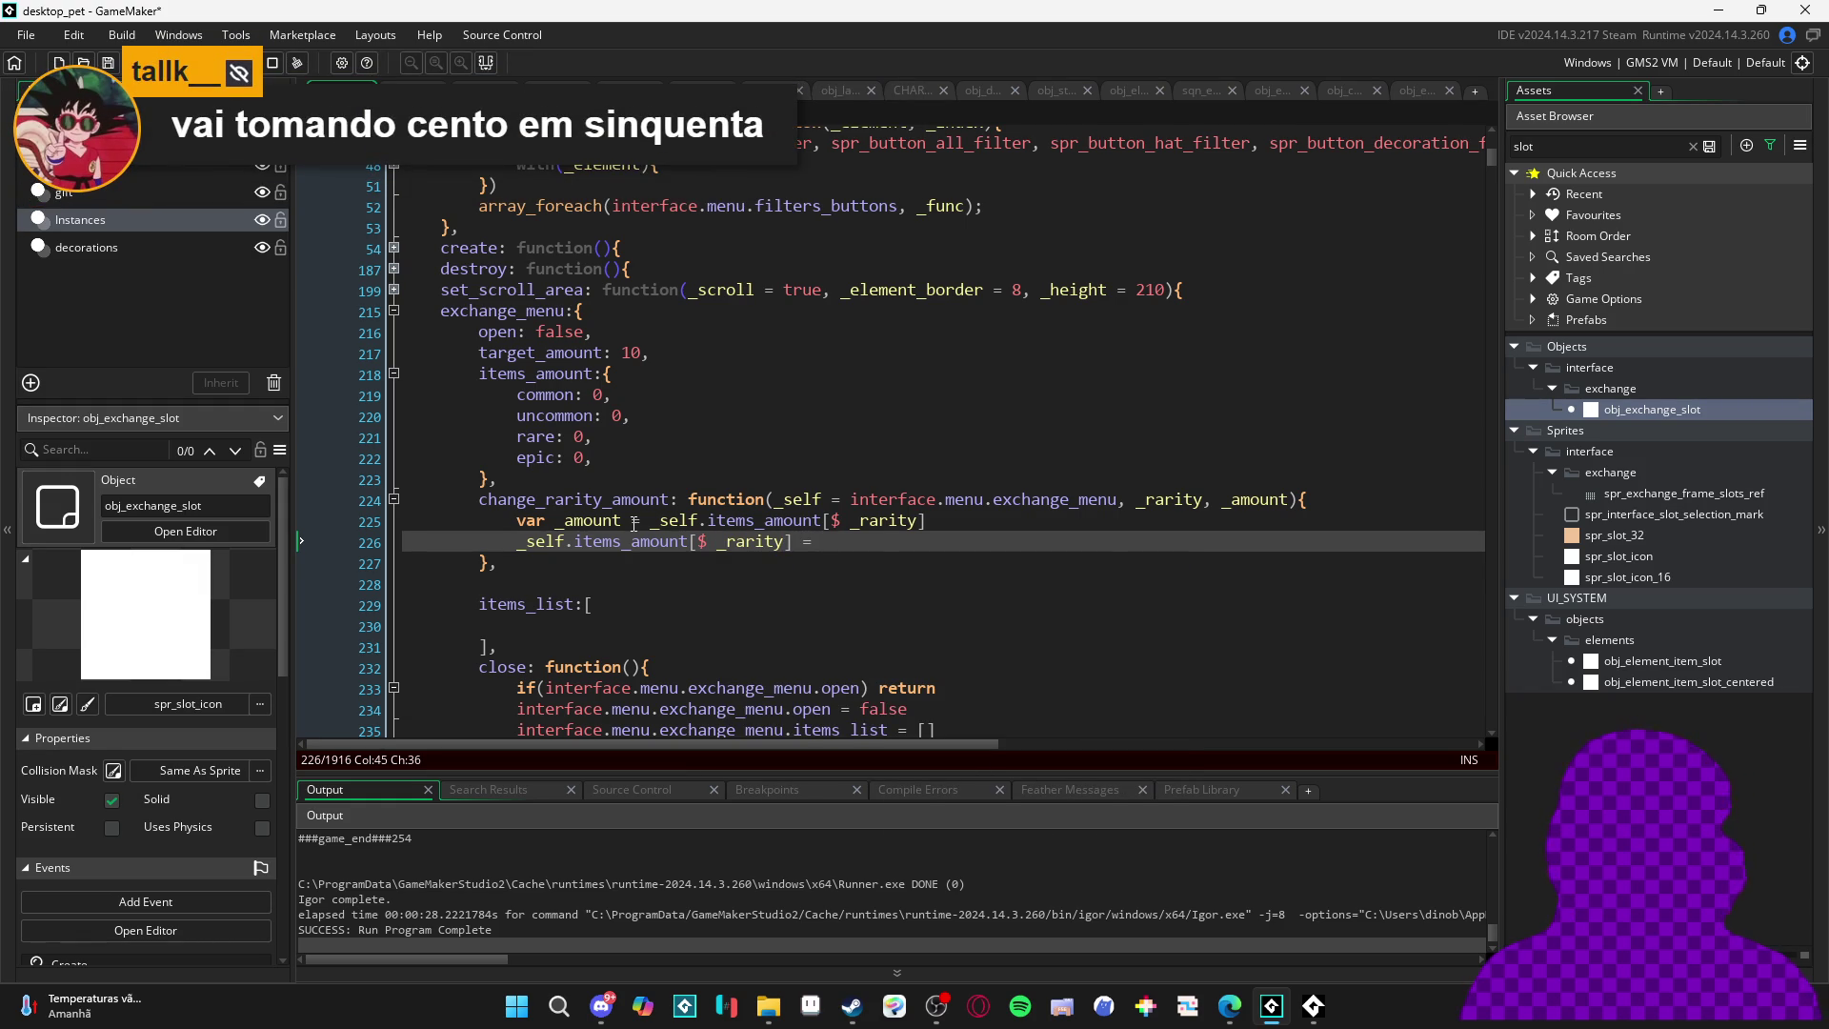
click(1178, 502)
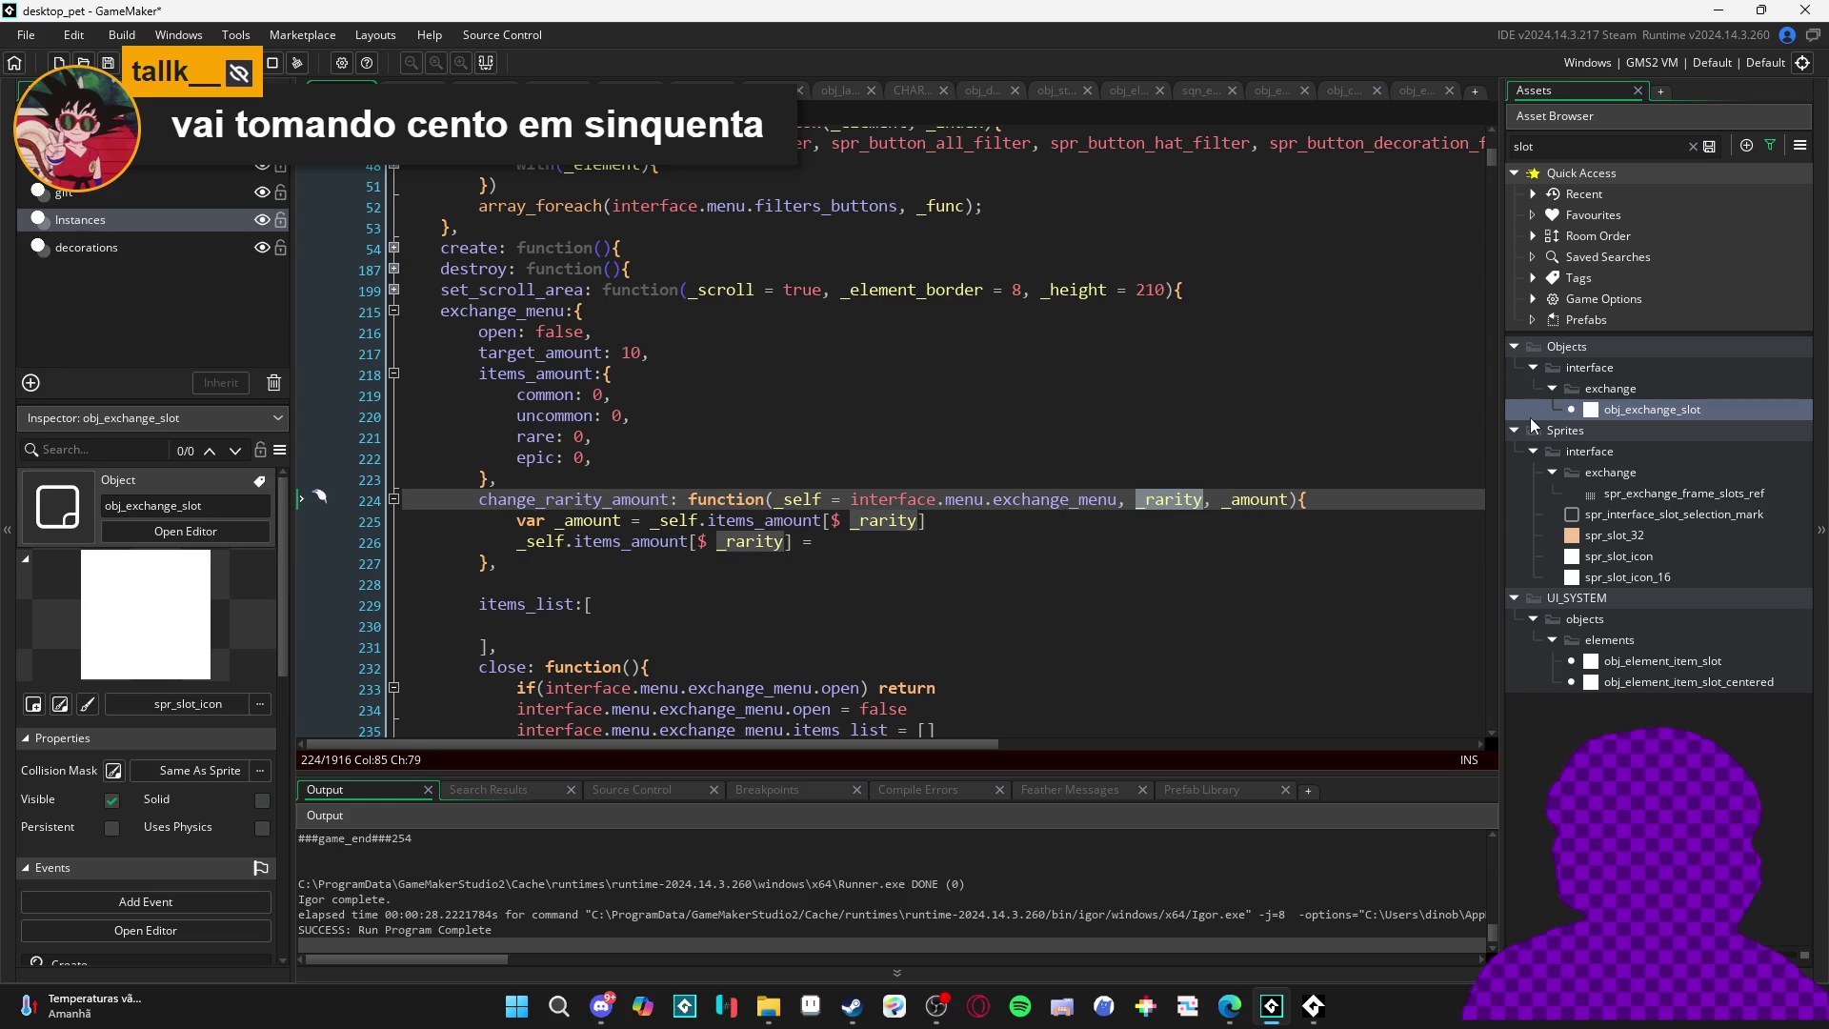
text(item)
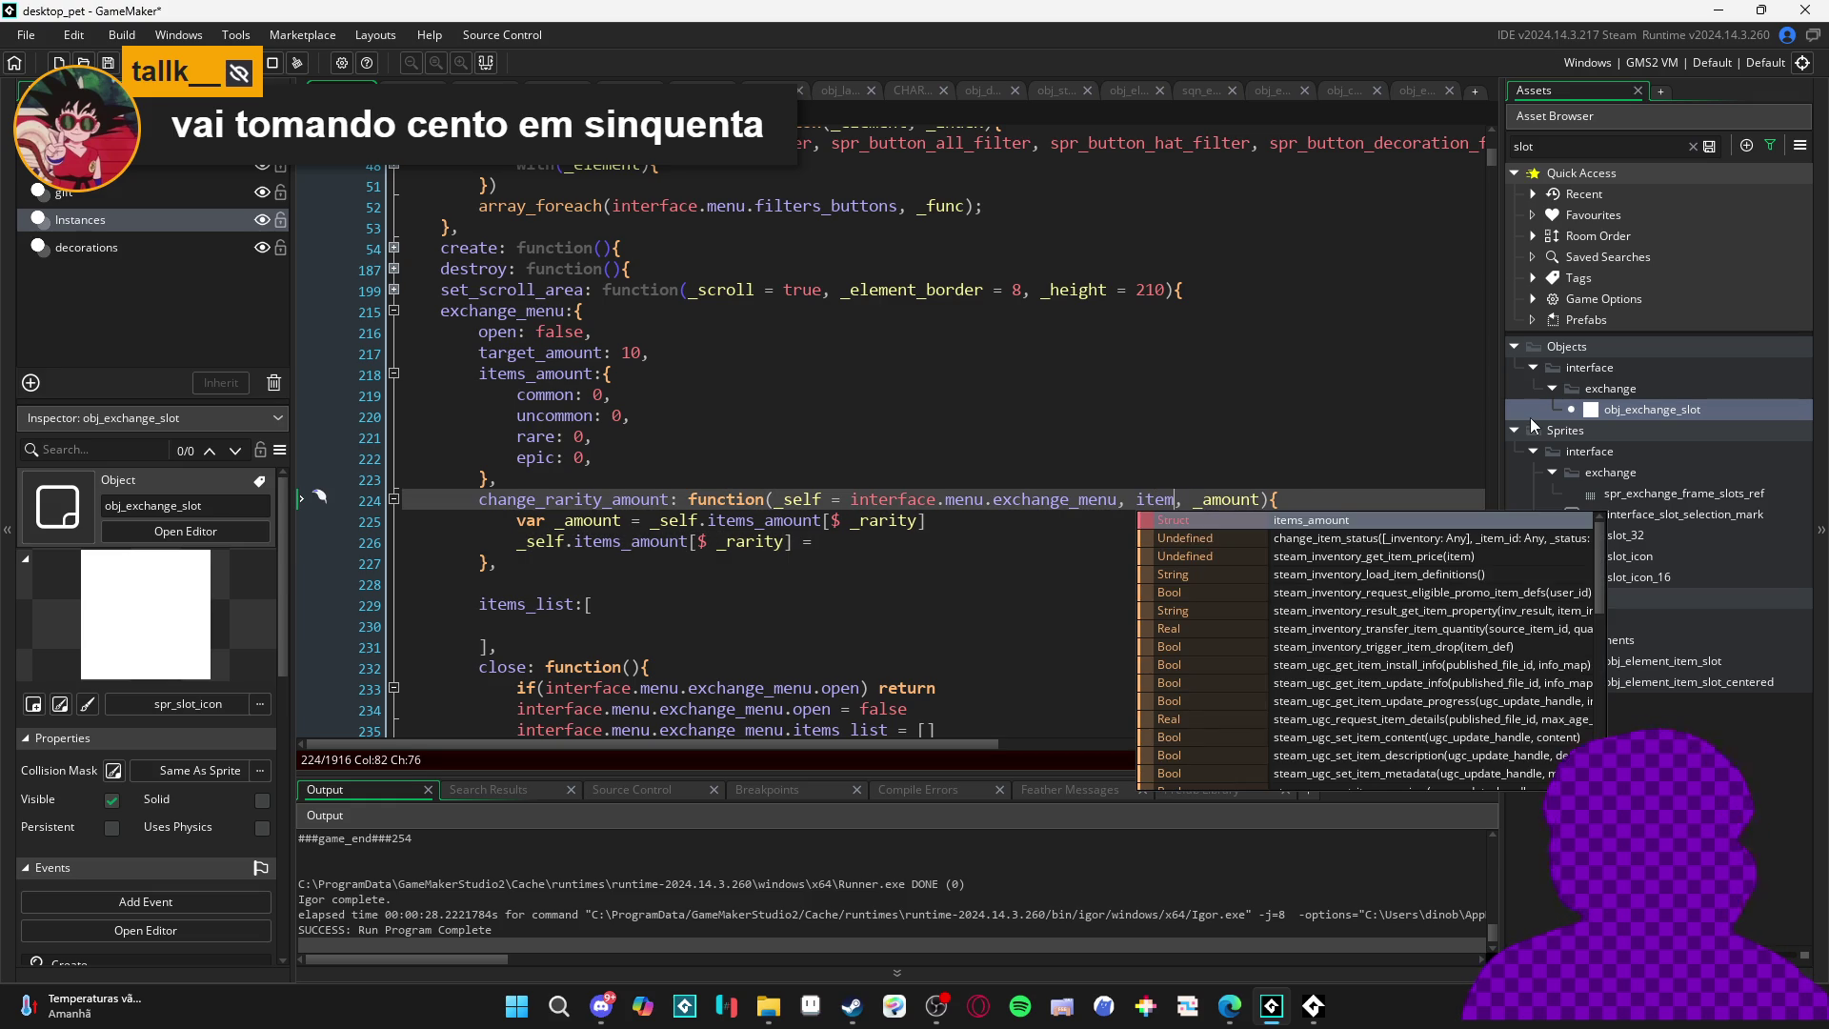
- Add var _rarity = item.rarity above the _amount declaration
click(864, 530)
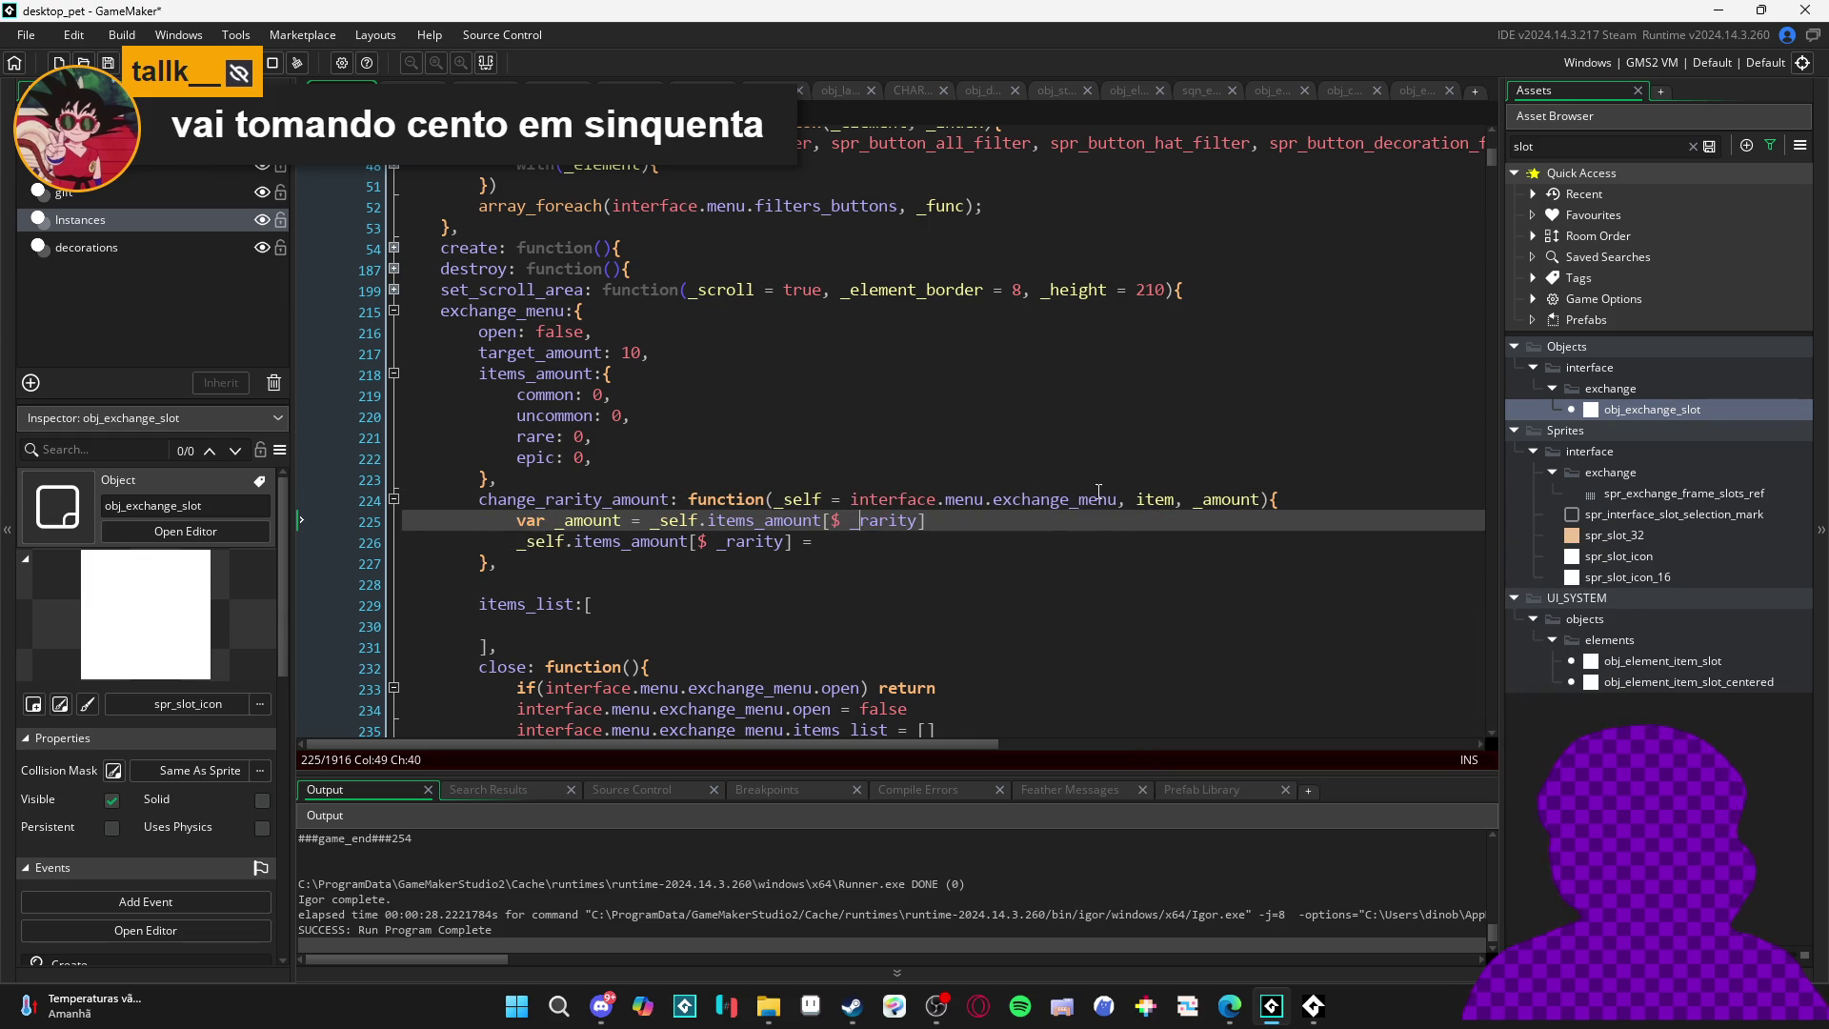
click(517, 520)
key(Return)
key(Up)
text(var _rari)
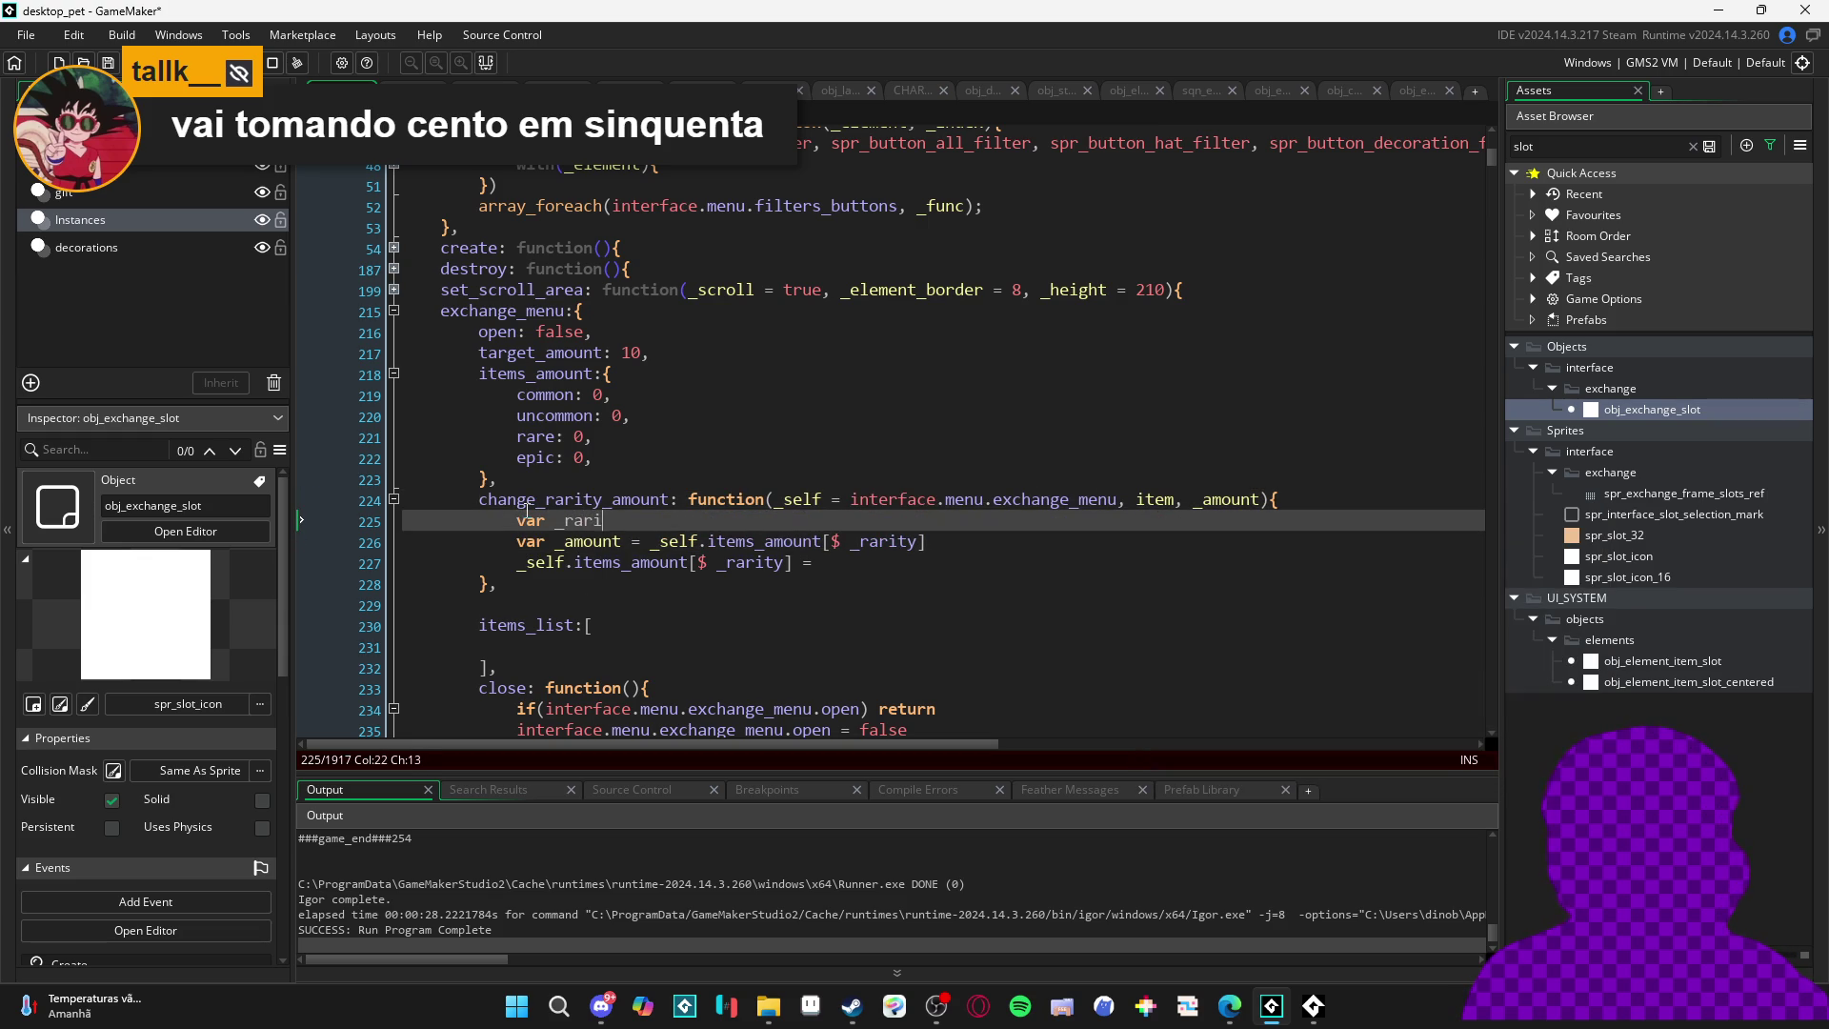
text(ty = item.rarity)
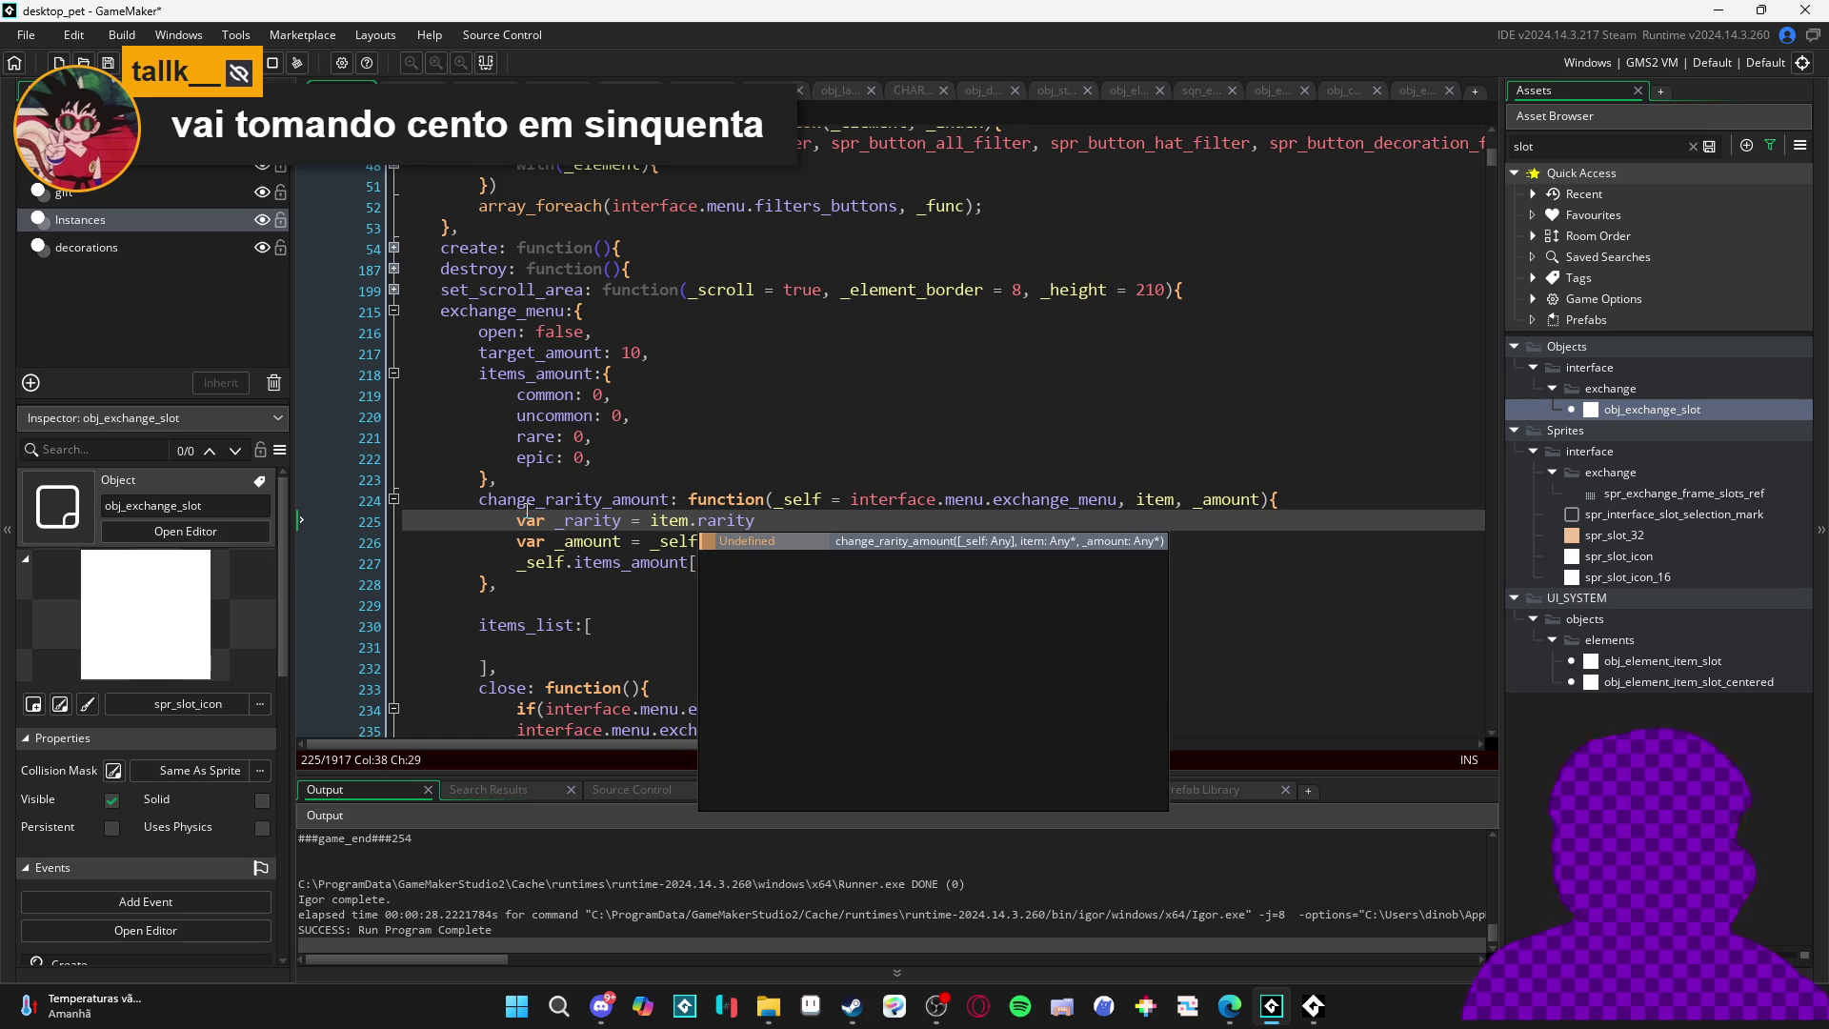
click(720, 497)
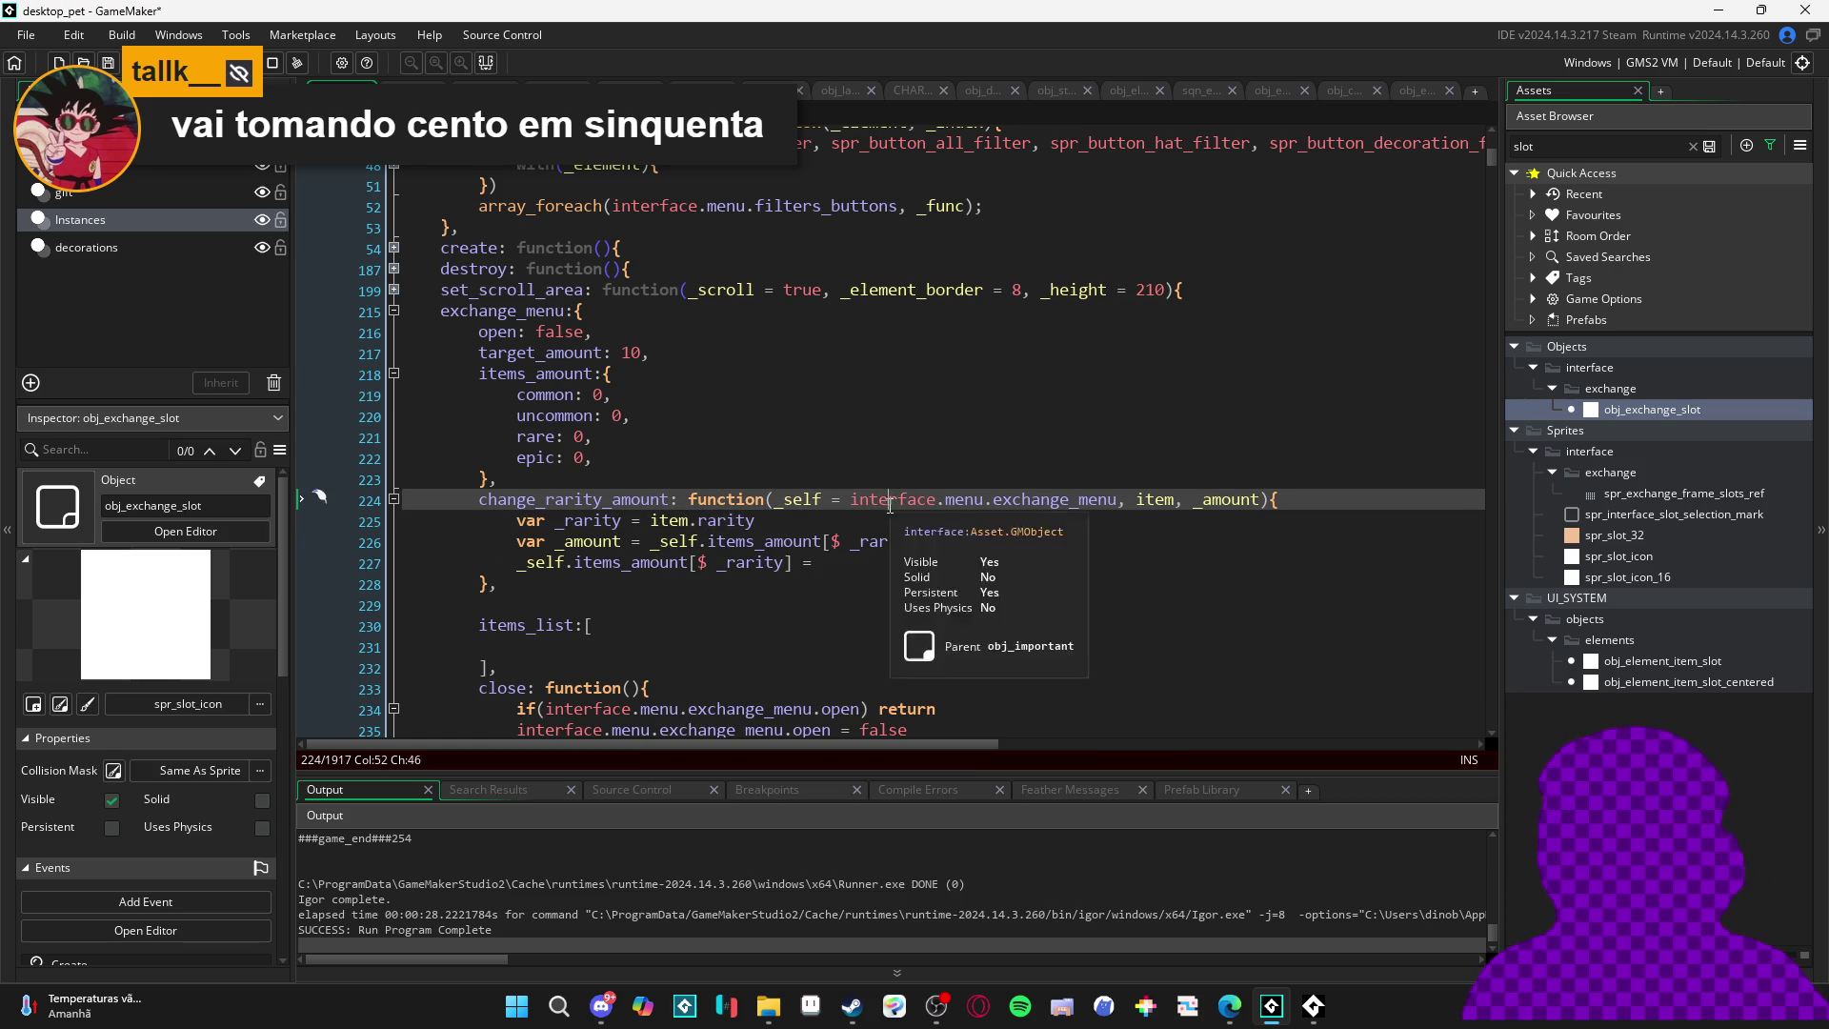
click(798, 518)
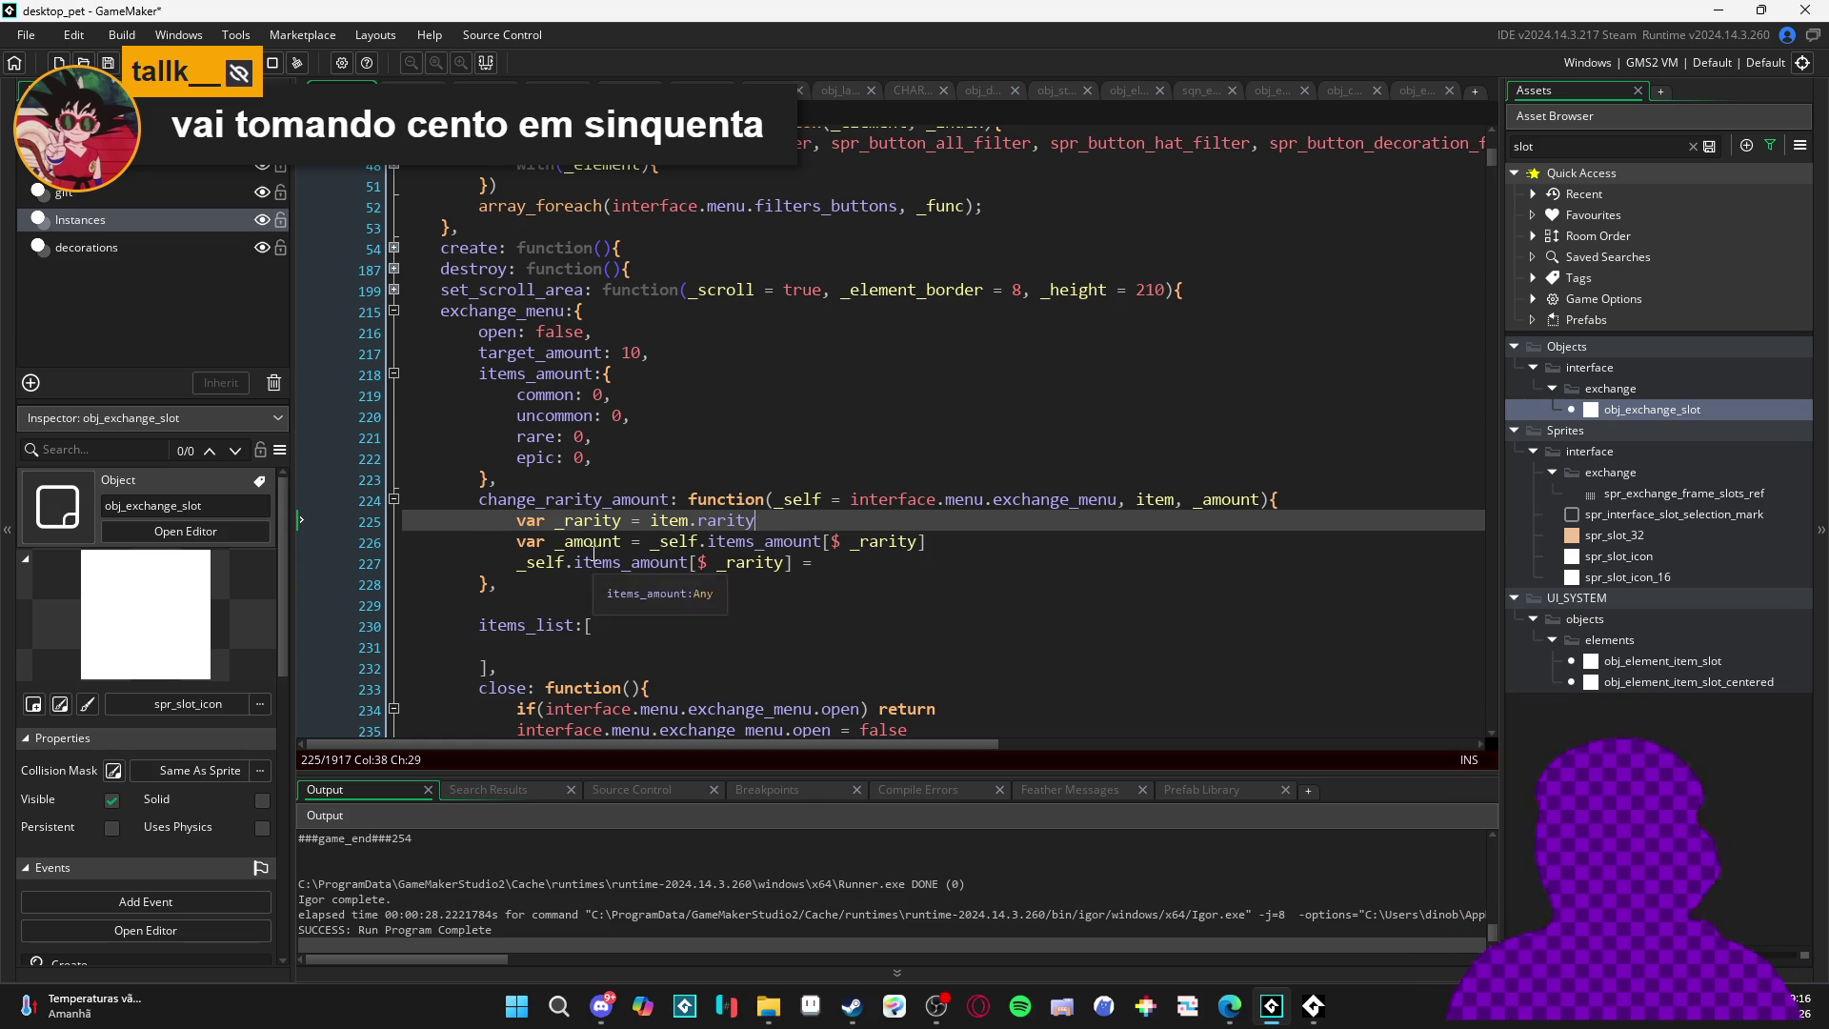
- Rename the duplicate _amount variable to _current_amount
double_click(588, 520)
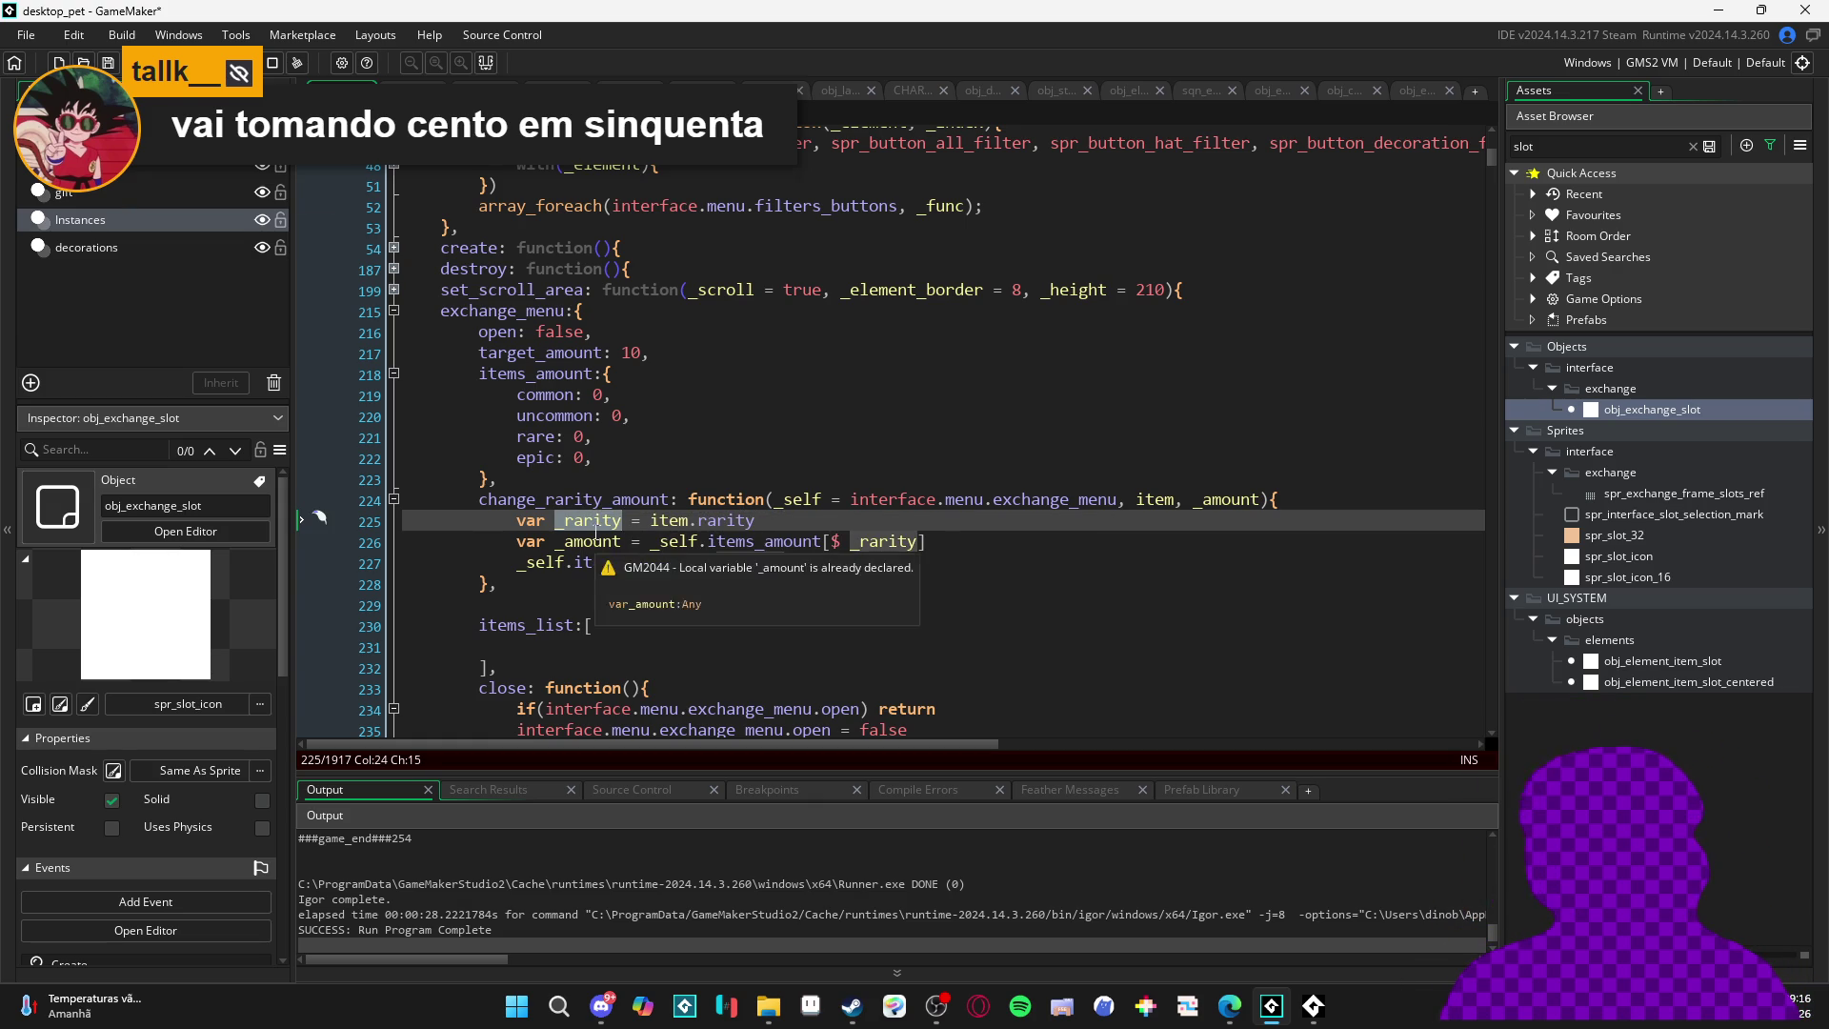
key(Down)
key(End)
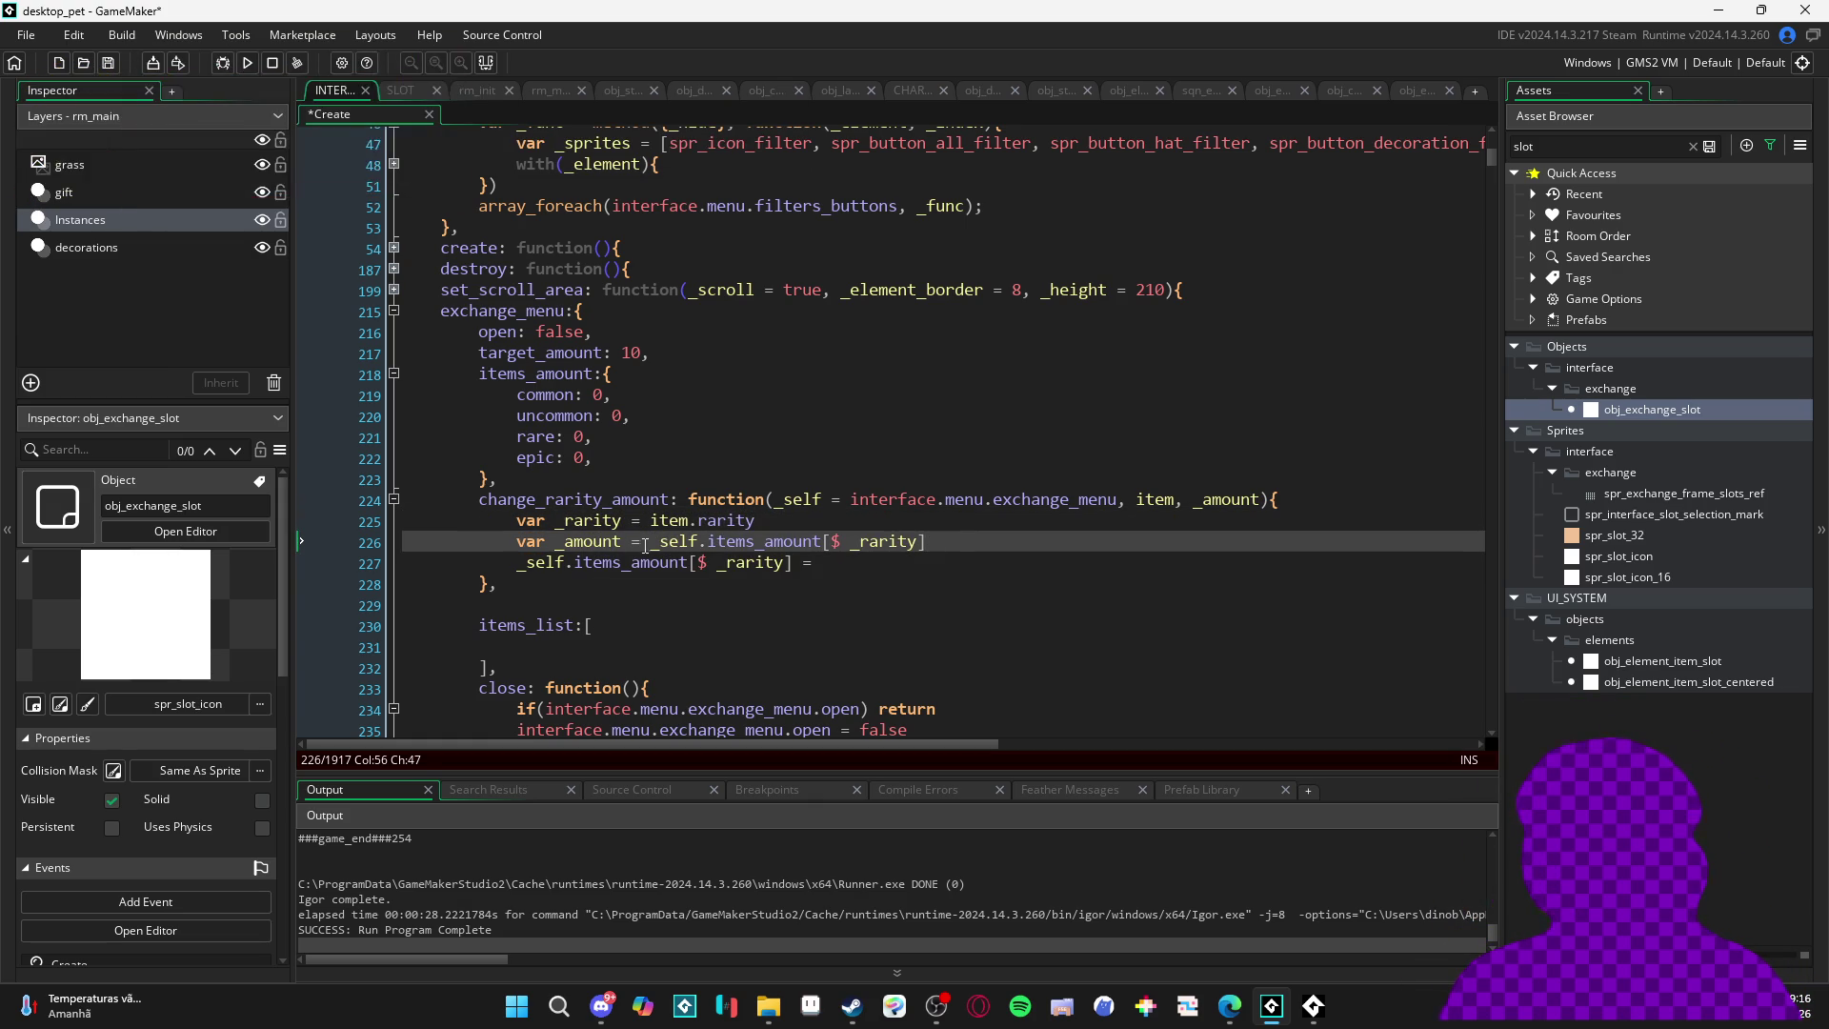
mouse_move(620, 542)
click(565, 542)
text(current_)
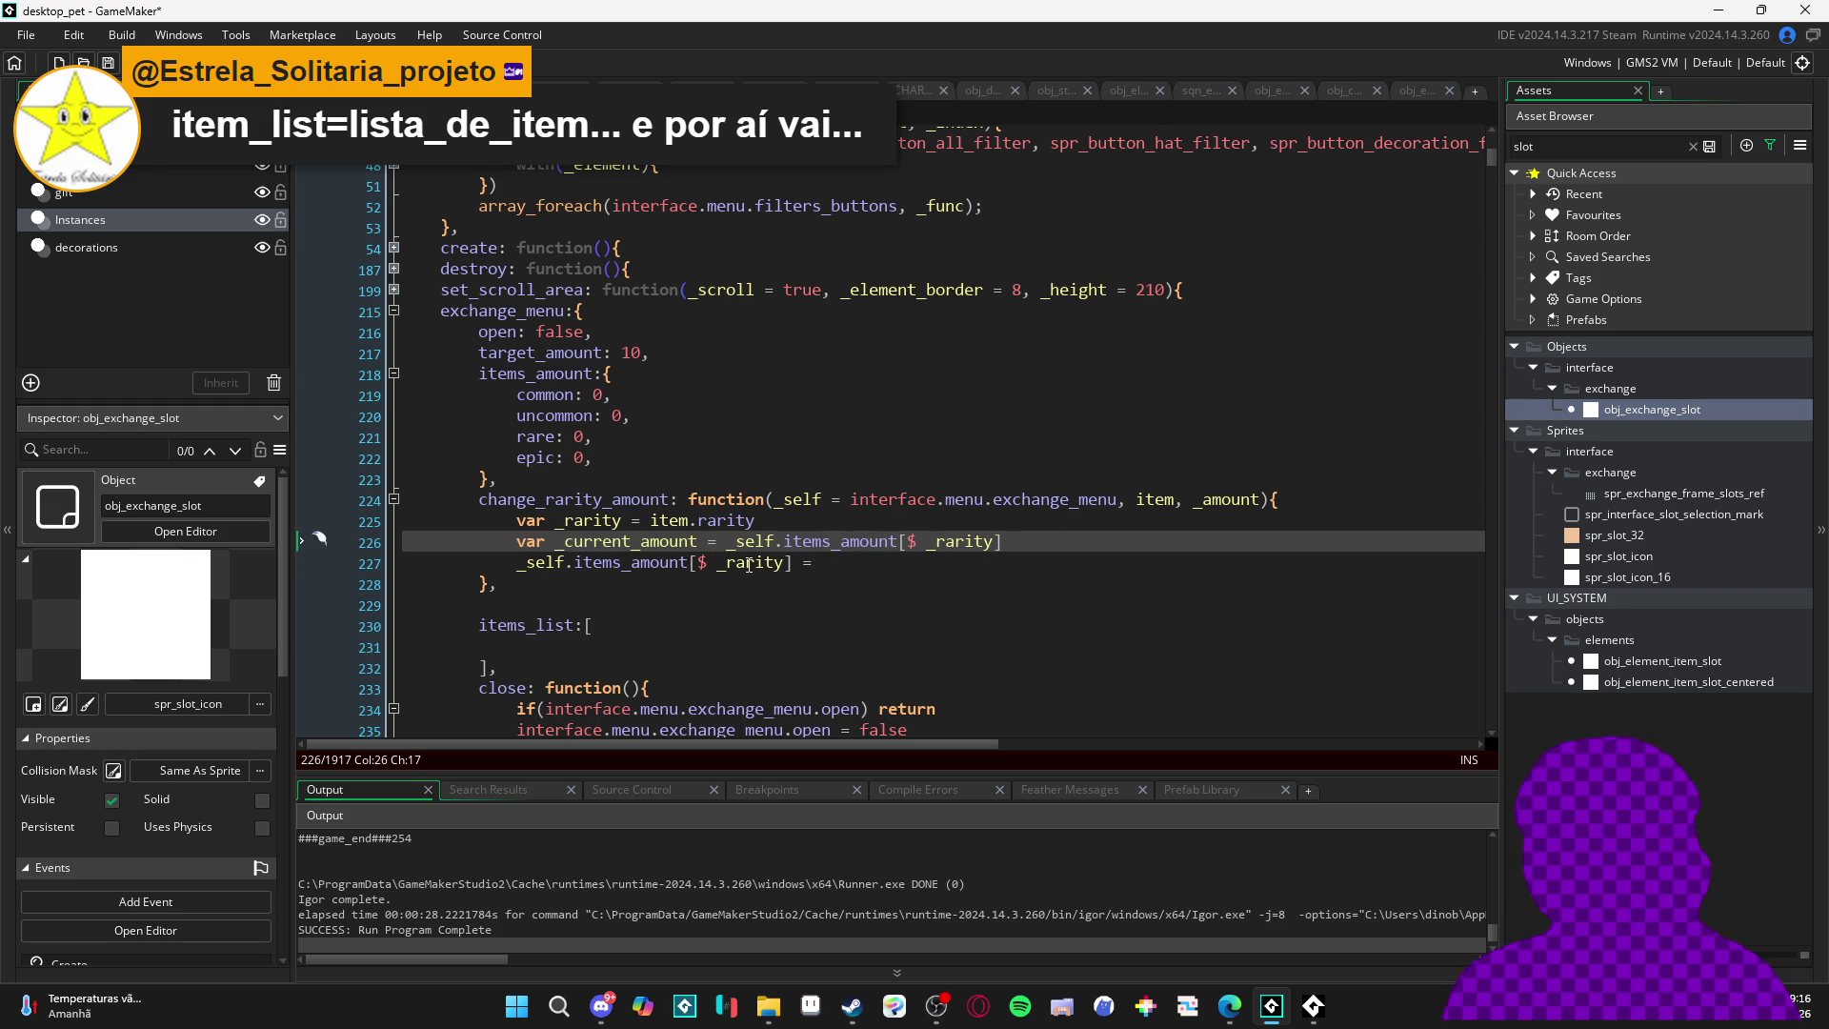
- Finish the assignment with _current_amount + _amount
click(813, 565)
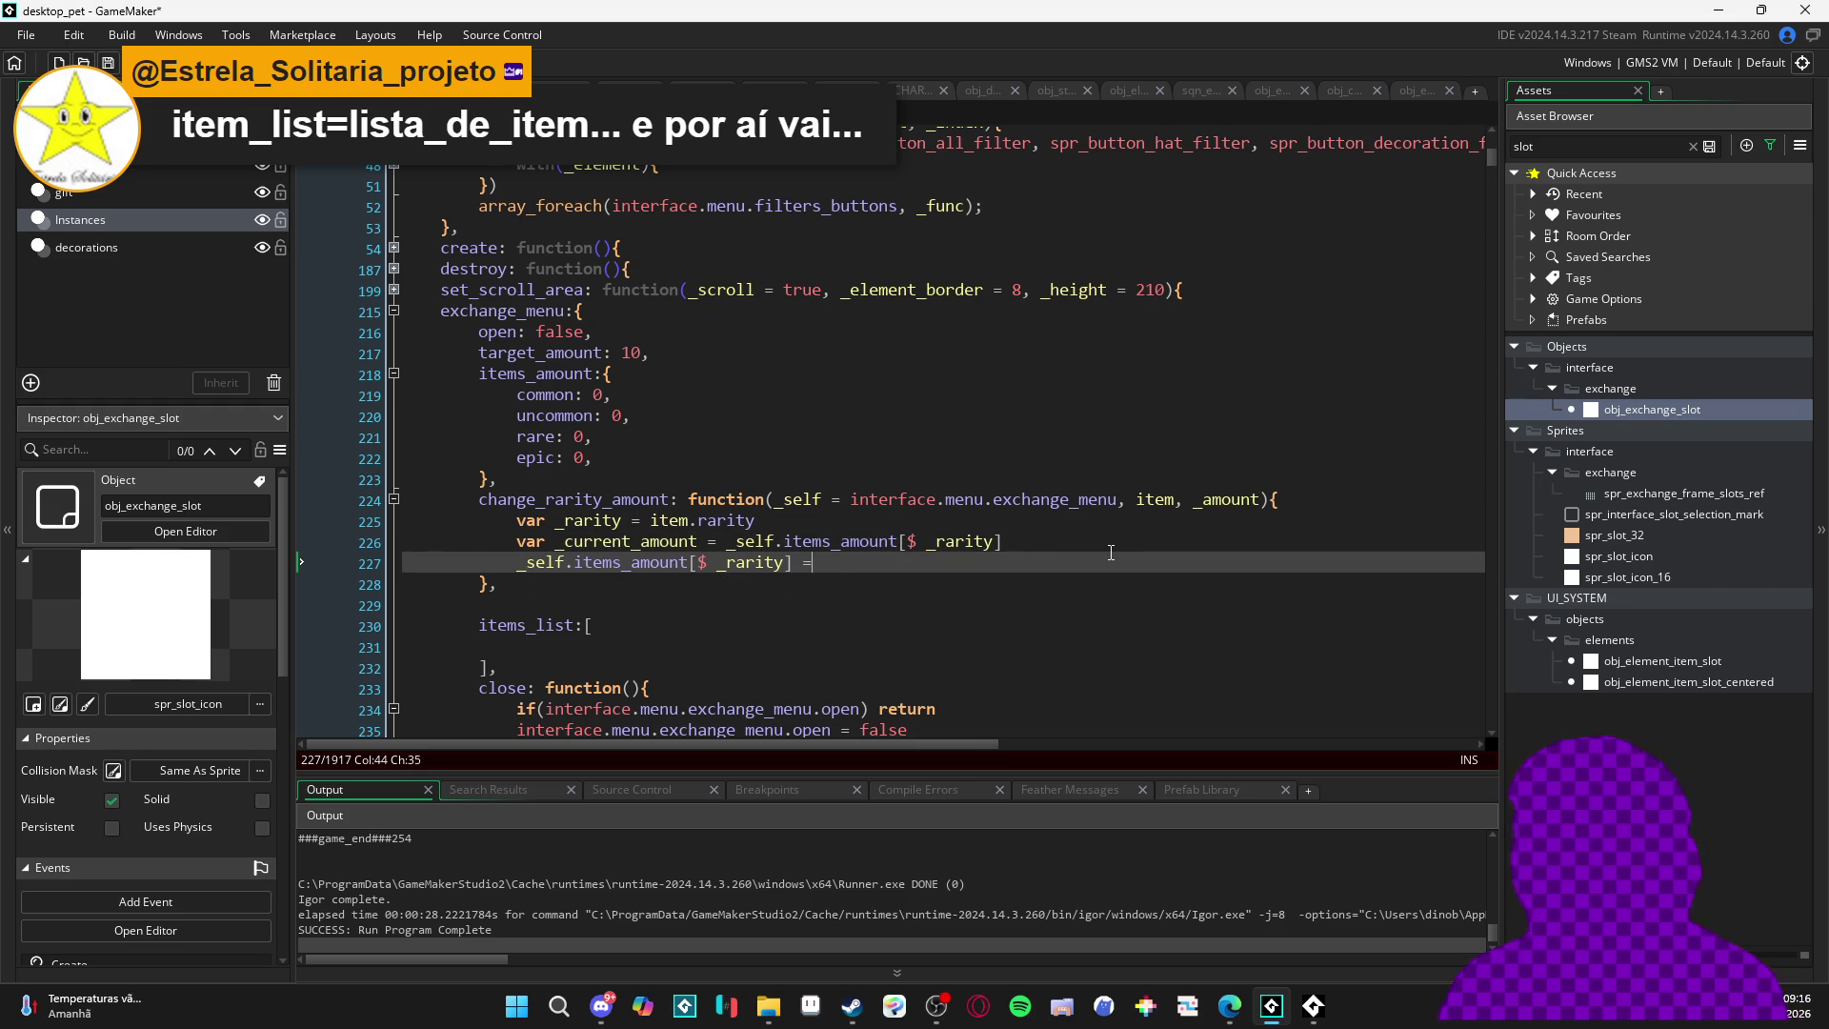
text( _)
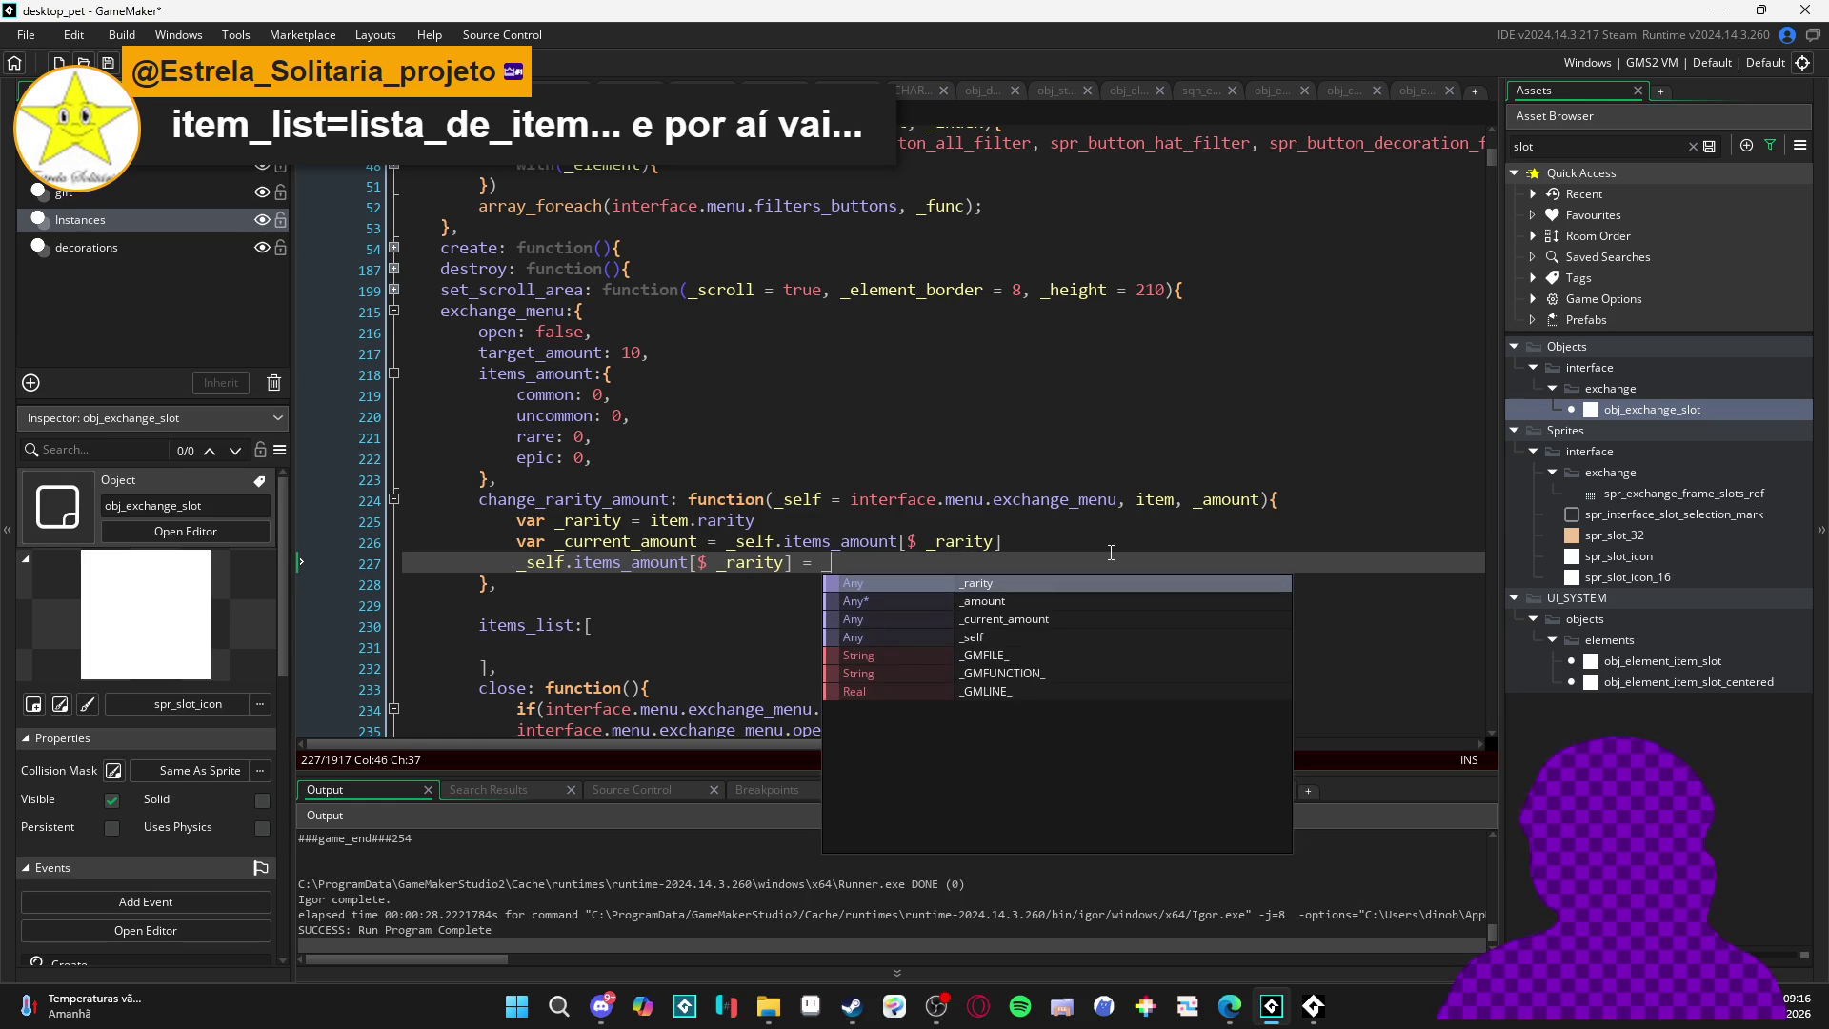
text(cu)
key(Return)
text(+ )
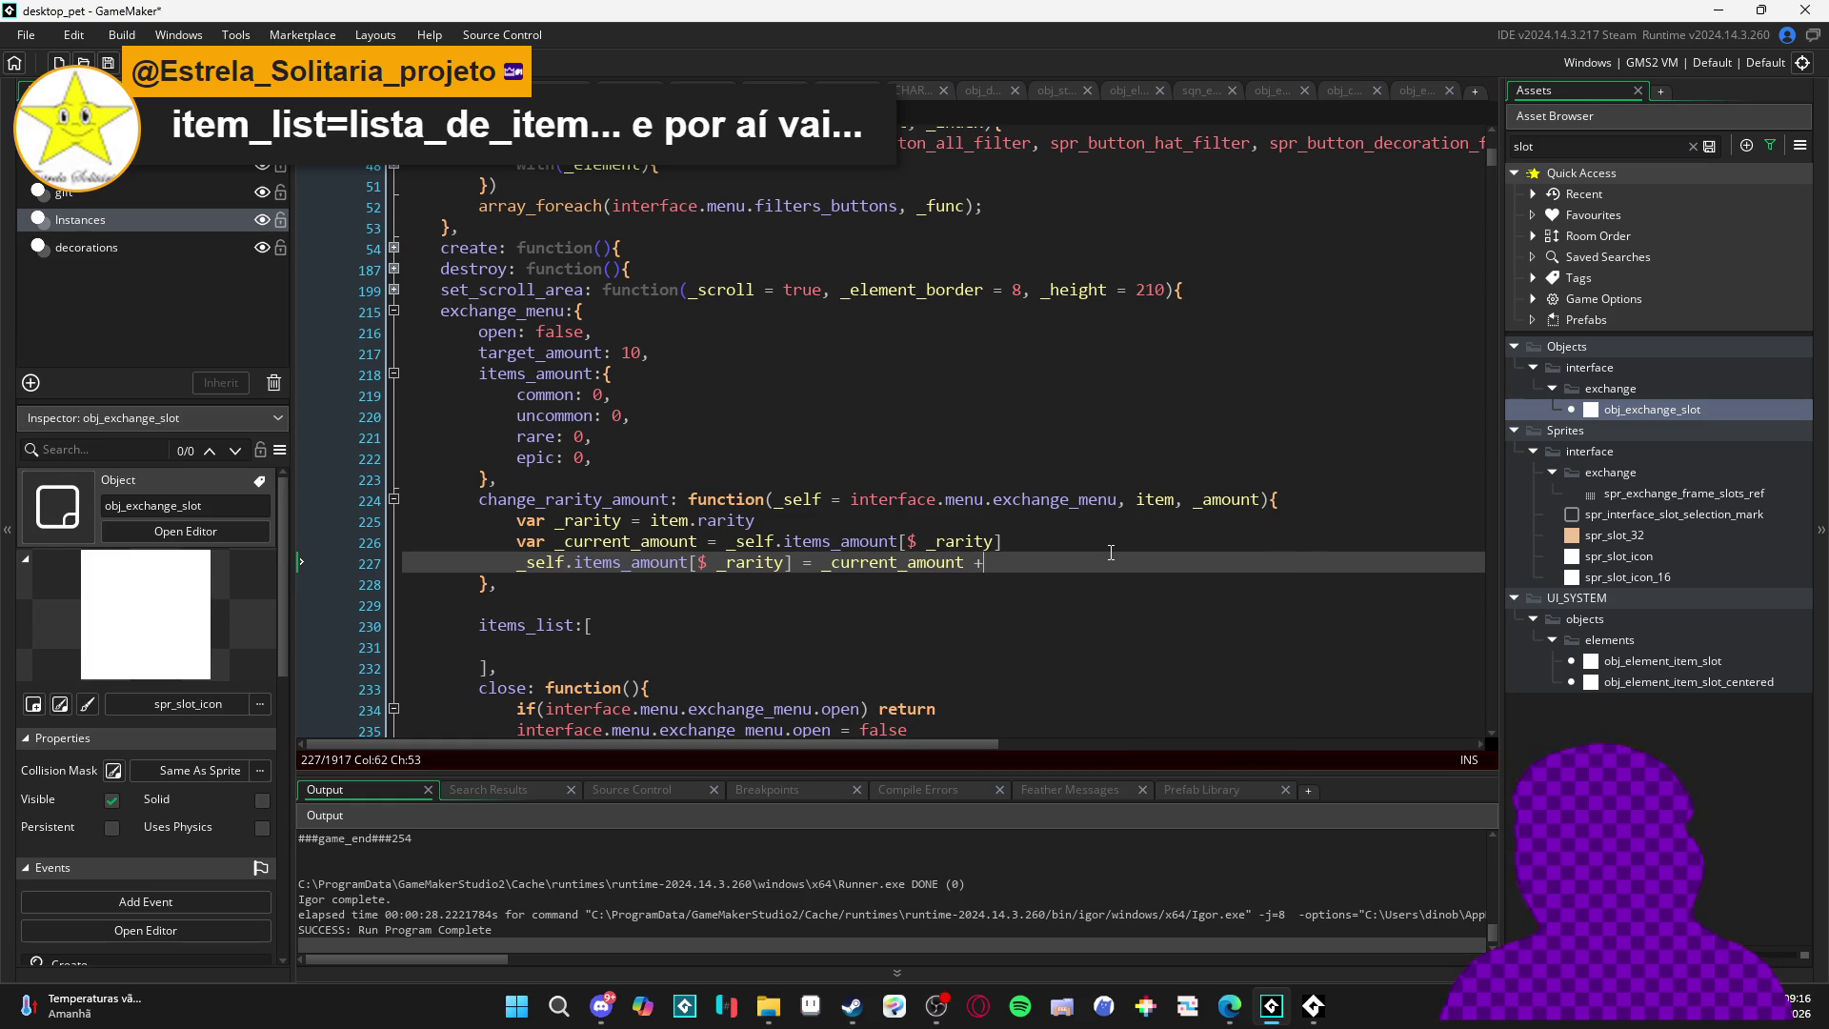
text(_am)
key(Return)
double_click(615, 502)
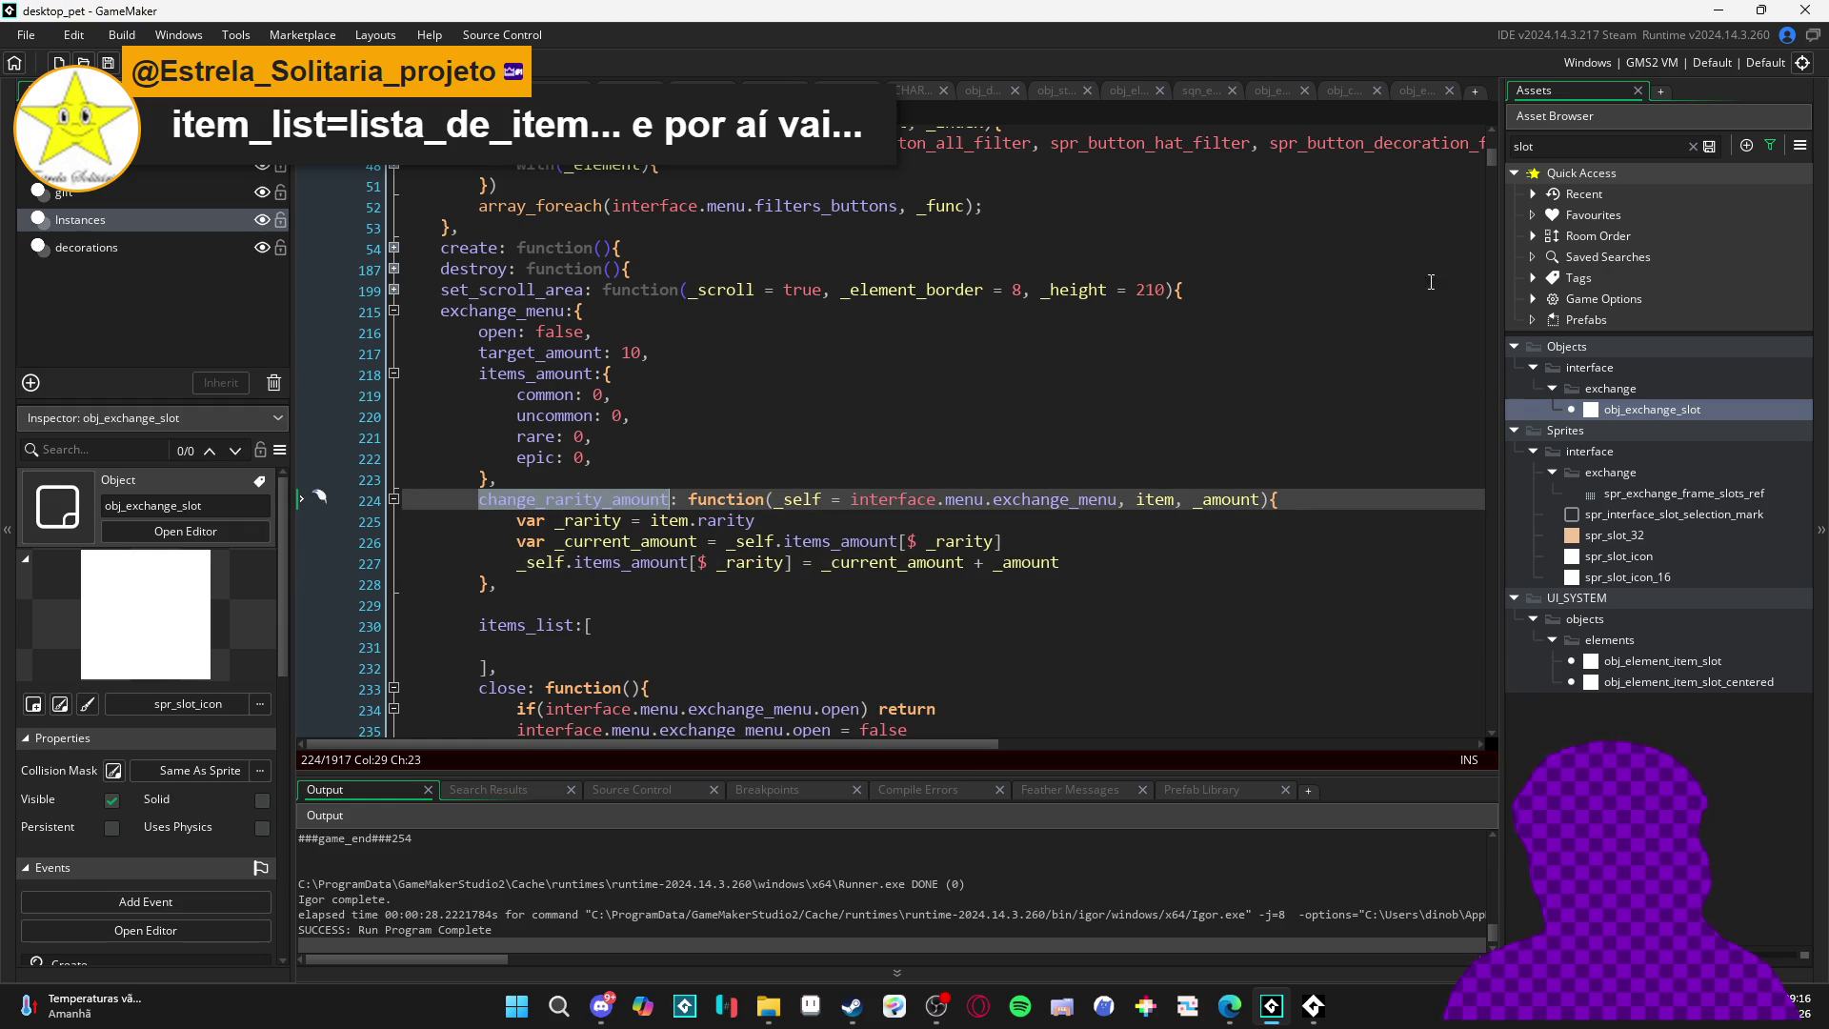
- Search for _rarity_amount and locate the rarity increment code in the item-adding logic
click(1198, 361)
key(ctrl+f)
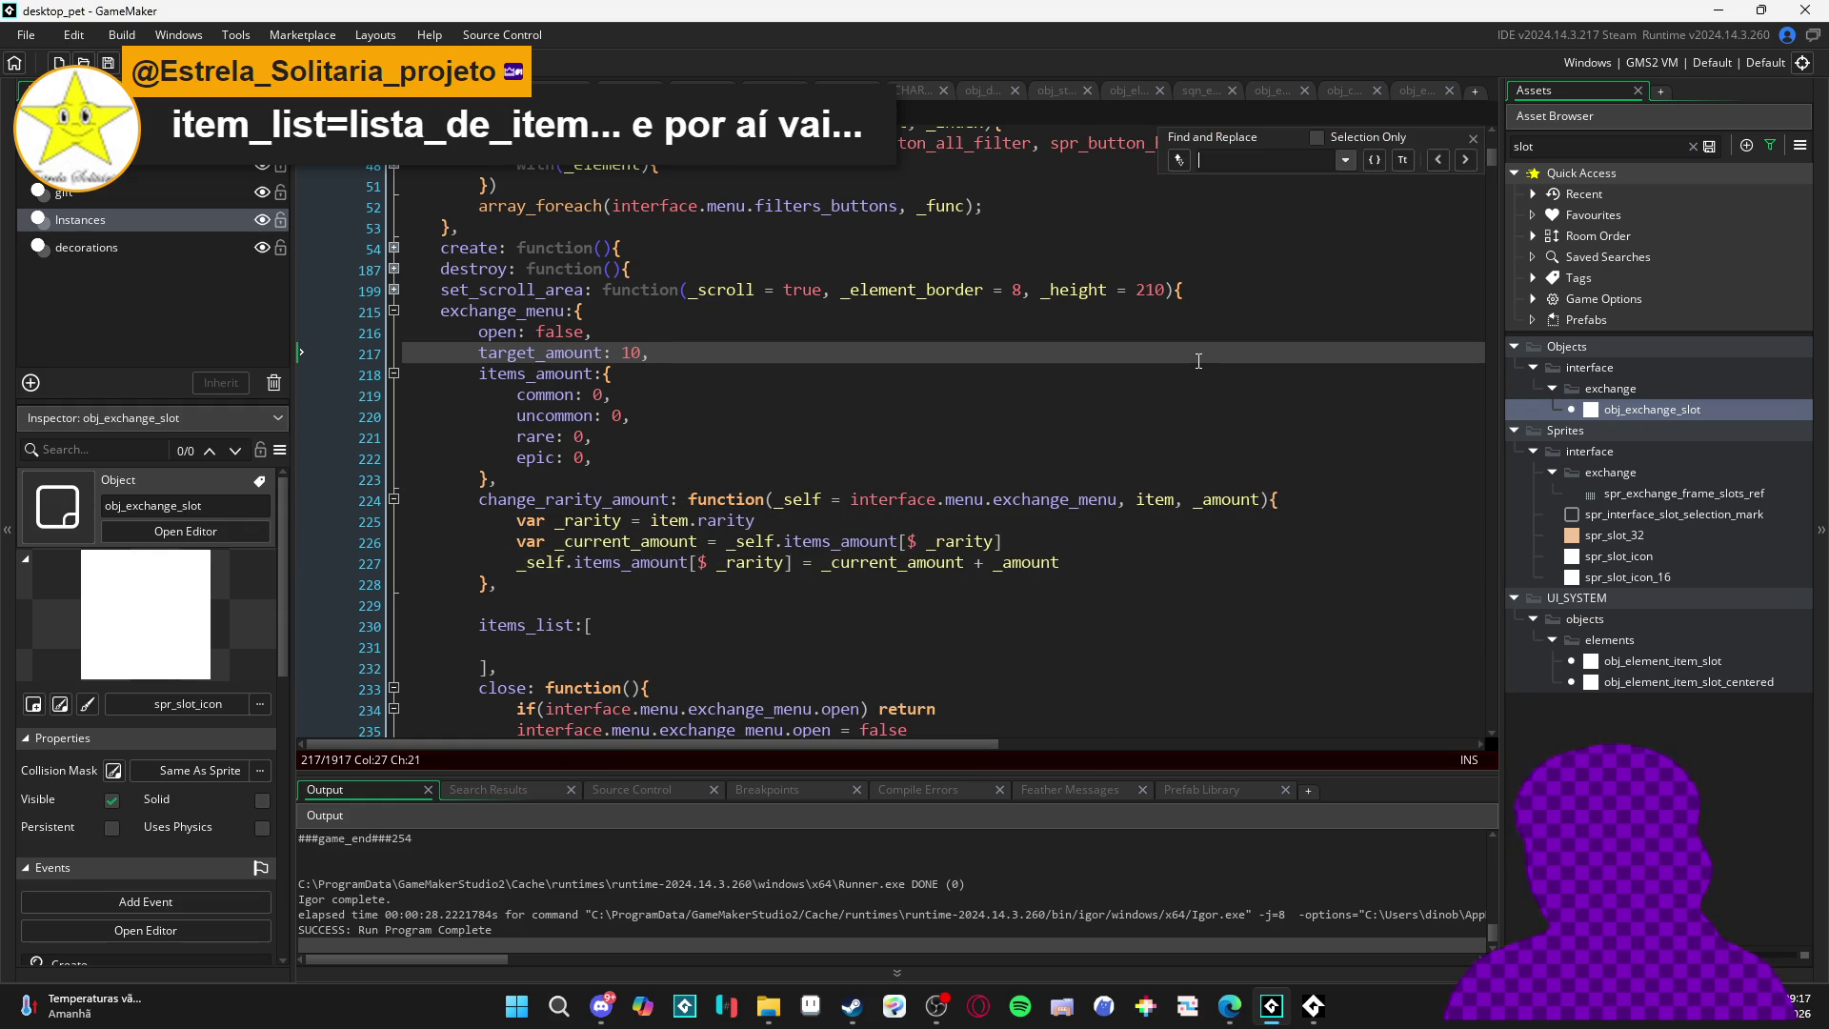
text(_rari)
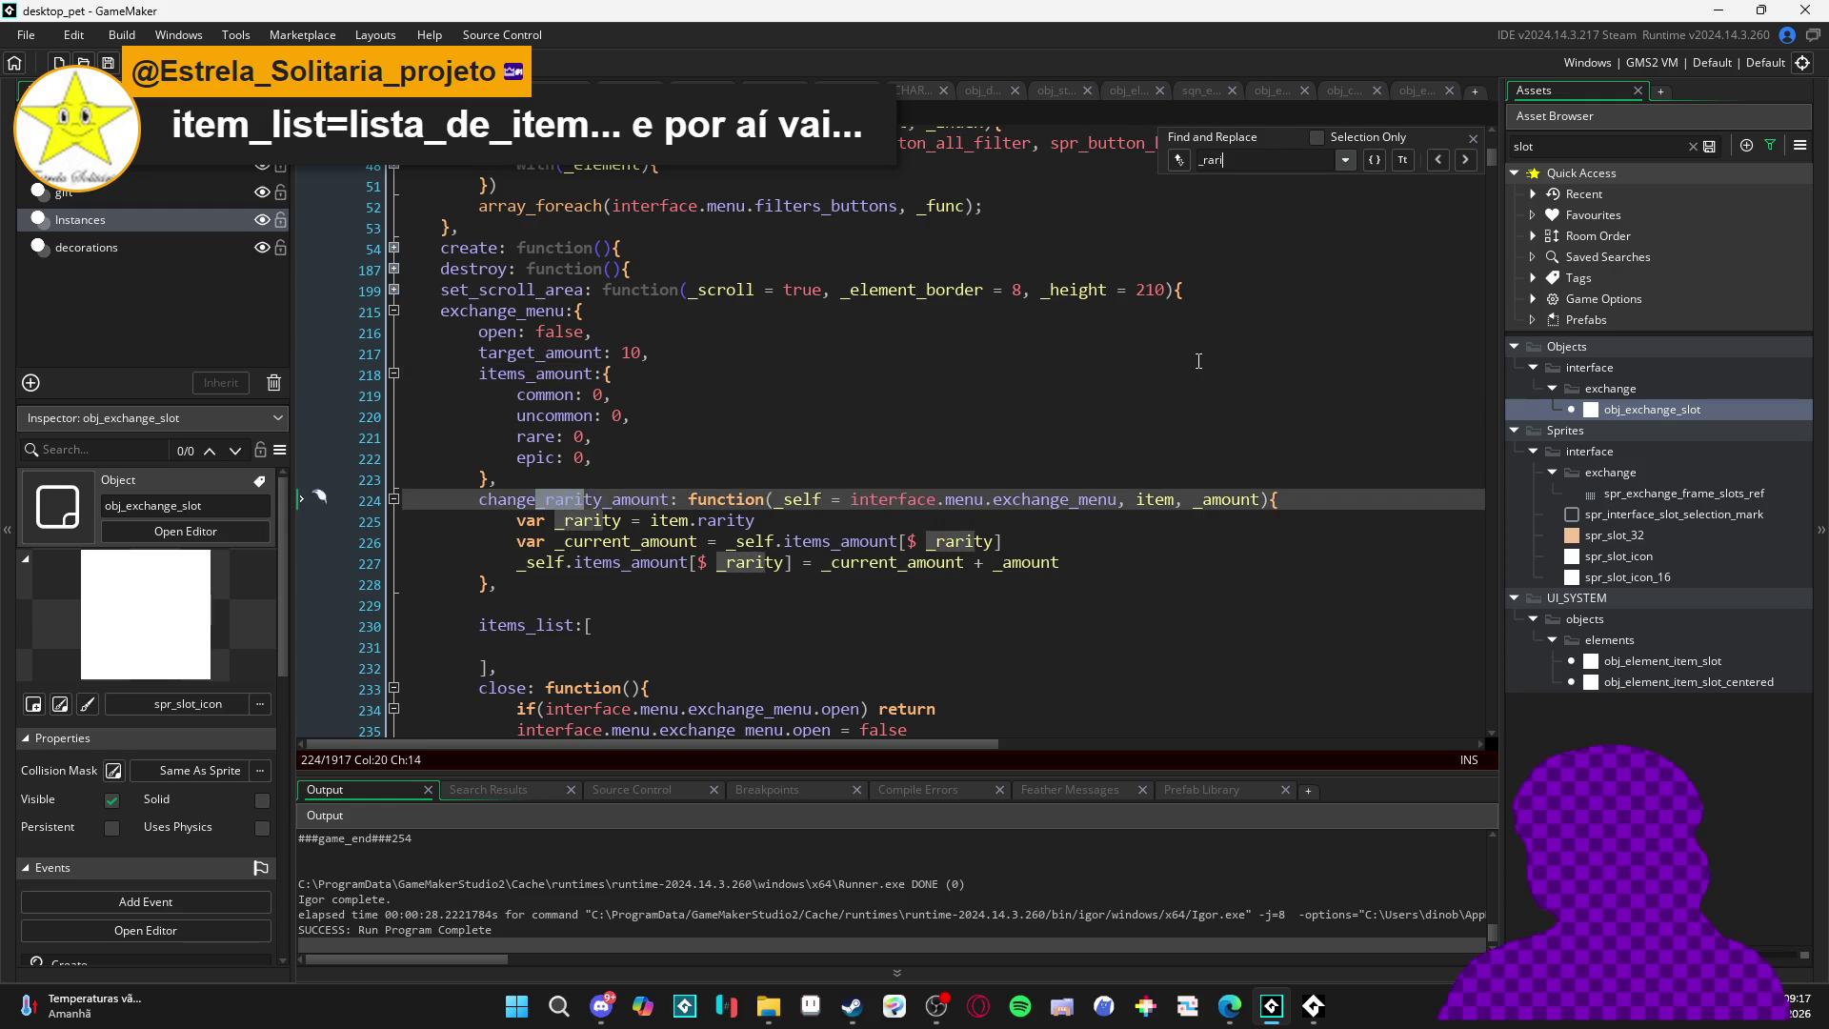
text(ty_amount)
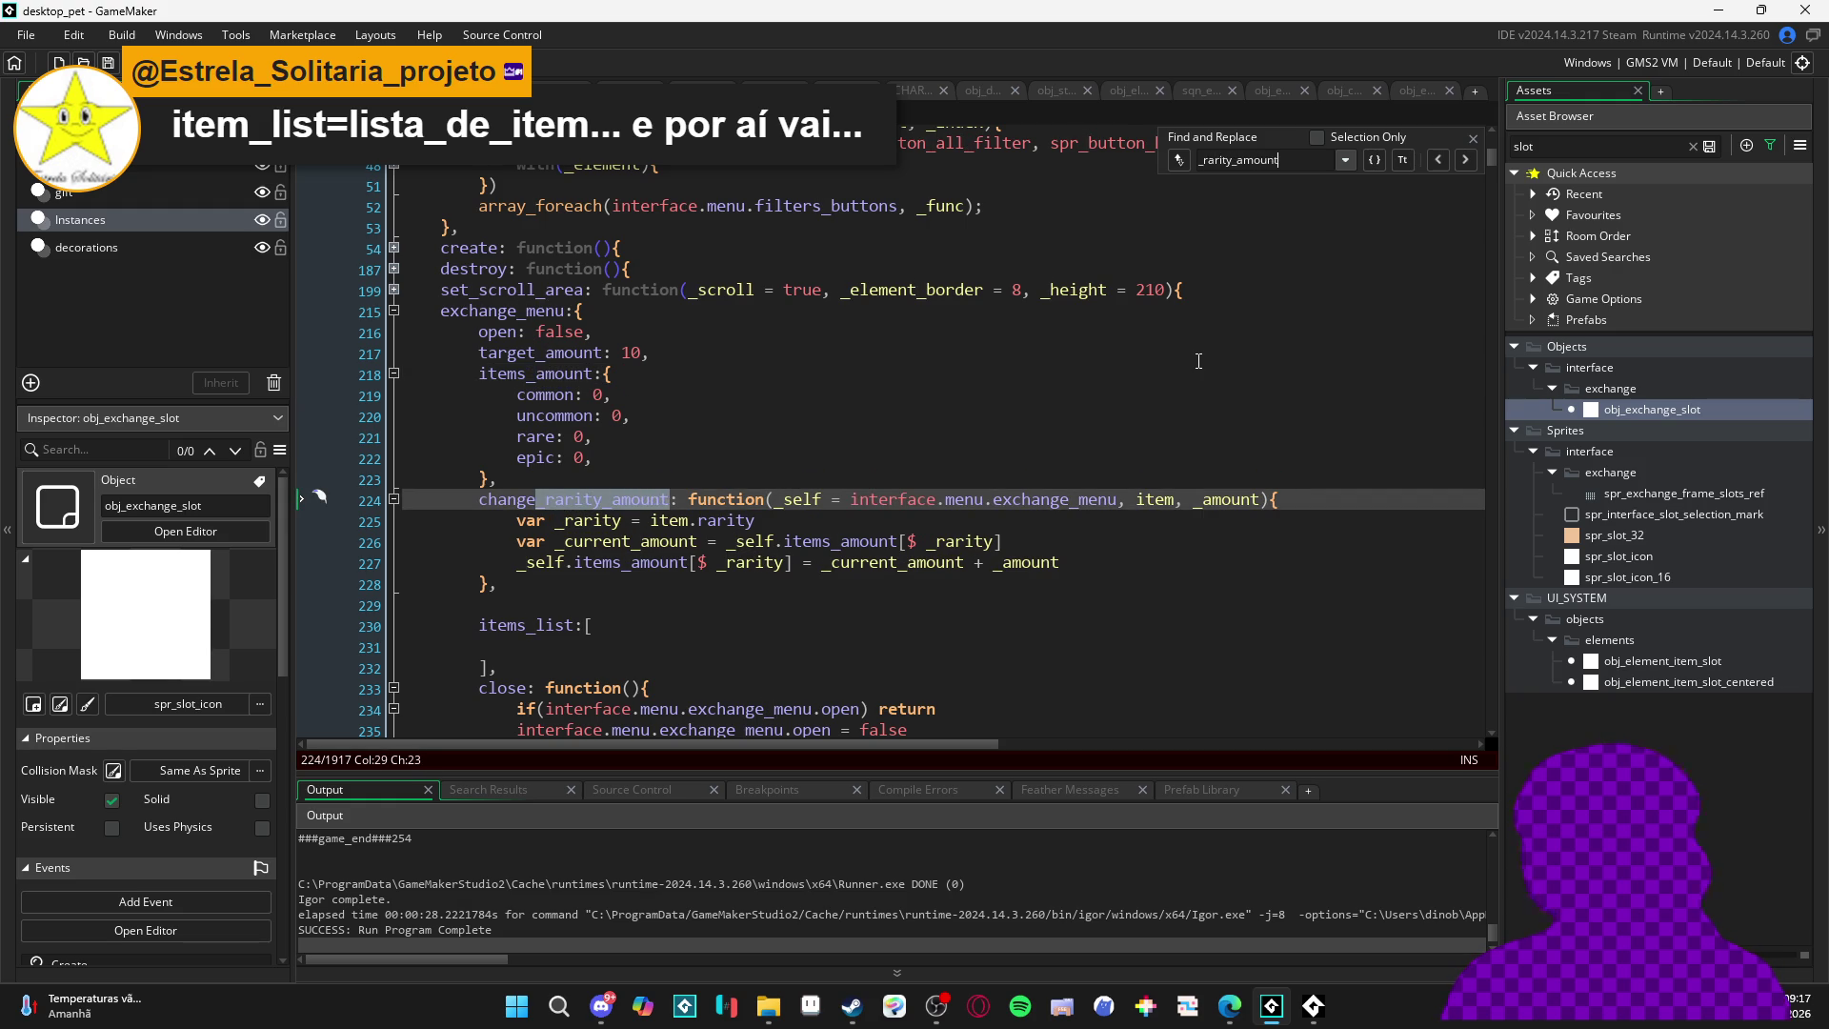
click(1463, 160)
click(1473, 137)
scroll(1044, 333, up, 3)
click(1043, 332)
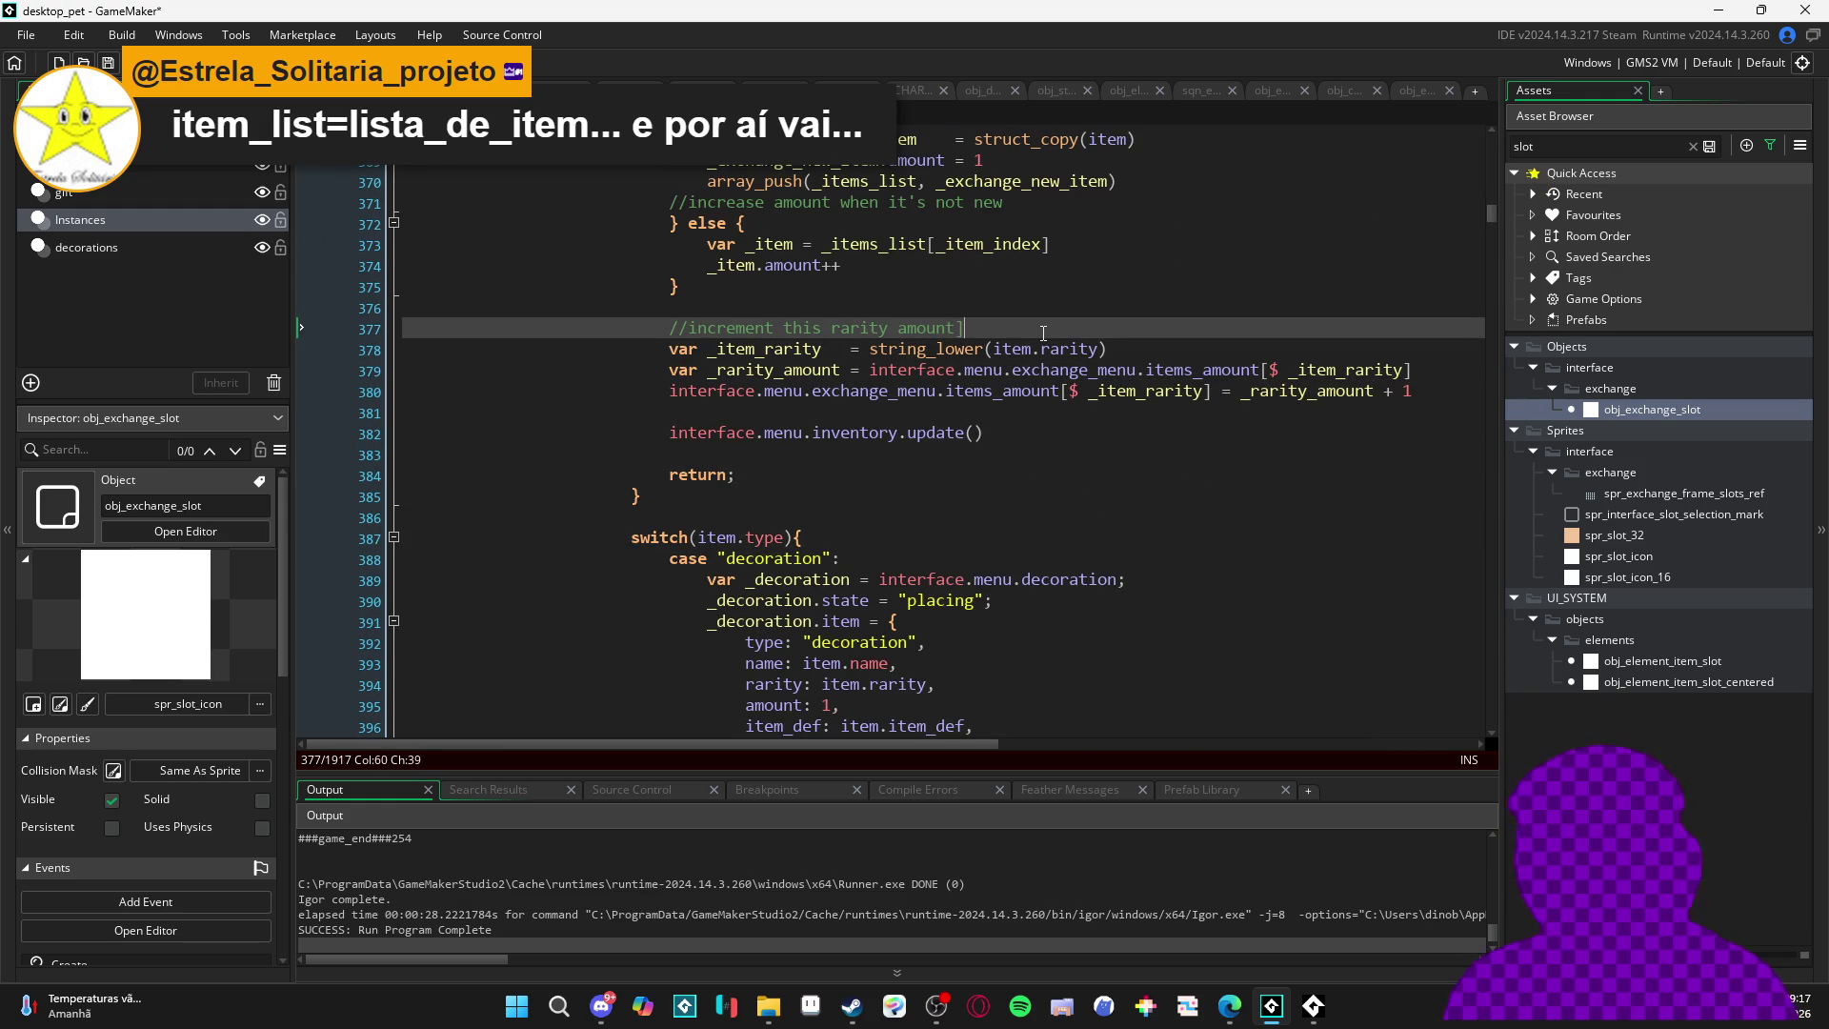
click(1111, 348)
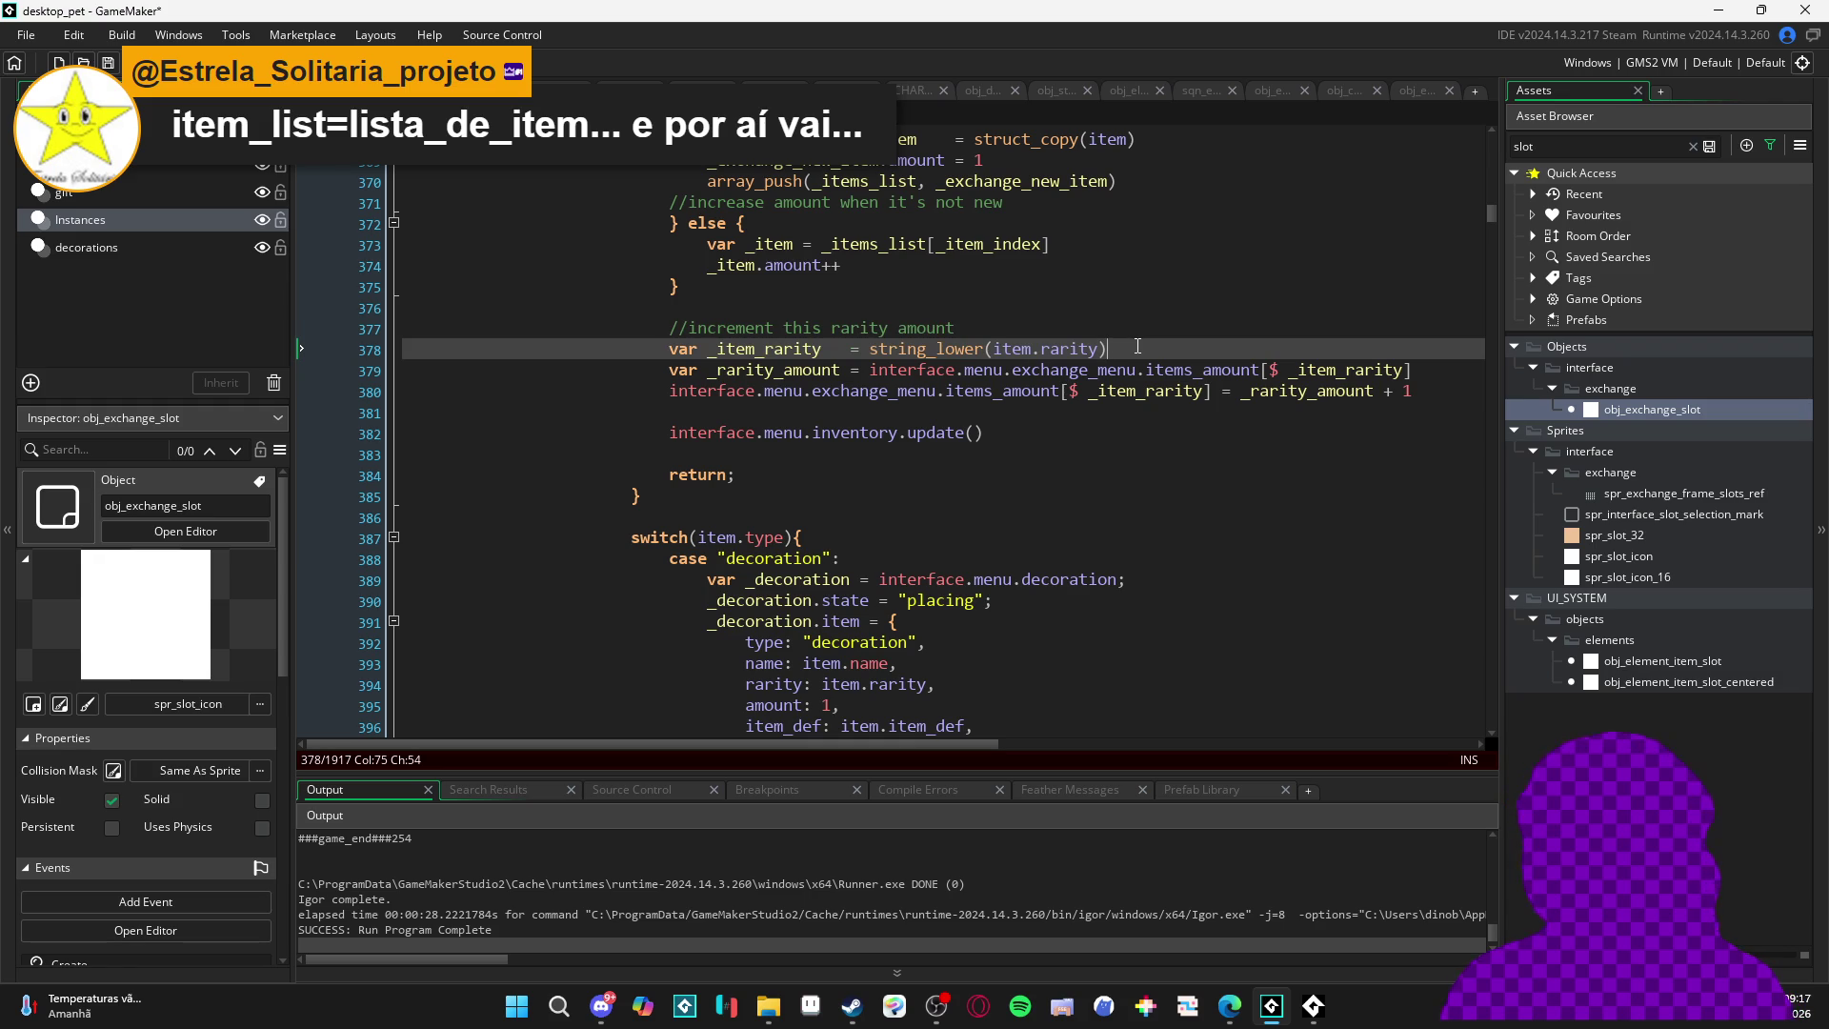
- Insert interface.menu.exchange_menu.change_rarity_amount(, item, 1) below the rarity variable
key(Return)
key(Return)
key(Up)
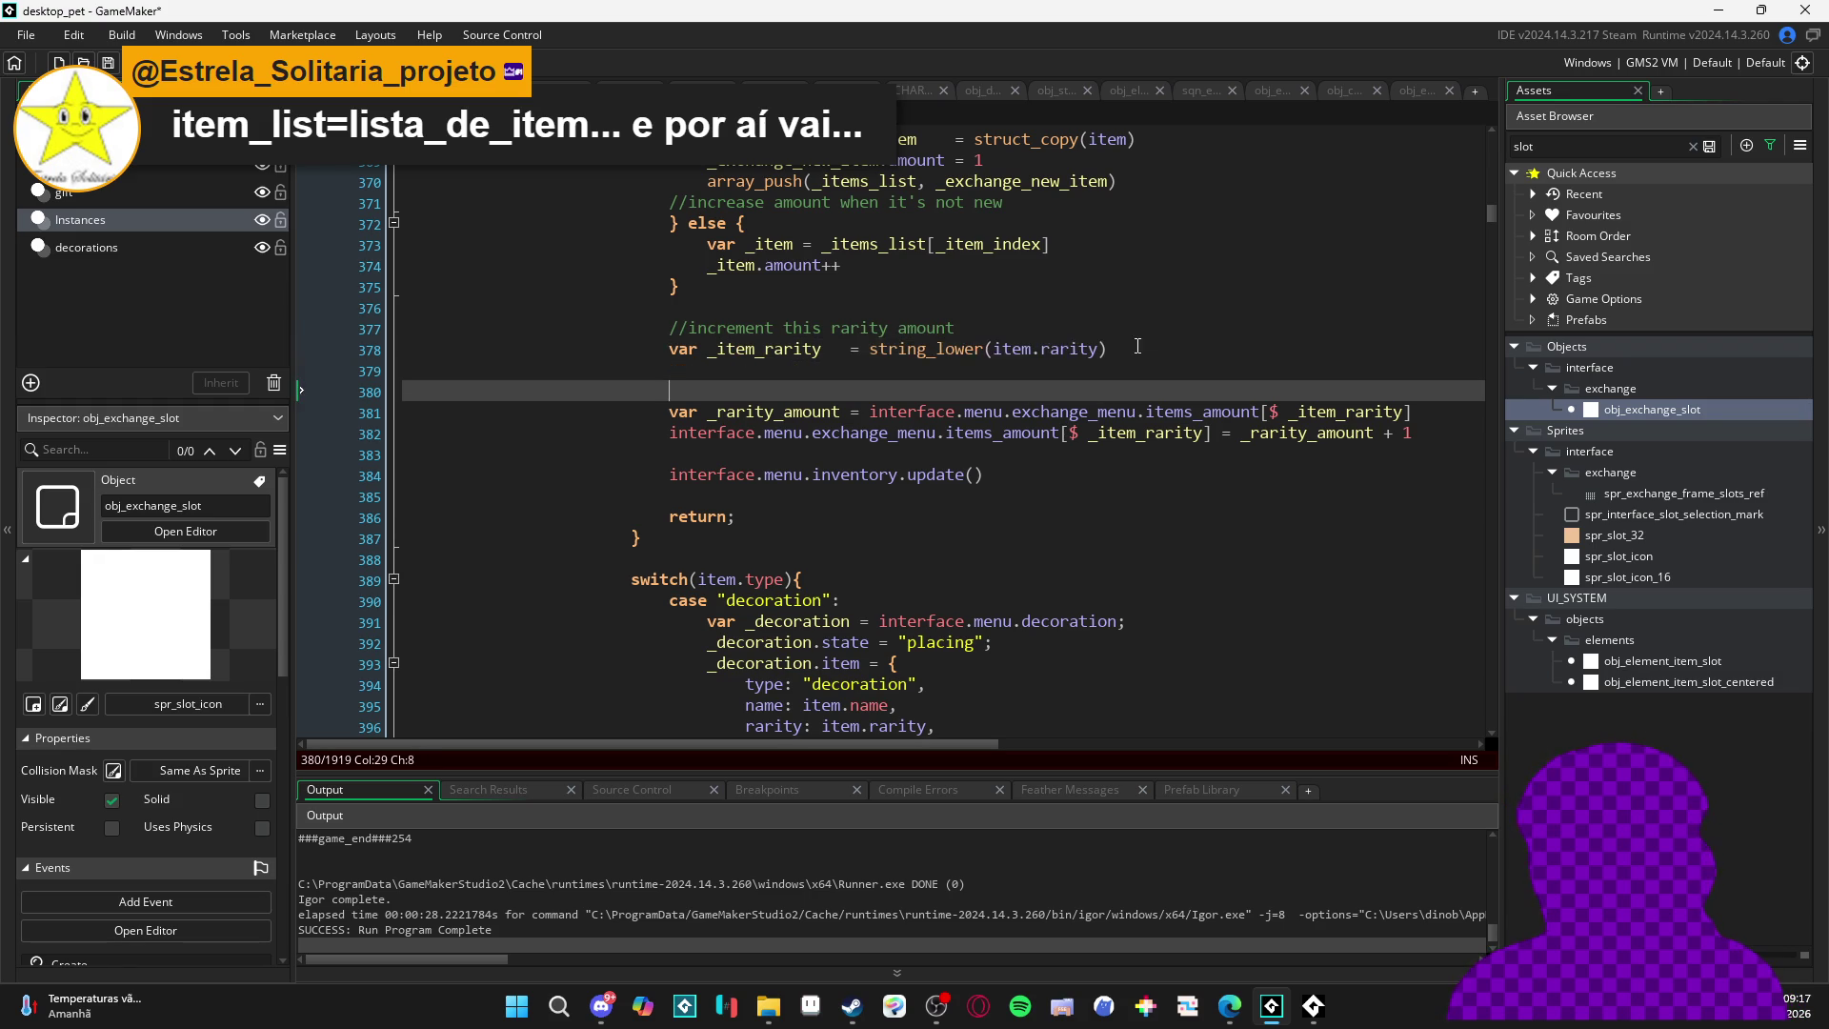
text(item)
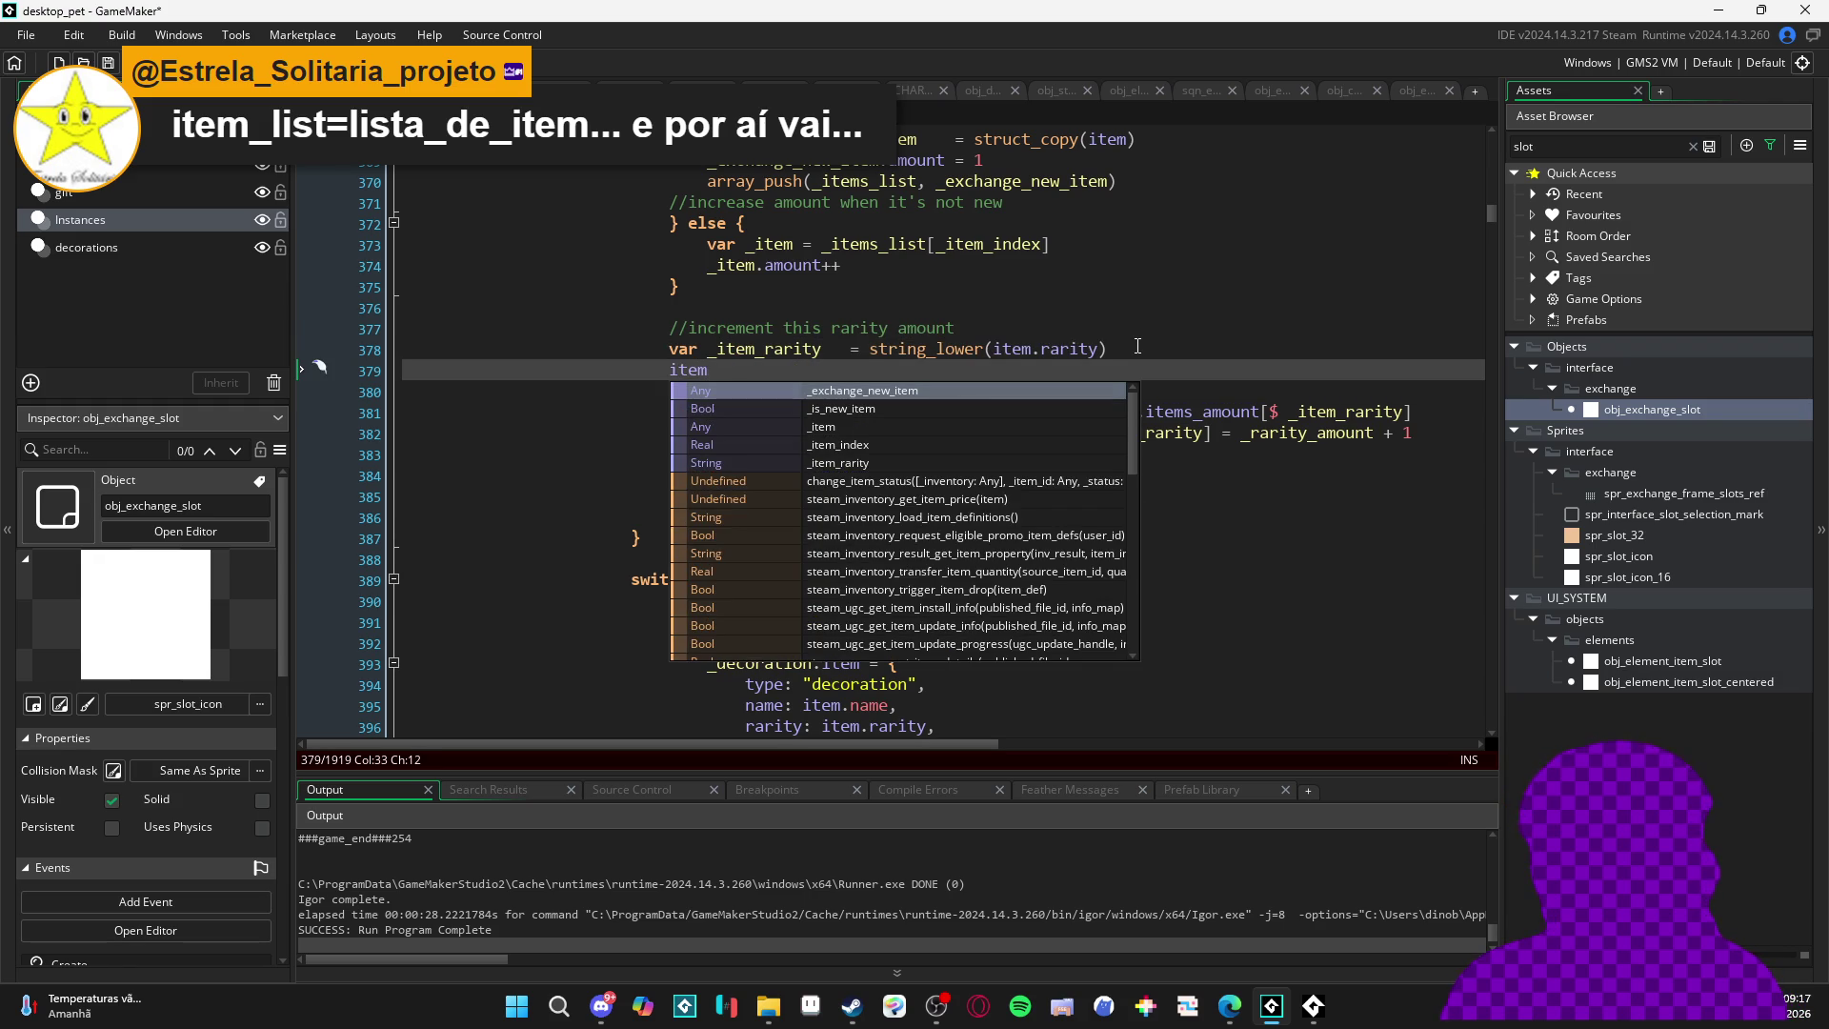
key(BackSpace)
key(BackSpace)
key(BackSpace)
text(interfa)
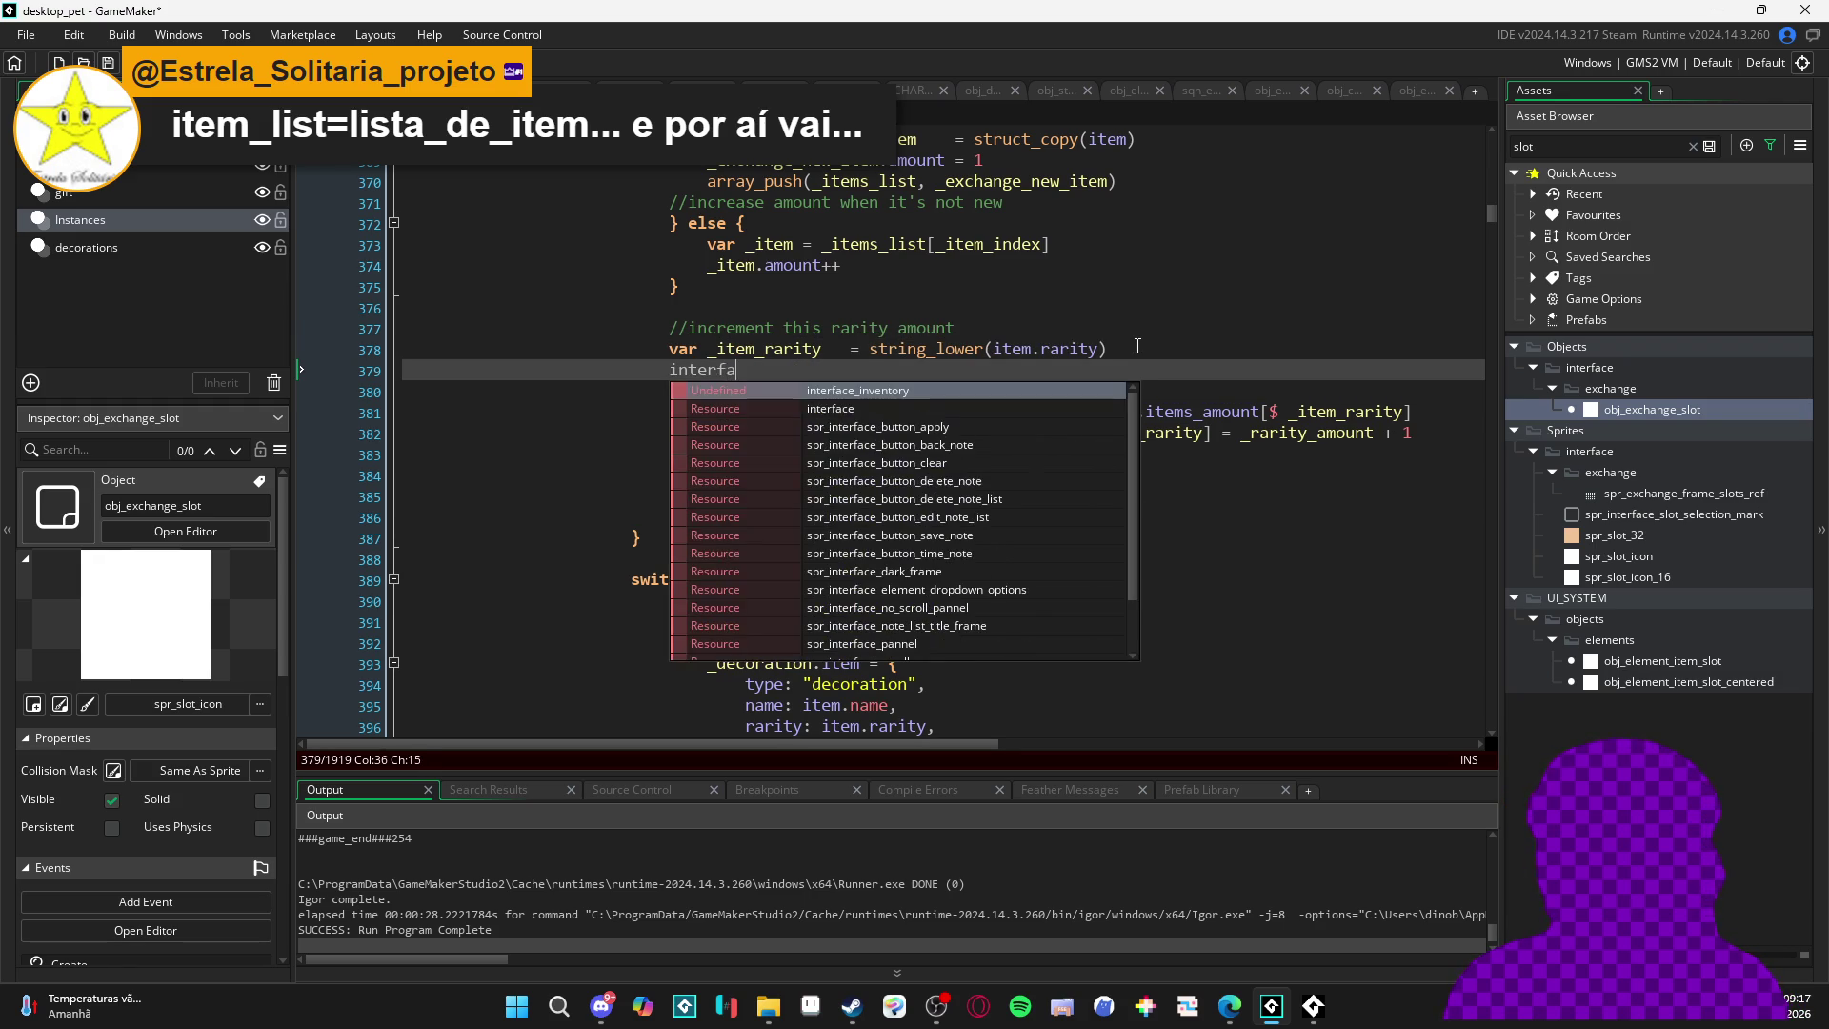
text(ce.)
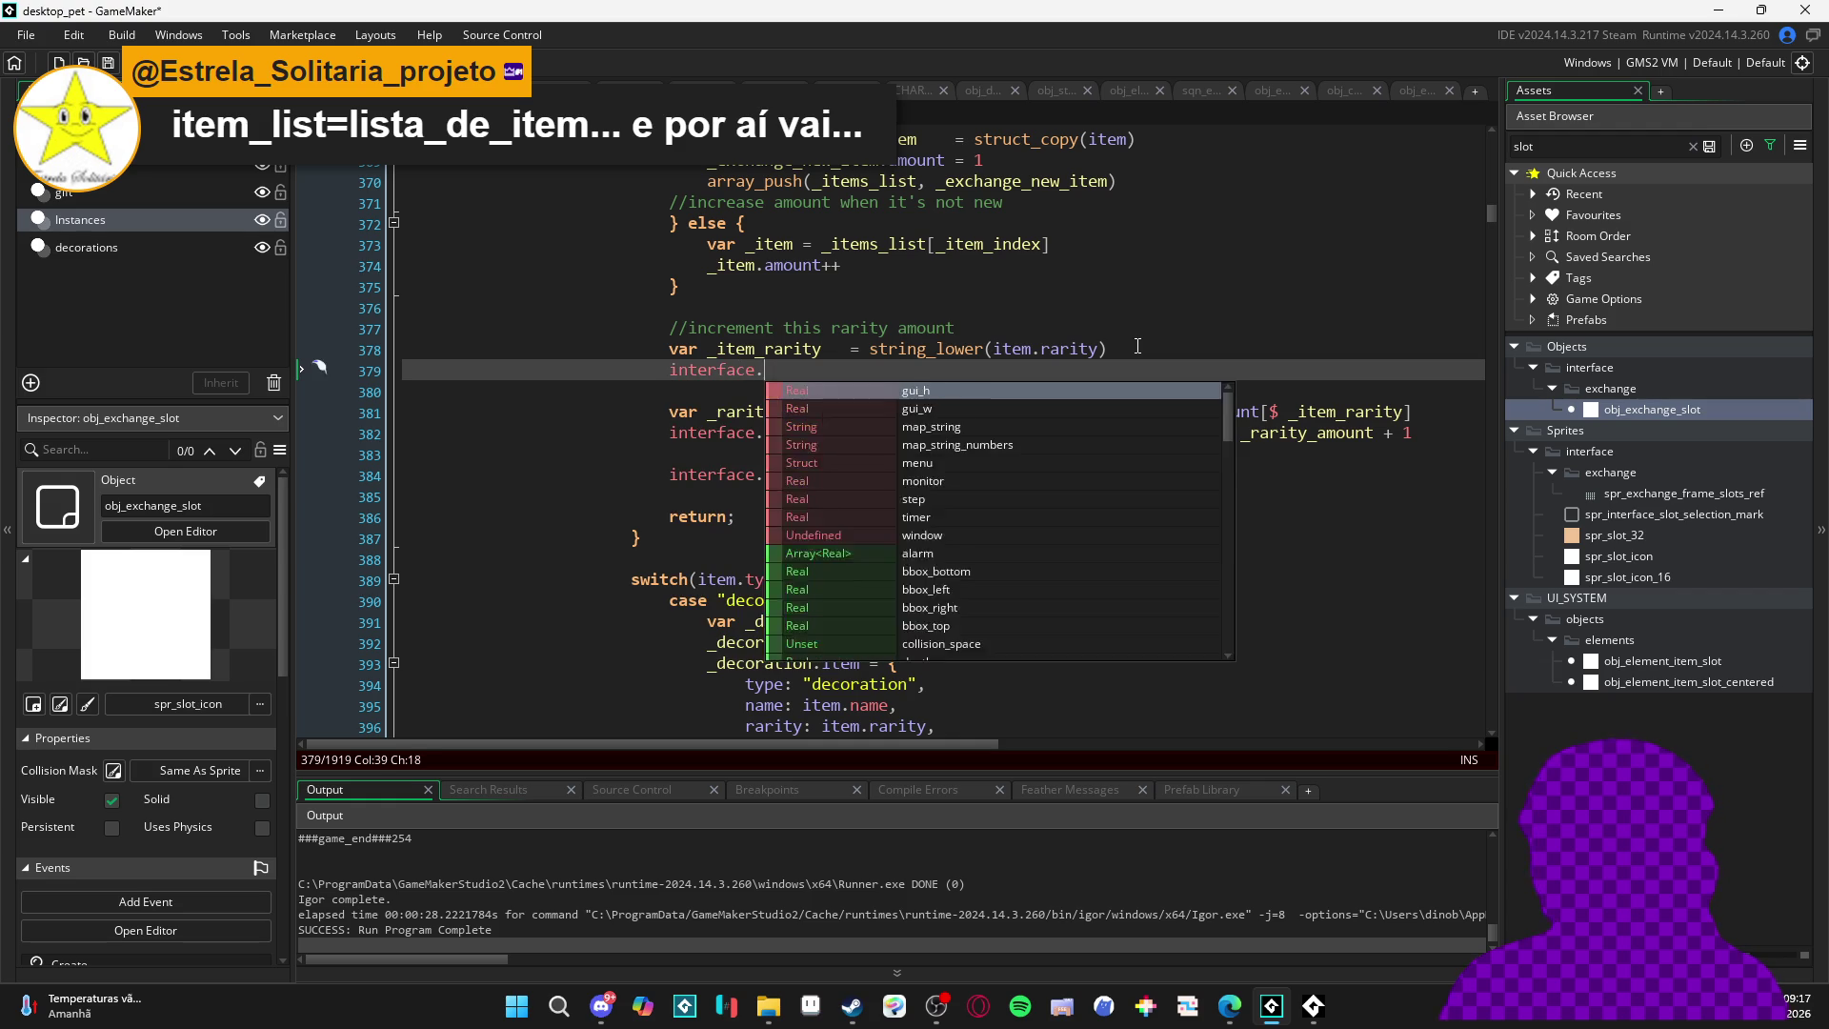
text(menu.)
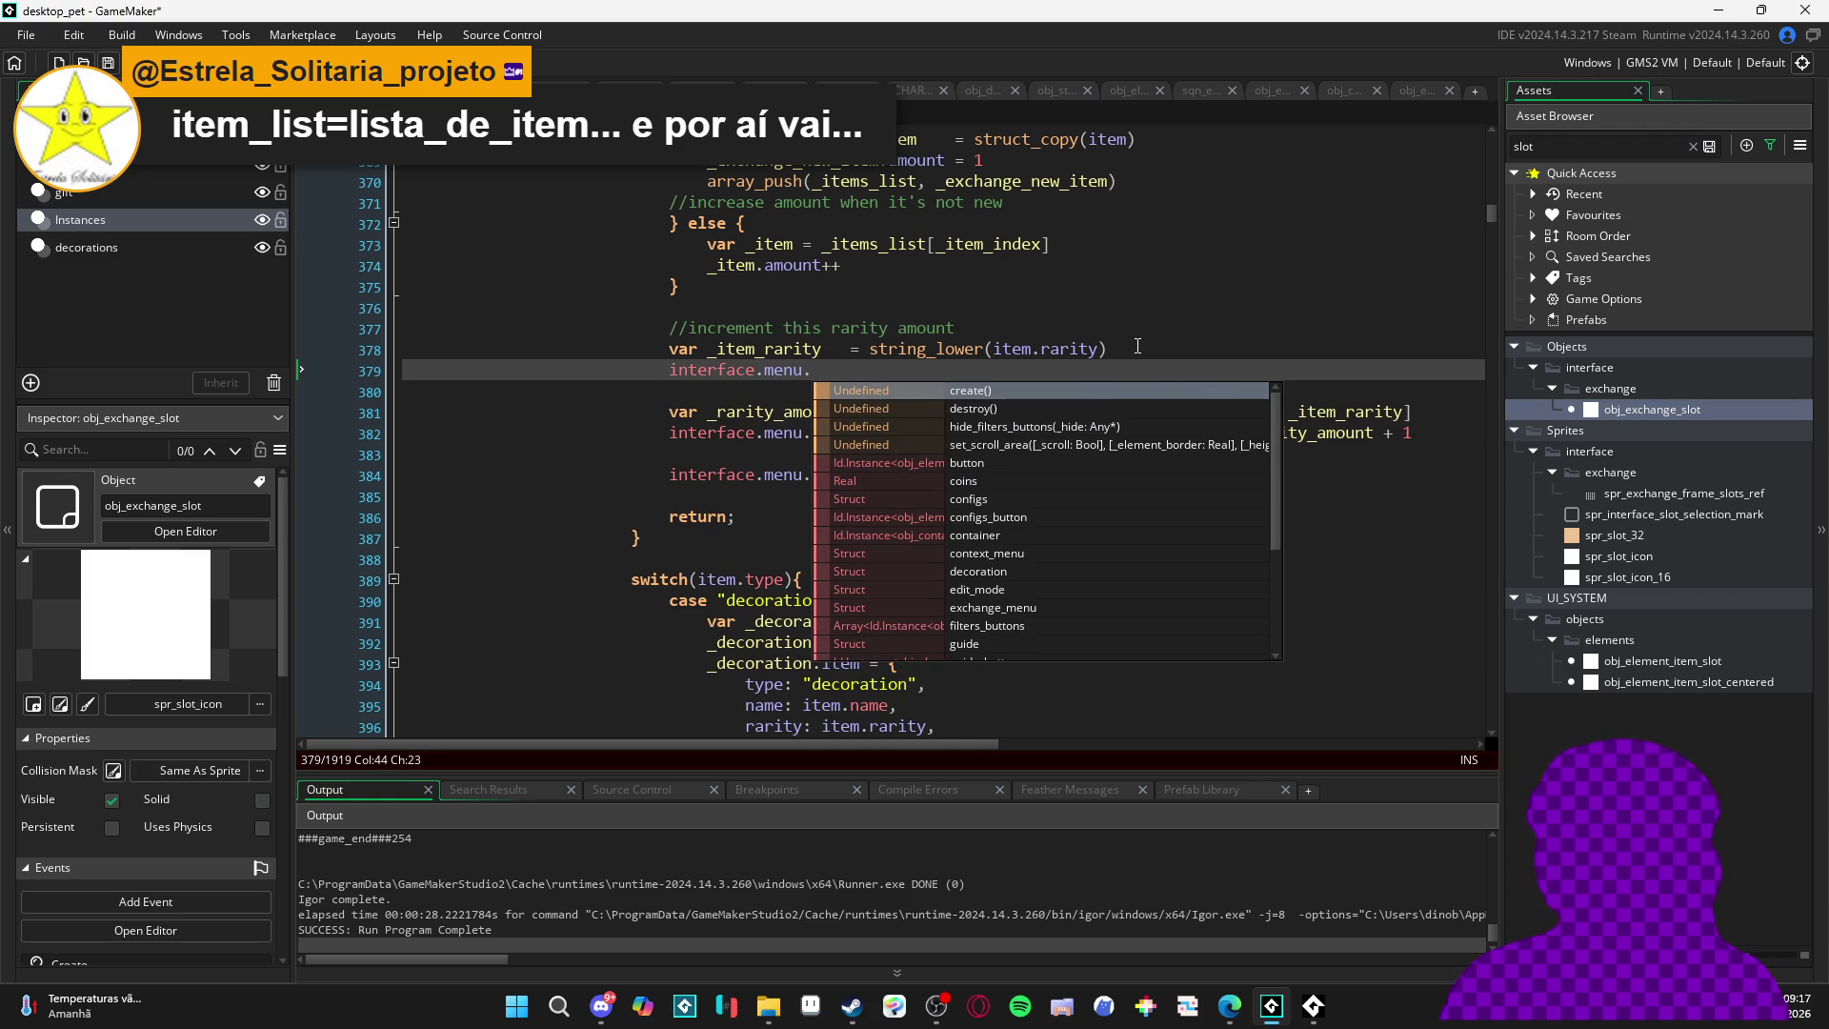
key(BackSpace)
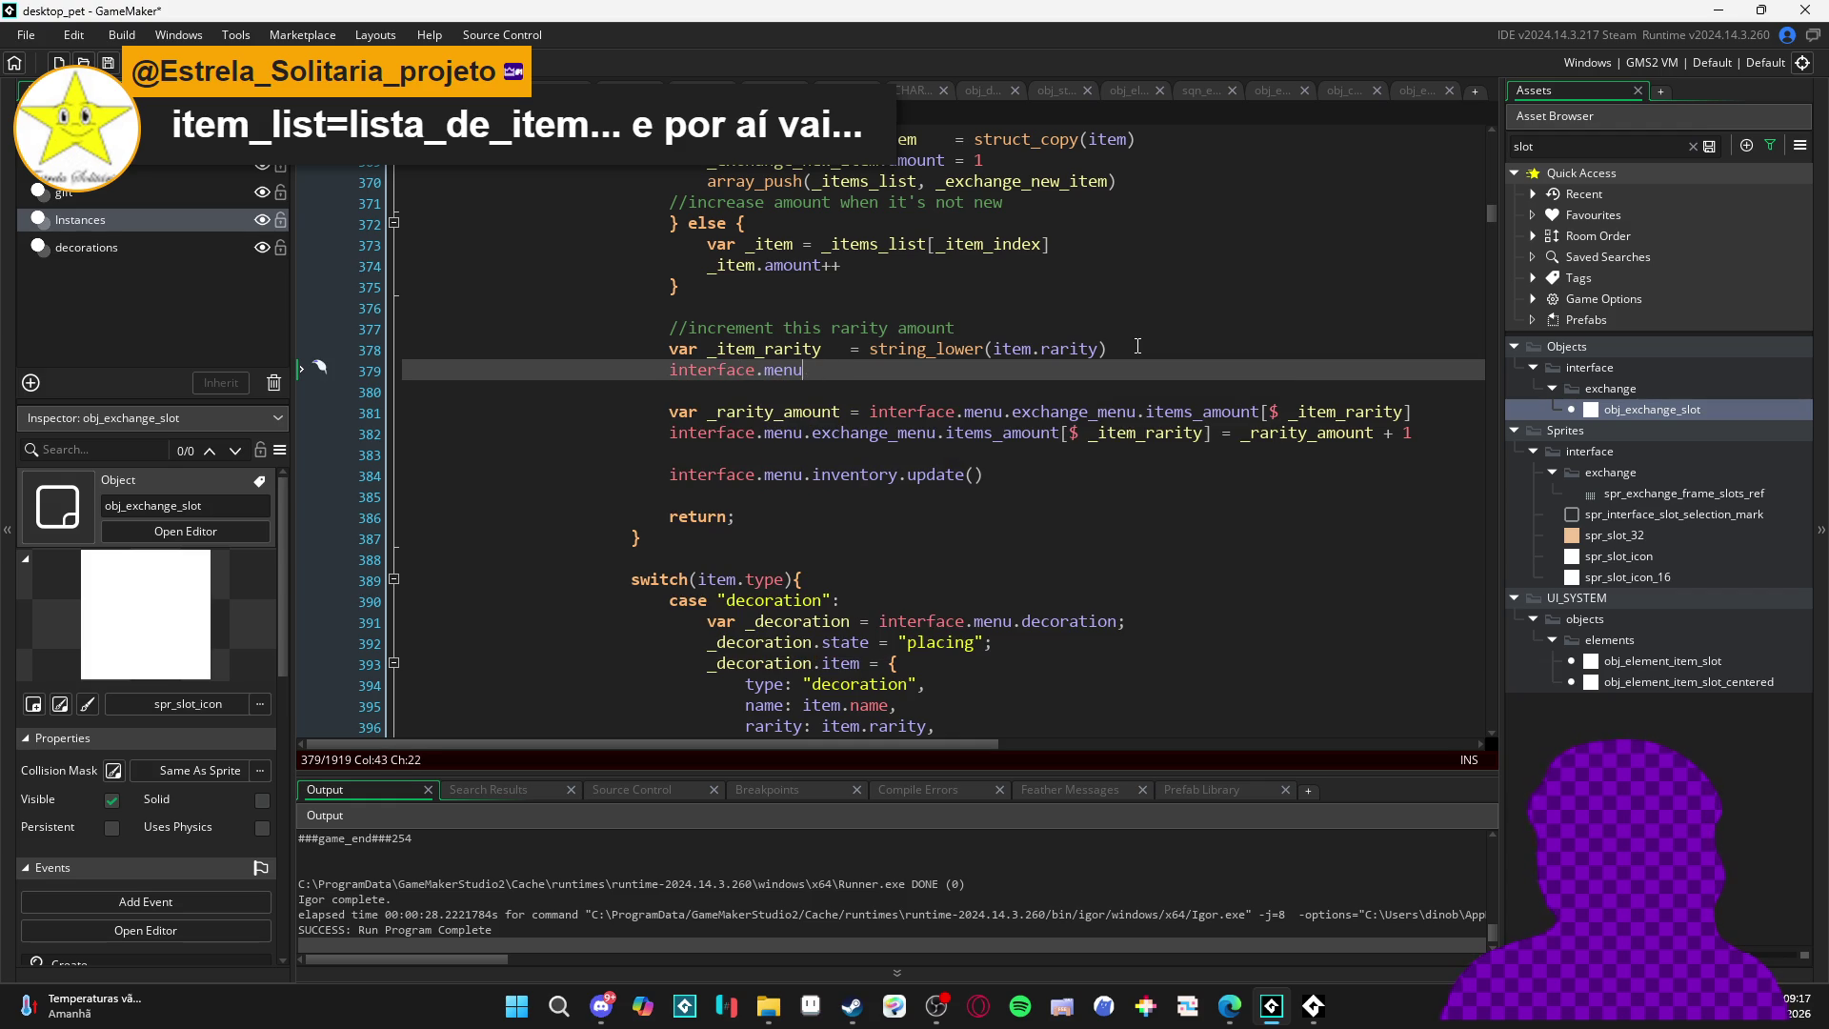
text(.)
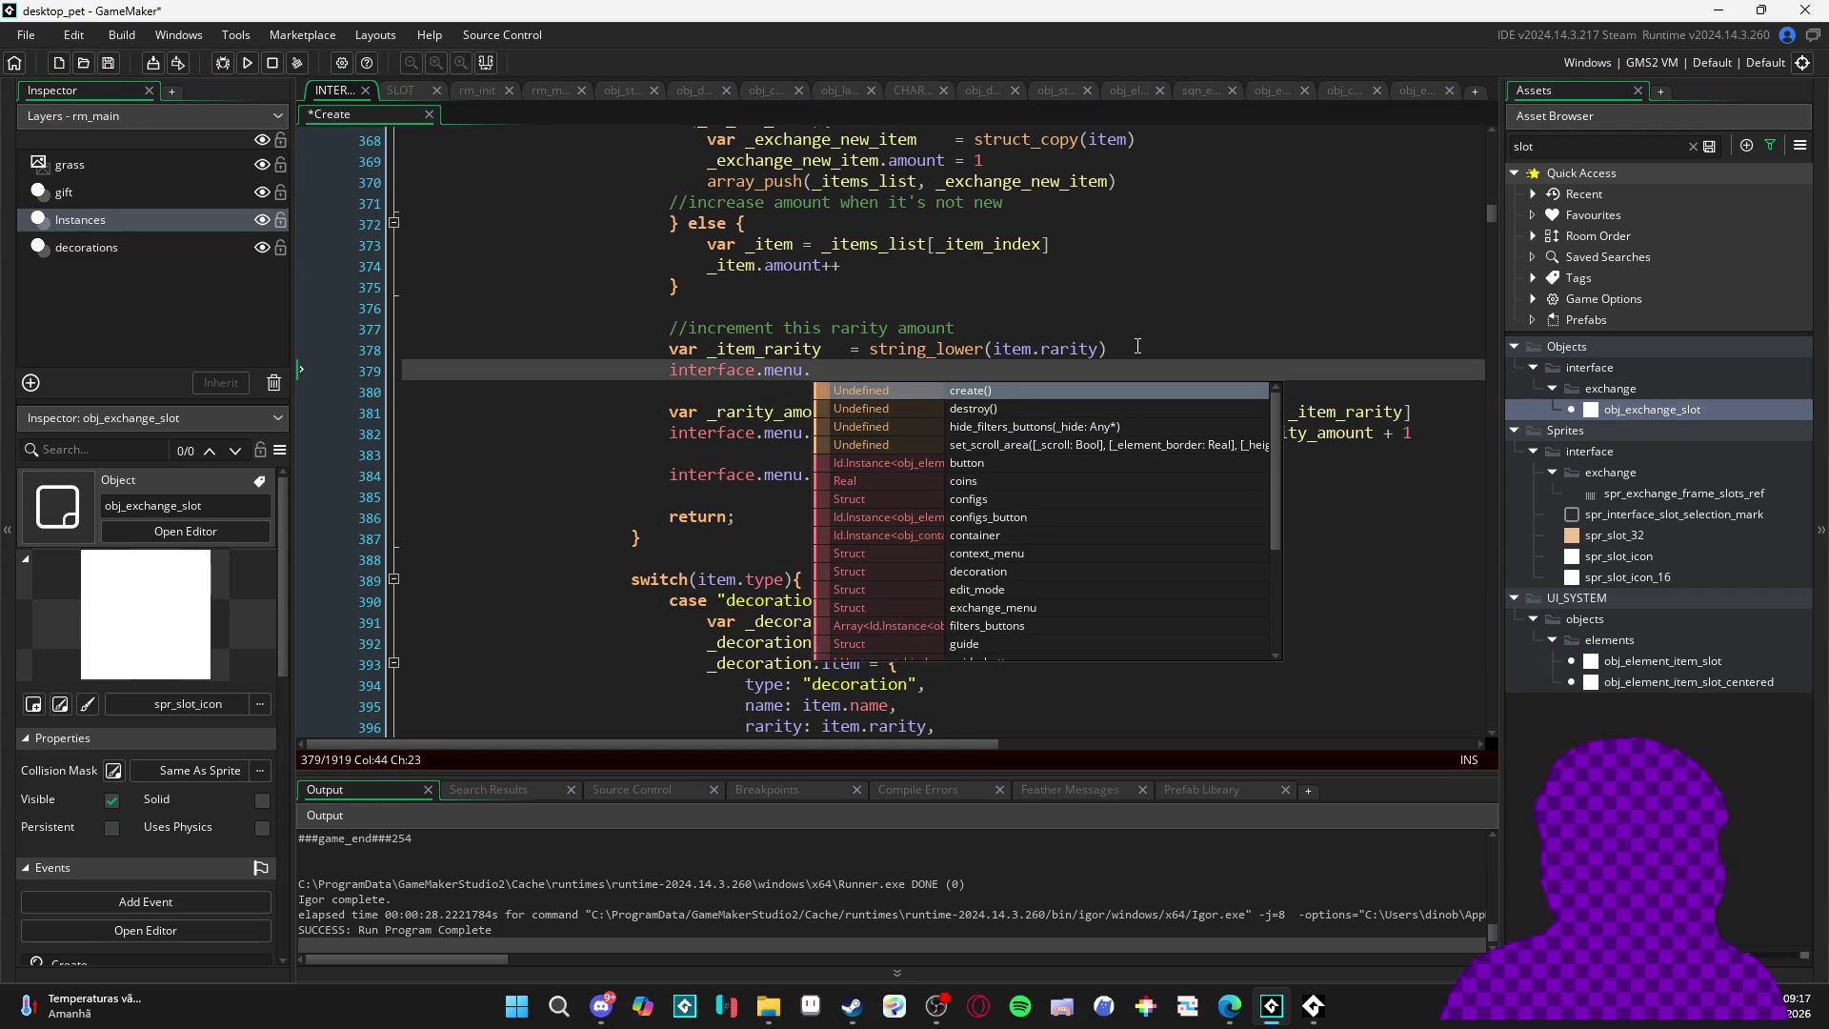
text(exchange_menu.)
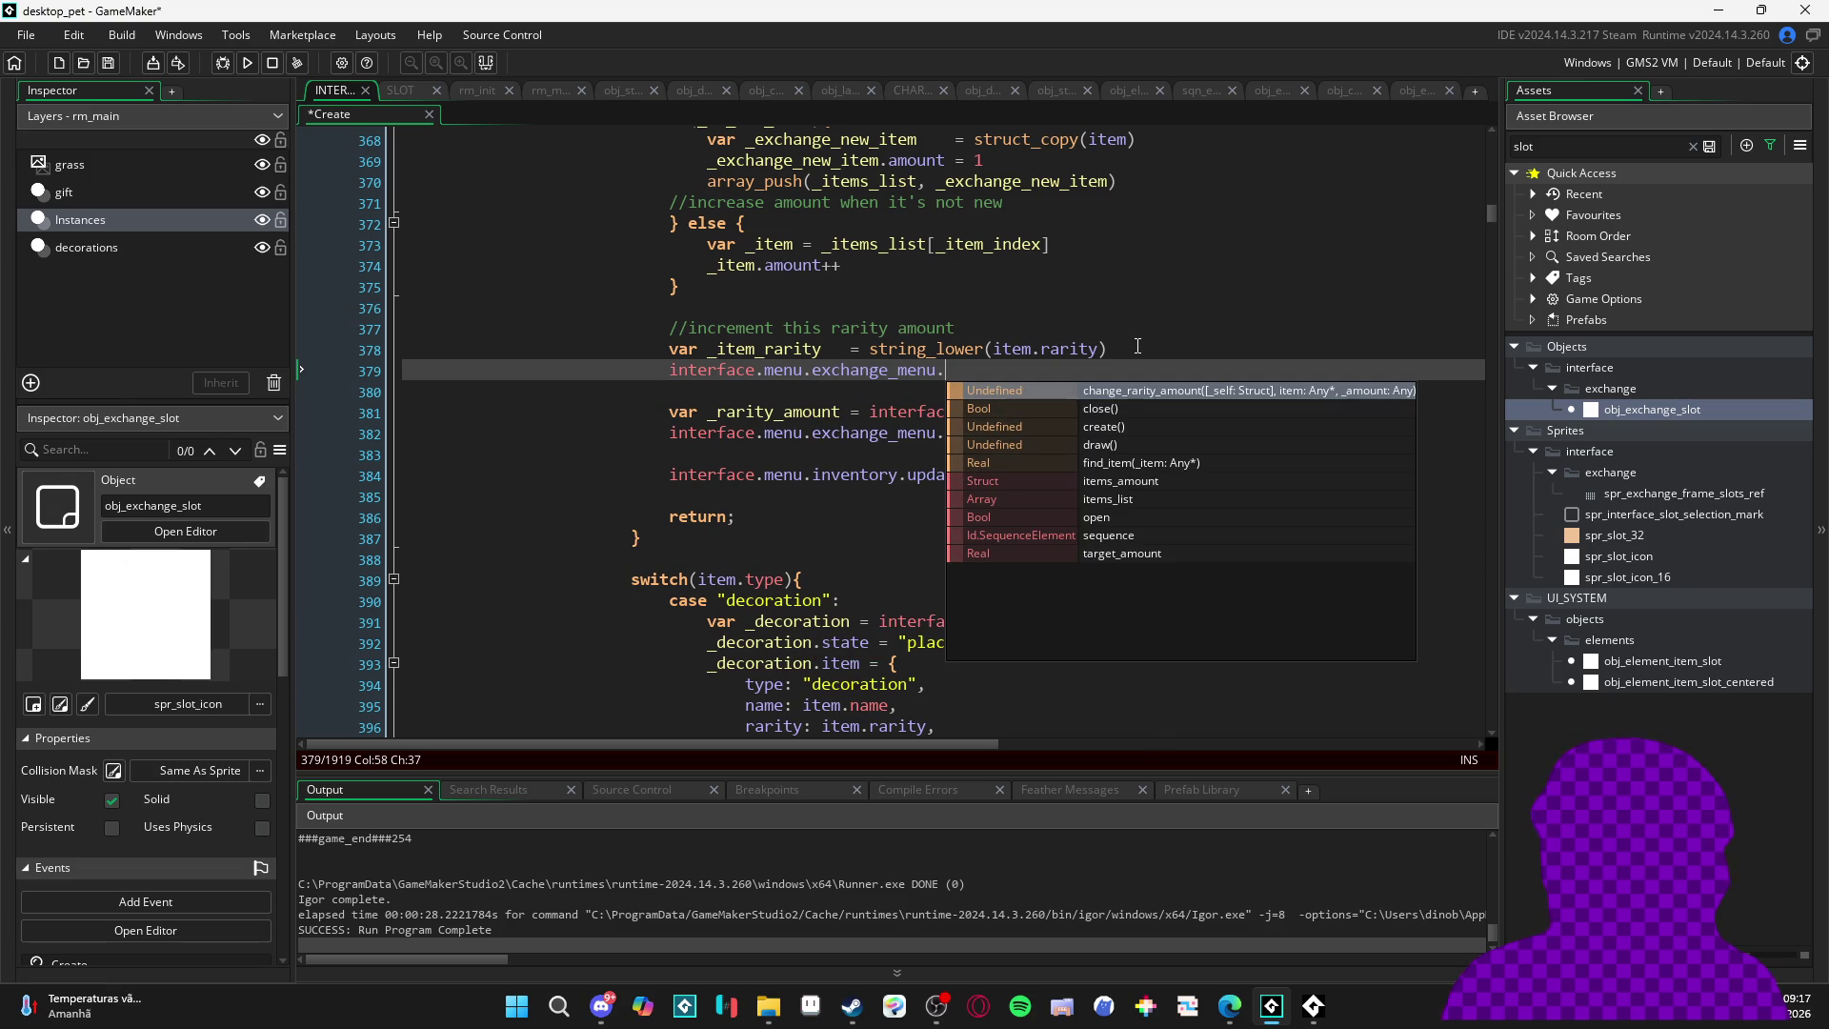
key(Return)
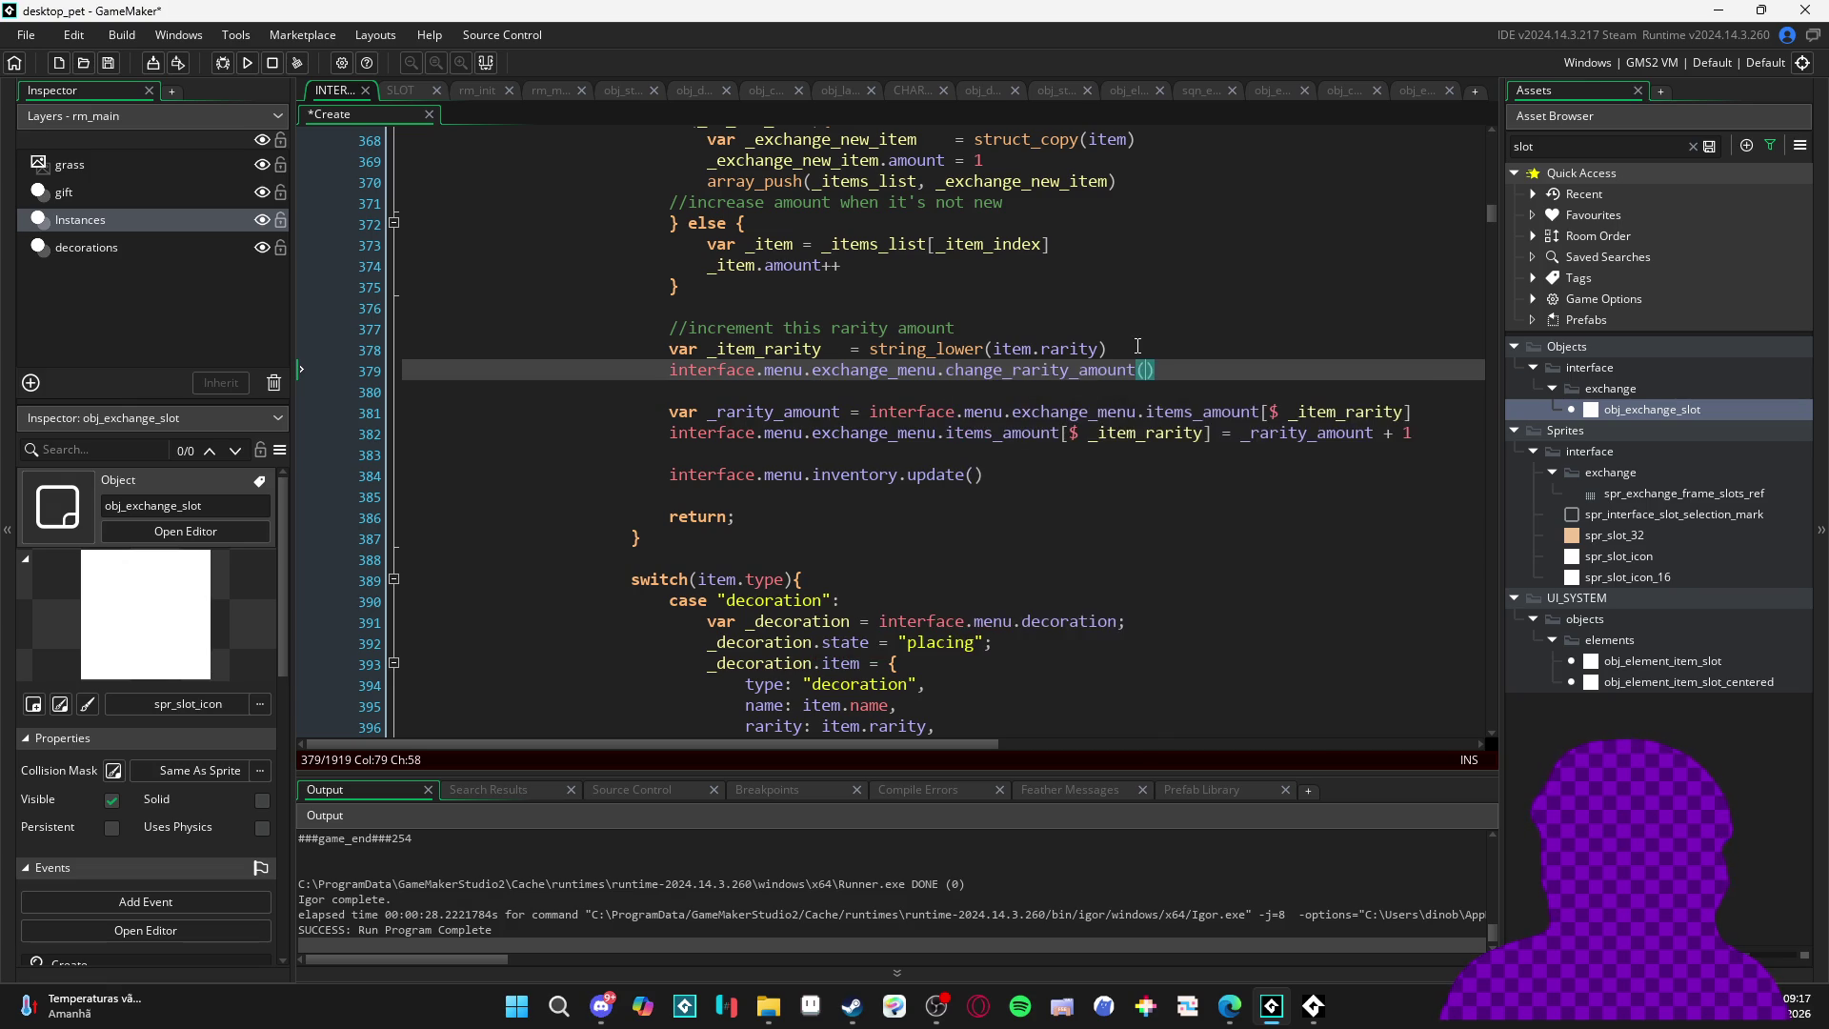
text(,)
key(Up)
key(Up)
click(1167, 372)
mouse_move(1122, 370)
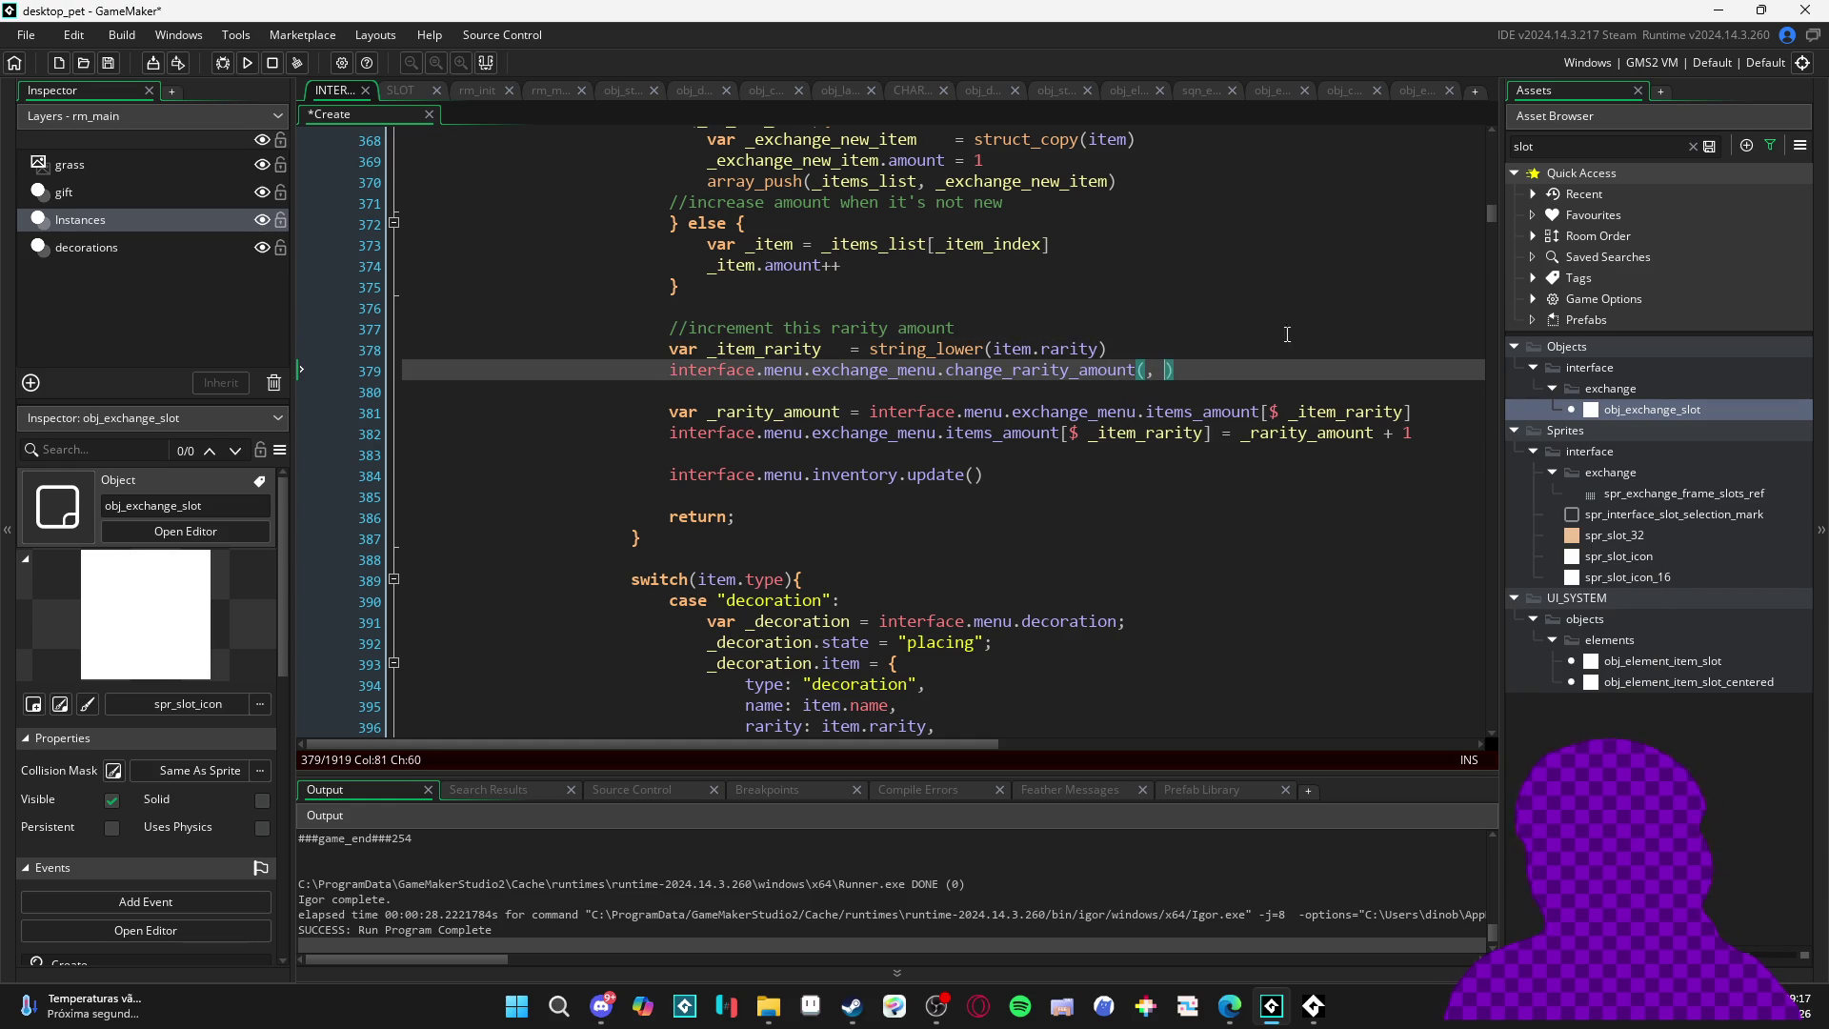
text(item,)
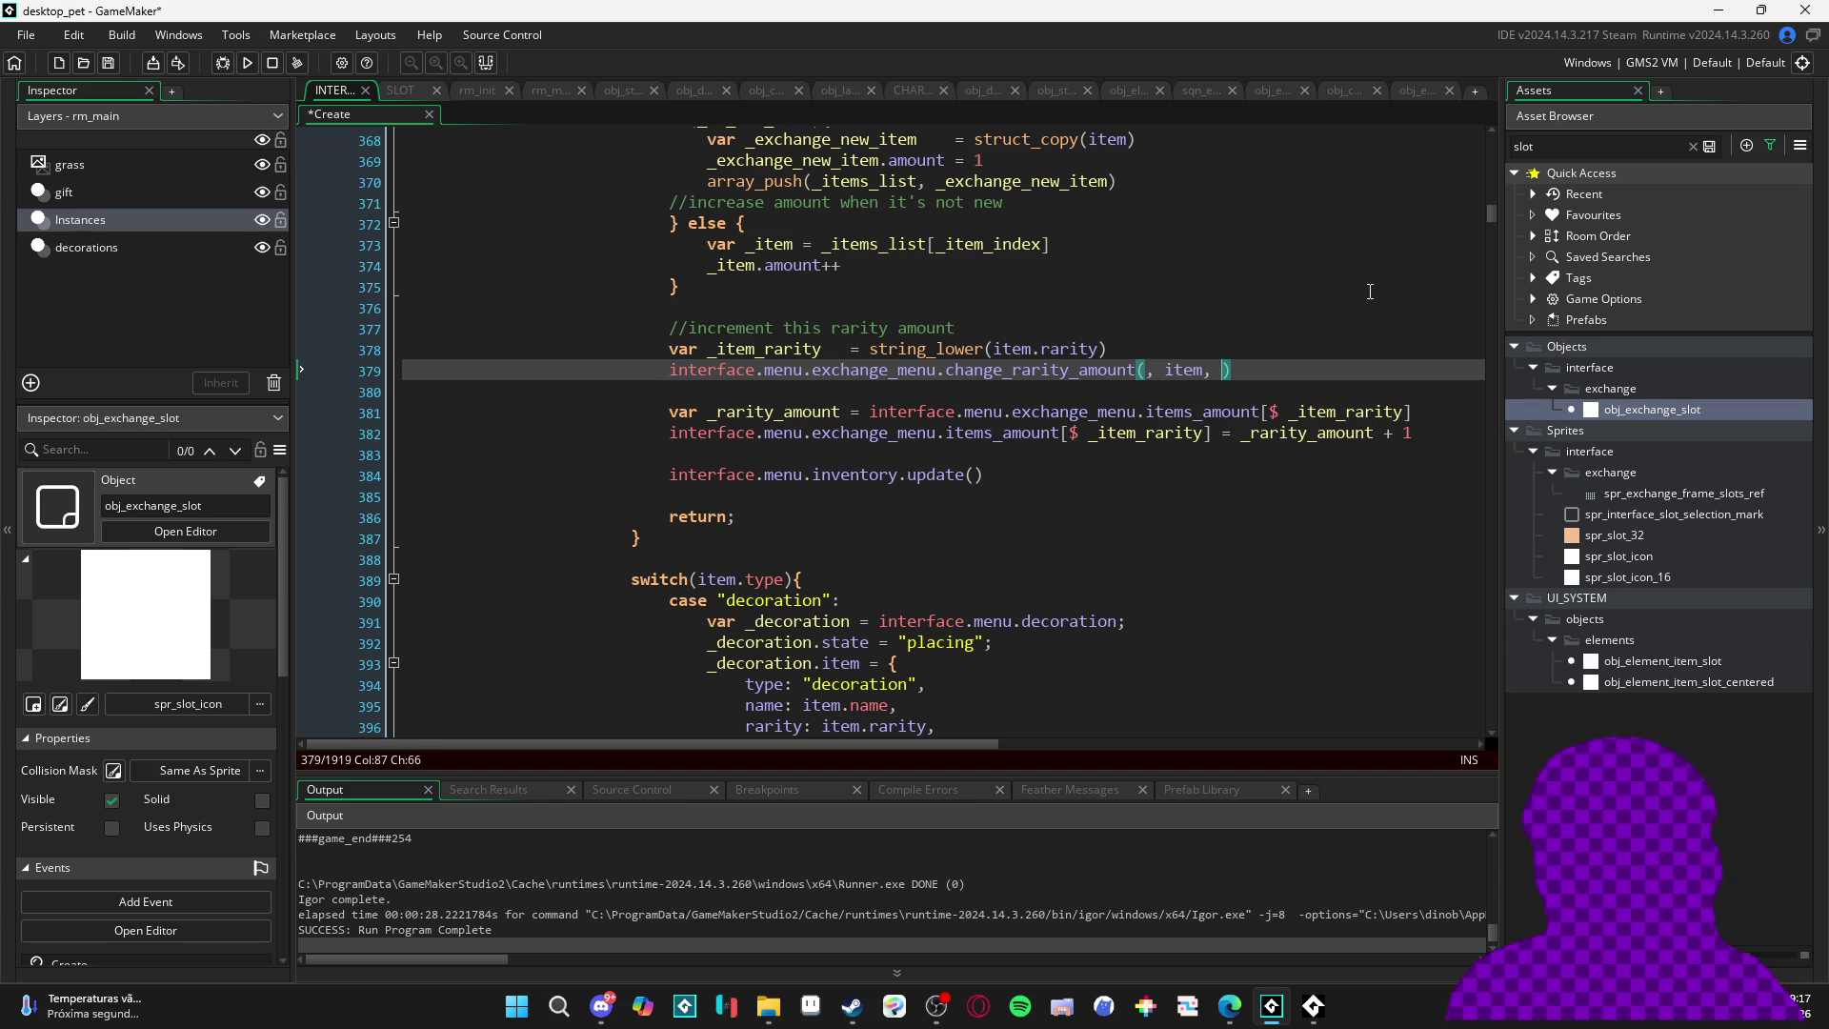
text( 1)
- Delete the two old rarity amount lines and the unused rarity variable line
scroll(692, 447, up, 1)
click(688, 448)
drag(671, 448, 1419, 471)
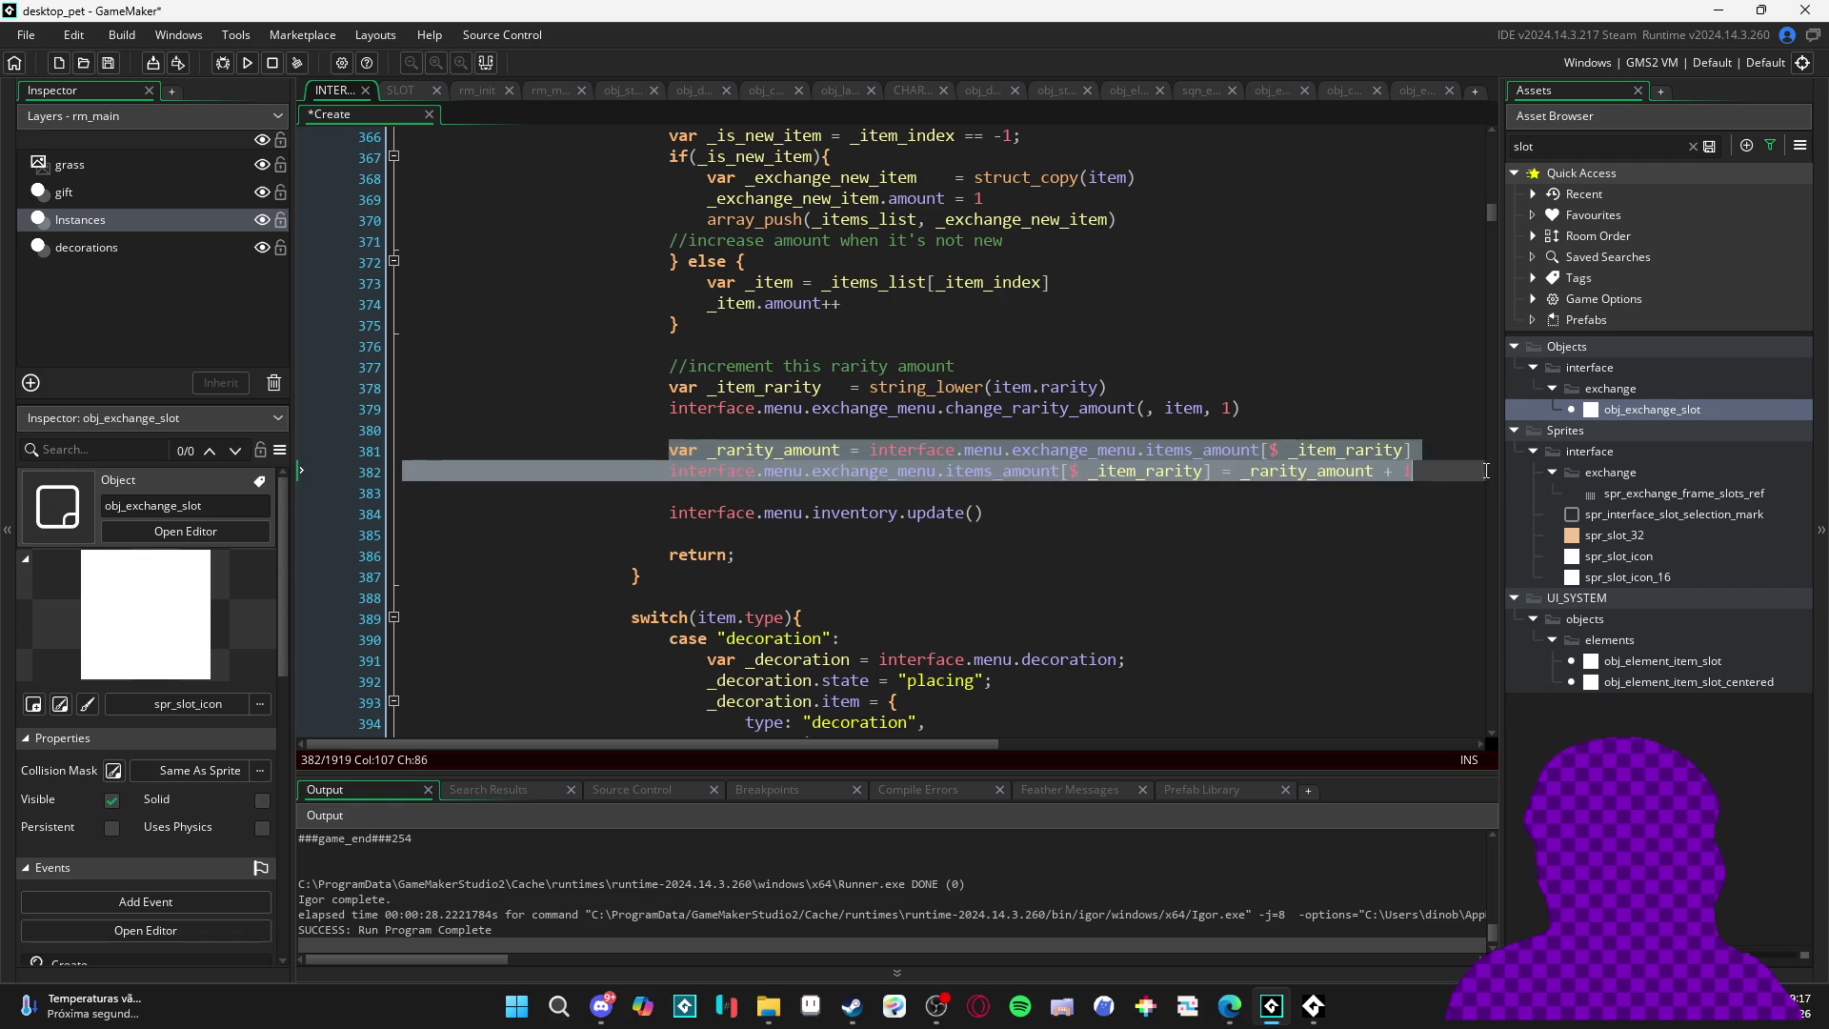
key(BackSpace)
drag(1123, 383, 498, 387)
key(BackSpace)
key(BackSpace)
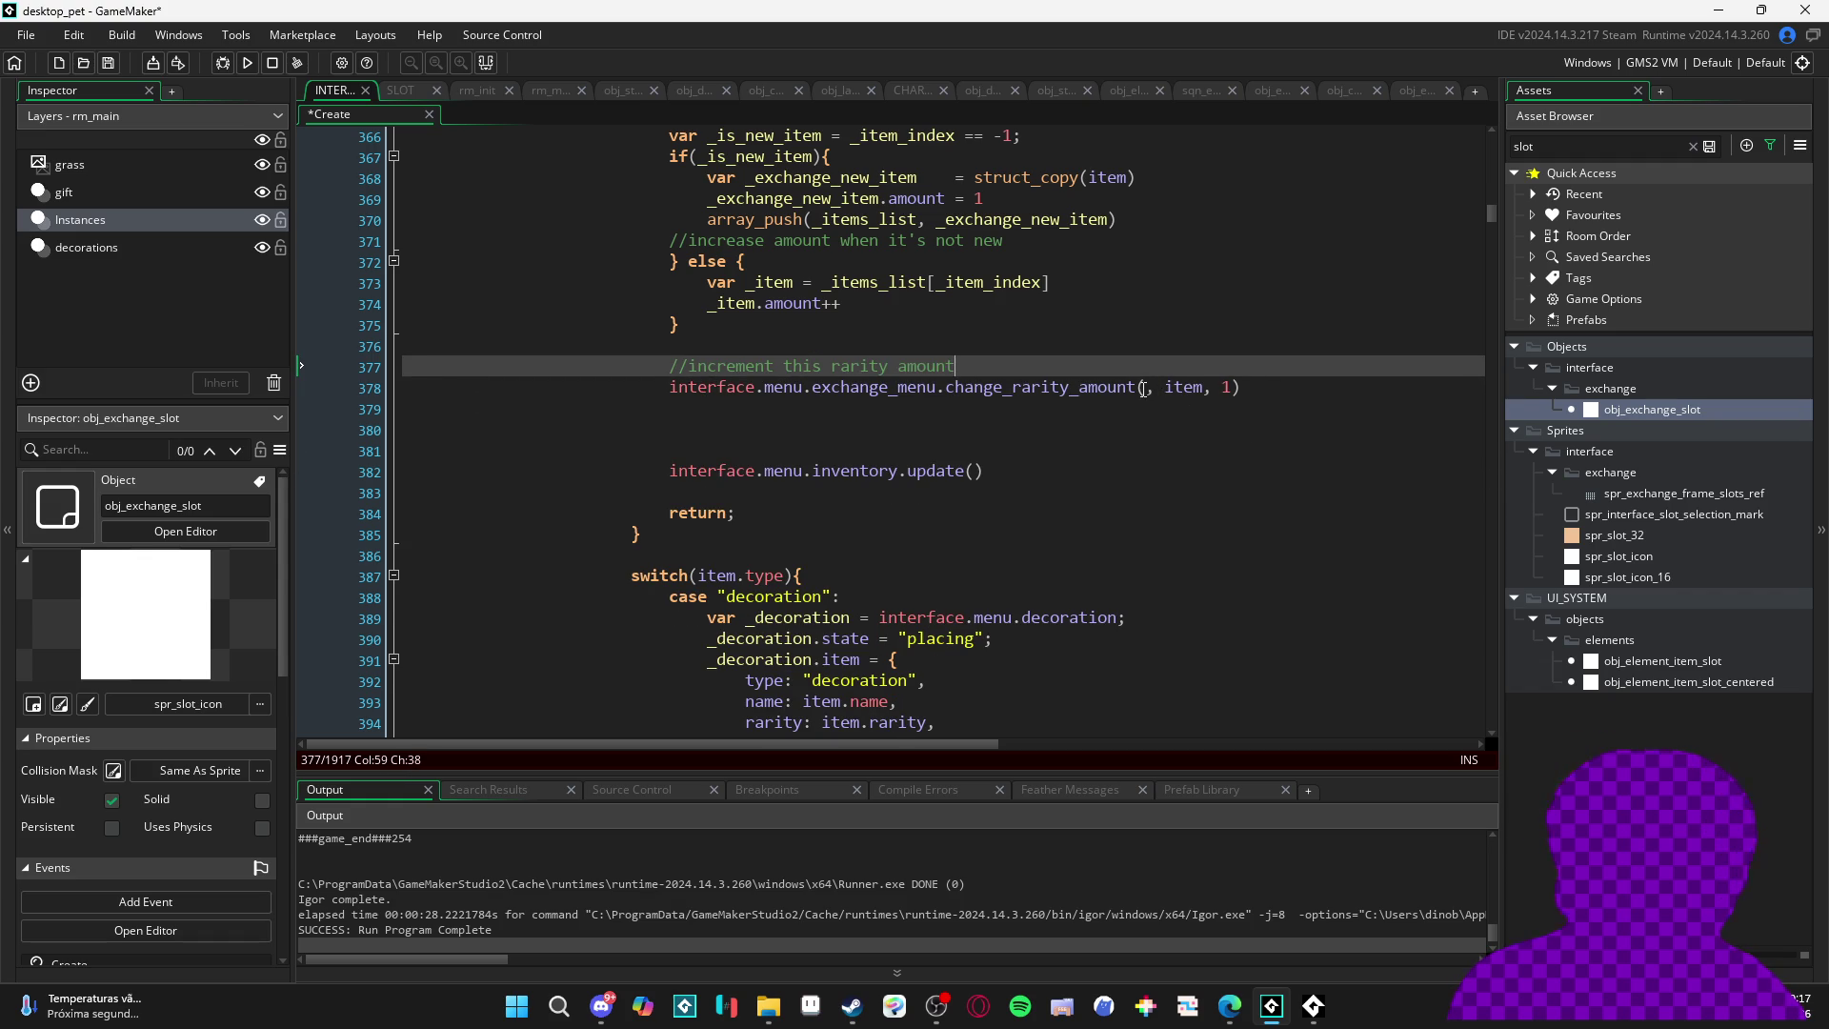
- Look up the change_rarity_amount definition from the call
click(1148, 389)
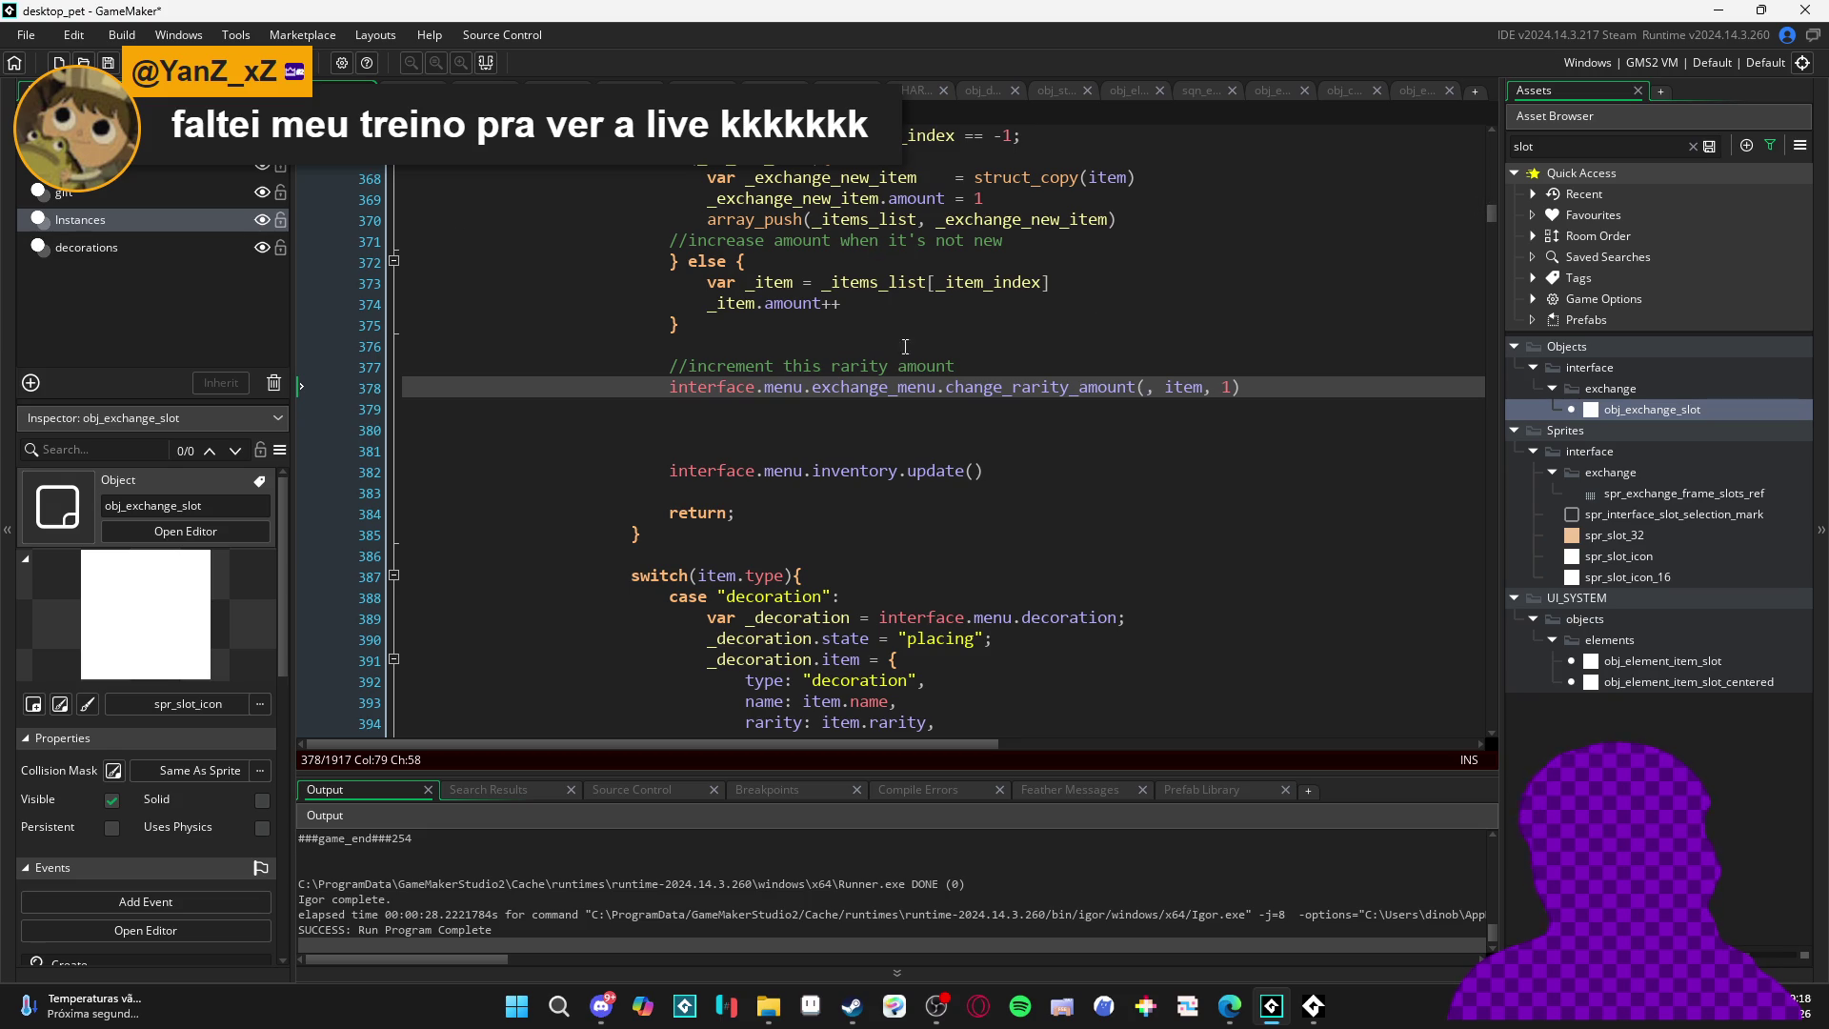
double_click(1083, 387)
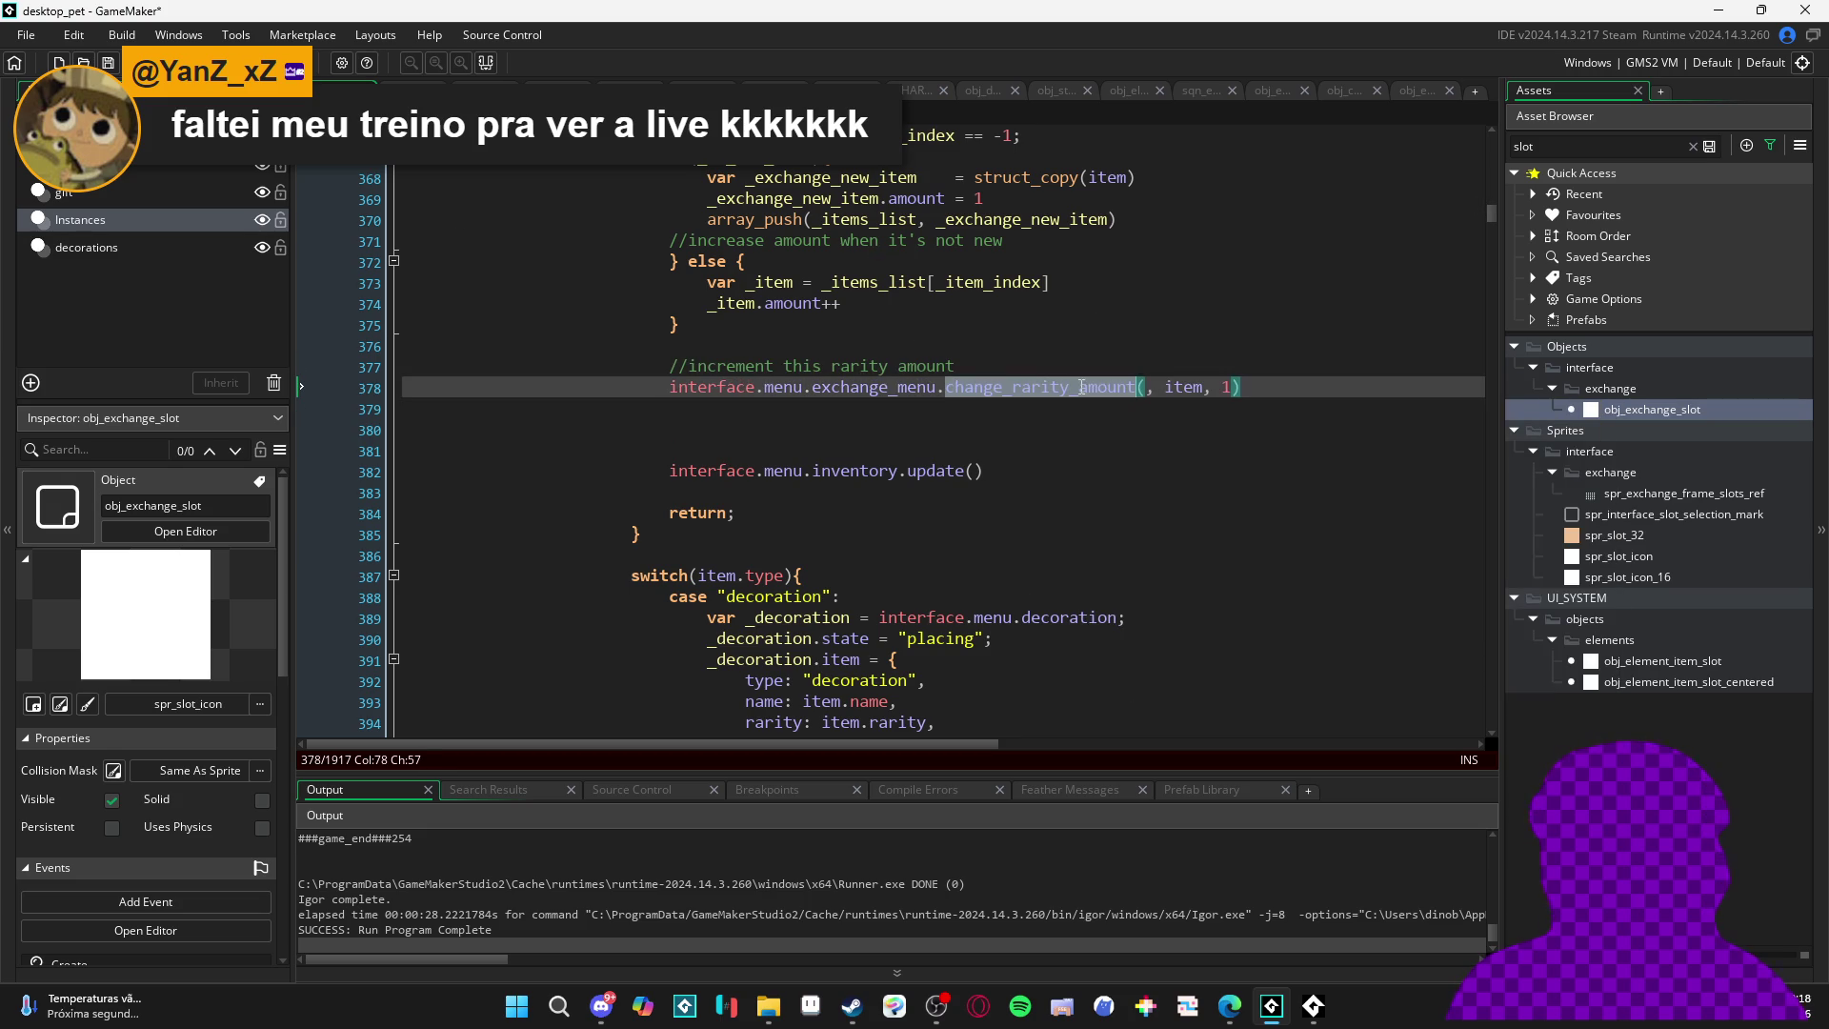
key(ctrl+f)
click(1437, 160)
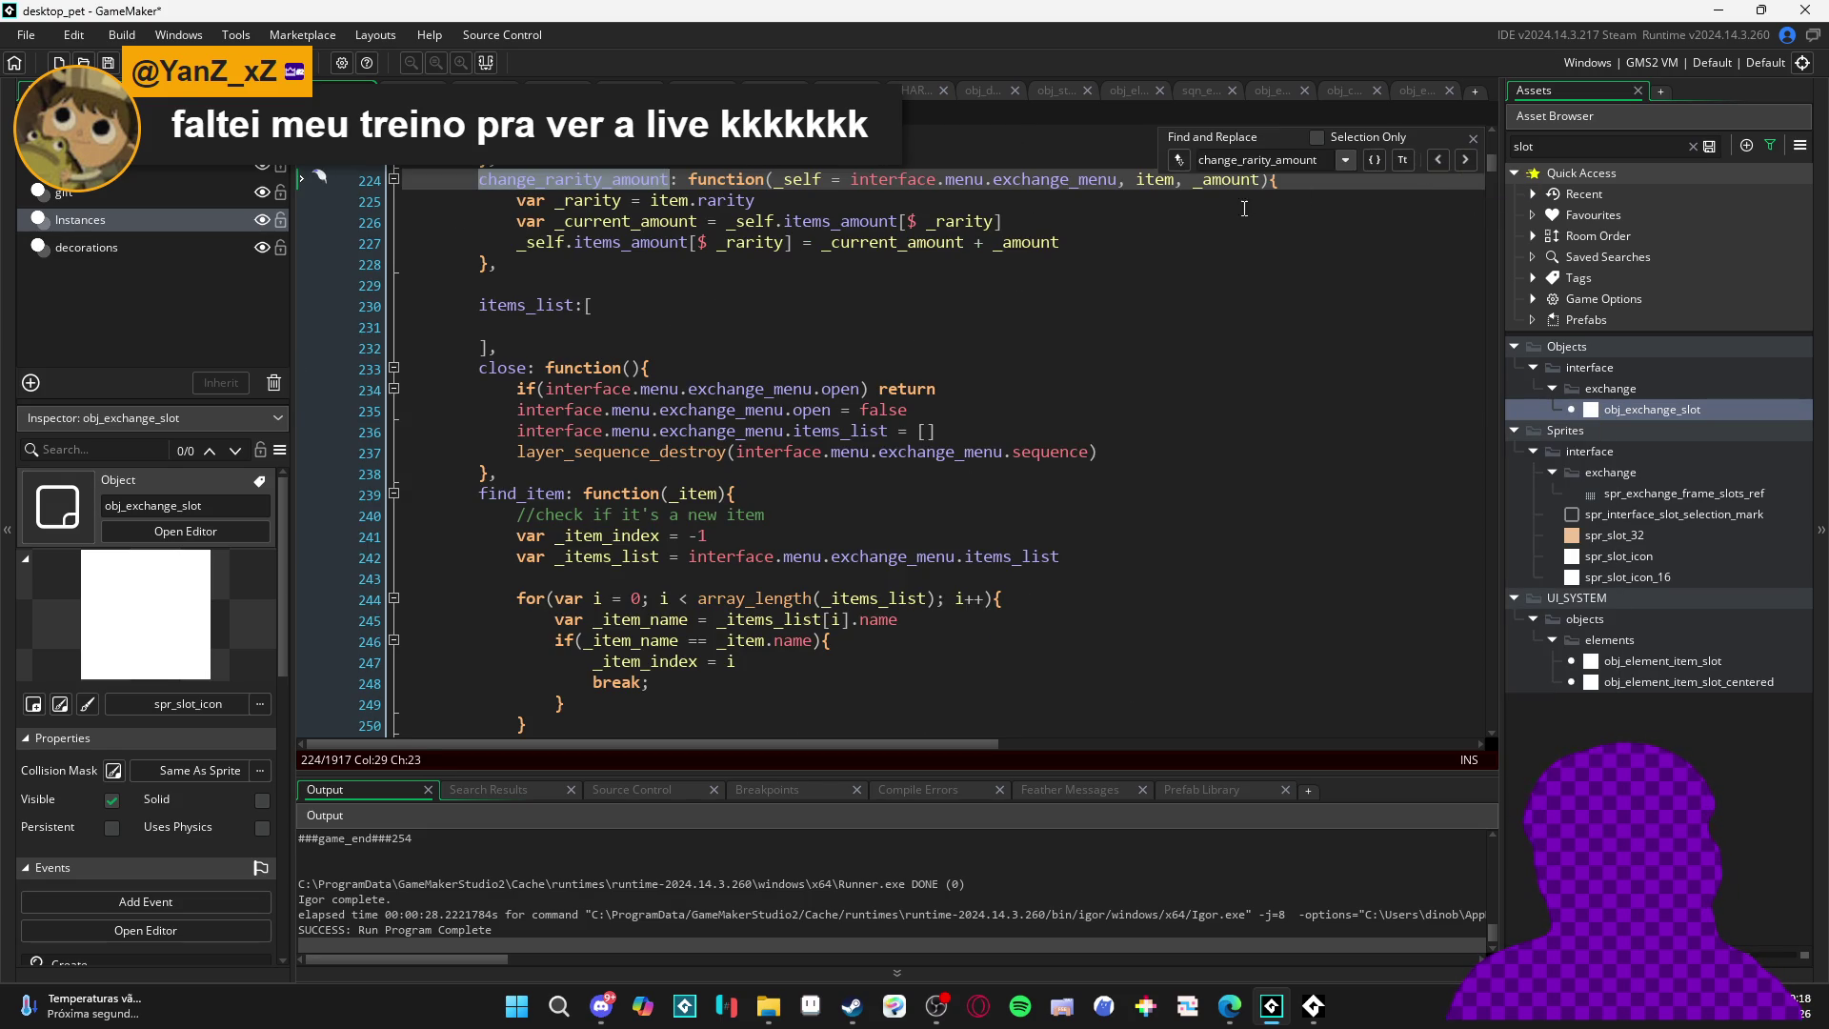
- Move the _self parameter to the end so the signature is (item, _amount, _self)
scroll(1082, 357, up, 3)
drag(1133, 332, 775, 333)
key(ctrl+c)
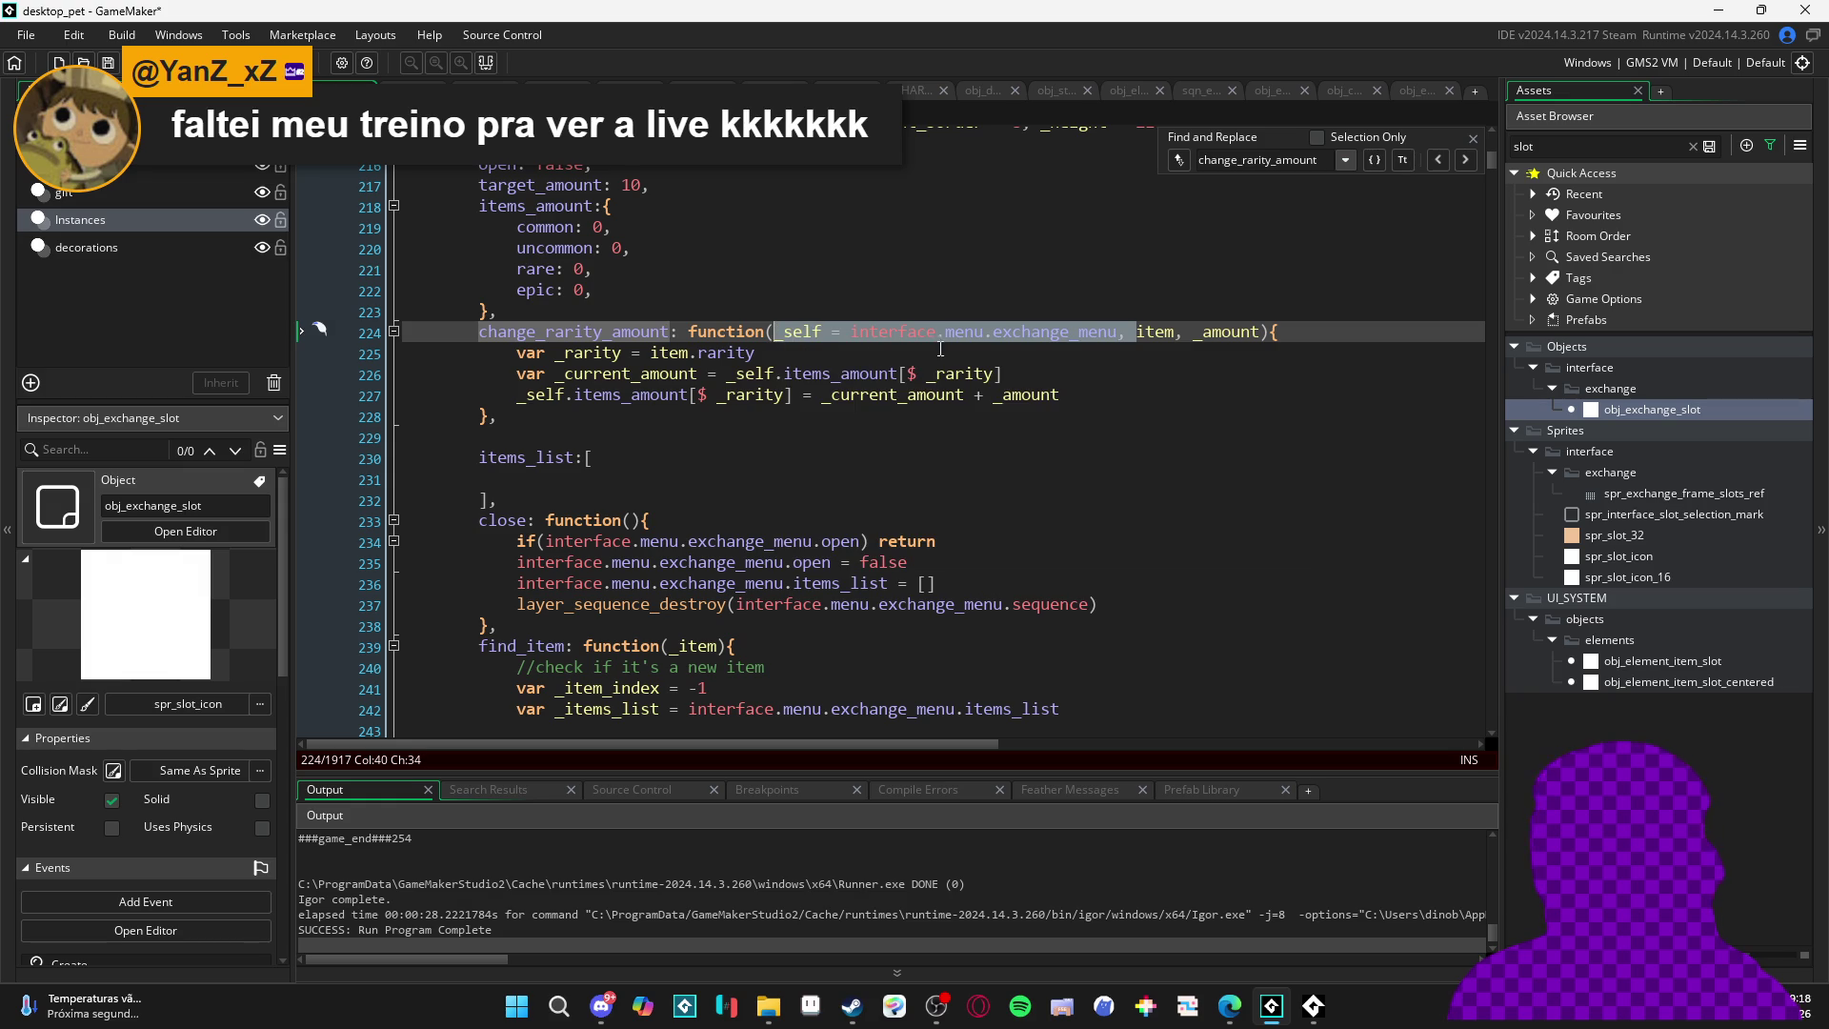
key(BackSpace)
click(901, 331)
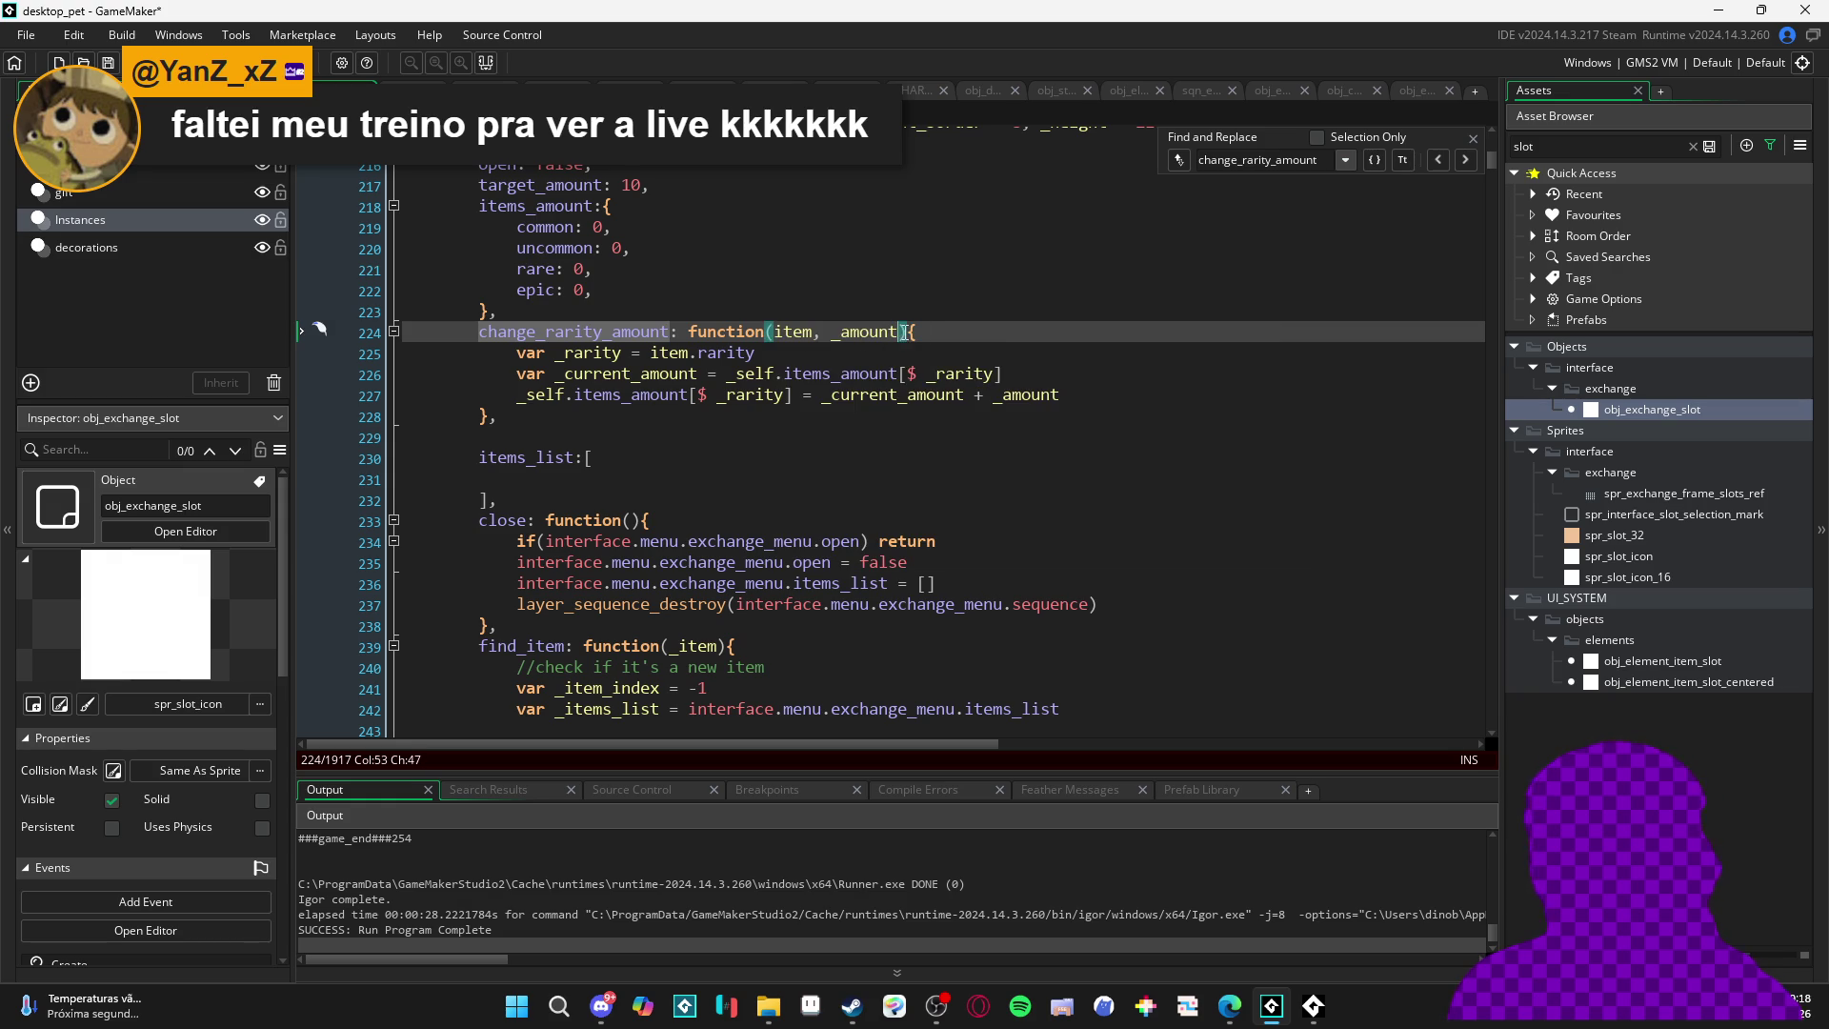
text(,)
key(ctrl+v)
key(BackSpace)
key(BackSpace)
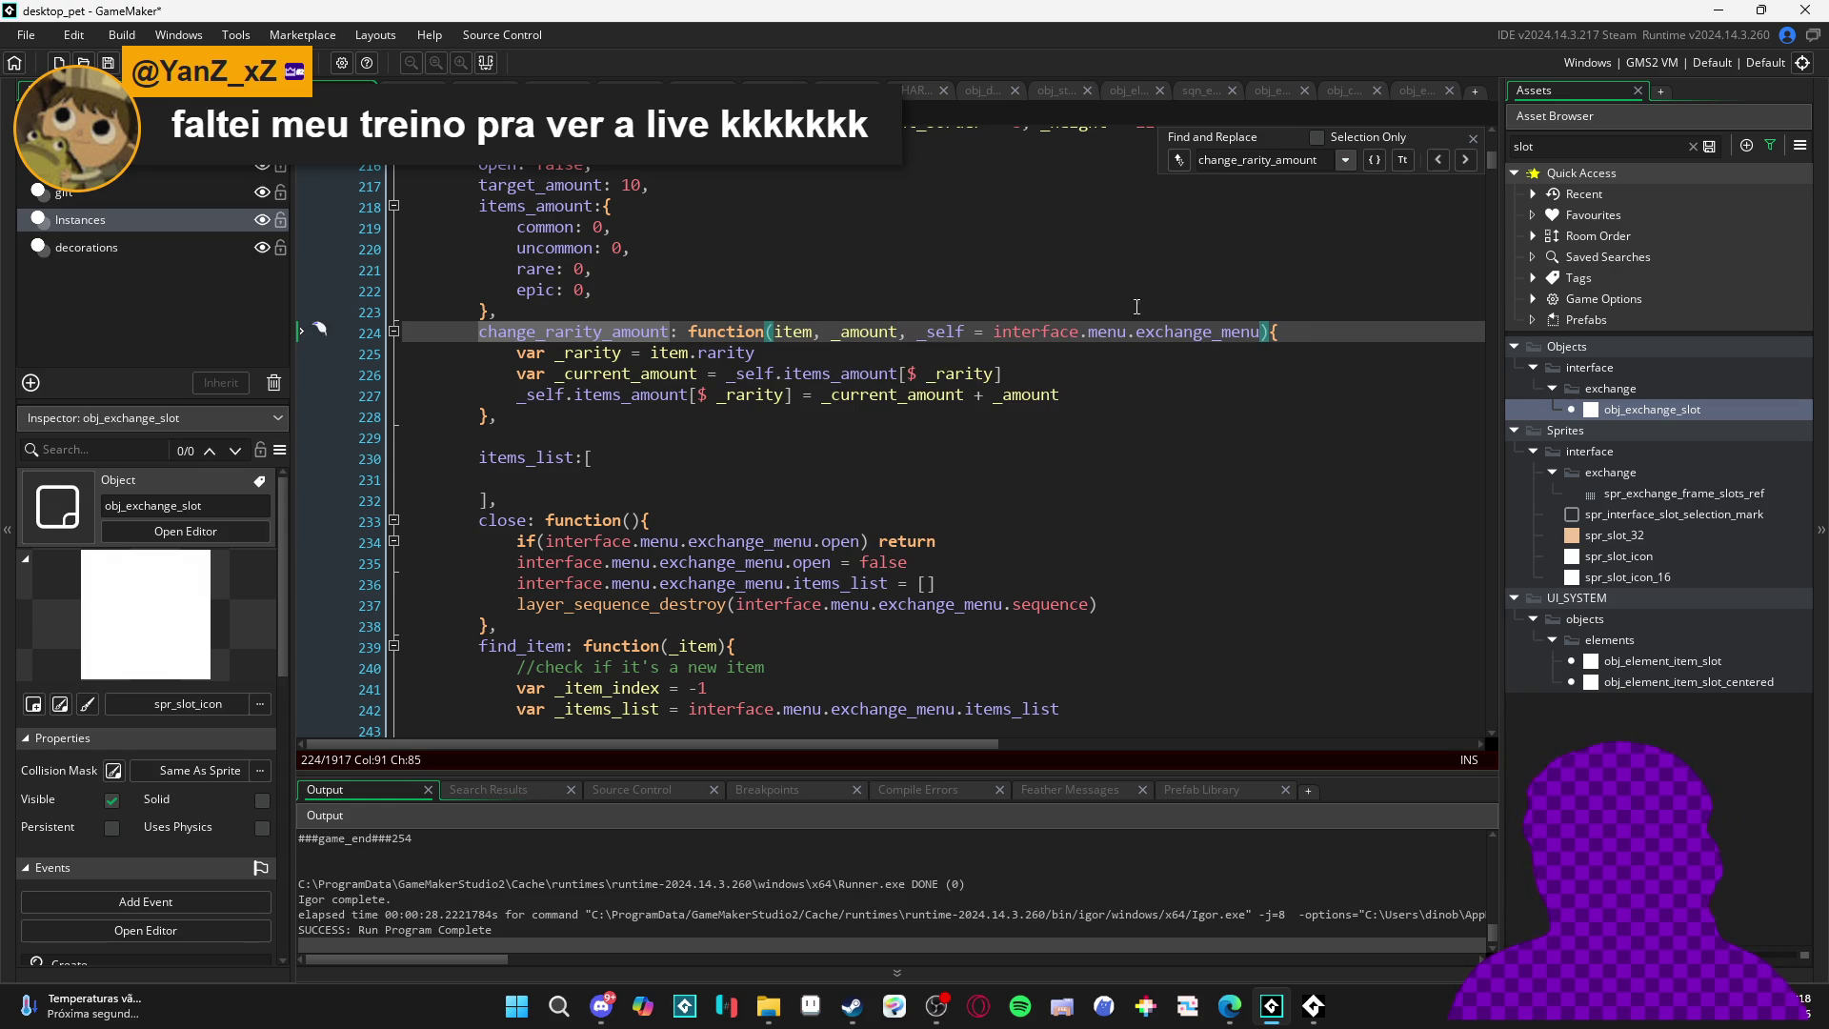
mouse_move(1058, 331)
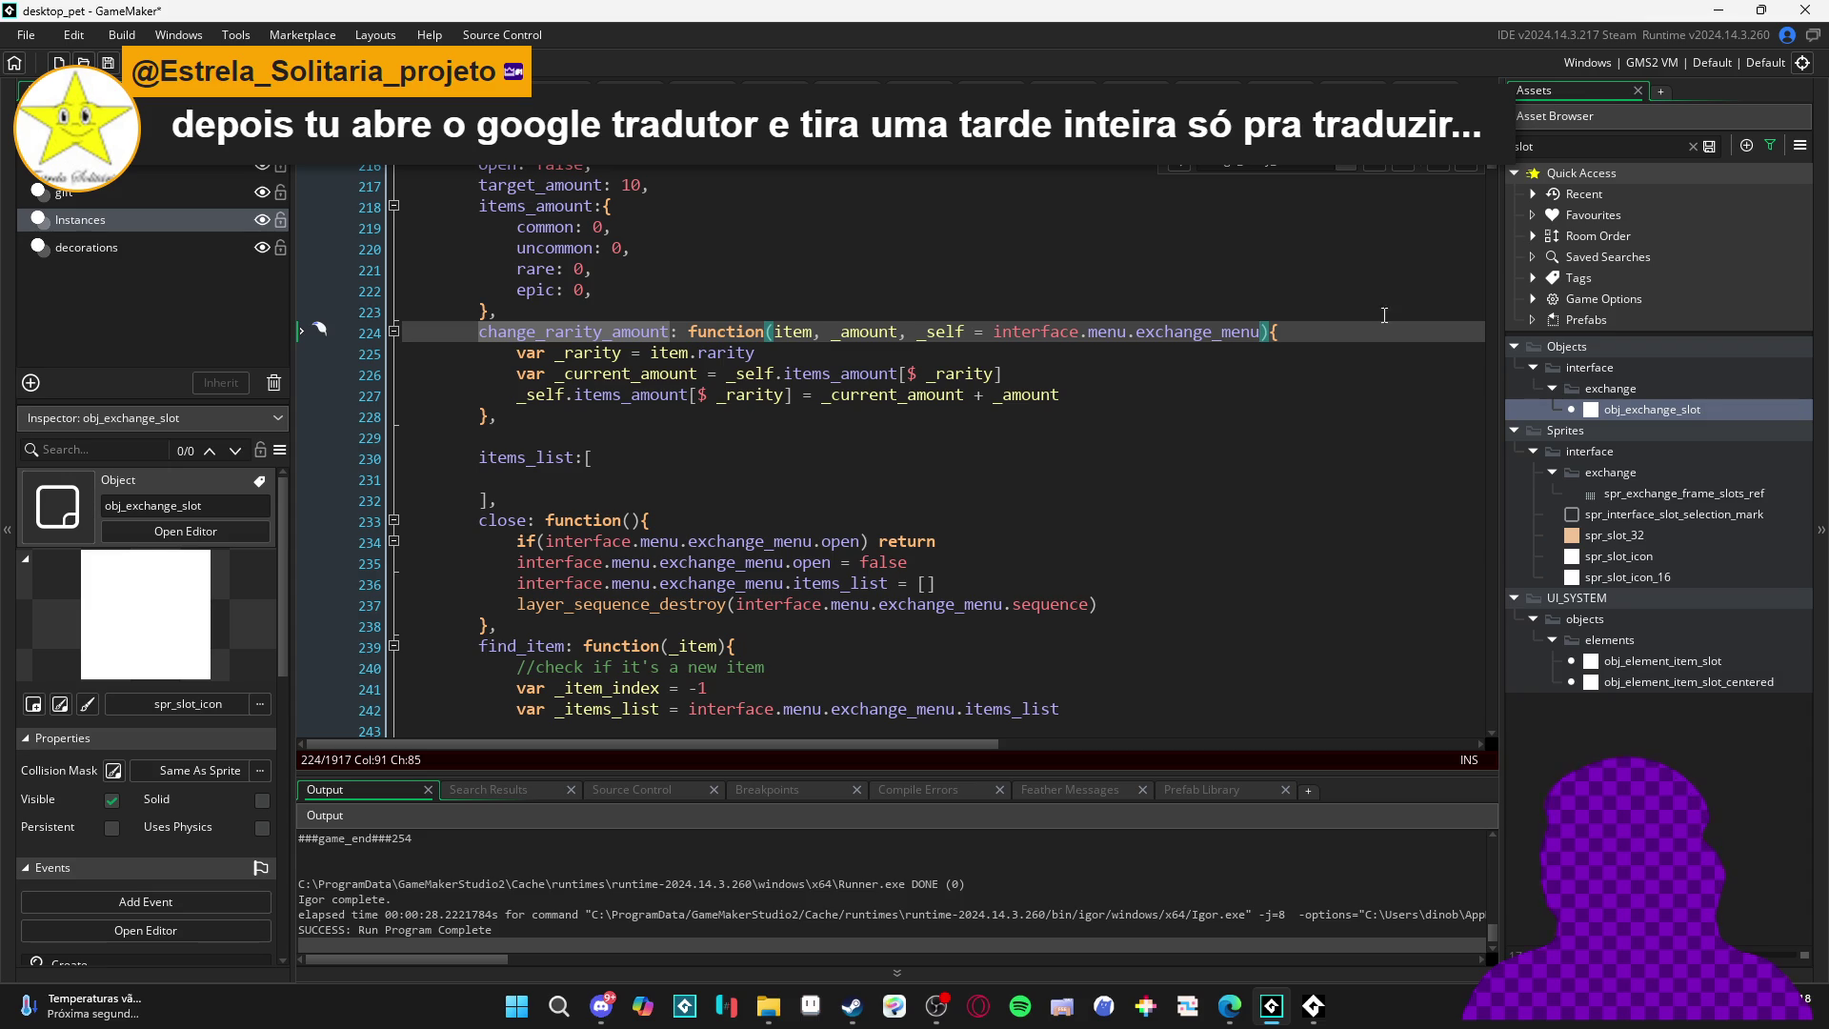
- Review the function body and close function, then return to the change_rarity_amount call
key(Down)
key(Down)
key(Down)
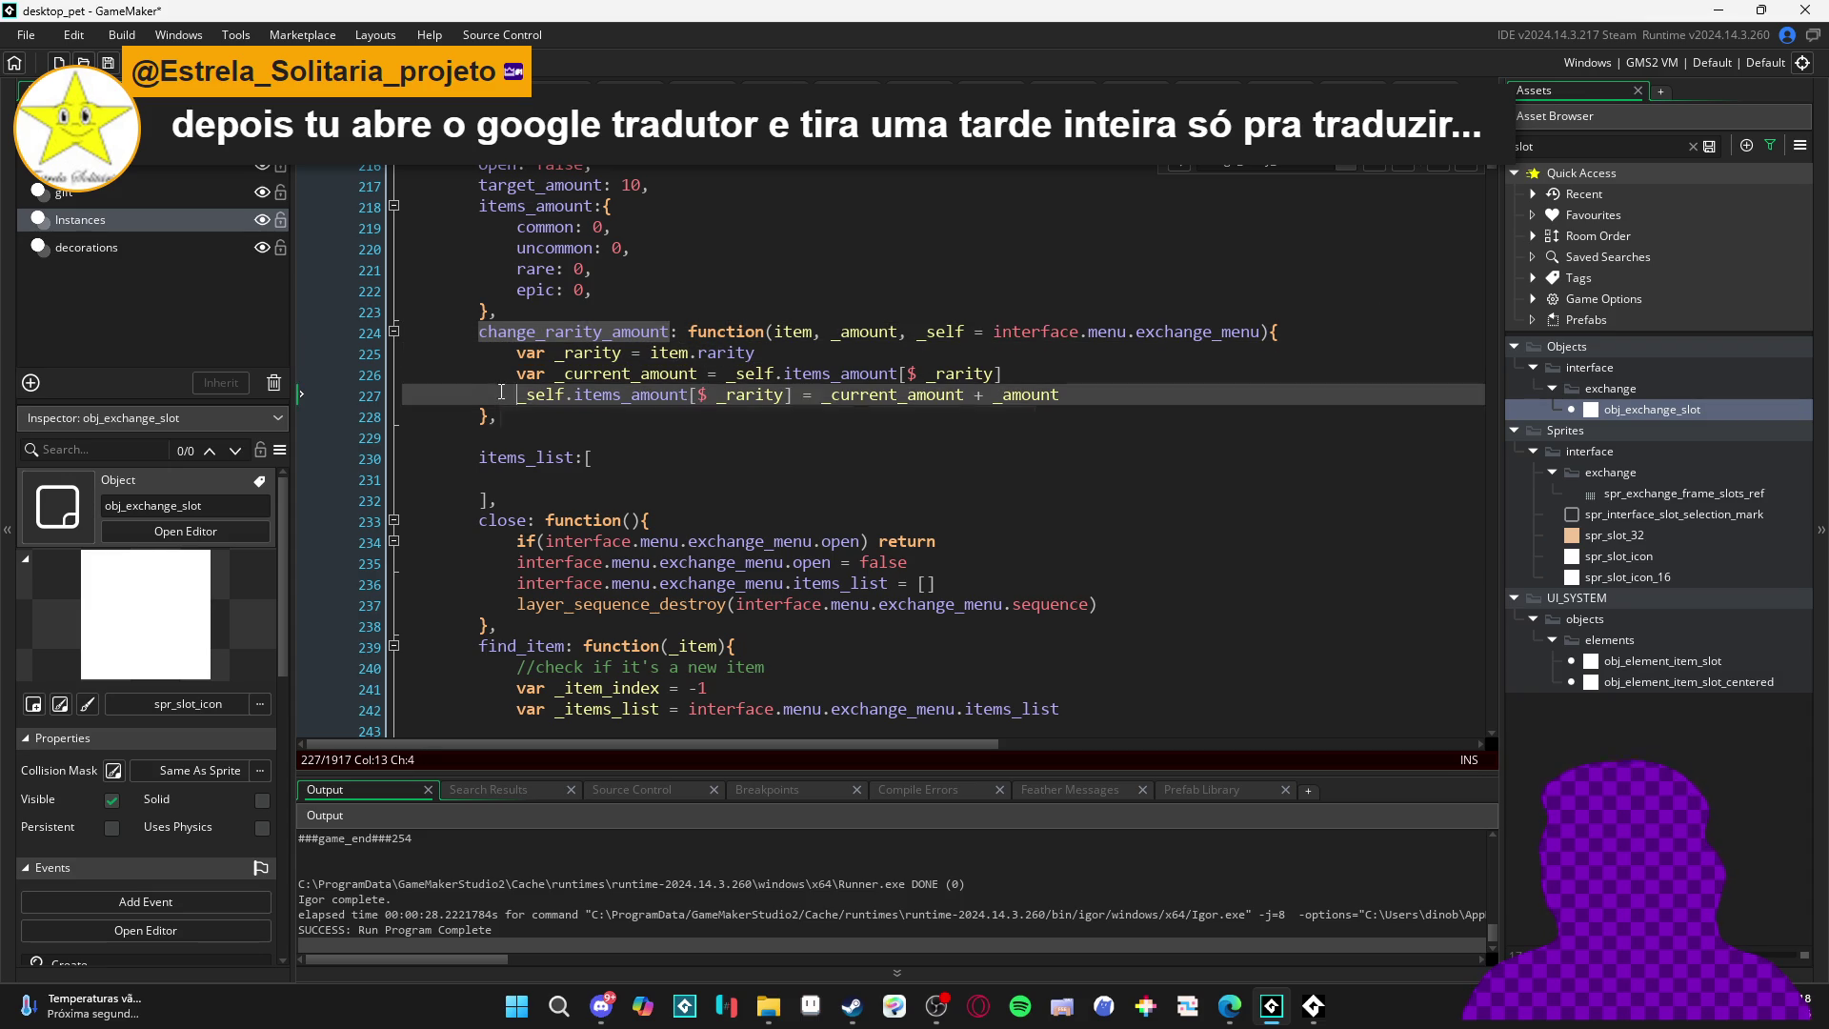
key(Down)
key(Down)
key(Down)
click(606, 520)
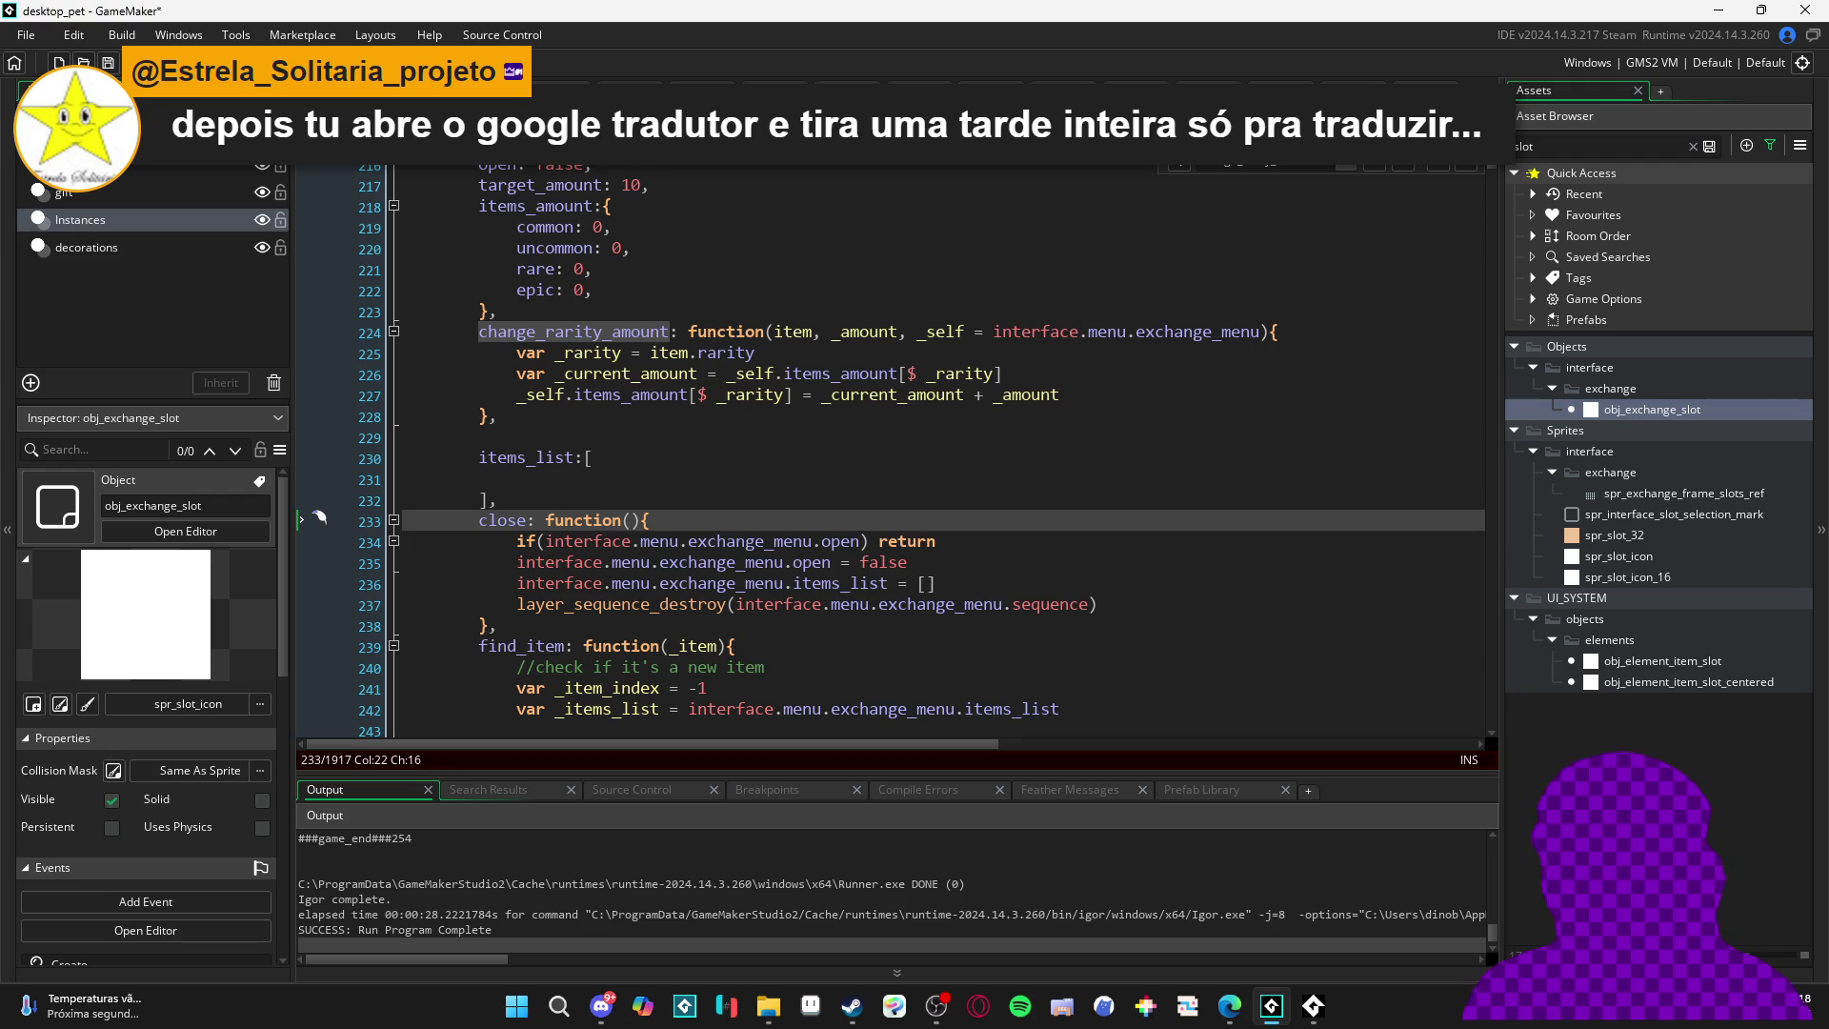
click(895, 331)
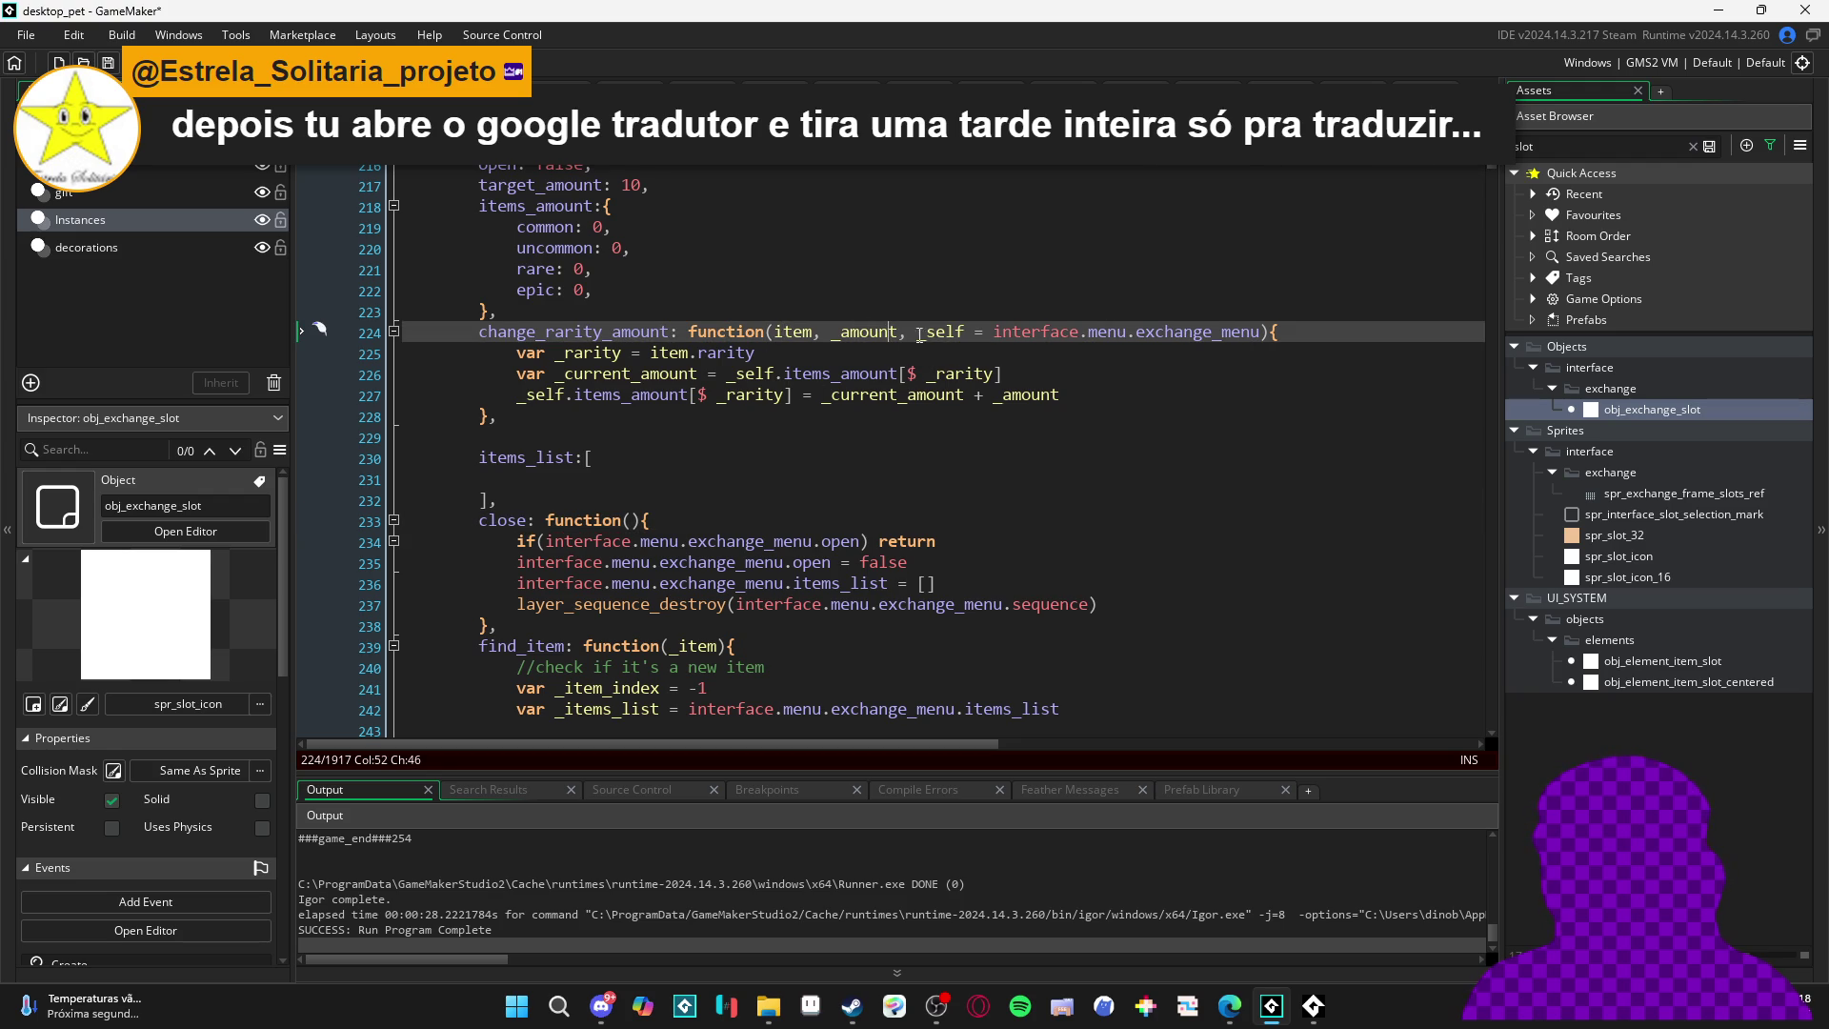
double_click(632, 335)
key(alt+Left)
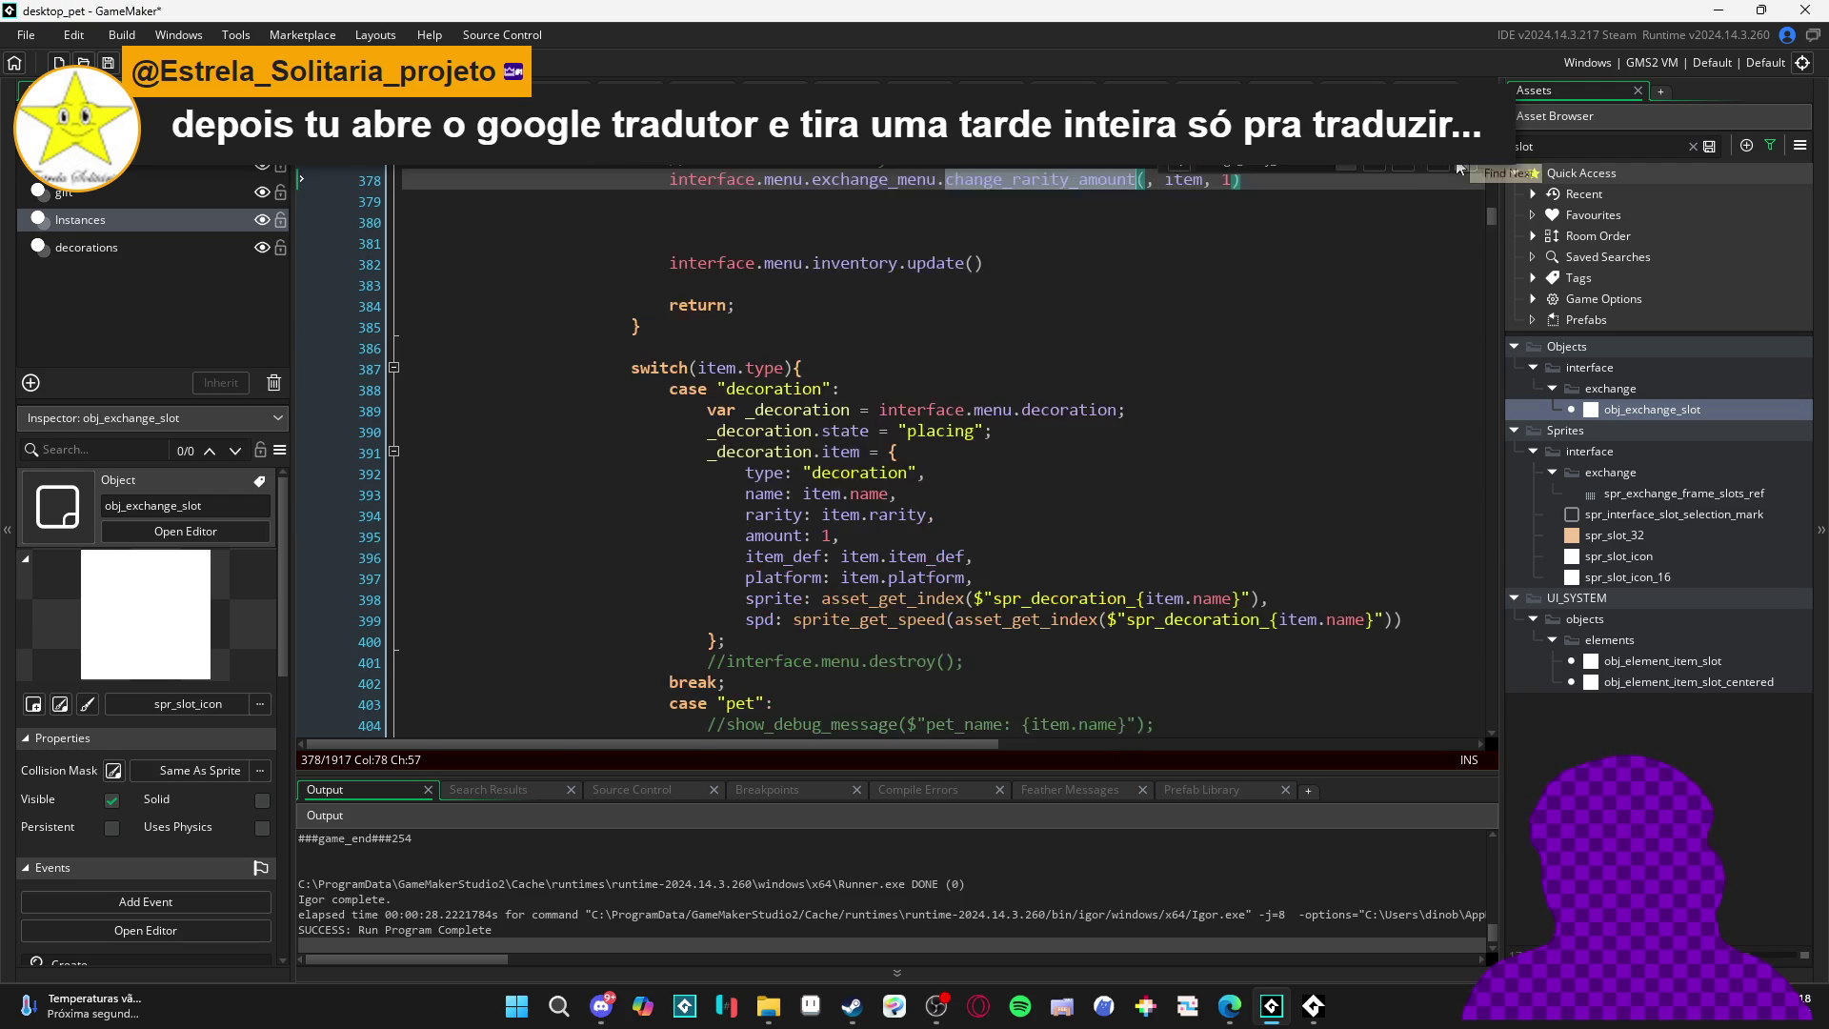
- Tidy the change_rarity_amount call, remove the extra blank line, and select the call line
scroll(1178, 306, up, 2)
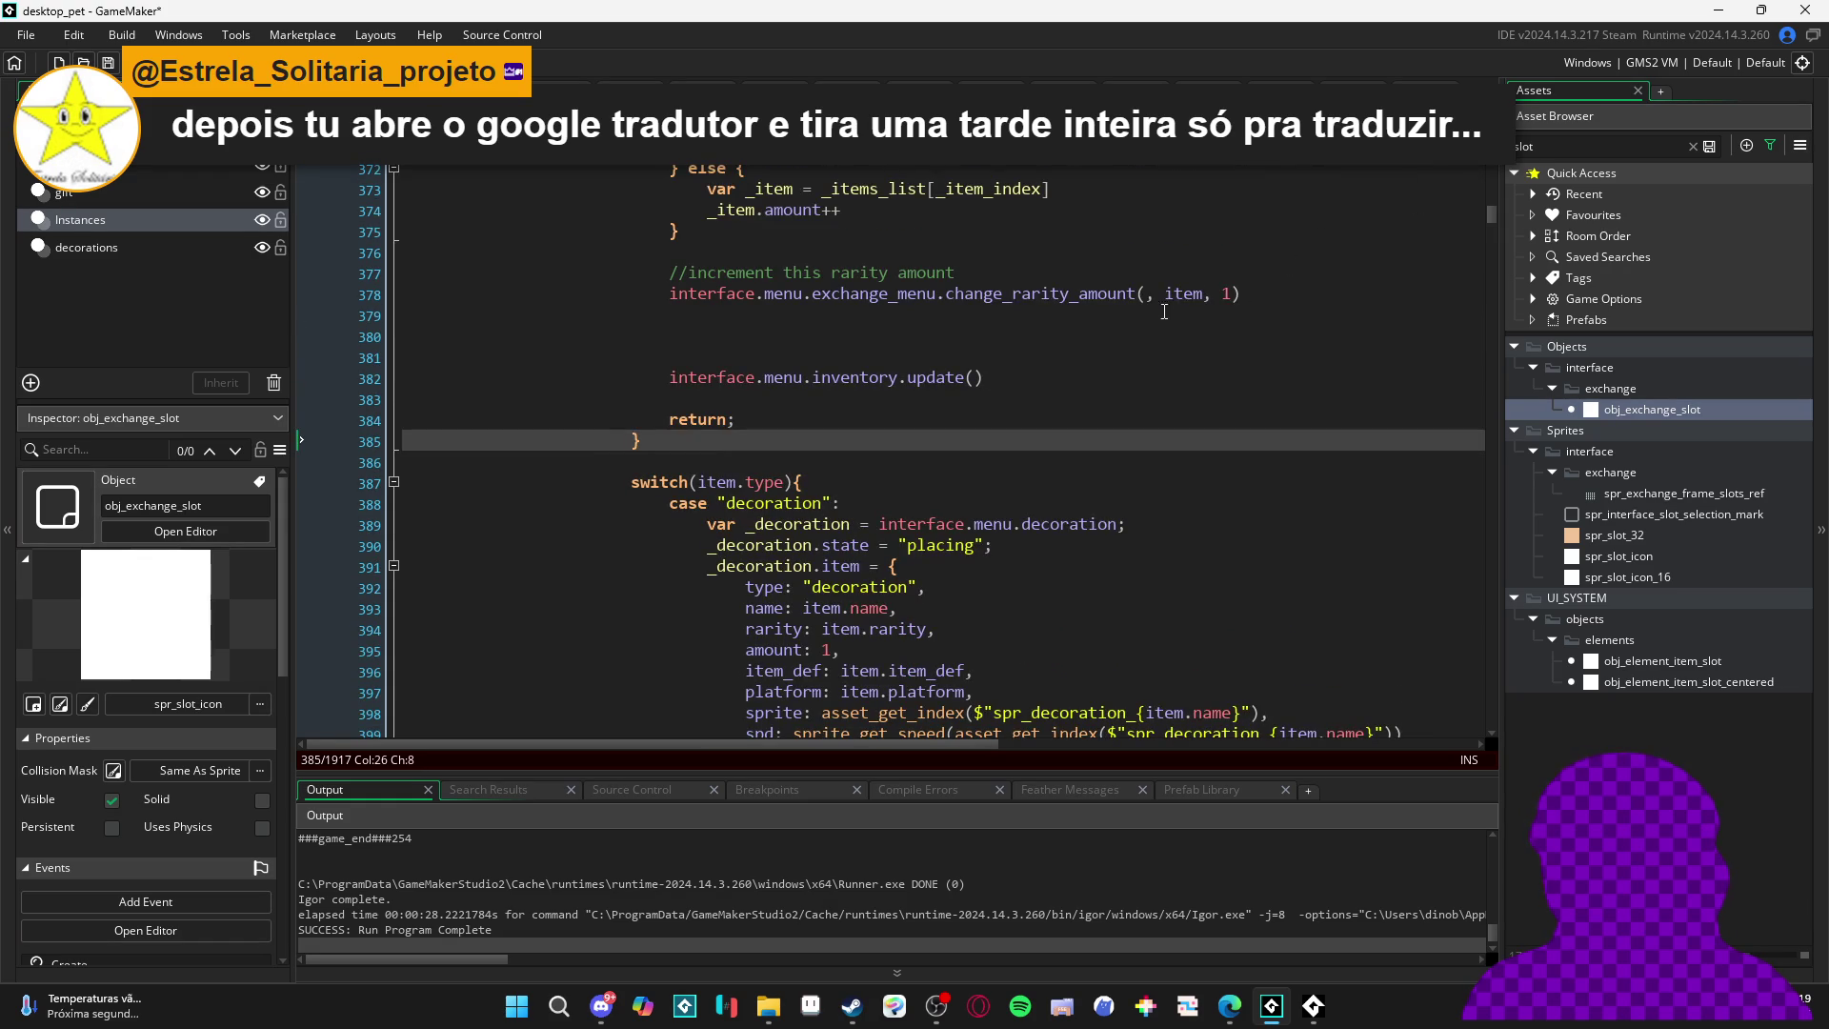
click(1166, 296)
text(()
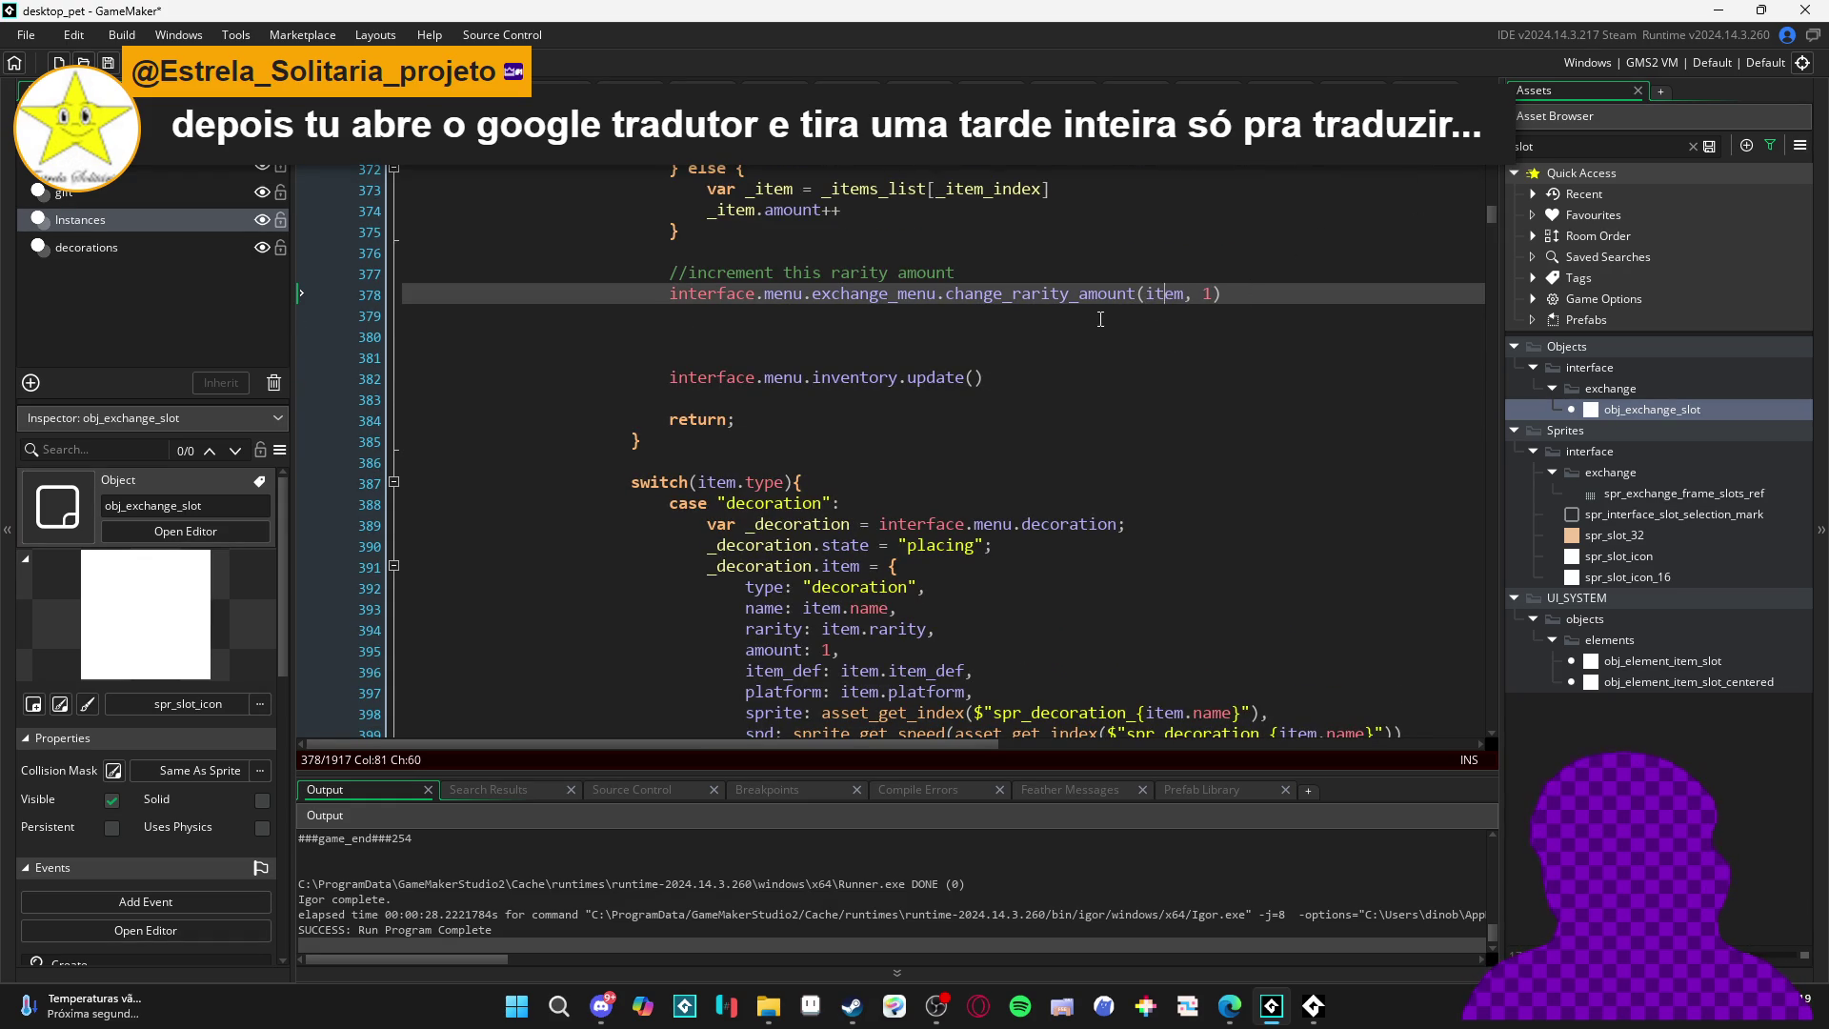
scroll(1161, 291, up, 3)
click(1042, 541)
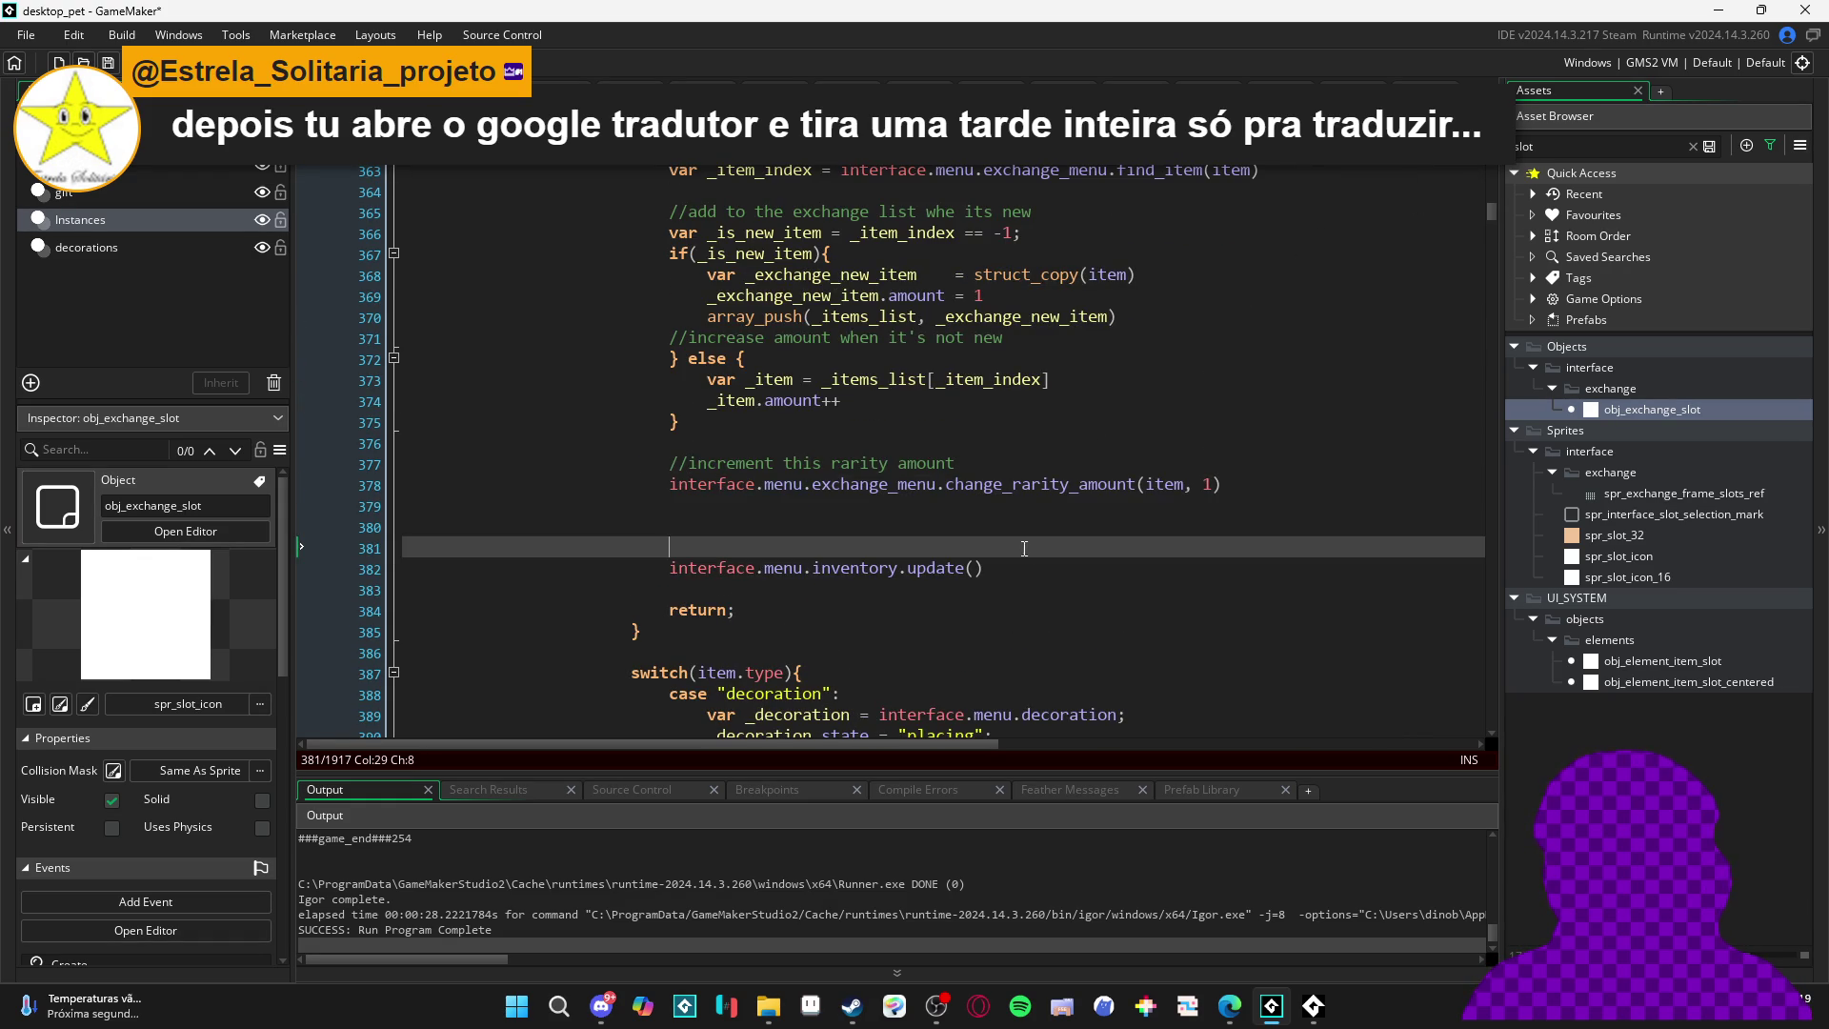
key(BackSpace)
key(BackSpace)
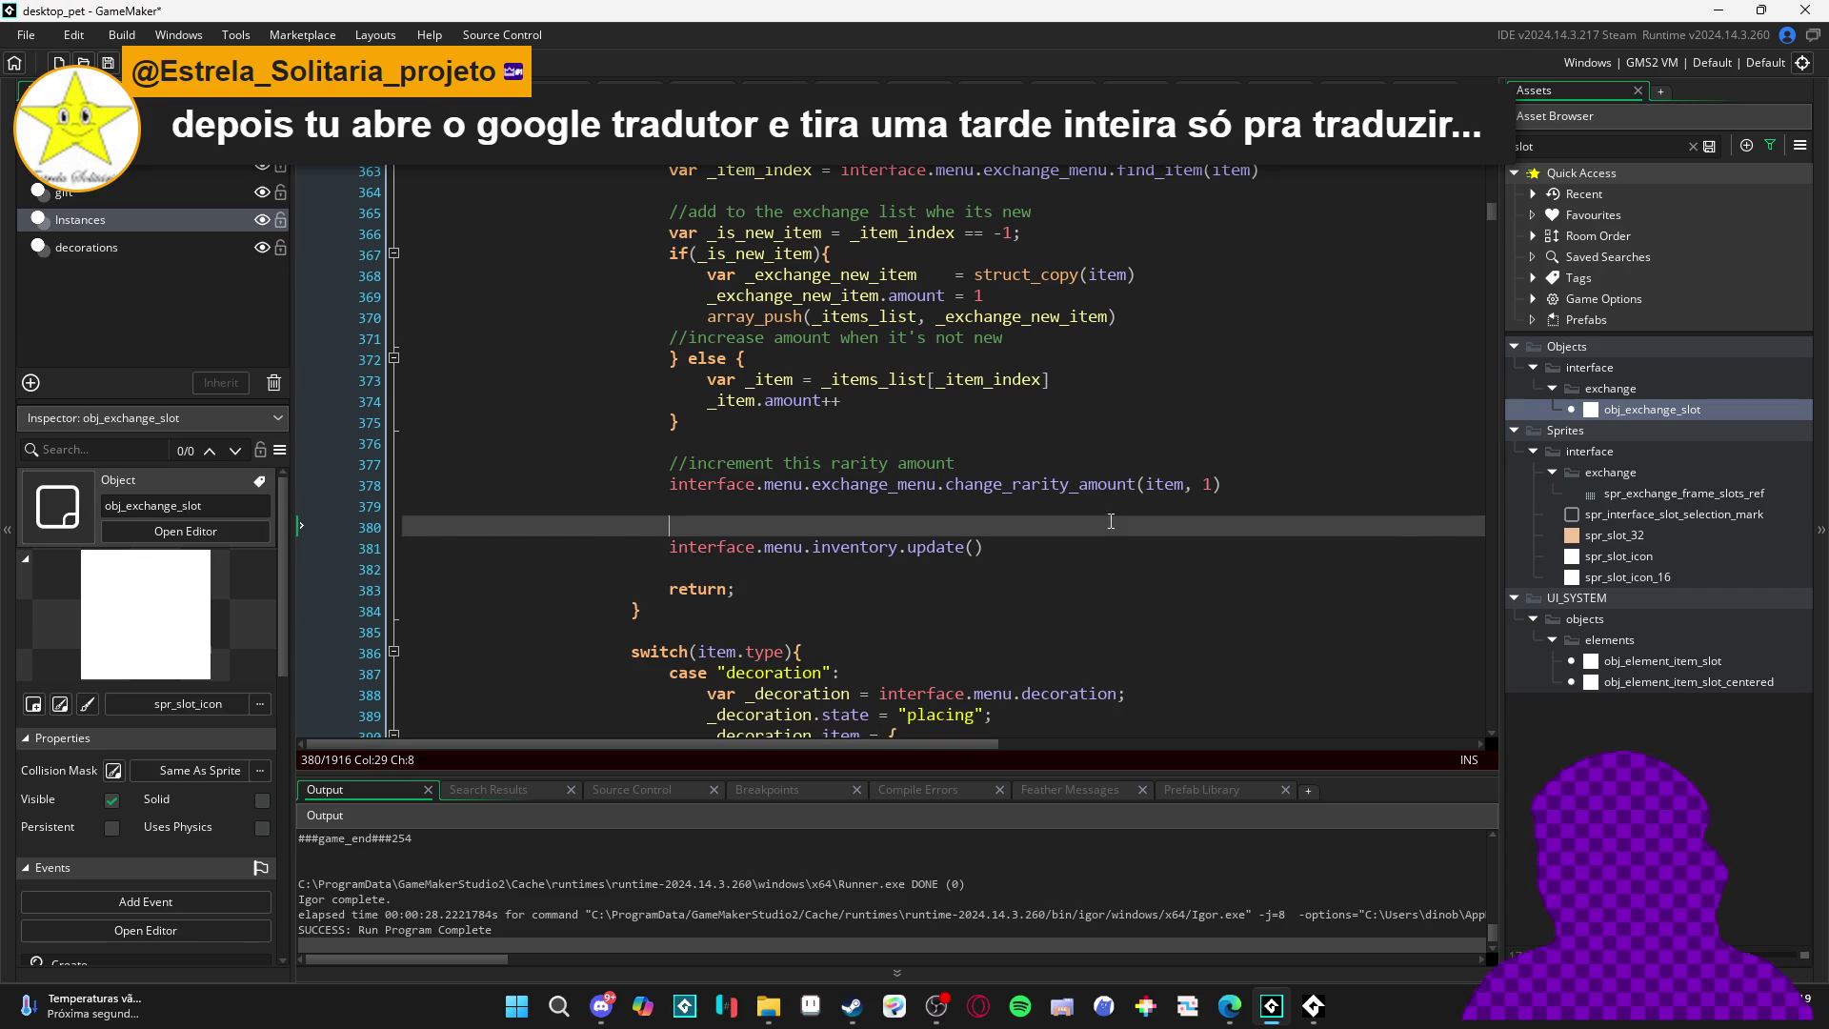
drag(1238, 481, 667, 499)
key(ctrl+c)
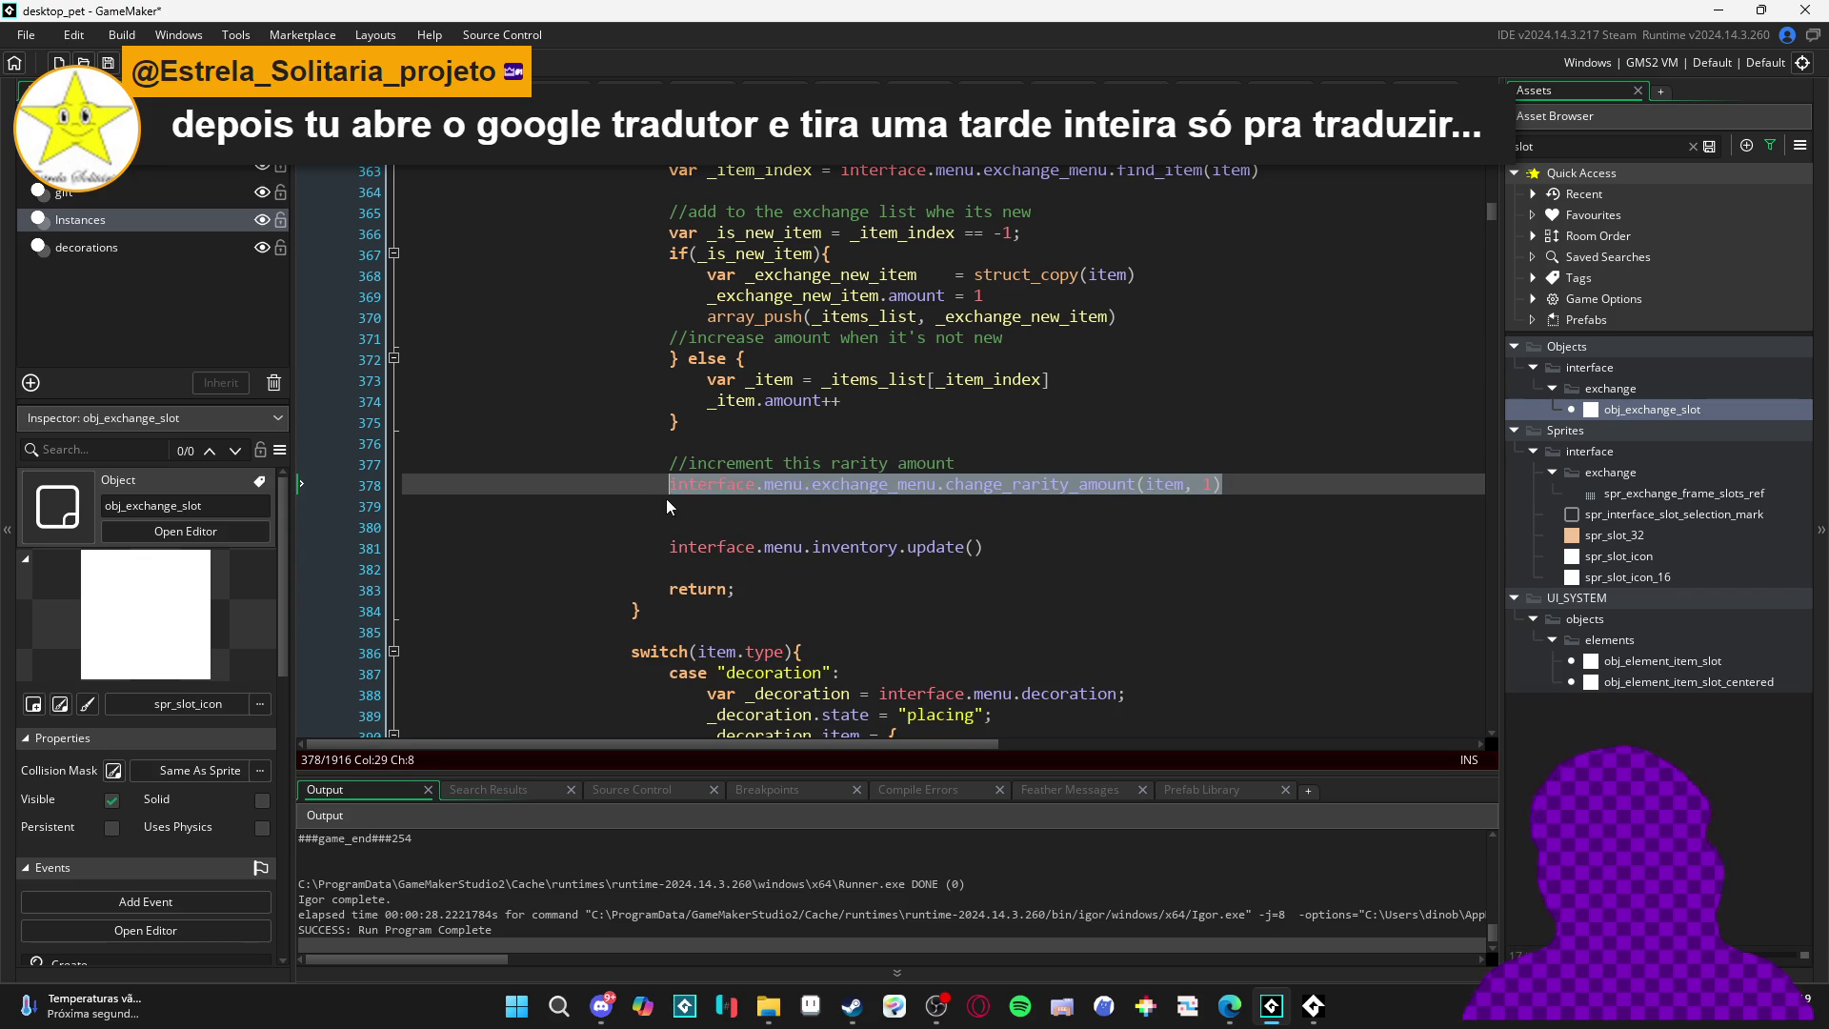
- In obj_exchange_slot's Step event, replace the manual decrement lines with change_rarity_amount(item, -1) and run
double_click(1700, 400)
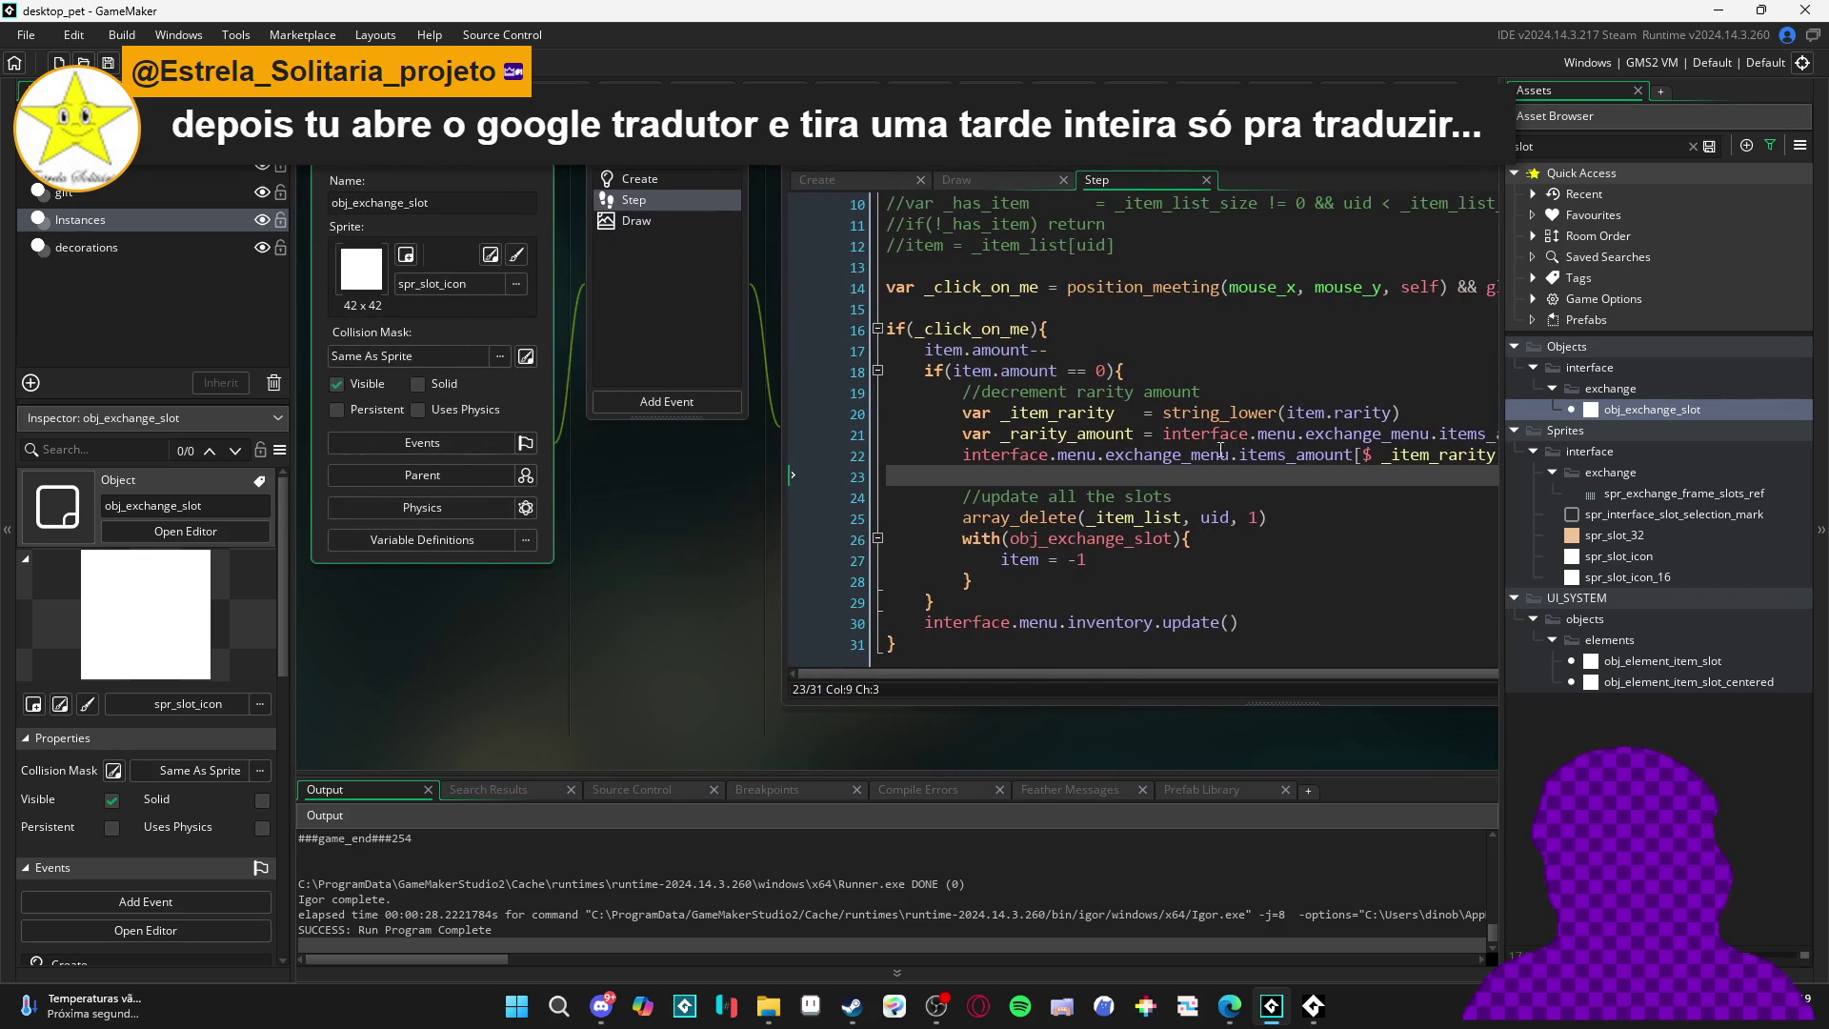
click(922, 389)
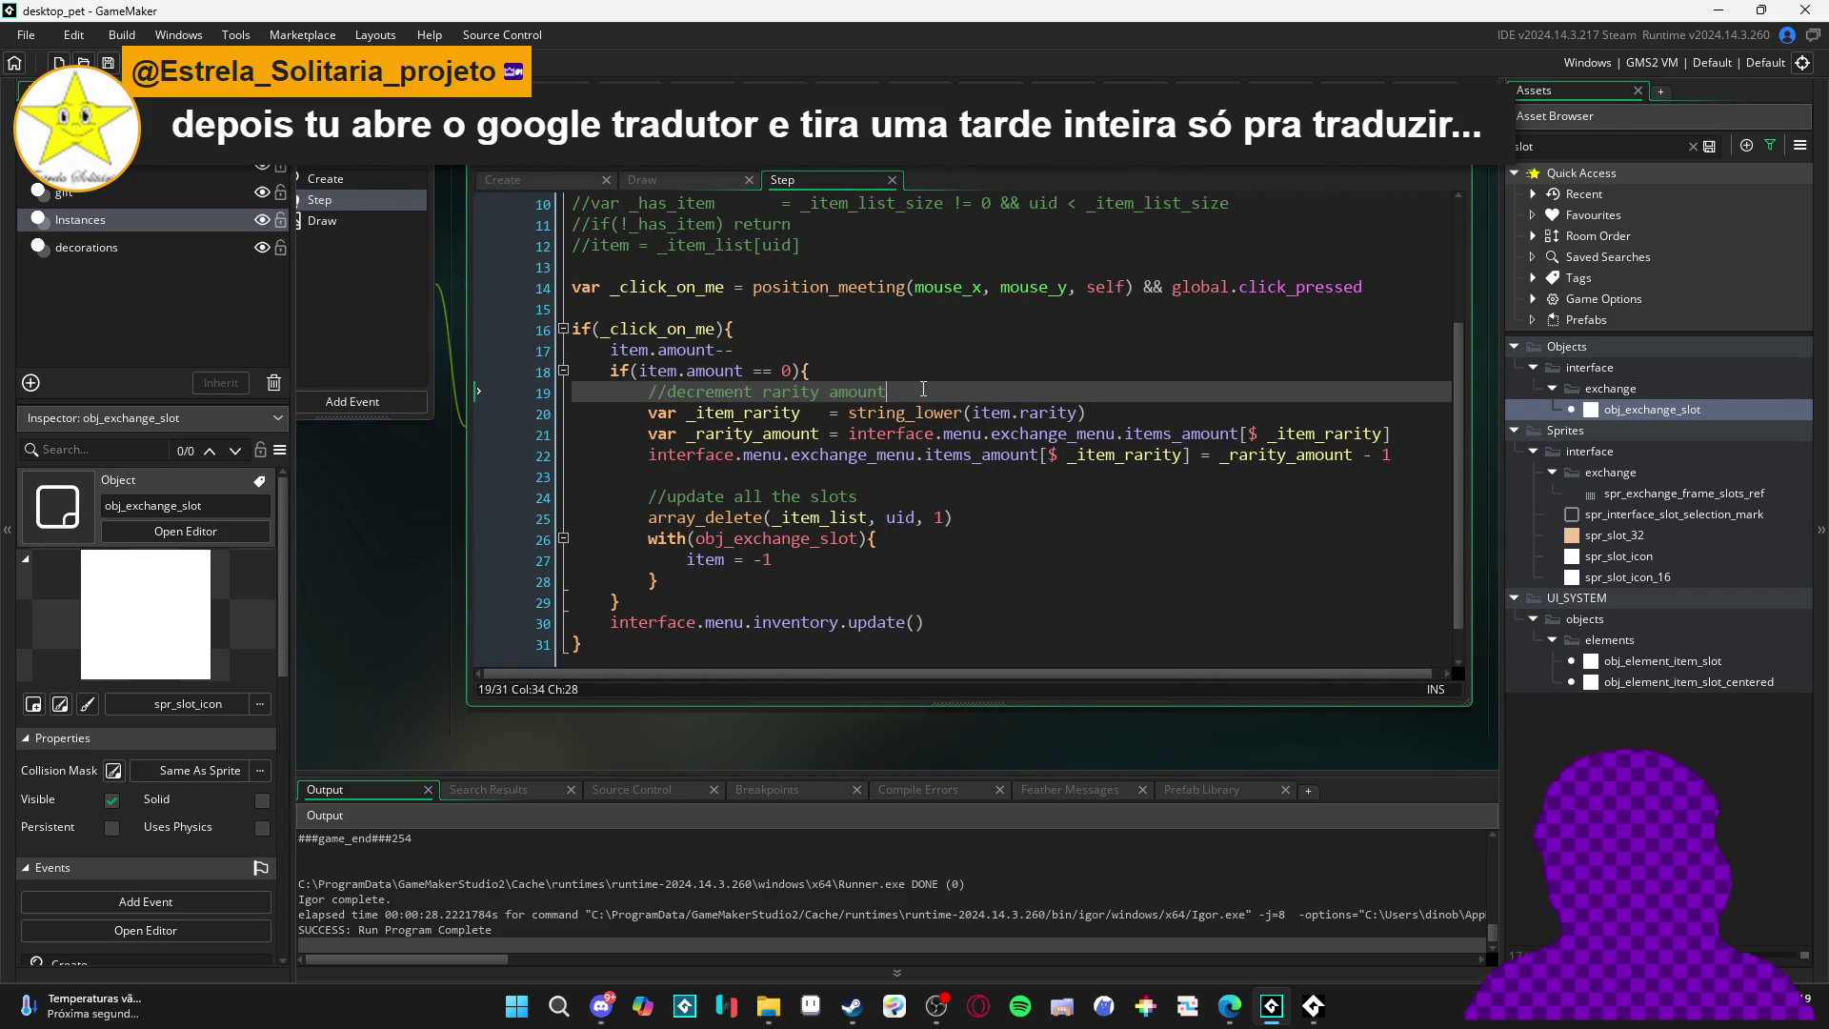
key(Return)
key(ctrl+v)
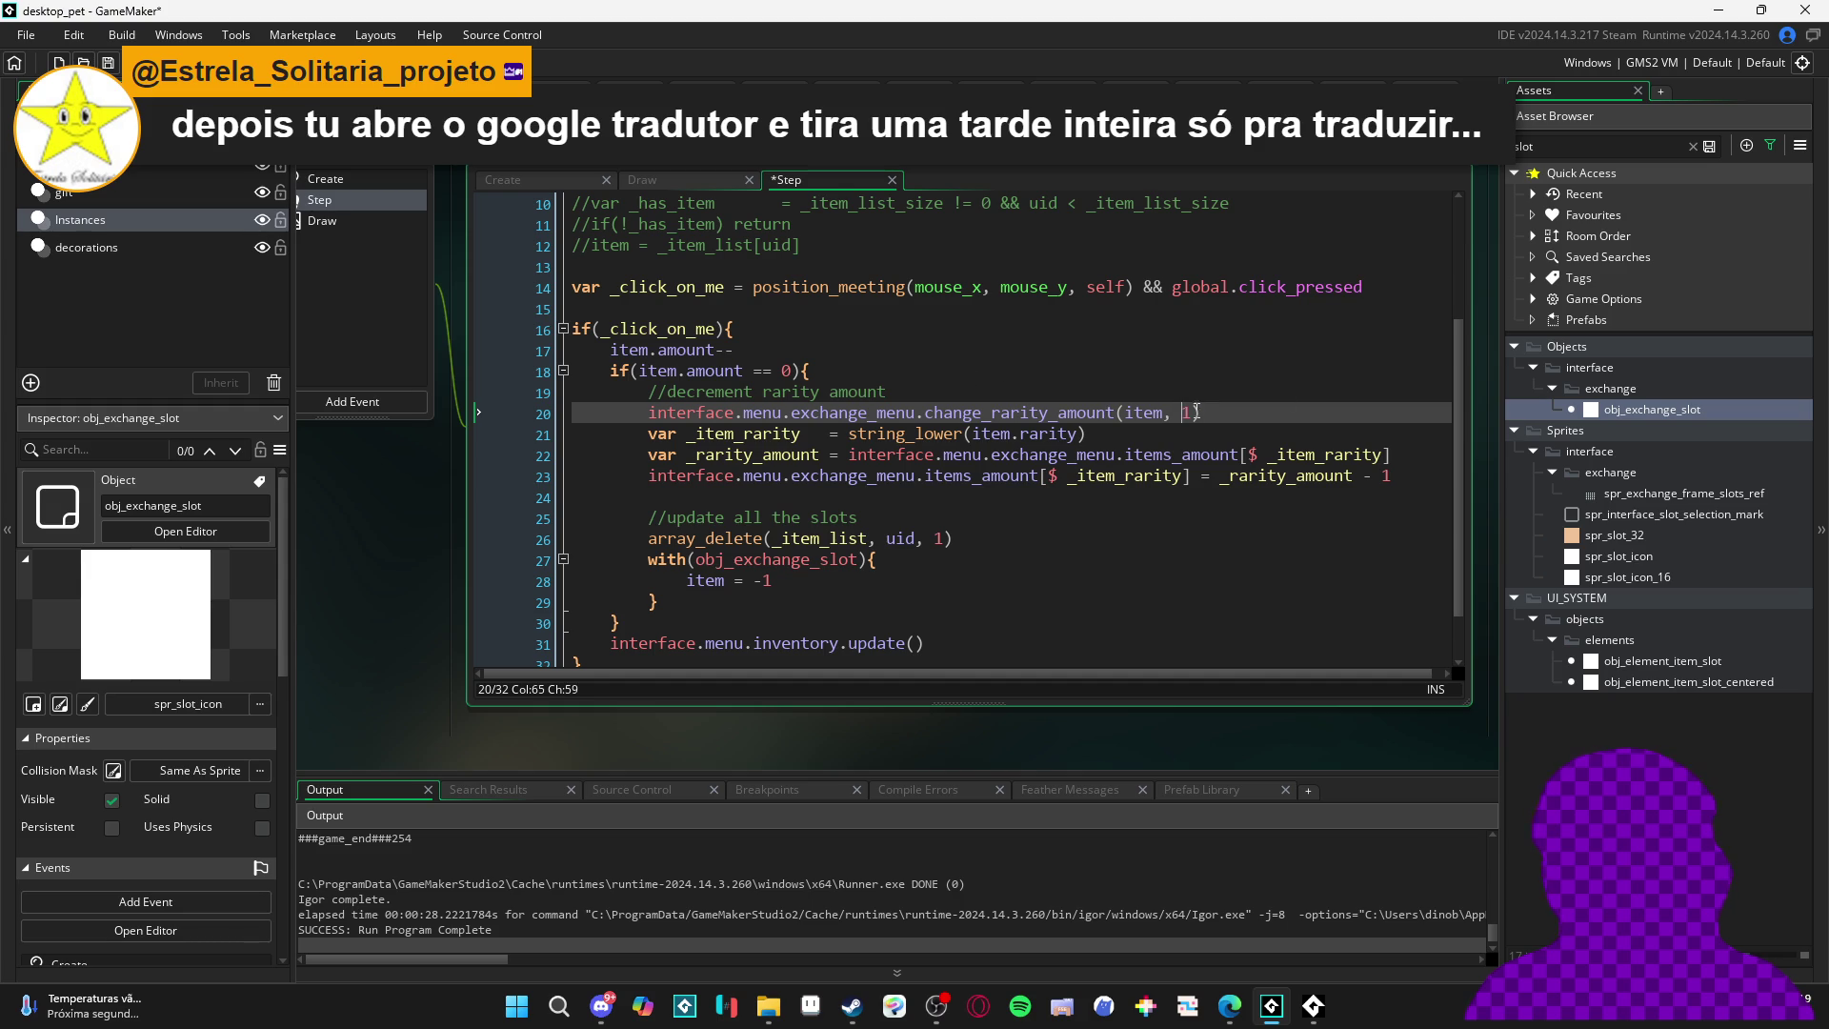
drag(733, 485, 404, 432)
key(Delete)
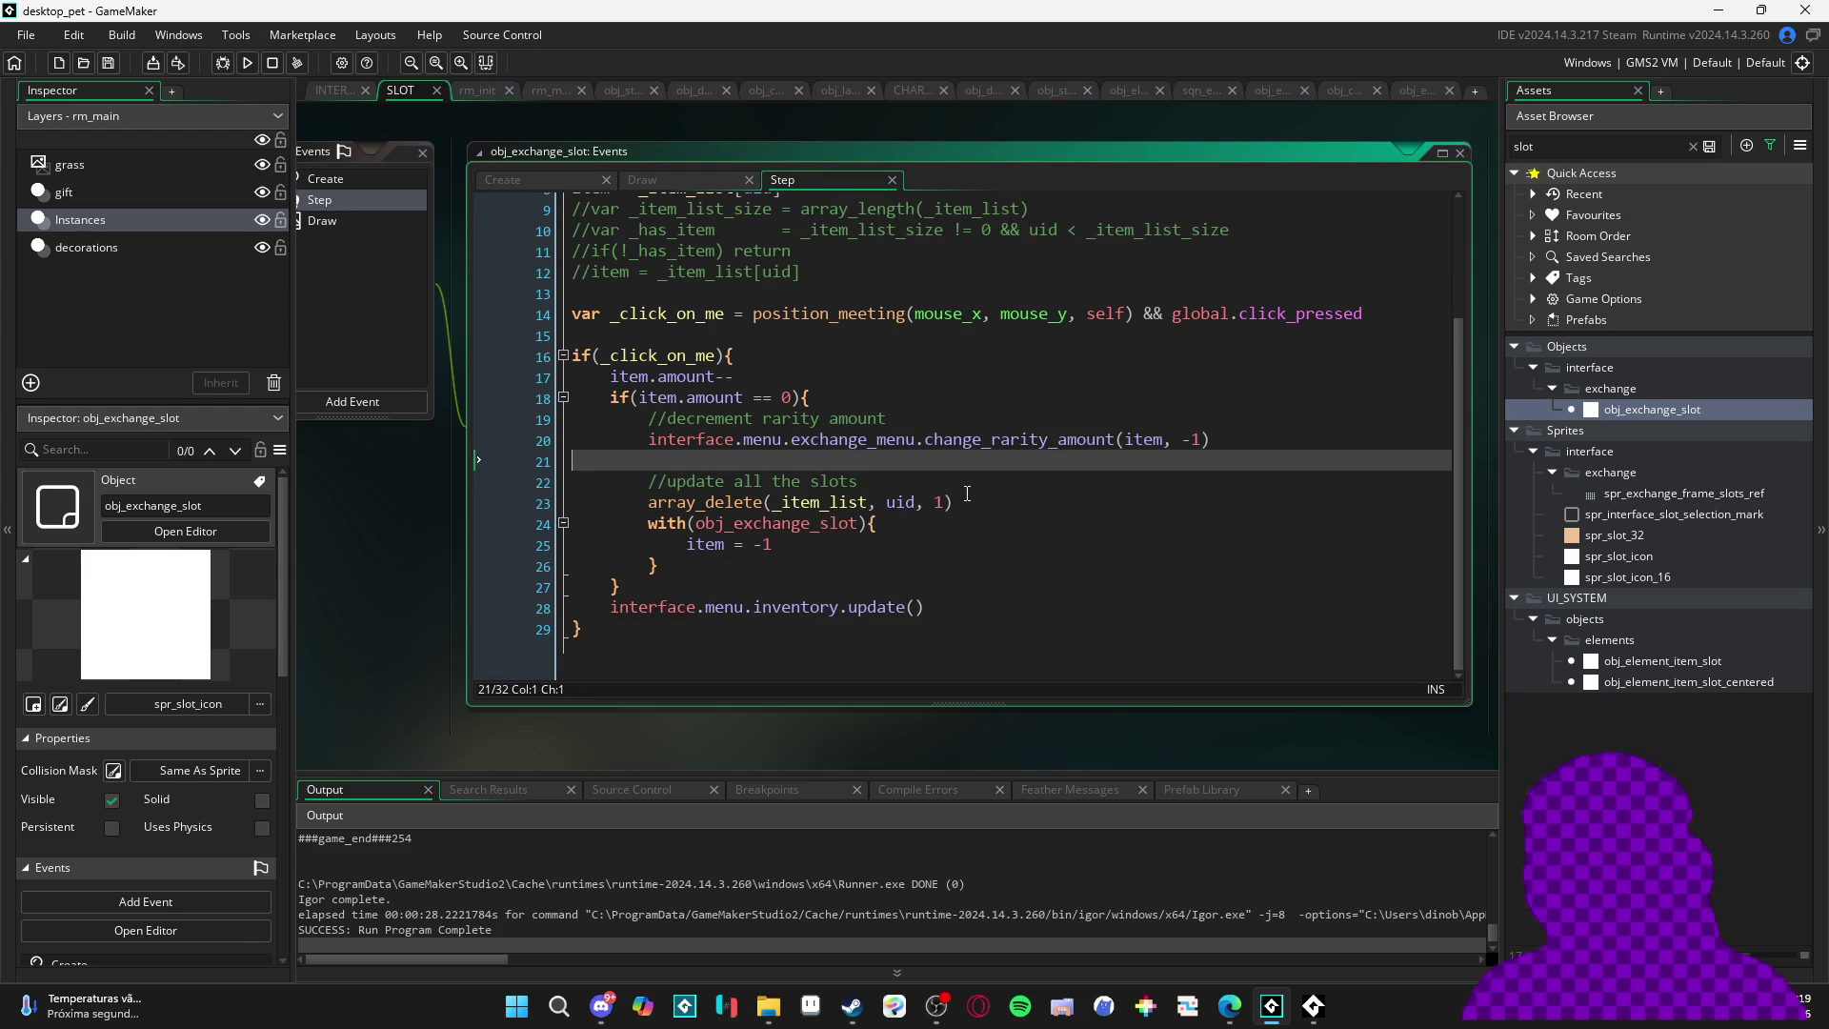
key(F5)
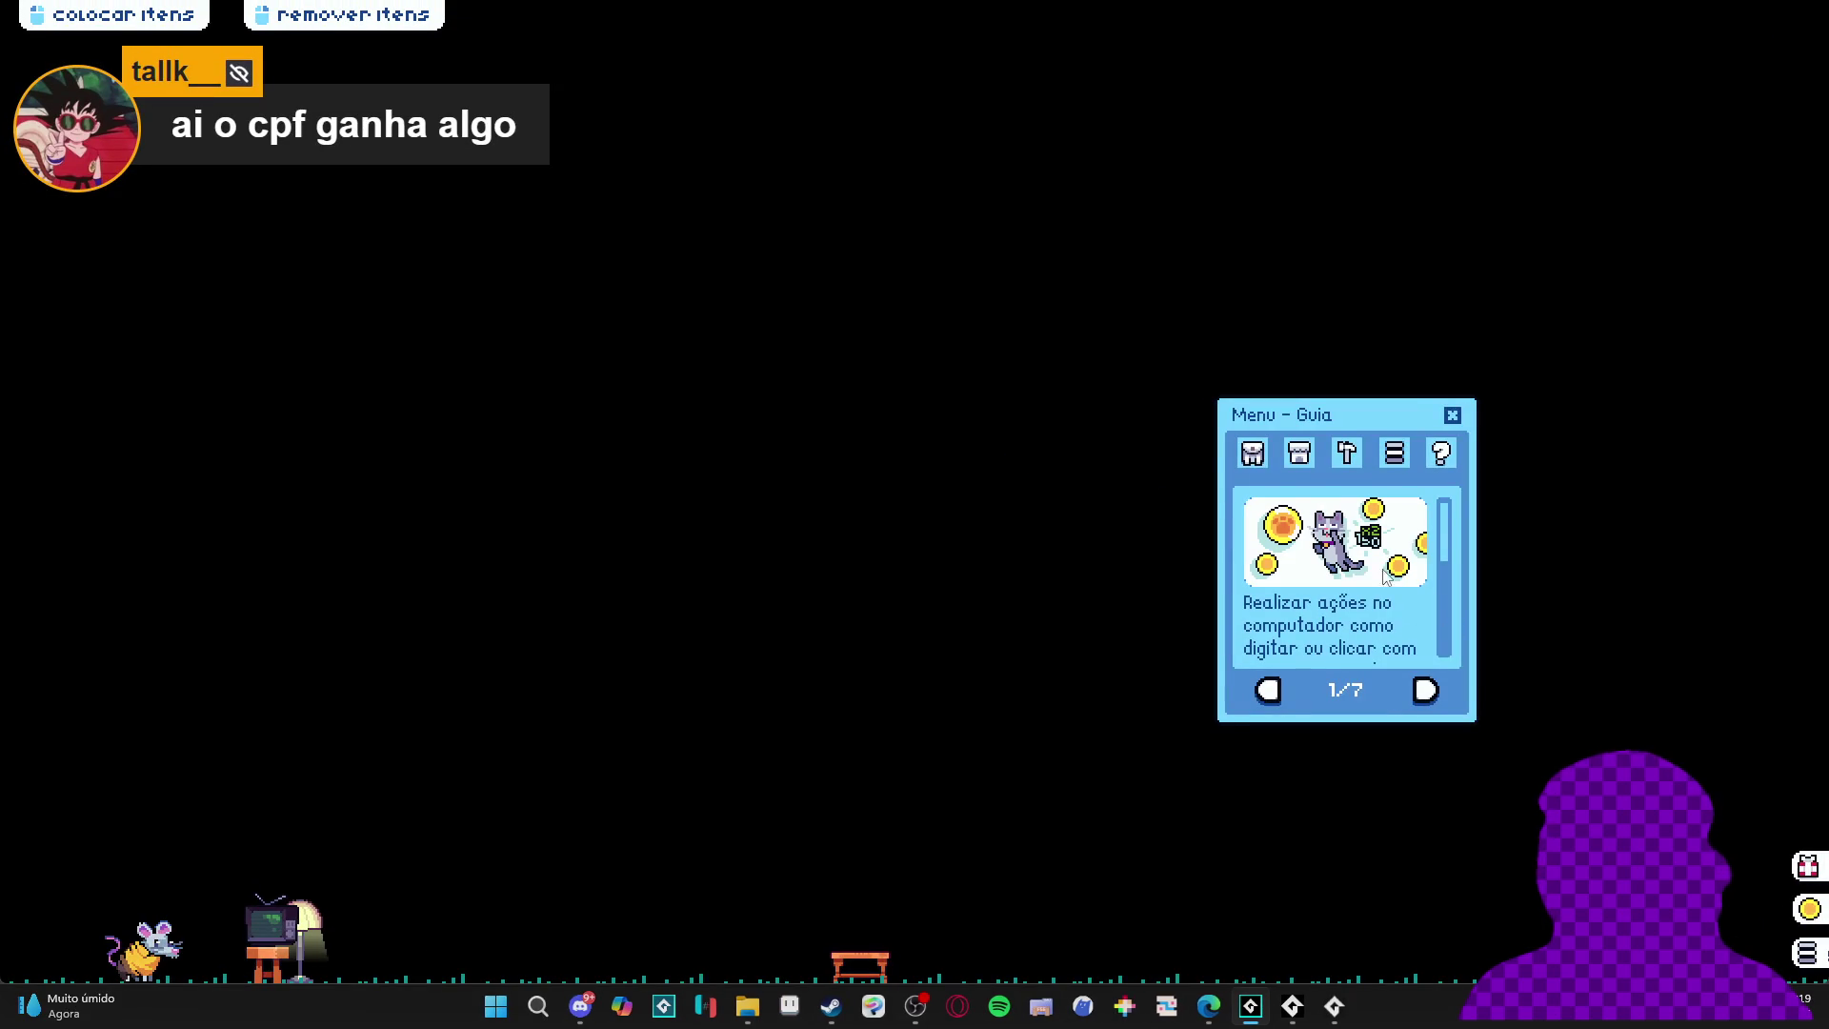
- Add consoles, plant pots, grey cats, blue armchairs, a lamp and TVs to the trade menu, then close the game
click(1252, 453)
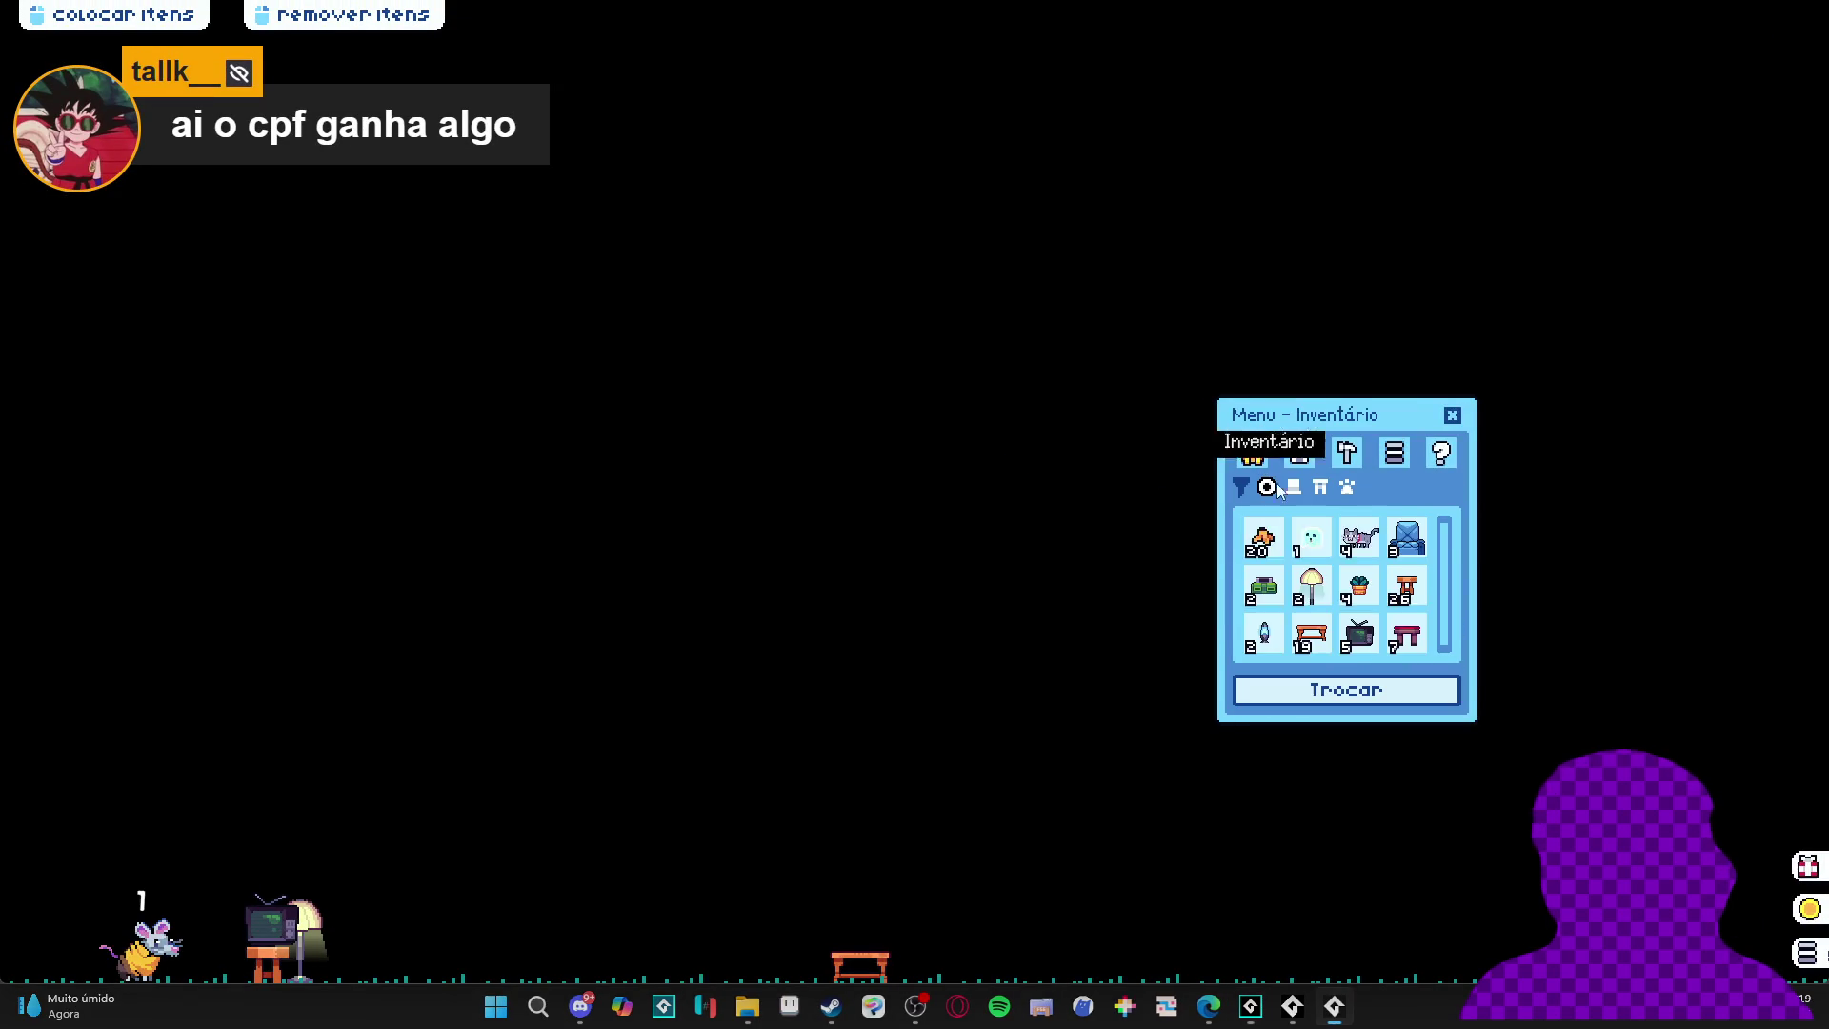
click(1264, 586)
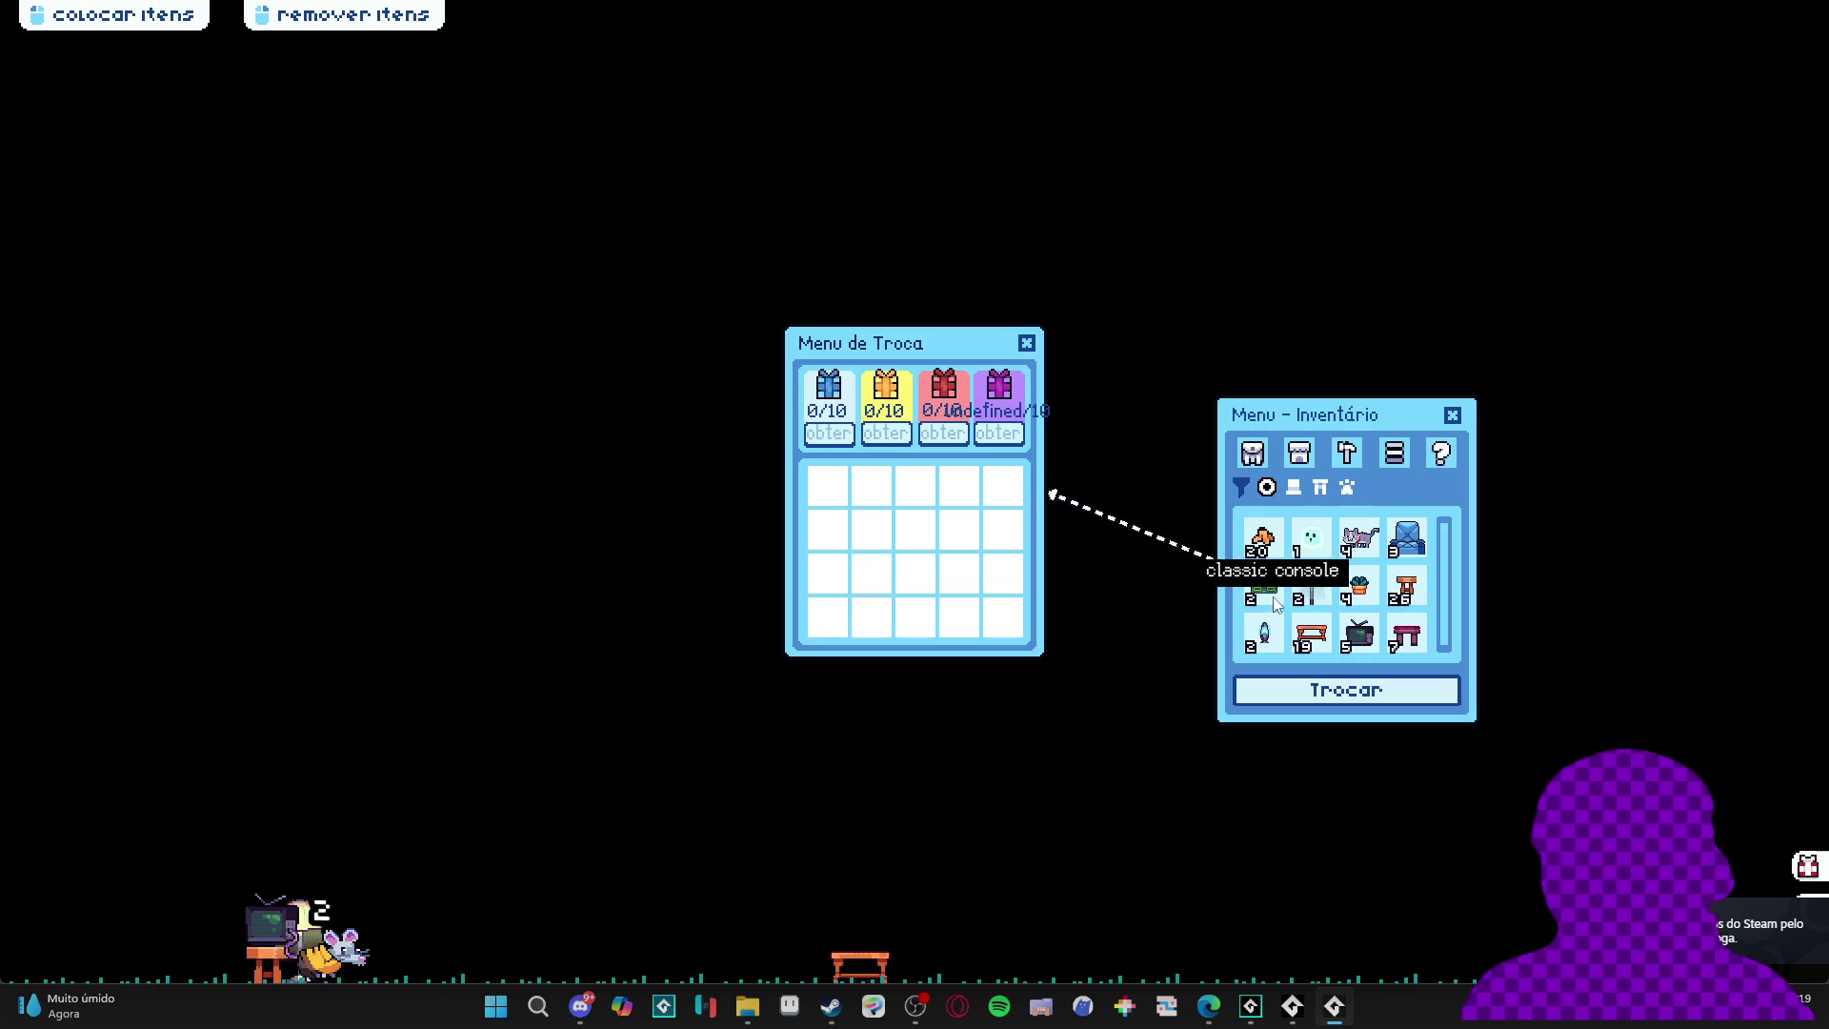
click(1263, 586)
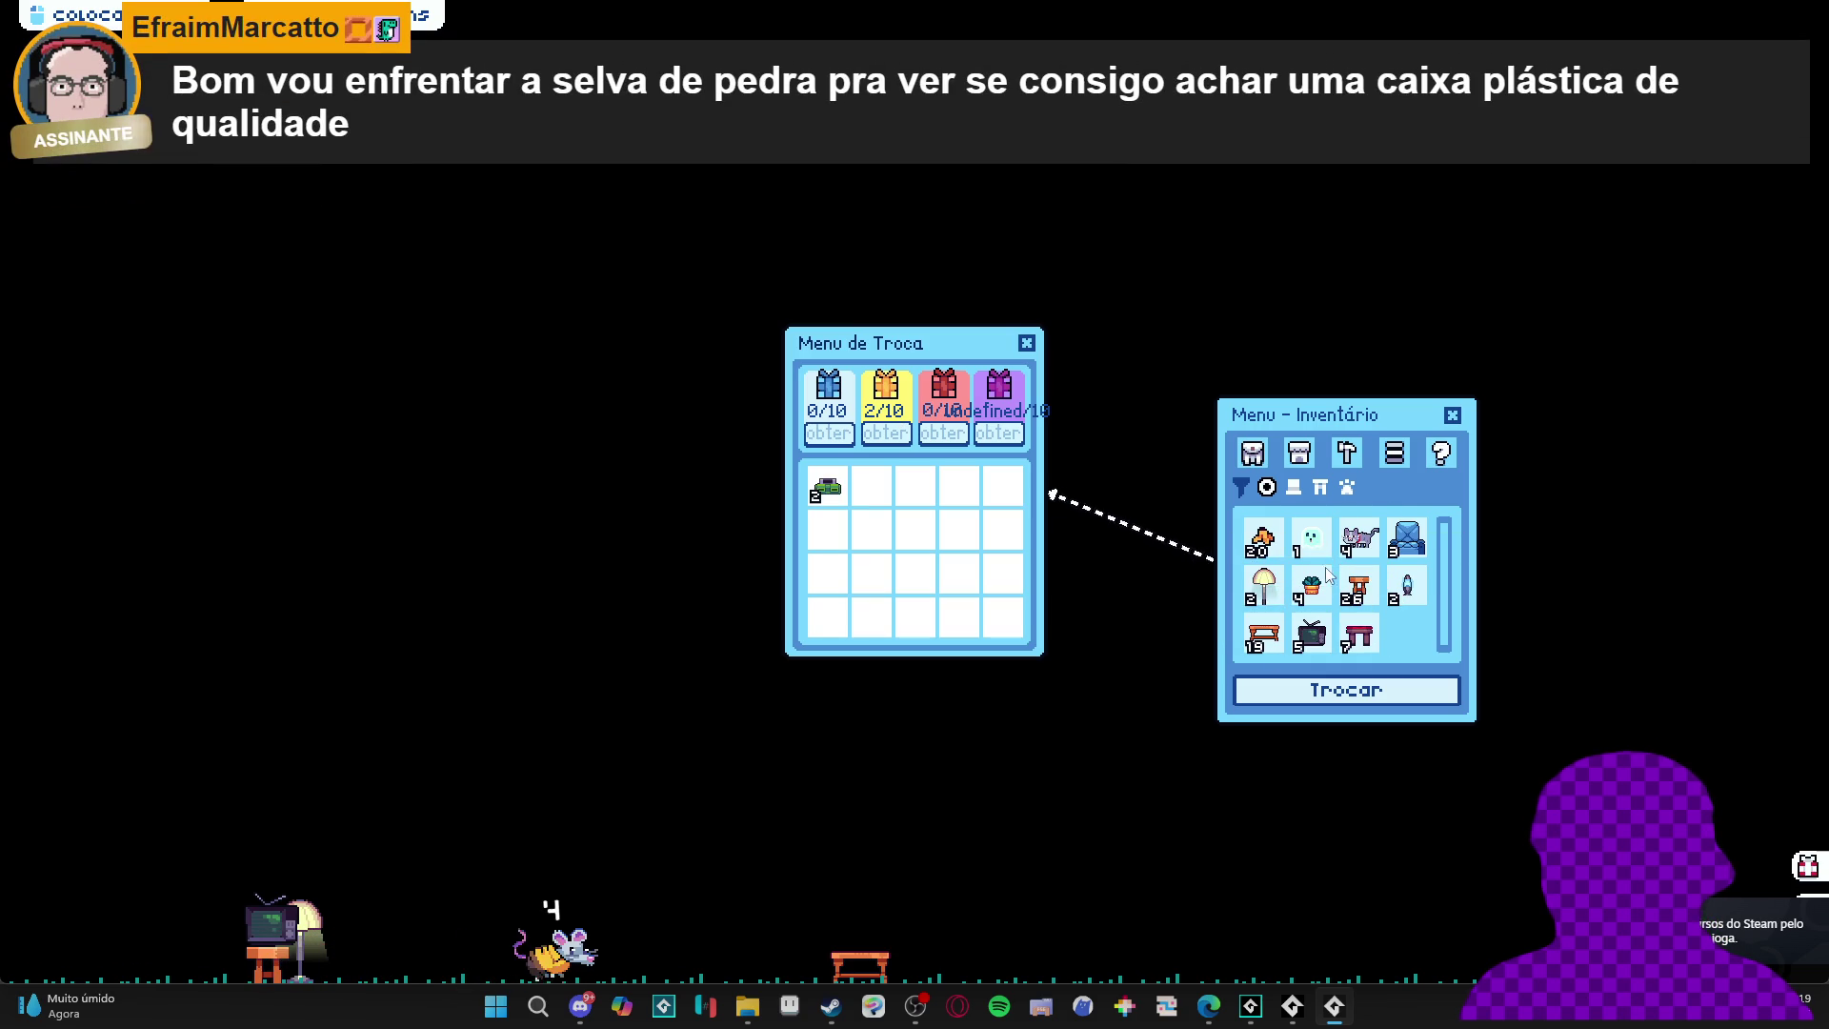
click(1313, 586)
click(1313, 586)
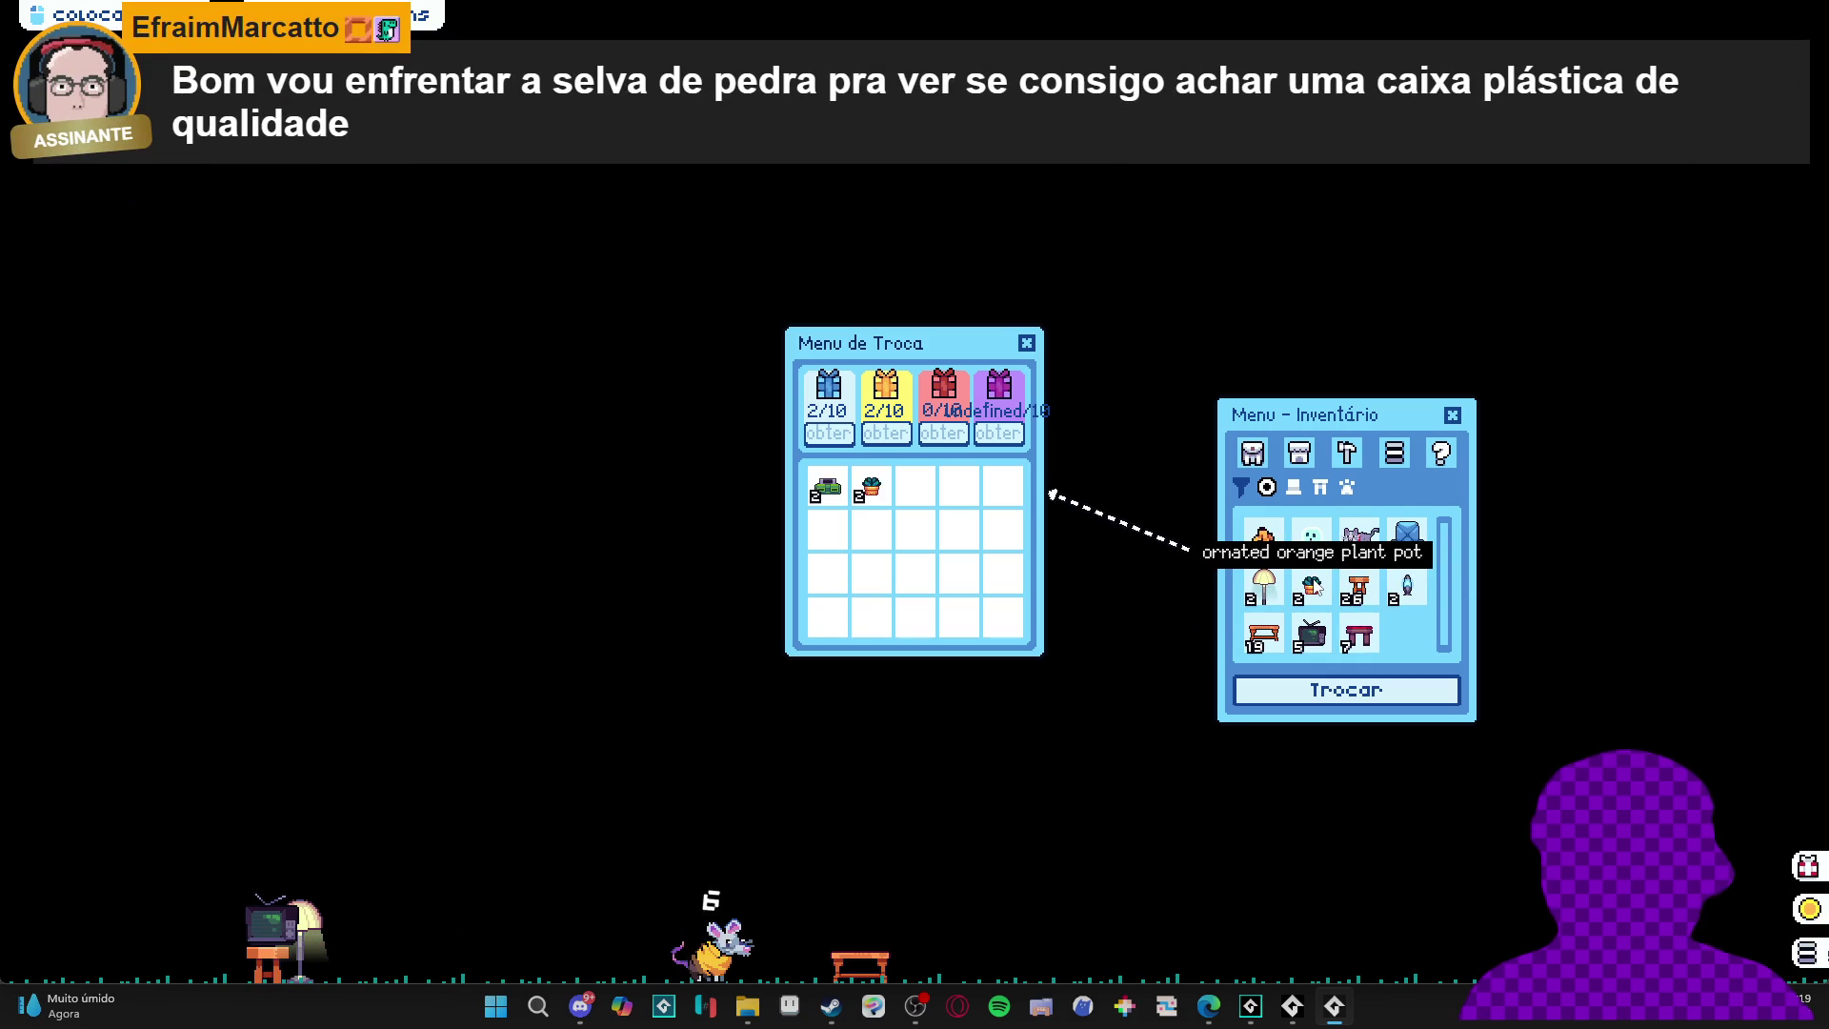
click(1312, 586)
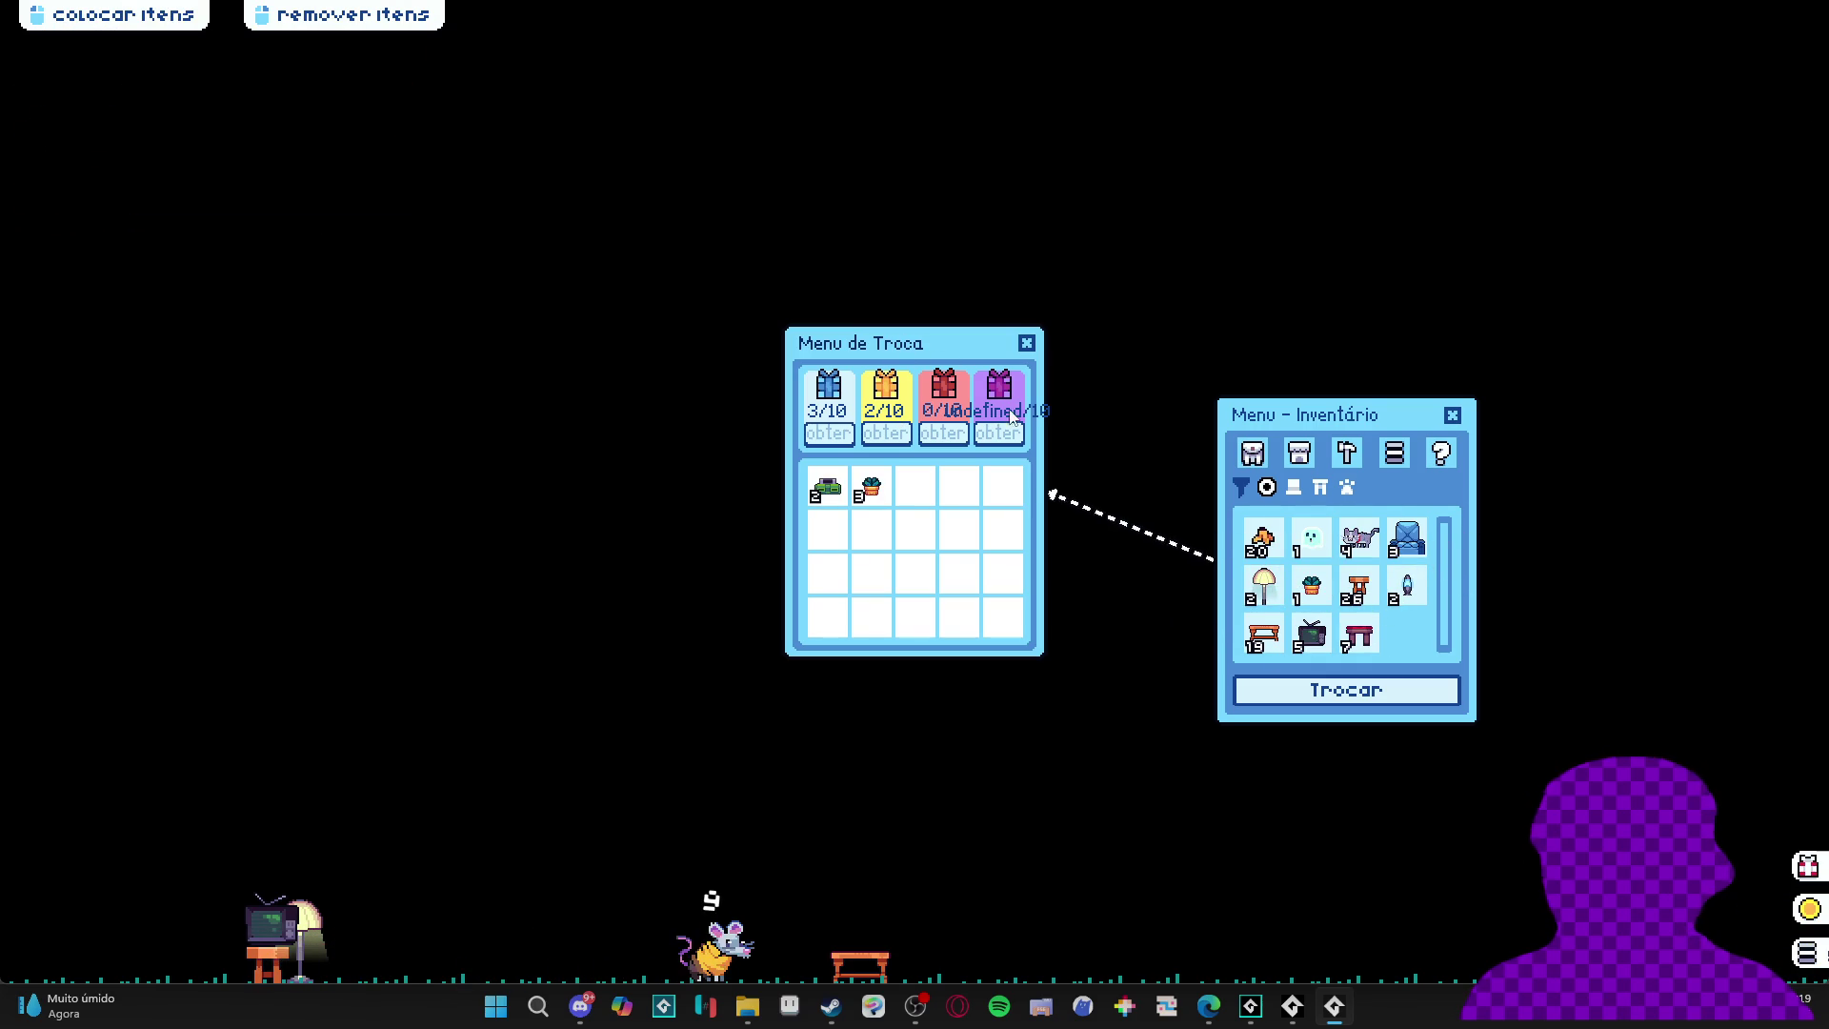
click(1356, 541)
click(1356, 541)
click(1357, 541)
click(1410, 551)
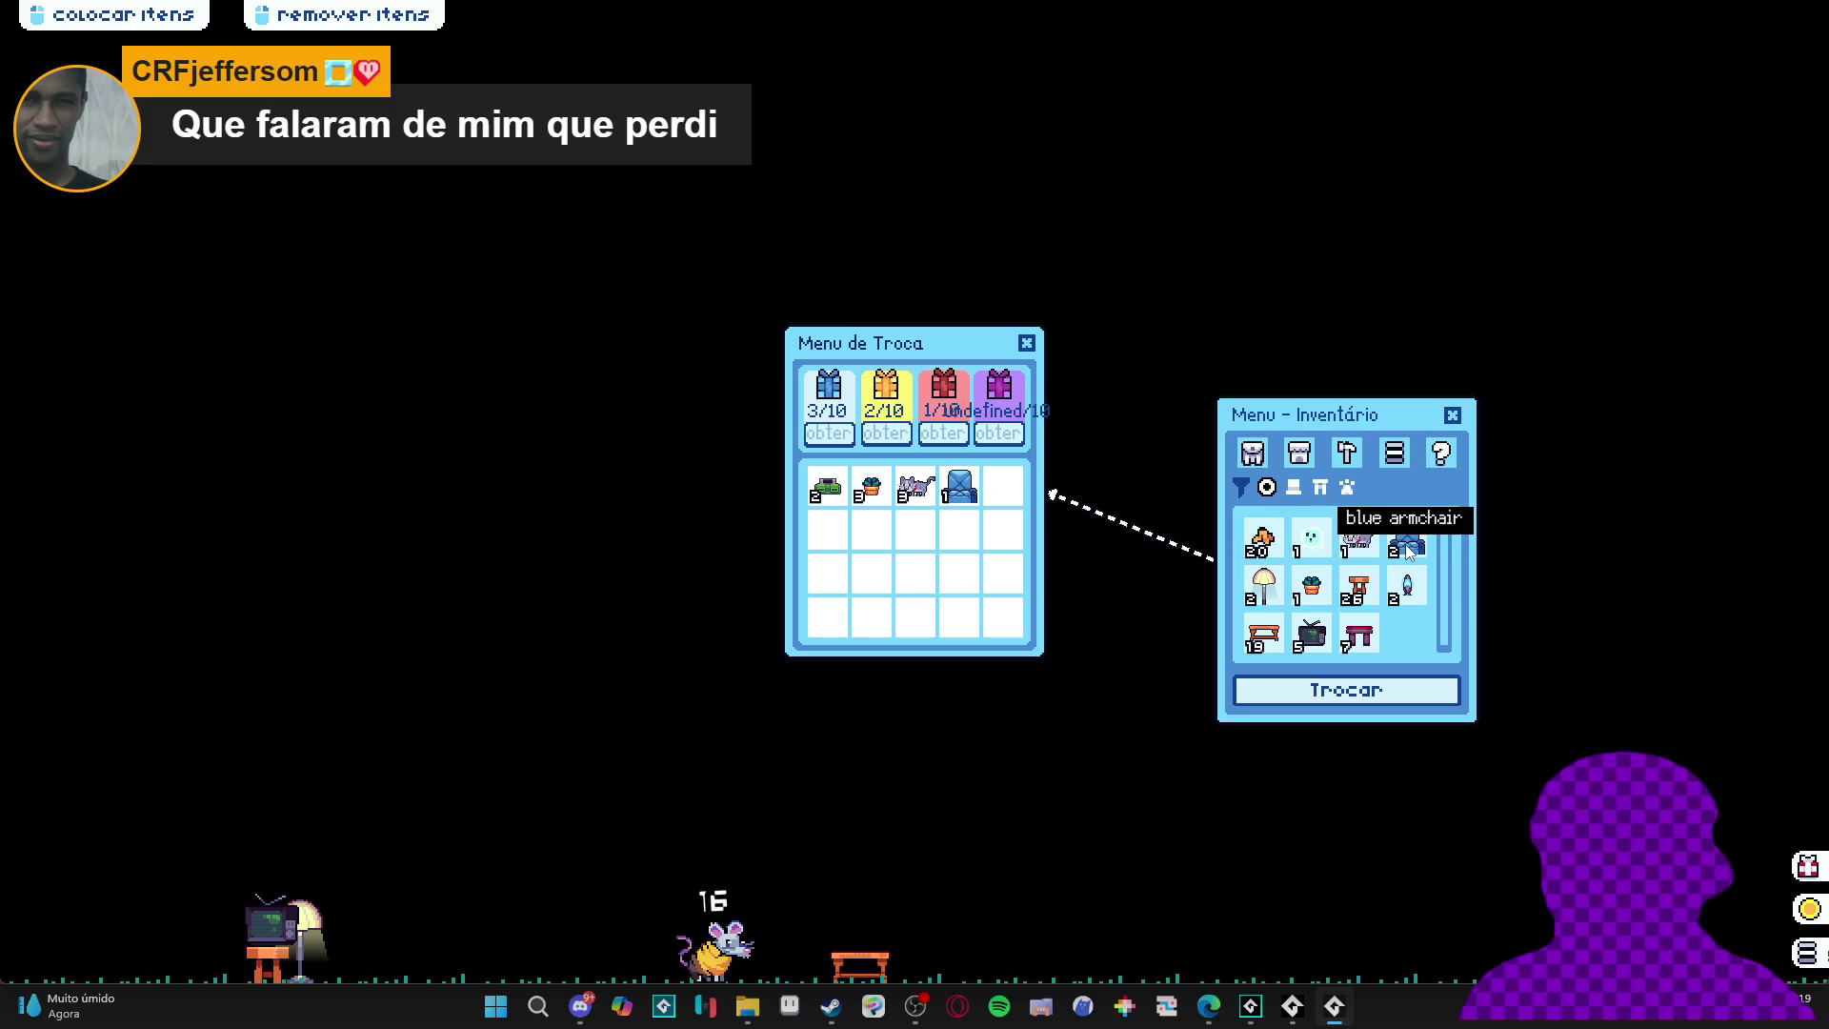
click(1410, 551)
click(1410, 551)
click(1408, 543)
click(1263, 633)
click(1263, 633)
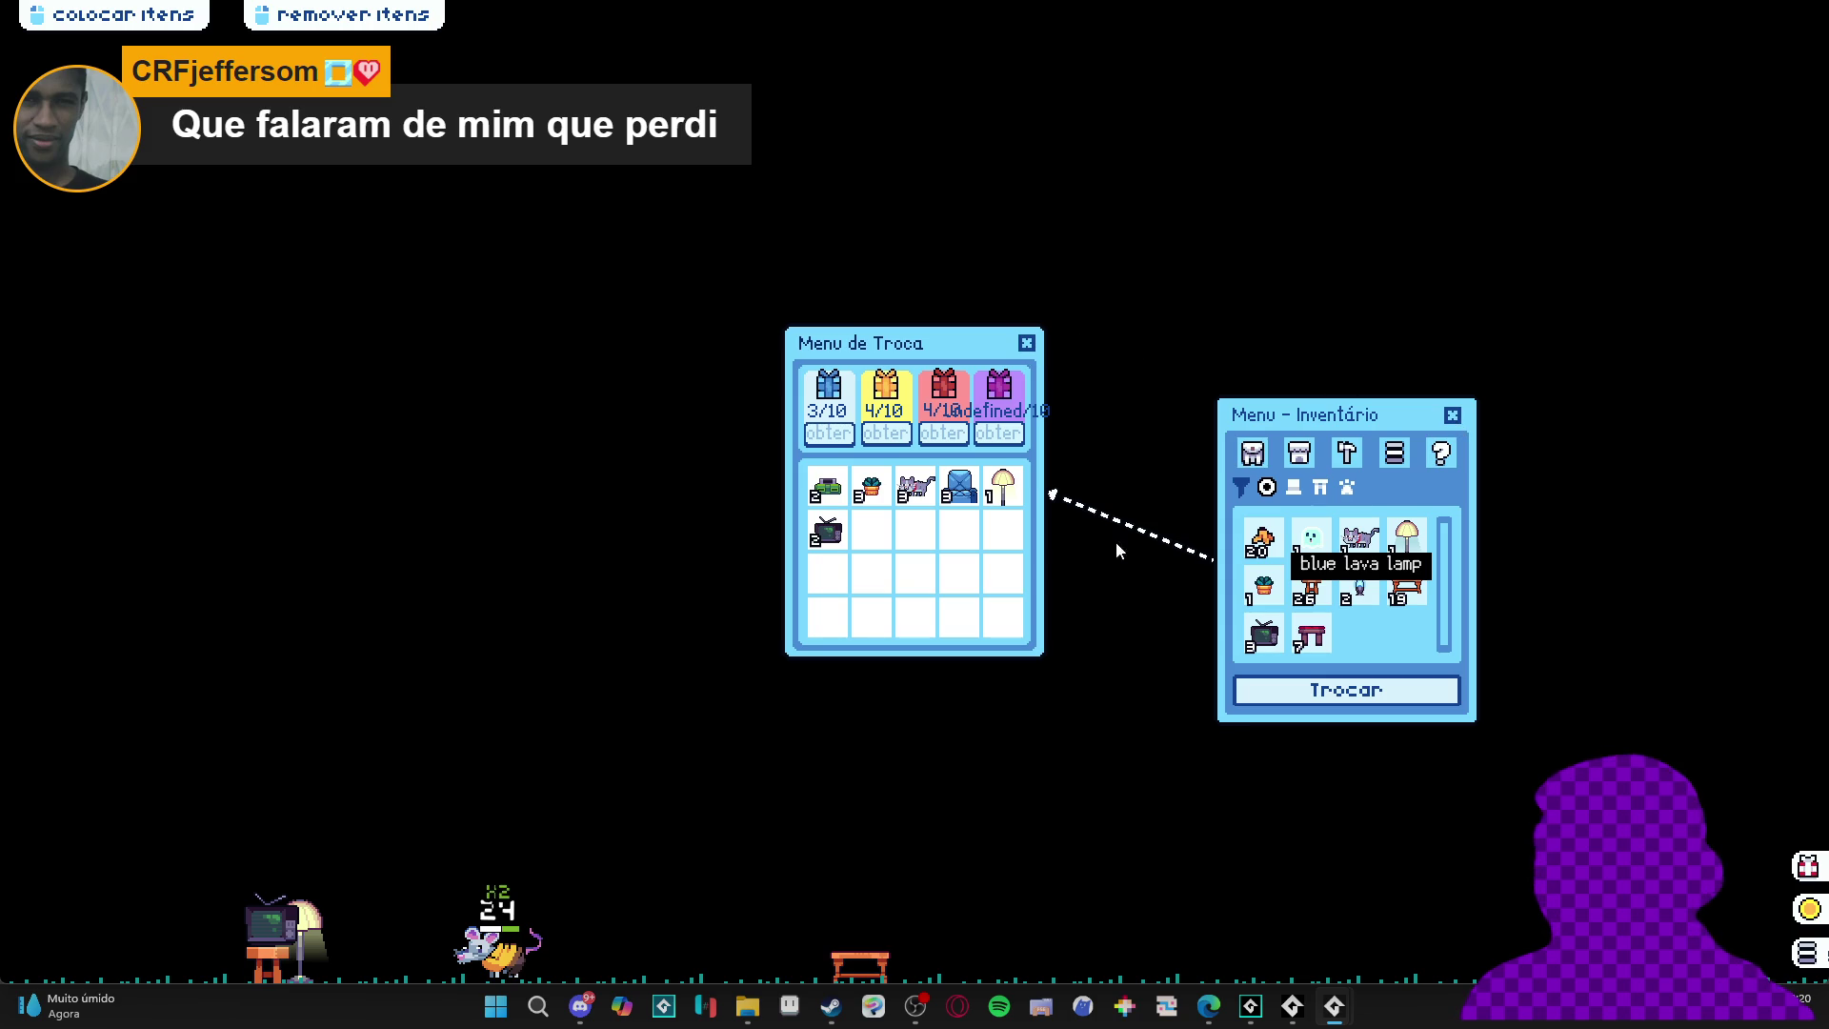
right_click(1332, 1007)
click(1248, 948)
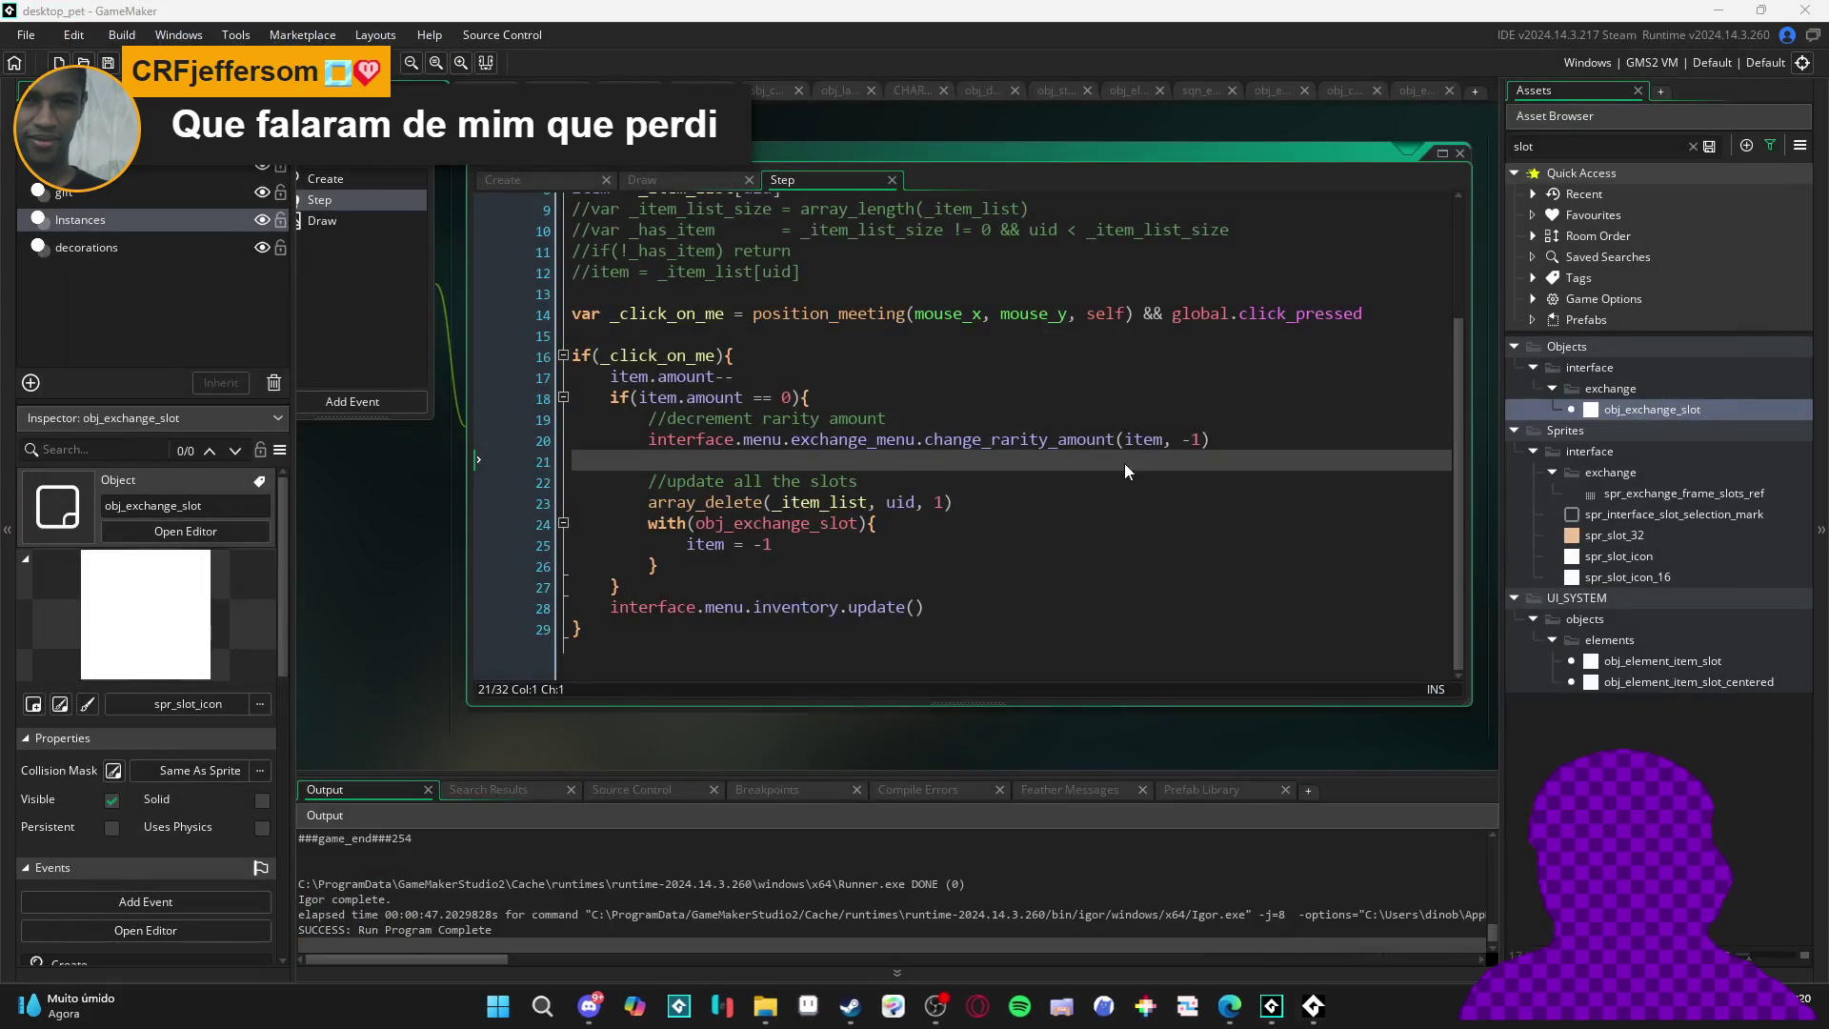
- Run the game again, add banana peels from Inventário to the trade menu, then close the runner
key(F5)
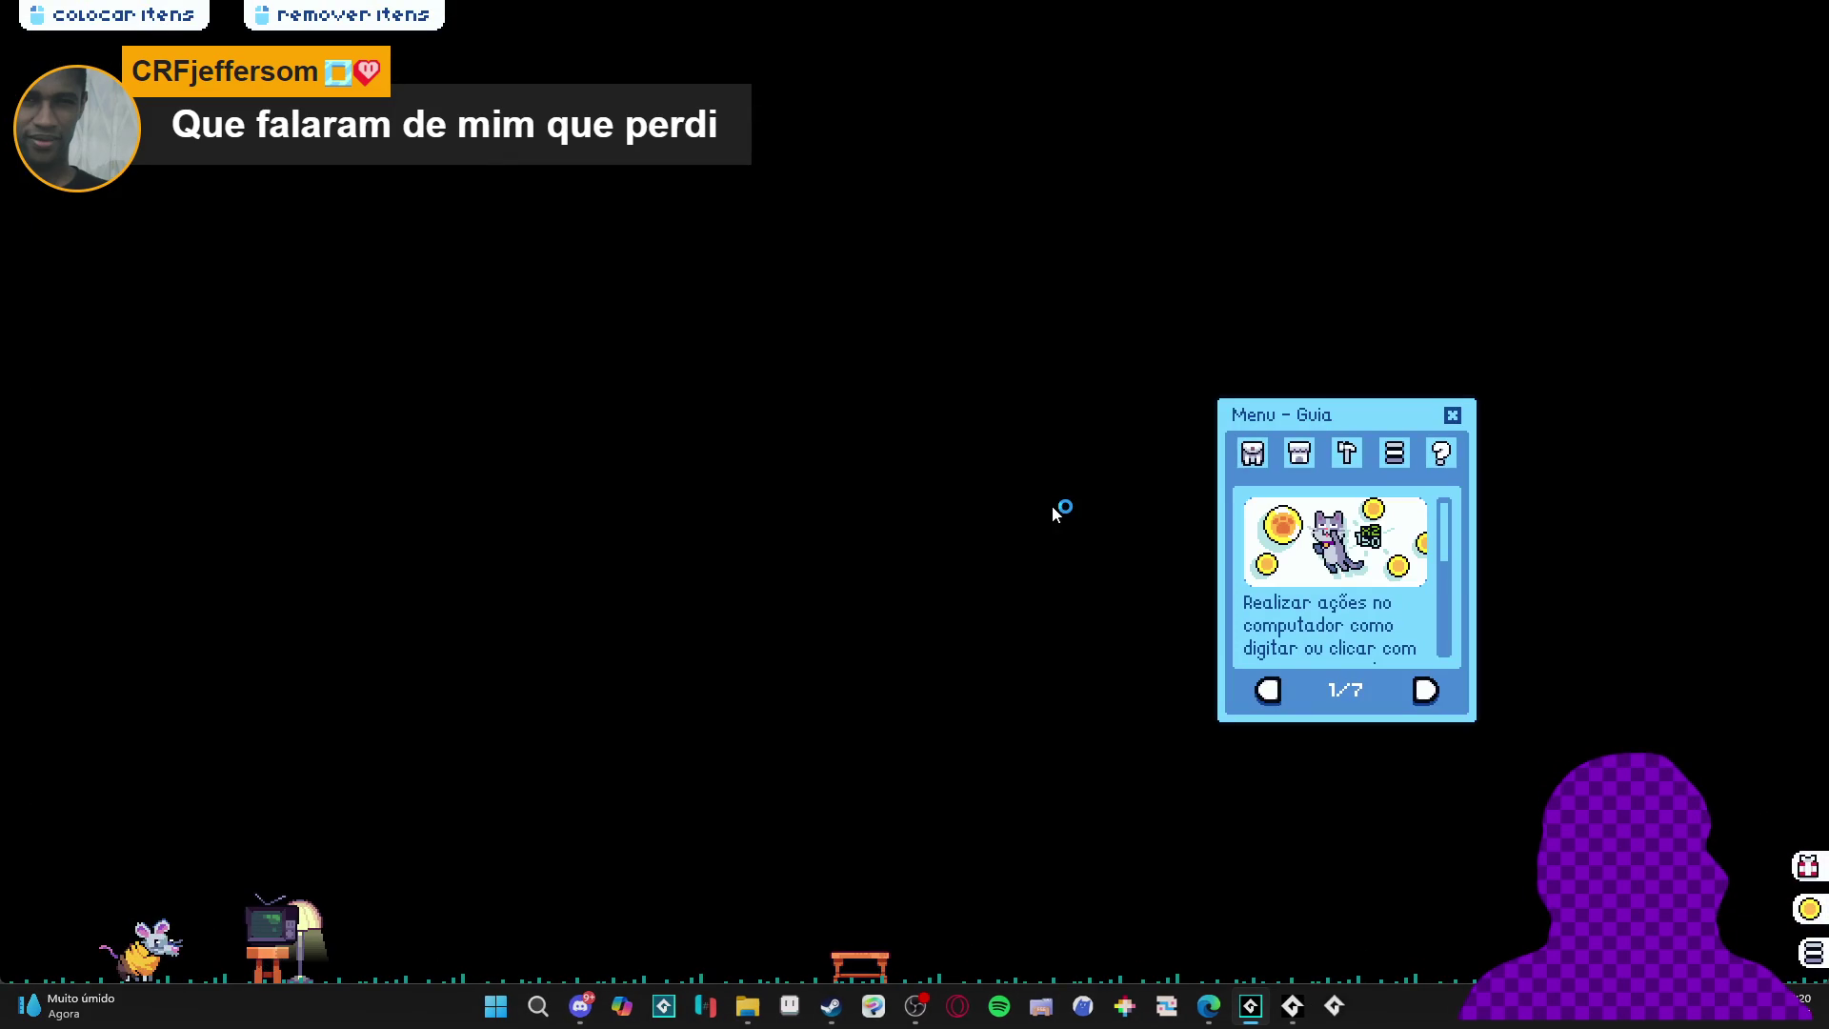
click(1253, 453)
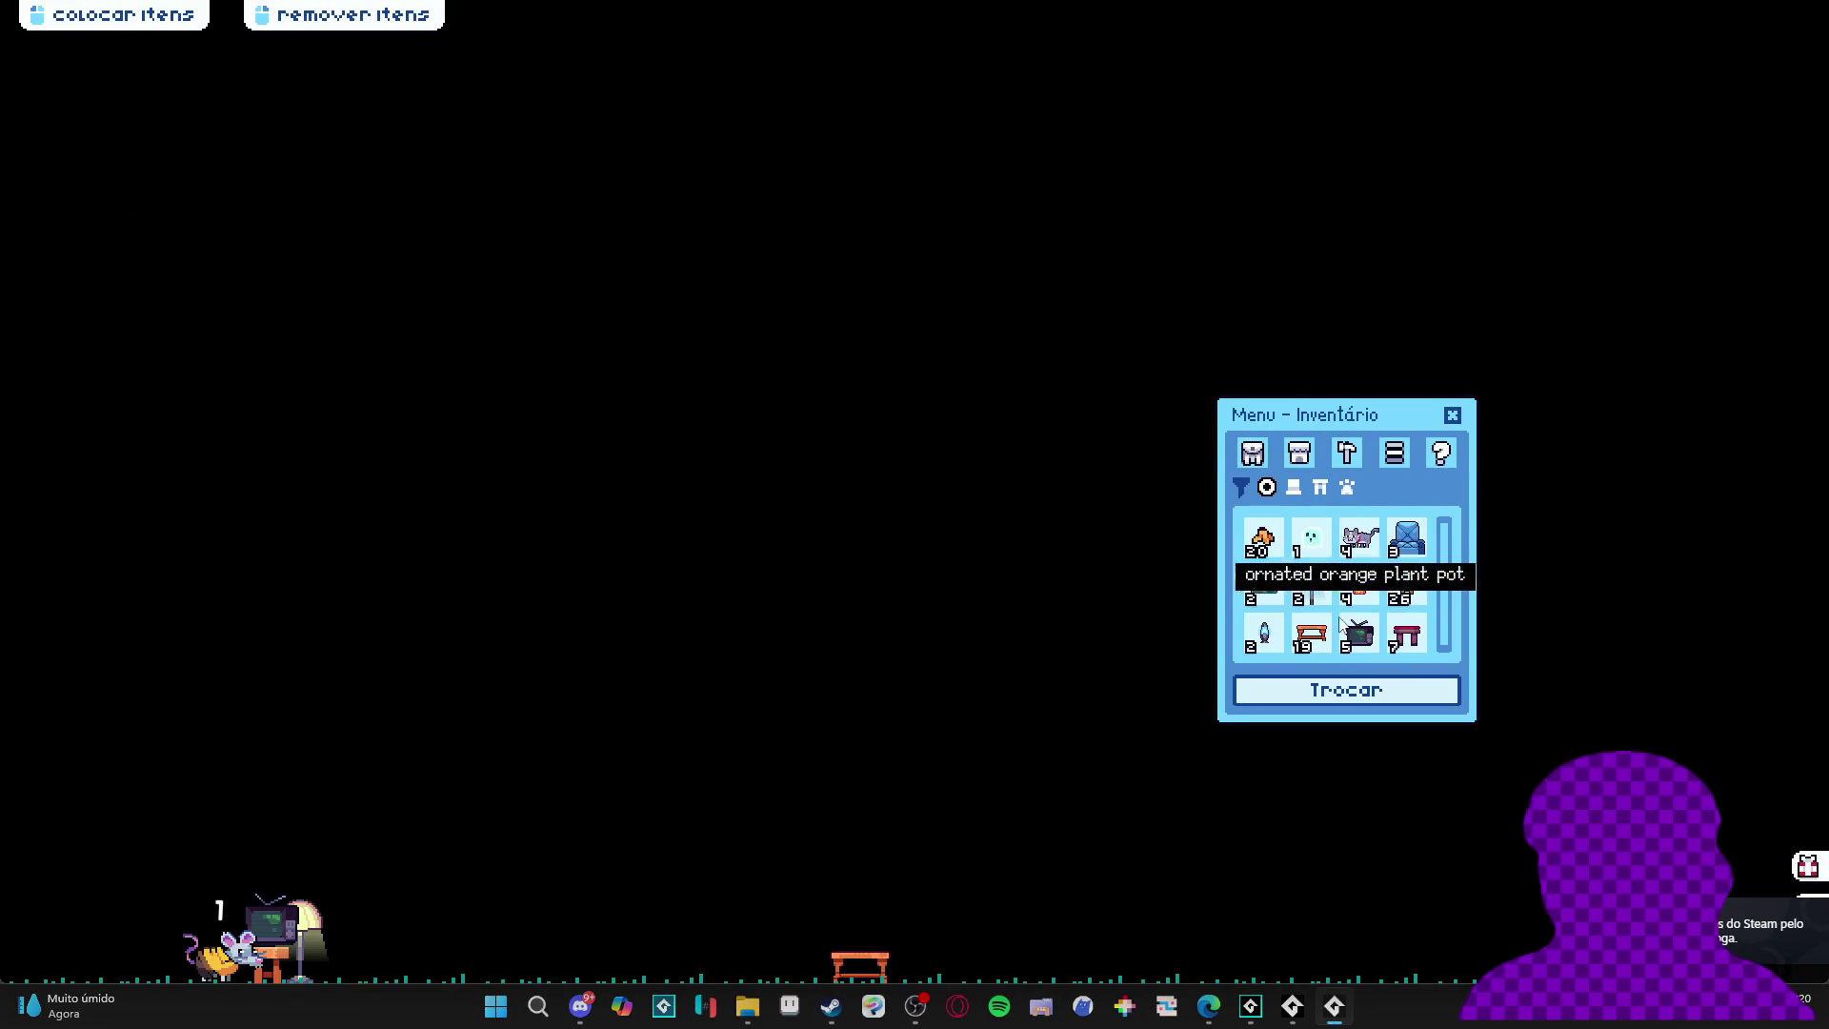
click(1267, 543)
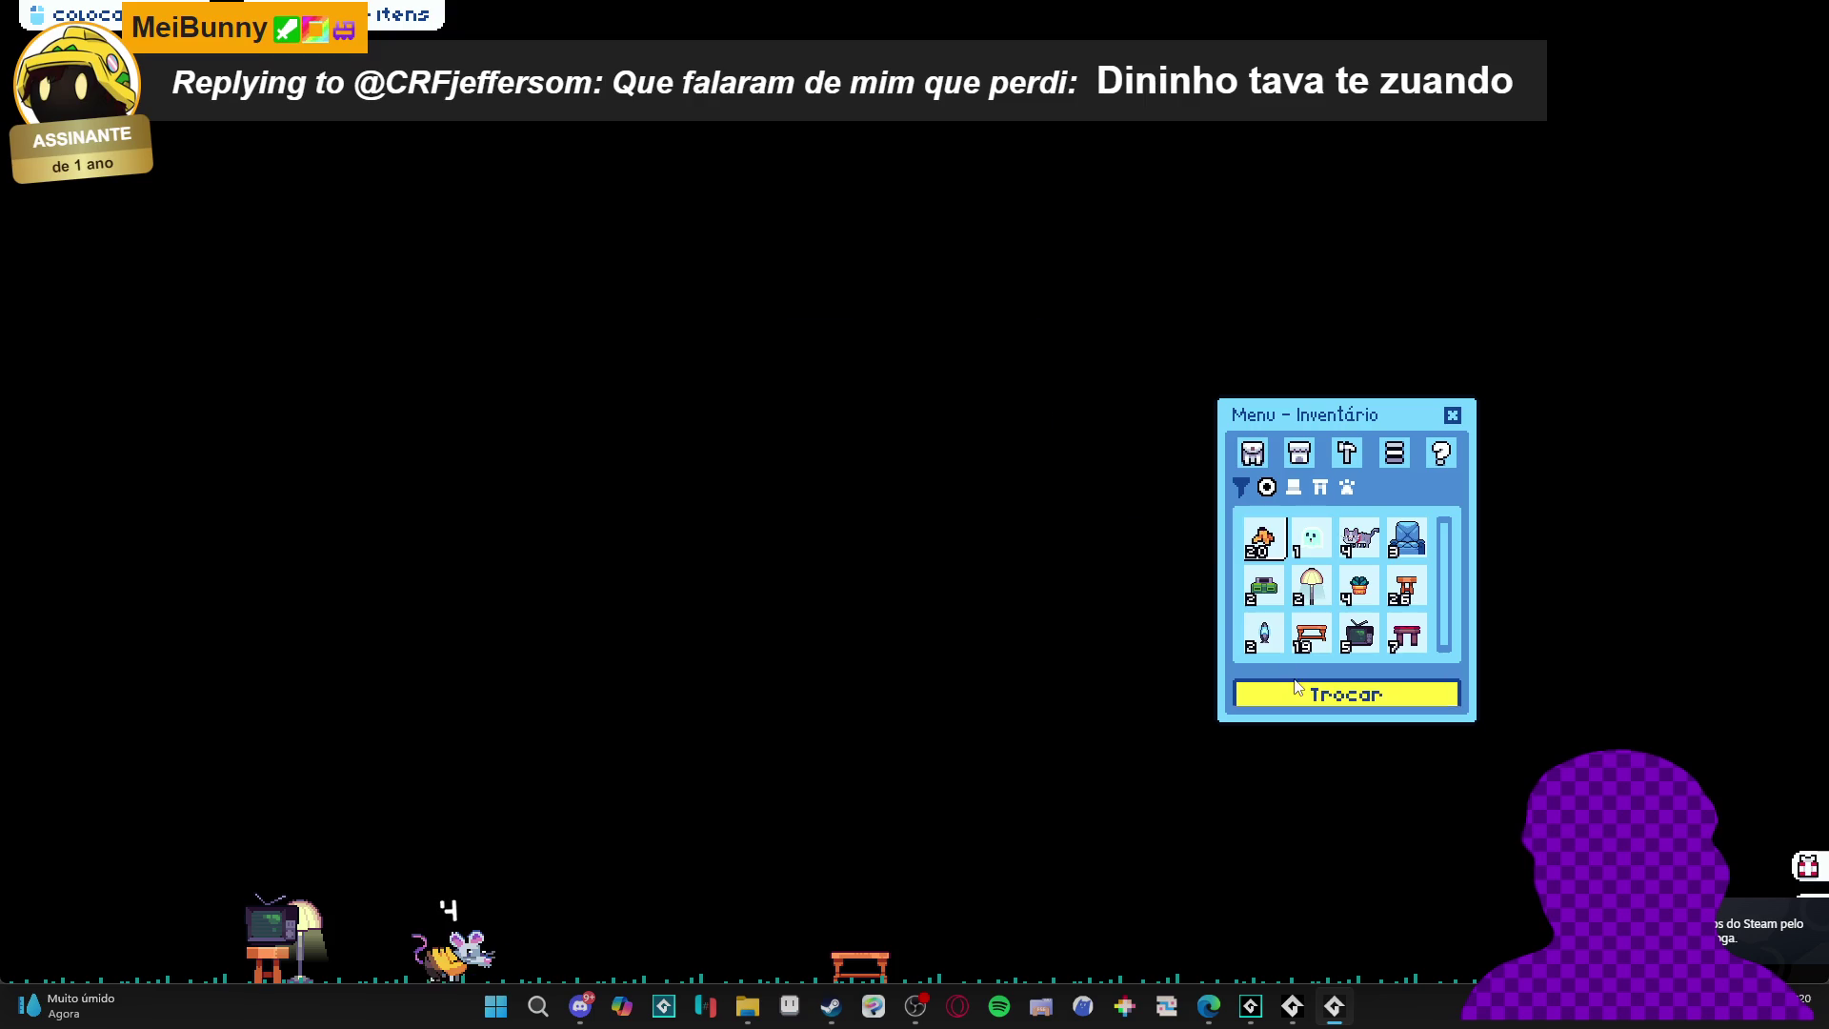
click(1267, 543)
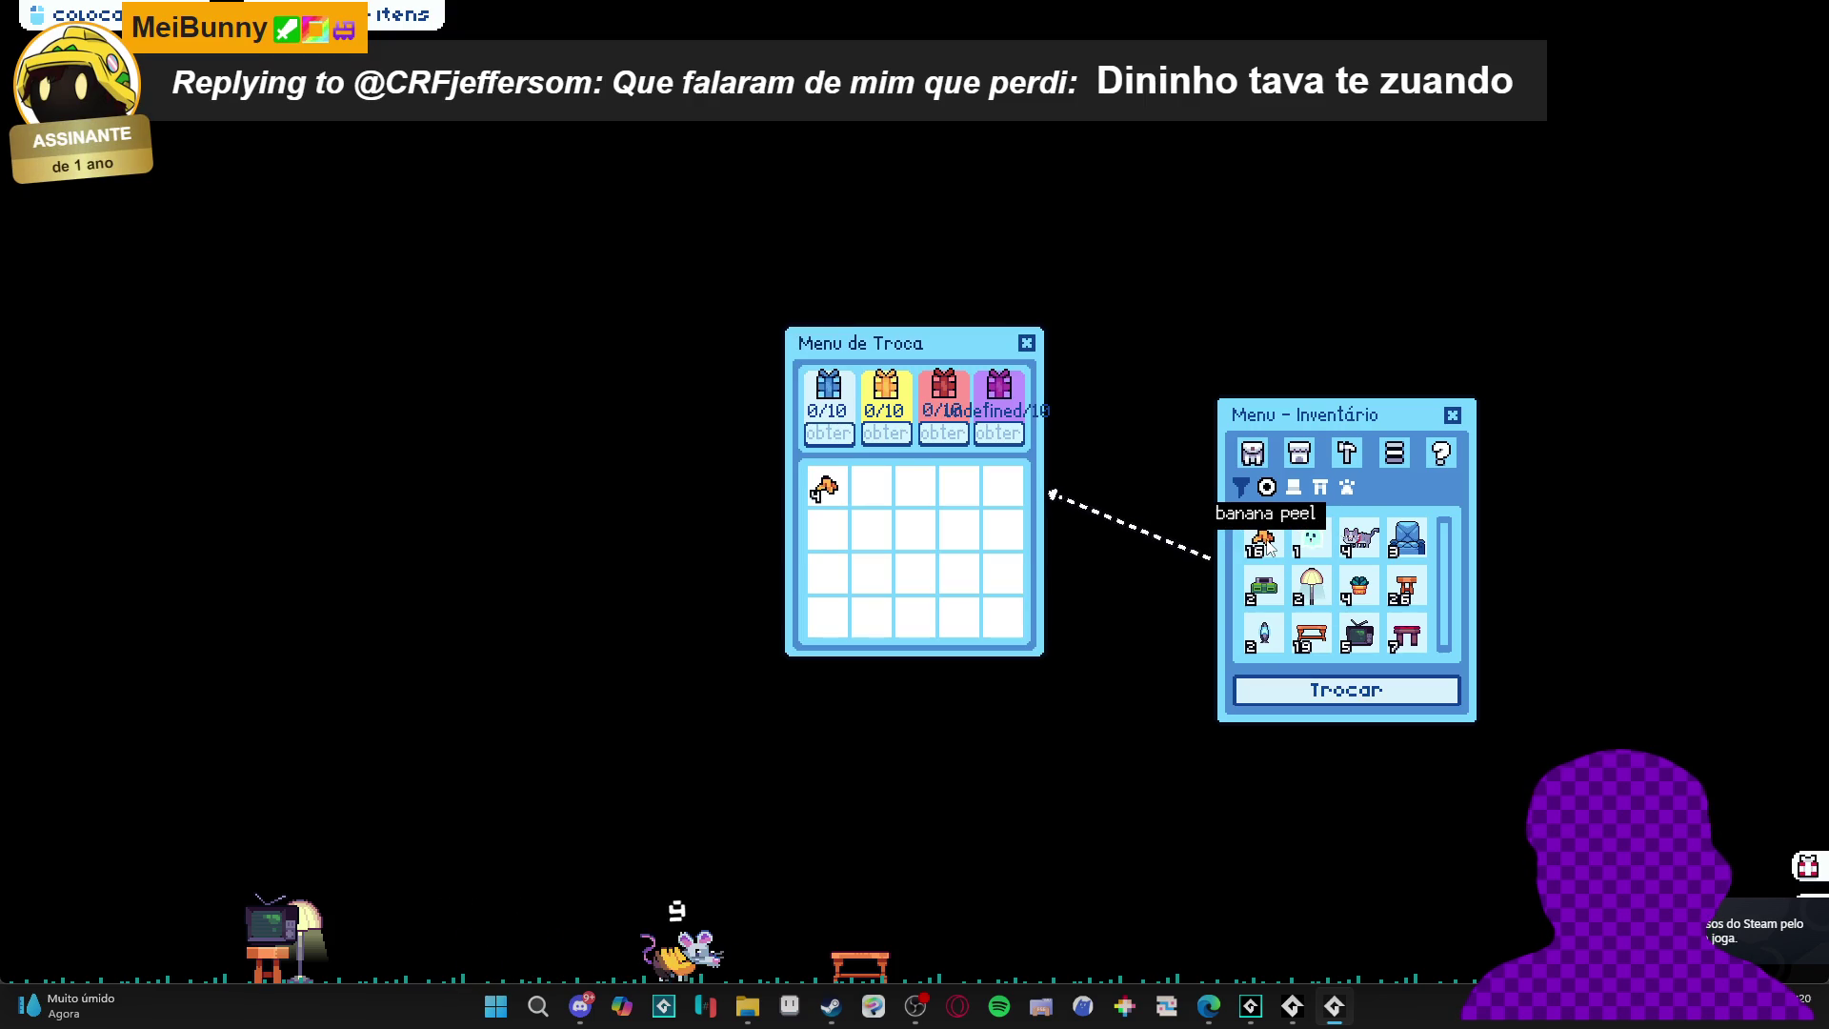
click(1267, 543)
click(1267, 543)
click(1268, 543)
click(1267, 543)
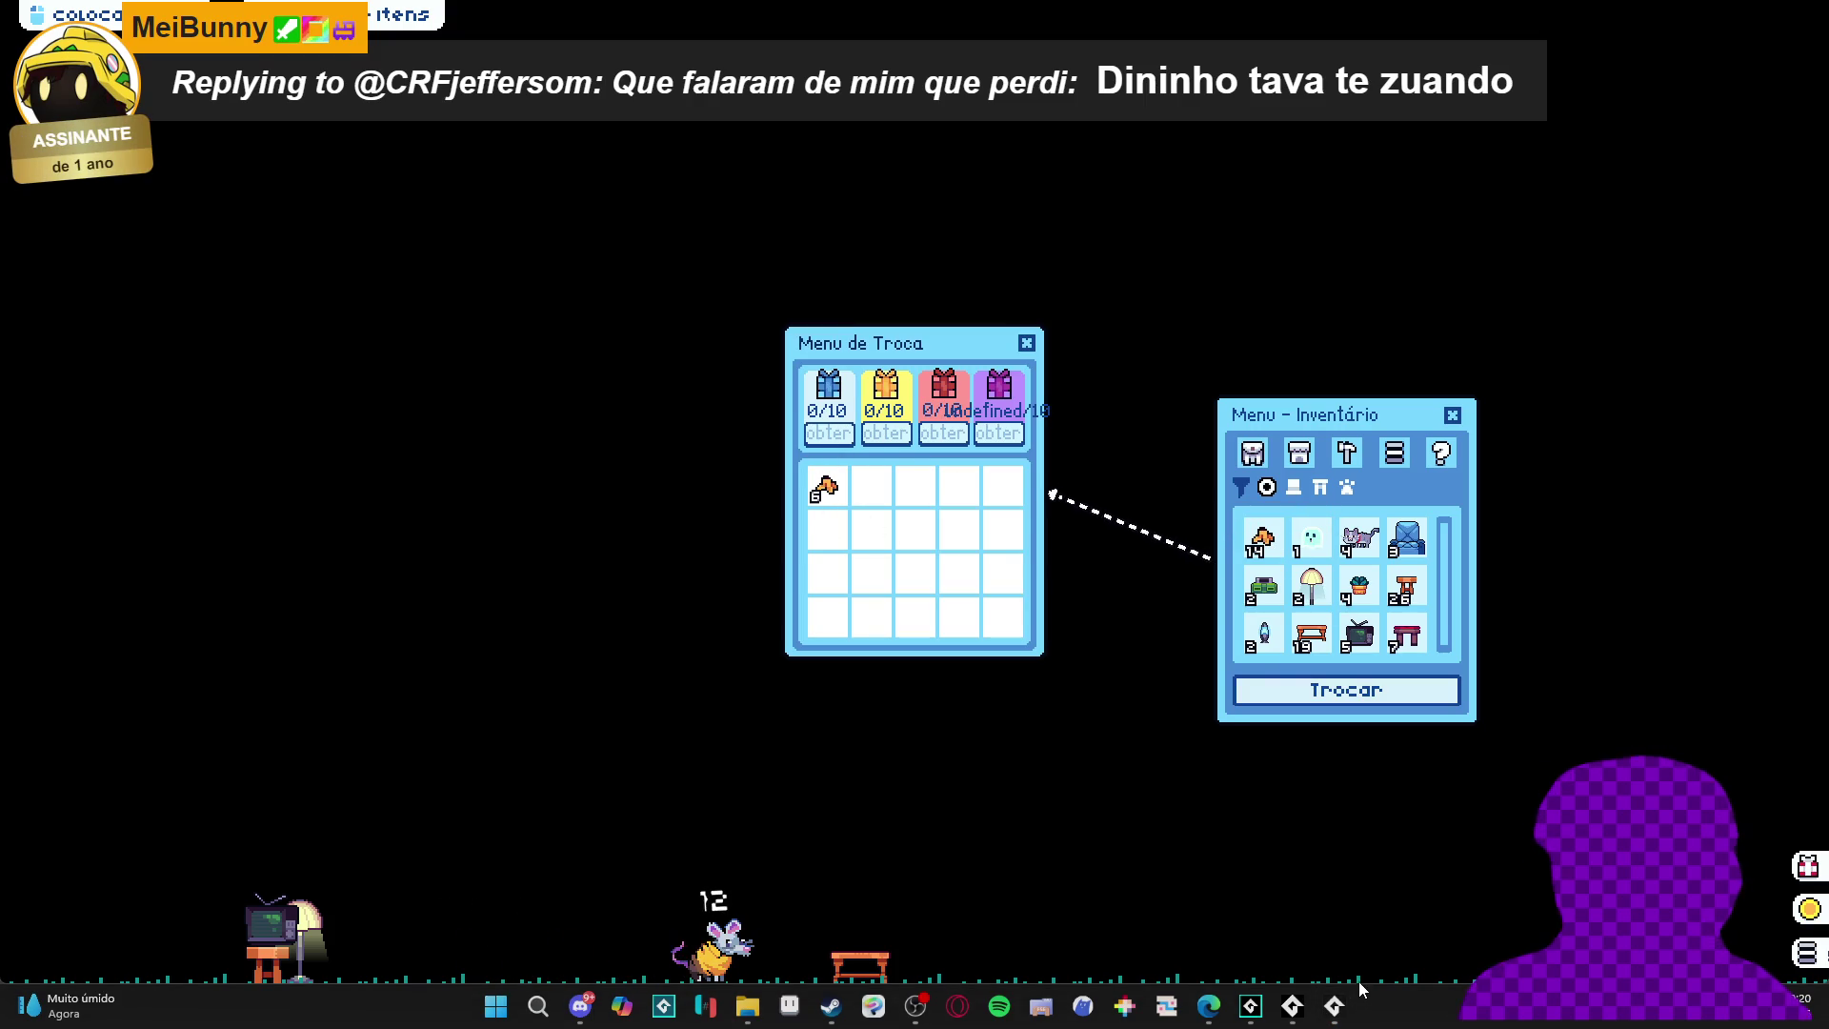
right_click(1334, 1006)
click(1332, 955)
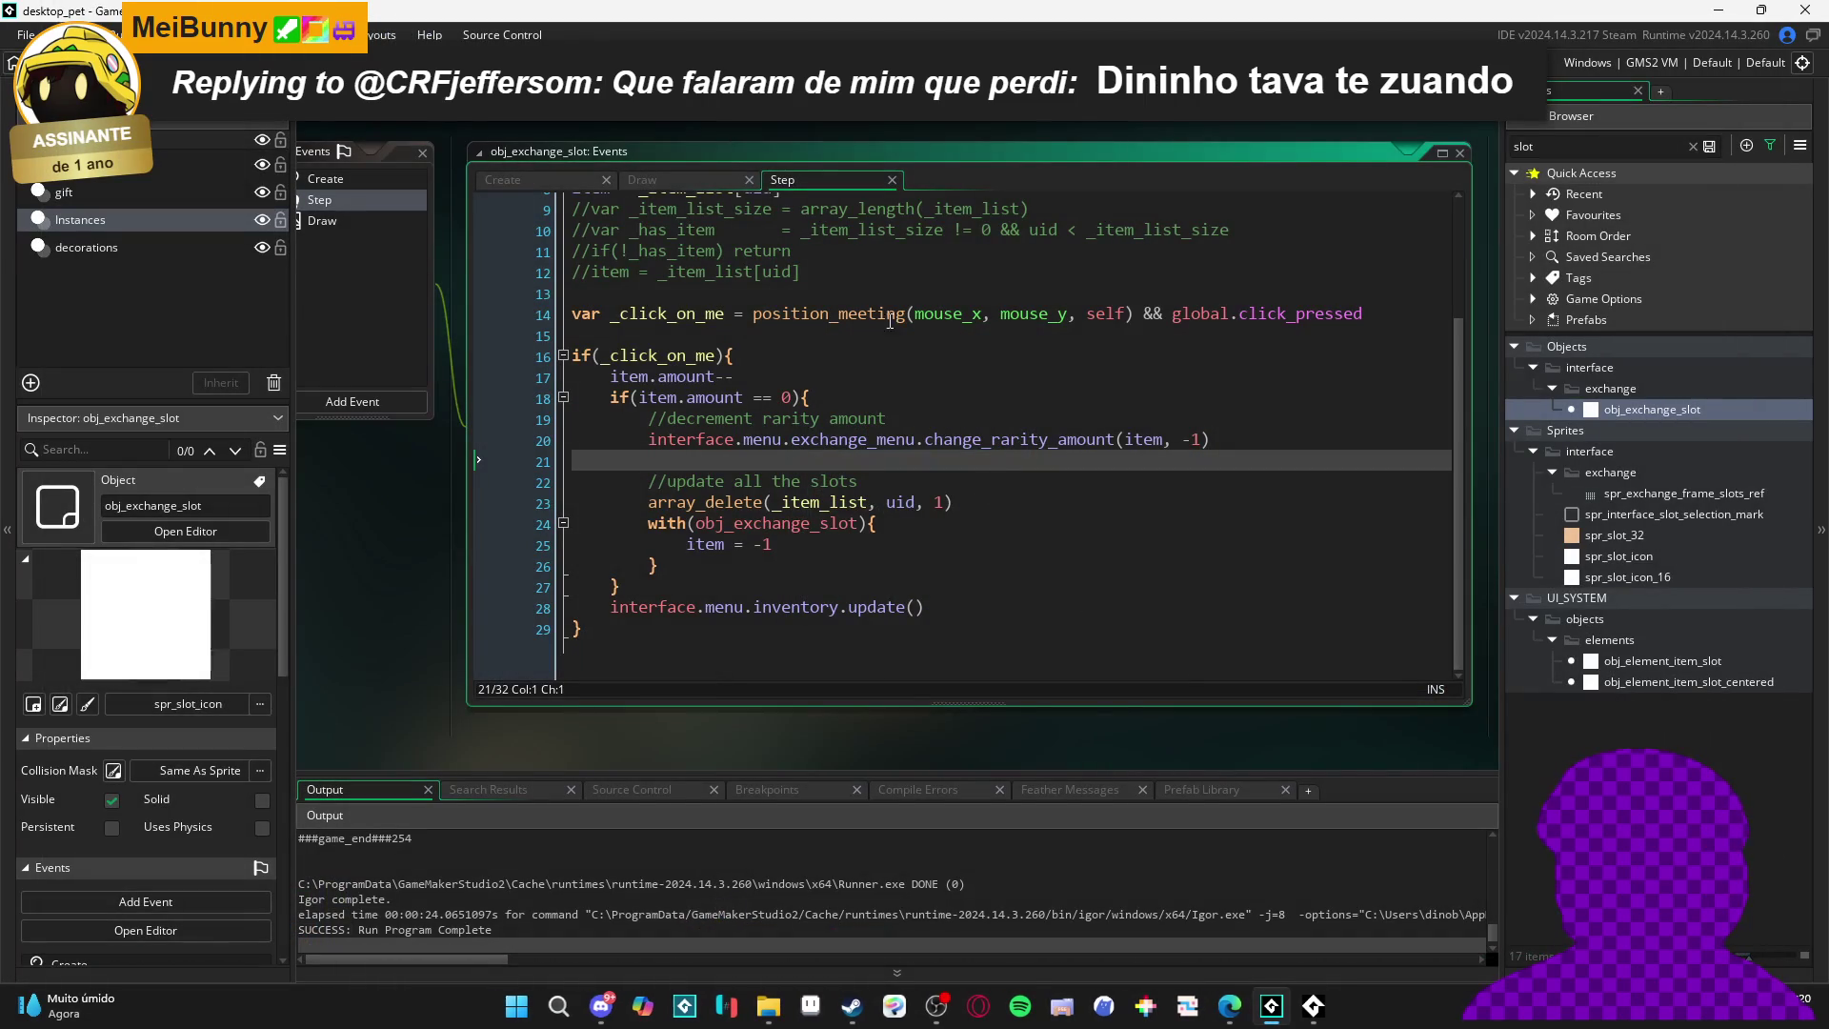
- Wrap item.rarity in string_lower() inside change_rarity_amount and rebuild with F5
key(ctrl+Tab)
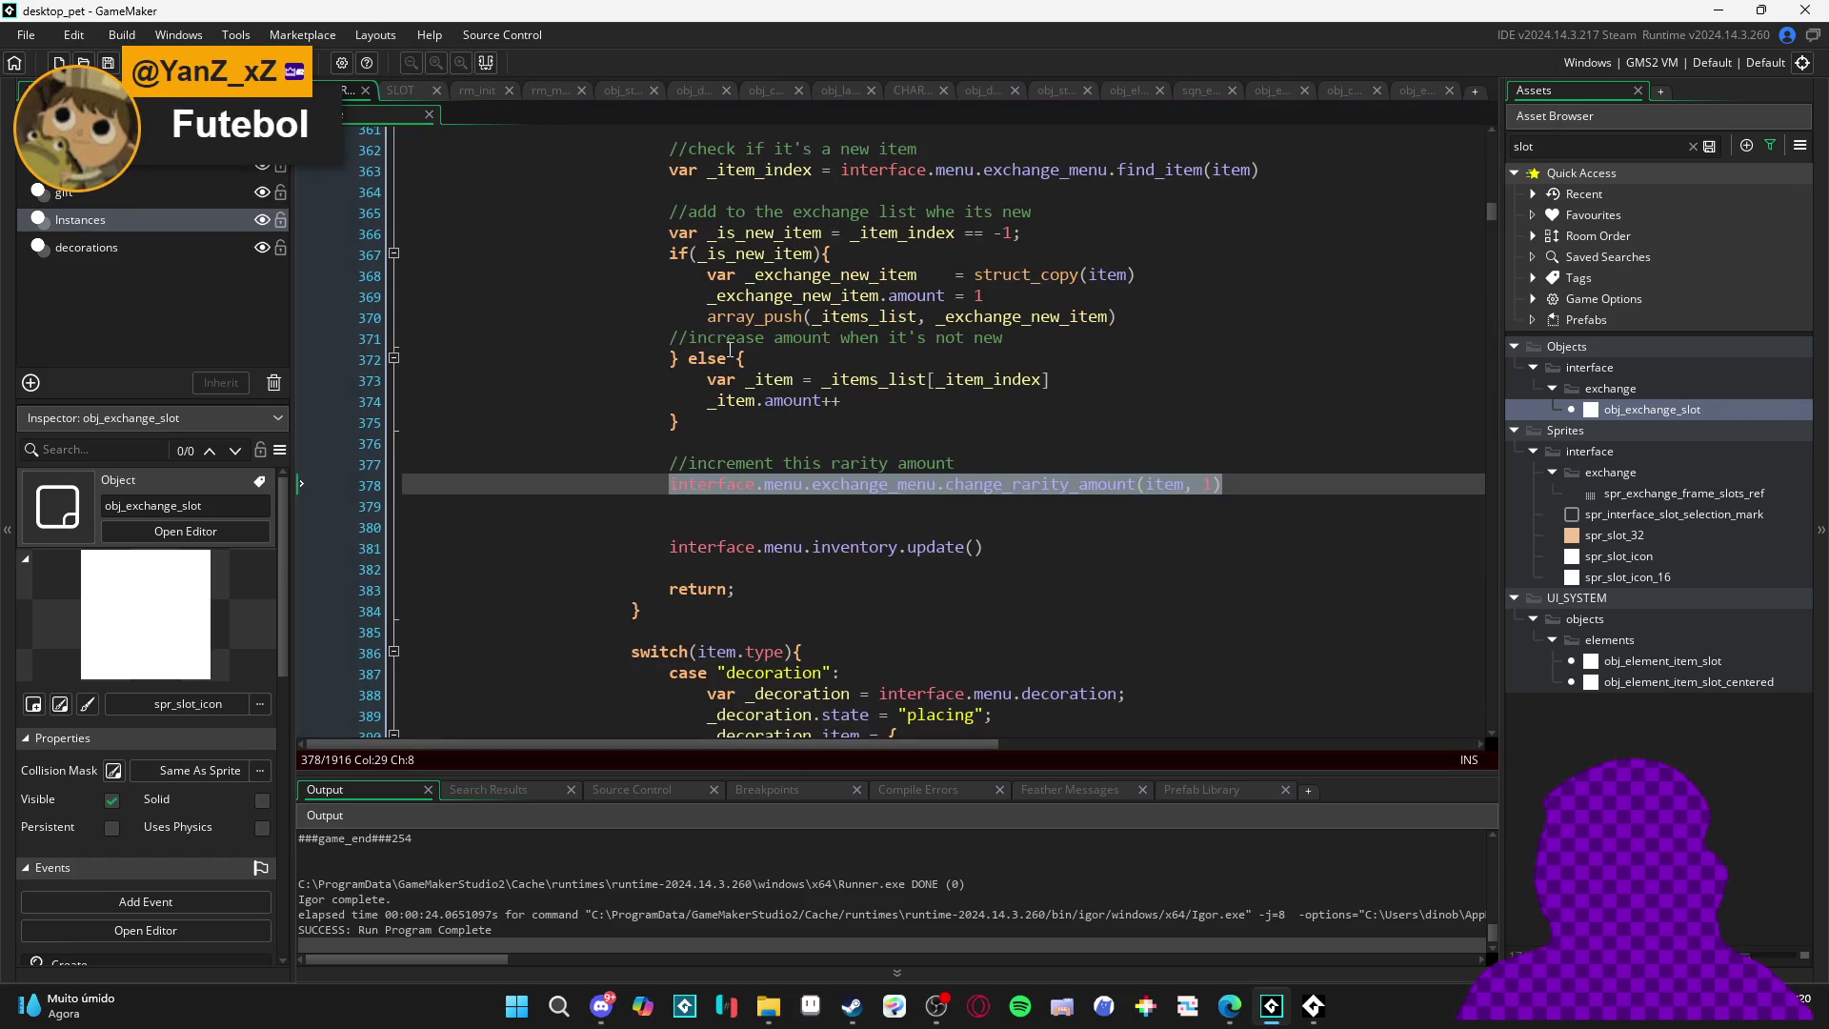
double_click(1044, 485)
key(ctrl+f)
click(1432, 160)
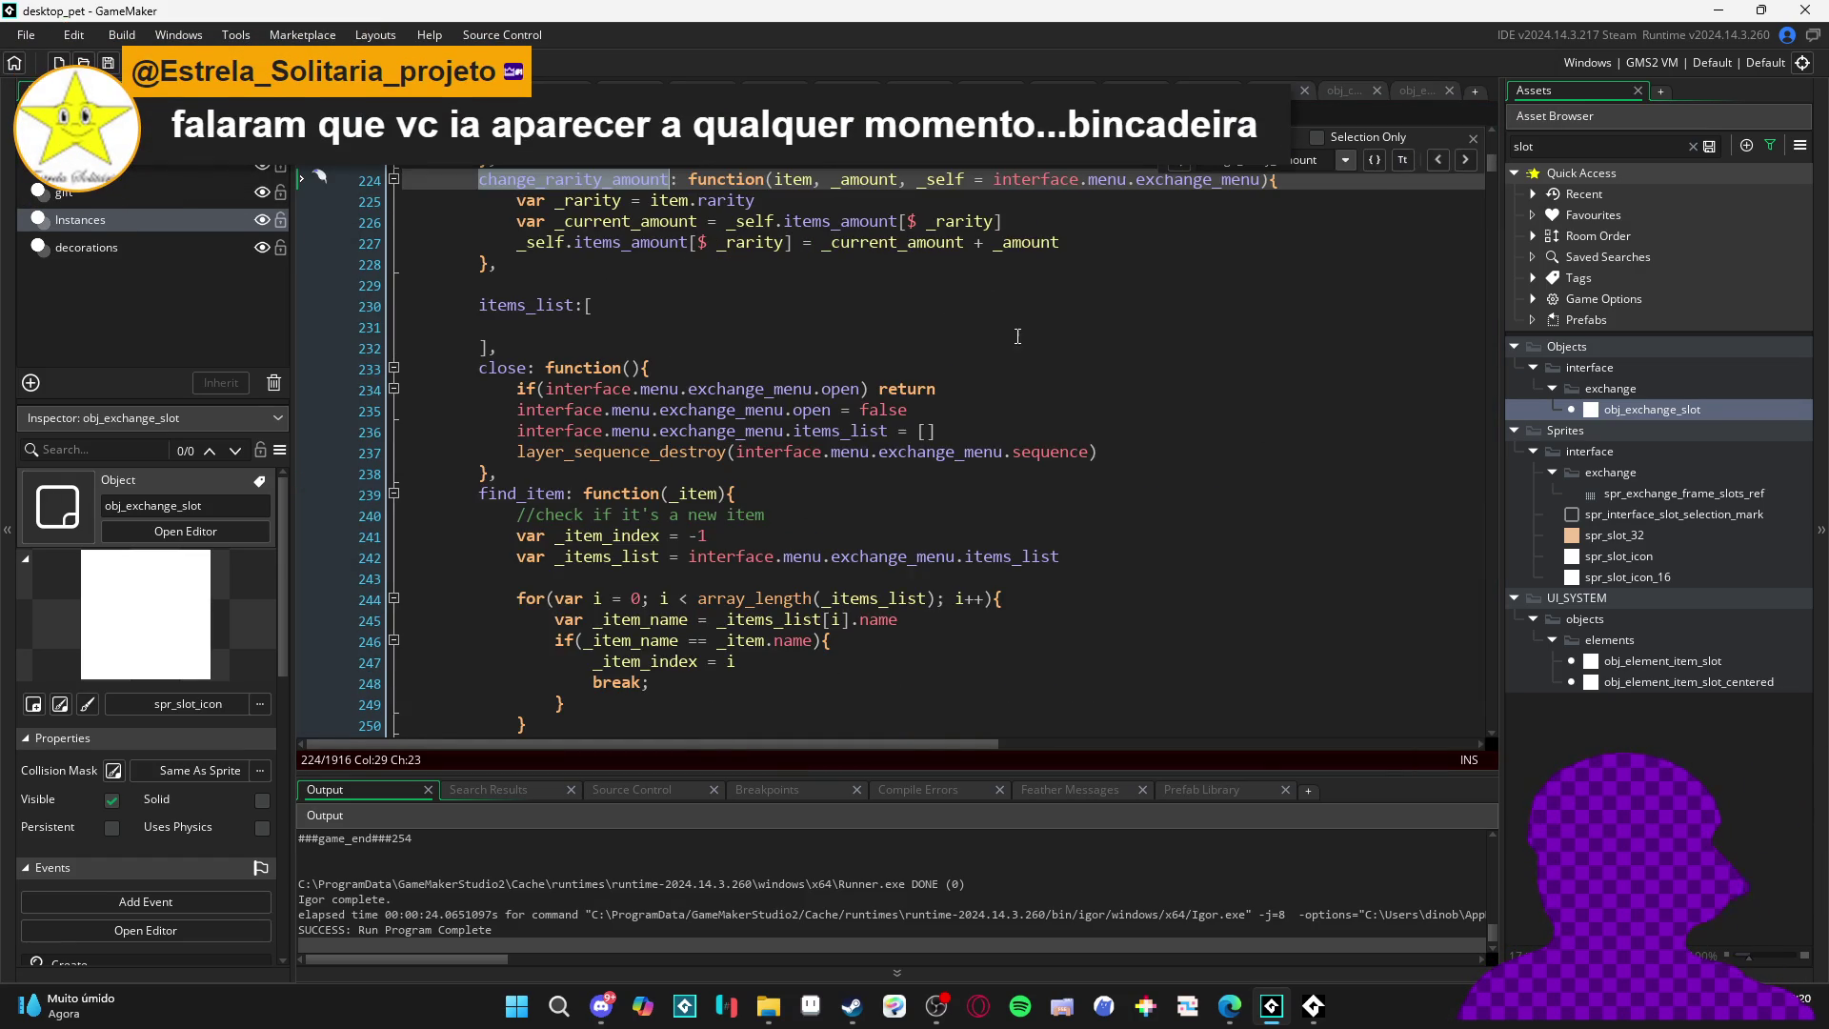
key(Down)
key(Down)
key(Down)
click(650, 353)
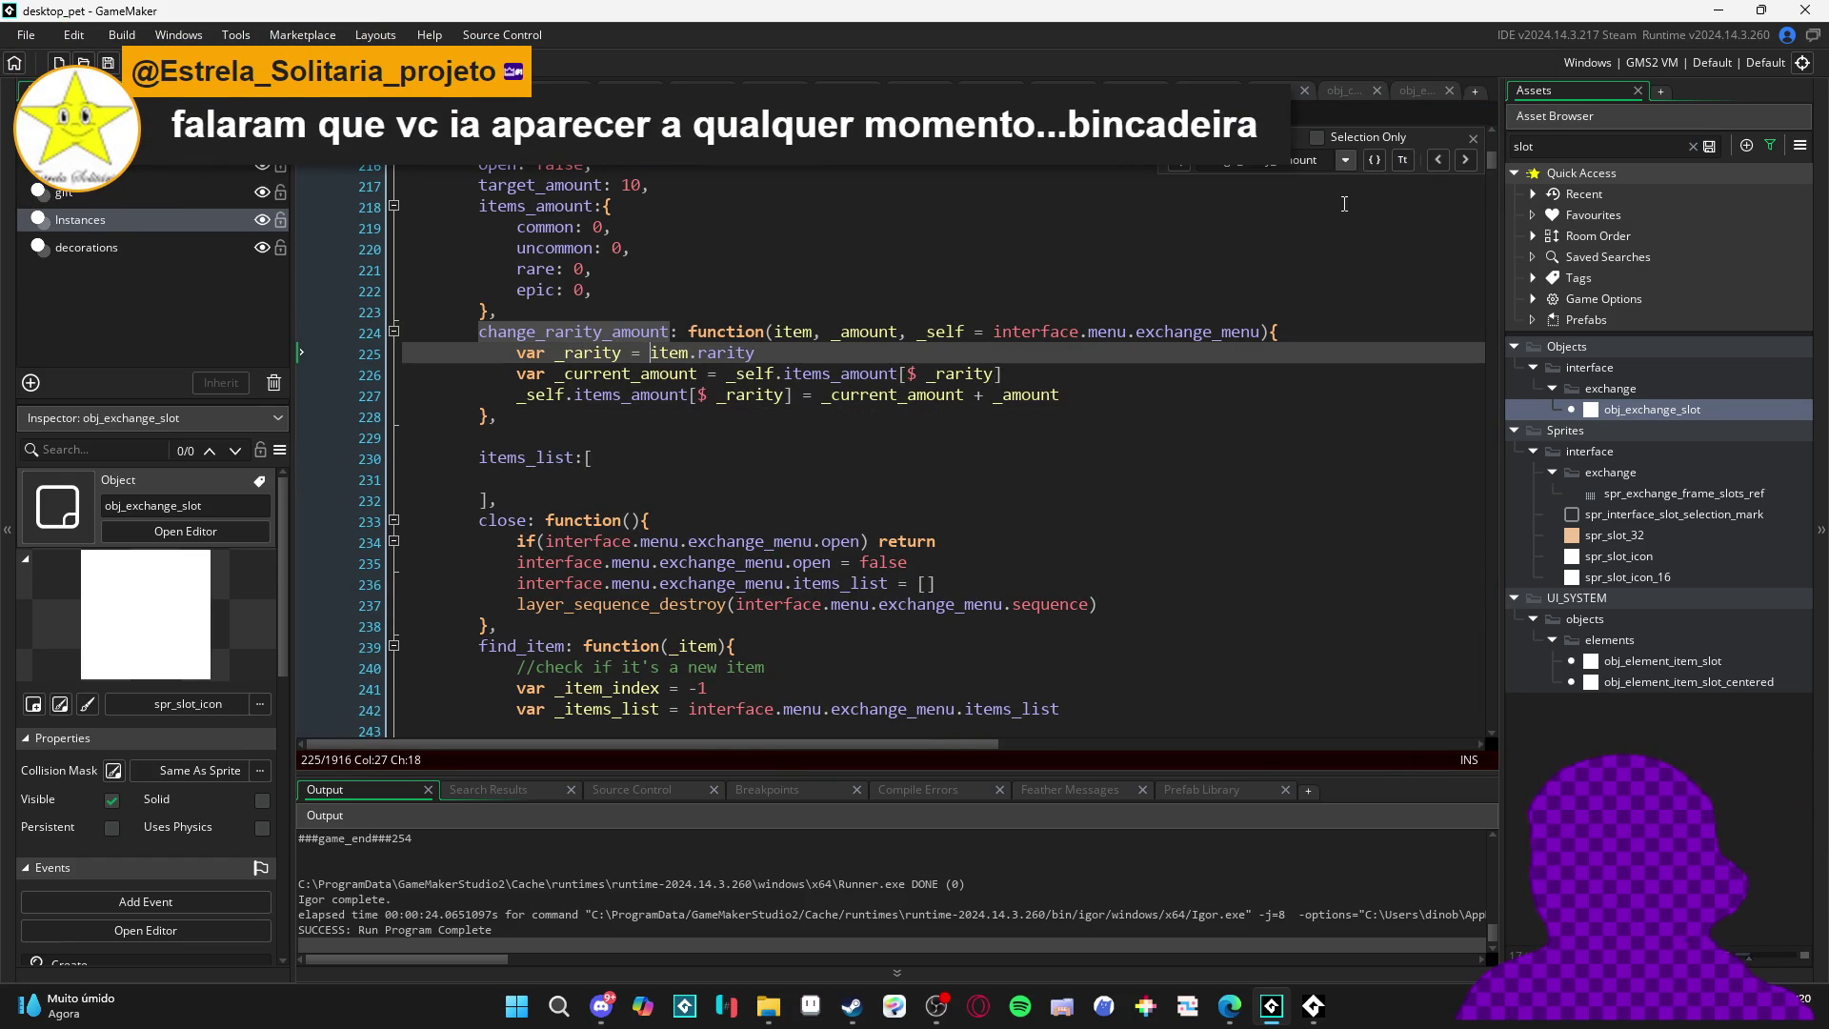
text(string_lower)
key(Return)
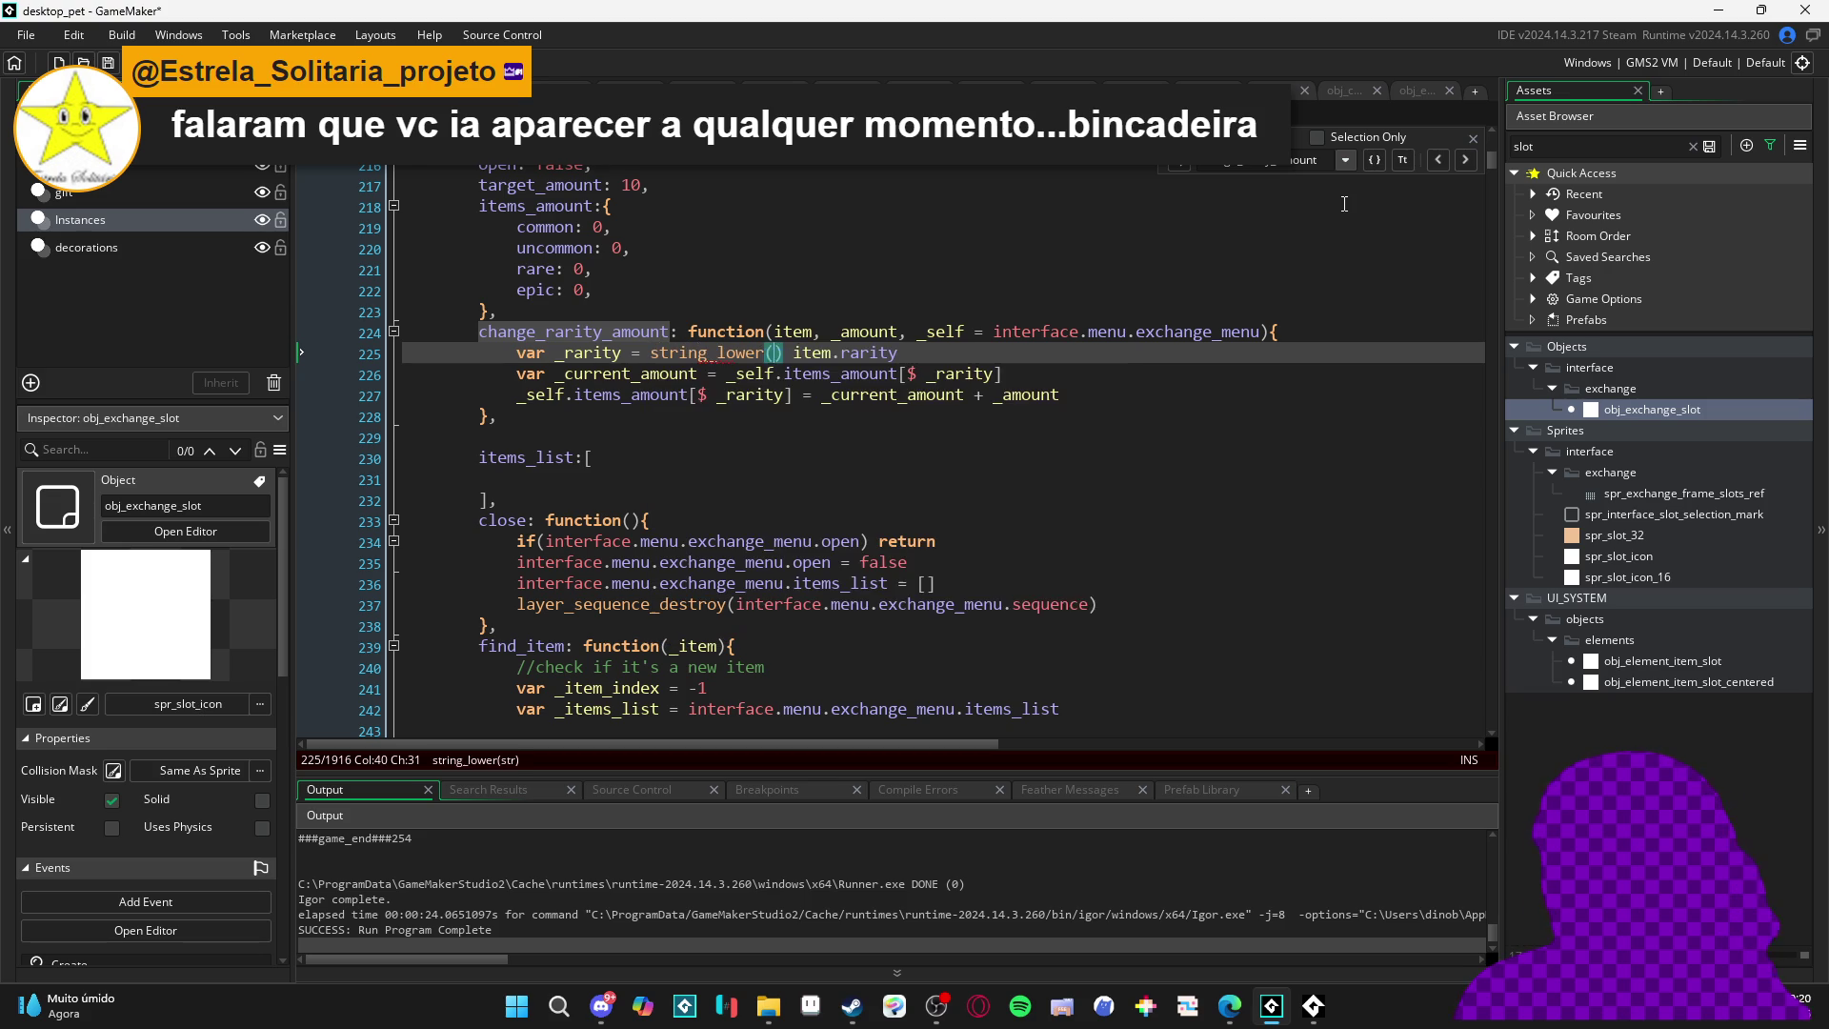
key(BackSpace)
key(Delete)
key(Right)
key(Right)
key(Right)
text())
key(F5)
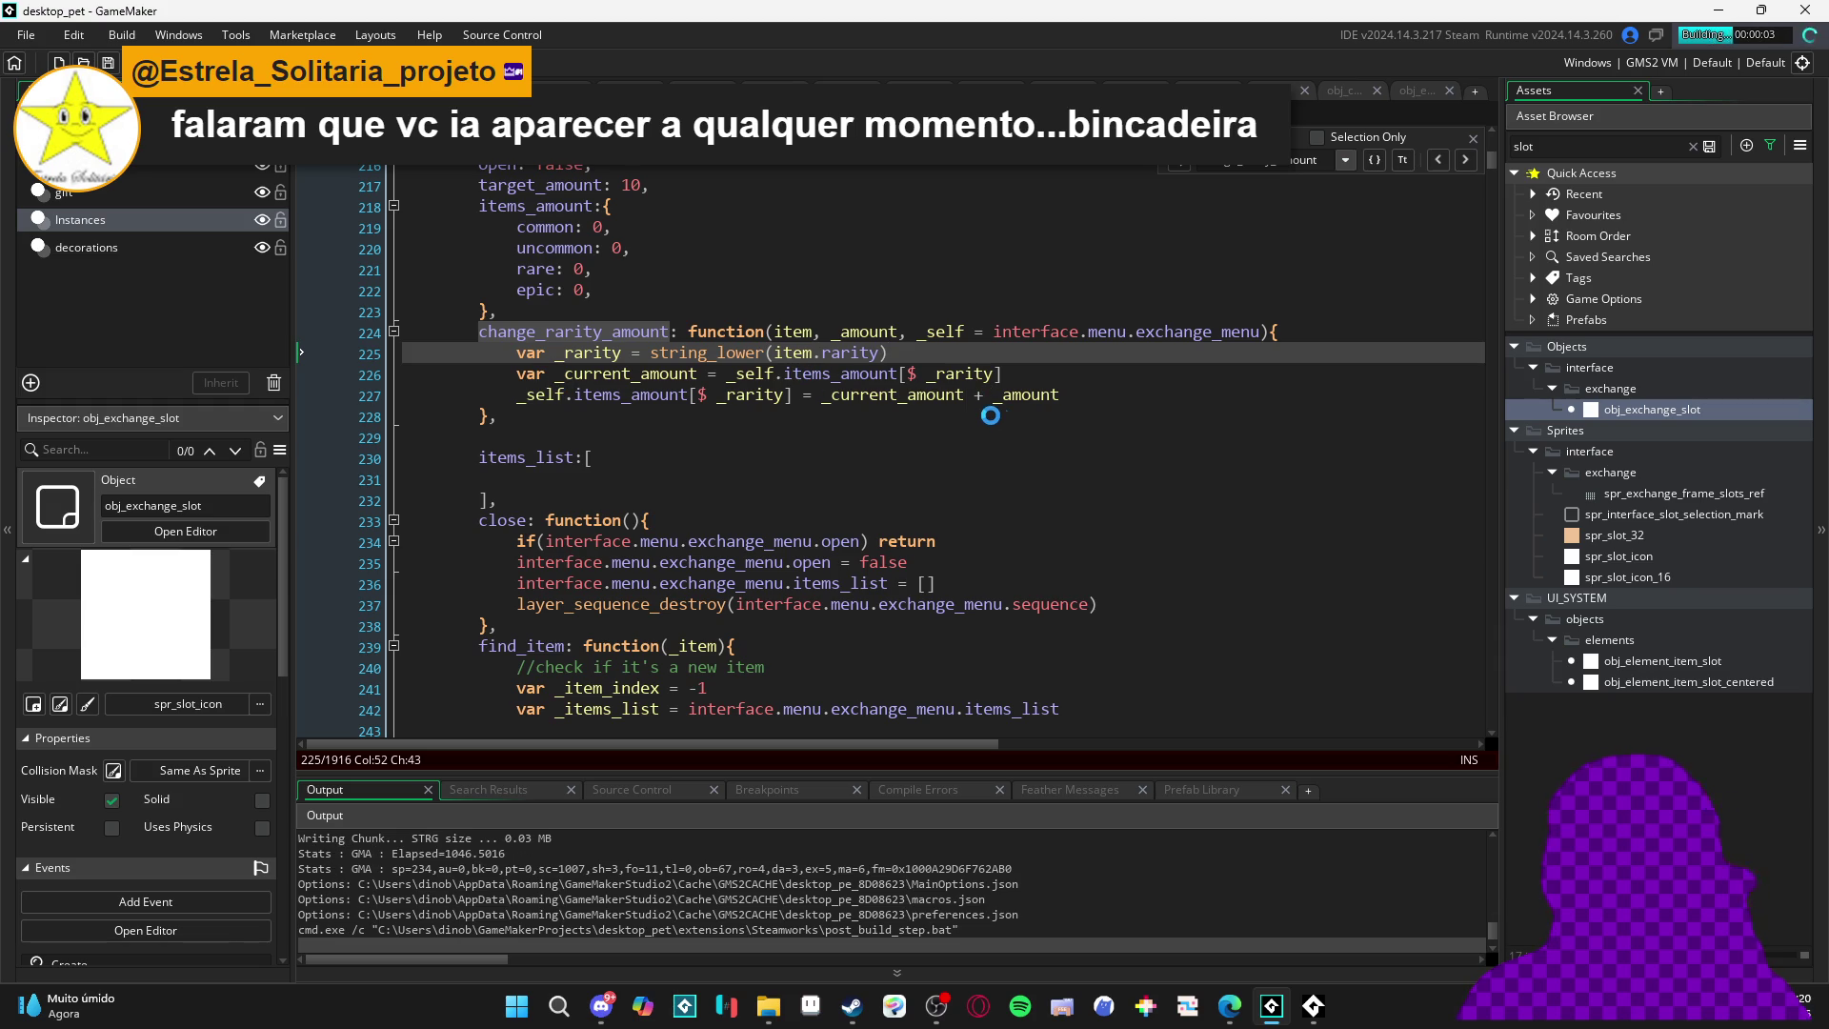
- Open the pet's inventory and trade menu, and put a banana peel into the trade
scroll(952, 415, up, 1)
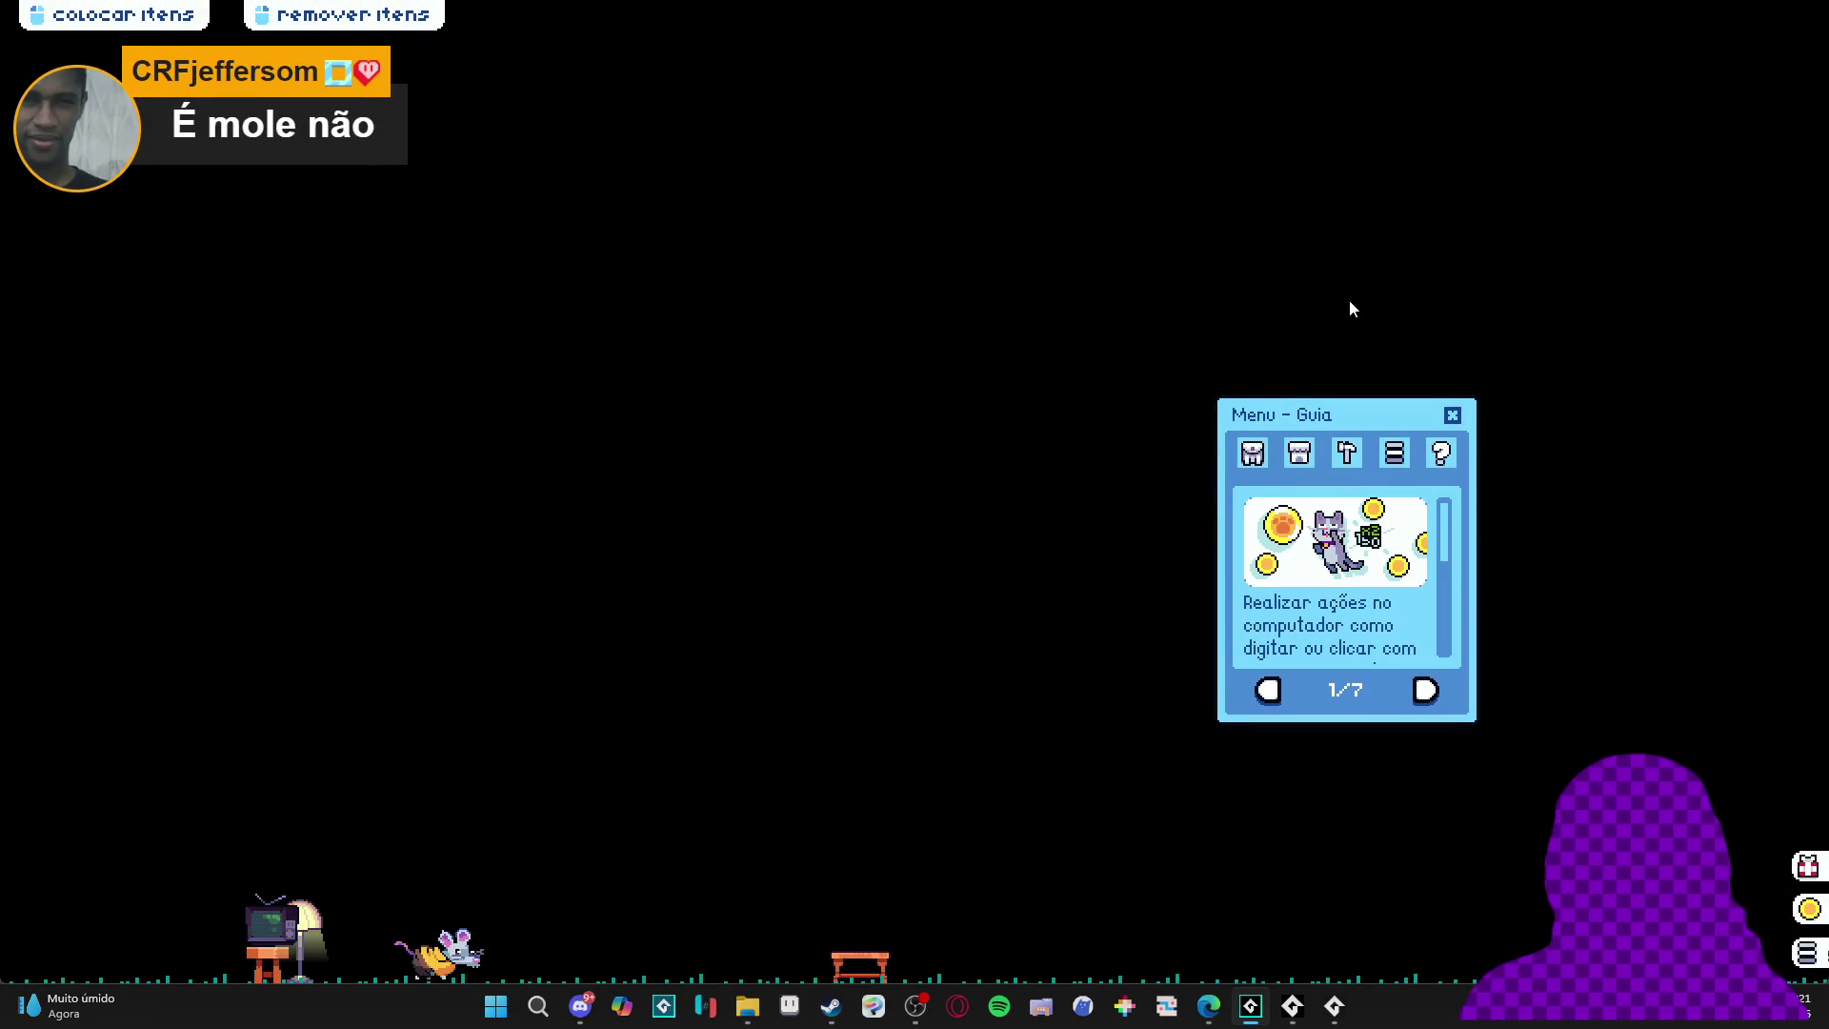
click(1254, 455)
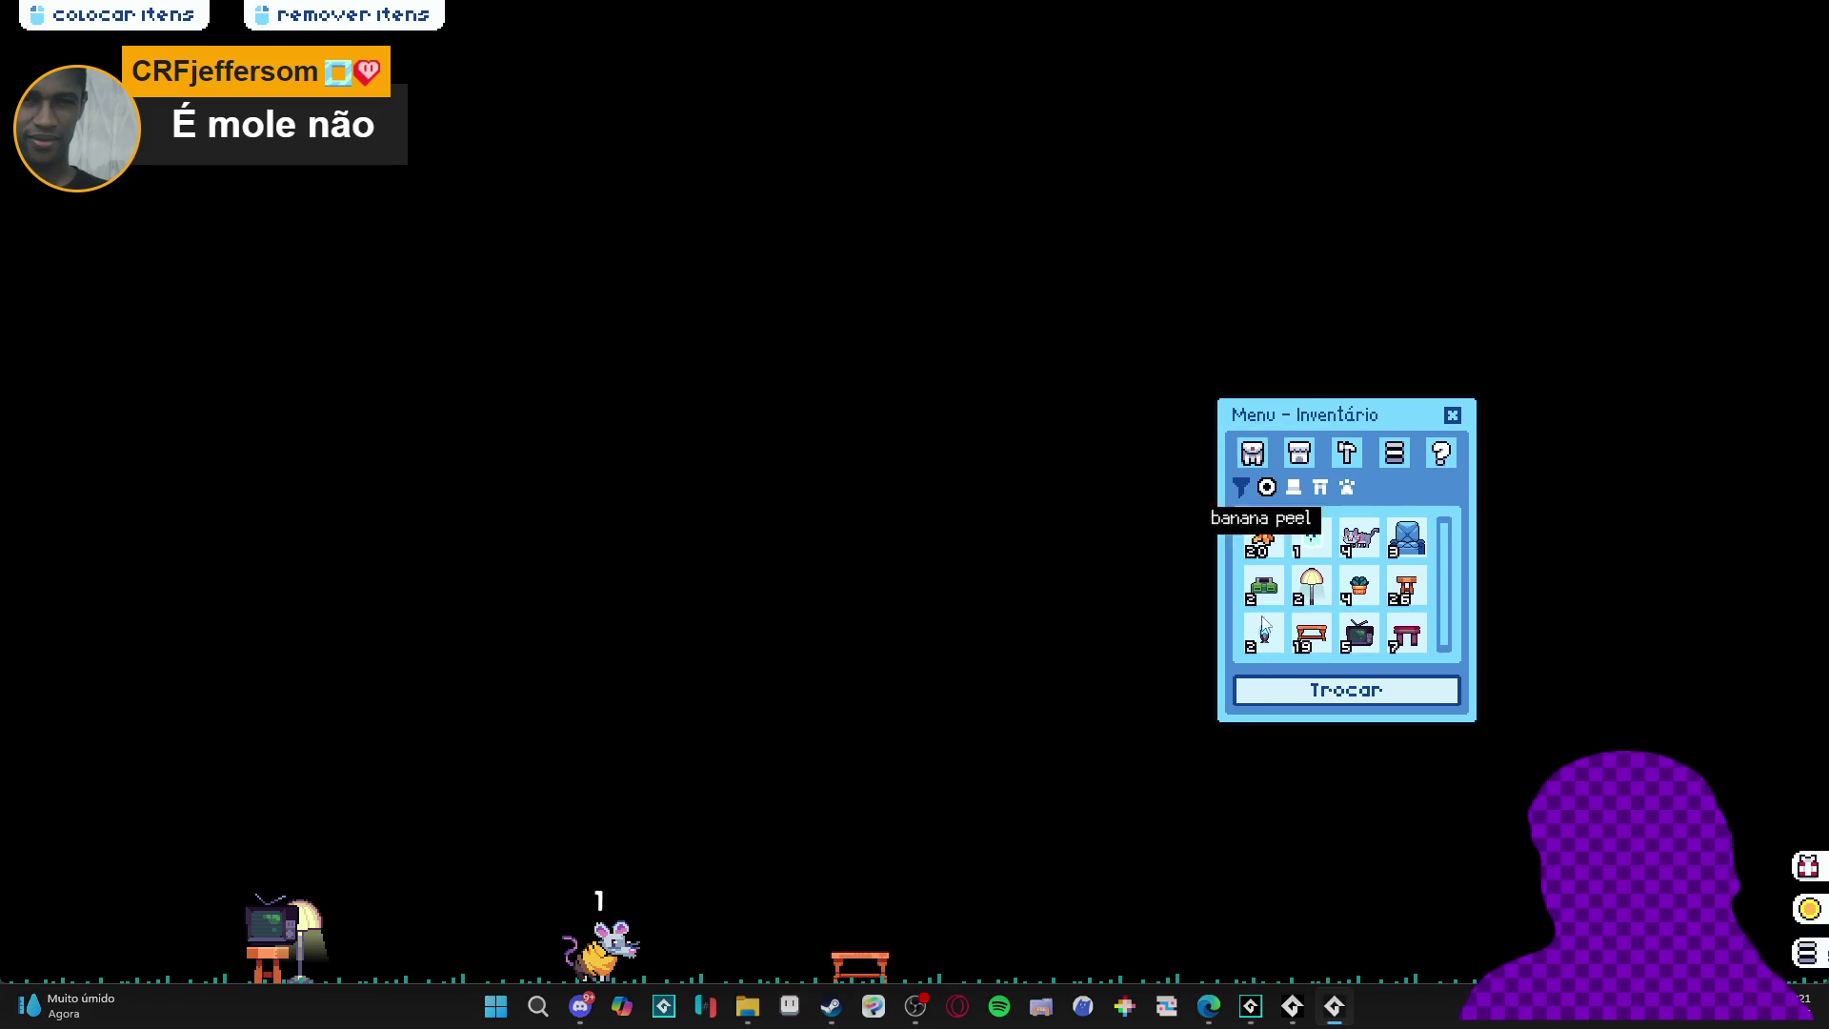
click(1343, 690)
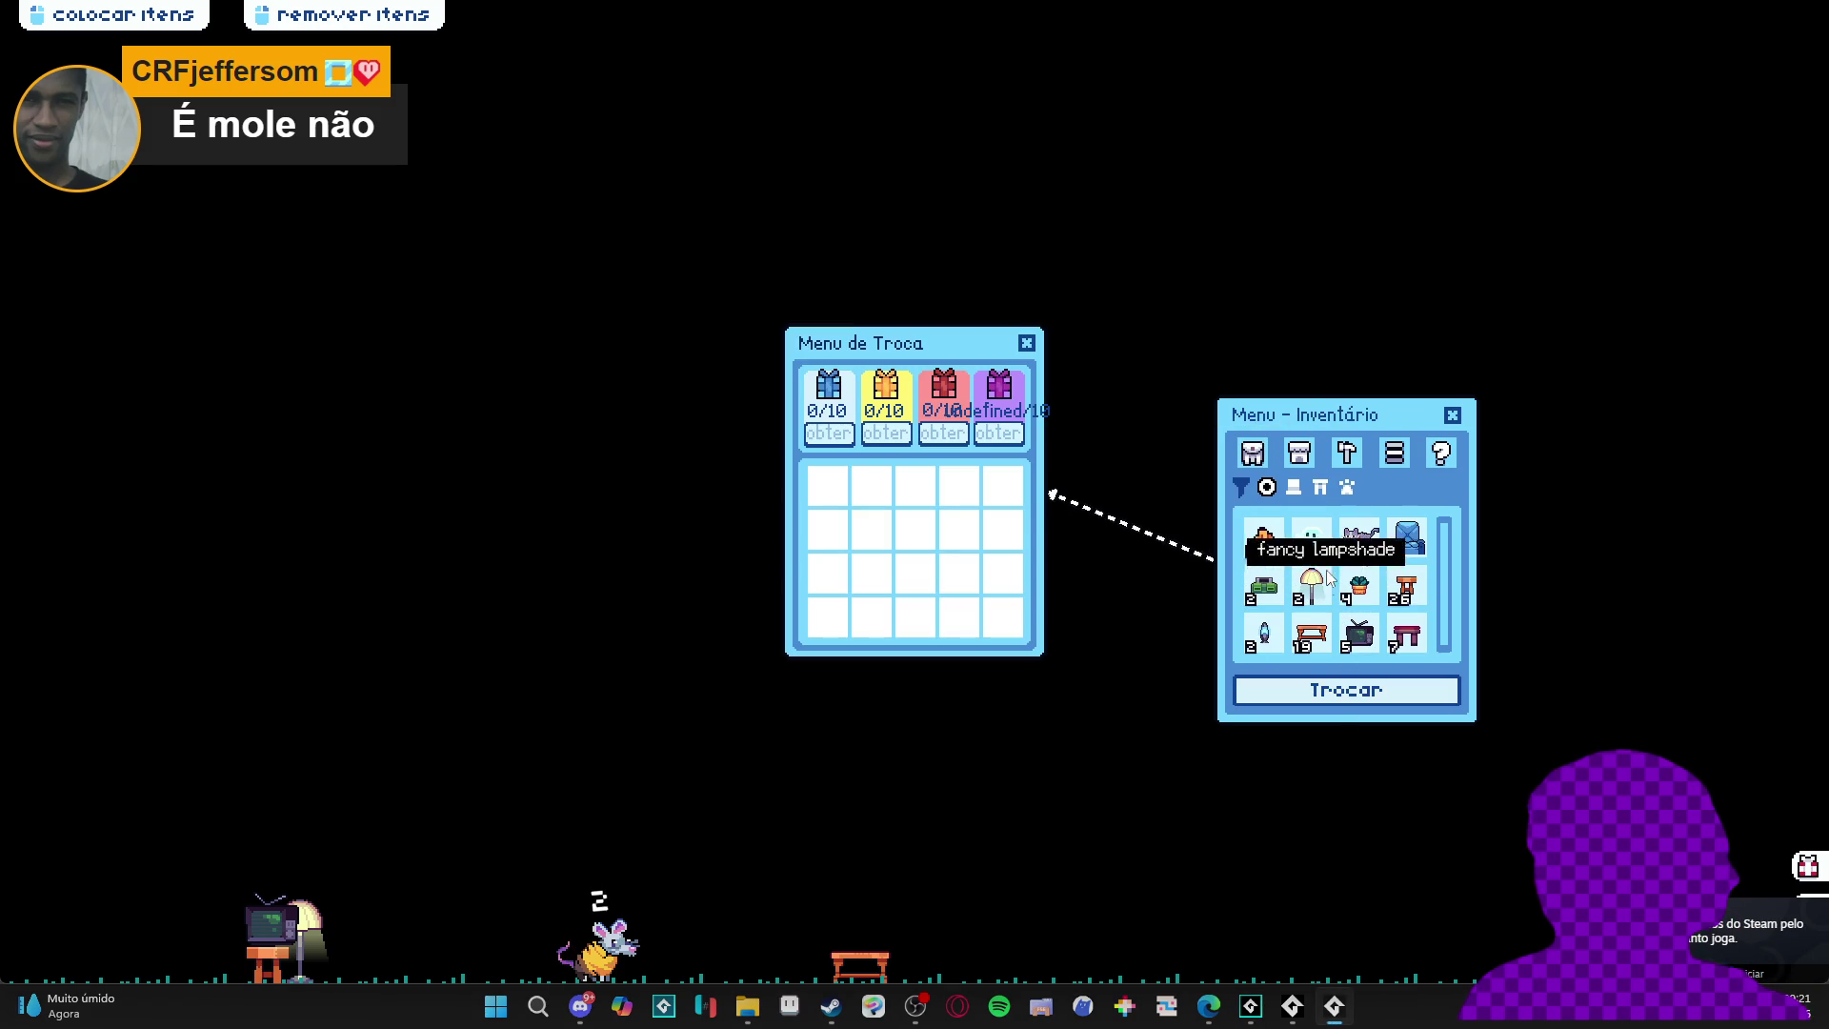
click(1257, 545)
click(1258, 545)
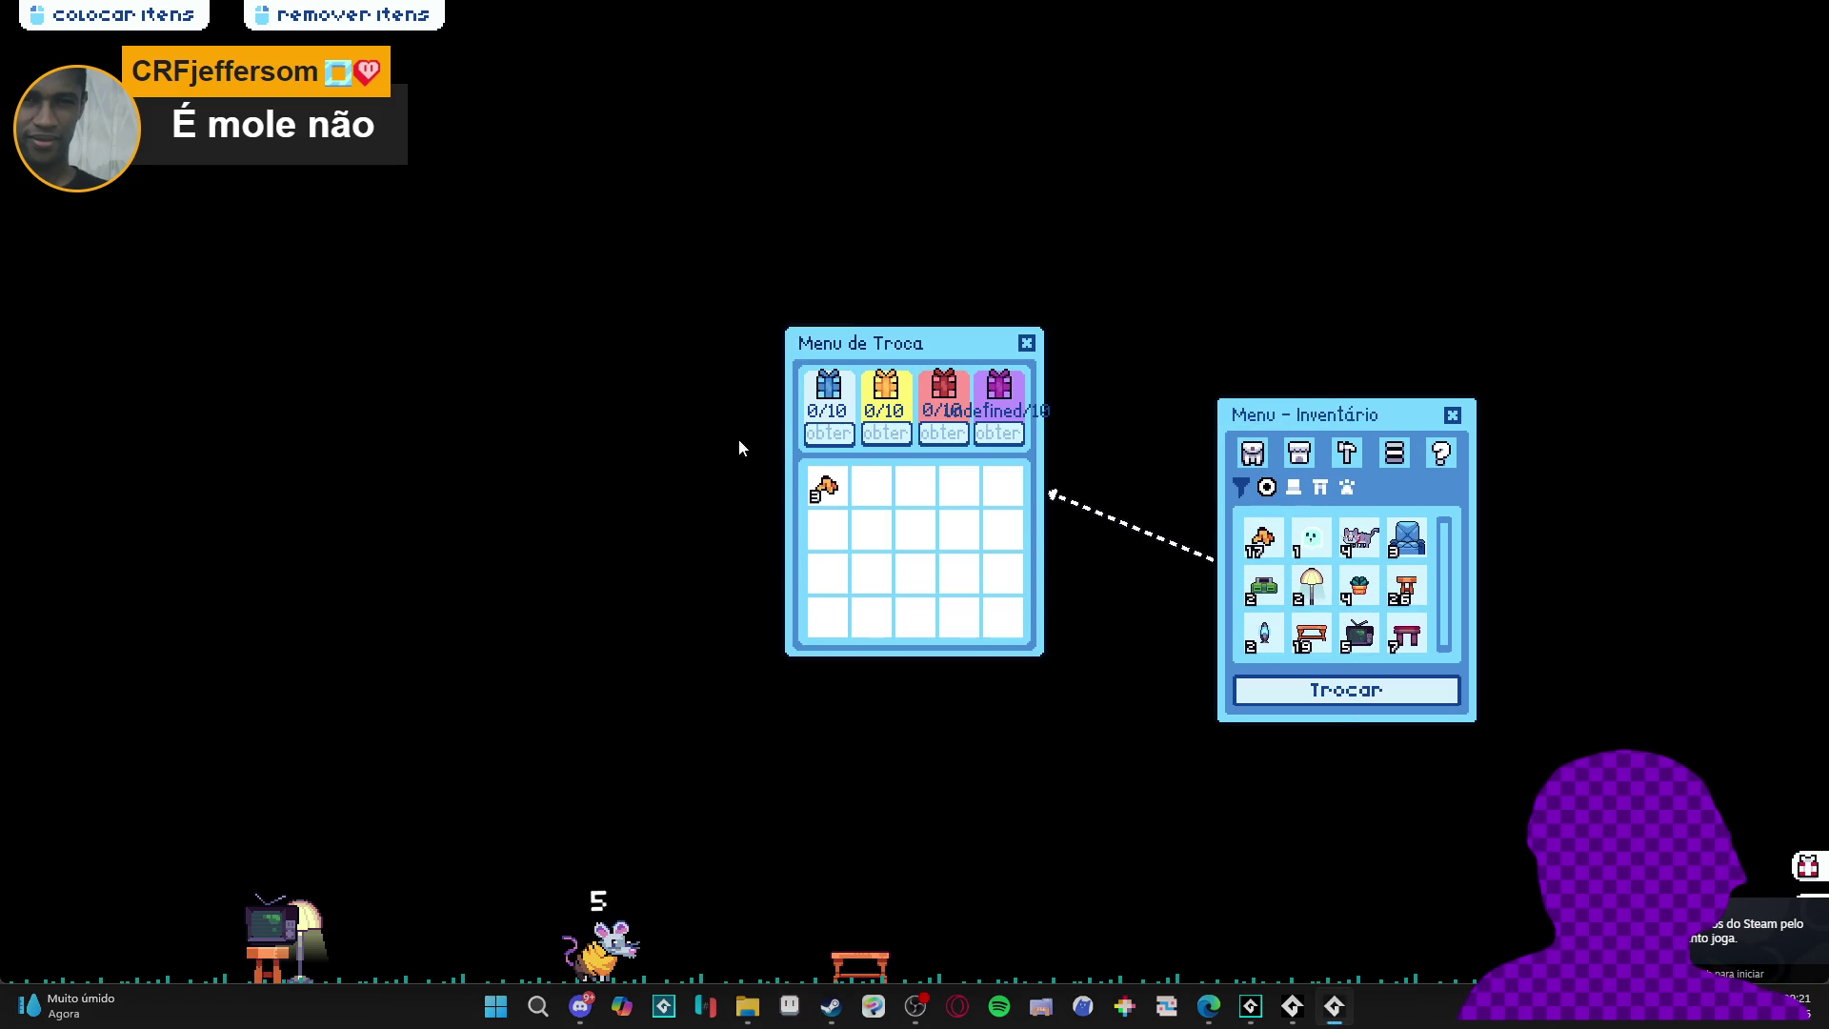
- Add the blue armchair to the trade, raising the red counter to 1/10, then open the game's taskbar menu
right_click(1349, 1006)
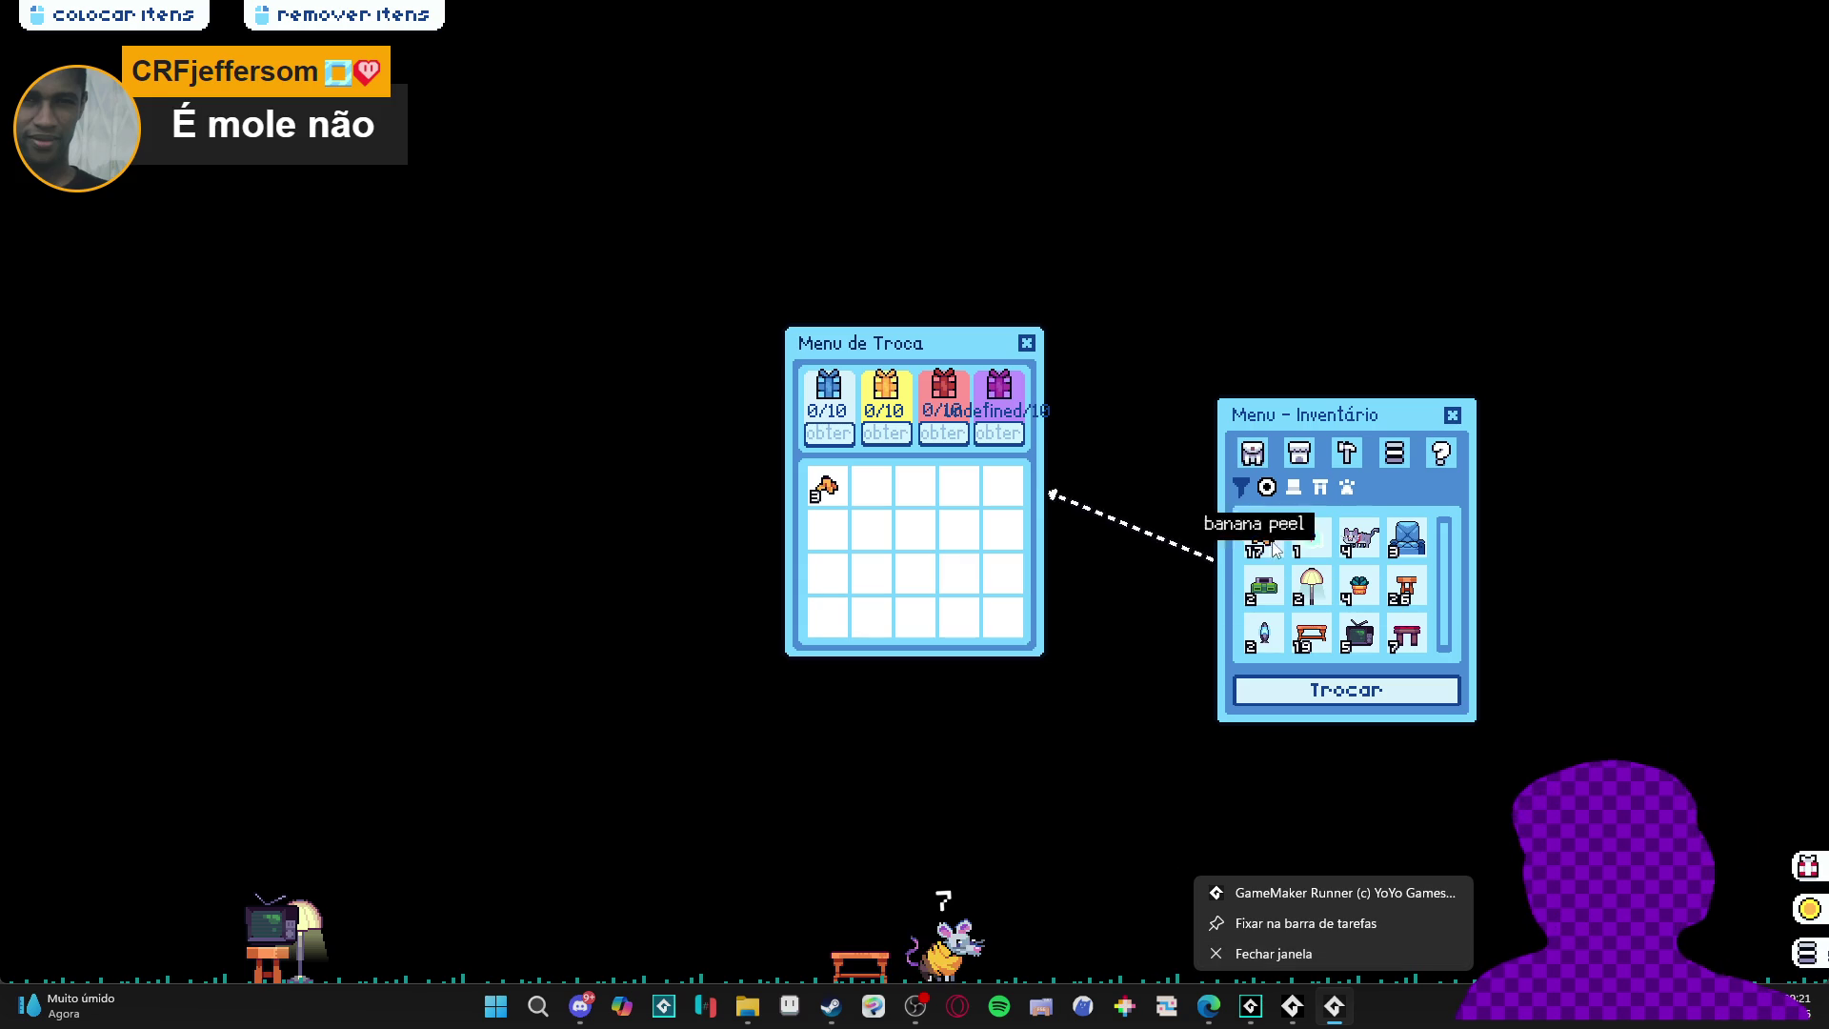
click(1417, 546)
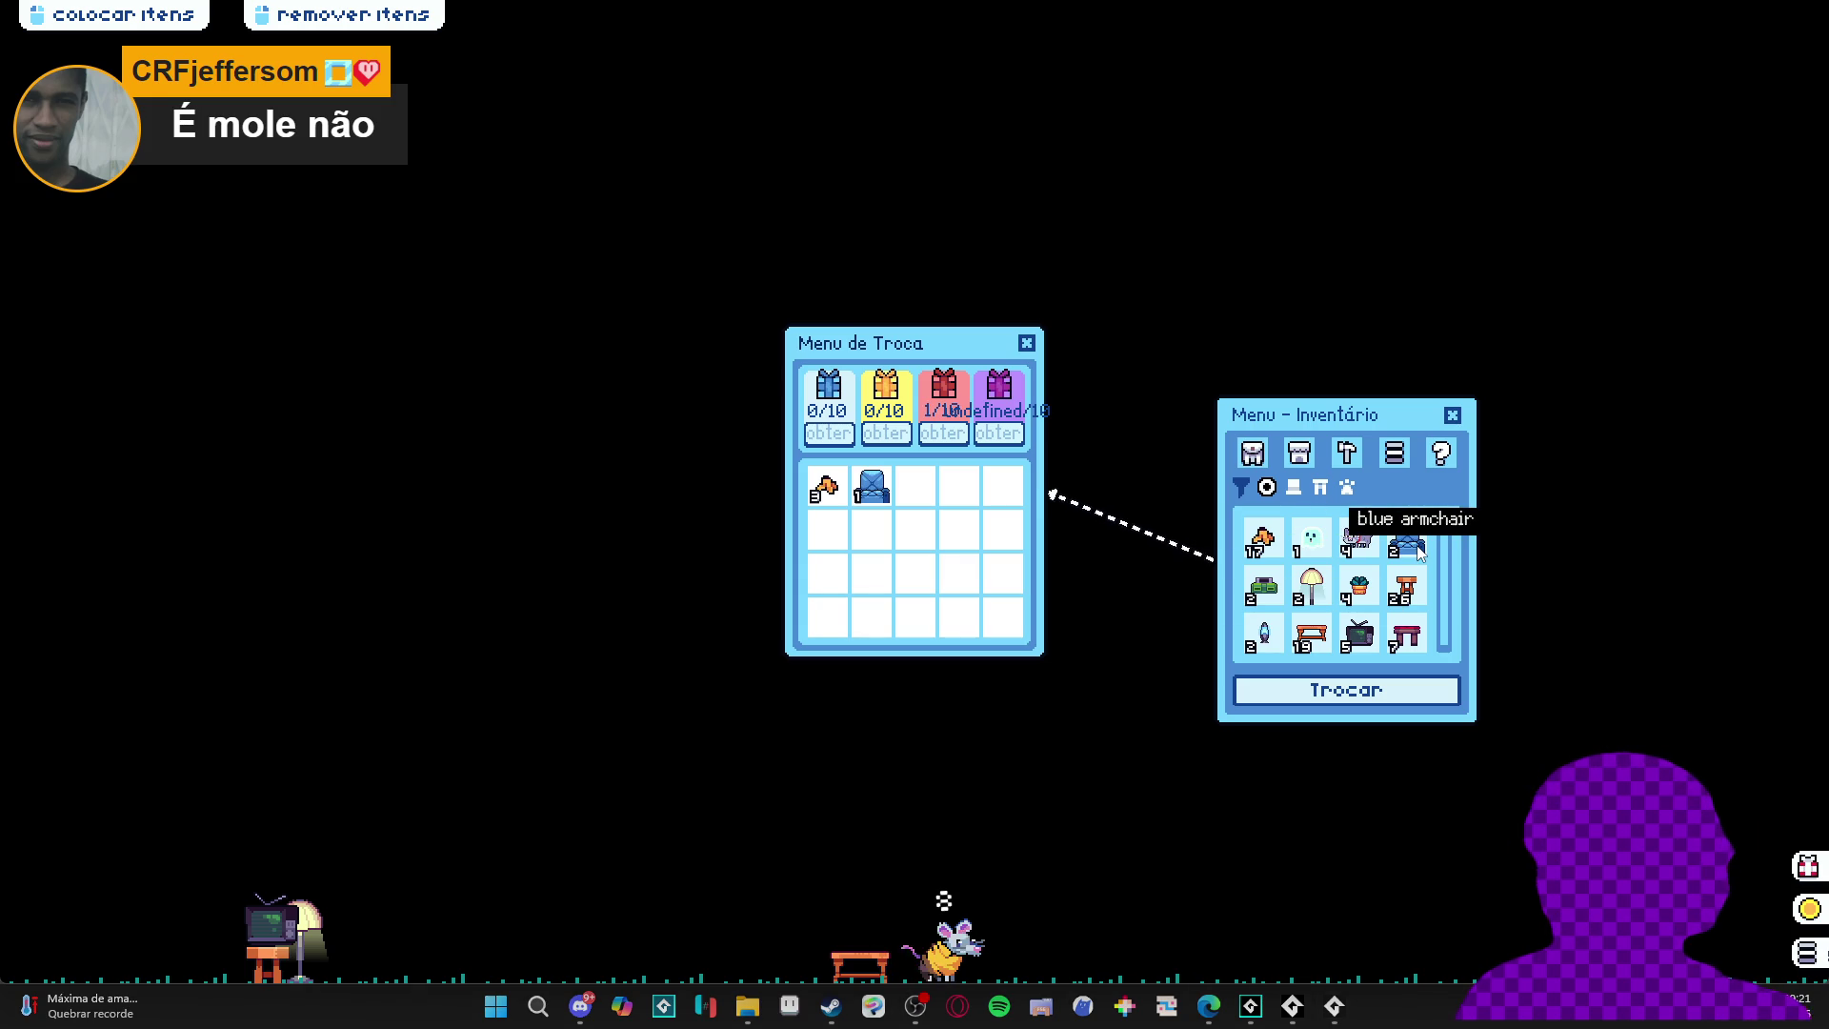
mouse_move(1343, 1014)
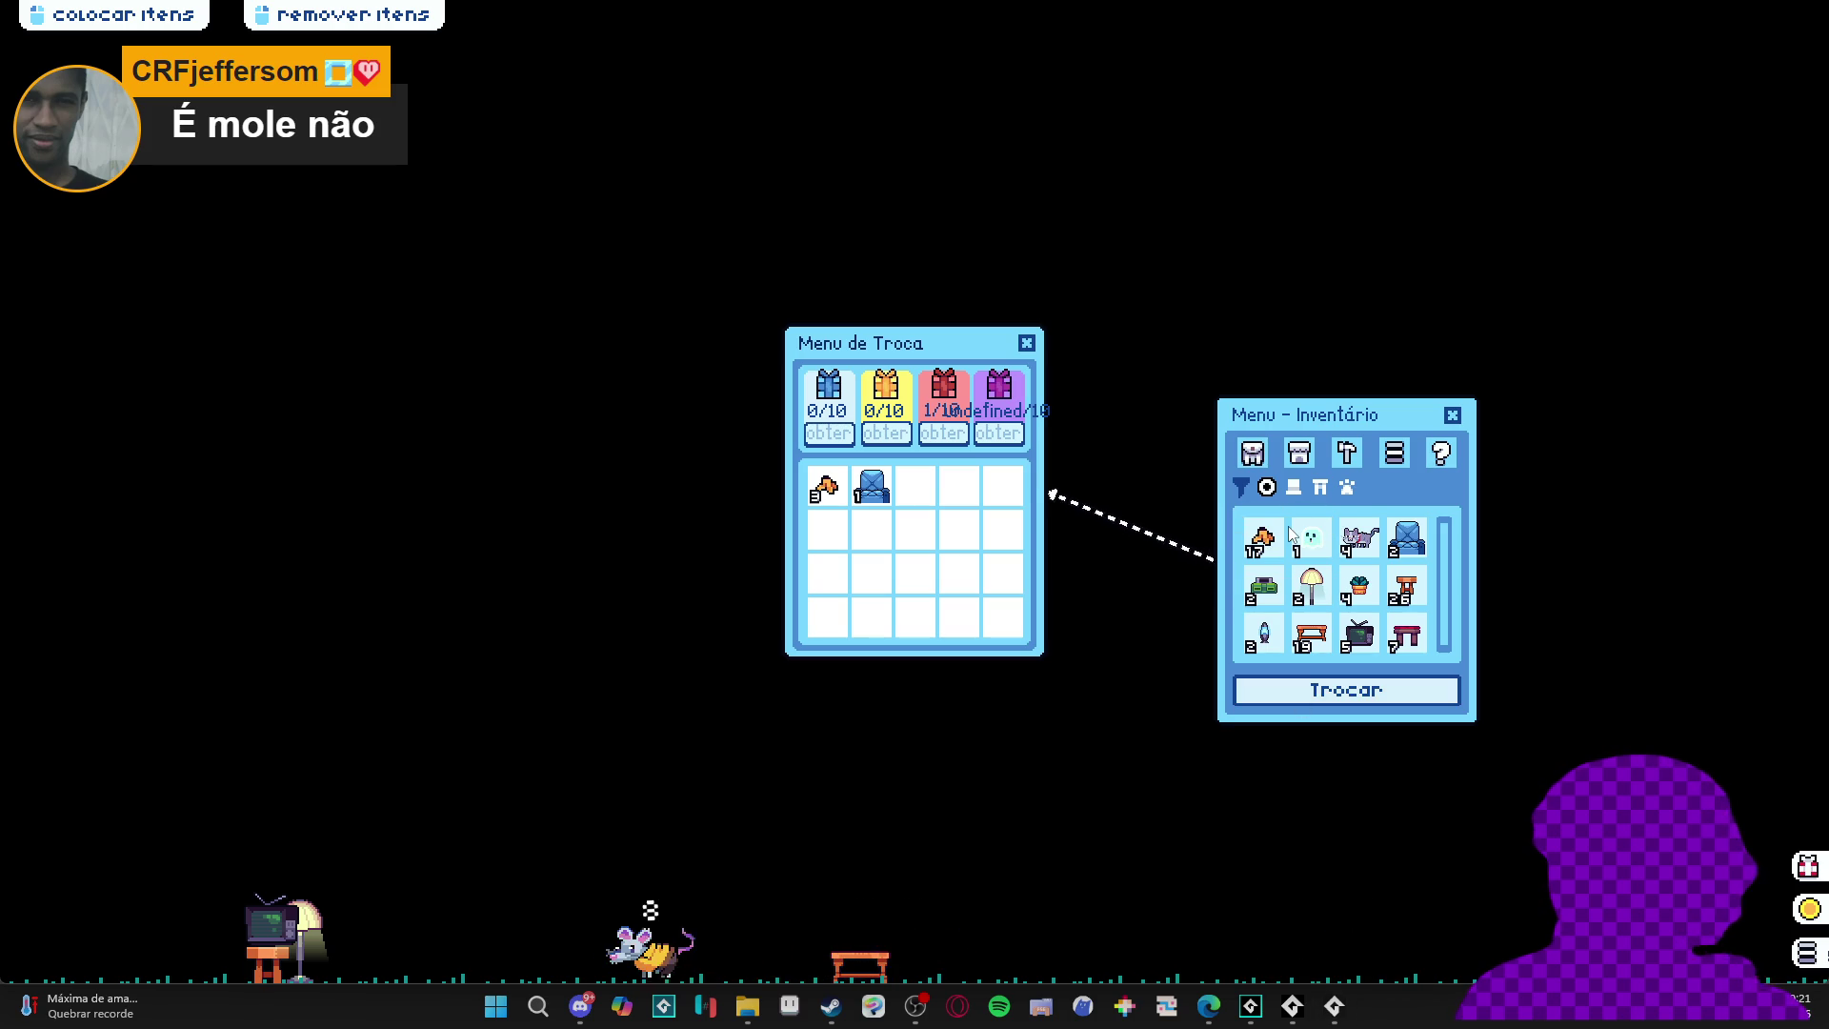
right_click(1337, 1010)
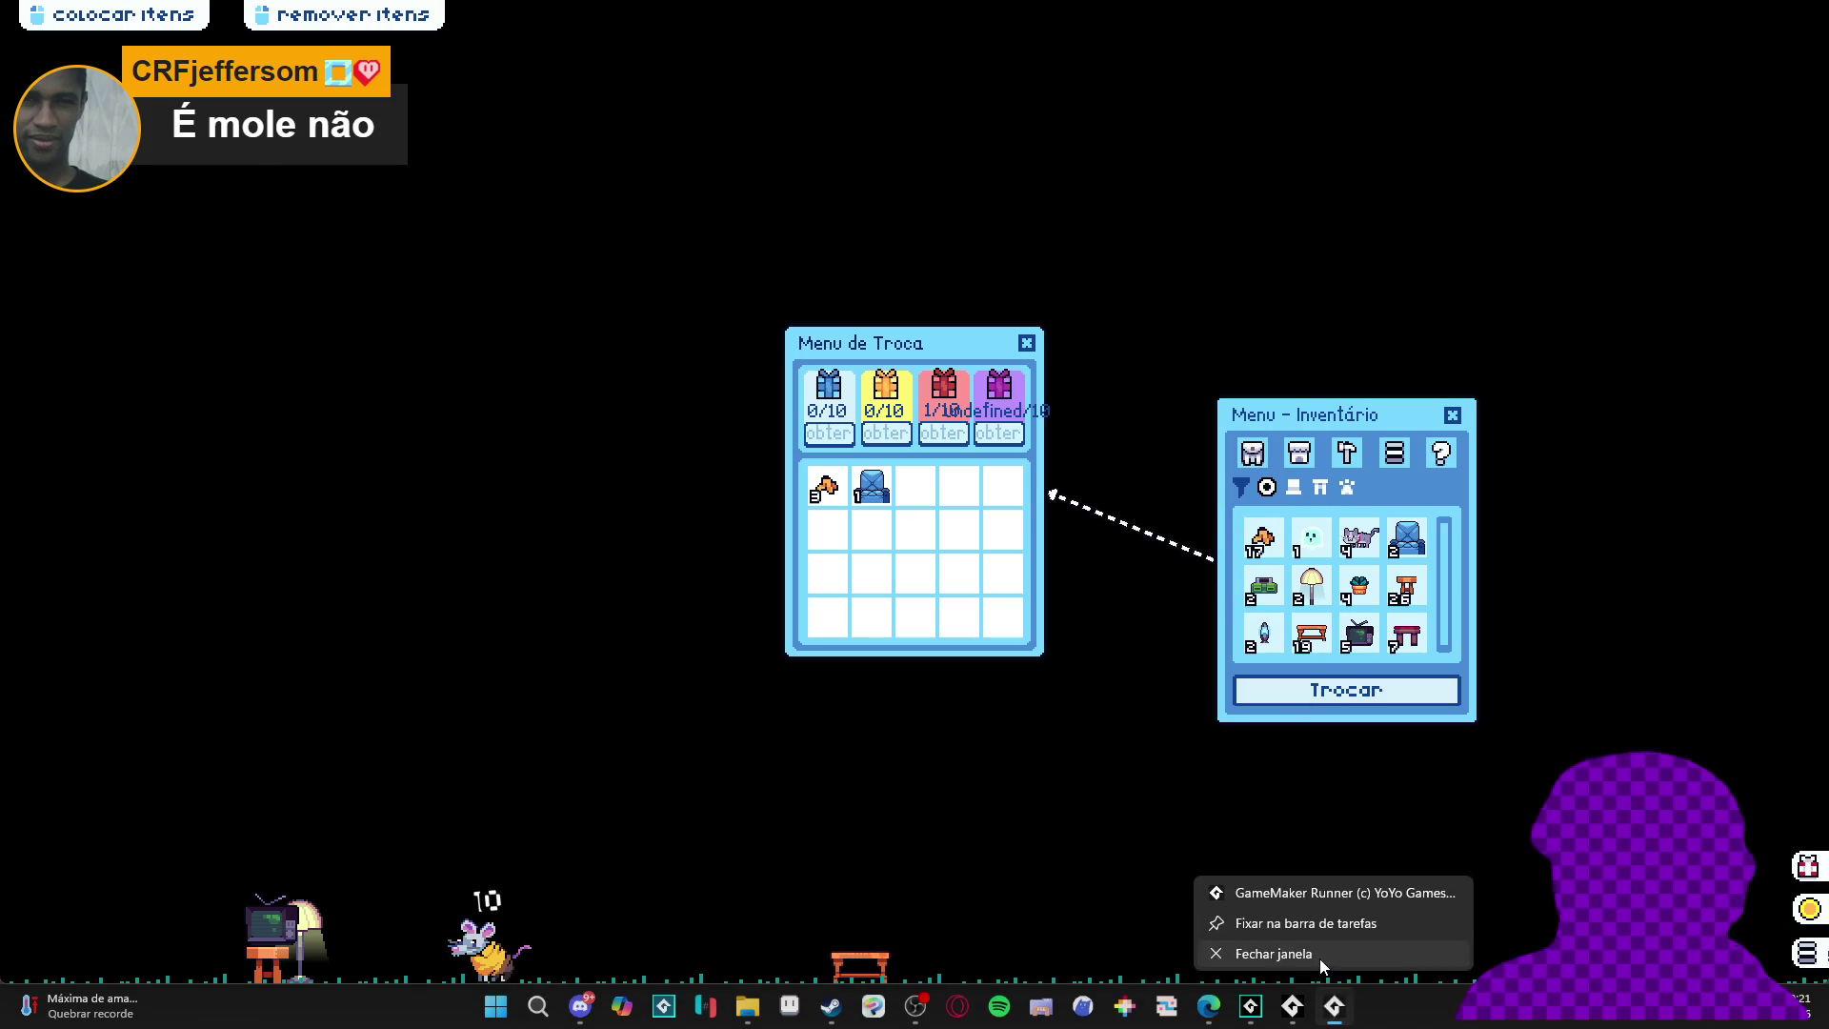
- Close the game and set obj_gift_icon_uncommon's rarity default to 'common'
click(1318, 955)
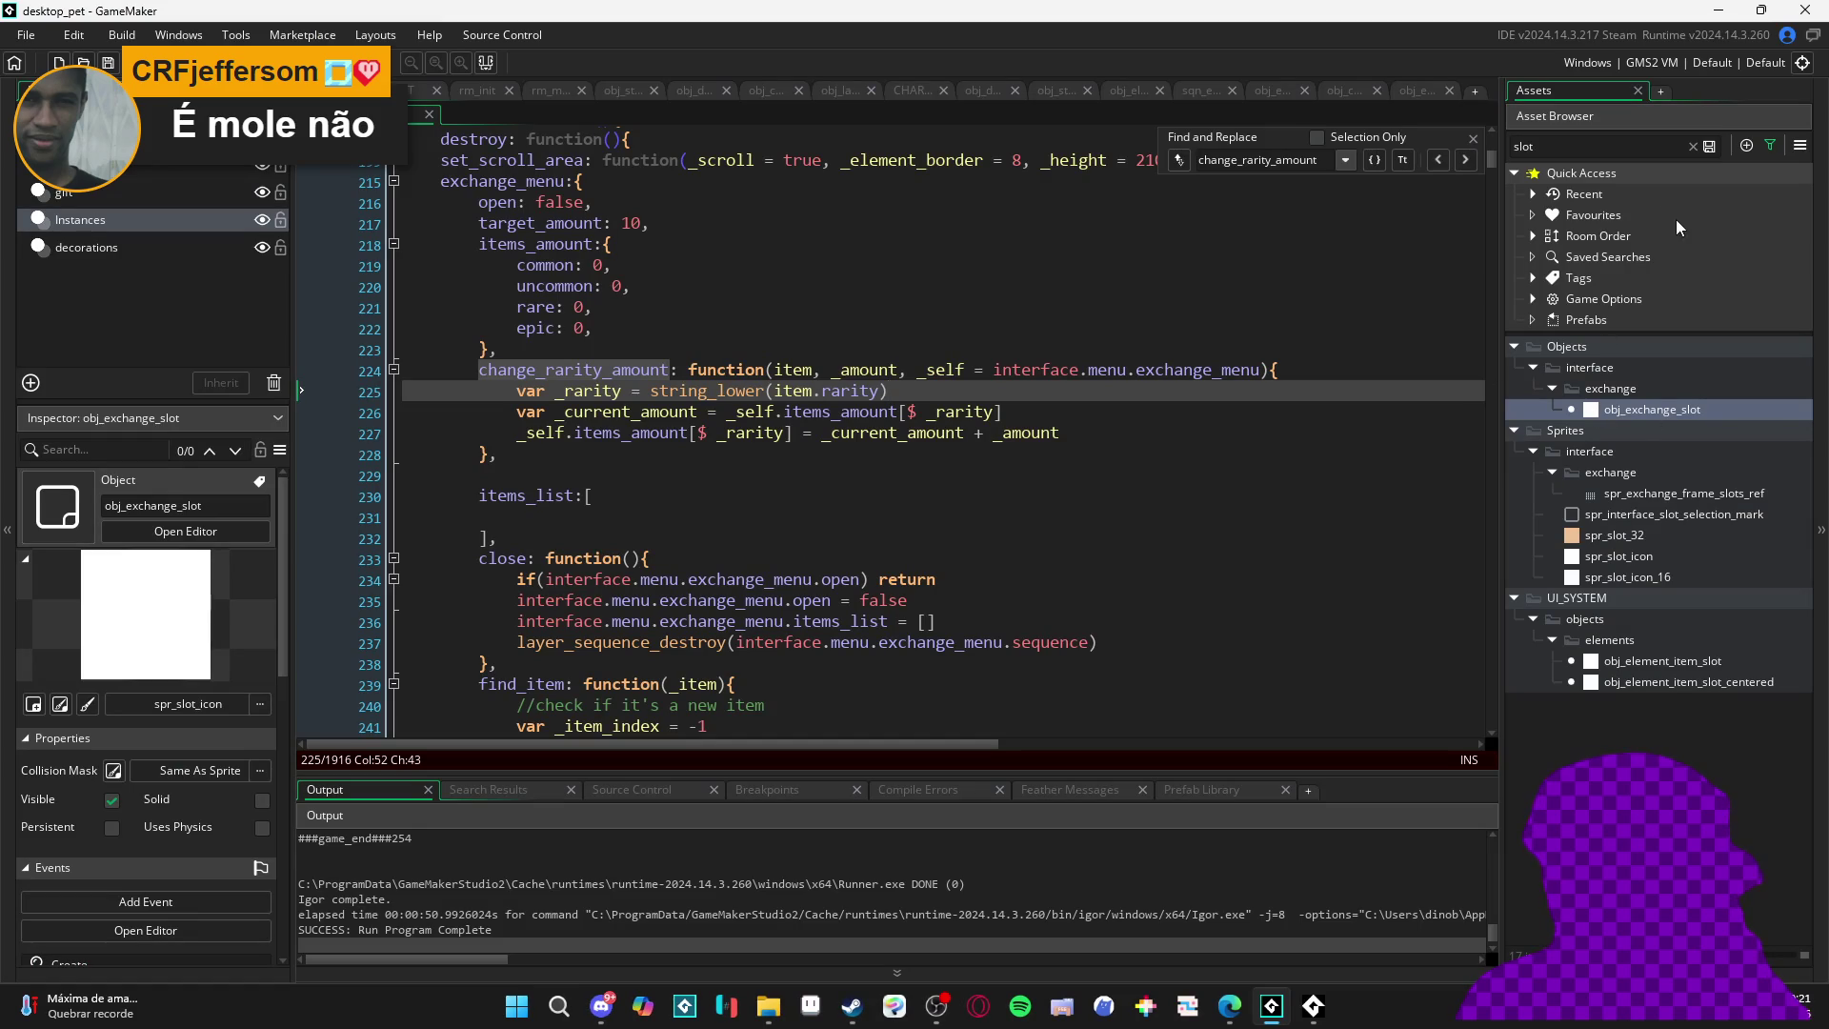
click(1609, 149)
key(BackSpace)
key(BackSpace)
key(BackSpace)
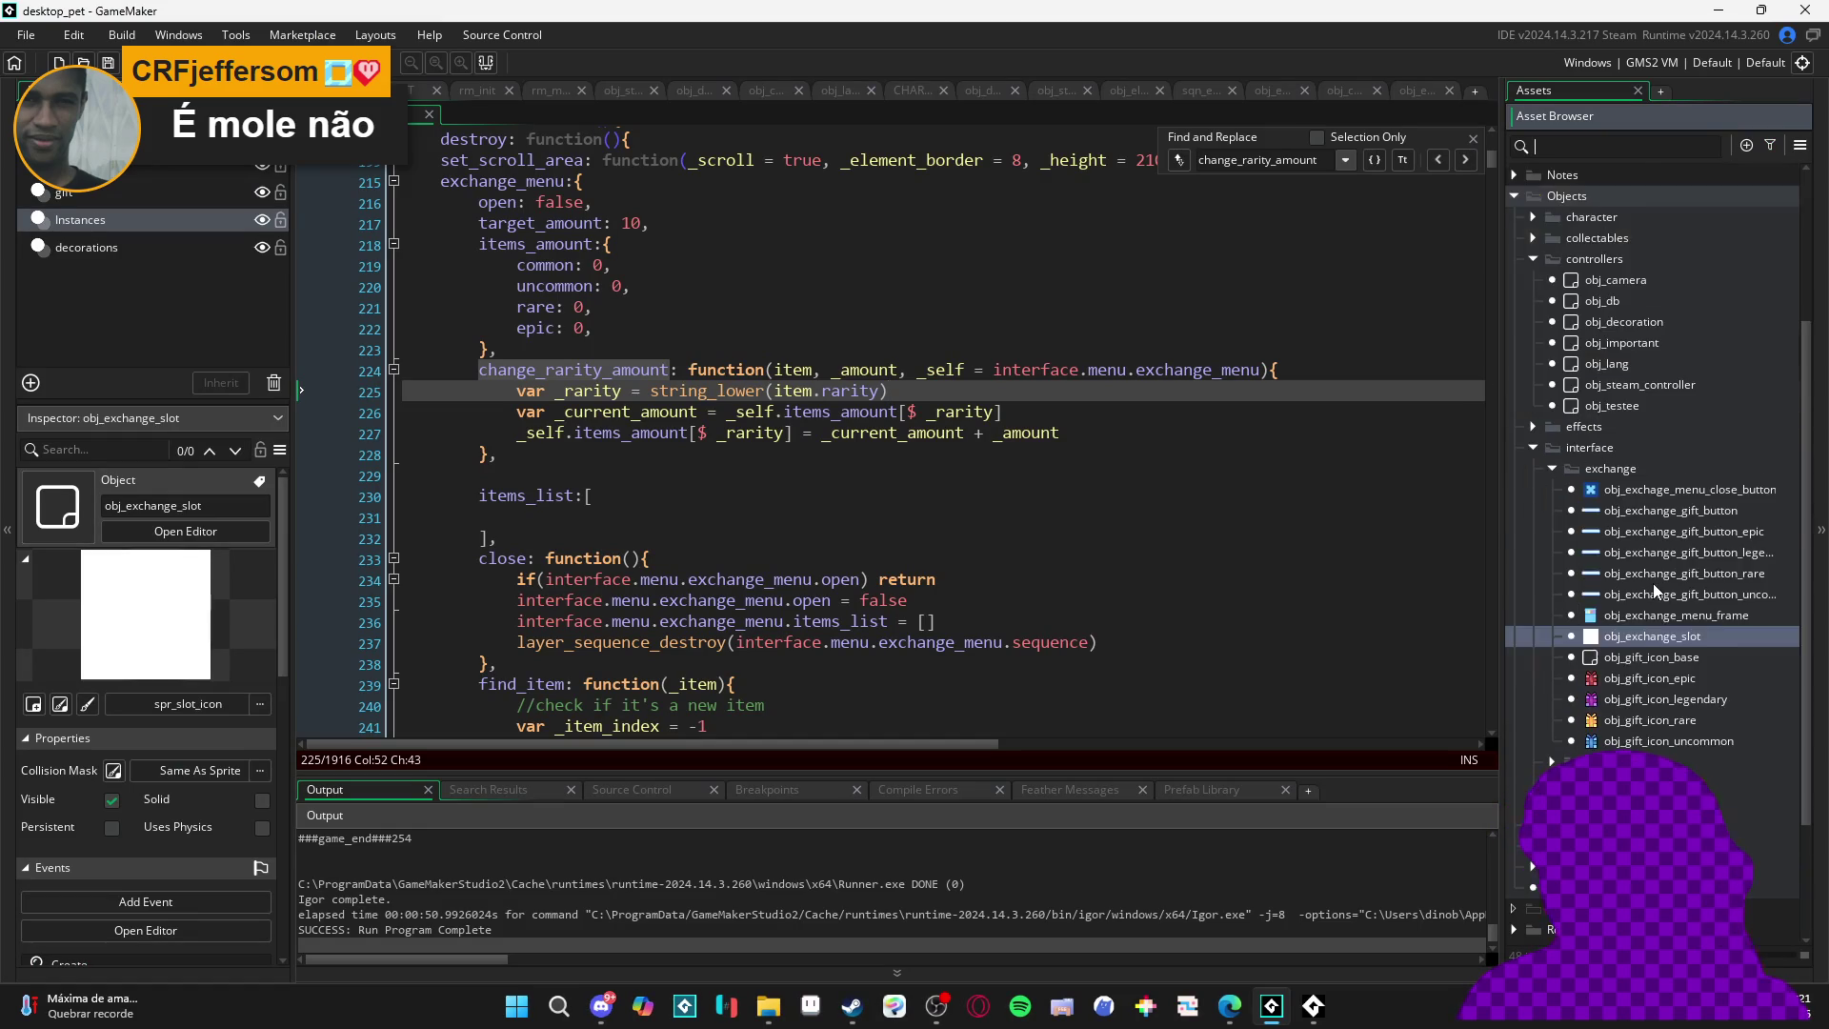
double_click(1707, 627)
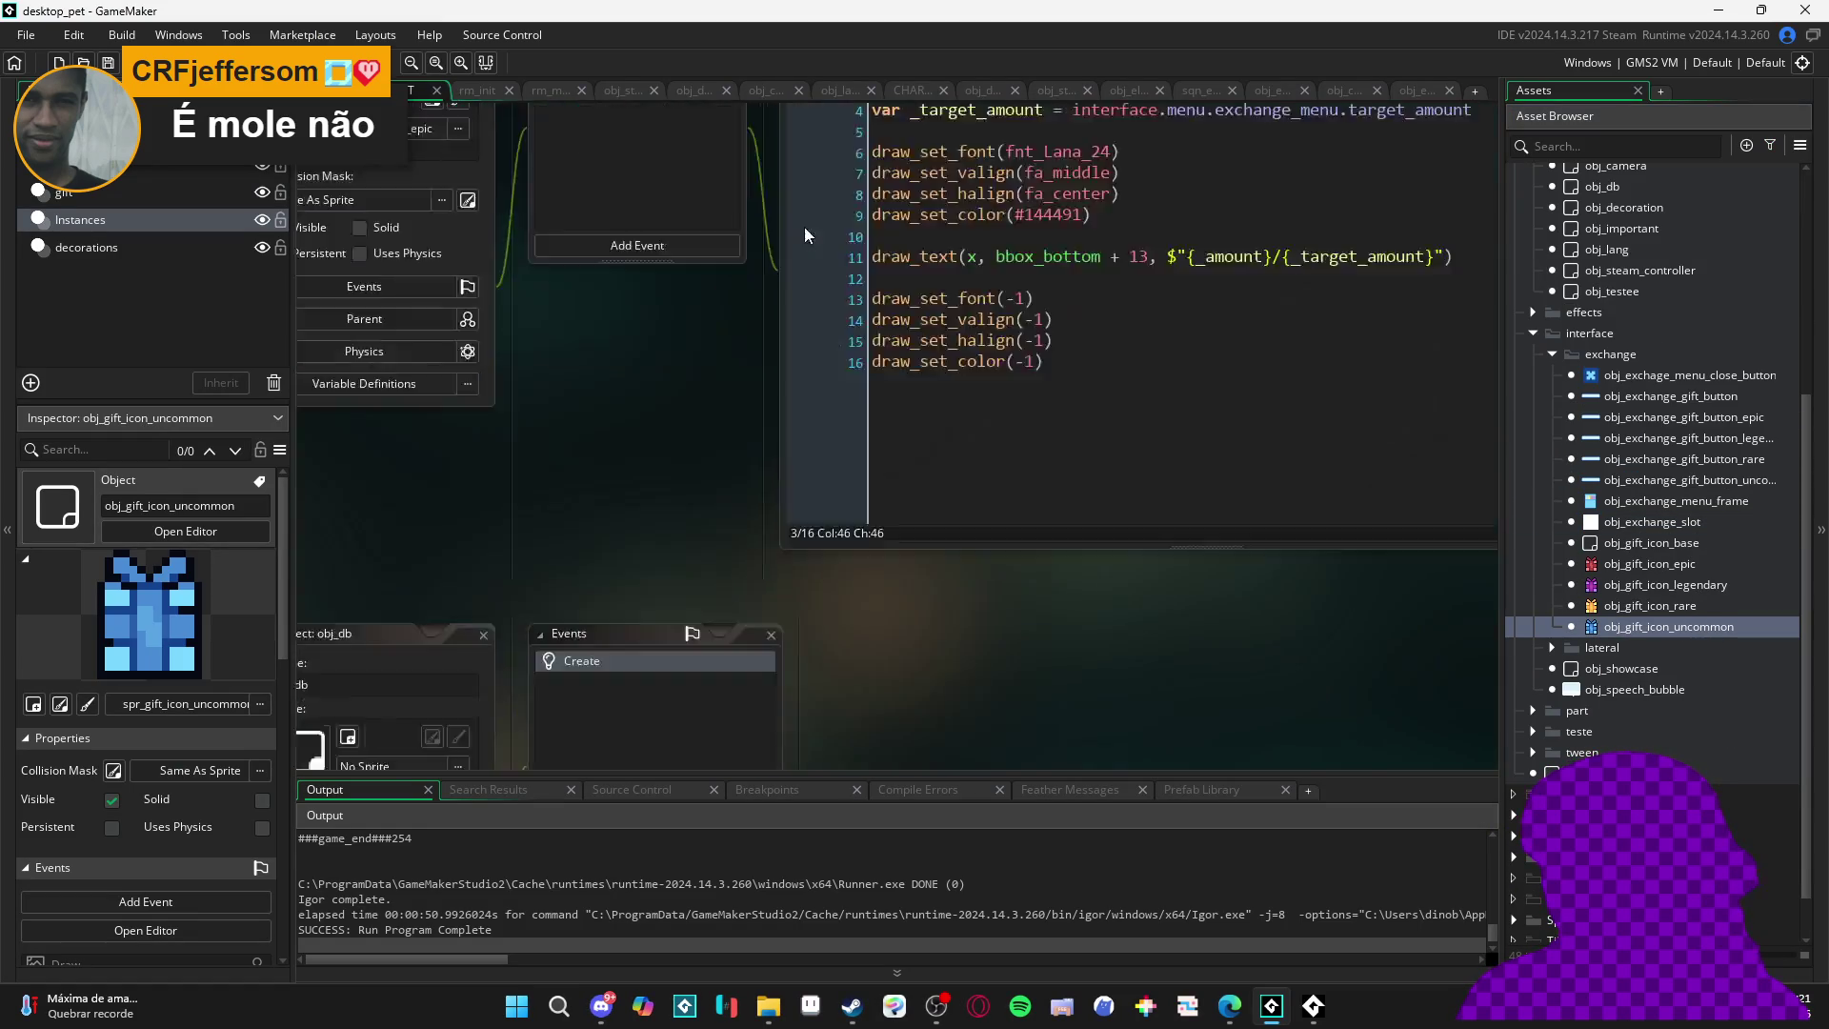
double_click(800, 348)
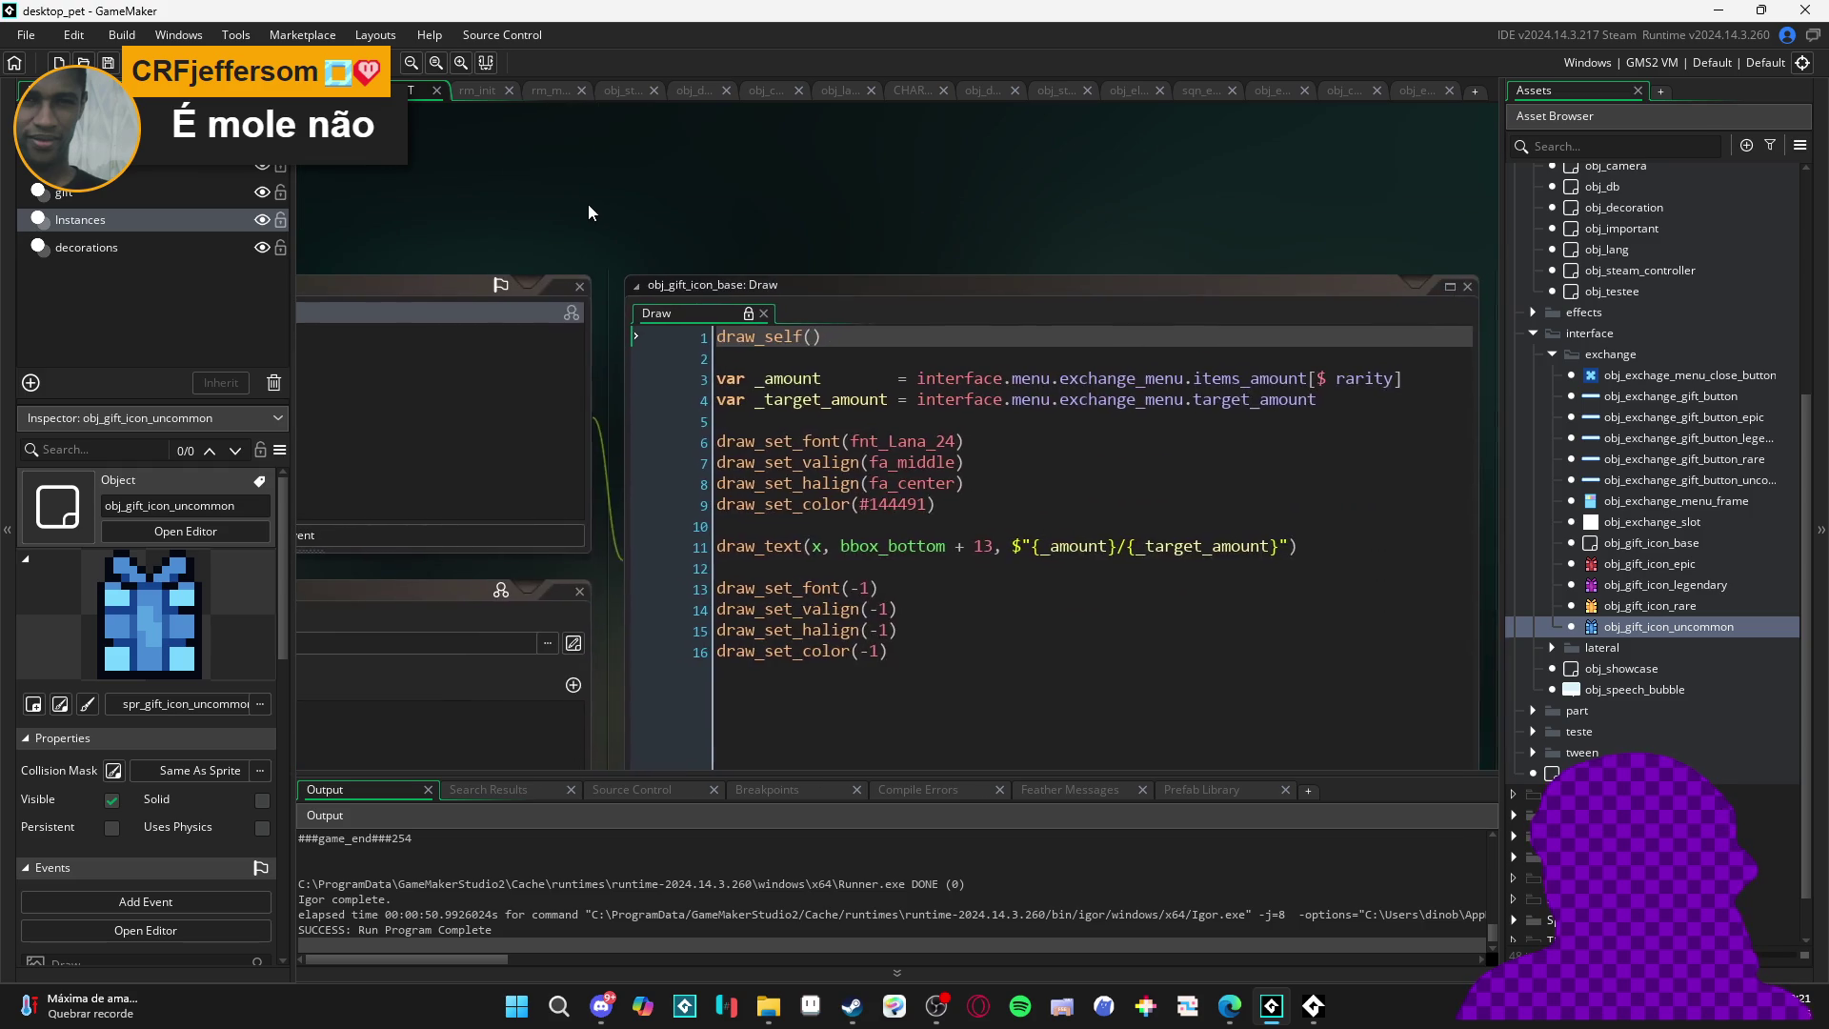
click(498, 441)
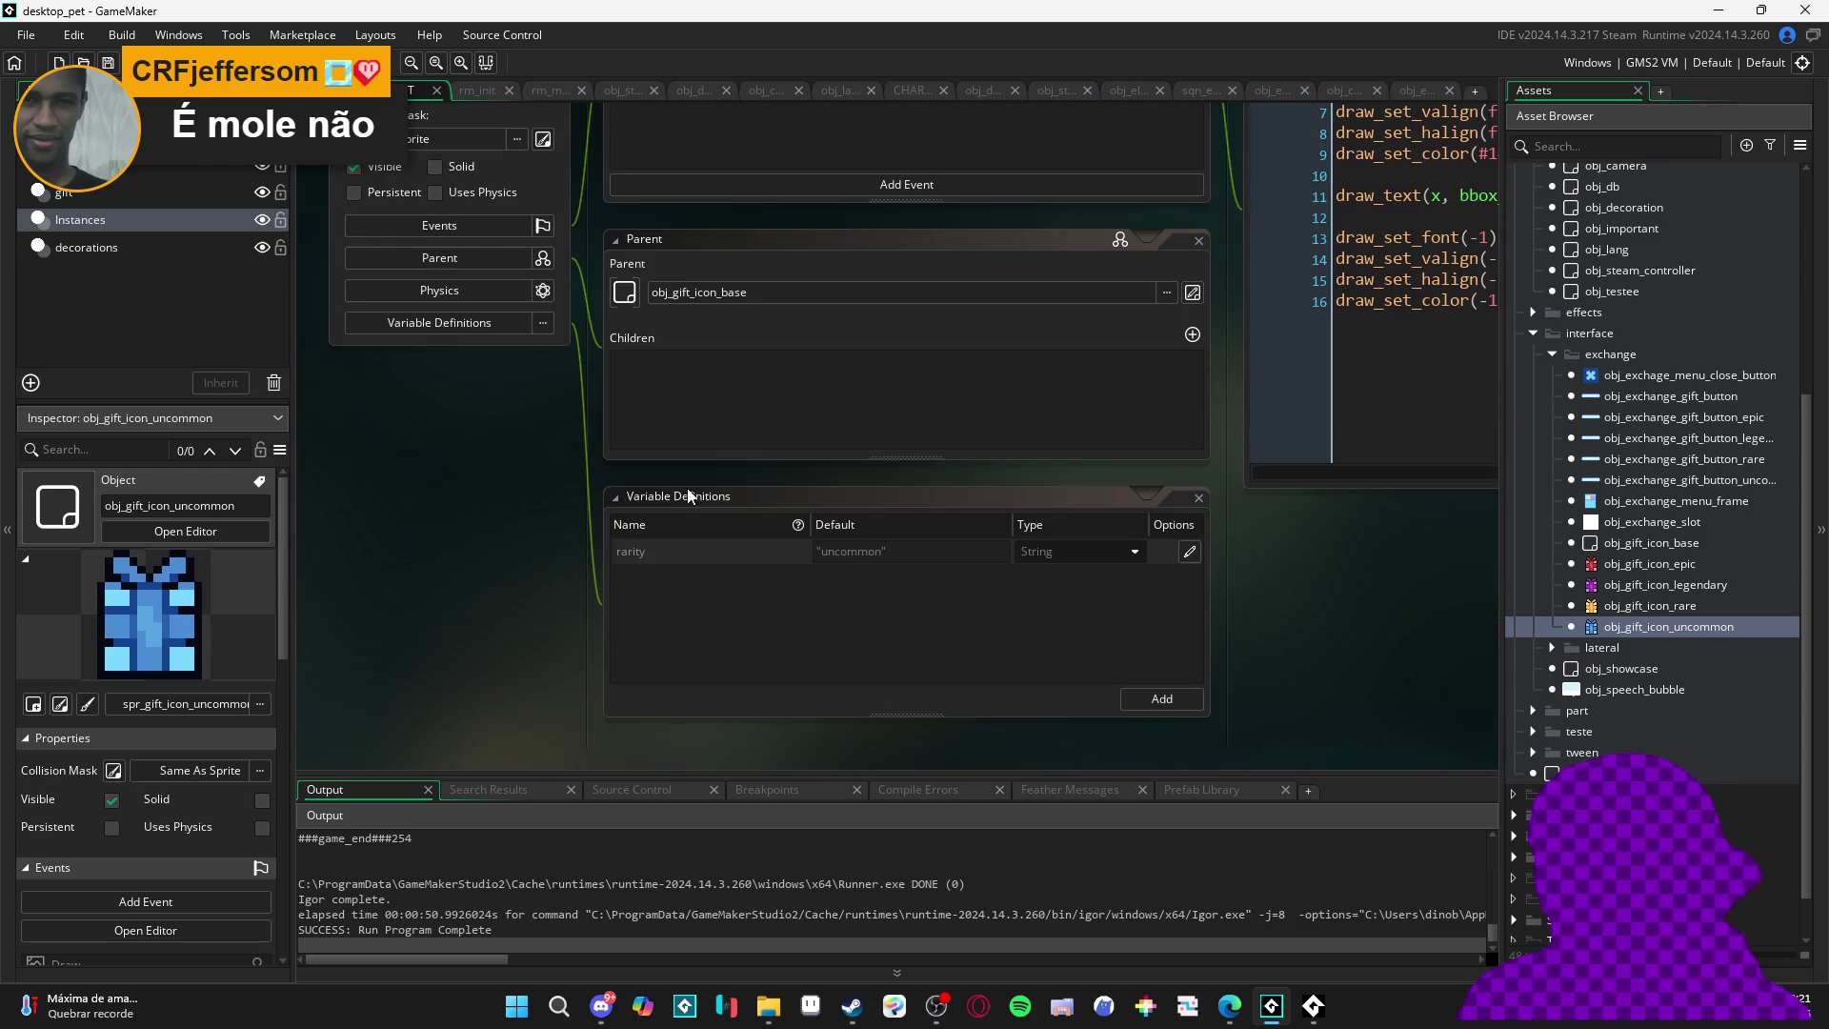
click(1190, 552)
double_click(858, 552)
text(com)
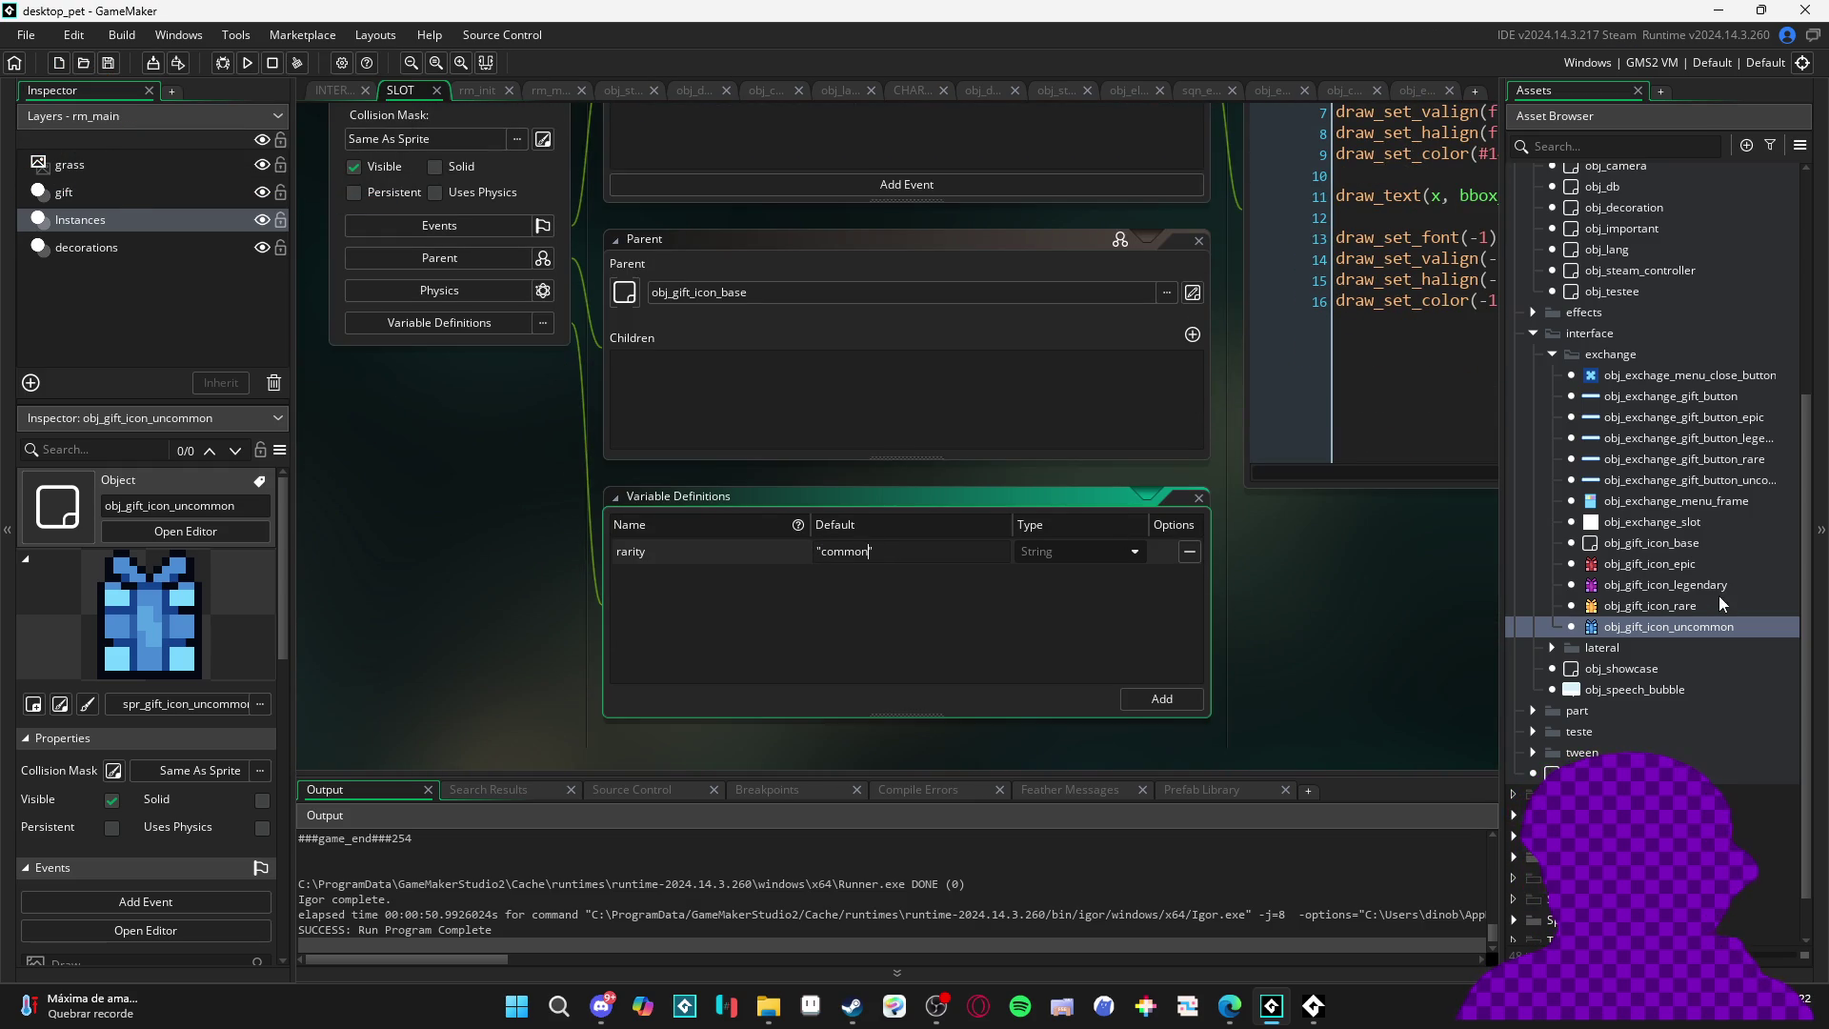
- Set obj_gift_icon_rare's rarity default to 'uncommon' and obj_gift_icon_legendary's to 'epic'
double_click(1719, 602)
scroll(799, 531, down, 1)
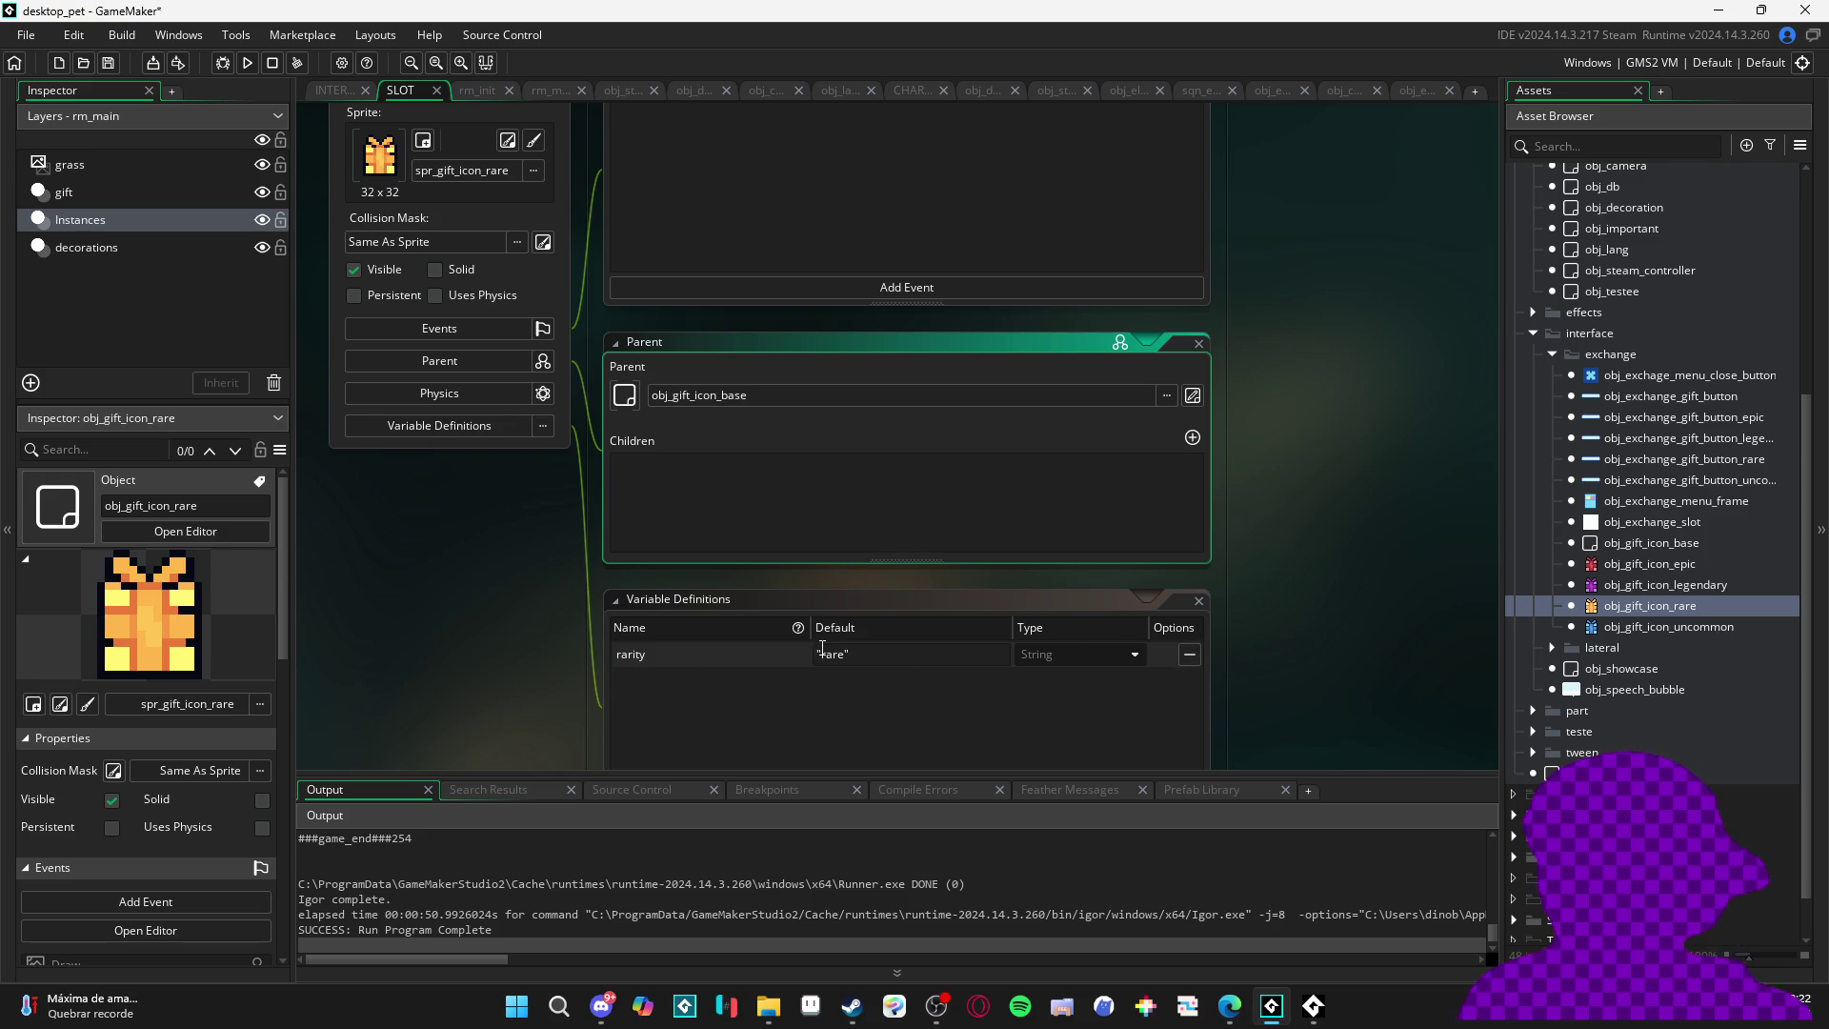
click(825, 651)
key(ctrl+shift+Right)
text(uncommon)
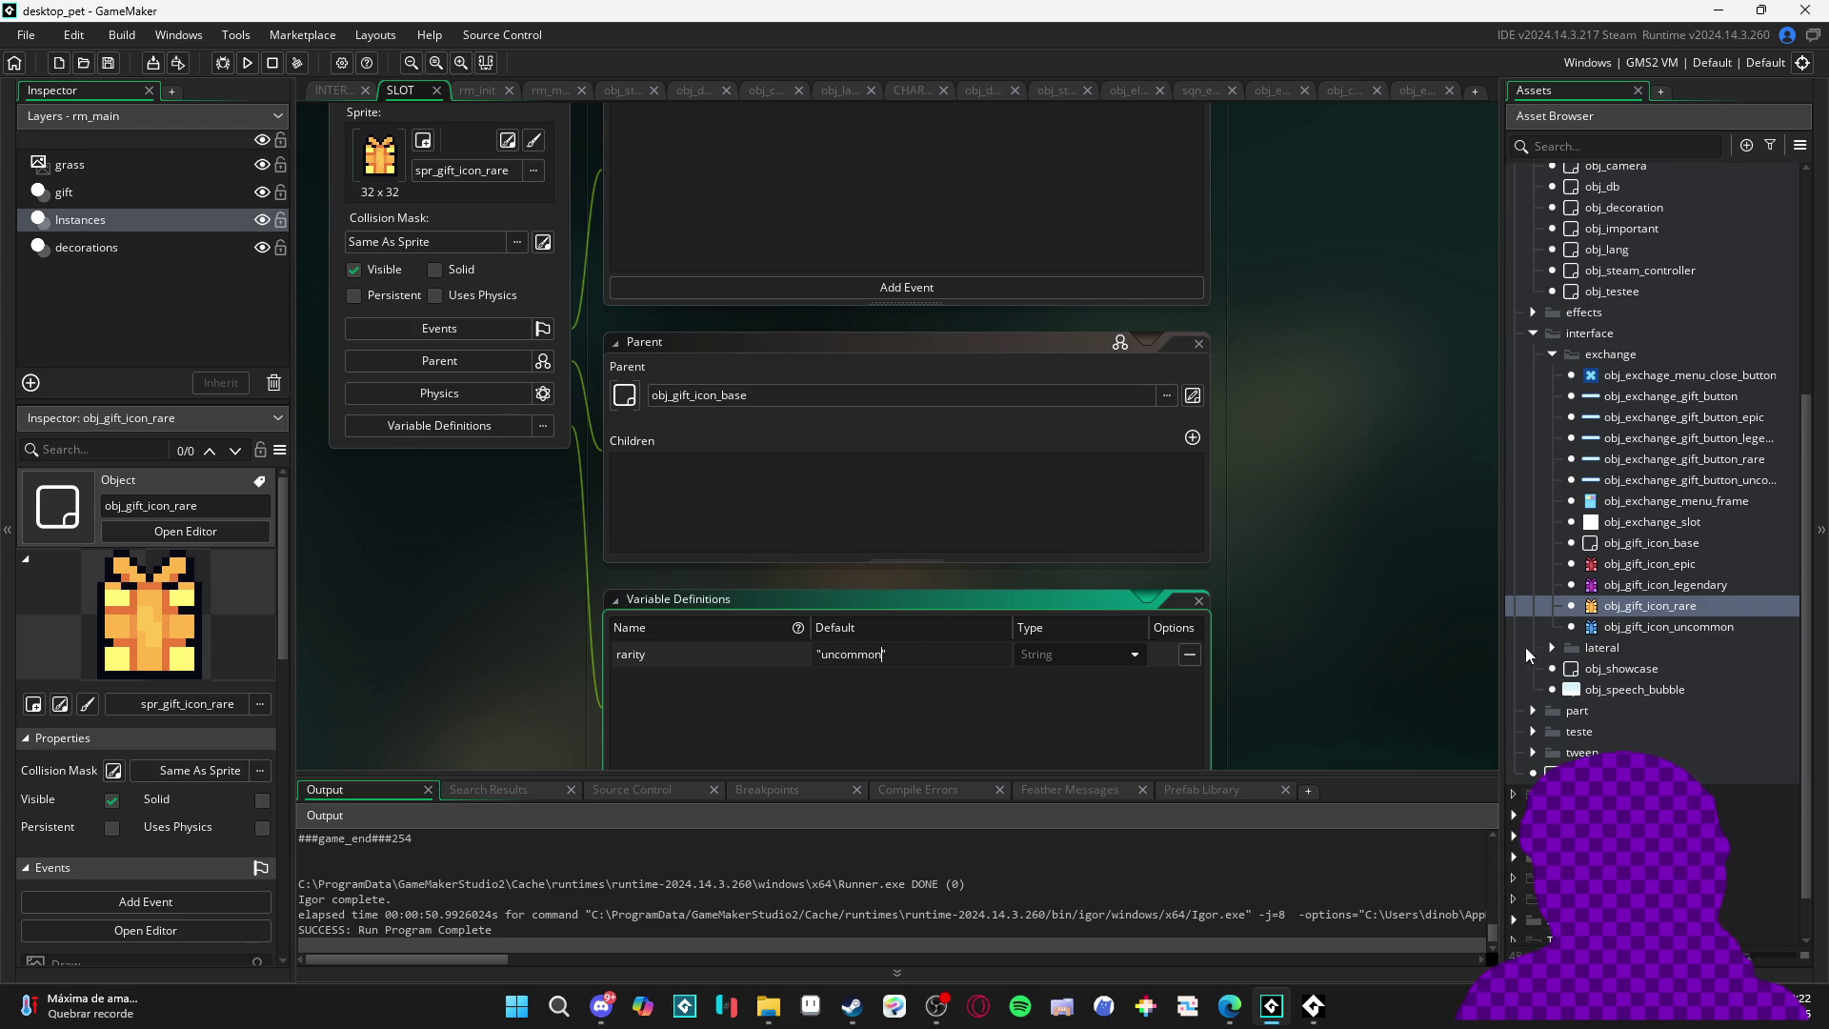
double_click(1708, 589)
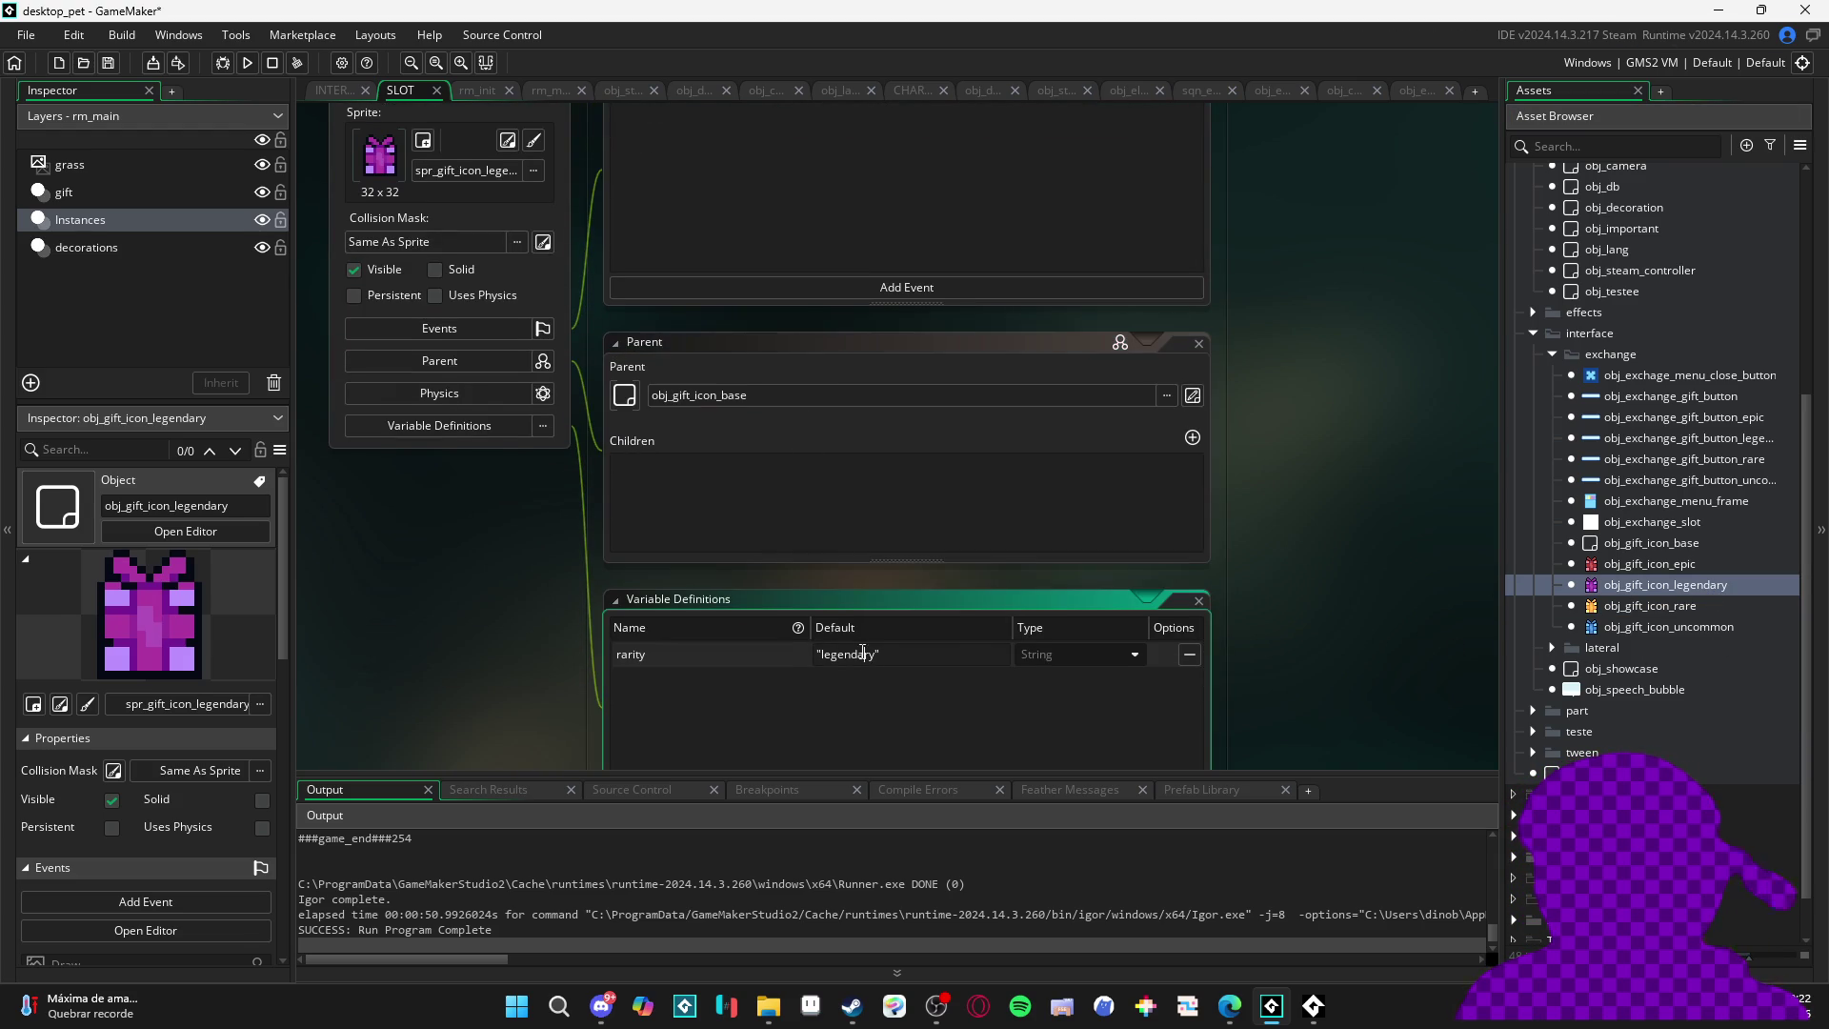
double_click(863, 654)
text(epic)
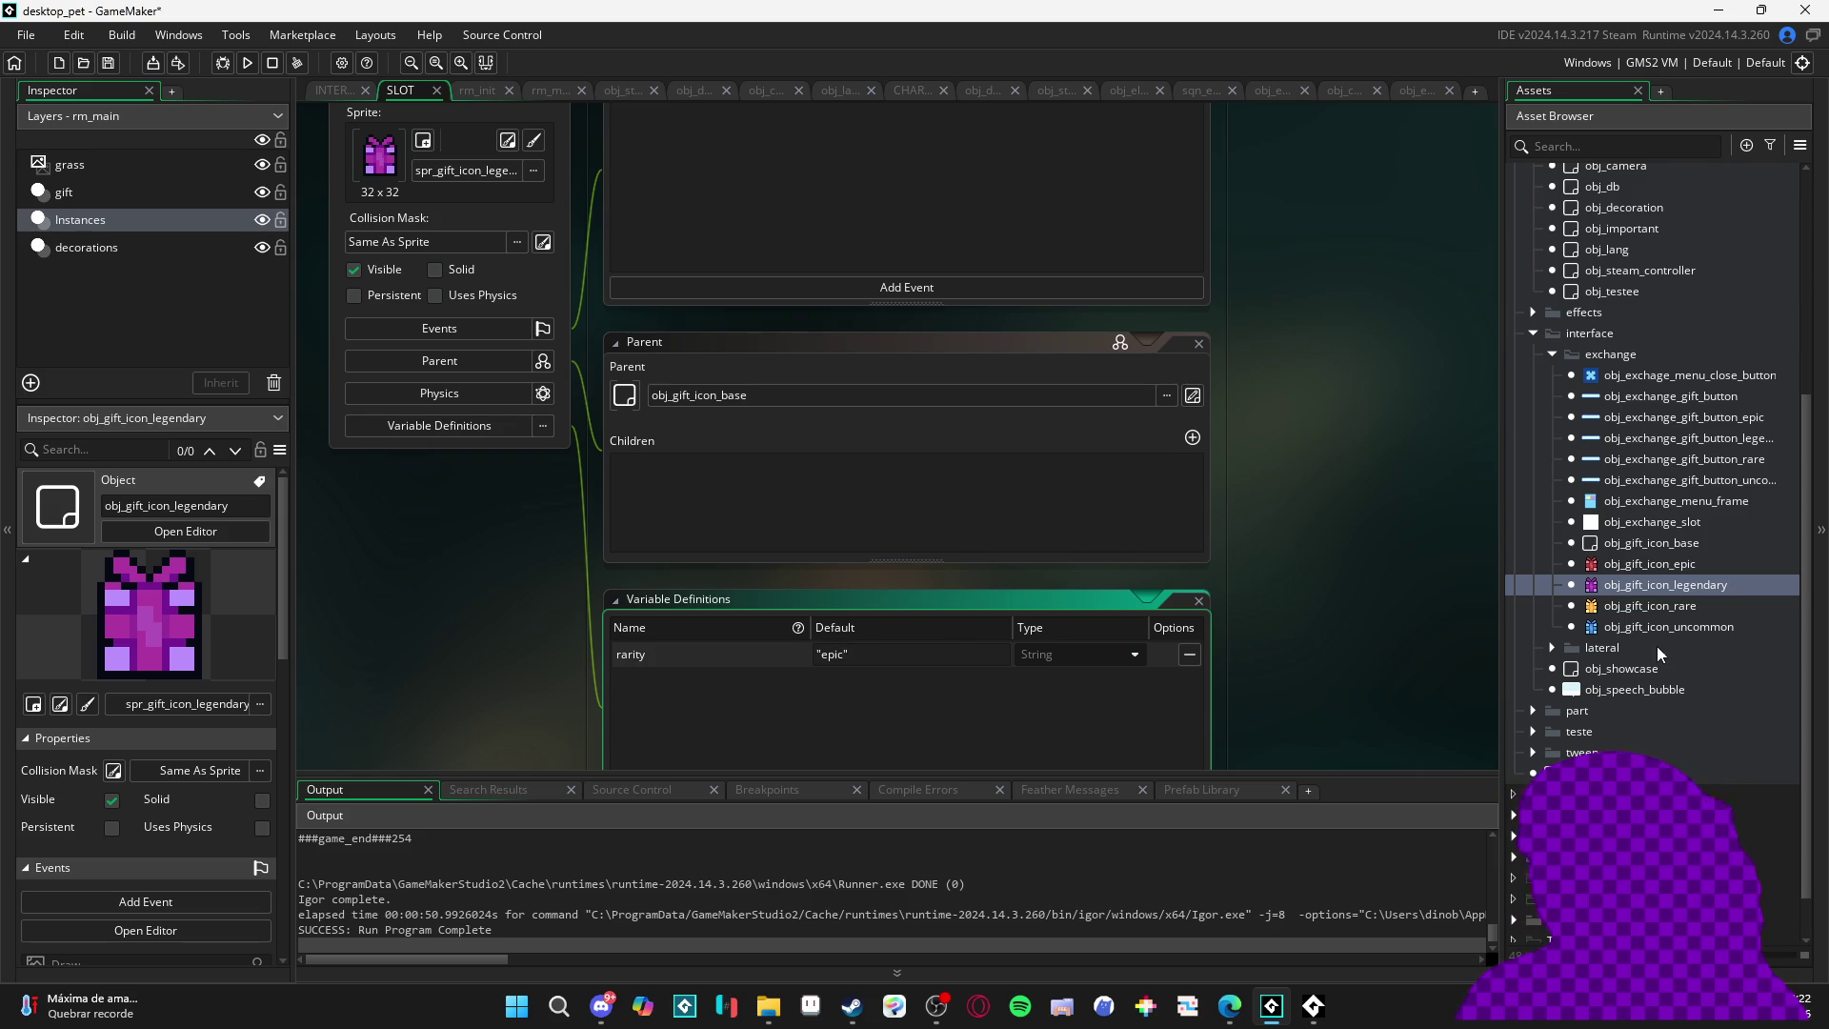
- Set obj_gift_icon_epic's rarity default to 'rare' and return to the interface Create code
double_click(1707, 563)
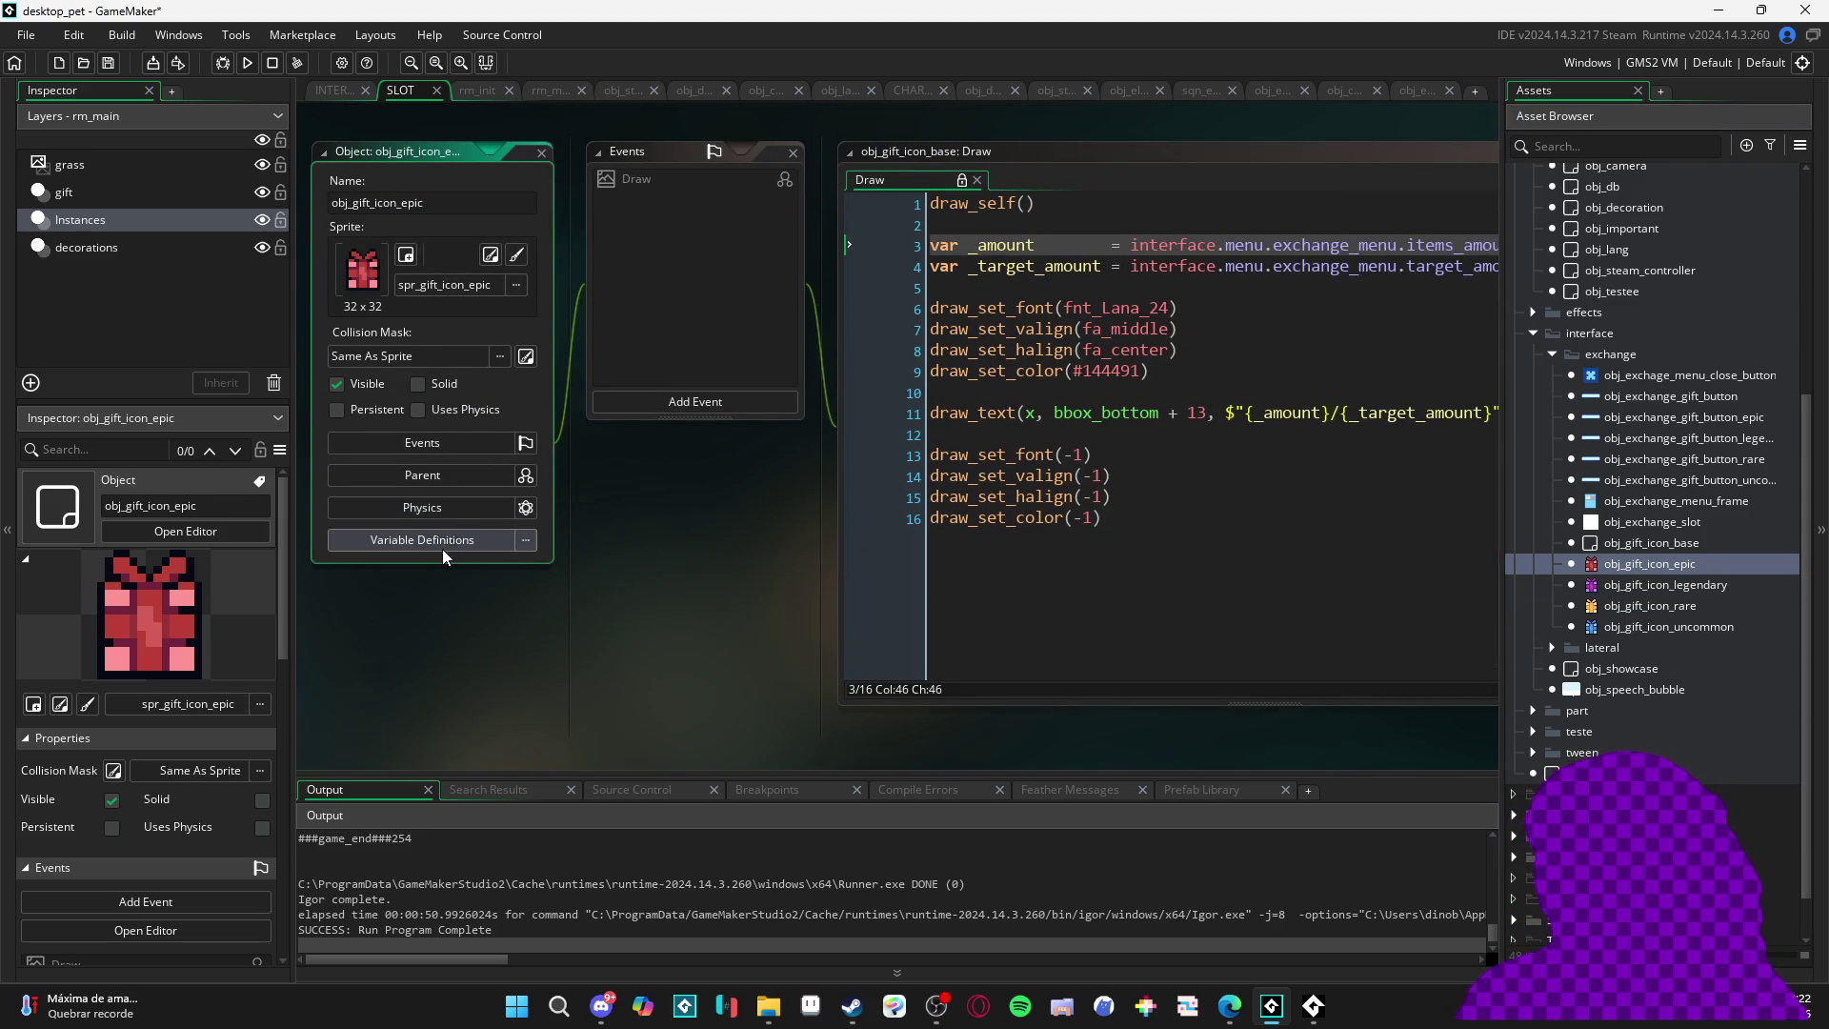
click(454, 535)
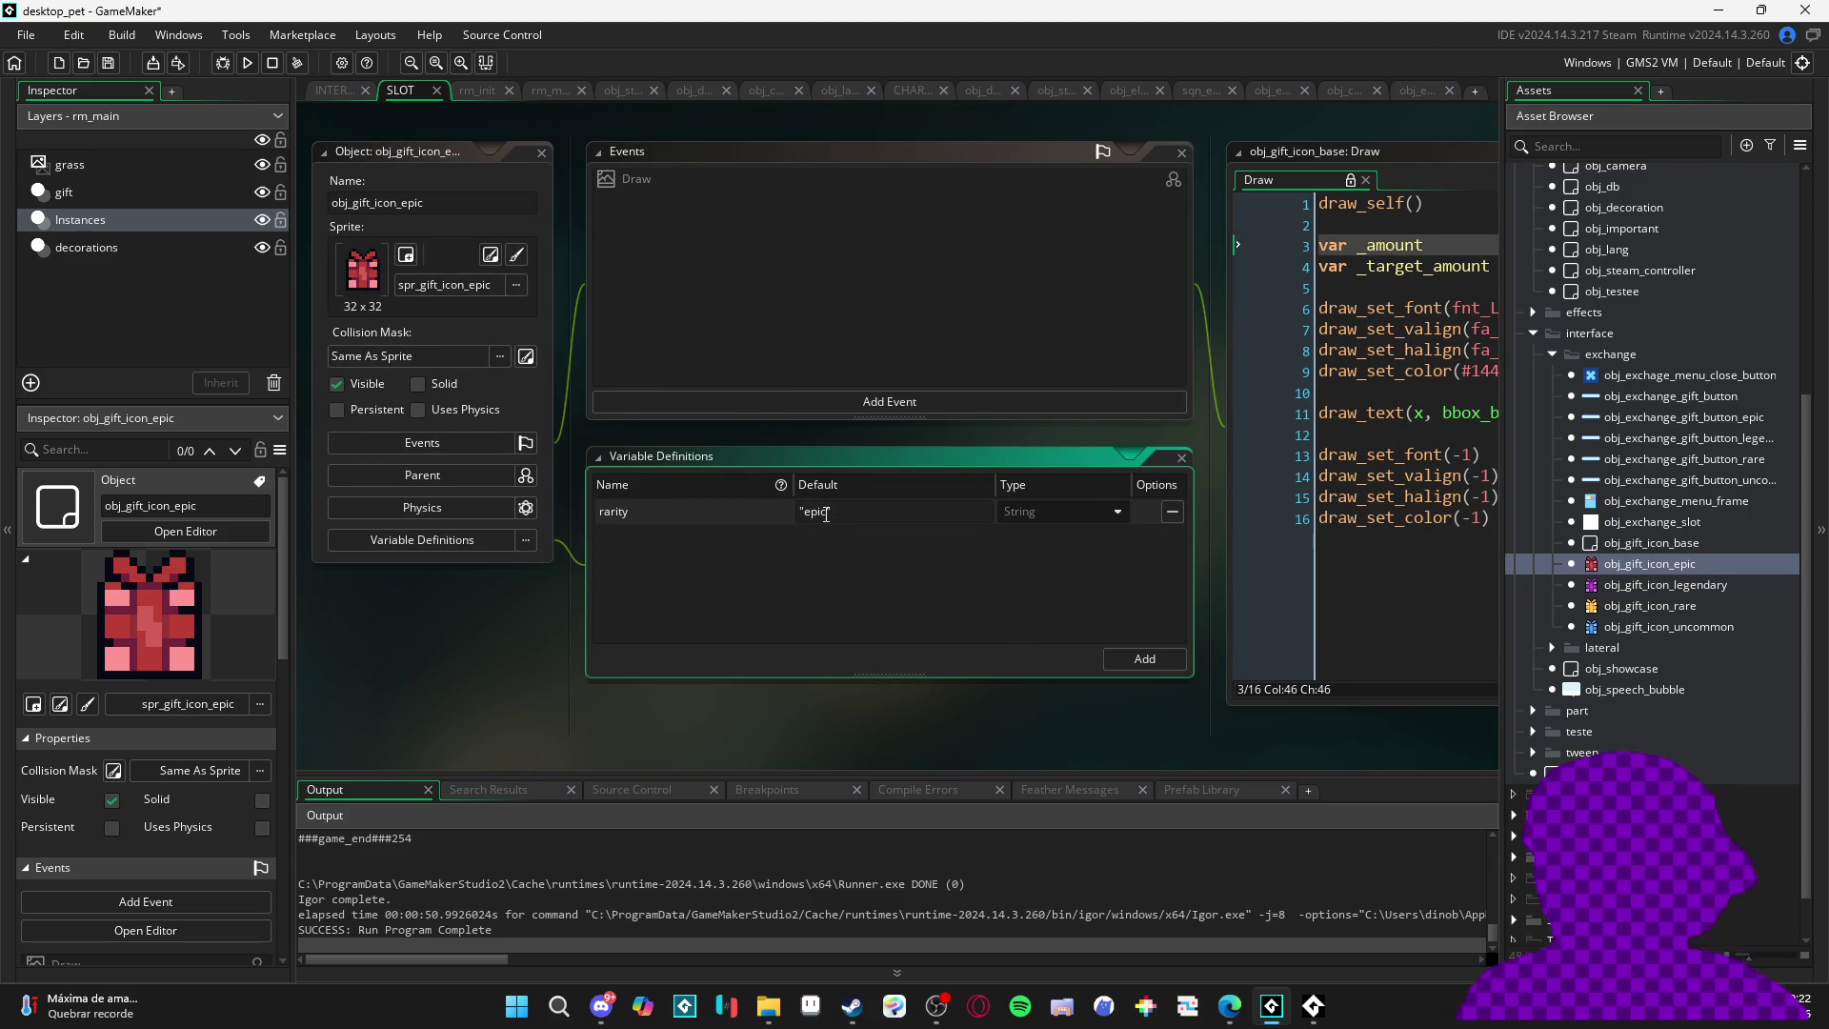
text(rare)
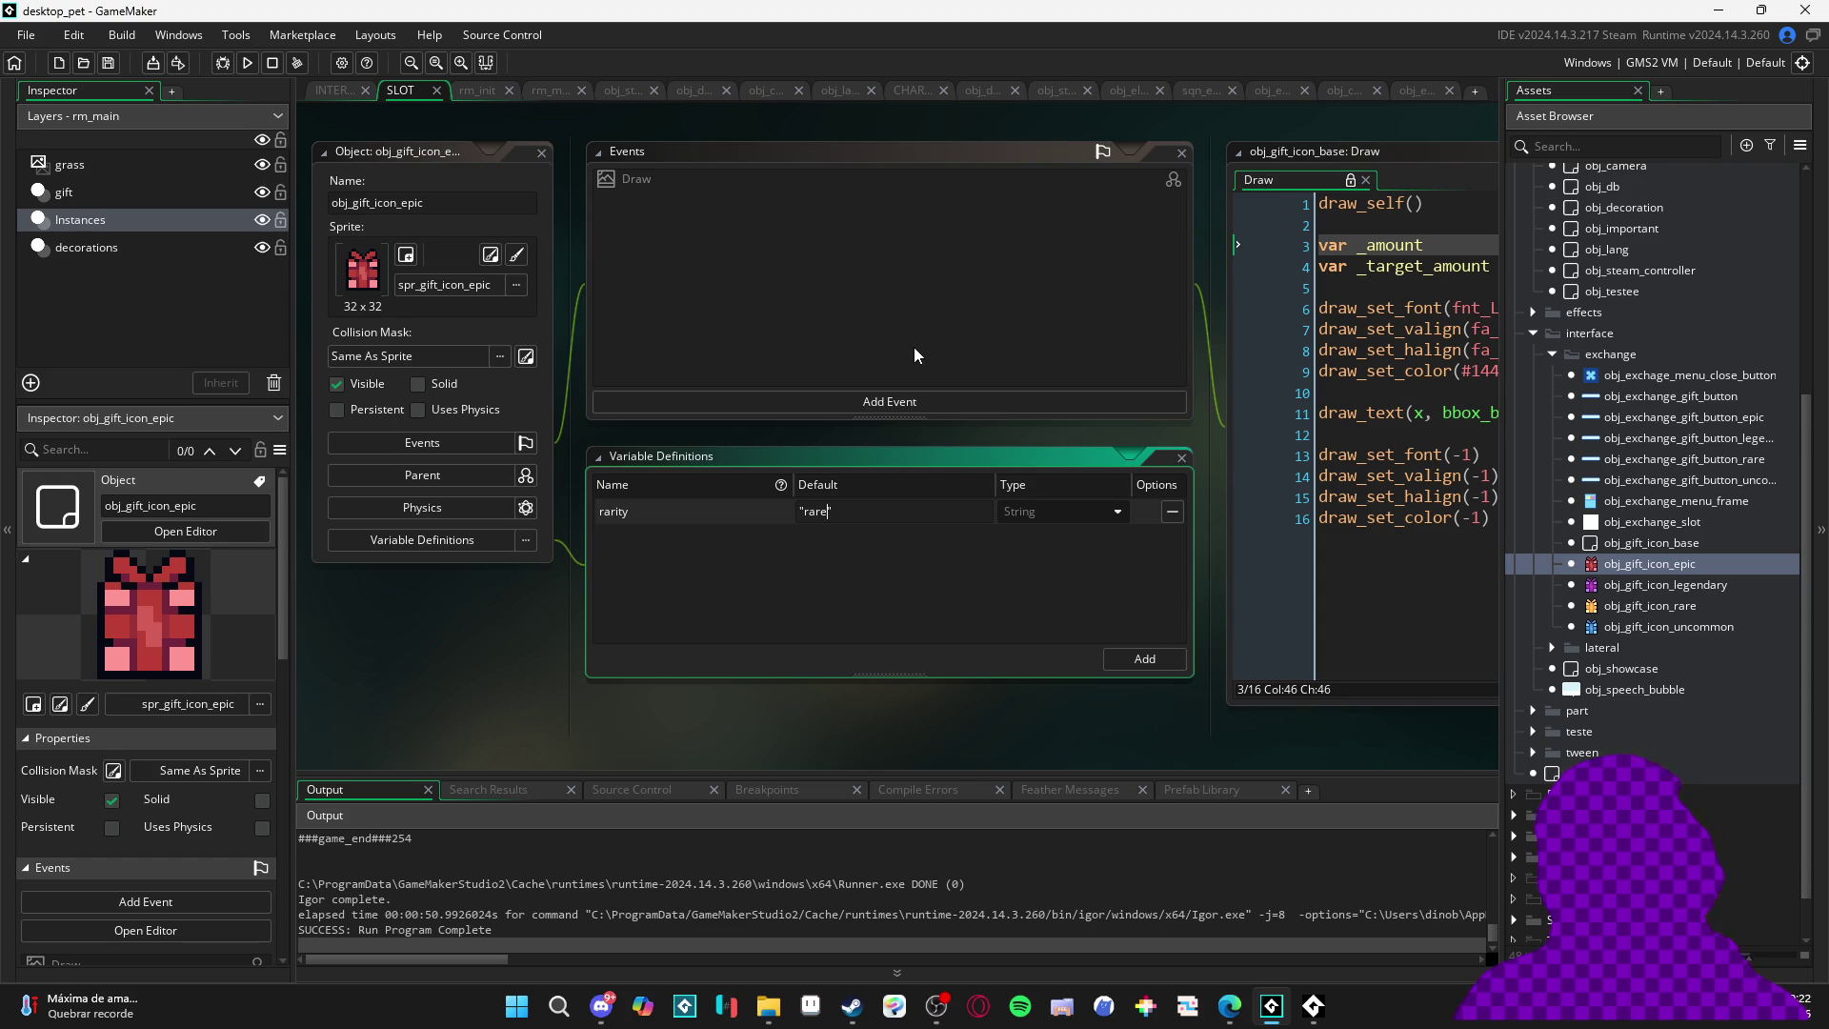
click(1018, 371)
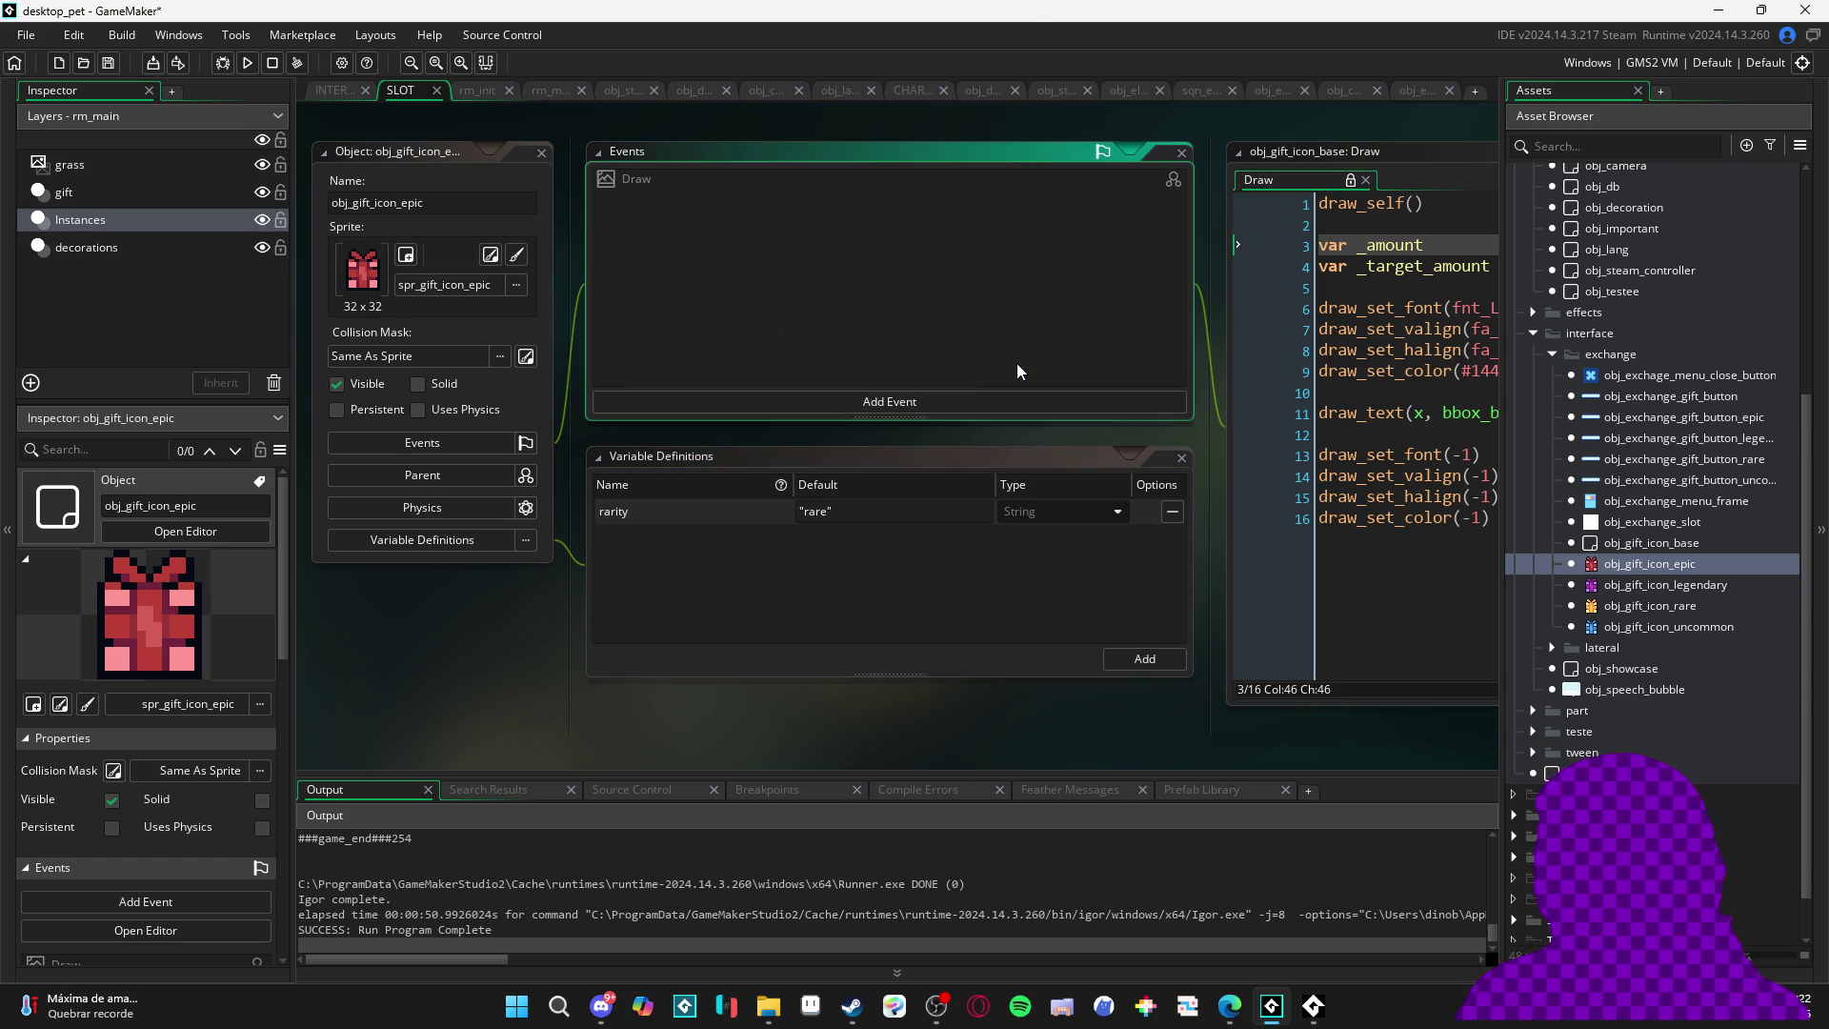
click(1182, 459)
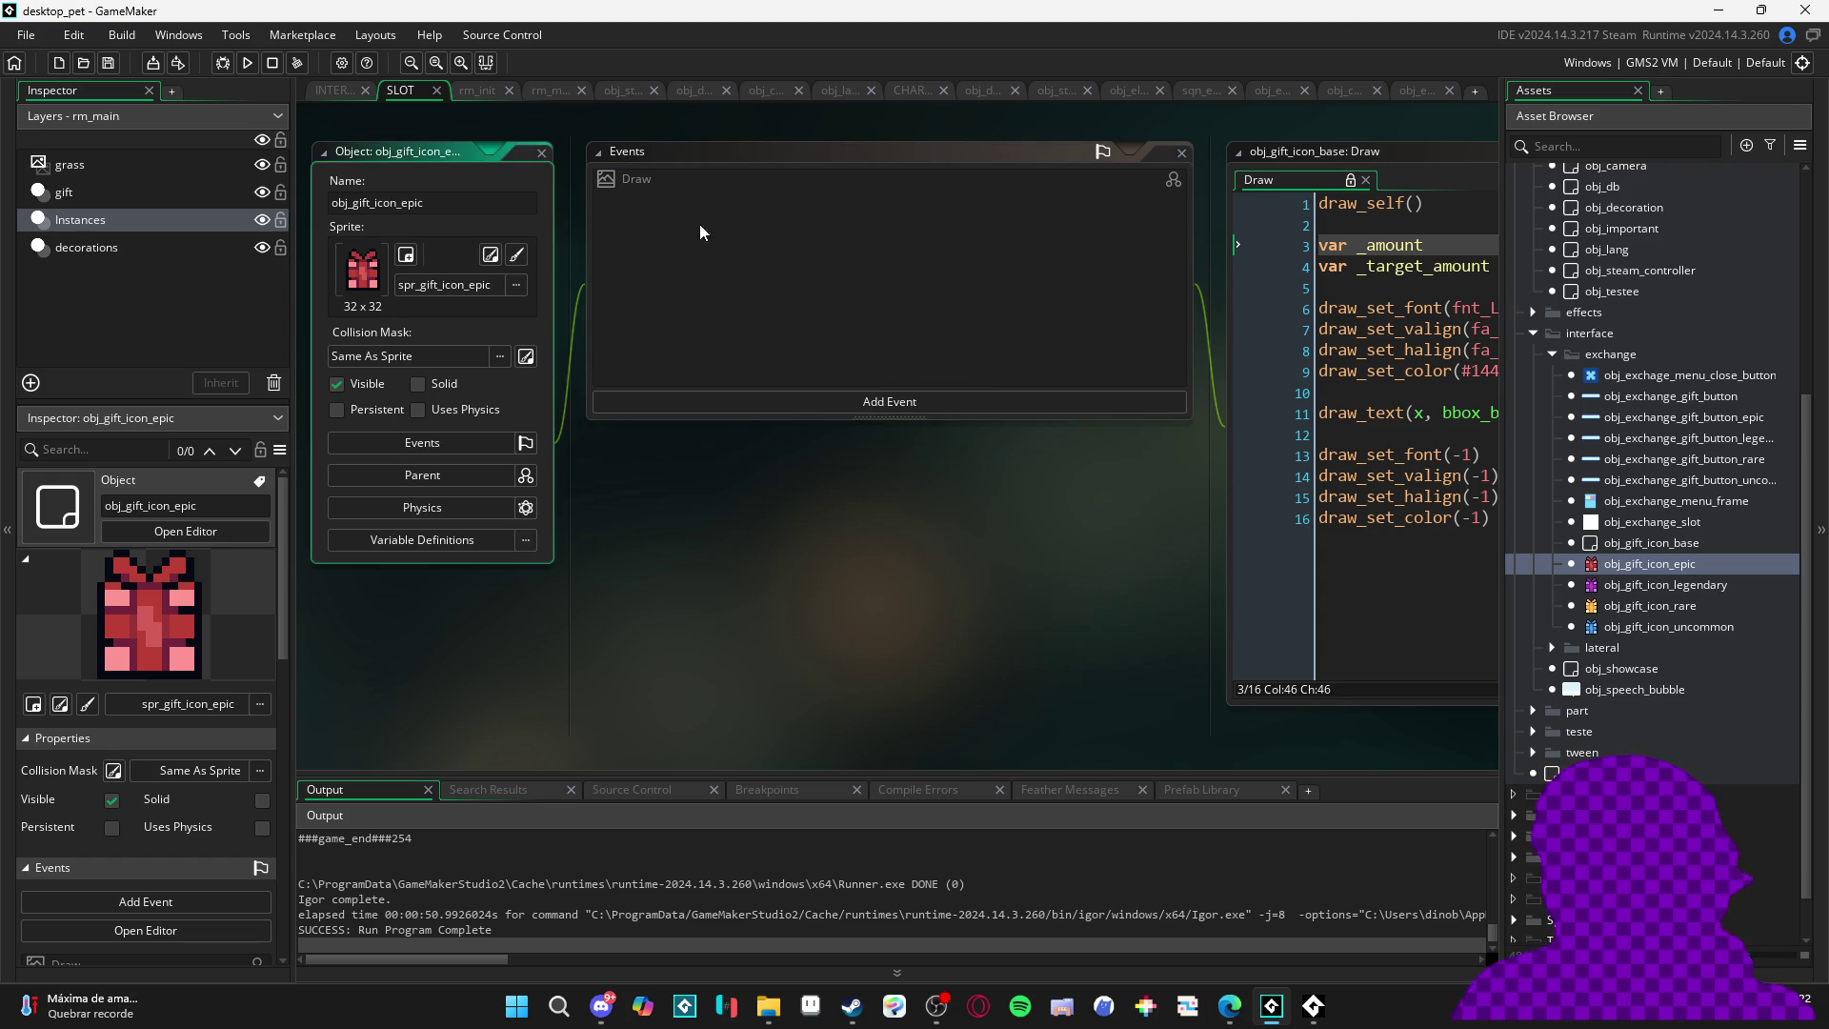
click(323, 89)
click(947, 438)
- Build and run with F5, then add ten banana peels from the inventory to the trade (10/10)
key(F5)
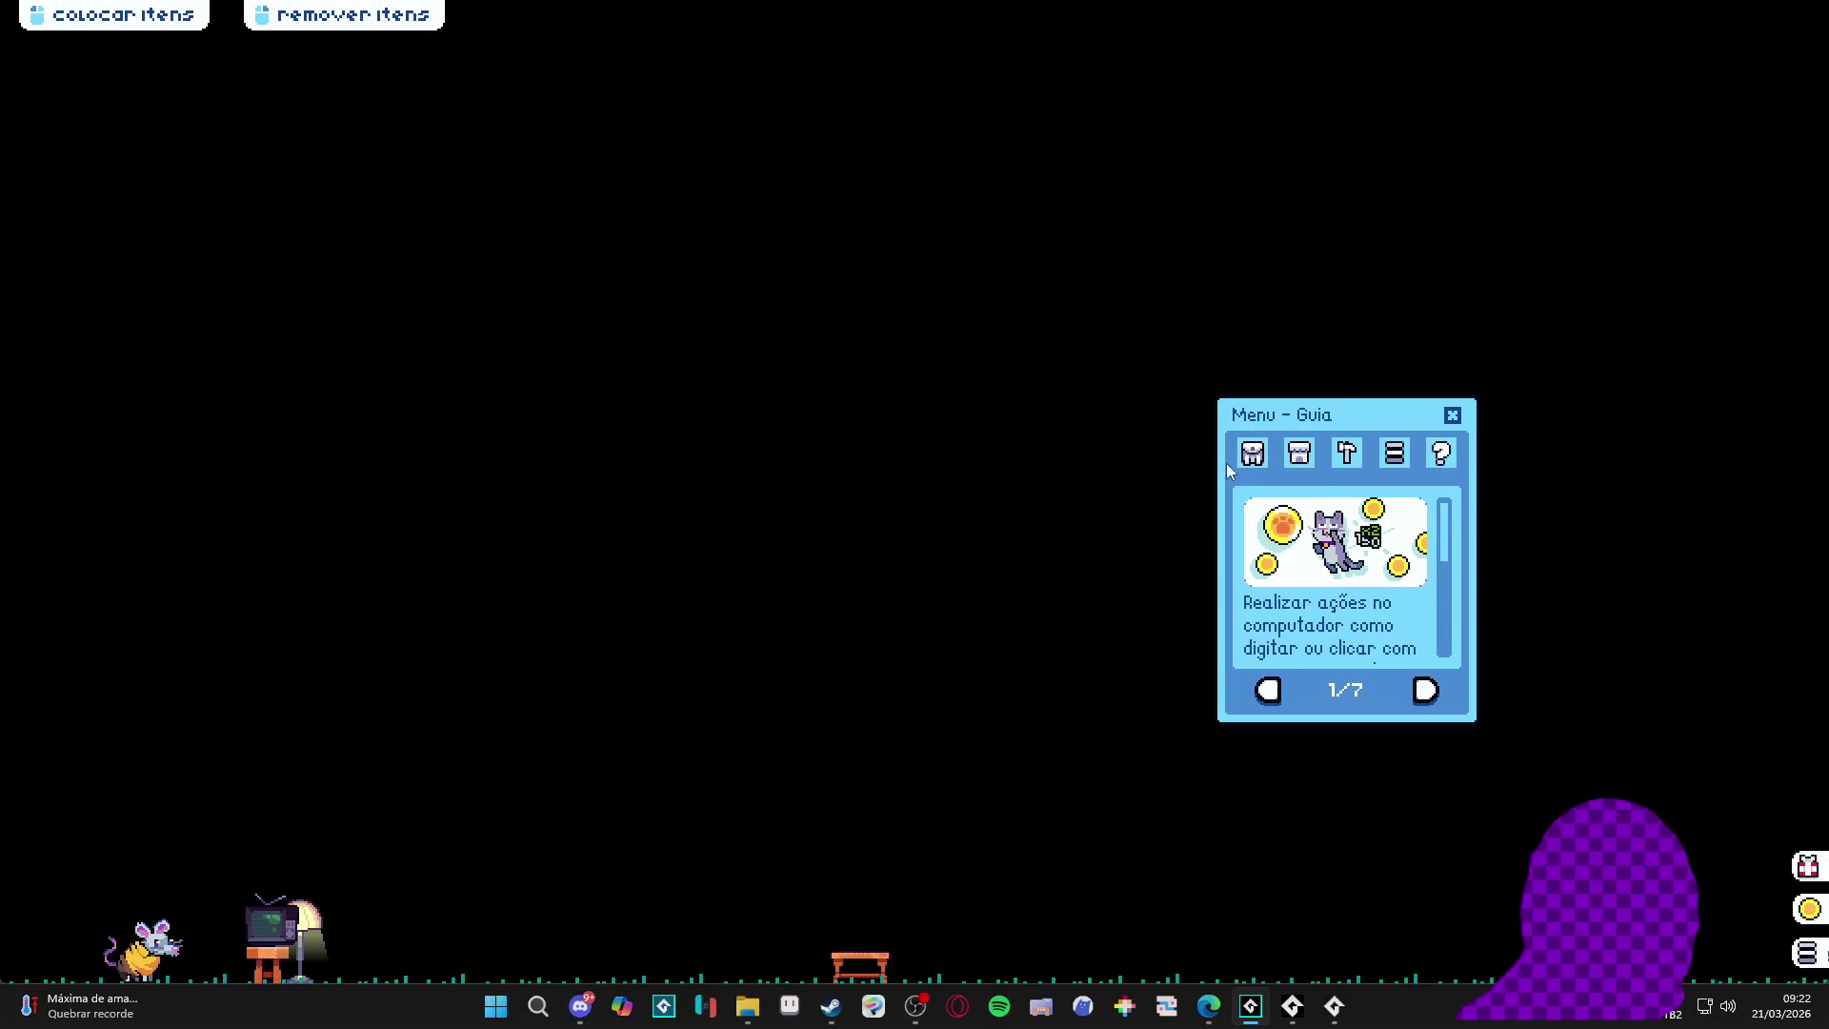
click(1254, 454)
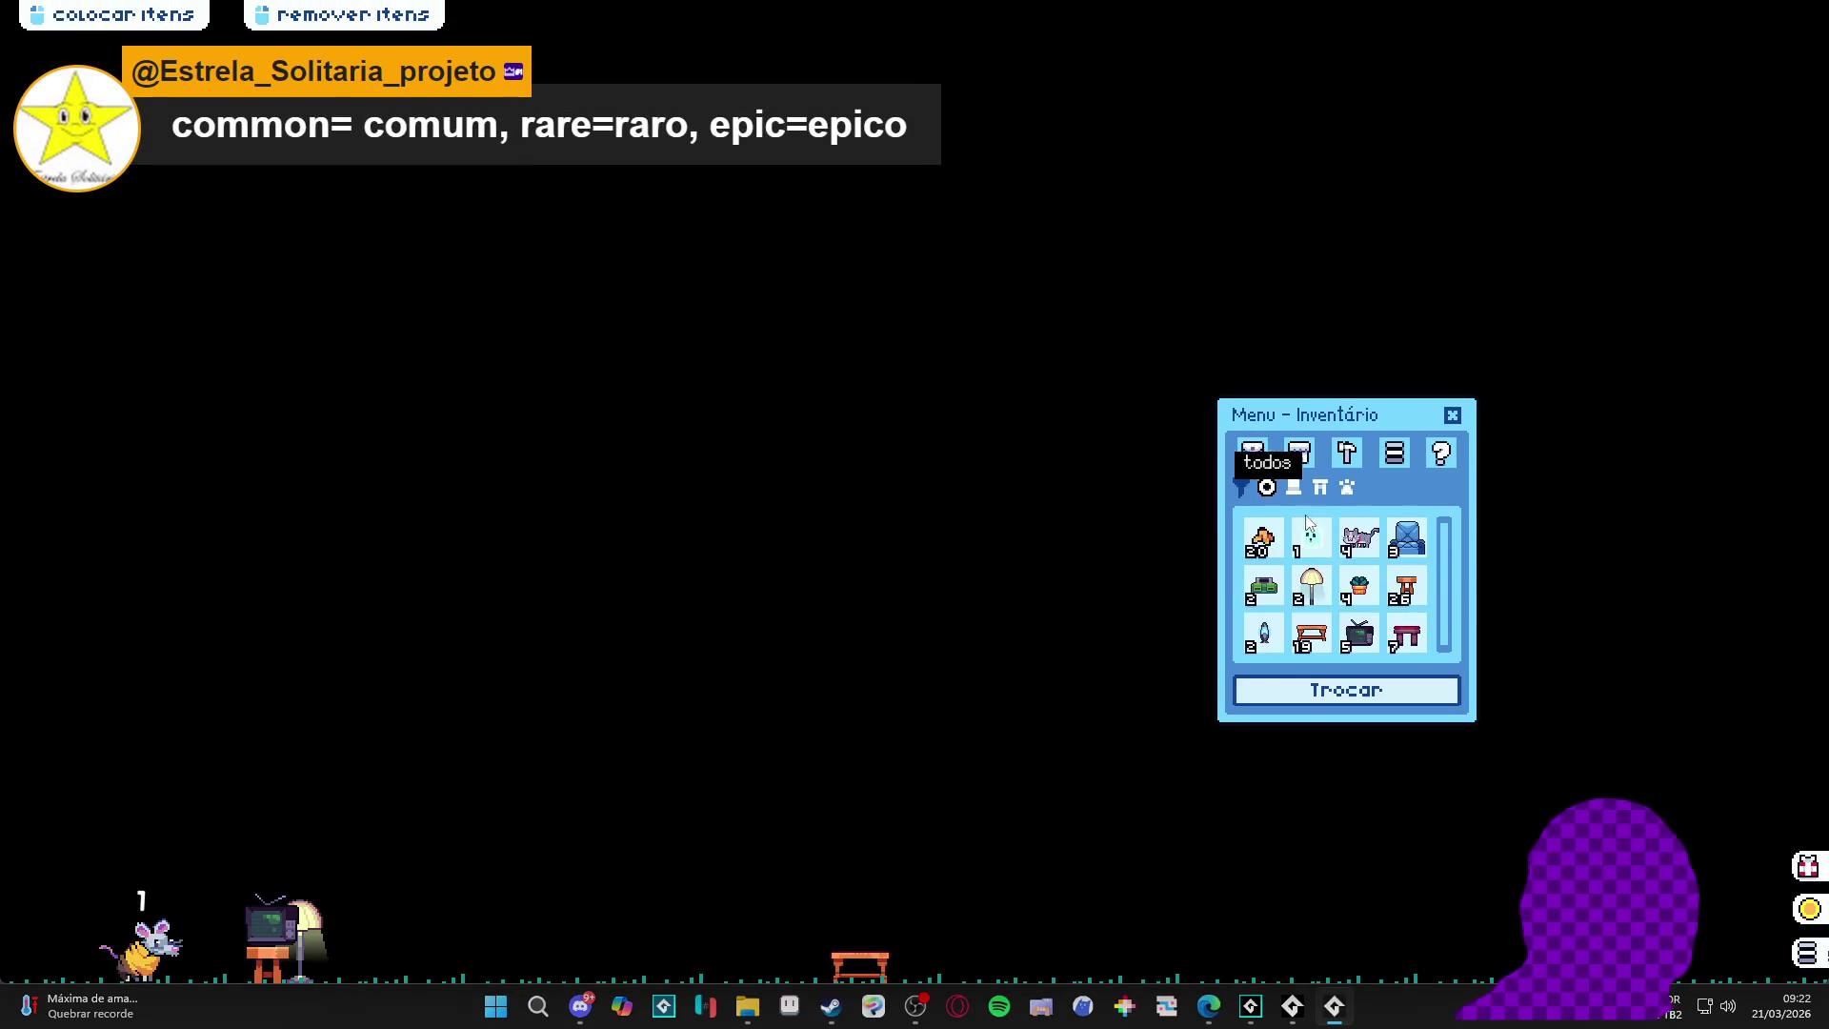
click(1267, 551)
click(1270, 558)
click(1270, 559)
click(1269, 557)
click(1268, 558)
click(1267, 558)
click(1267, 557)
click(1267, 558)
click(1268, 557)
click(1267, 557)
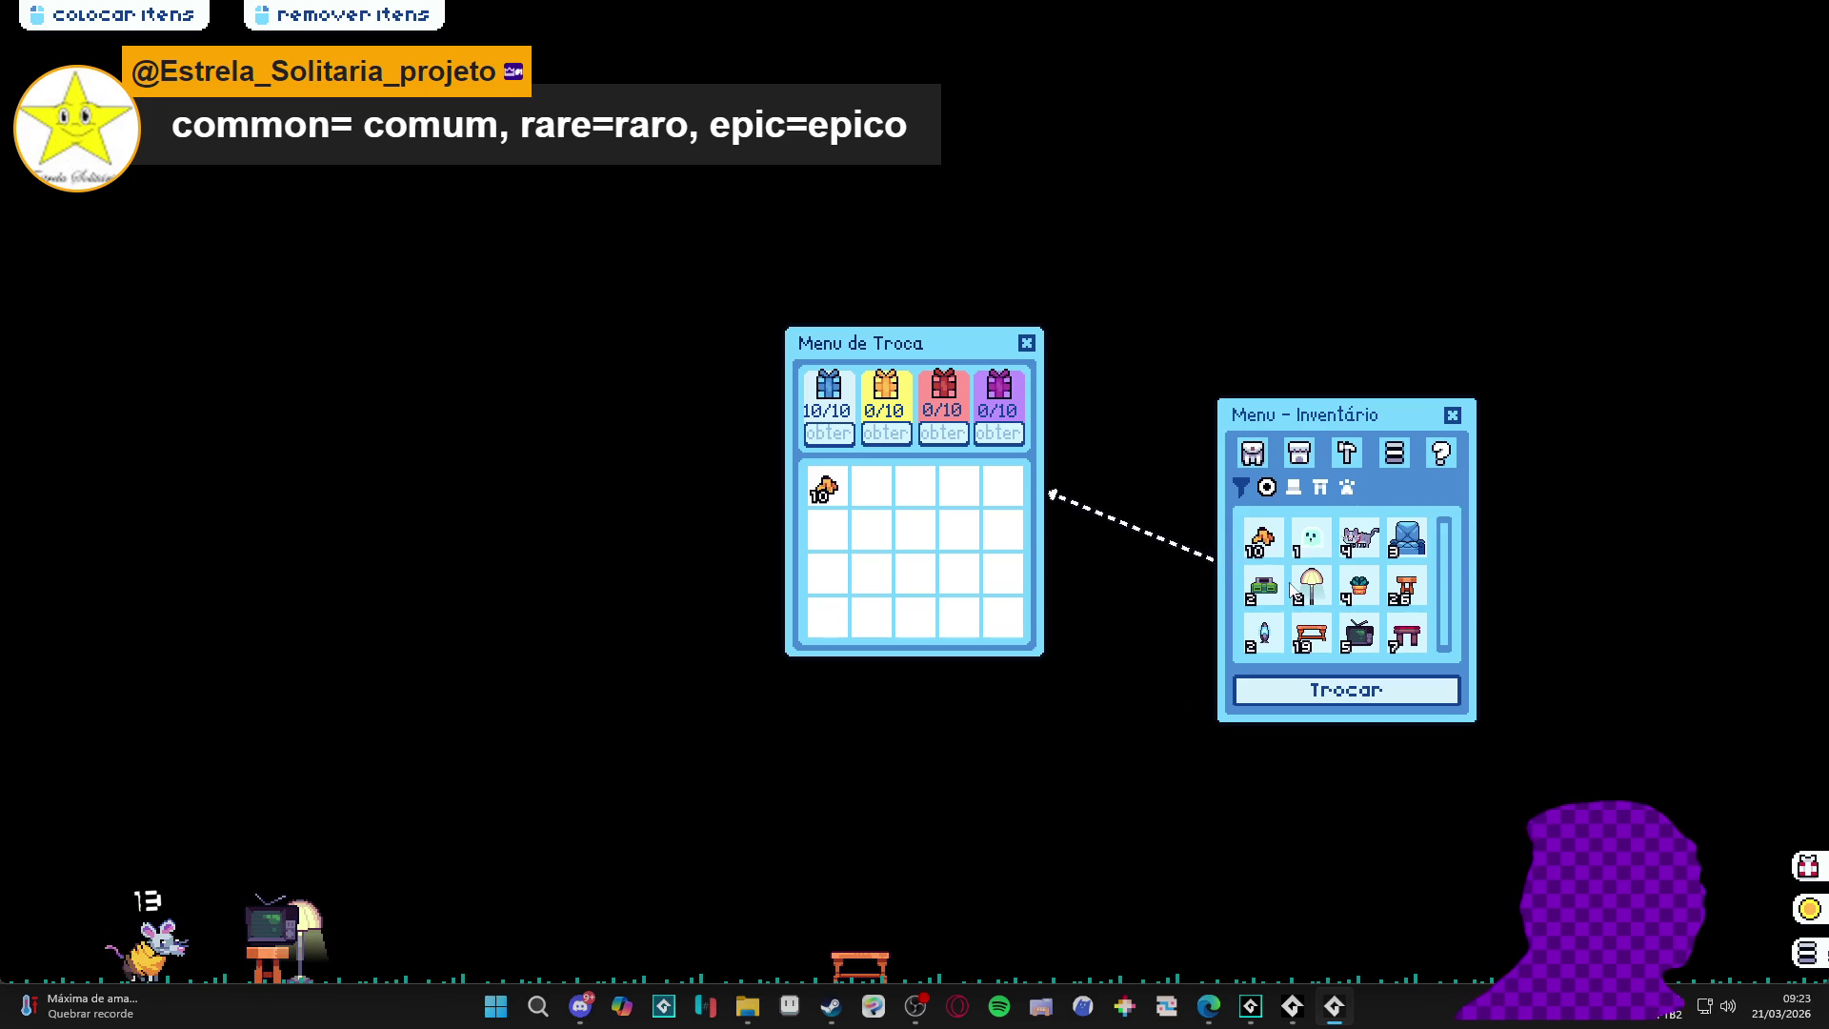
- Add the wooden table, old TV, lampshade and four plant pots, reaching 11/10, 4/10, 1/10, 1/10
click(1324, 645)
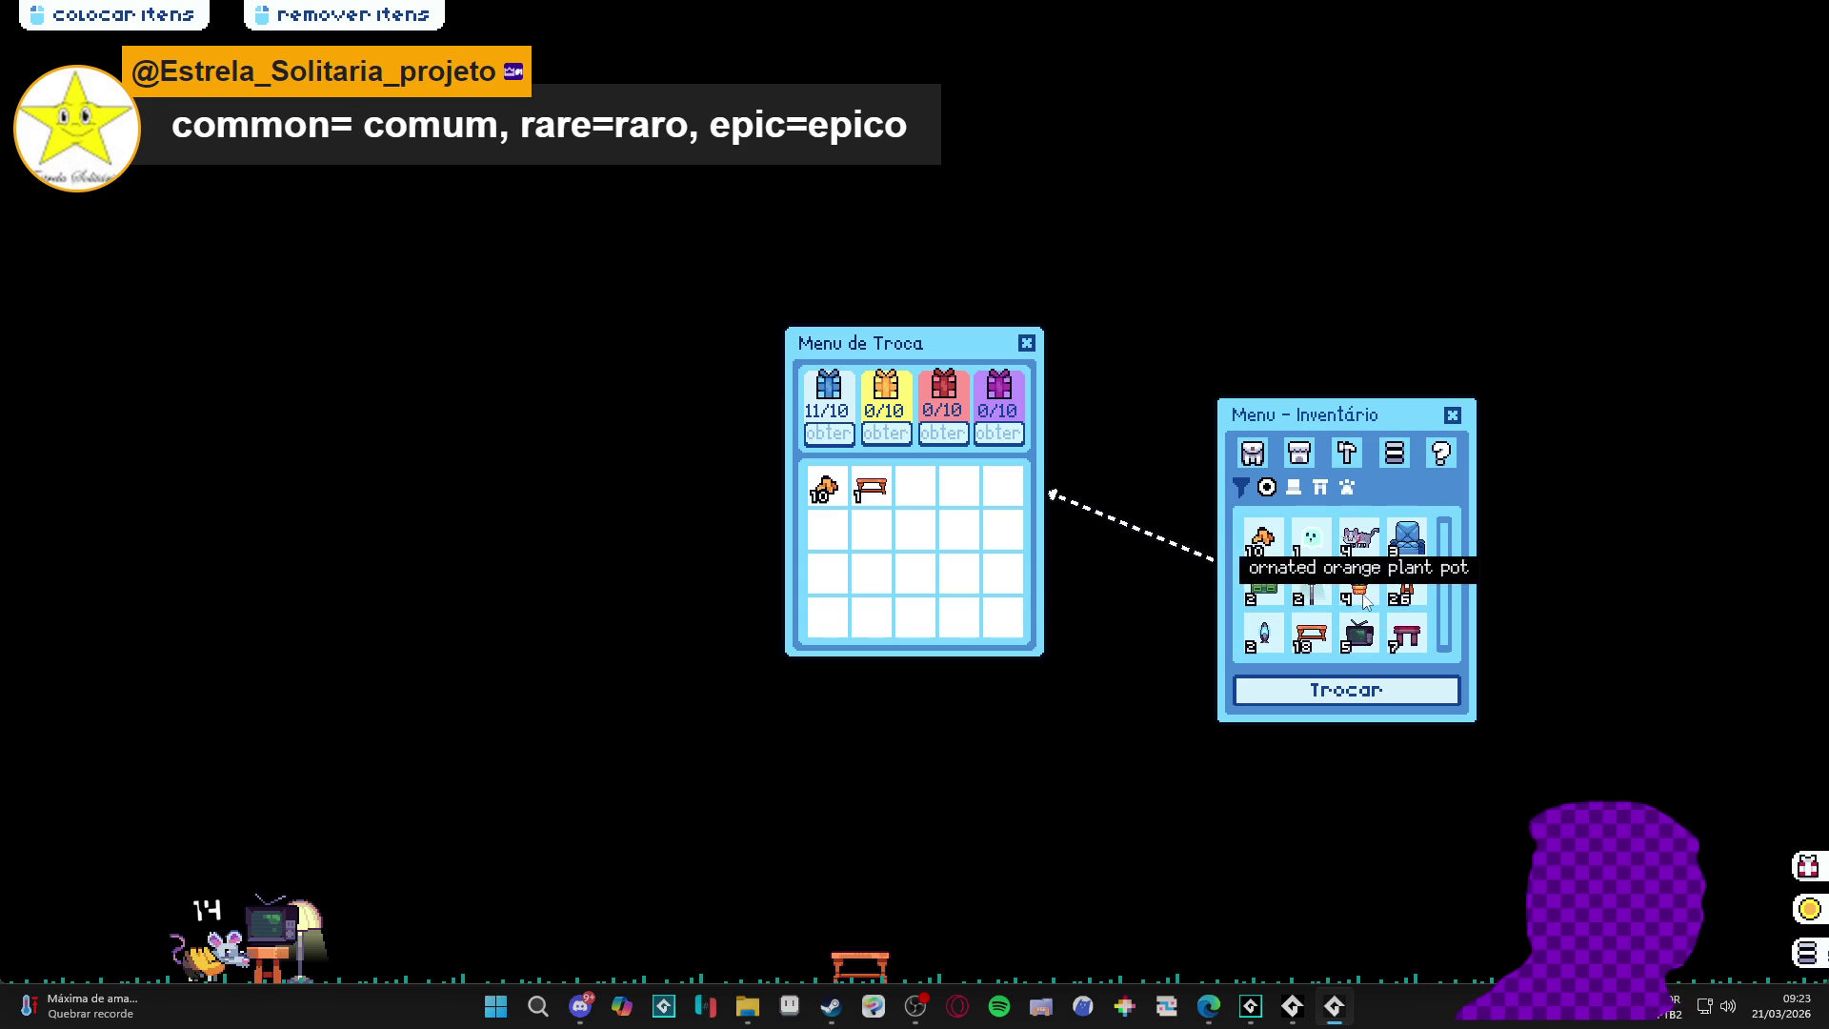
click(1360, 635)
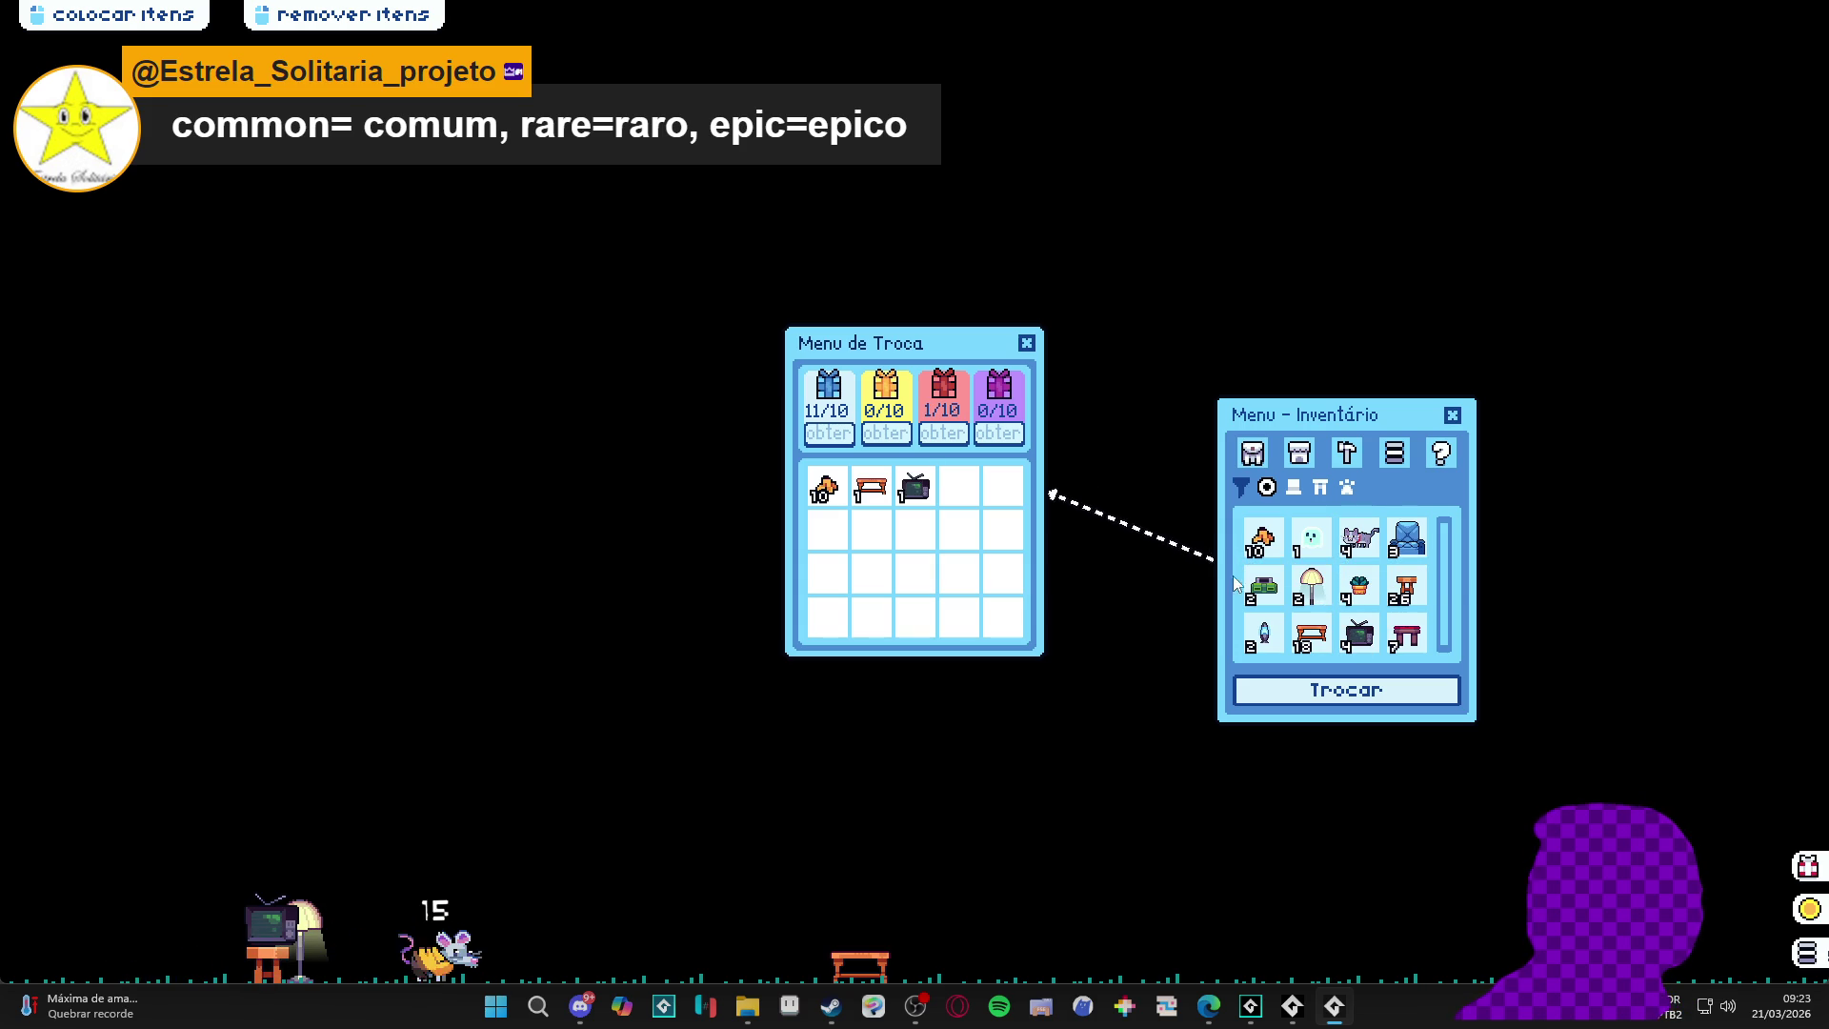
click(1313, 586)
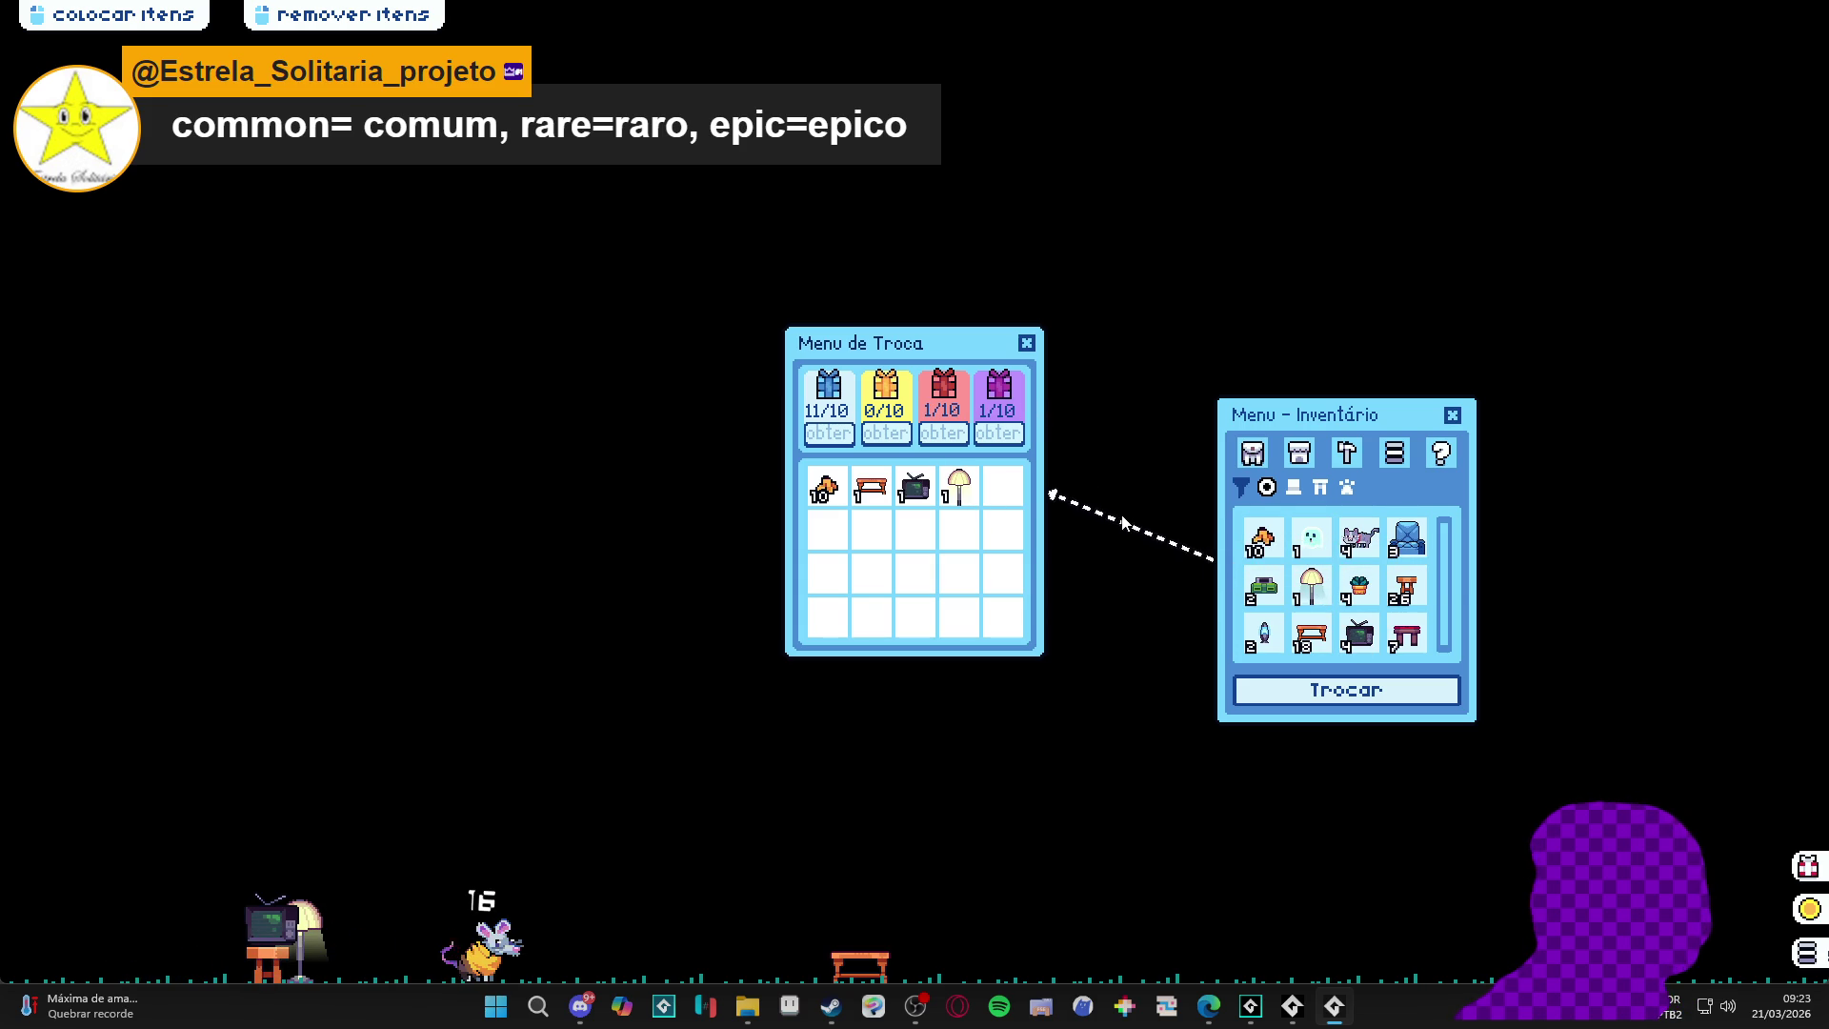
click(1366, 590)
click(1367, 591)
click(1364, 592)
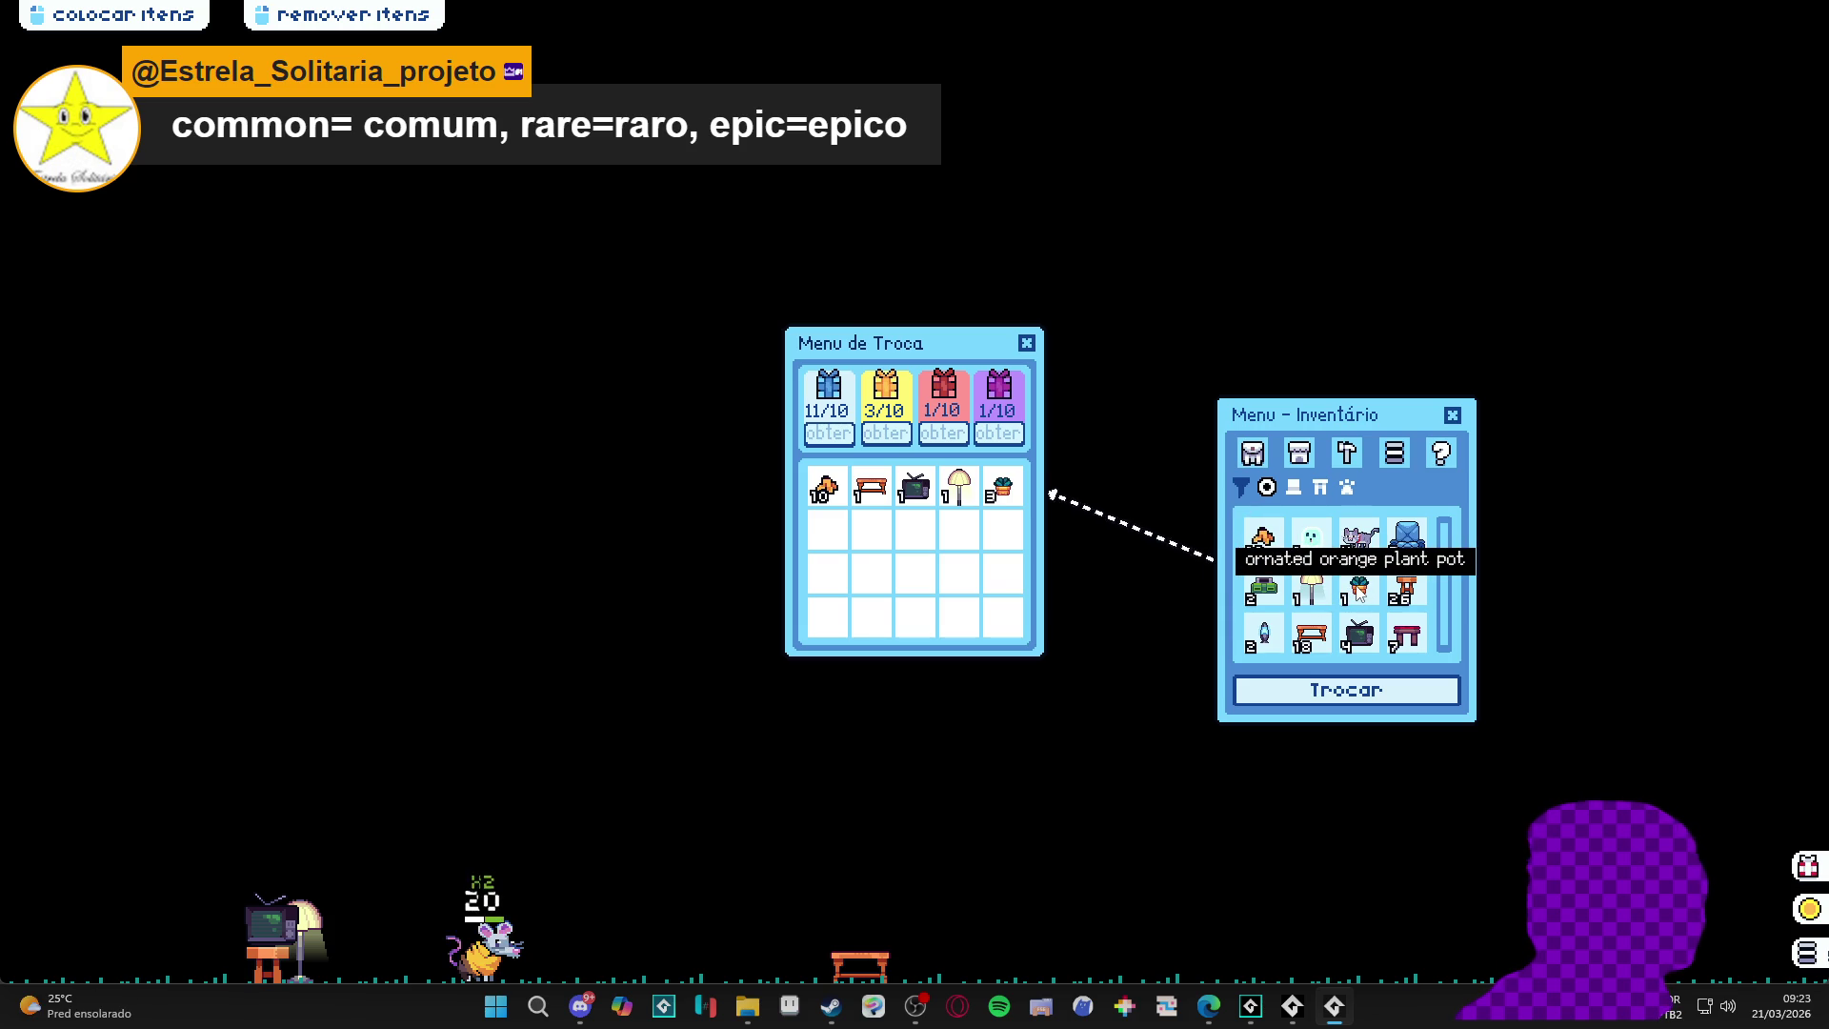
click(1359, 592)
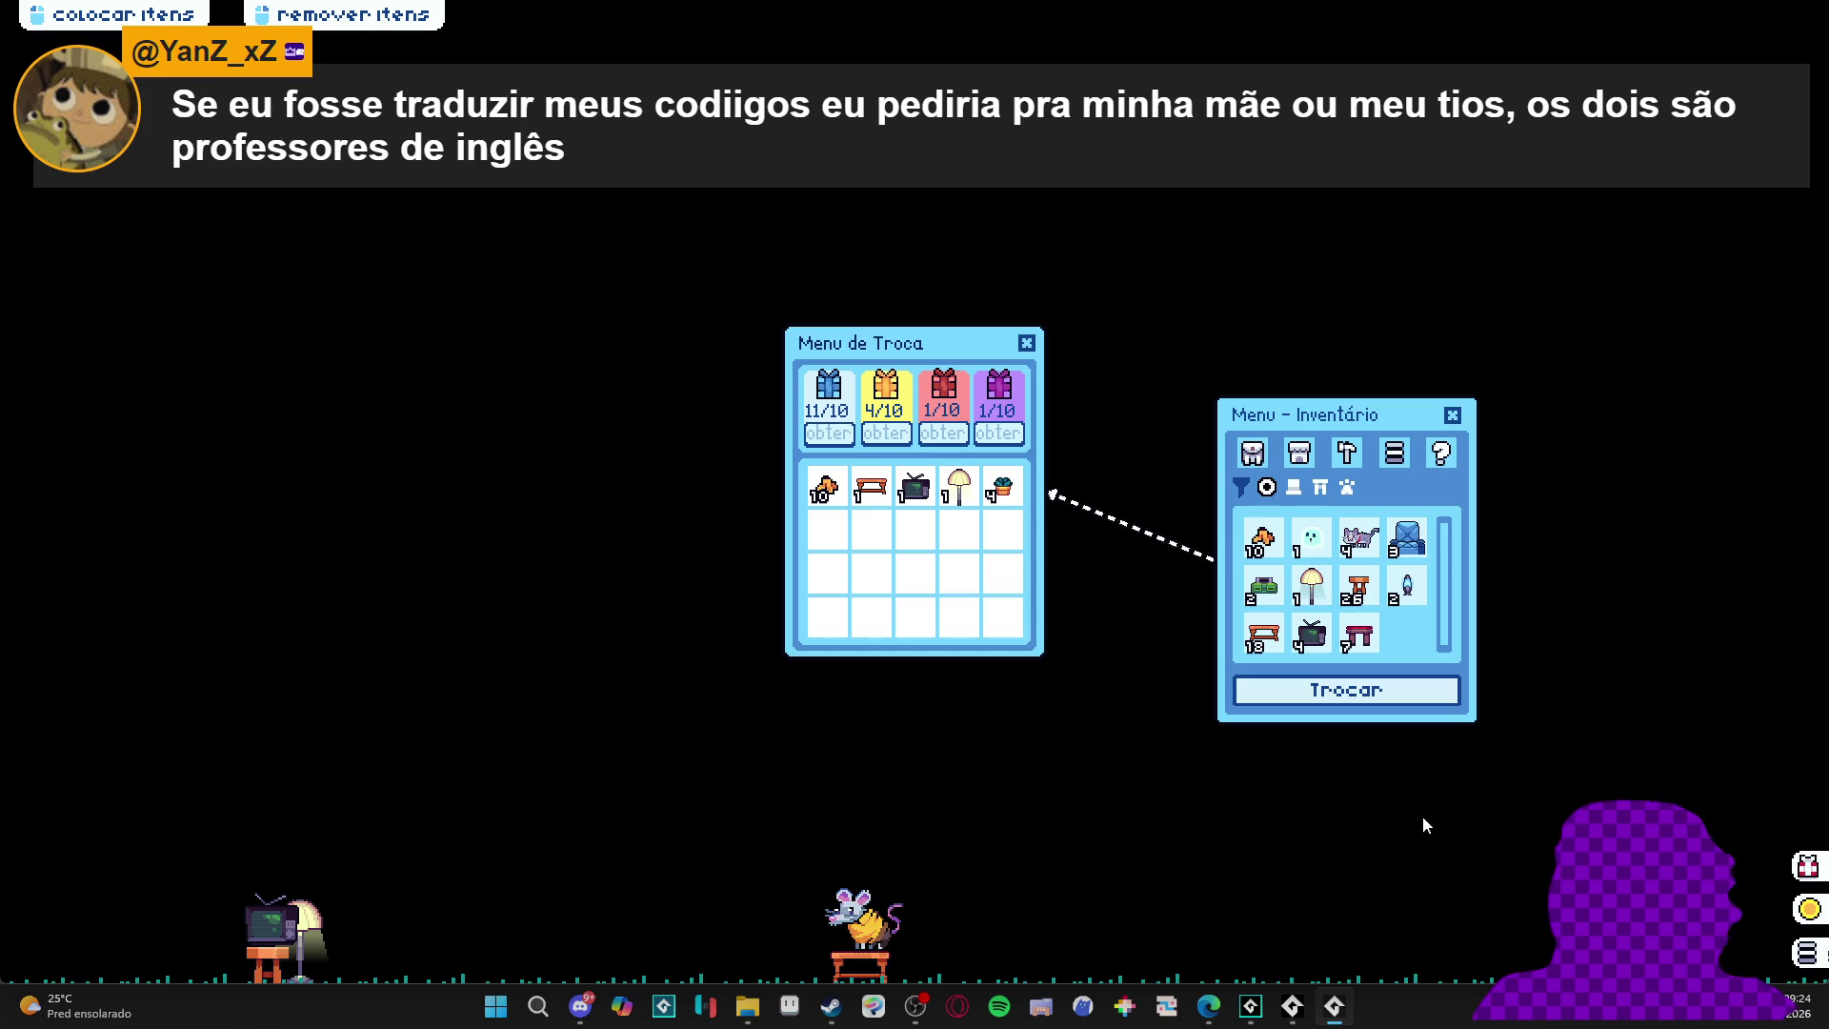
right_click(1334, 1006)
- Close the game and insert blank lines after items_list and after the close function
click(1248, 953)
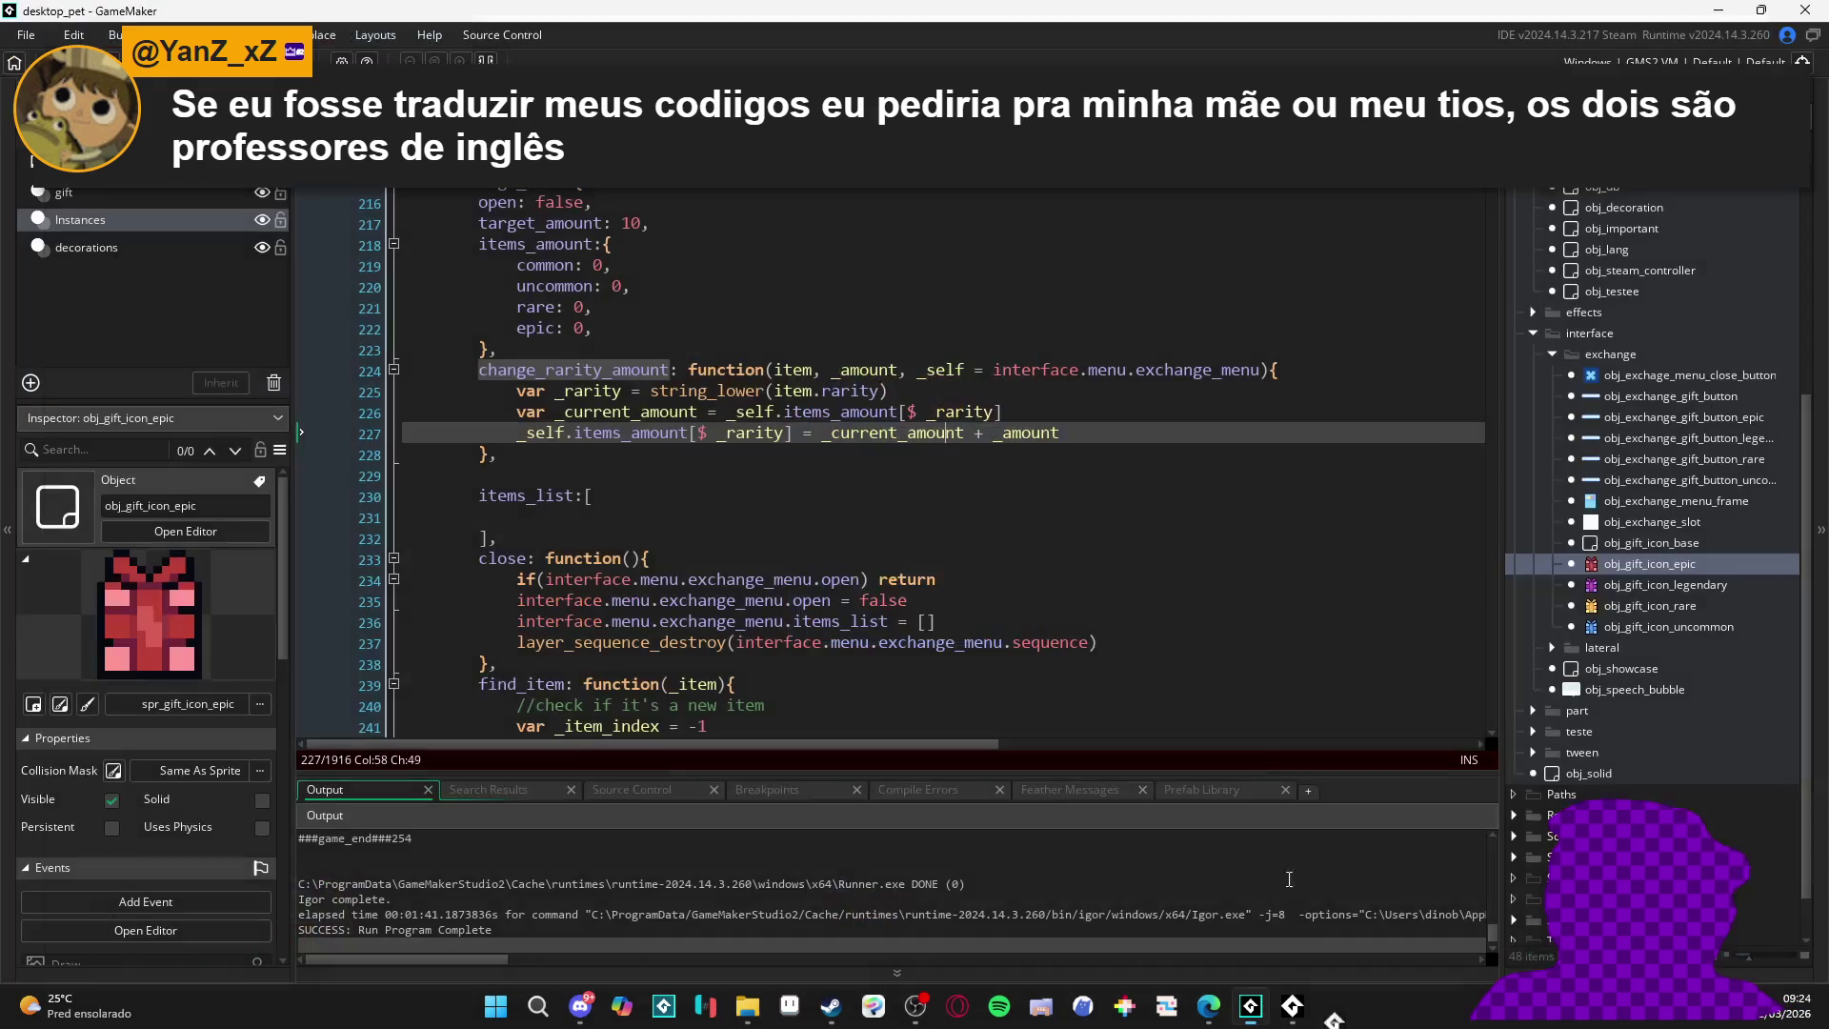
click(877, 482)
click(965, 546)
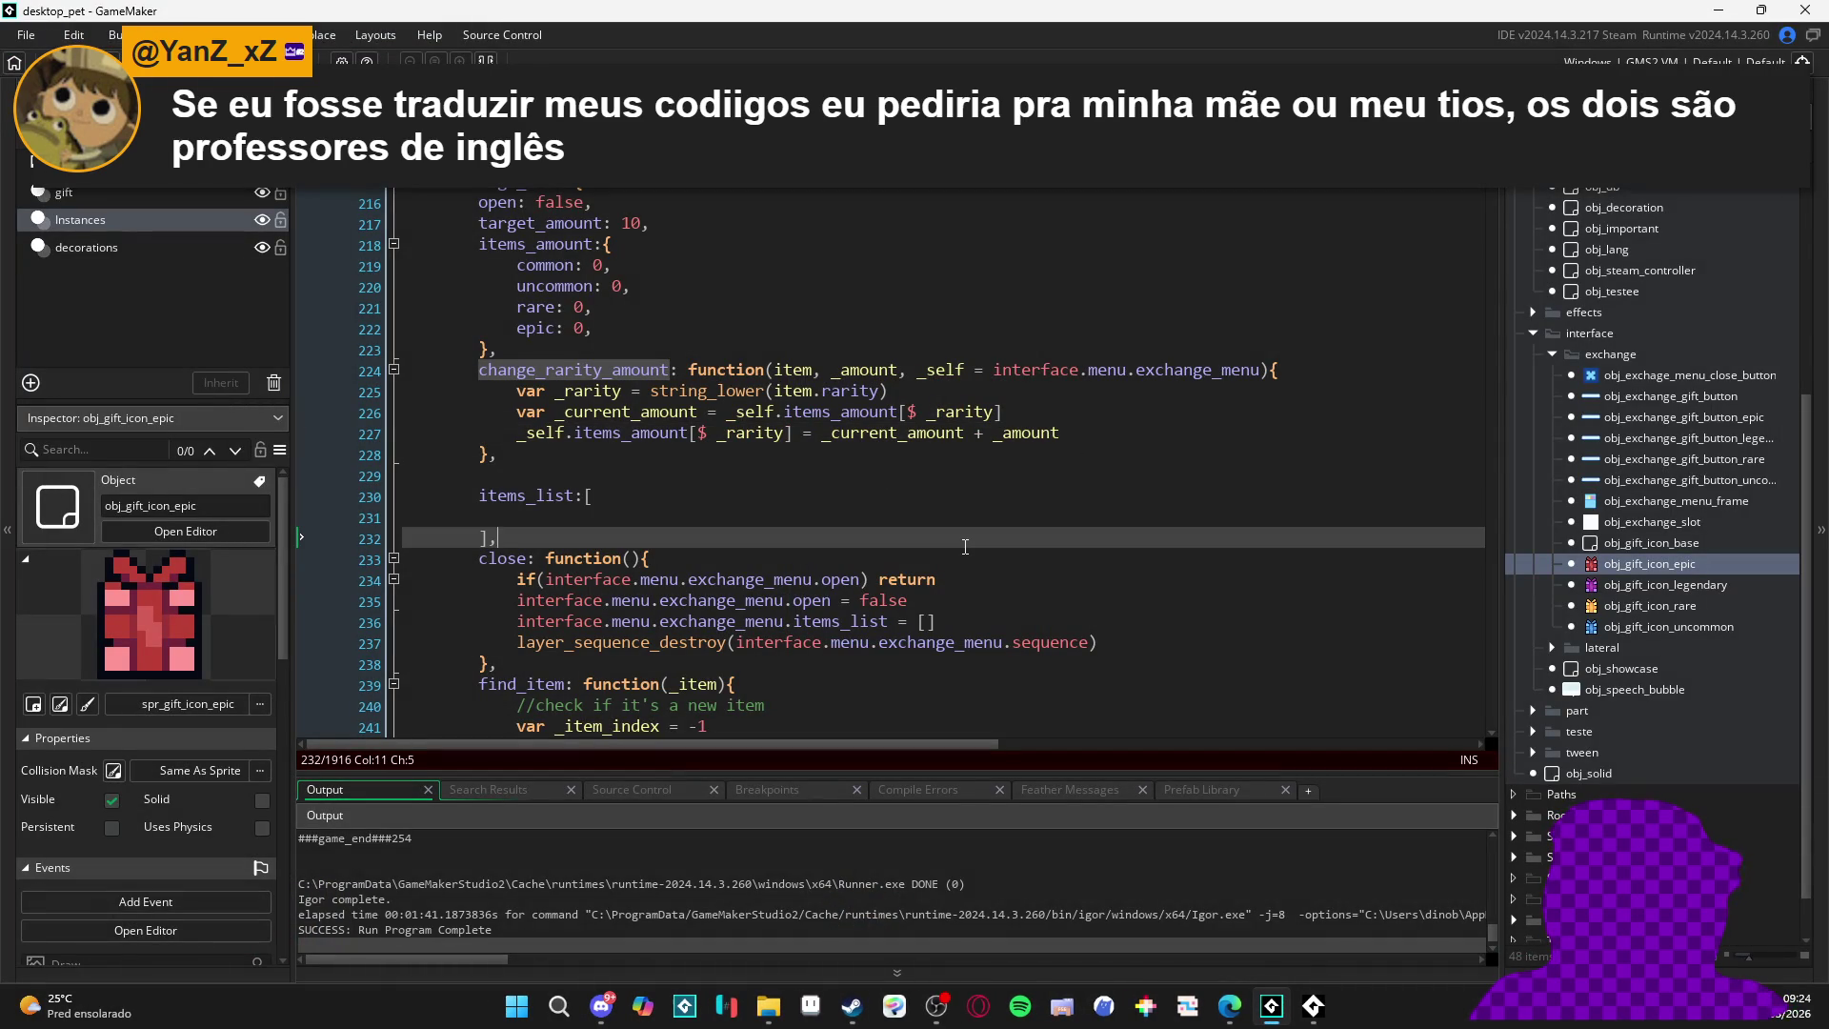
key(Return)
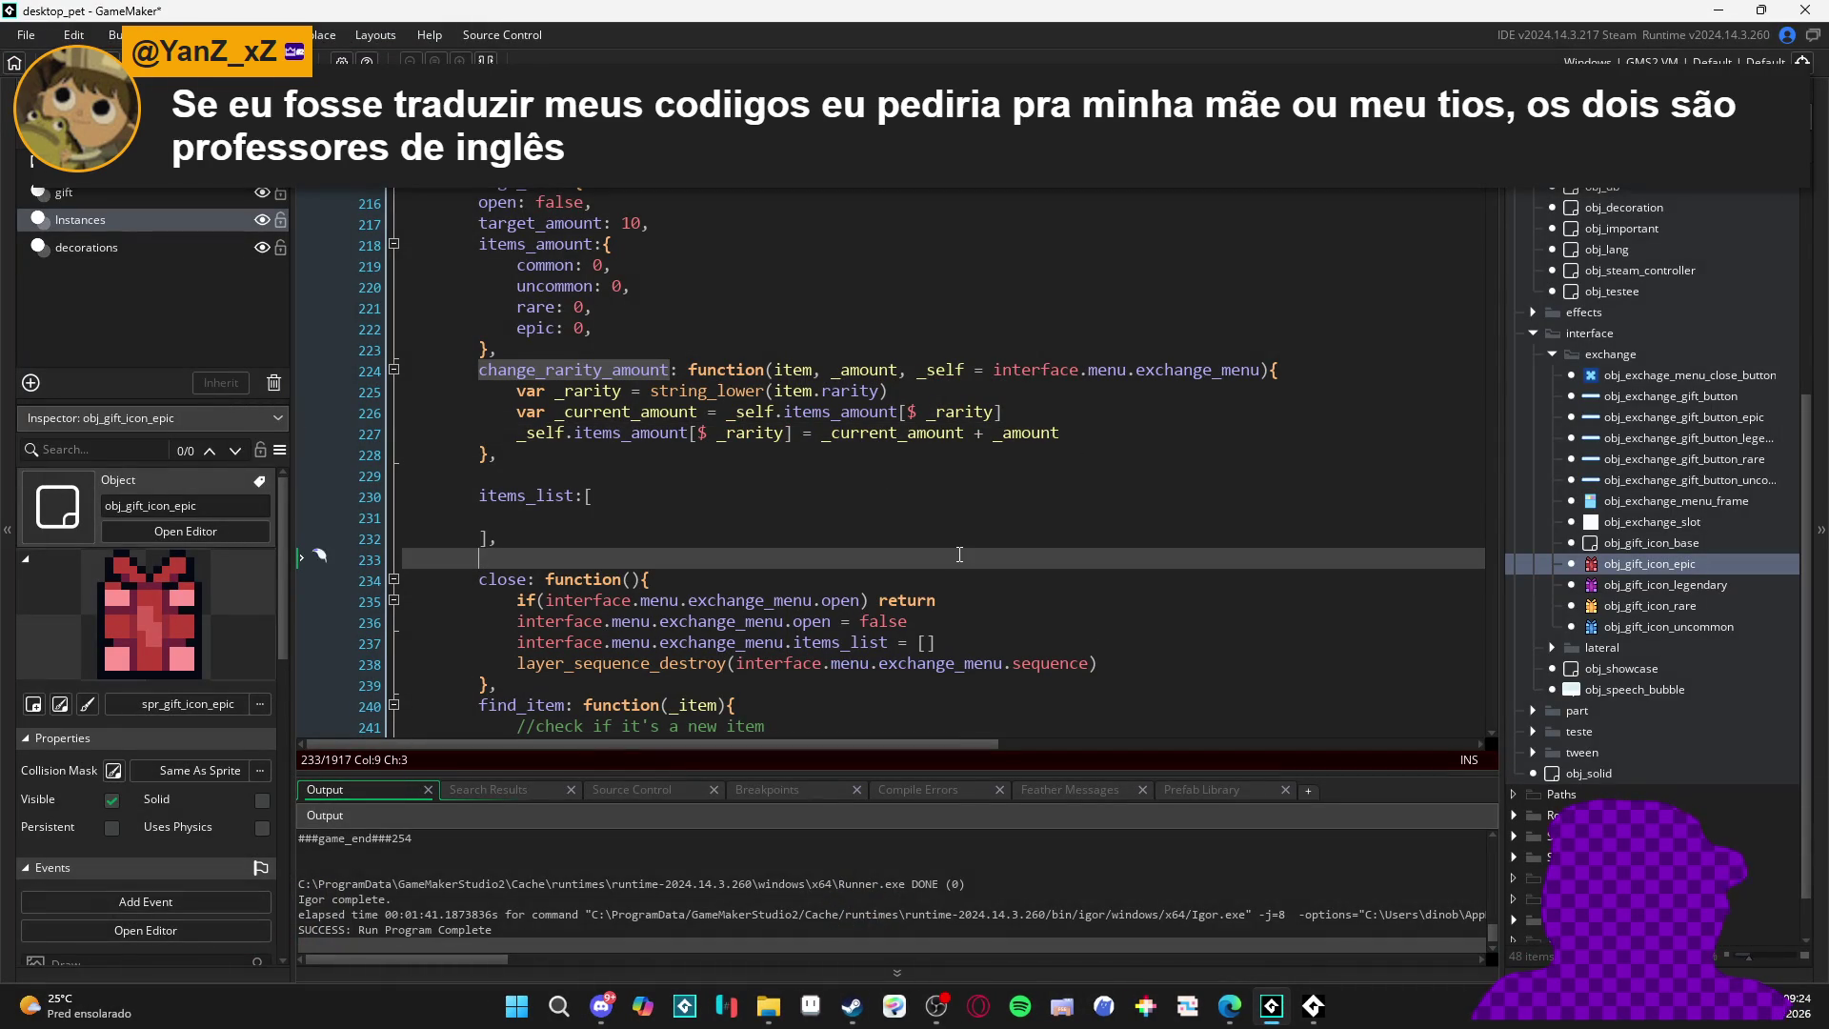
click(564, 686)
key(Return)
- Select the leftover indentation on blank lines 229 and 233 around the items_list array
scroll(591, 648, down, 5)
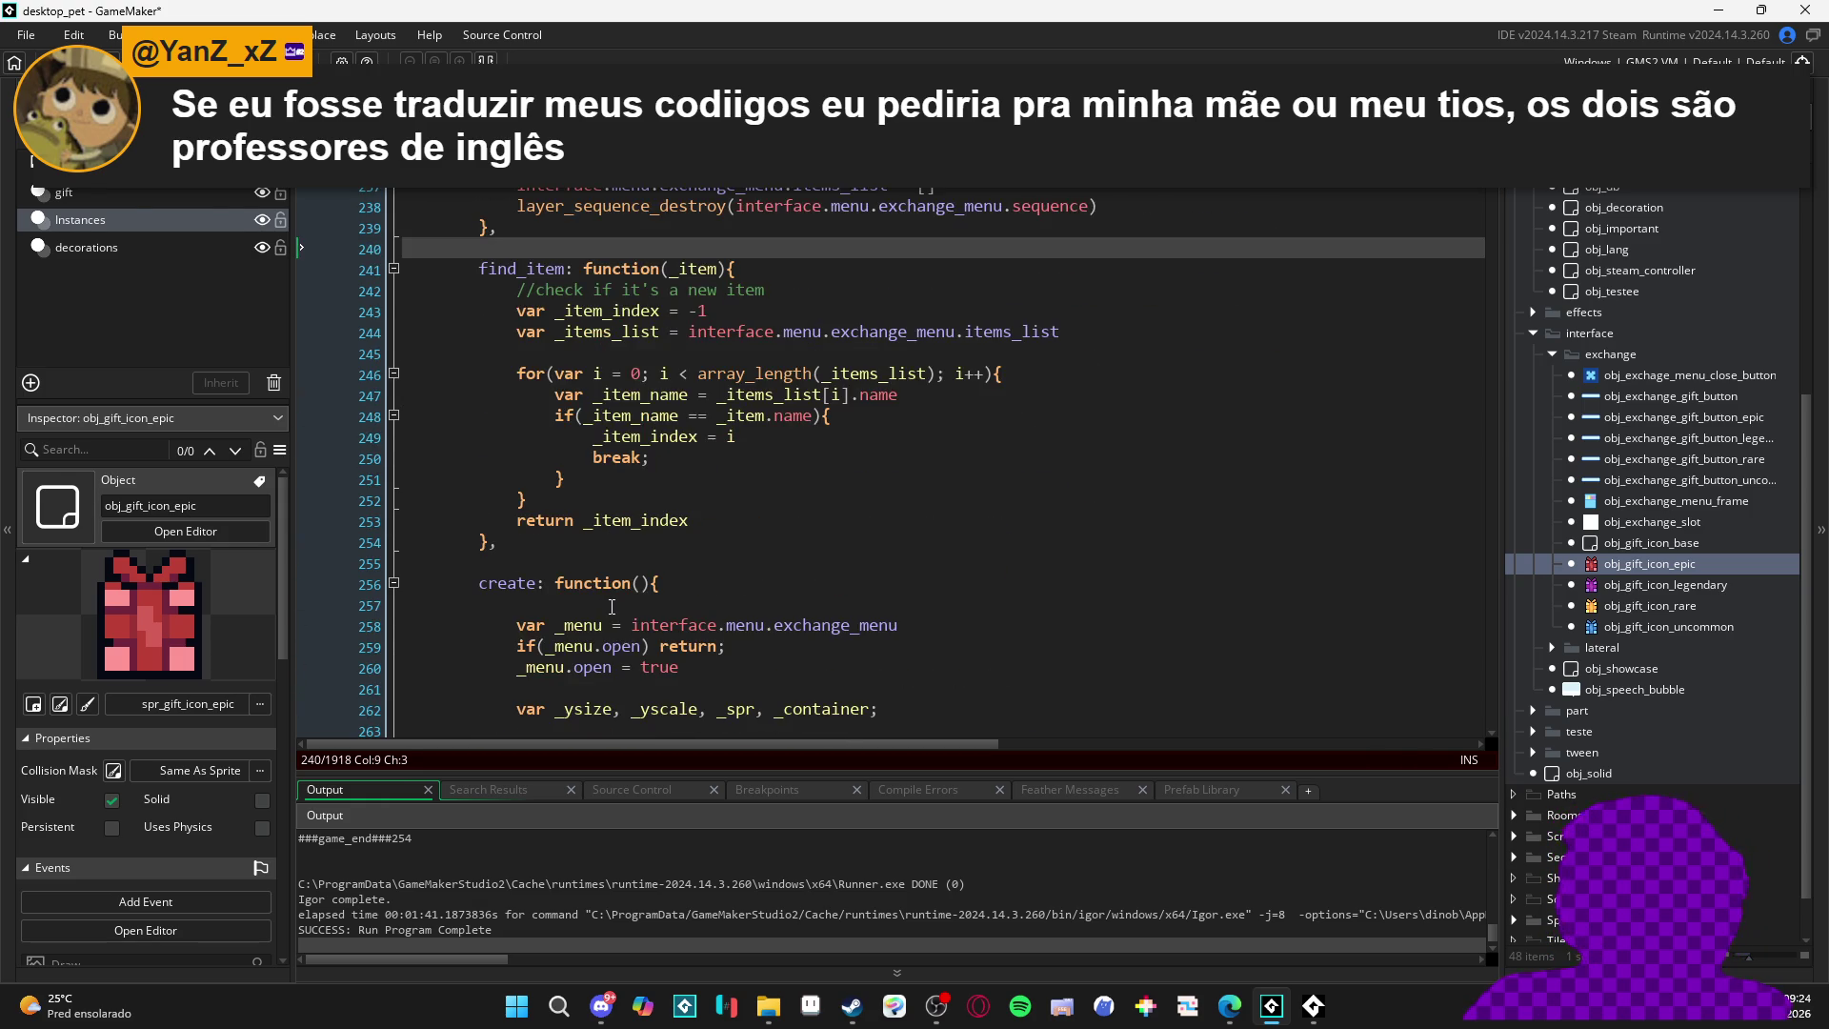
scroll(676, 383, up, 6)
click(677, 383)
click(676, 383)
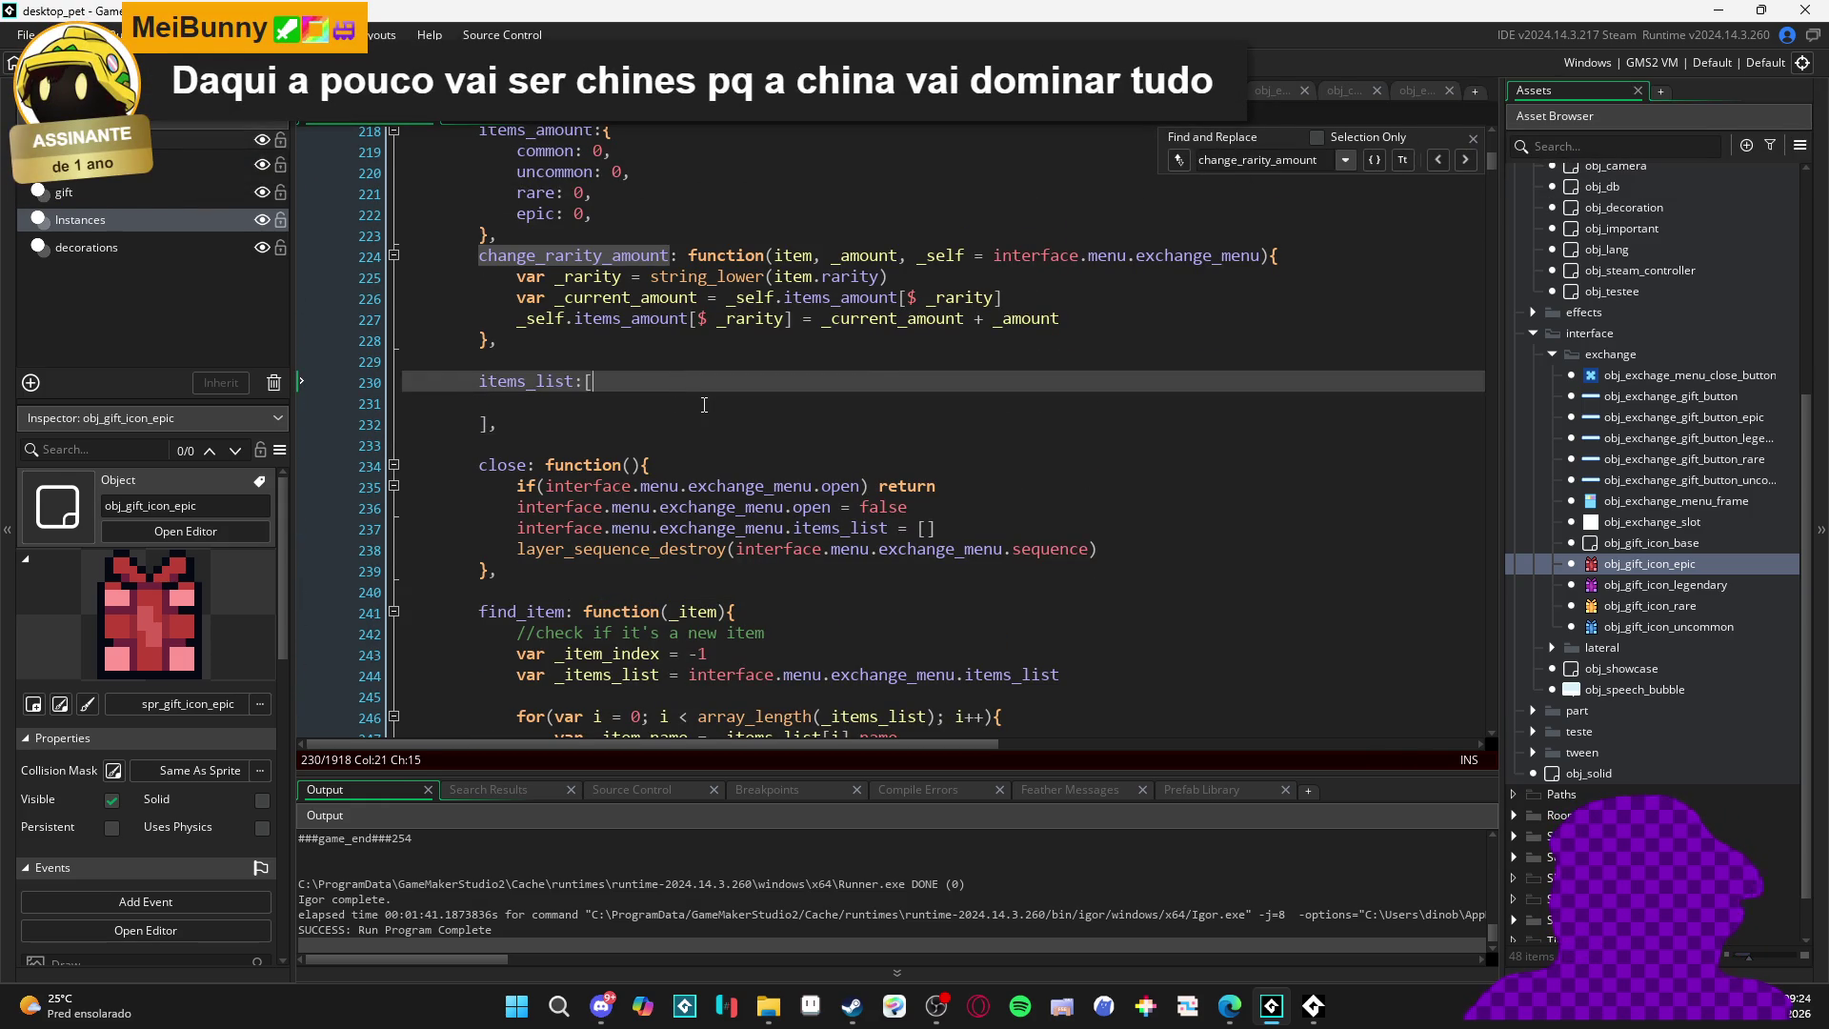
click(704, 404)
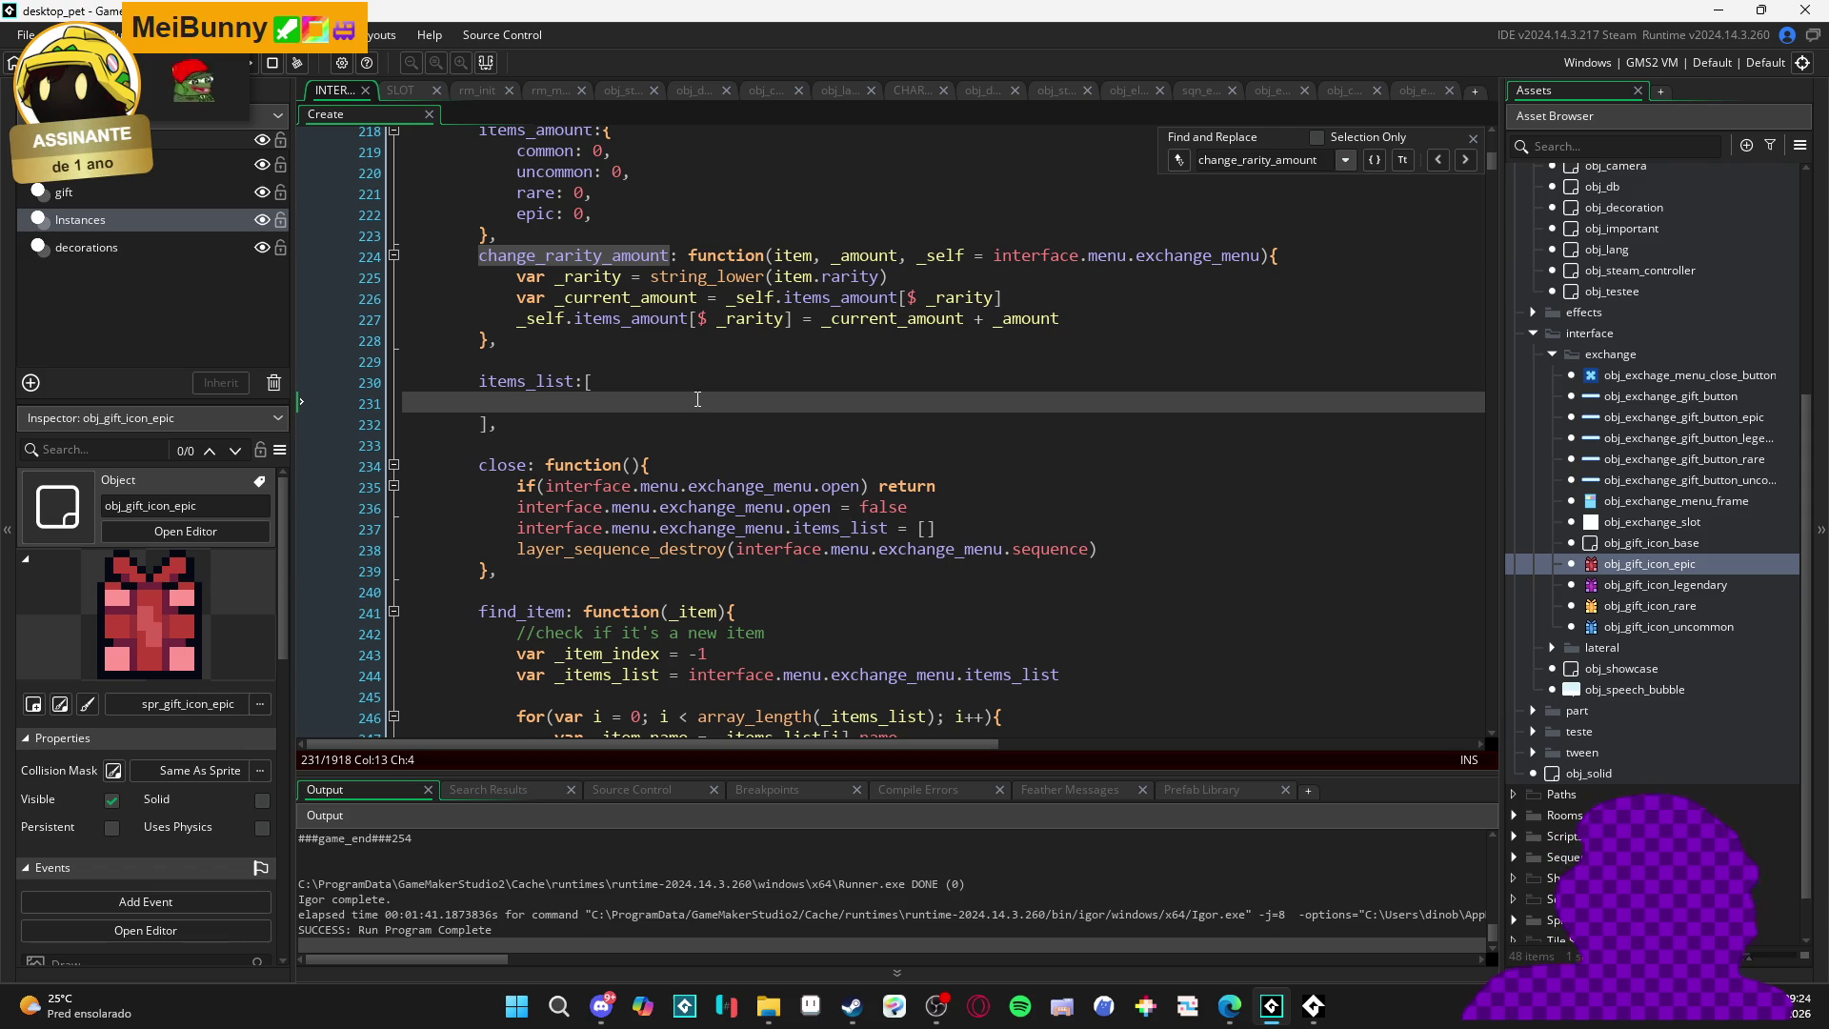
key(Down)
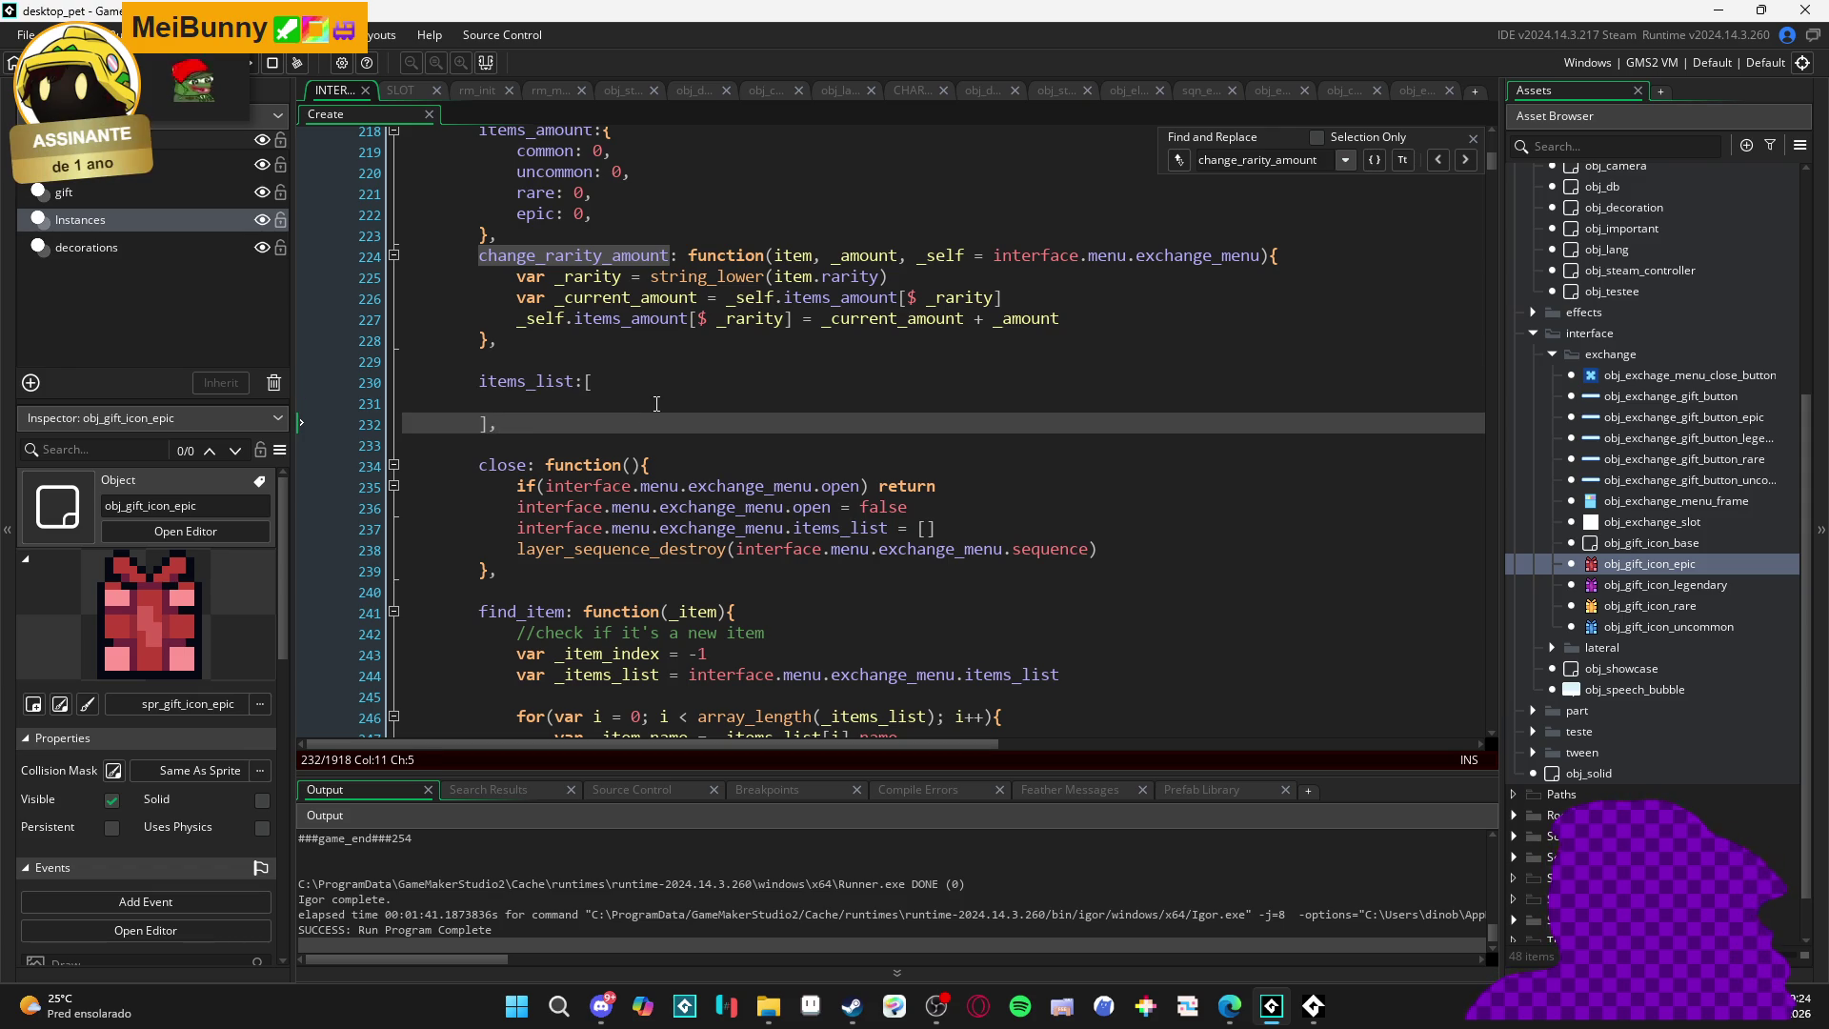
key(Up)
key(Up)
key(Down)
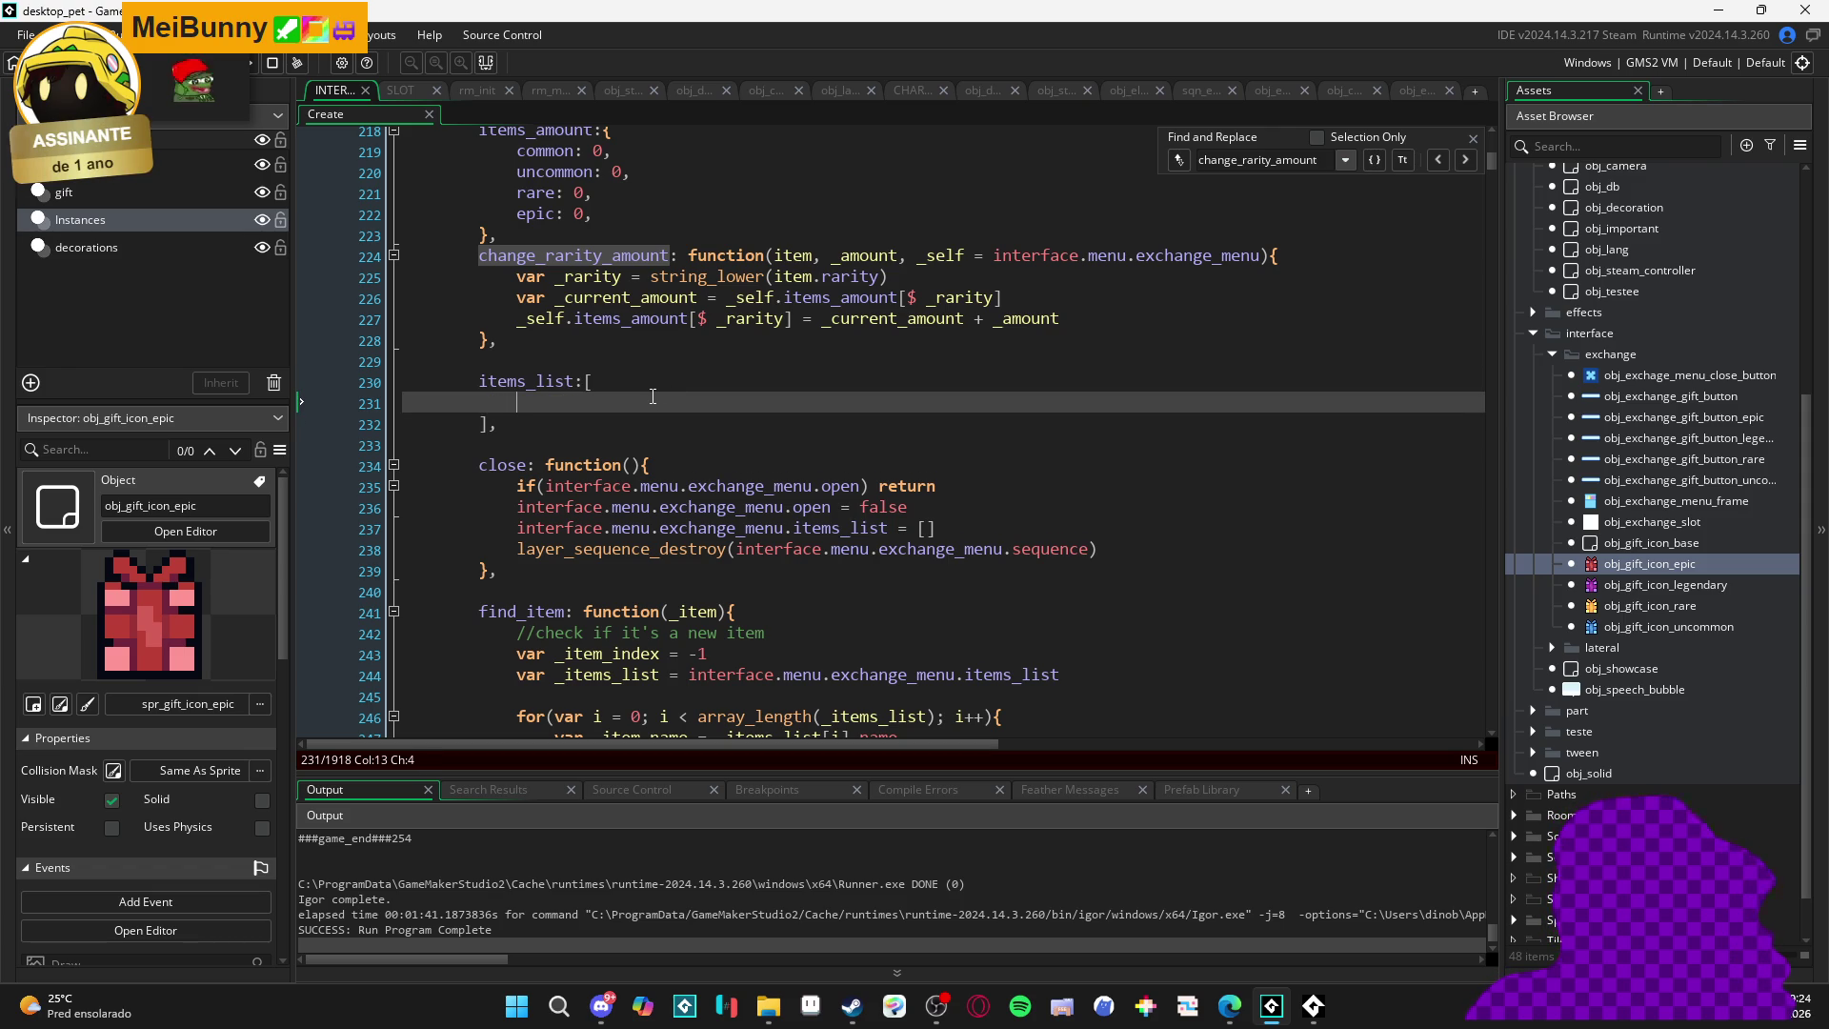
key(Up)
key(Up)
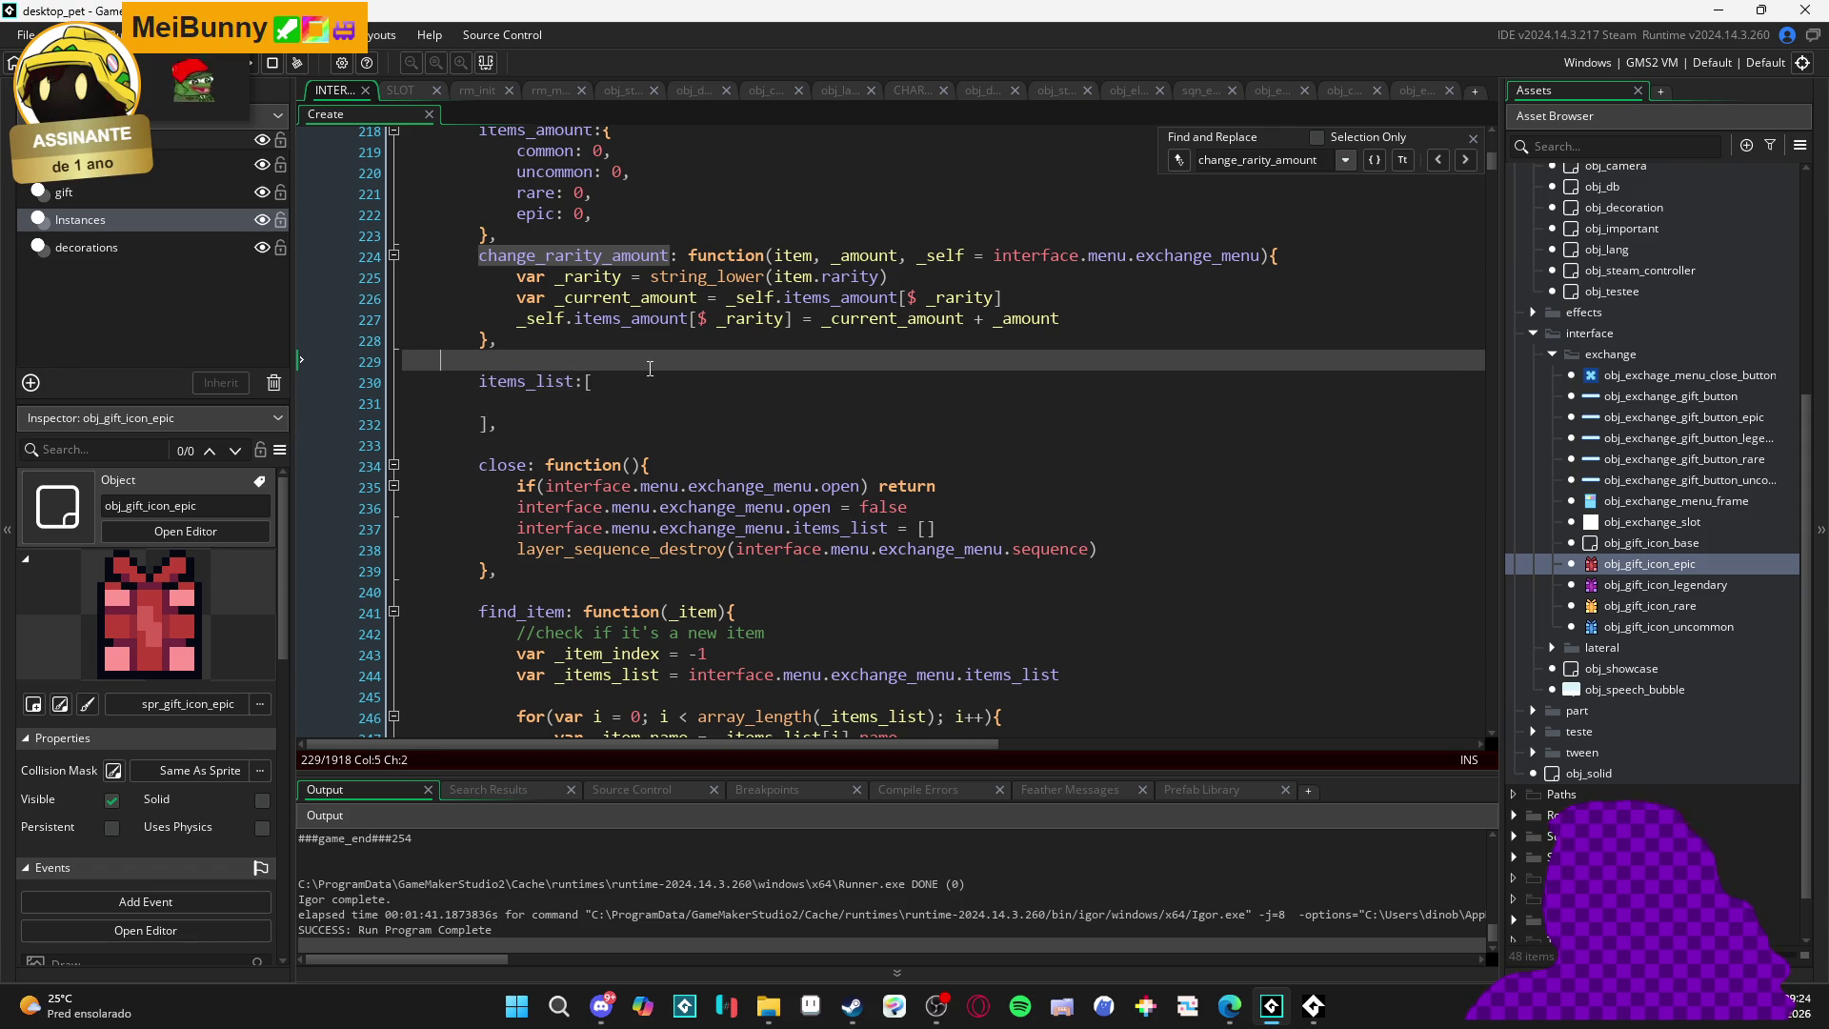
drag(501, 352, 327, 362)
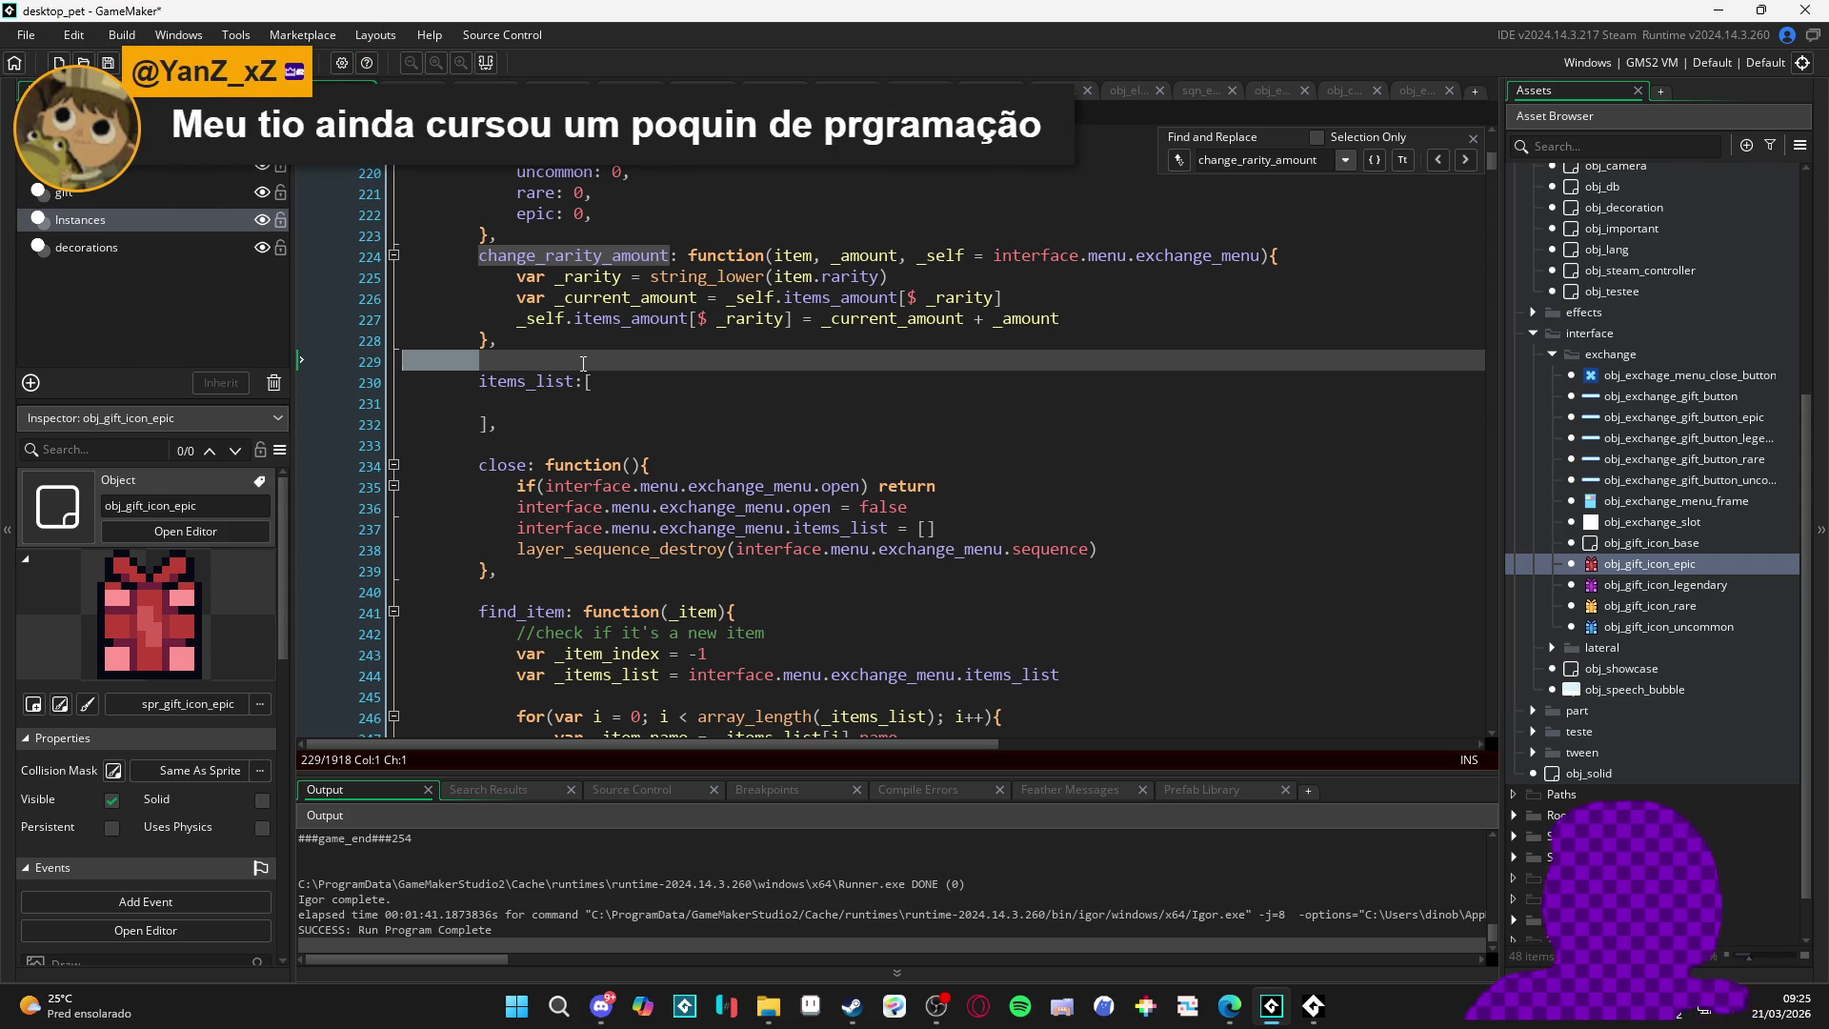
click(583, 363)
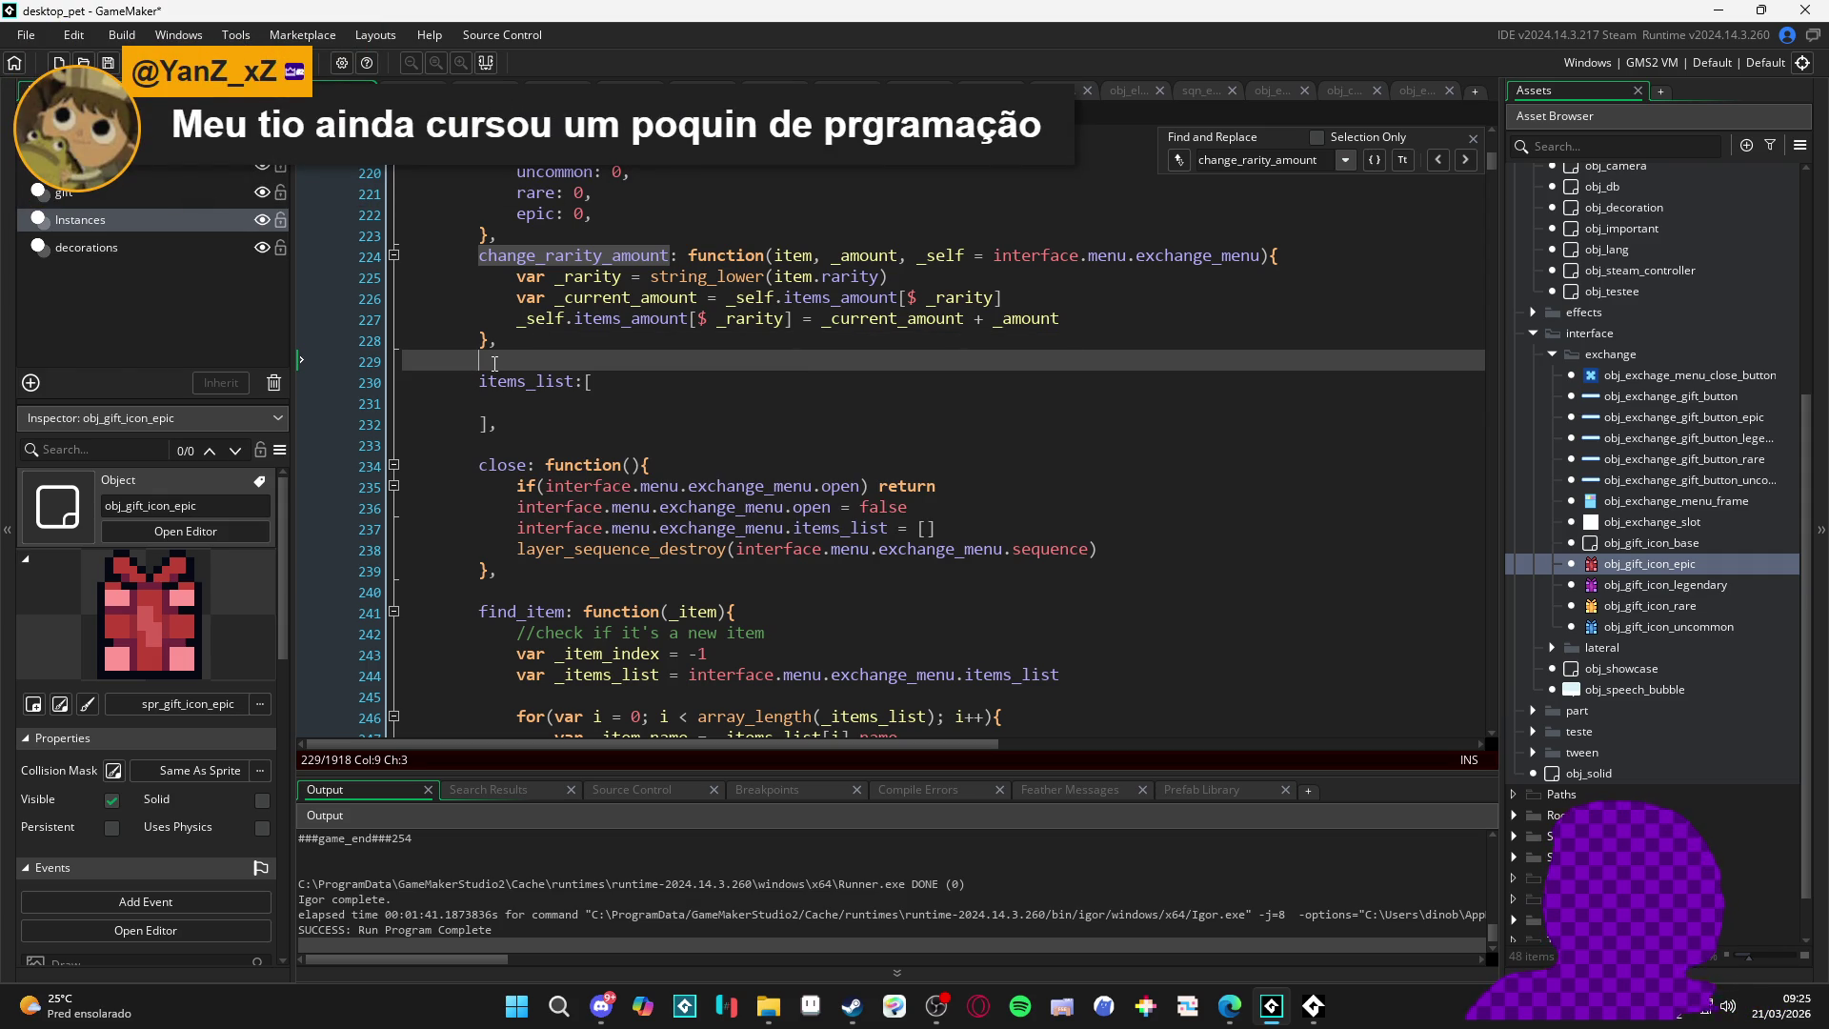
click(612, 462)
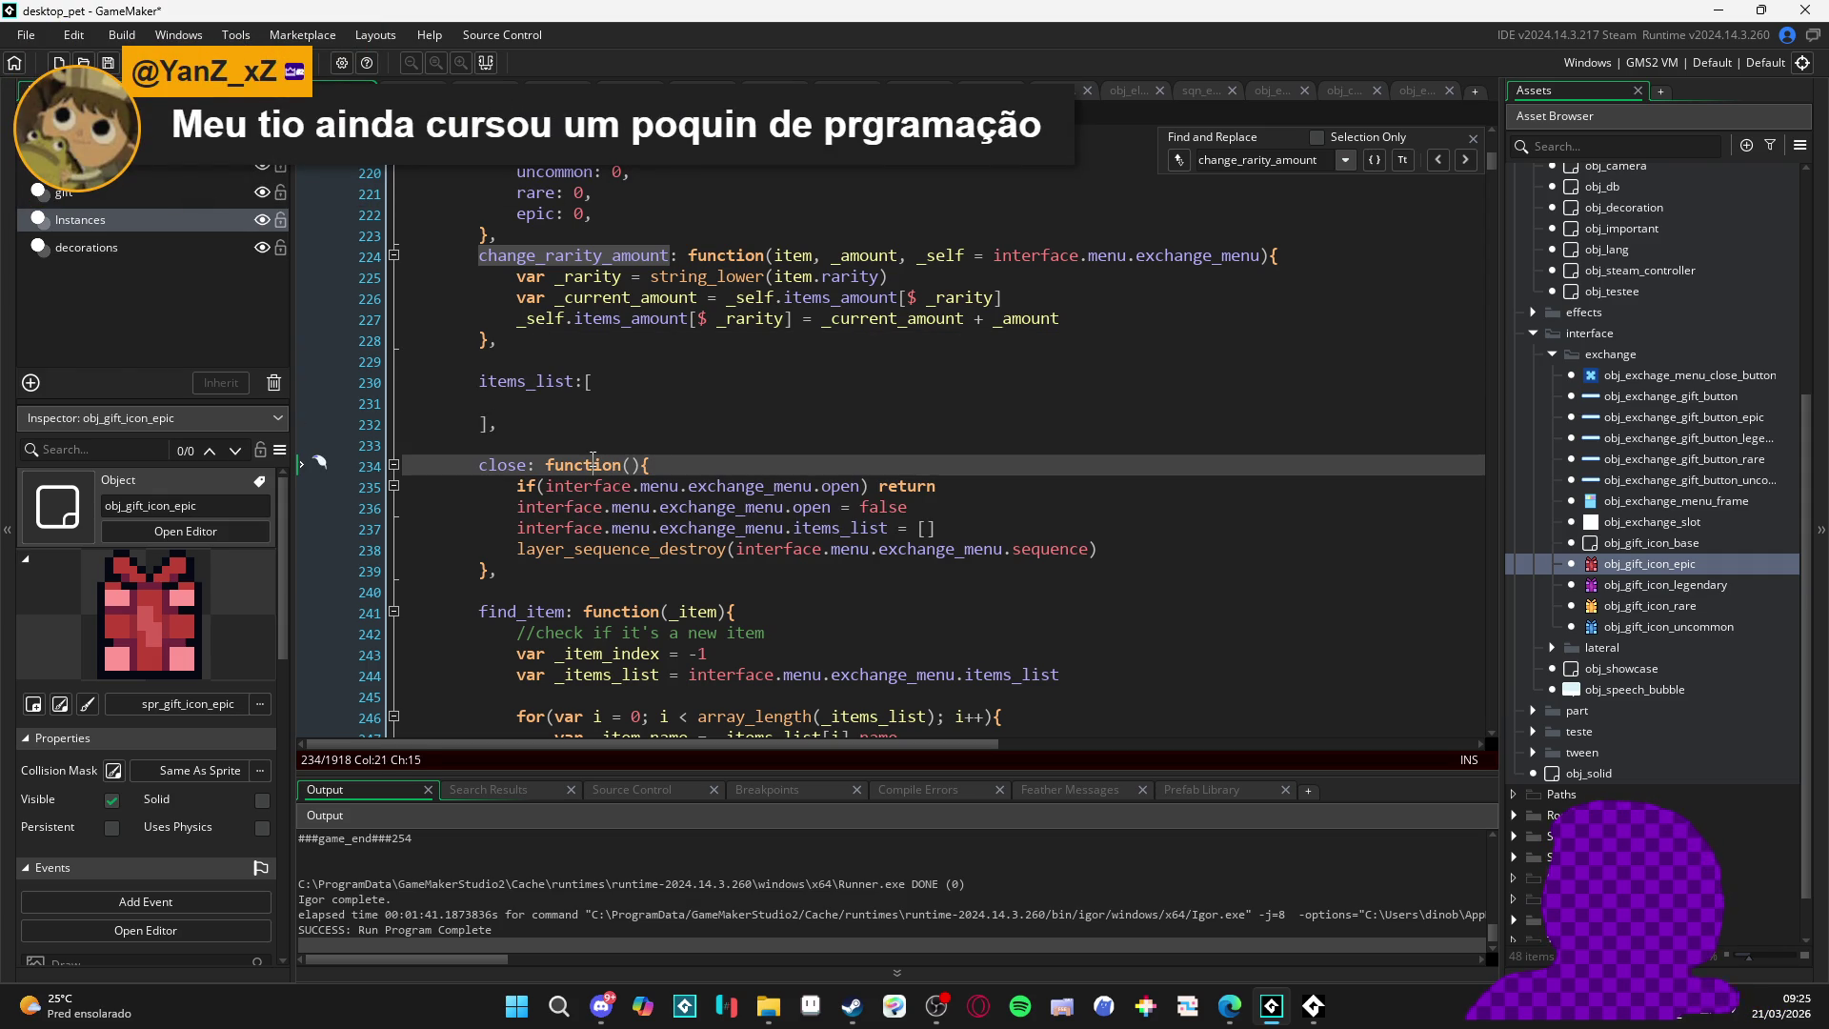
click(555, 358)
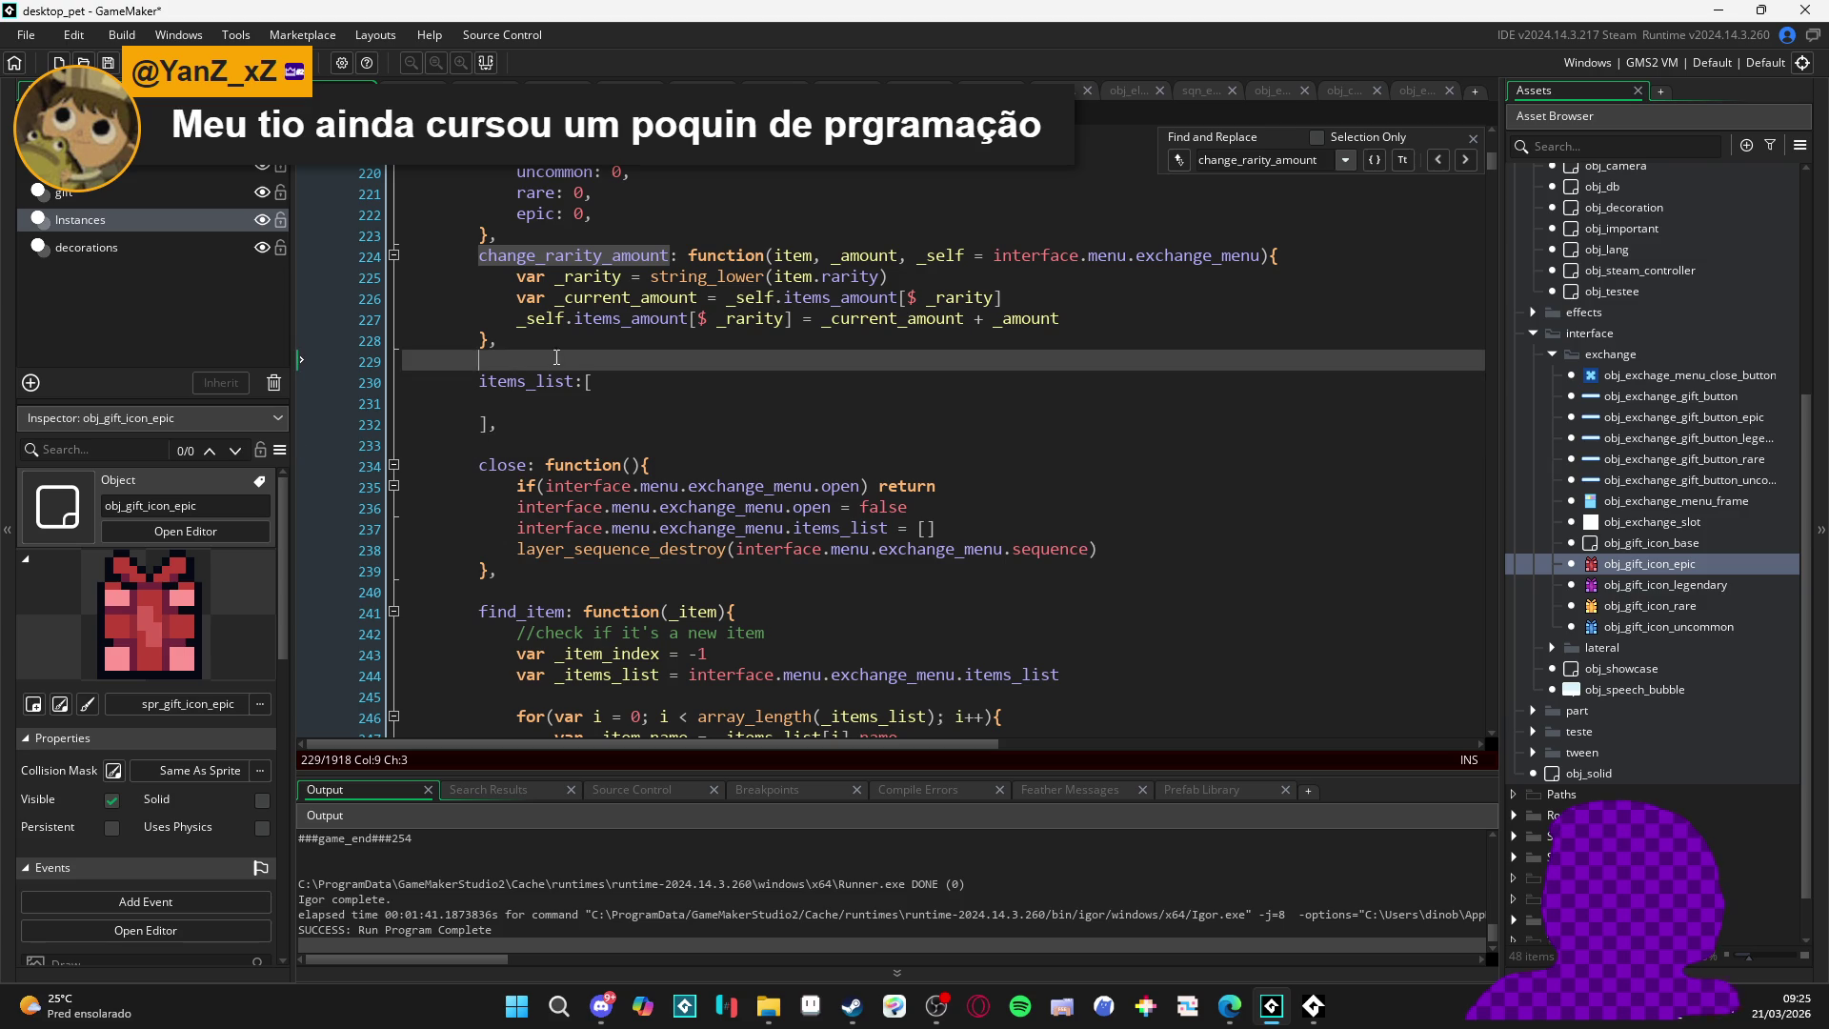
click(732, 428)
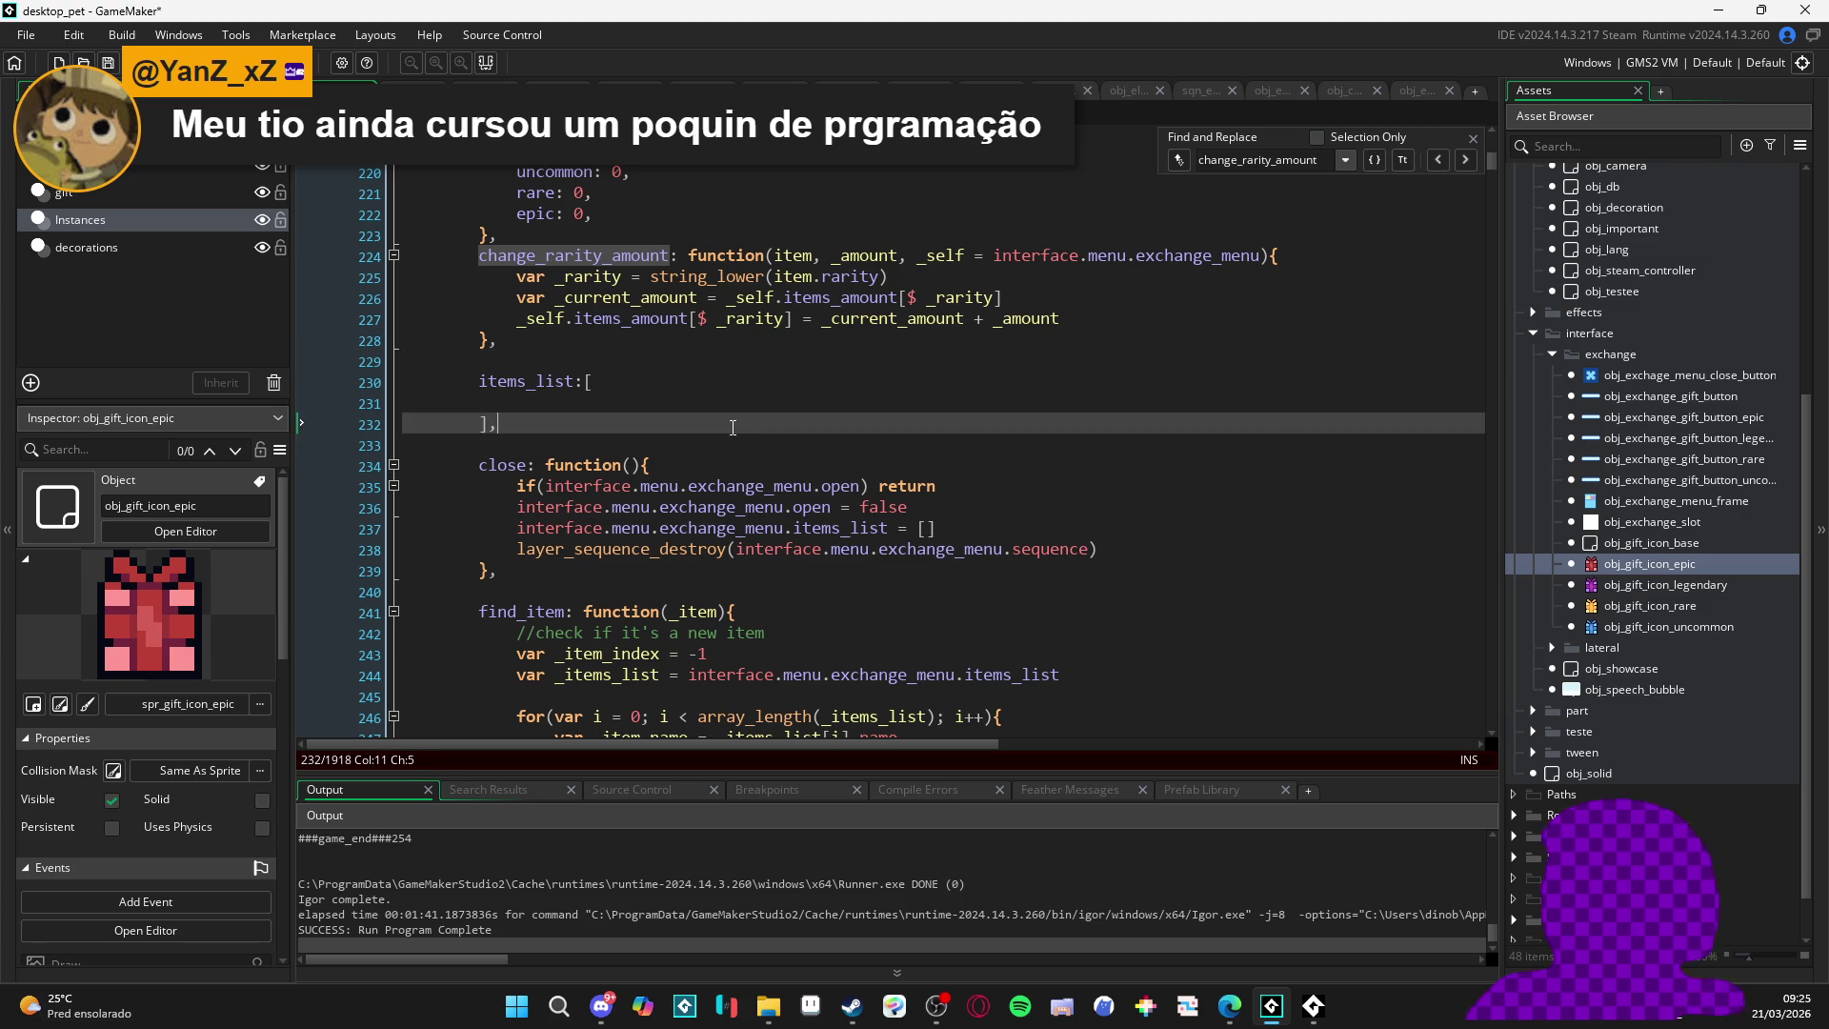
key(Down)
drag(478, 446, 346, 429)
- Review the closing brace on line 228 and the caret on blank lines 229 and 233
click(409, 361)
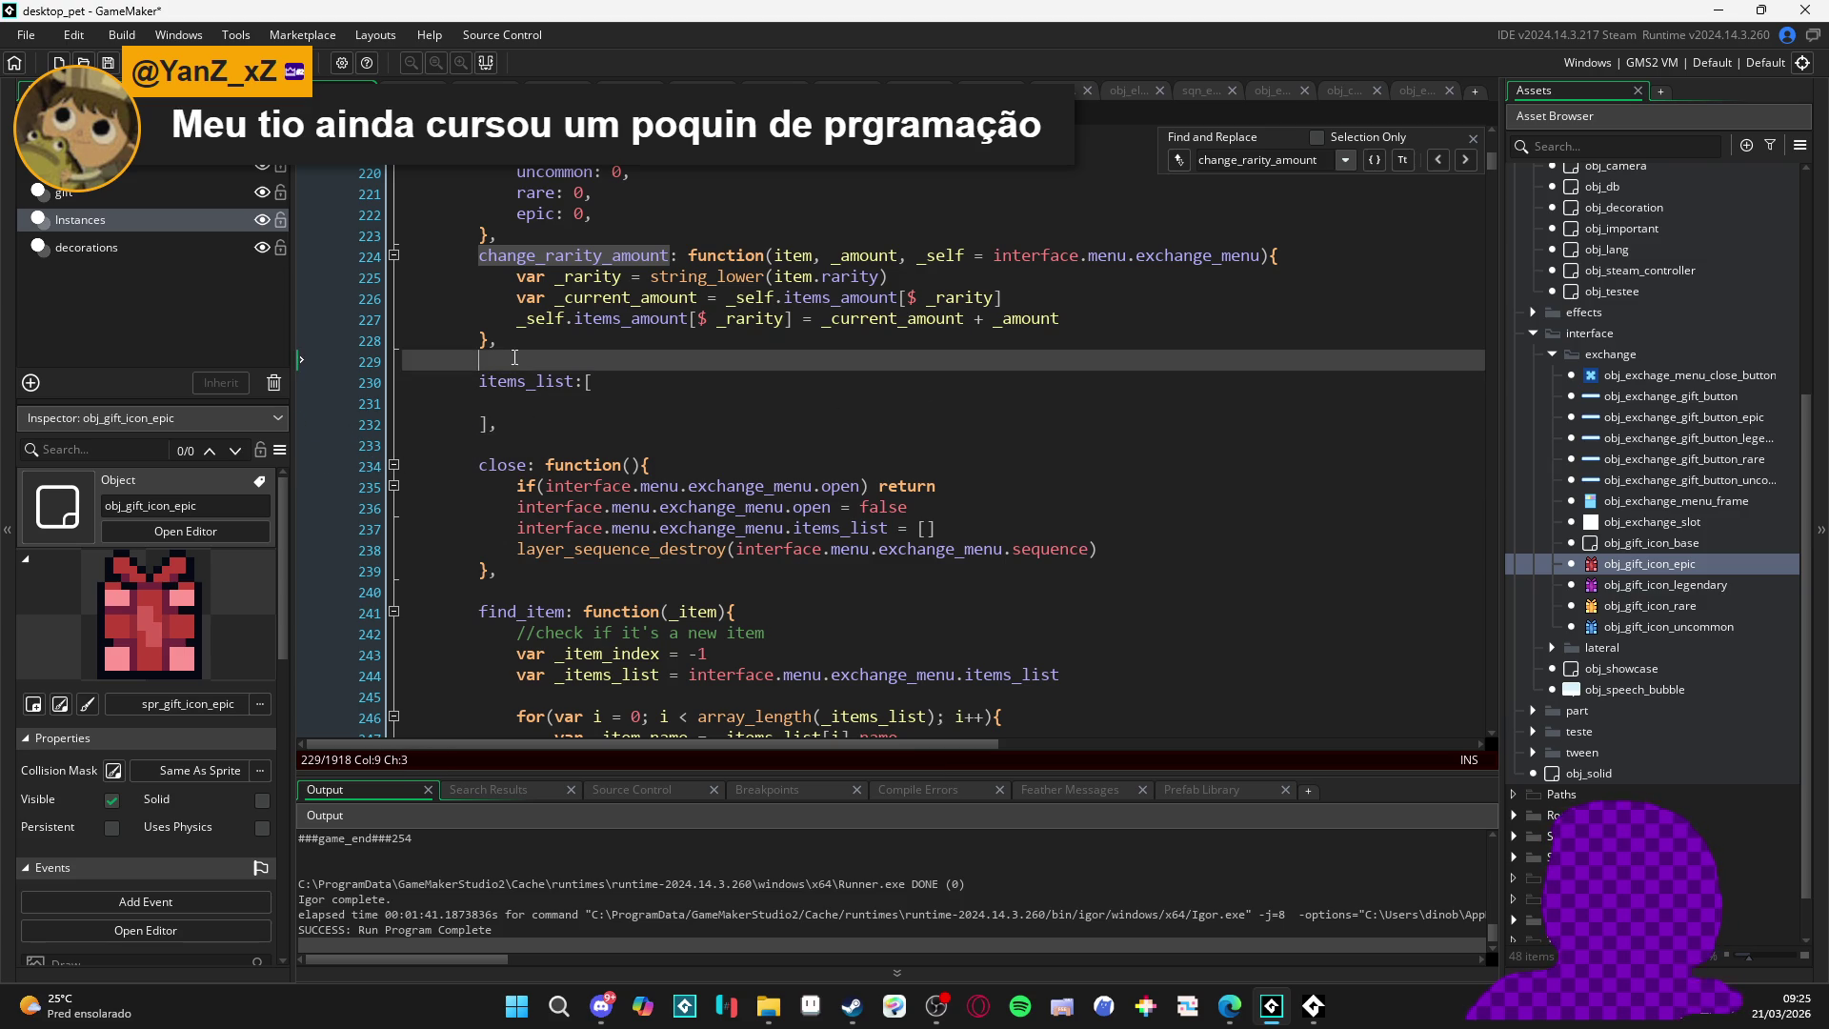
drag(497, 340, 391, 343)
click(391, 362)
drag(477, 445, 274, 436)
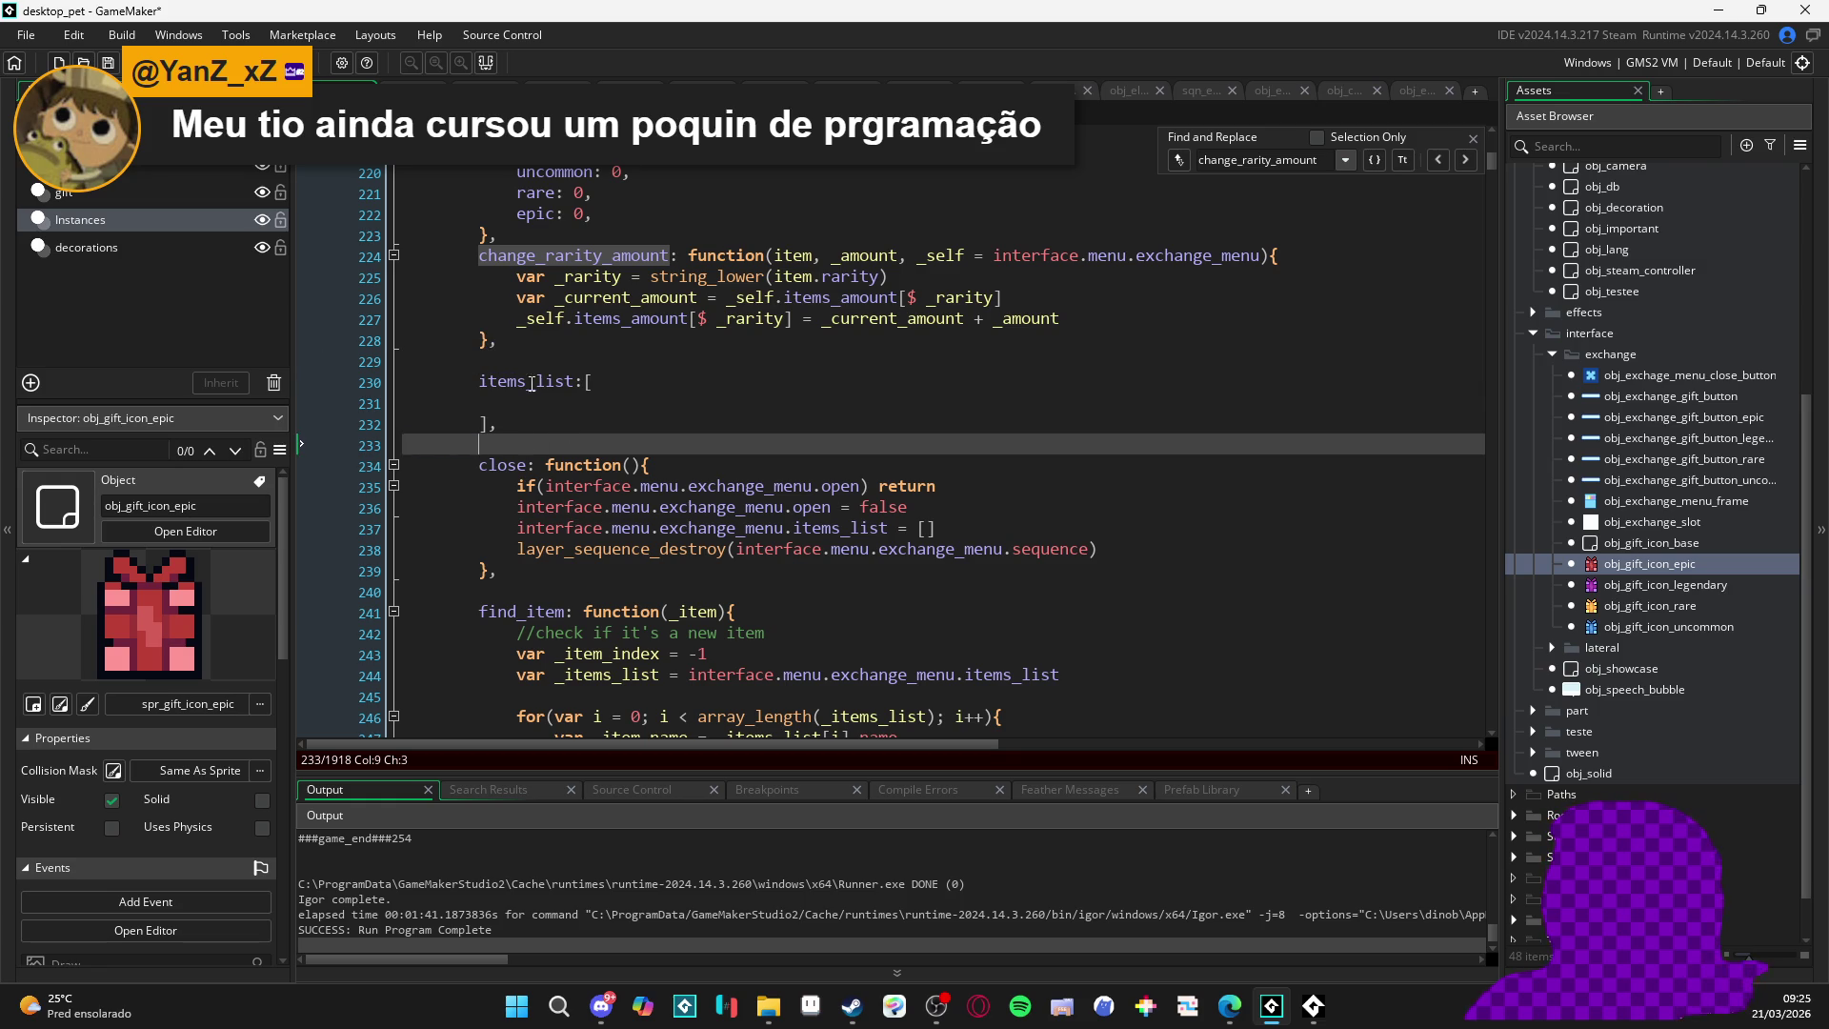
click(586, 366)
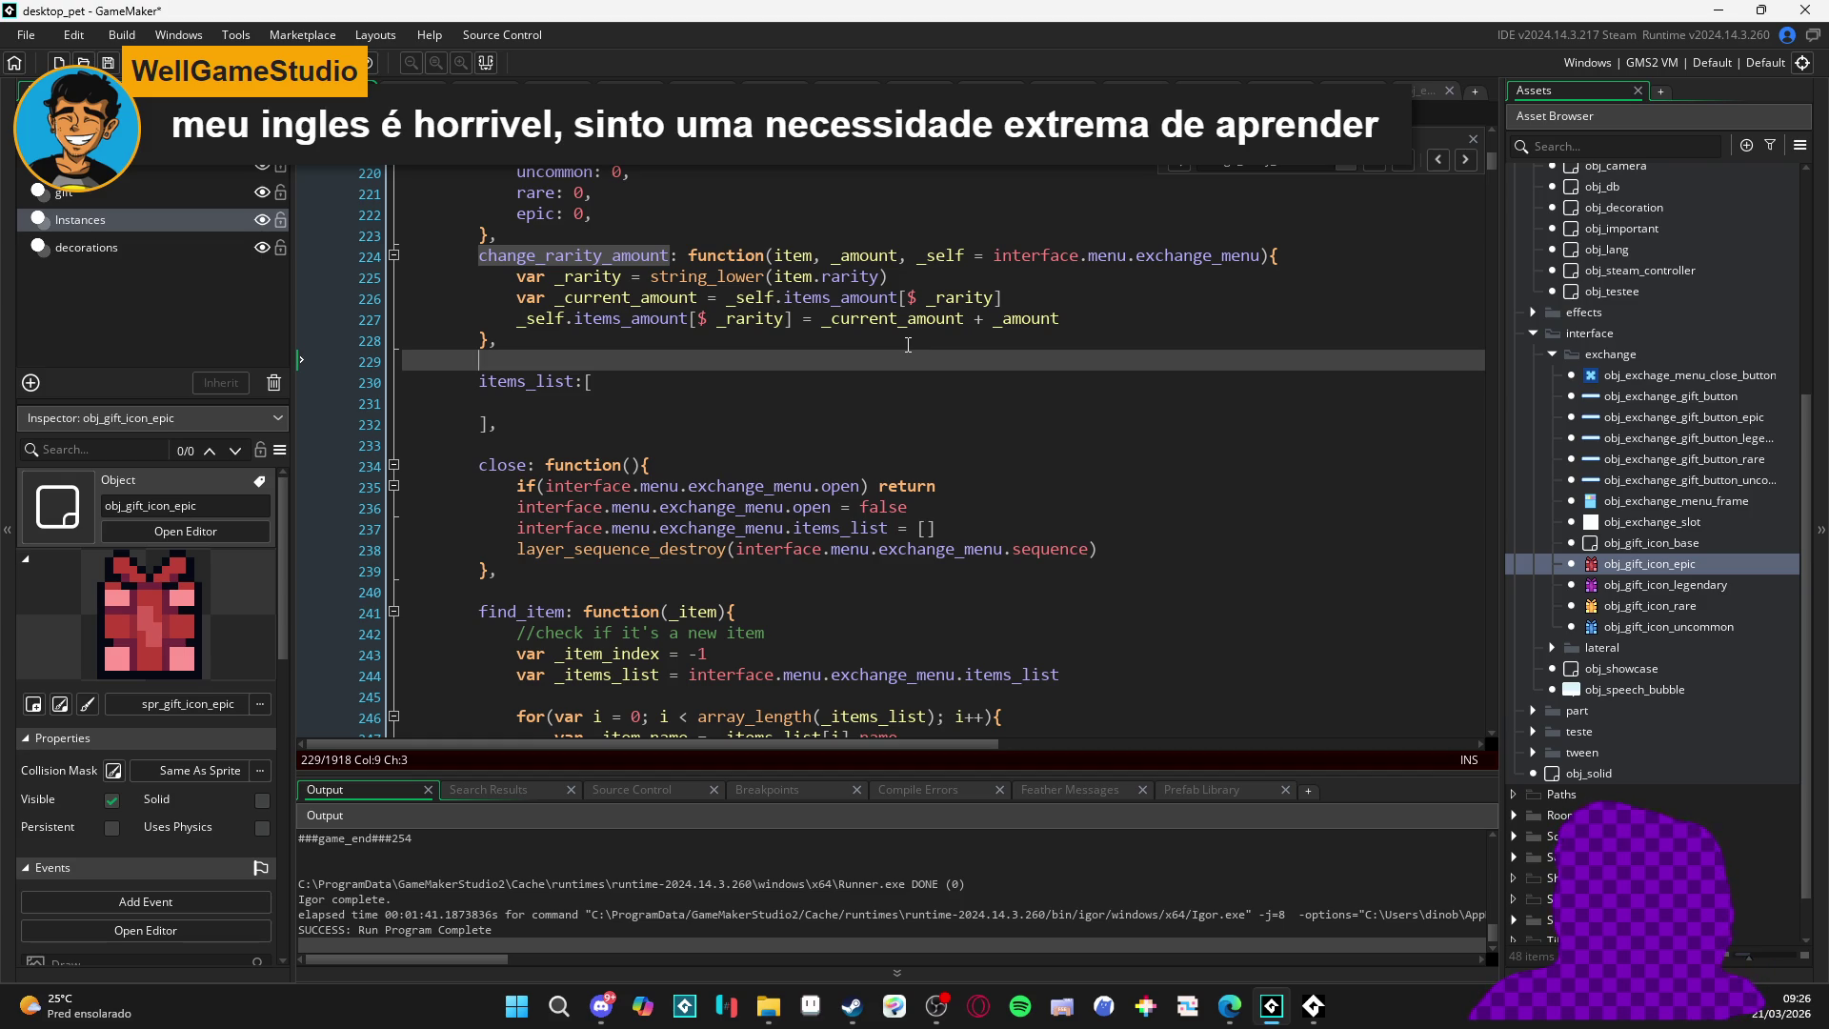
click(676, 435)
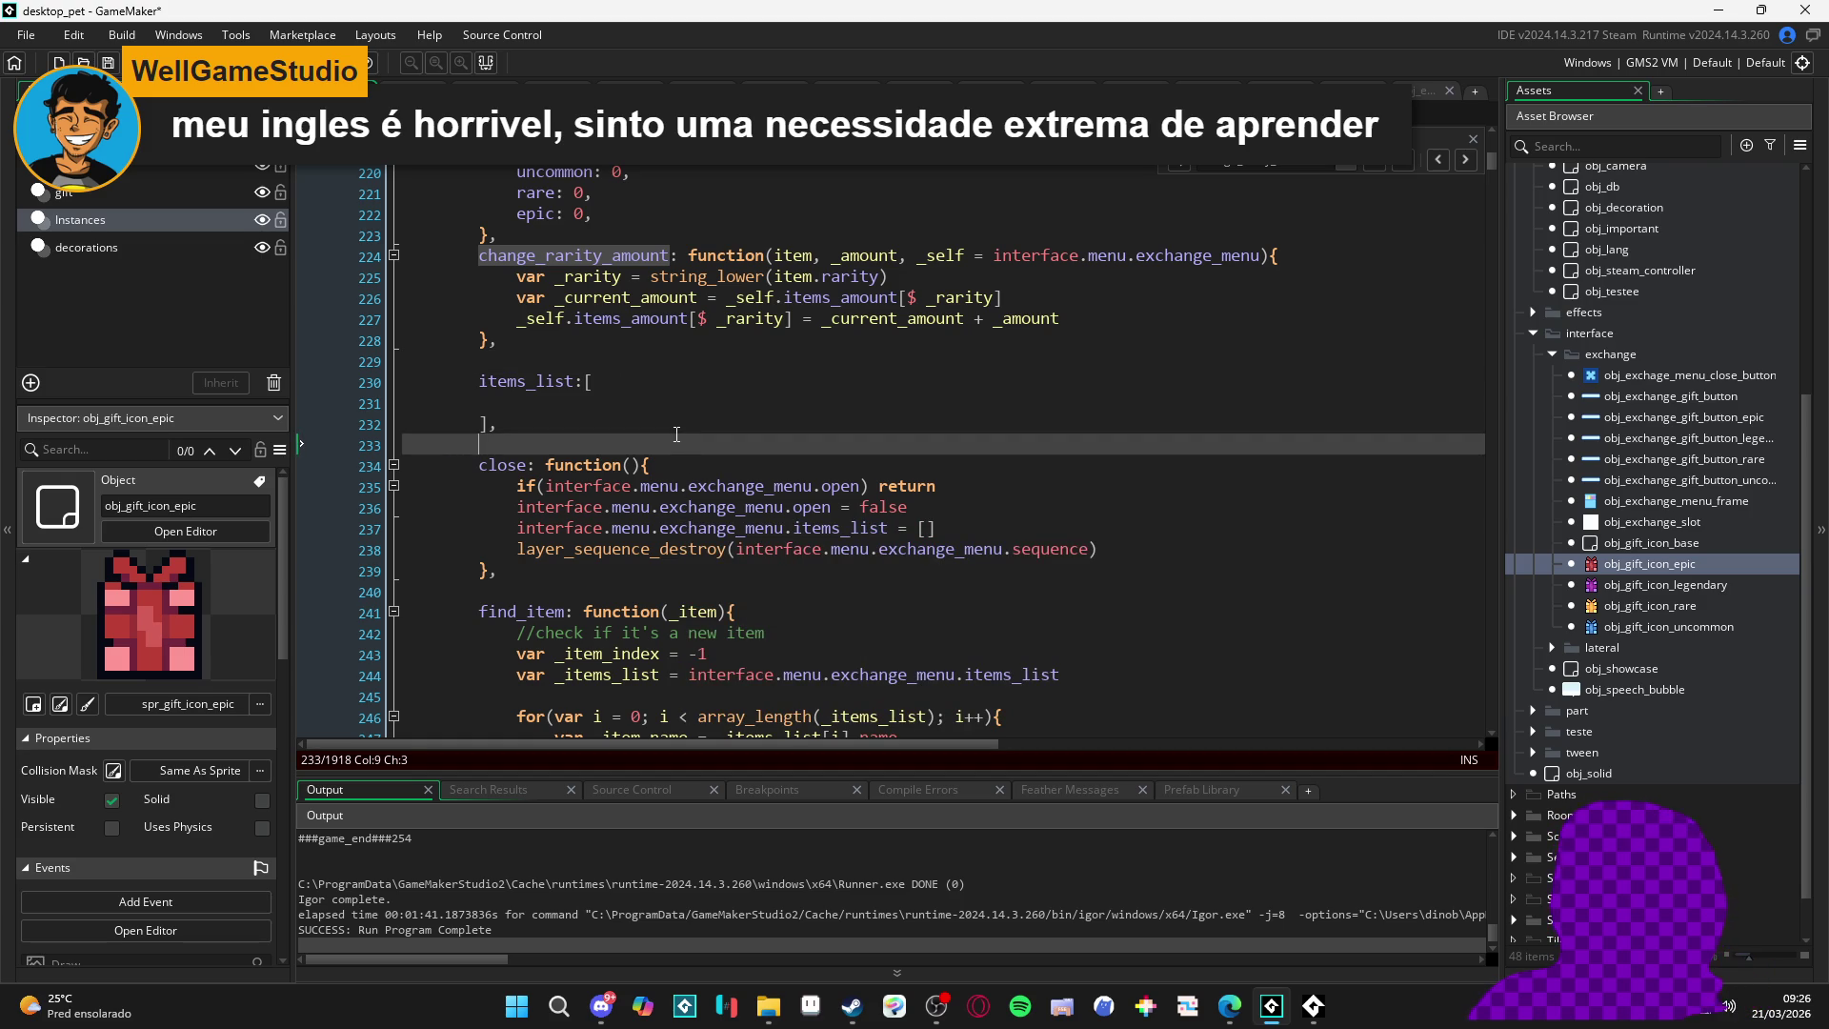
click(679, 361)
click(684, 403)
click(667, 340)
click(632, 426)
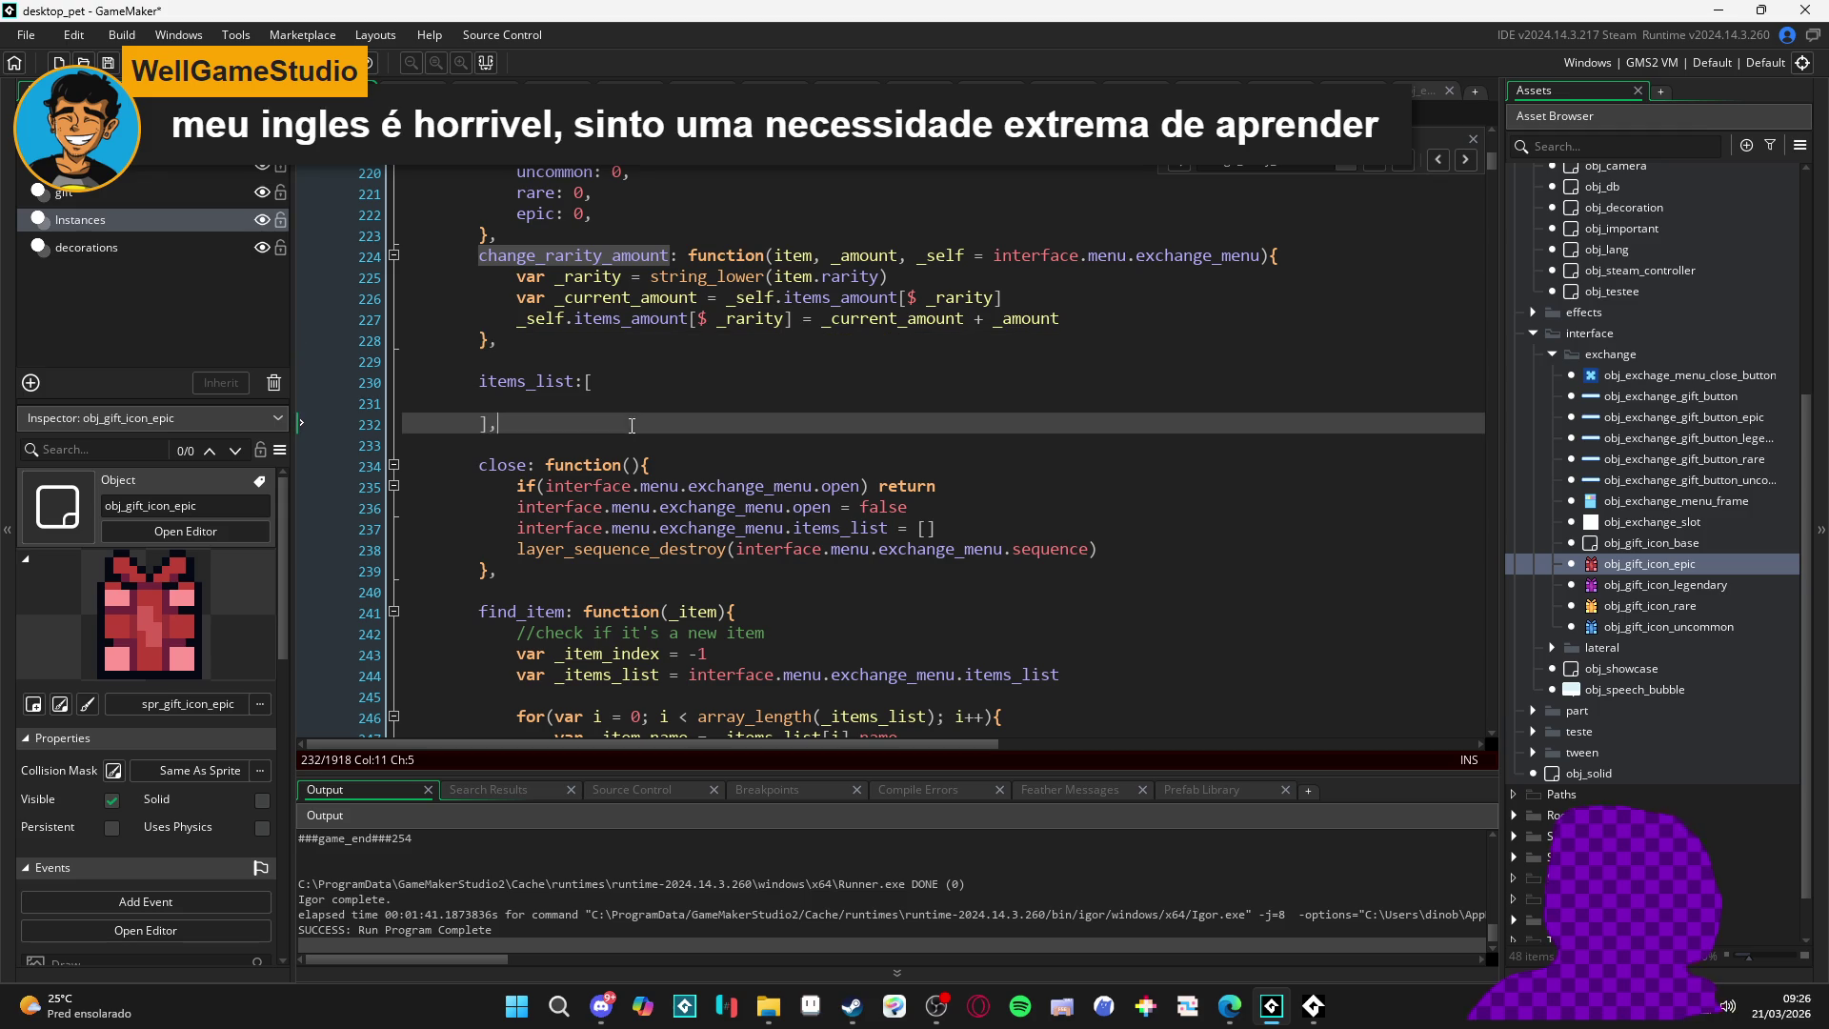
click(657, 437)
click(666, 382)
click(677, 422)
click(667, 466)
click(660, 424)
click(663, 464)
click(659, 442)
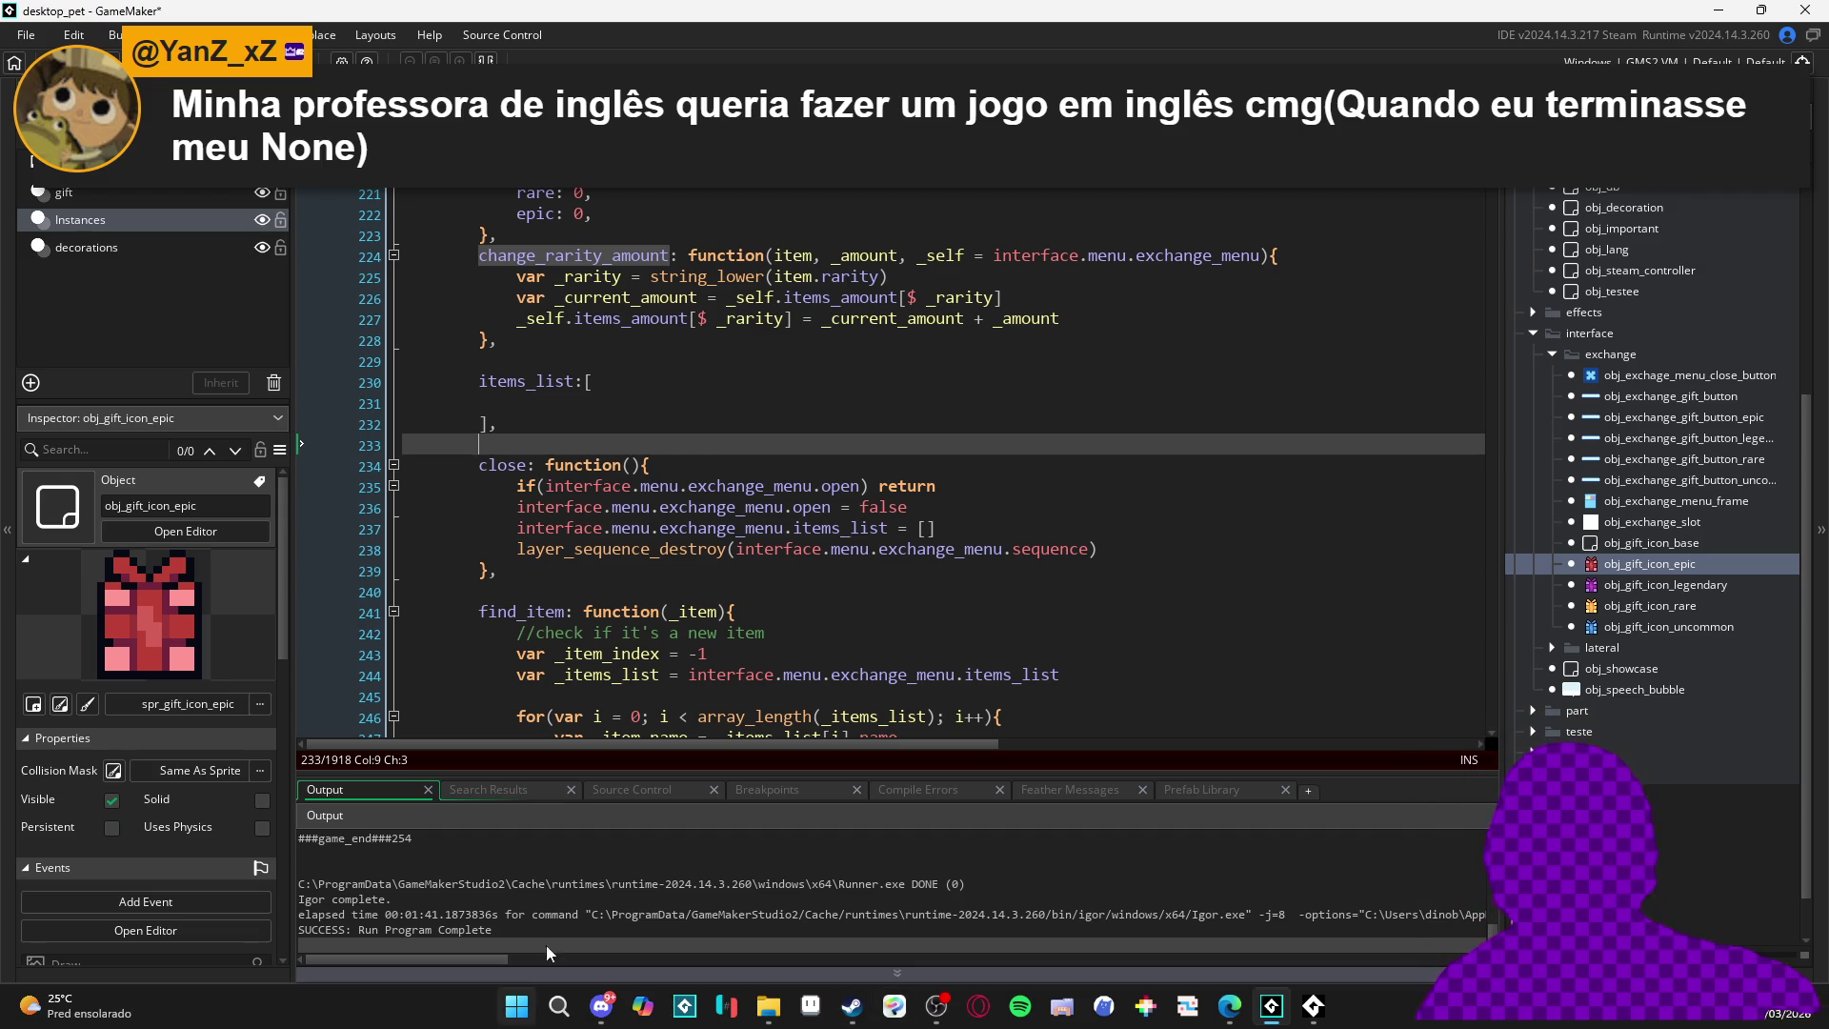
click(562, 403)
drag(534, 403, 402, 403)
click(437, 400)
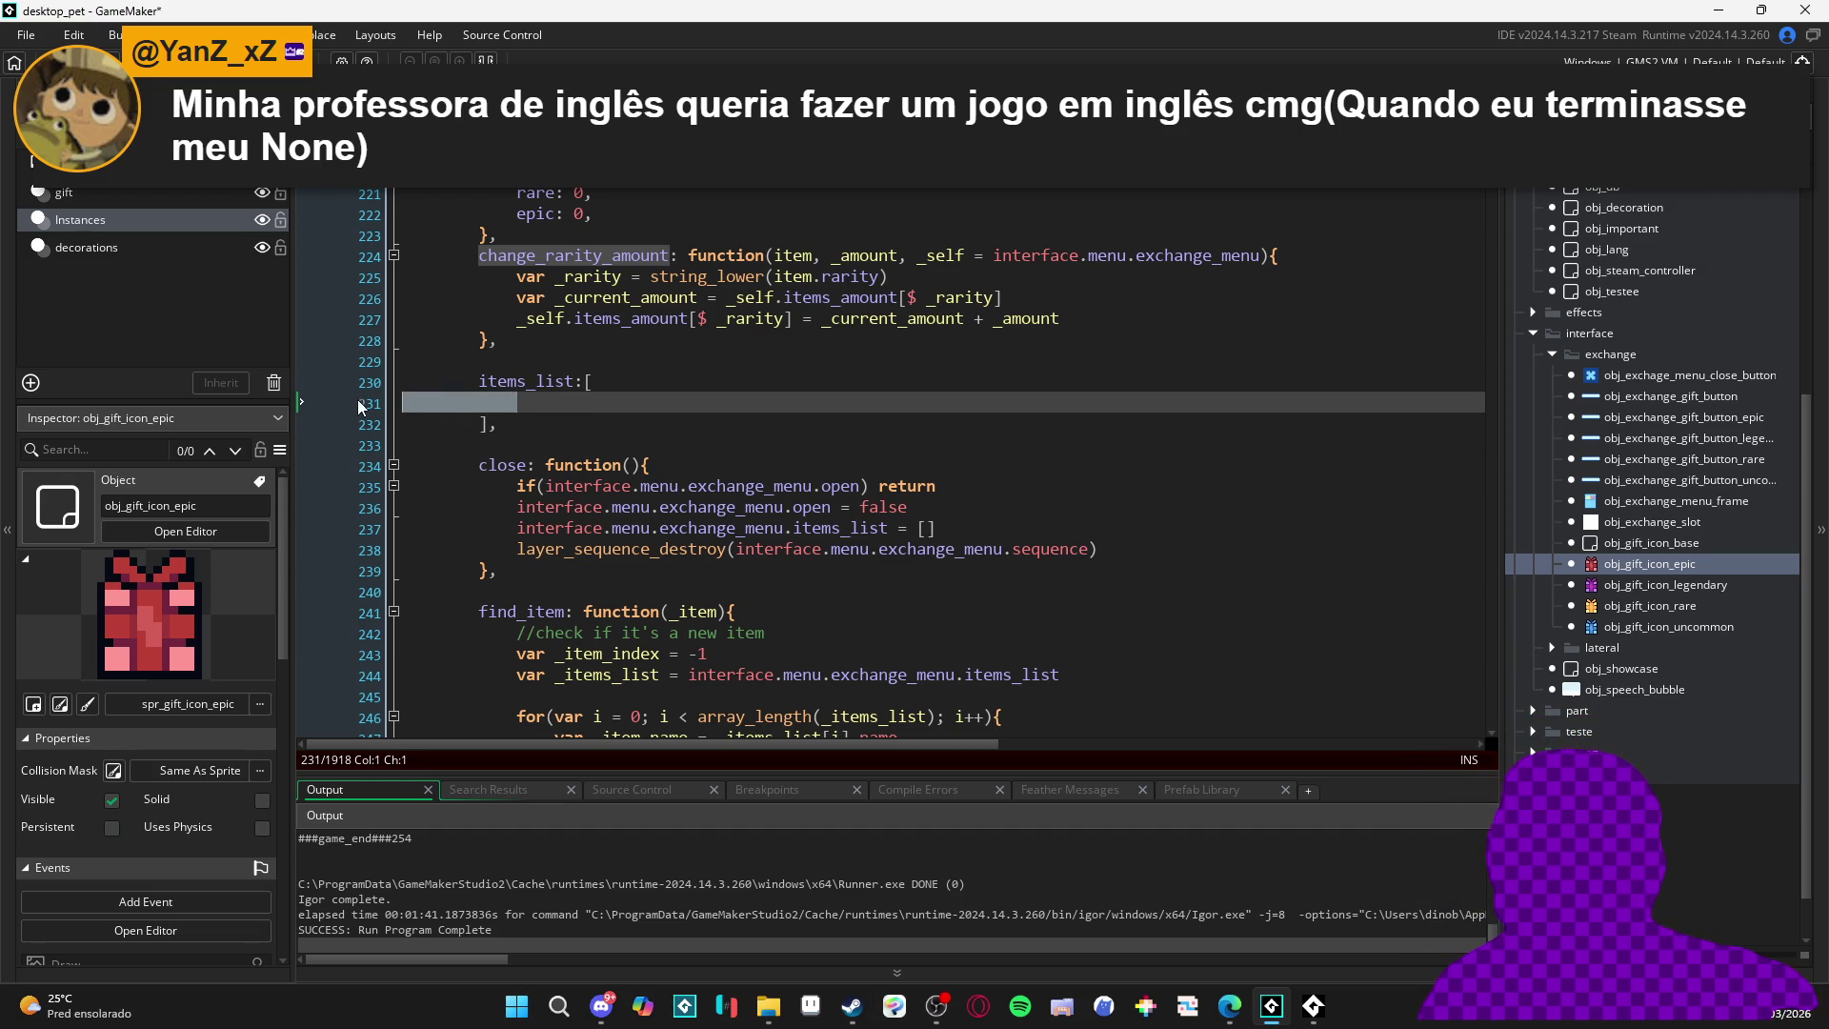
key(Tab)
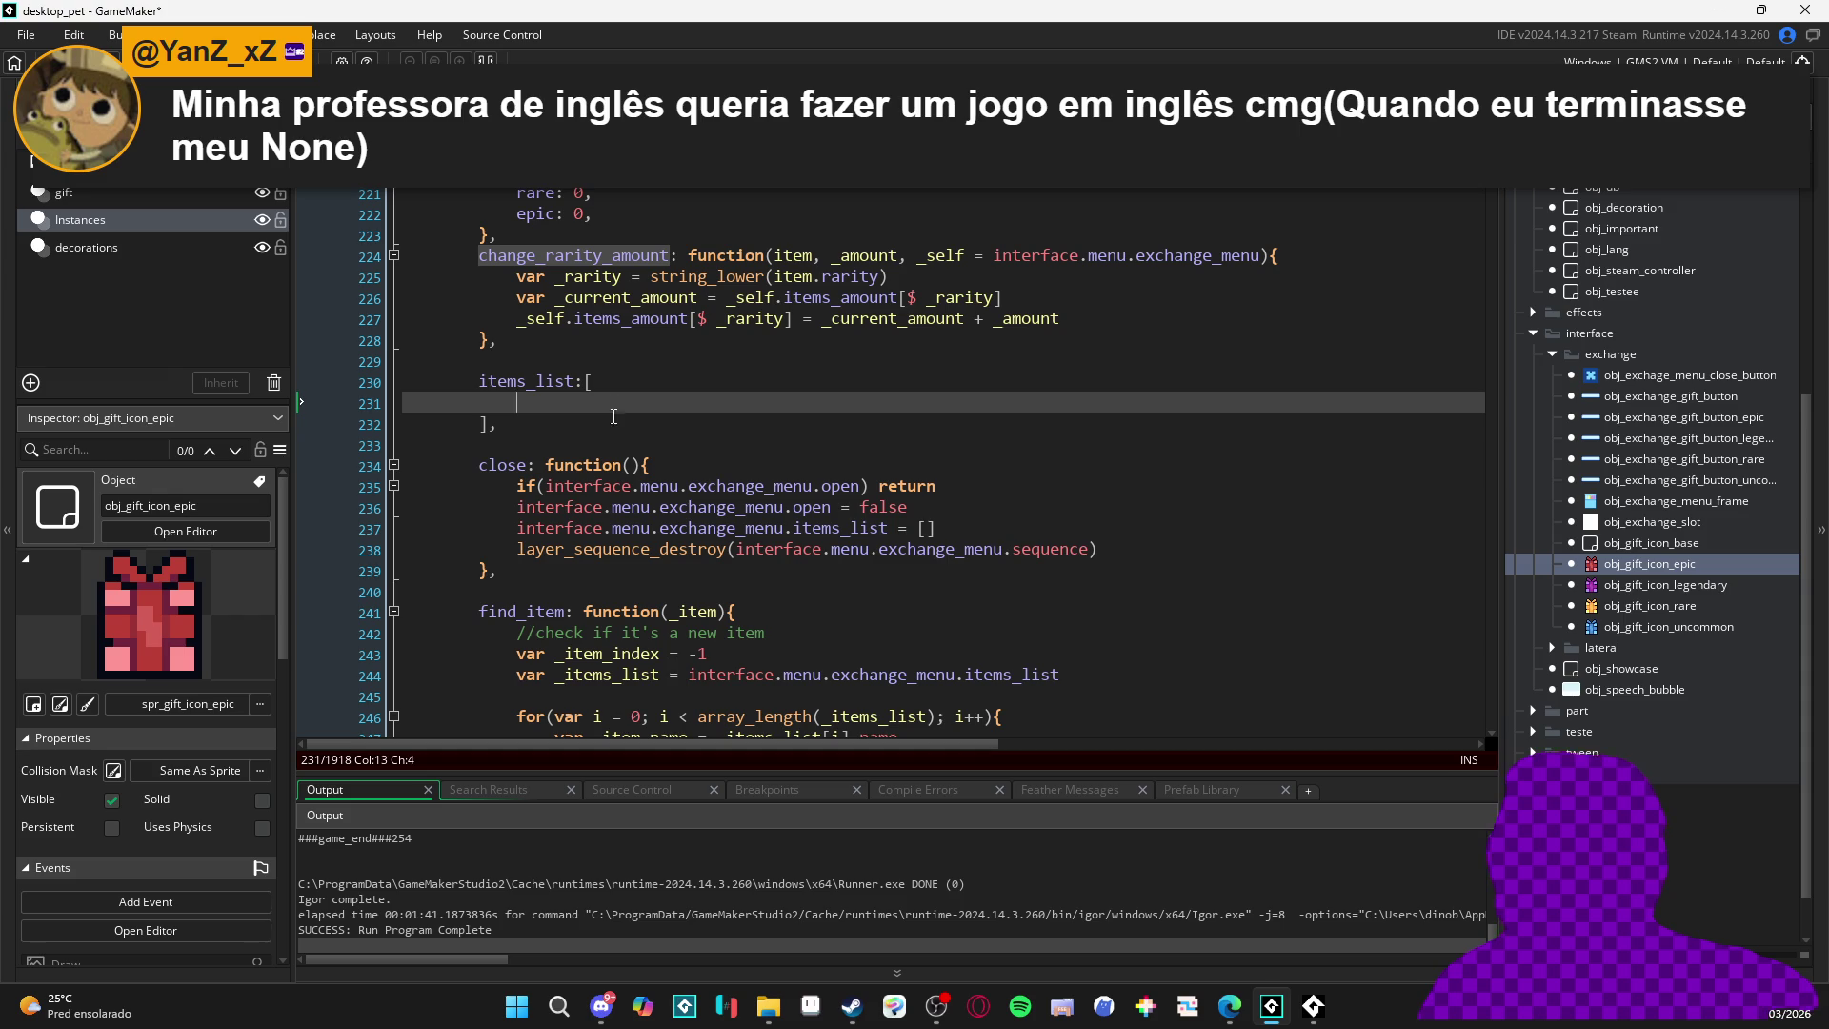
key(shift+Home)
scroll(782, 219, down, 2)
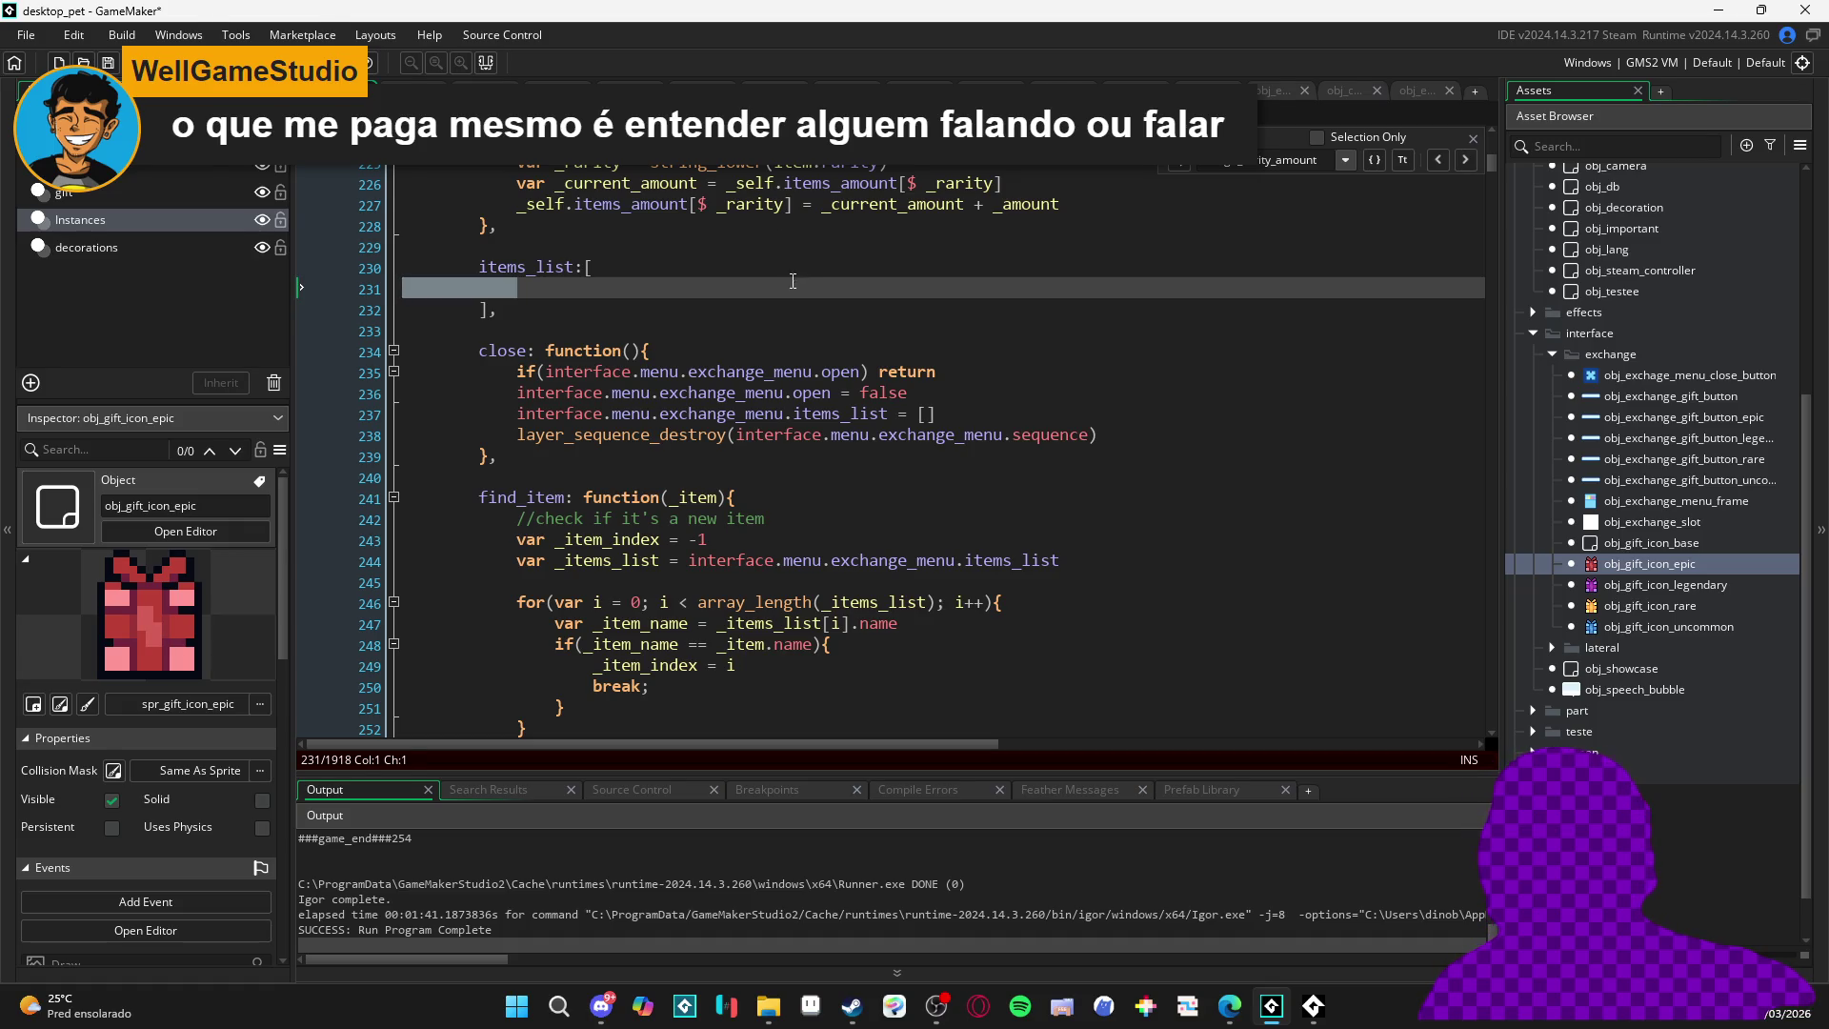
click(624, 350)
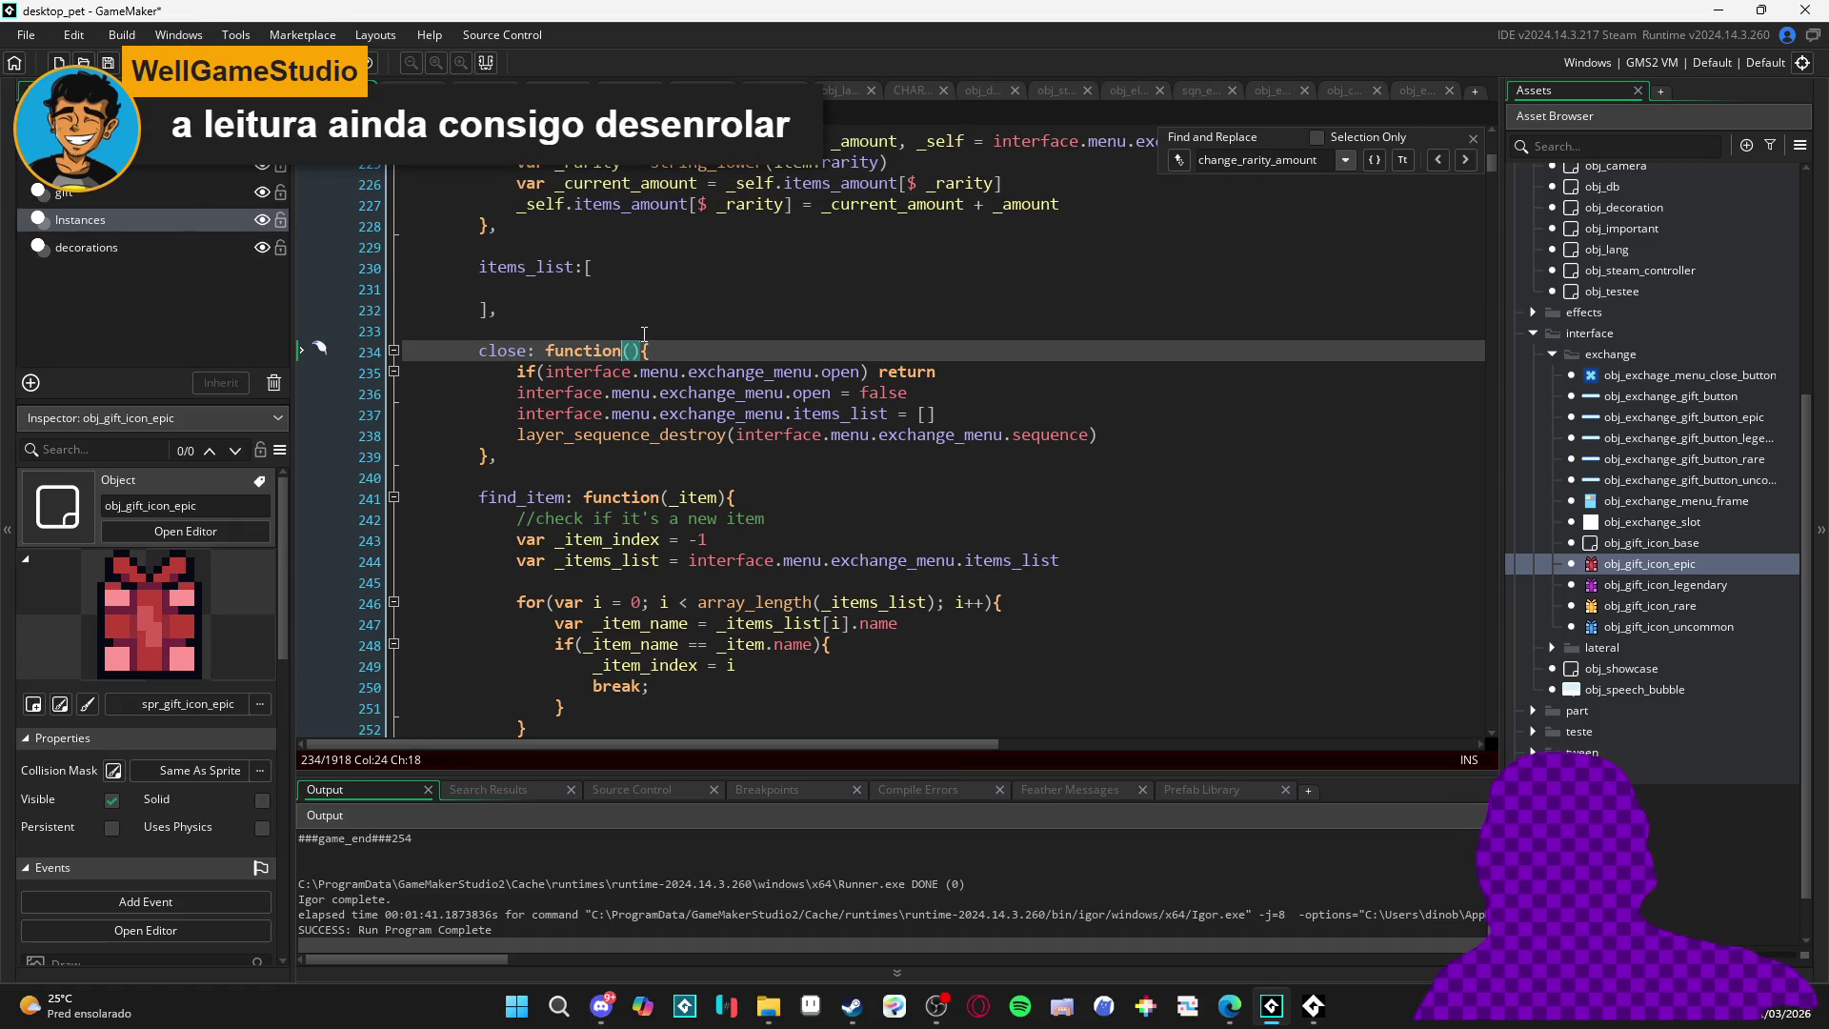
key(Up)
key(Up)
key(Up)
key(Down)
key(Up)
key(Down)
key(Down)
key(Down)
key(Up)
key(Up)
key(Up)
key(Down)
key(Down)
key(Up)
key(Up)
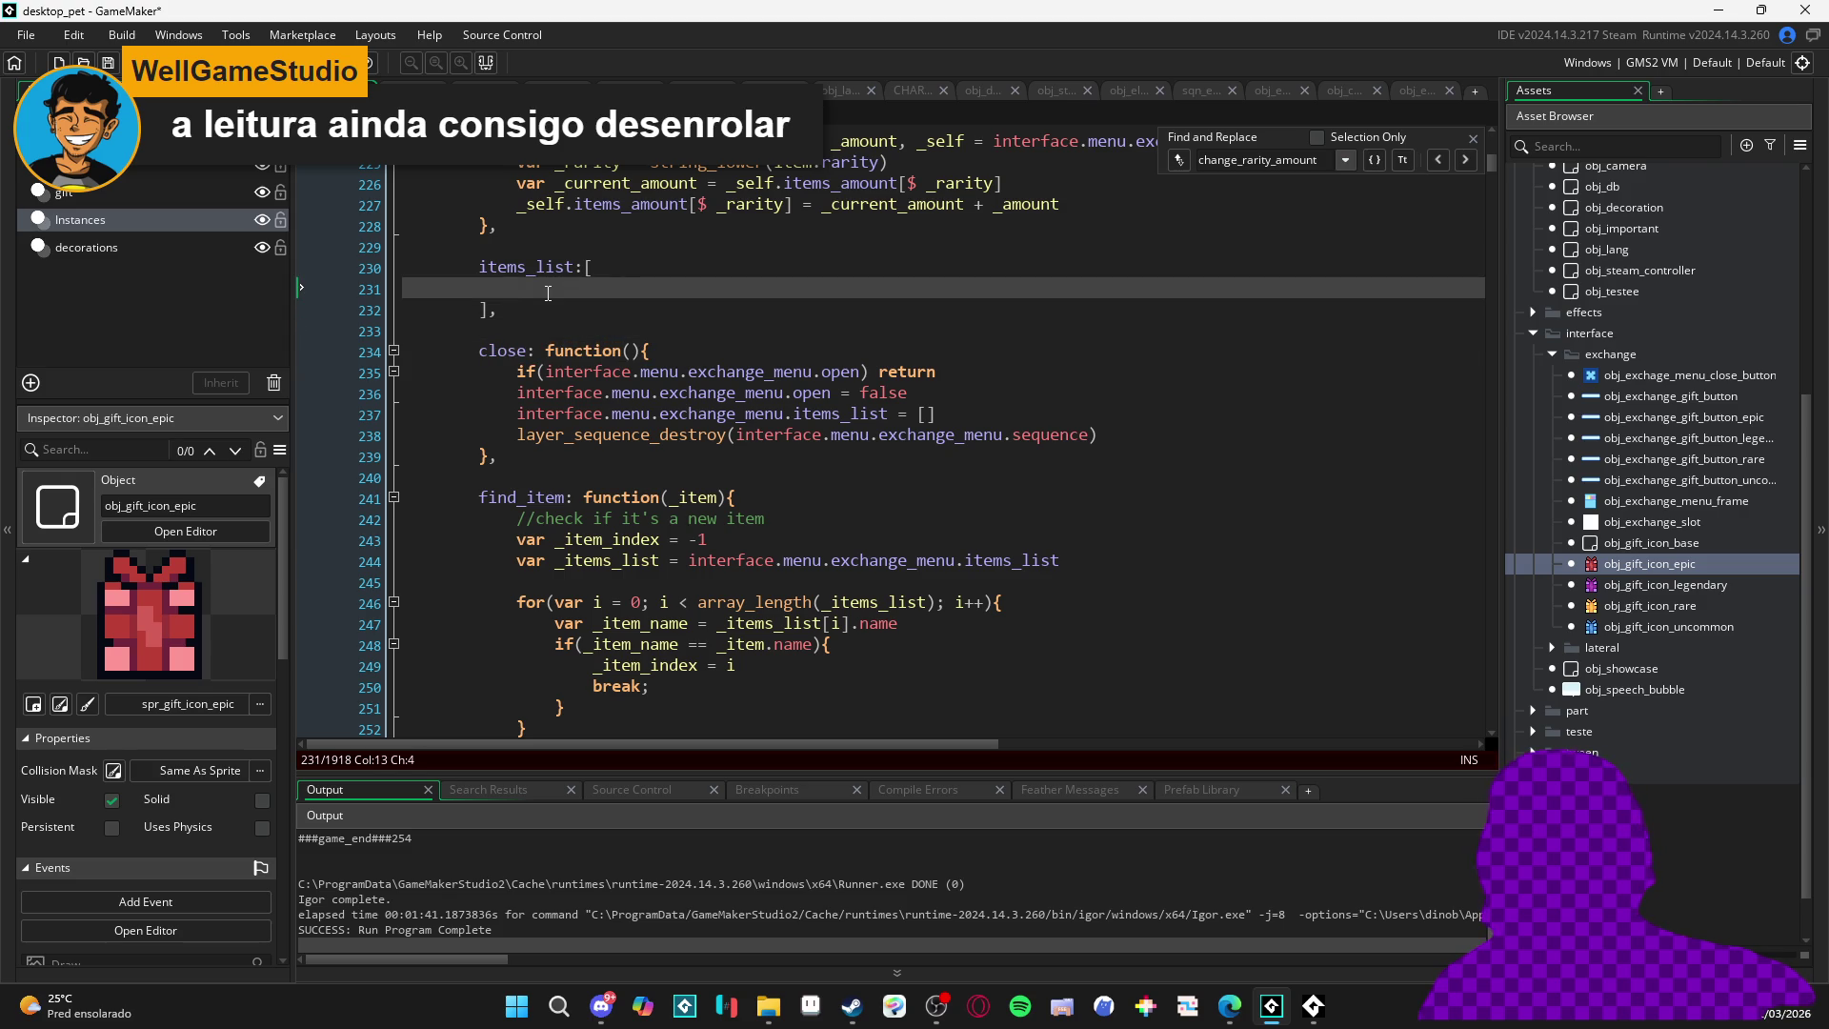
key(Down)
key(Down)
key(Up)
key(Up)
drag(548, 292, 353, 290)
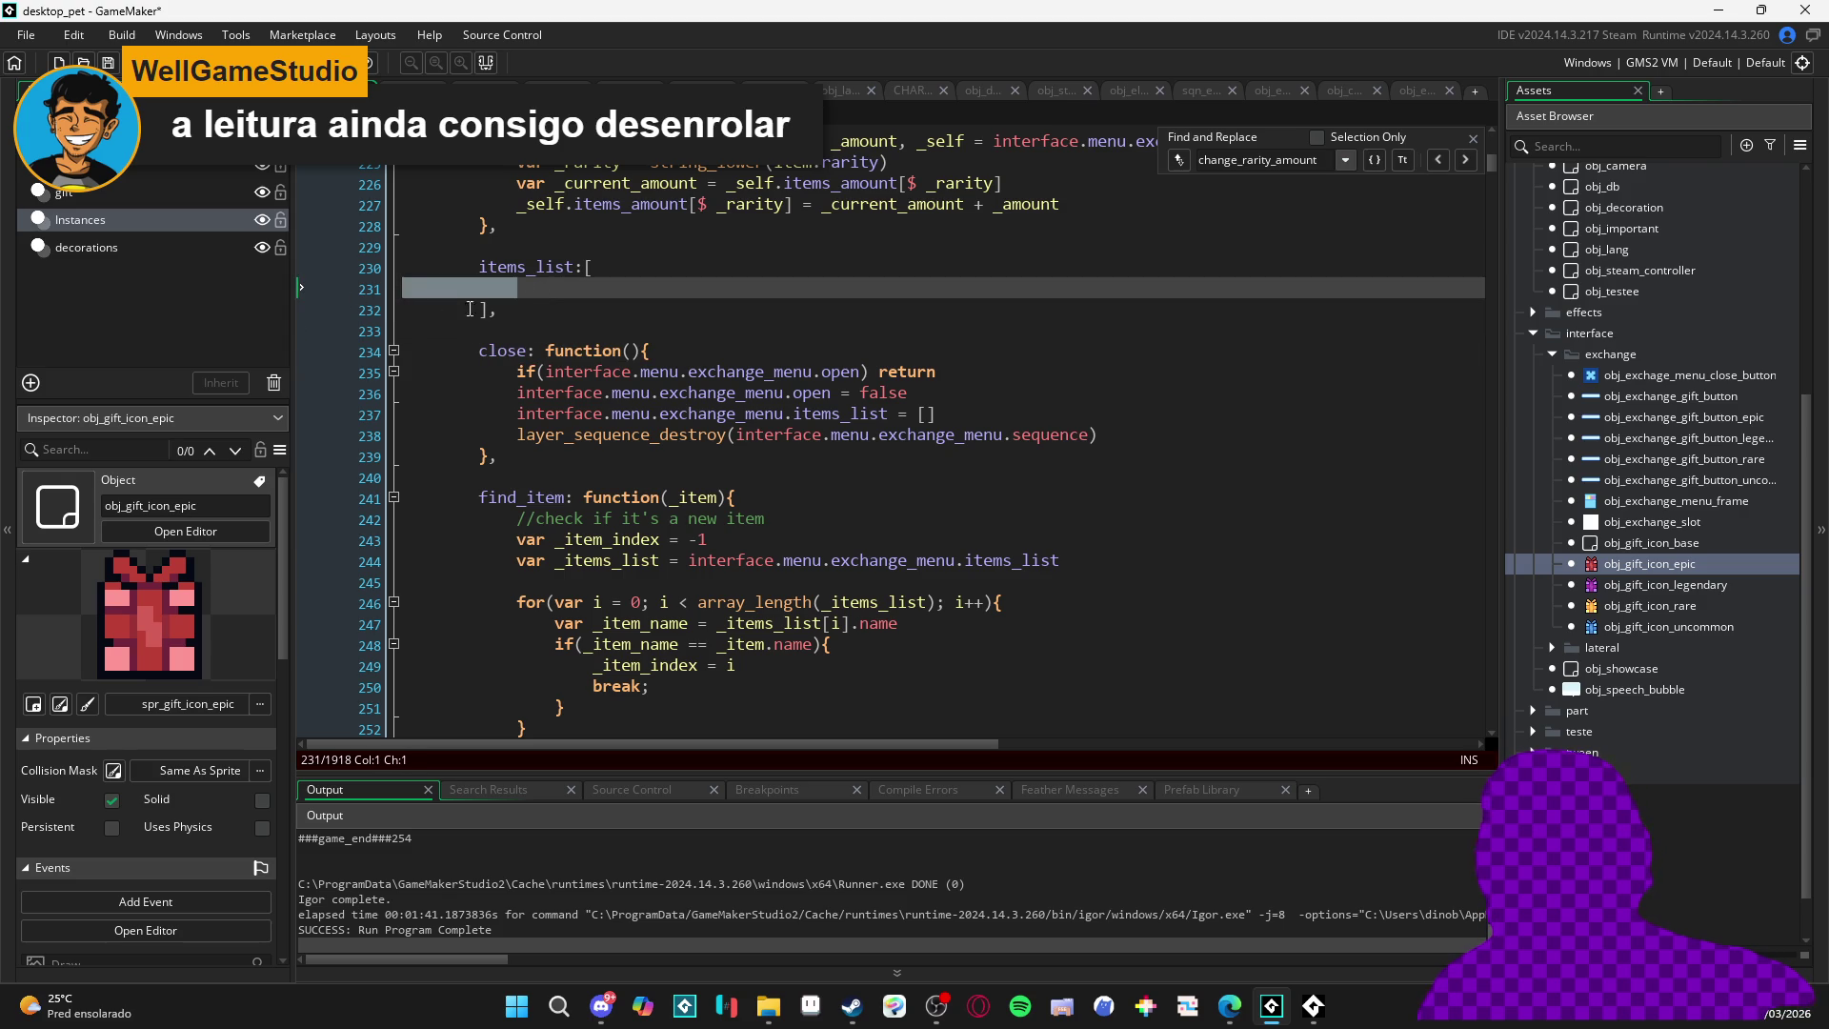
click(573, 333)
click(551, 297)
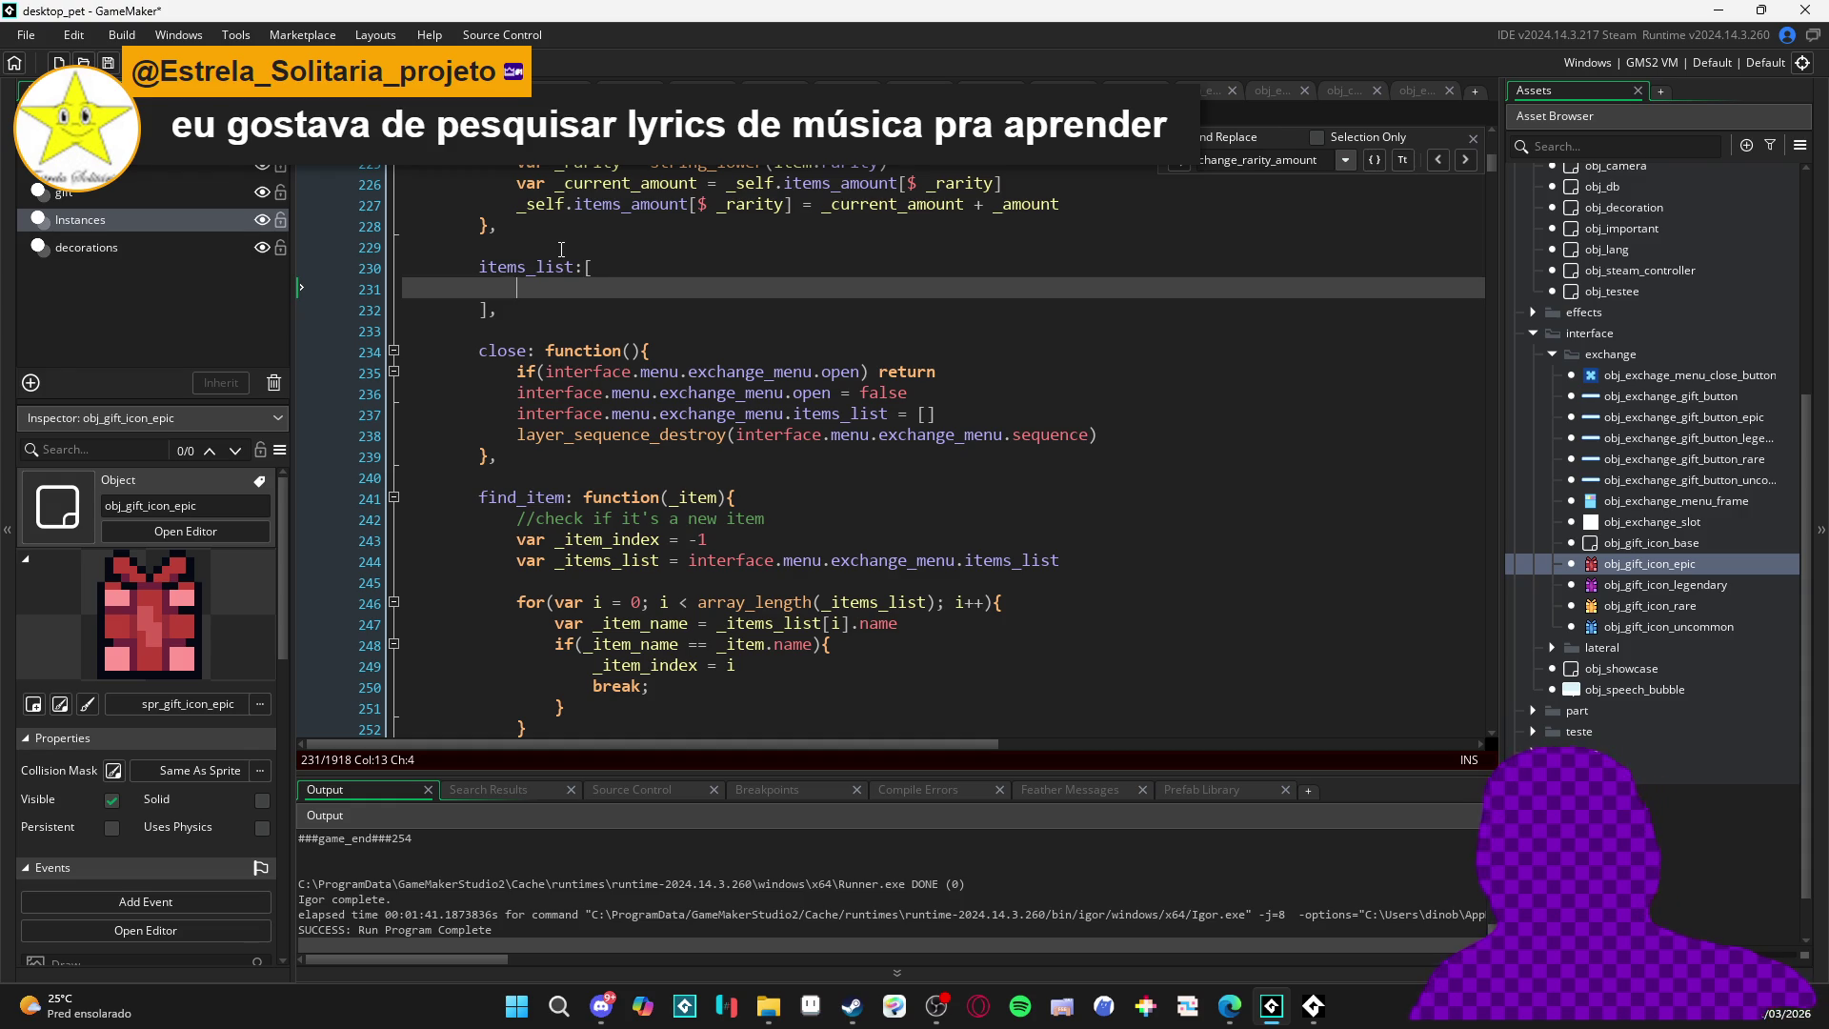
click(562, 246)
scroll(561, 247, up, 2)
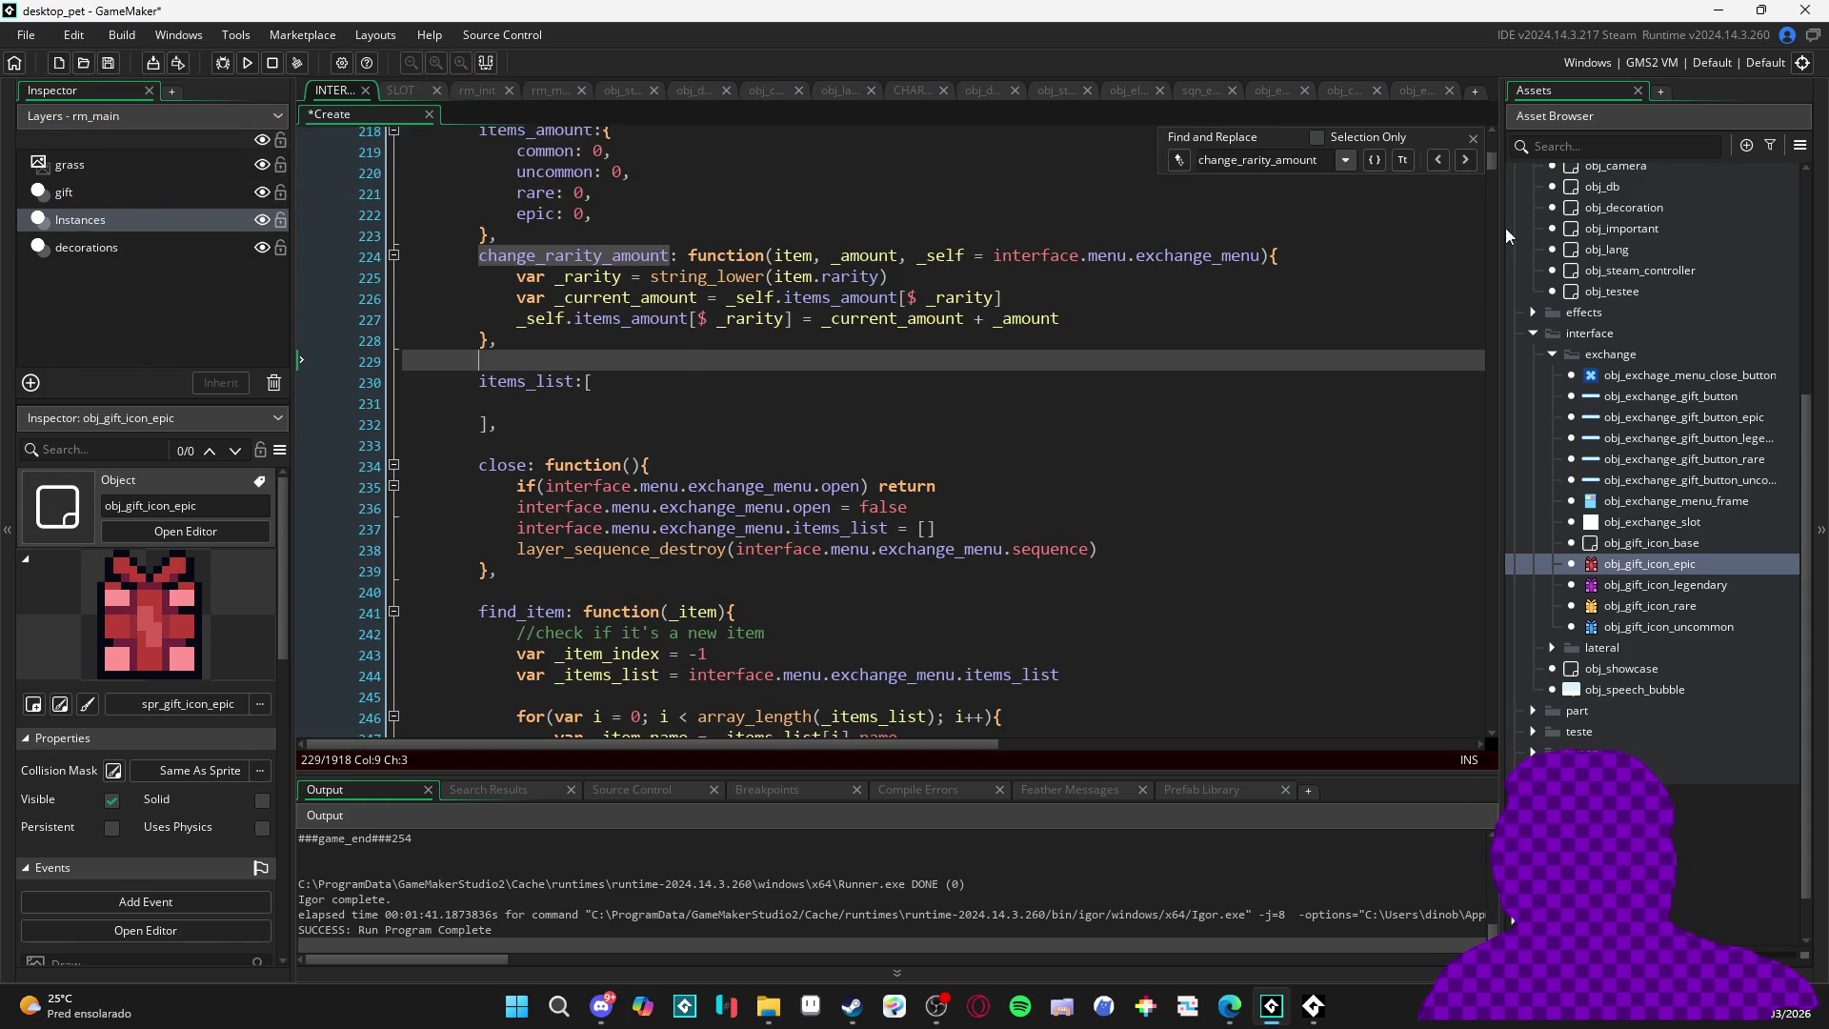
click(1473, 137)
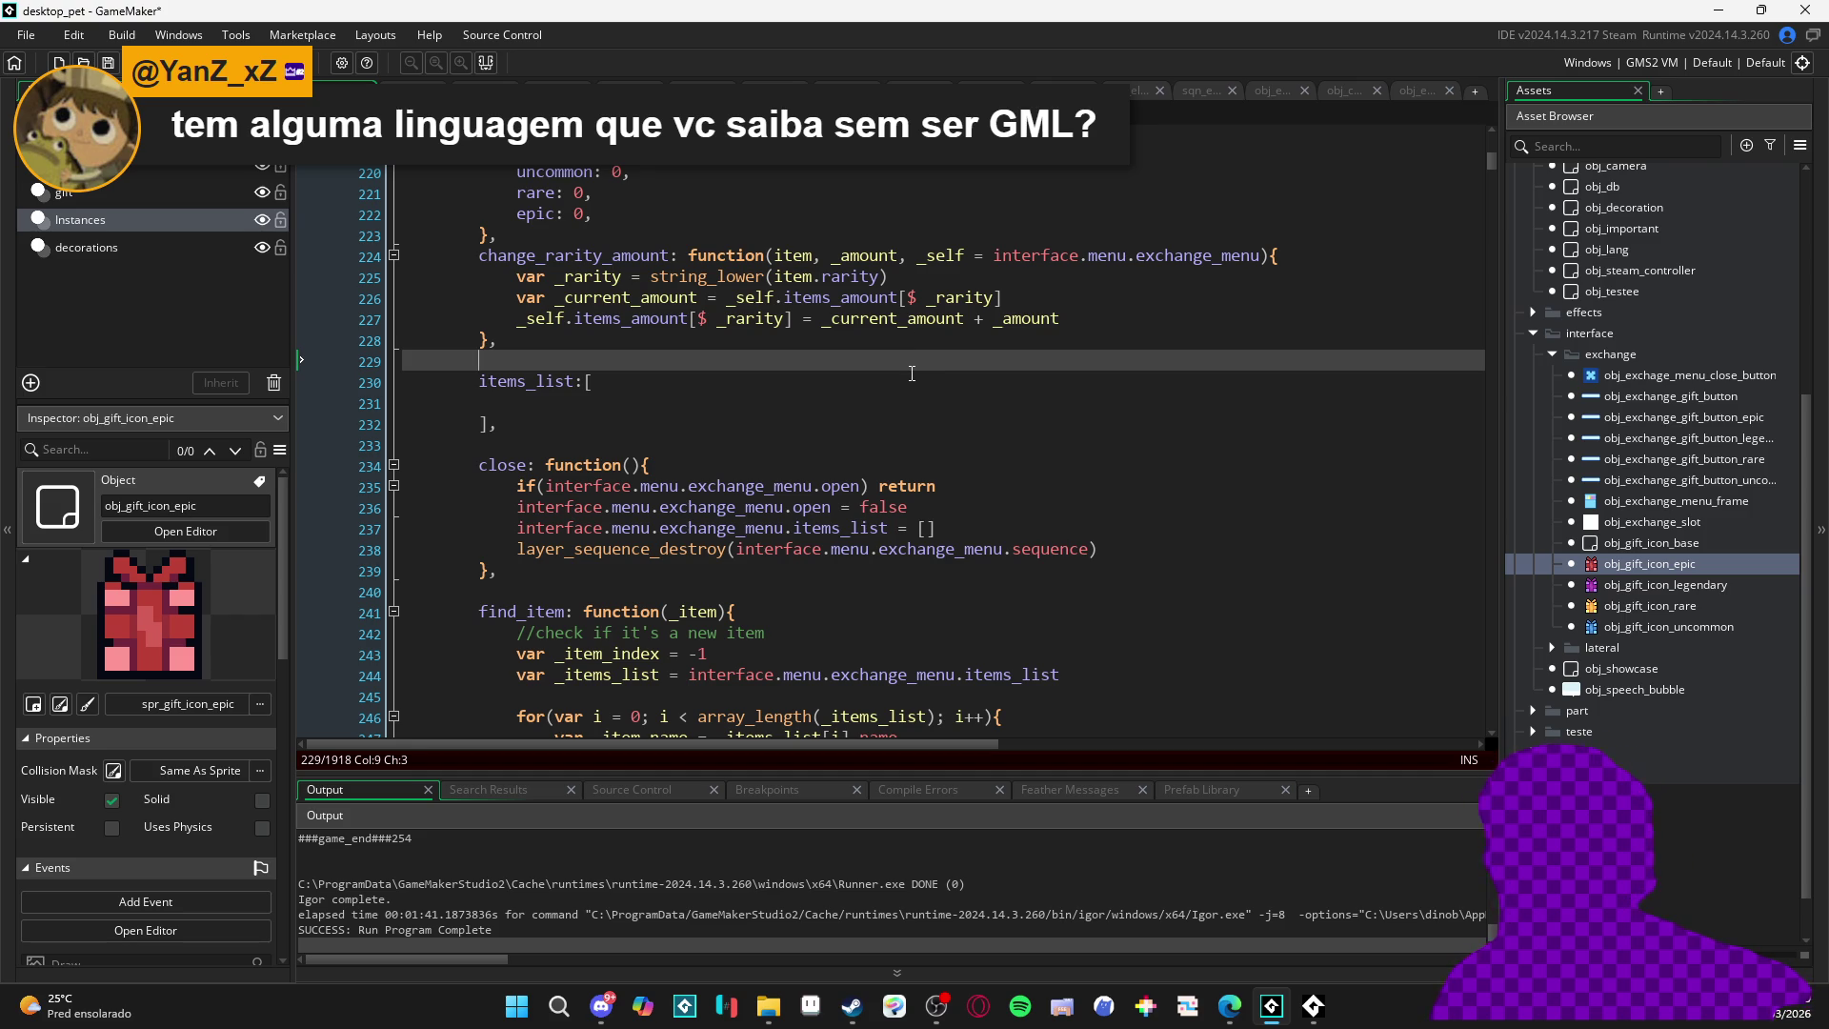
click(912, 374)
click(862, 394)
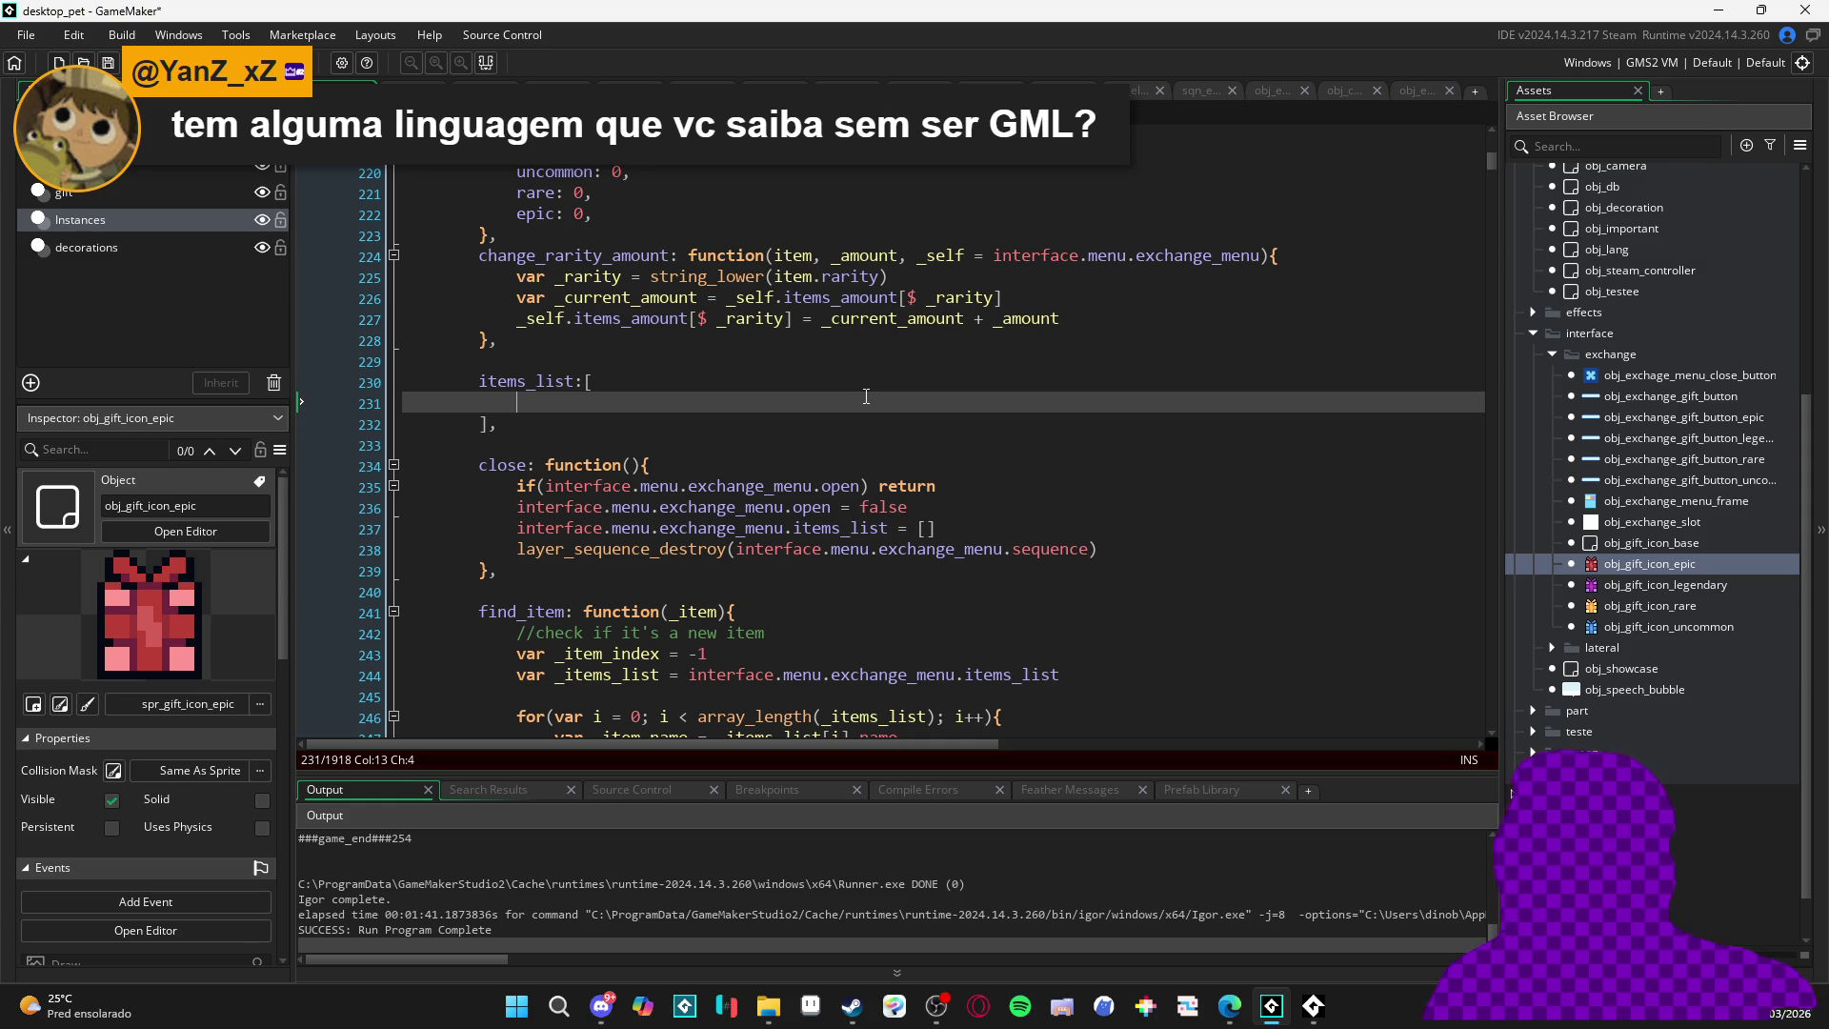
click(548, 420)
click(598, 381)
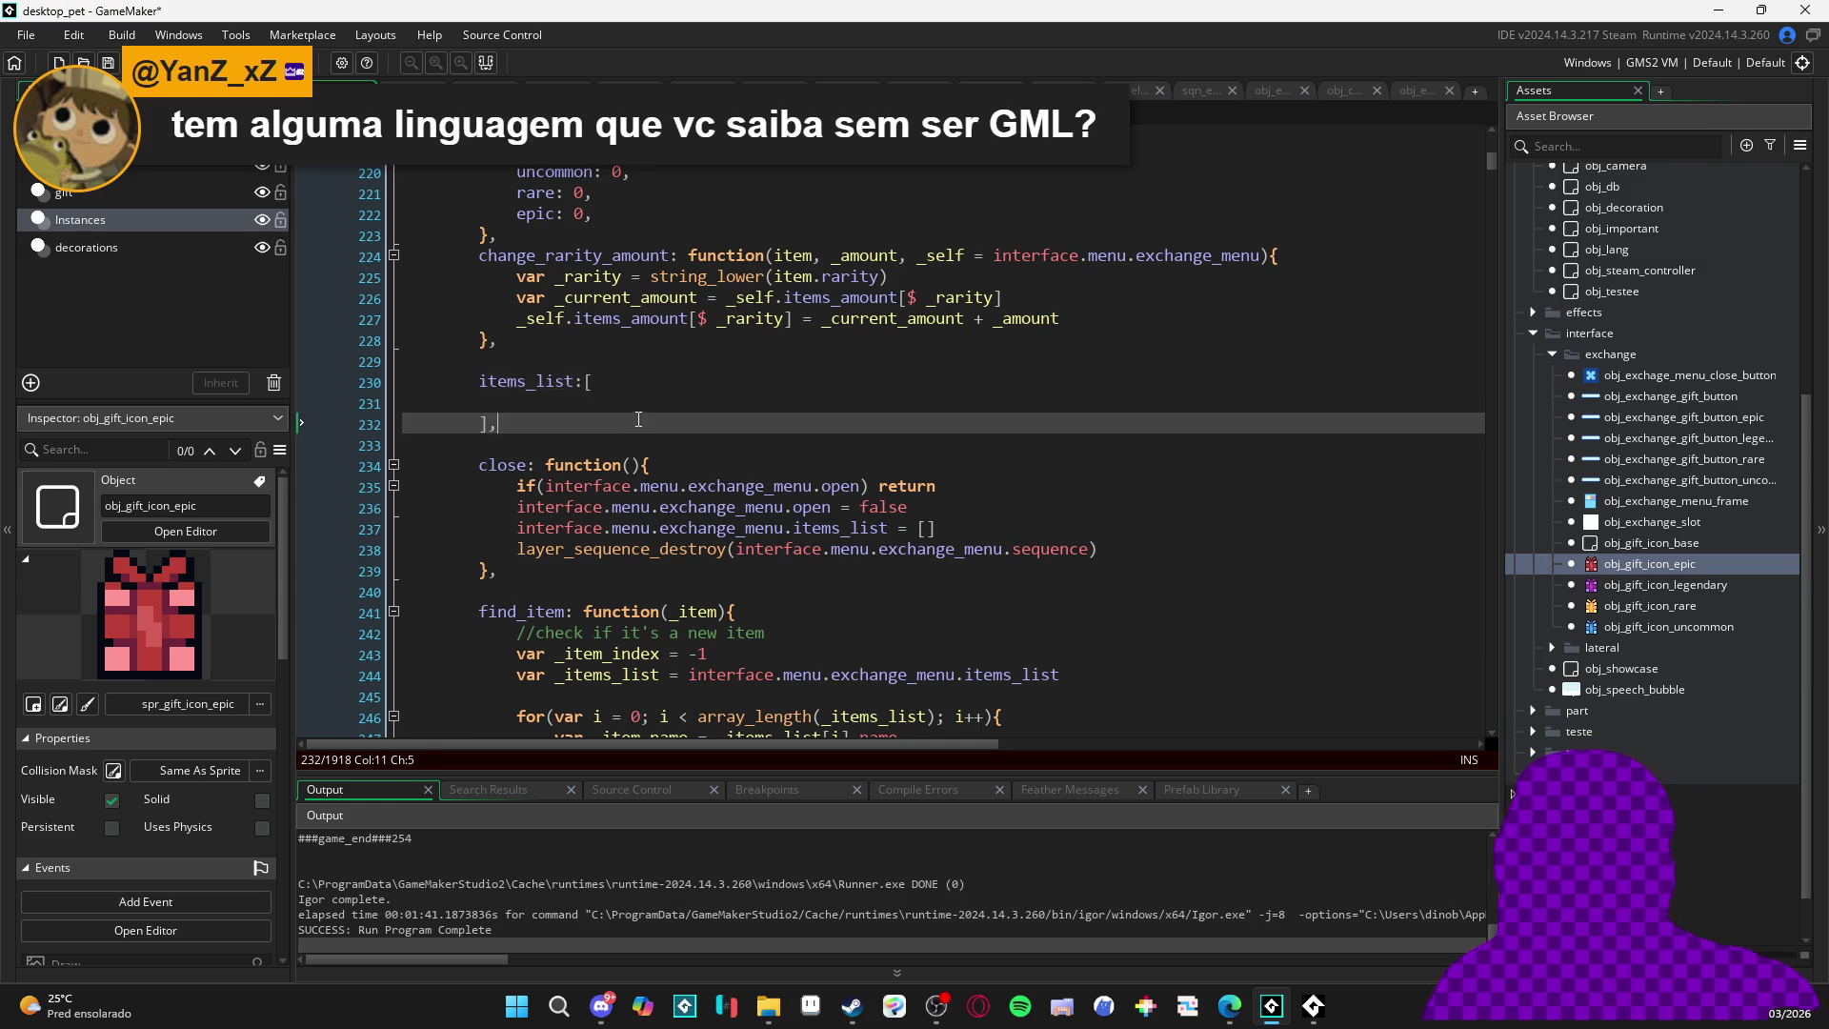
click(629, 402)
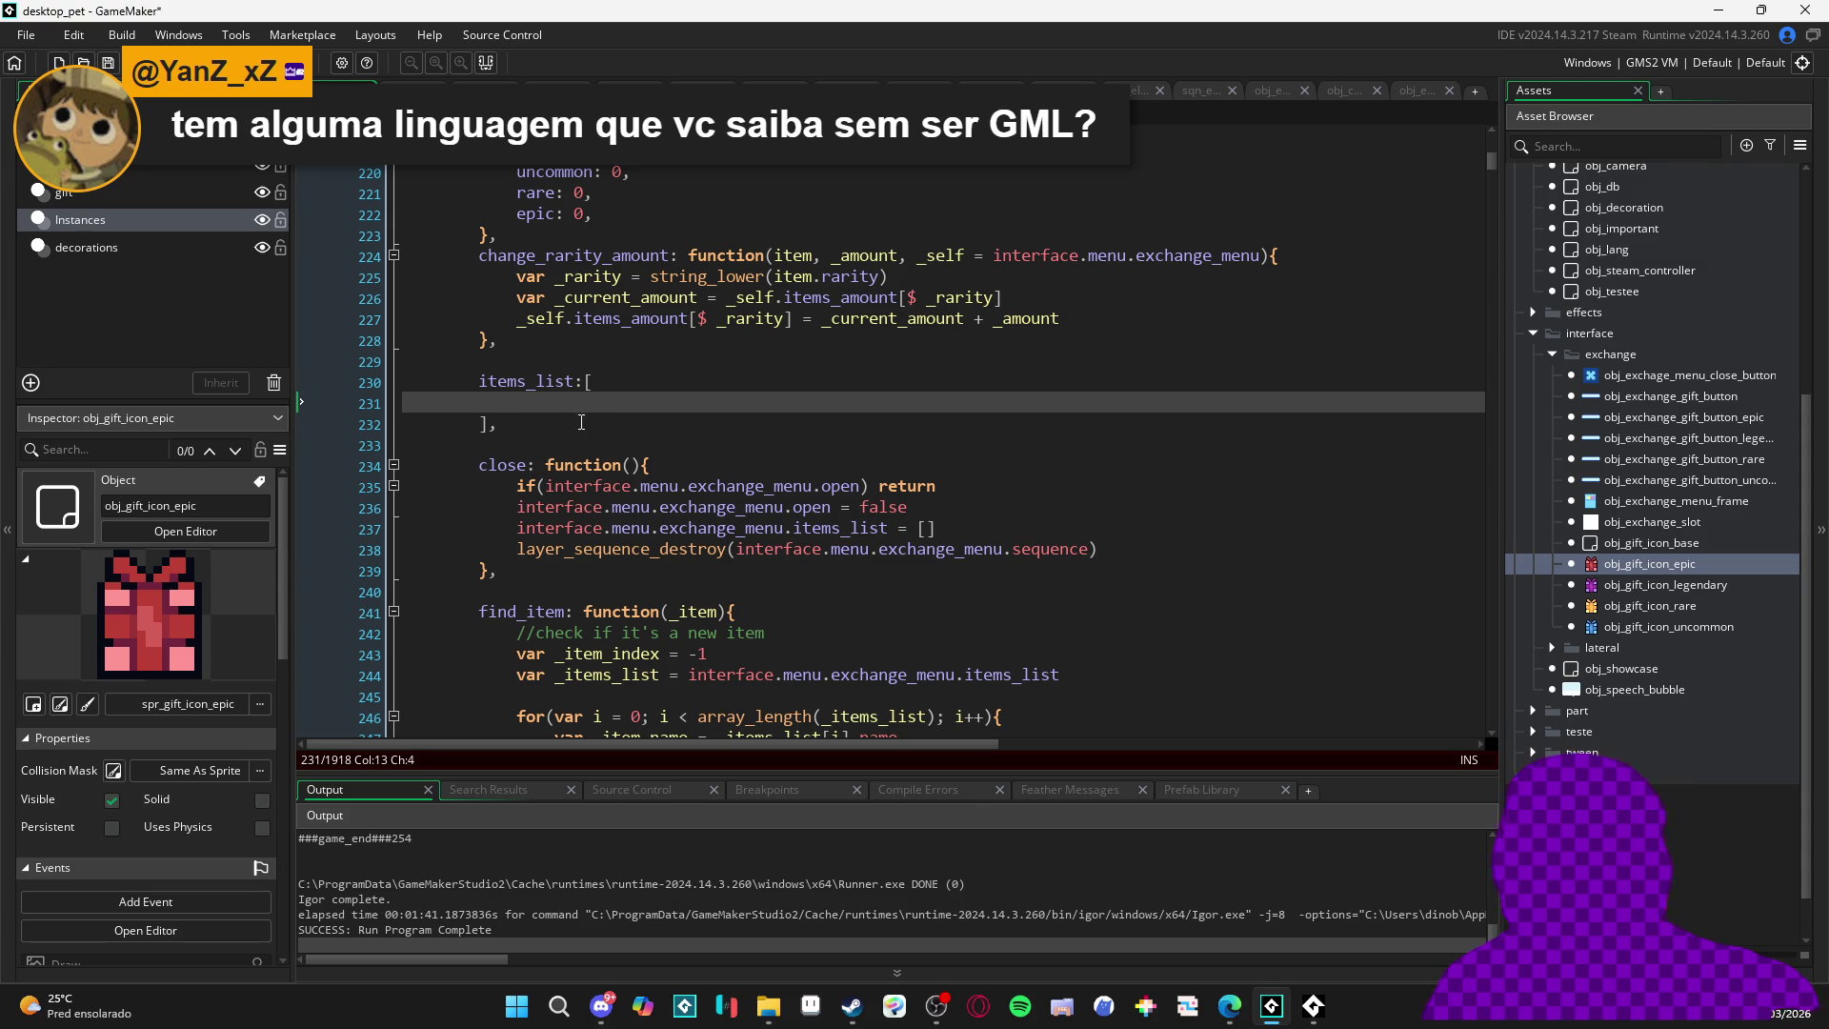
click(608, 449)
click(637, 381)
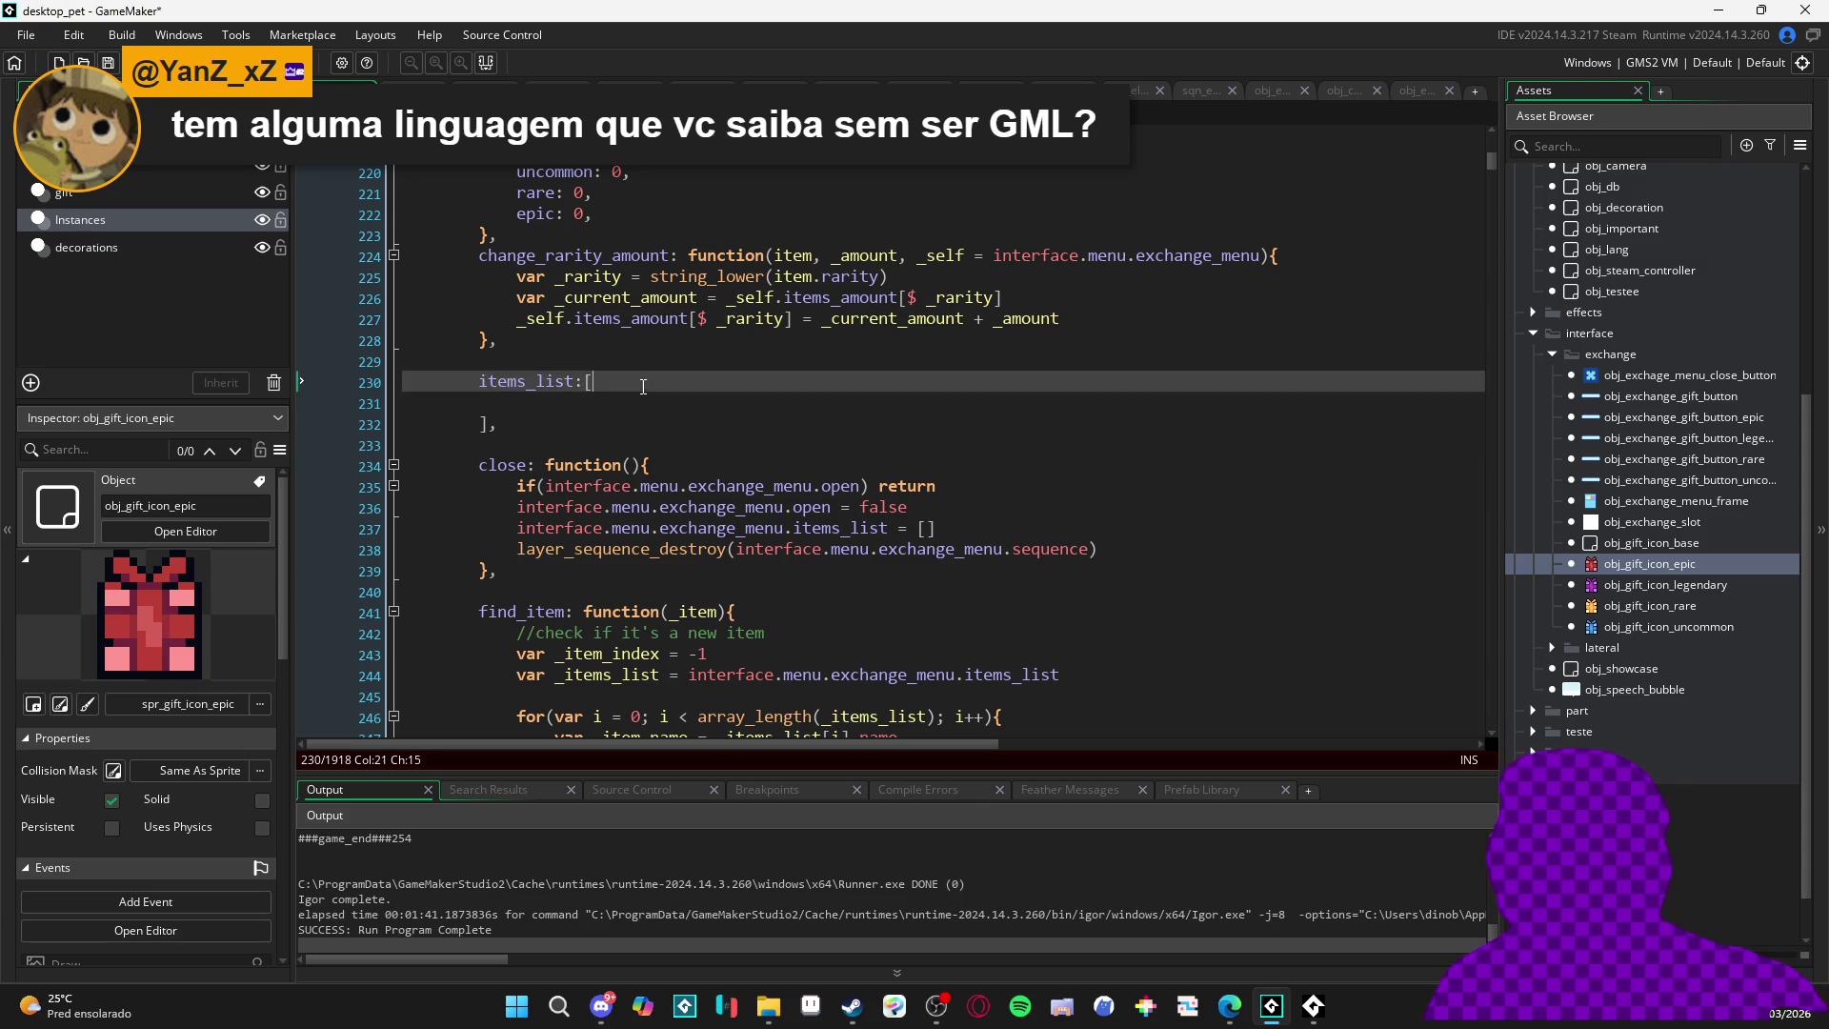
click(644, 411)
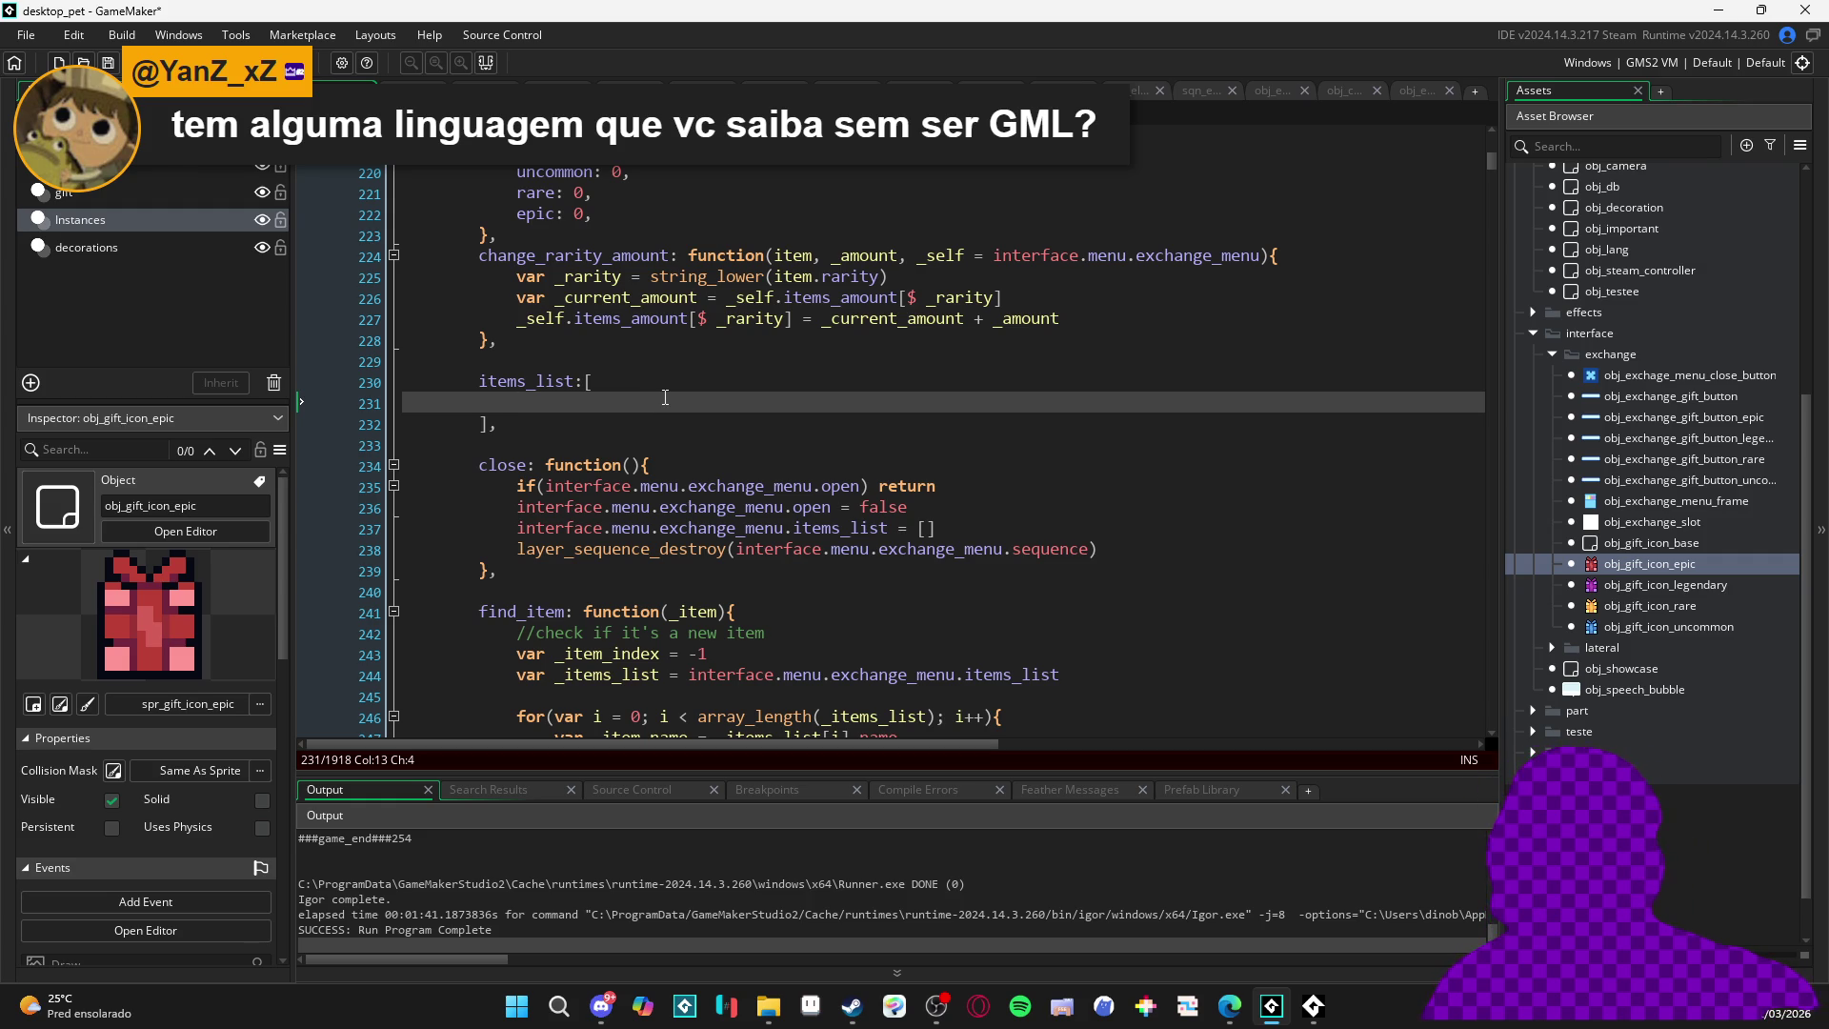
click(575, 425)
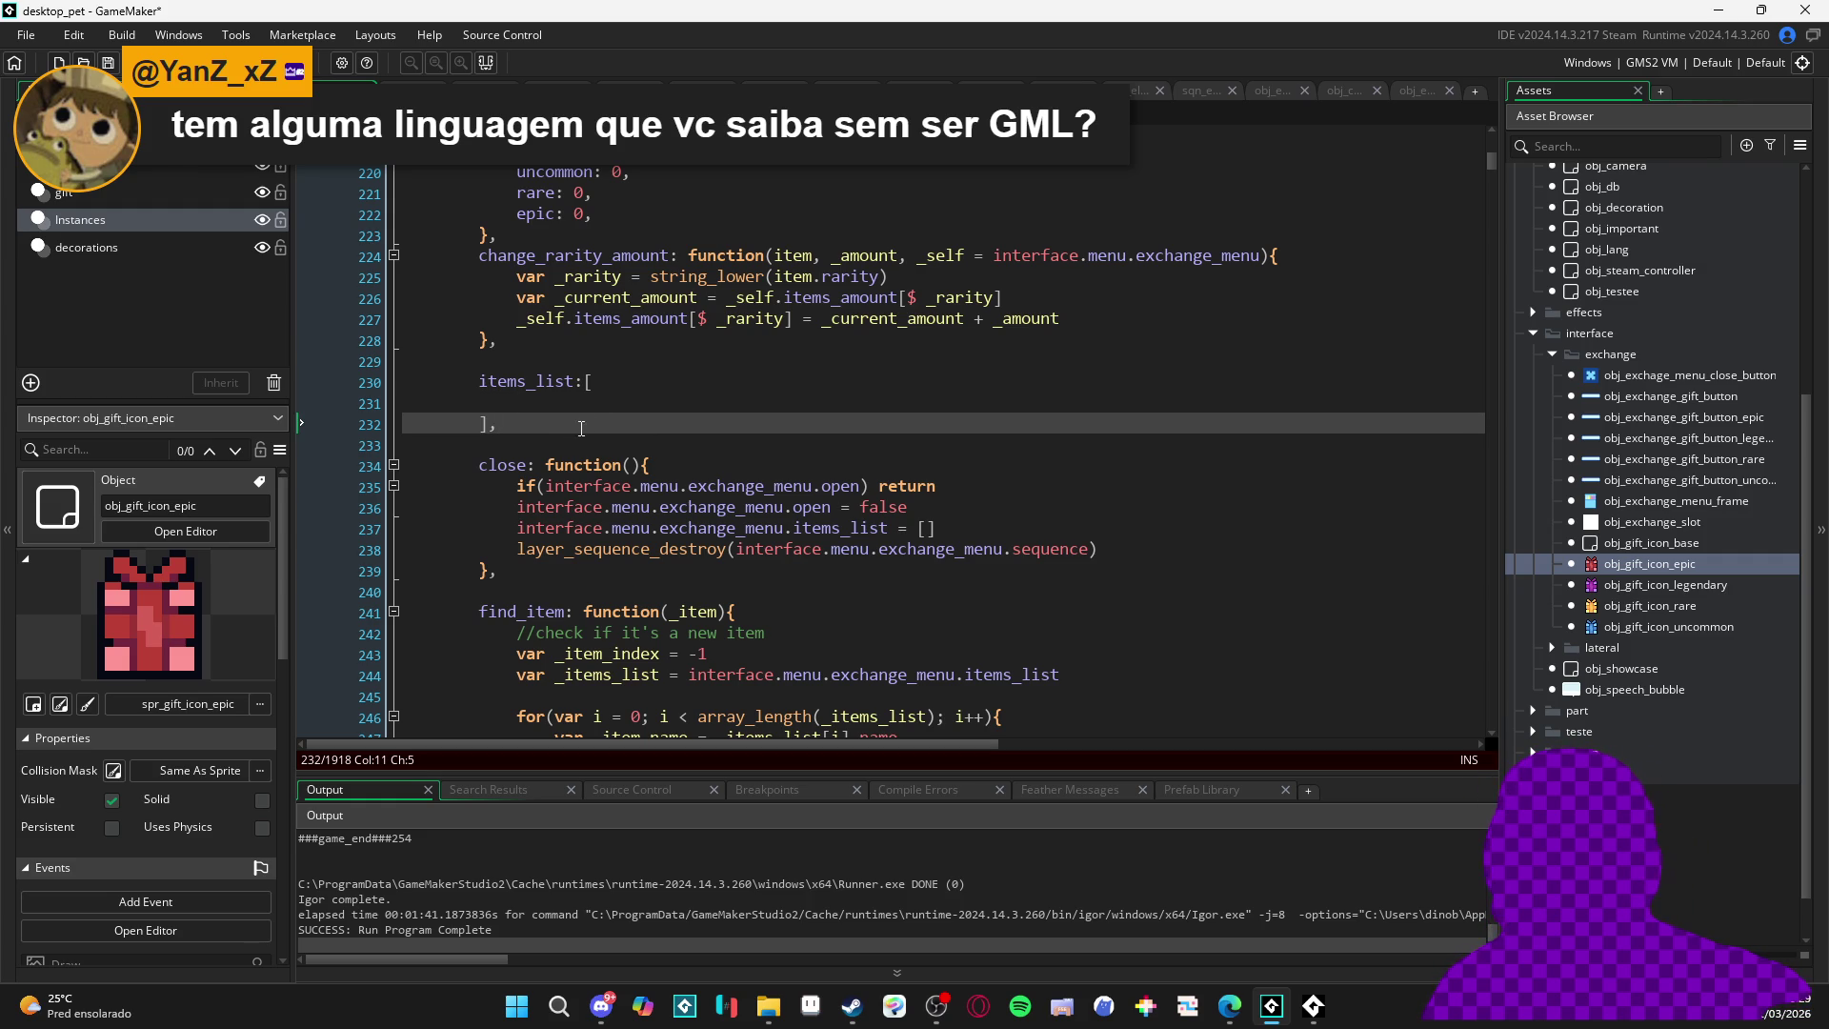
click(600, 381)
click(623, 402)
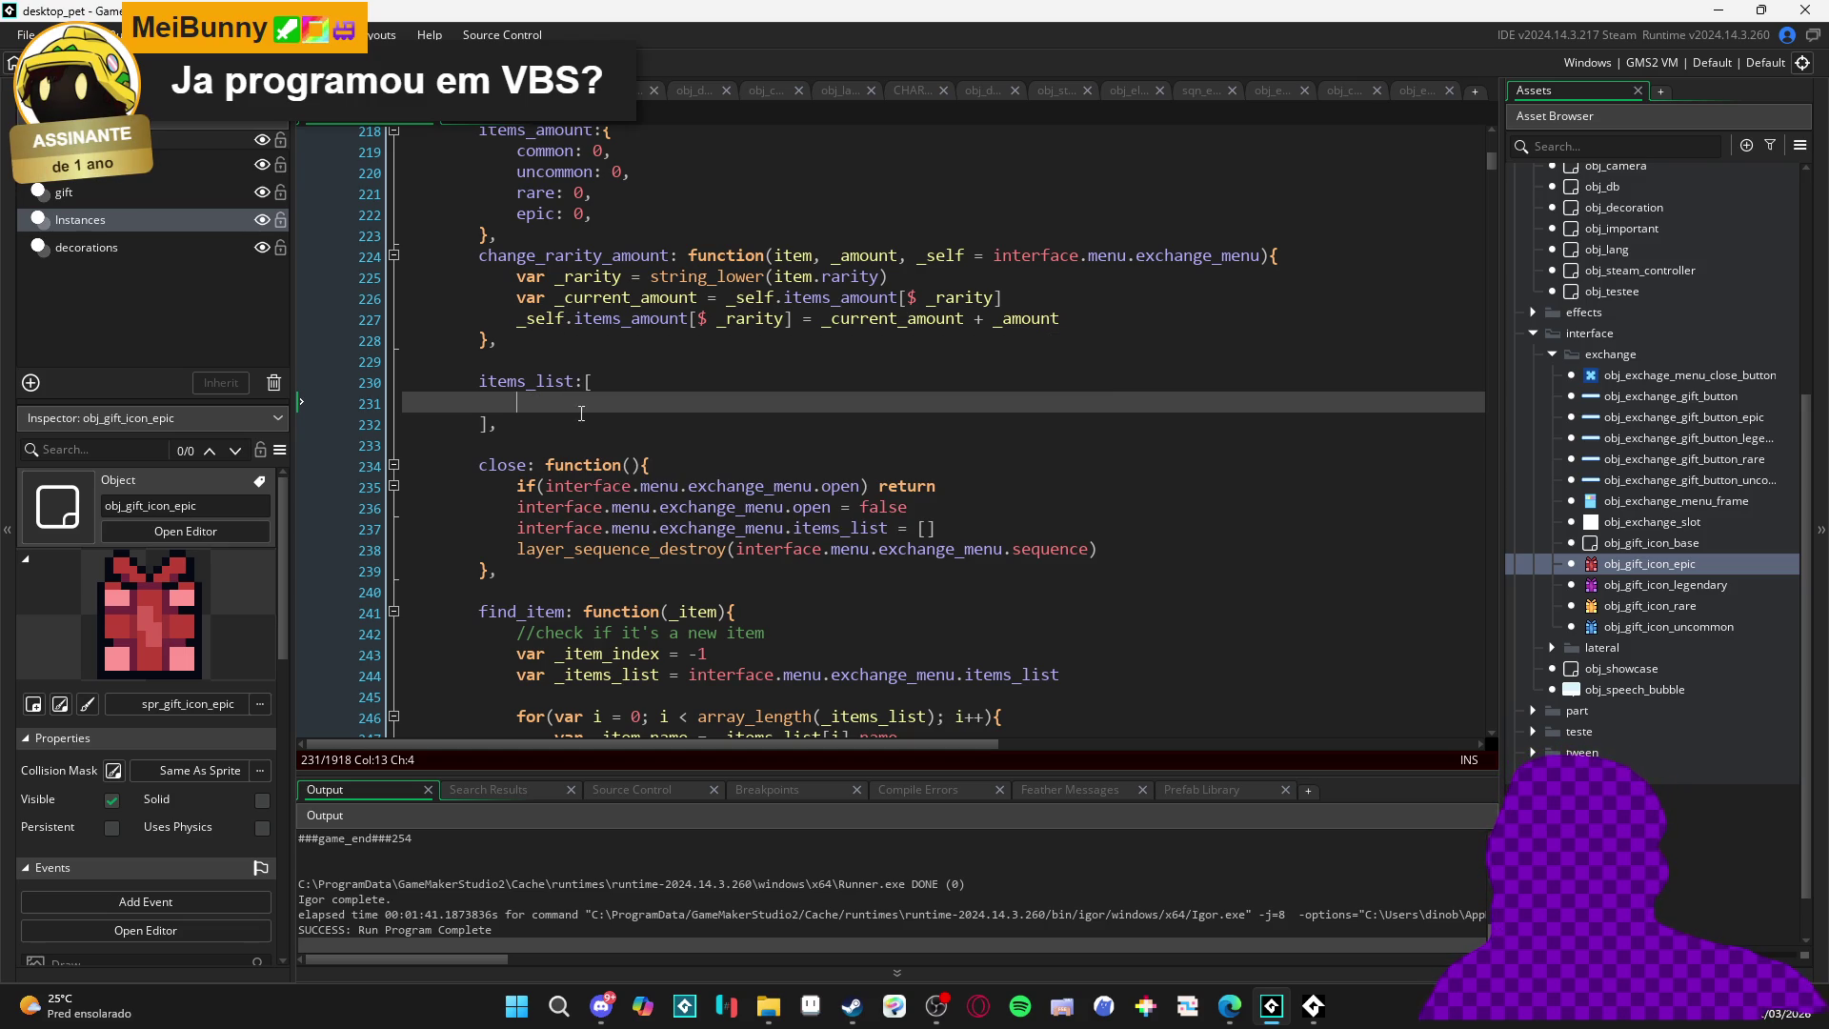
click(669, 440)
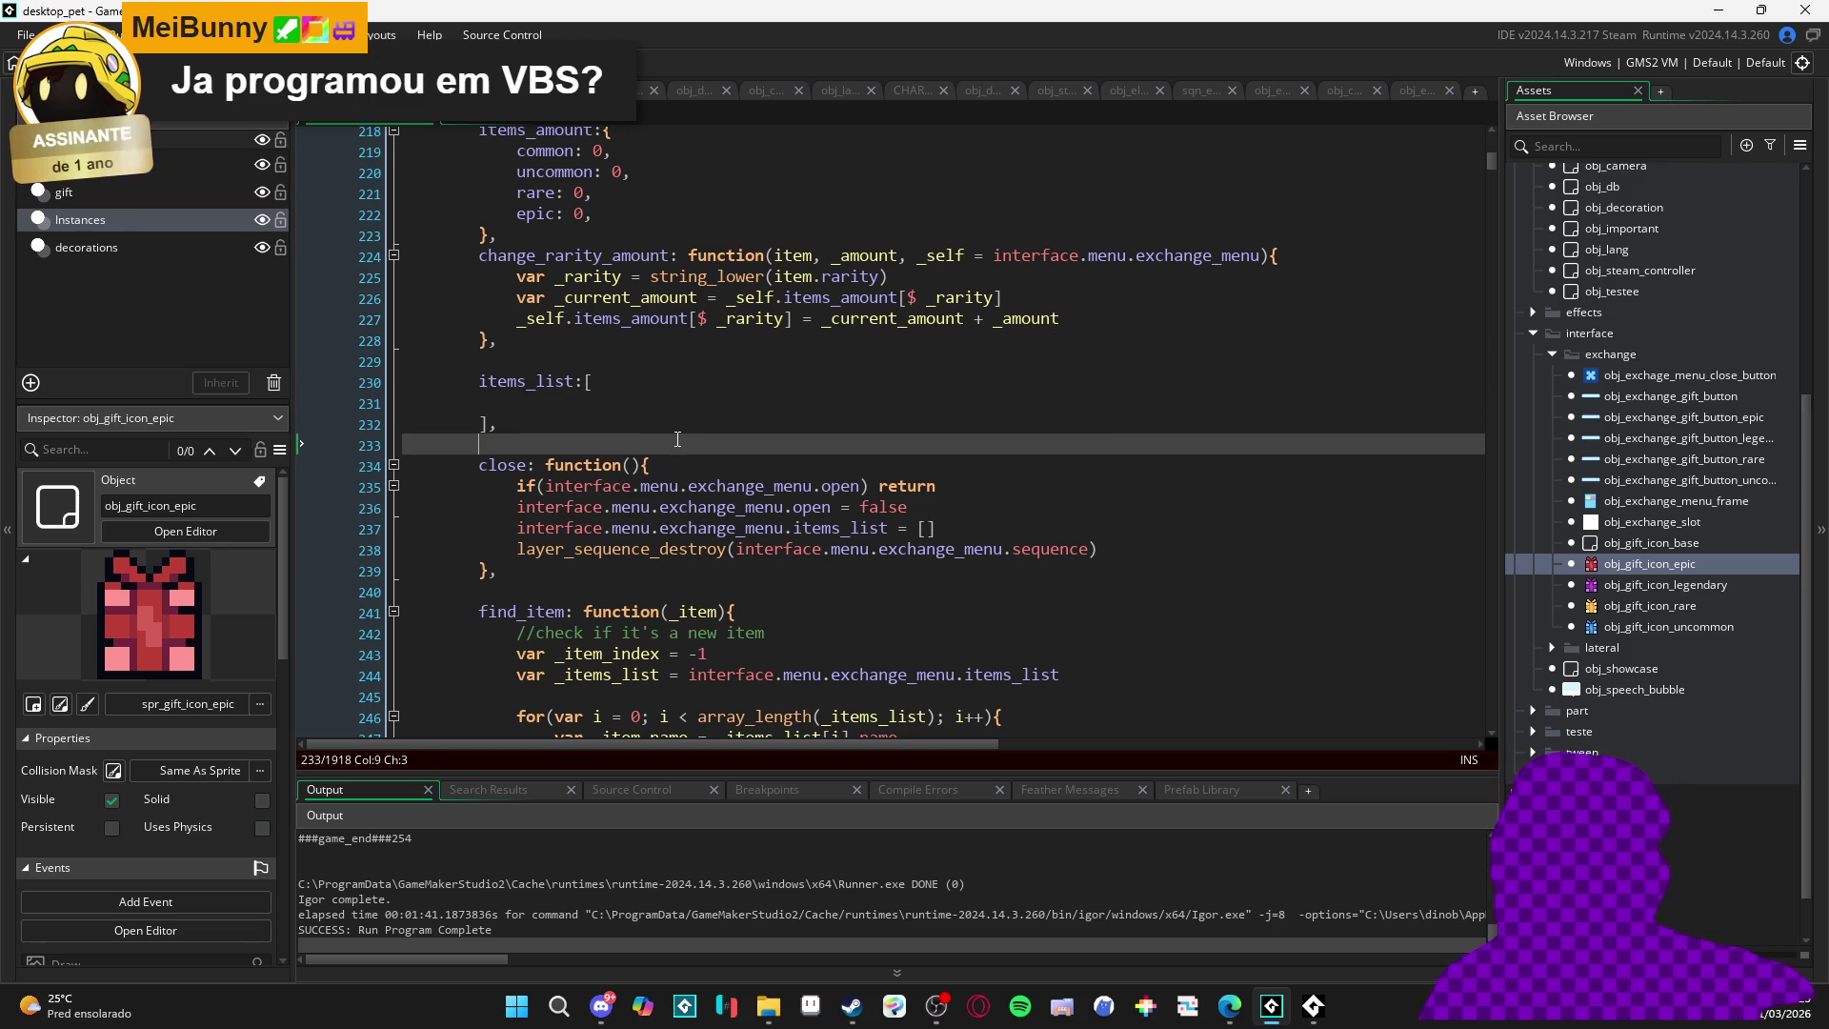
click(586, 401)
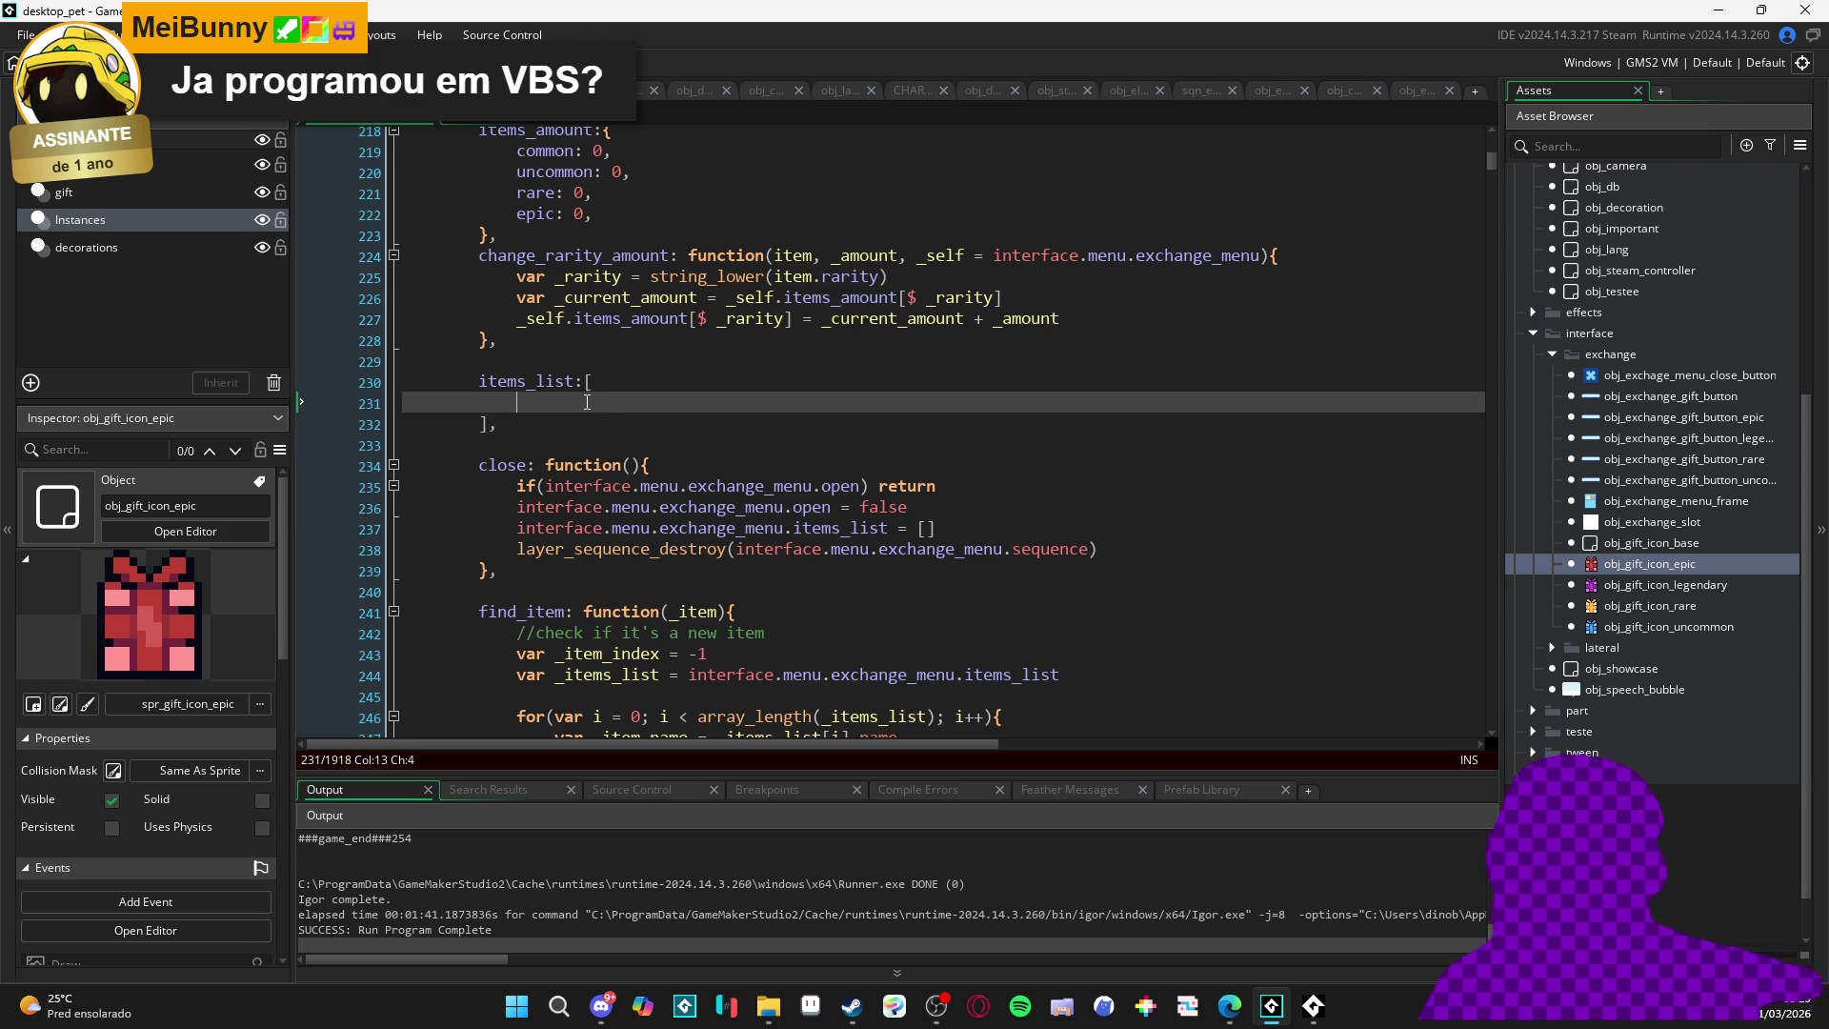
click(619, 465)
click(639, 424)
click(652, 397)
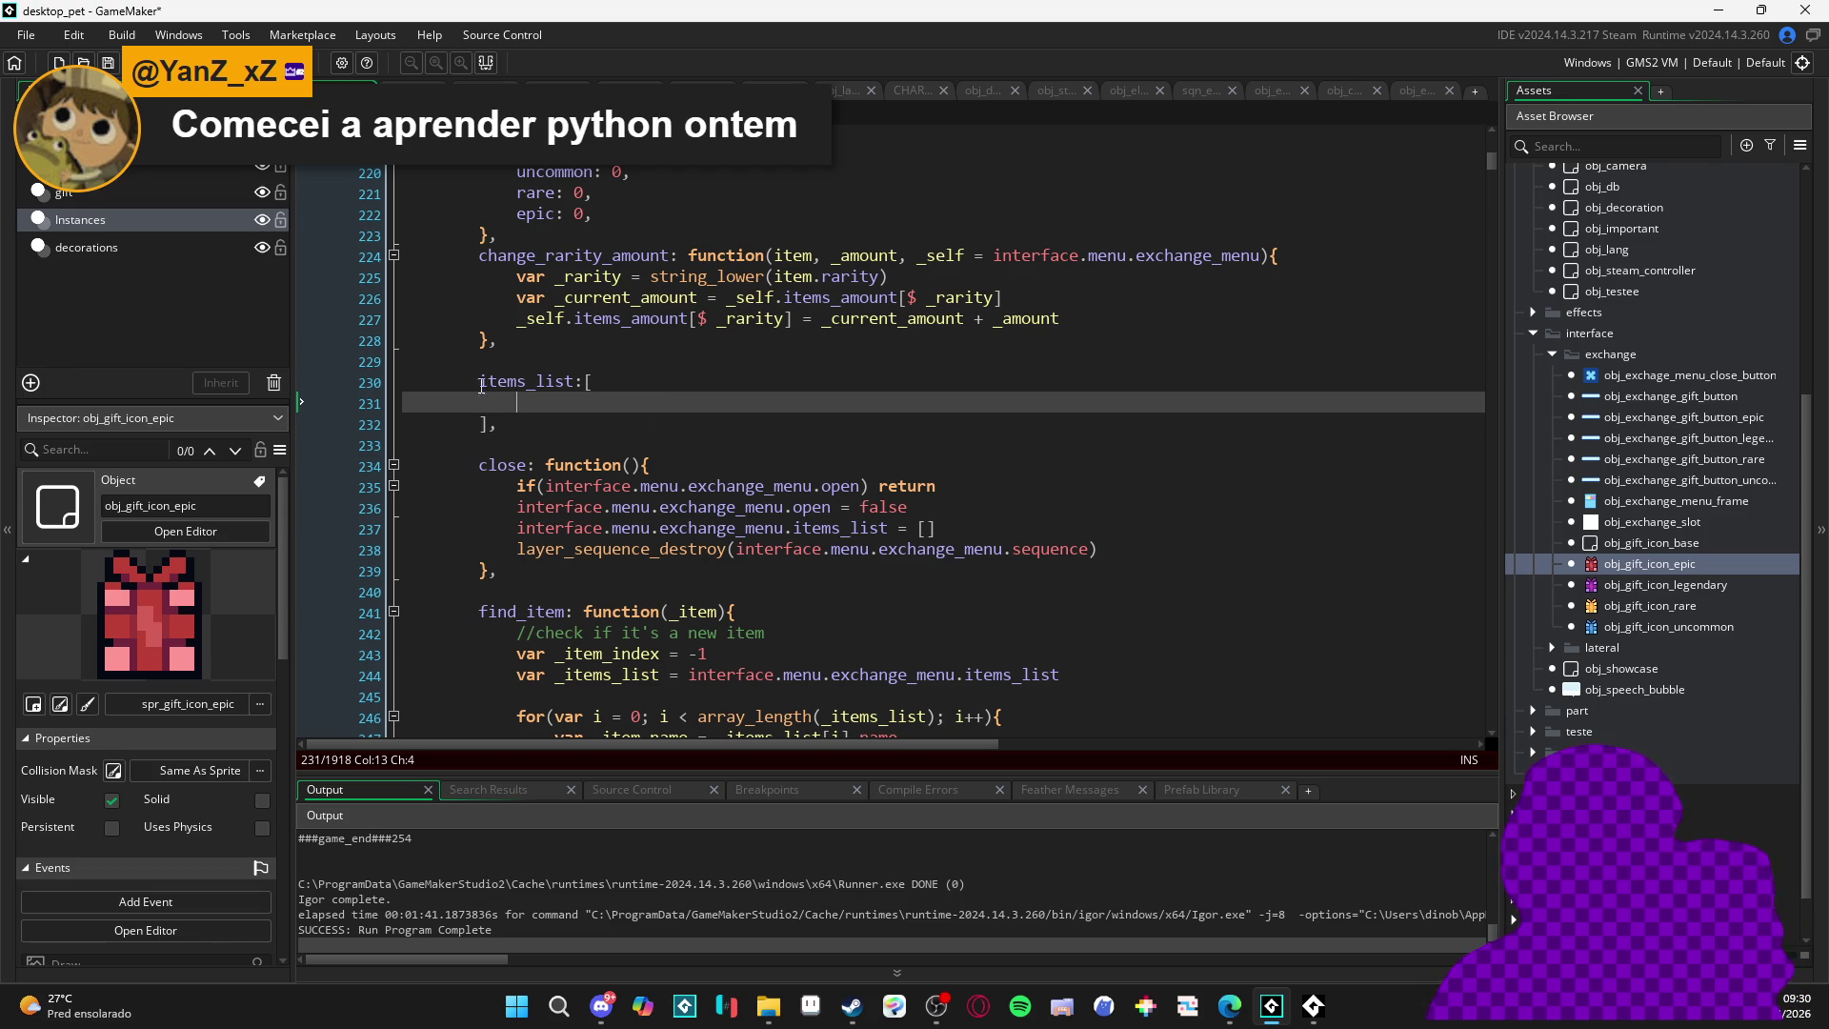
click(567, 399)
click(686, 423)
click(683, 402)
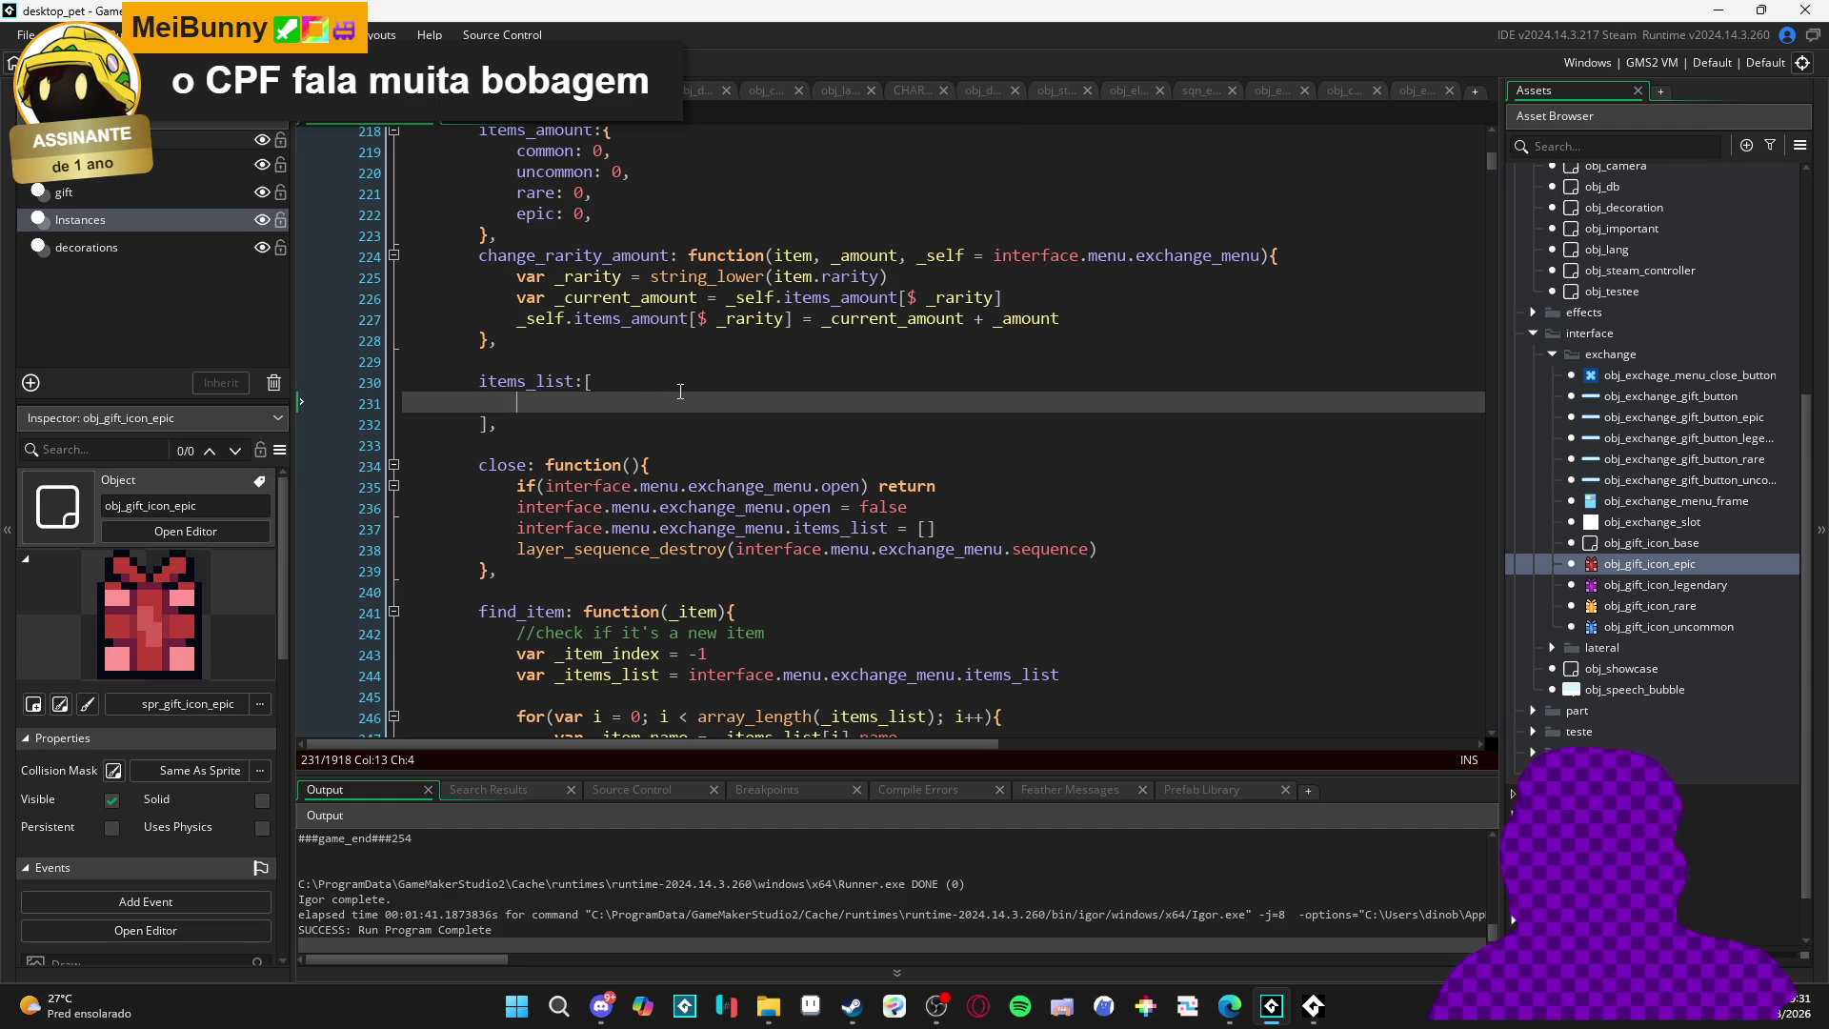
scroll(675, 389, up, 2)
scroll(732, 519, down, 5)
scroll(731, 518, down, 2)
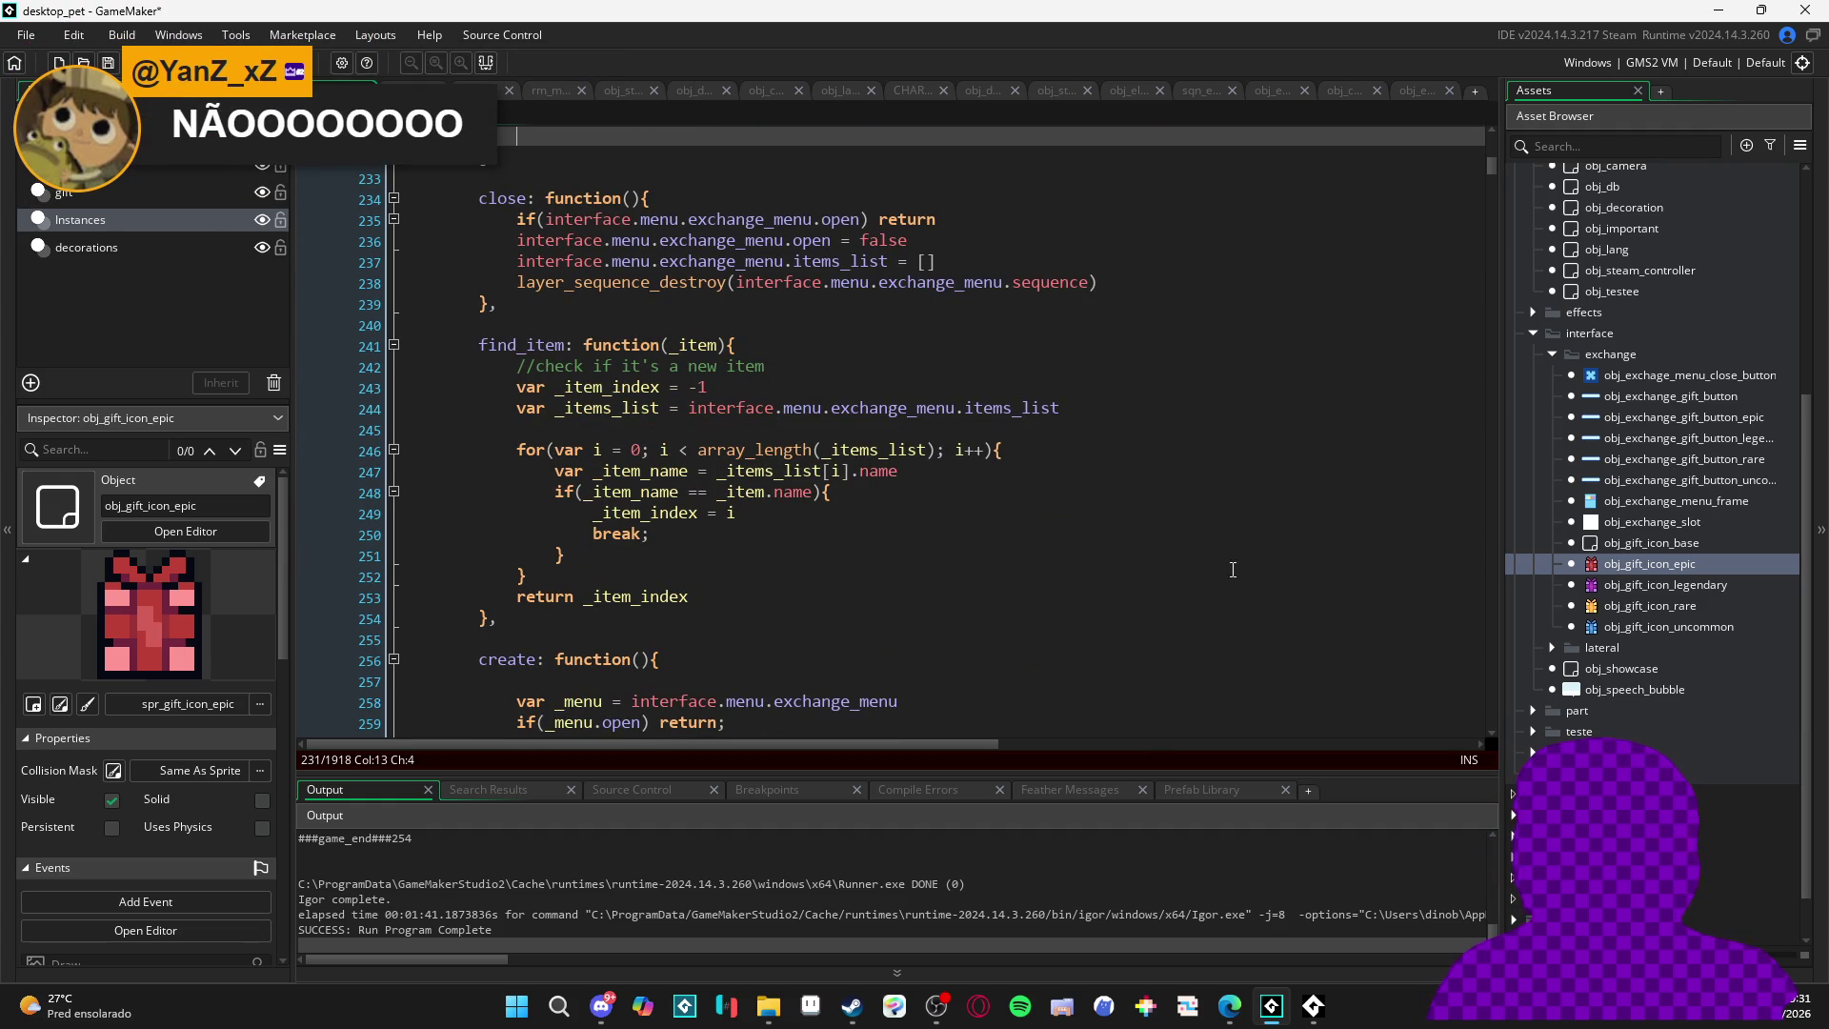
key(F5)
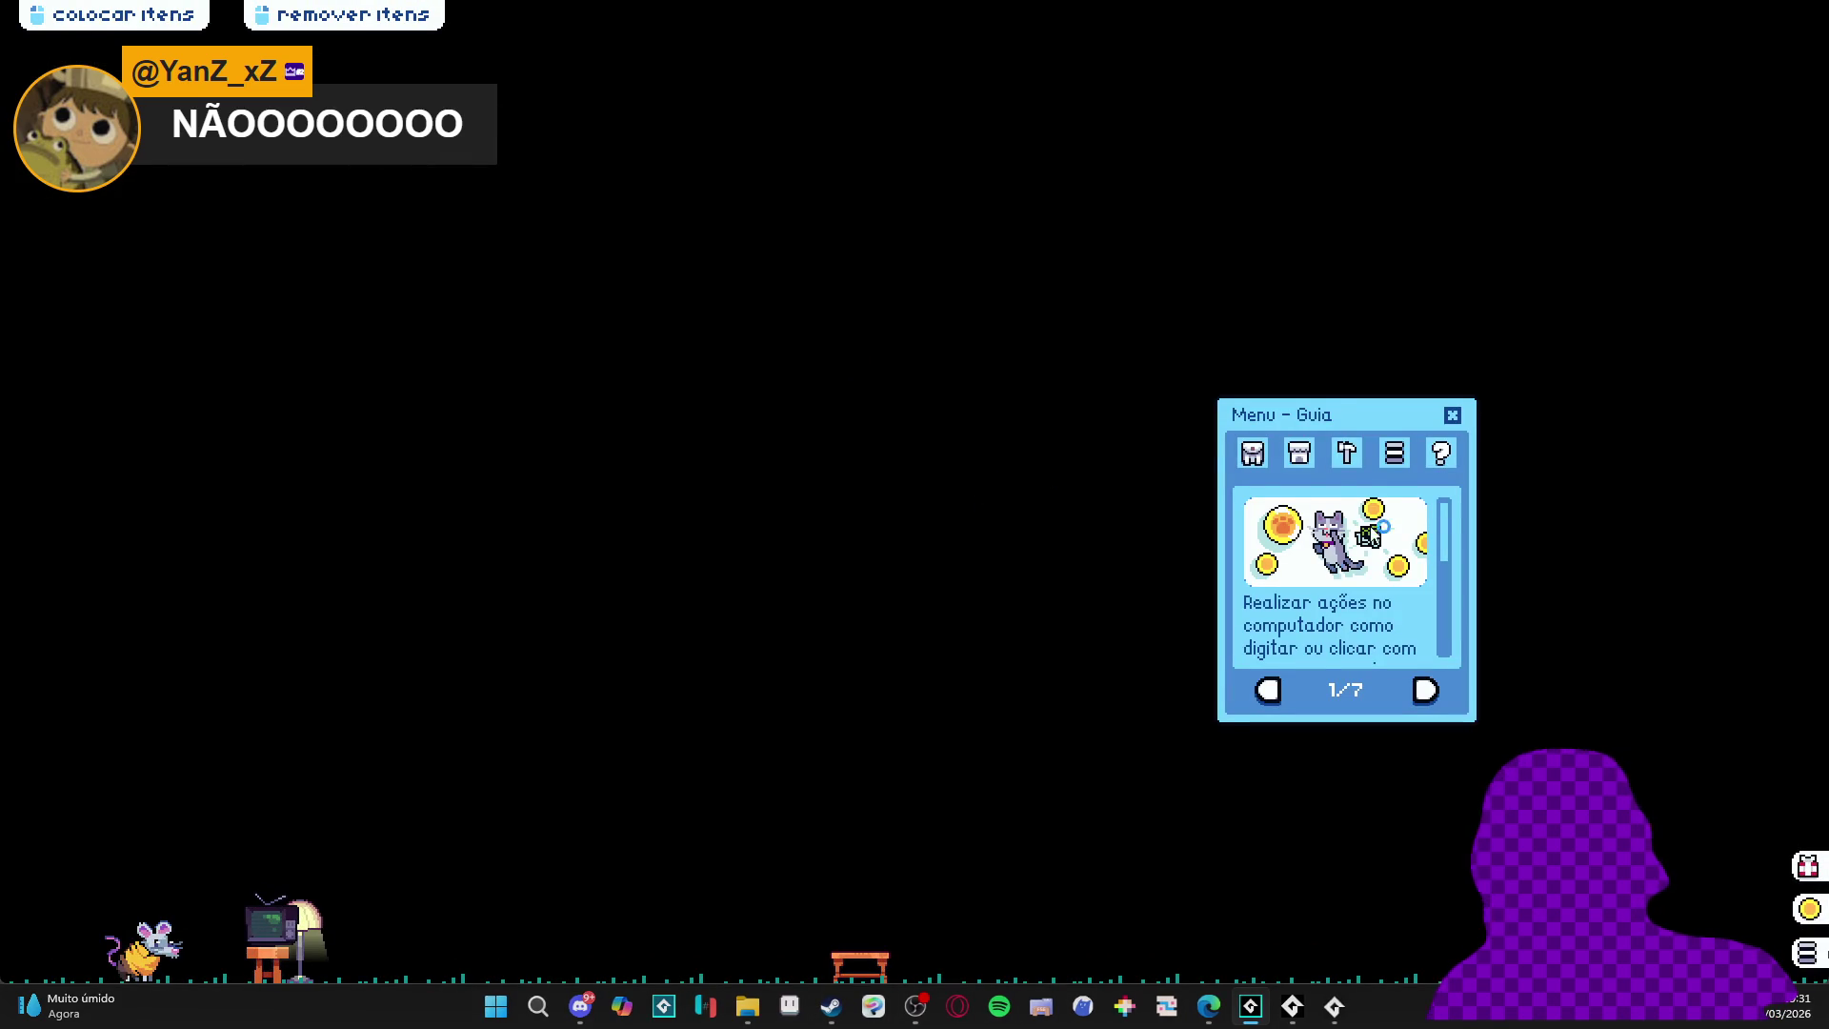
- Open the inventory page and the Trocar exchange menu, with all four counters at 0/10
click(1254, 457)
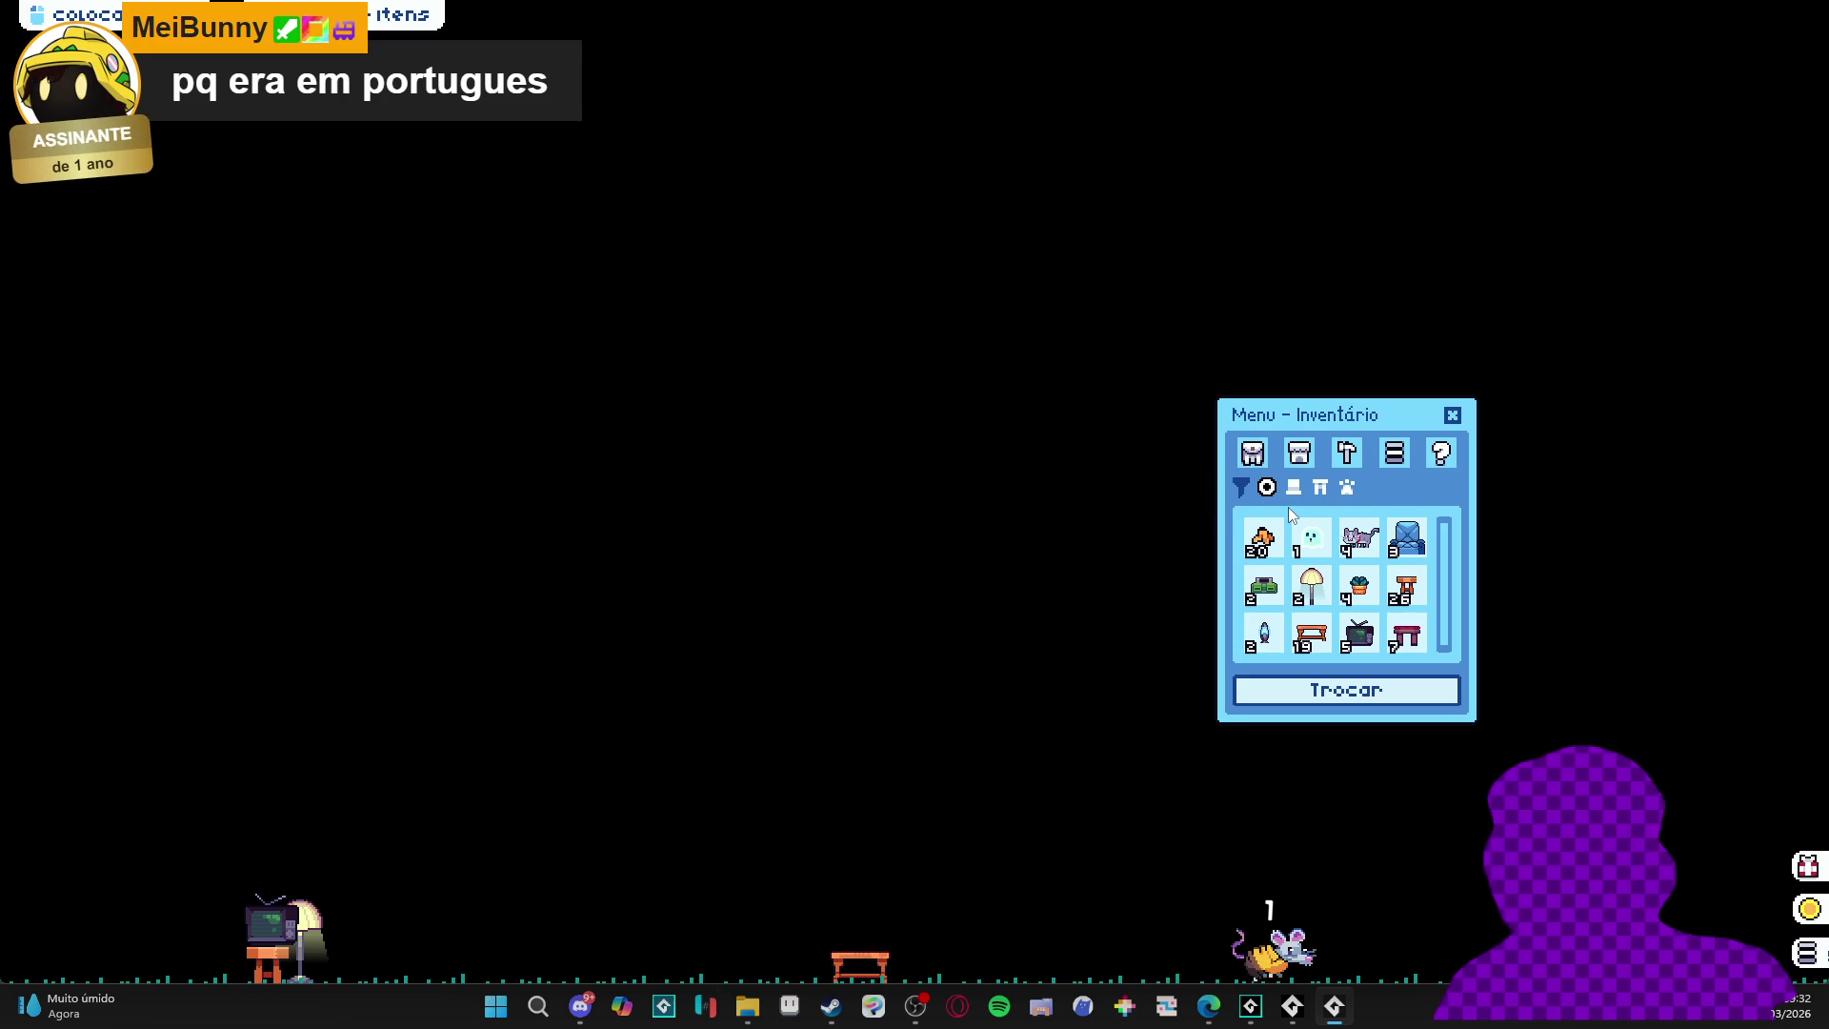
click(1339, 690)
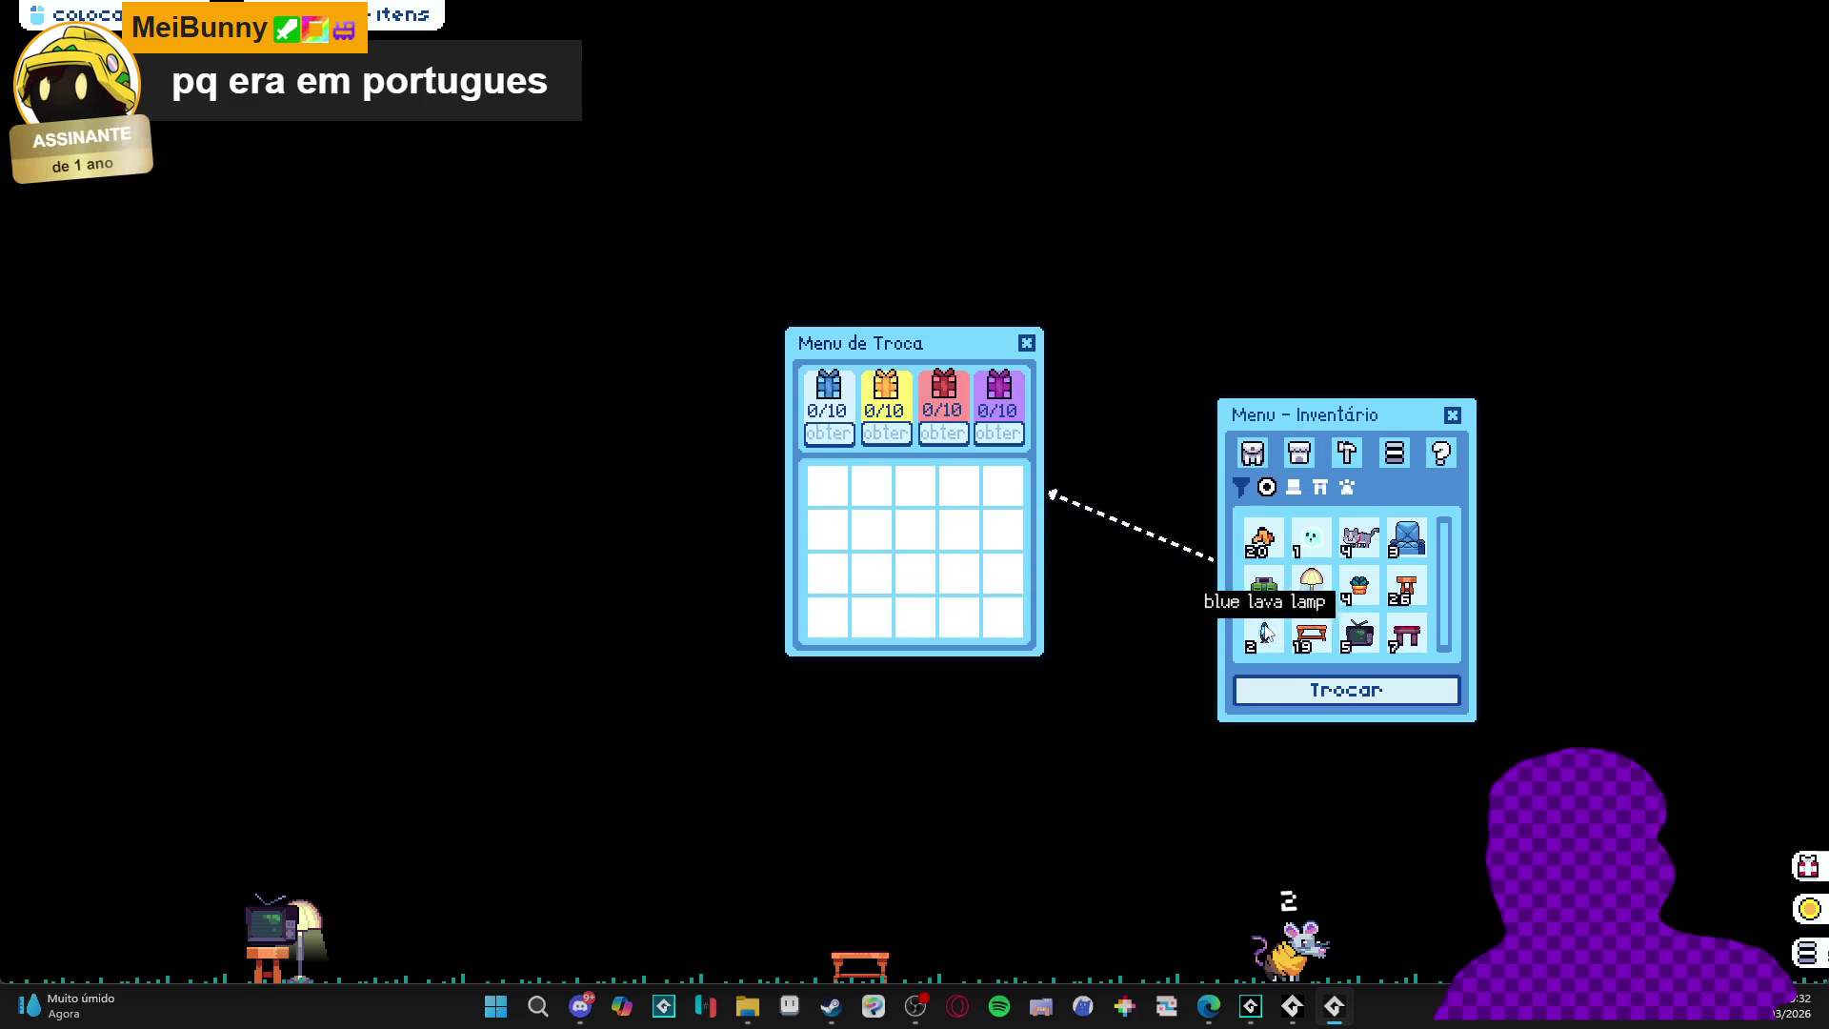
- Add six banana peels to the exchange slot (6/10) and close the game window
click(1265, 547)
triple_click(1264, 547)
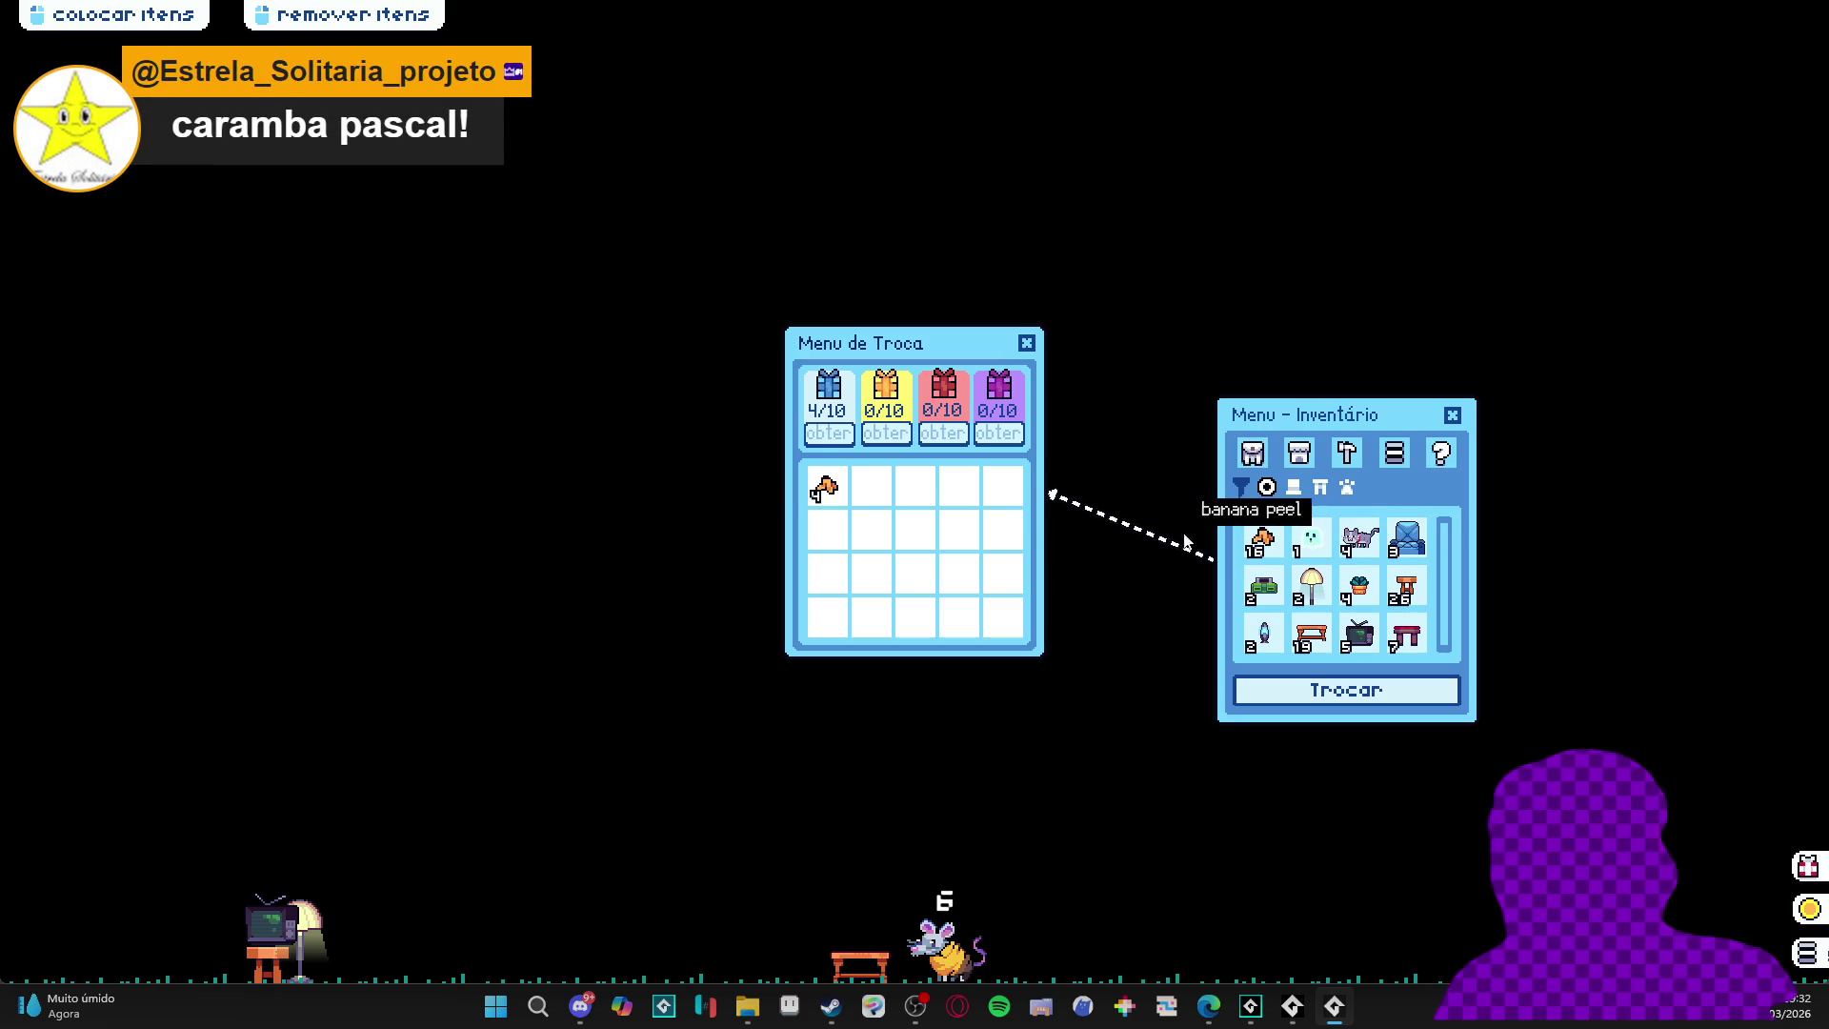
click(1268, 543)
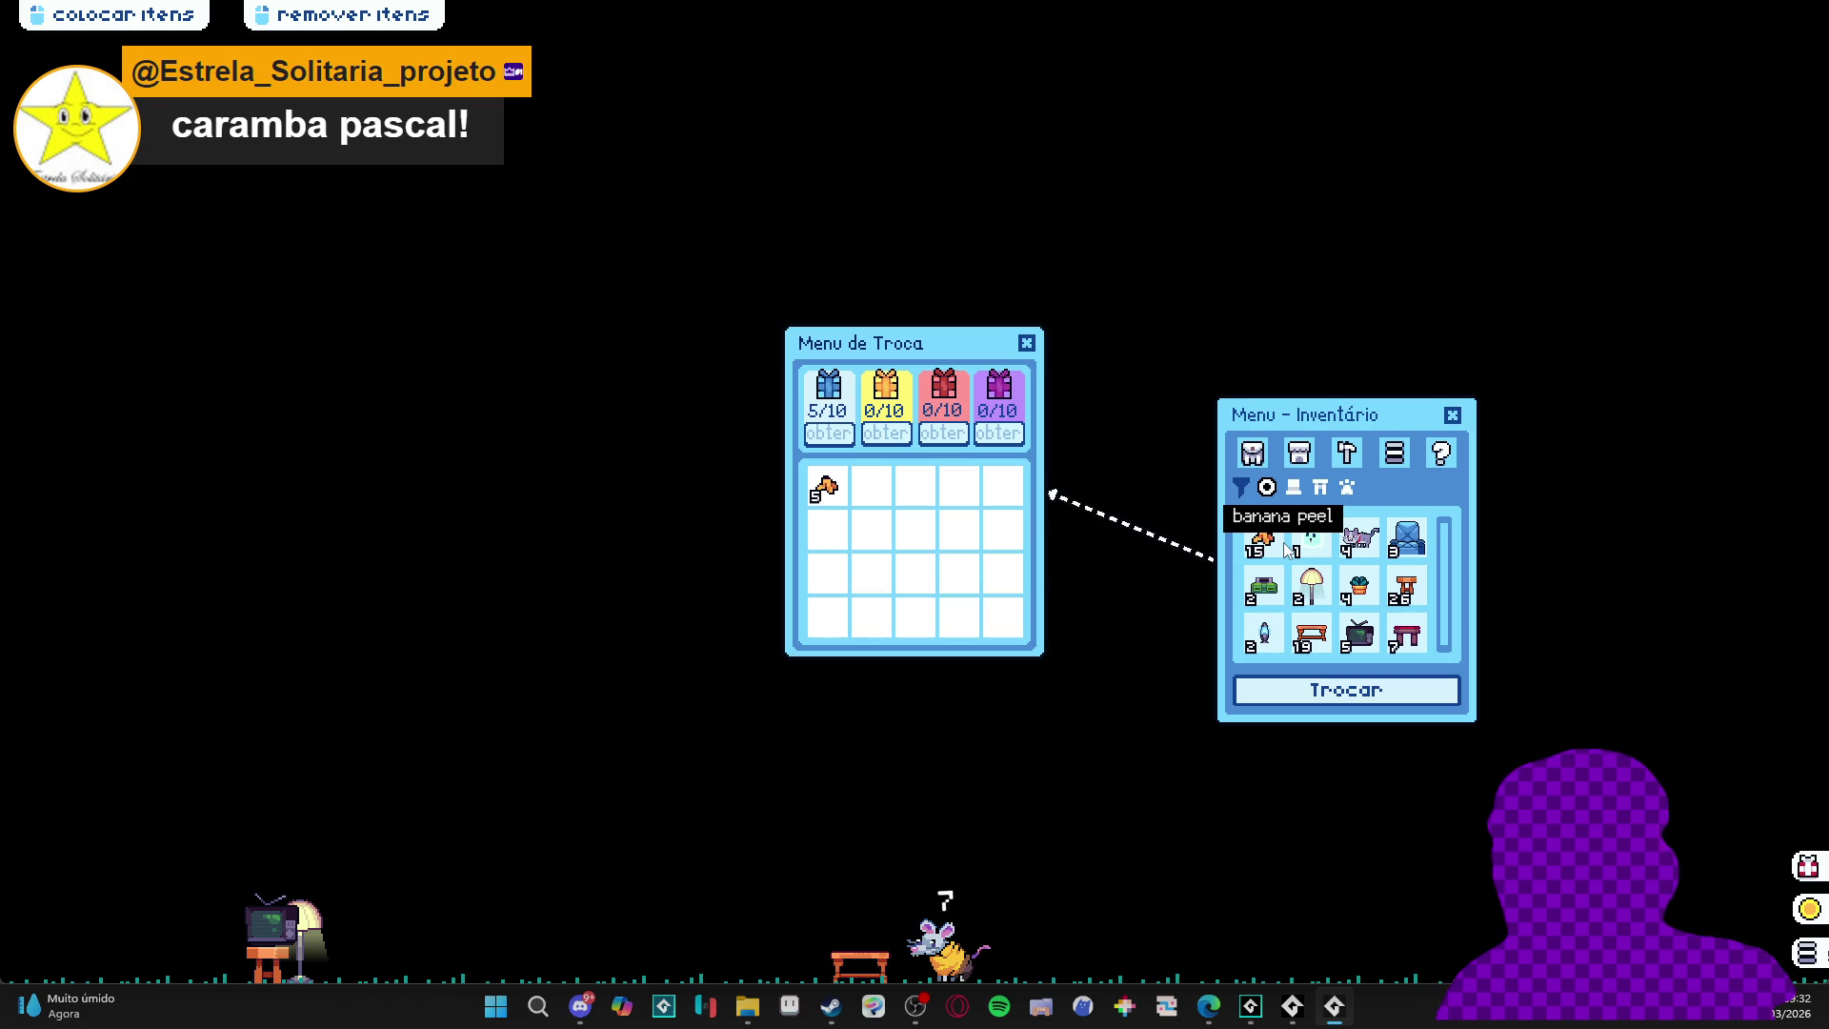
click(1281, 545)
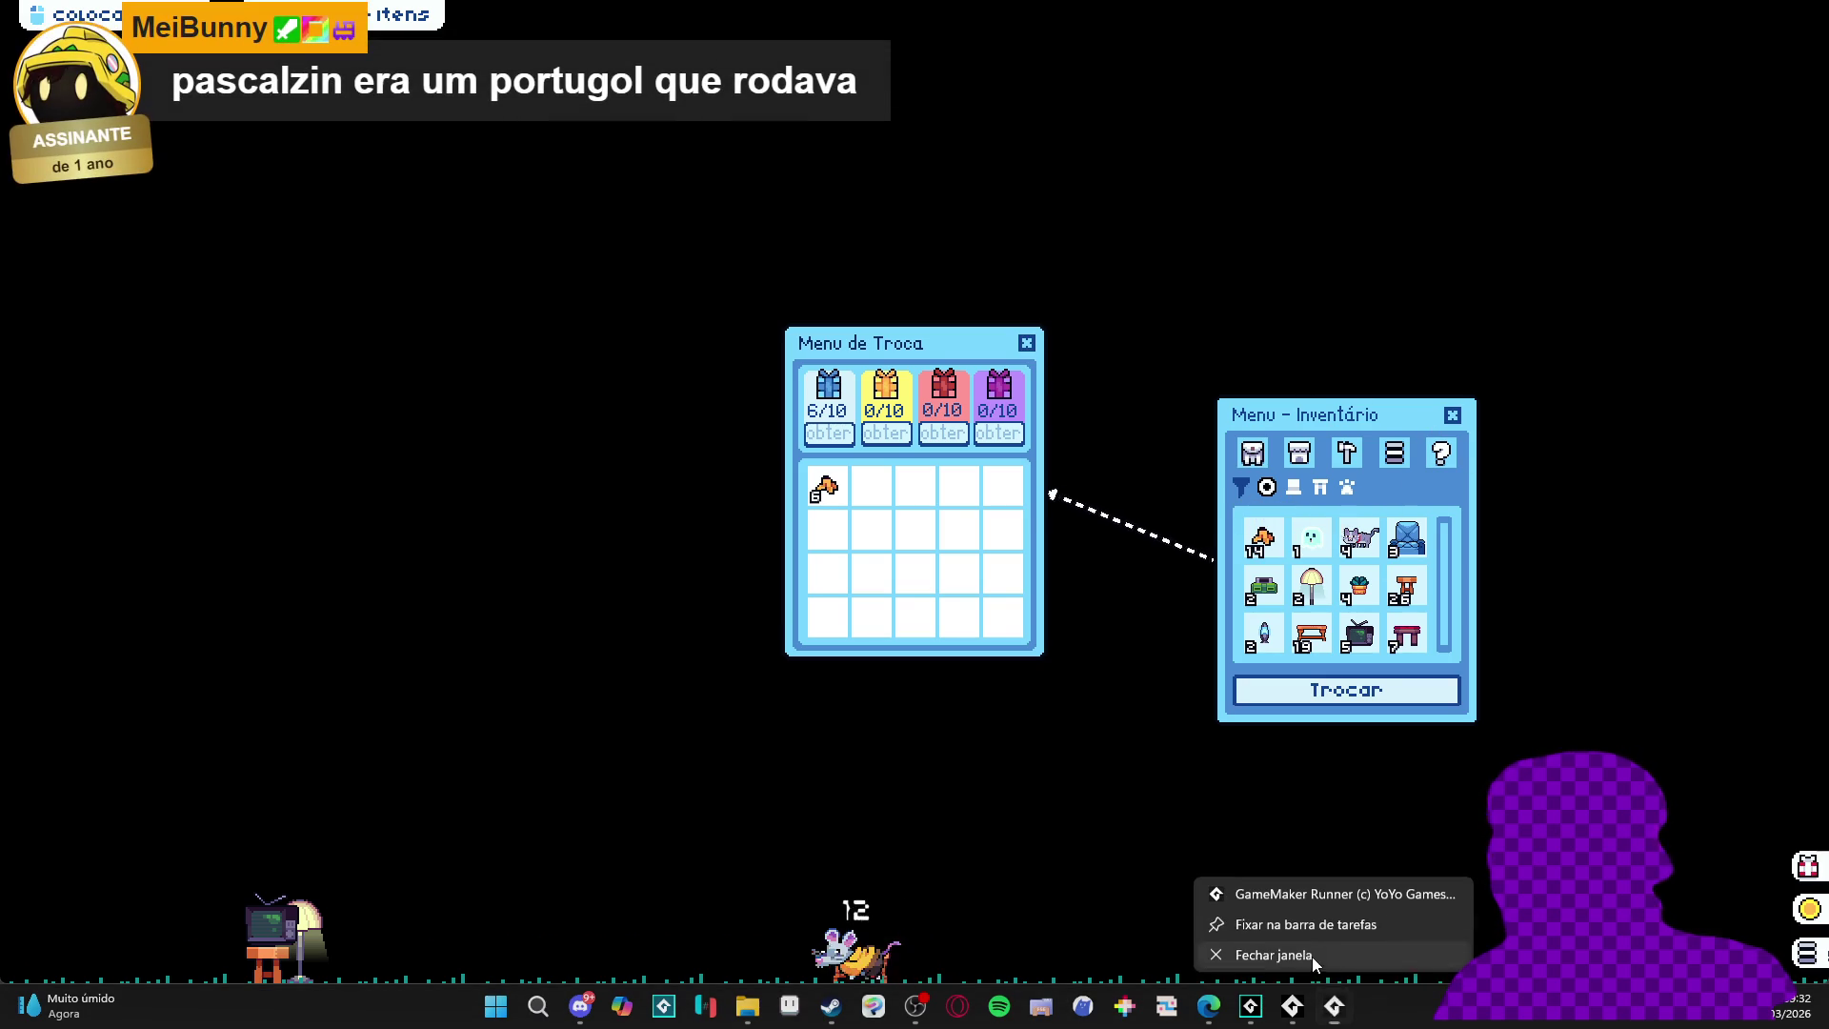
click(1311, 956)
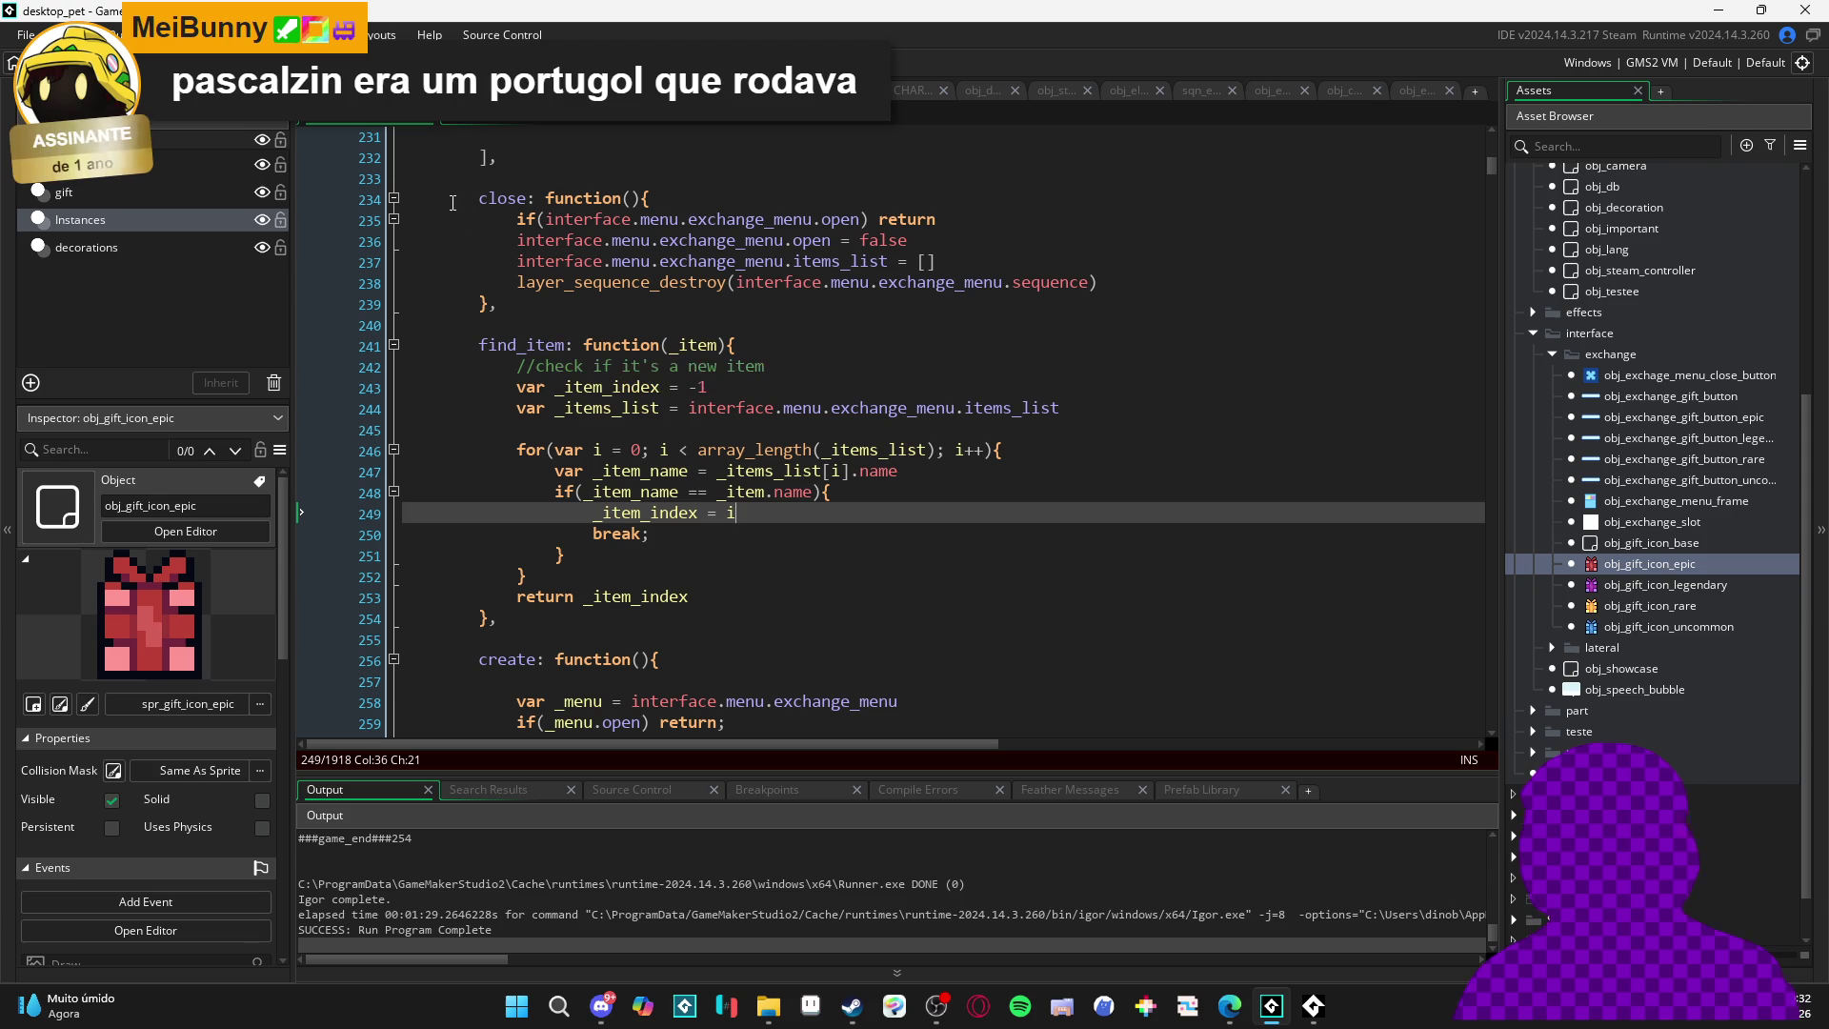
- Scroll to on_click_function's exchange-mode code and place the caret at the end of line 360
scroll(1022, 381, down, 5)
scroll(567, 382, up, 4)
scroll(567, 382, down, 2)
scroll(567, 382, down, 16)
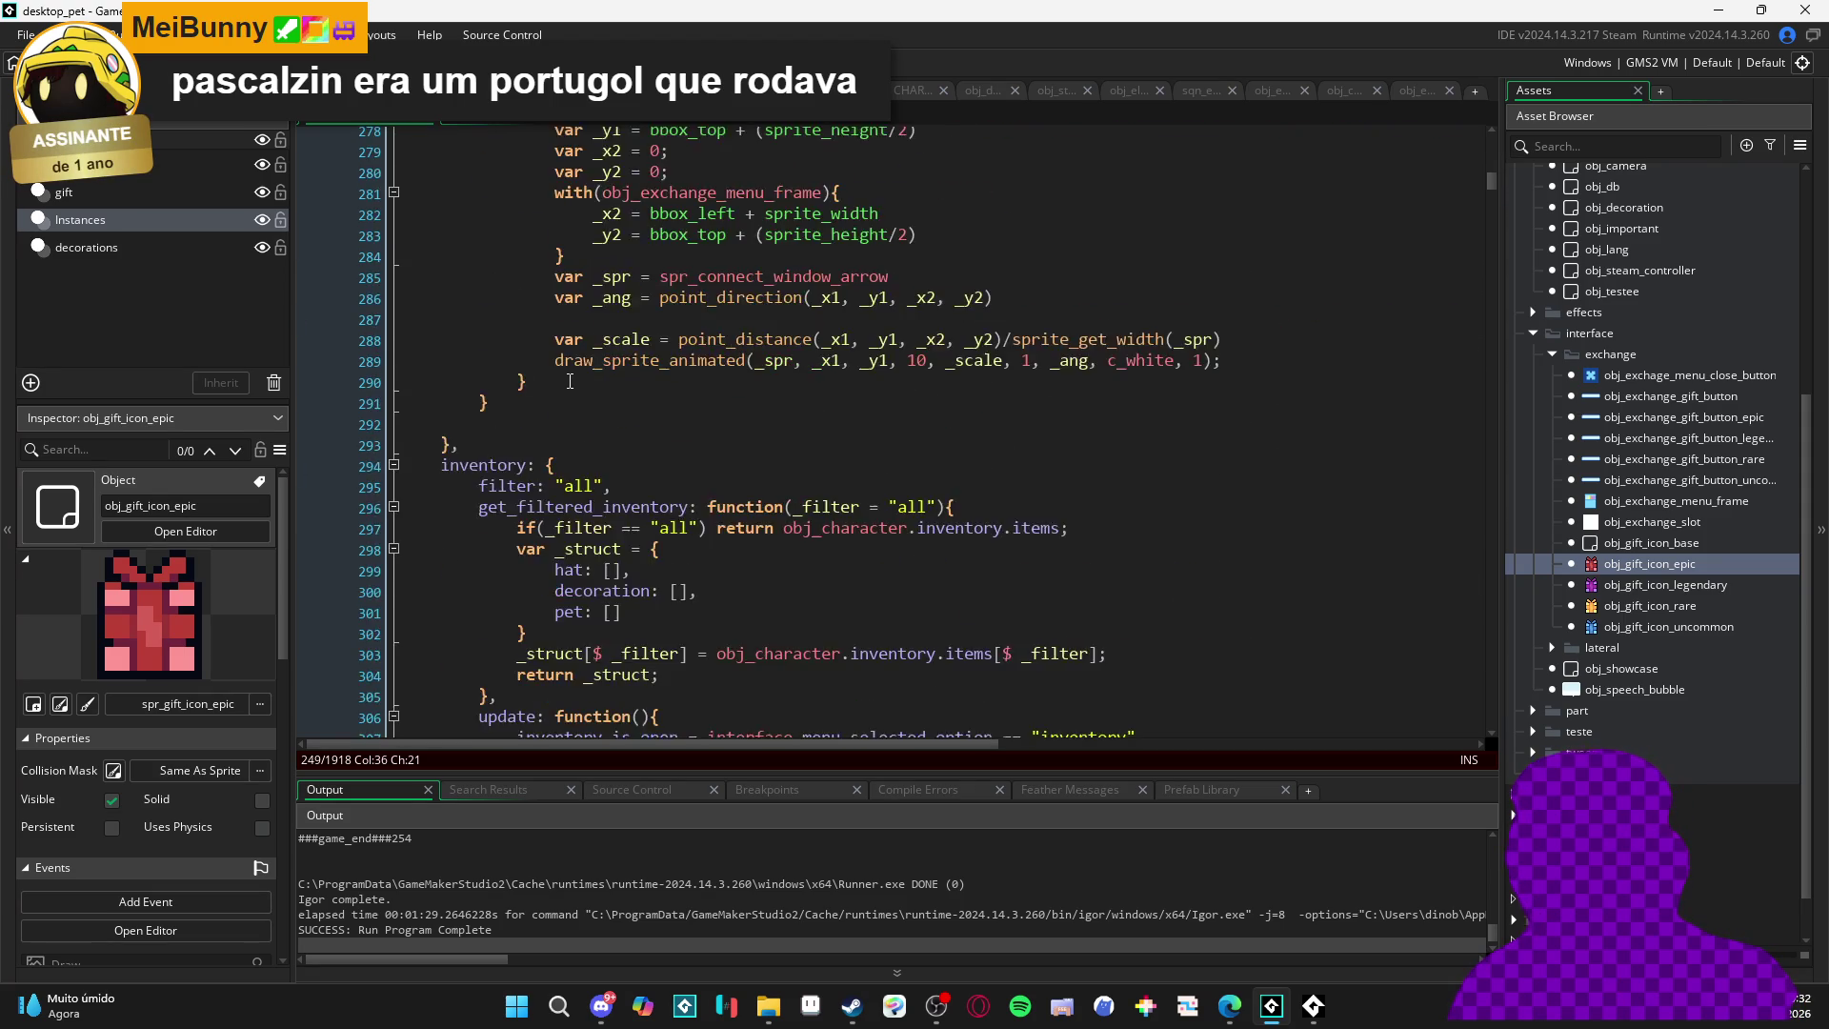
scroll(738, 434, down, 10)
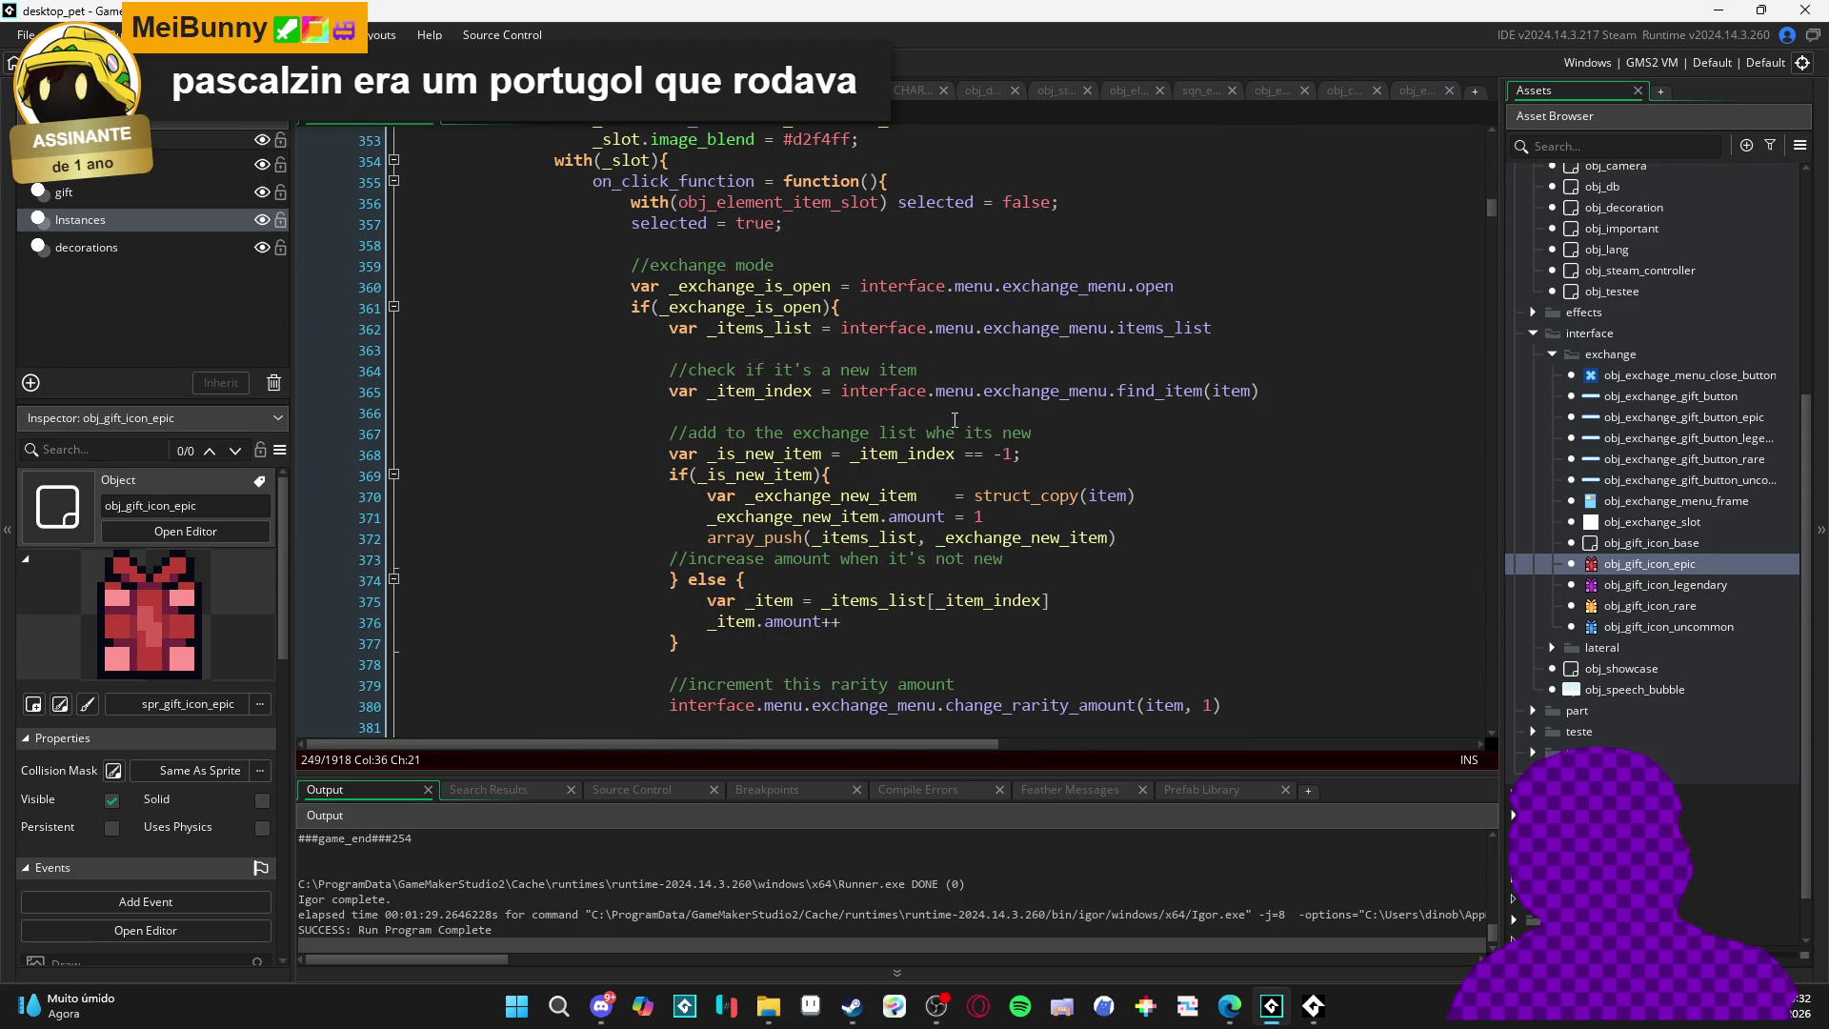
scroll(924, 389, down, 1)
click(1285, 429)
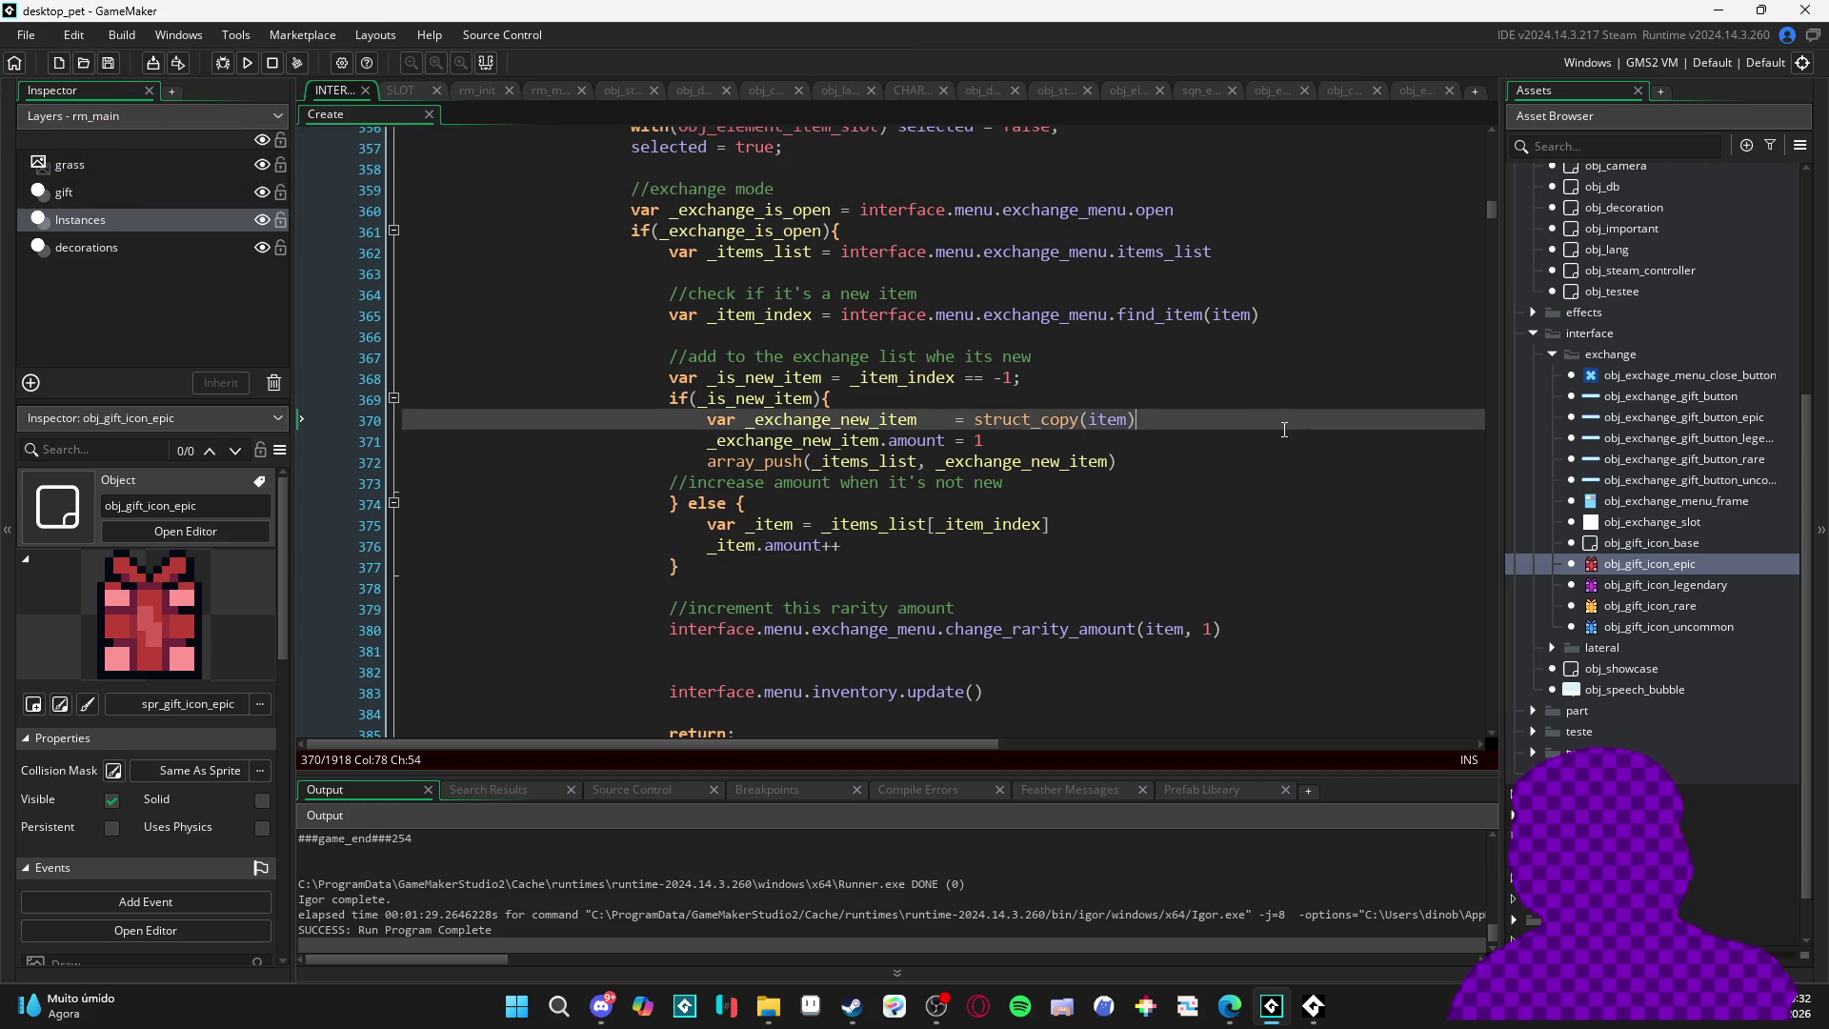
scroll(1022, 429, up, 1)
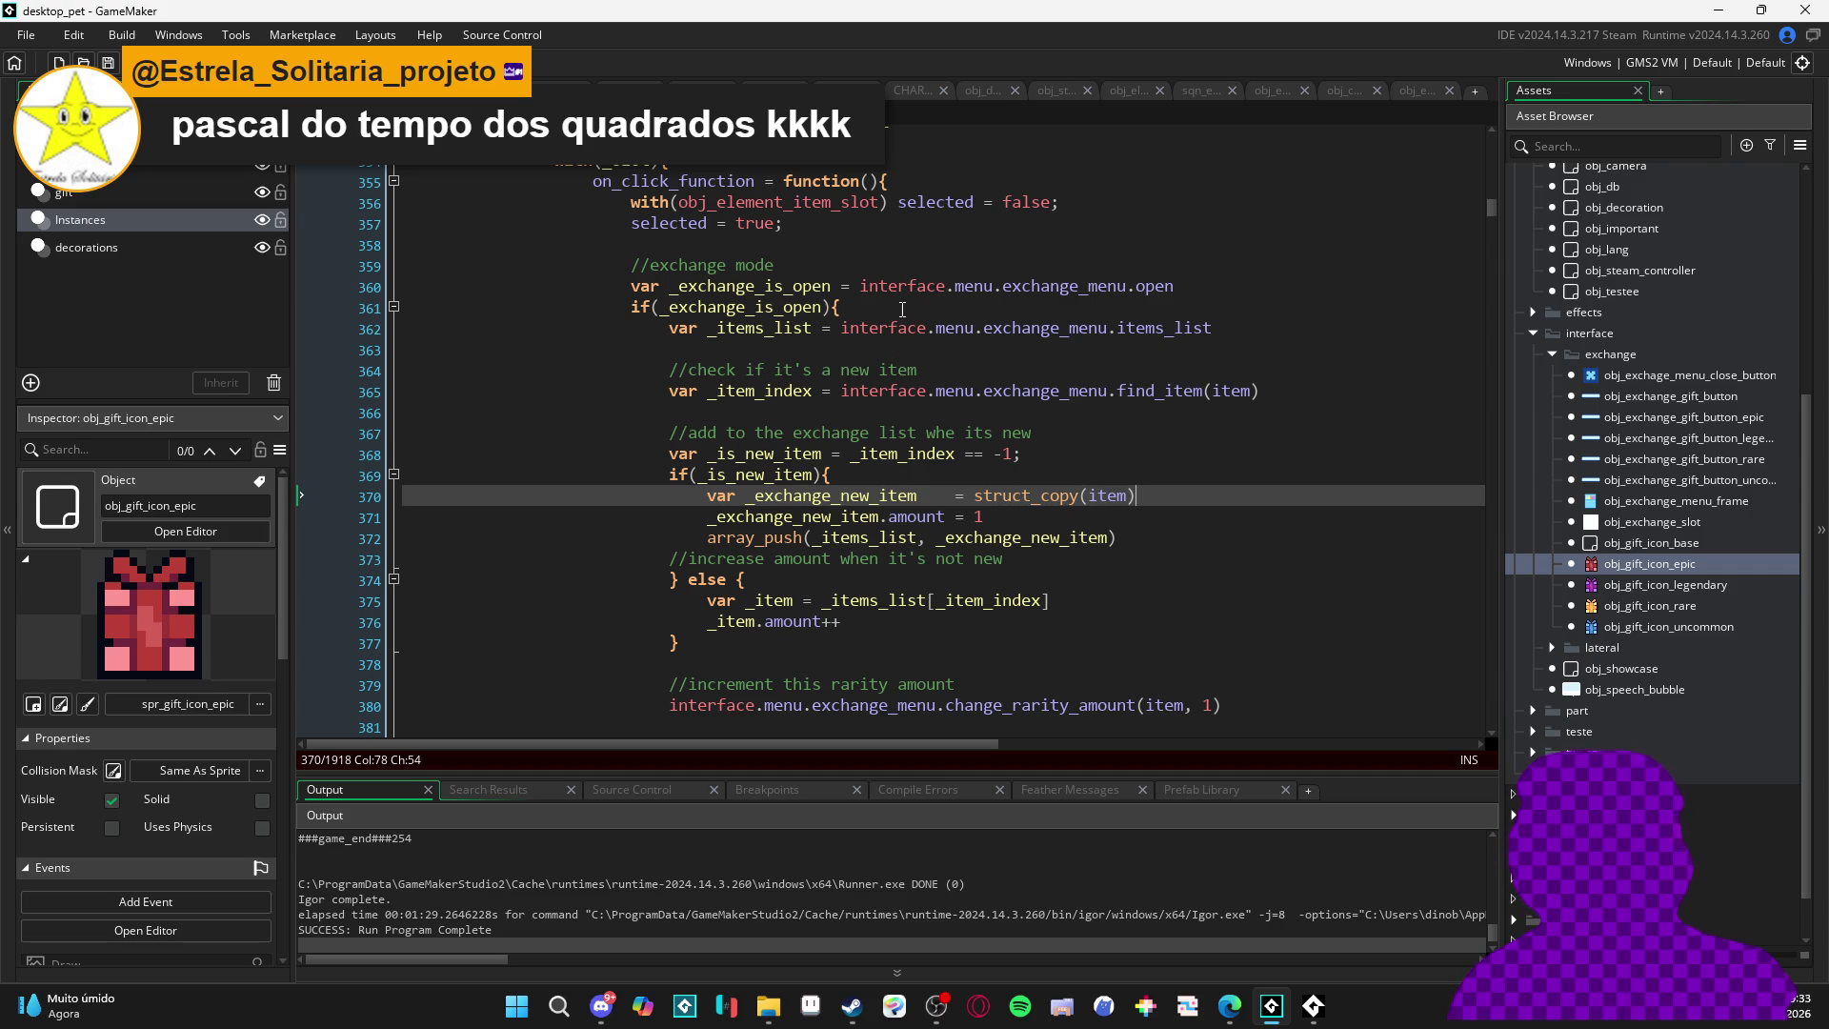
scroll(912, 304, down, 3)
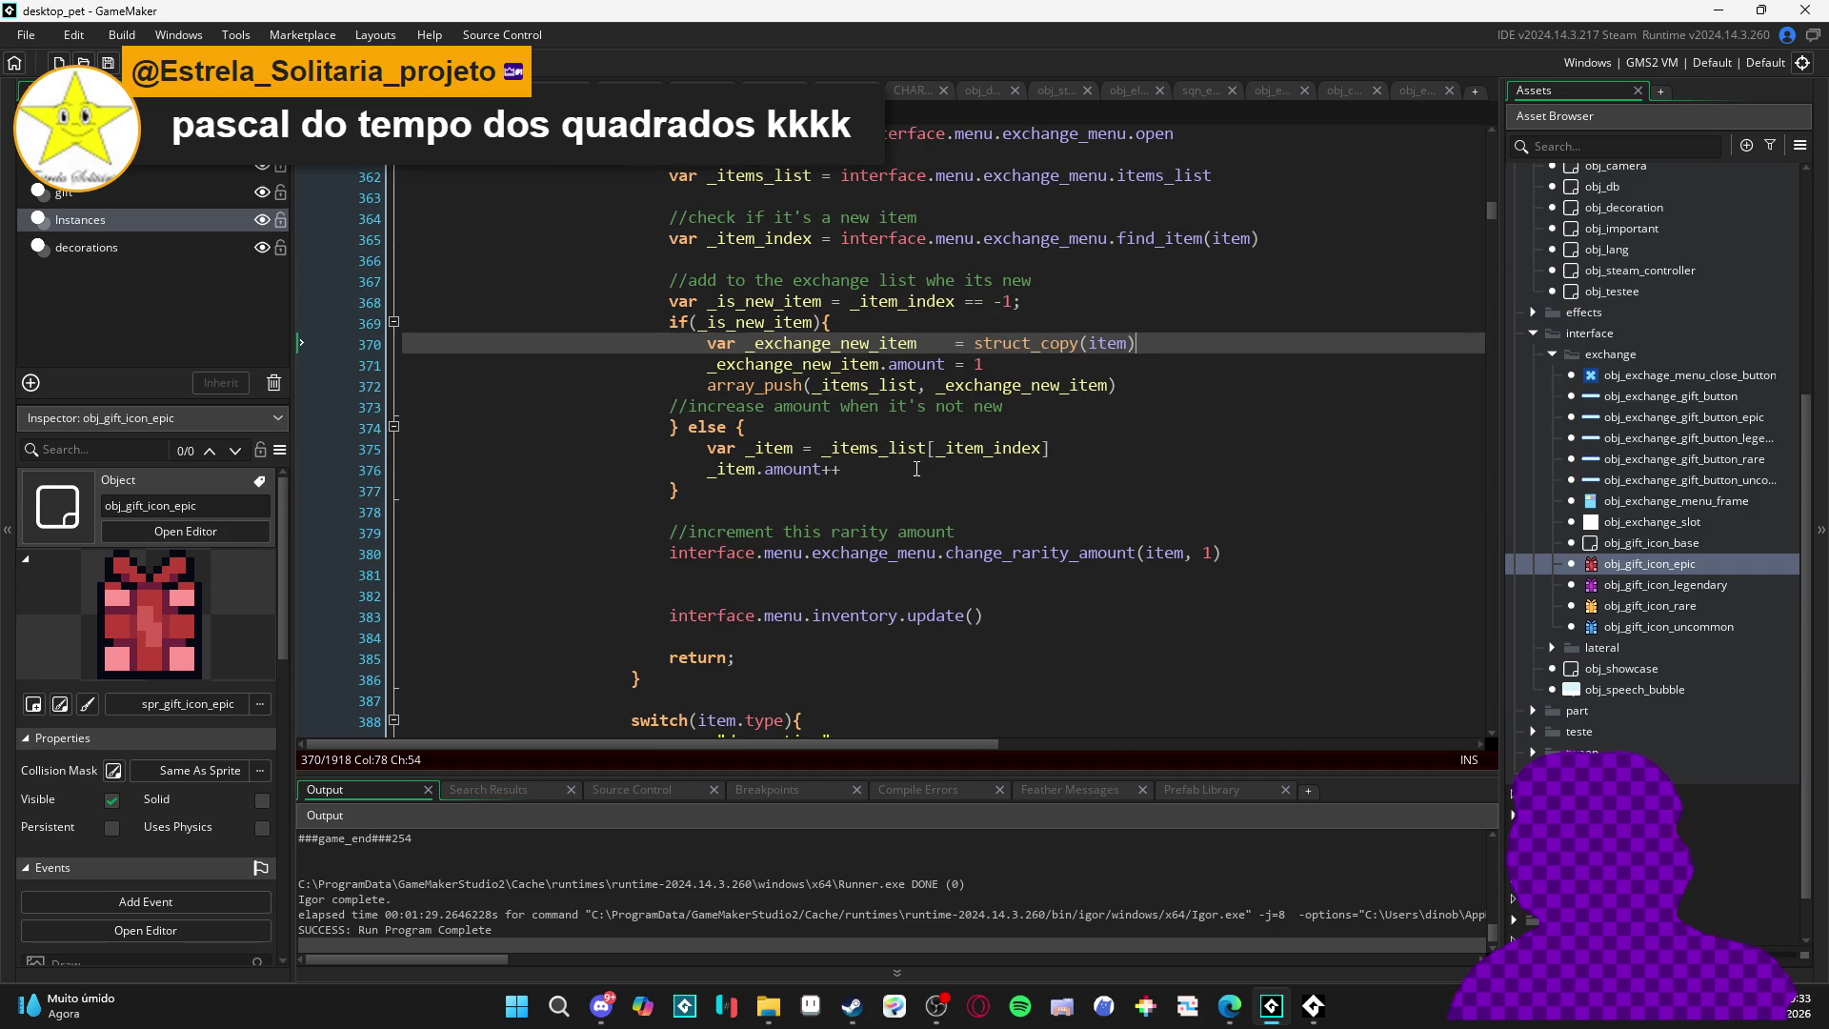
scroll(884, 485, down, 1)
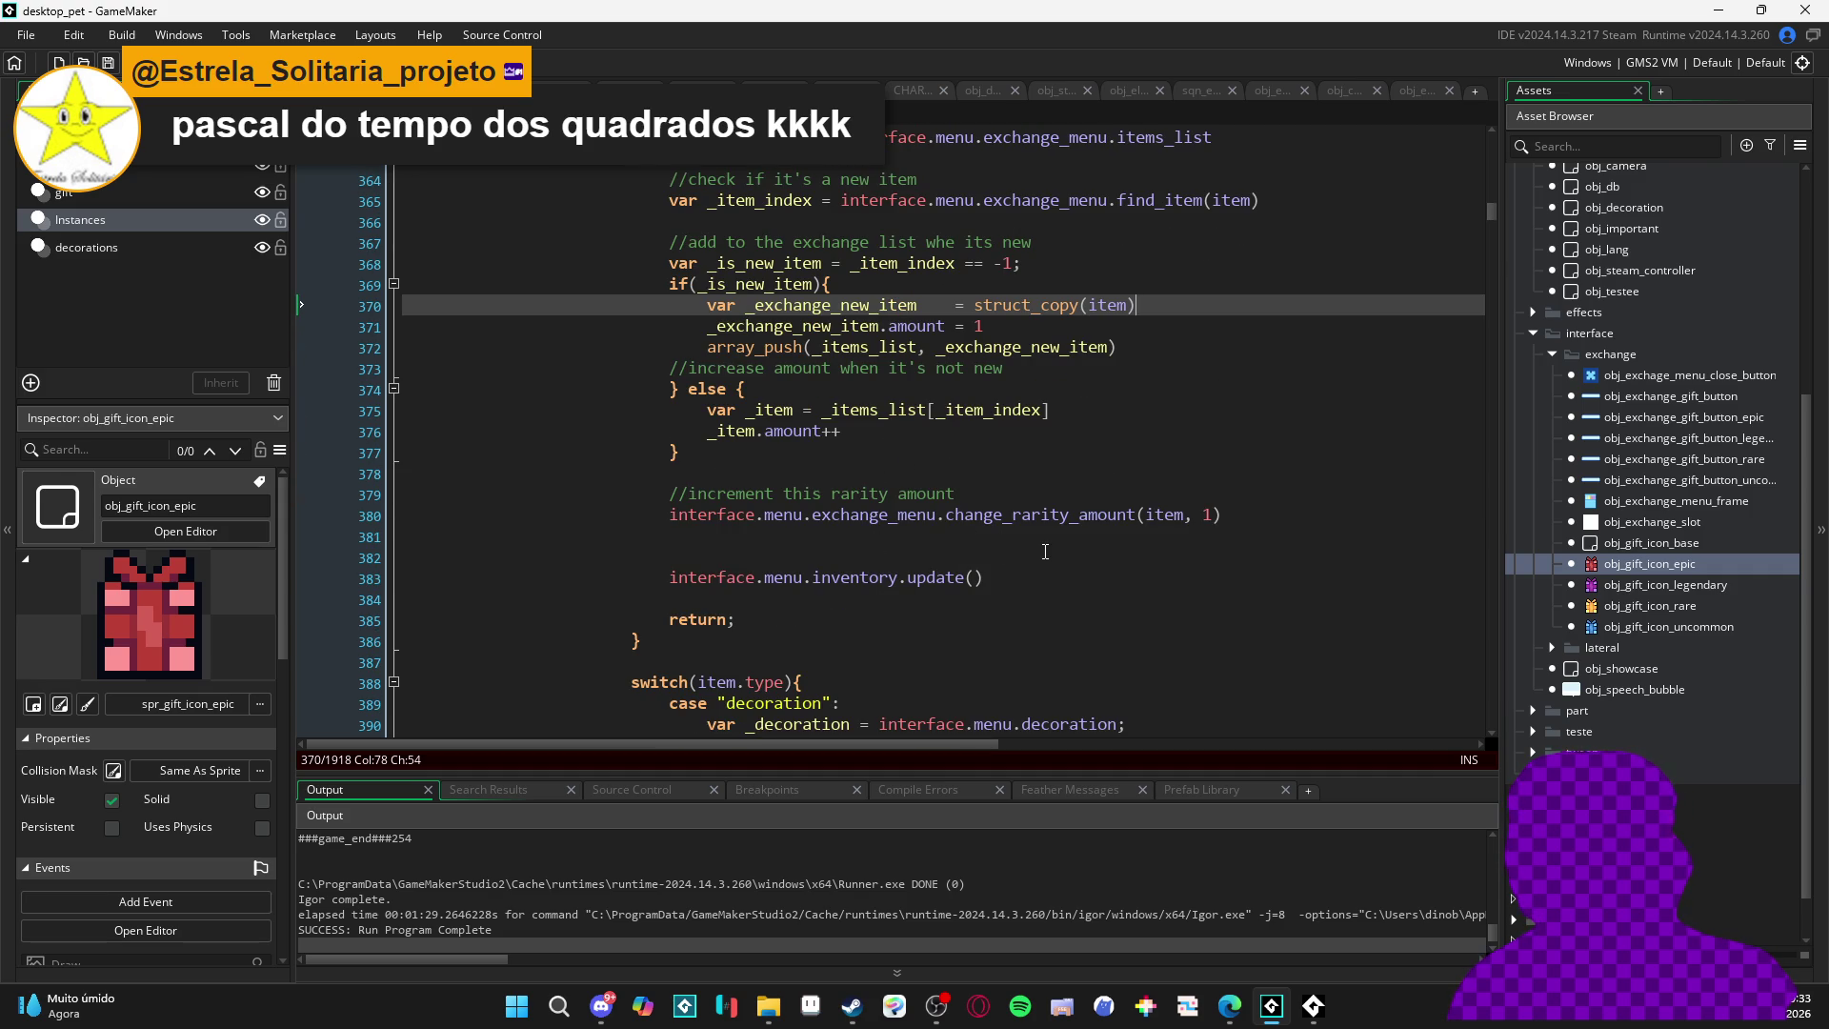
scroll(1045, 552, up, 3)
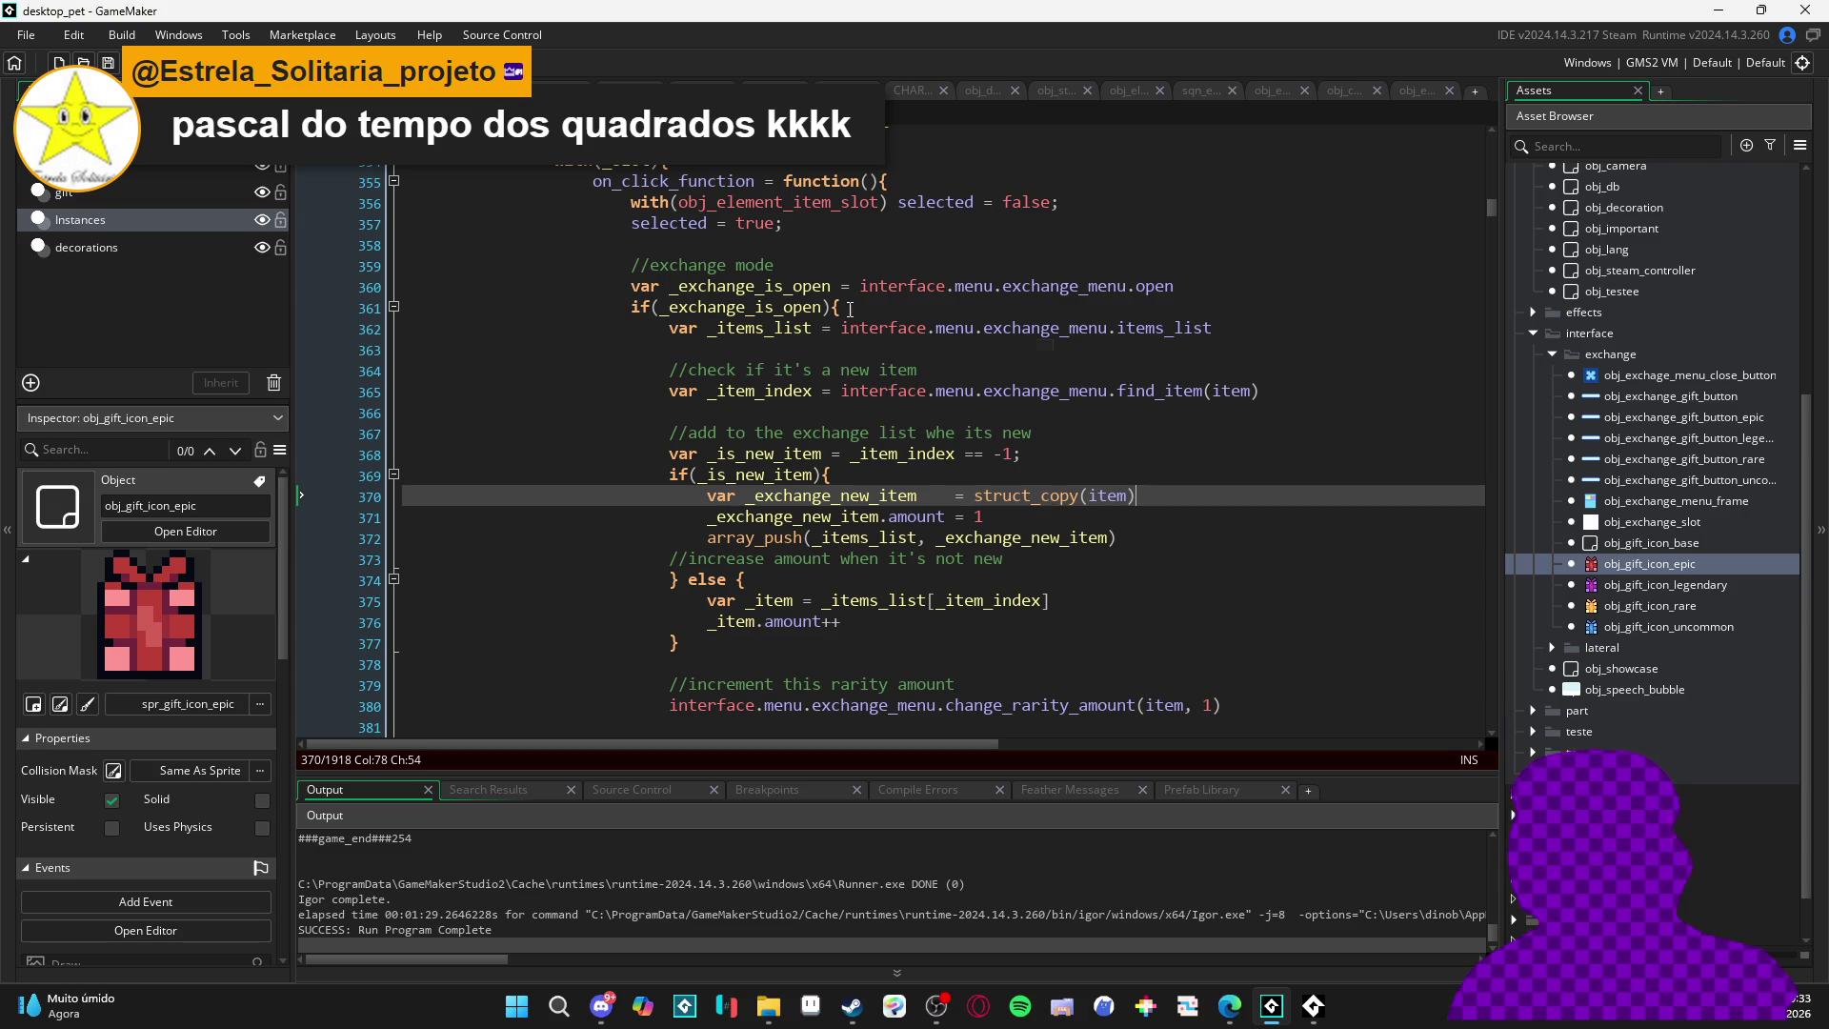
click(1208, 290)
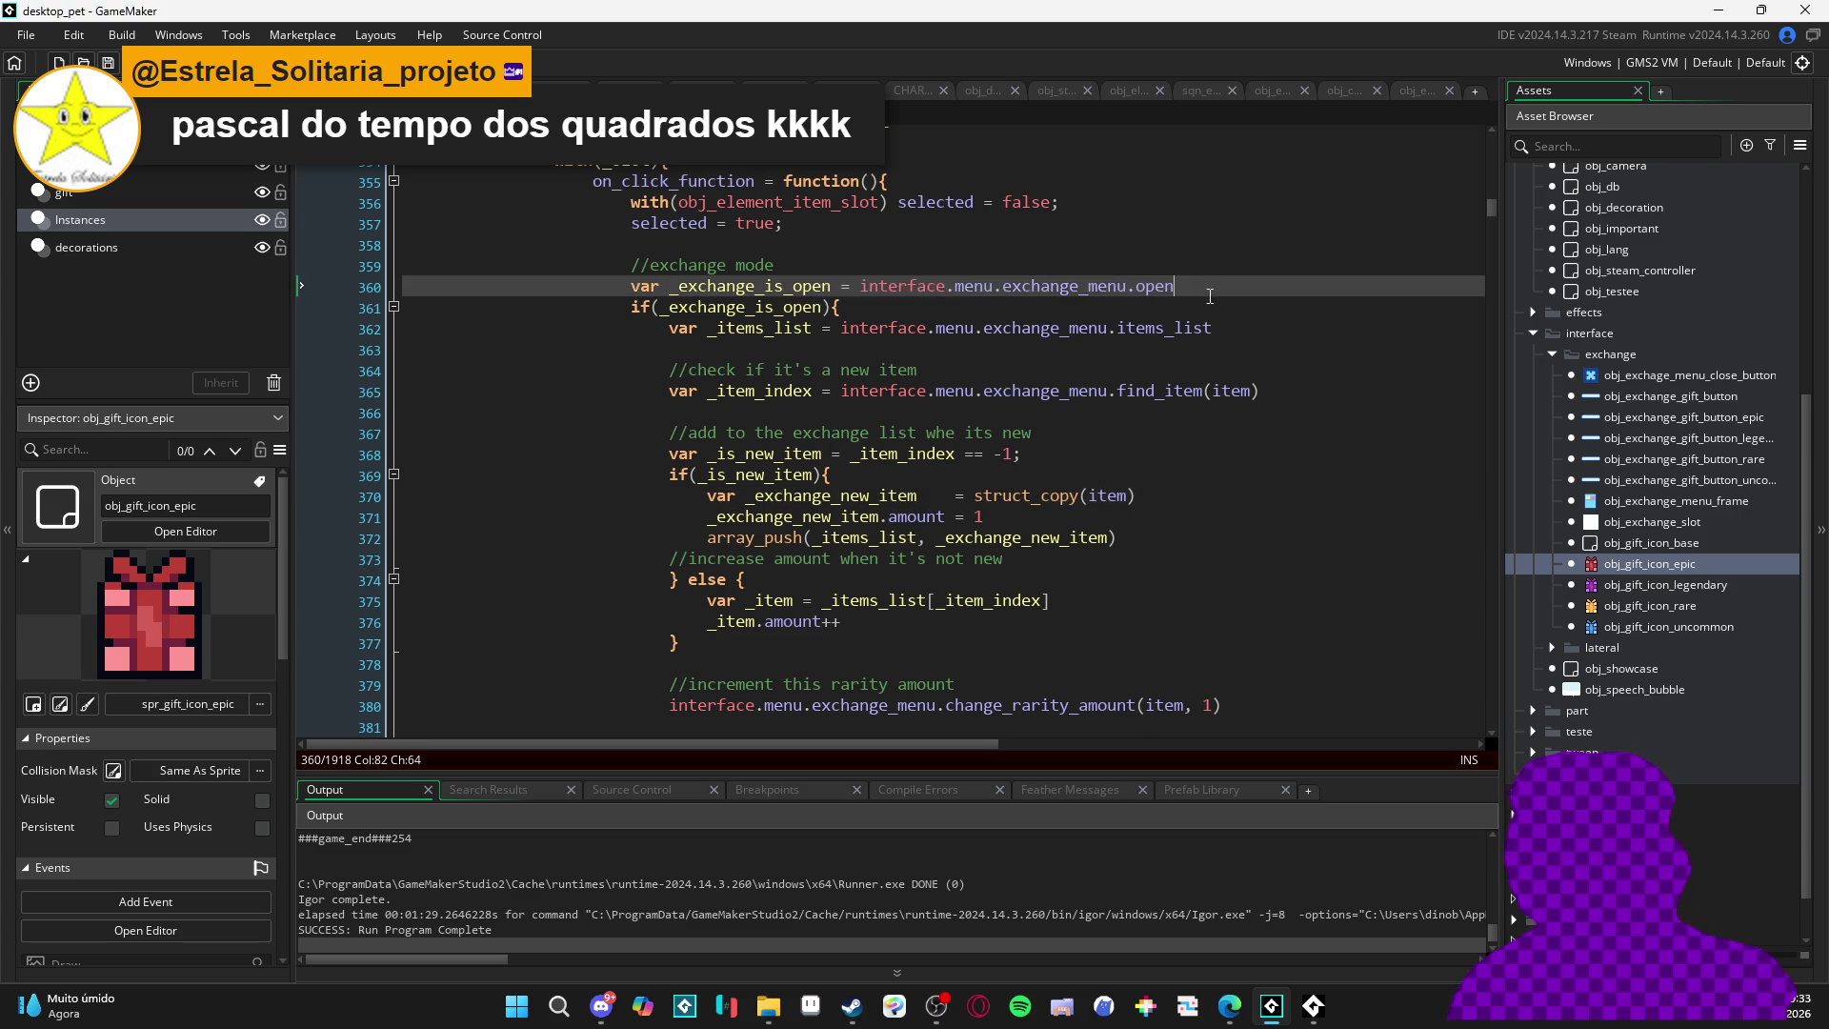
- Add a new line 361 declaring _is_legendary from the item's legendary rarity
key(Return)
text(var _rari)
key(BackSpace)
key(BackSpace)
key(BackSpace)
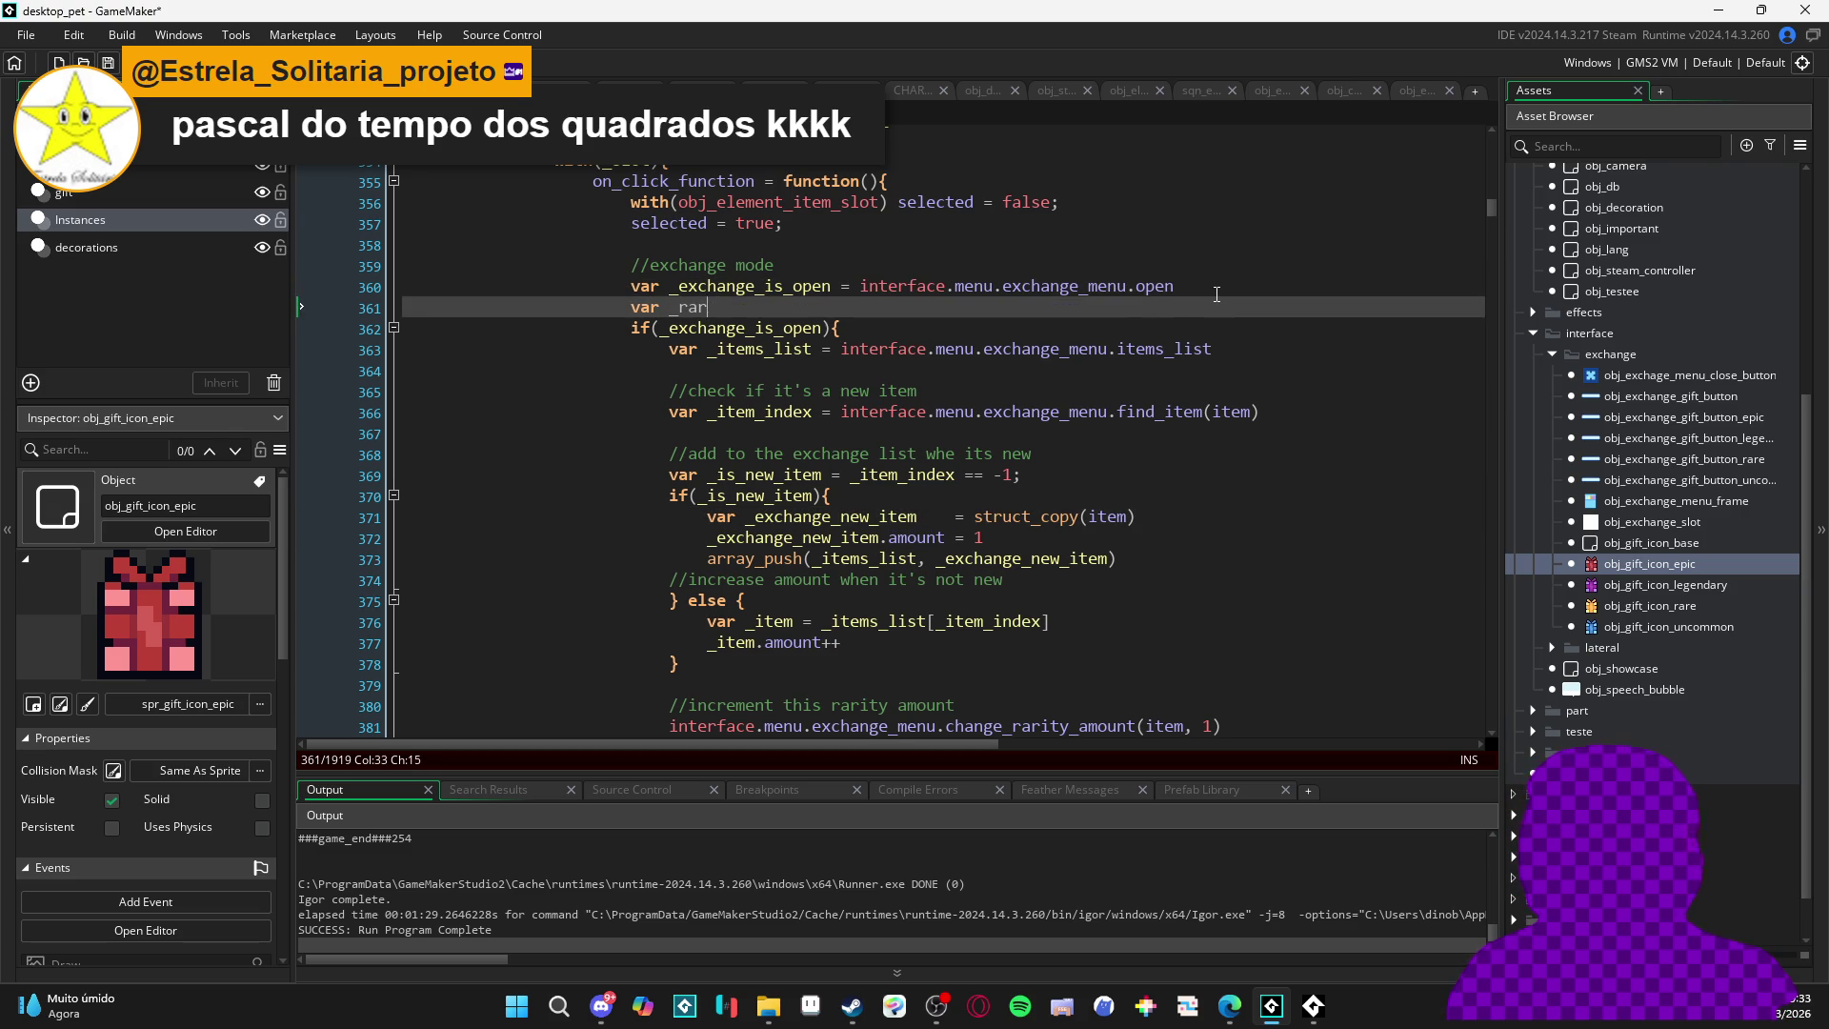
key(BackSpace)
text(is_)
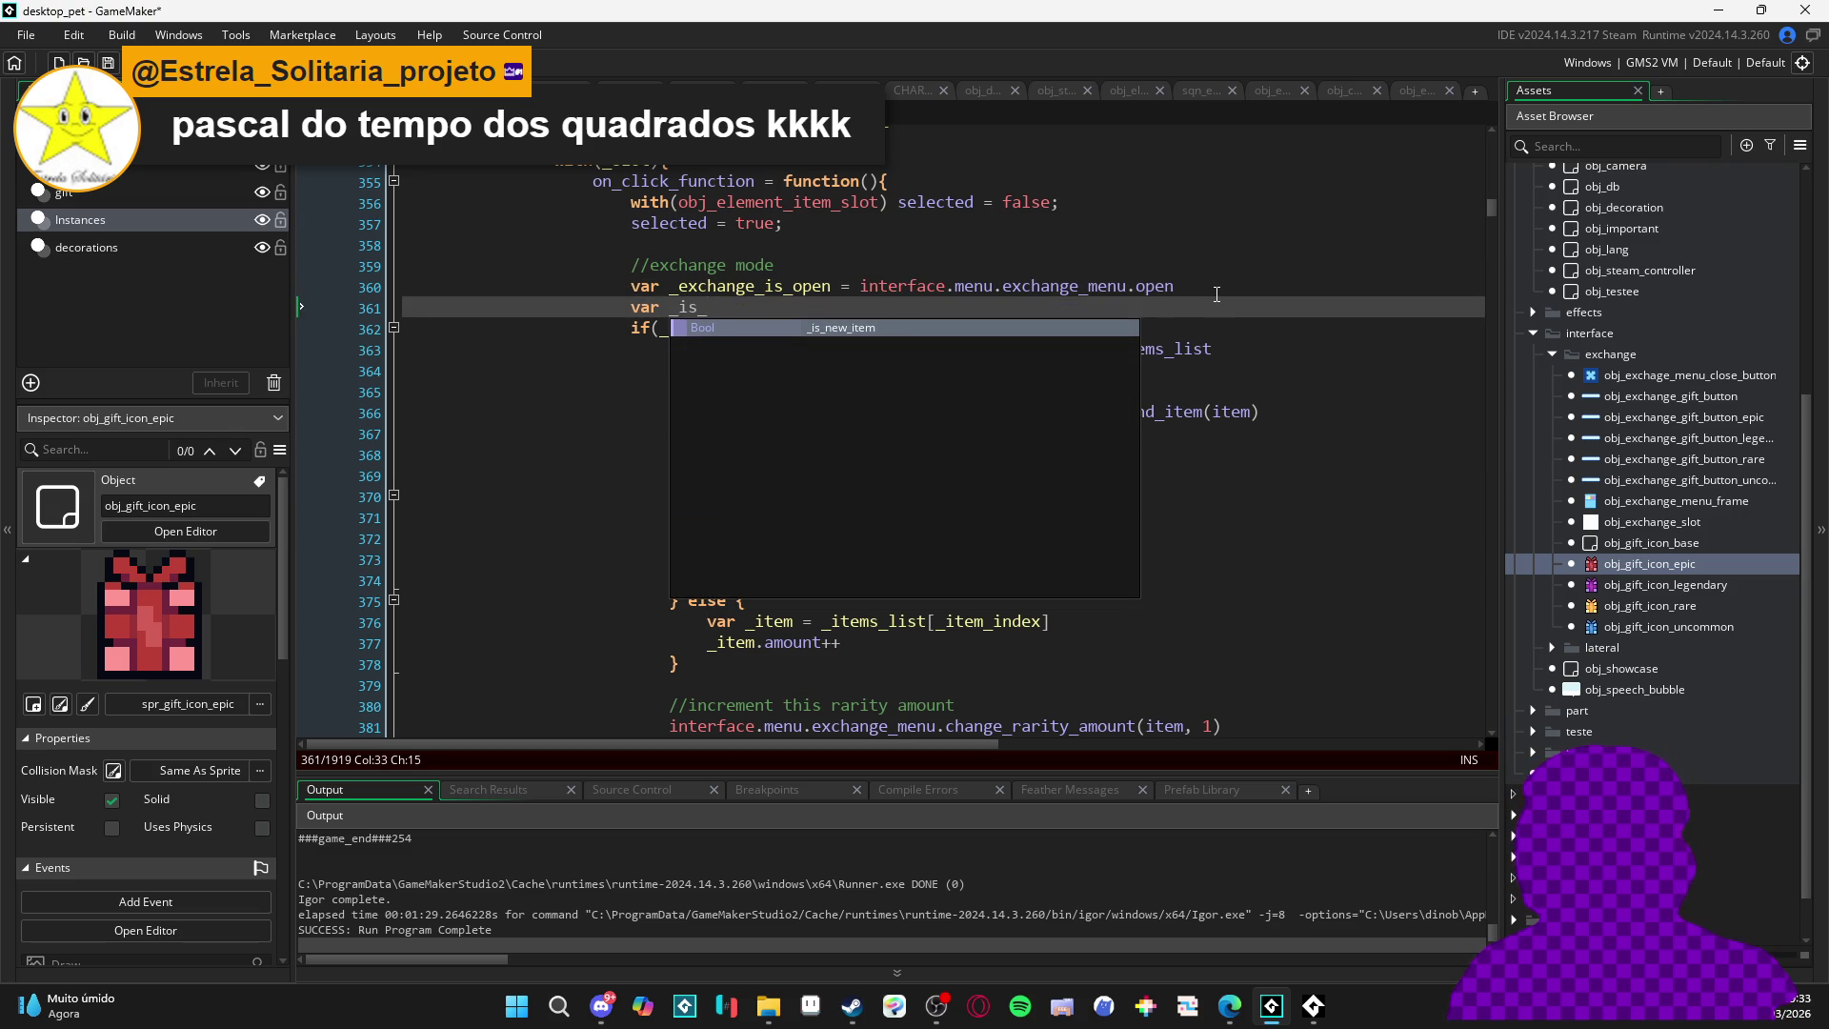
text(legendary     )
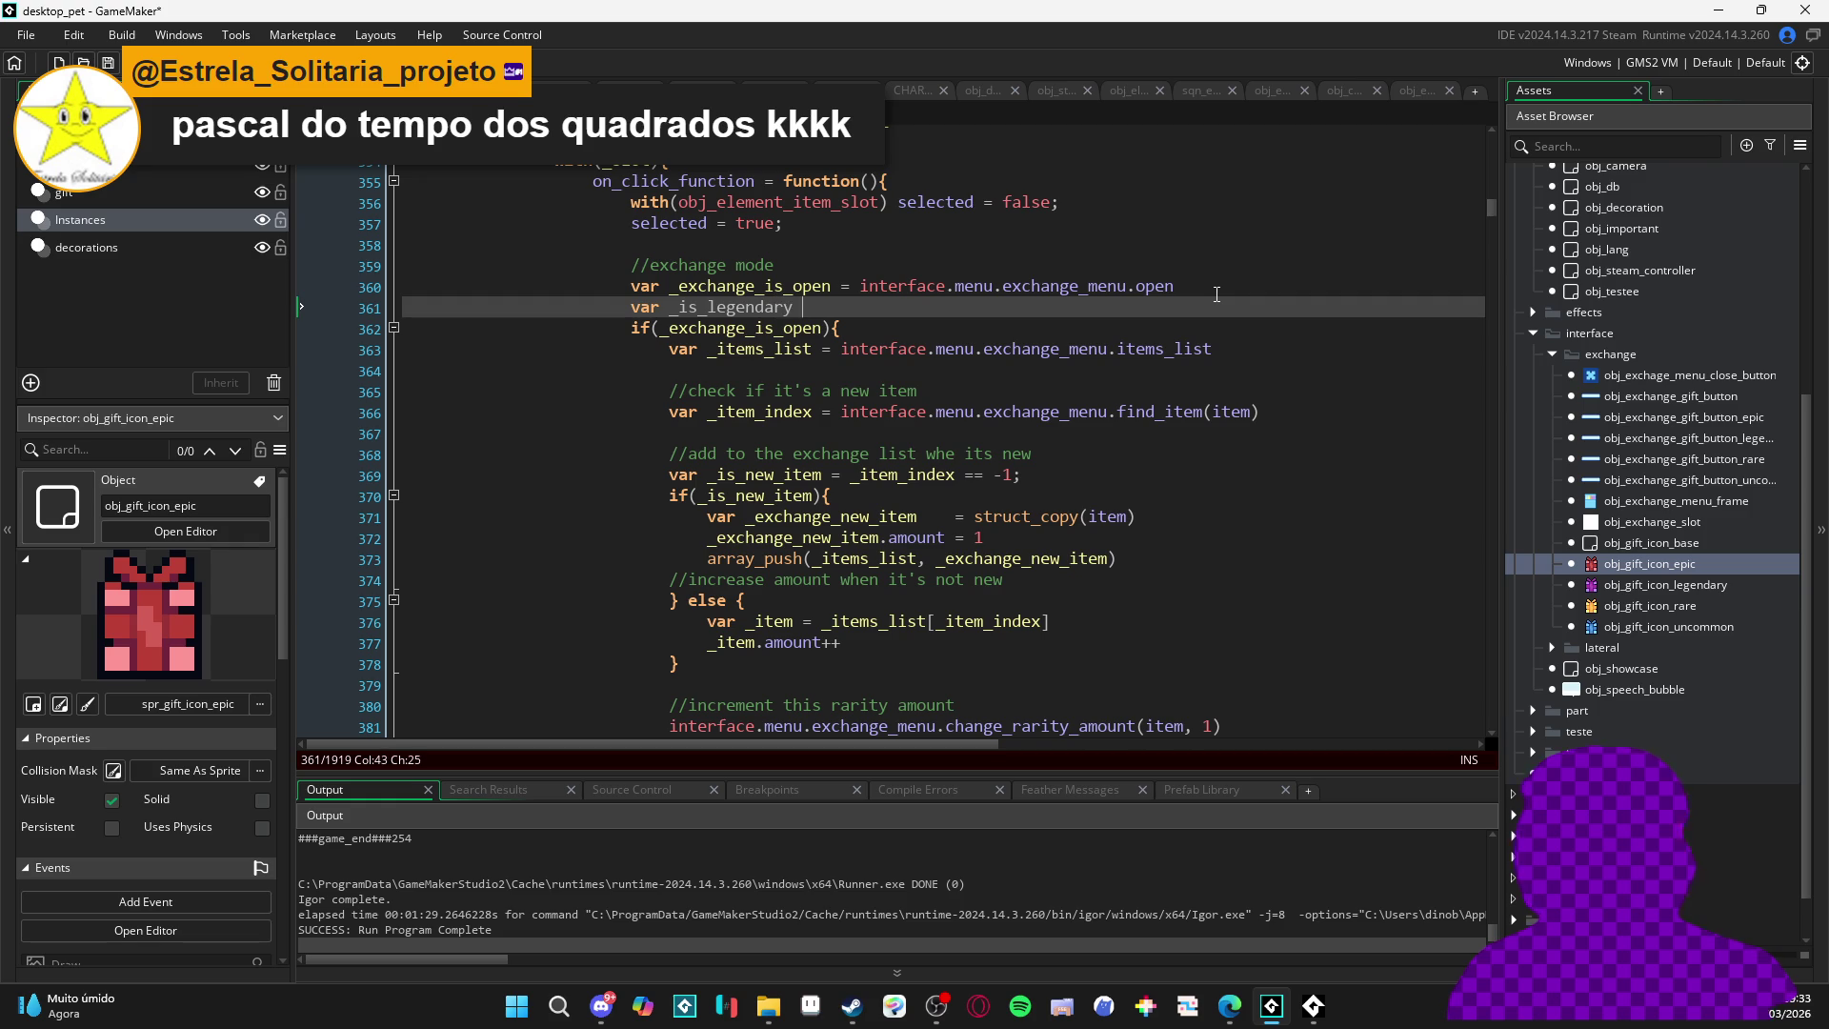
text(= interface.)
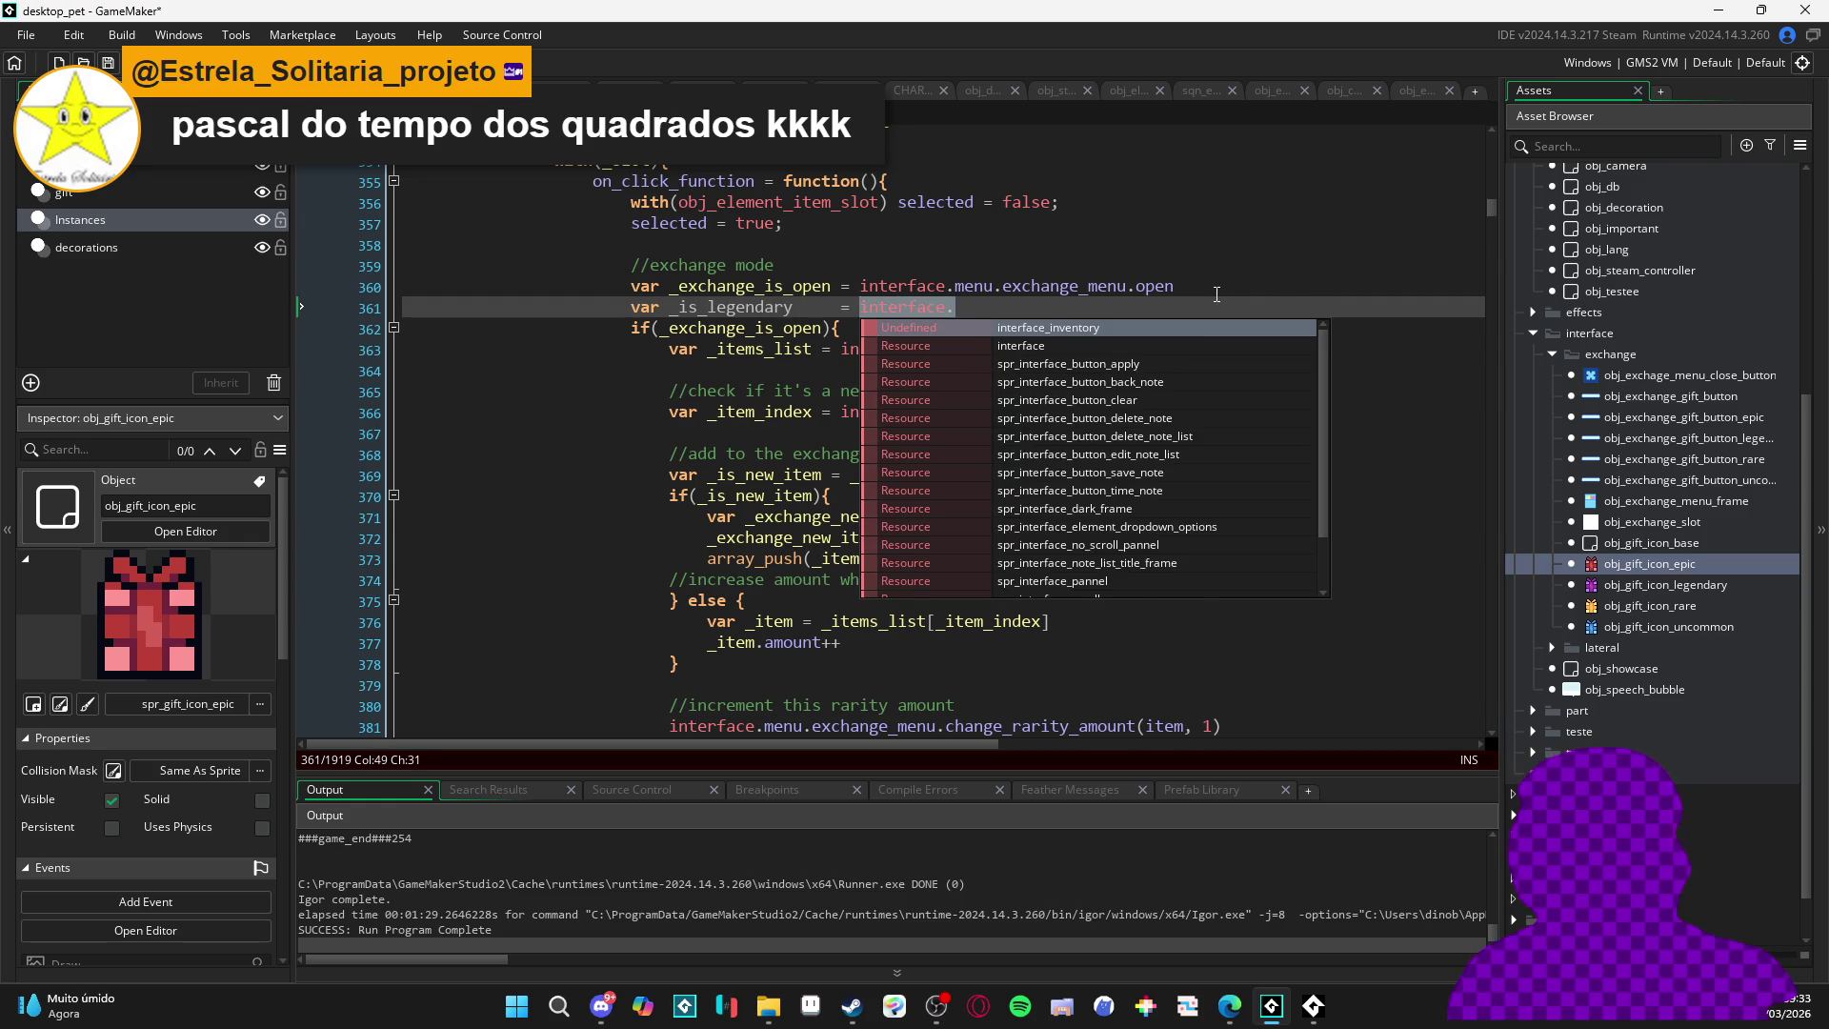
key(BackSpace)
key(BackSpace)
key(BackSpace)
key(BackSpace)
text(tem)
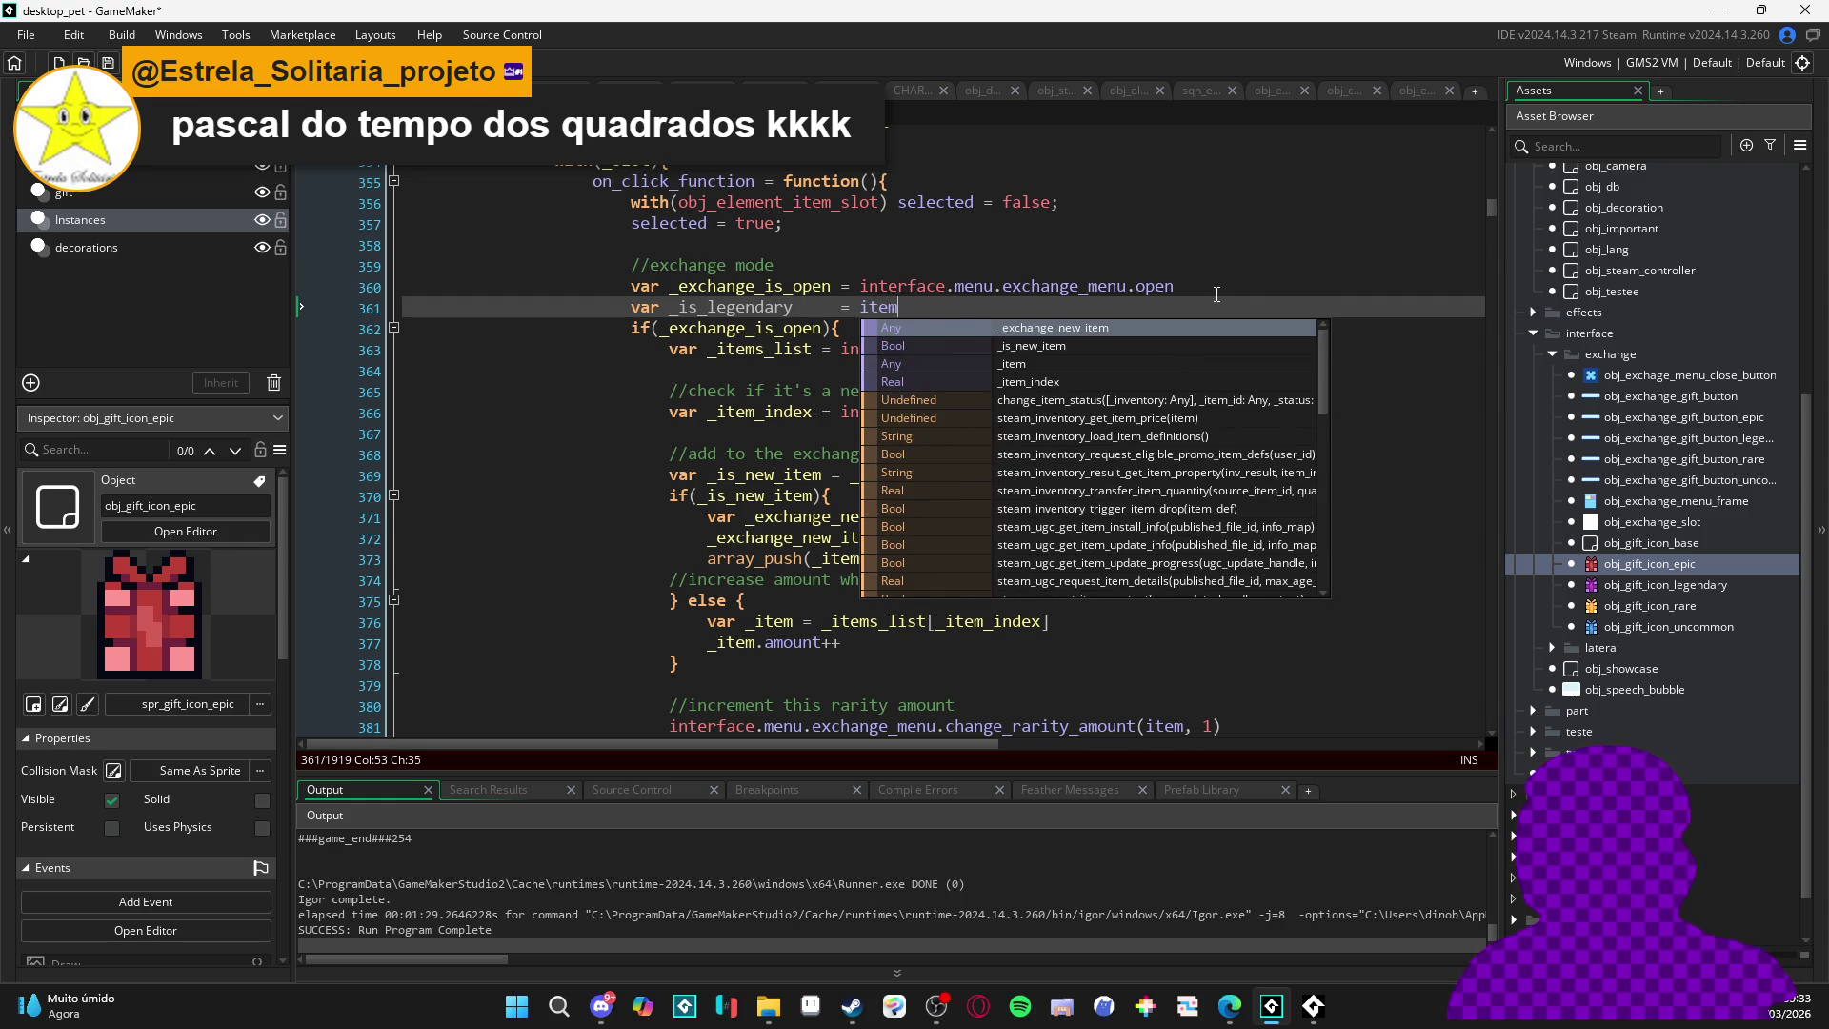
text(.rarity =)
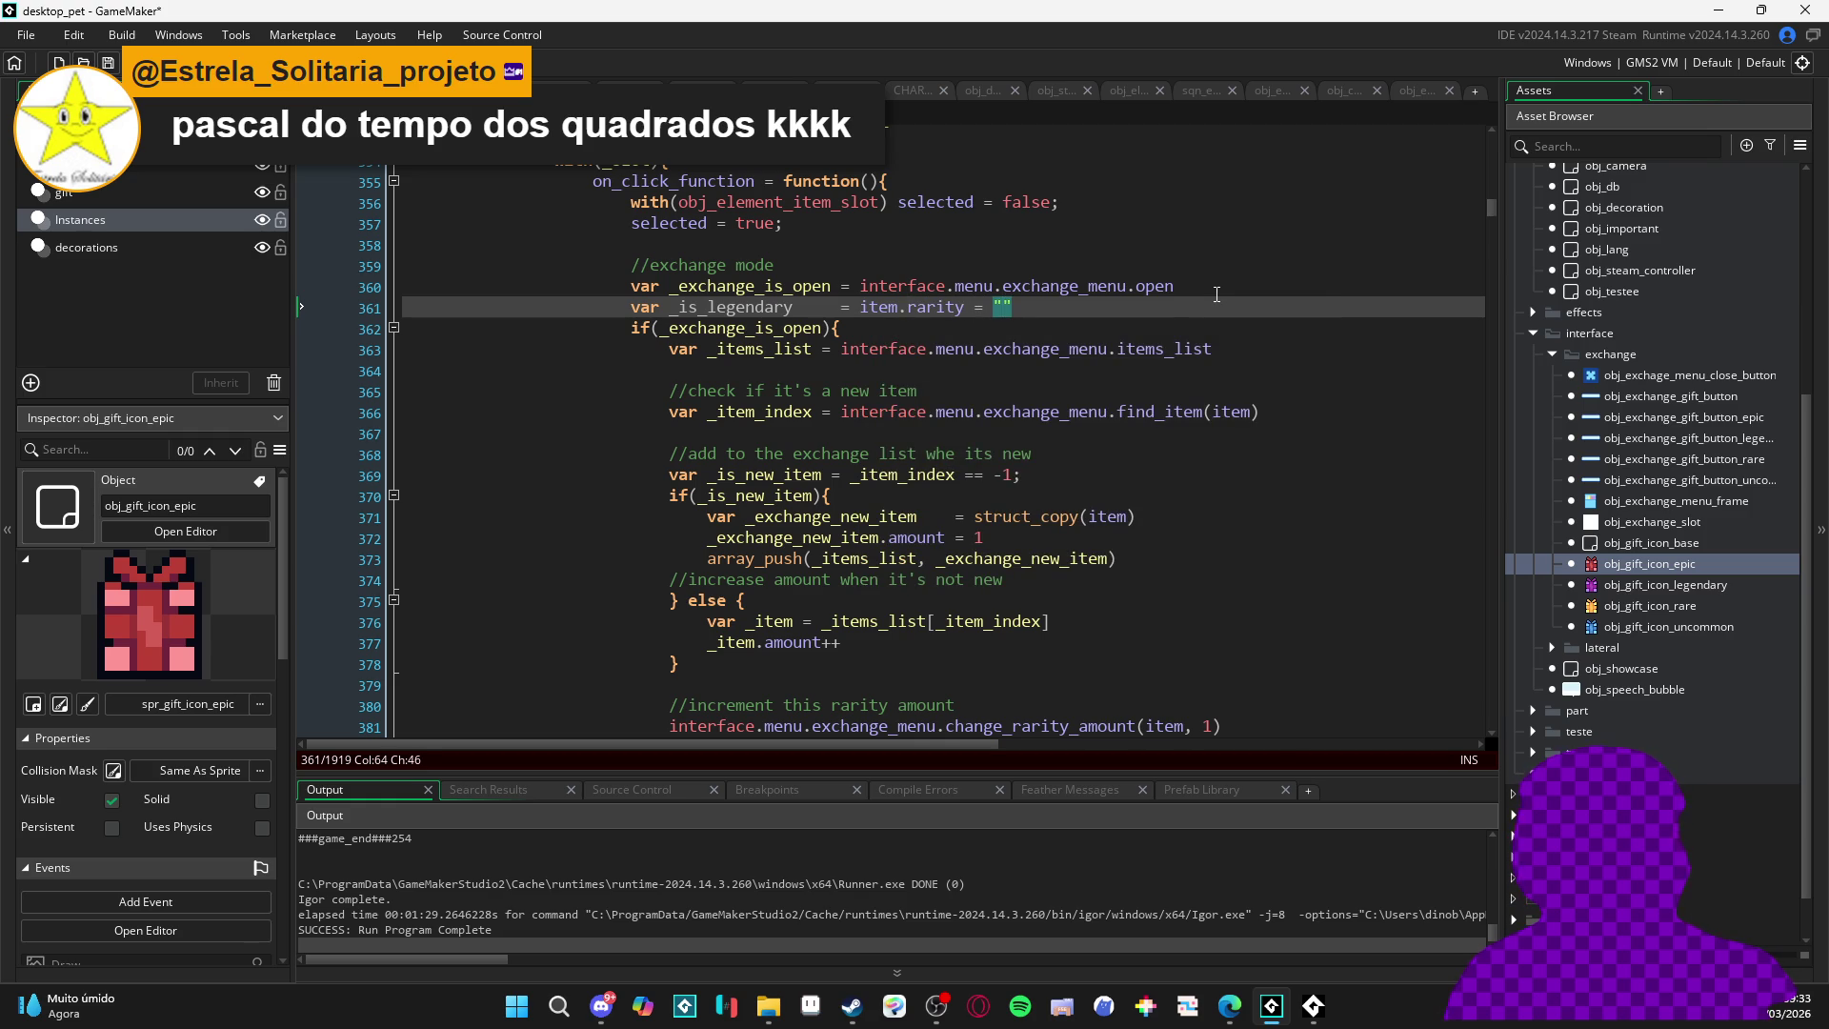
text(legendary)
- Make it the comparison string_lower(item.rarity) == "legendary"
key(ctrl+Left)
key(ctrl+Left)
key(ctrl+Left)
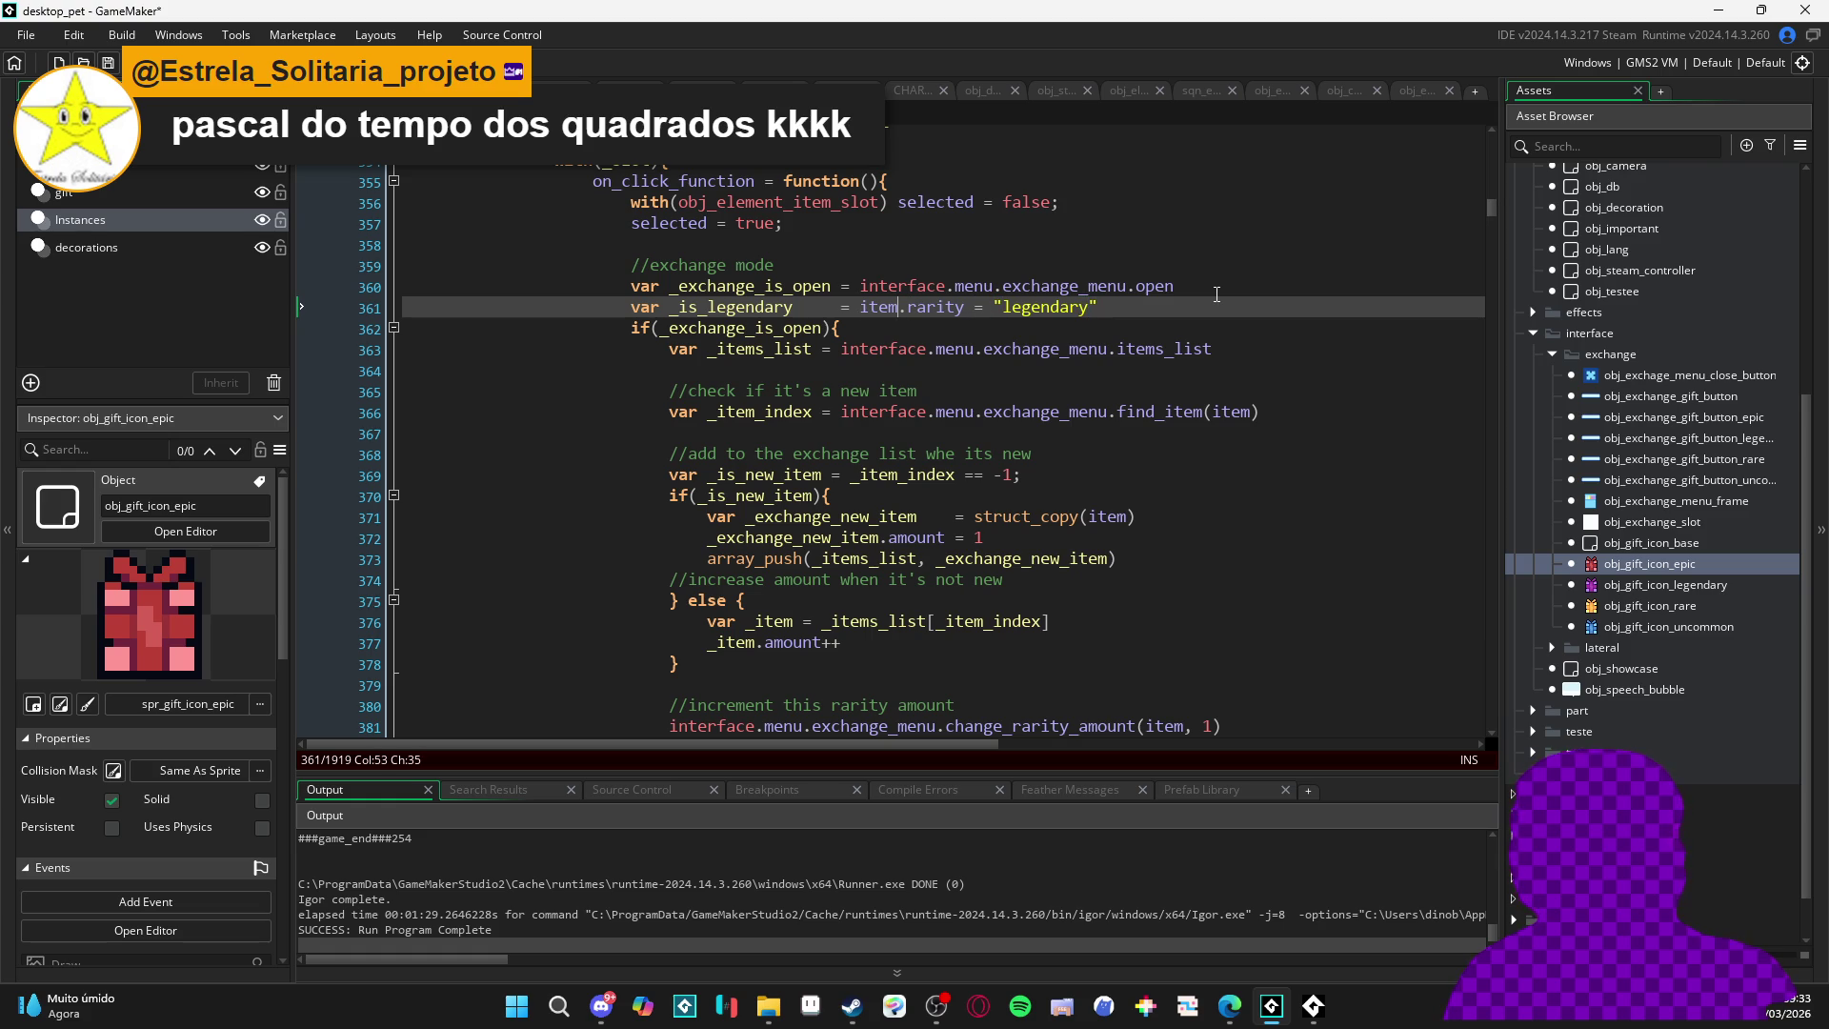
text(=)
key(ctrl+Left)
key(ctrl+Left)
text(string_)
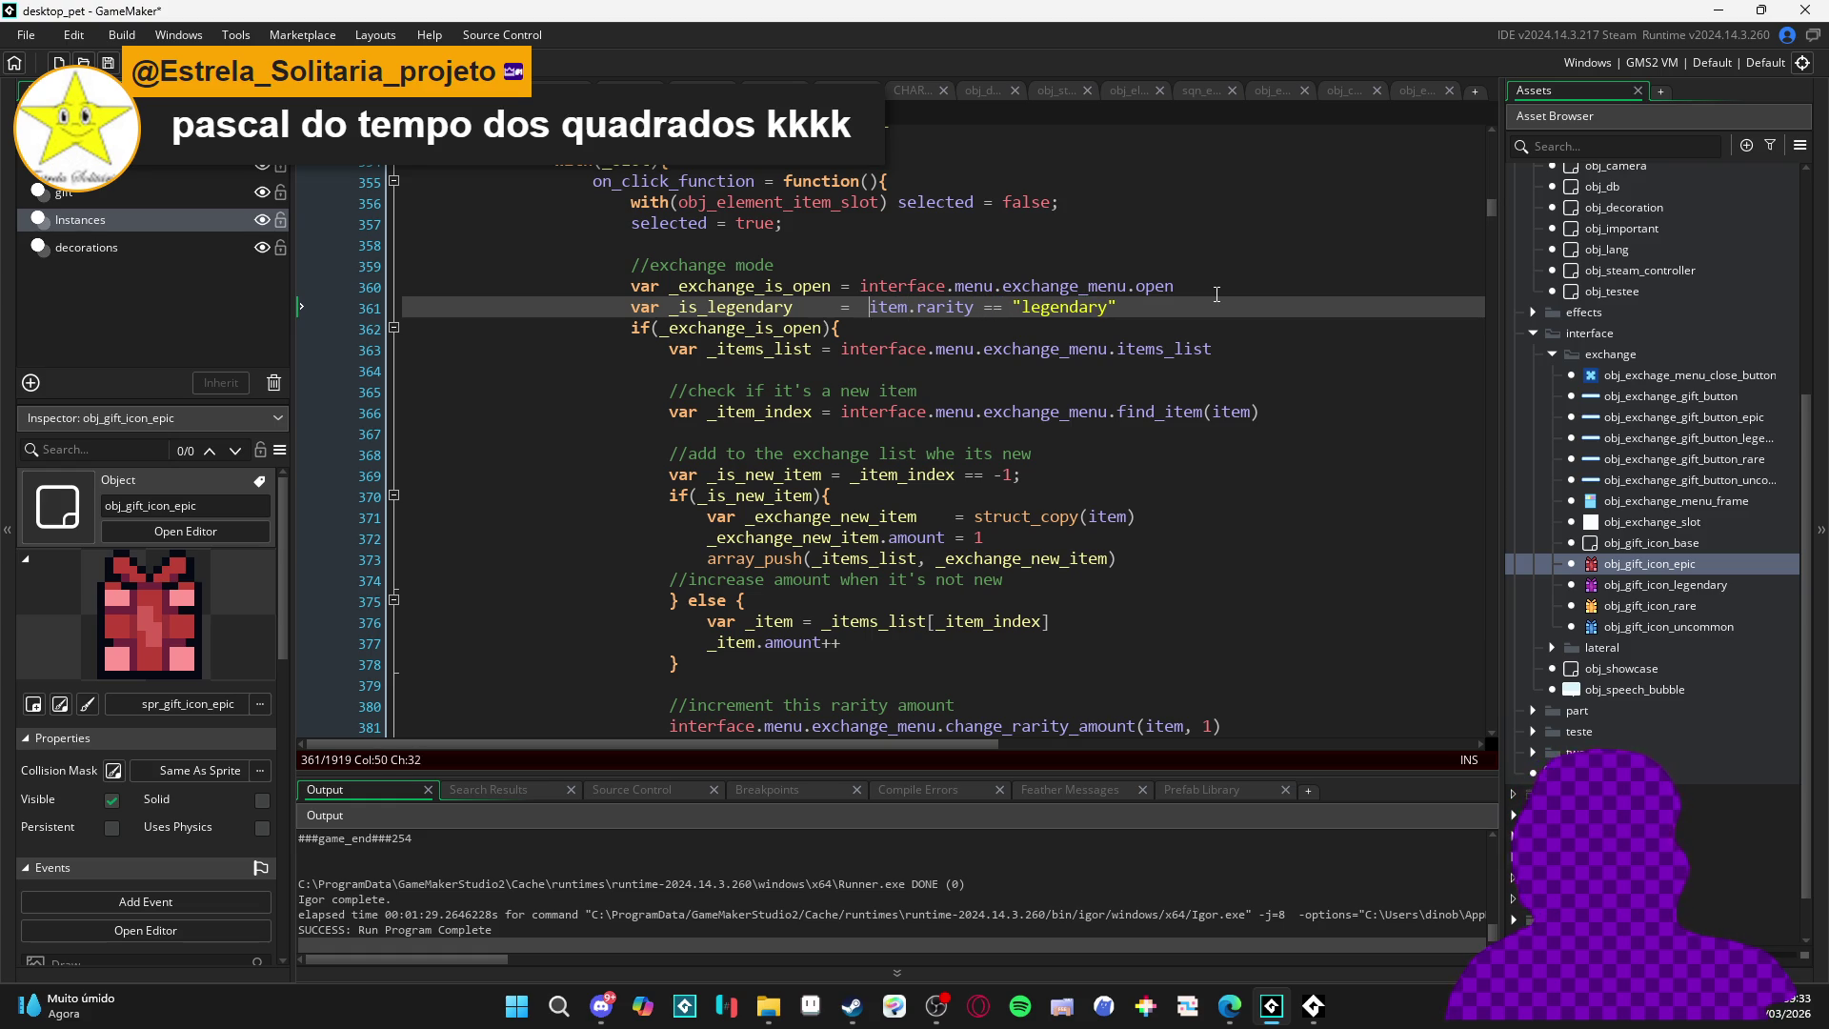
text(lower)
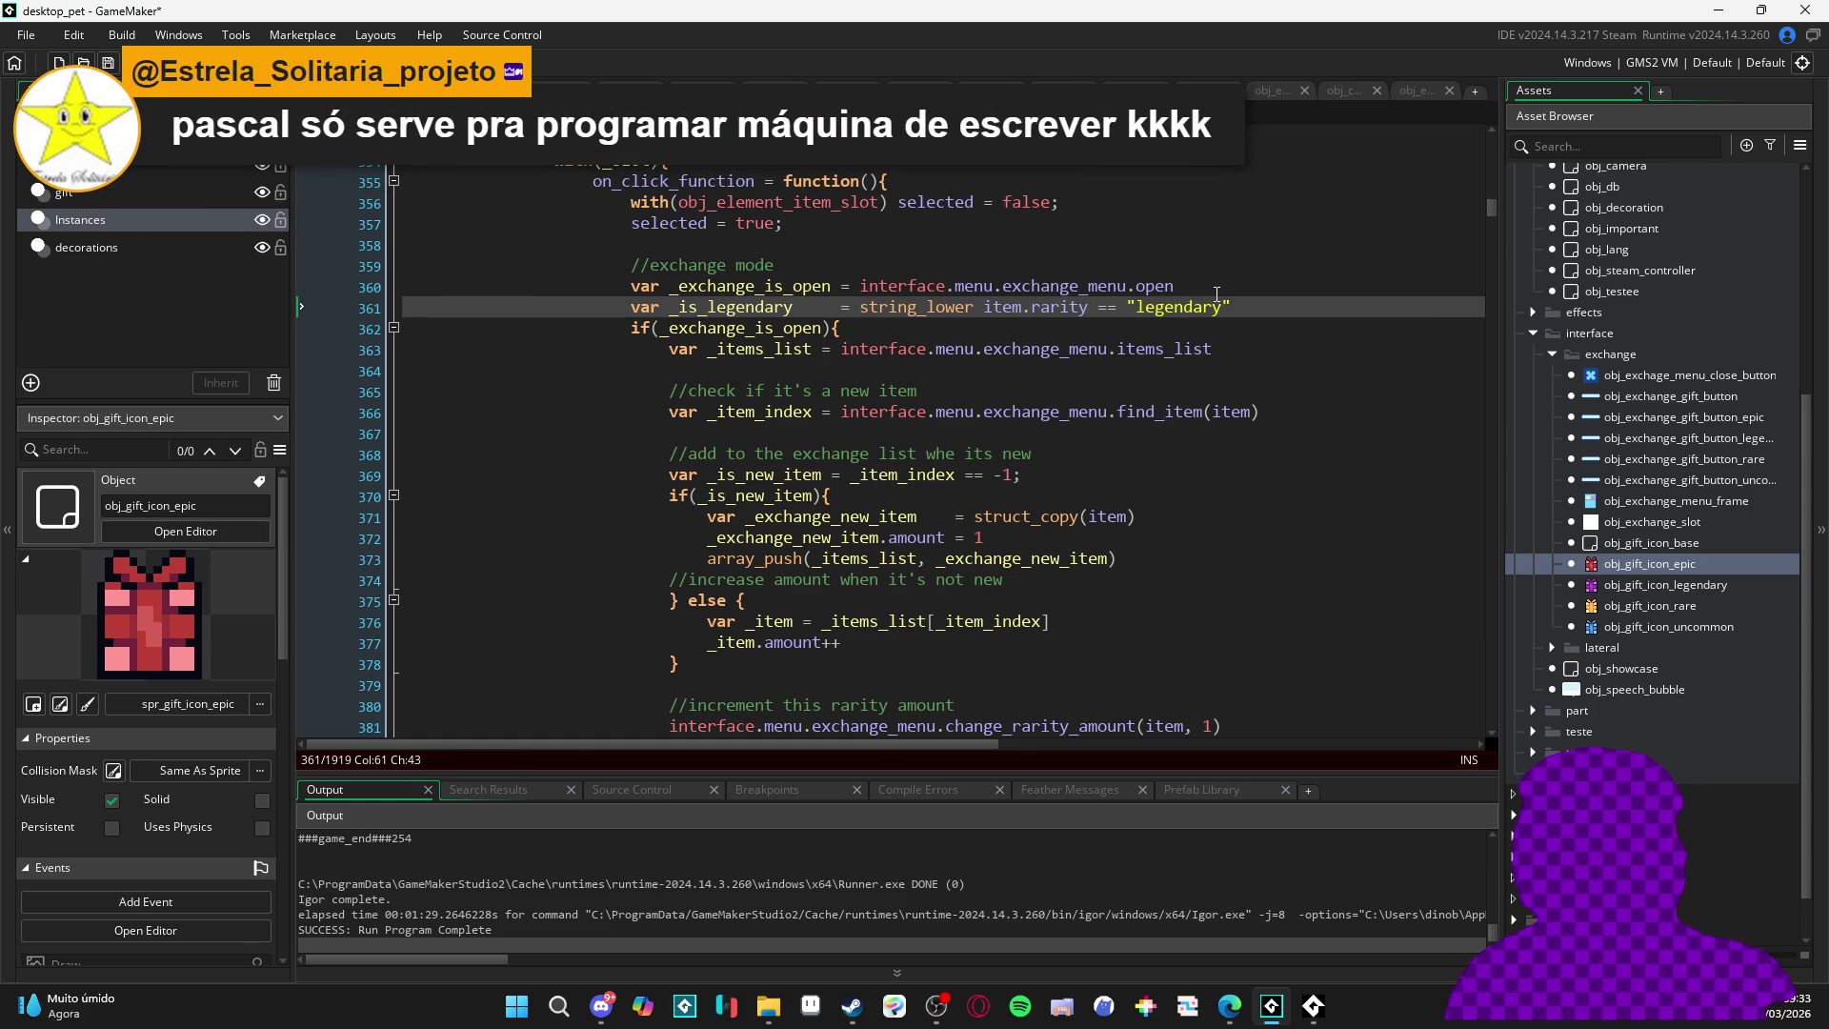
text(()
key(ctrl+Right)
key(ctrl+Right)
key(ctrl+Right)
key(ctrl+Right)
text())
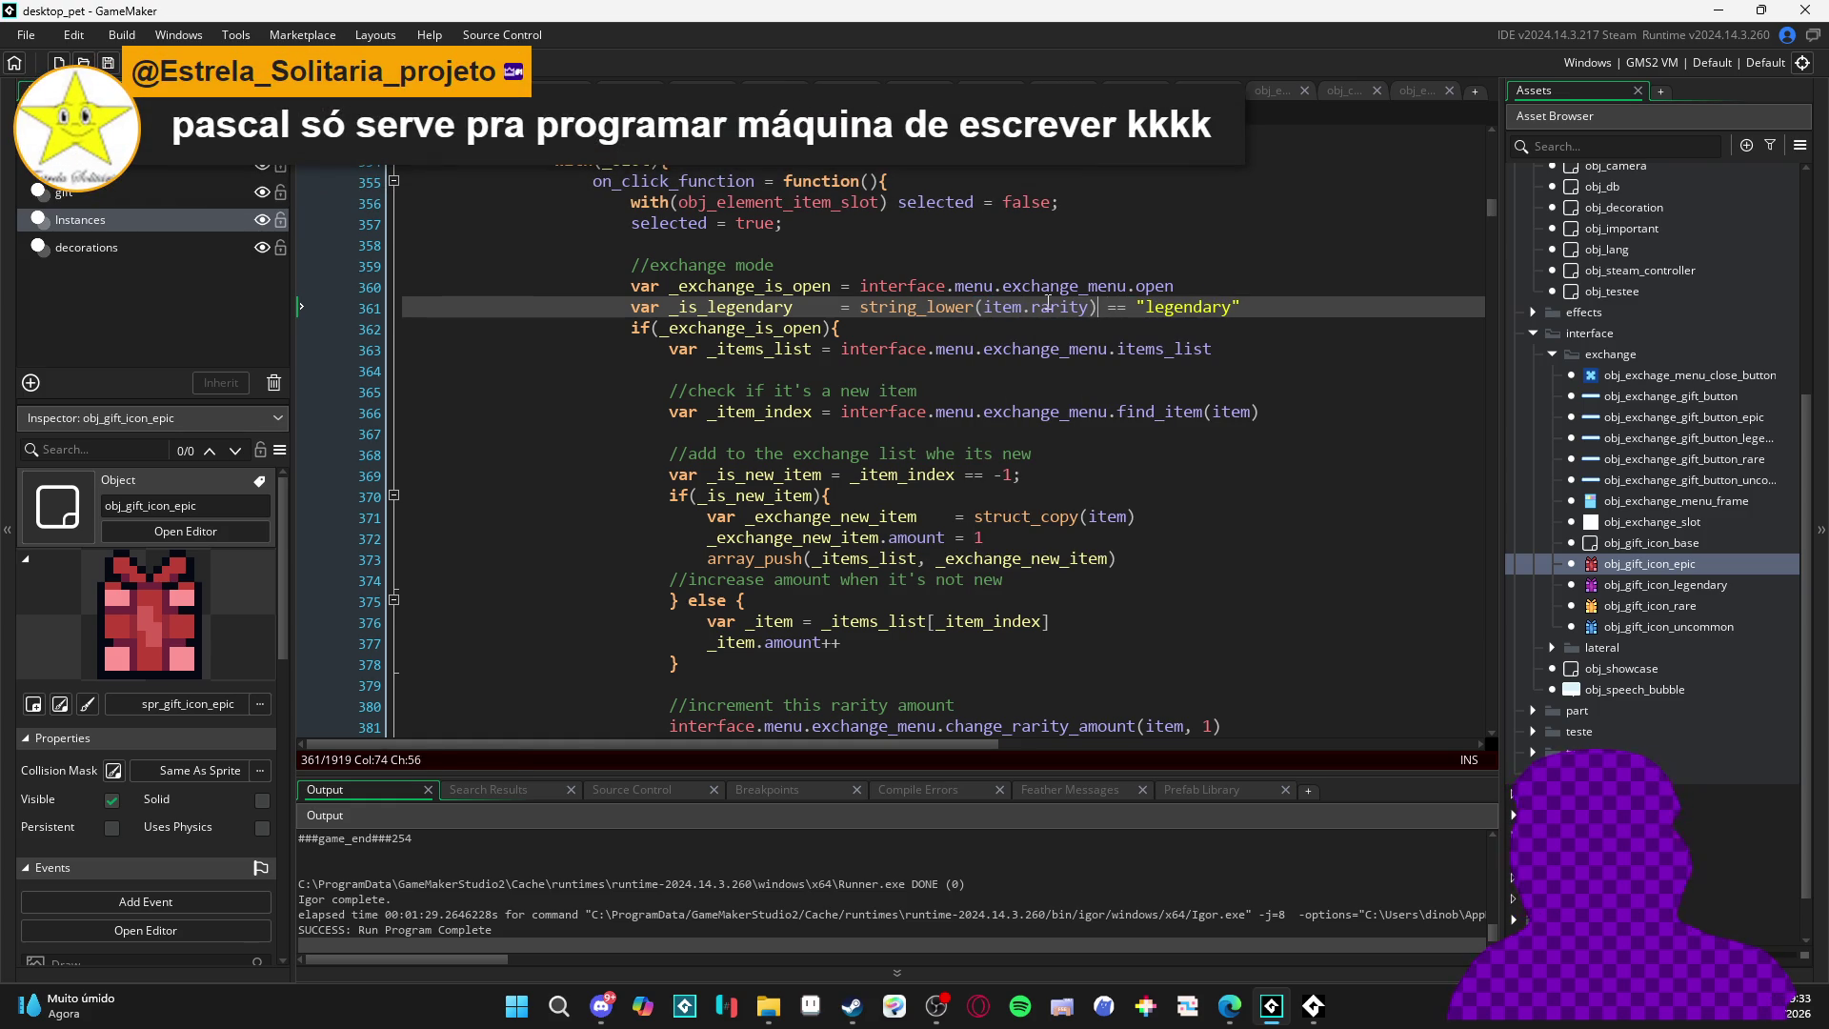
- Append && _is_legendary to the exchange condition on line 362 and save
click(823, 327)
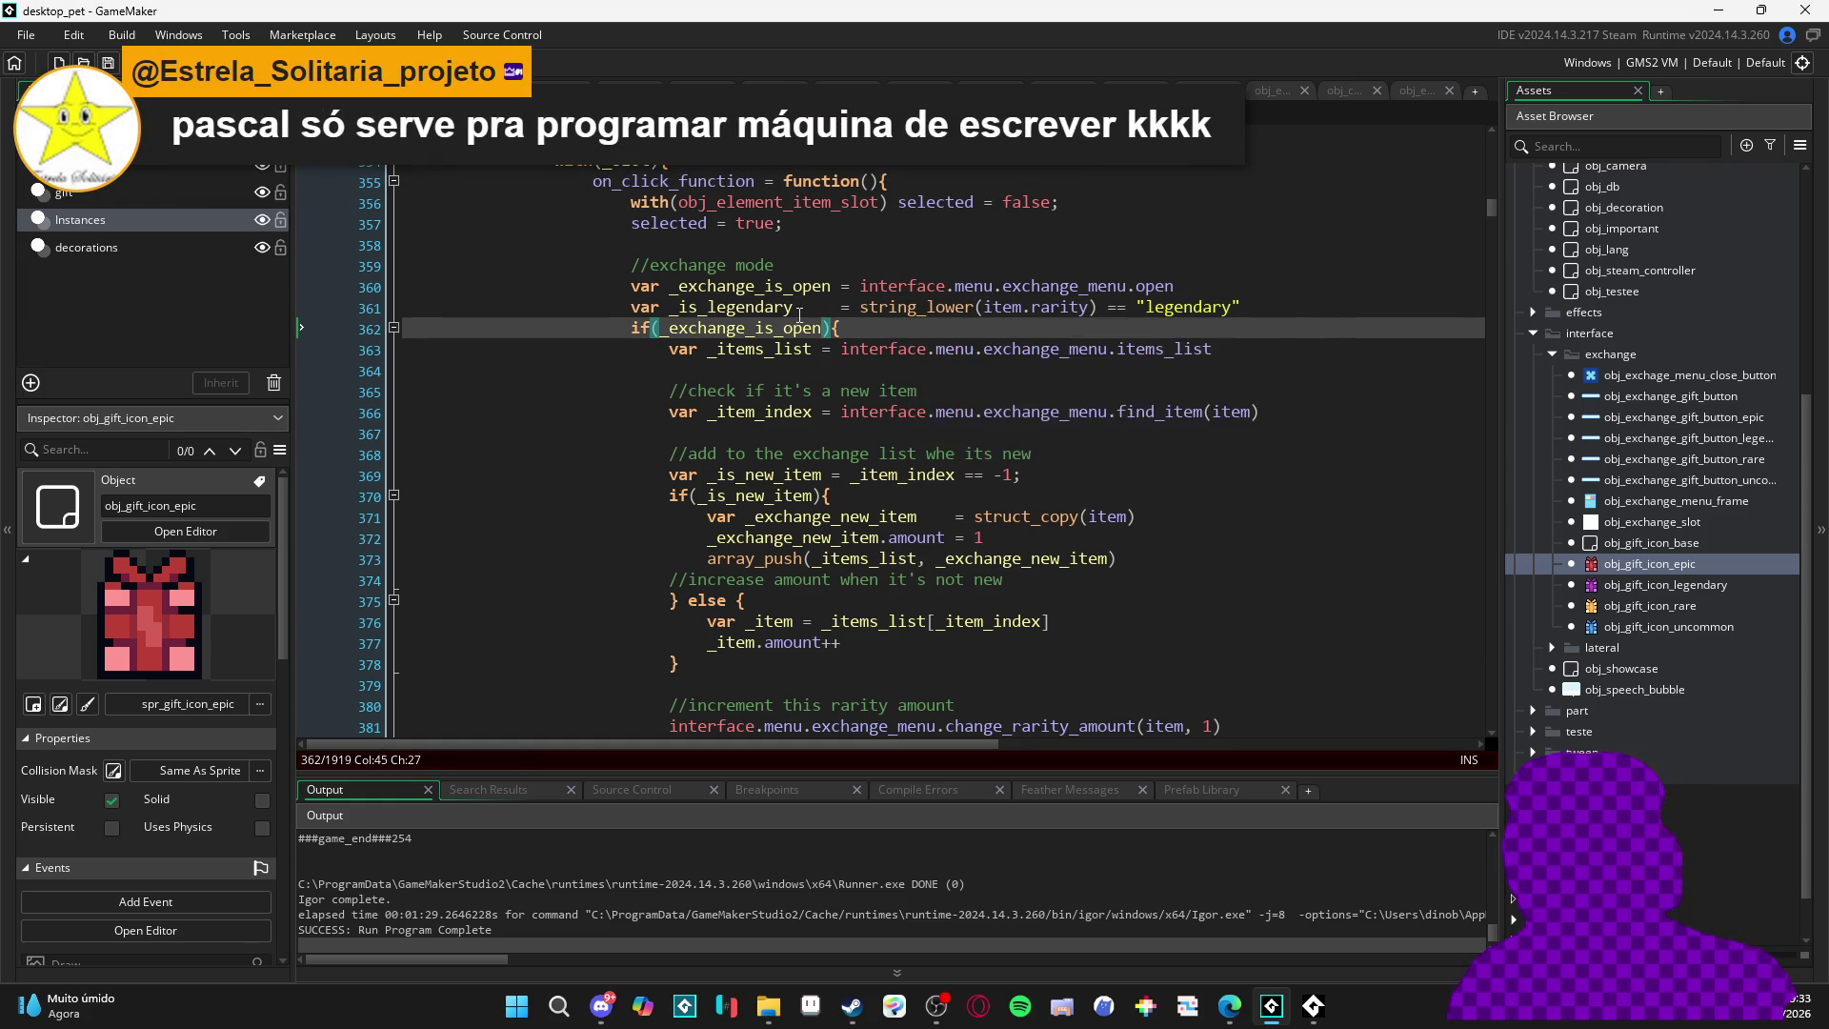
text(&& _is_legendary)
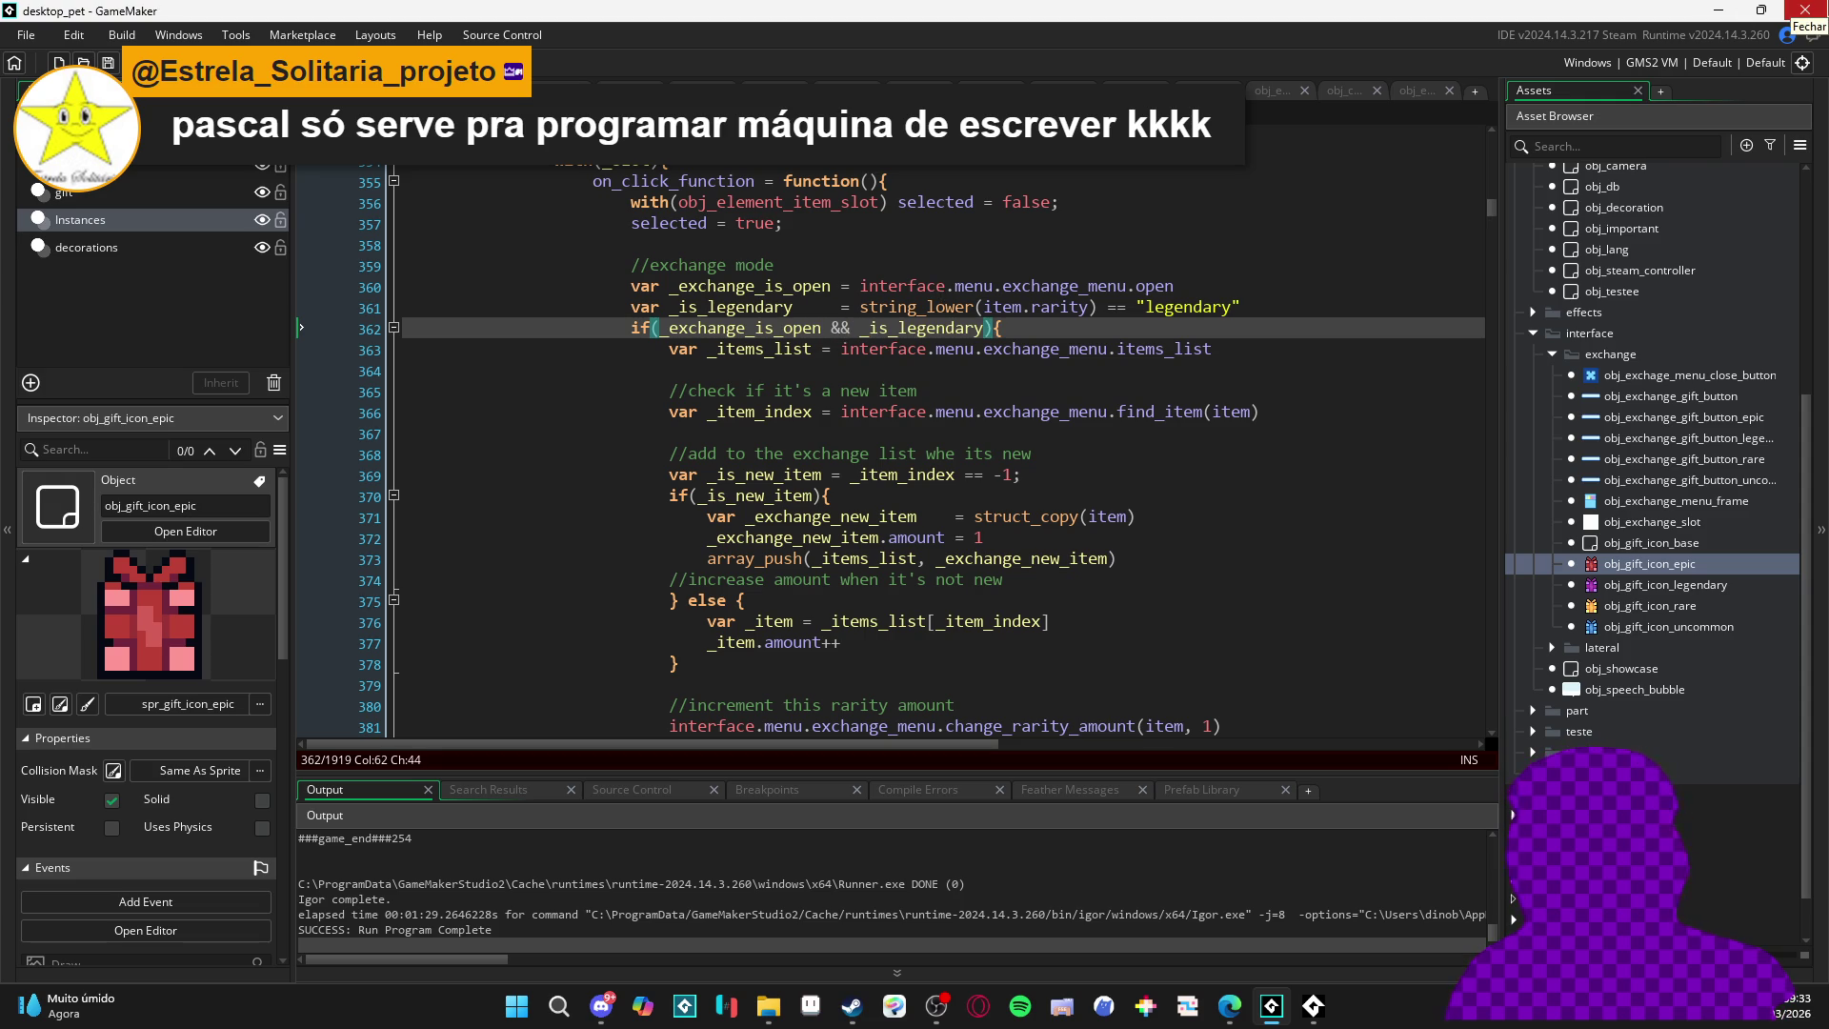
text(!)
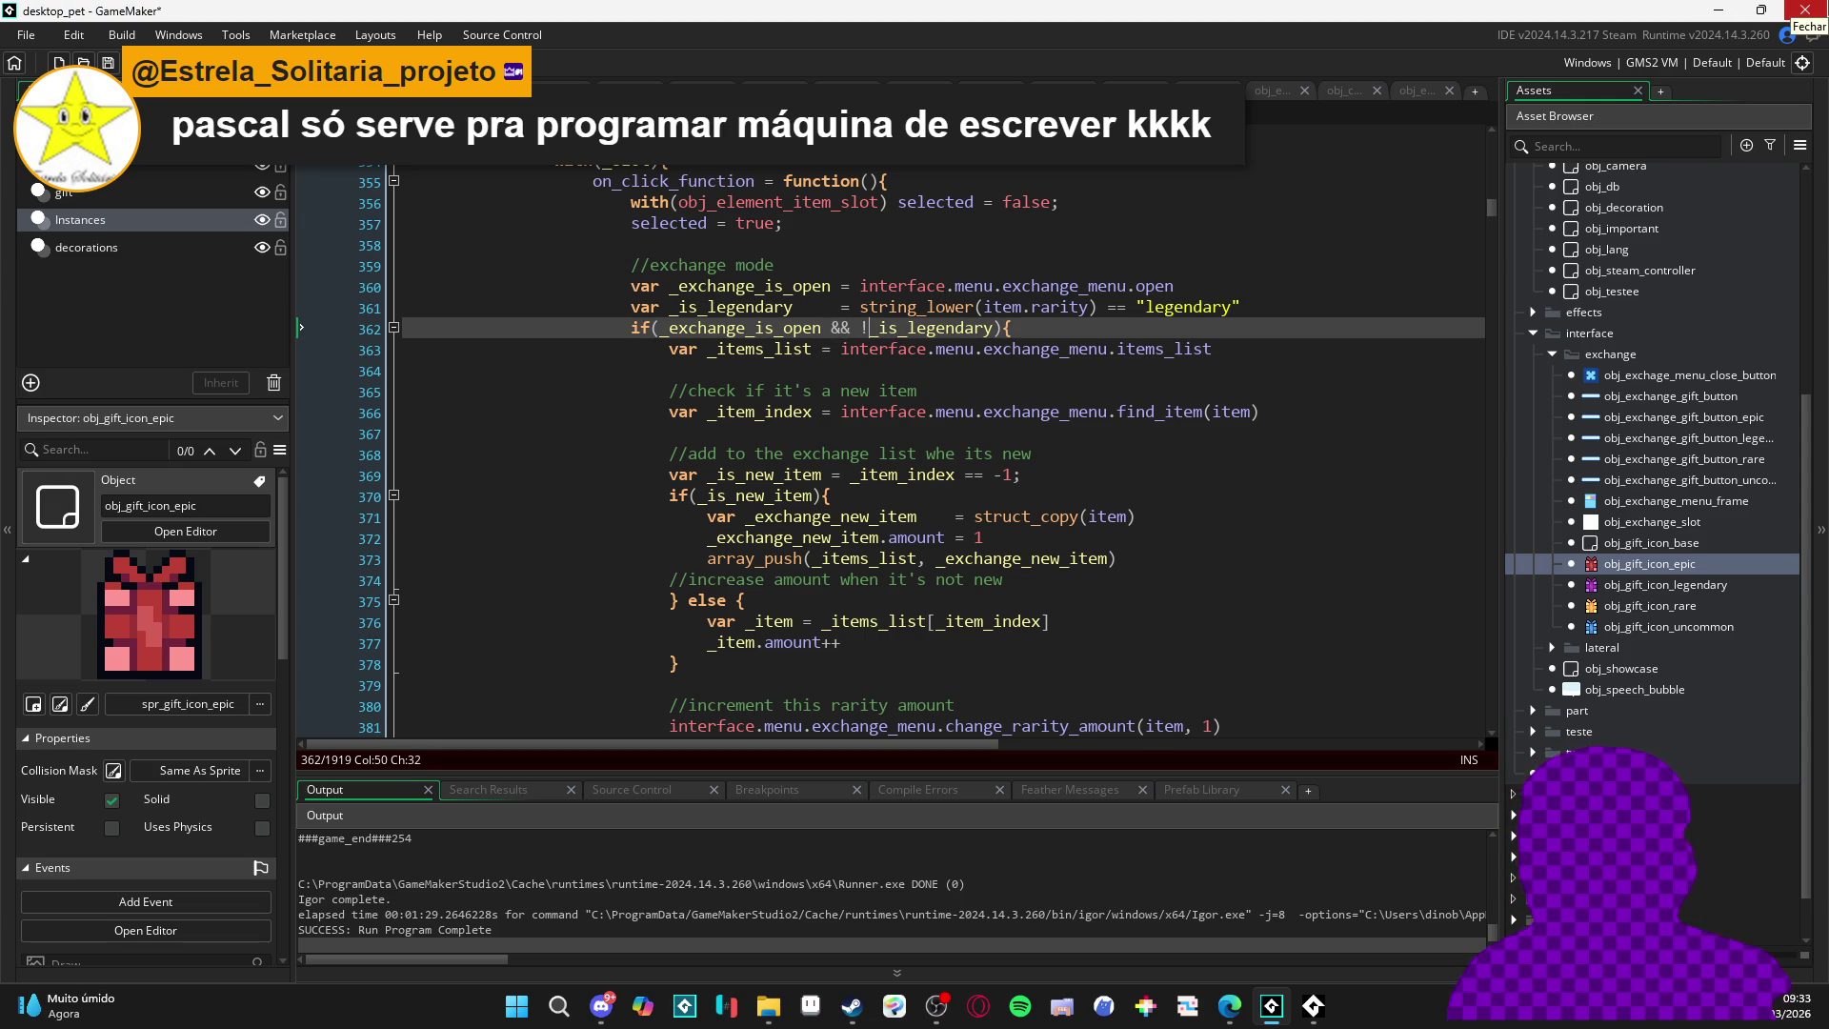
key(ctrl+s)
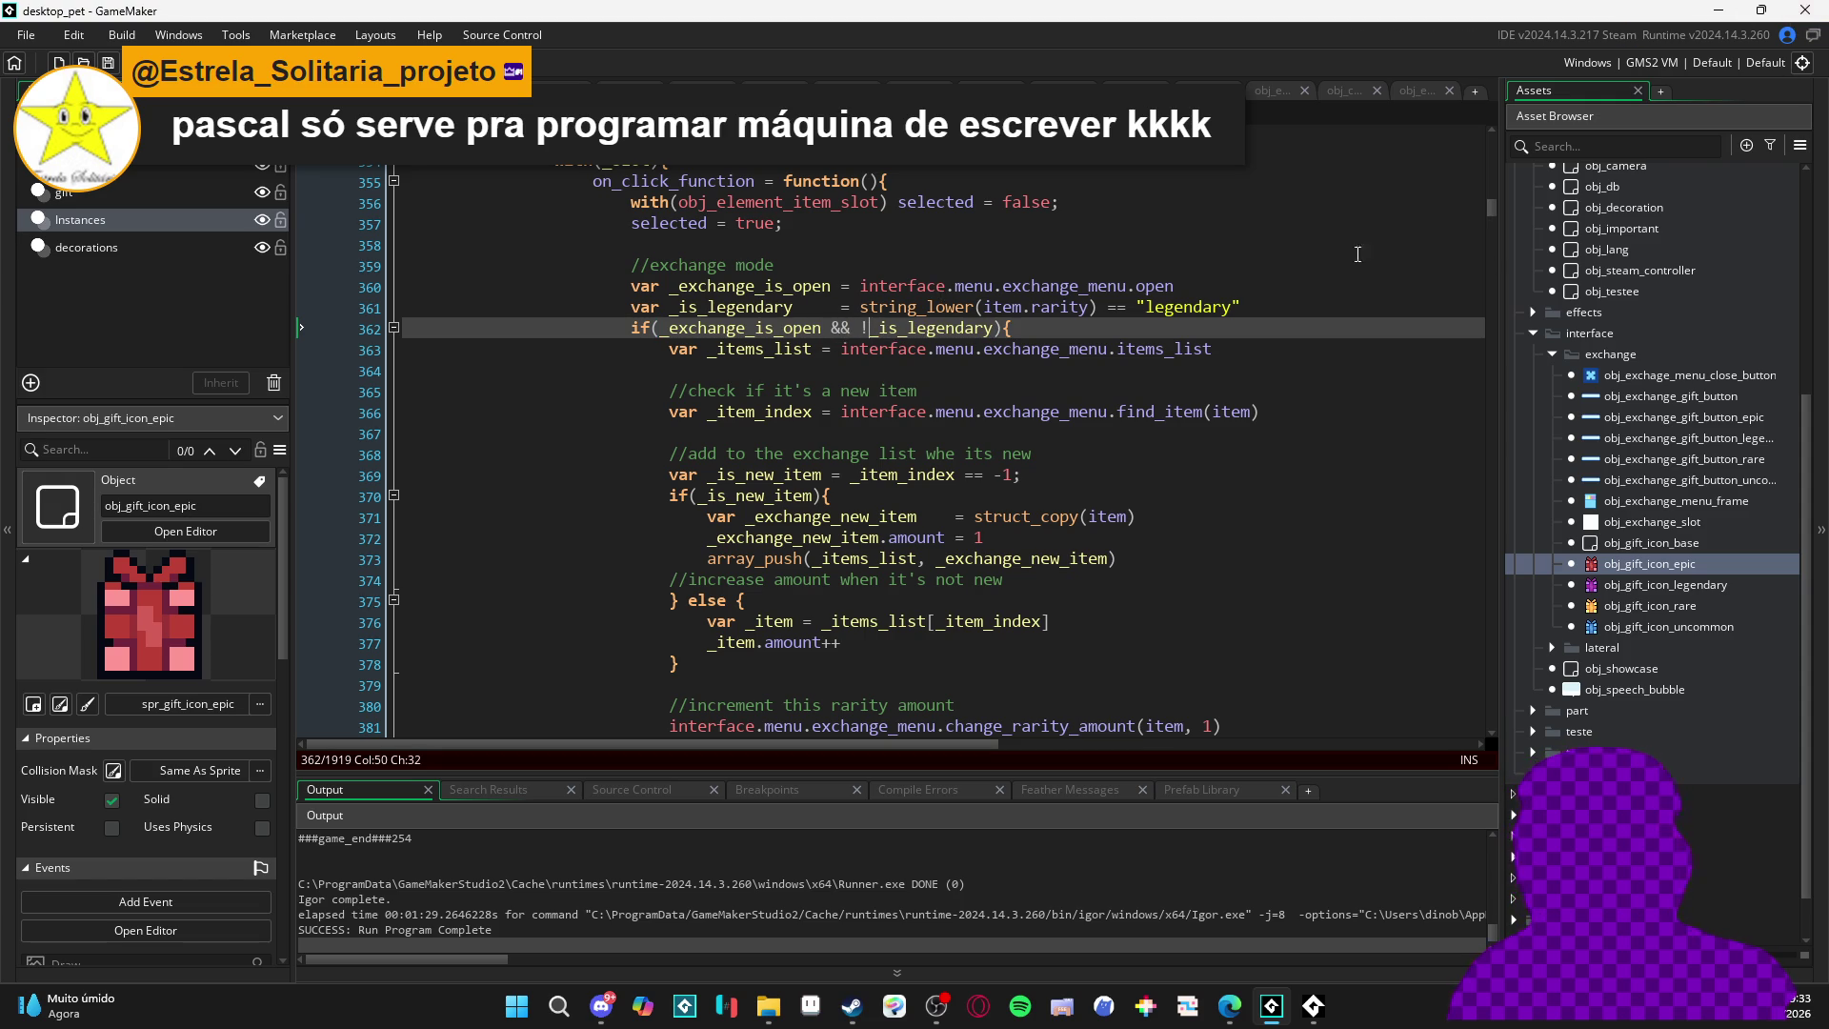
- Rename the variable to _is_not_legendary and change == to !=
click(706, 305)
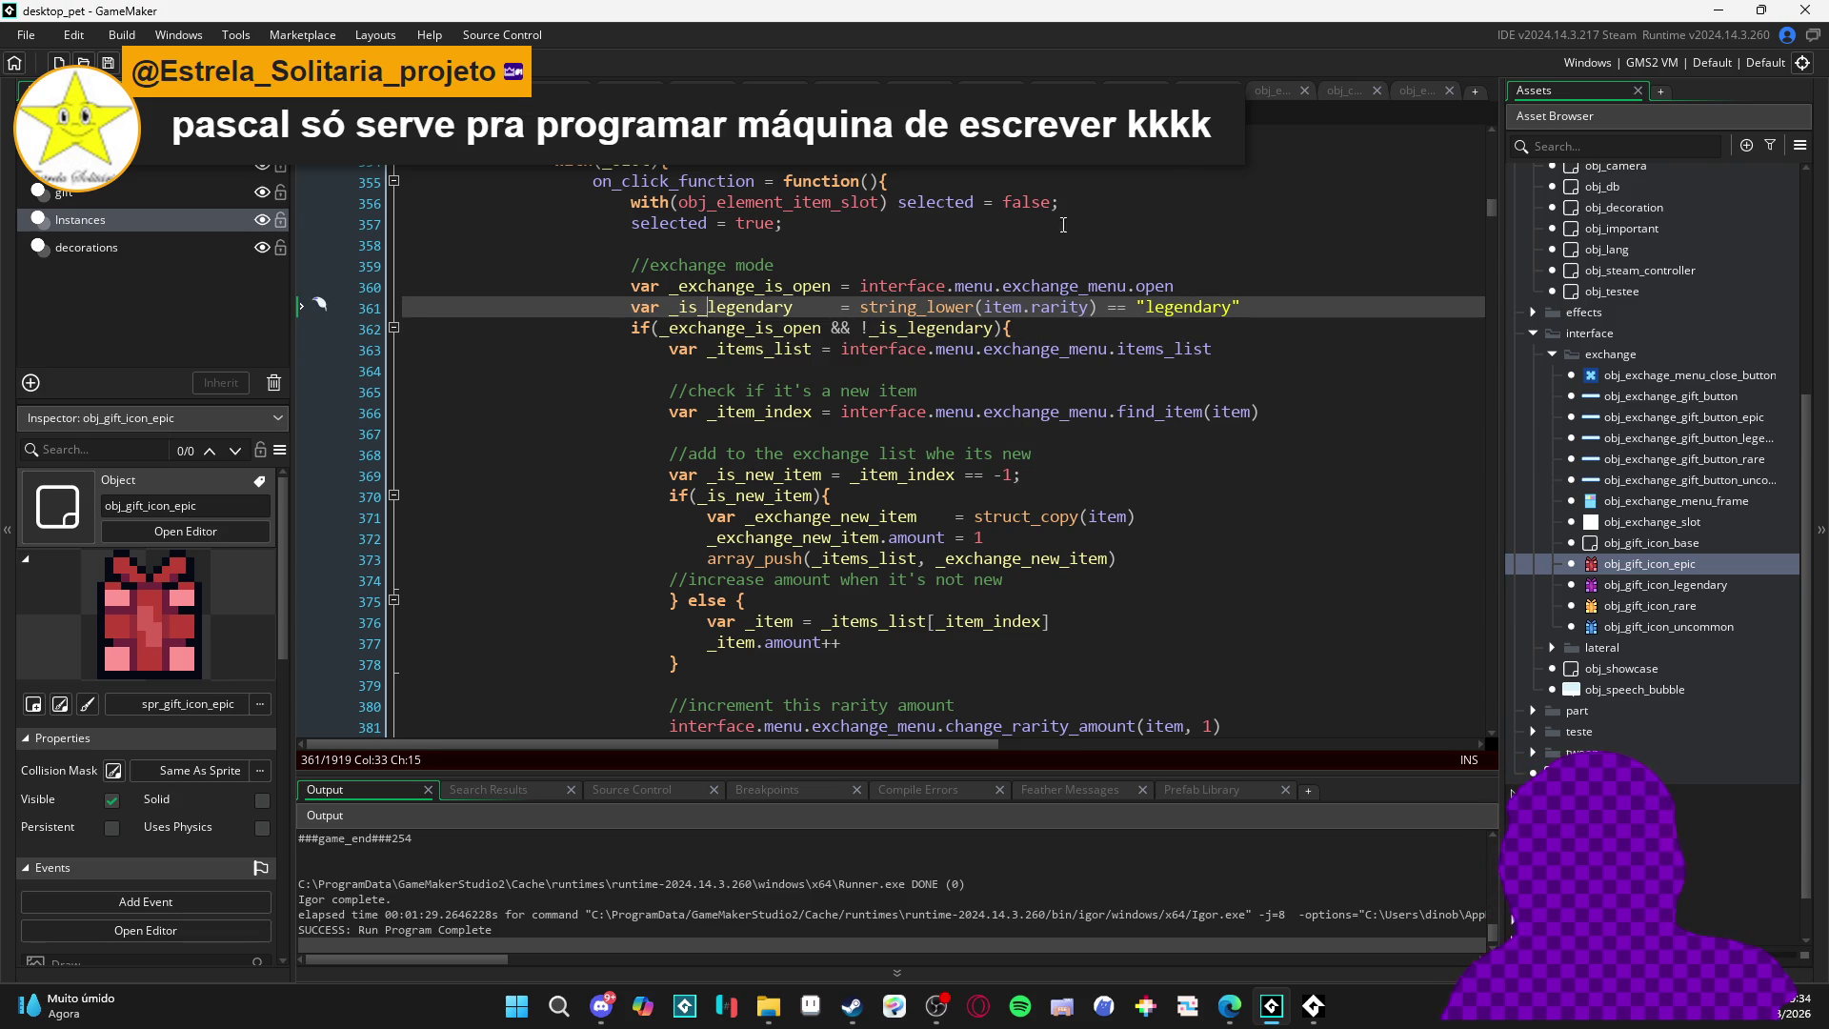
text(not_)
scroll(858, 316, up, 1)
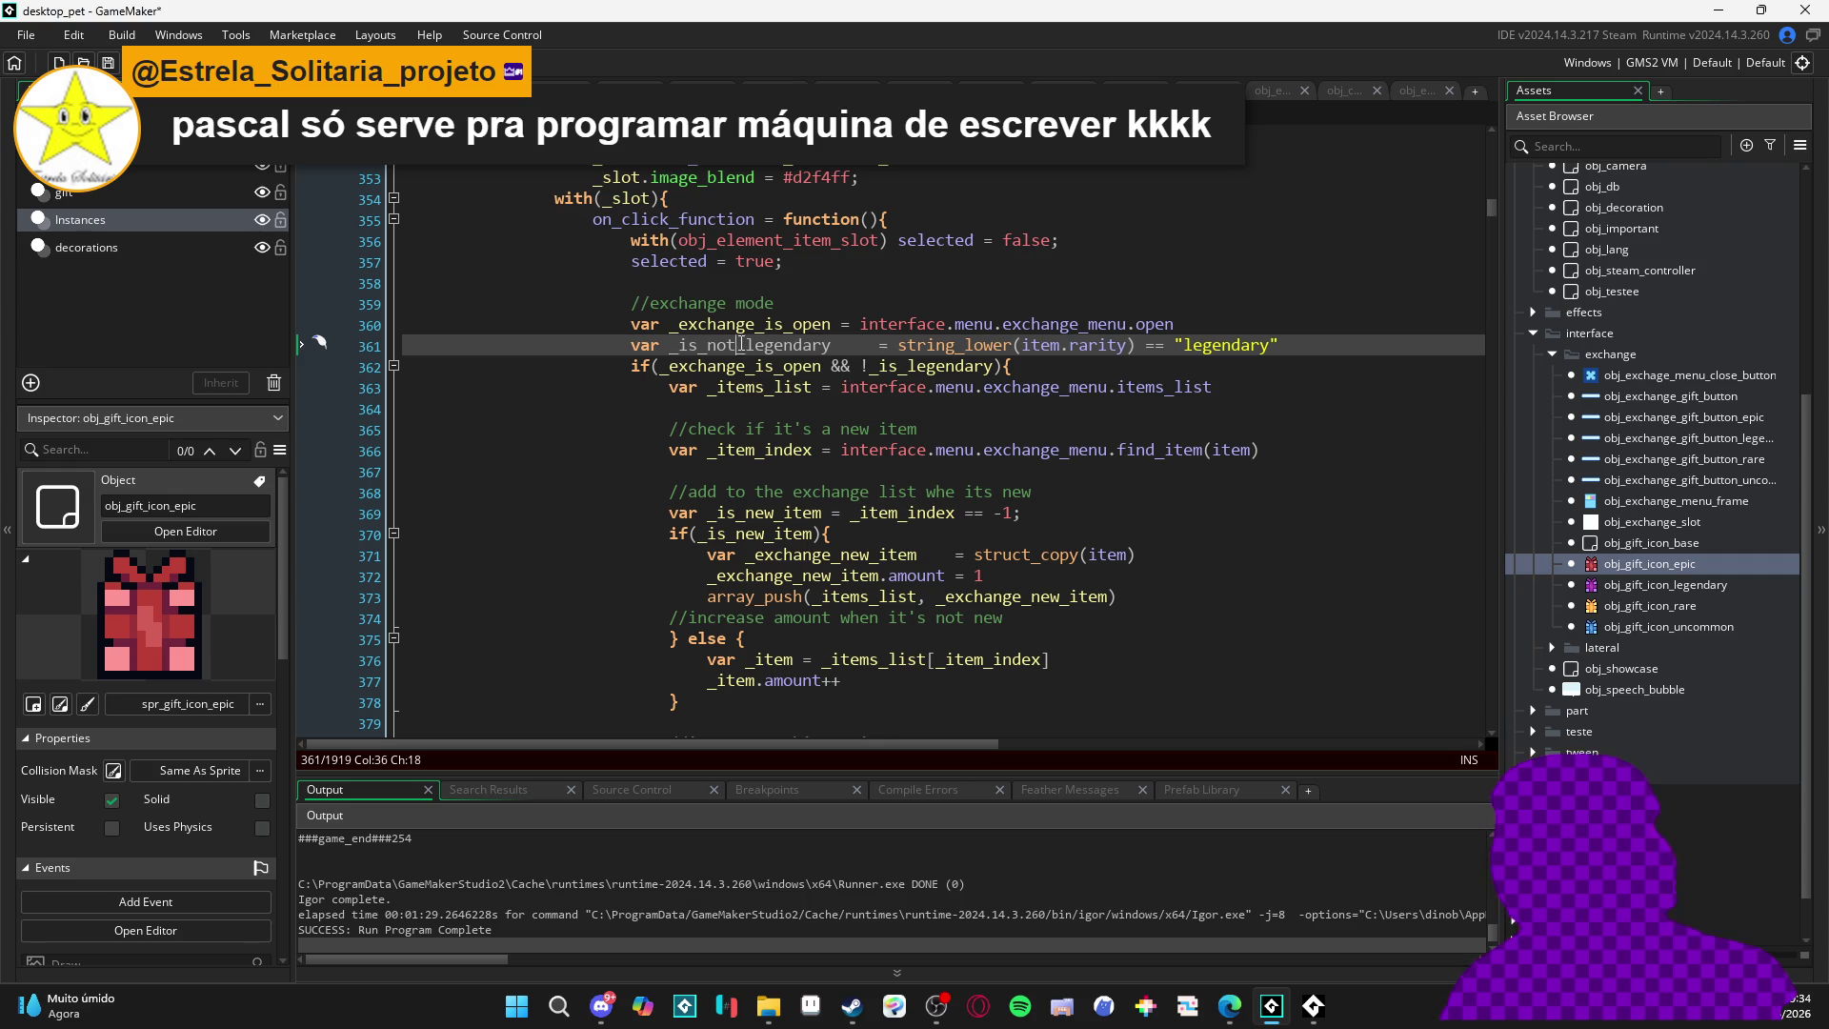
click(964, 345)
click(995, 366)
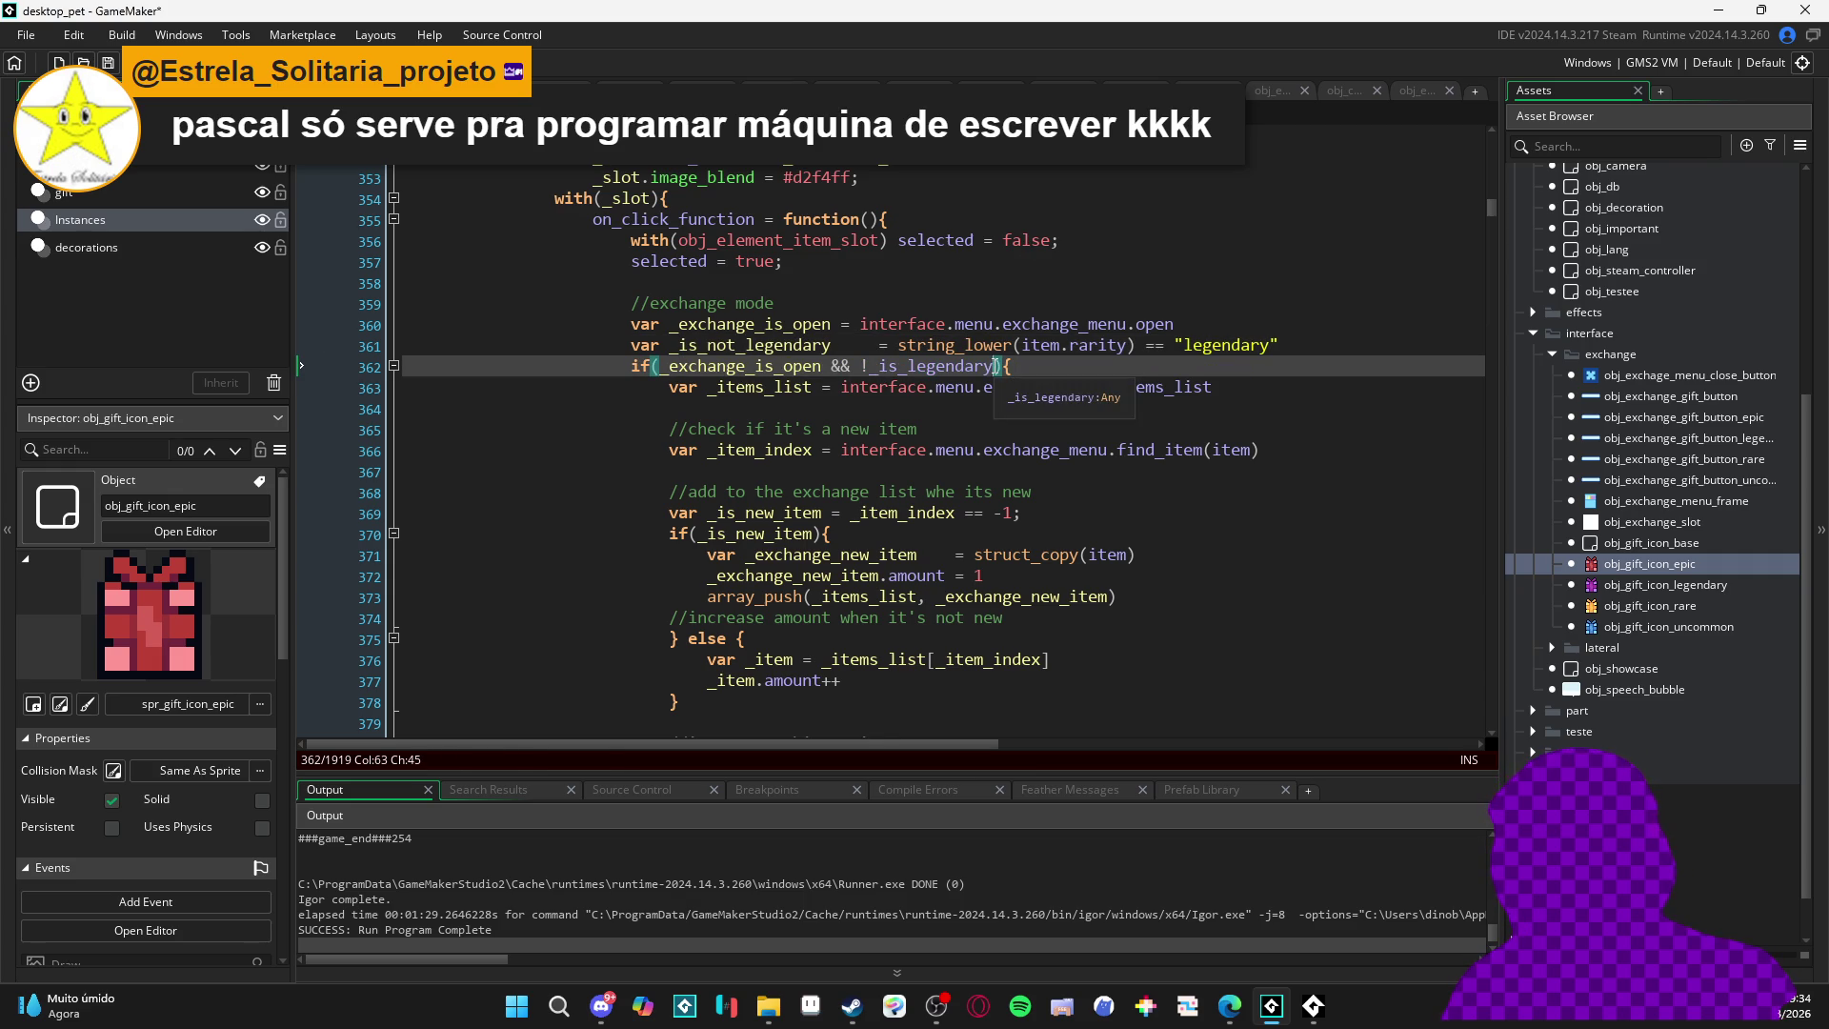
click(1154, 345)
key(BackSpace)
text(!)
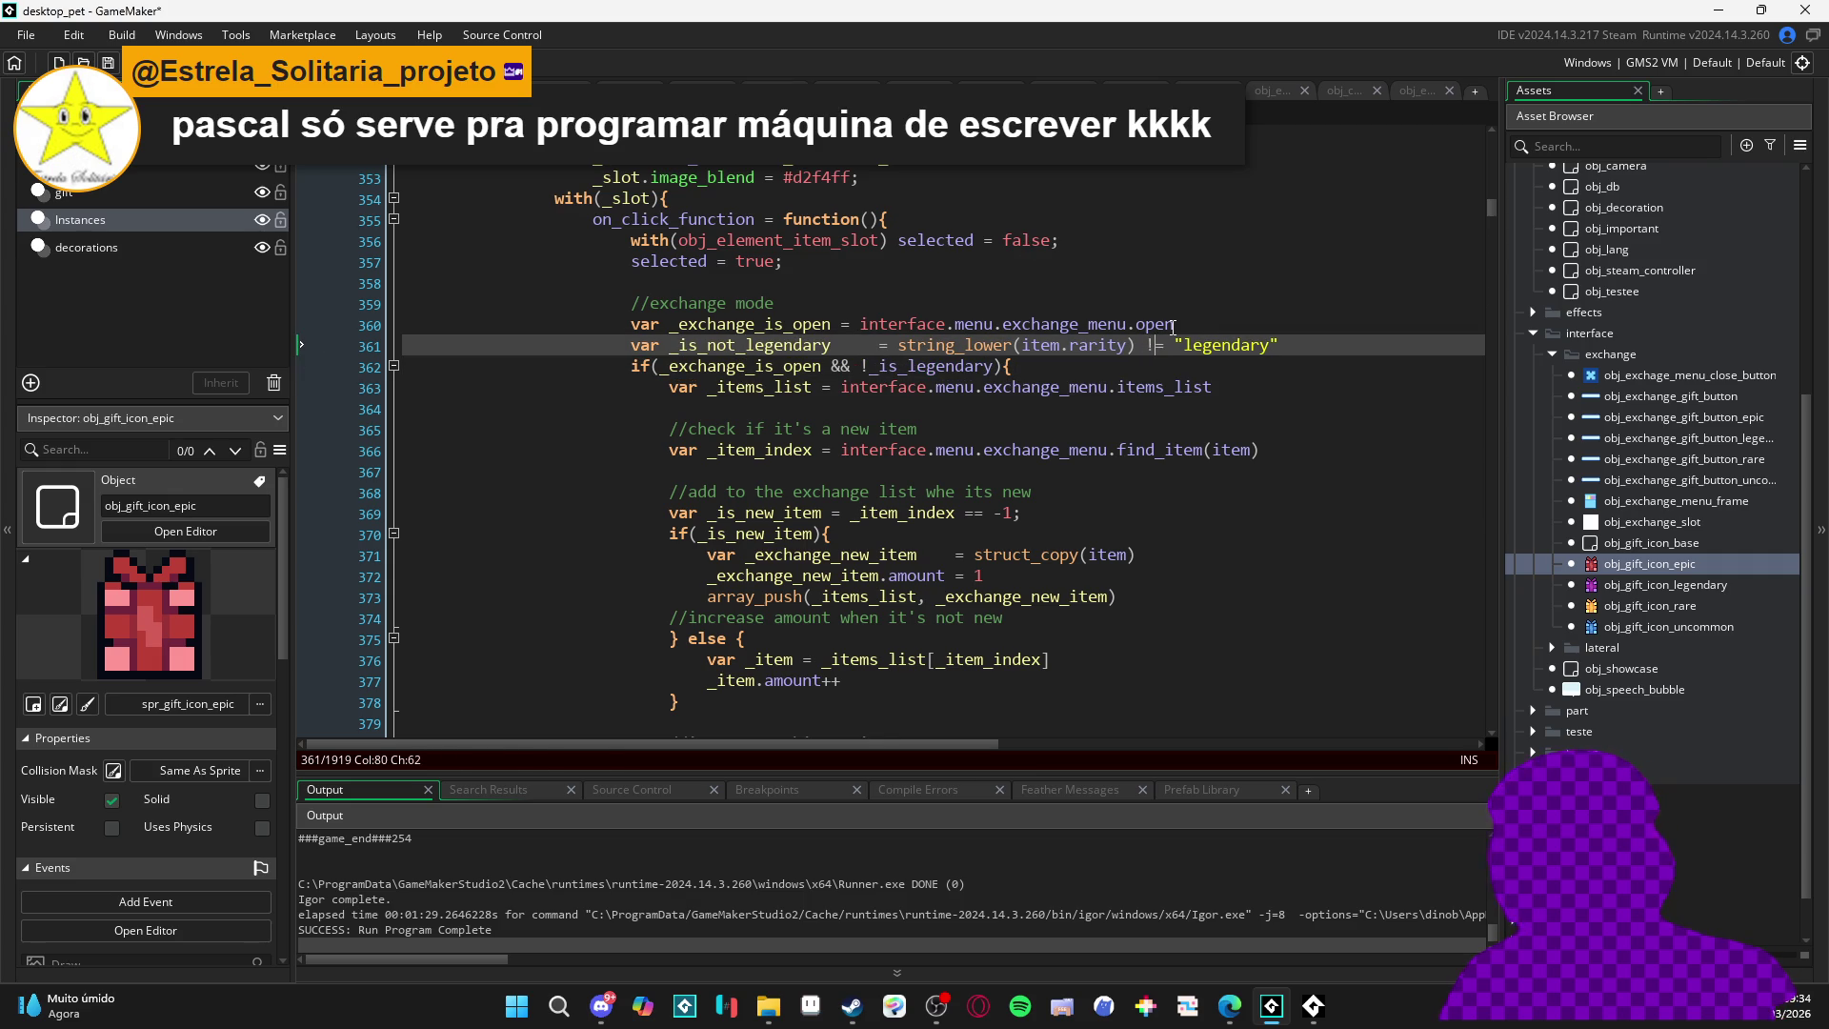
- Replace !_is_legendary in the line 362 condition with _is_not_legendary
double_click(789, 345)
click(971, 366)
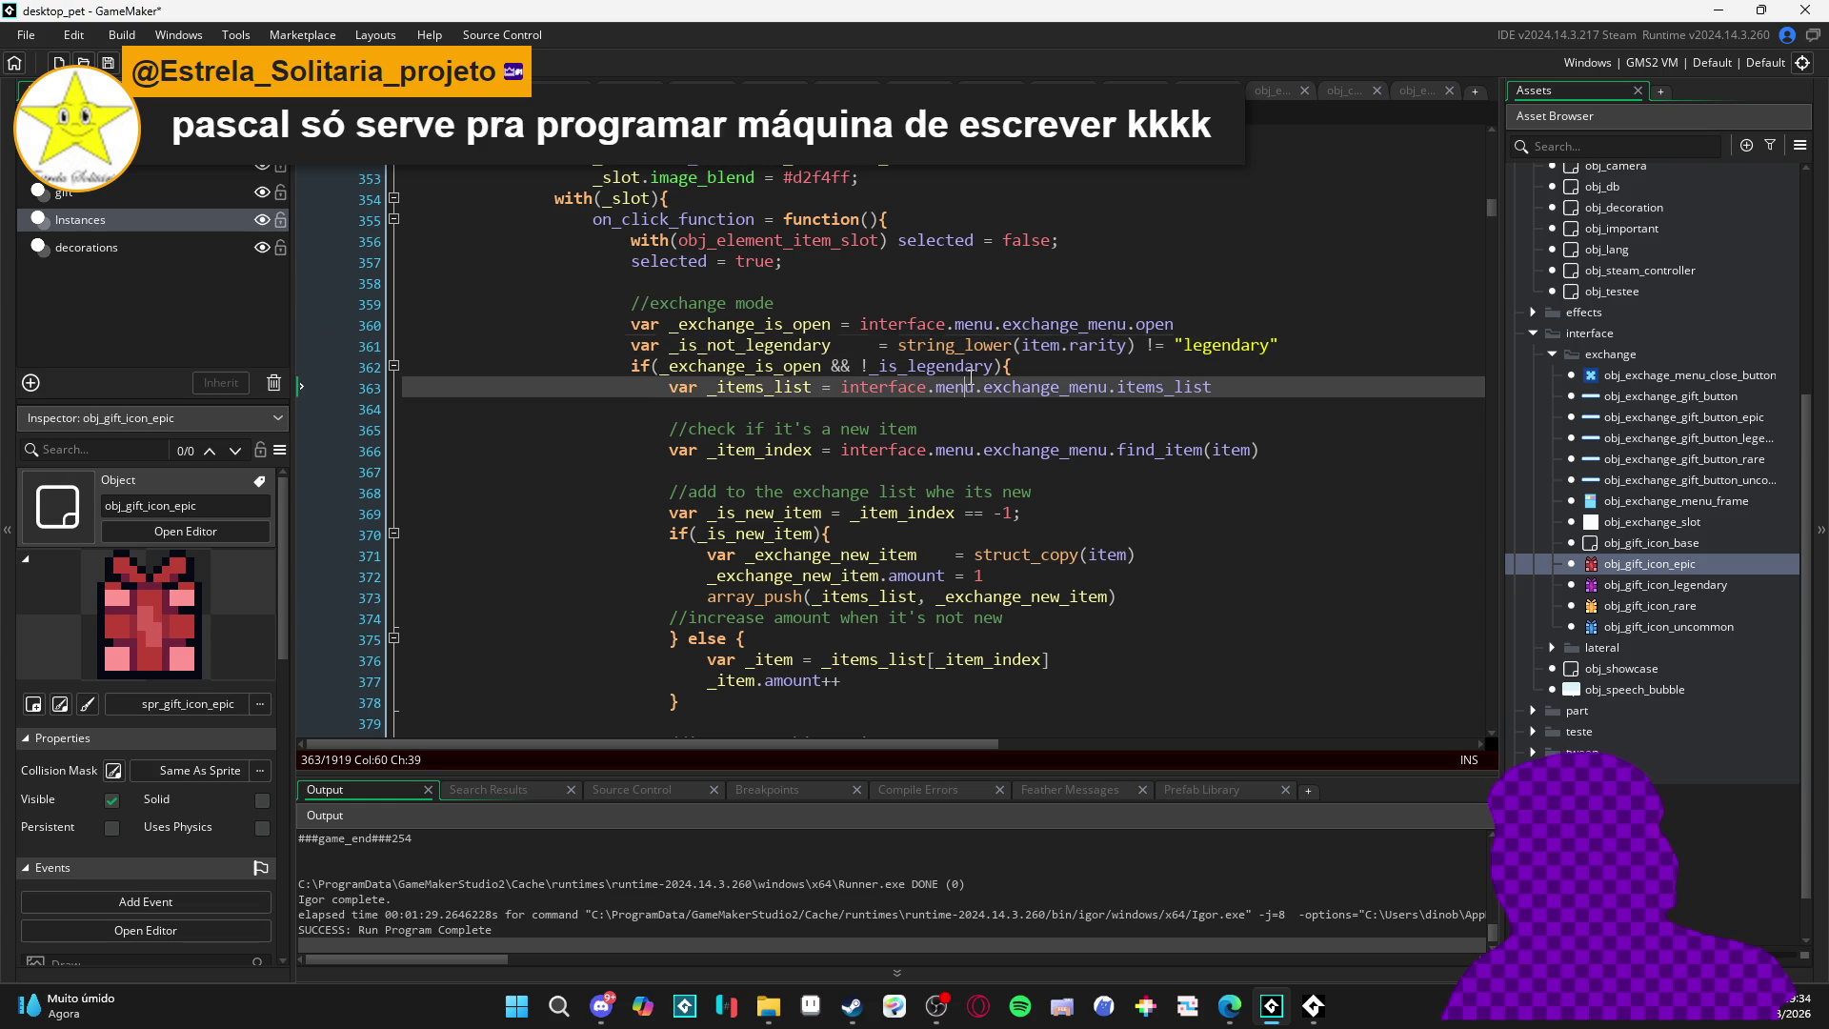
key(ctrl+shift+Left)
key(shift+Left)
key(ctrl+v)
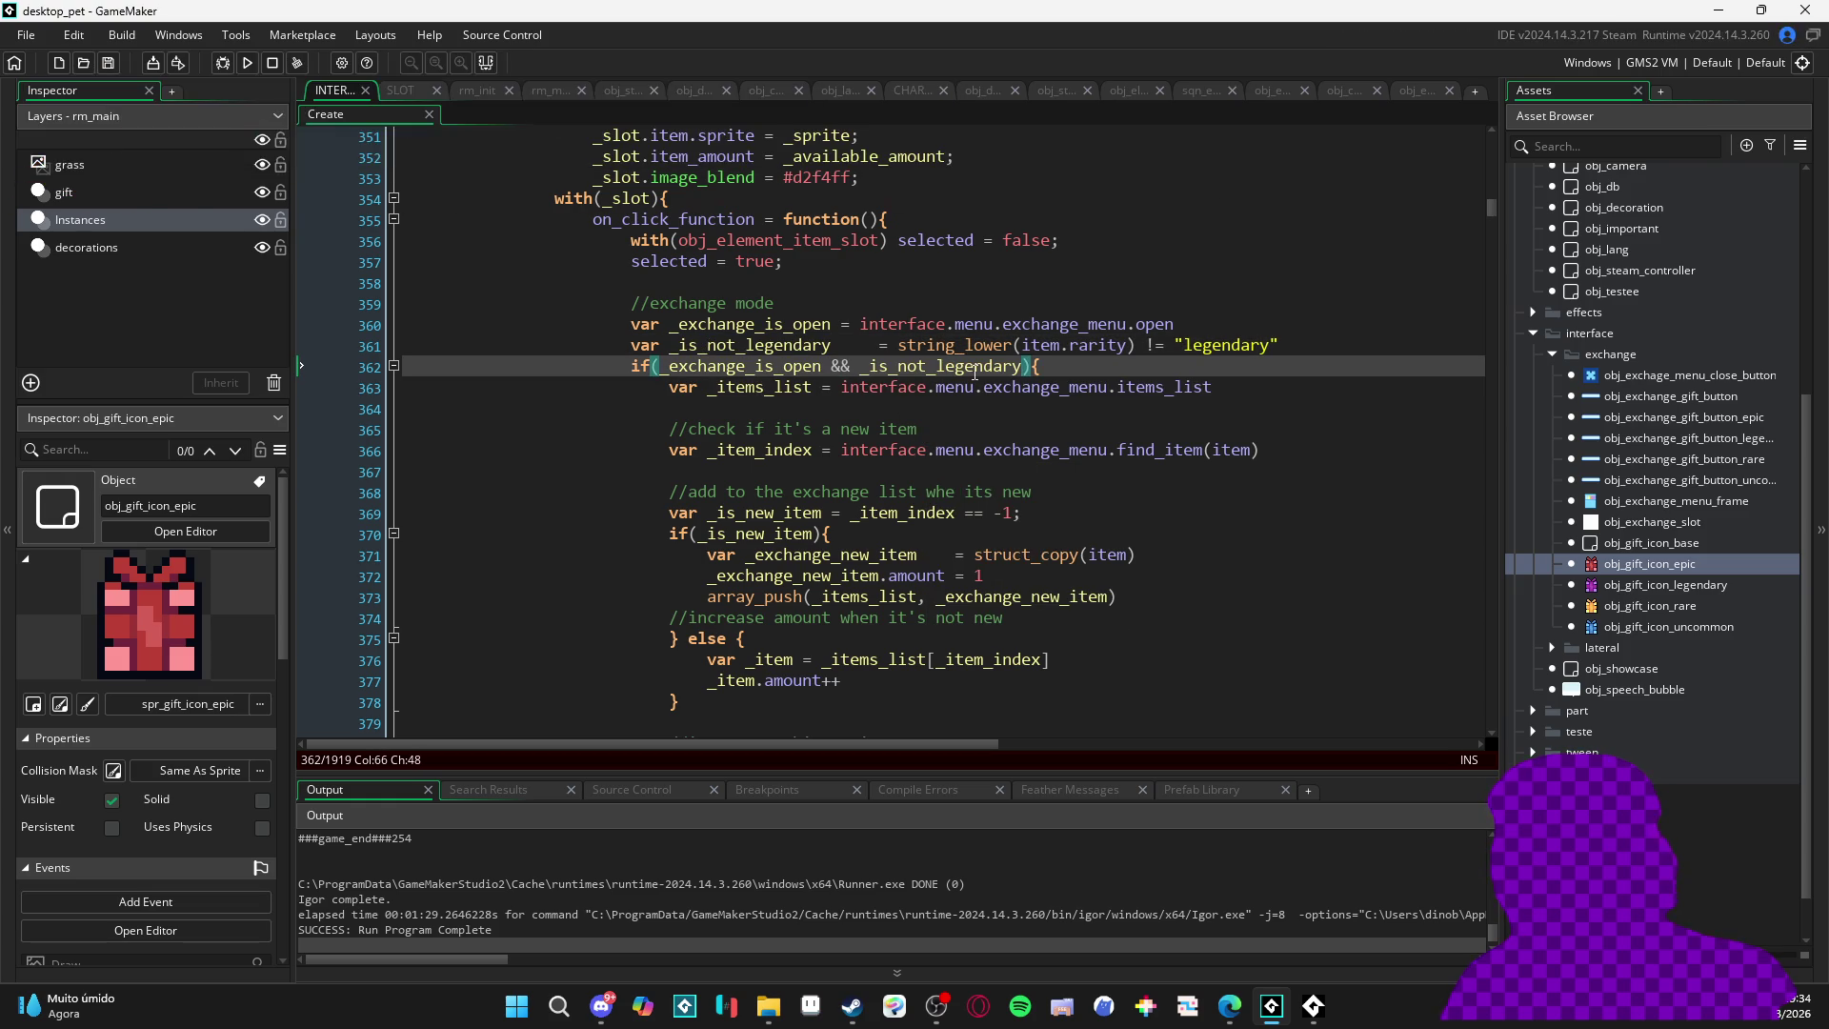
click(973, 369)
- Delete the alignment spaces before the equals sign on line 361
mouse_move(870, 443)
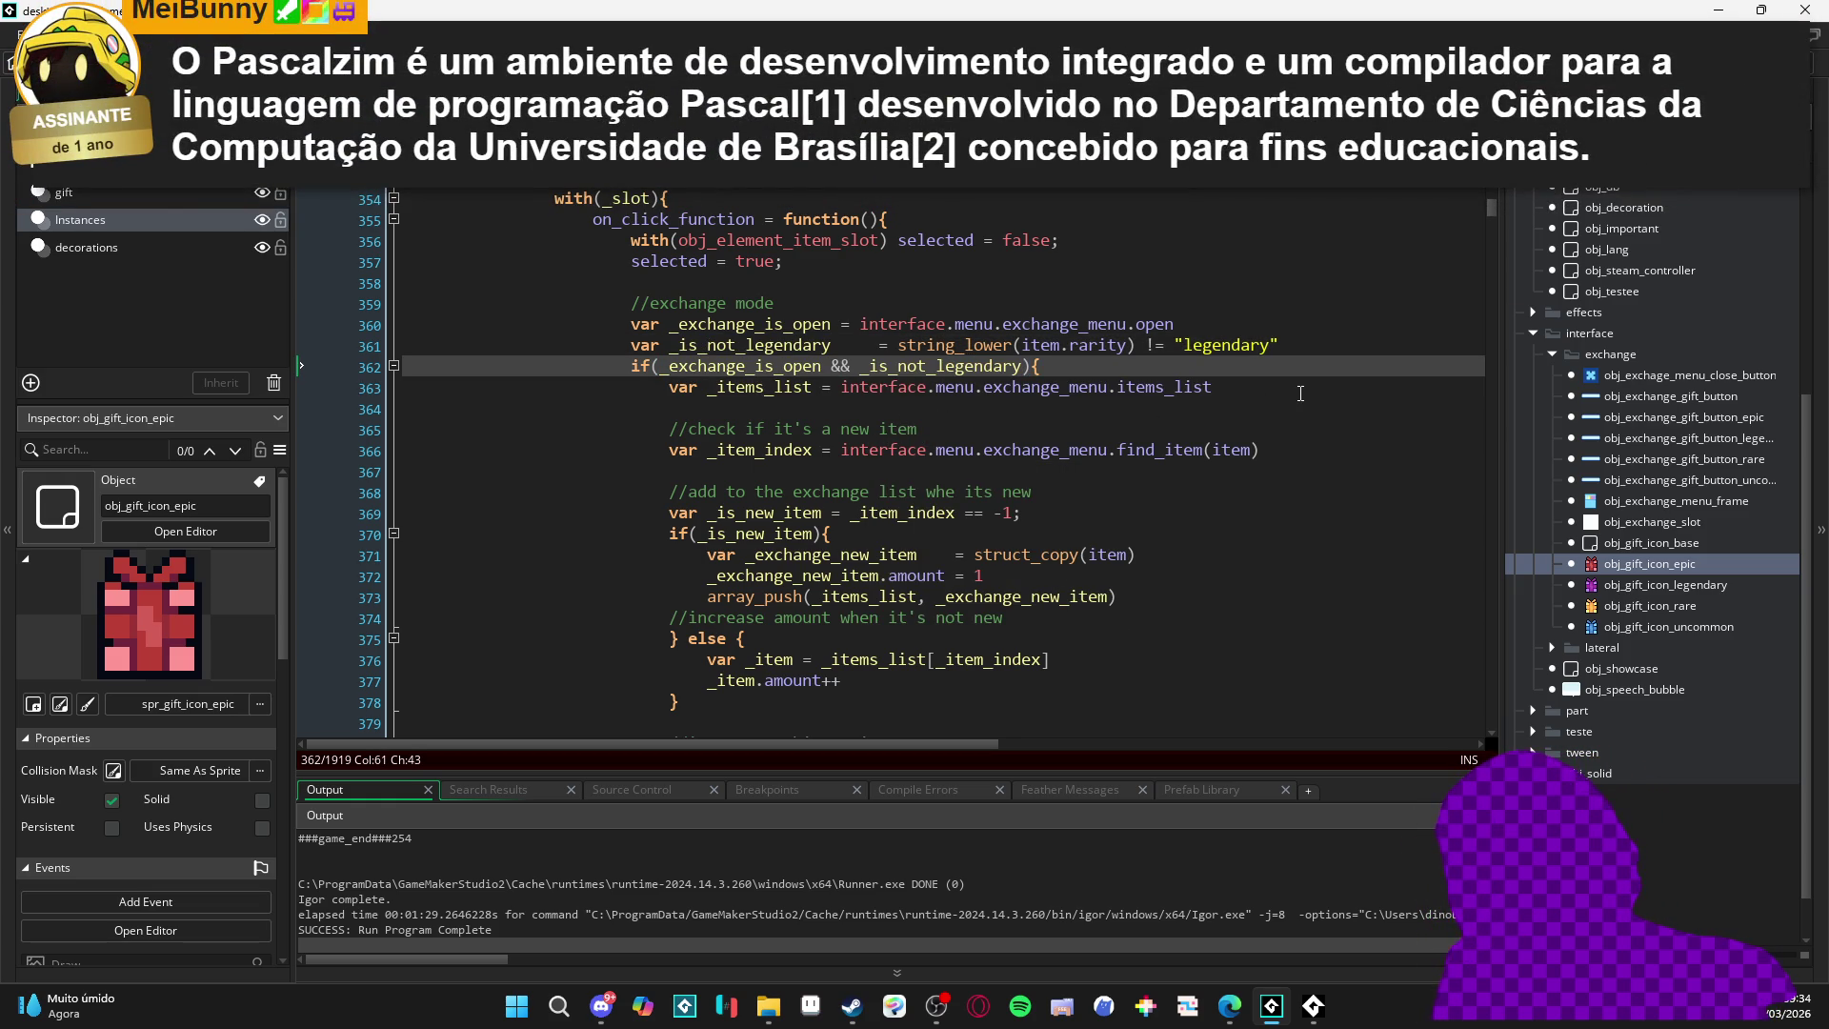
click(1325, 345)
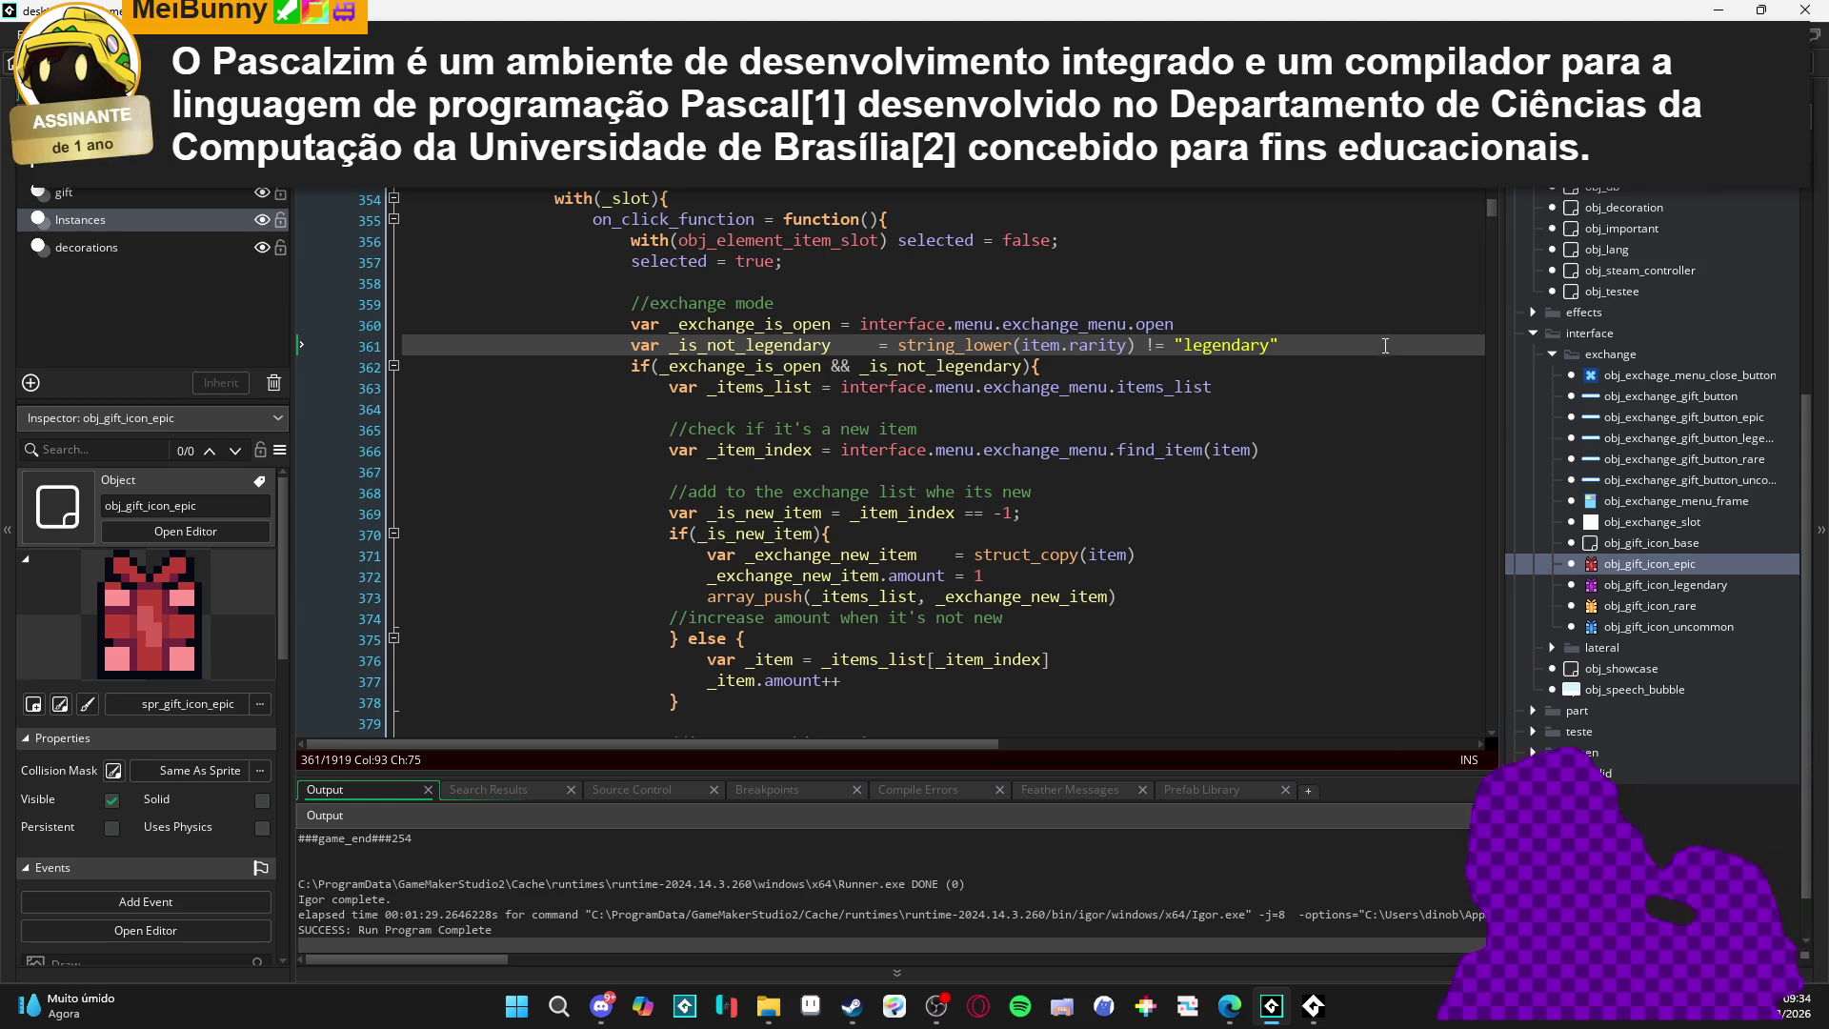
scroll(1367, 335, down, 1)
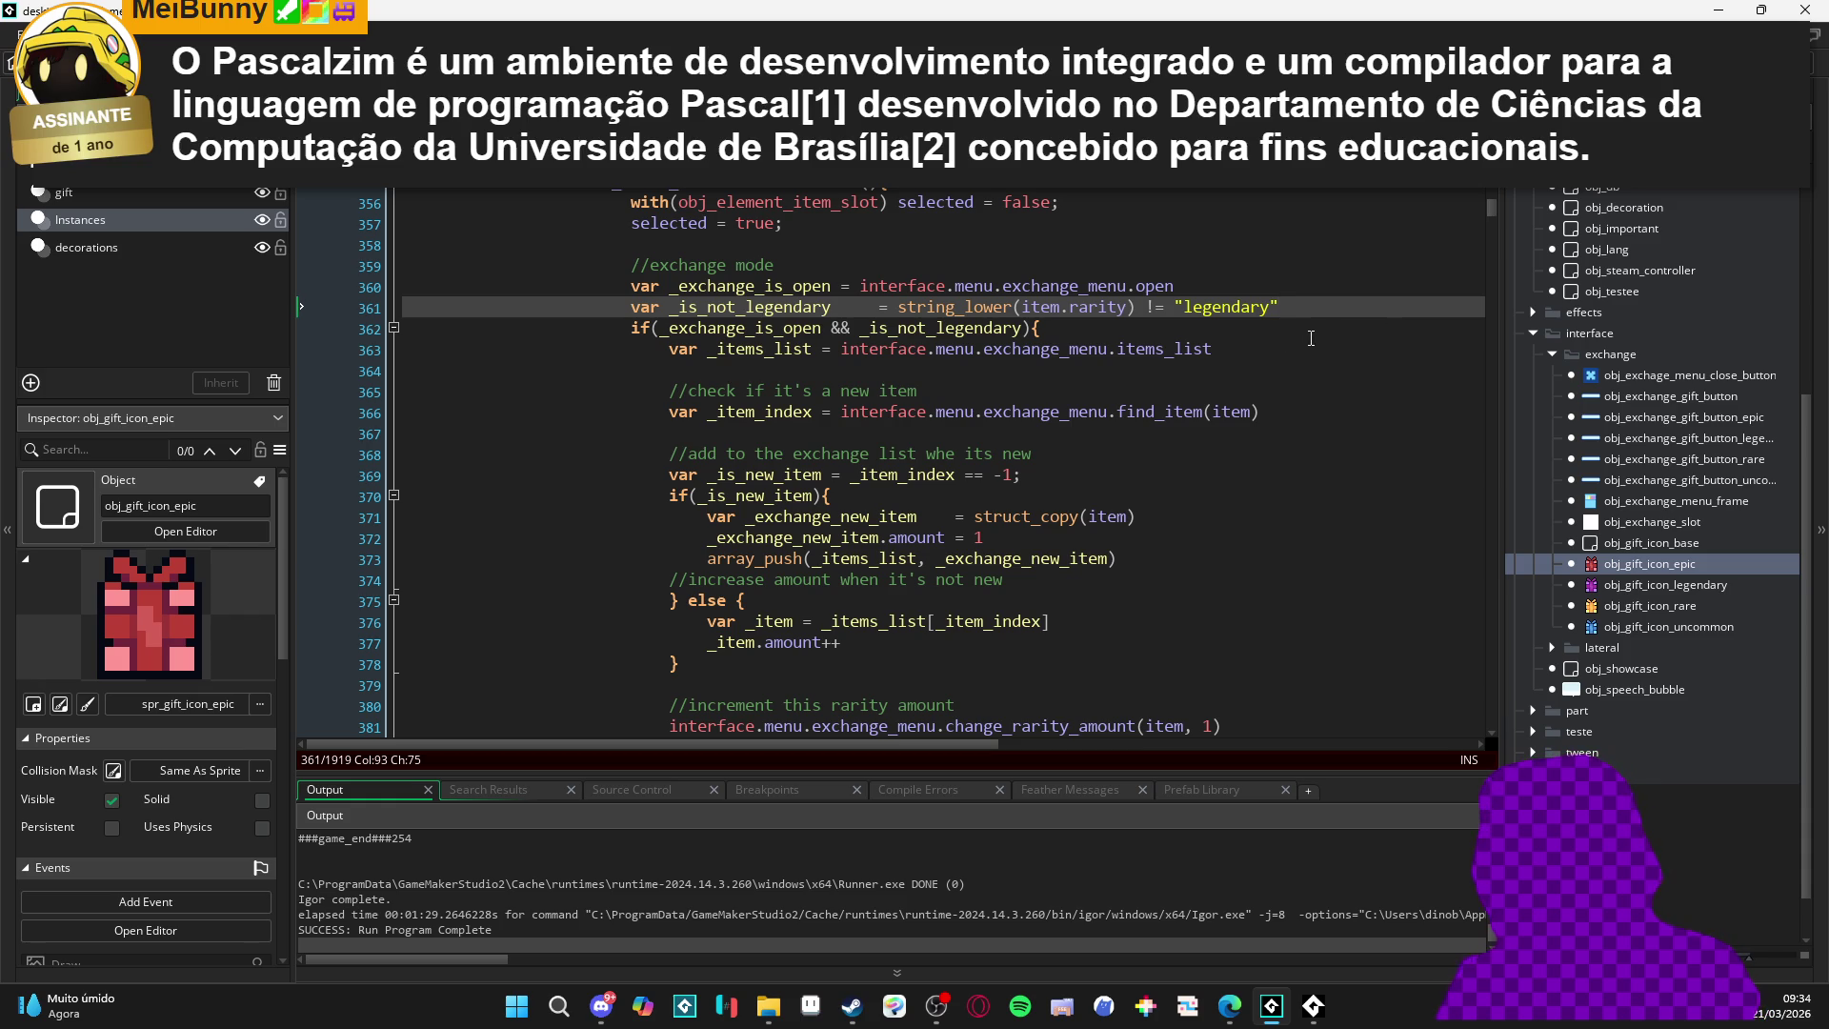
click(880, 307)
key(BackSpace)
key(BackSpace)
key(BackSpace)
key(BackSpace)
click(861, 349)
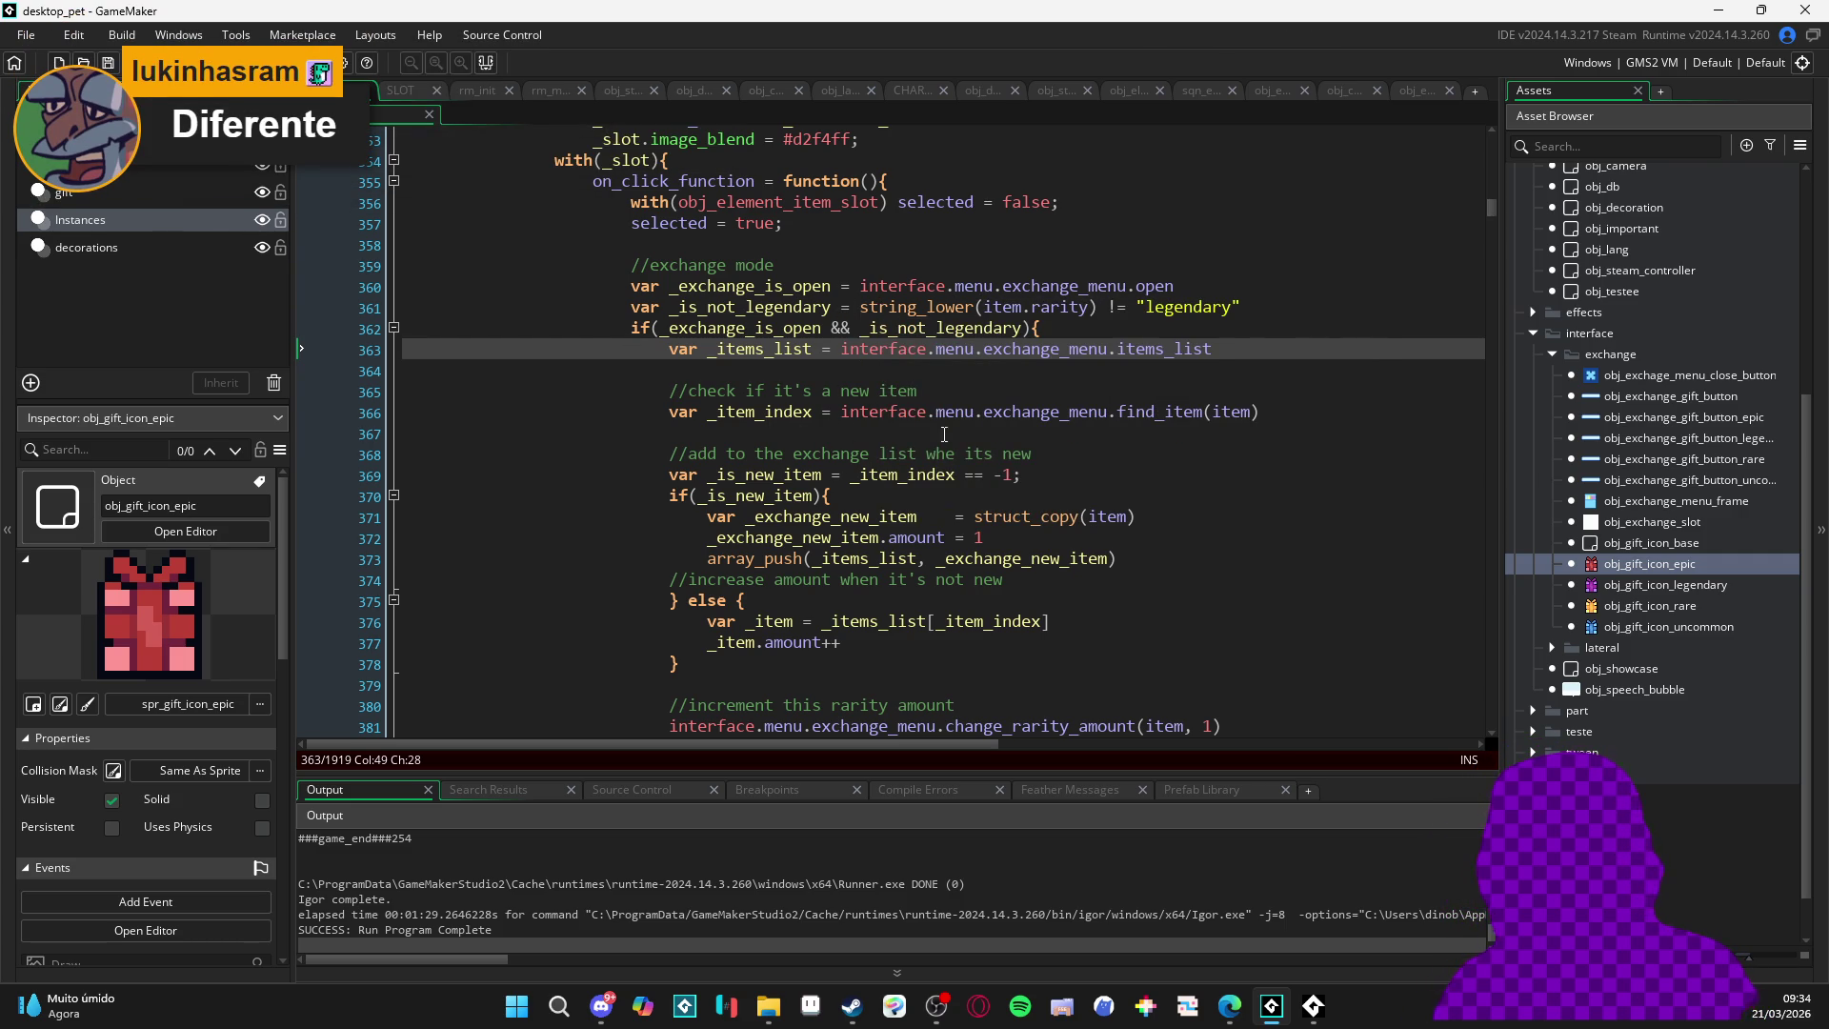
click(797, 370)
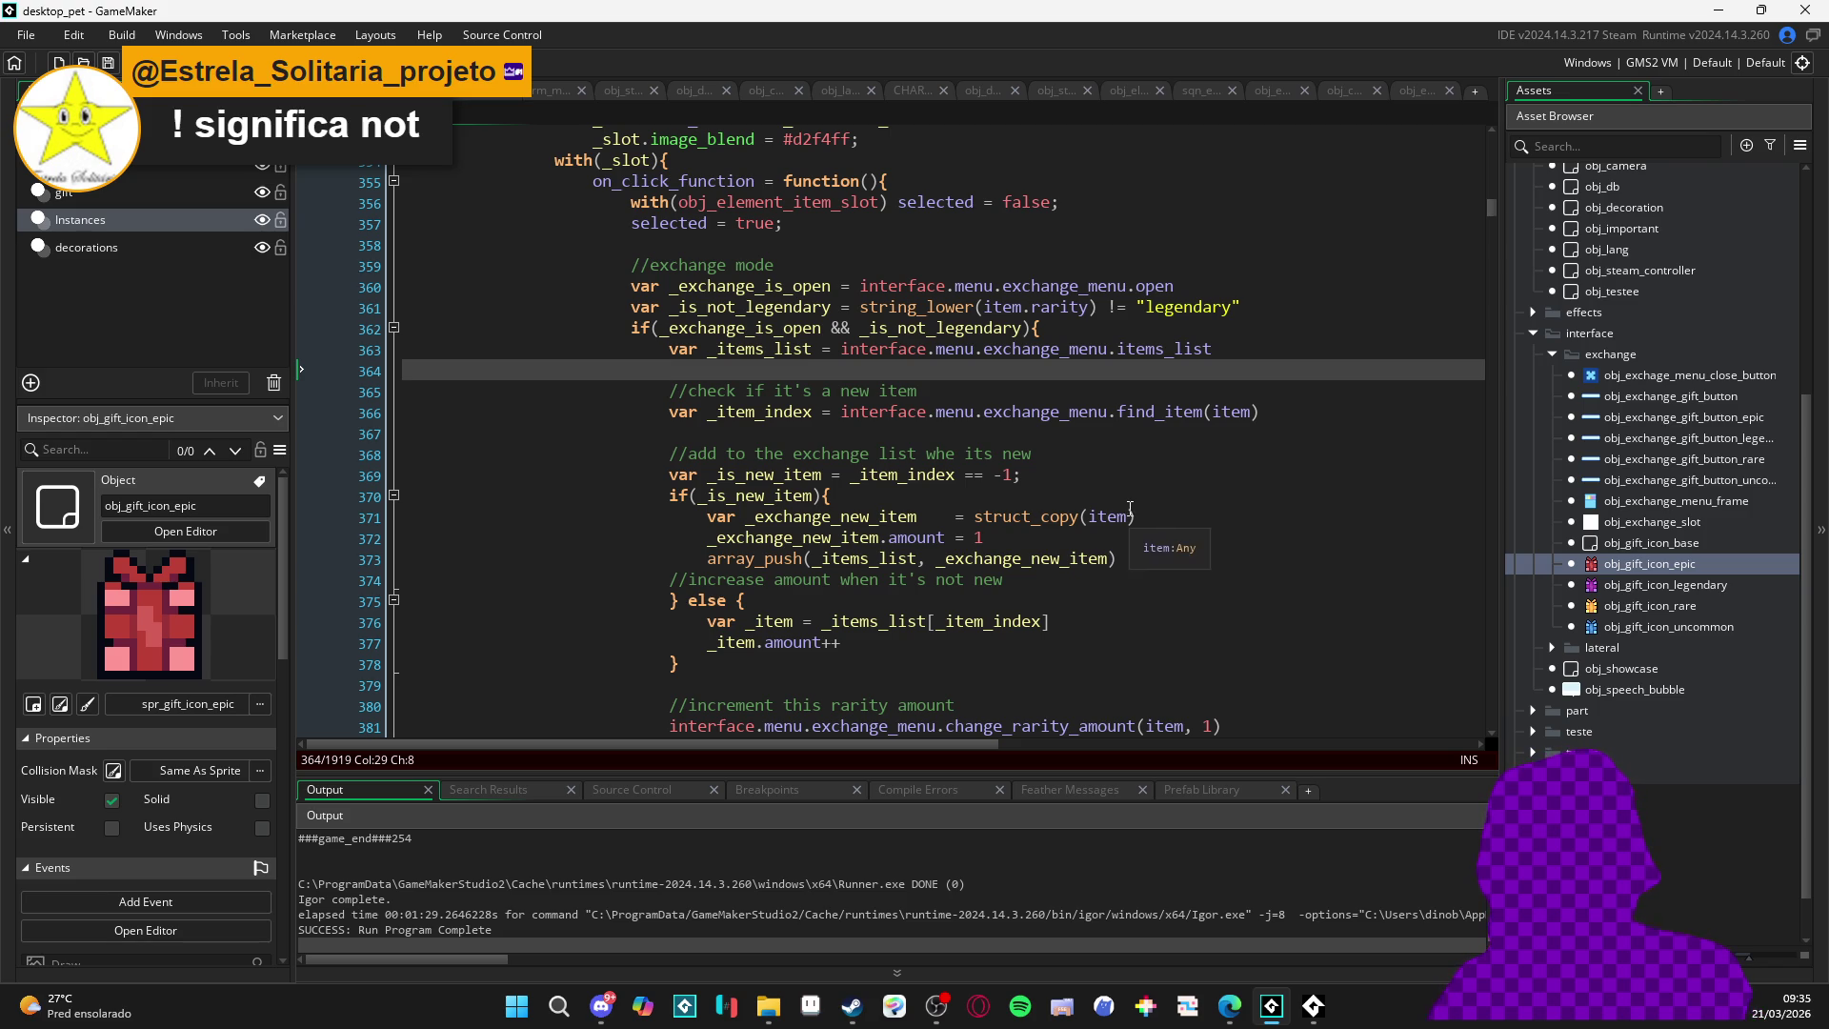
click(936, 1006)
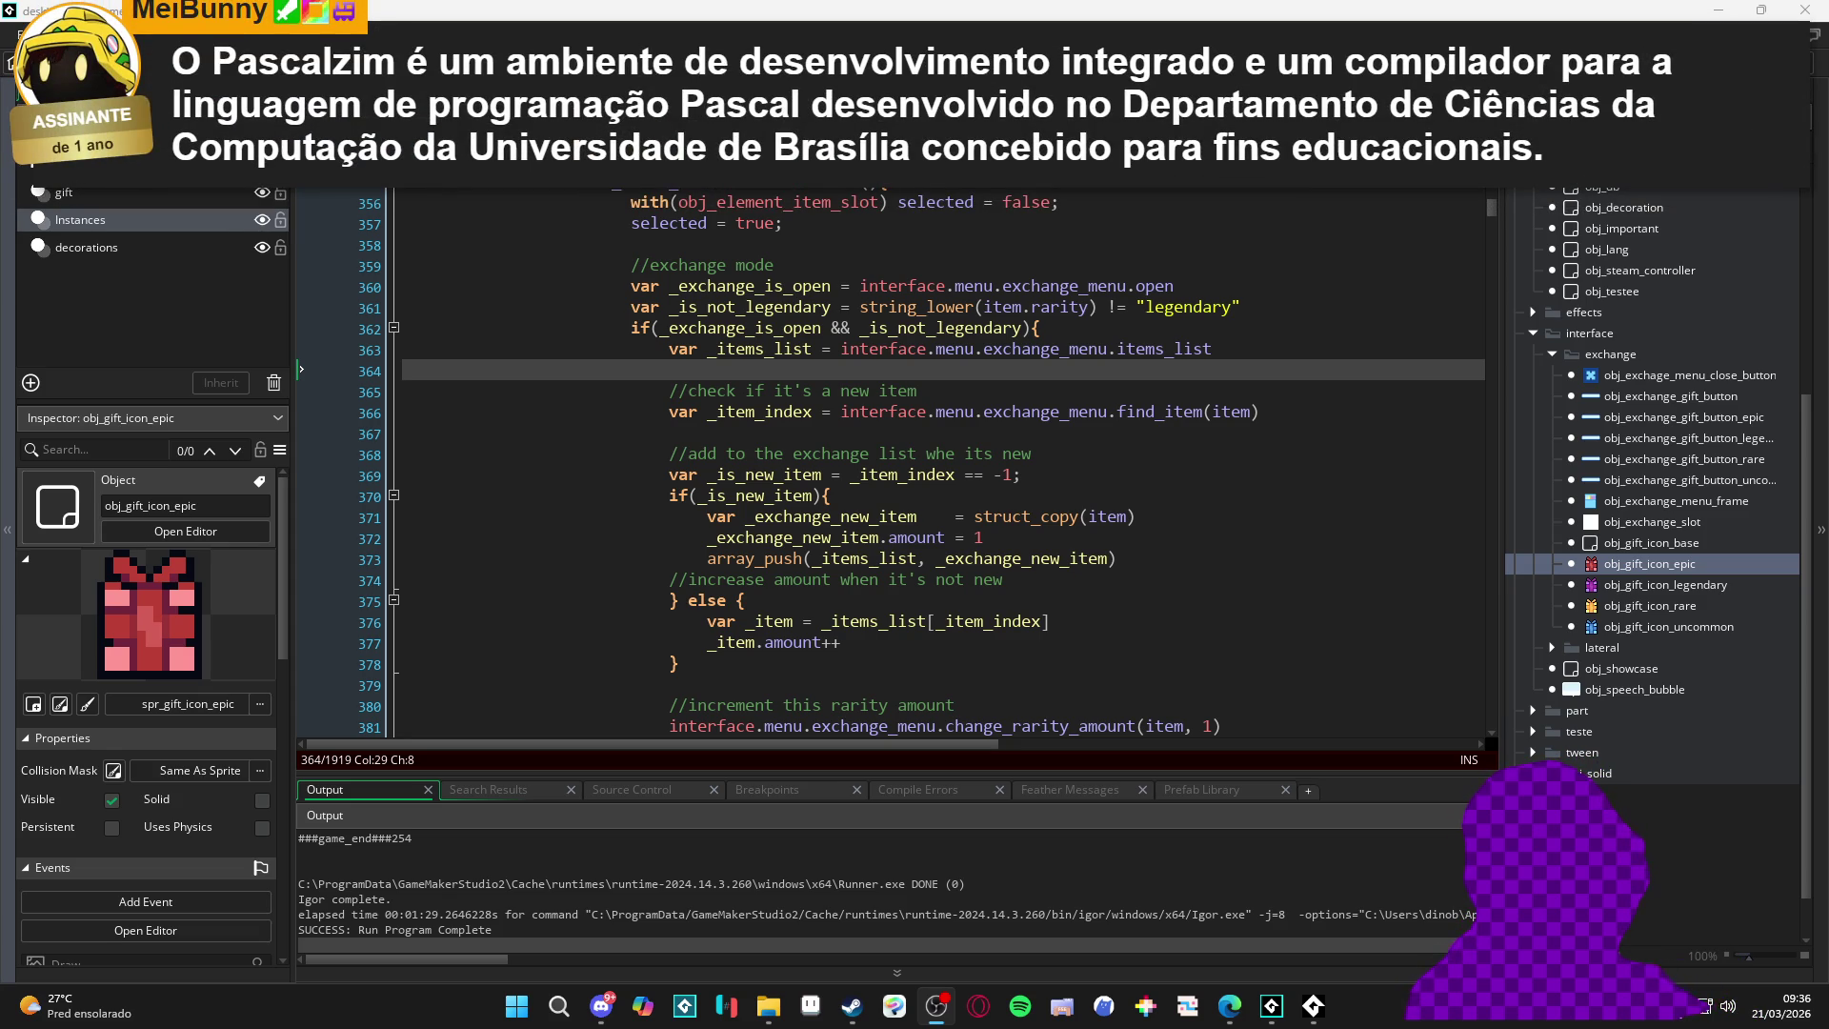
- Remove the blank line after change_rarity_amount, add an //update inventory comment, and save
click(869, 515)
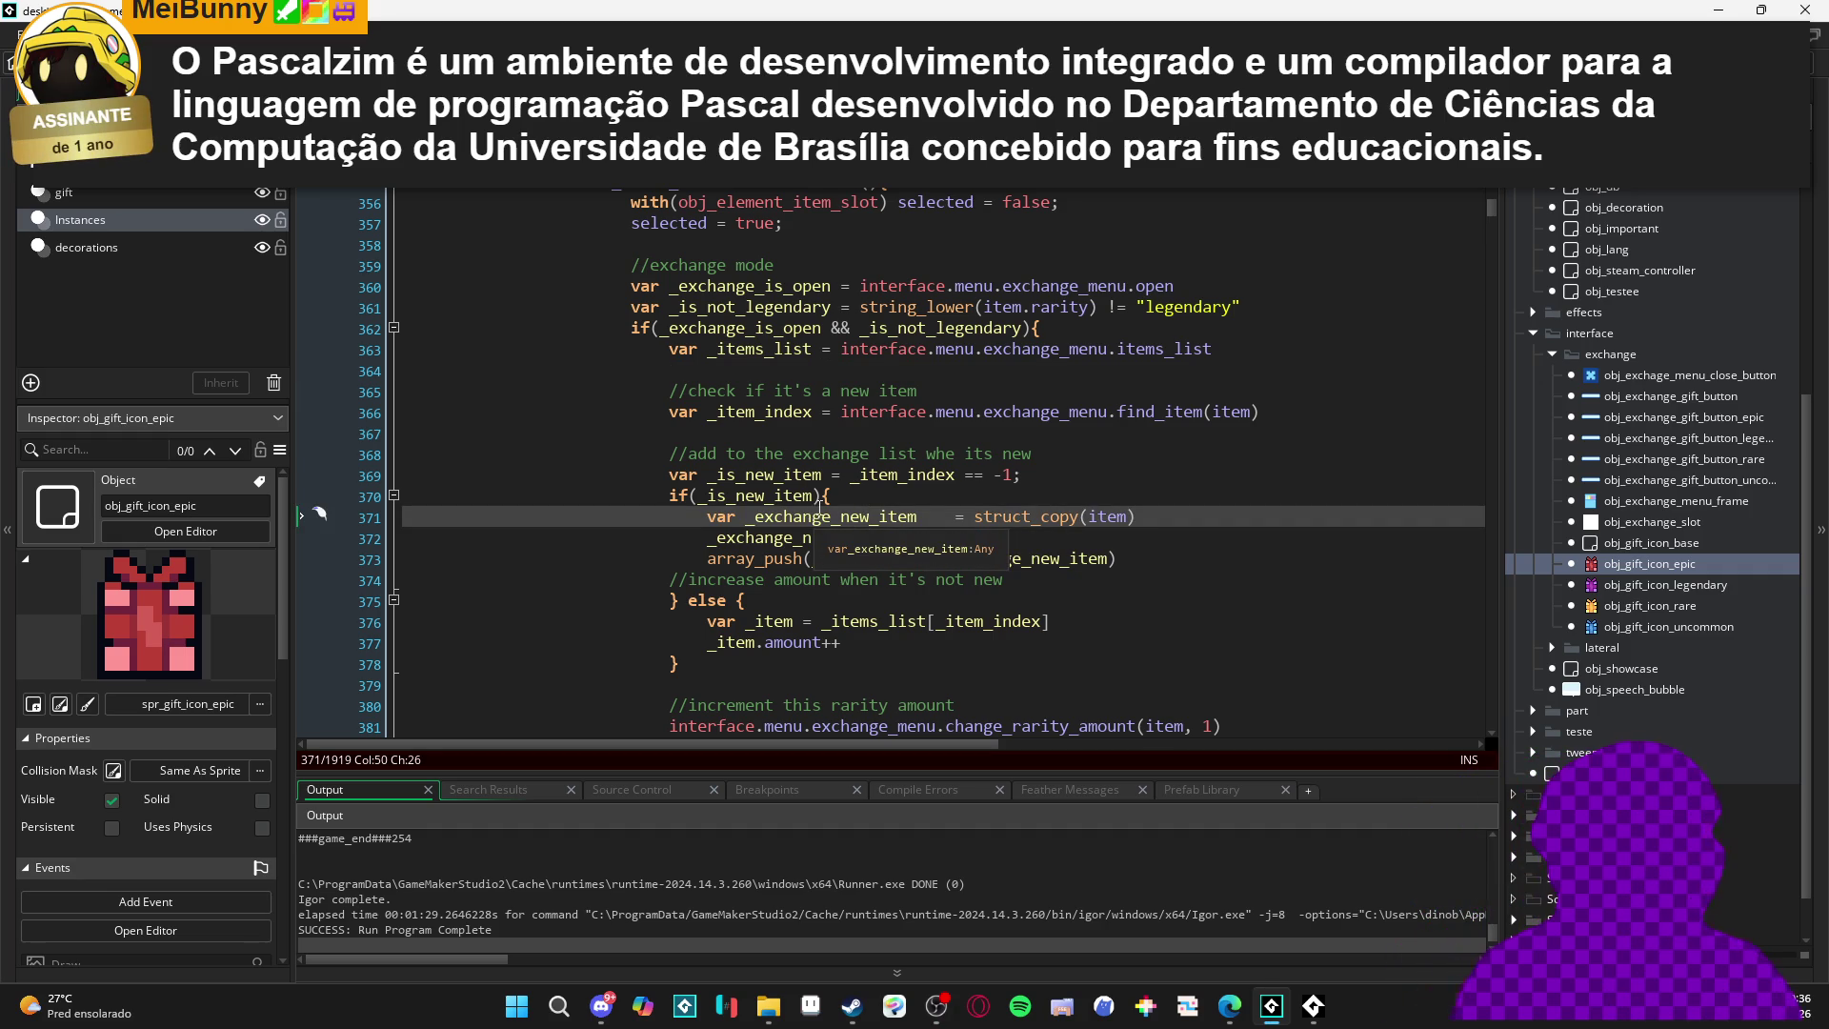
scroll(732, 572, down, 1)
click(732, 607)
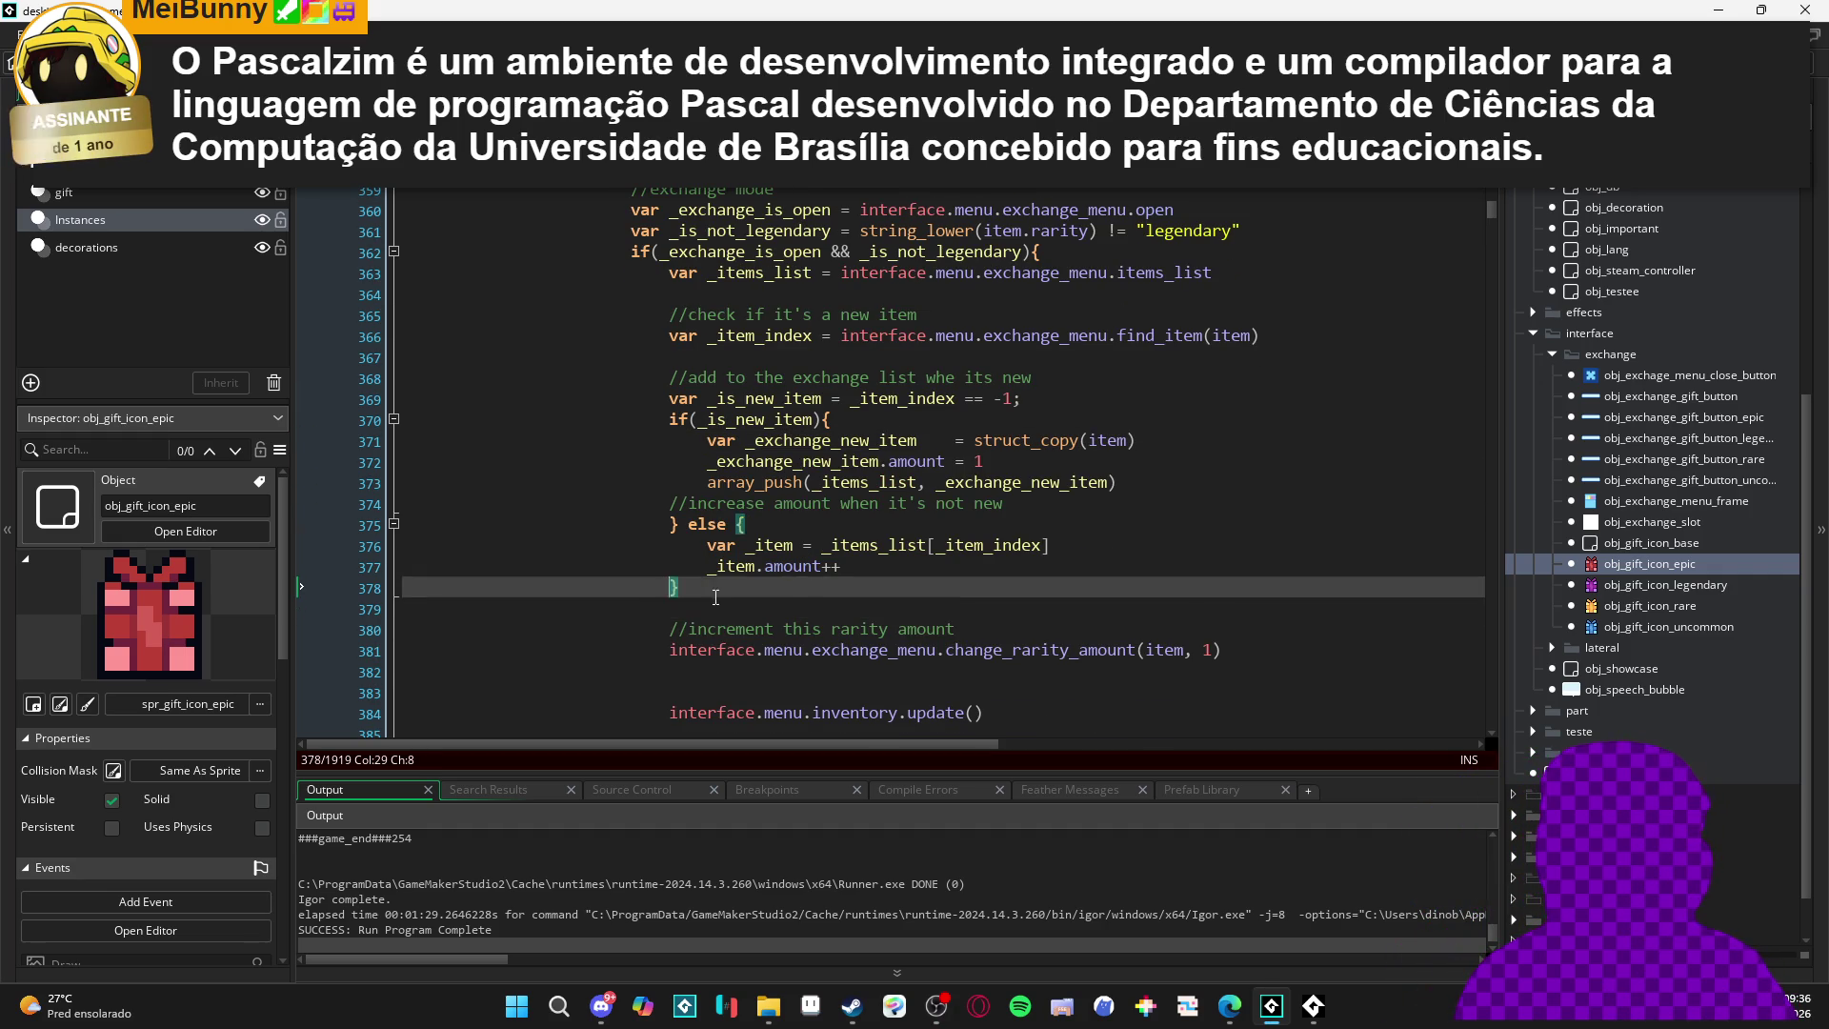
scroll(724, 602, down, 2)
click(827, 577)
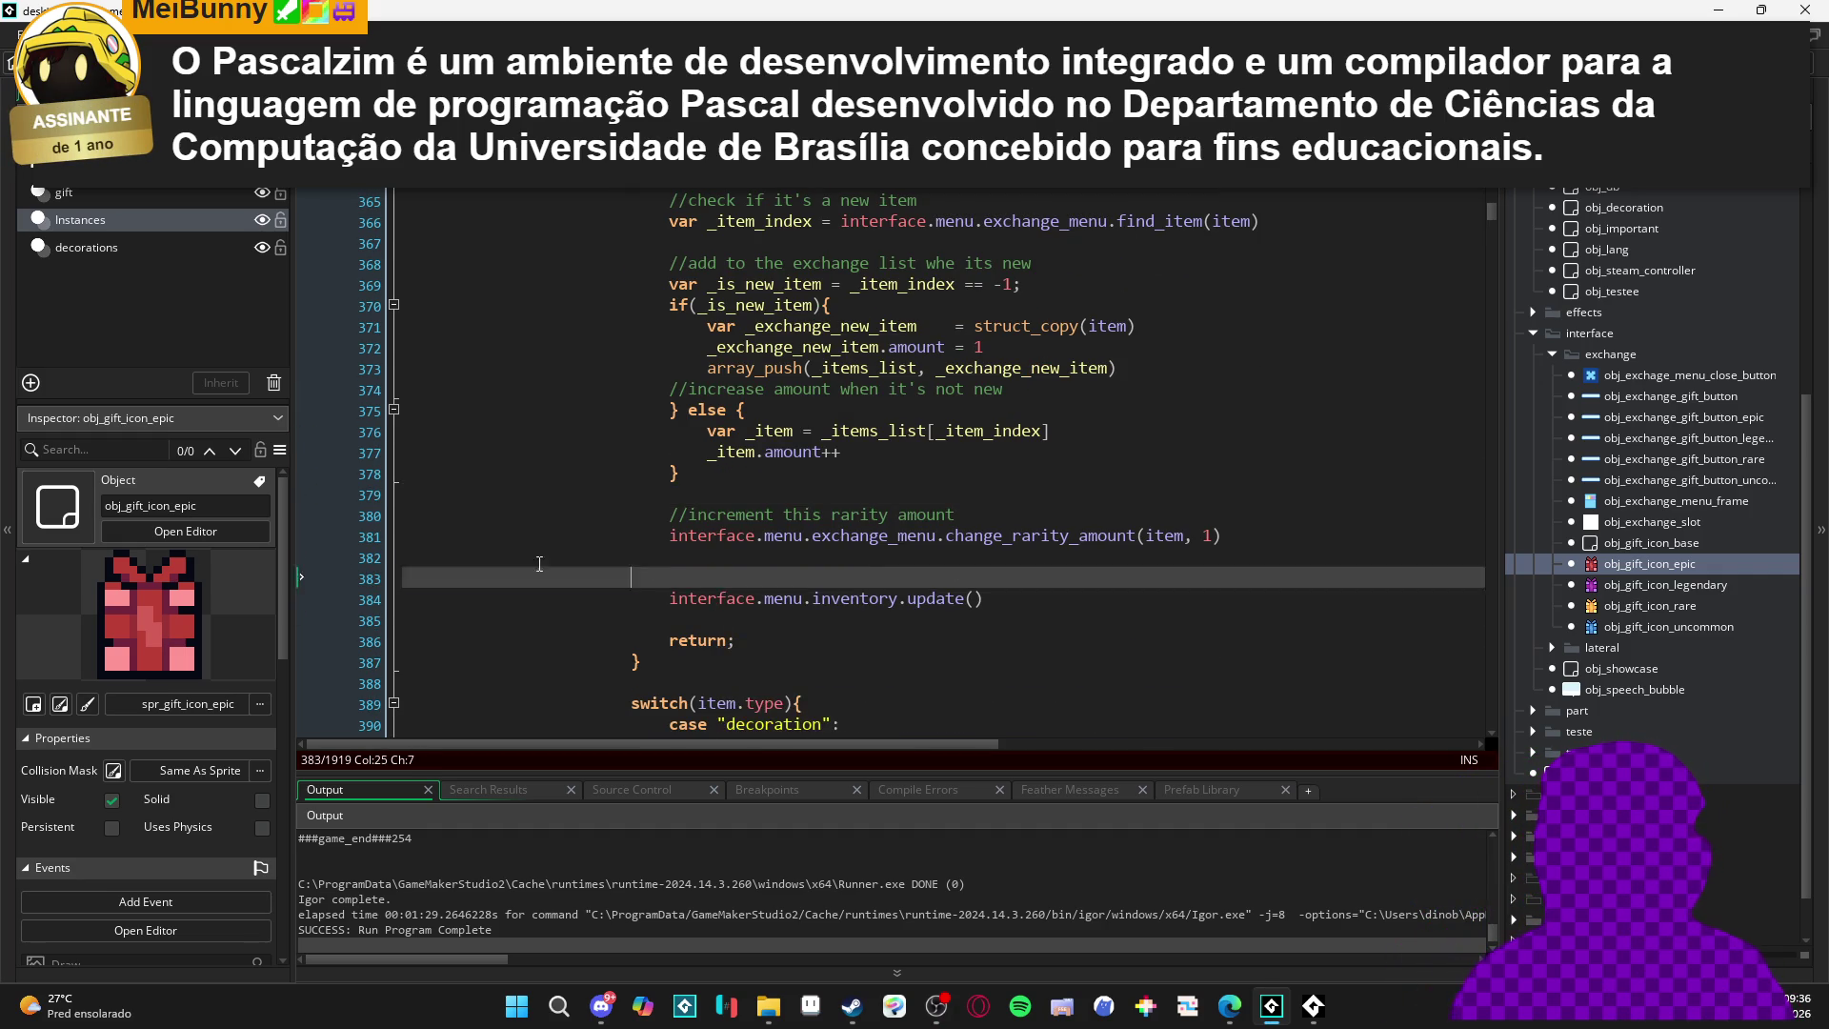
key(BackSpace)
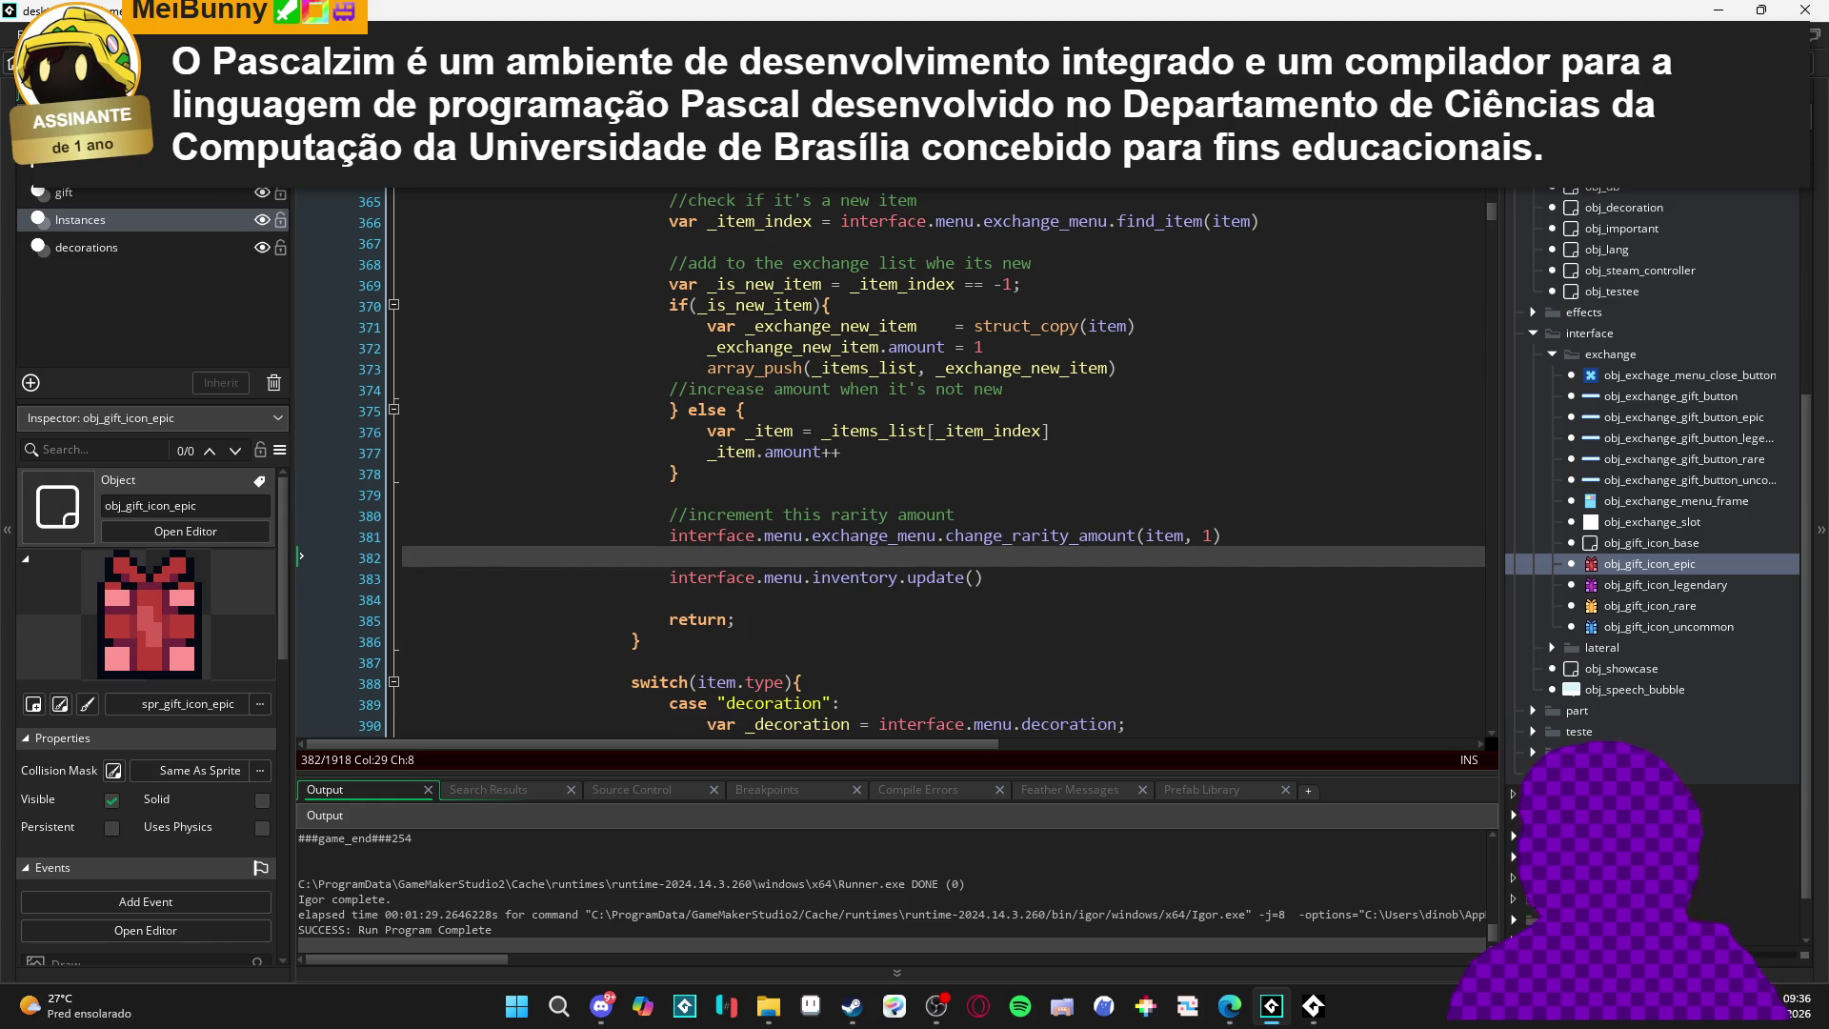
key(Return)
text(//)
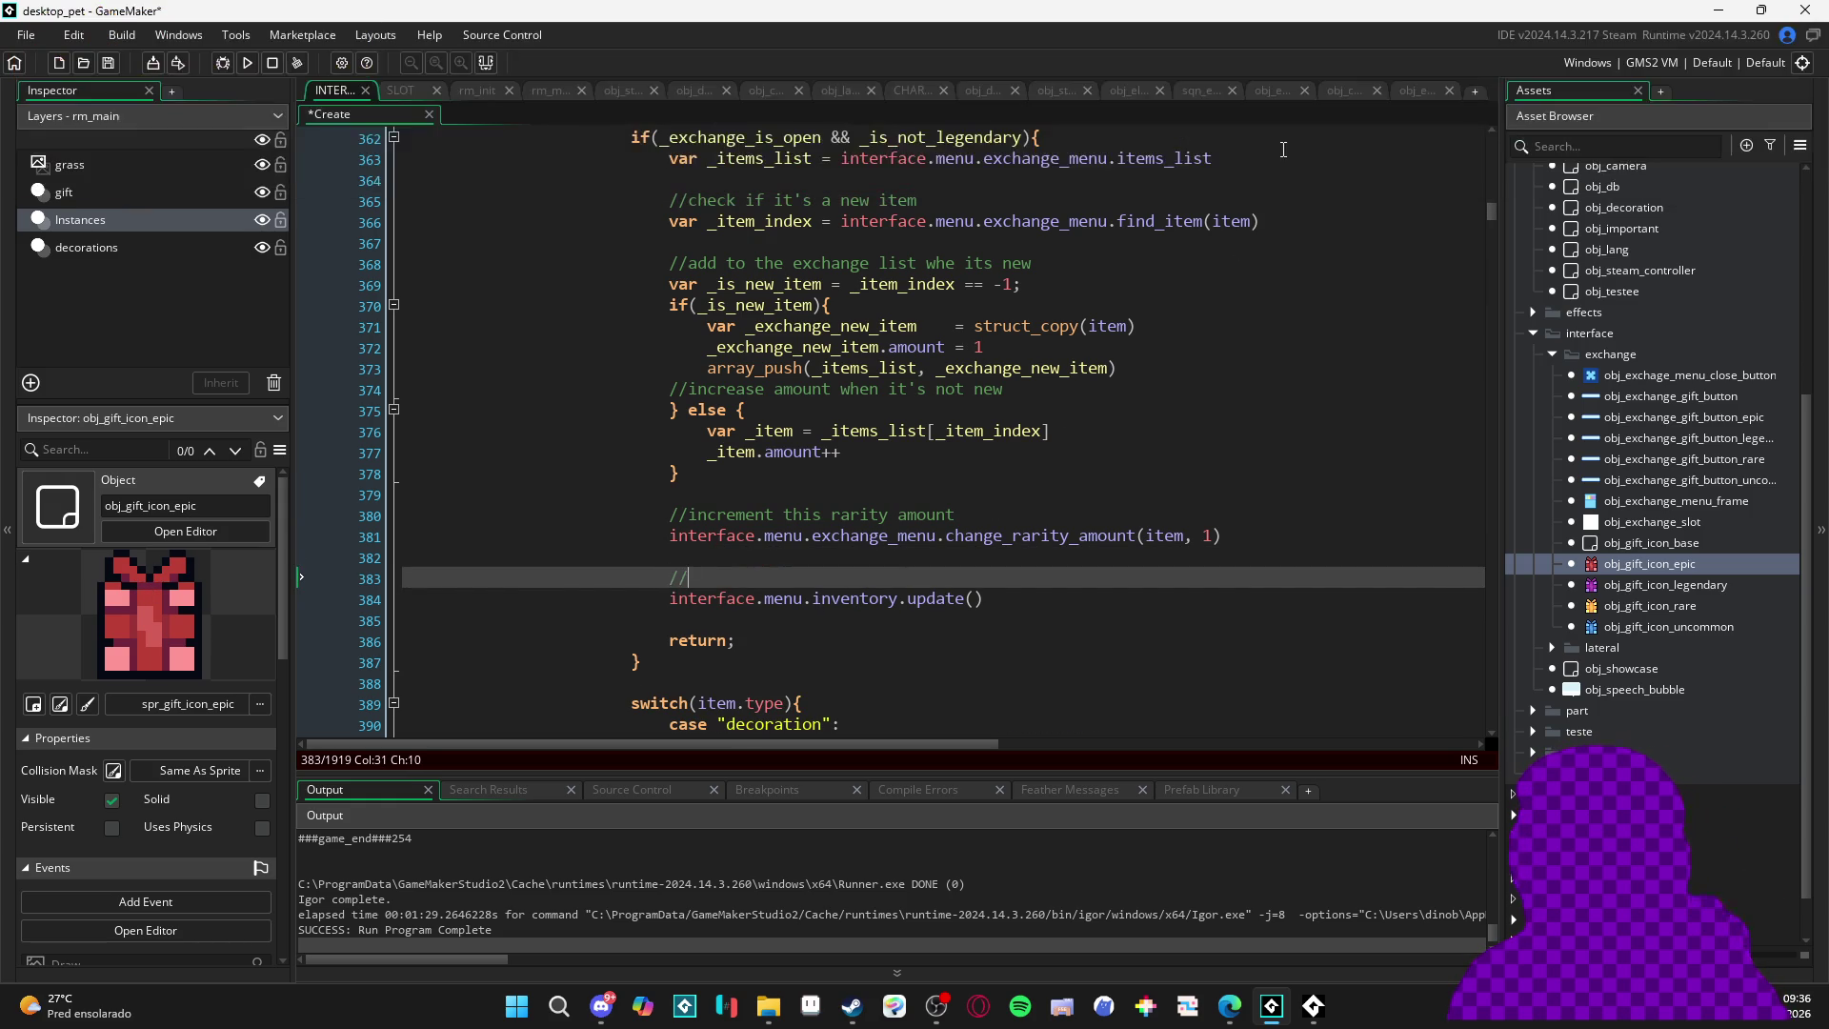
text(update invento)
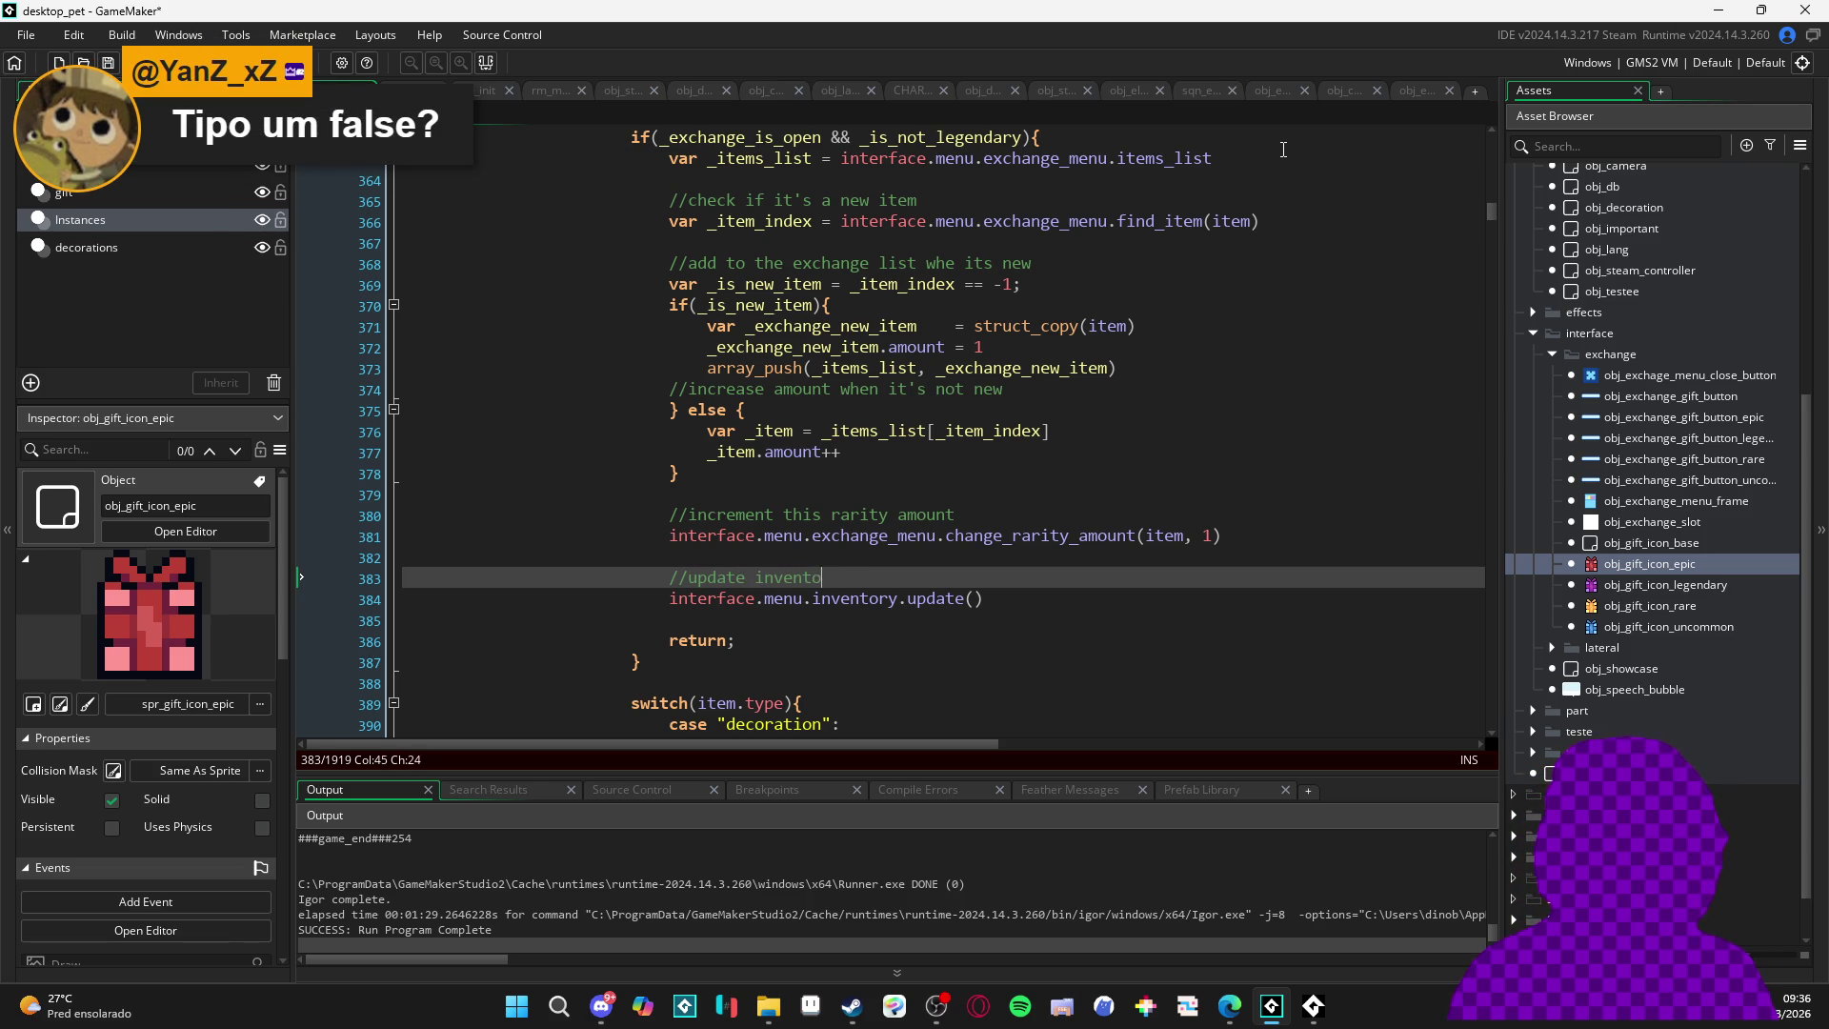
key(ctrl+s)
key(Up)
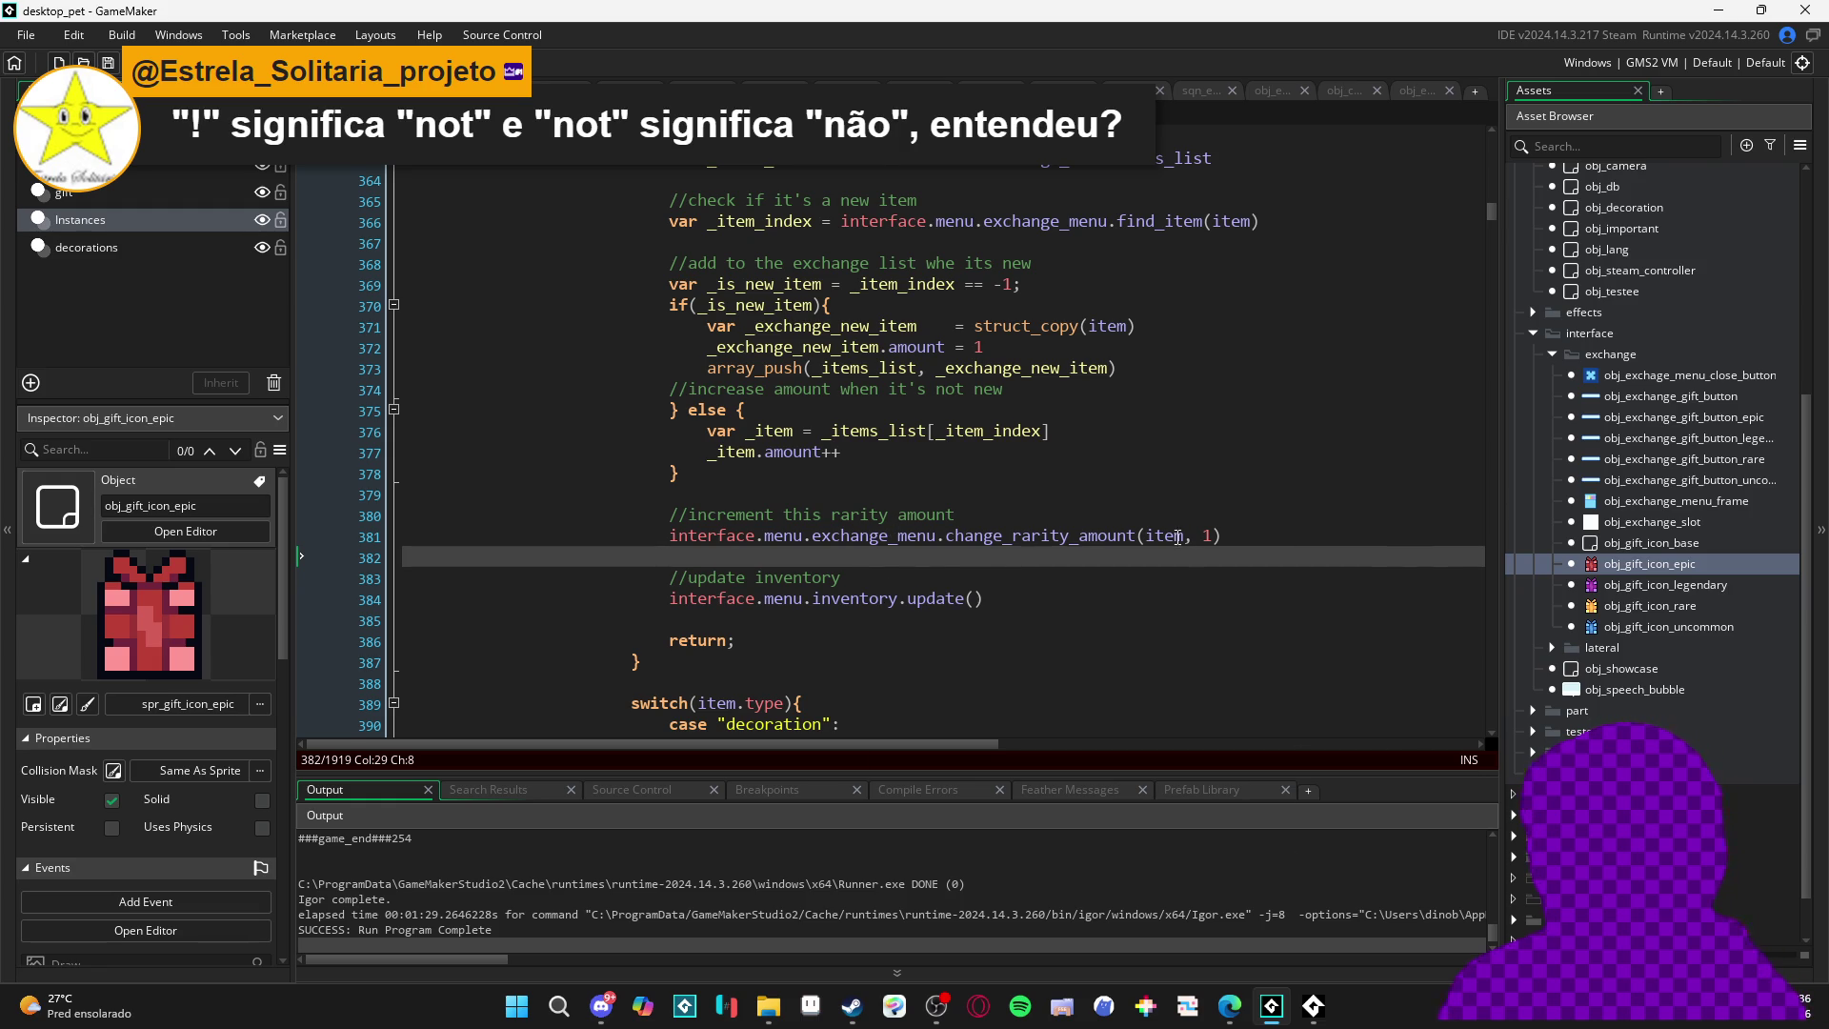
- Review the on_click_function code around the inventory update line
scroll(892, 527, up, 3)
scroll(1048, 543, down, 3)
scroll(1146, 555, down, 2)
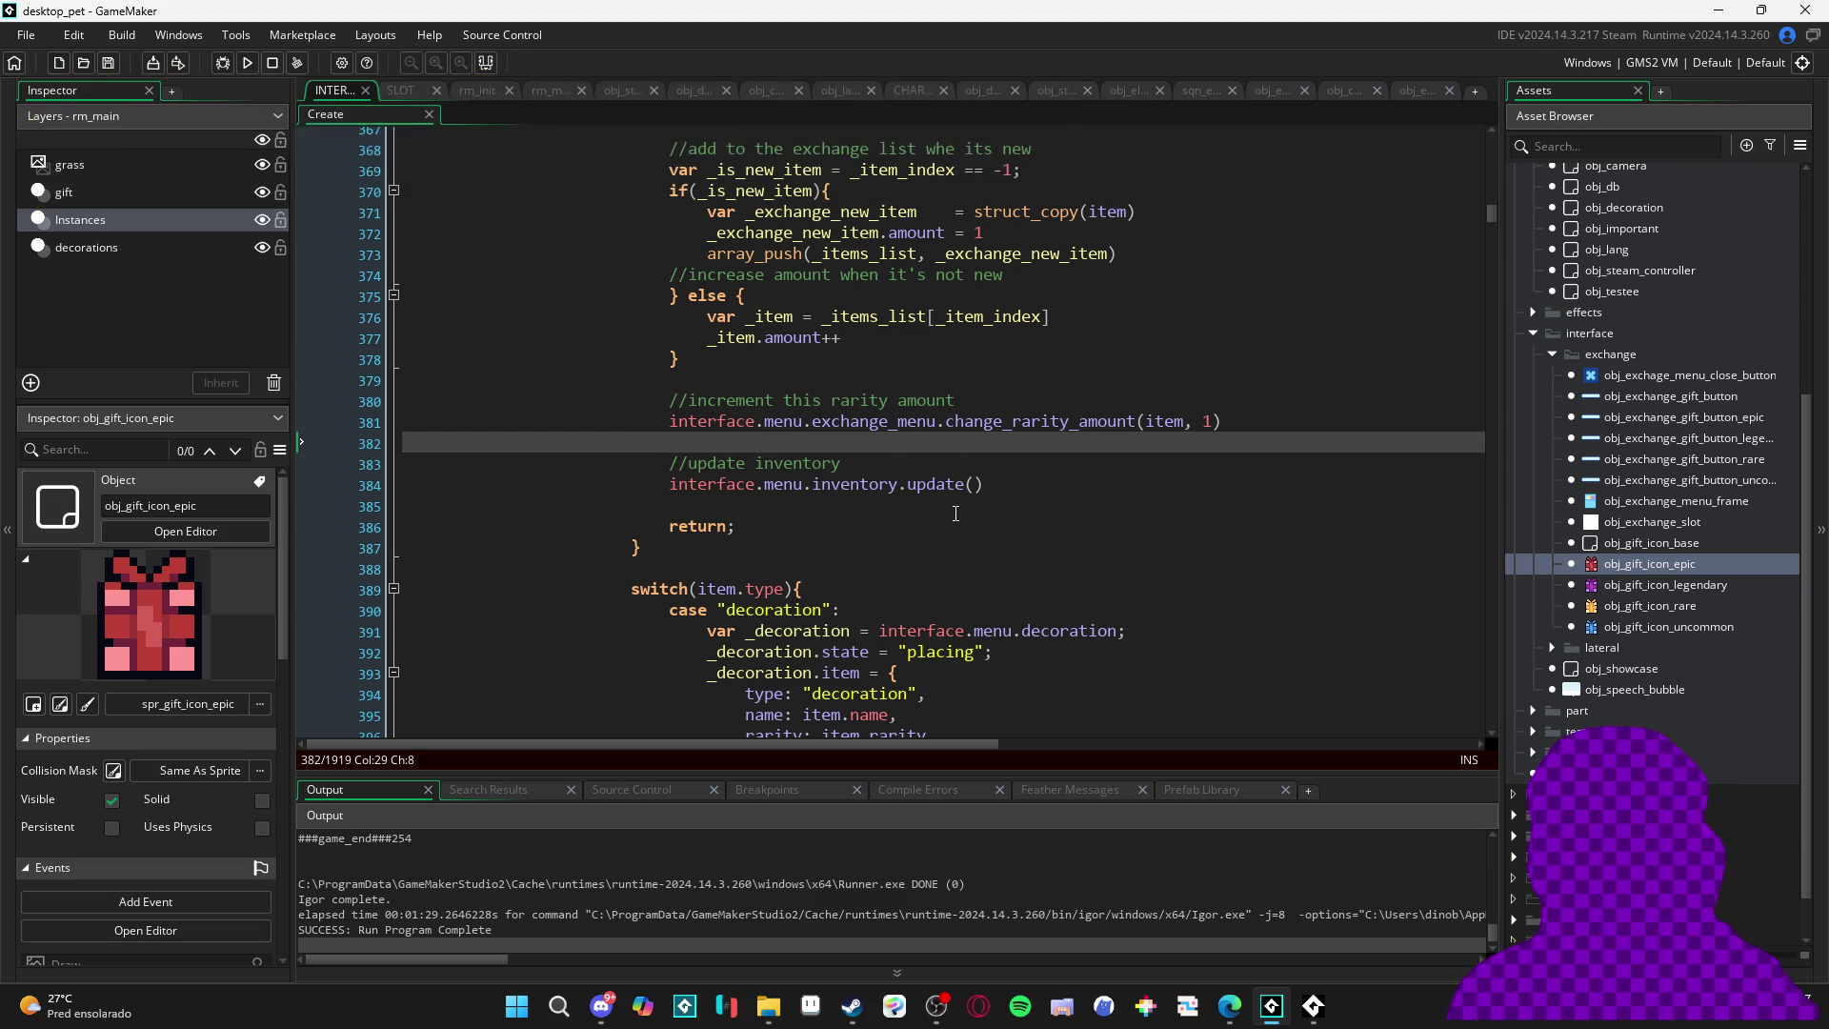
click(1034, 483)
scroll(1036, 480, up, 2)
scroll(1036, 479, up, 2)
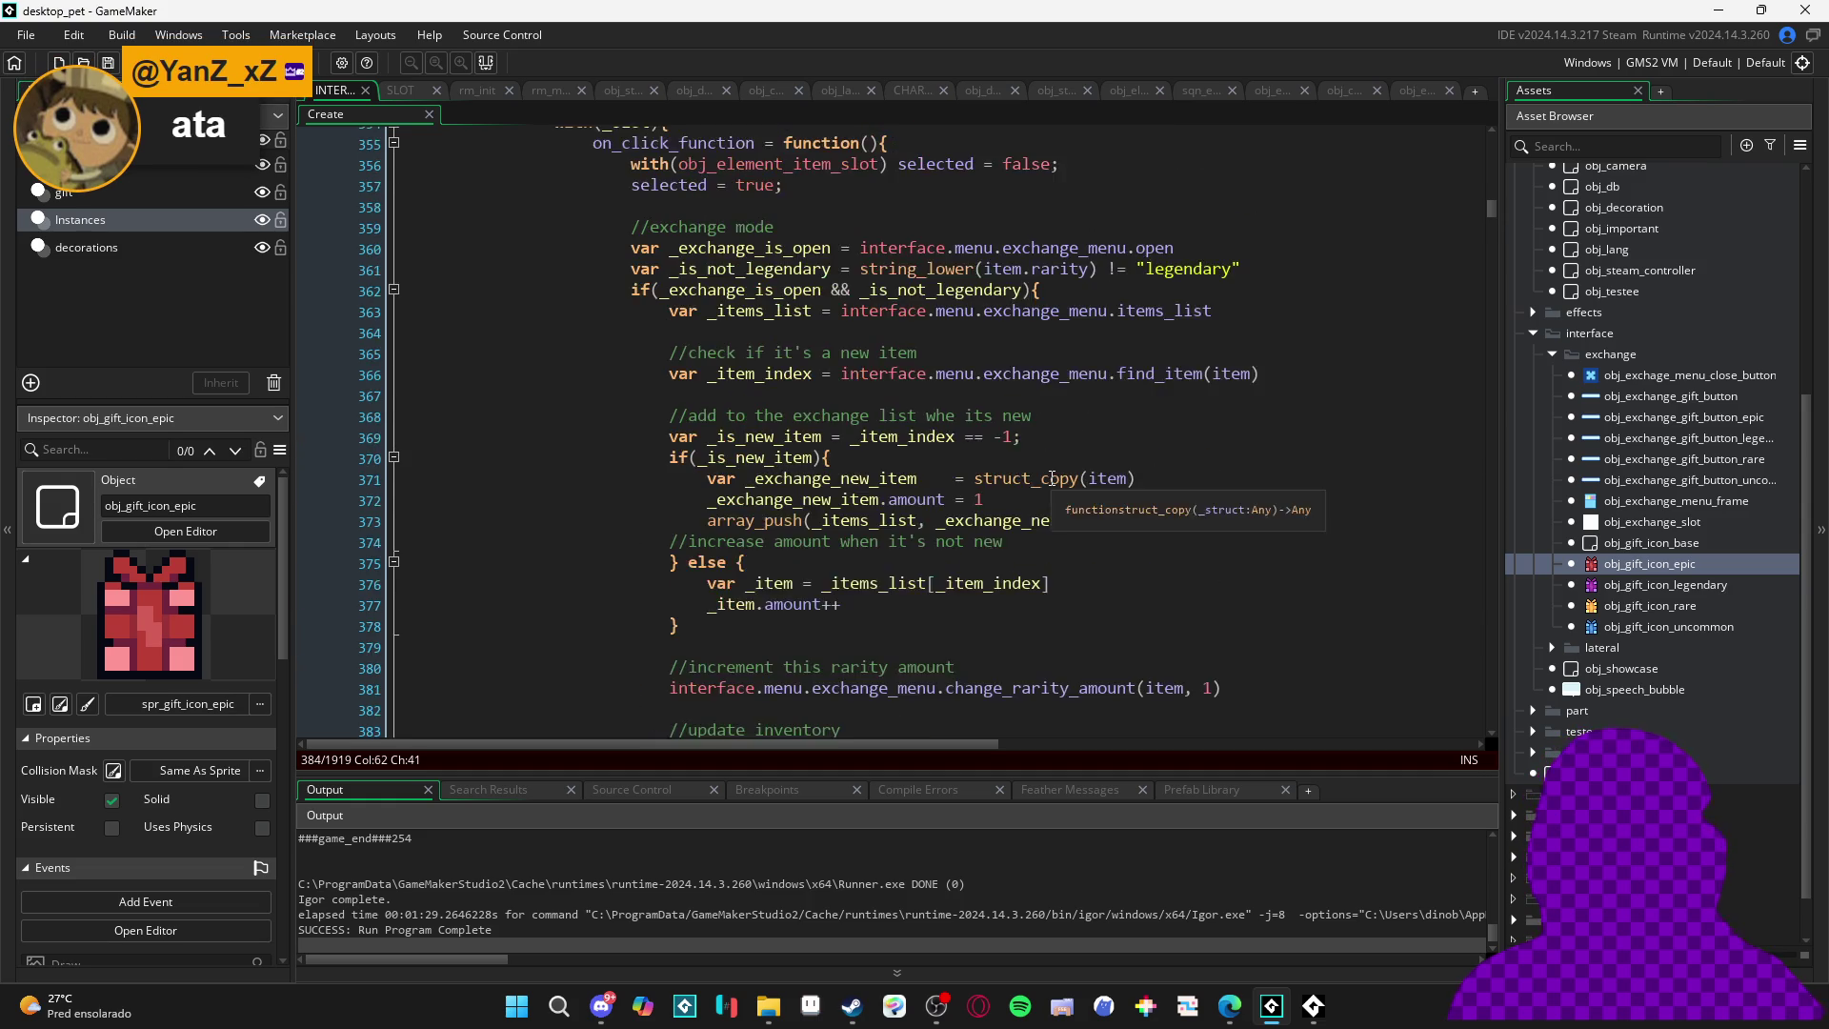
scroll(1048, 478, down, 2)
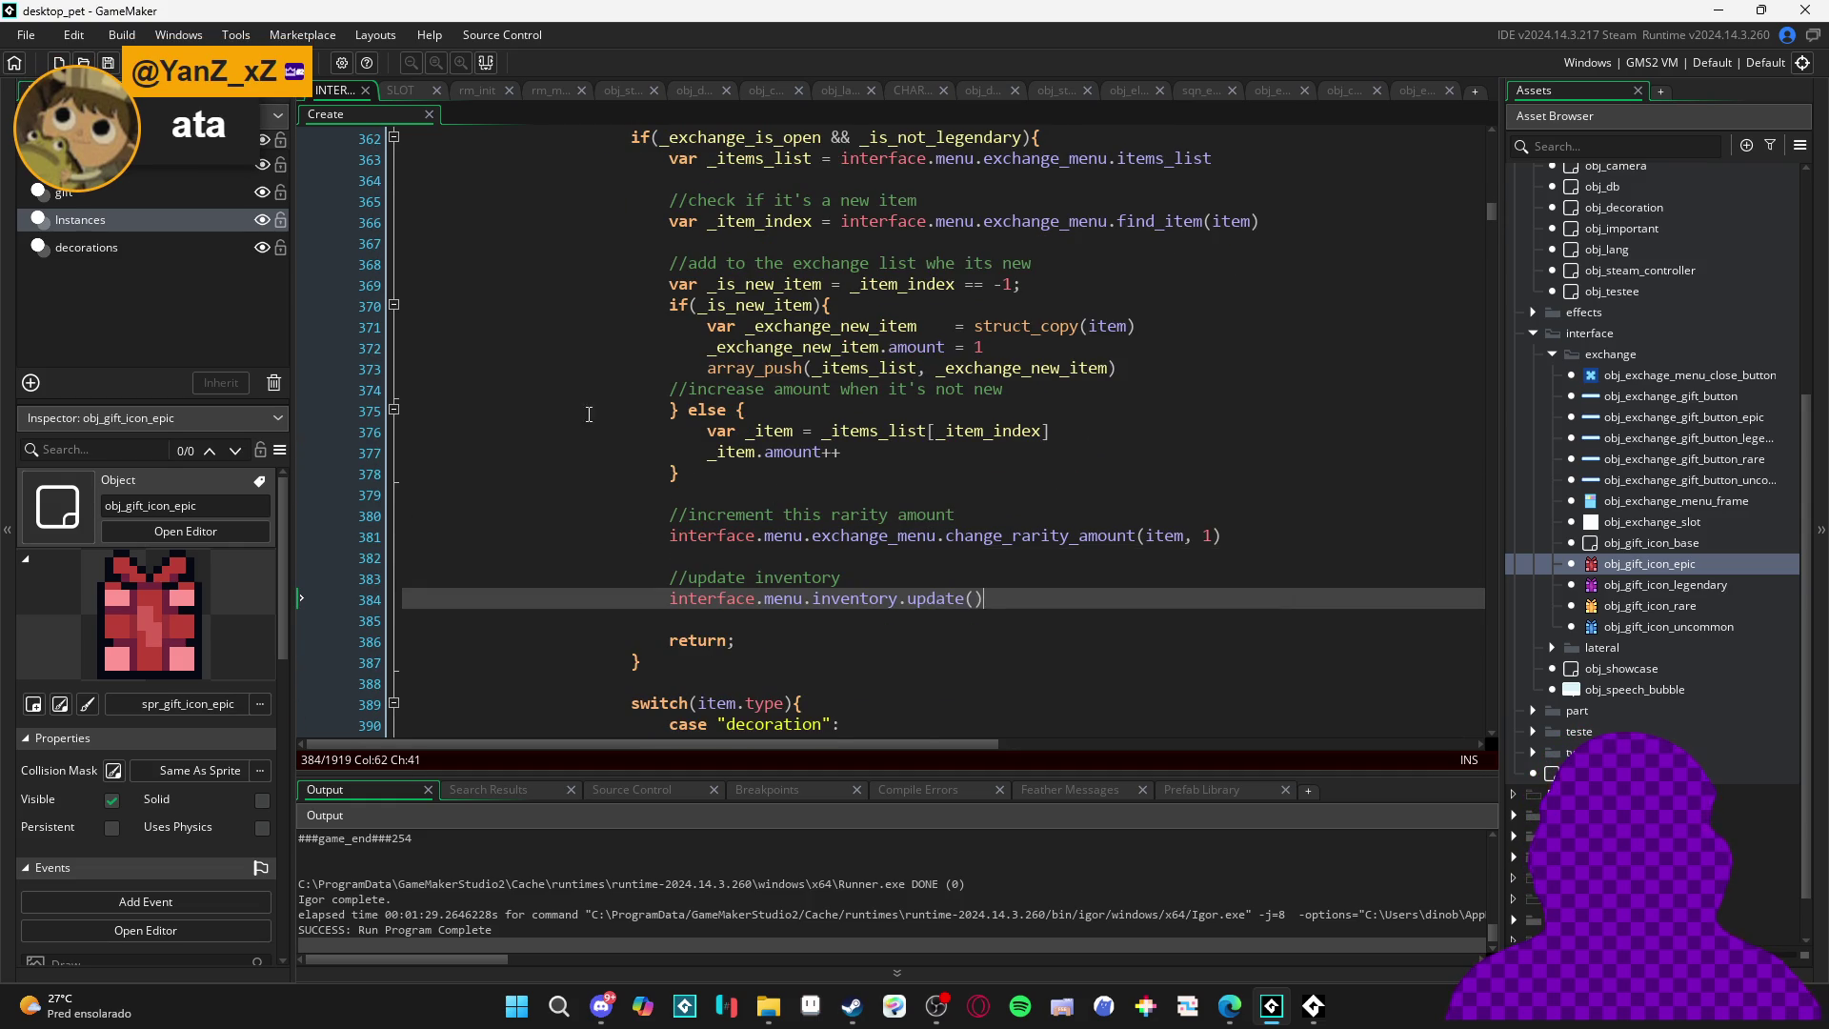
- Check the increase-amount and else-block lines, then build and run the game with F5
click(664, 388)
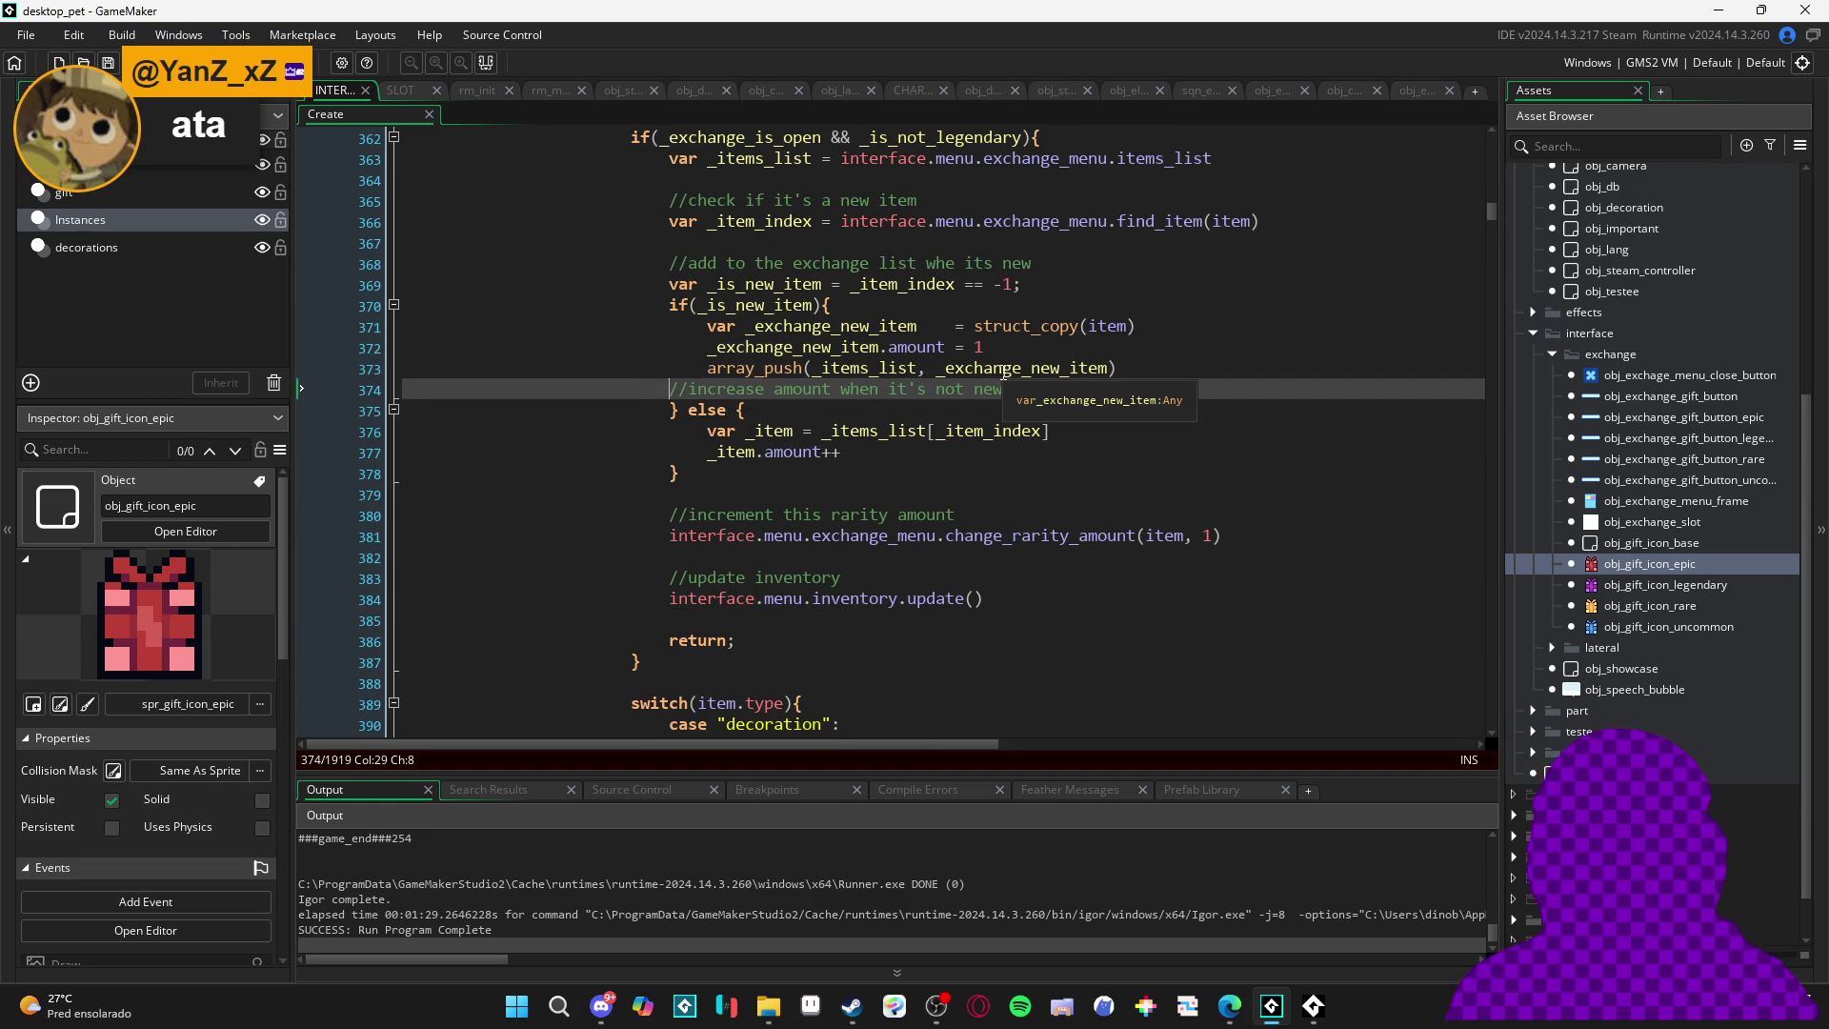
click(983, 501)
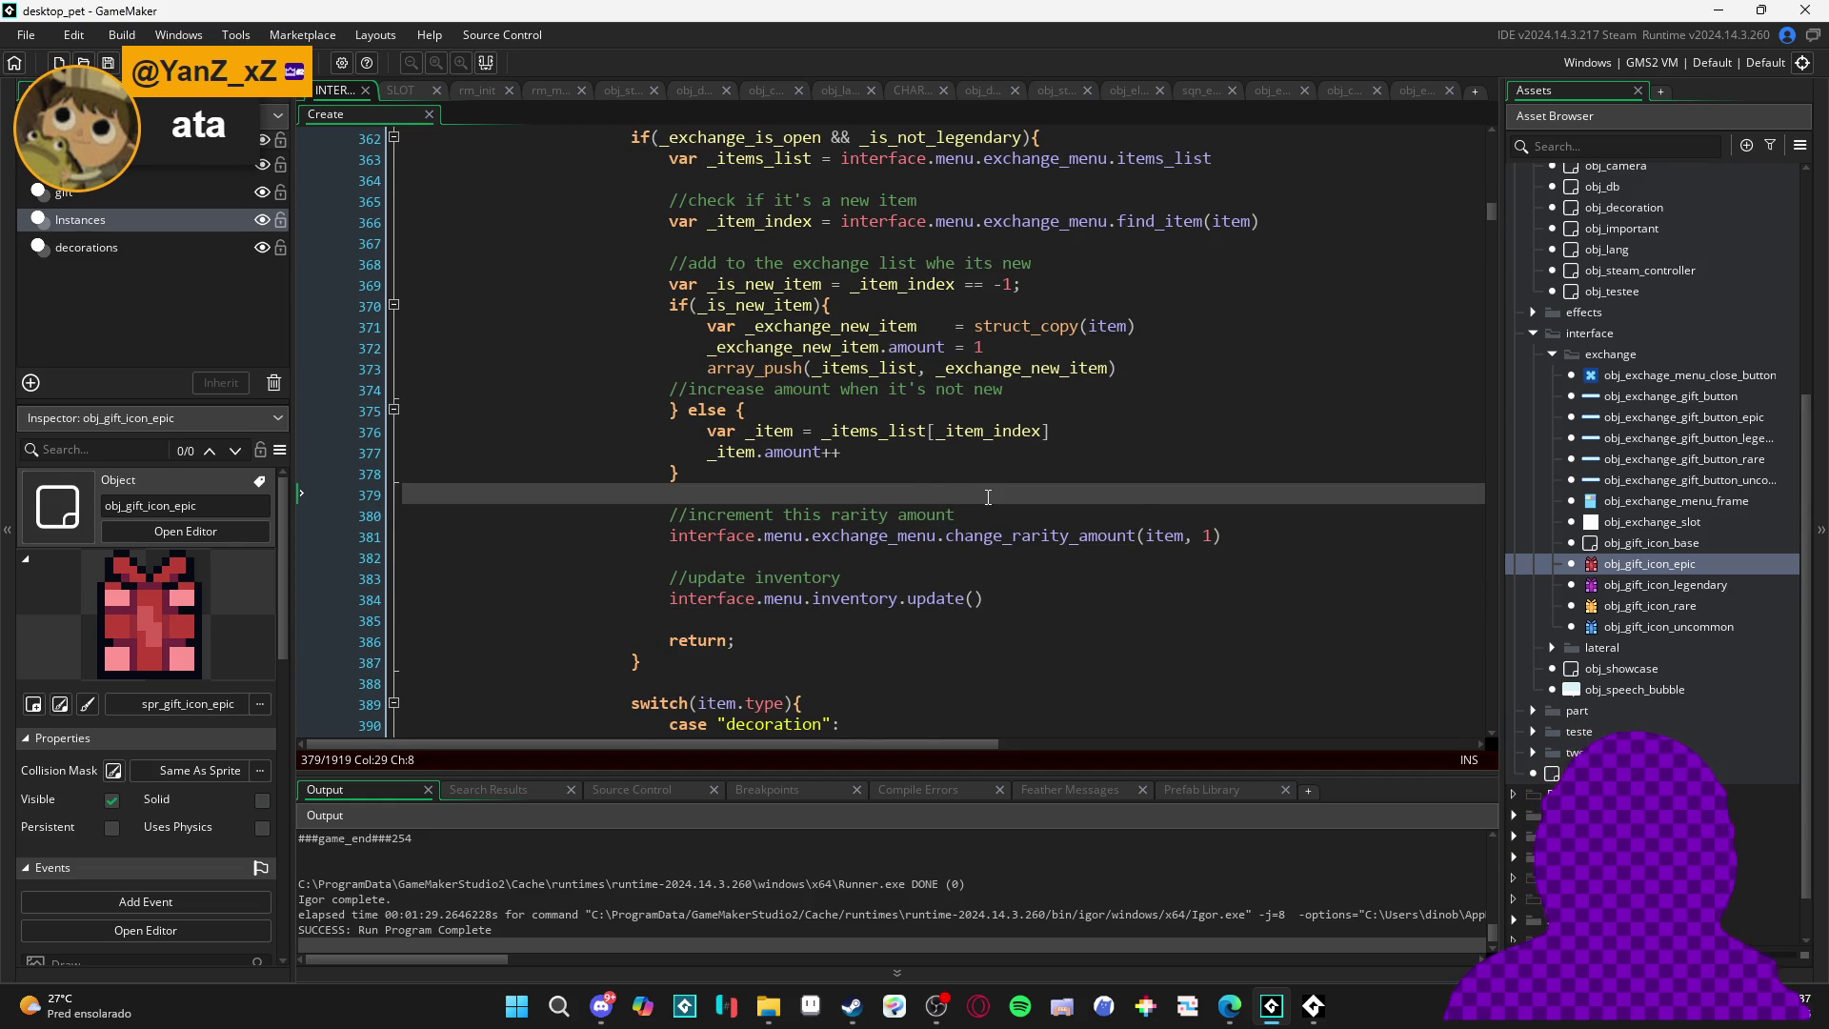
scroll(988, 497, down, 2)
click(987, 516)
scroll(981, 512, up, 1)
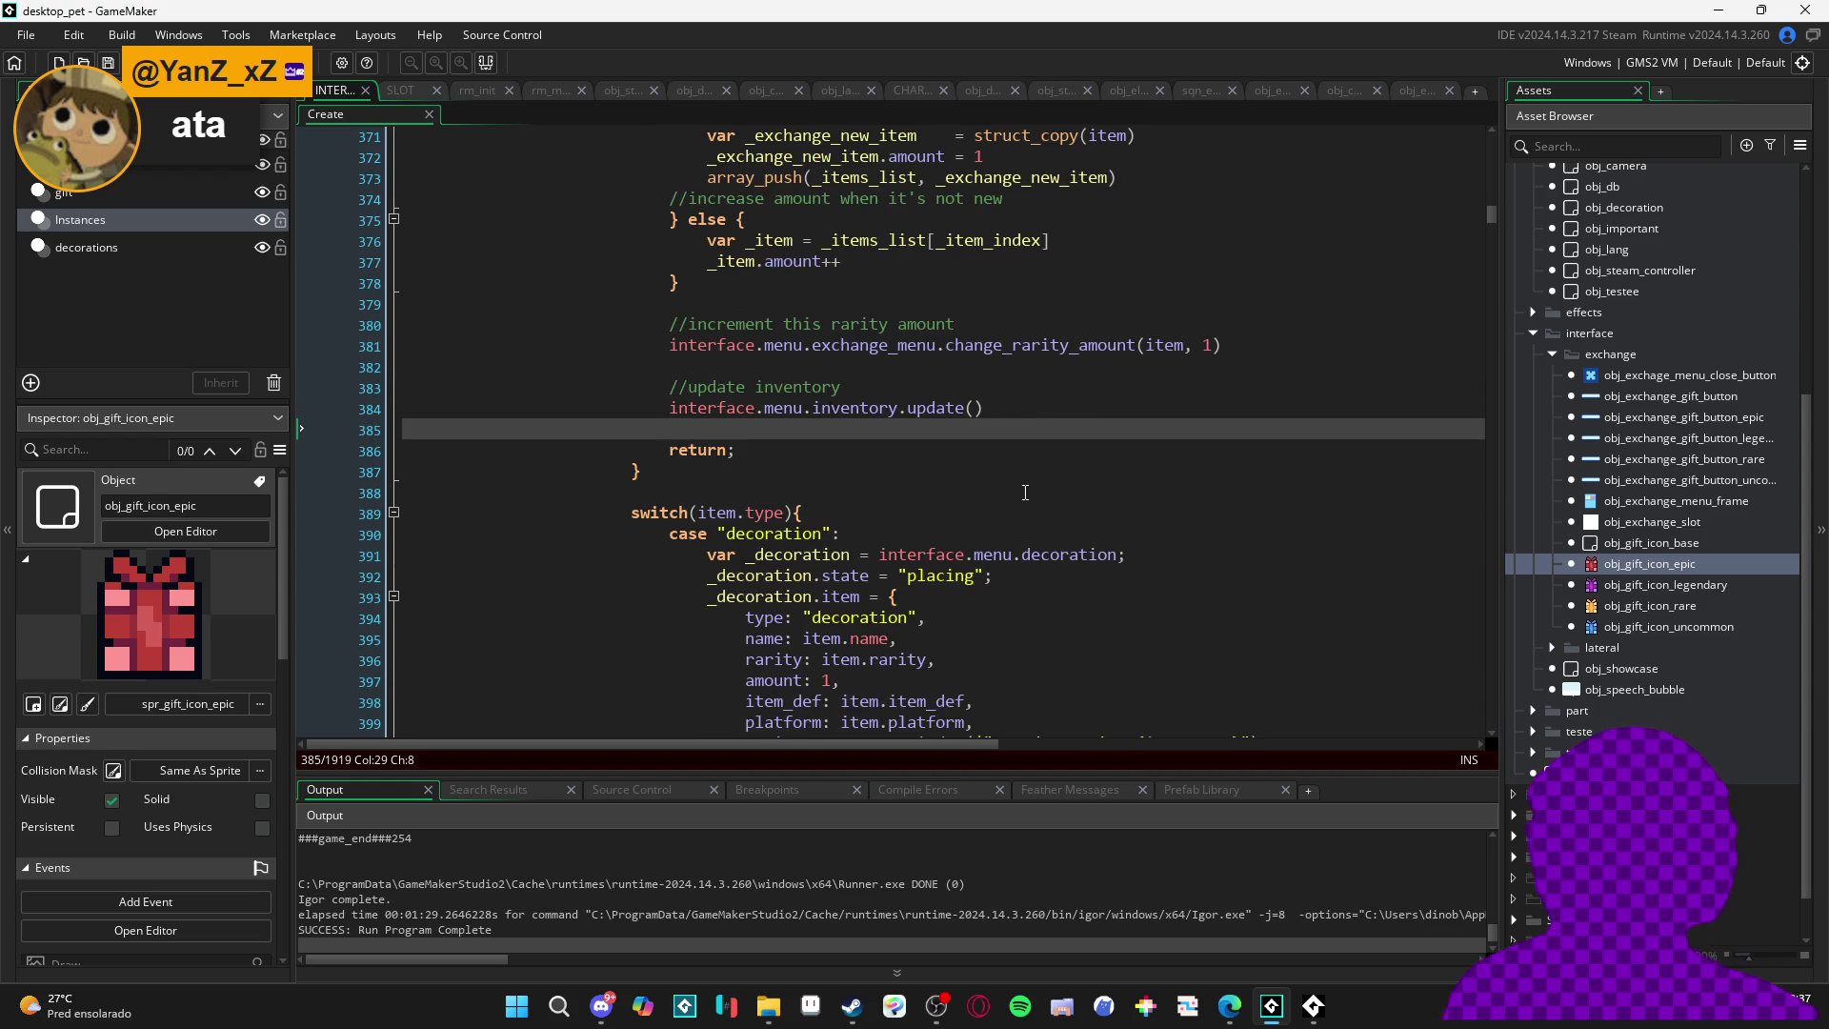
scroll(981, 496, up, 3)
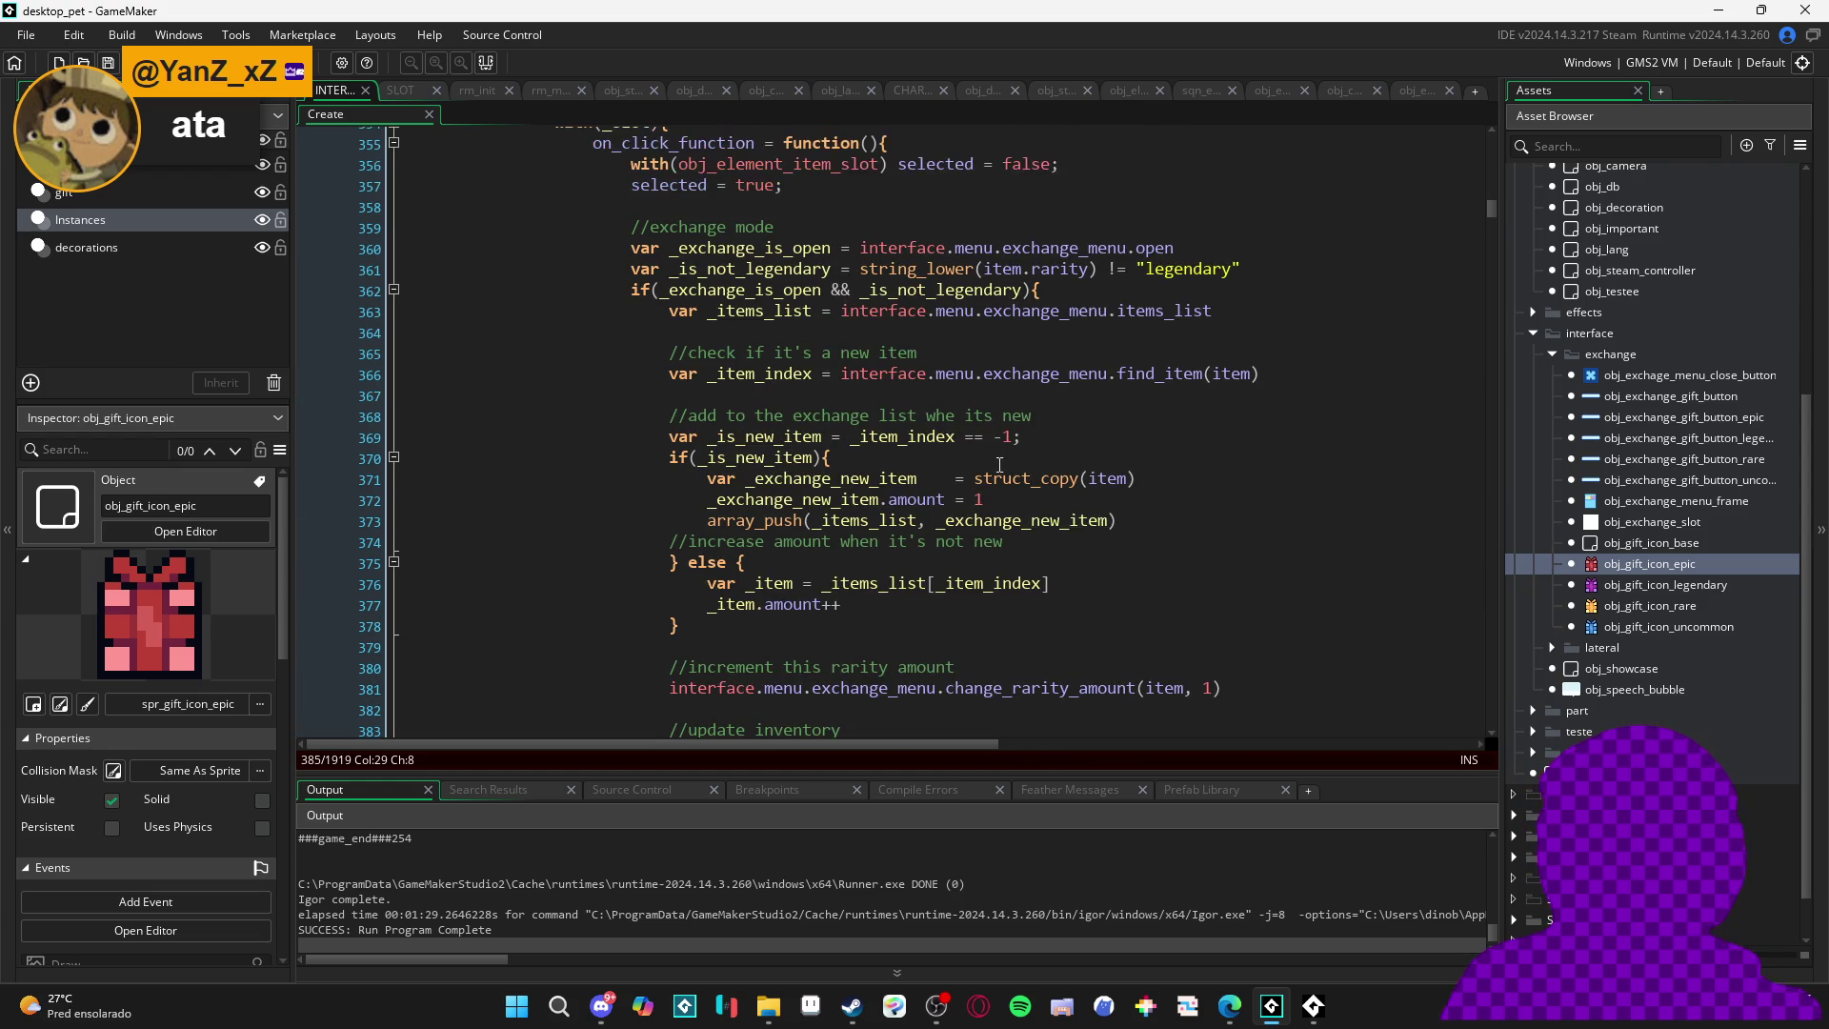
key(F5)
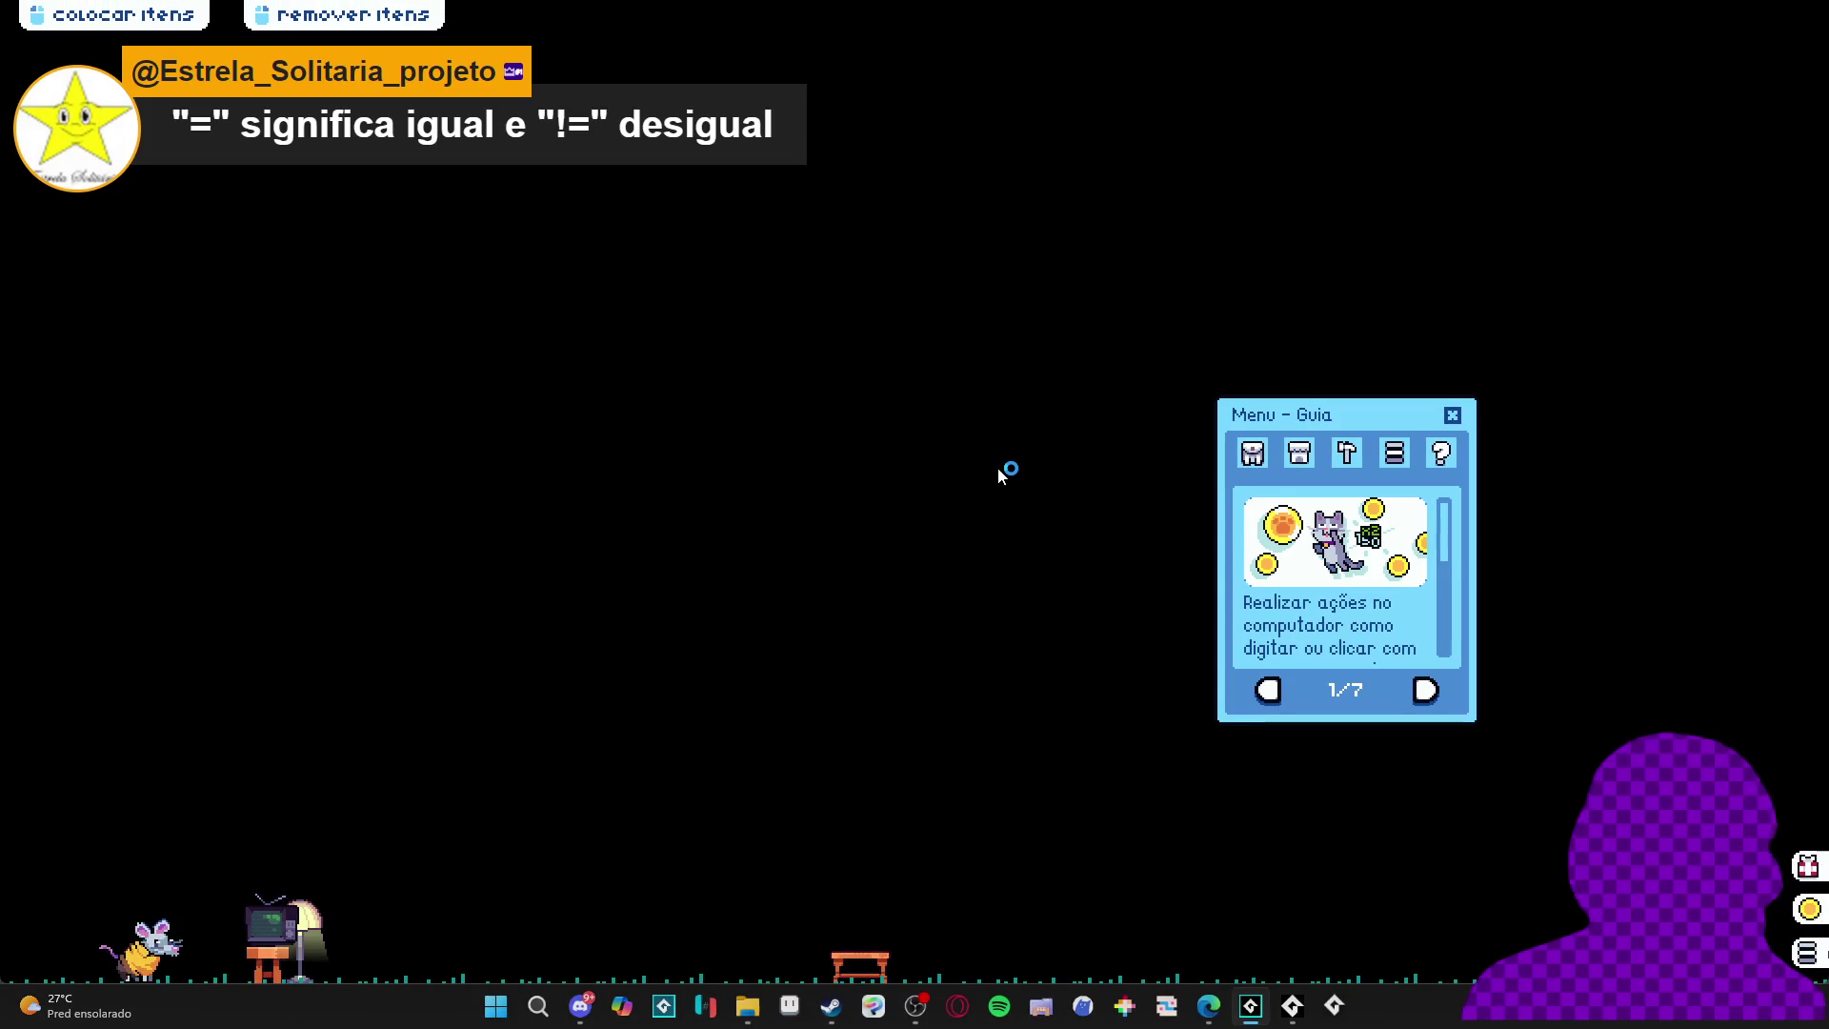
- In the game, open the inventory and Trocar menu, place the blue lava lamp, then close the game
click(1254, 455)
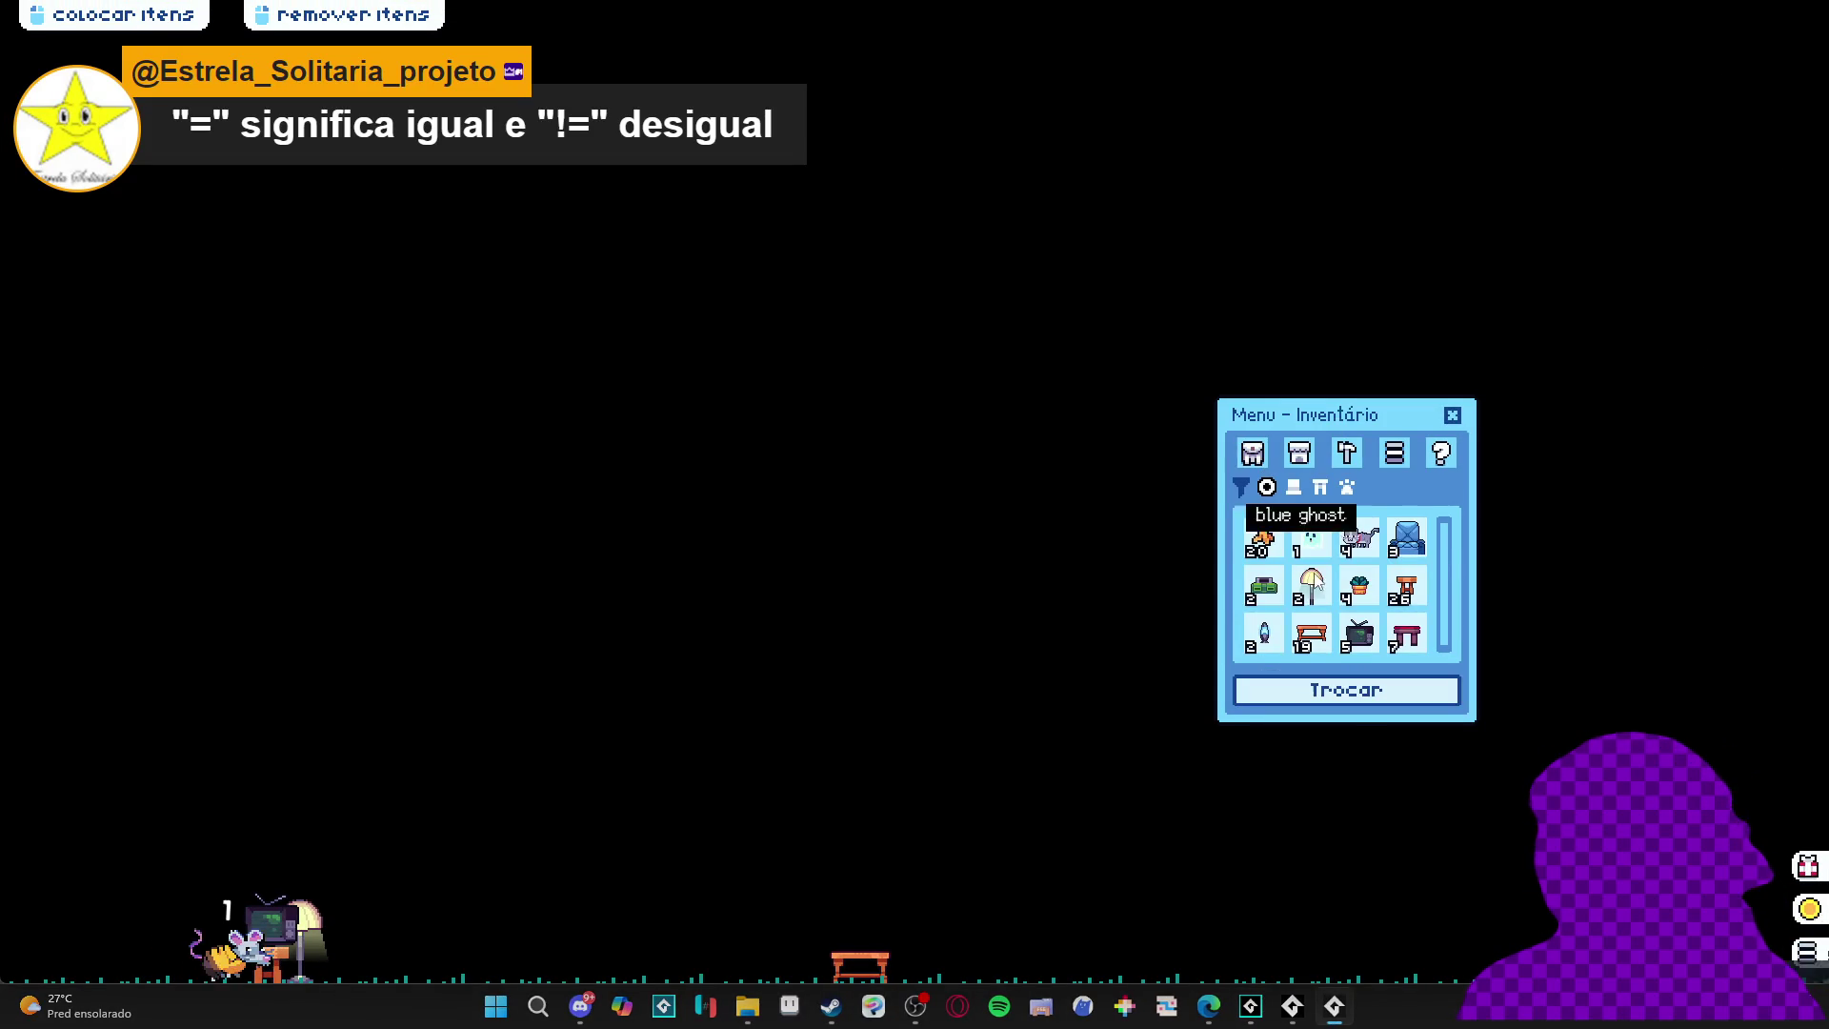
click(1382, 698)
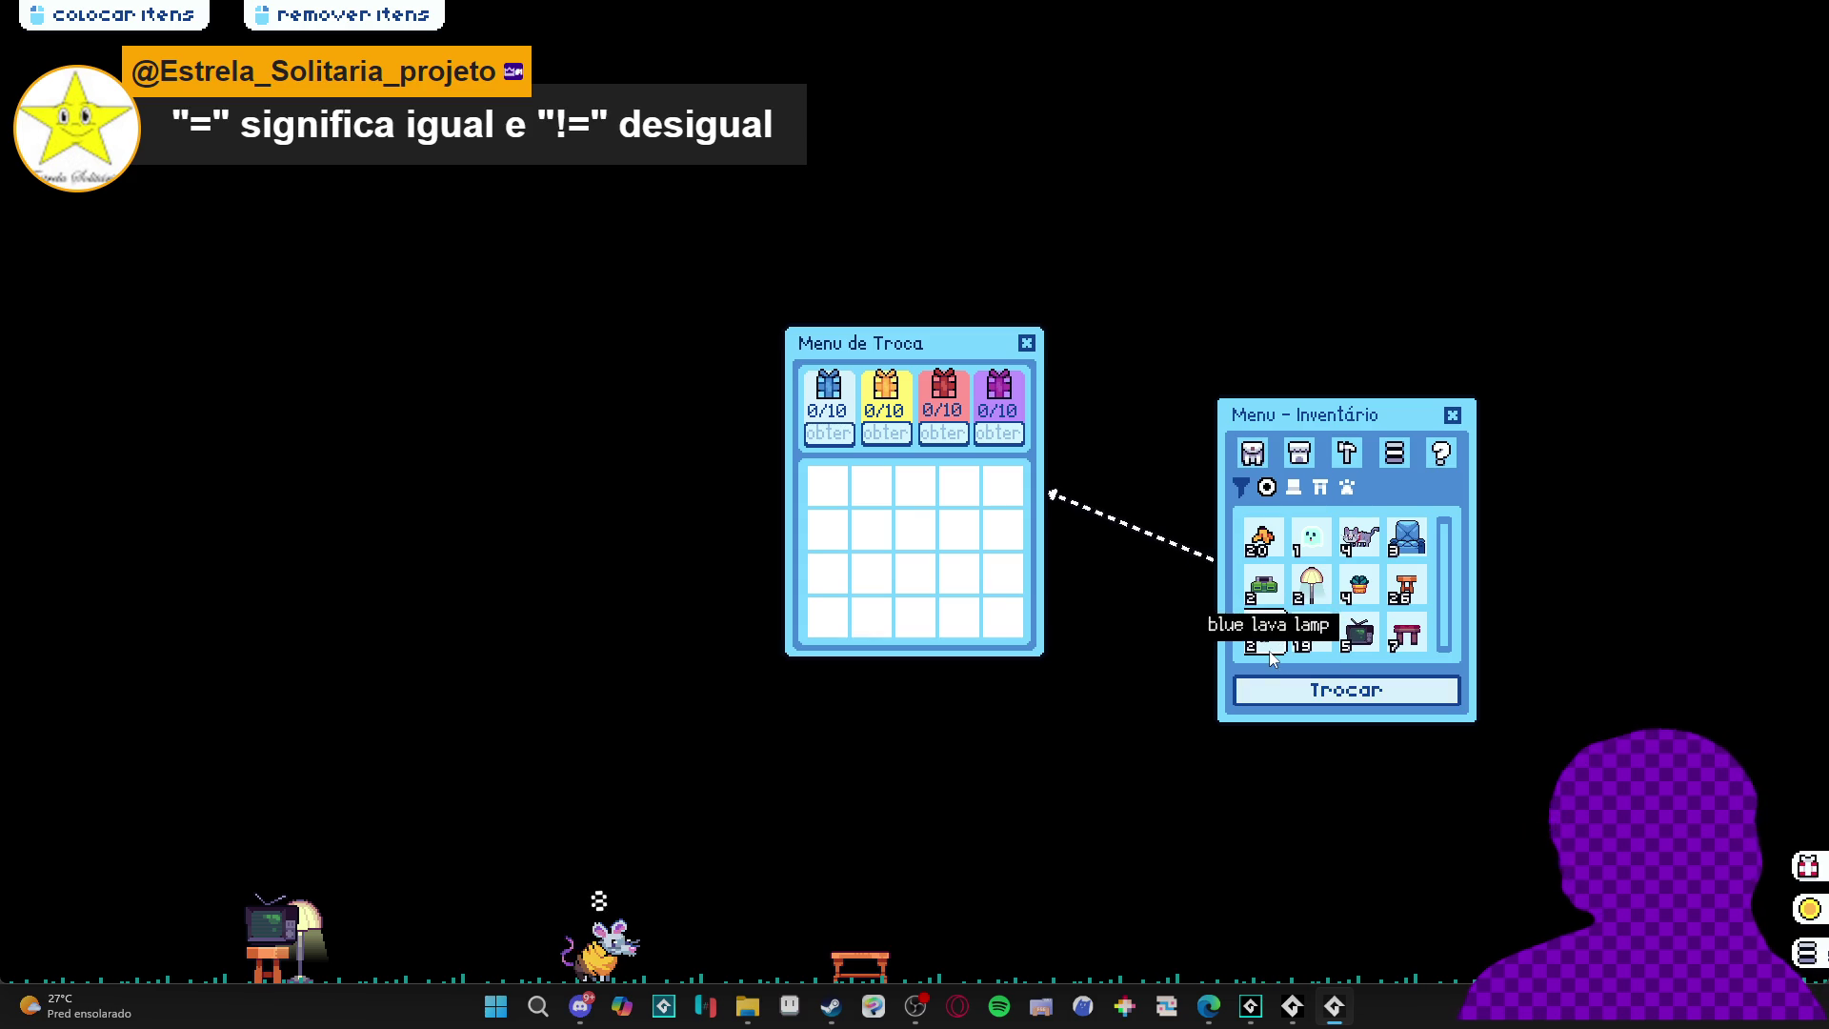
right_click(1323, 991)
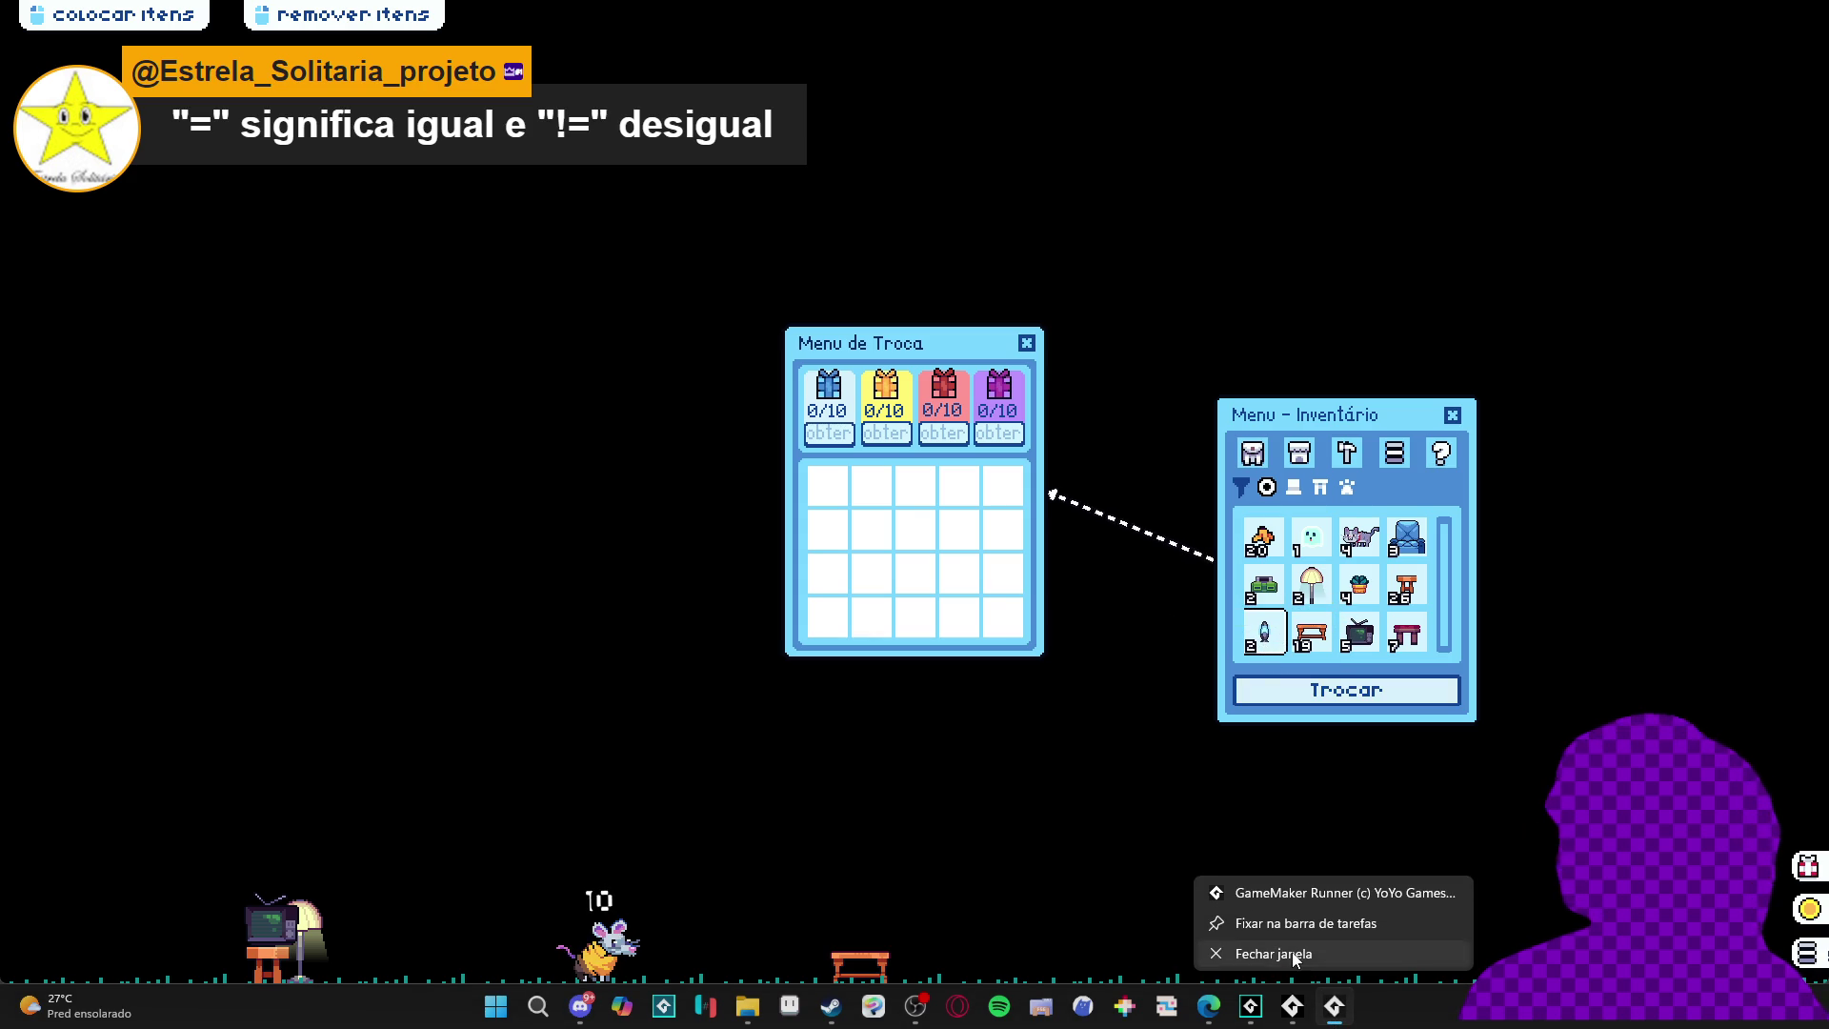
mouse_move(1264, 634)
mouse_down()
mouse_move(872, 705)
mouse_move(1274, 781)
mouse_up()
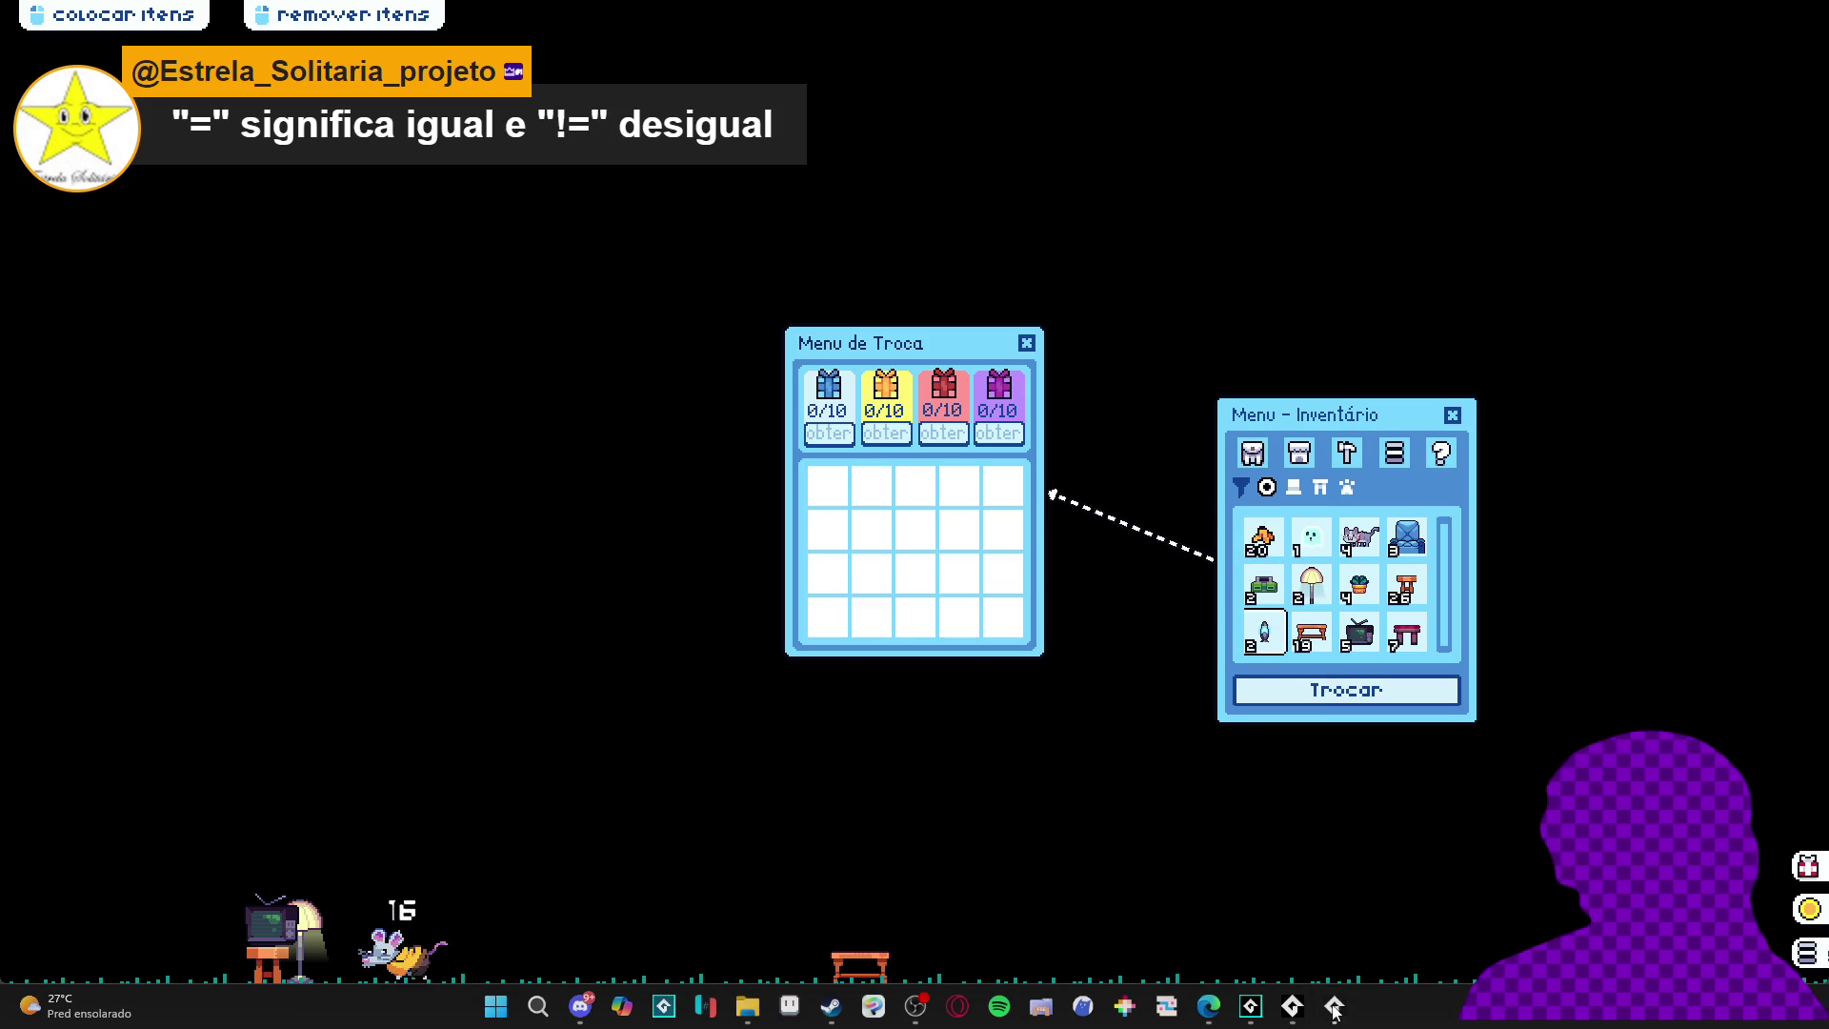
right_click(1302, 991)
click(1273, 953)
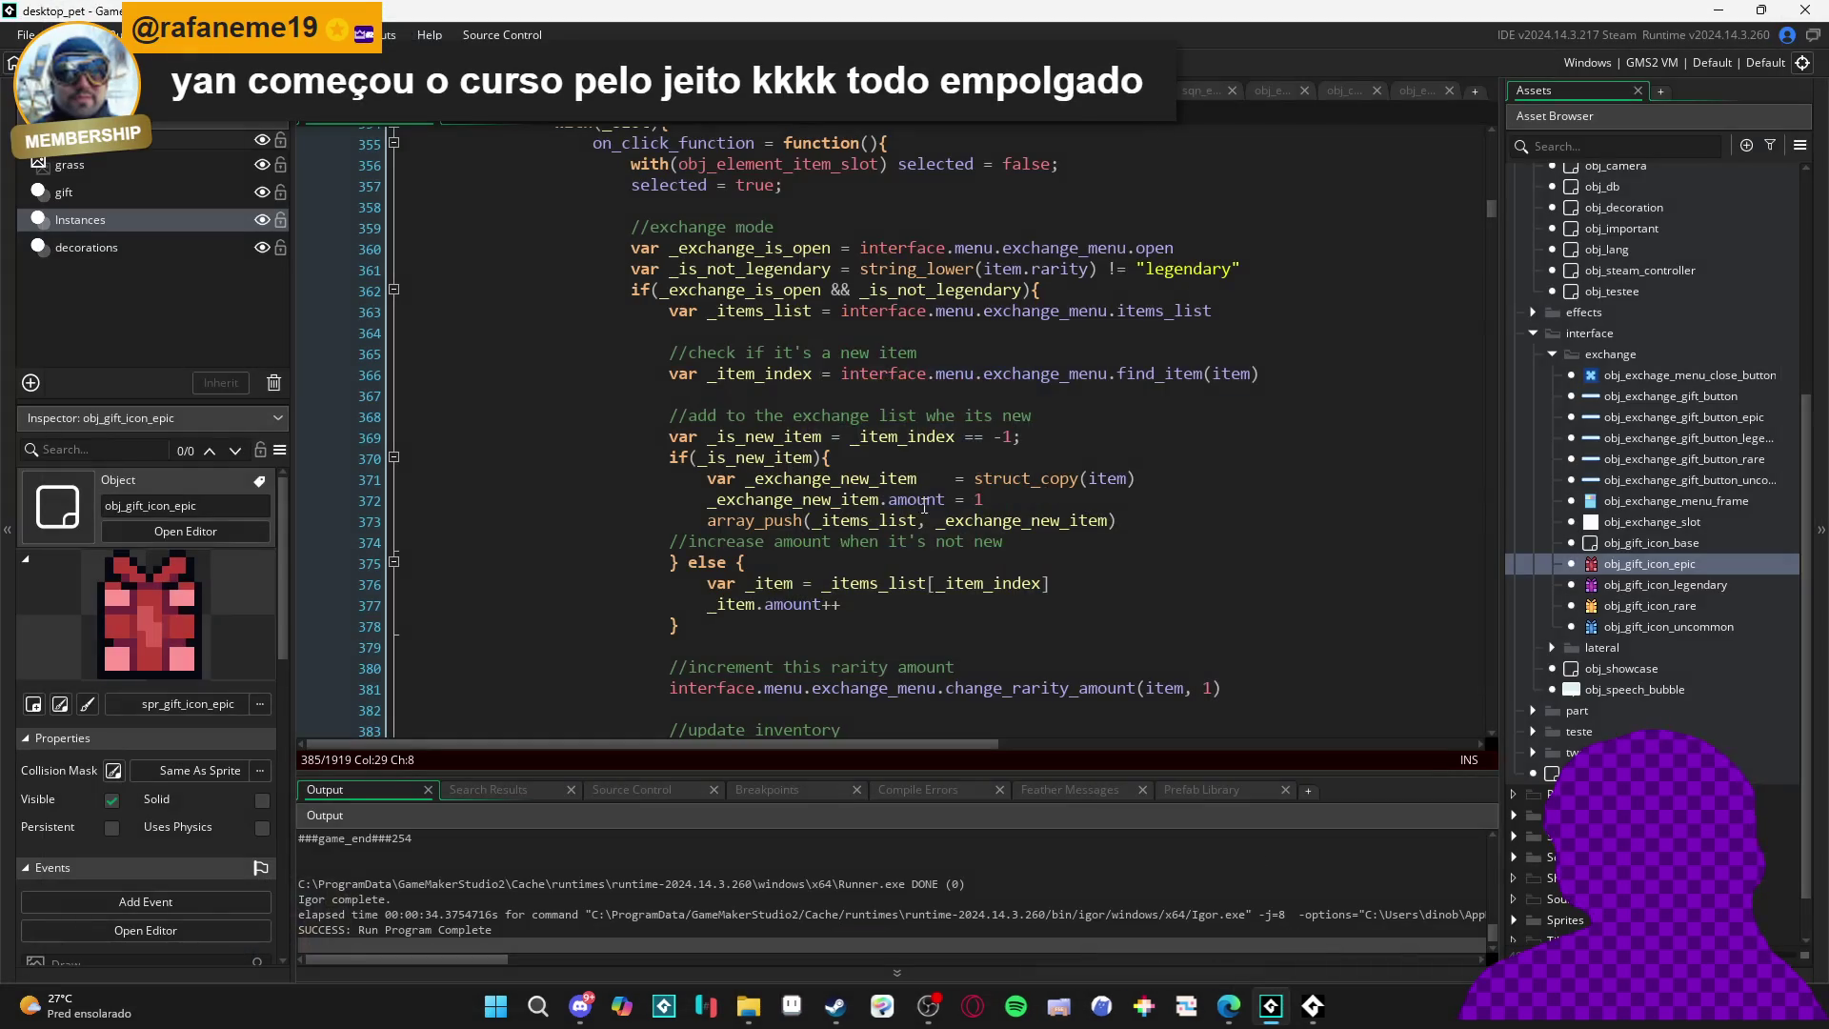
- Remove the legendary check from the exchange if condition on line 362
scroll(648, 313, down, 3)
scroll(810, 529, up, 4)
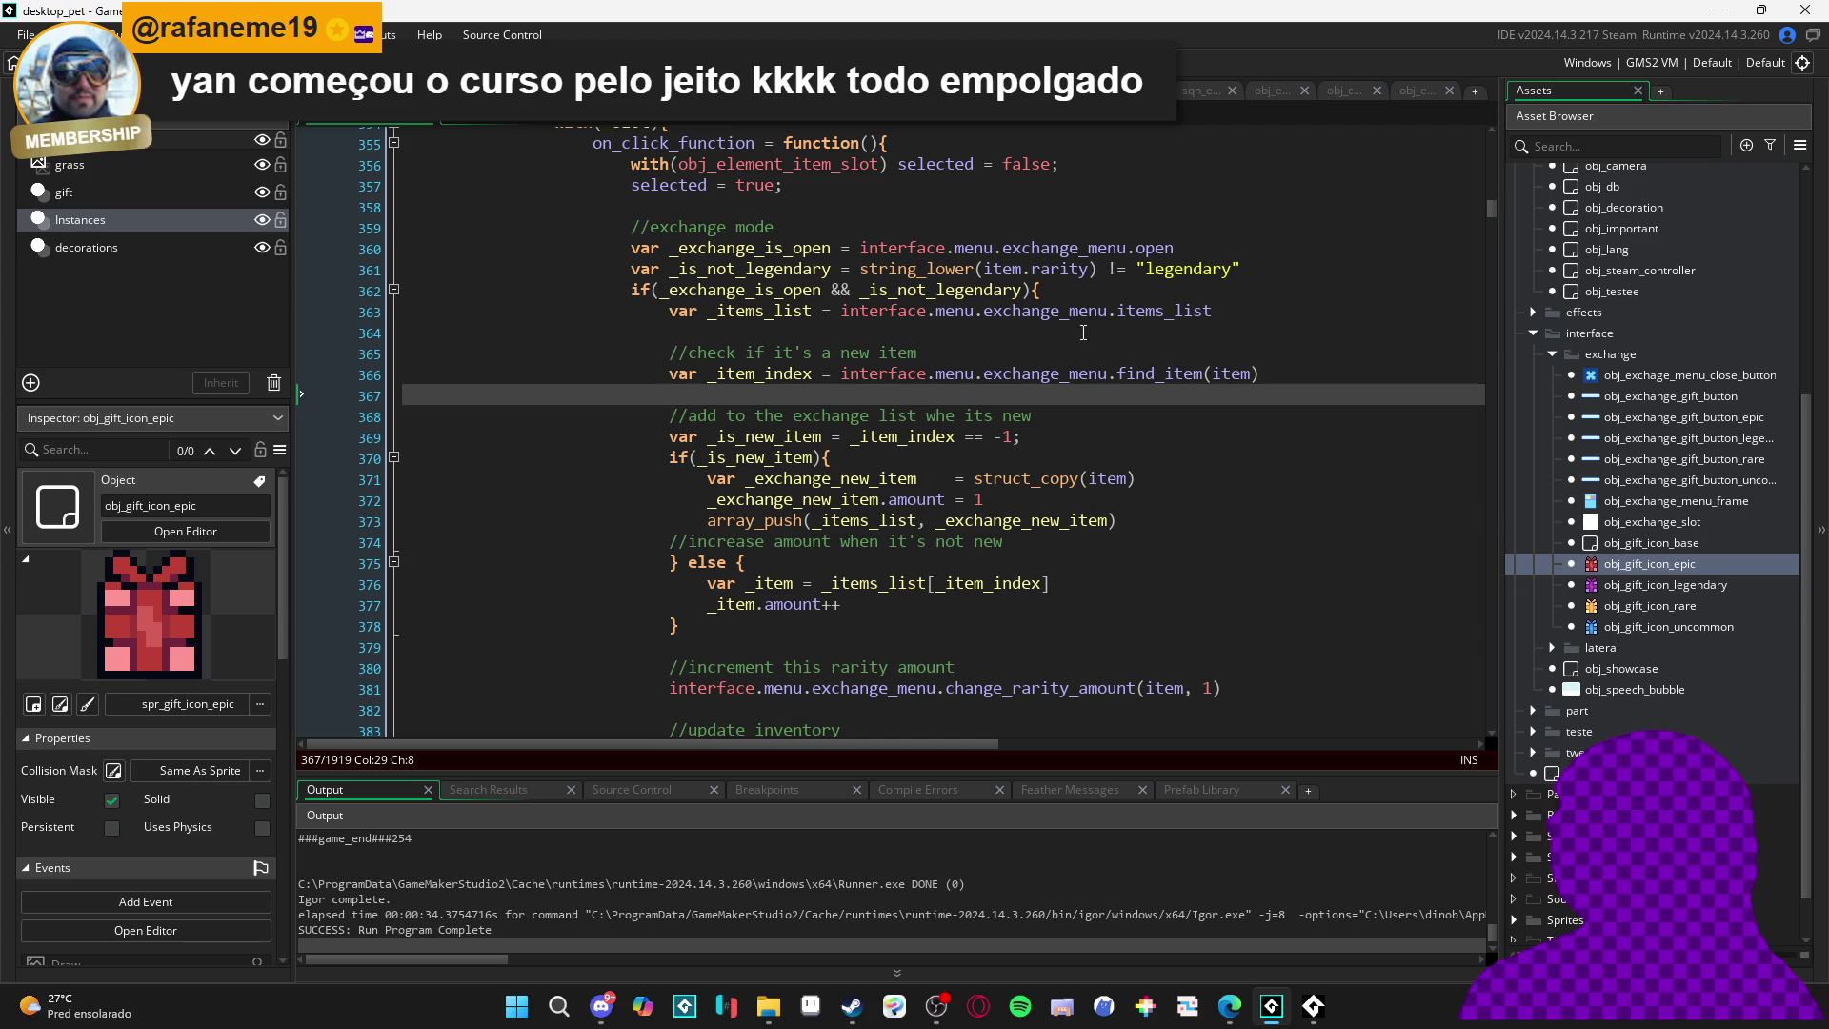
scroll(880, 274, up, 2)
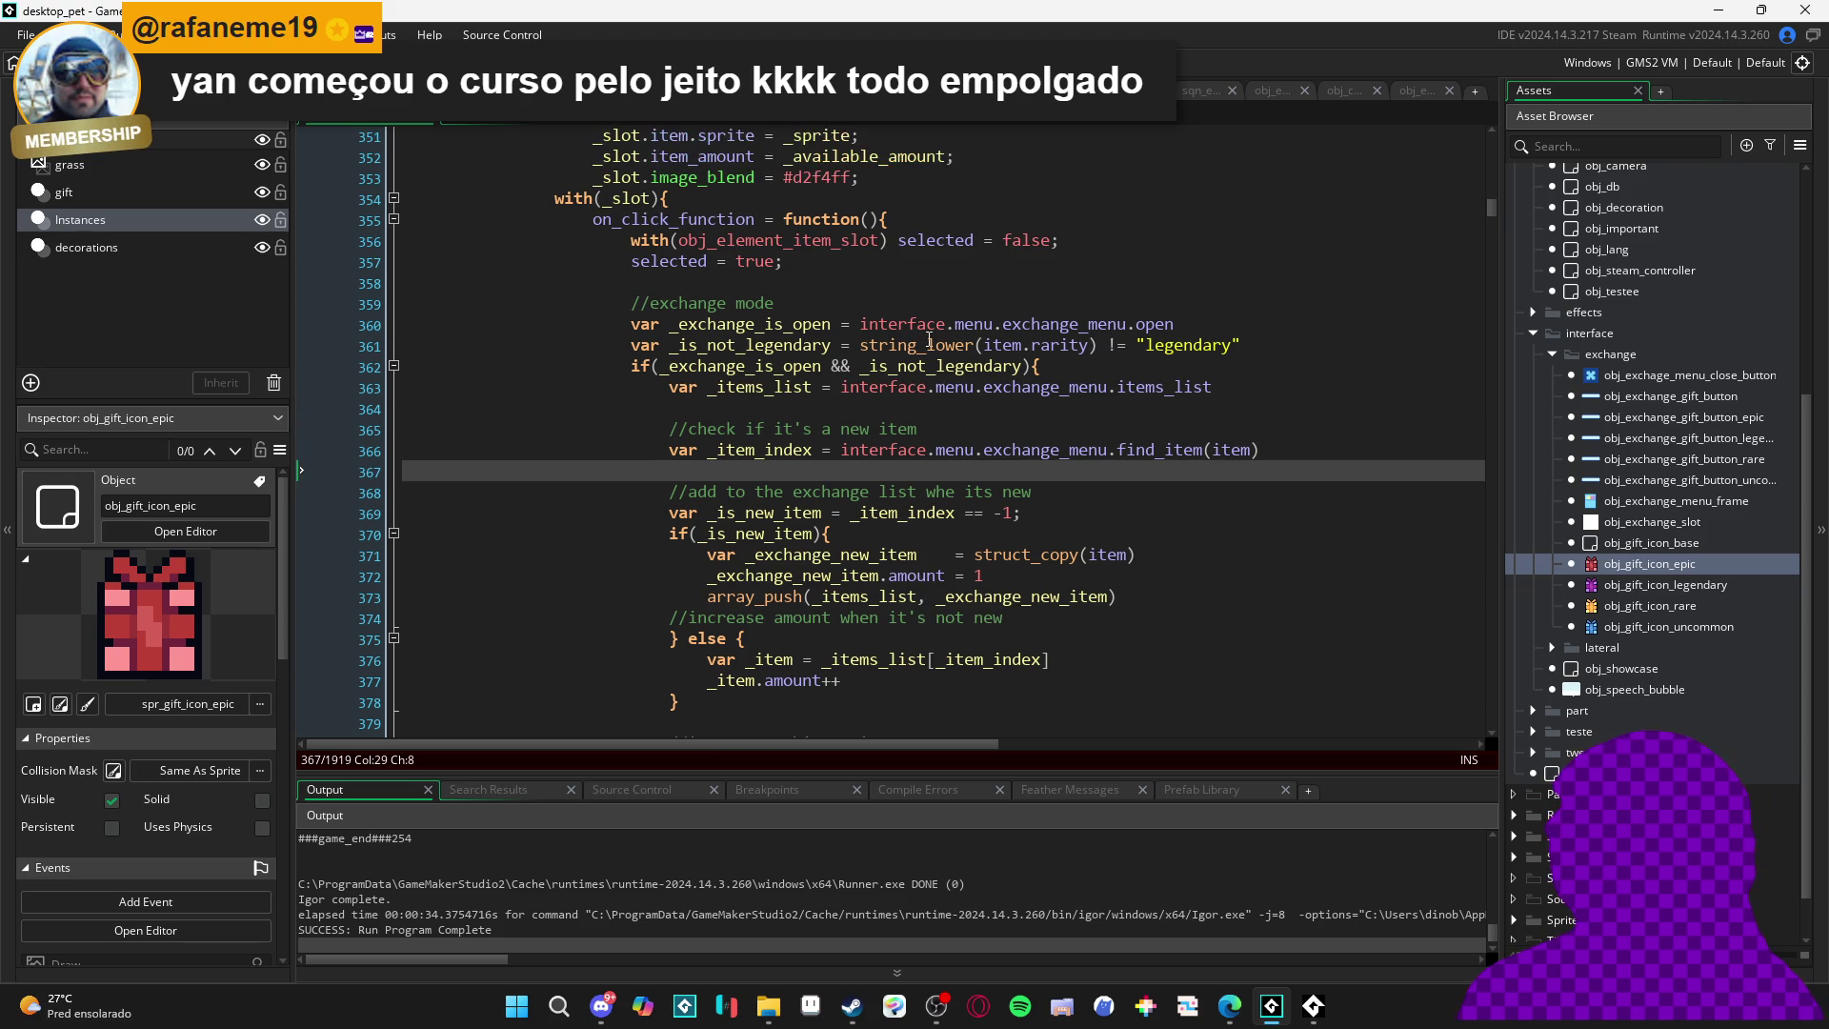
scroll(1176, 296, down, 1)
click(1253, 310)
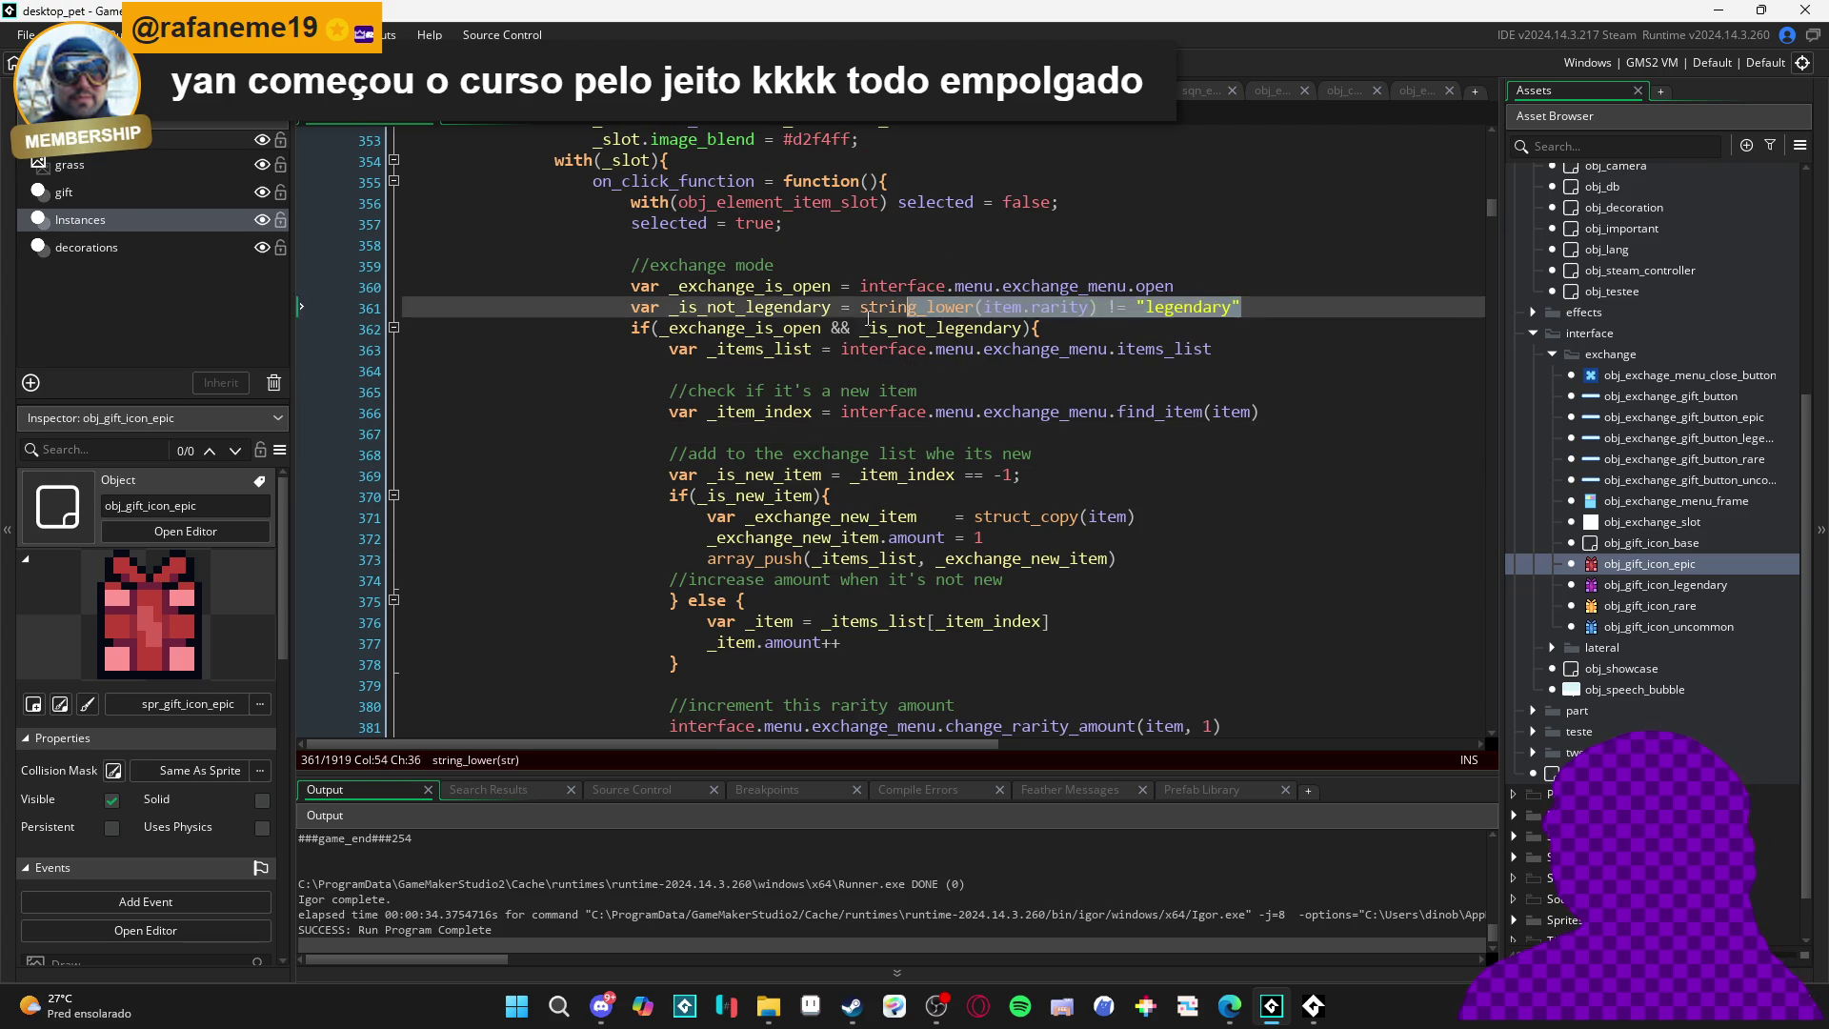
click(773, 327)
drag(824, 327, 1021, 329)
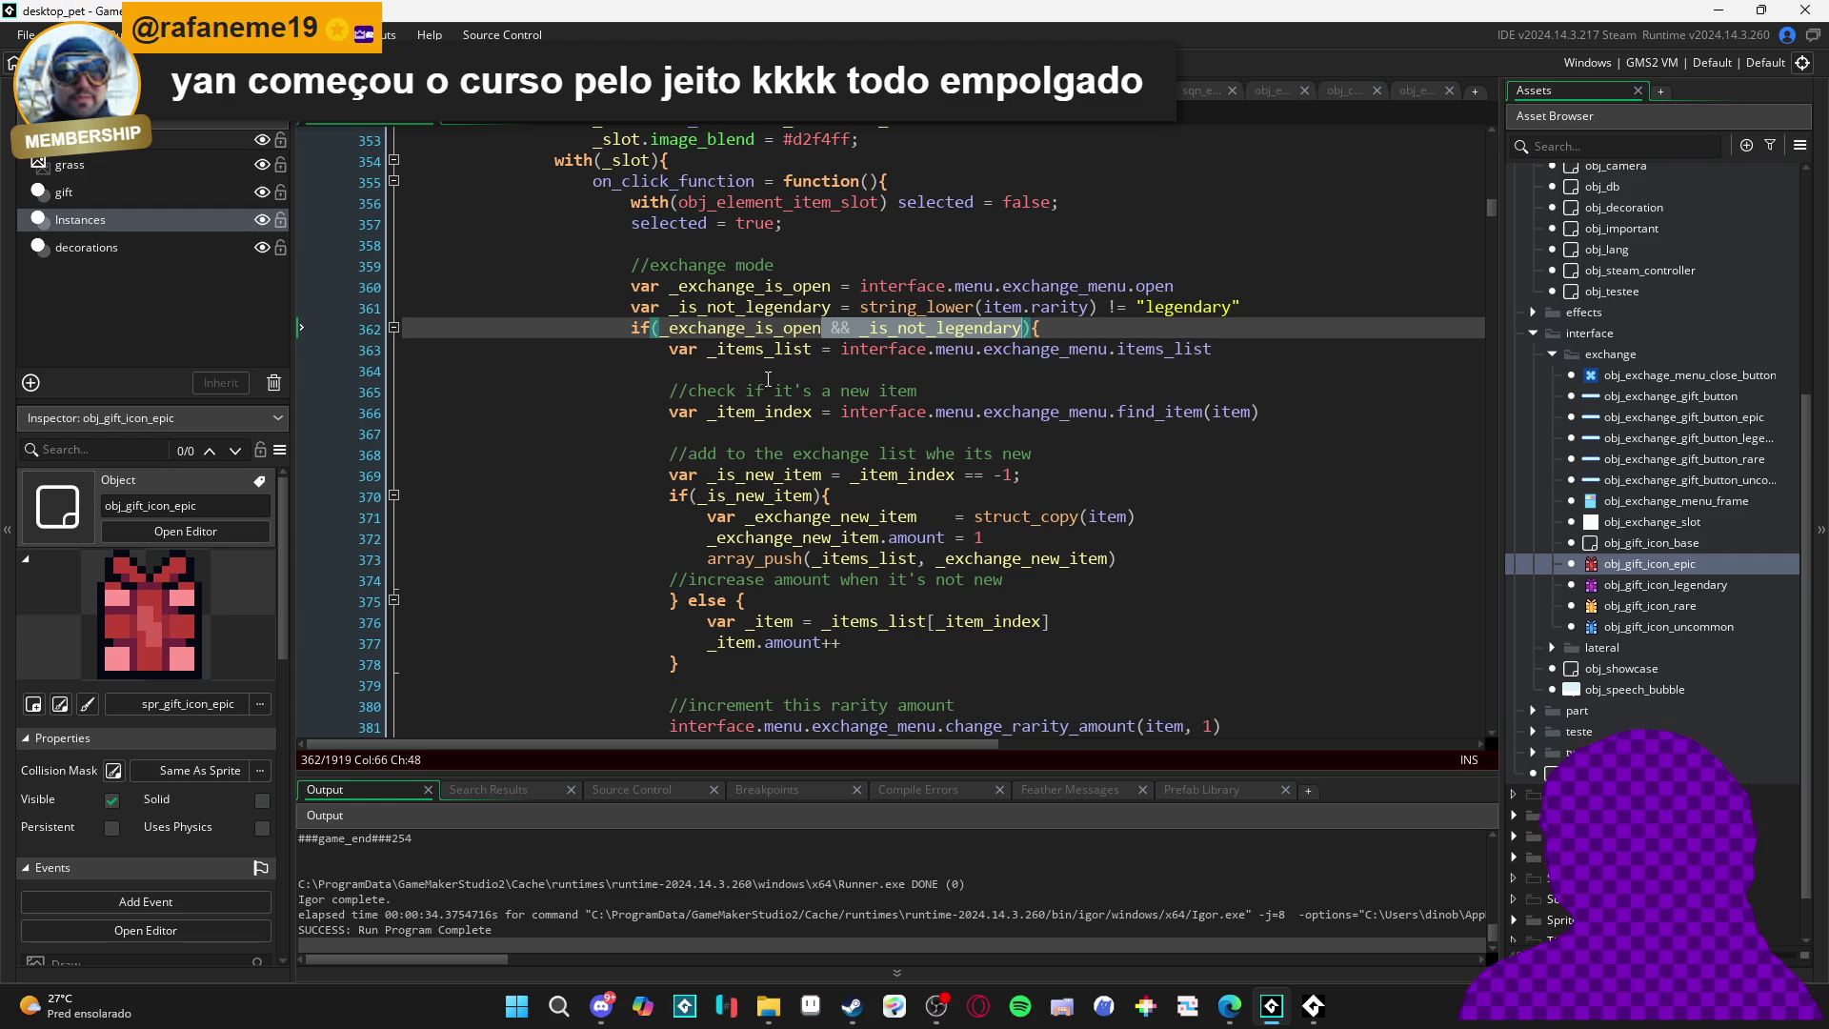
key(BackSpace)
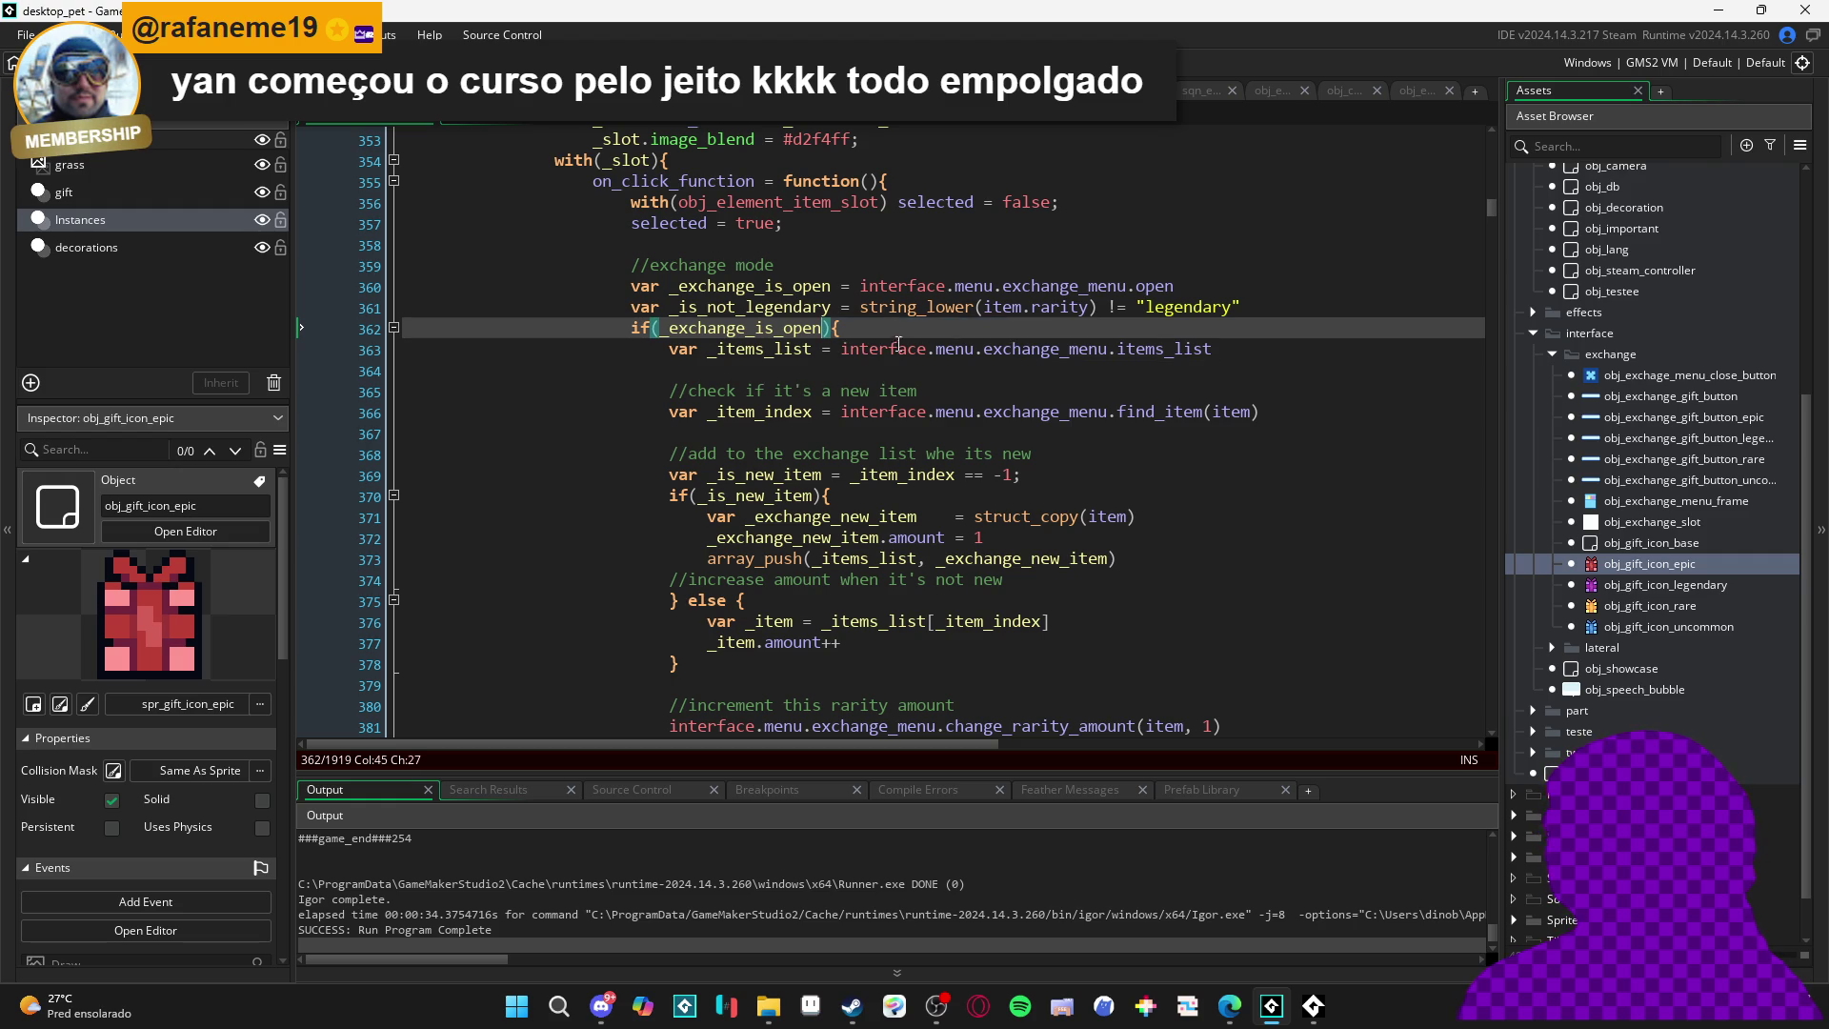
- Insert if(_is_not_legendary) return at the start of the exchange-open block
scroll(1241, 313, down, 2)
double_click(753, 269)
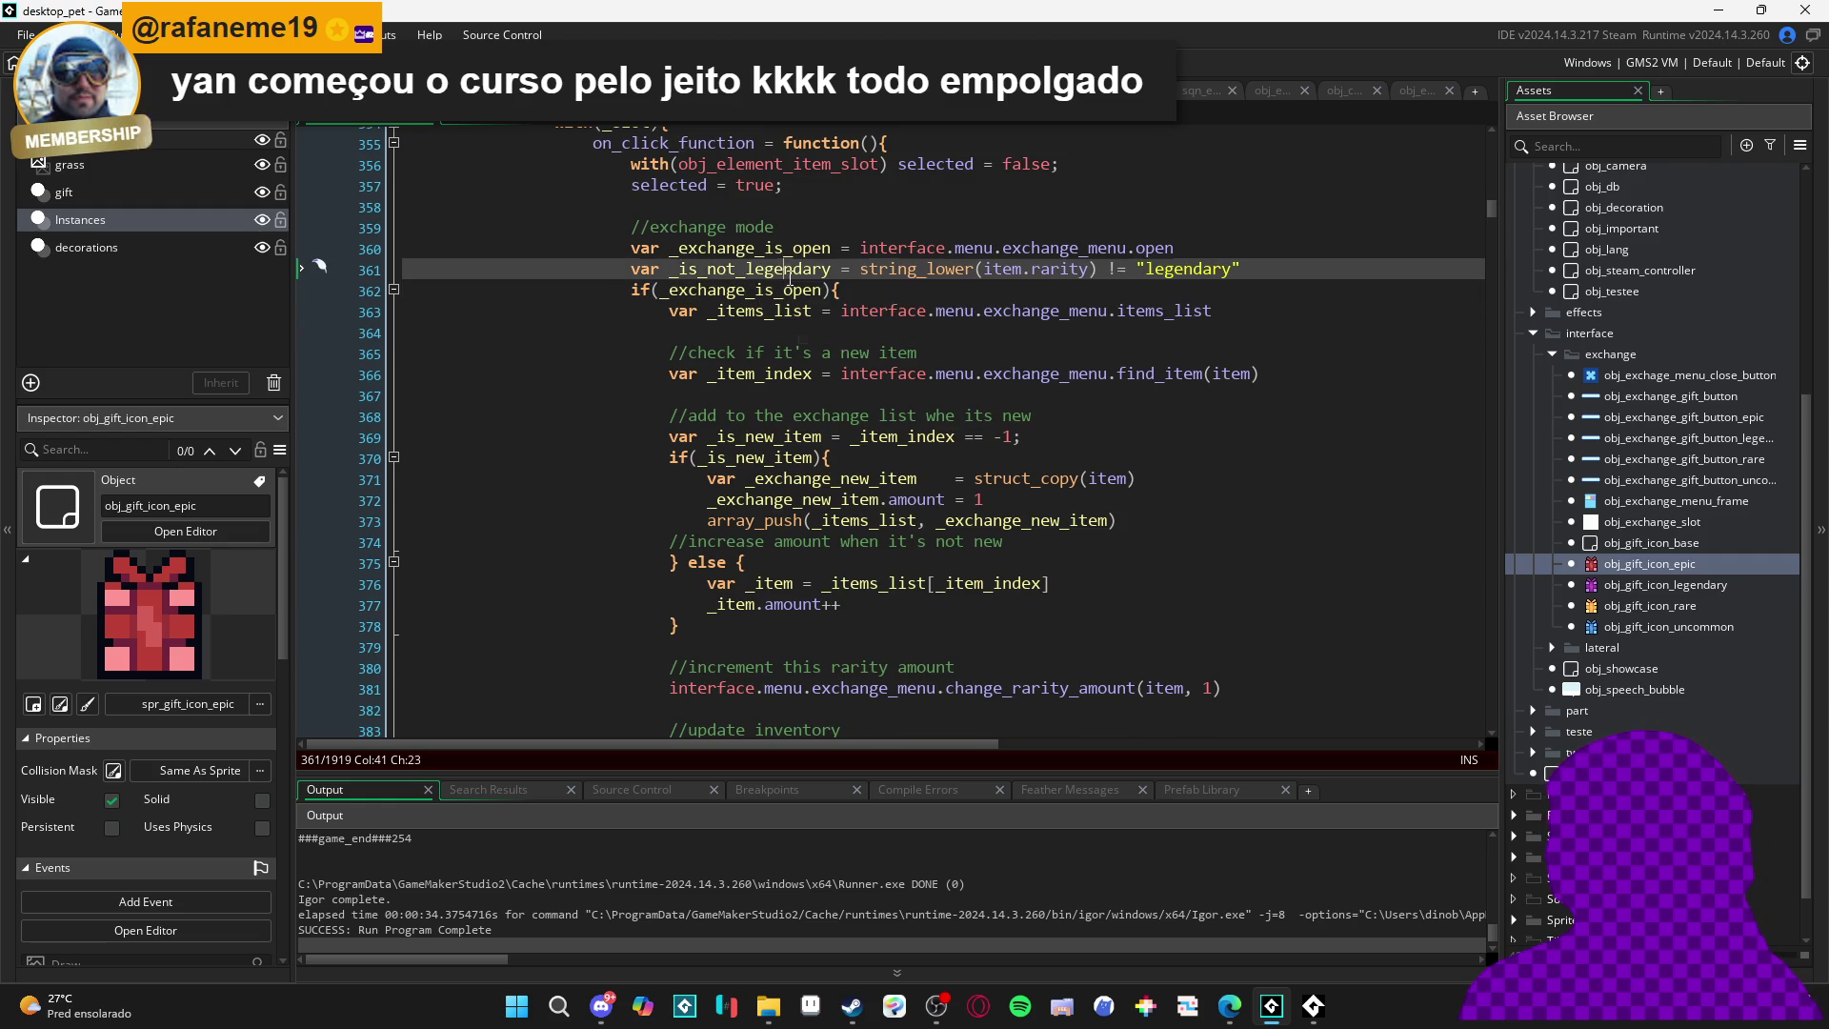
scroll(847, 386, down, 1)
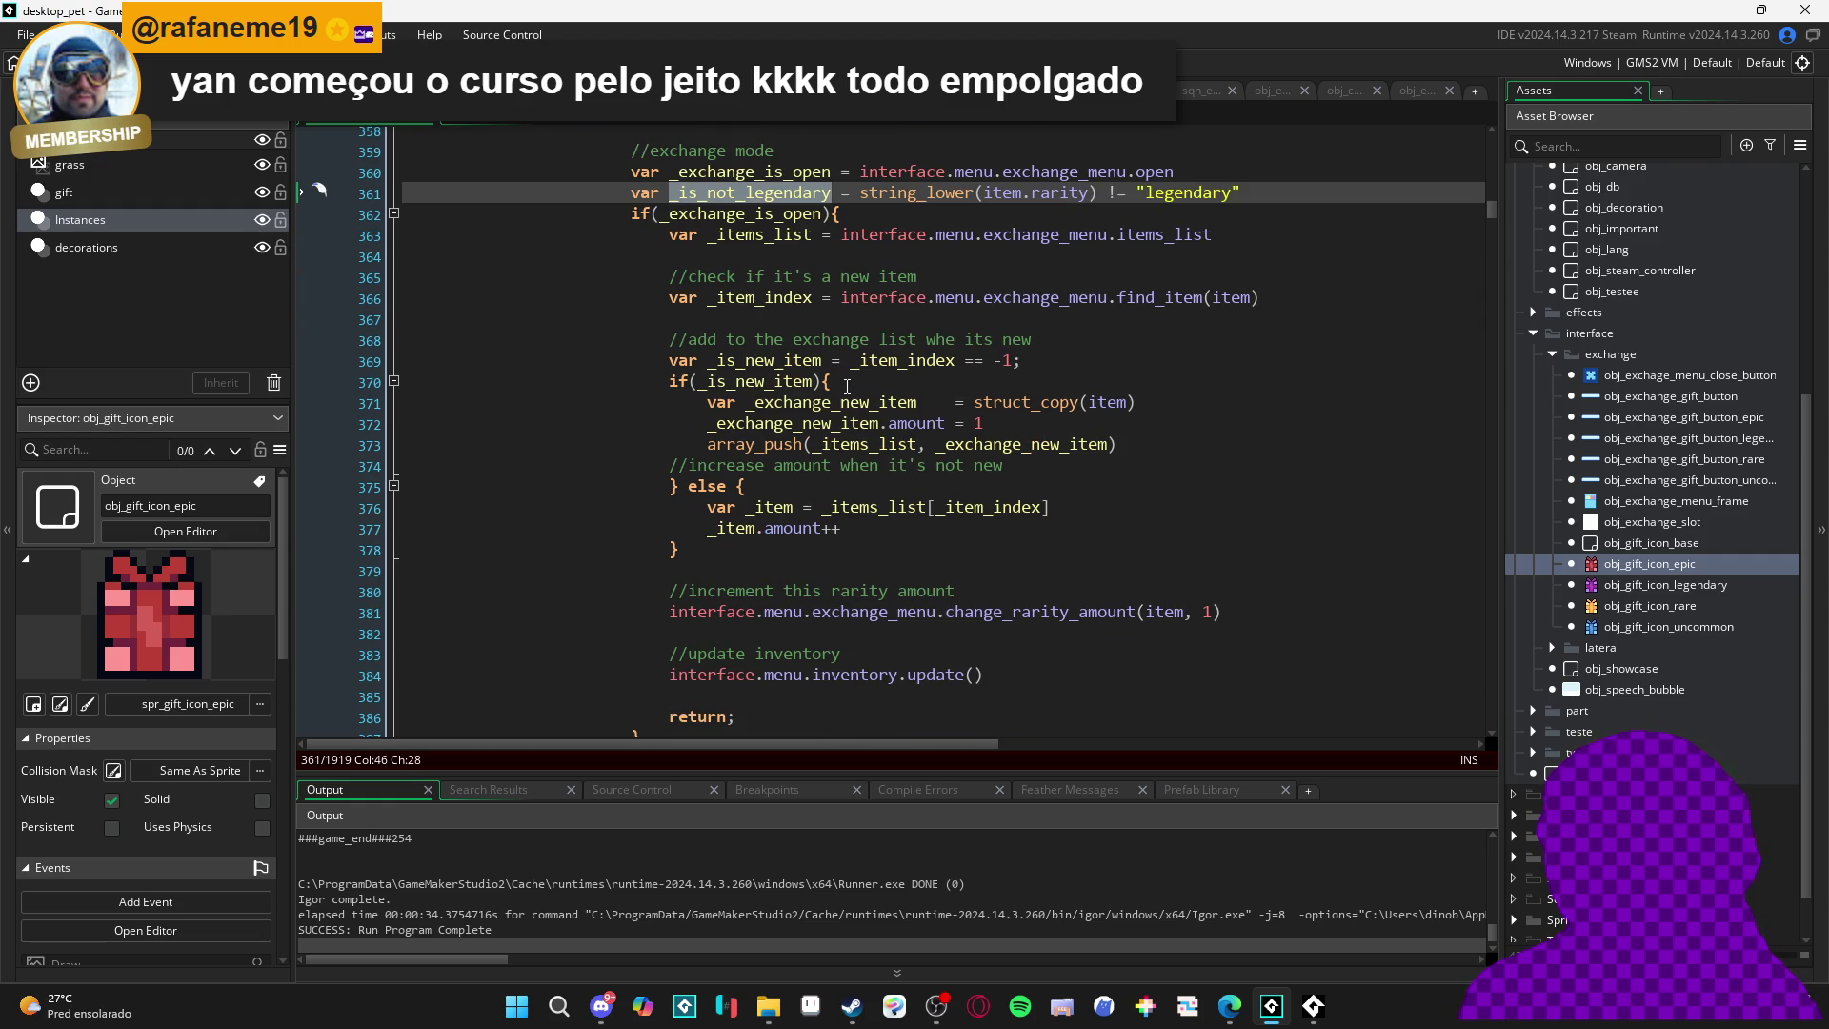
click(669, 550)
scroll(772, 458, up, 1)
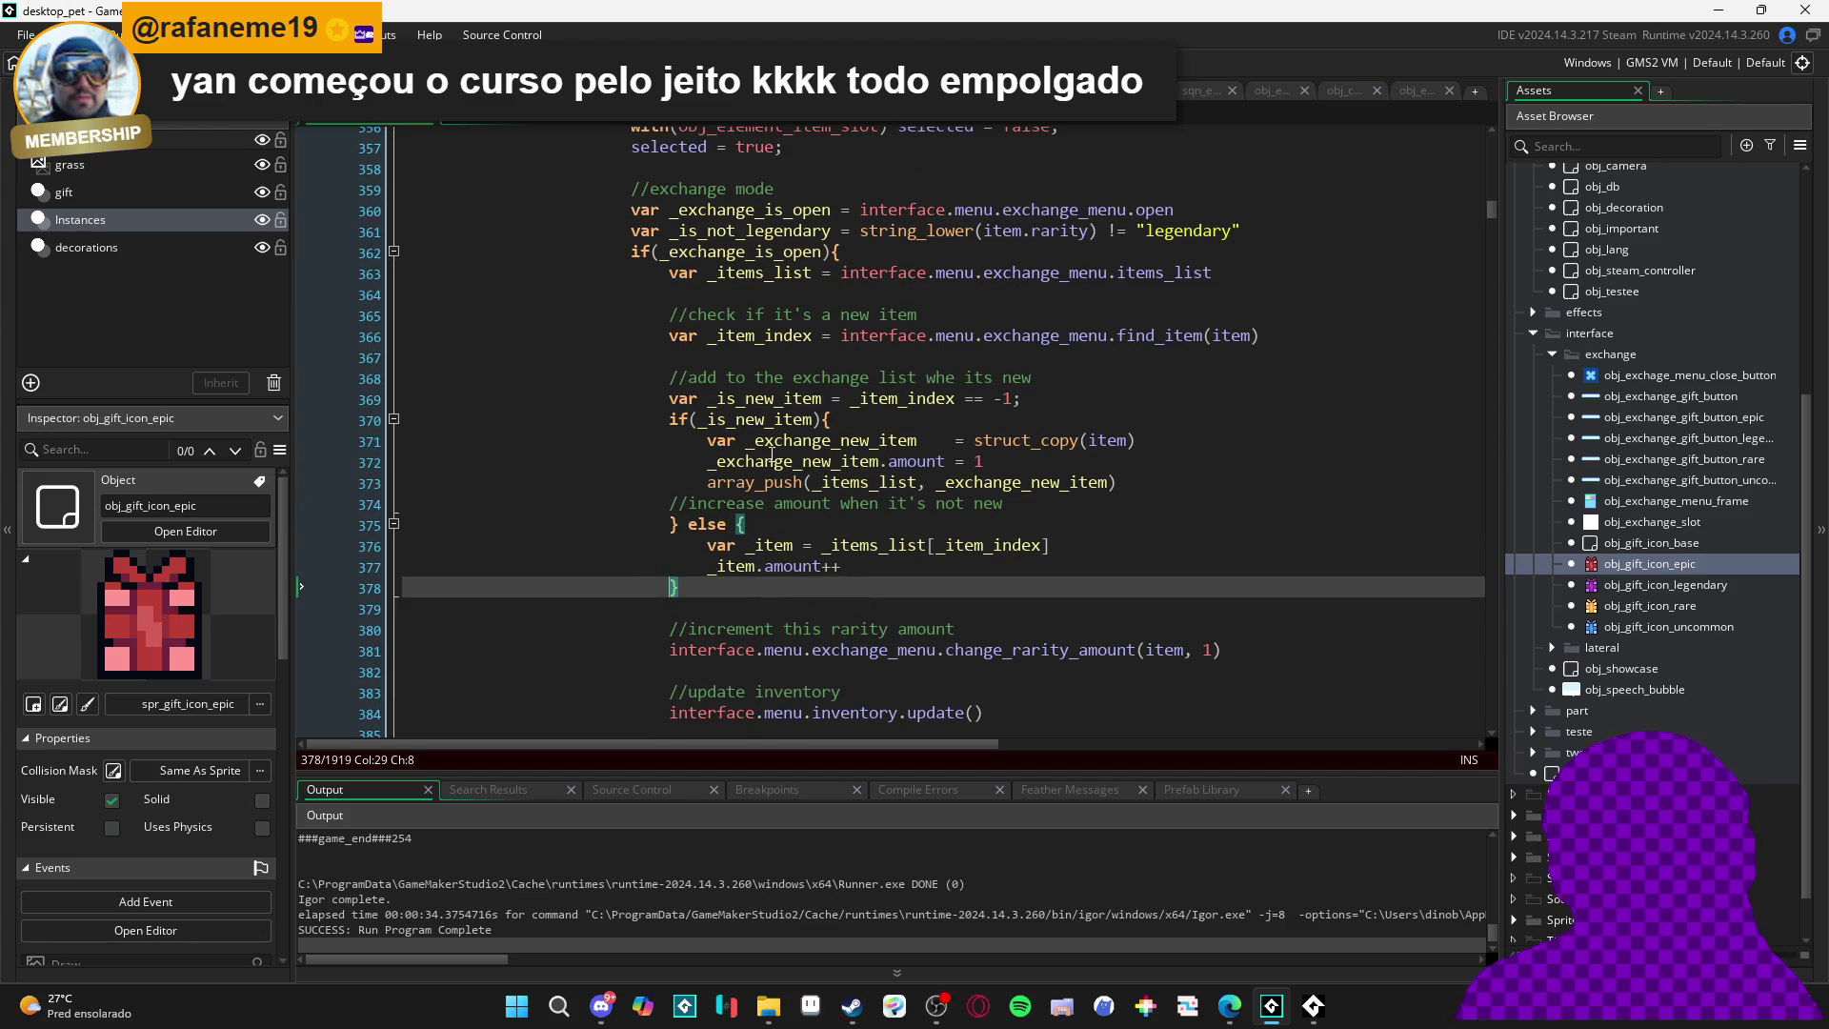
click(898, 253)
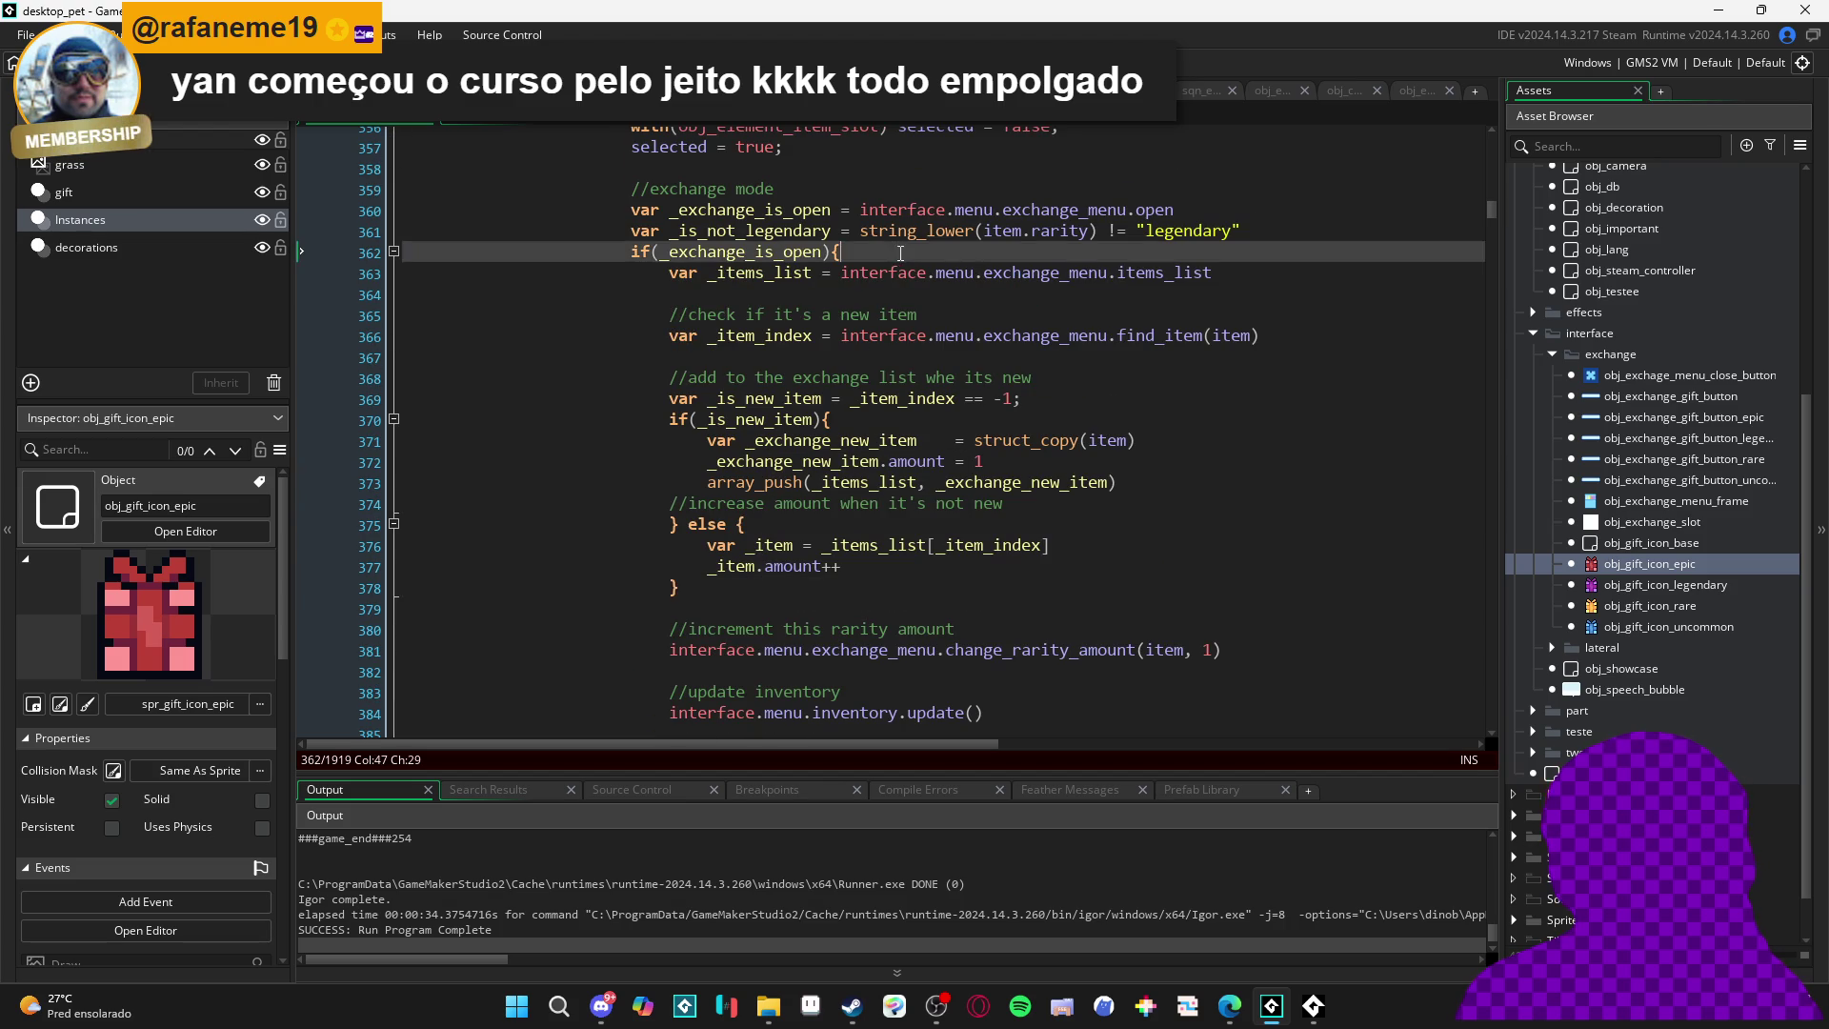
key(Return)
key(Return)
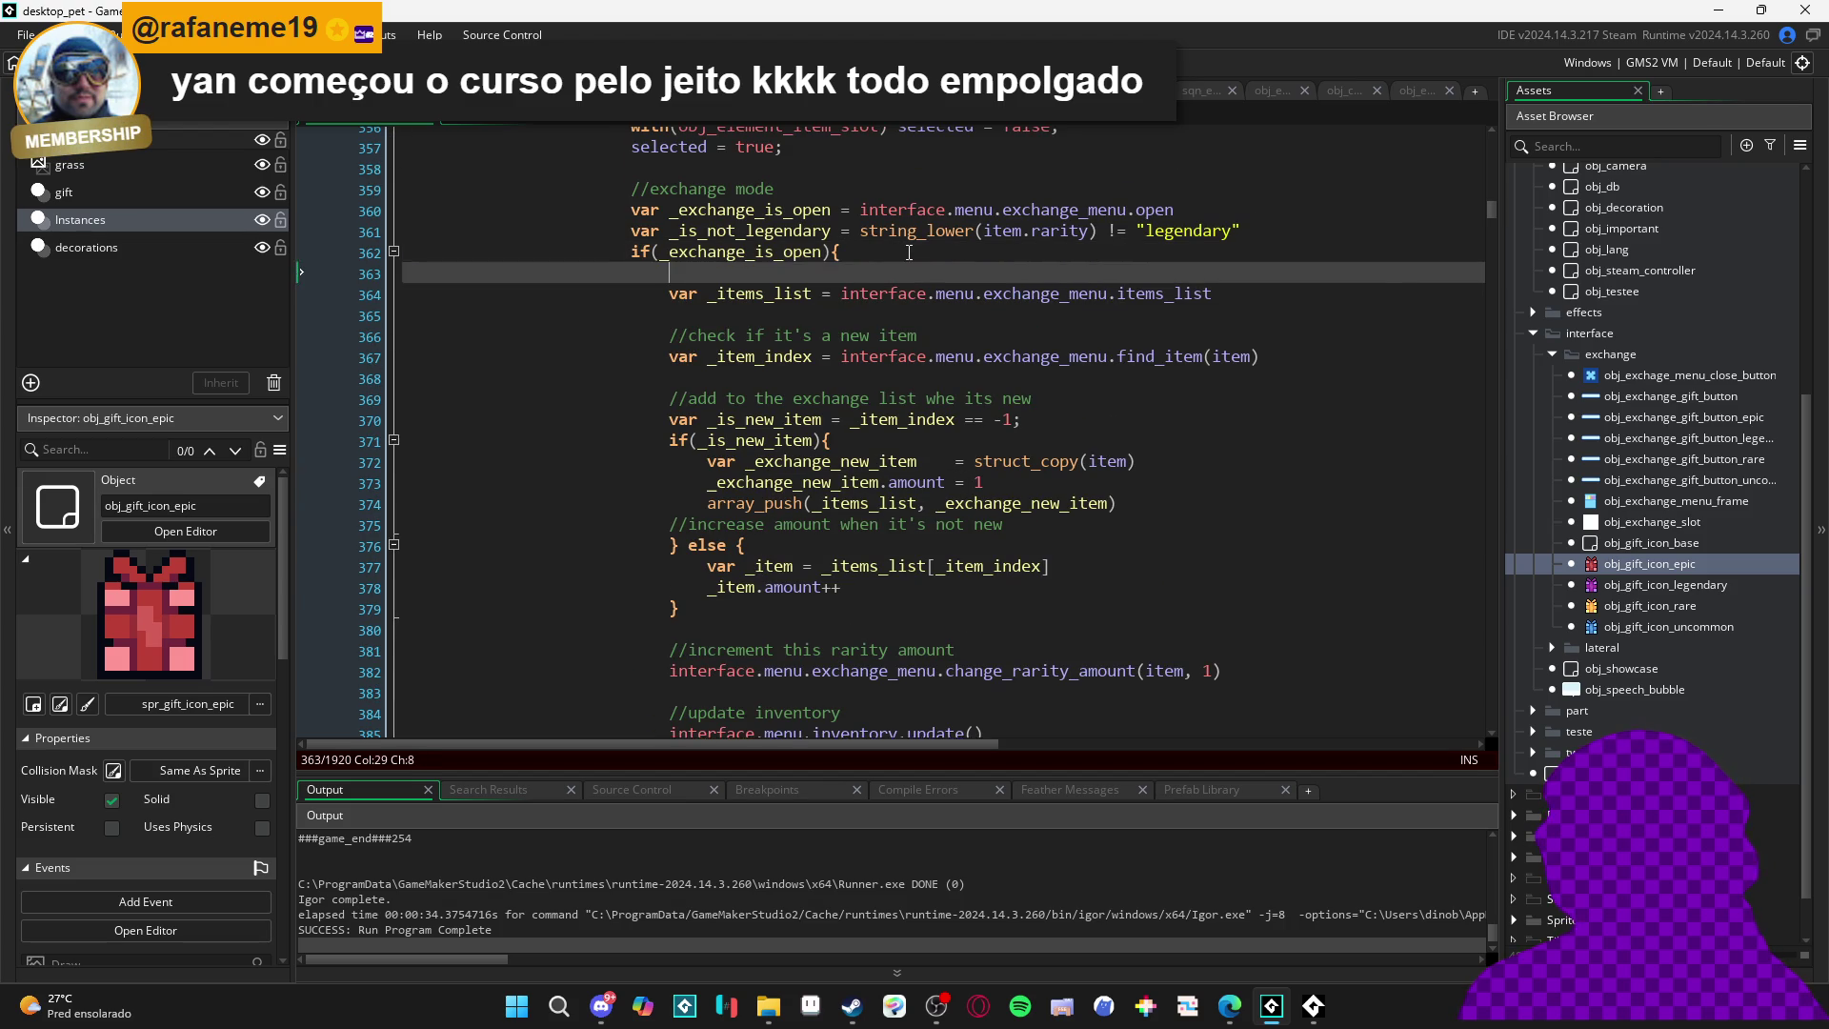
key(Up)
text(if)
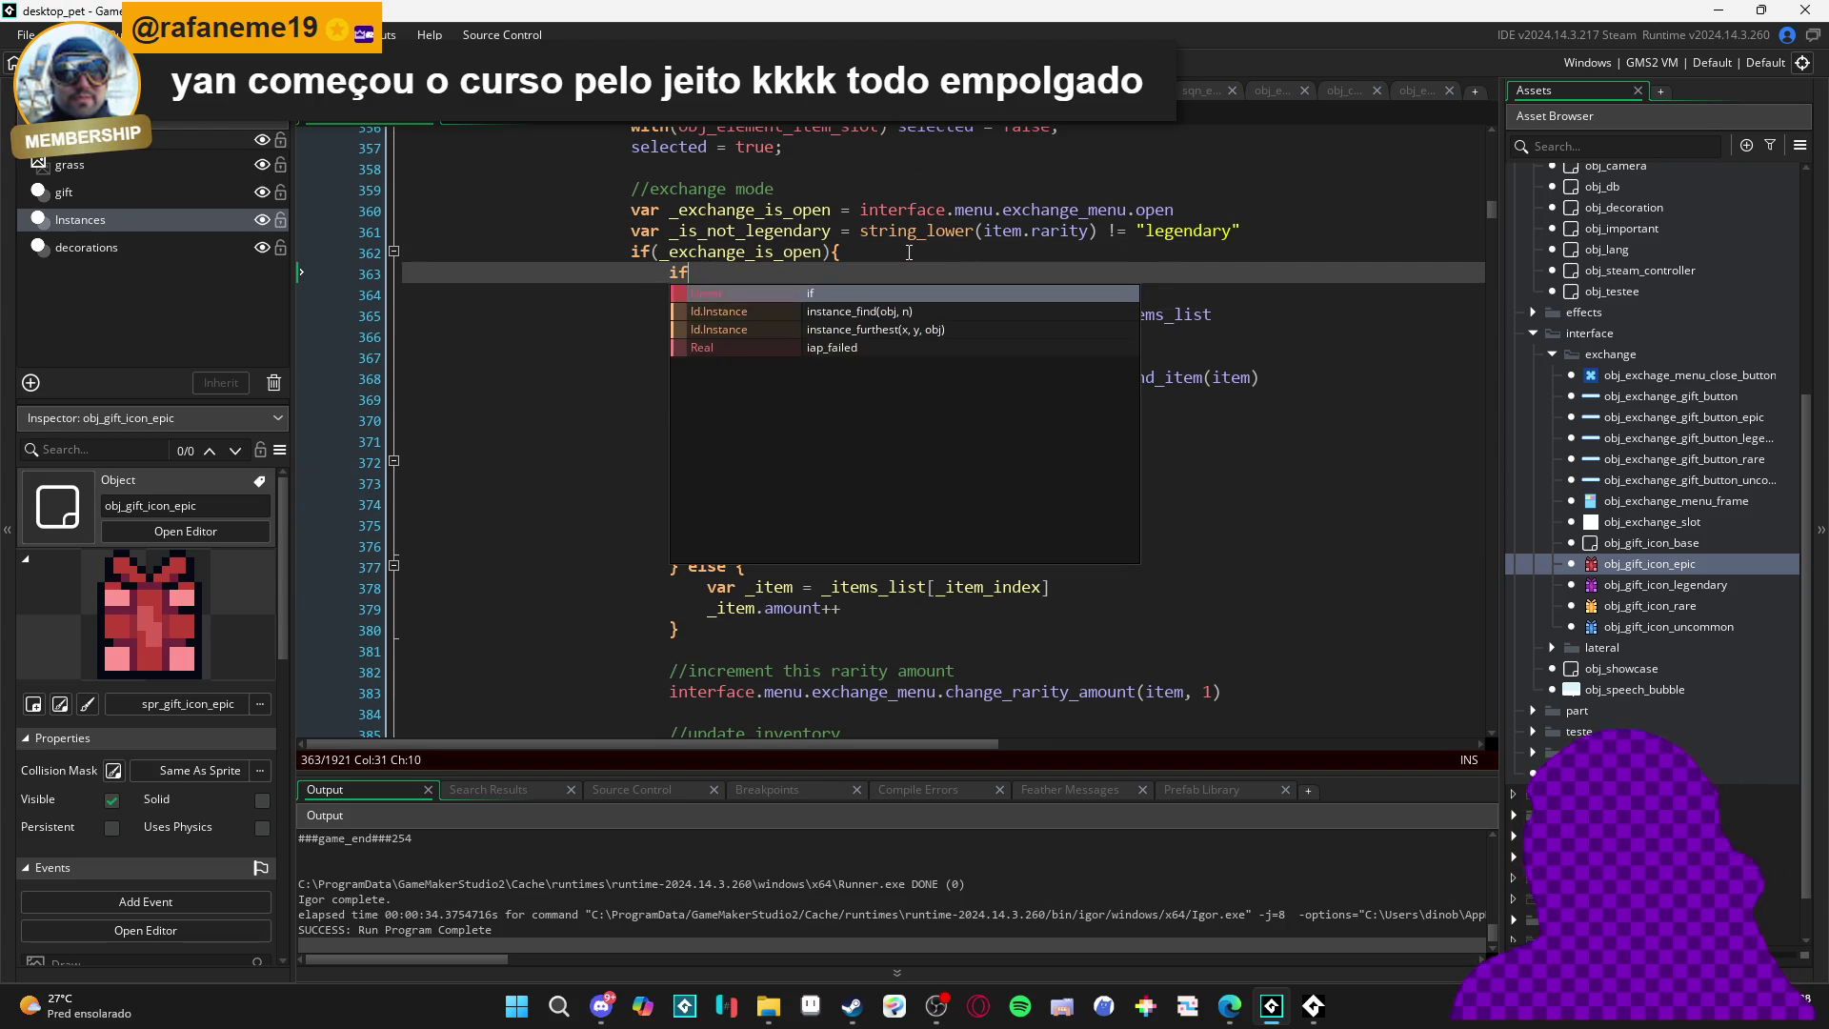
text((_is_not_legendary)
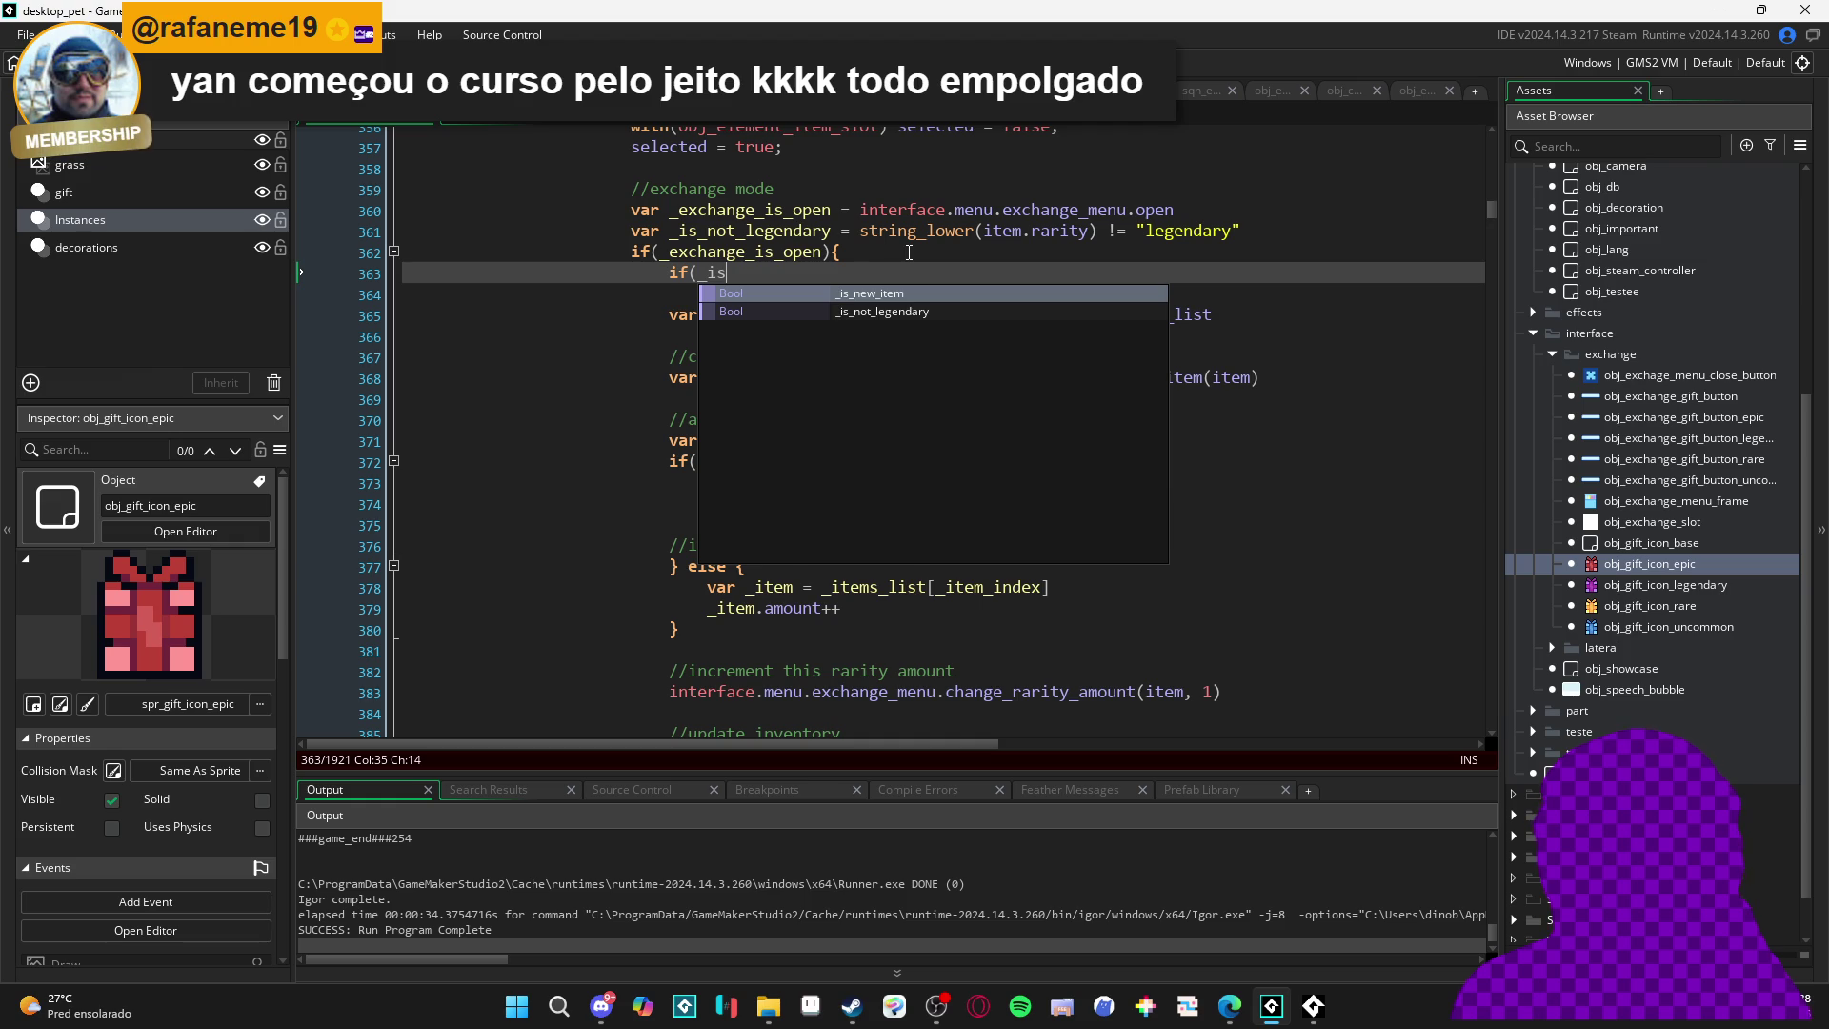
key(Return)
key(Return)
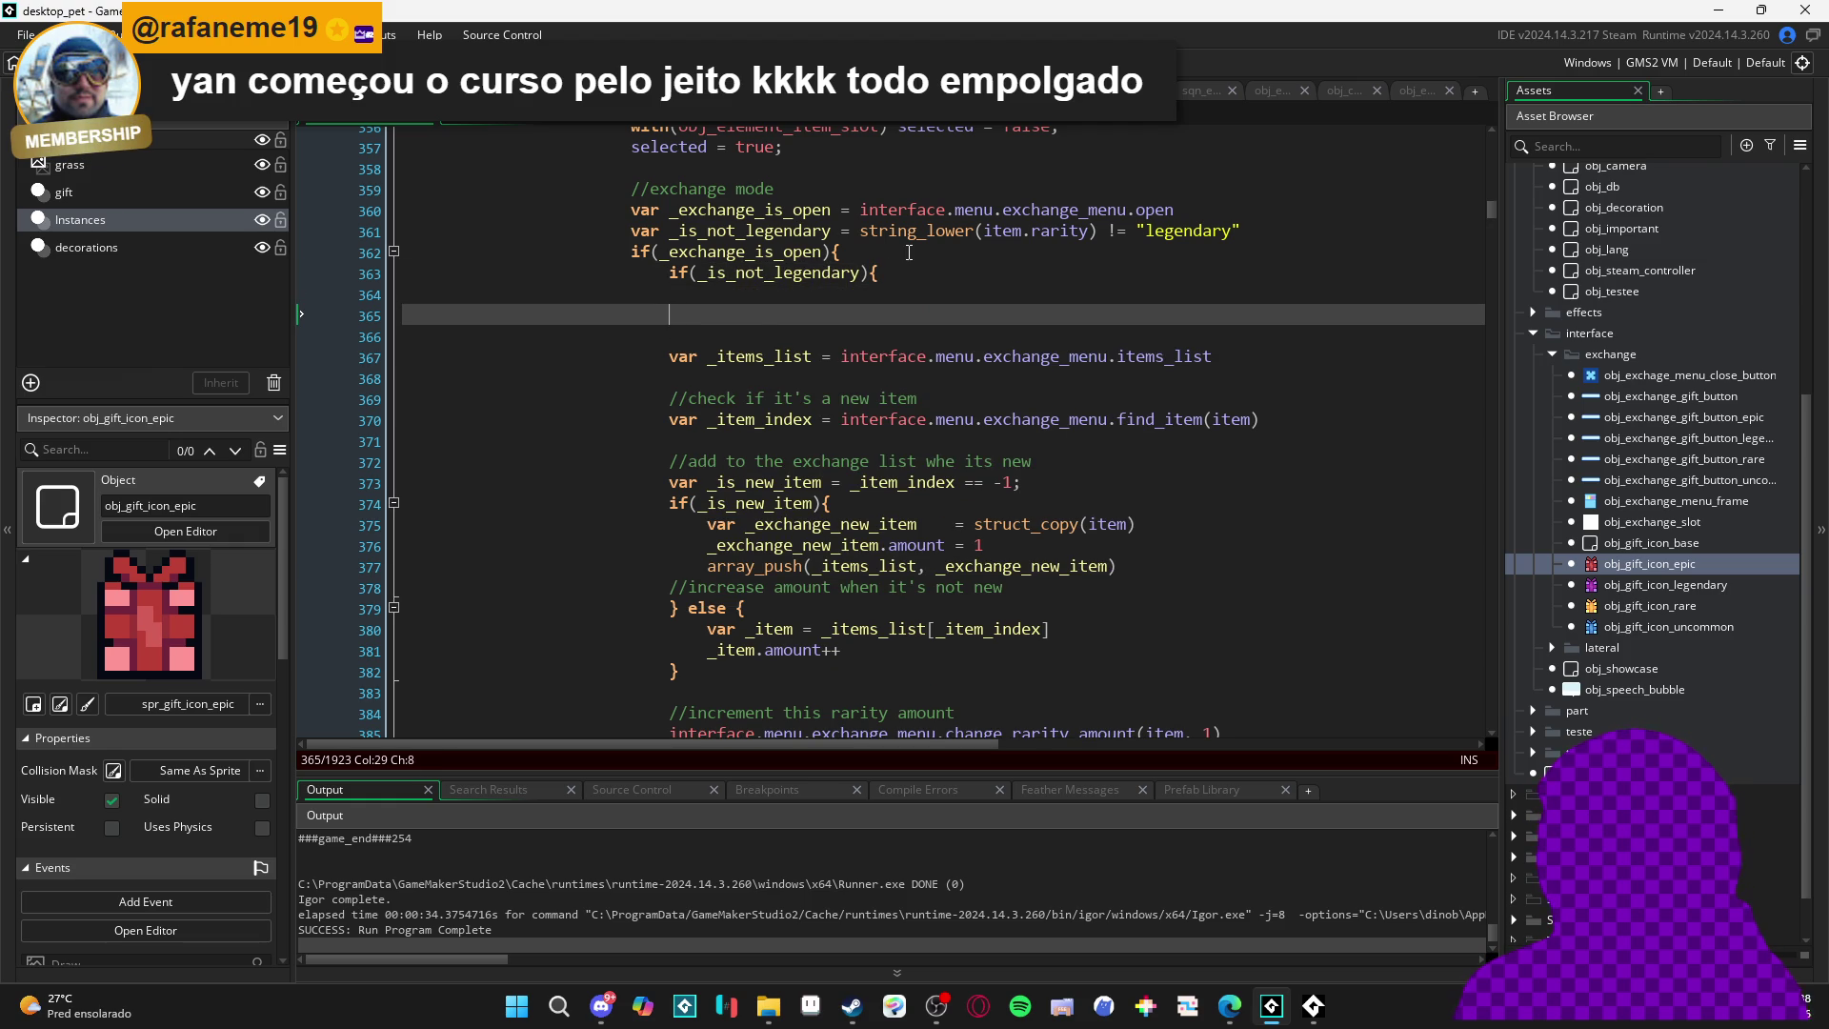
click(881, 273)
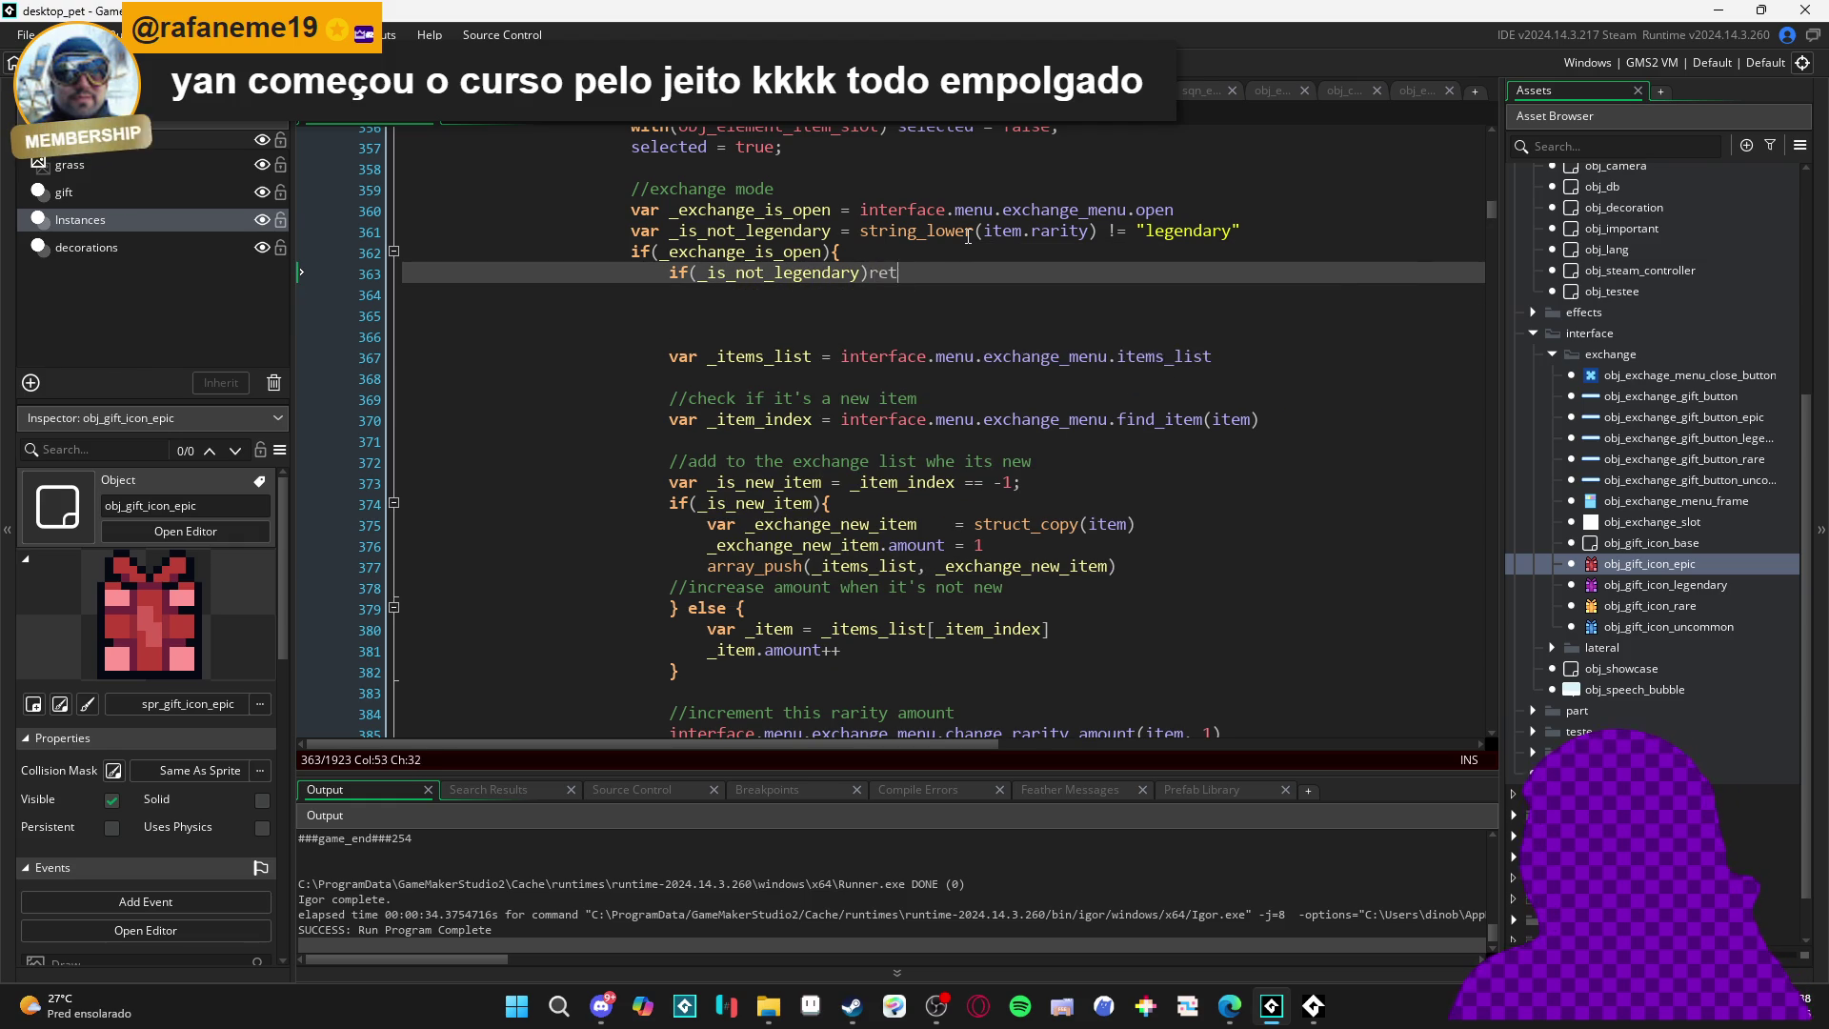
key(BackSpace)
text(return)
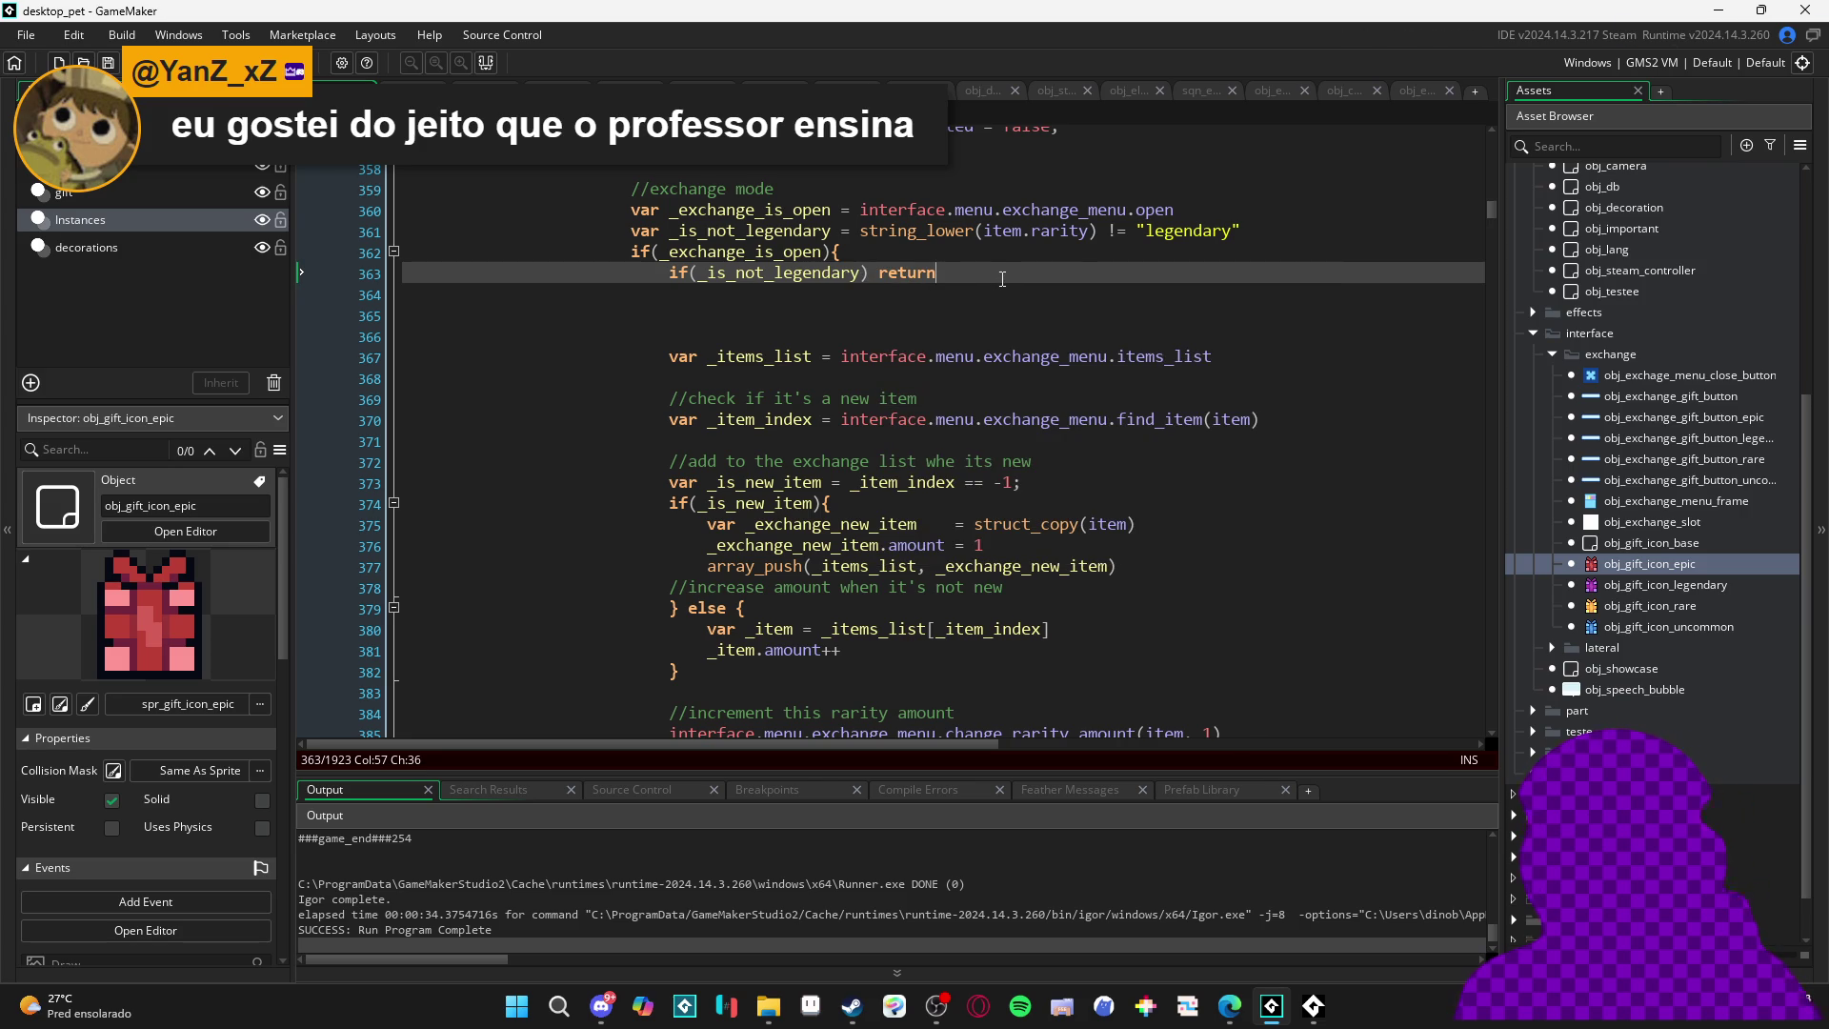
- Delete the extra blank lines below the return check
click(761, 329)
key(BackSpace)
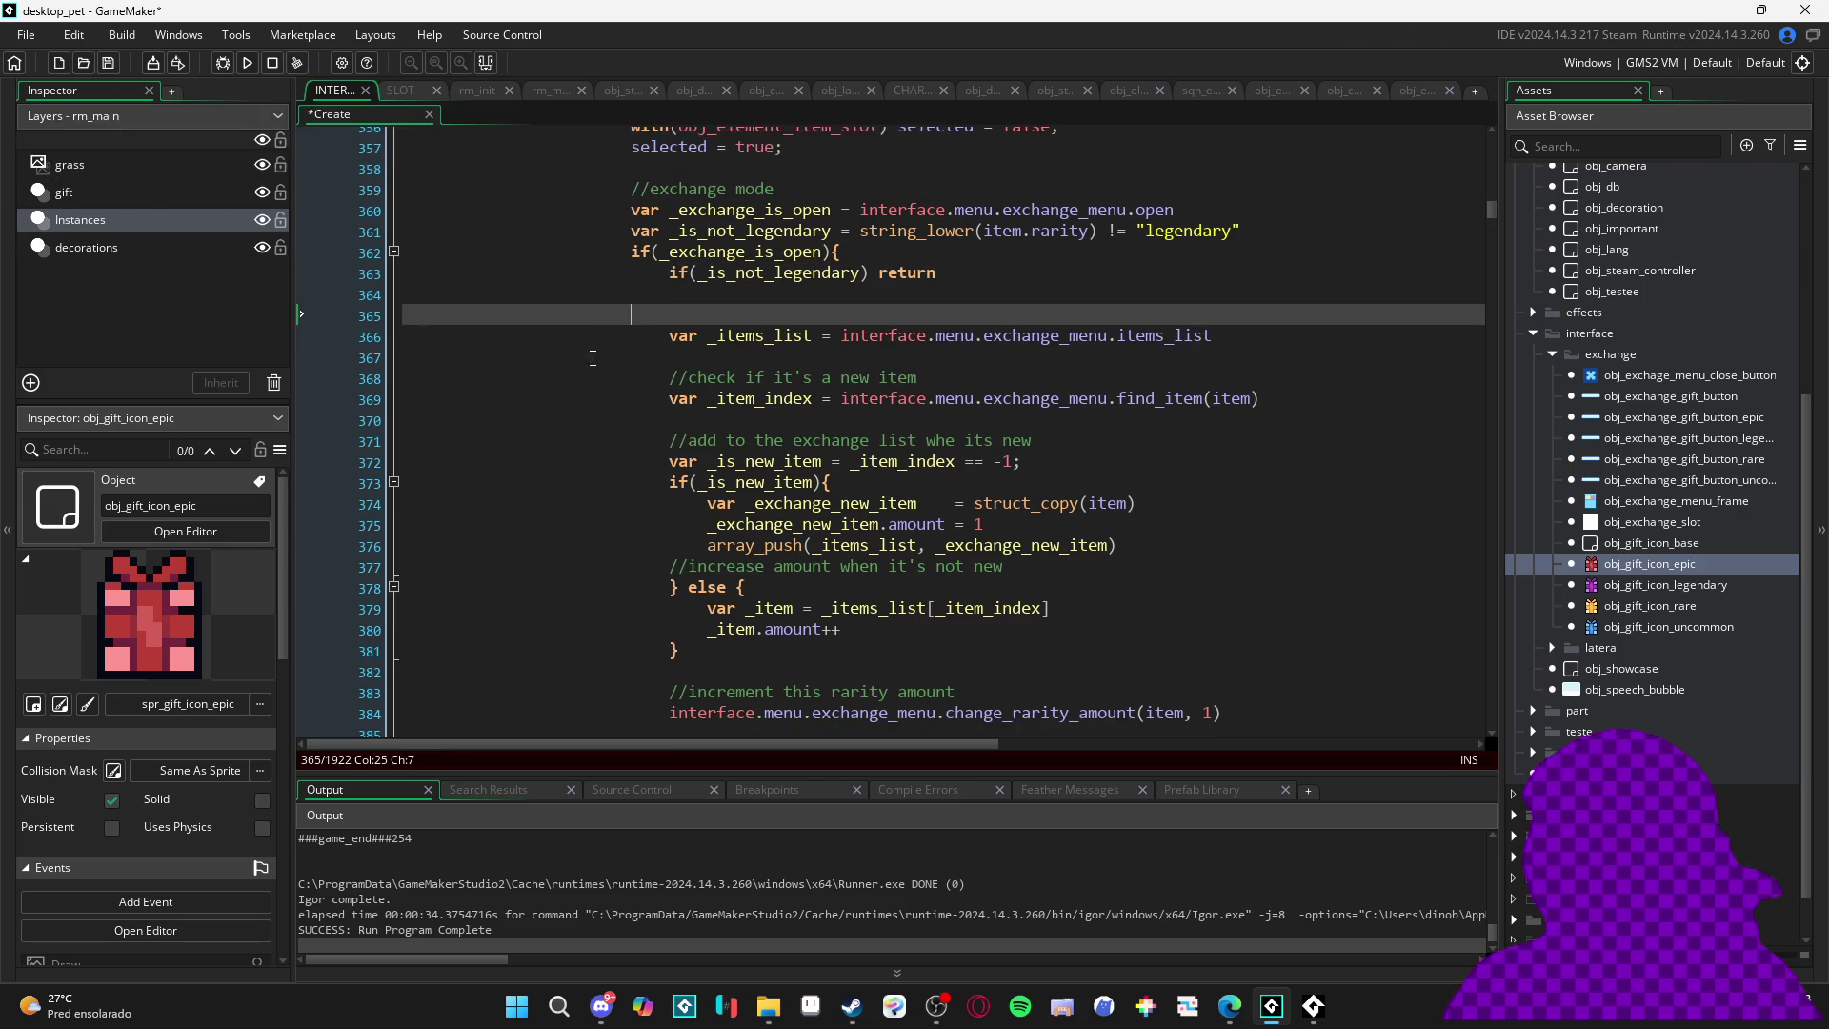
key(BackSpace)
key(BackSpace)
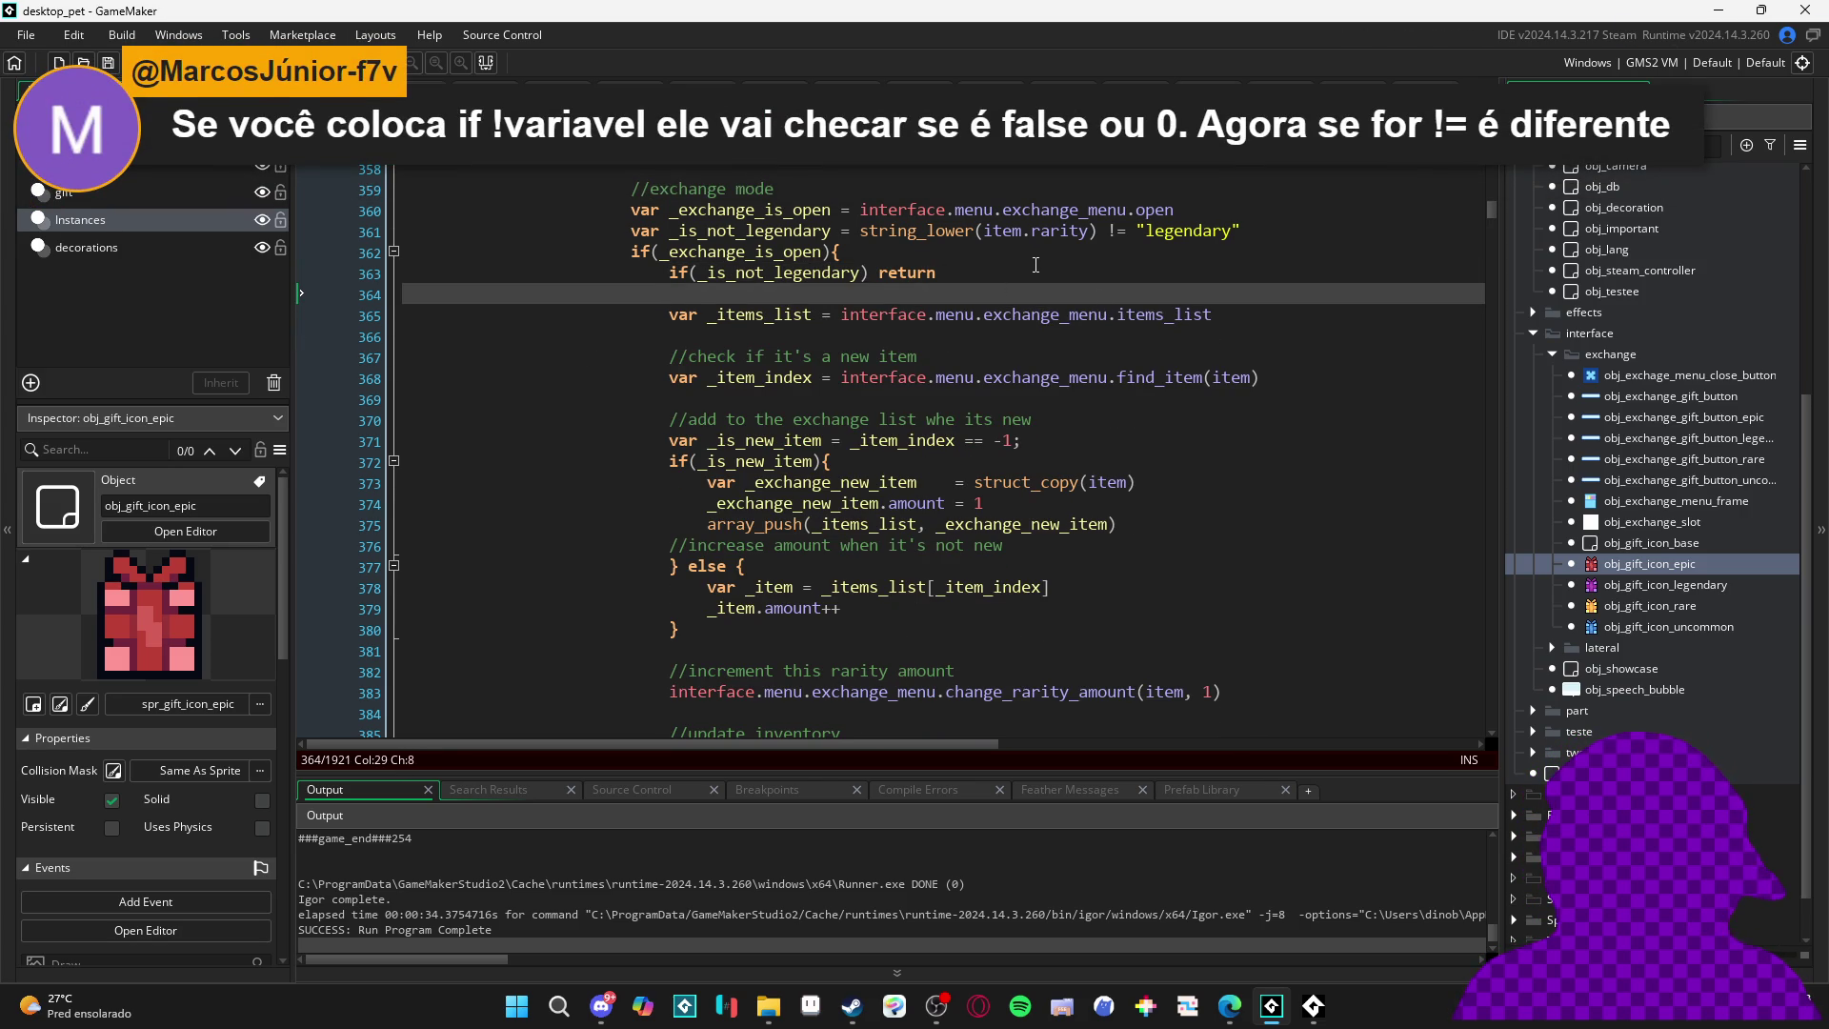
- Add a //decoration mode comment above switch(item.type)
scroll(1032, 264, down, 4)
scroll(1117, 297, down, 3)
scroll(690, 576, up, 3)
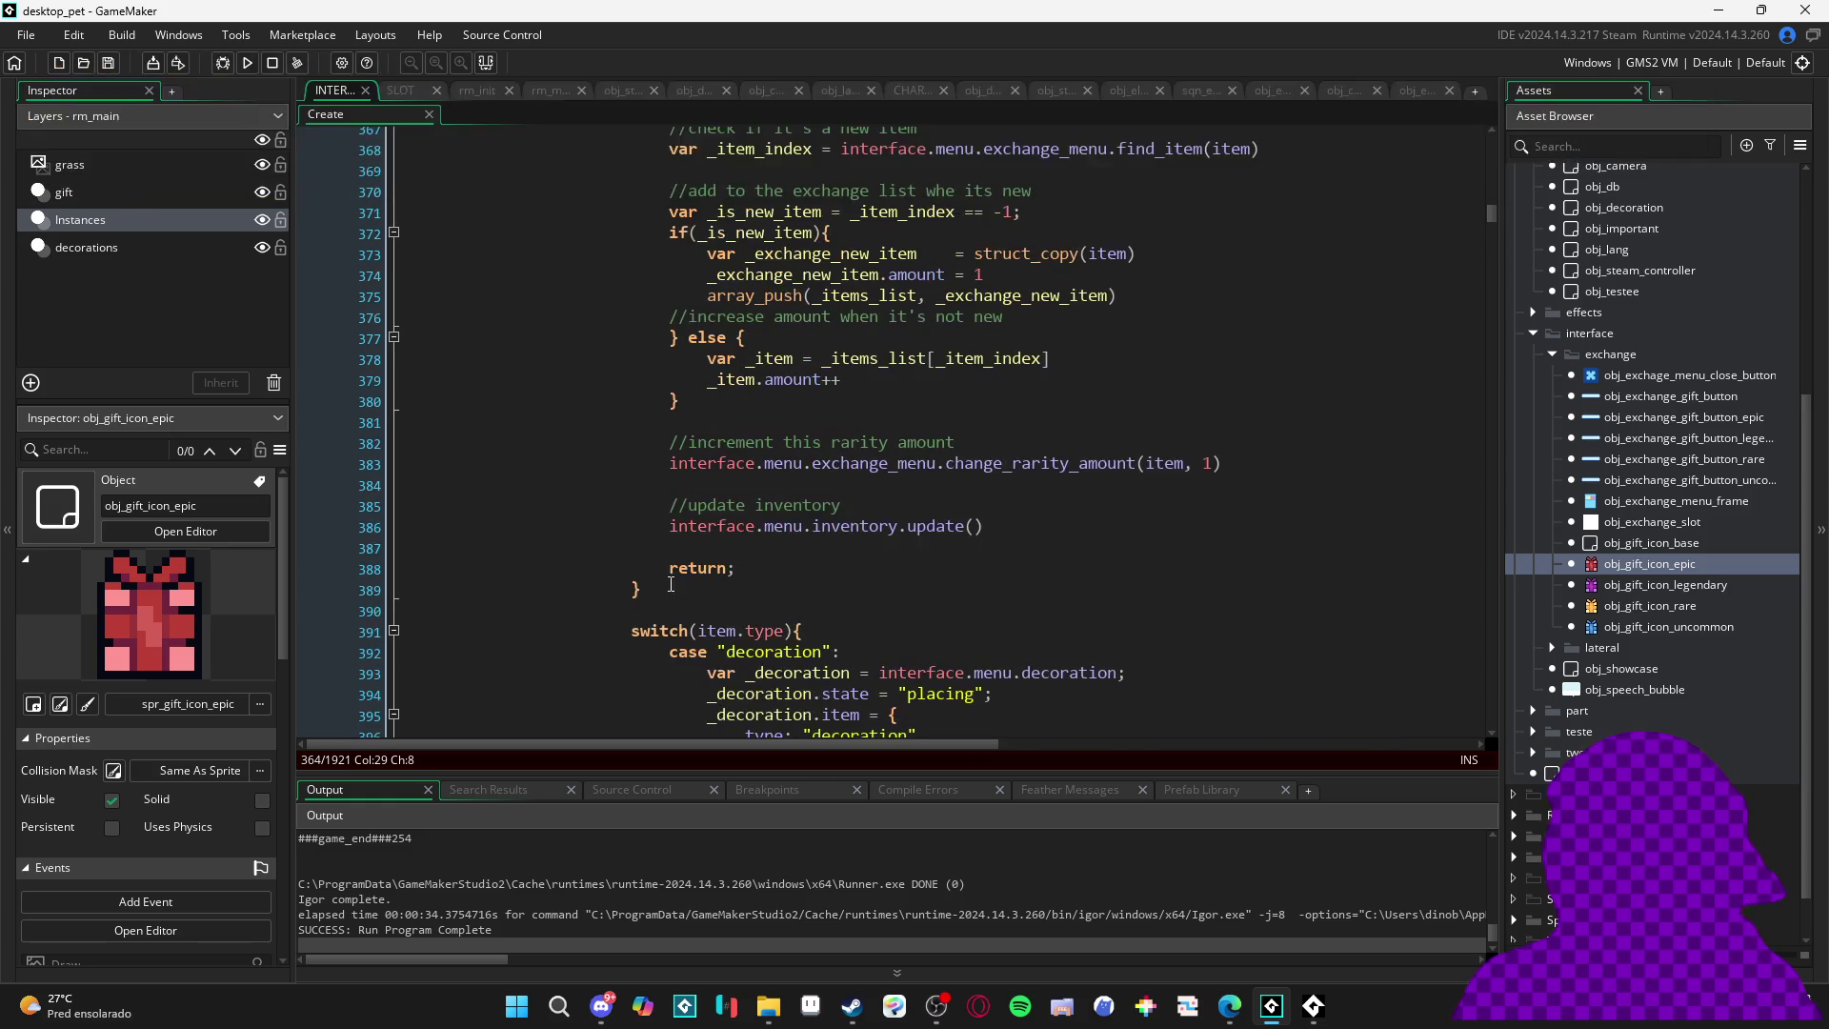
scroll(622, 591, down, 3)
click(815, 462)
key(Return)
text(//e)
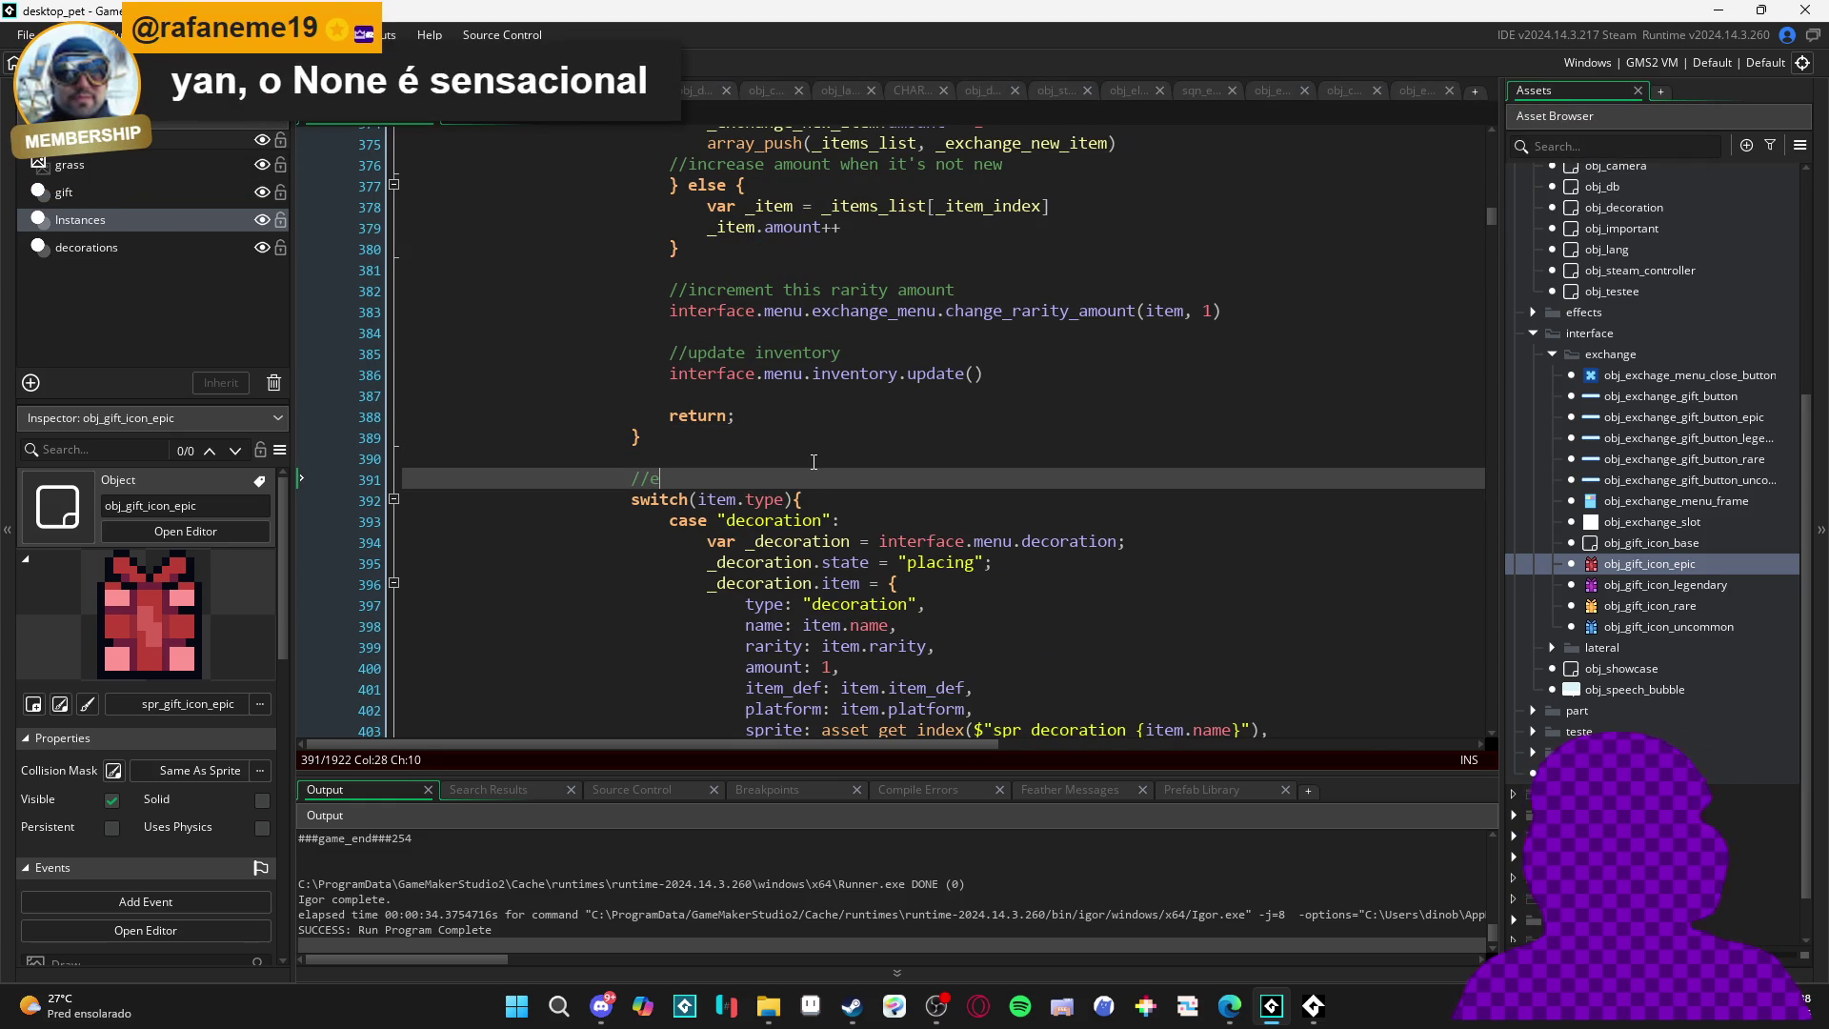
key(BackSpace)
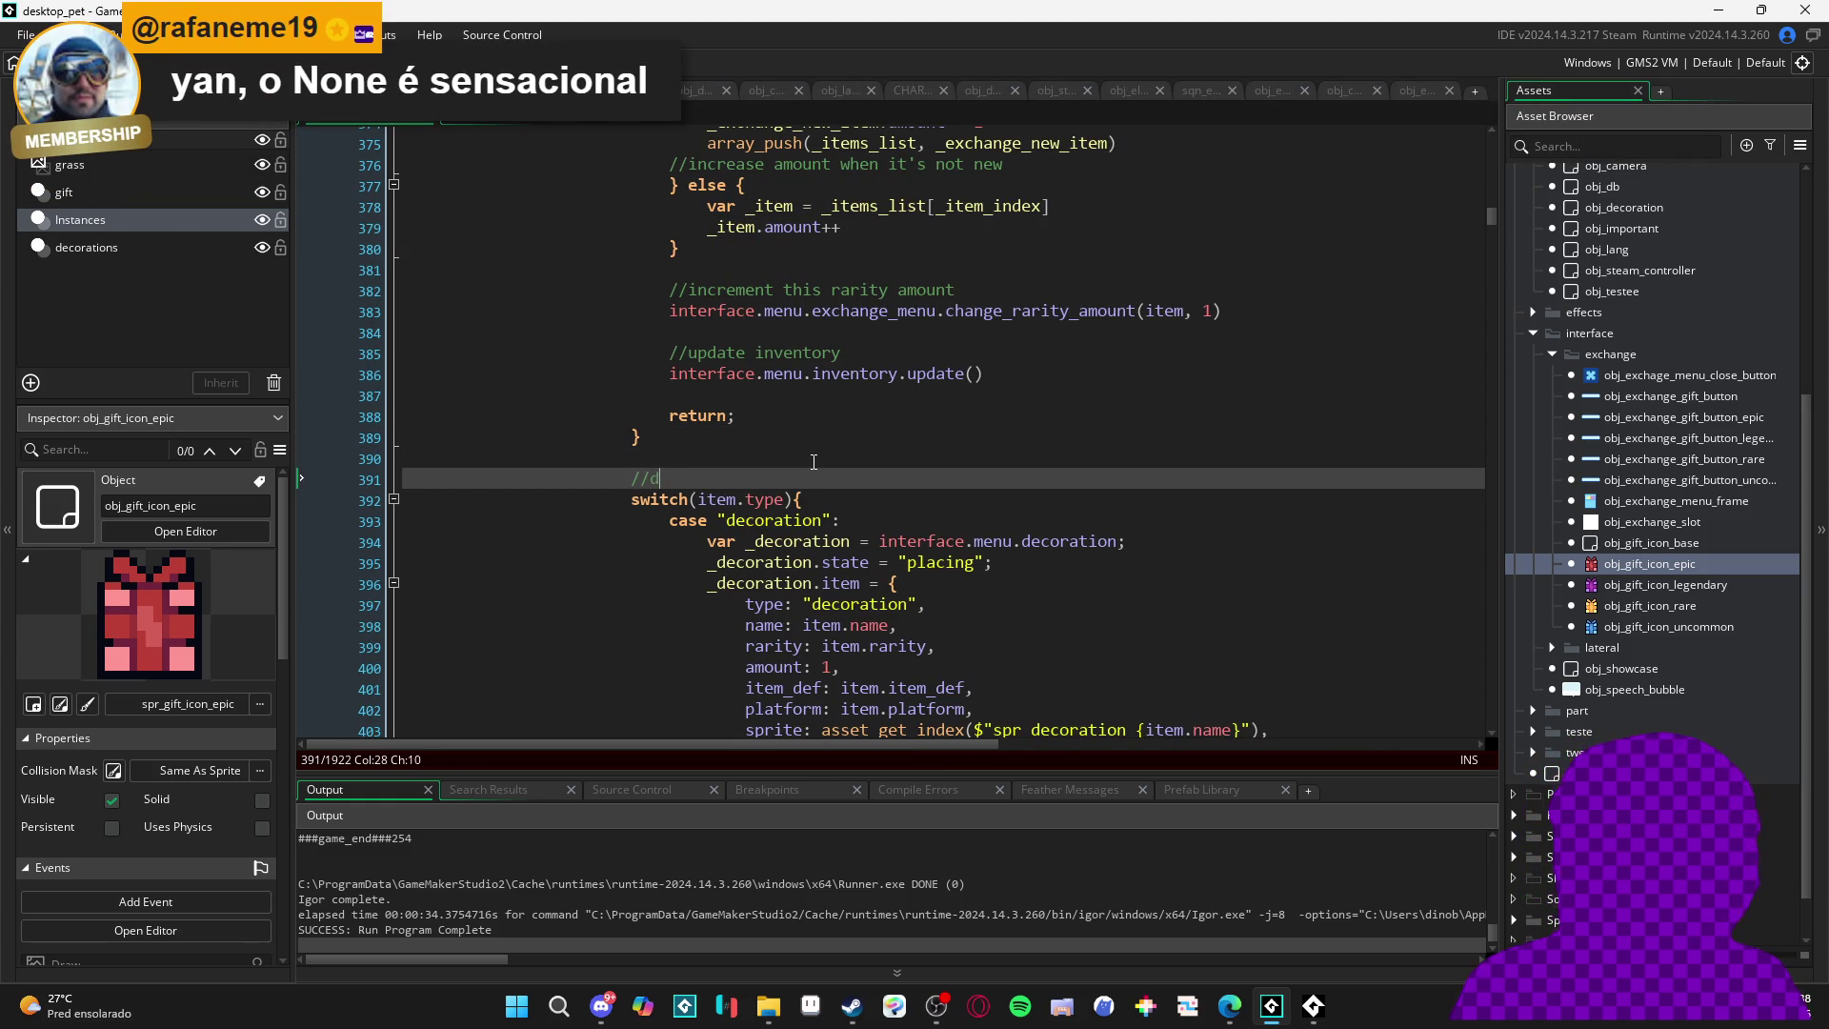
text(ecoration mode)
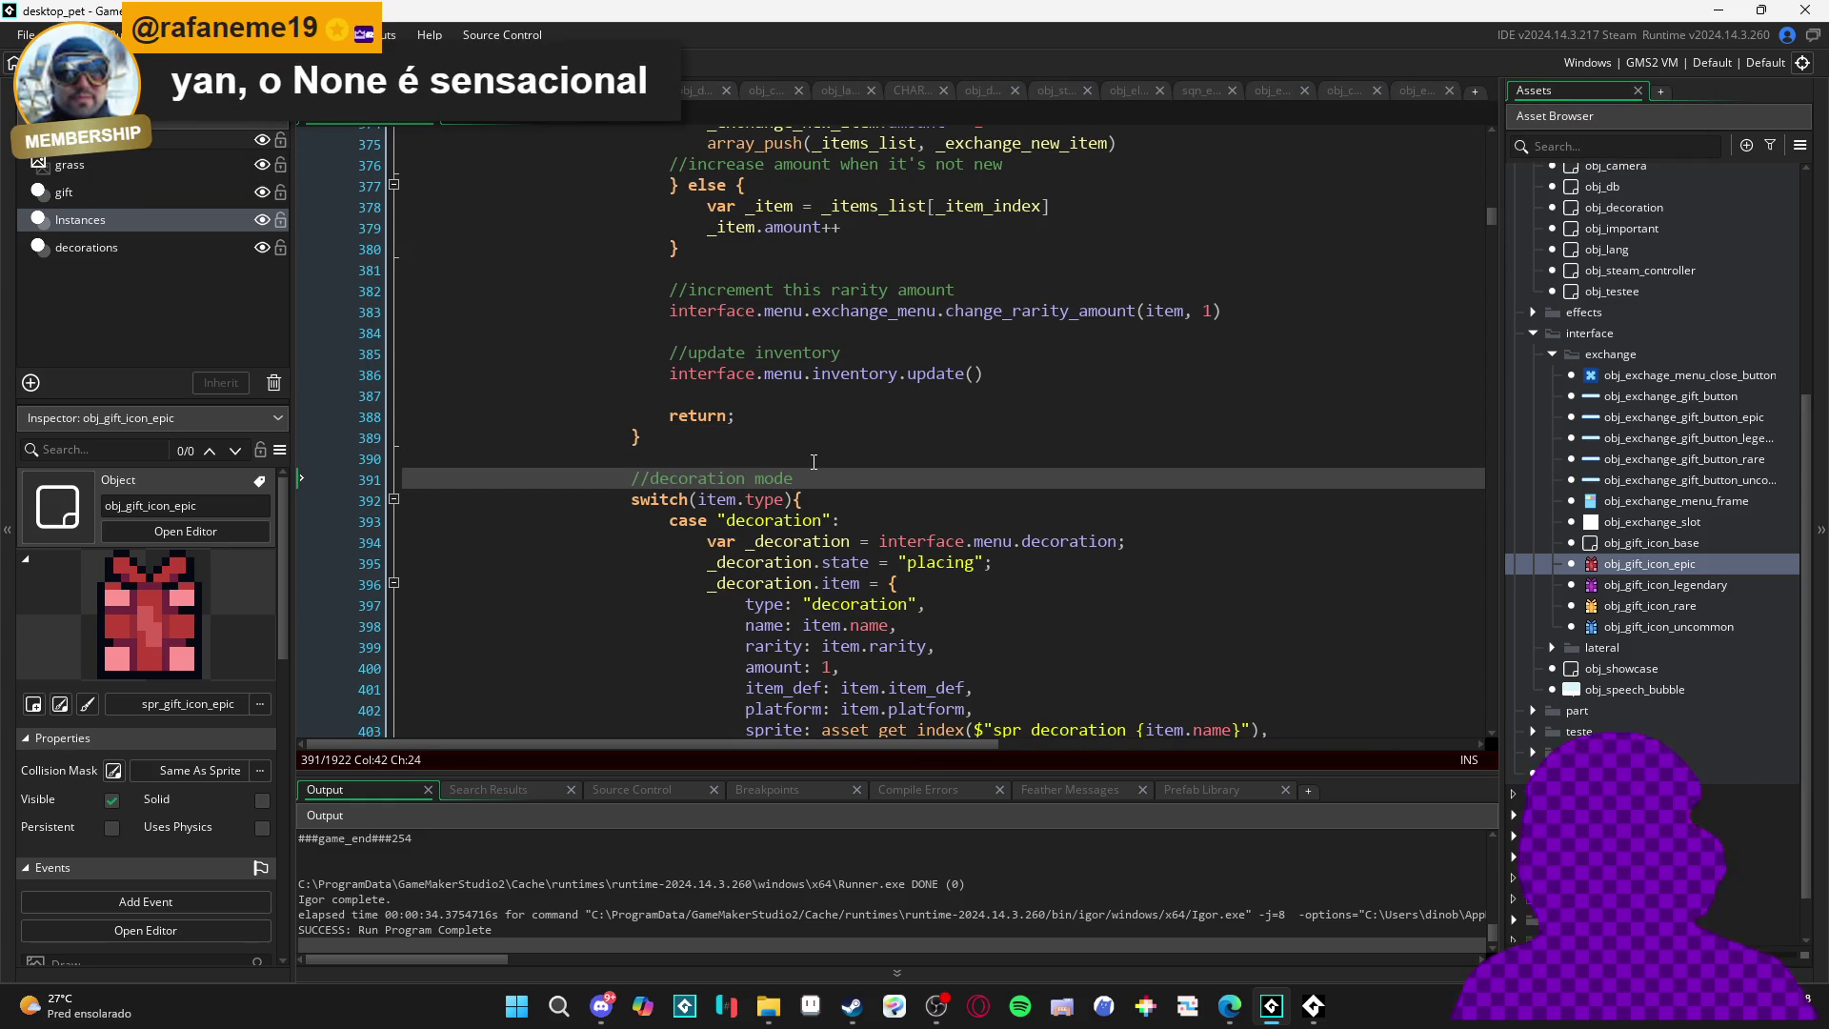
- Extend the comment to //decoration/personalization mode and run the game with F5
scroll(836, 461, down, 3)
scroll(835, 461, down, 3)
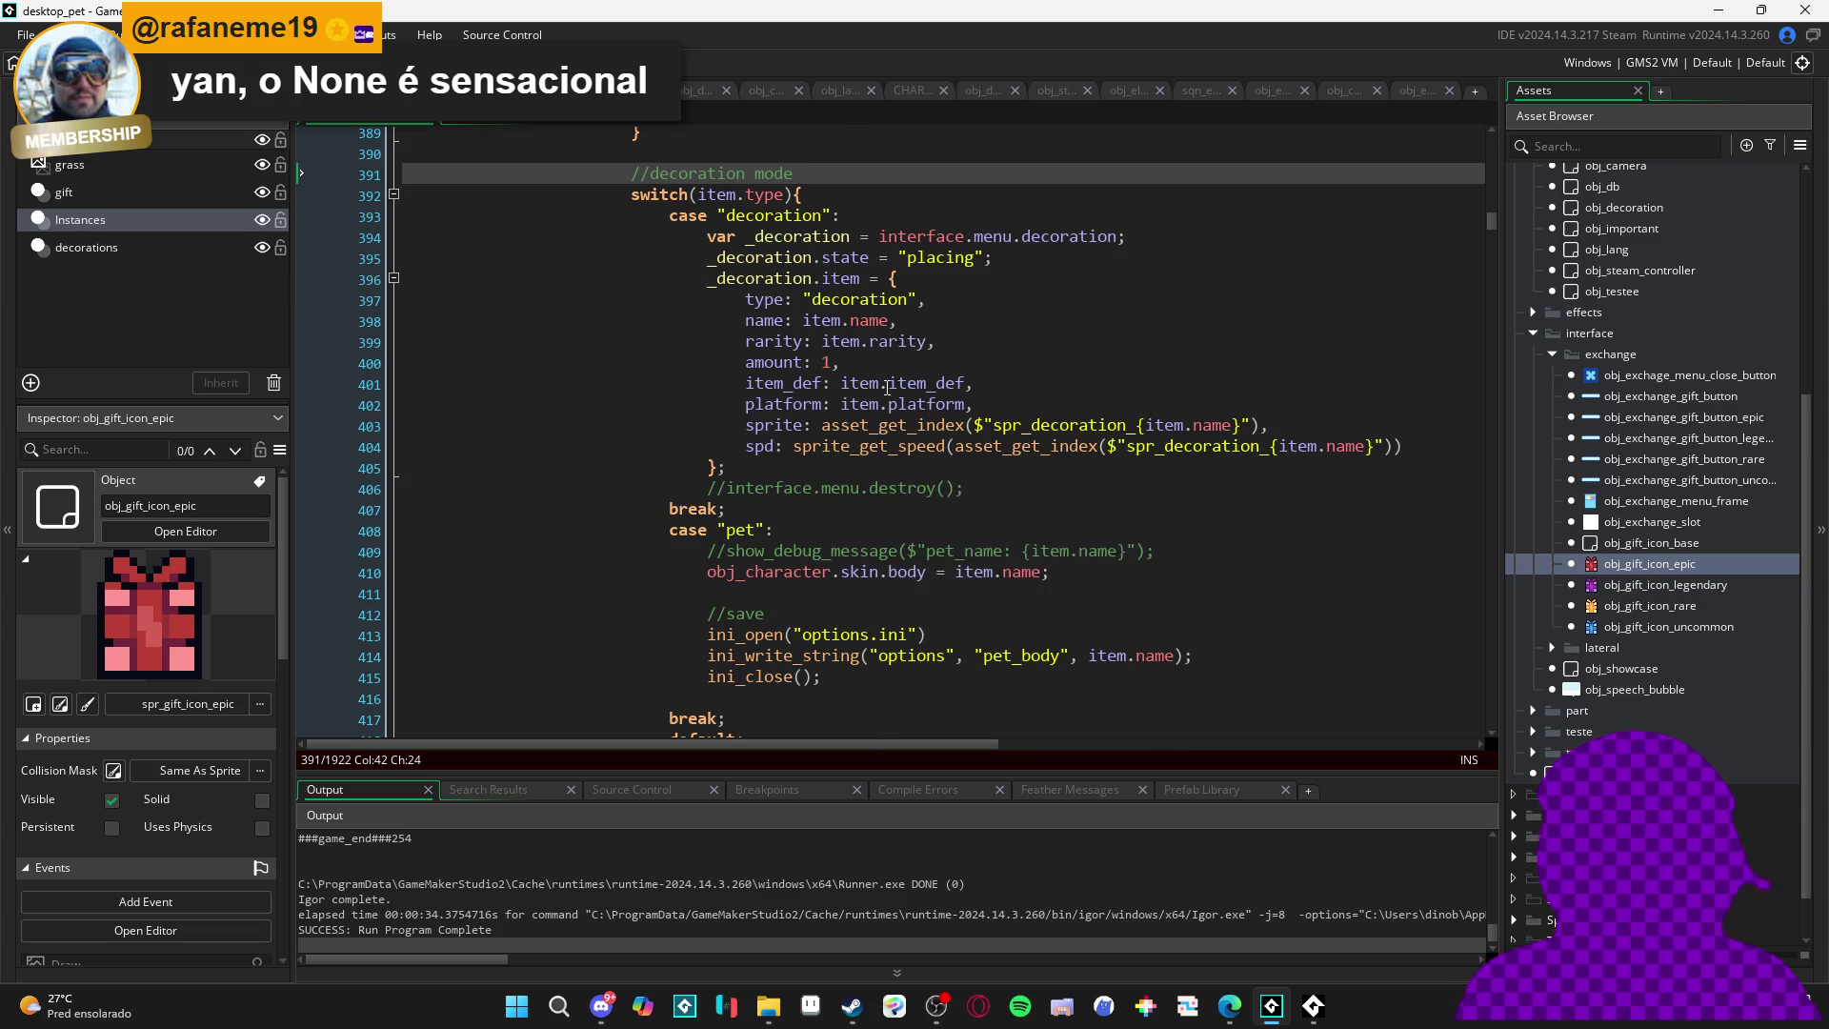
scroll(952, 348, down, 2)
scroll(952, 347, up, 7)
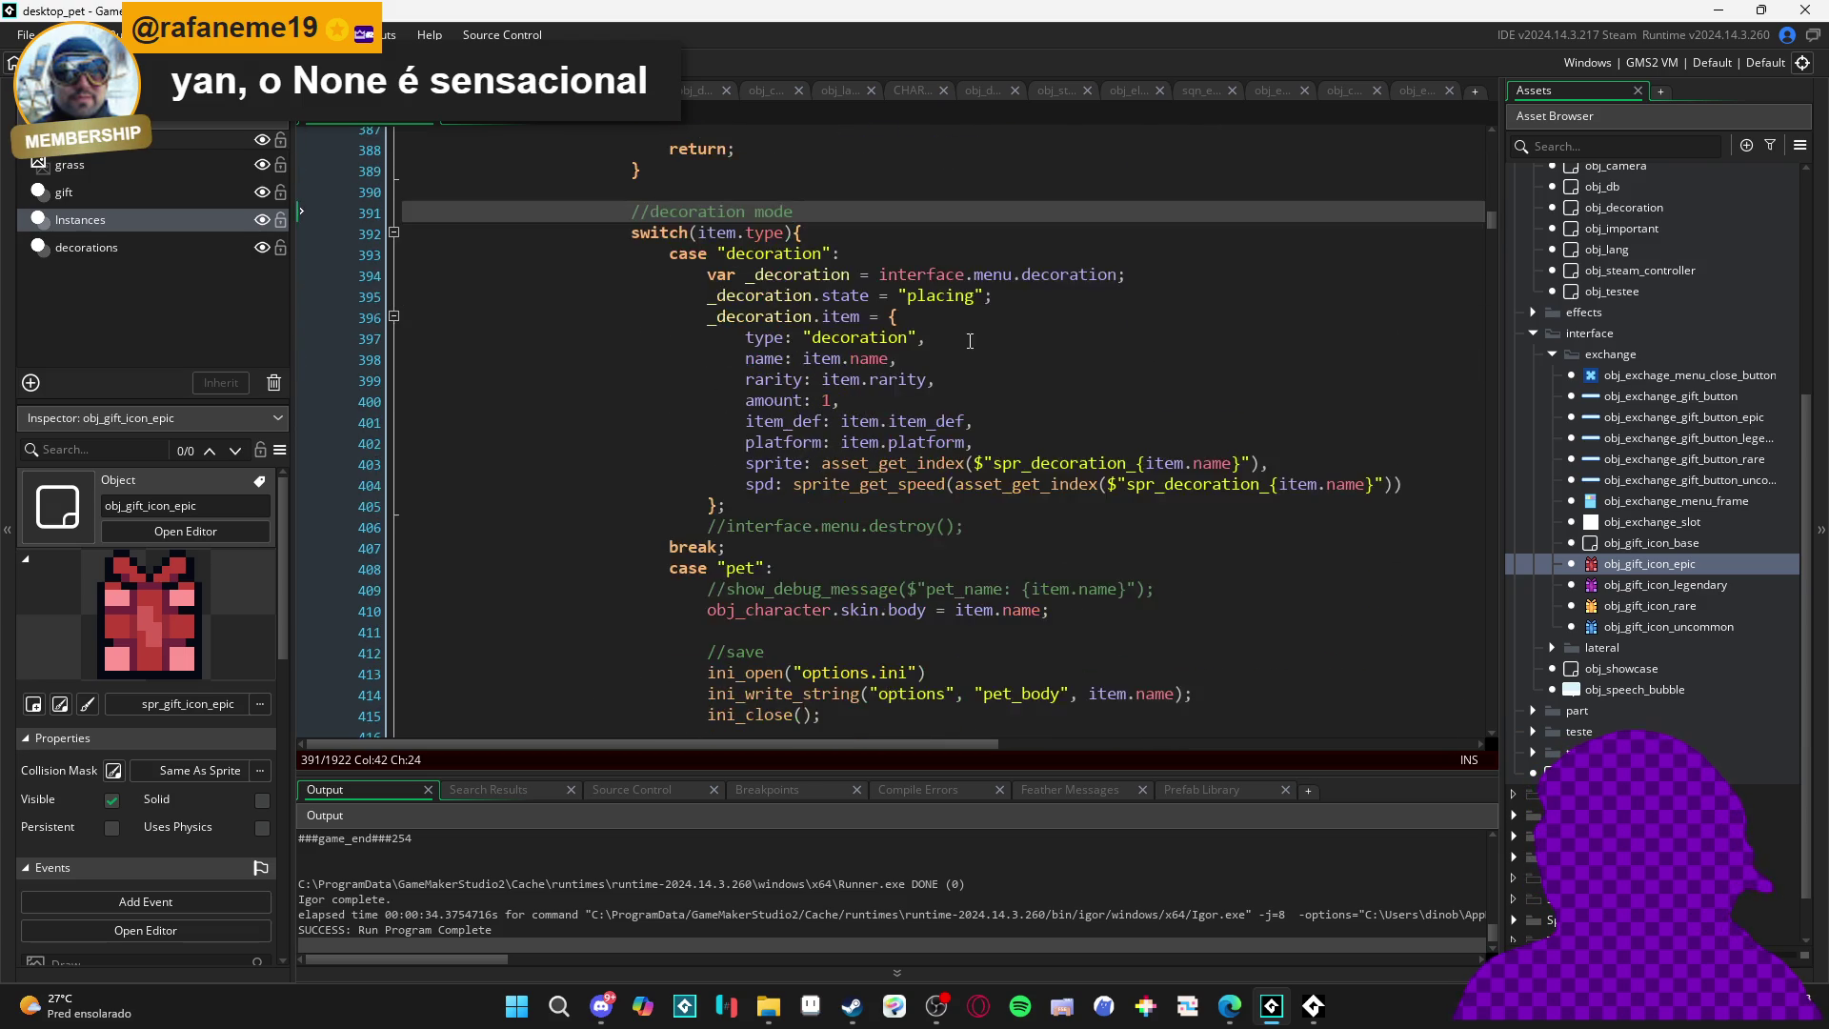
key(Left)
key(Left)
key(Left)
text(/)
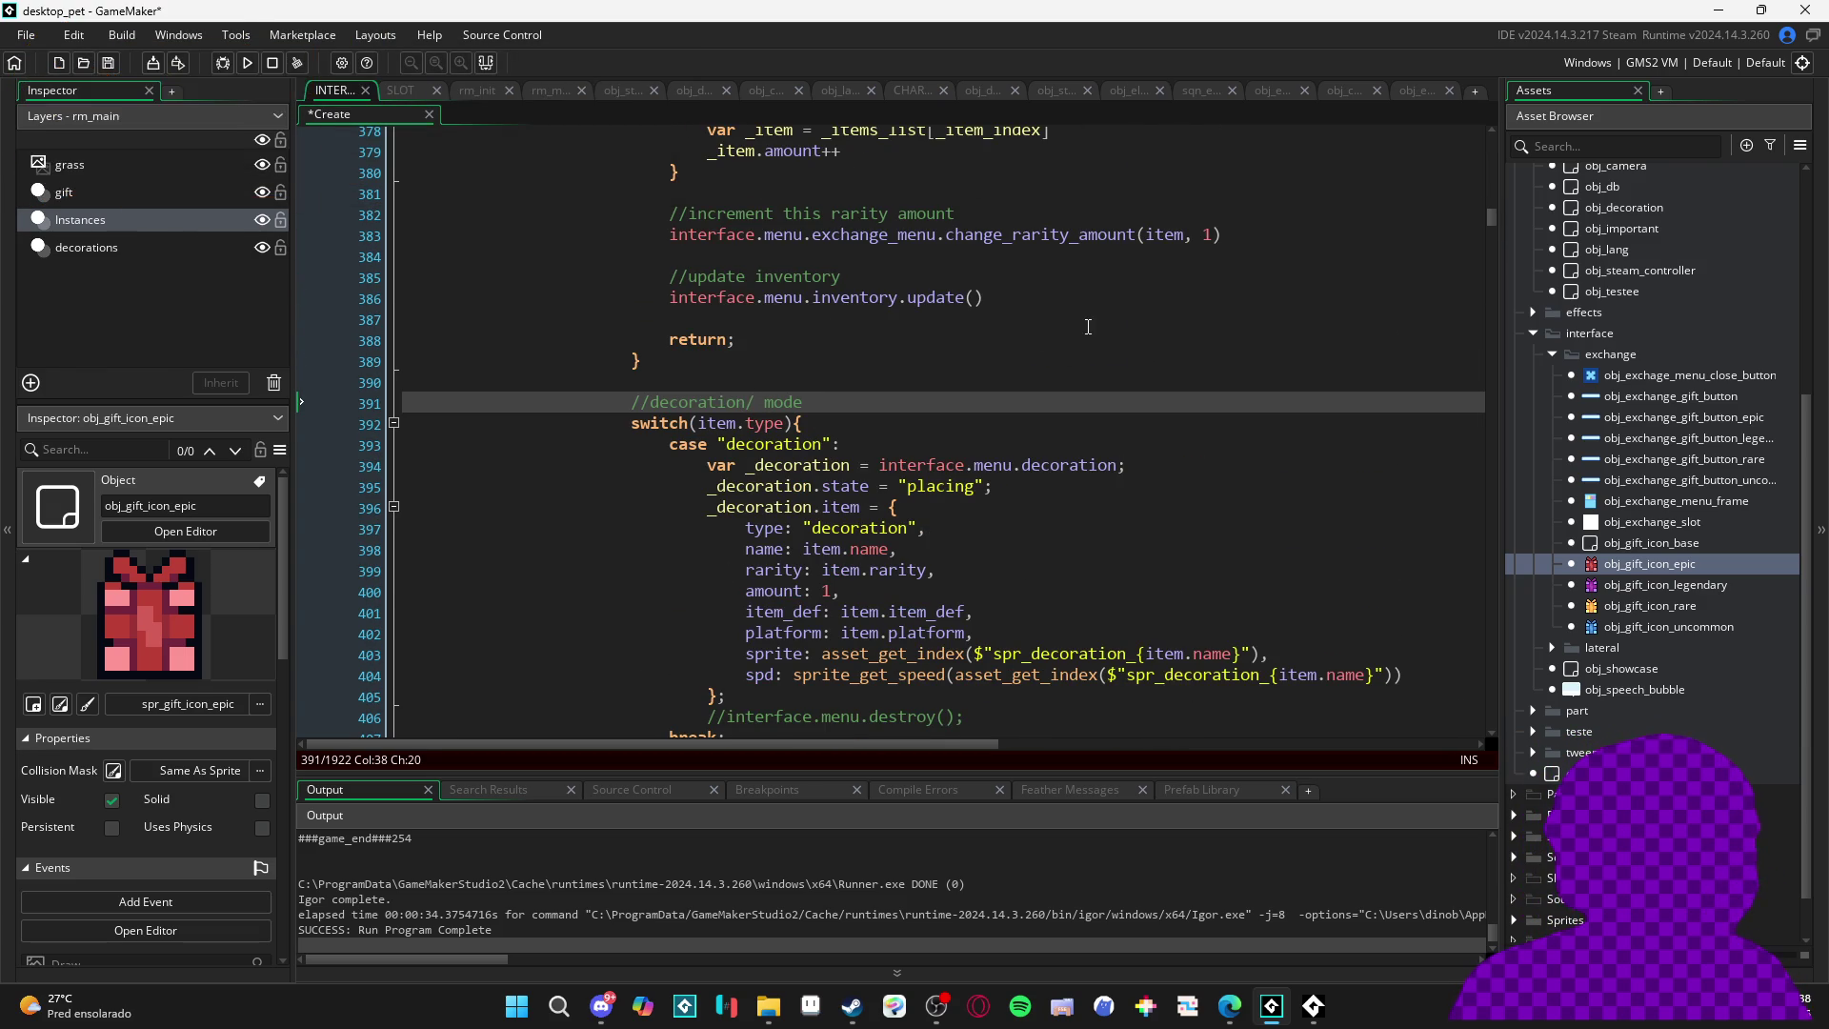
text(personalization)
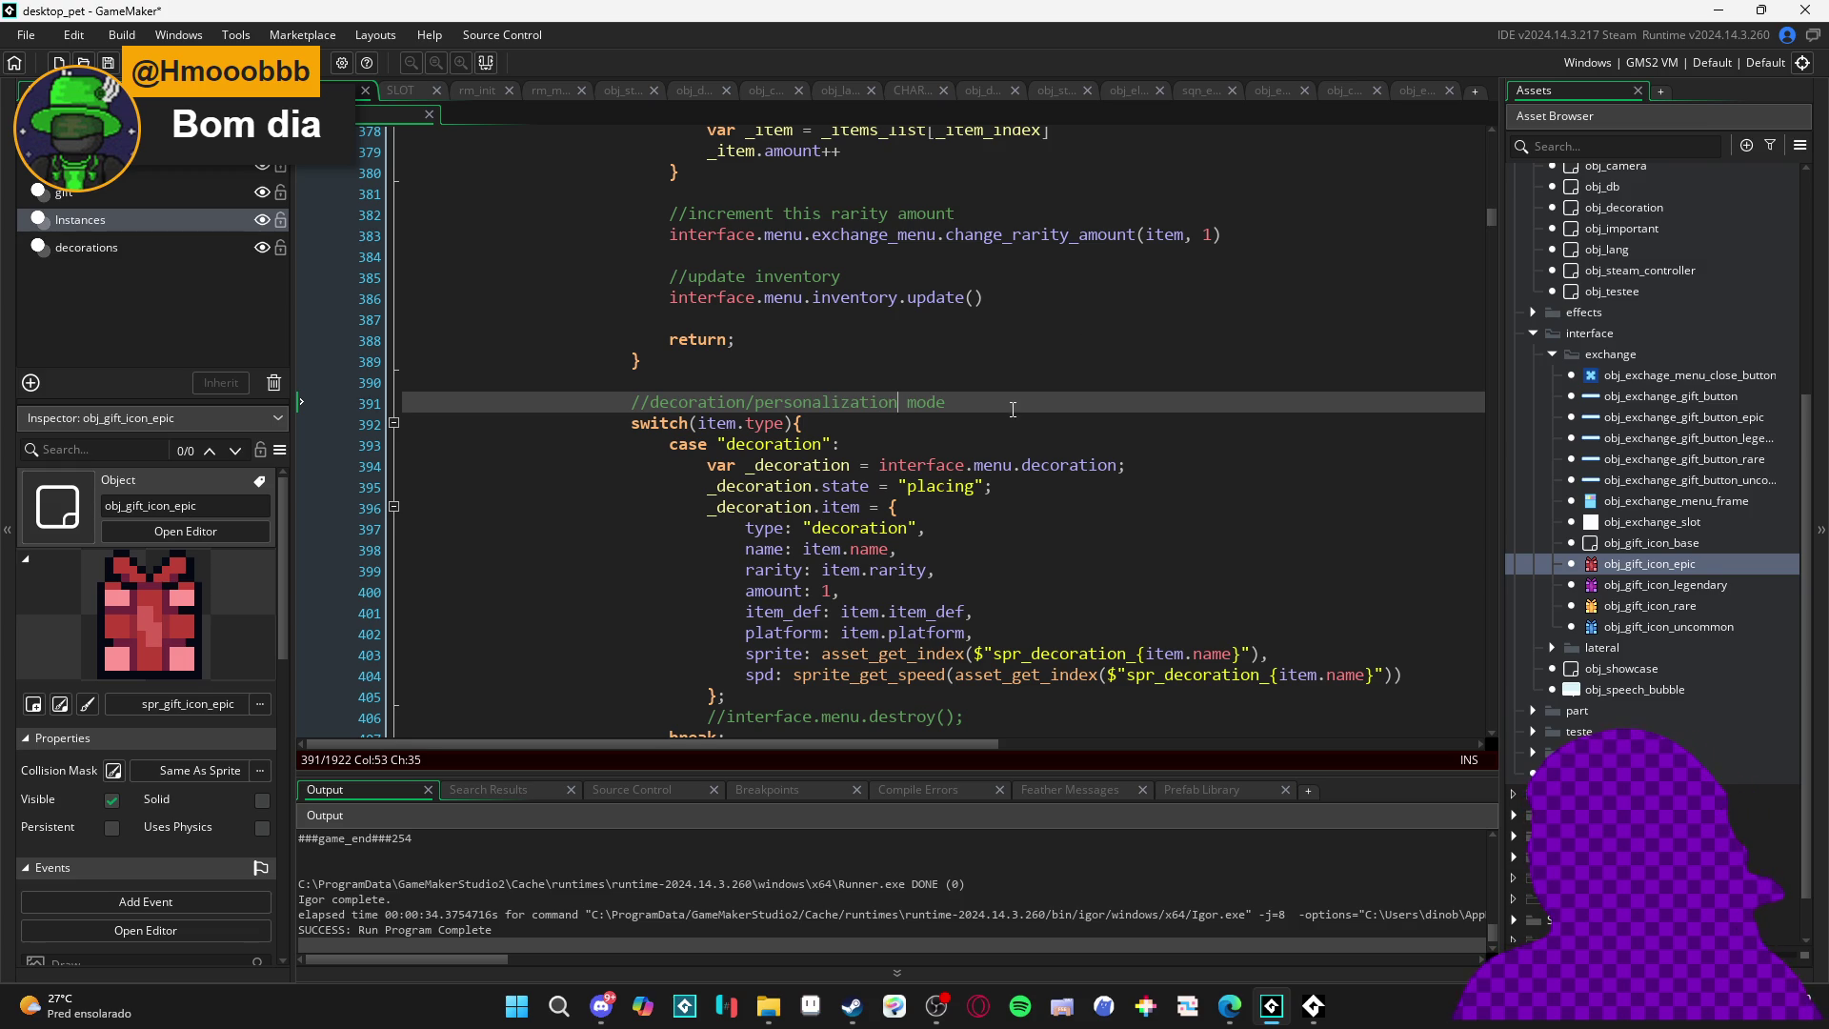
key(F5)
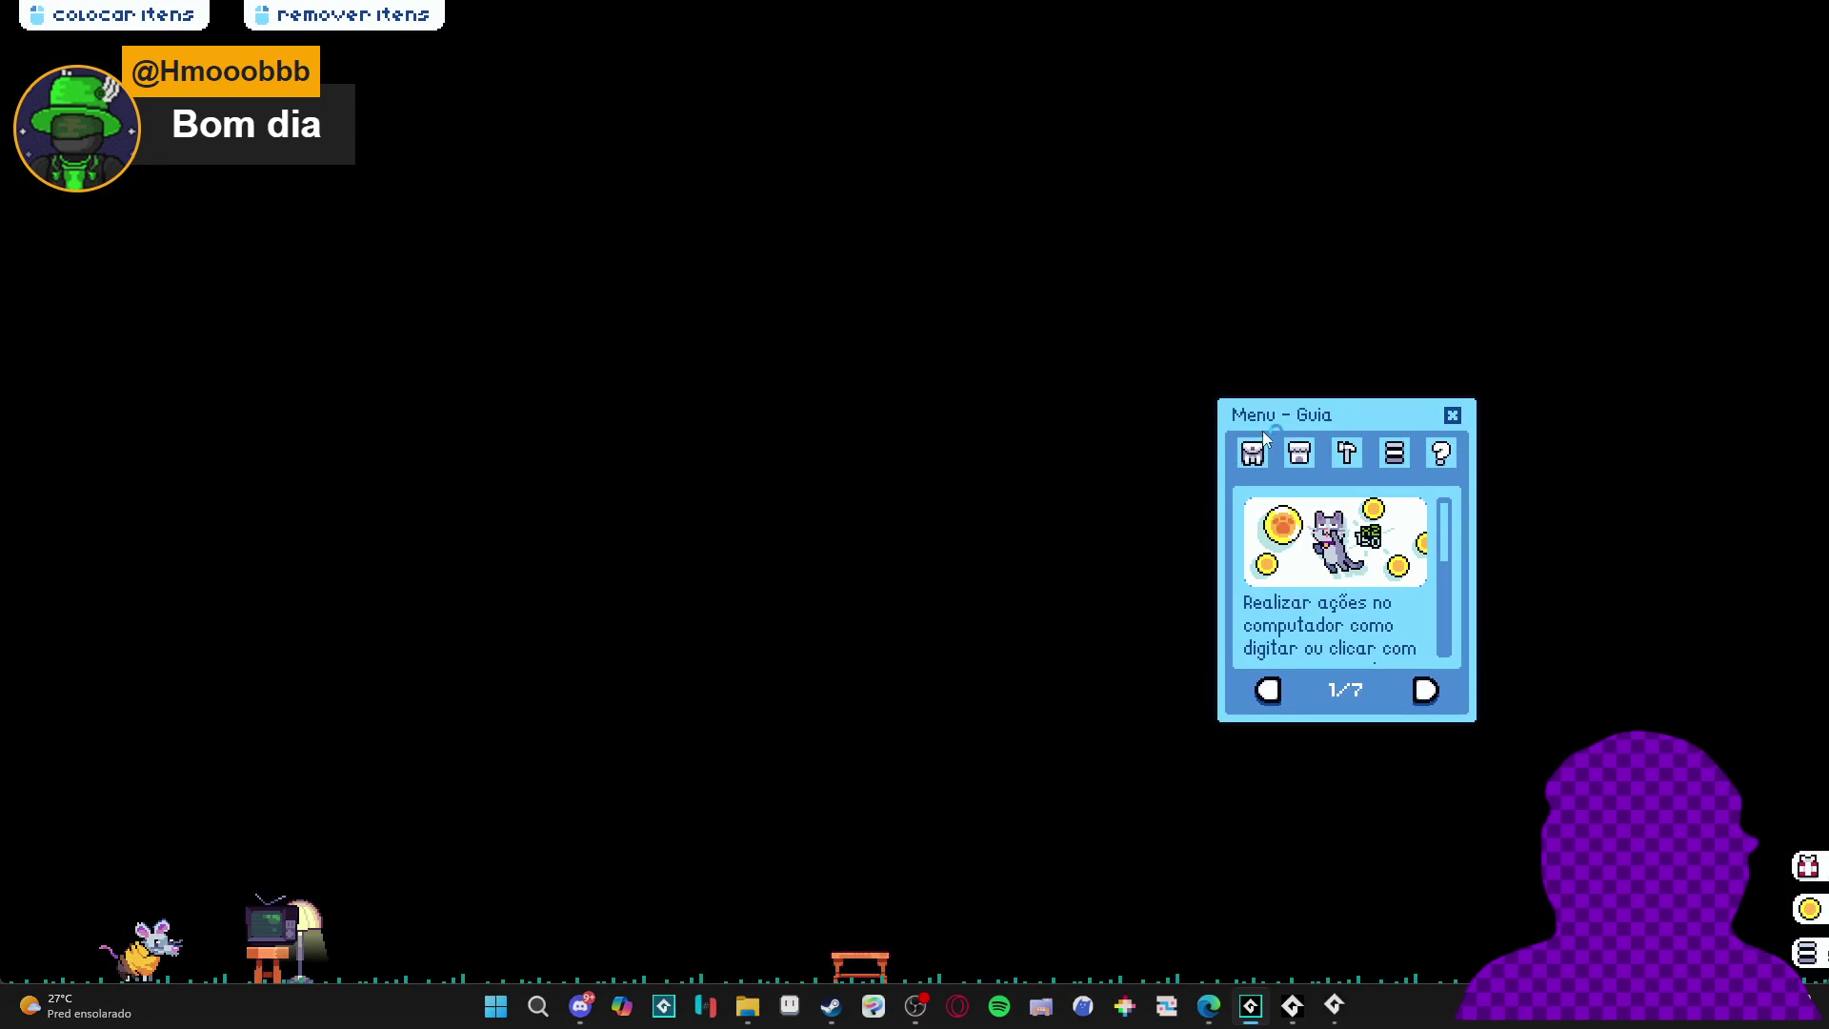
- Open and close the game's inventory panel, then close the game via Fechar janela
click(1252, 451)
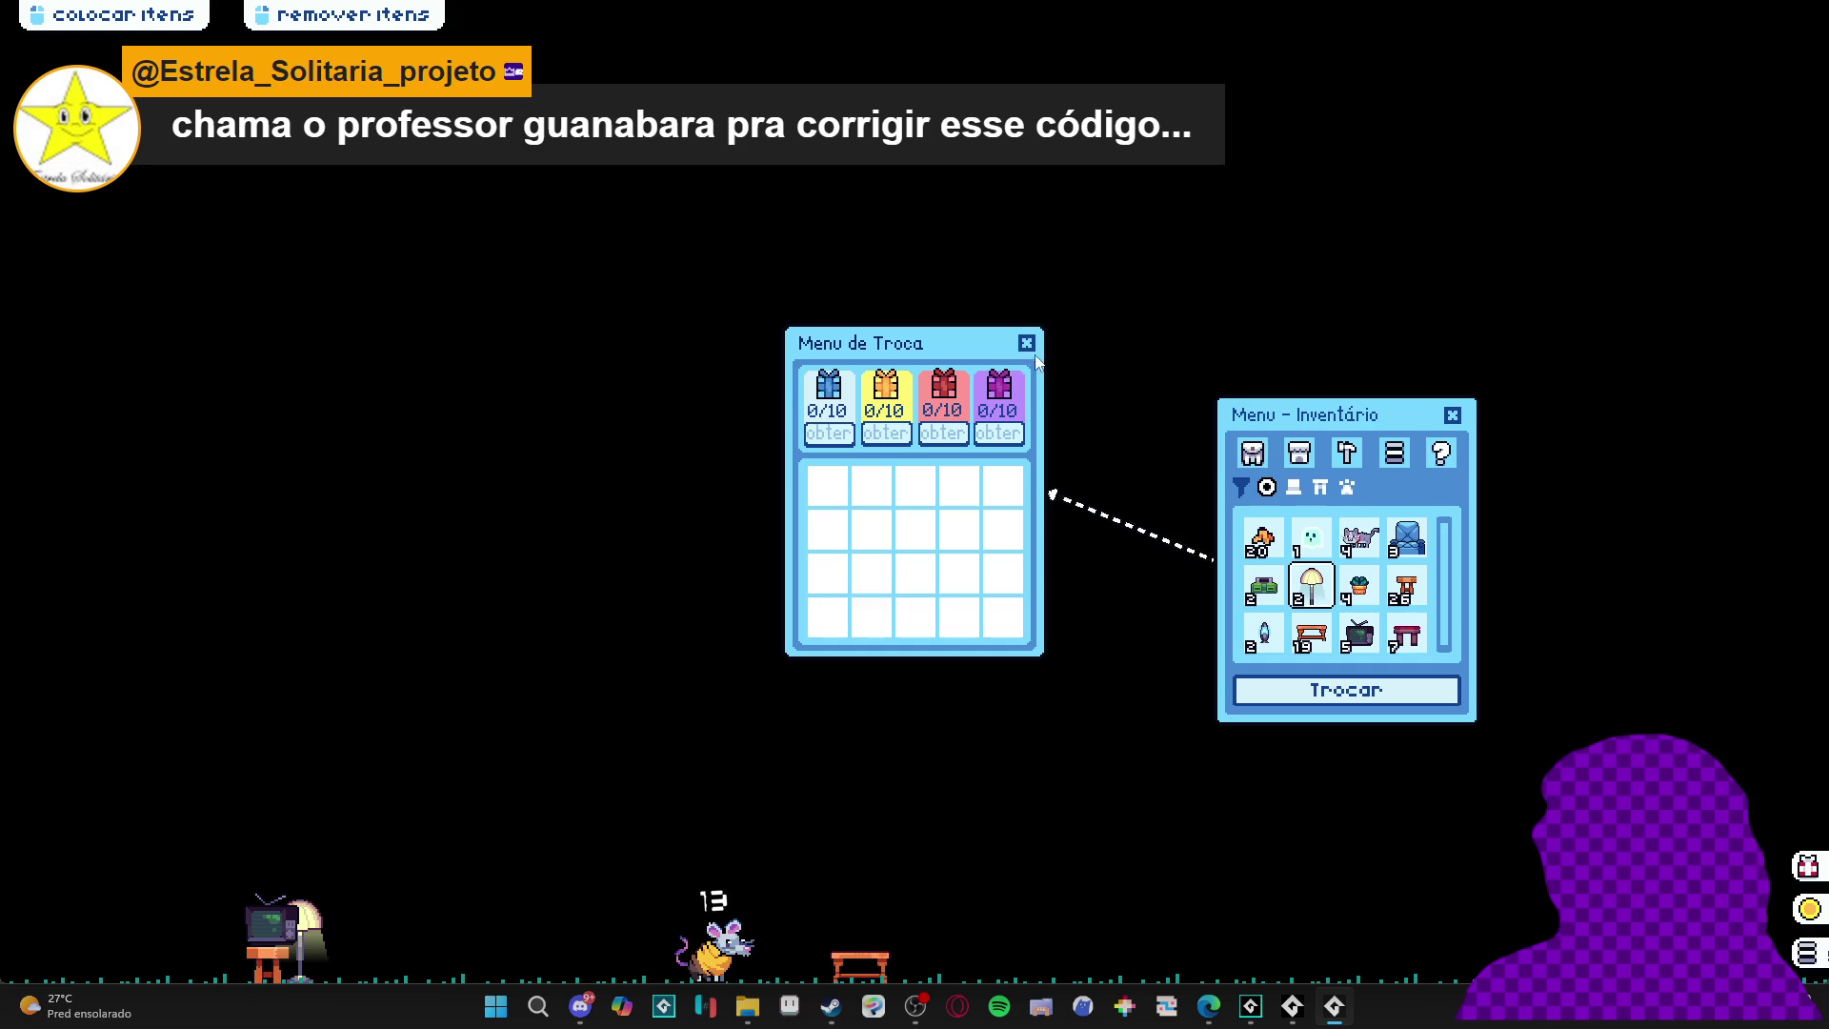
click(1452, 414)
right_click(1335, 1008)
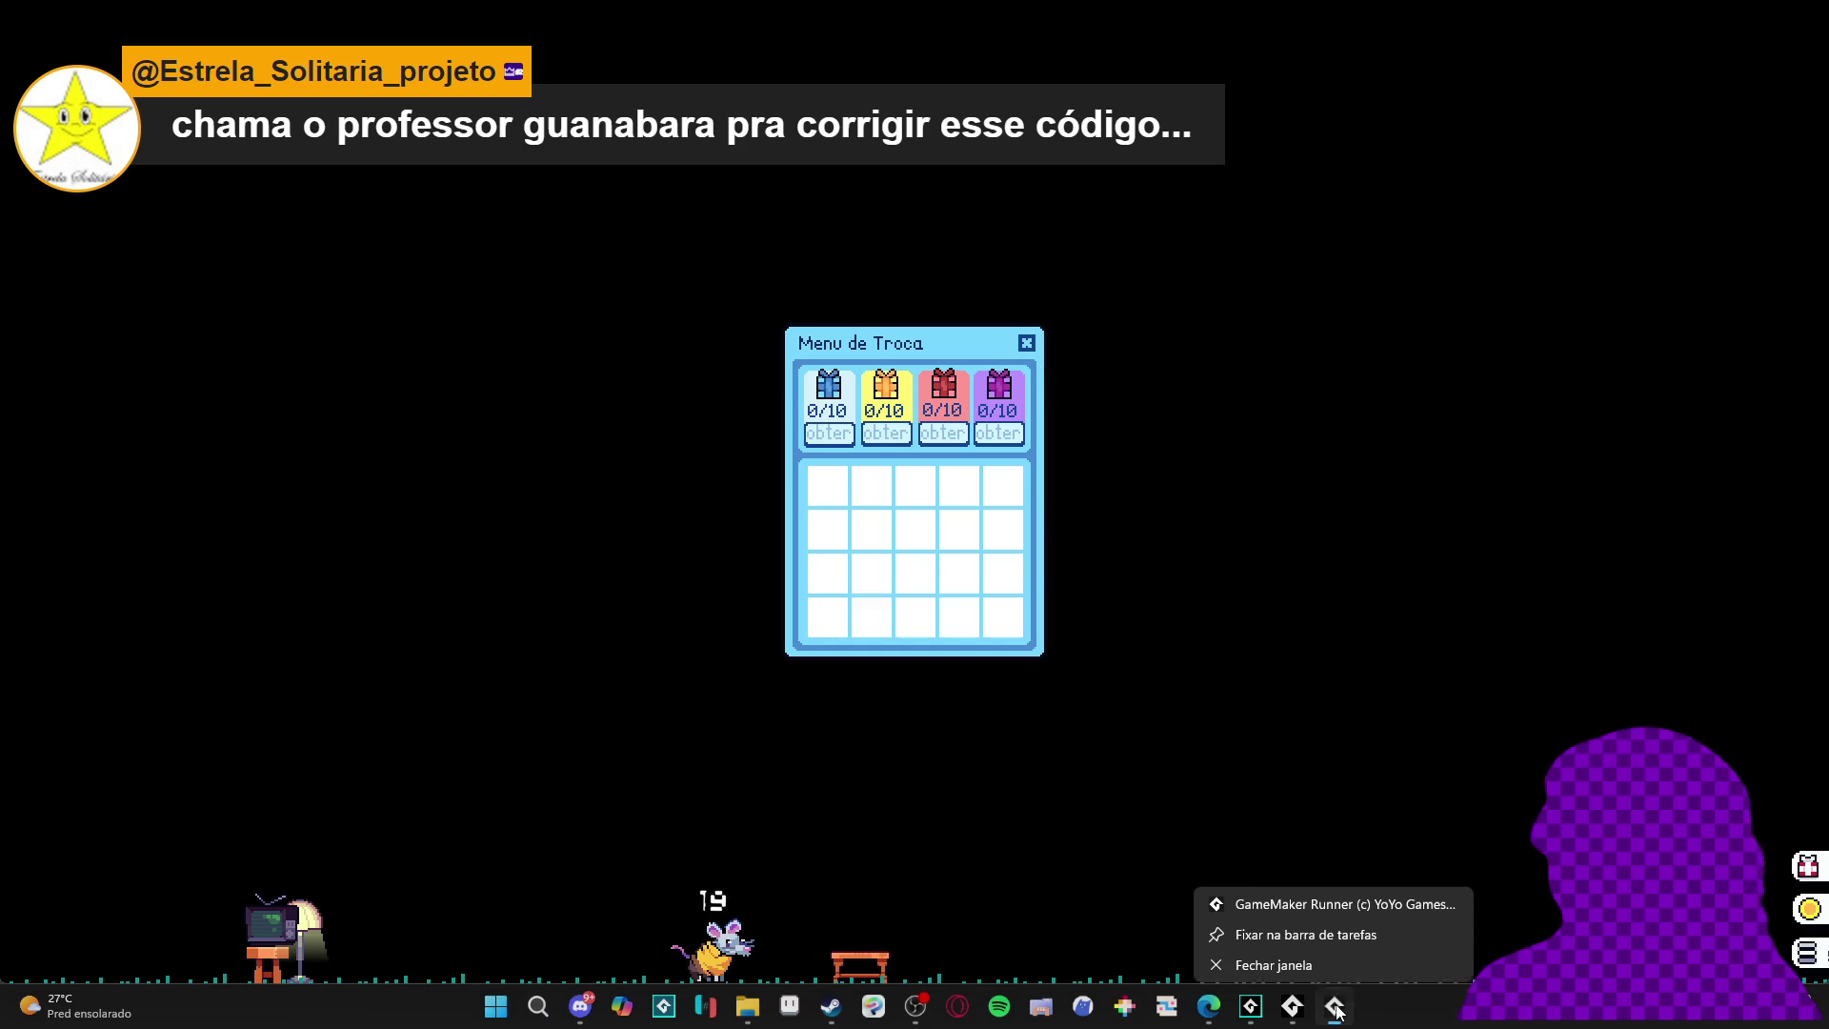
click(1312, 959)
scroll(952, 488, up, 12)
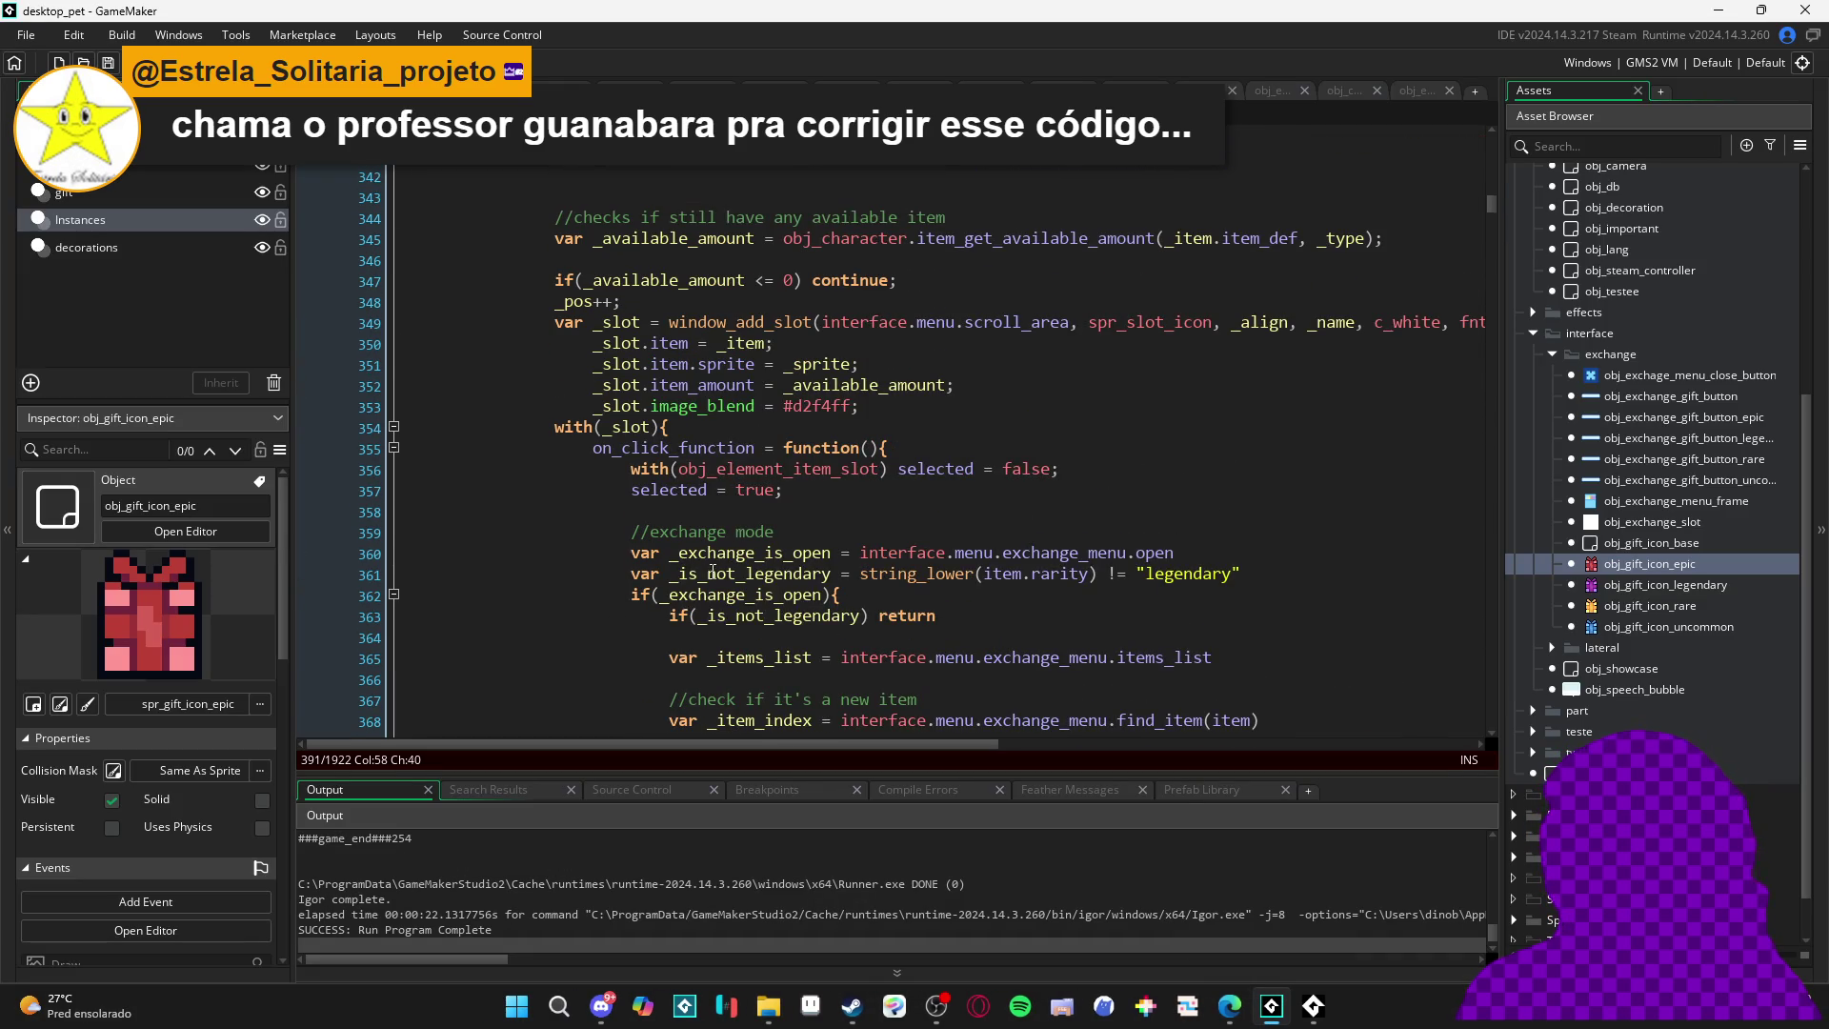
- Rename the variable to _is_legendary on lines 361 and 363, switch != to ==, and run
scroll(801, 367, down, 1)
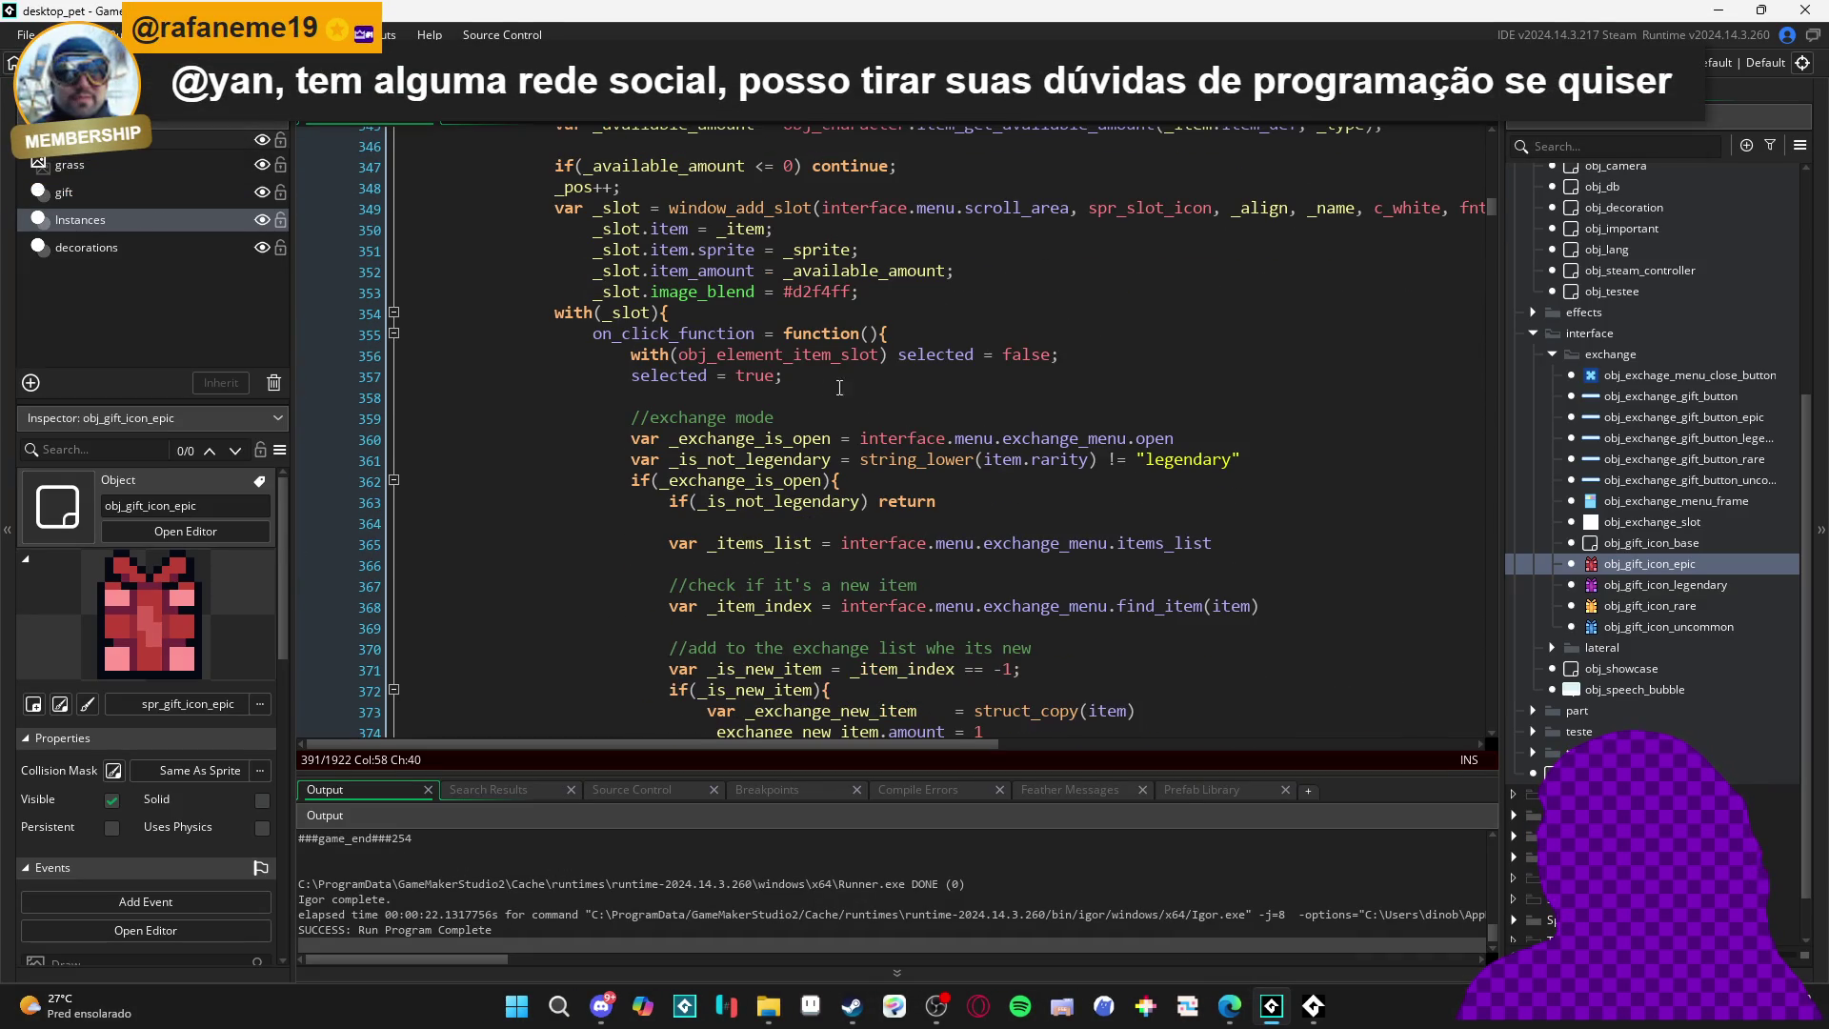
click(740, 461)
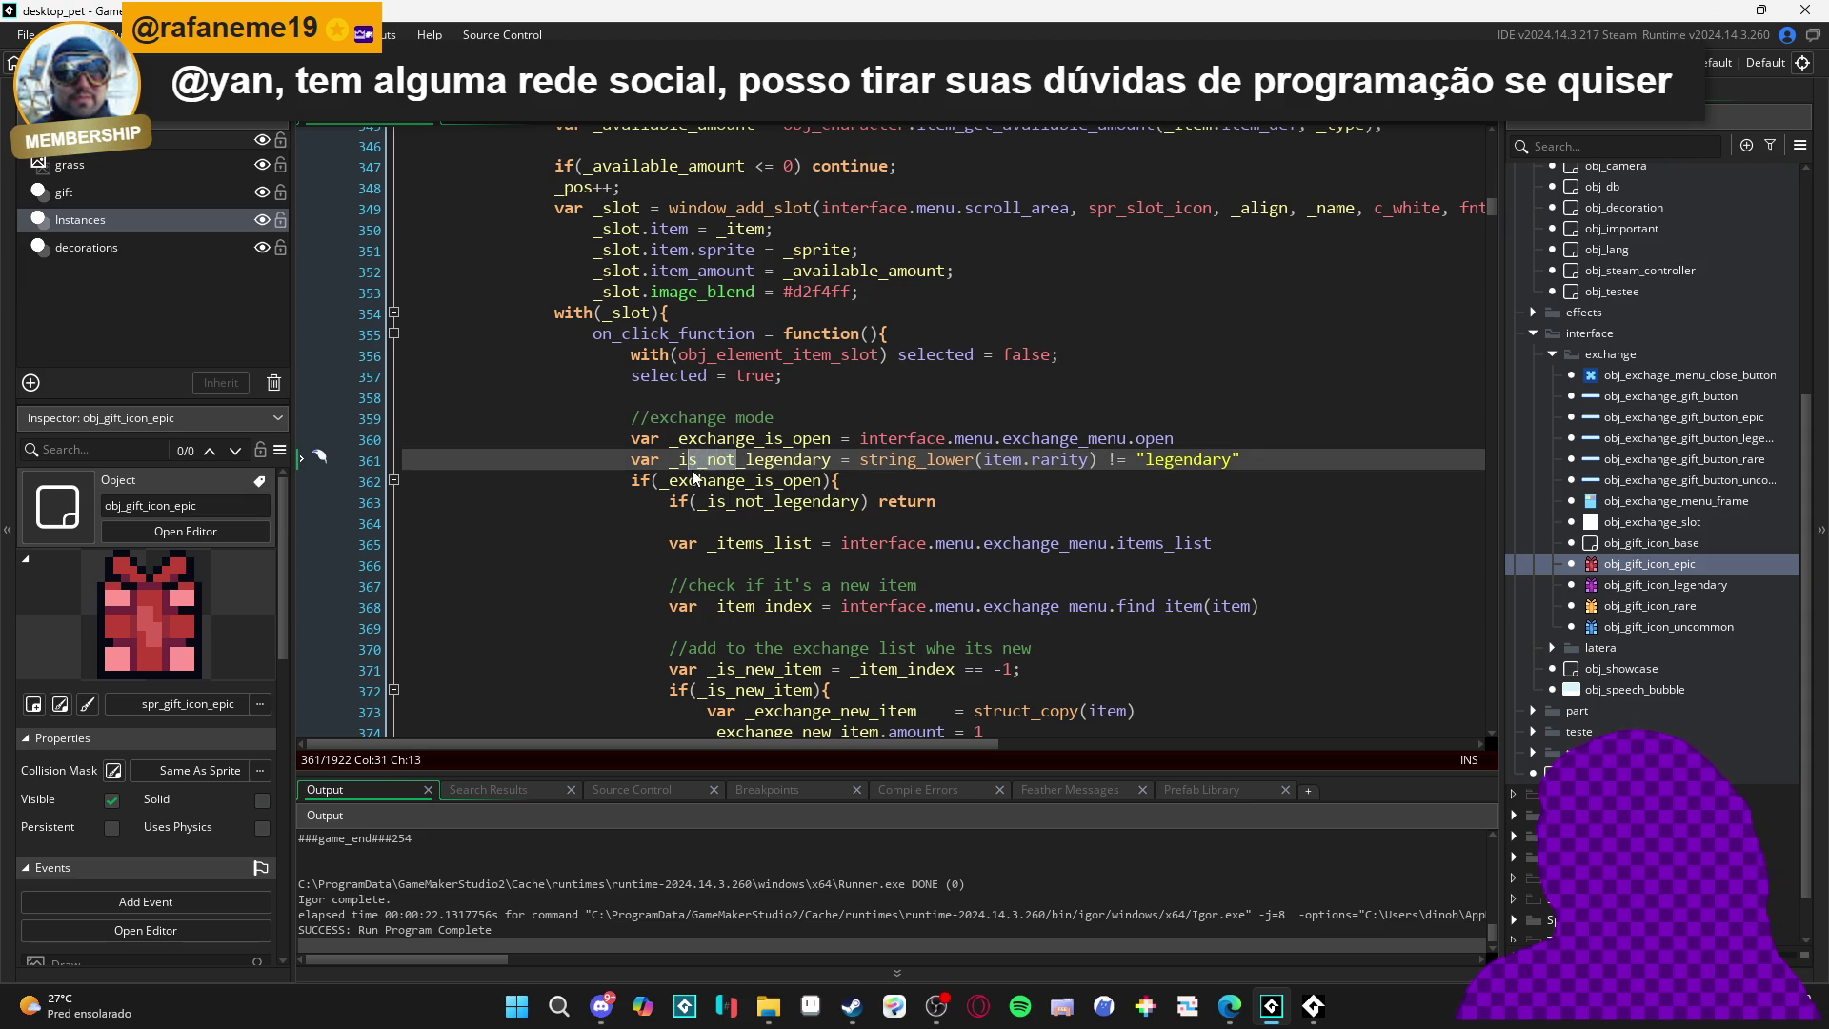
key(BackSpace)
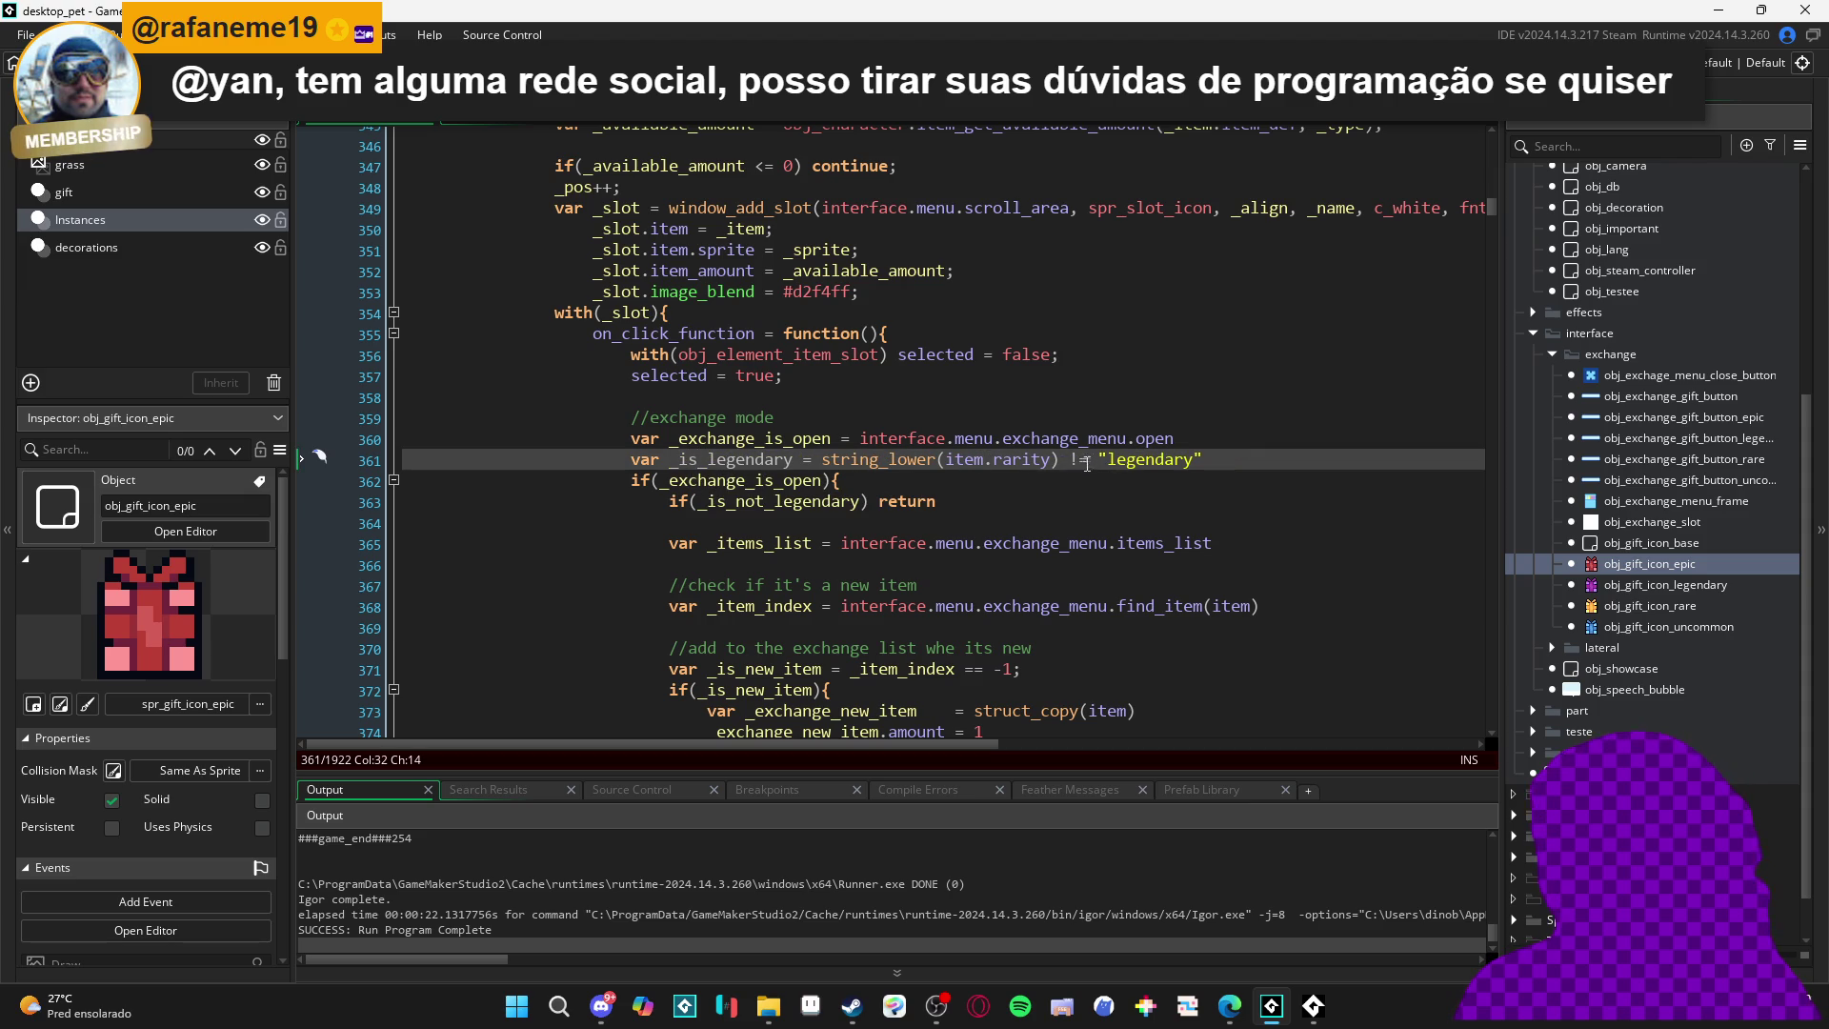
click(1077, 461)
key(BackSpace)
text(=)
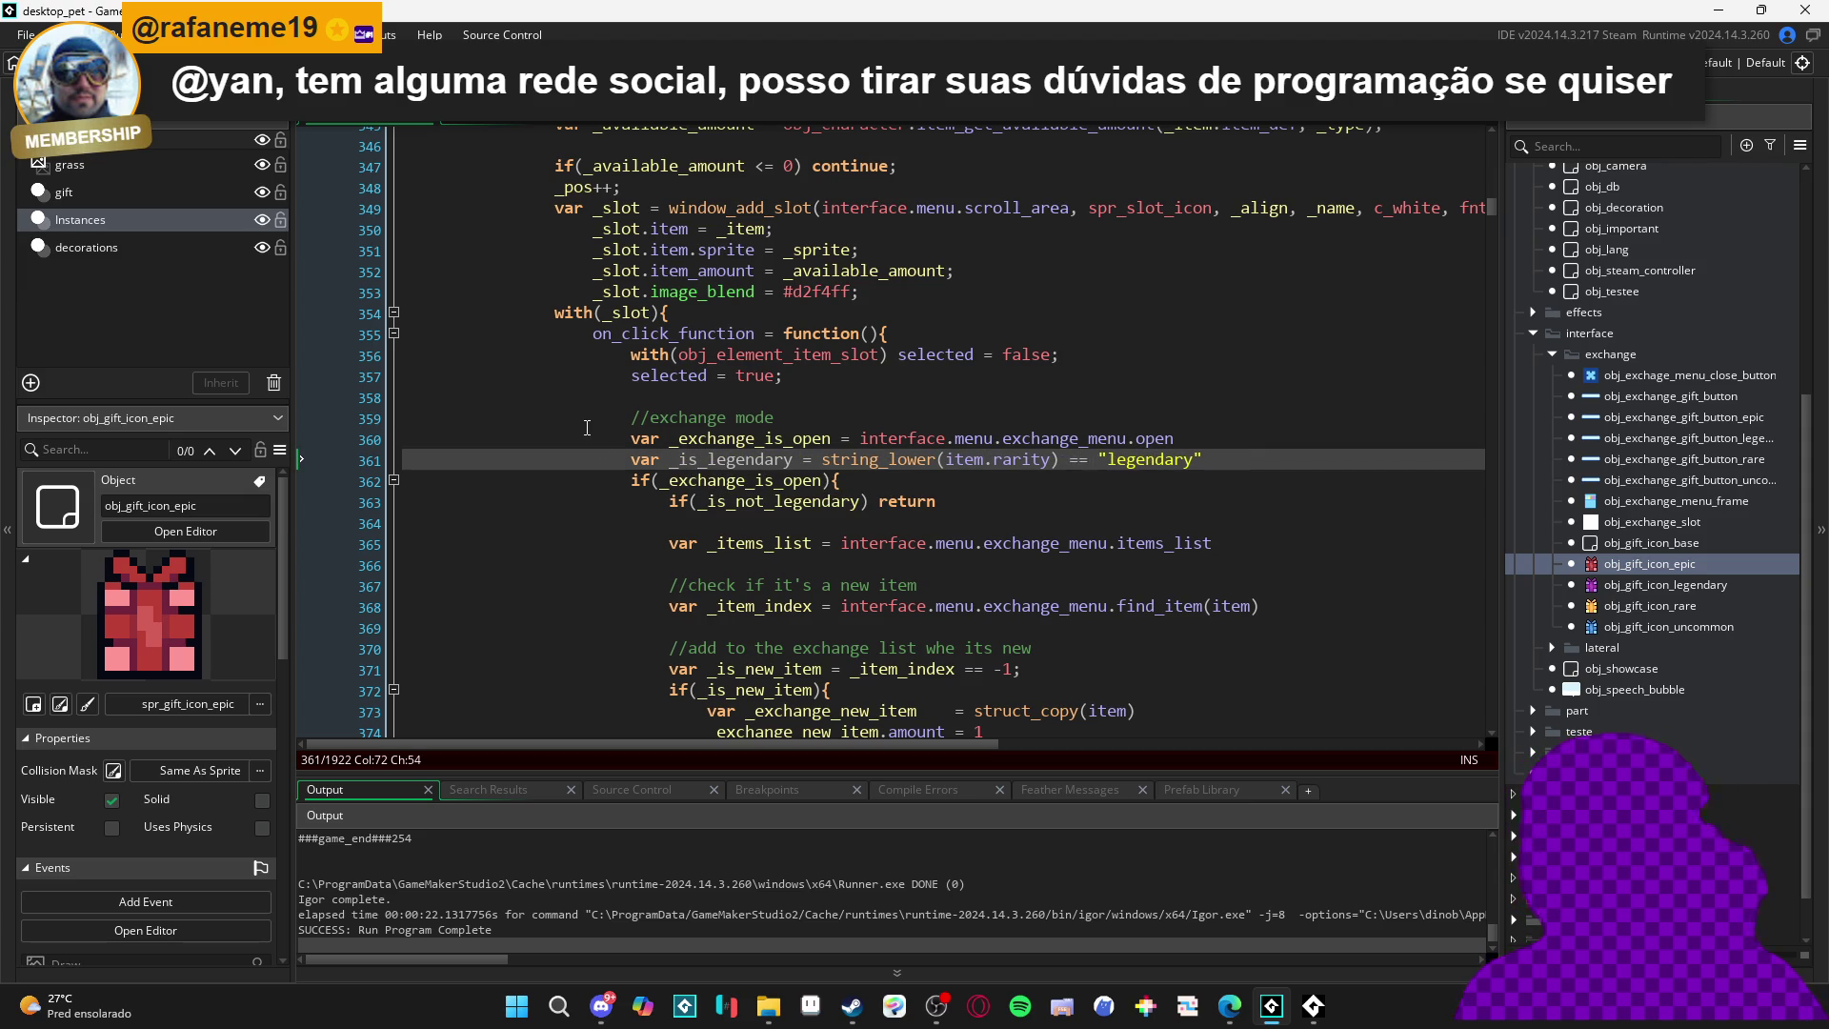
click(832, 502)
double_click(831, 502)
text(_is_legendary)
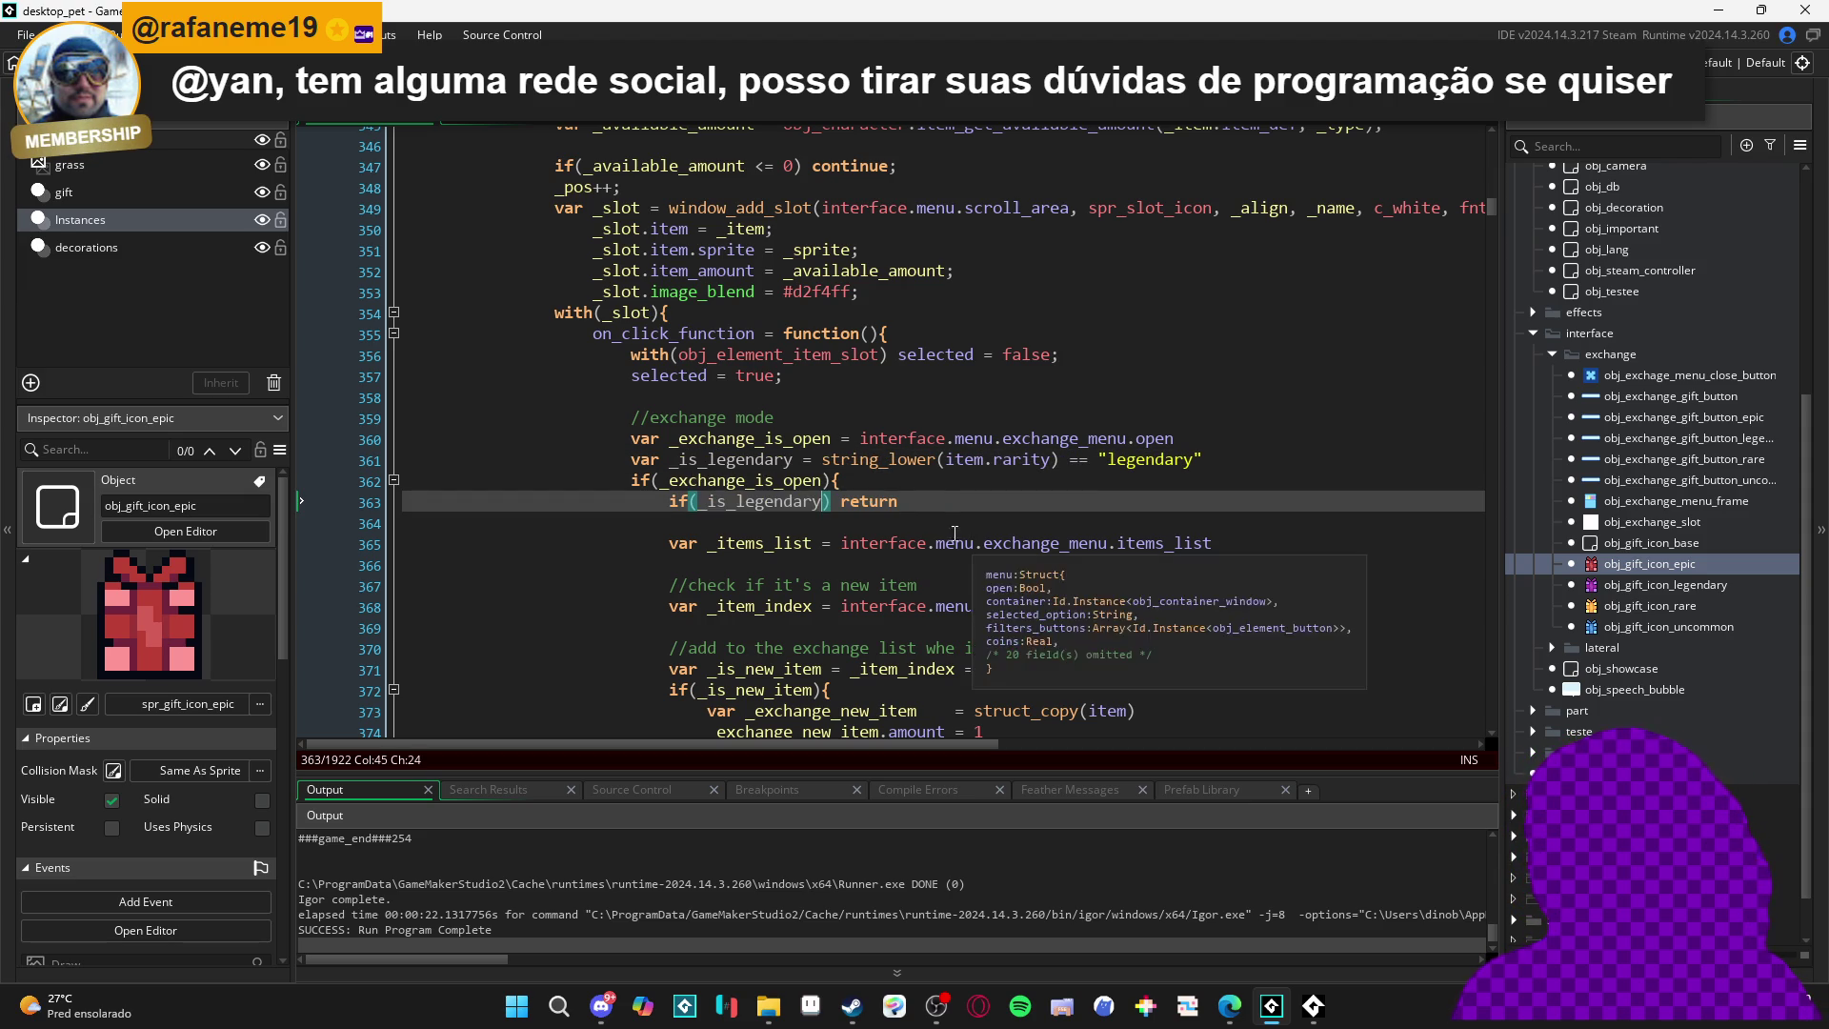
key(F5)
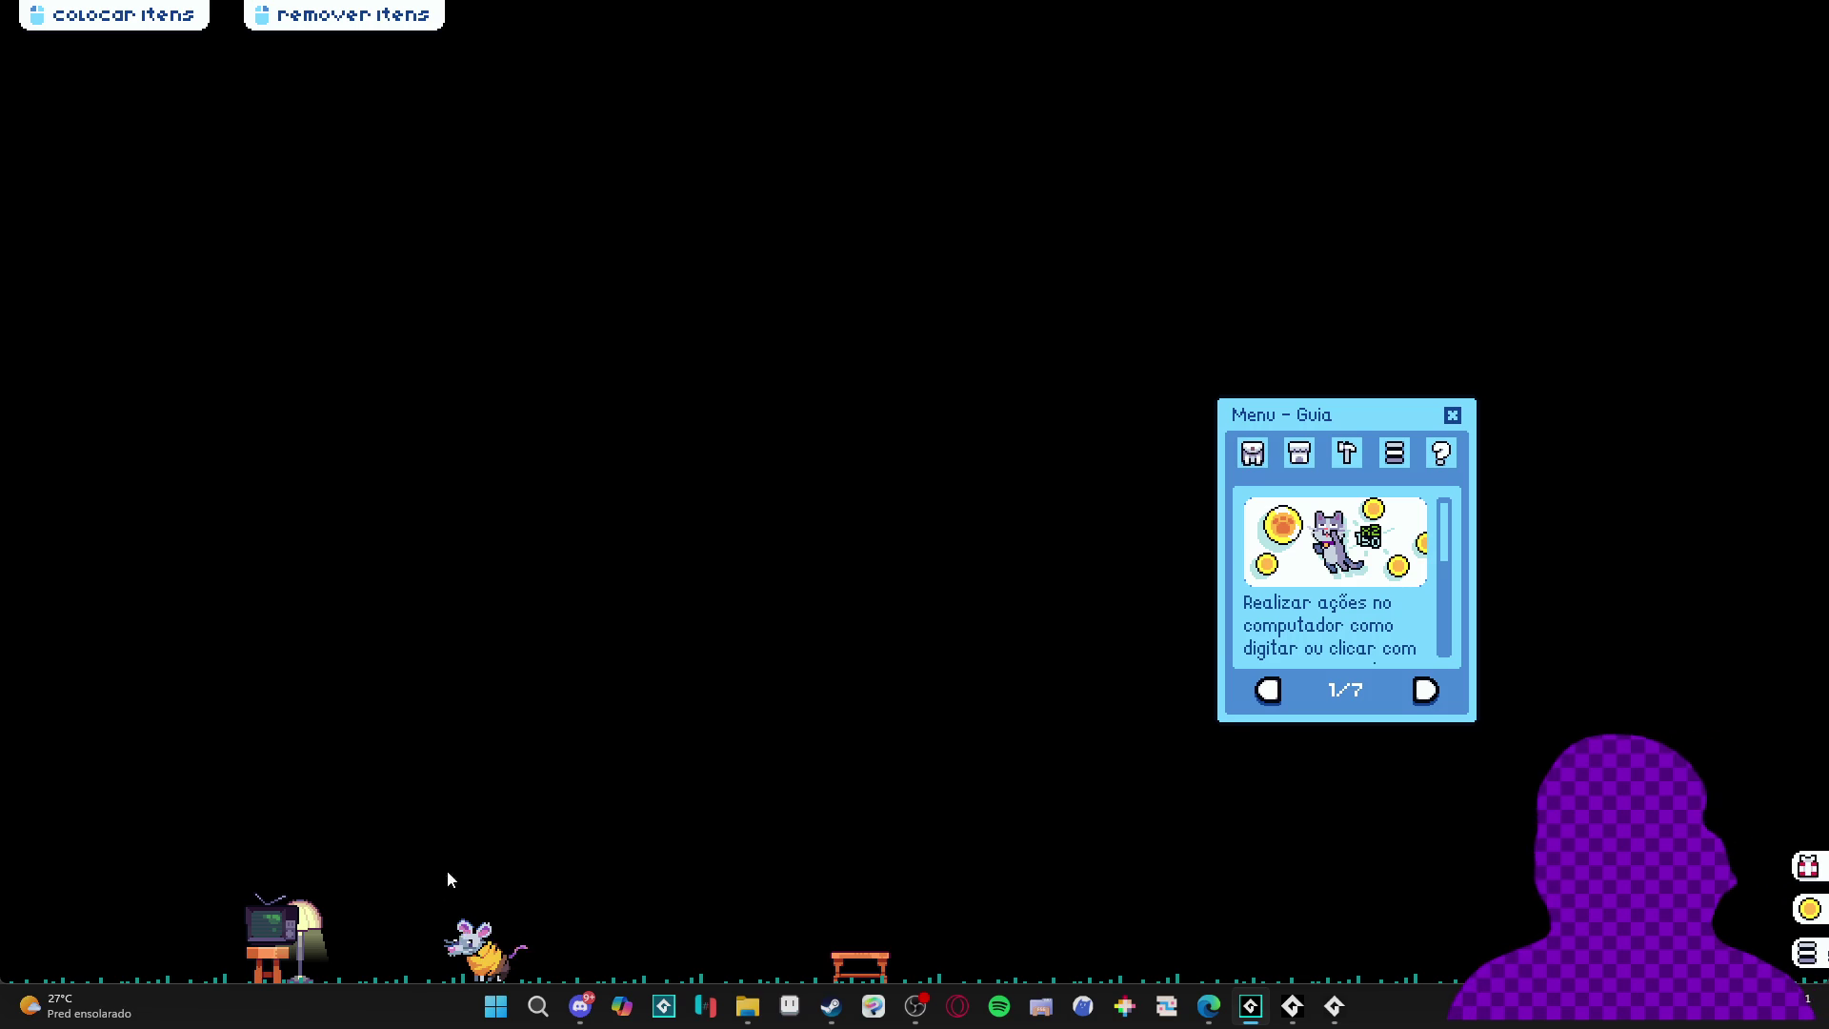
- Drag a lamp from the Inventário tab beside the TV, then close the game window
click(316, 963)
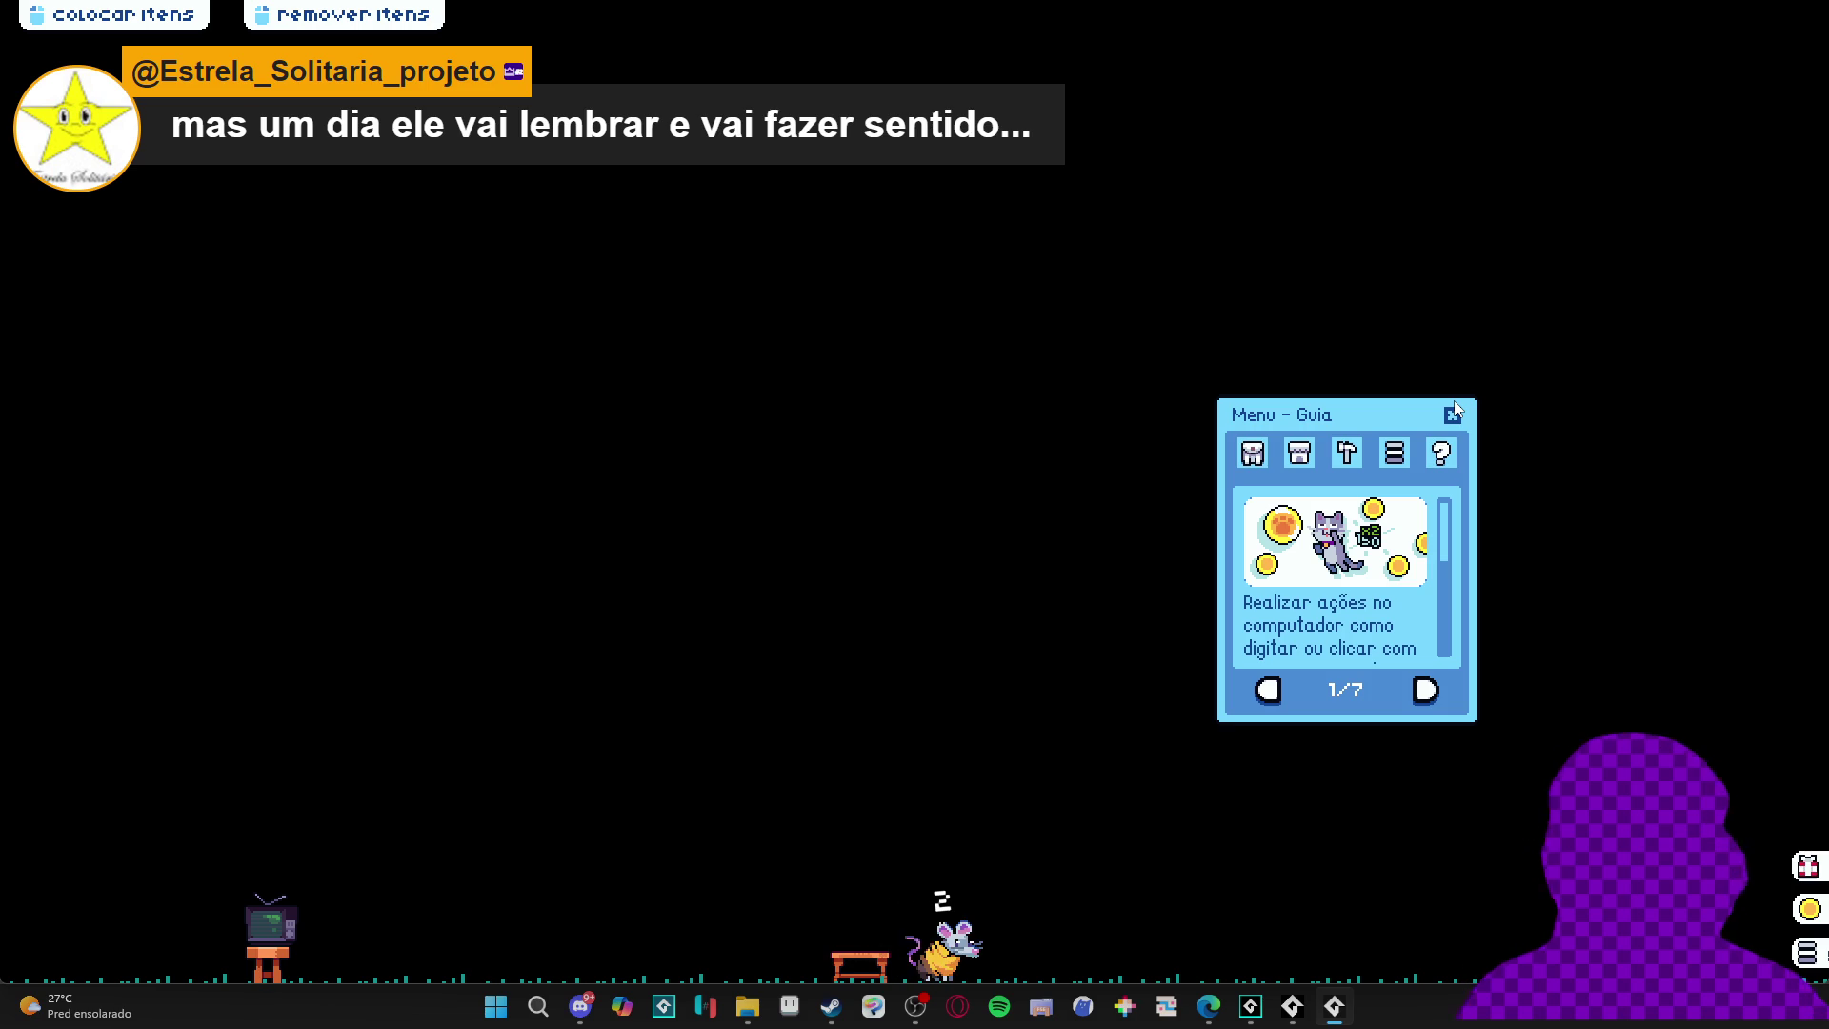
click(1268, 458)
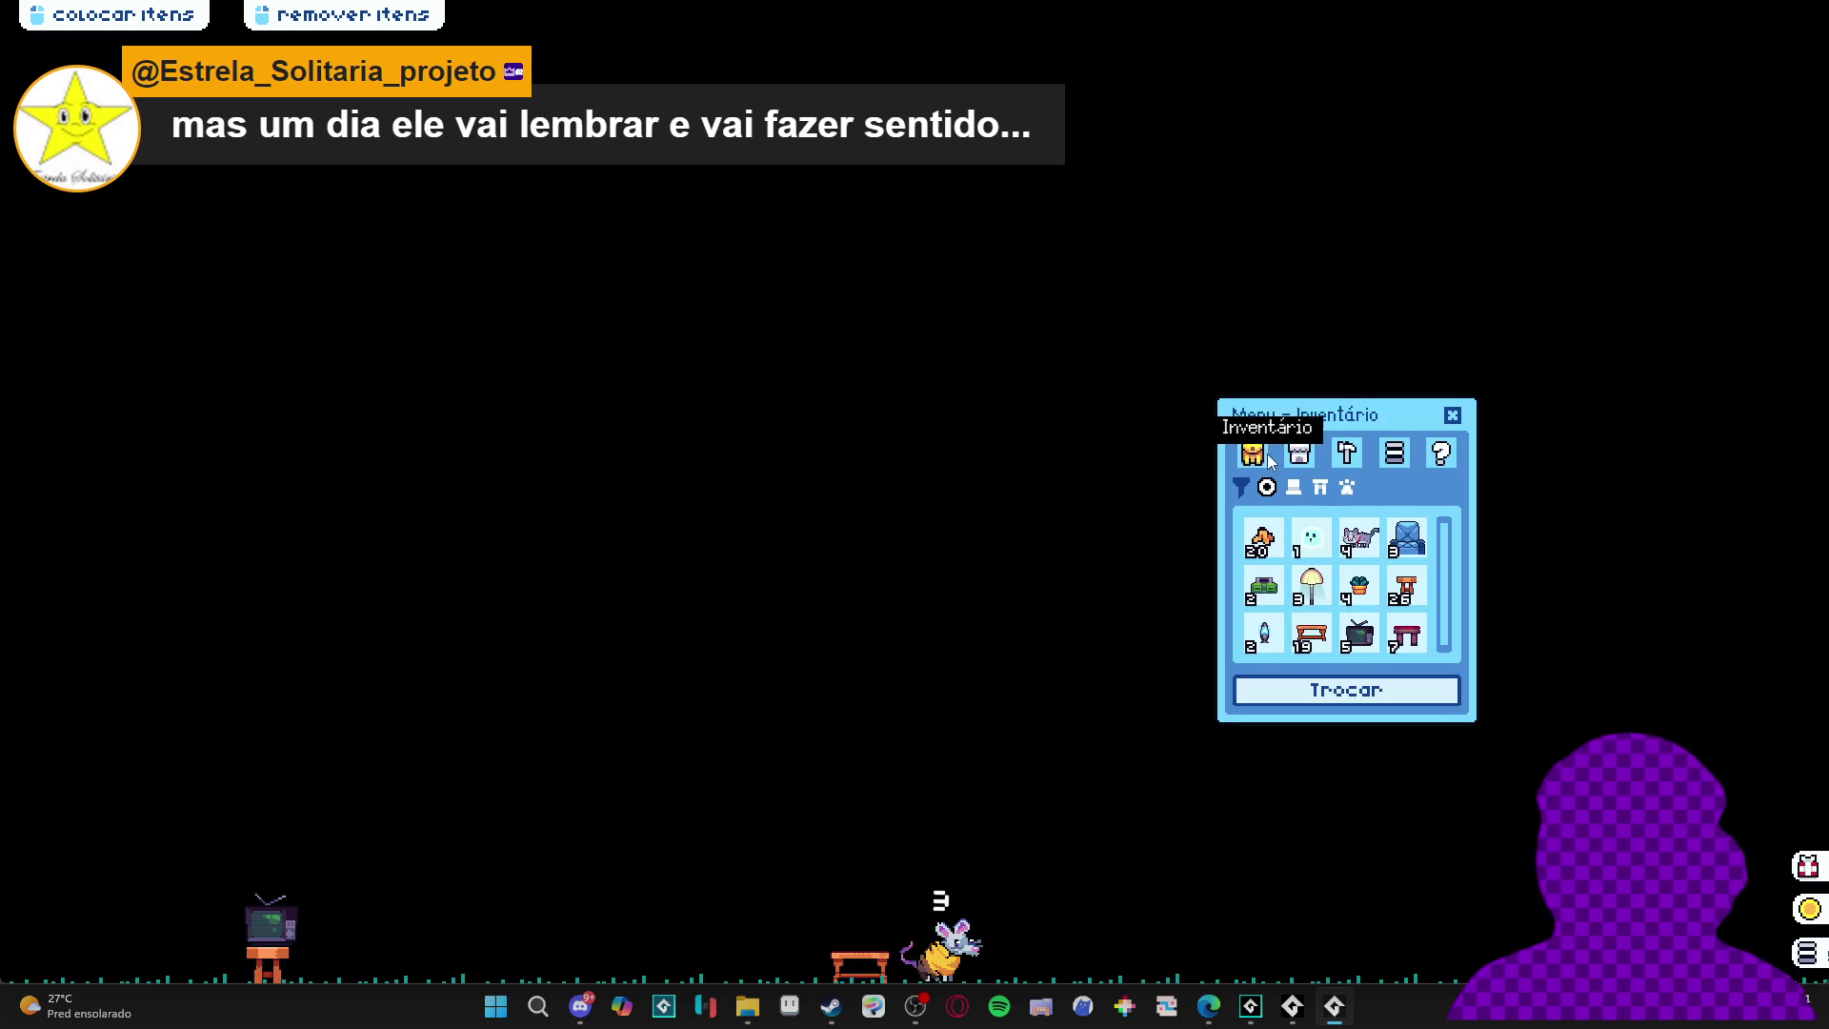
drag(1312, 586, 307, 736)
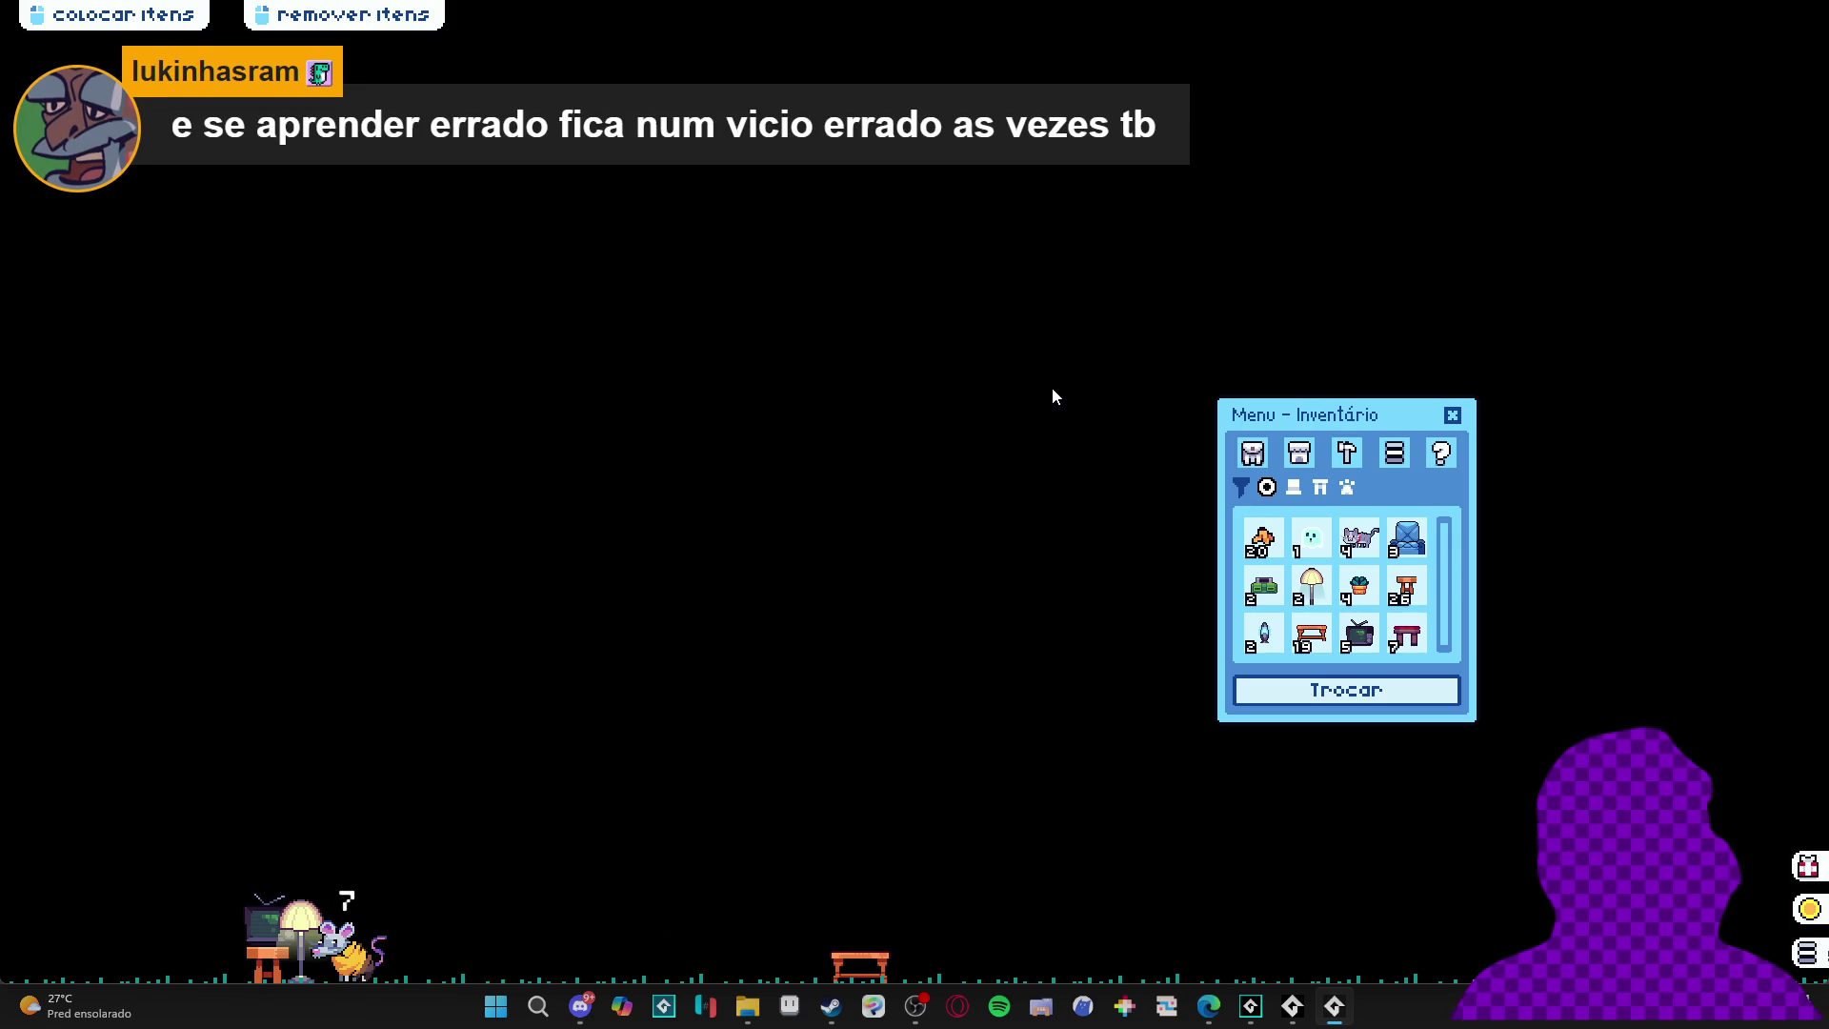
click(1452, 415)
right_click(1334, 1006)
click(1335, 957)
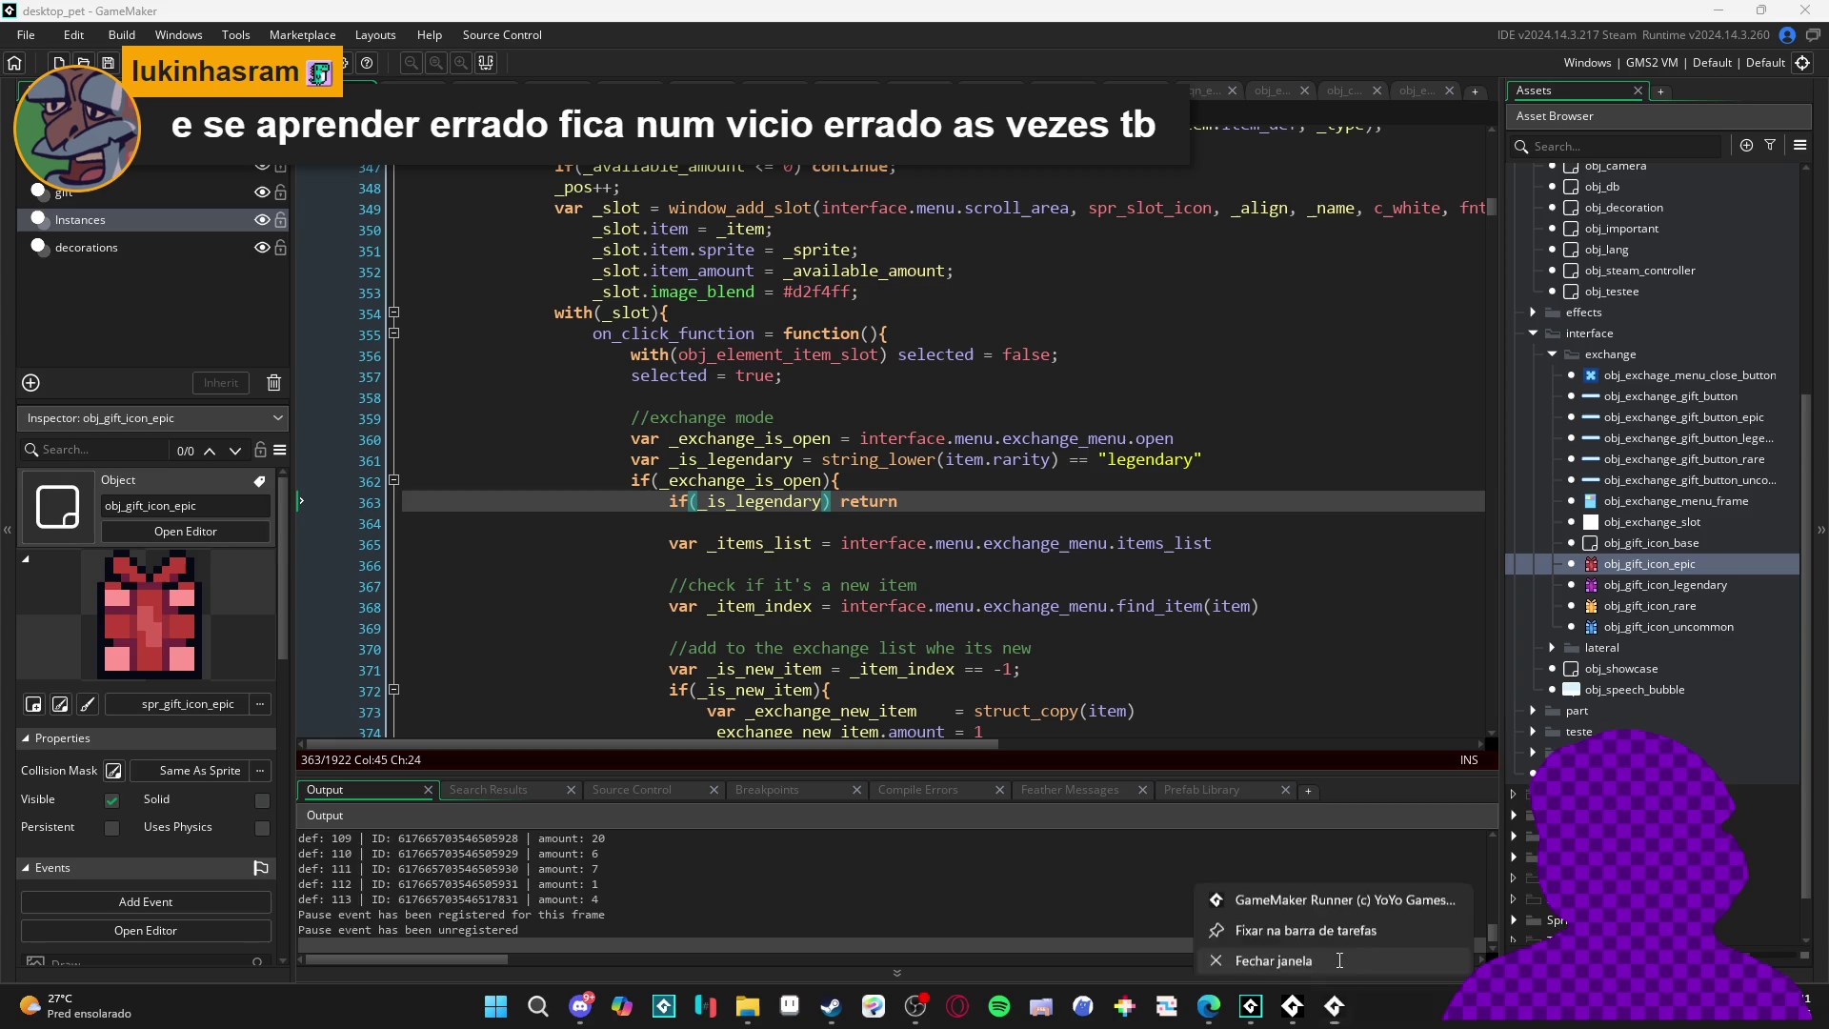
click(922, 519)
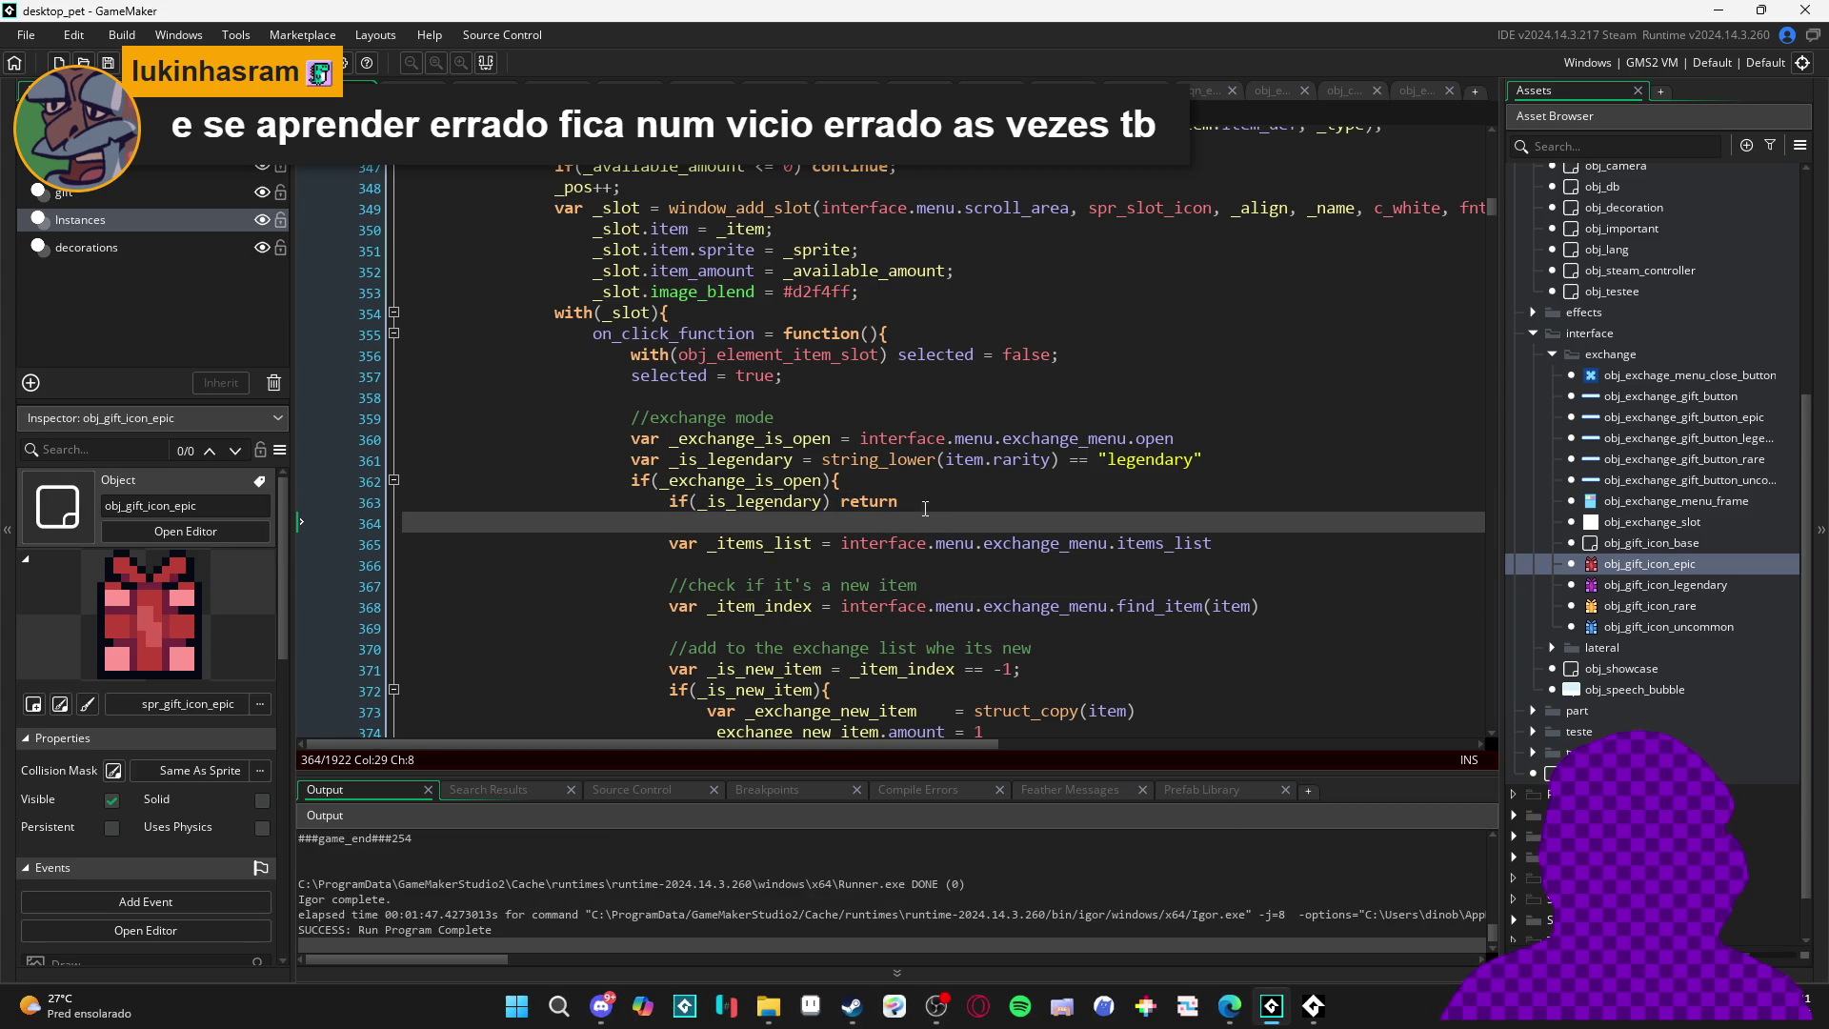
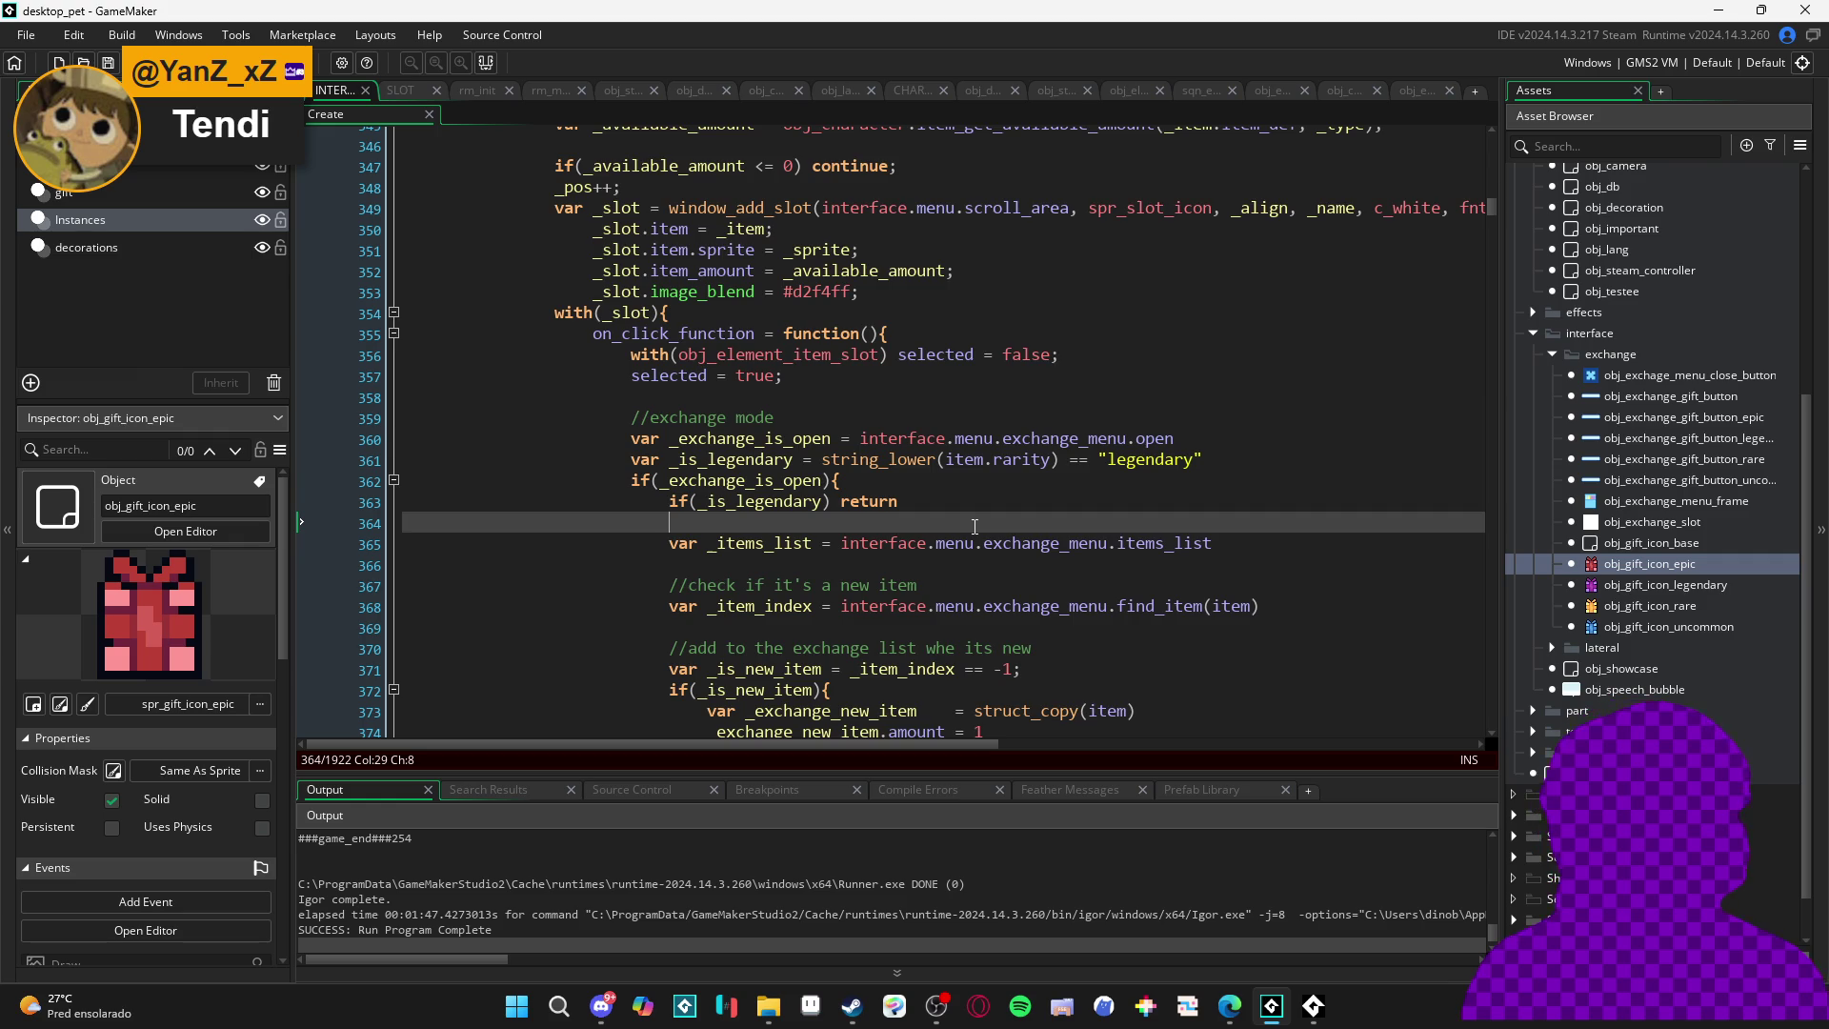
- Trace the else block's opening and closing braces in the code
scroll(975, 527, down, 2)
scroll(975, 527, down, 4)
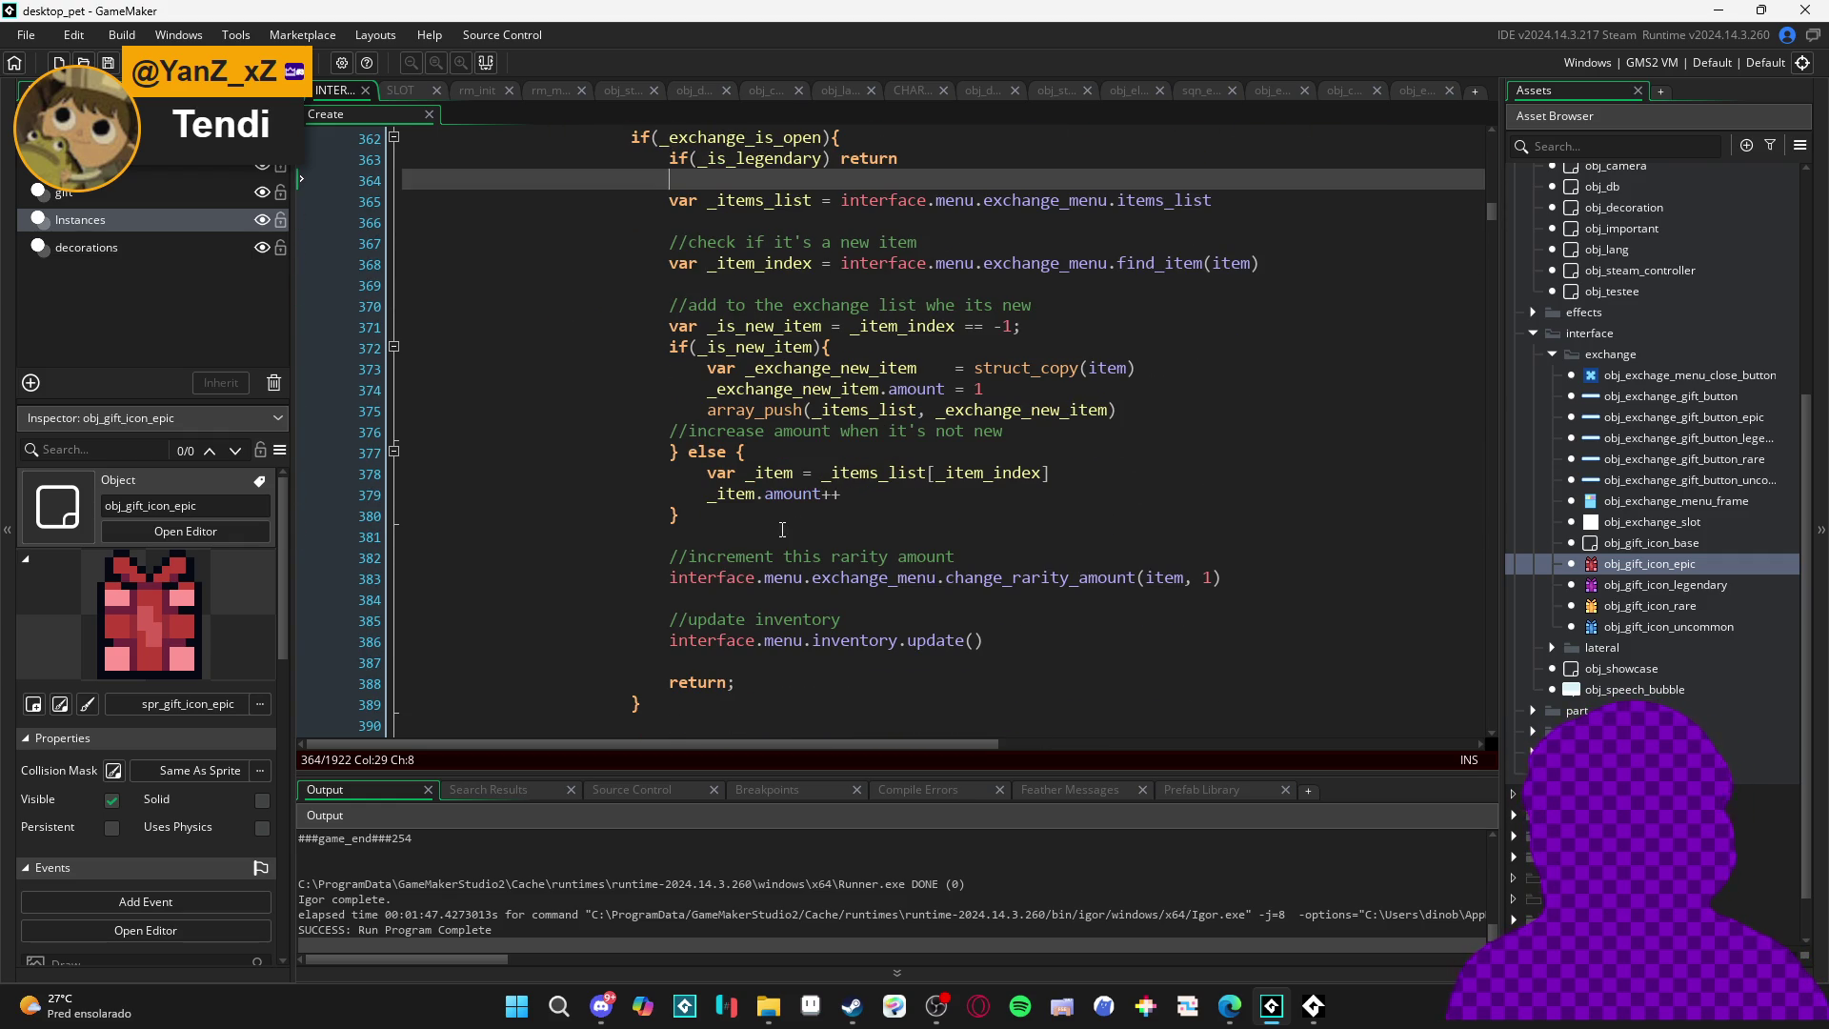
click(670, 537)
click(679, 515)
scroll(827, 515, up, 2)
scroll(827, 515, down, 2)
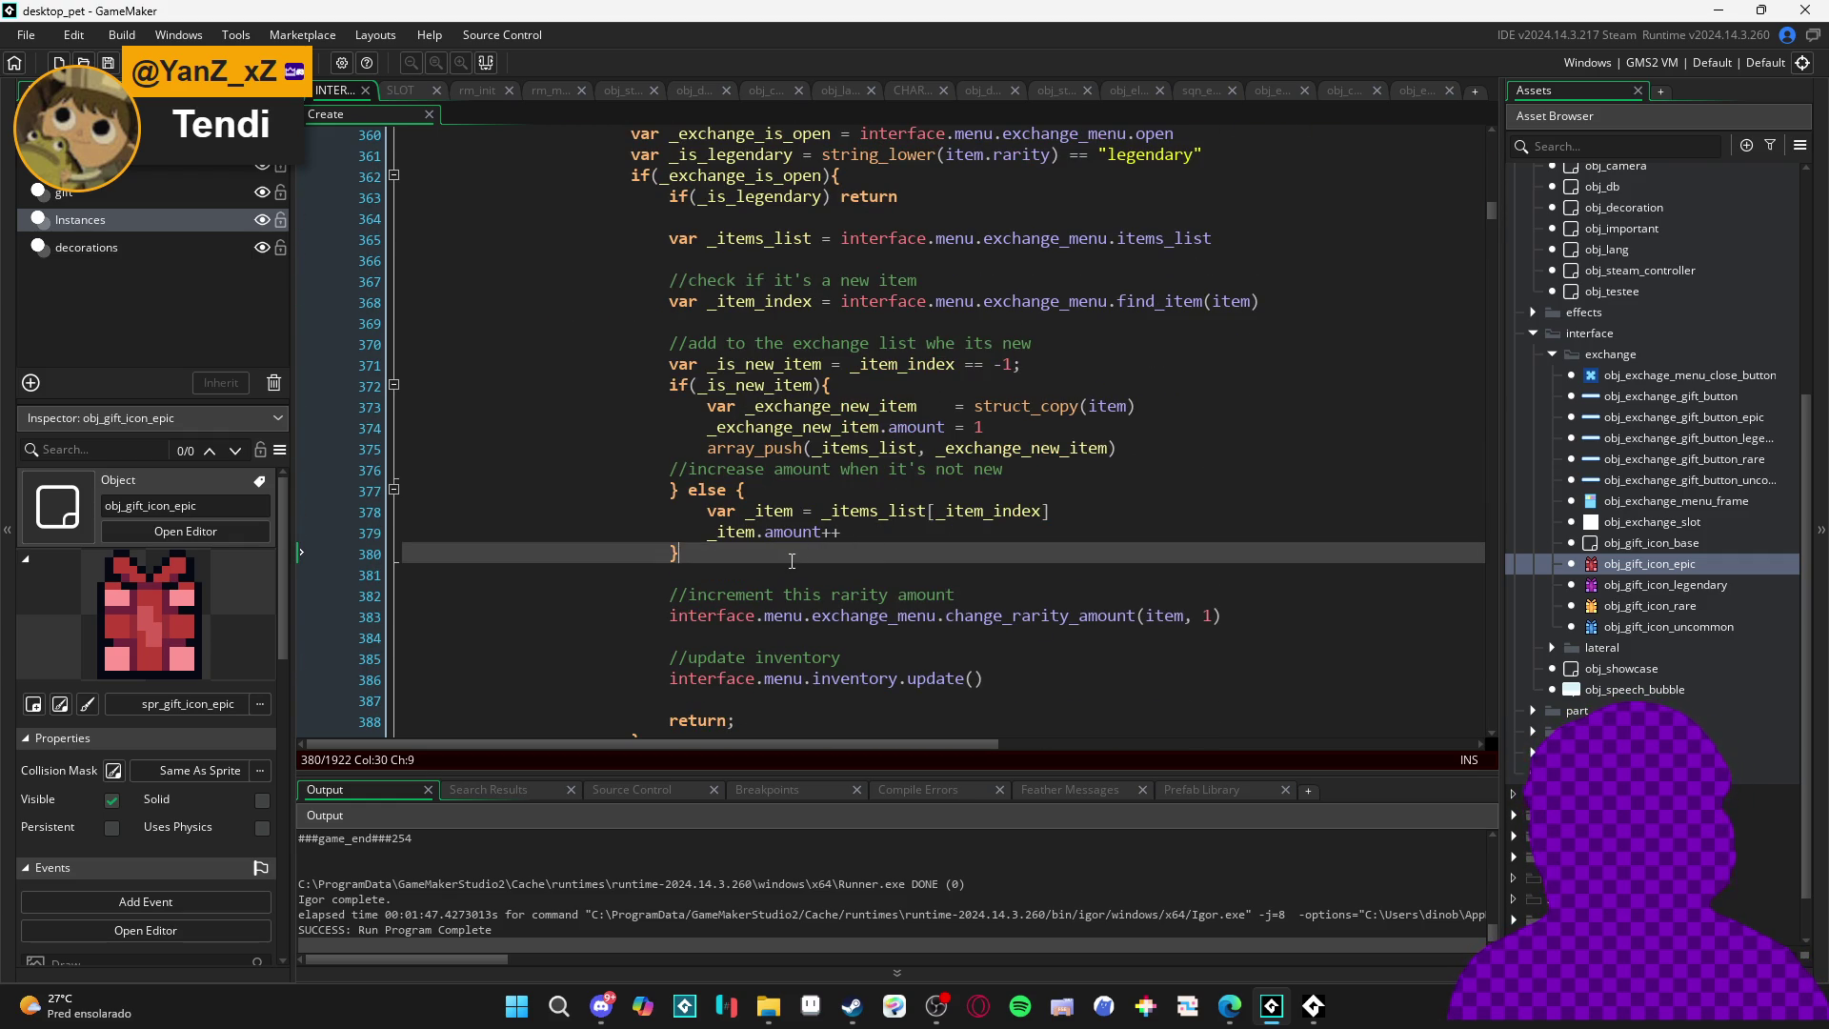
click(662, 556)
click(671, 490)
click(675, 555)
key(Up)
key(Up)
key(Up)
click(675, 555)
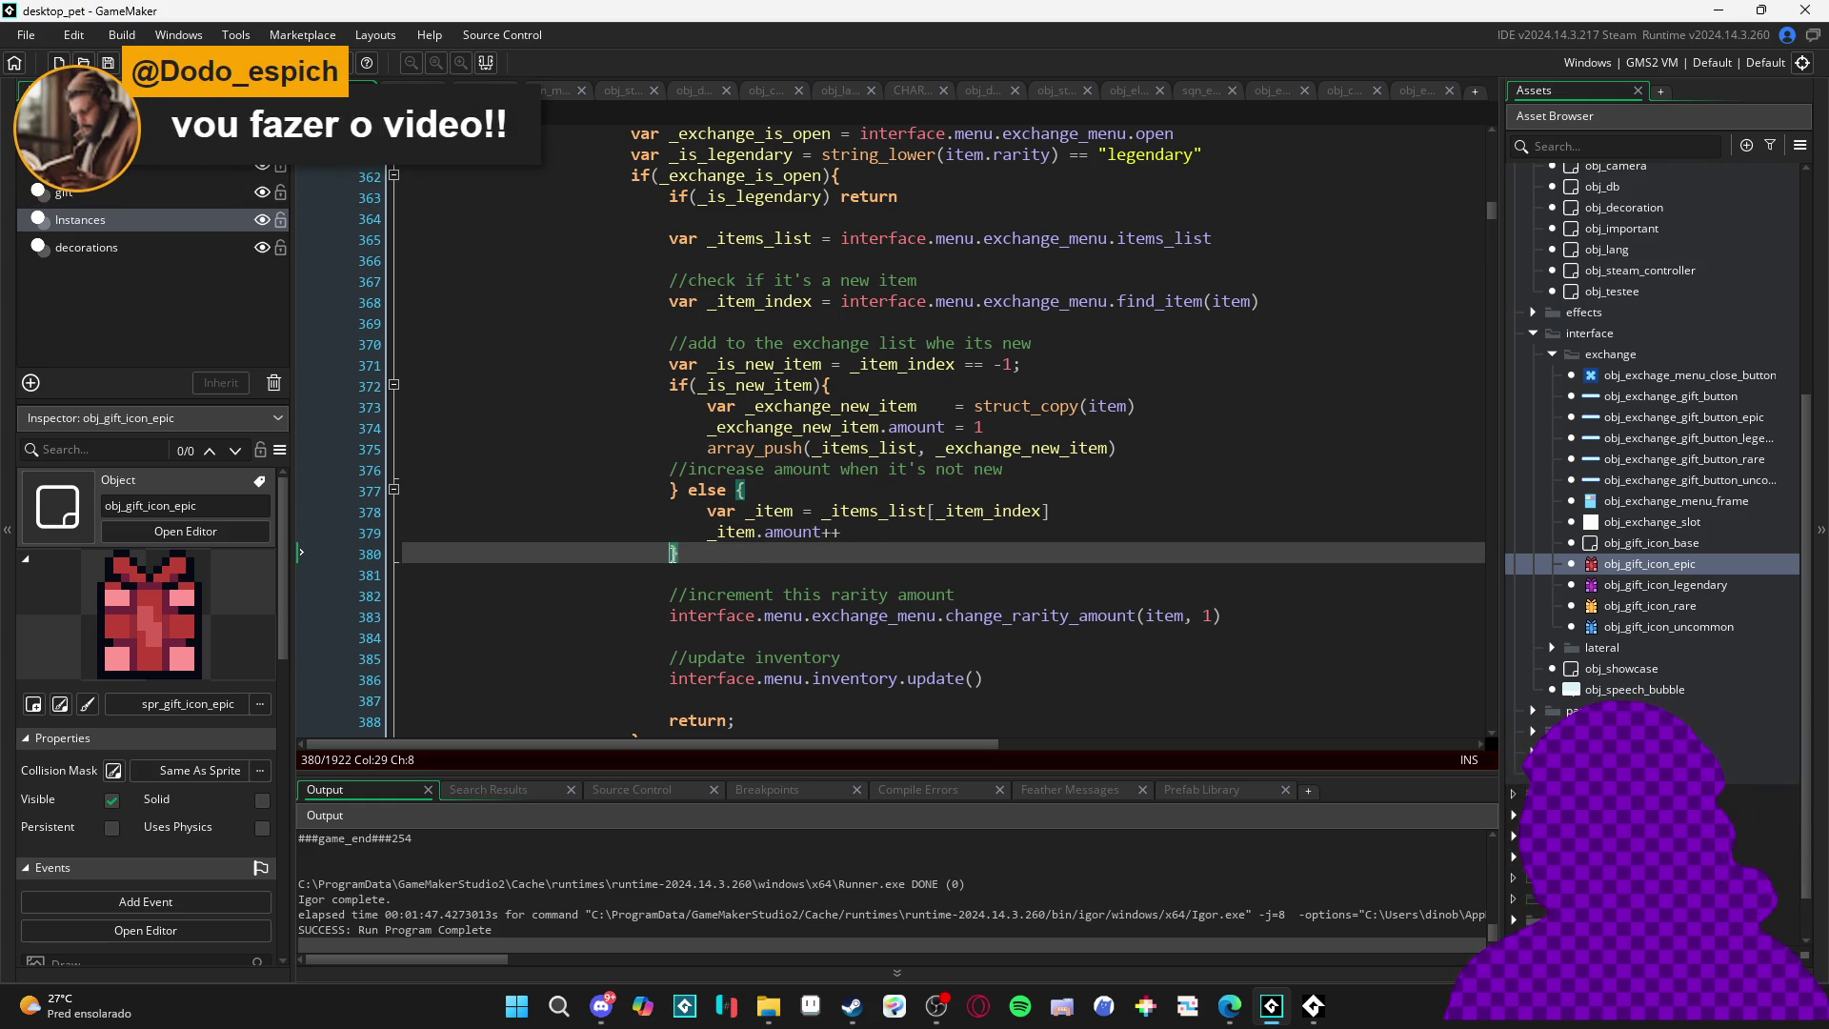
- Review the lines after the else block, including the item amount increment
click(697, 570)
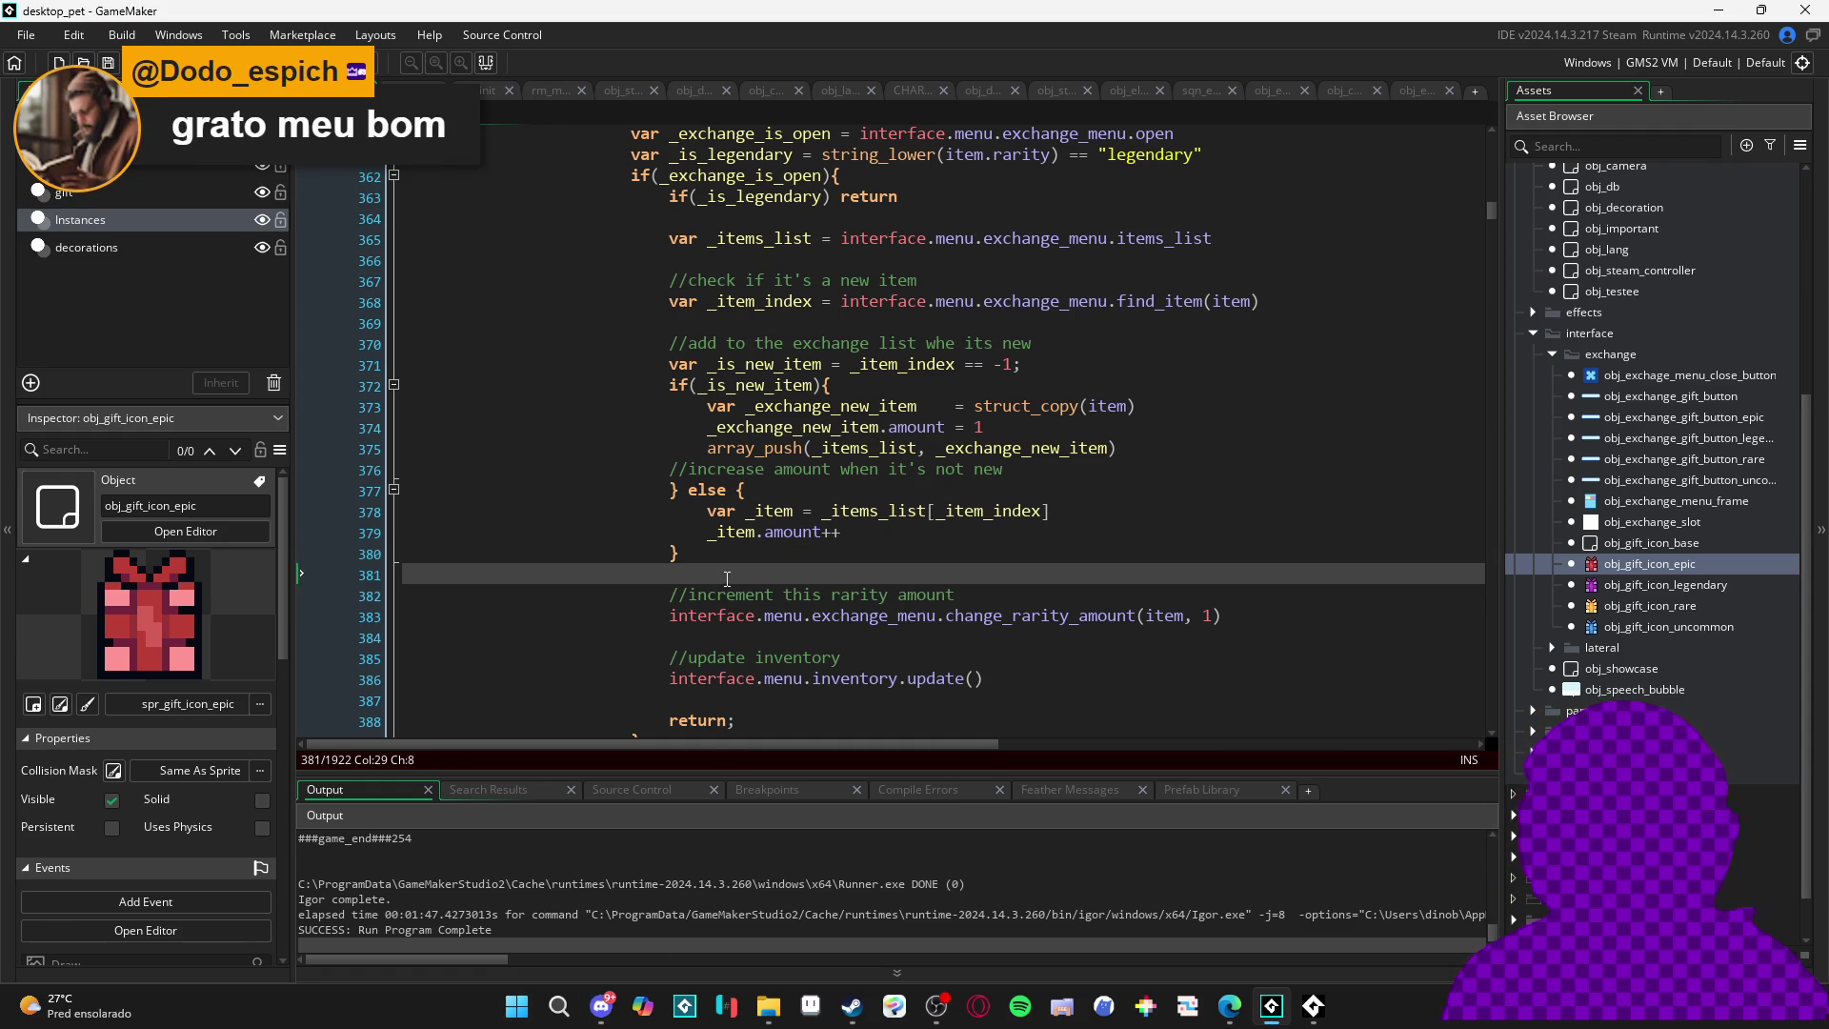
click(677, 547)
click(671, 539)
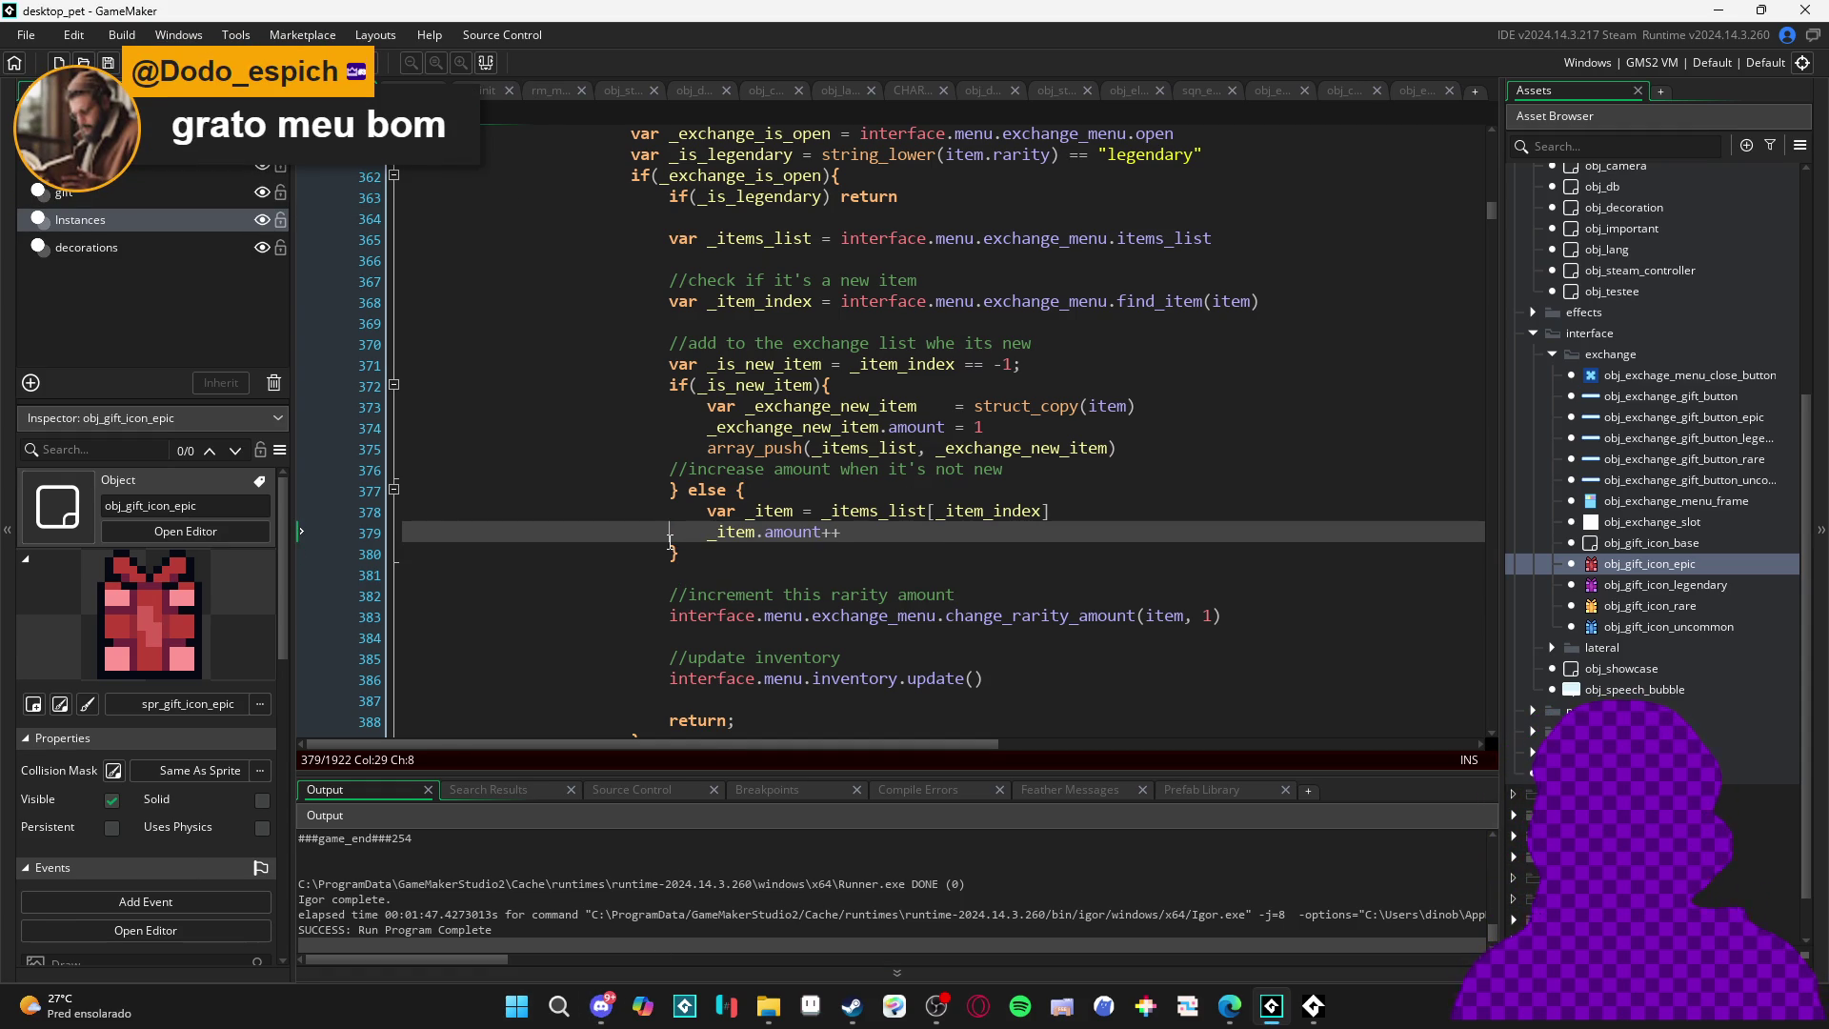
click(685, 553)
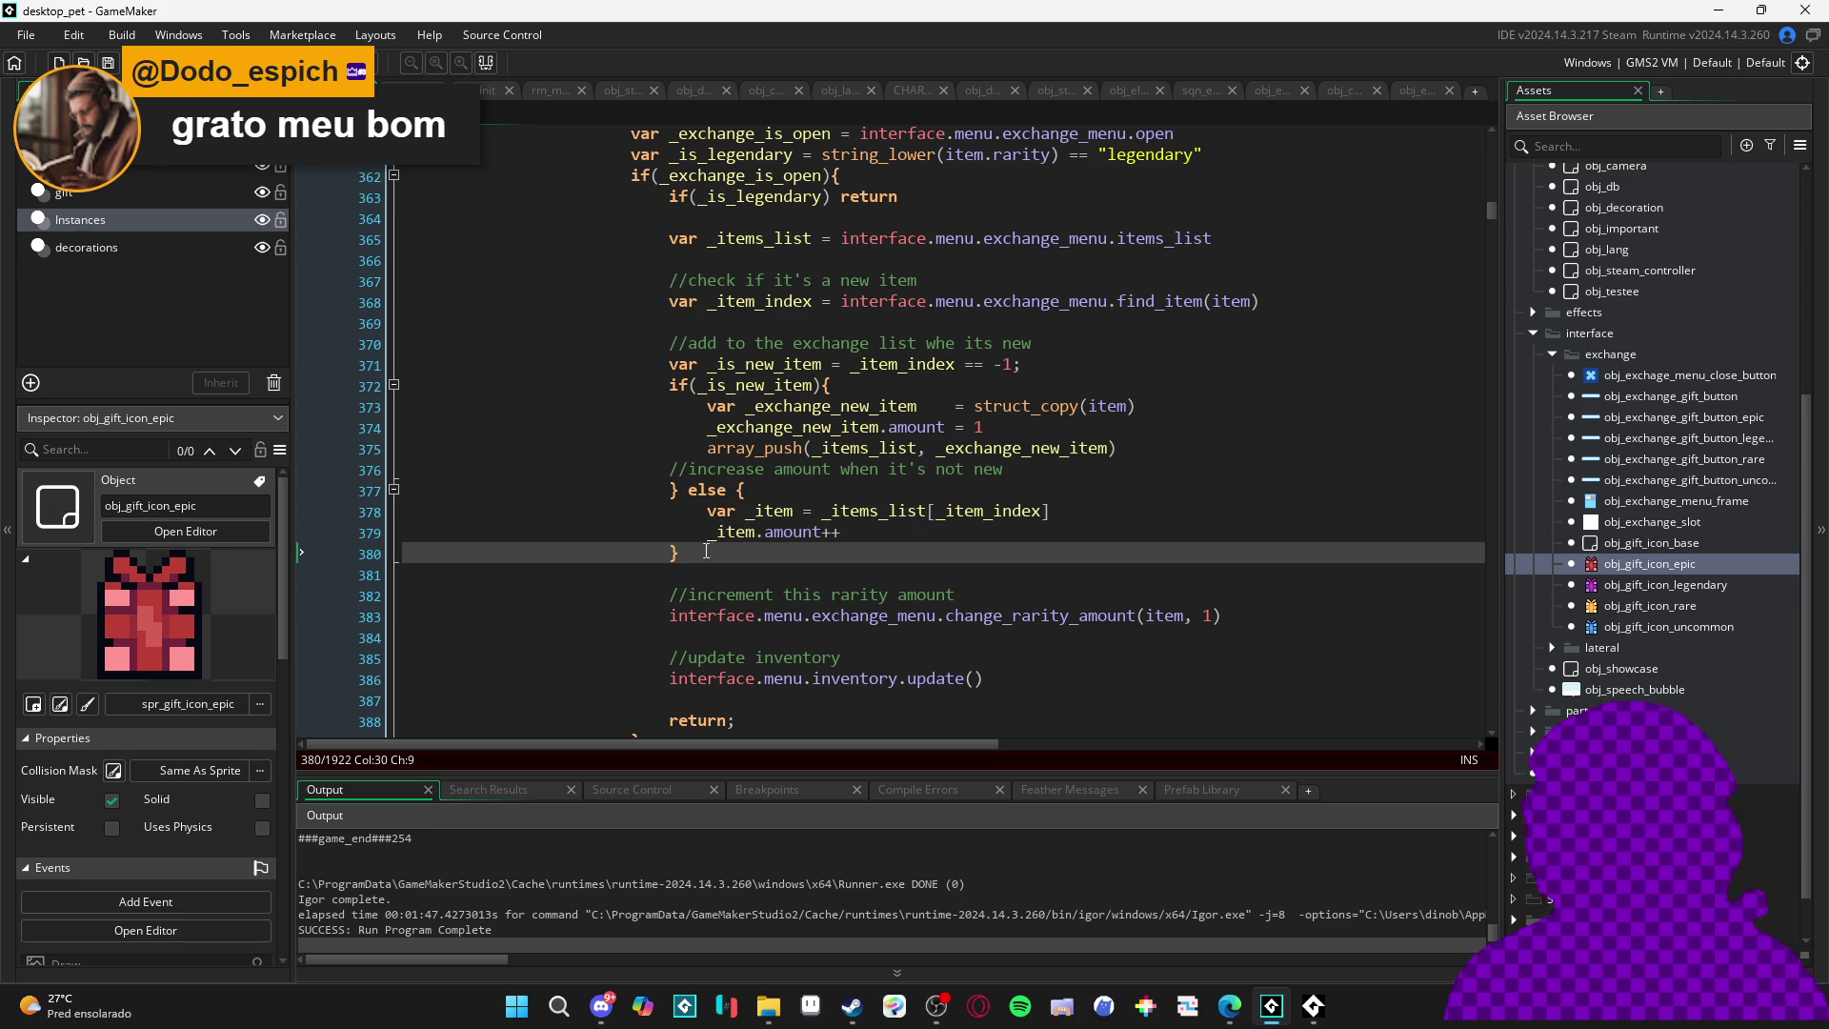
scroll(867, 514, up, 1)
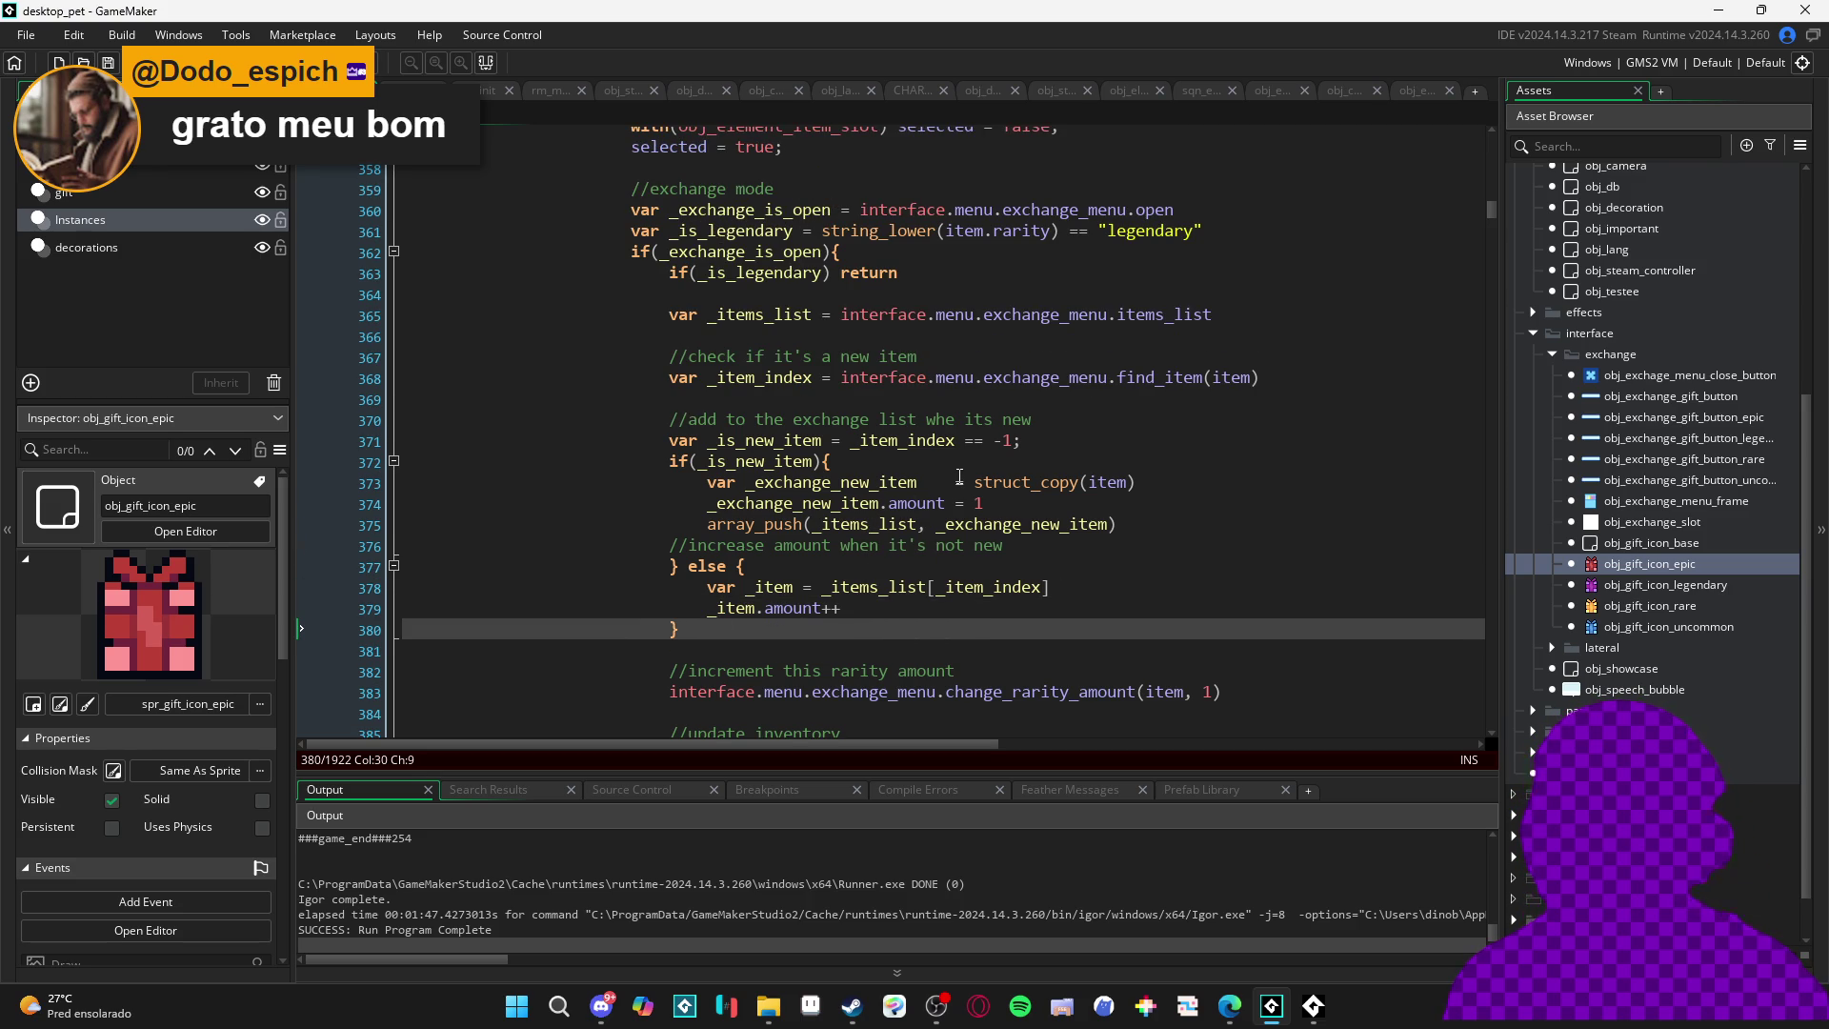
scroll(960, 476, down, 1)
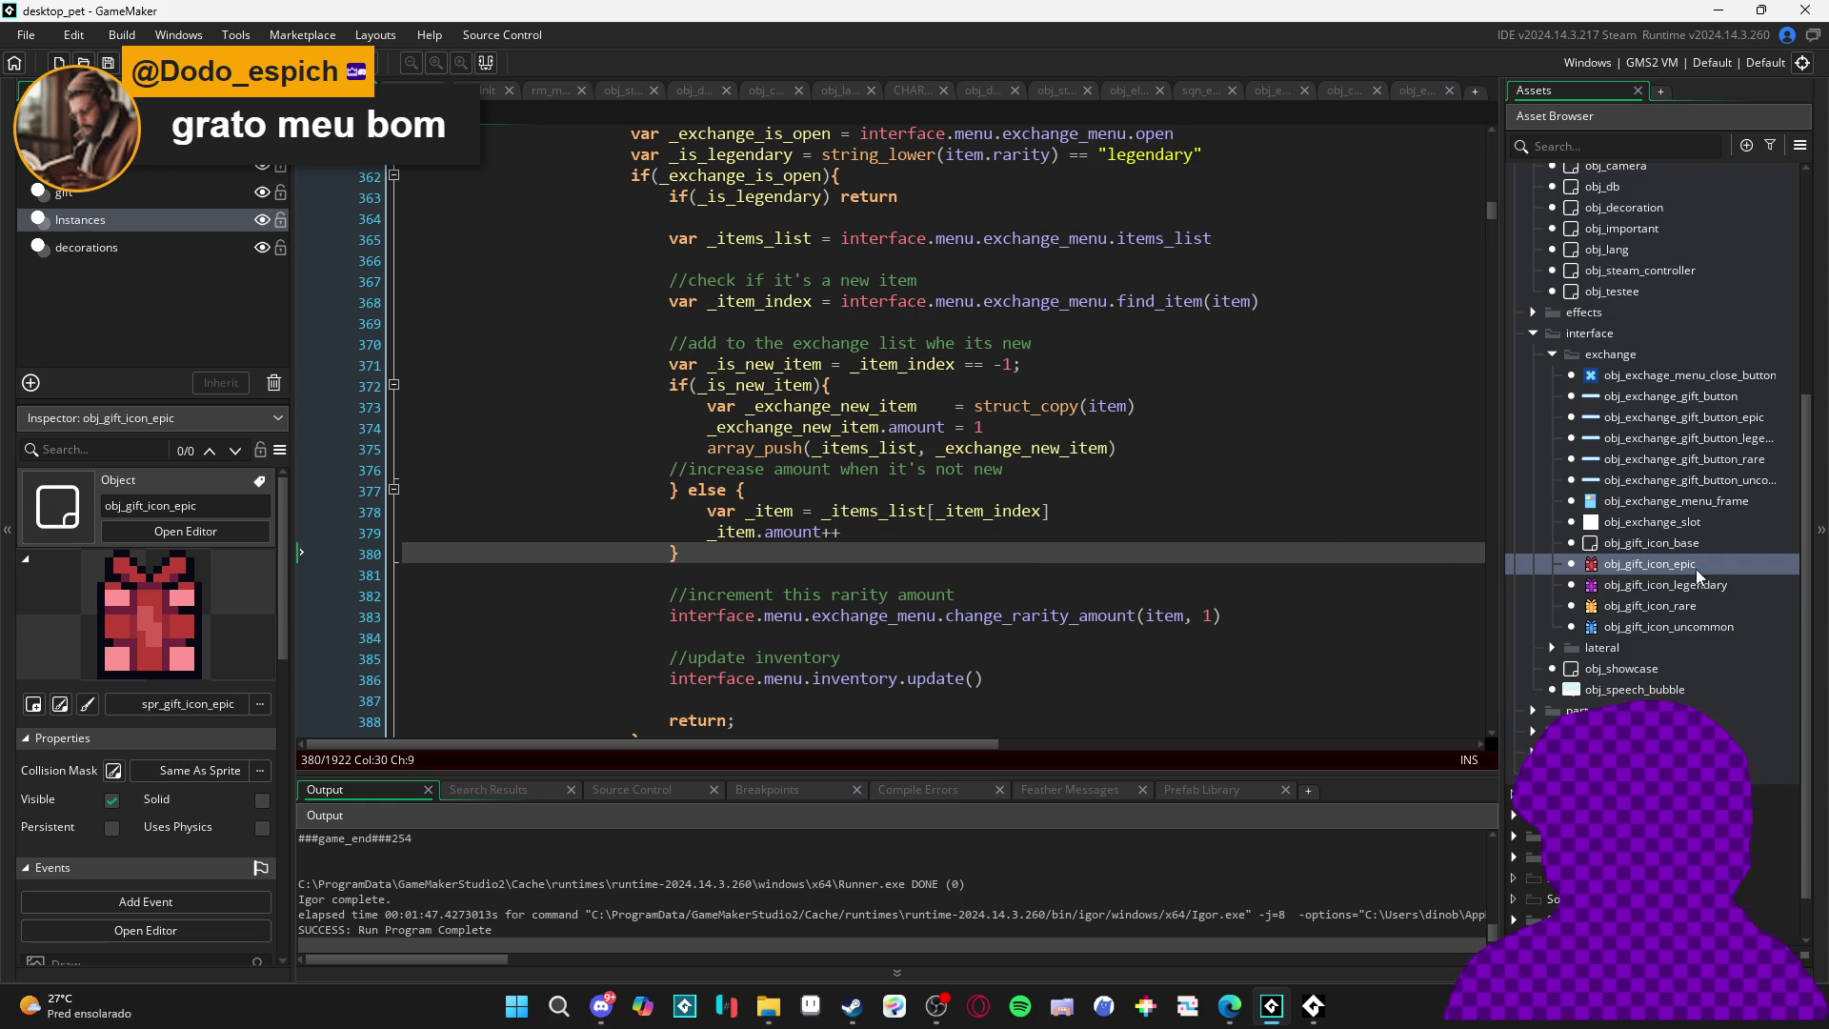
- Open obj_exchange_slot, then find obj_db by searching 'db' and open its Create event
double_click(1648, 522)
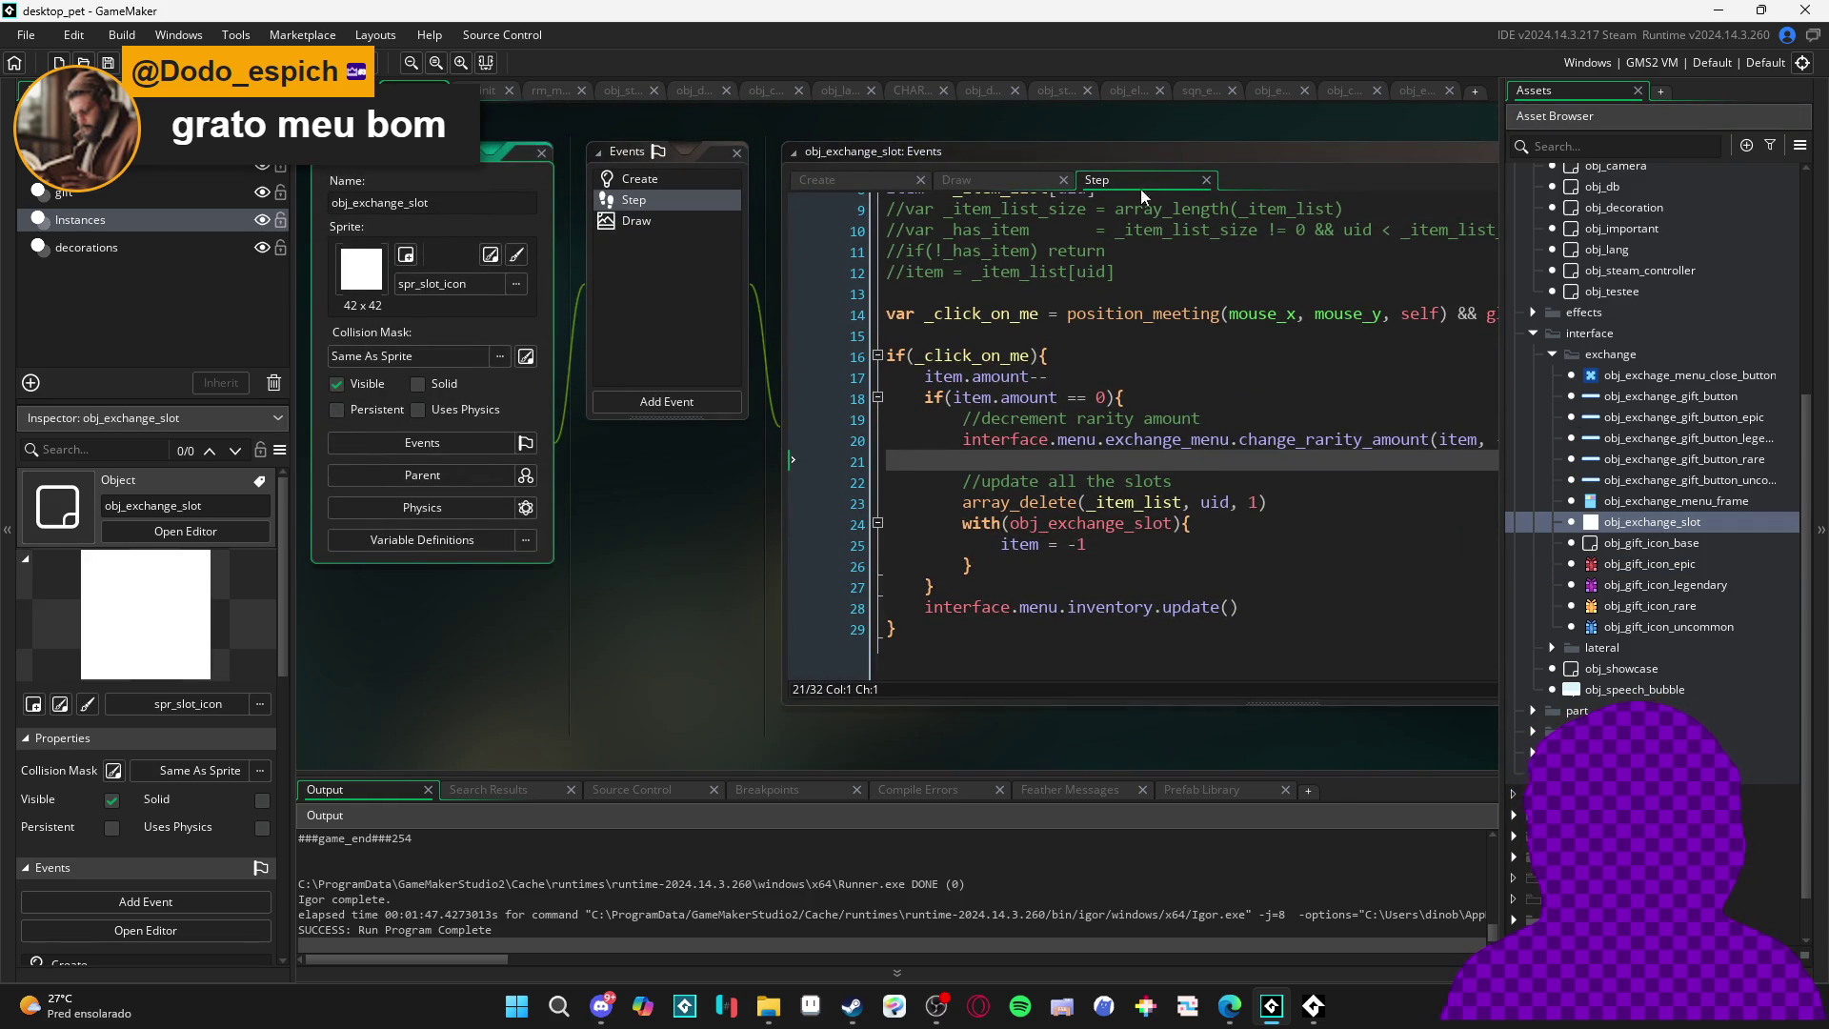
scroll(1100, 321, up, 3)
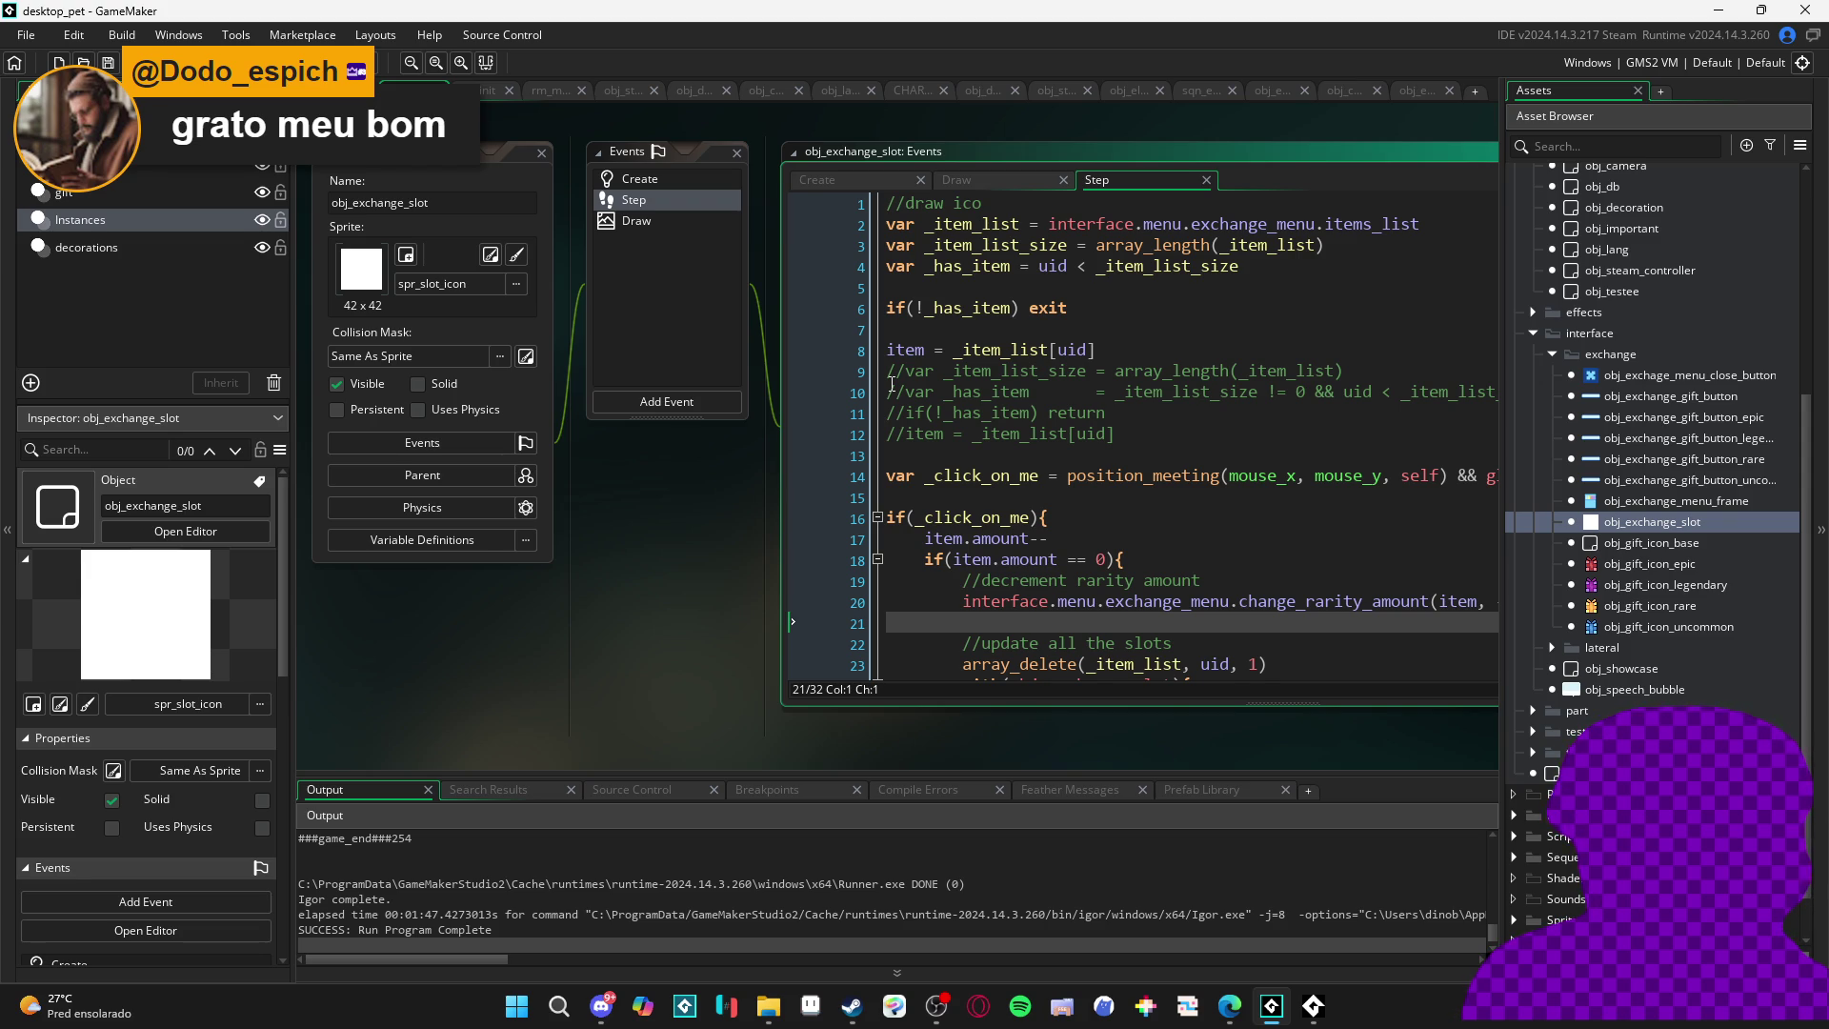
click(1600, 148)
text(db)
double_click(1600, 388)
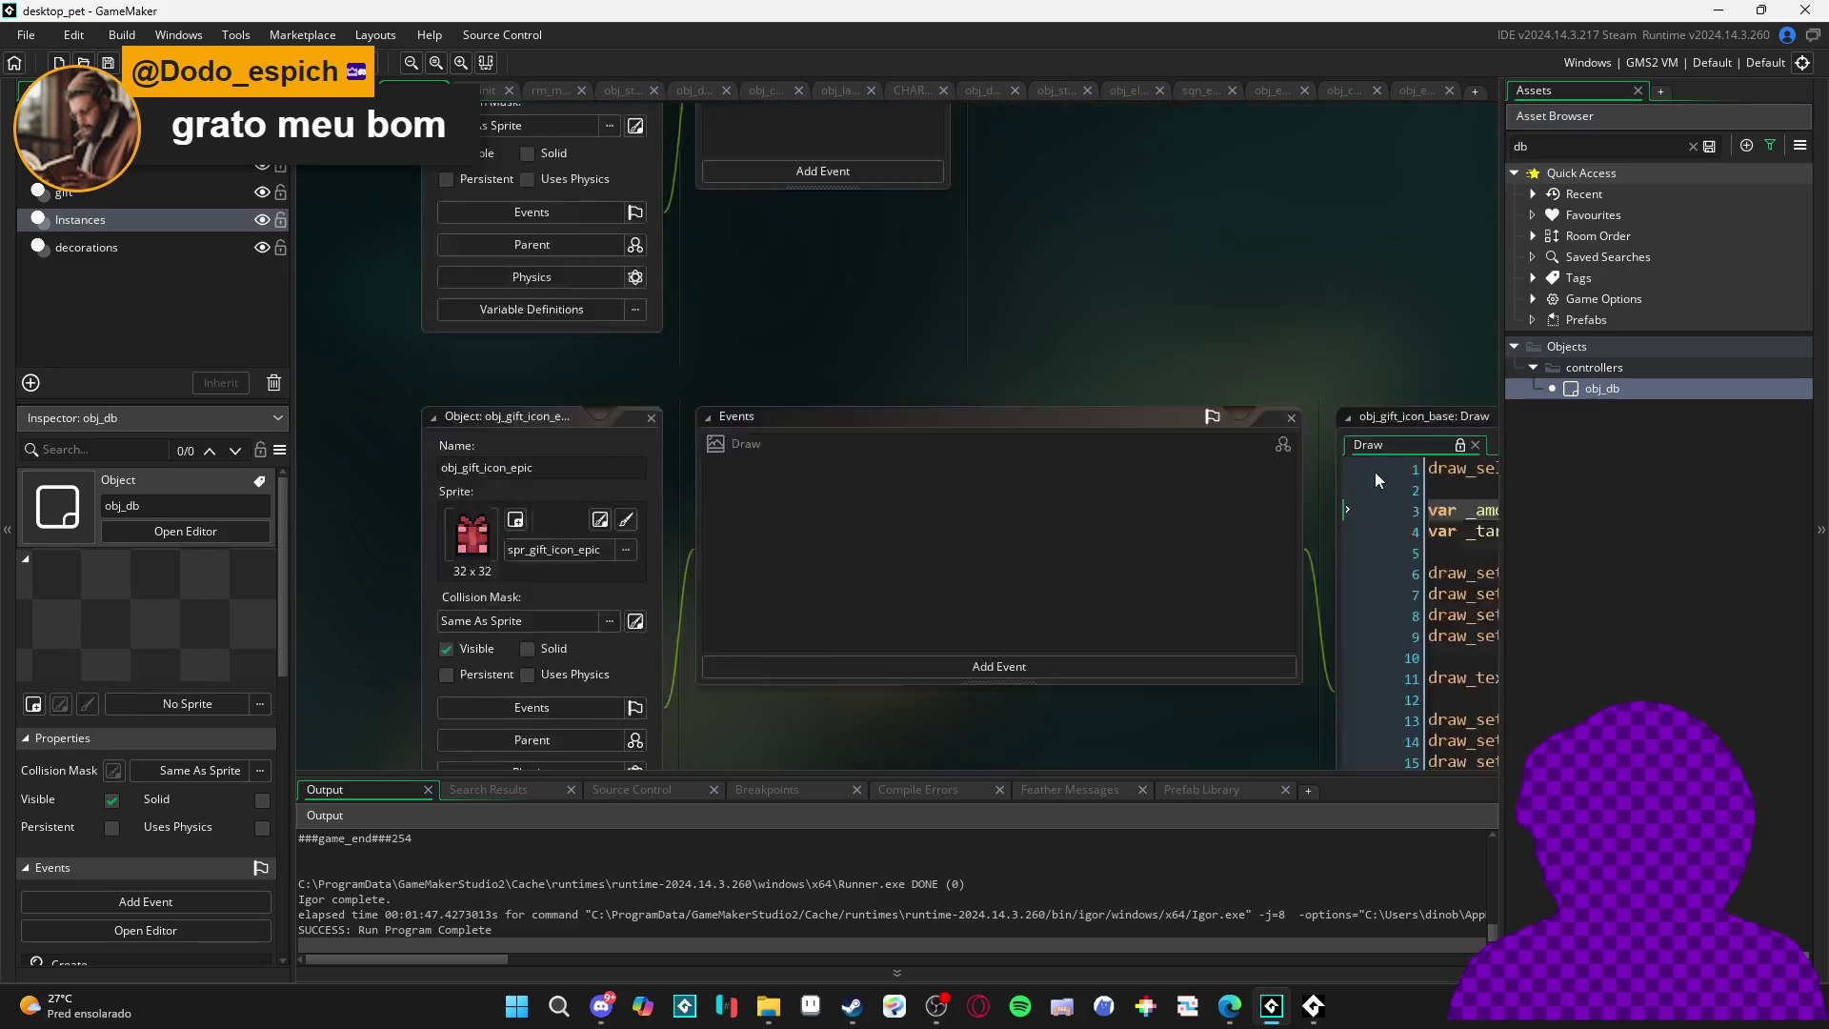
double_click(792, 253)
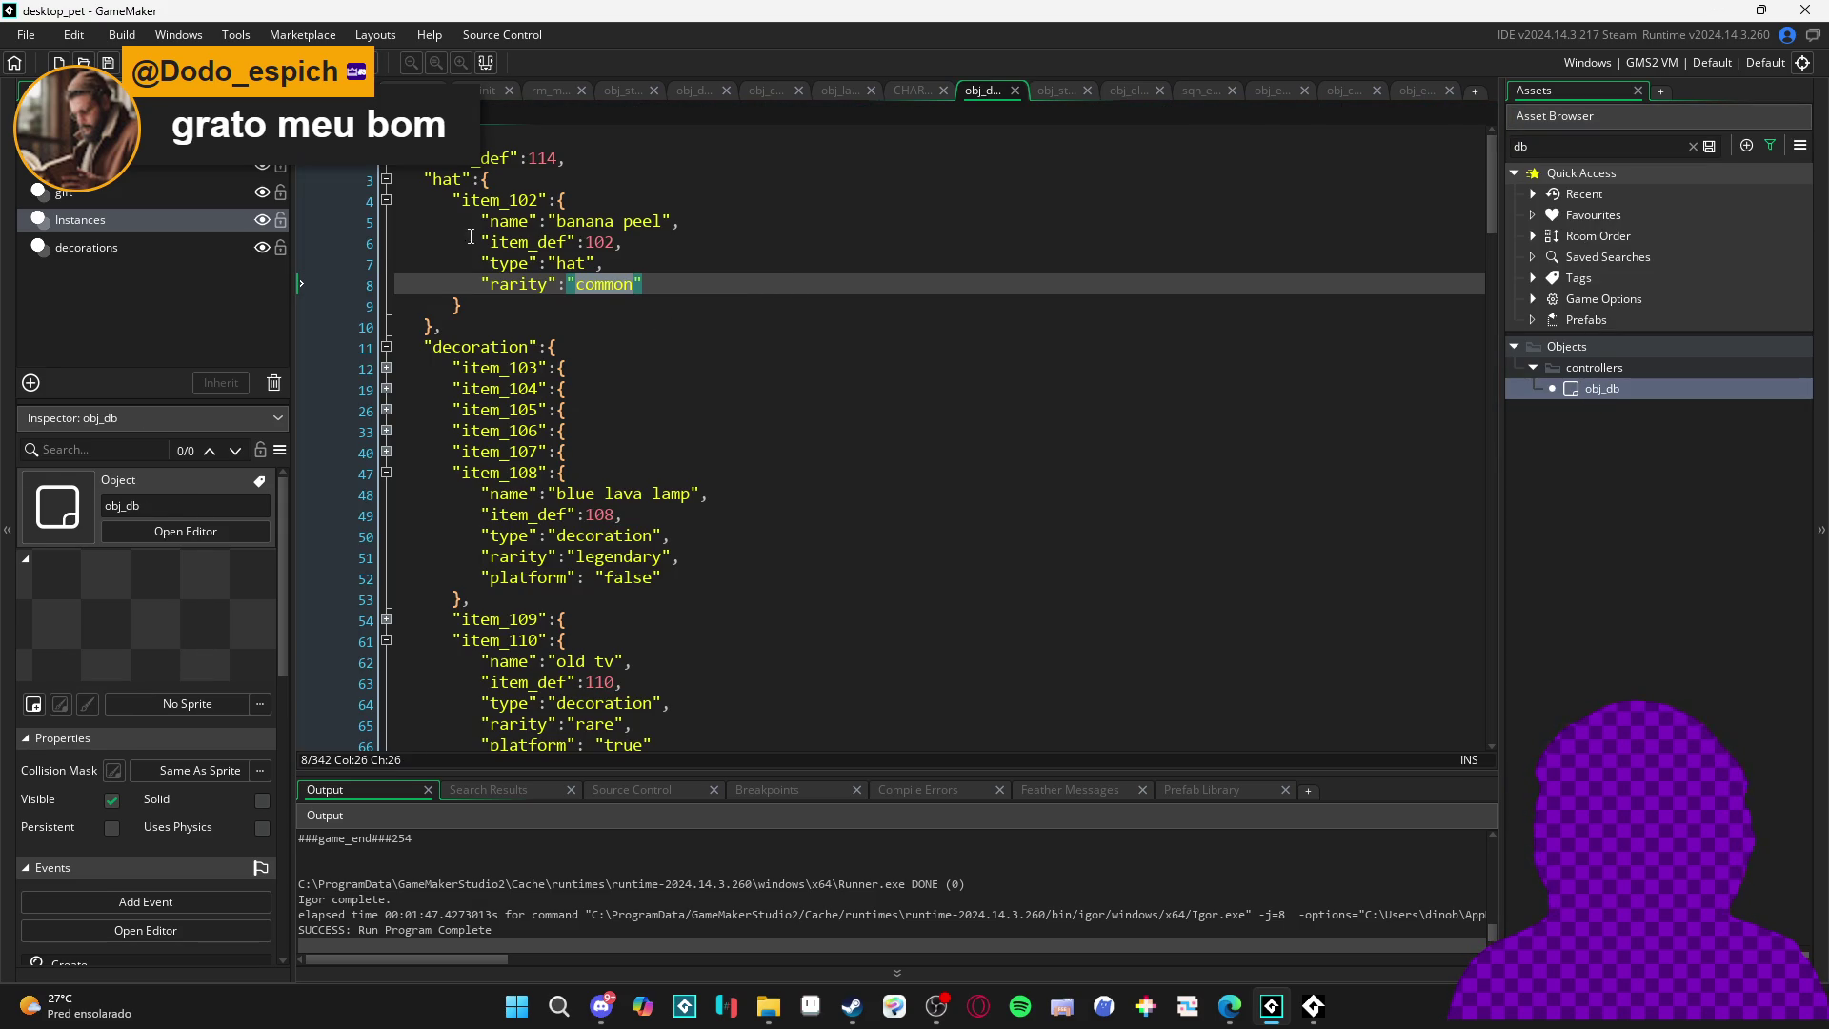
- Collapse the hat and pet categories and the item_108, item_110 and item_111 entries
click(385, 187)
click(386, 181)
click(387, 326)
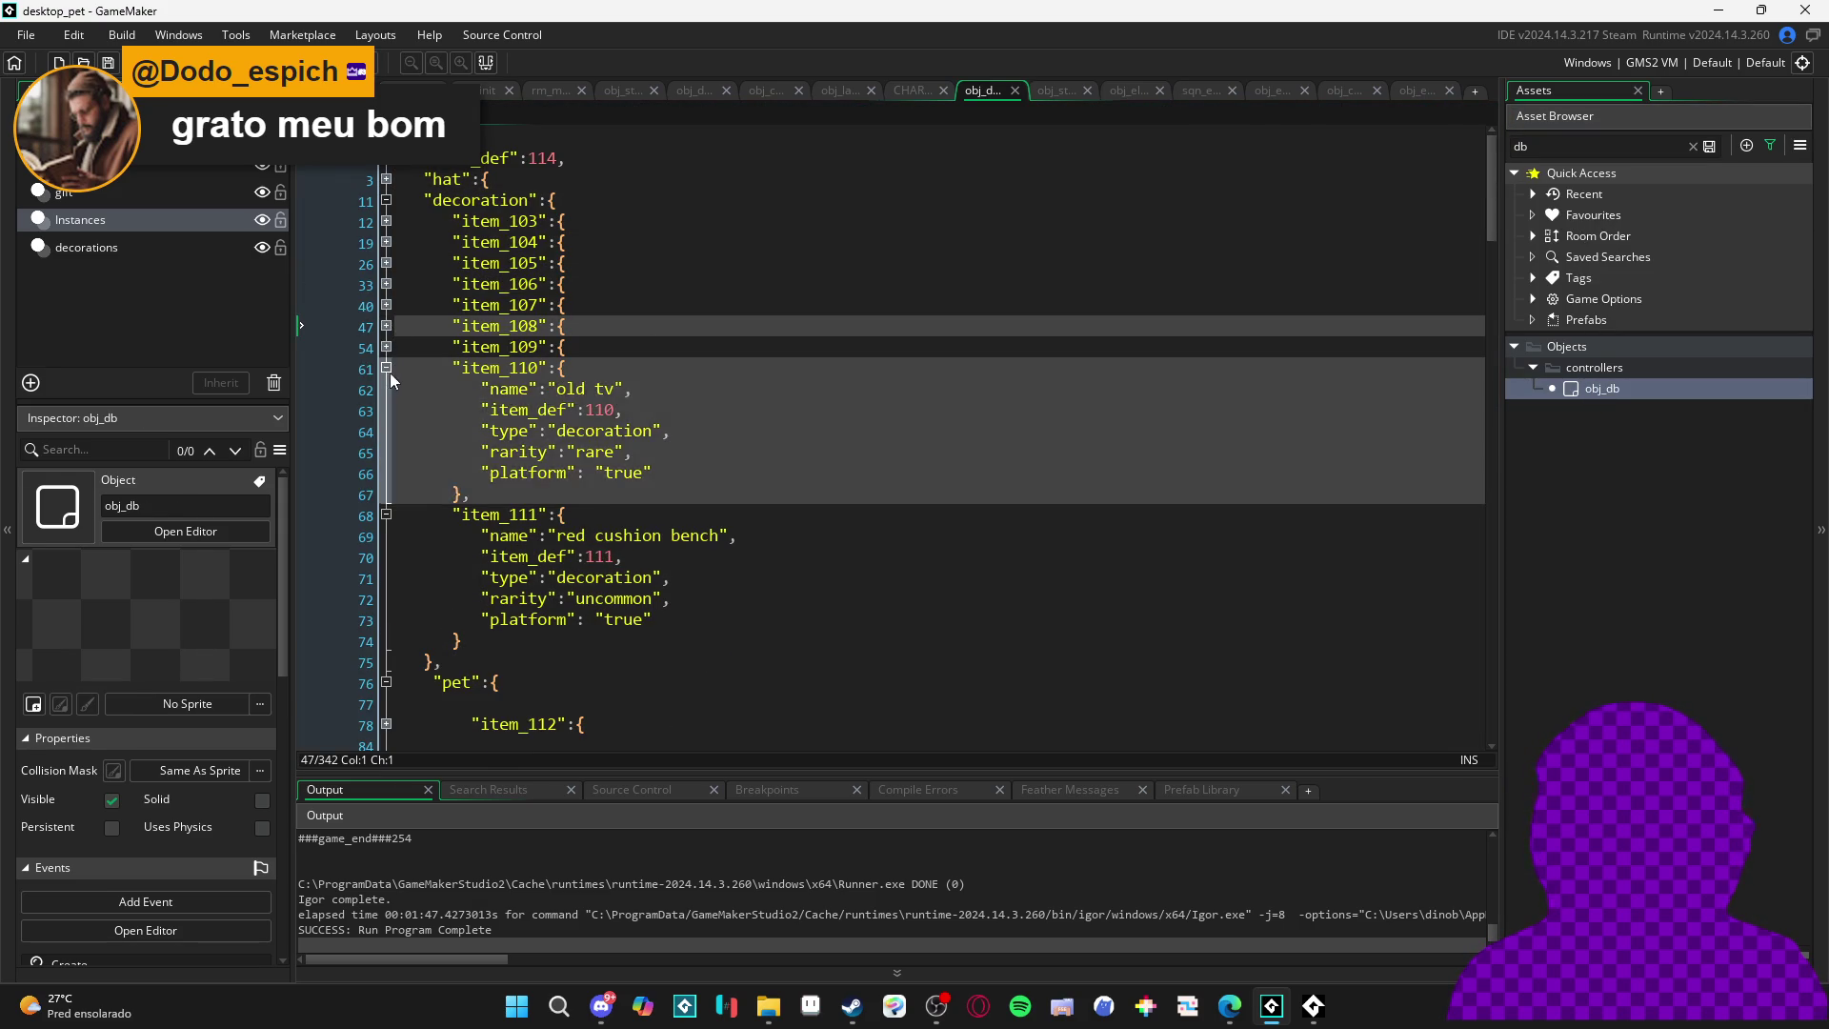
click(387, 369)
click(387, 389)
click(386, 432)
scroll(613, 303, down, 6)
scroll(614, 303, up, 5)
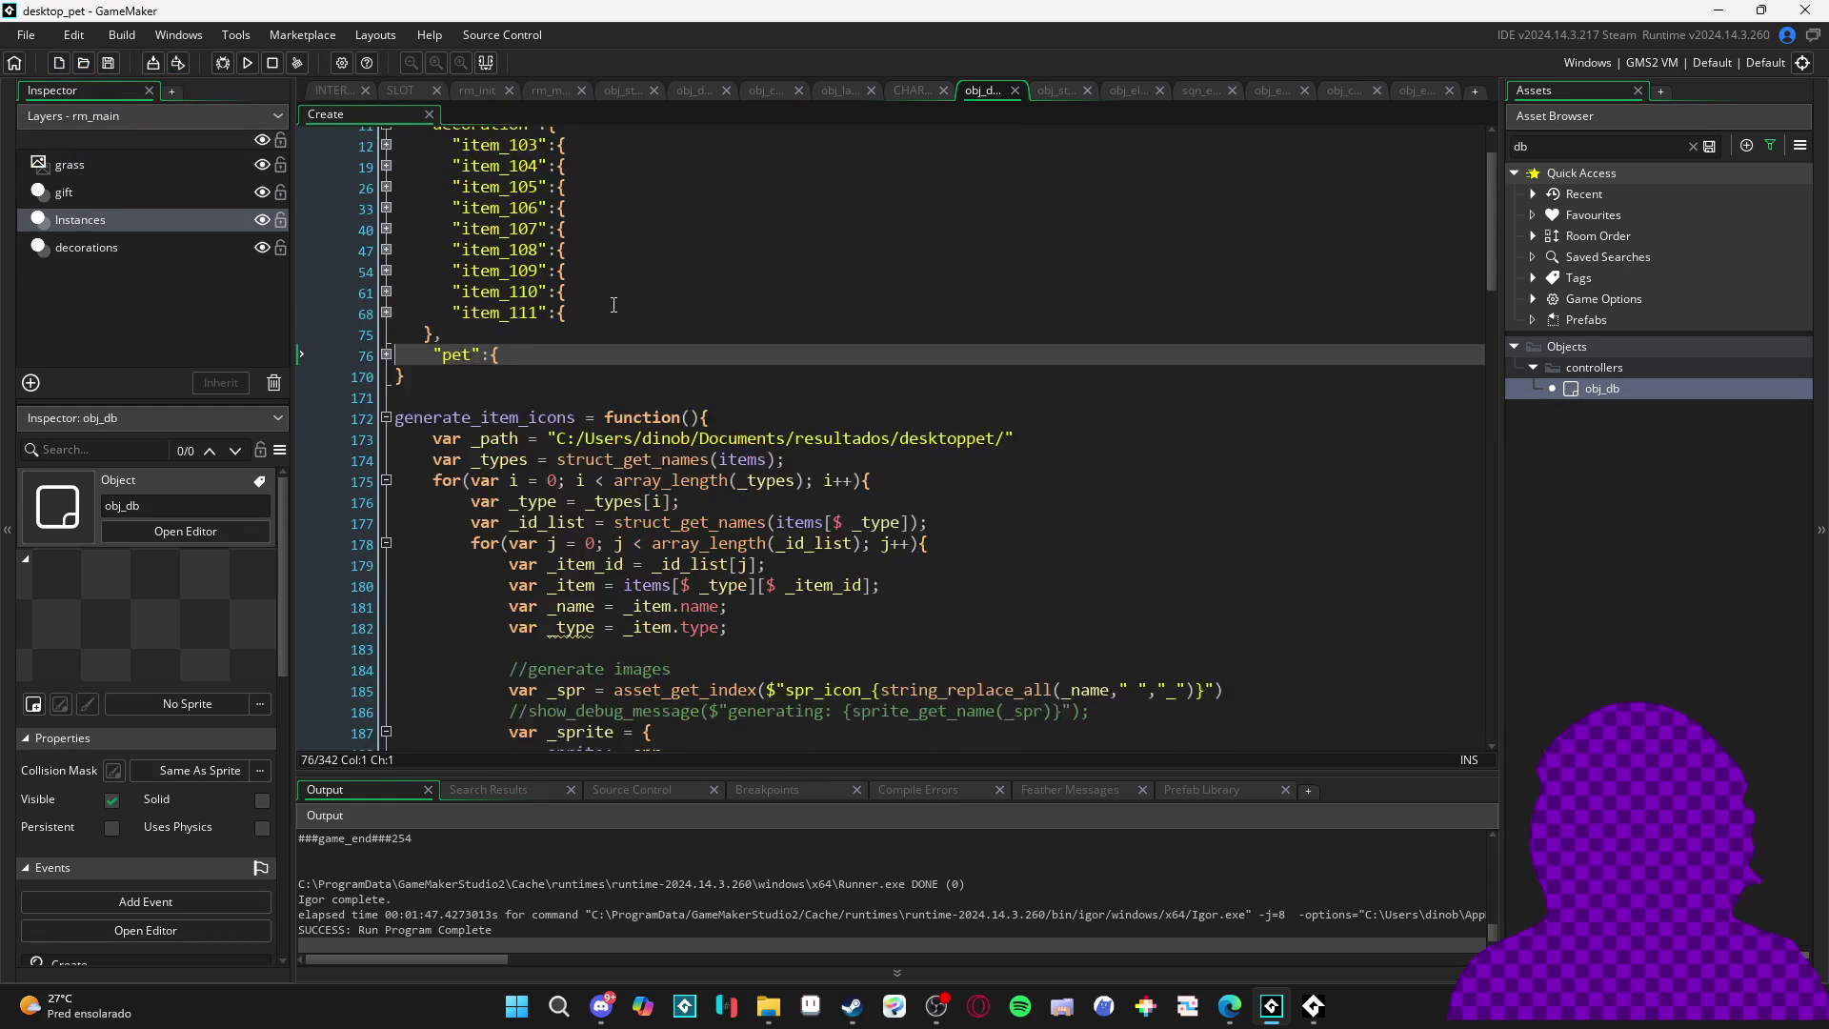
scroll(614, 303, up, 1)
- Collapse the helper function bodies from generate_item_icons through asset_get_rarity
click(402, 479)
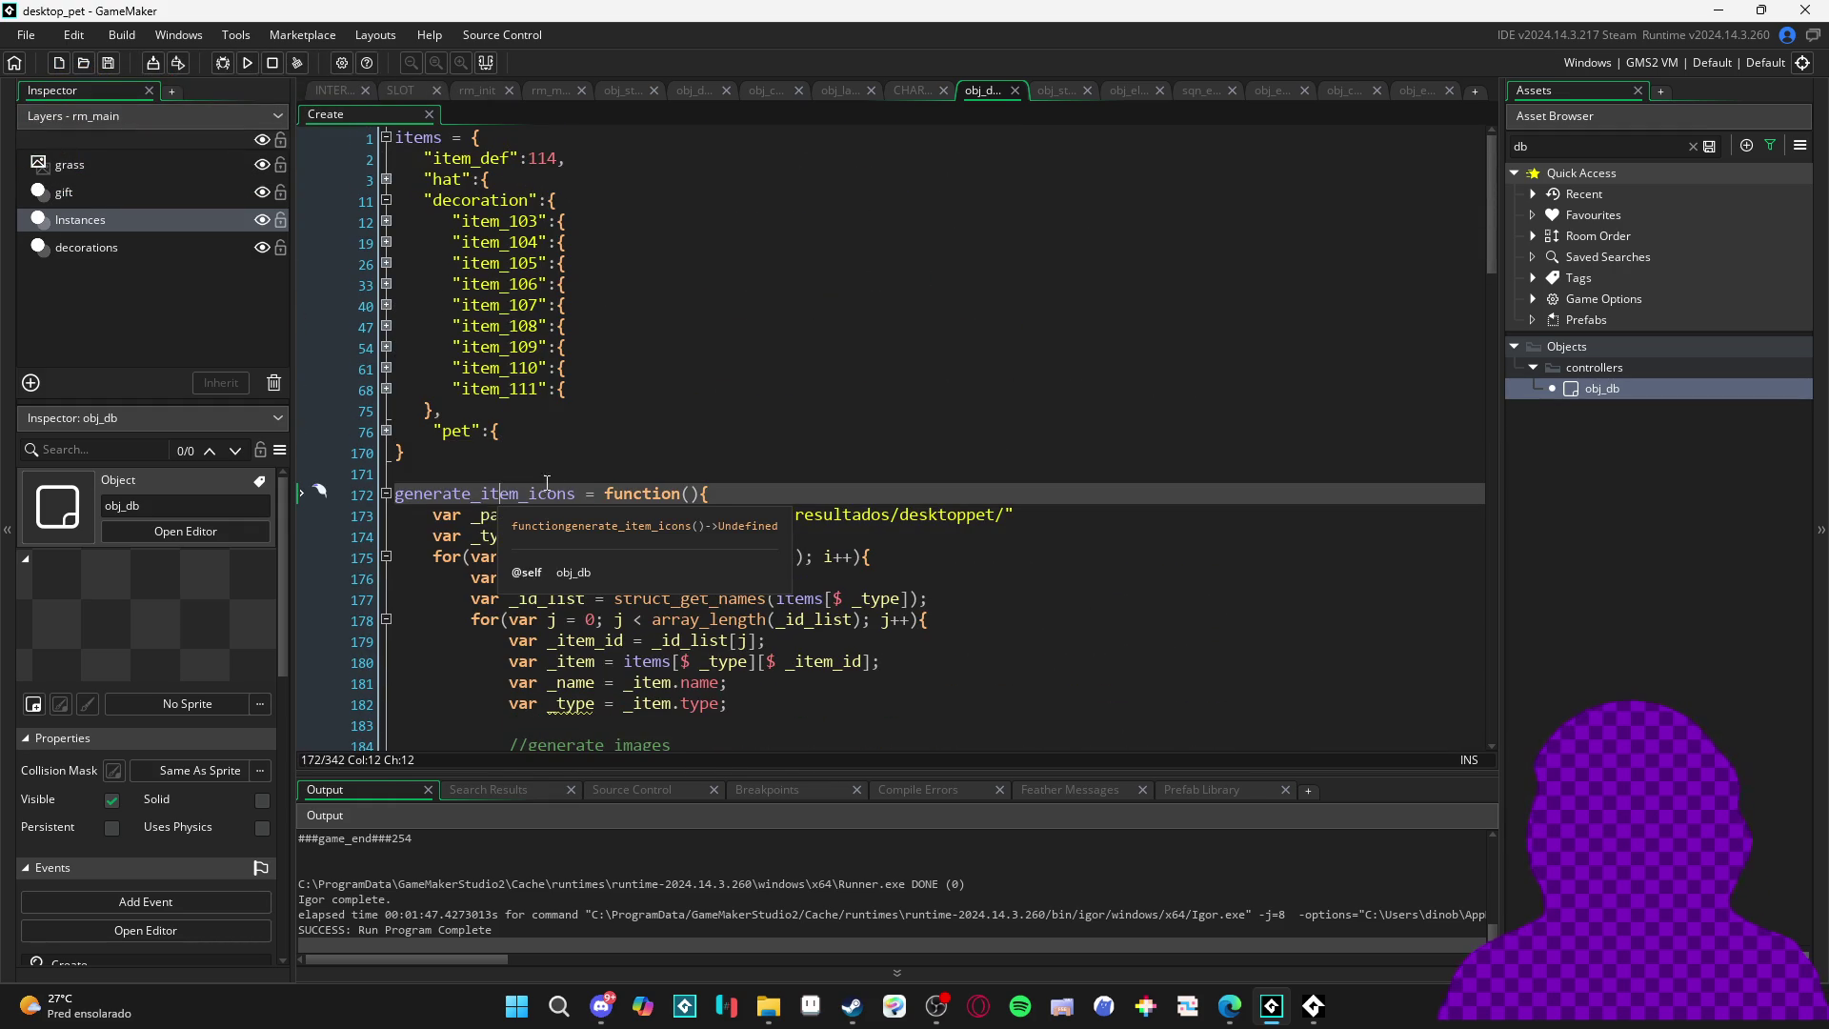
click(387, 494)
click(387, 535)
click(387, 578)
click(387, 619)
click(387, 662)
scroll(391, 648, down, 2)
click(387, 628)
scroll(400, 619, down, 2)
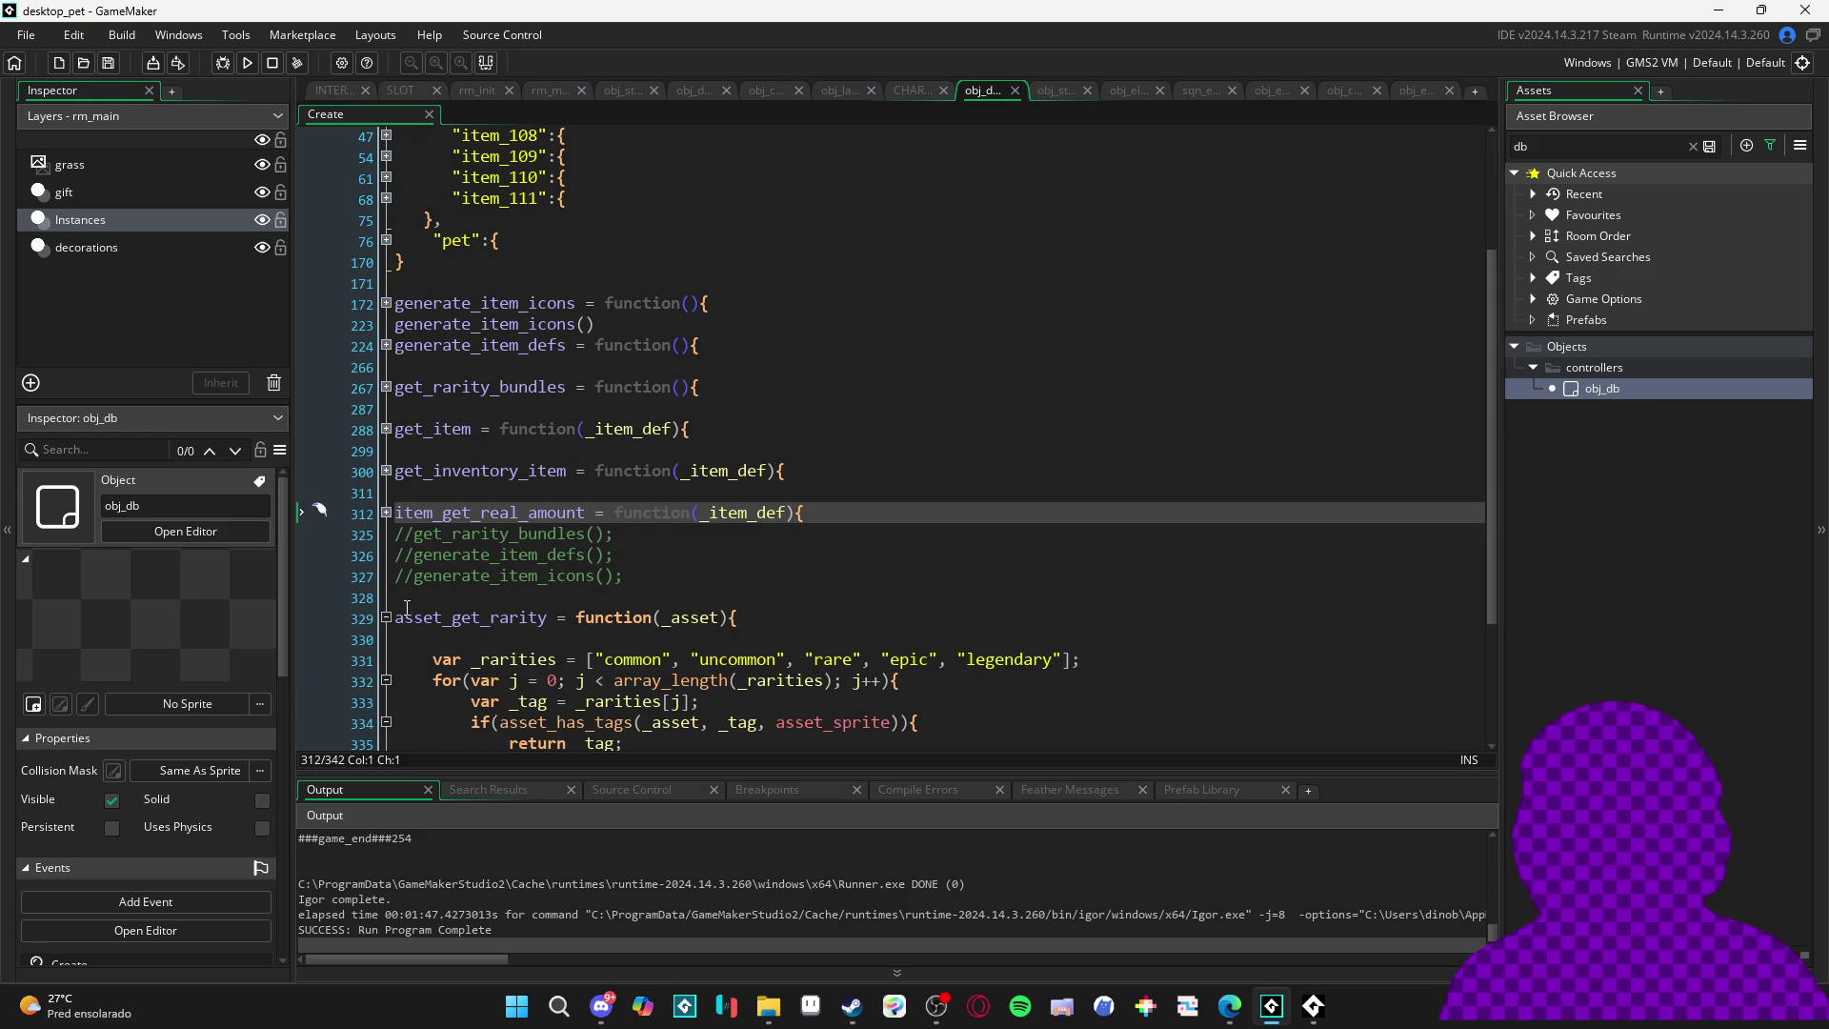
click(387, 617)
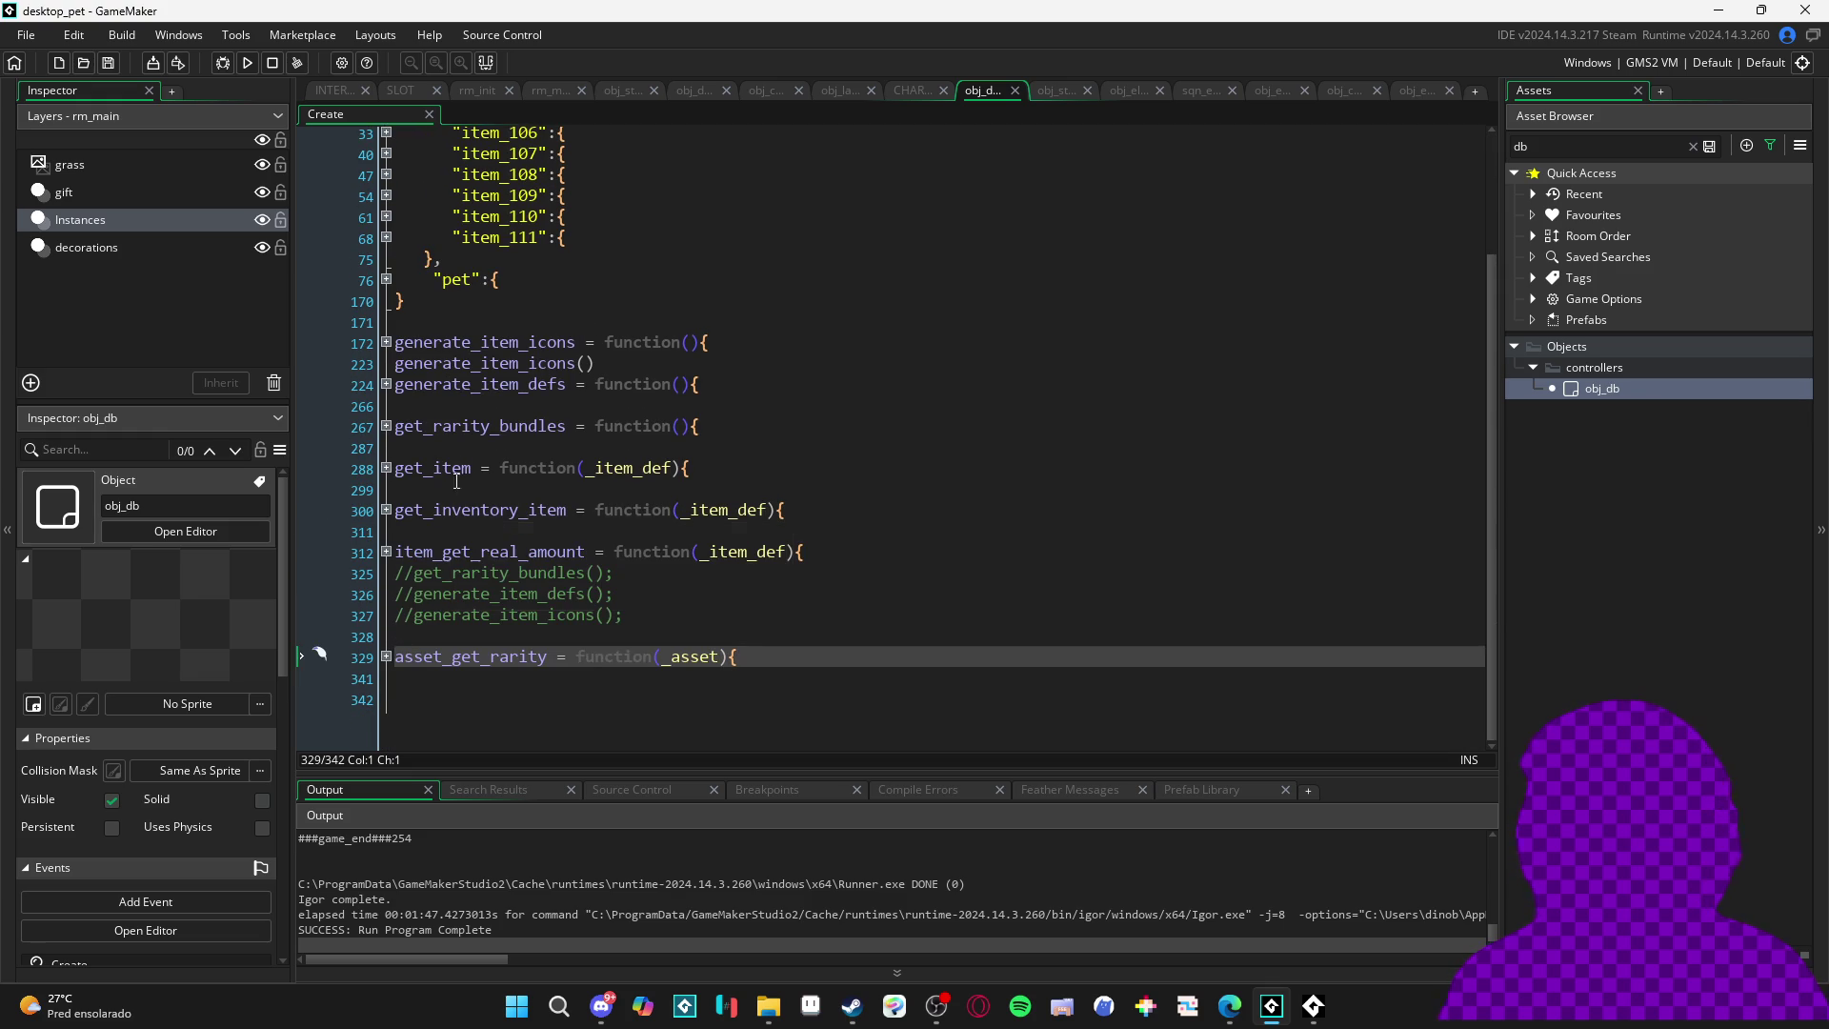
click(472, 322)
- Start a rarity_colors = { struct above generate_item_icons, fixing the name's missing letter
key(Return)
key(Return)
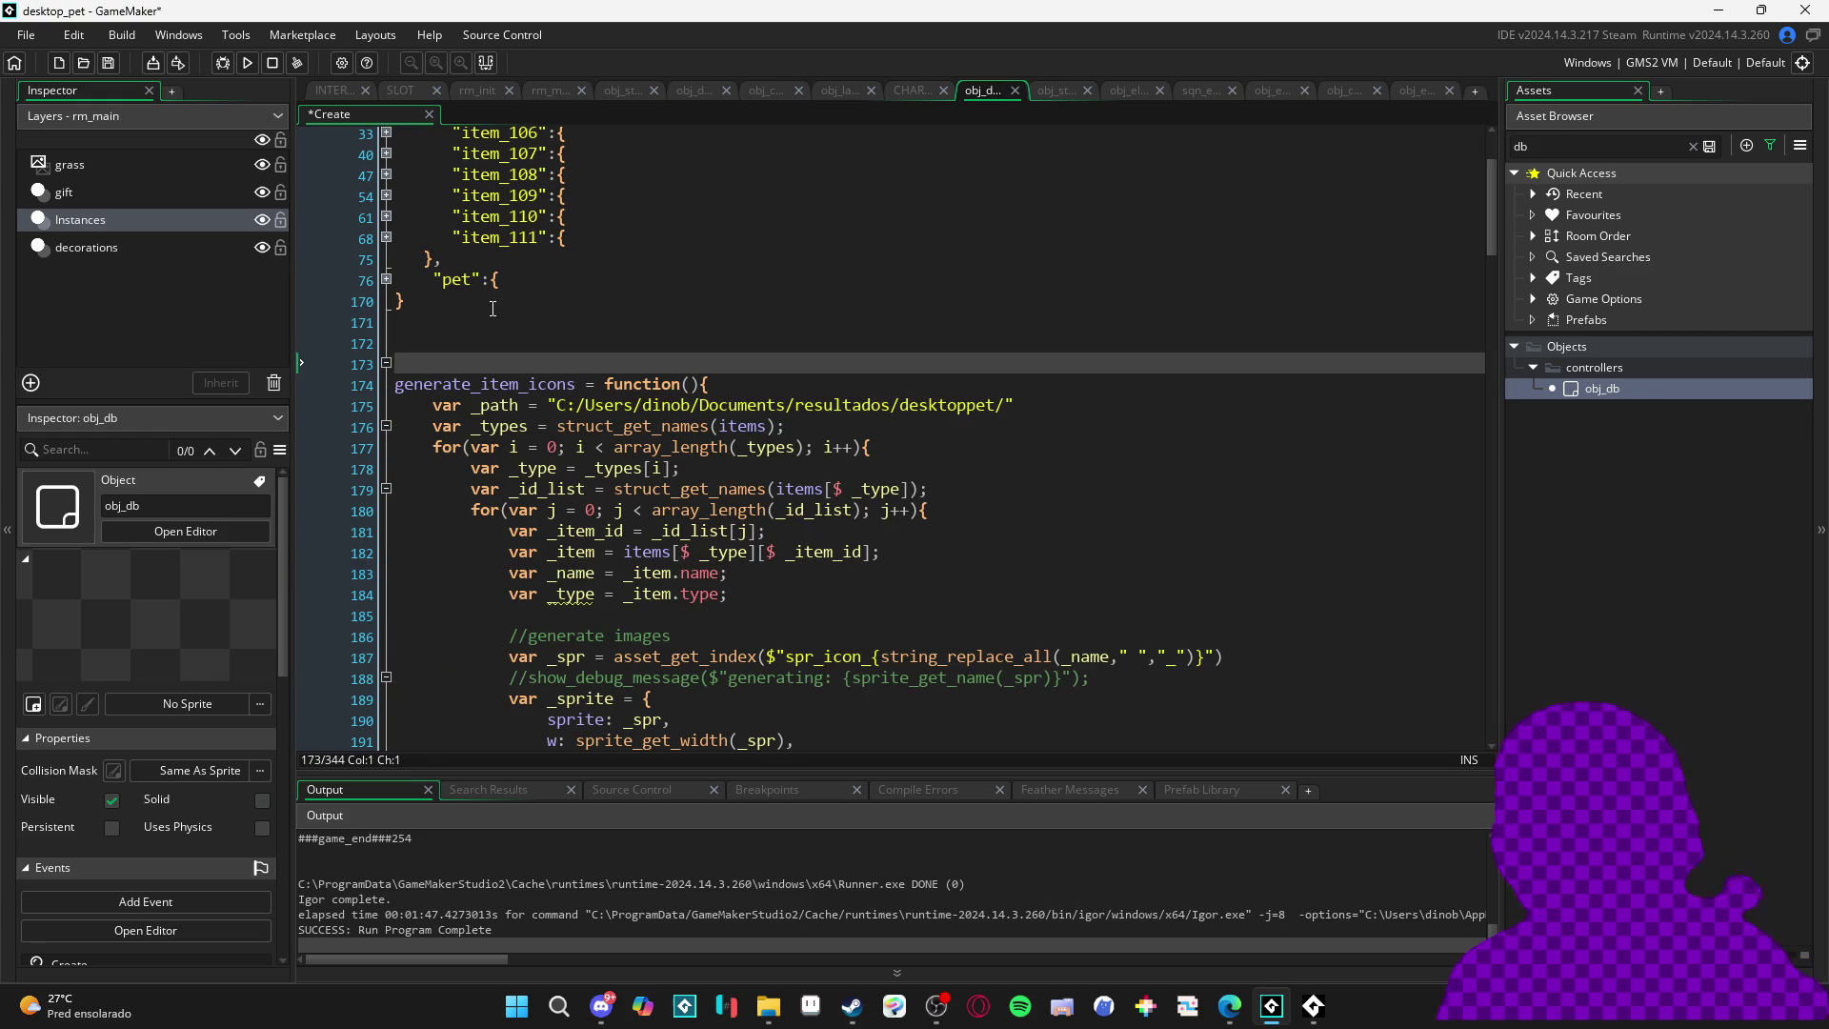
key(Up)
key(Up)
key(Return)
text(rarit_colors = )
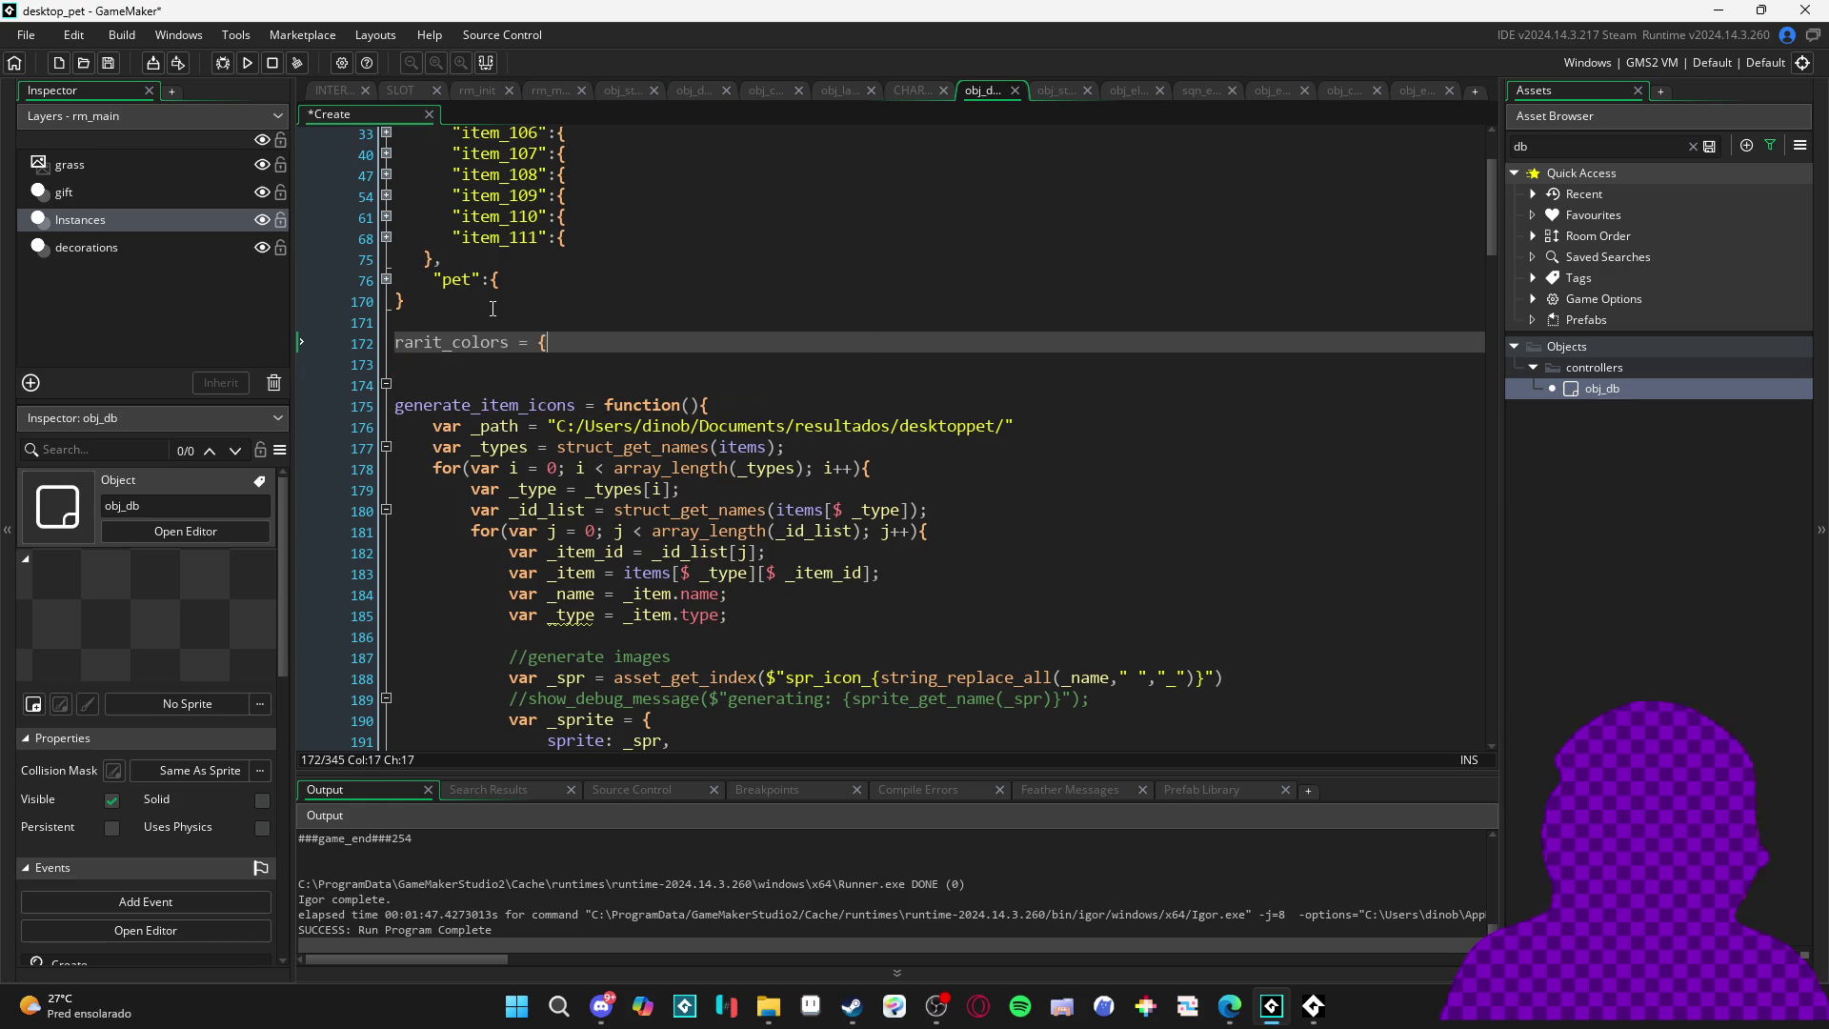
text({)
key(Return)
key(Up)
key(Right)
text(y)
key(Down)
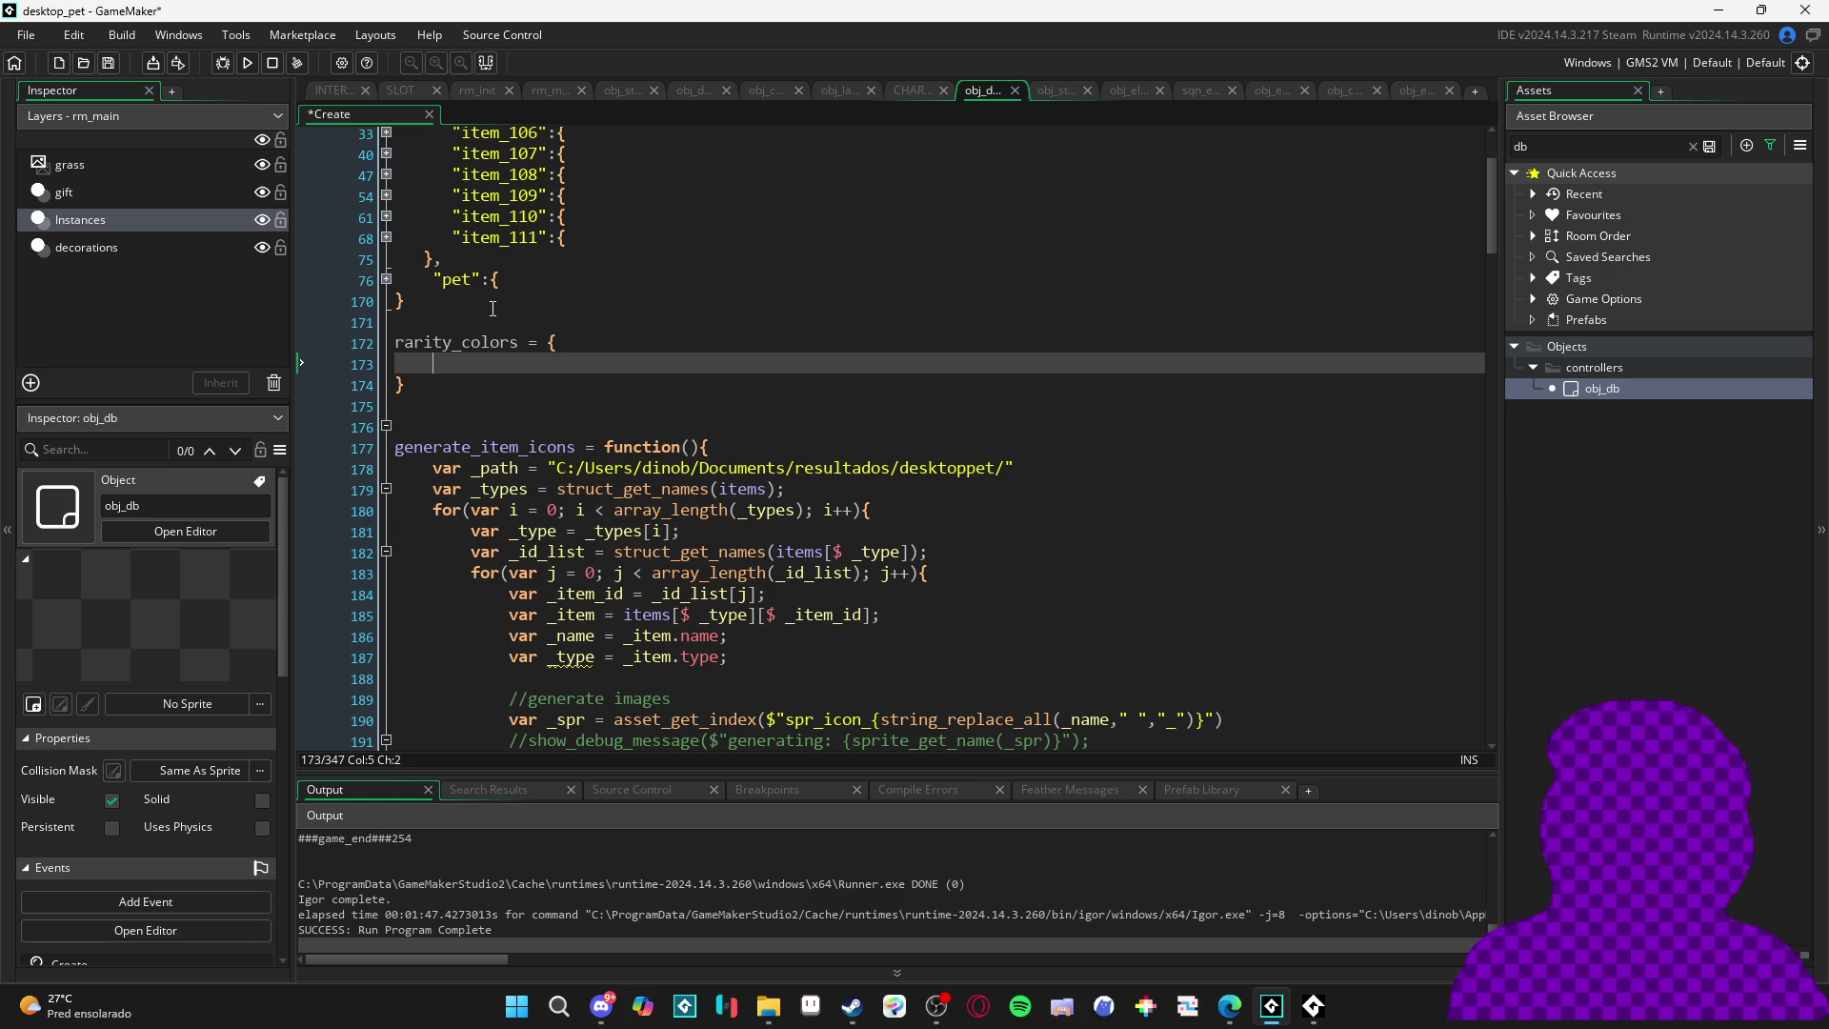
- List common, uncommon, rare, epic and legendary keys in the struct, then switch to File Explorer
text(common:)
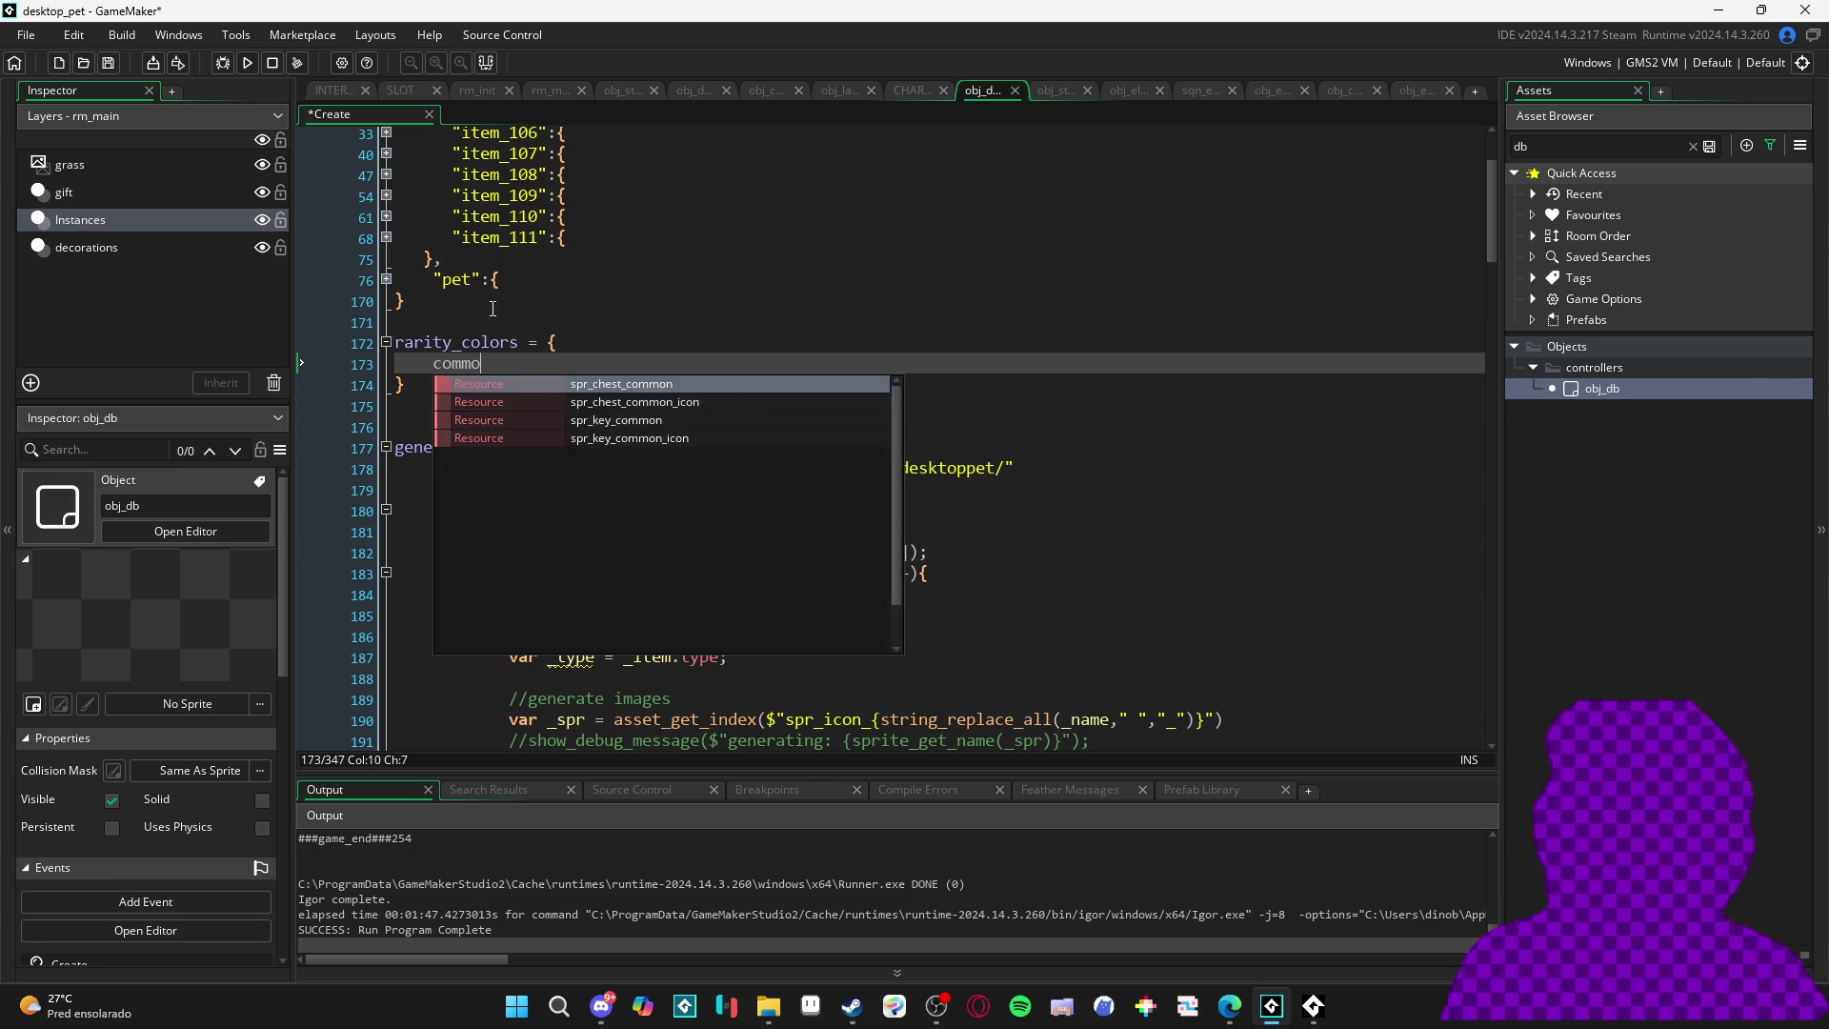
key(Return)
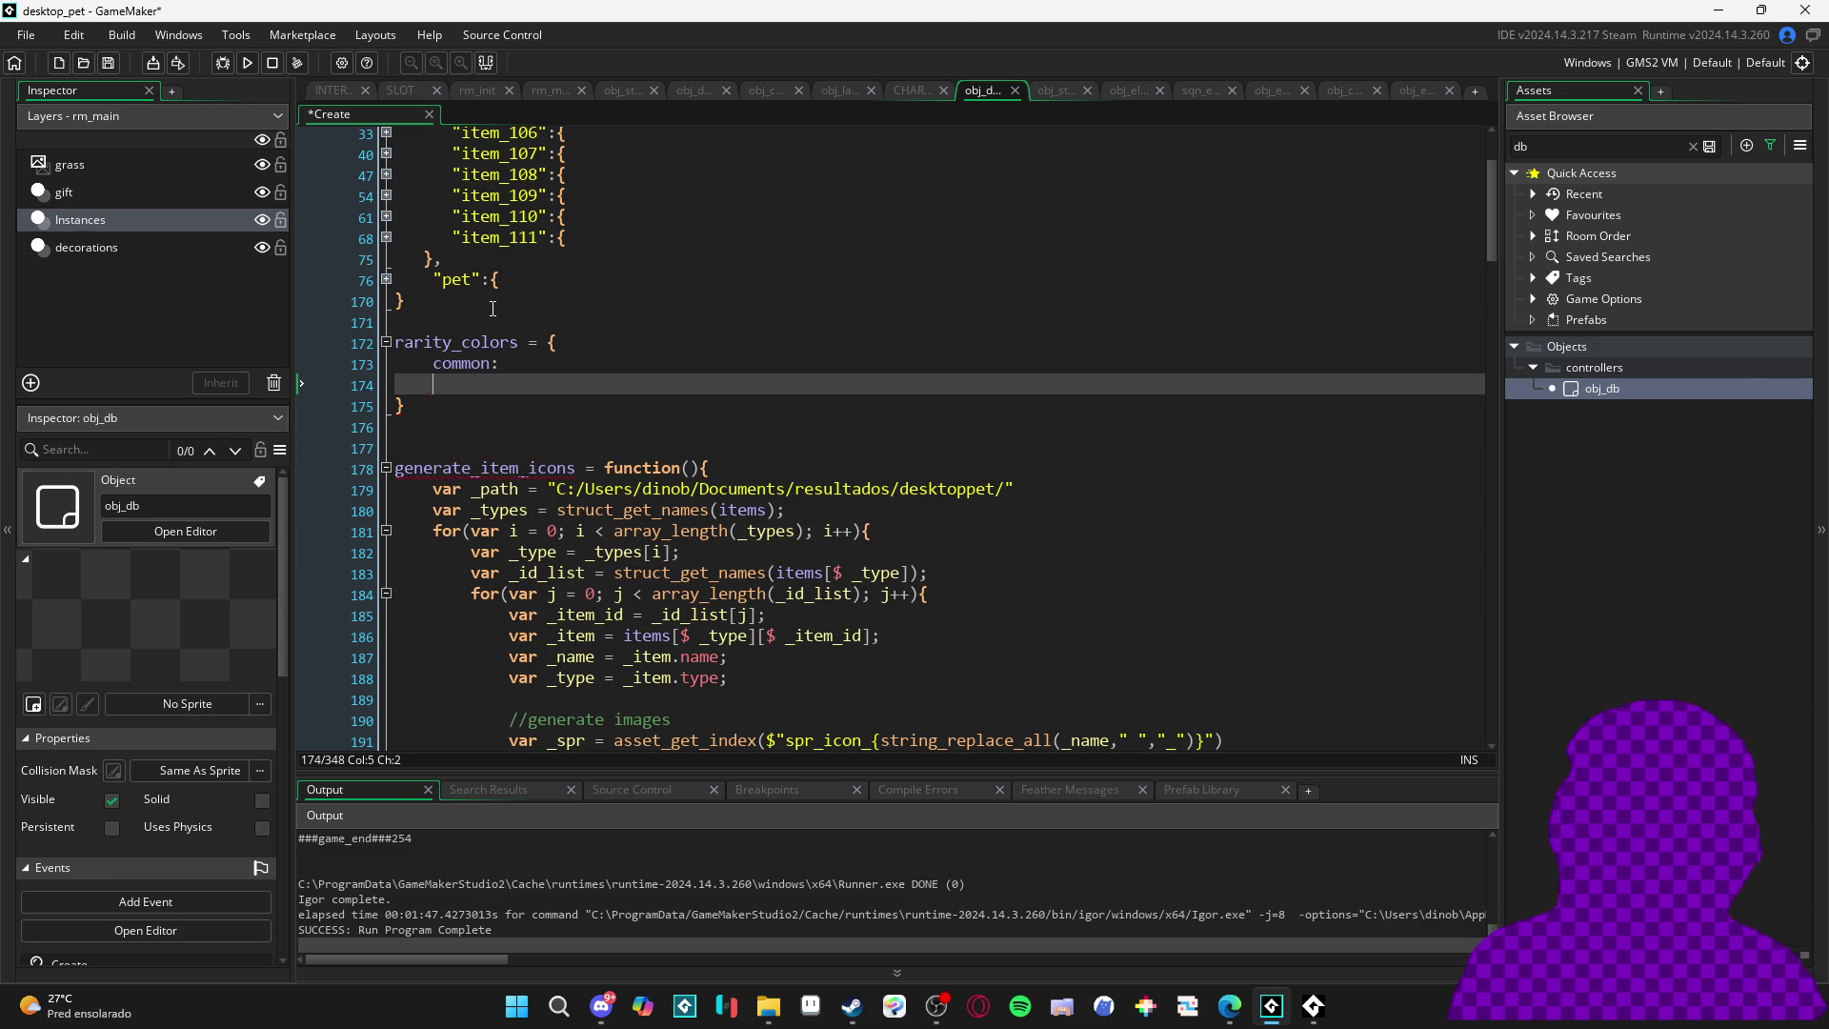
text(common:)
key(Return)
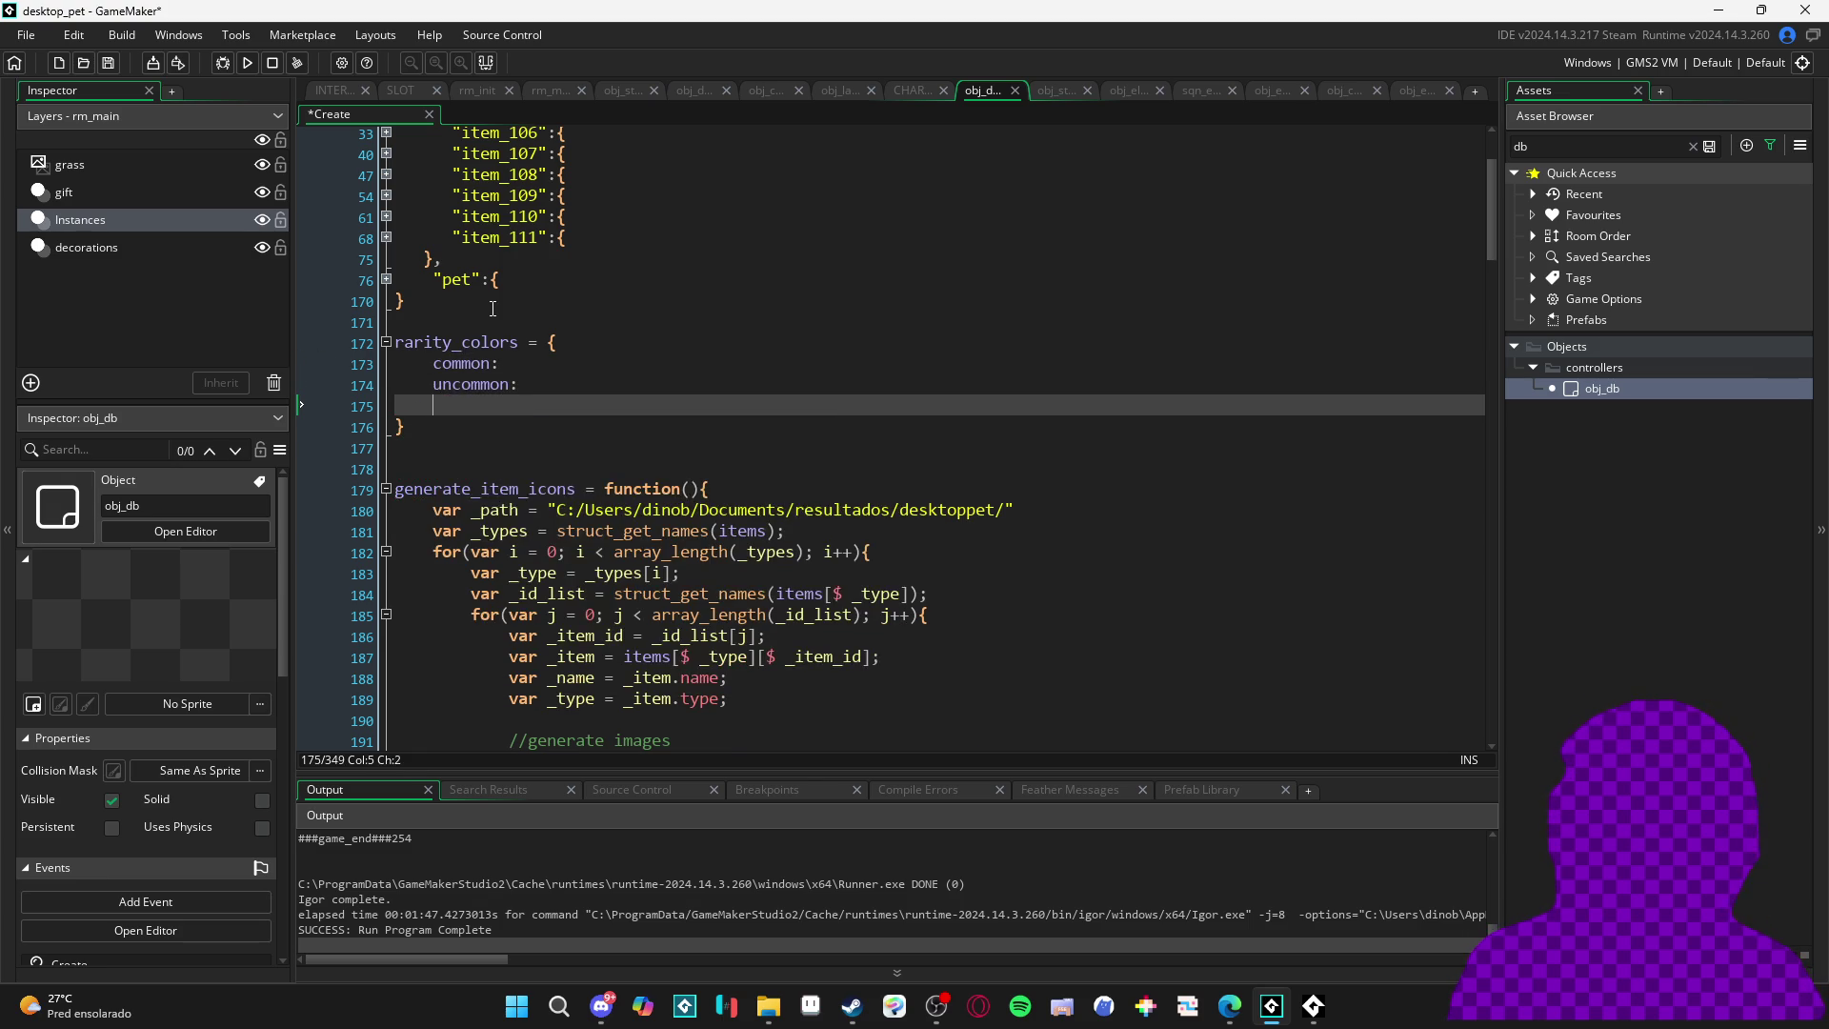
text(rare:)
key(Return)
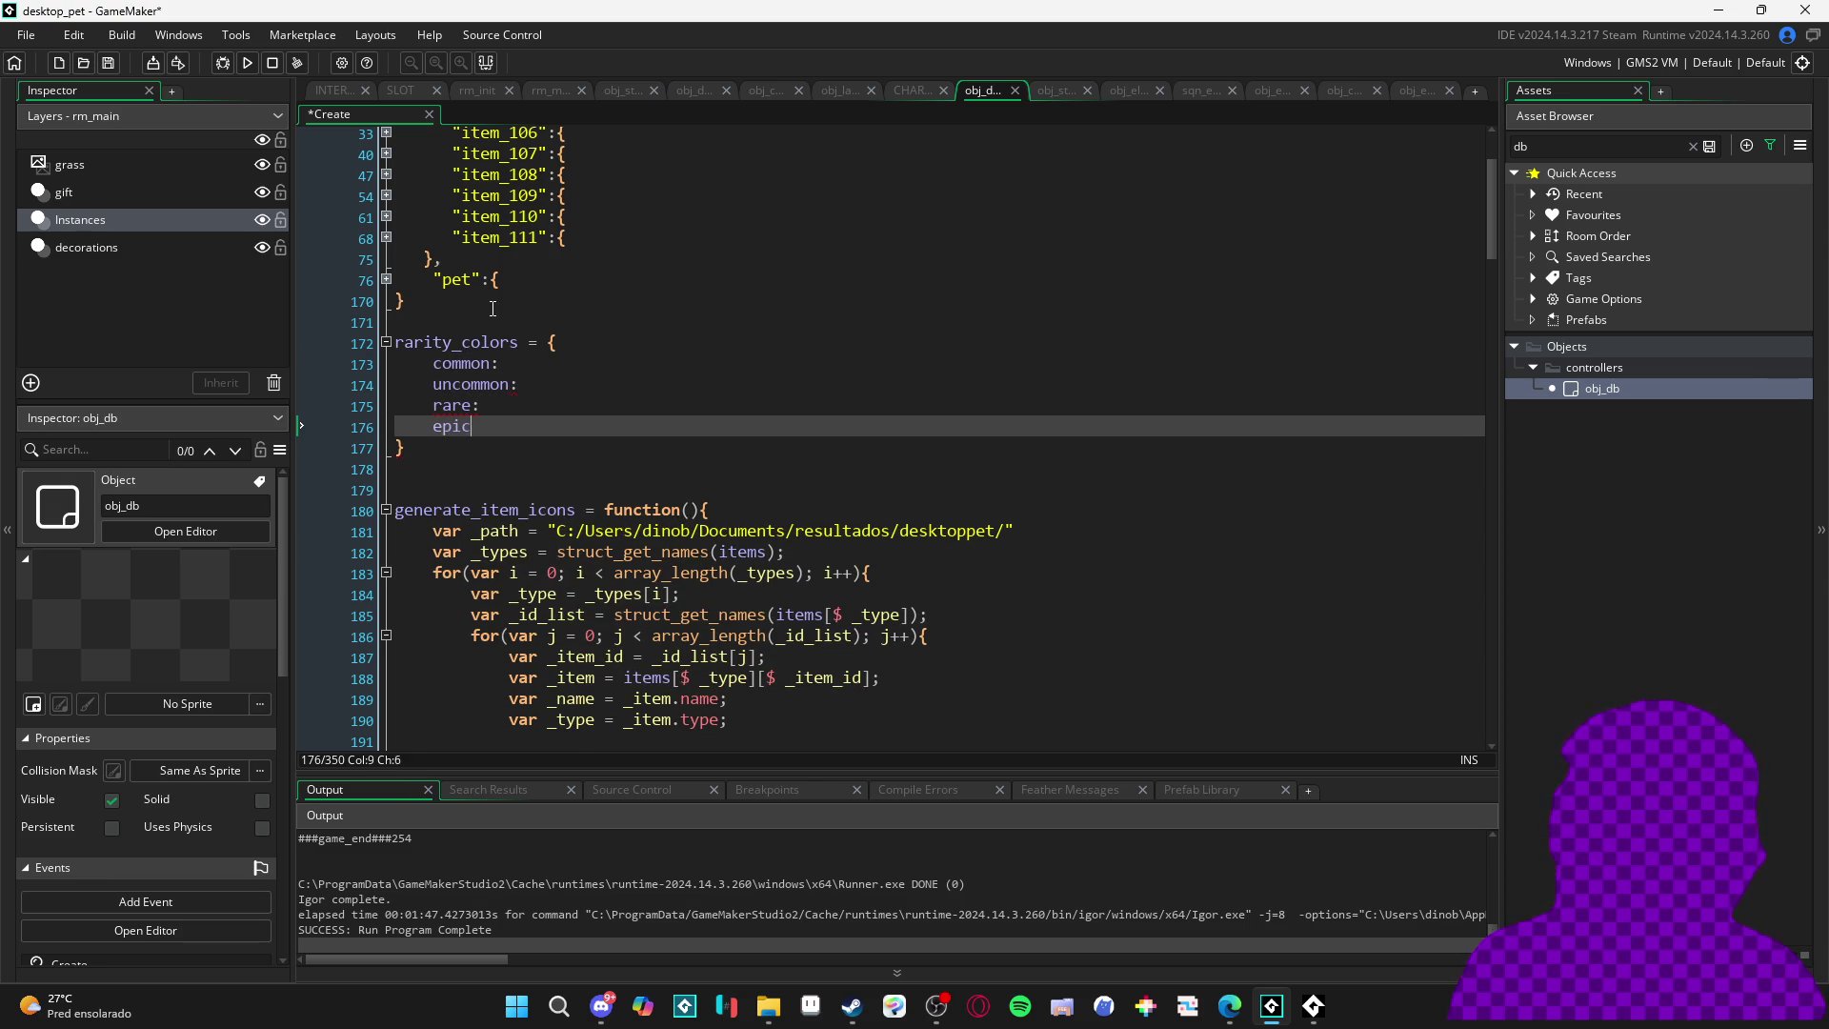
text(:)
key(Return)
text(legendary:)
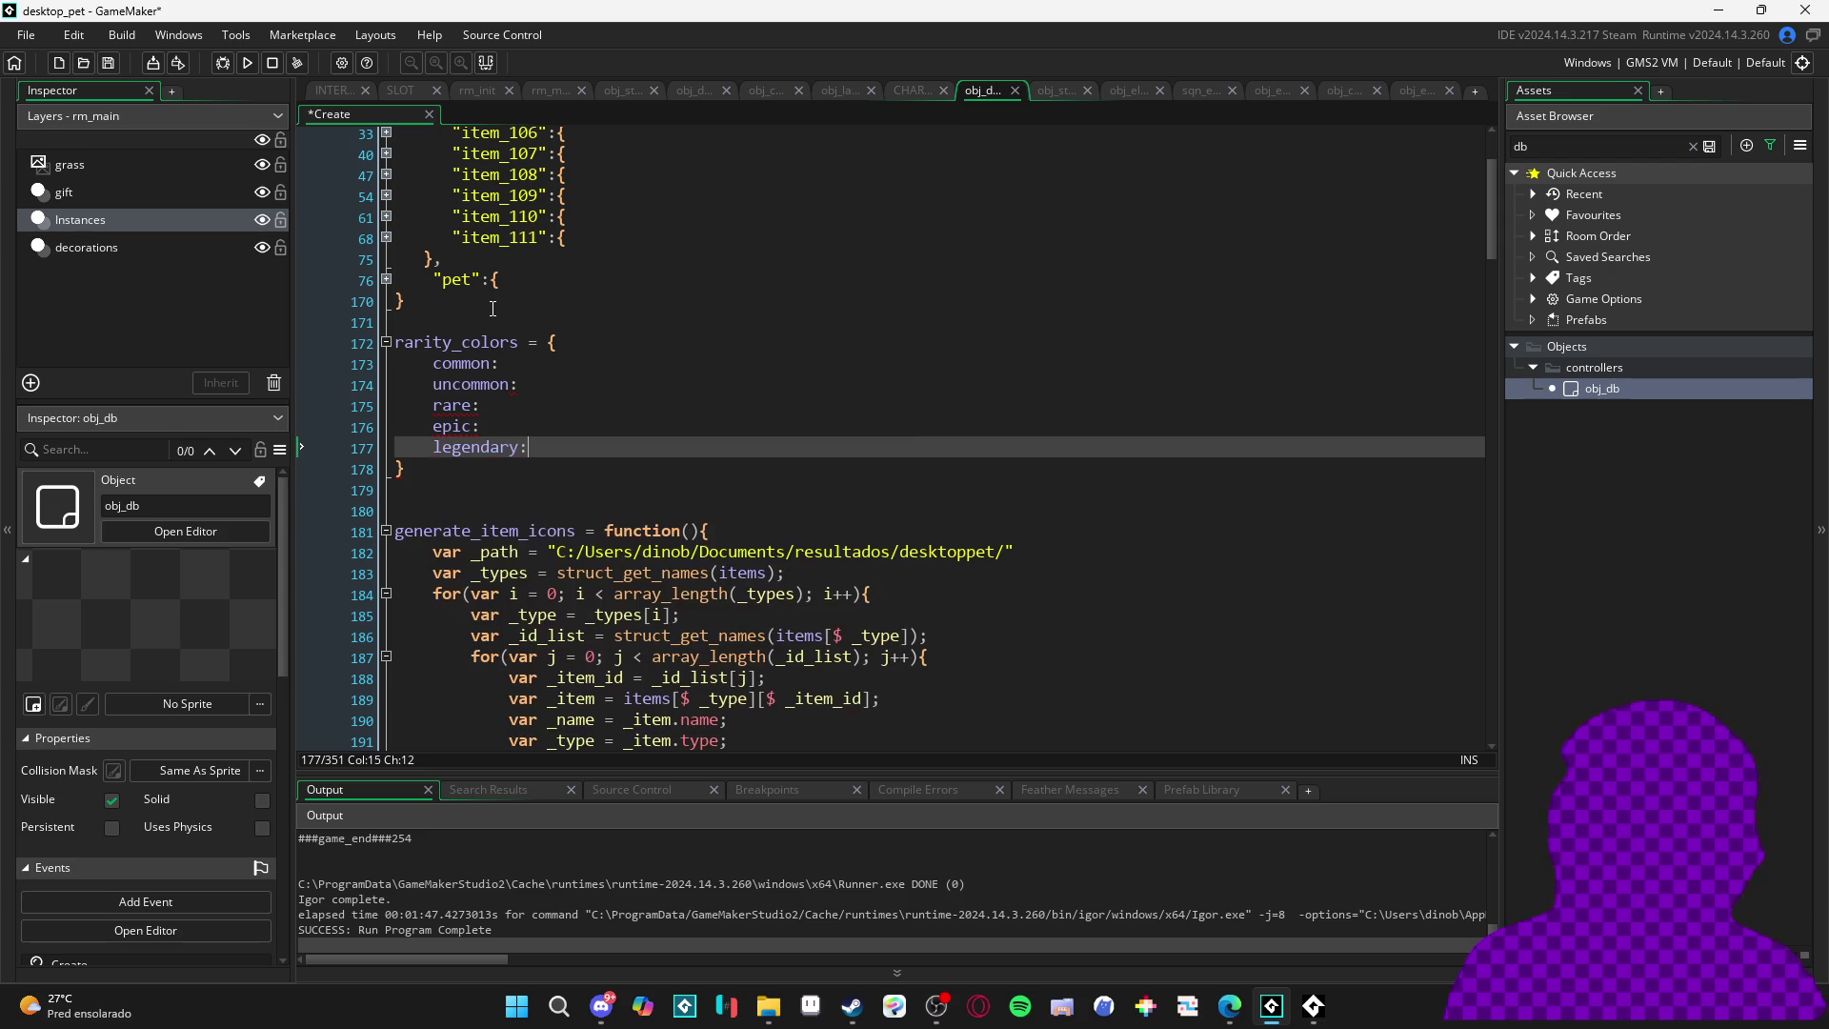
key(Up)
key(Up)
key(Up)
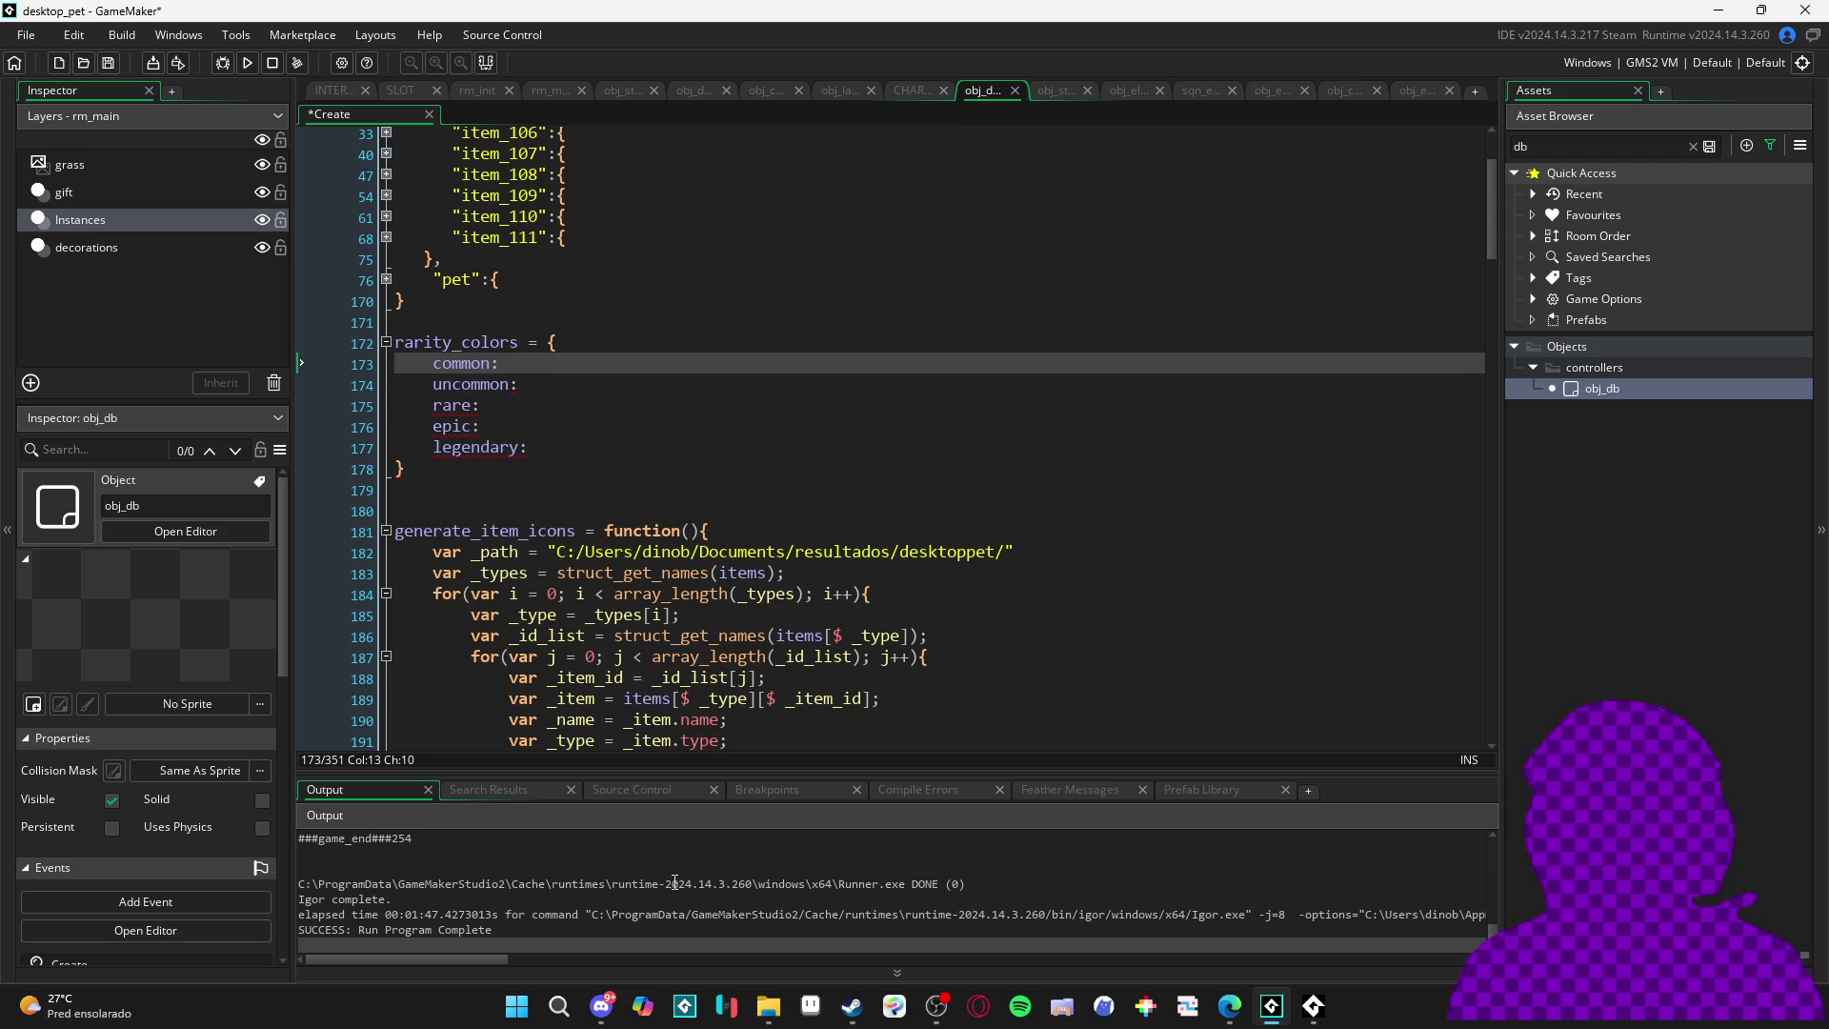
click(744, 1012)
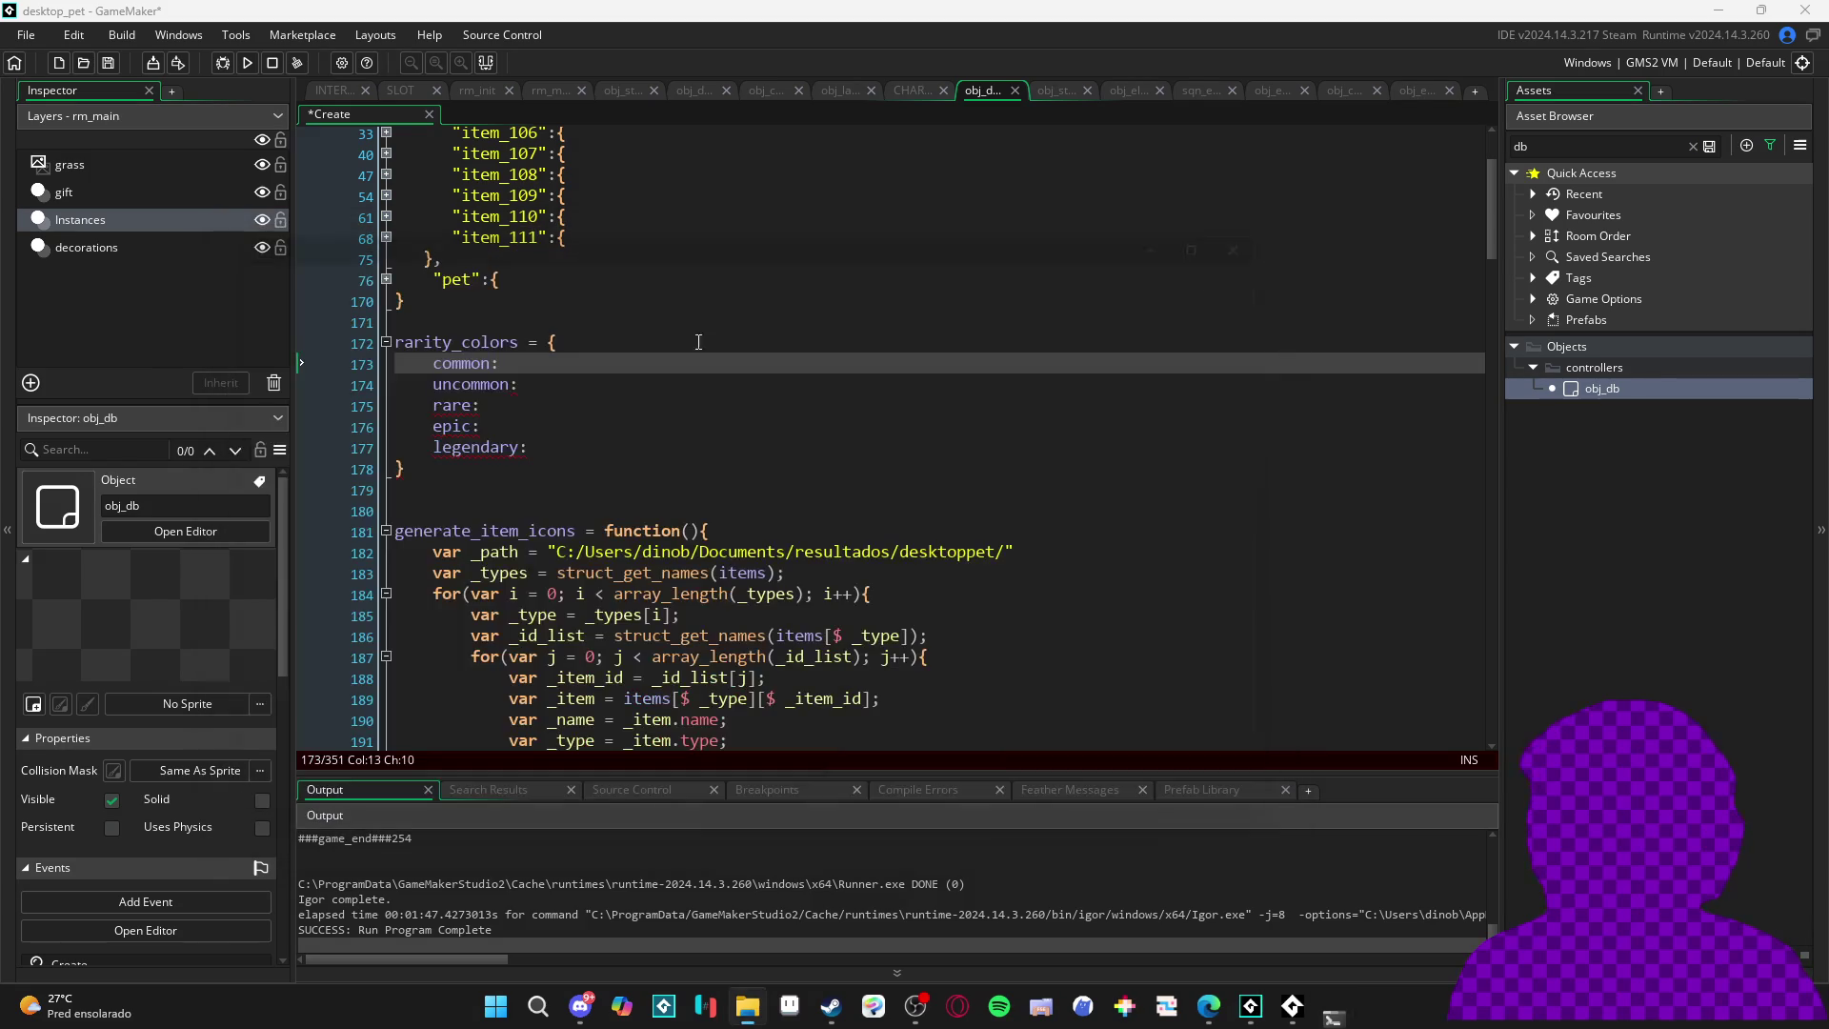
key(alt+Tab)
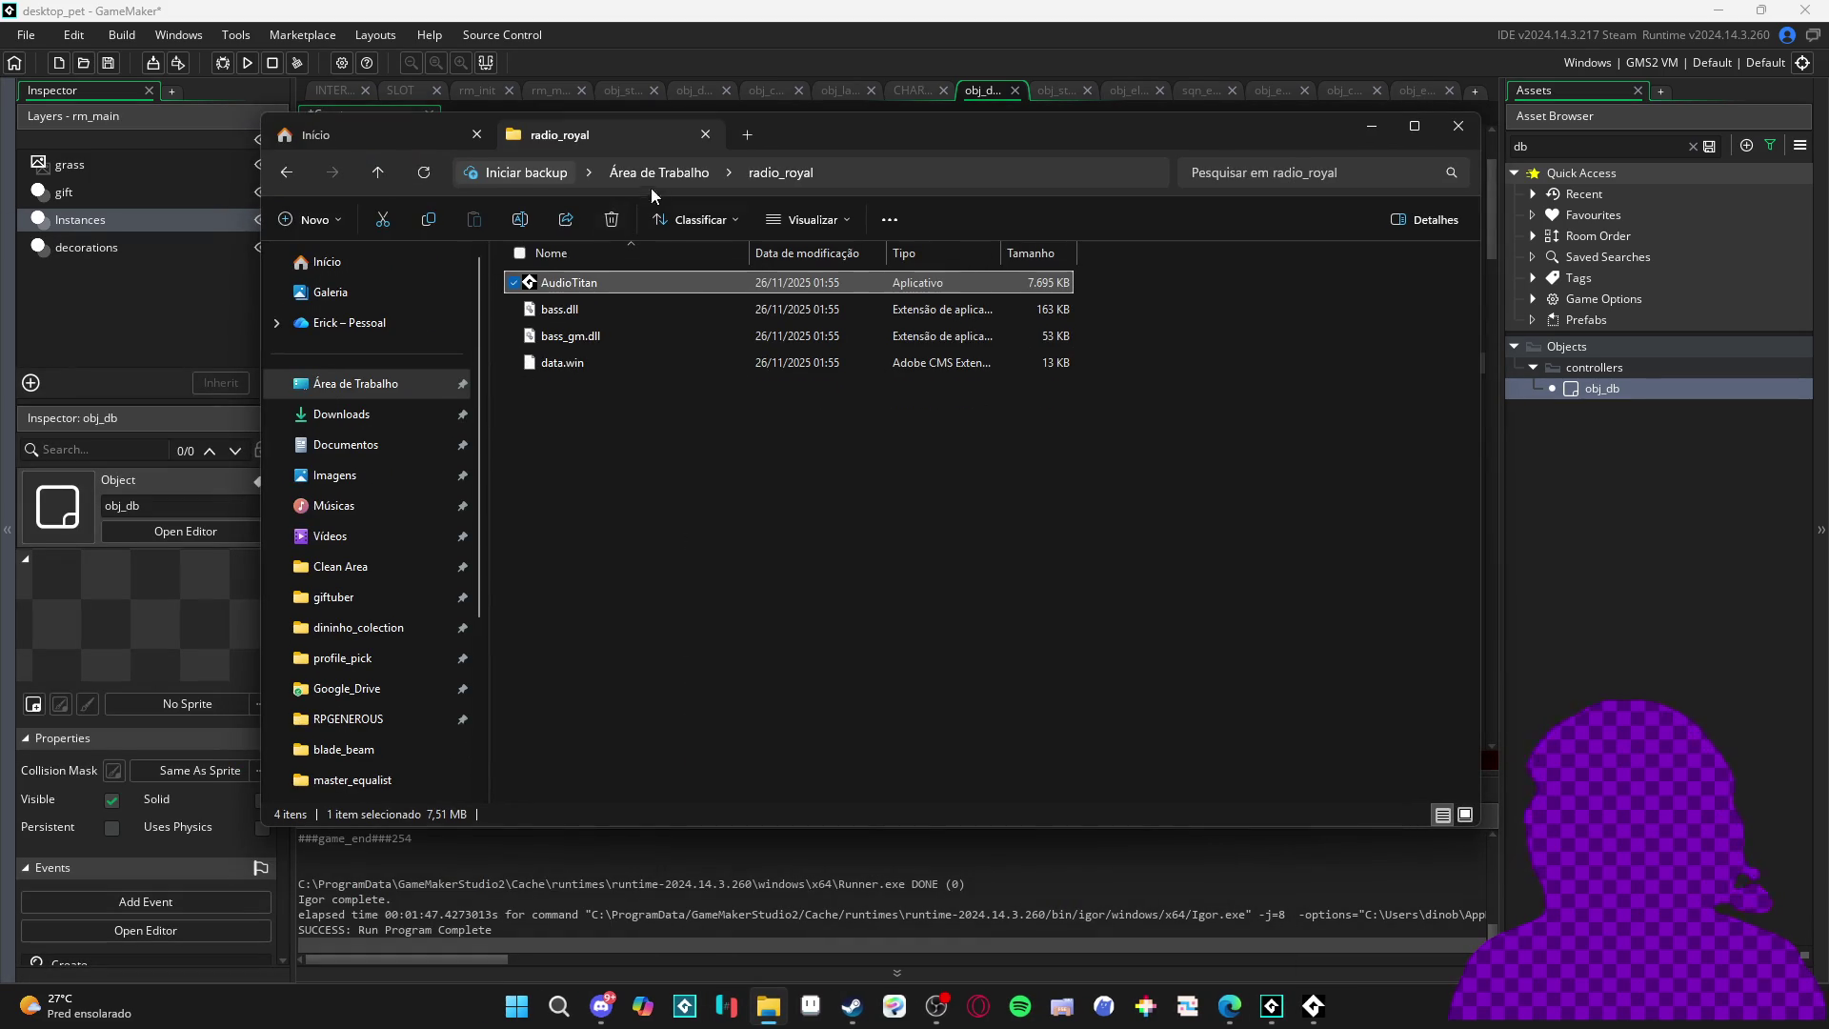
- Go to Clean Area's desktop_pet folder and open desktop_pet_character.aseprite
click(327, 261)
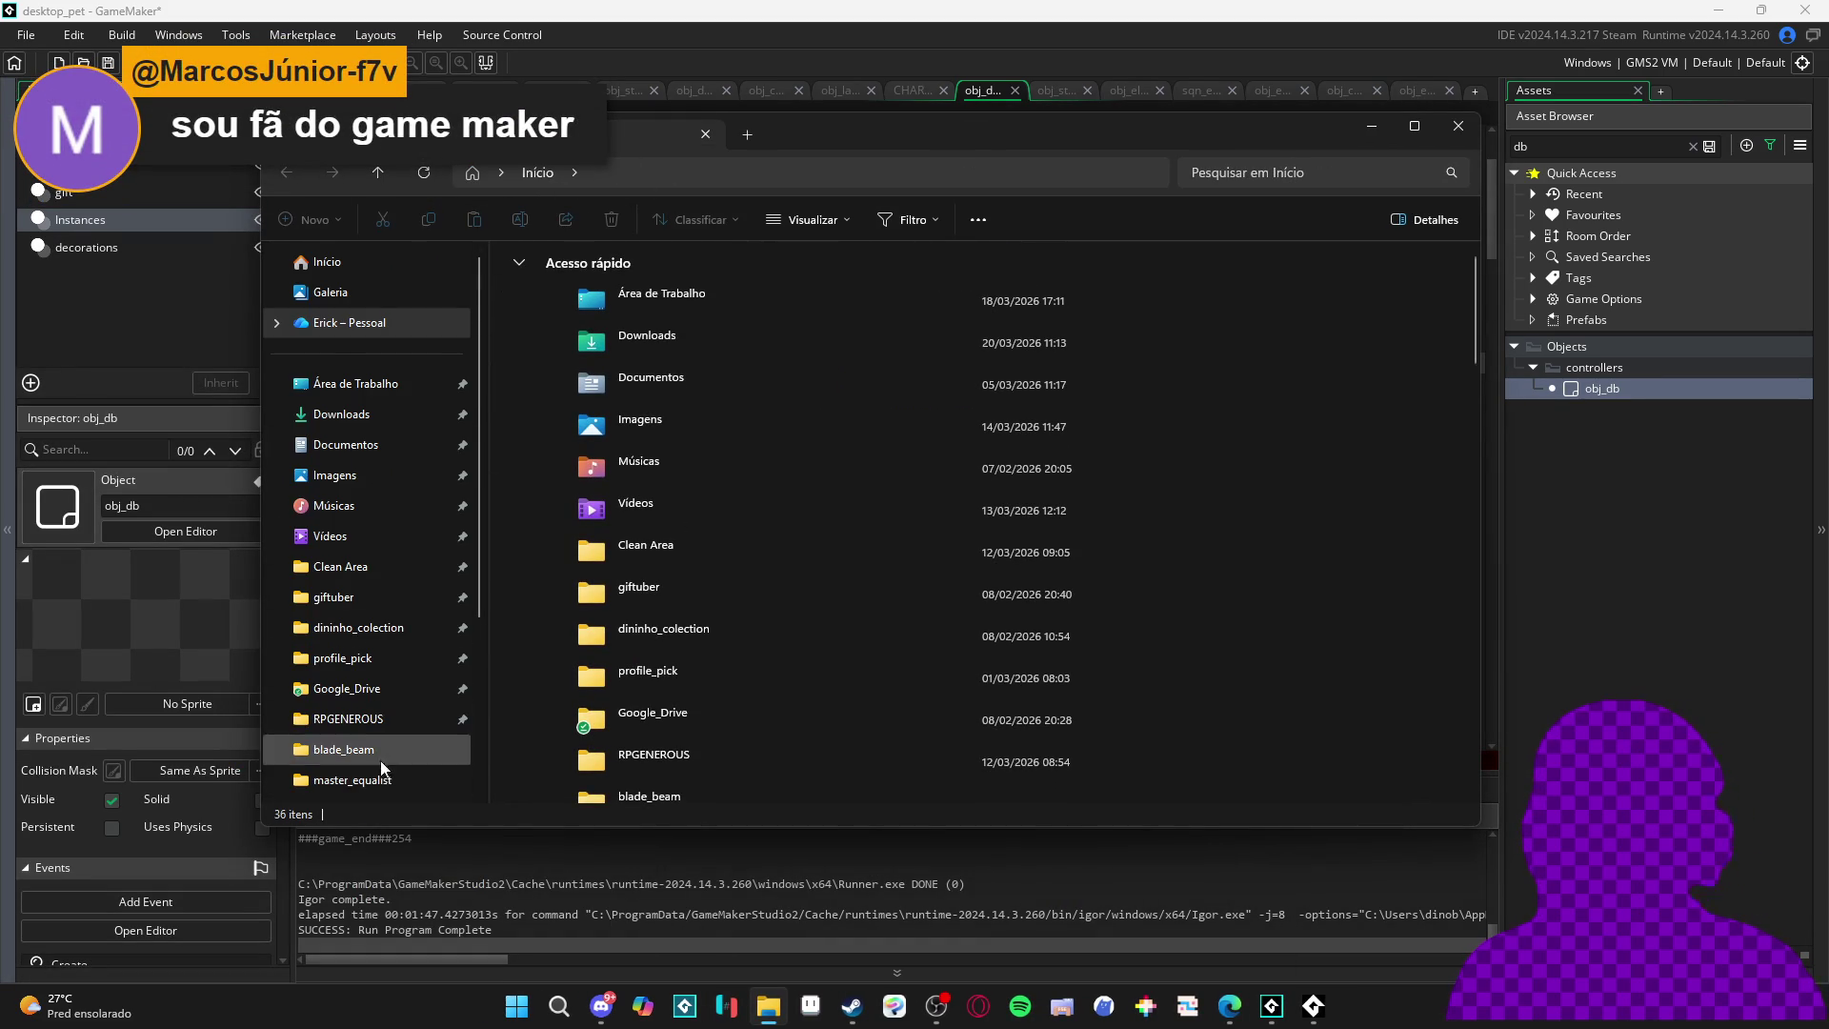
scroll(367, 657, down, 3)
click(340, 317)
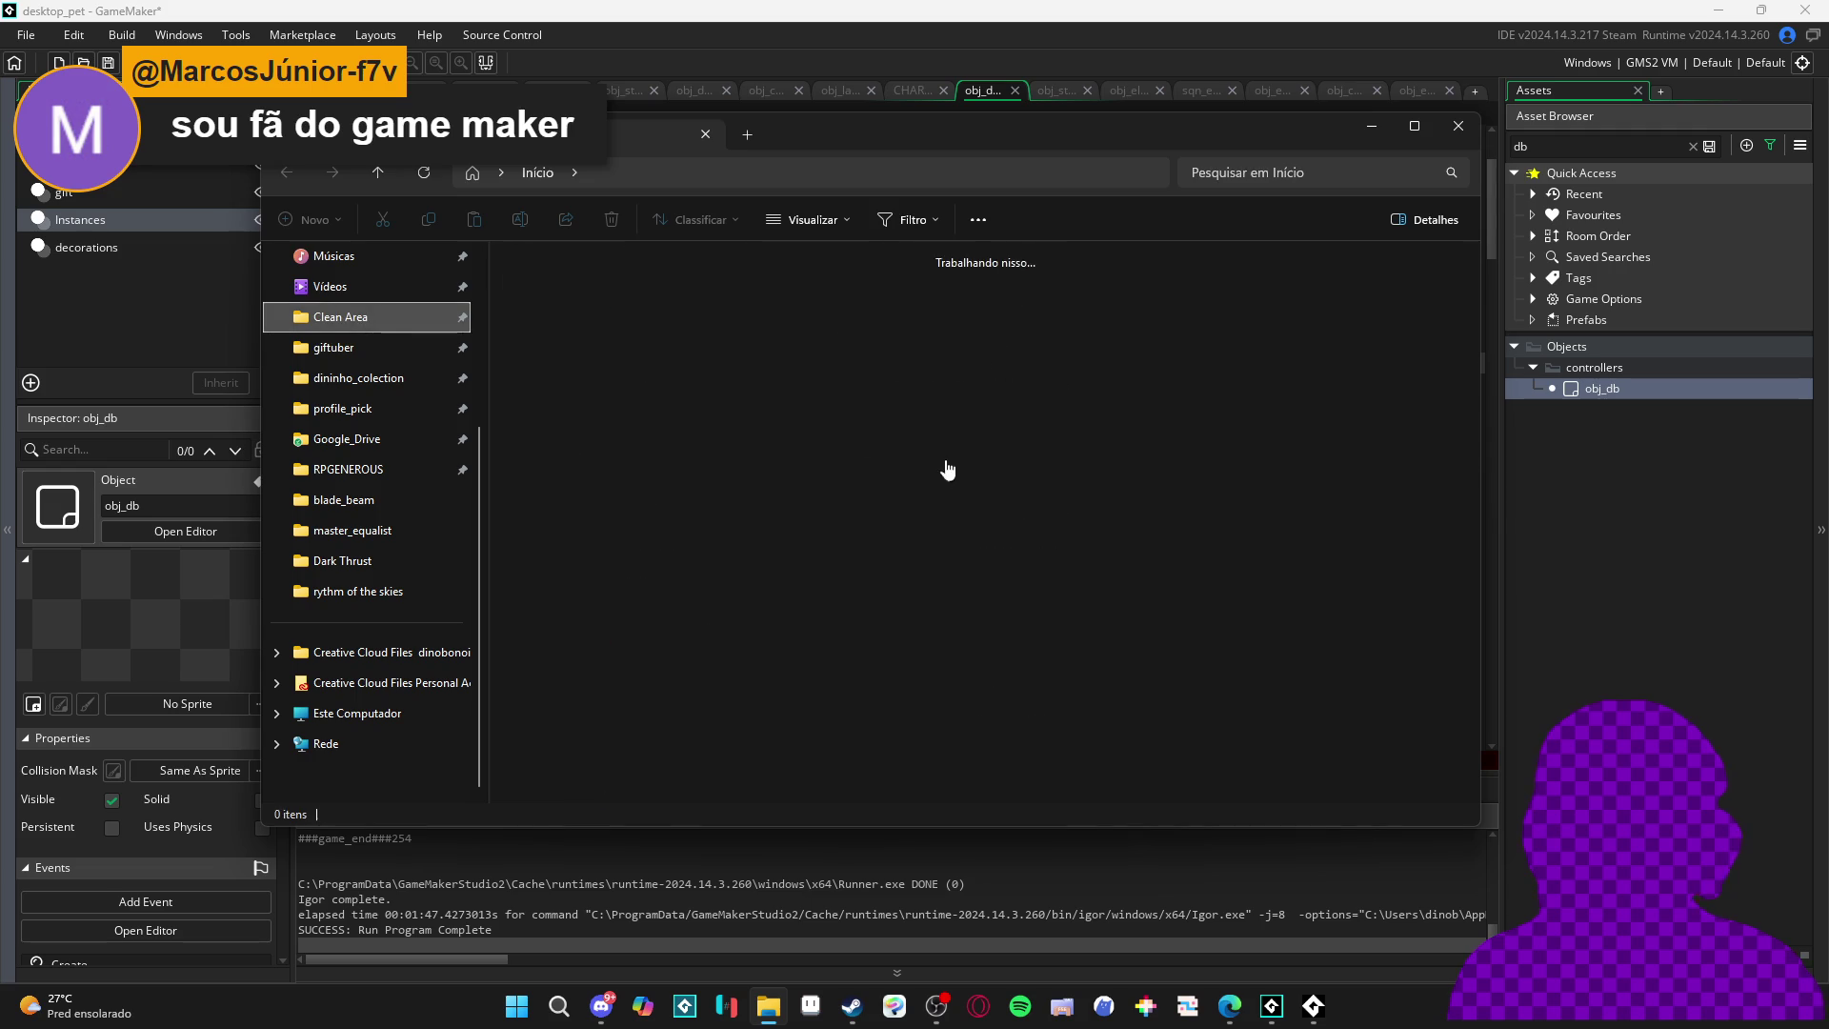
click(660, 300)
double_click(1290, 426)
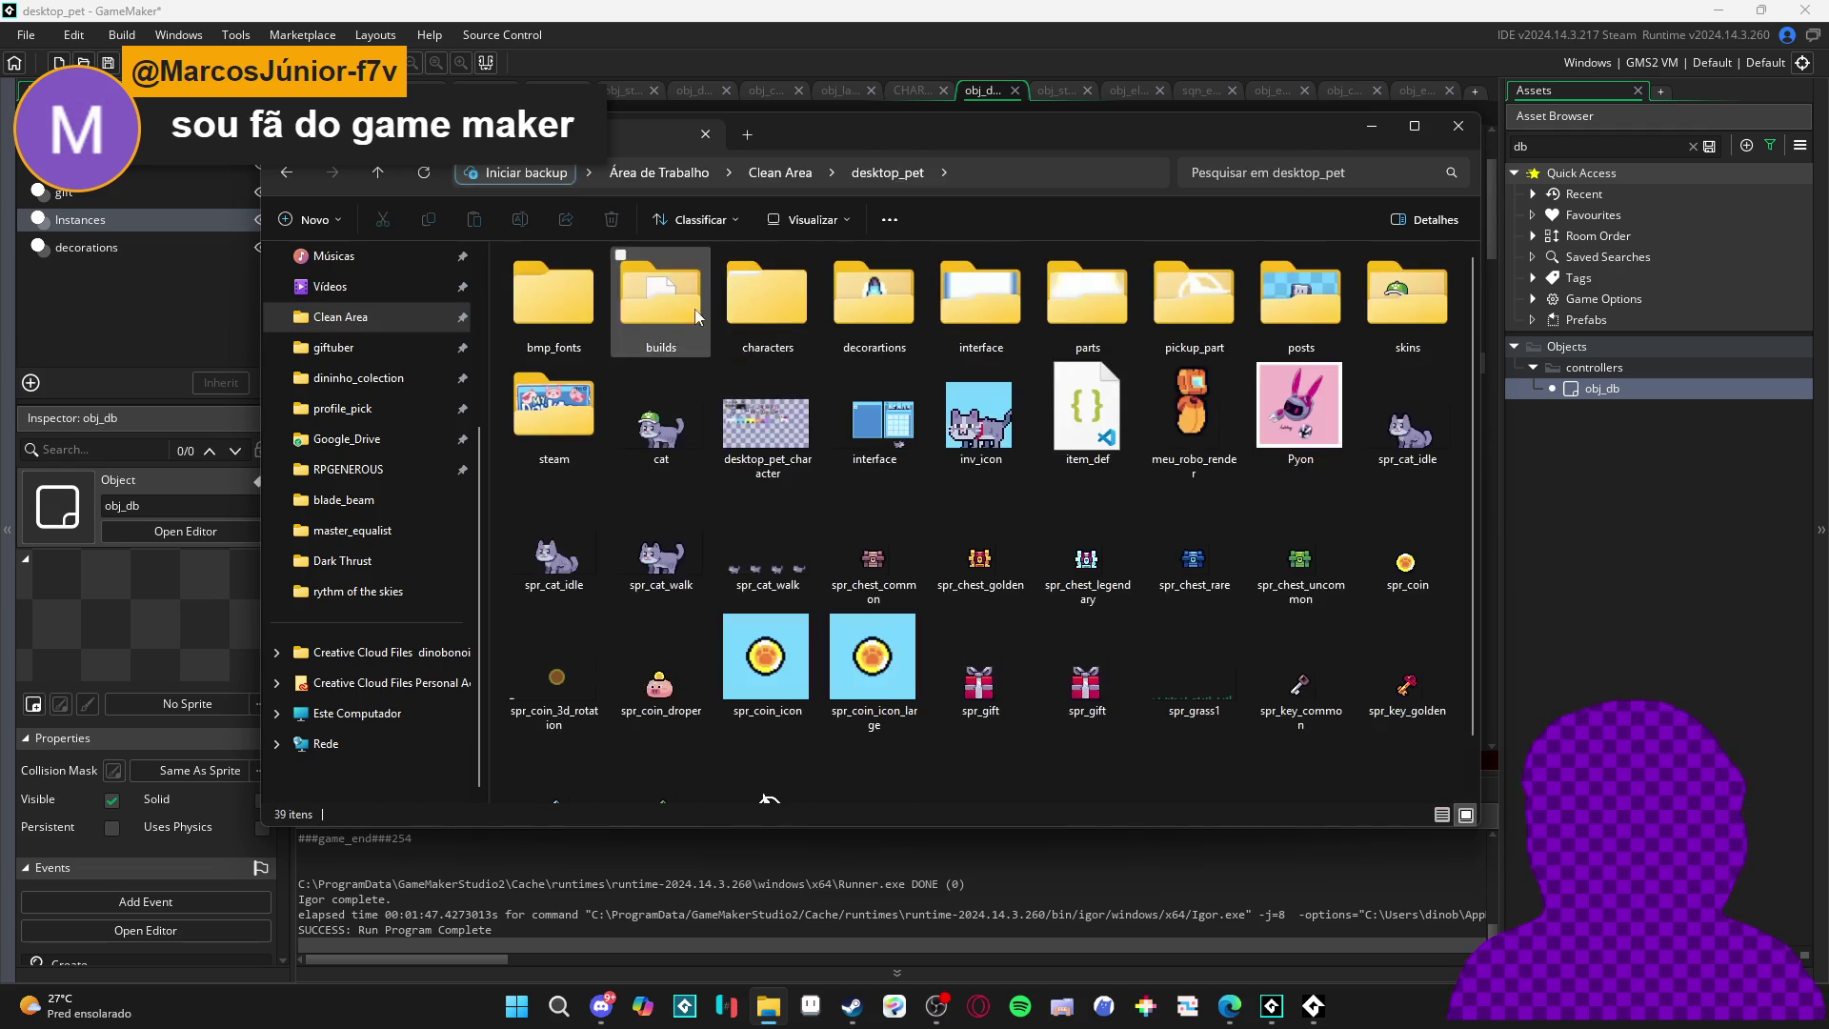
click(767, 429)
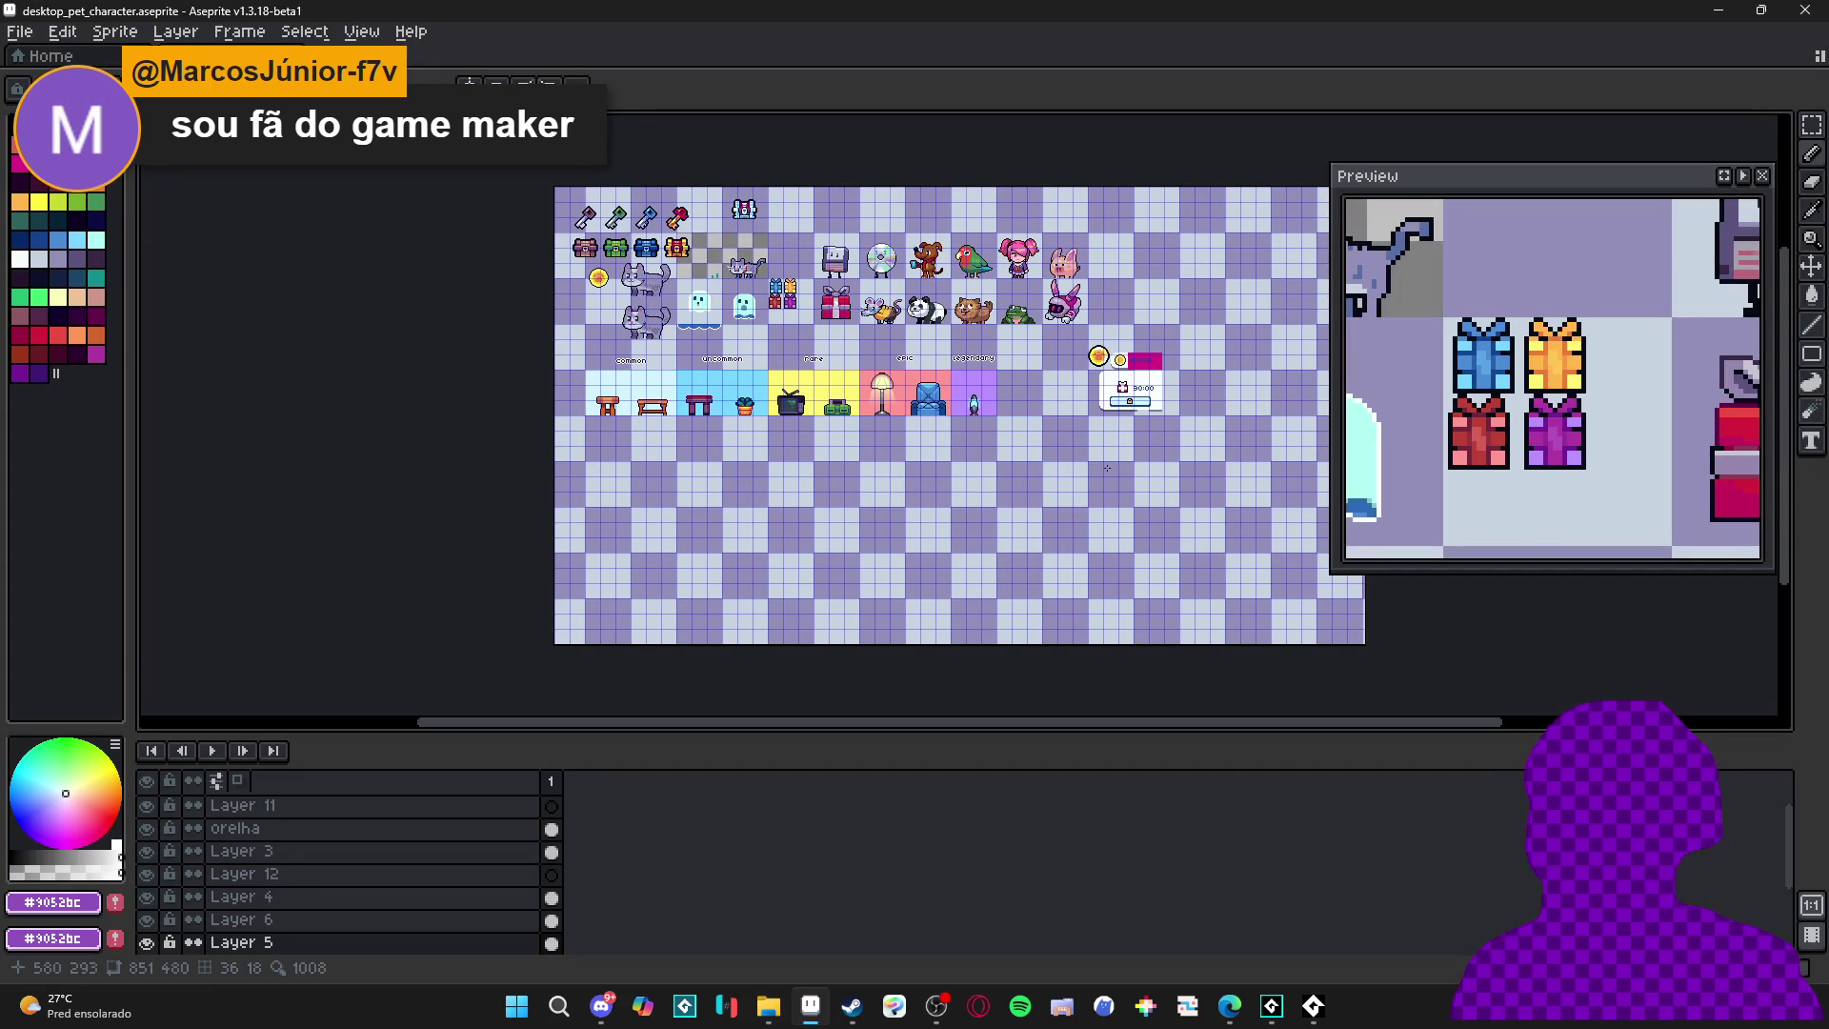
- Zoom in and eyedrop the common swatch's light blue, reading its hex d2f4ff
scroll(733, 446, up, 1)
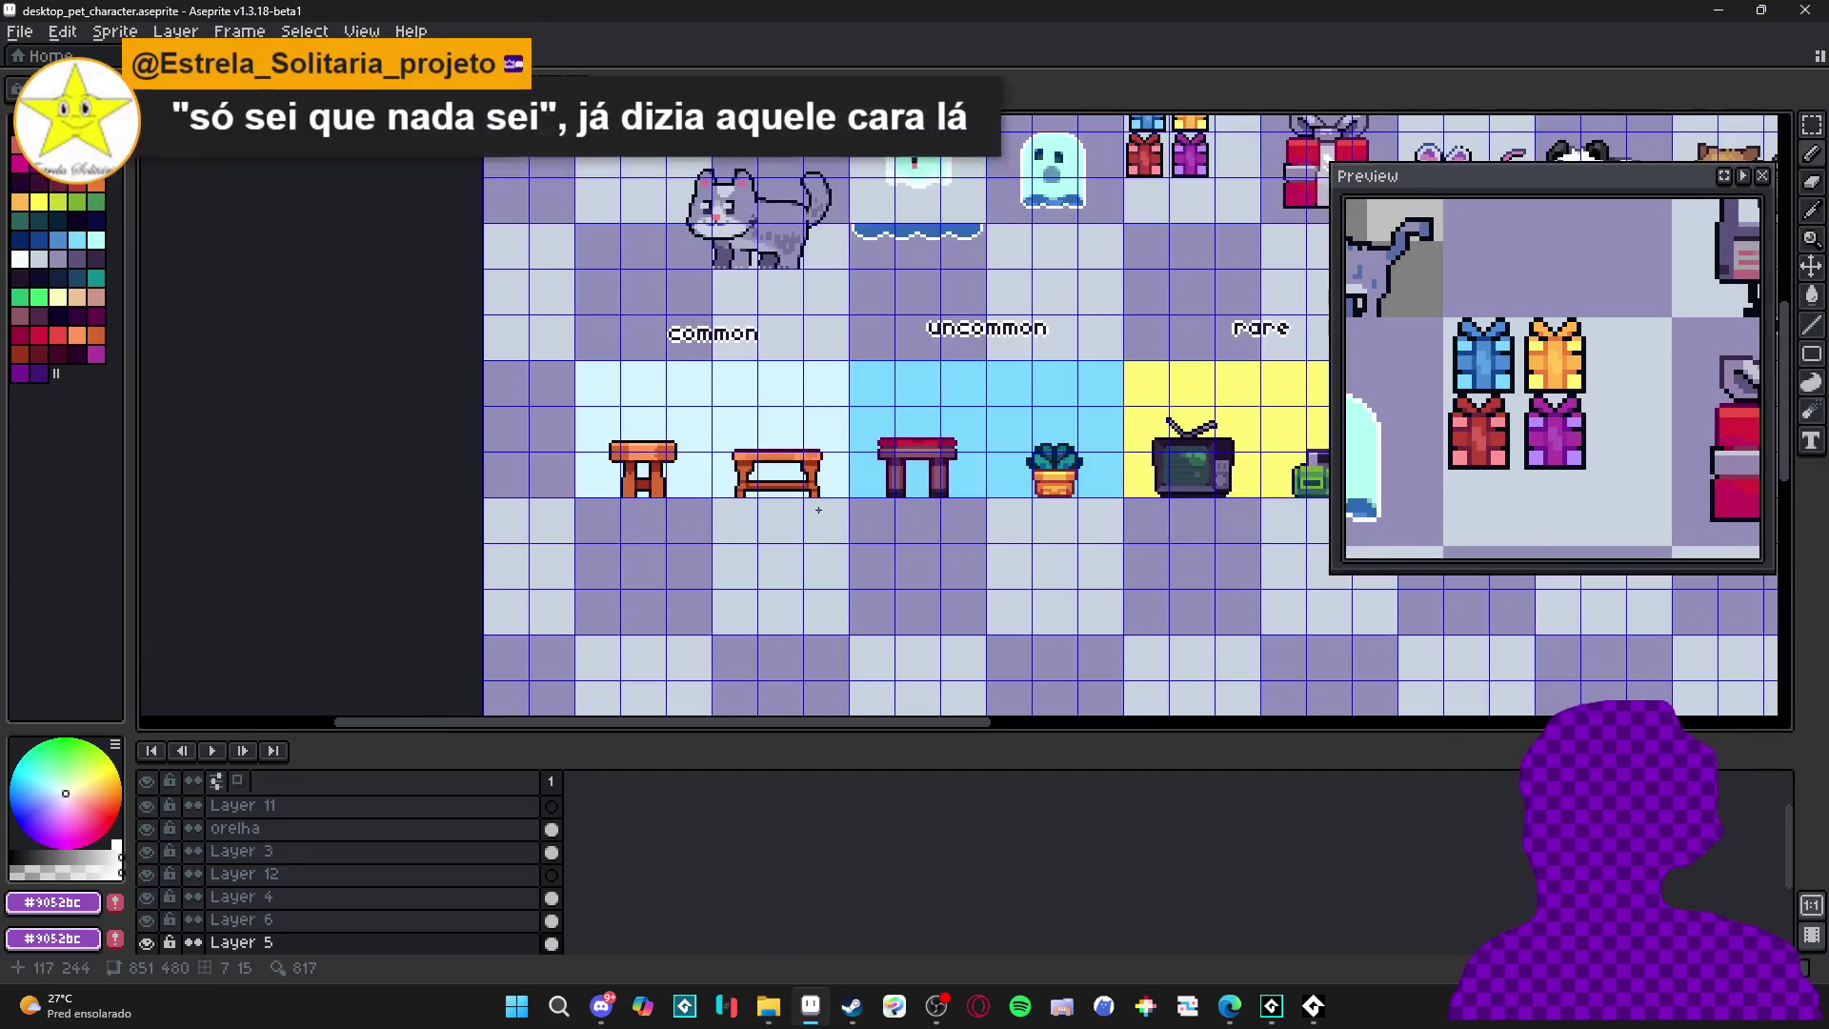
scroll(813, 450, up, 2)
alt+click(695, 400)
click(53, 902)
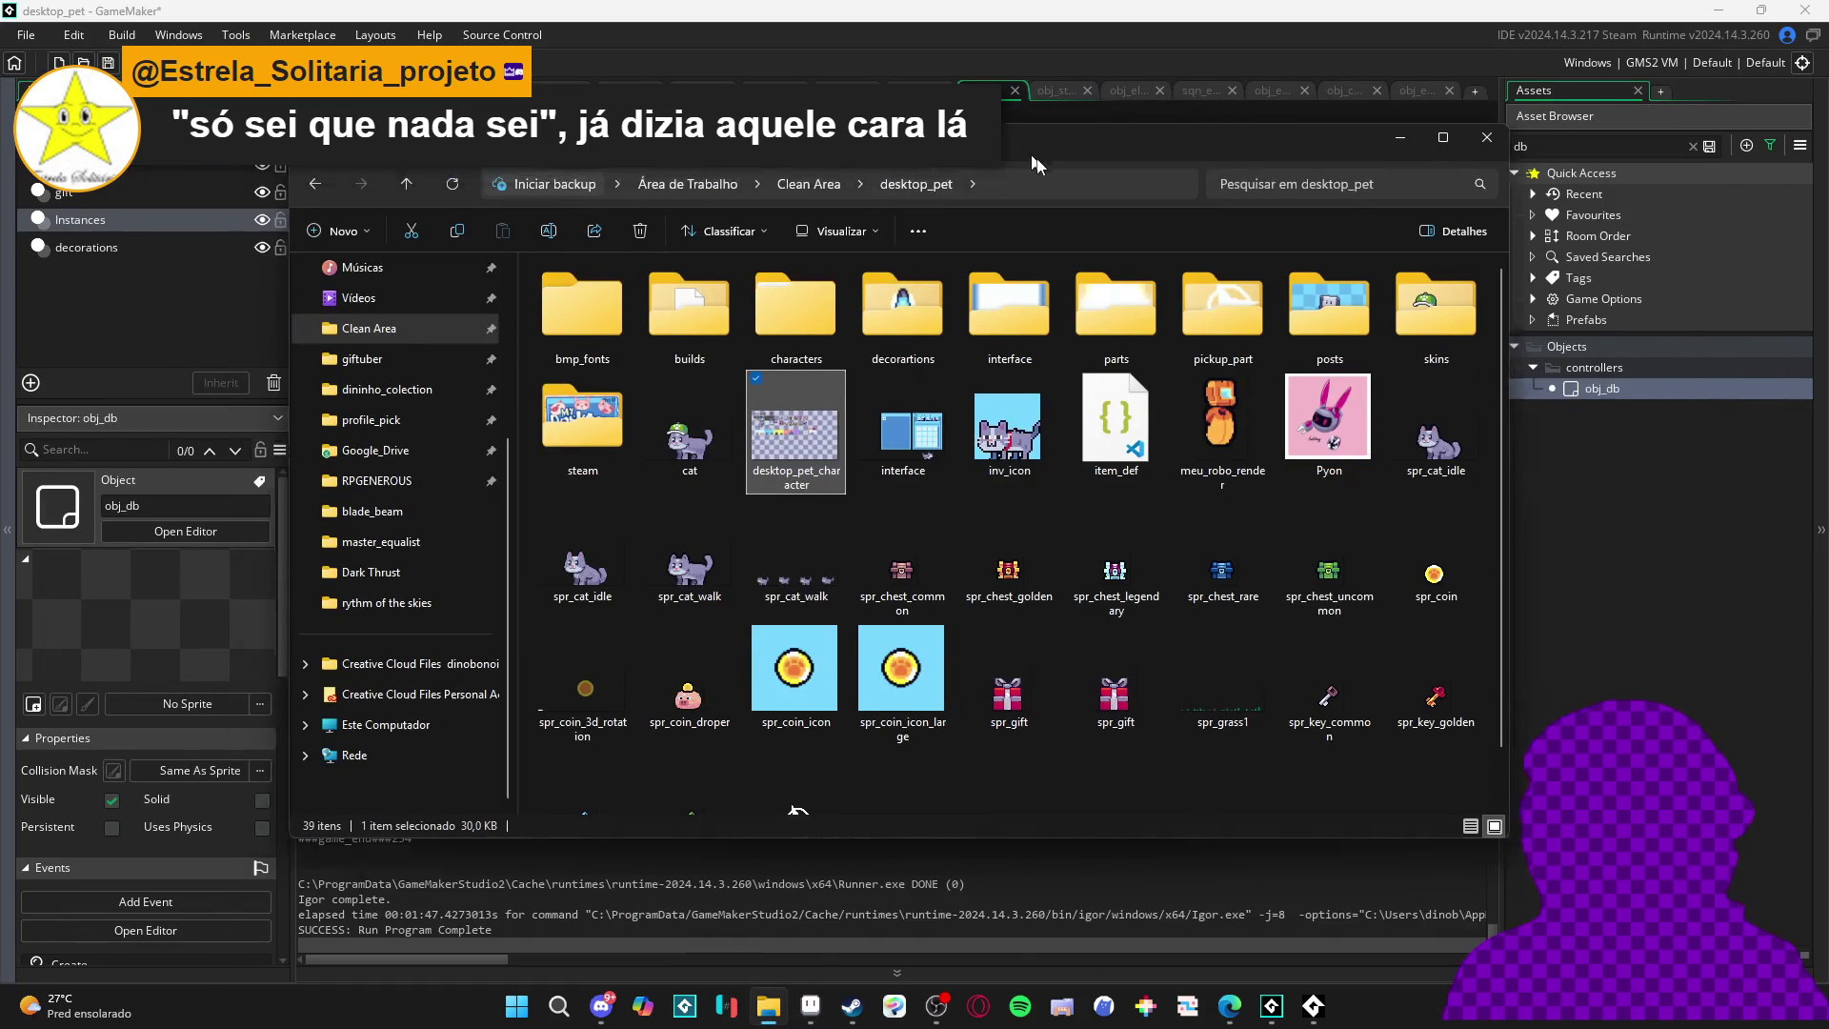
click(768, 1006)
click(828, 1008)
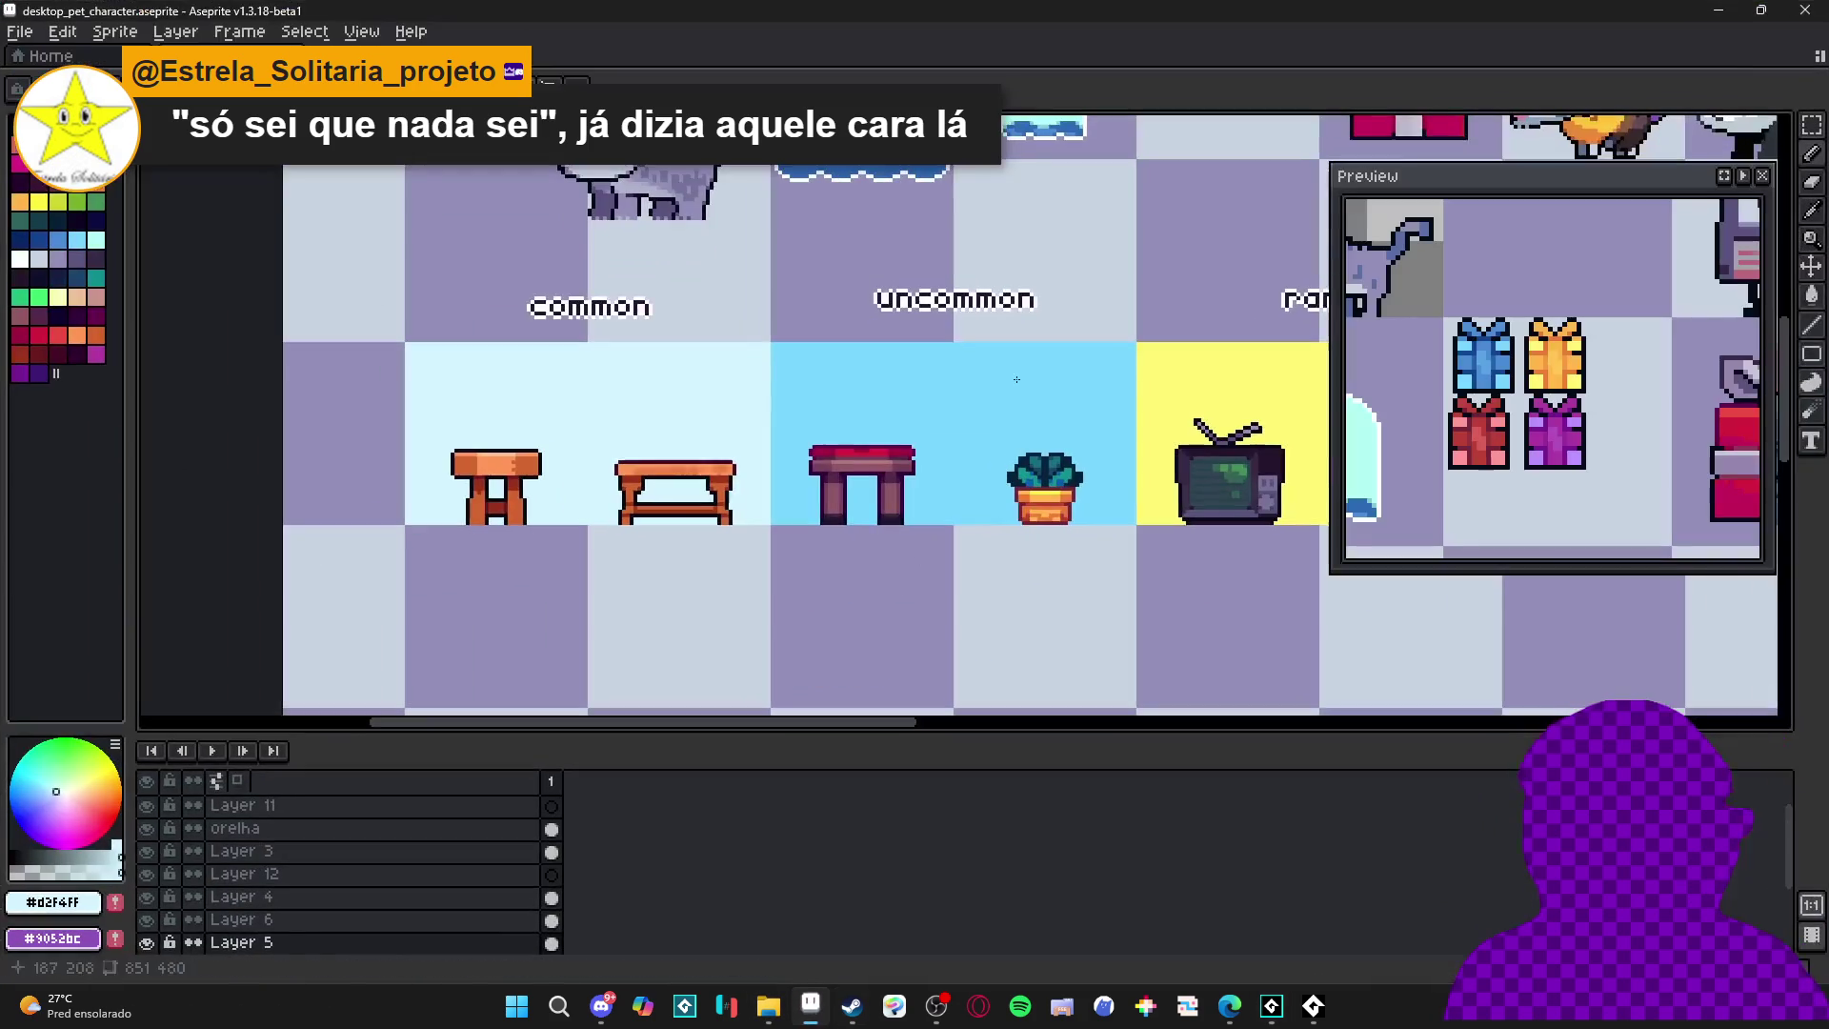
key(alt+Tab)
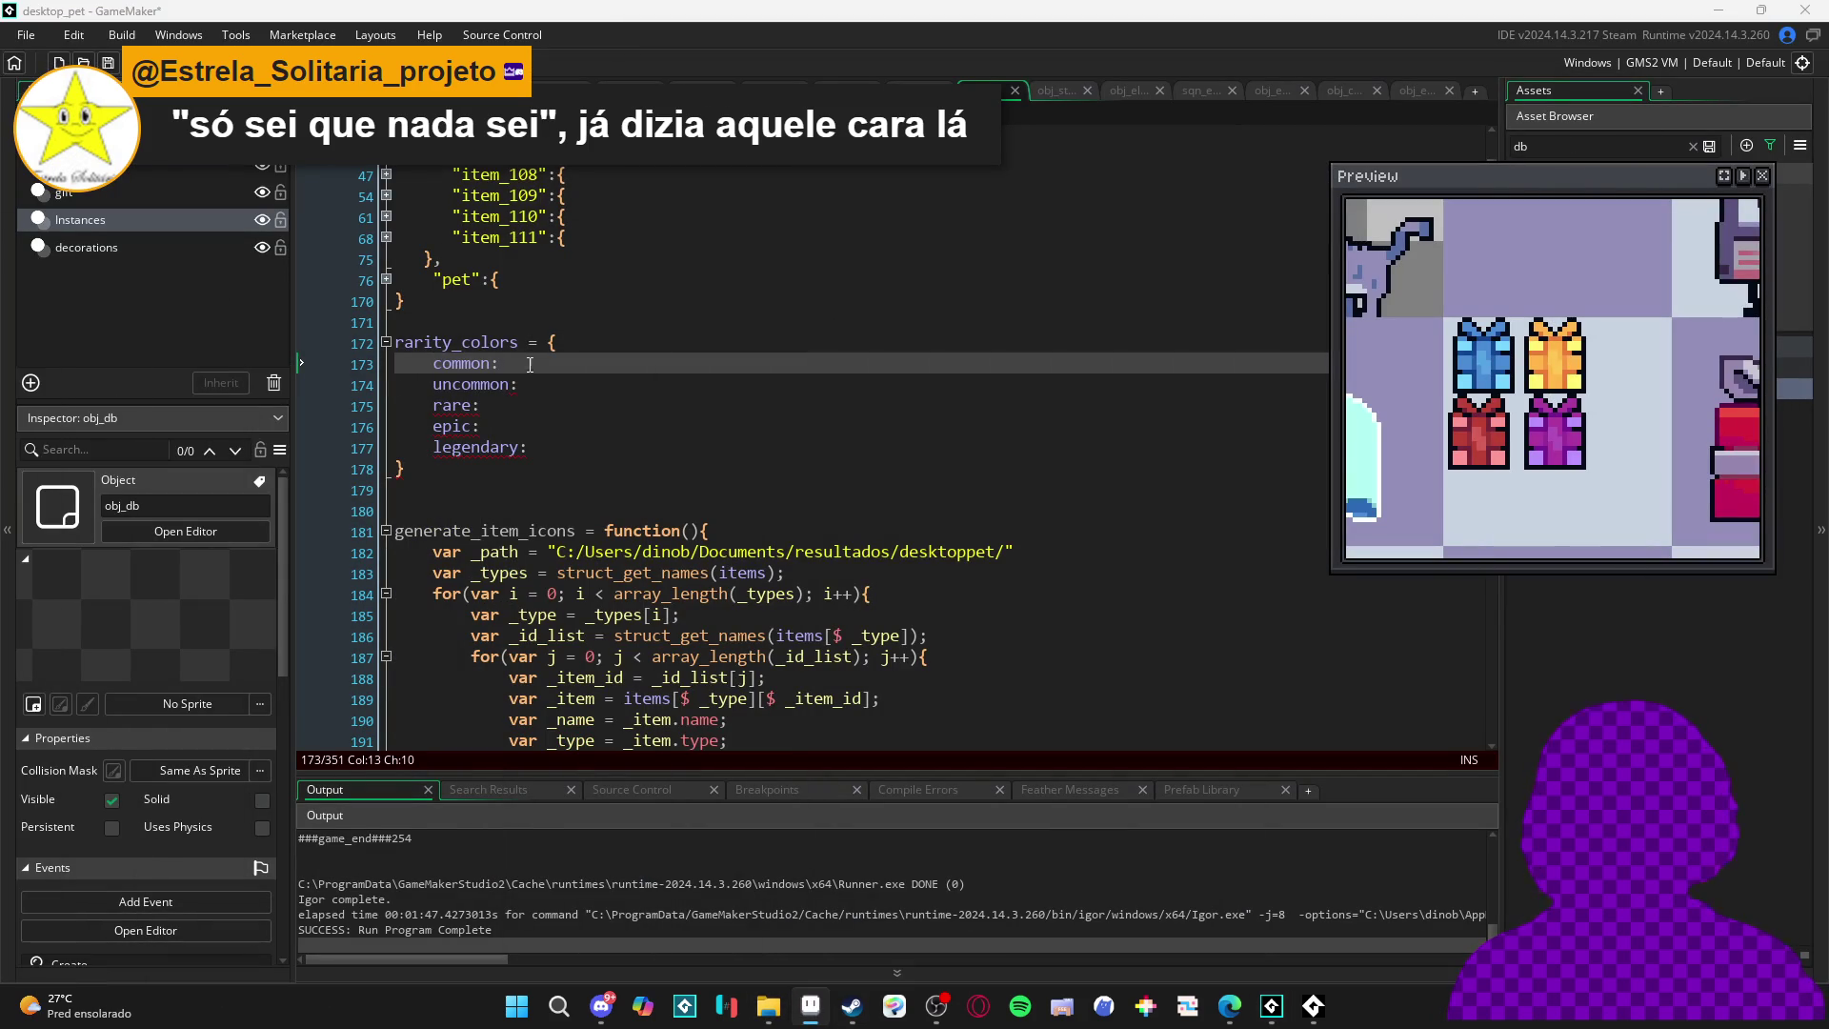
- Give common d2f4ff and uncommon #78d7ff in the rarity_colors struct
click(576, 359)
text(d2f4ff,)
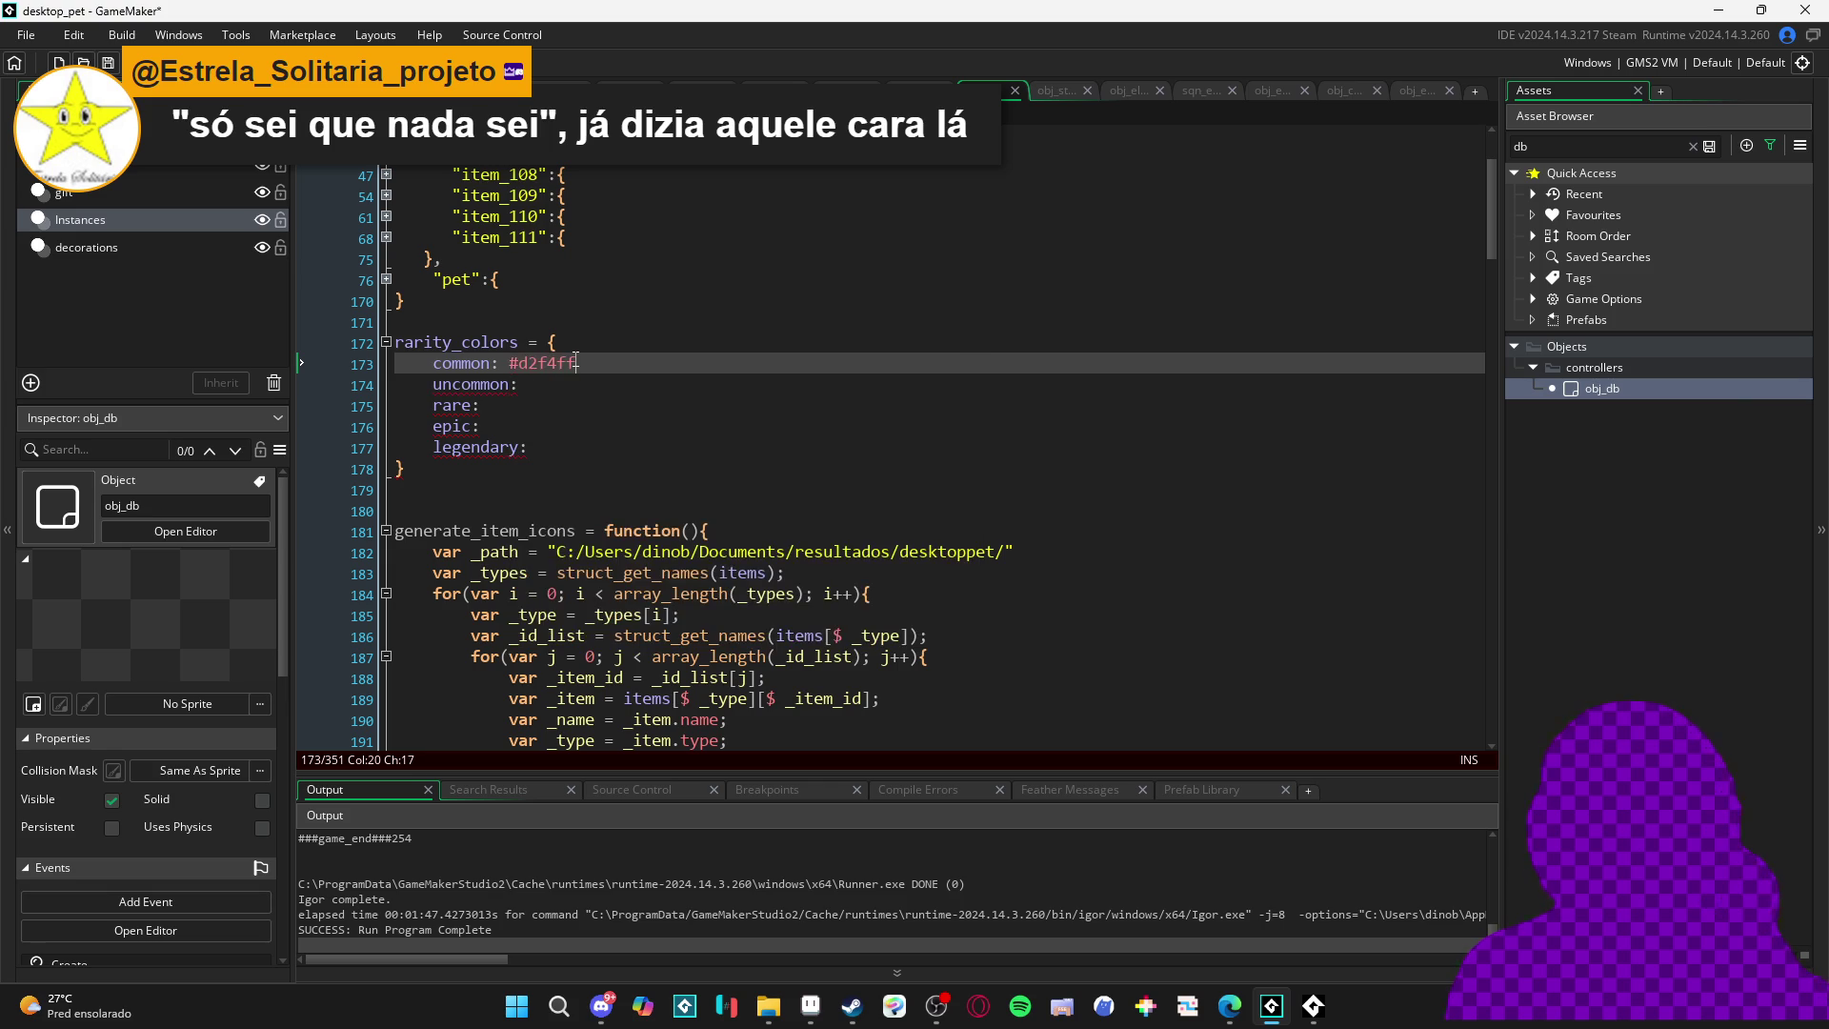
key(Down)
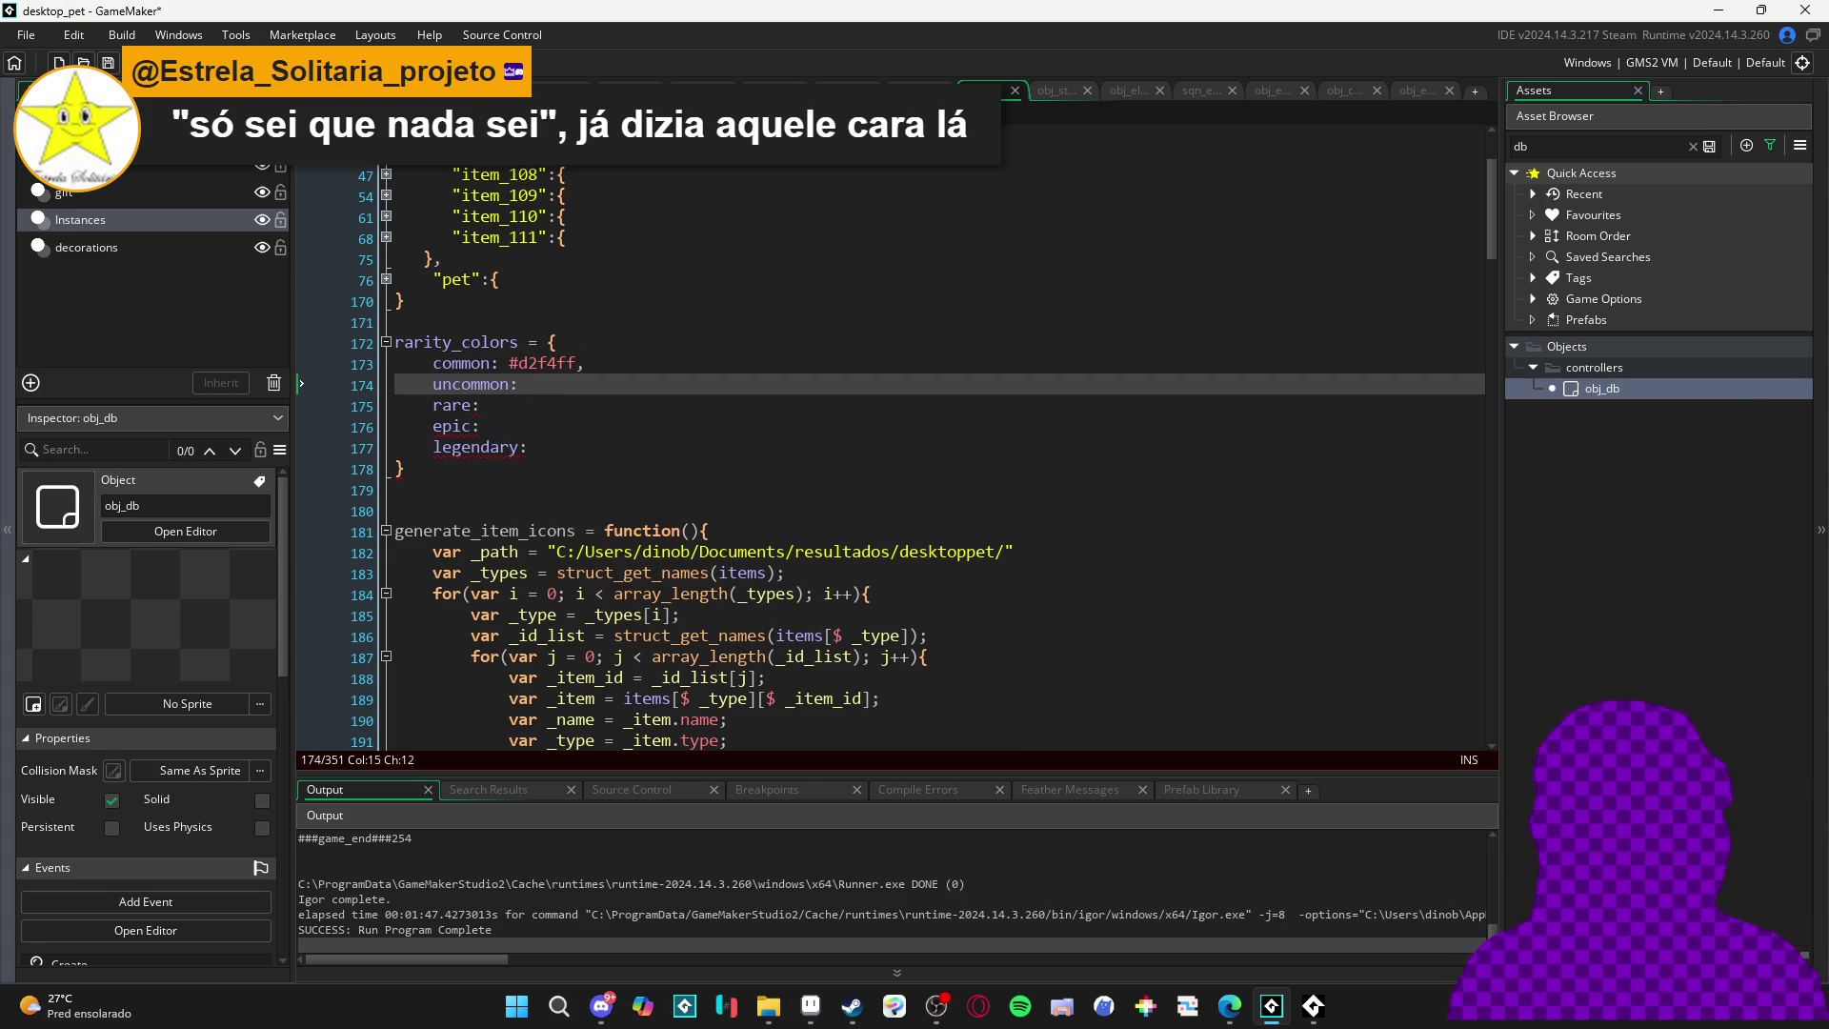
key(alt+Tab)
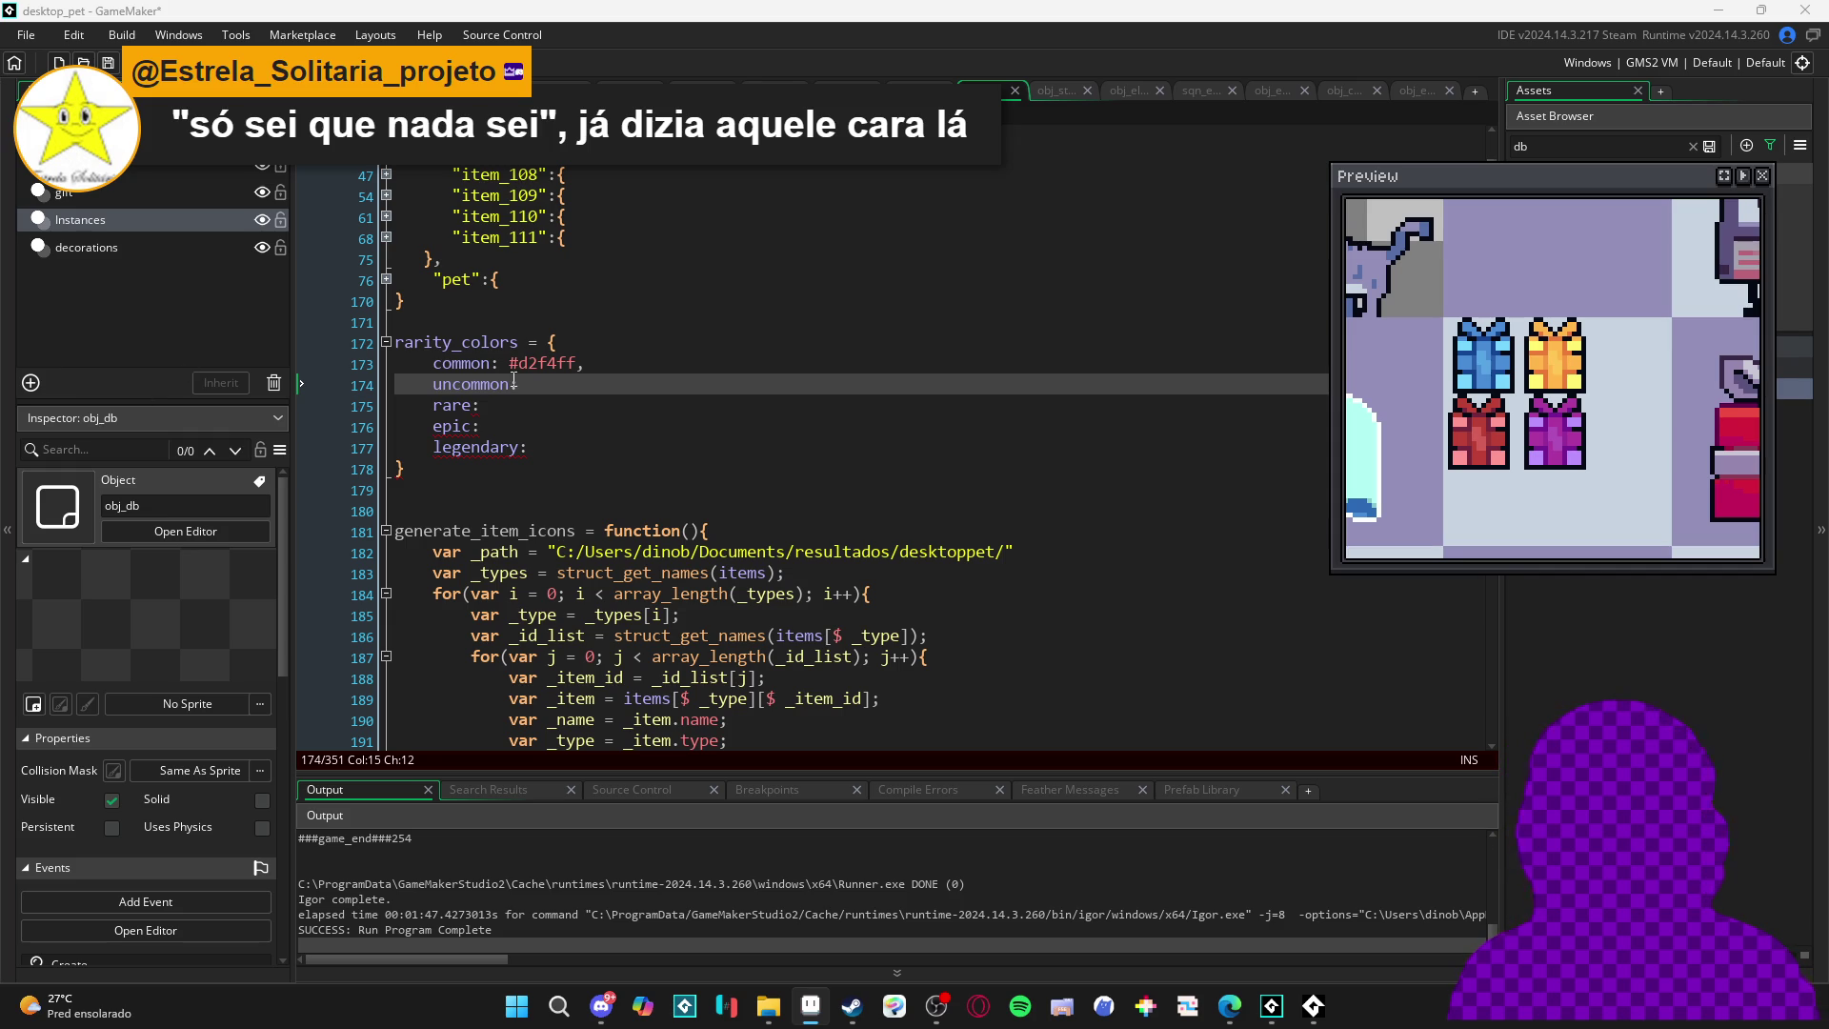
key(BackSpace)
text(#78d7ff,)
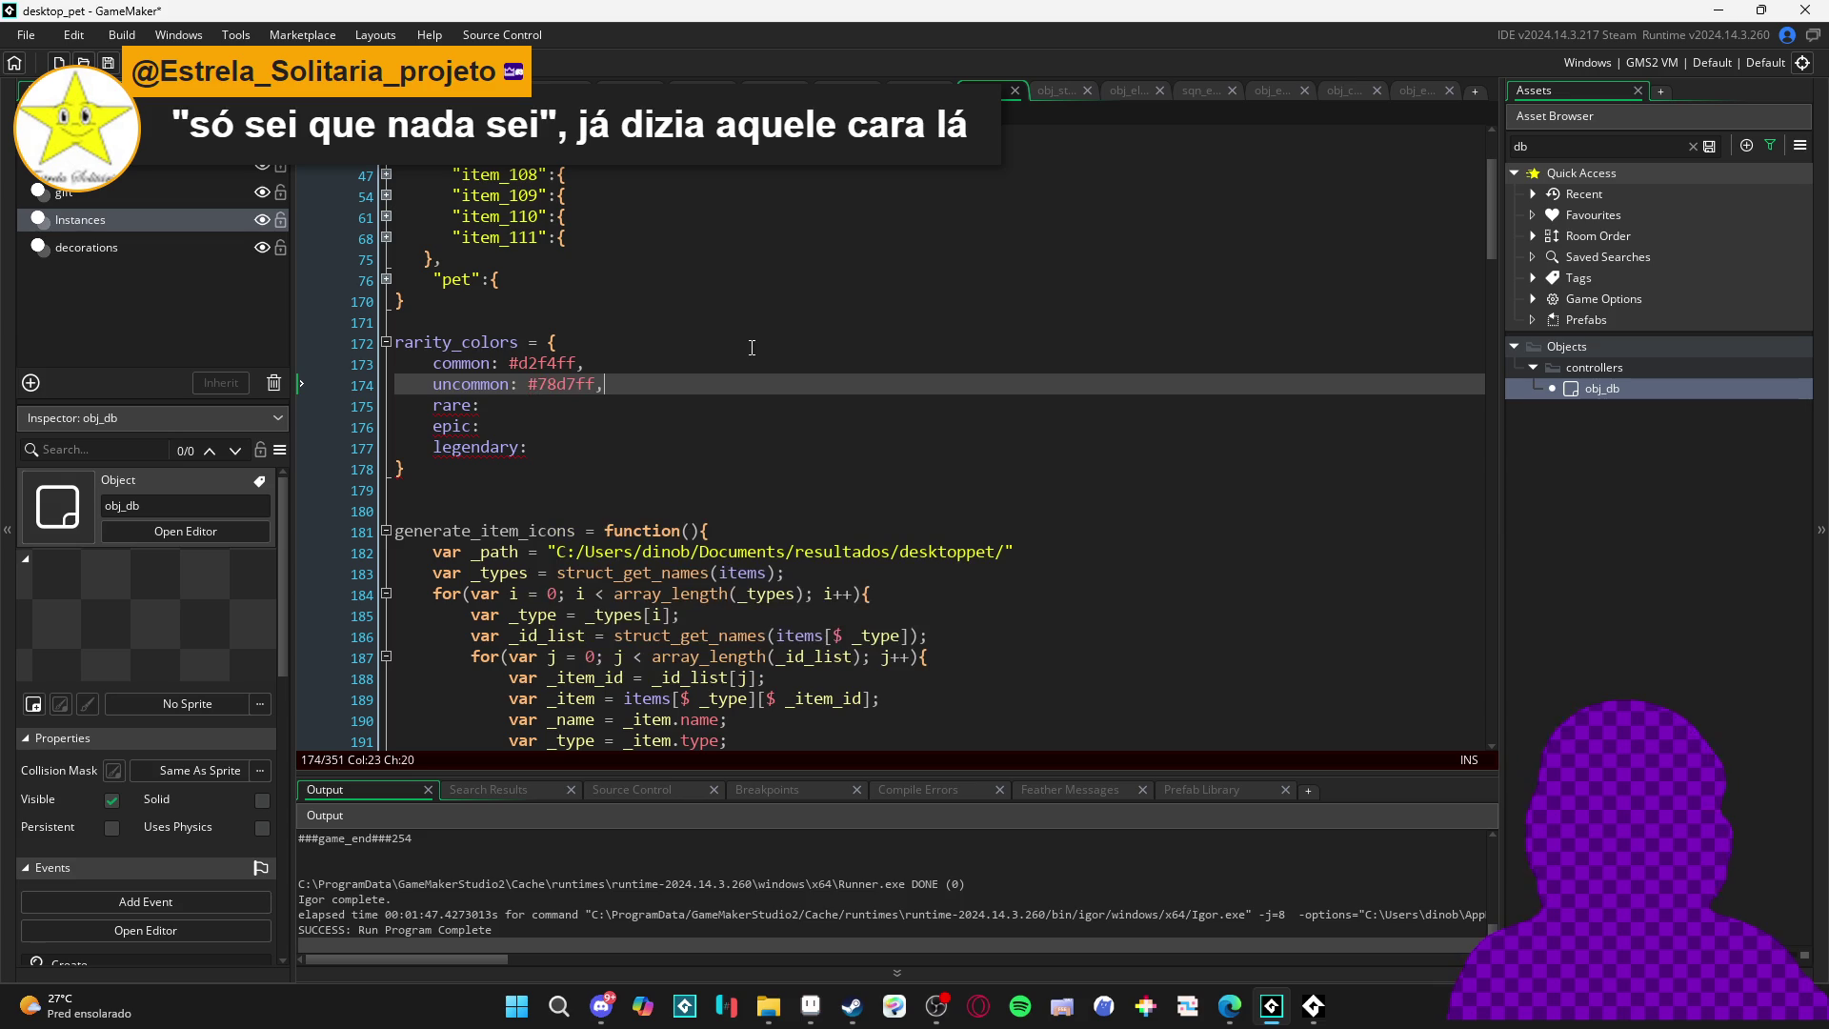
- Set rare and epic to the yellow #fff673, checking against the sprite sheet
click(647, 400)
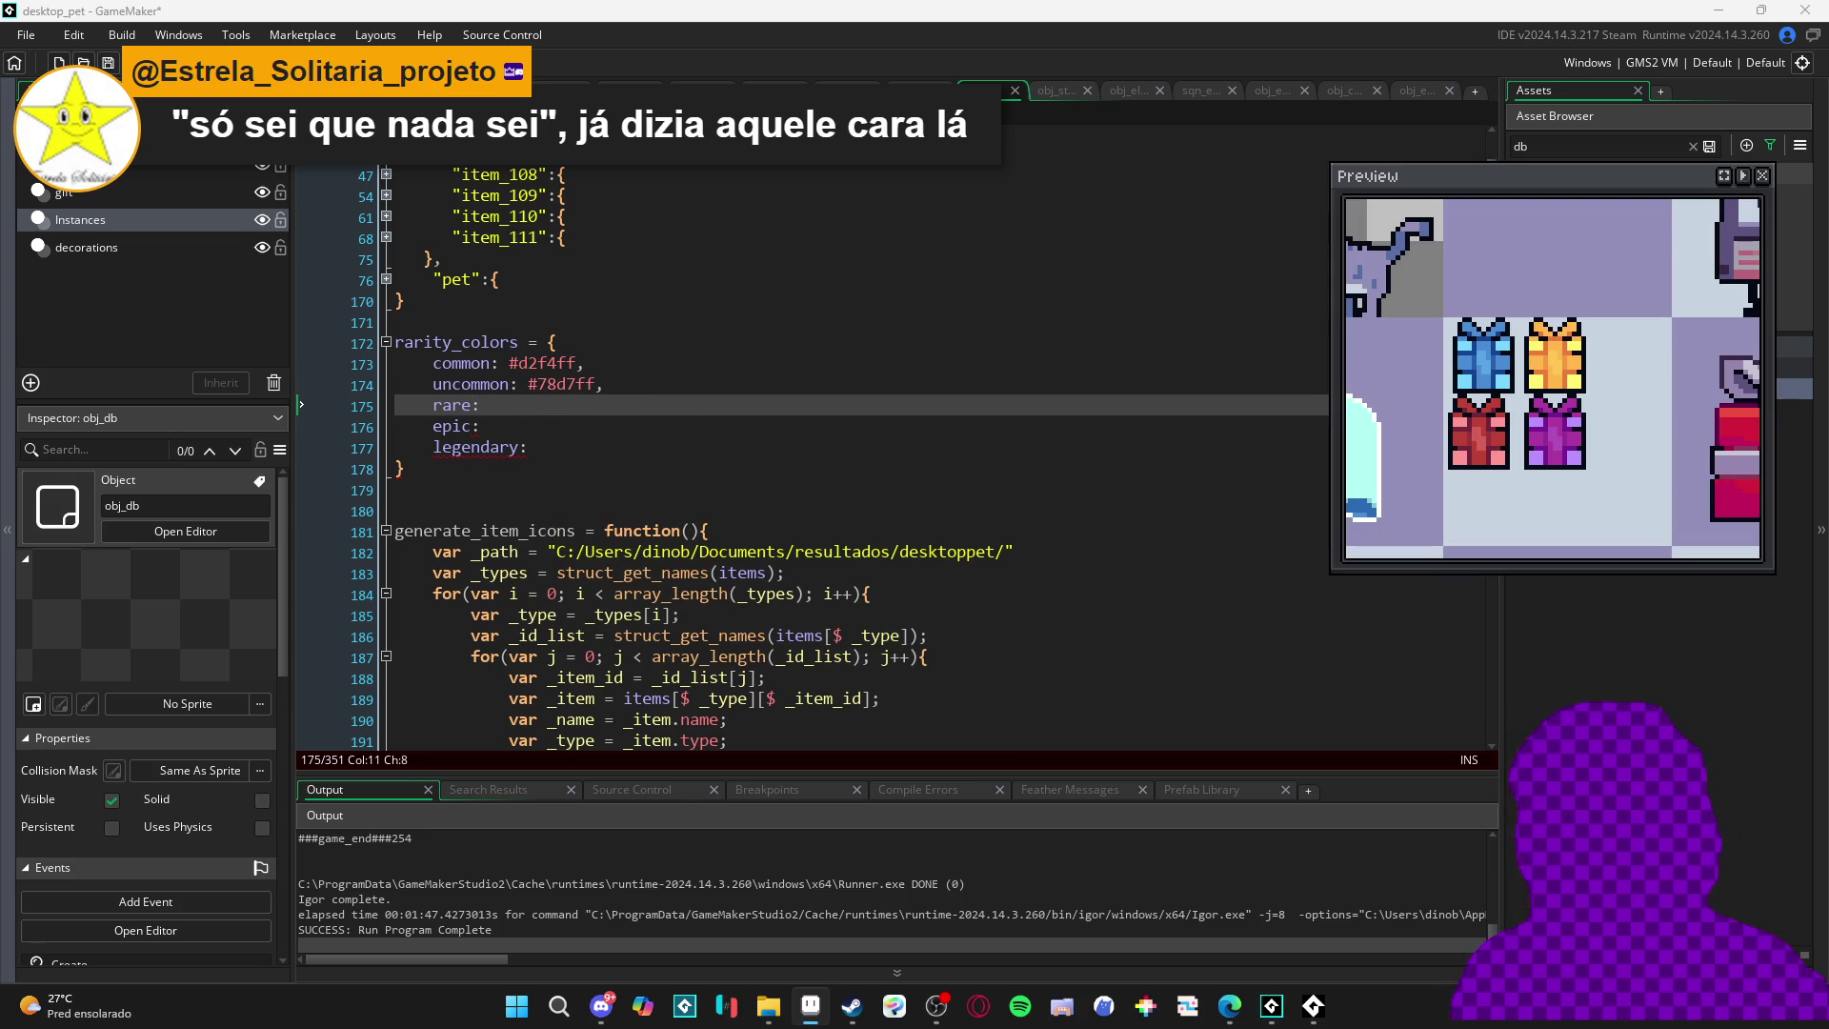
text(#fff6a3,)
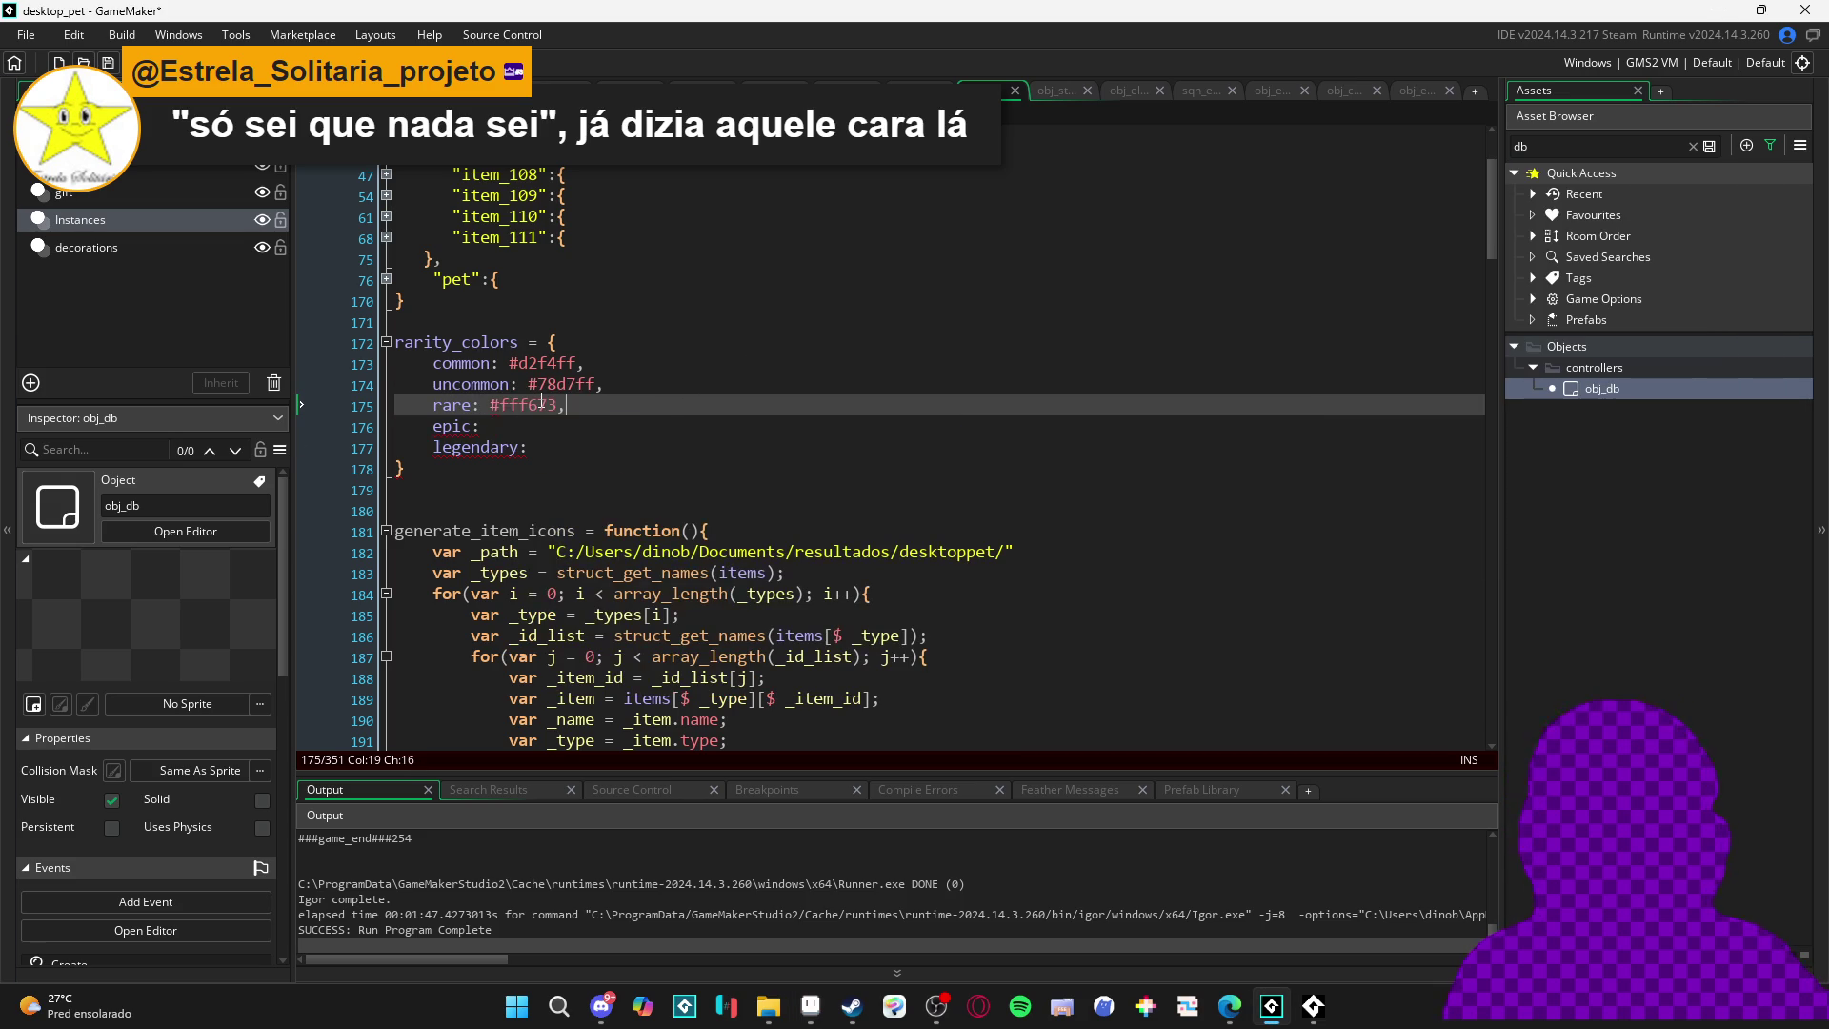
key(Right)
key(End)
key(alt+Tab)
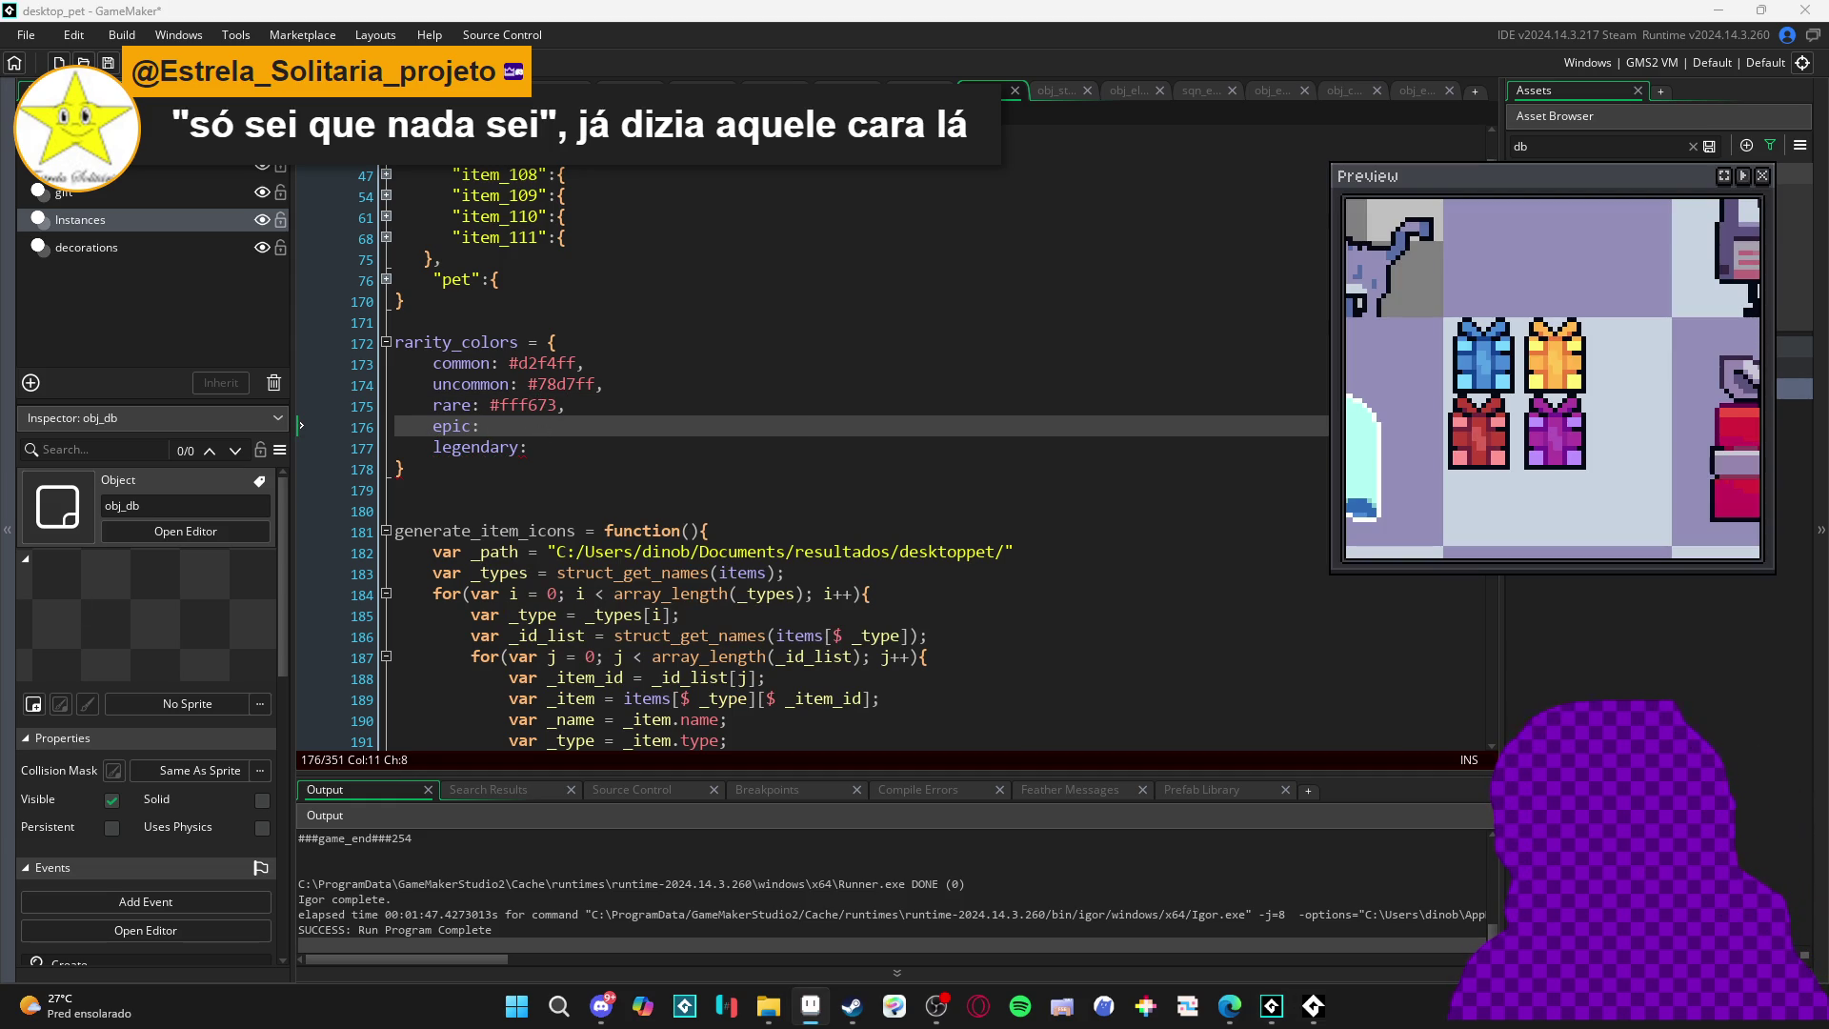
click(542, 420)
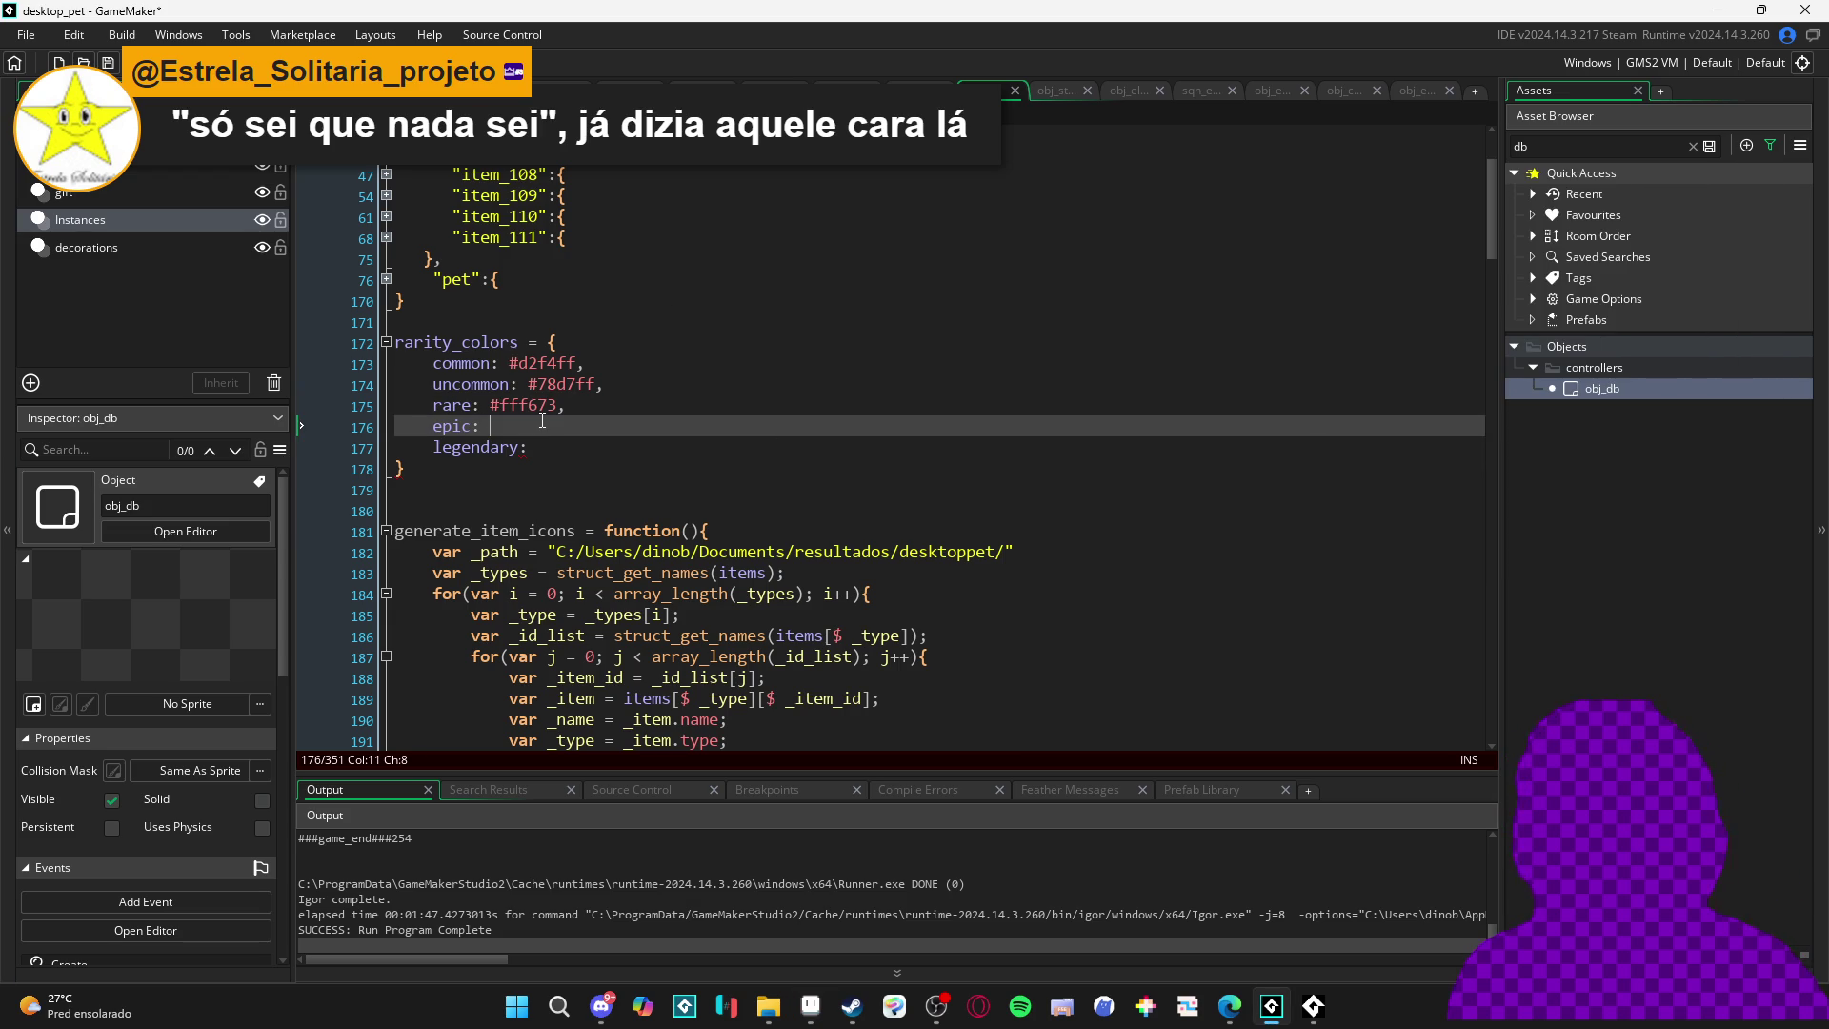
text(#fff673)
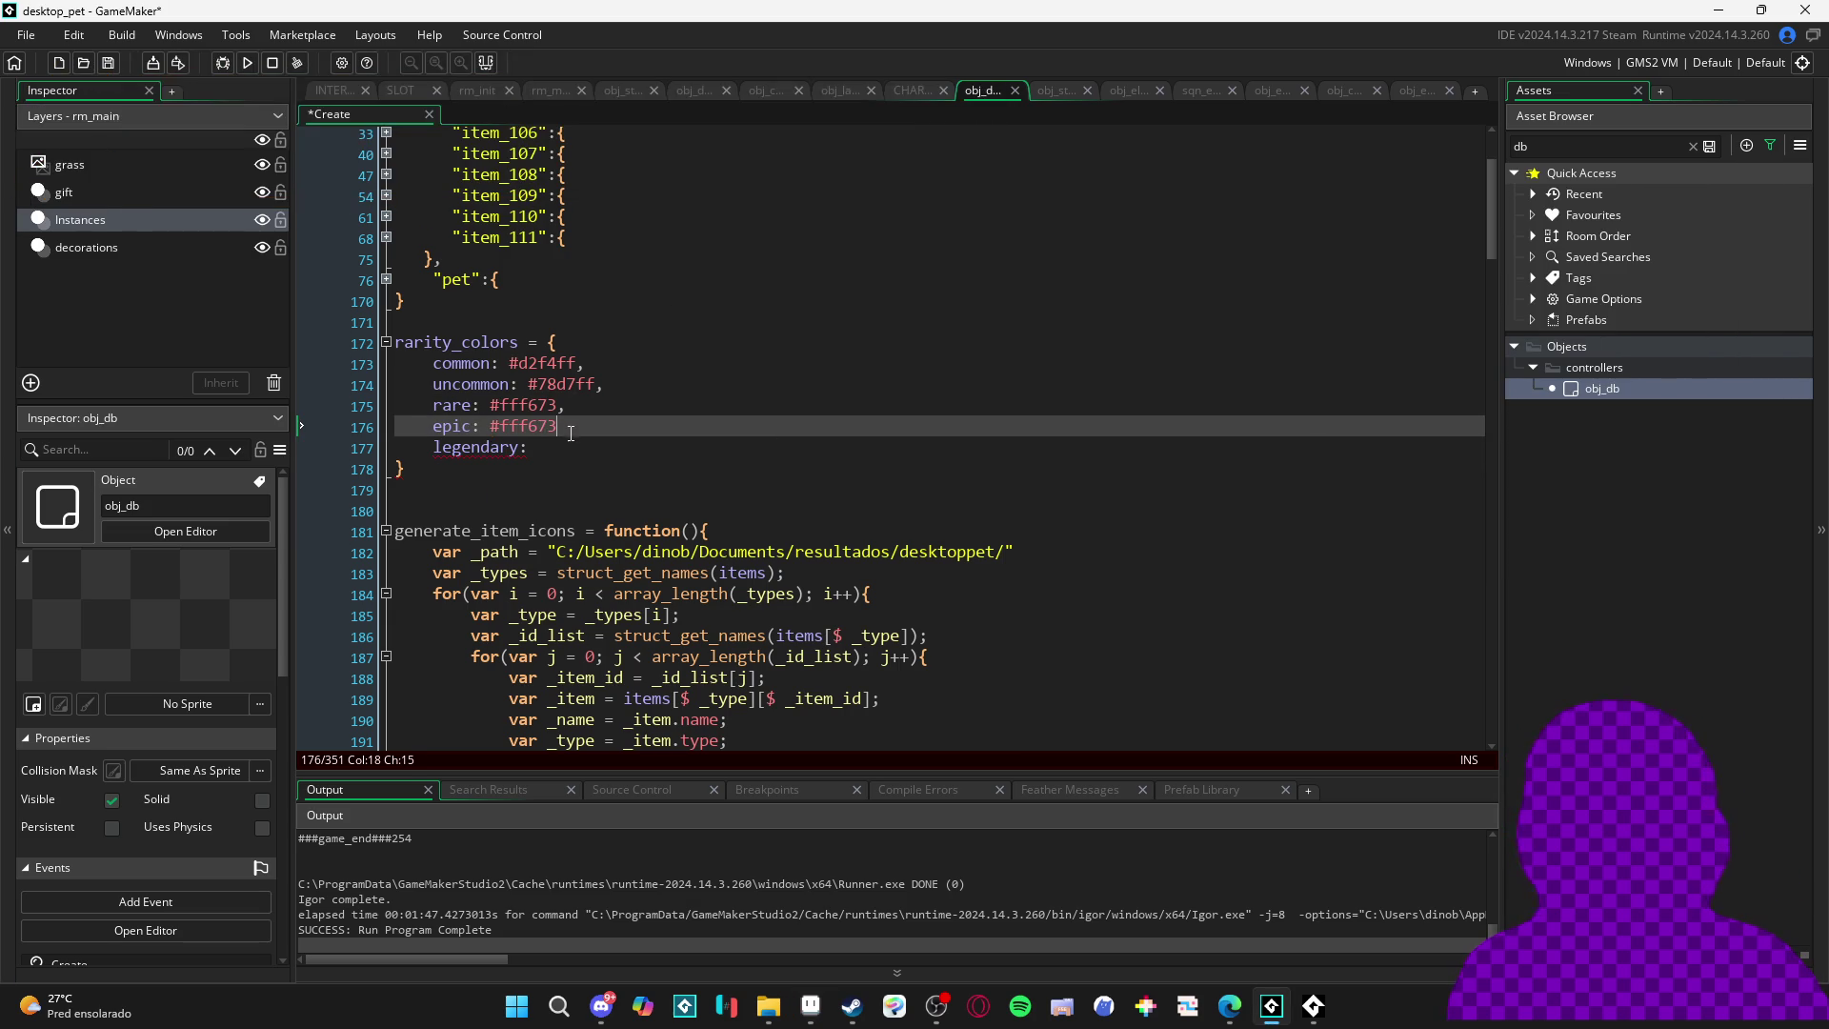
key(Down)
- Set legendary to #bb91ff and review the finished rarity_colors struct
key(alt+Tab)
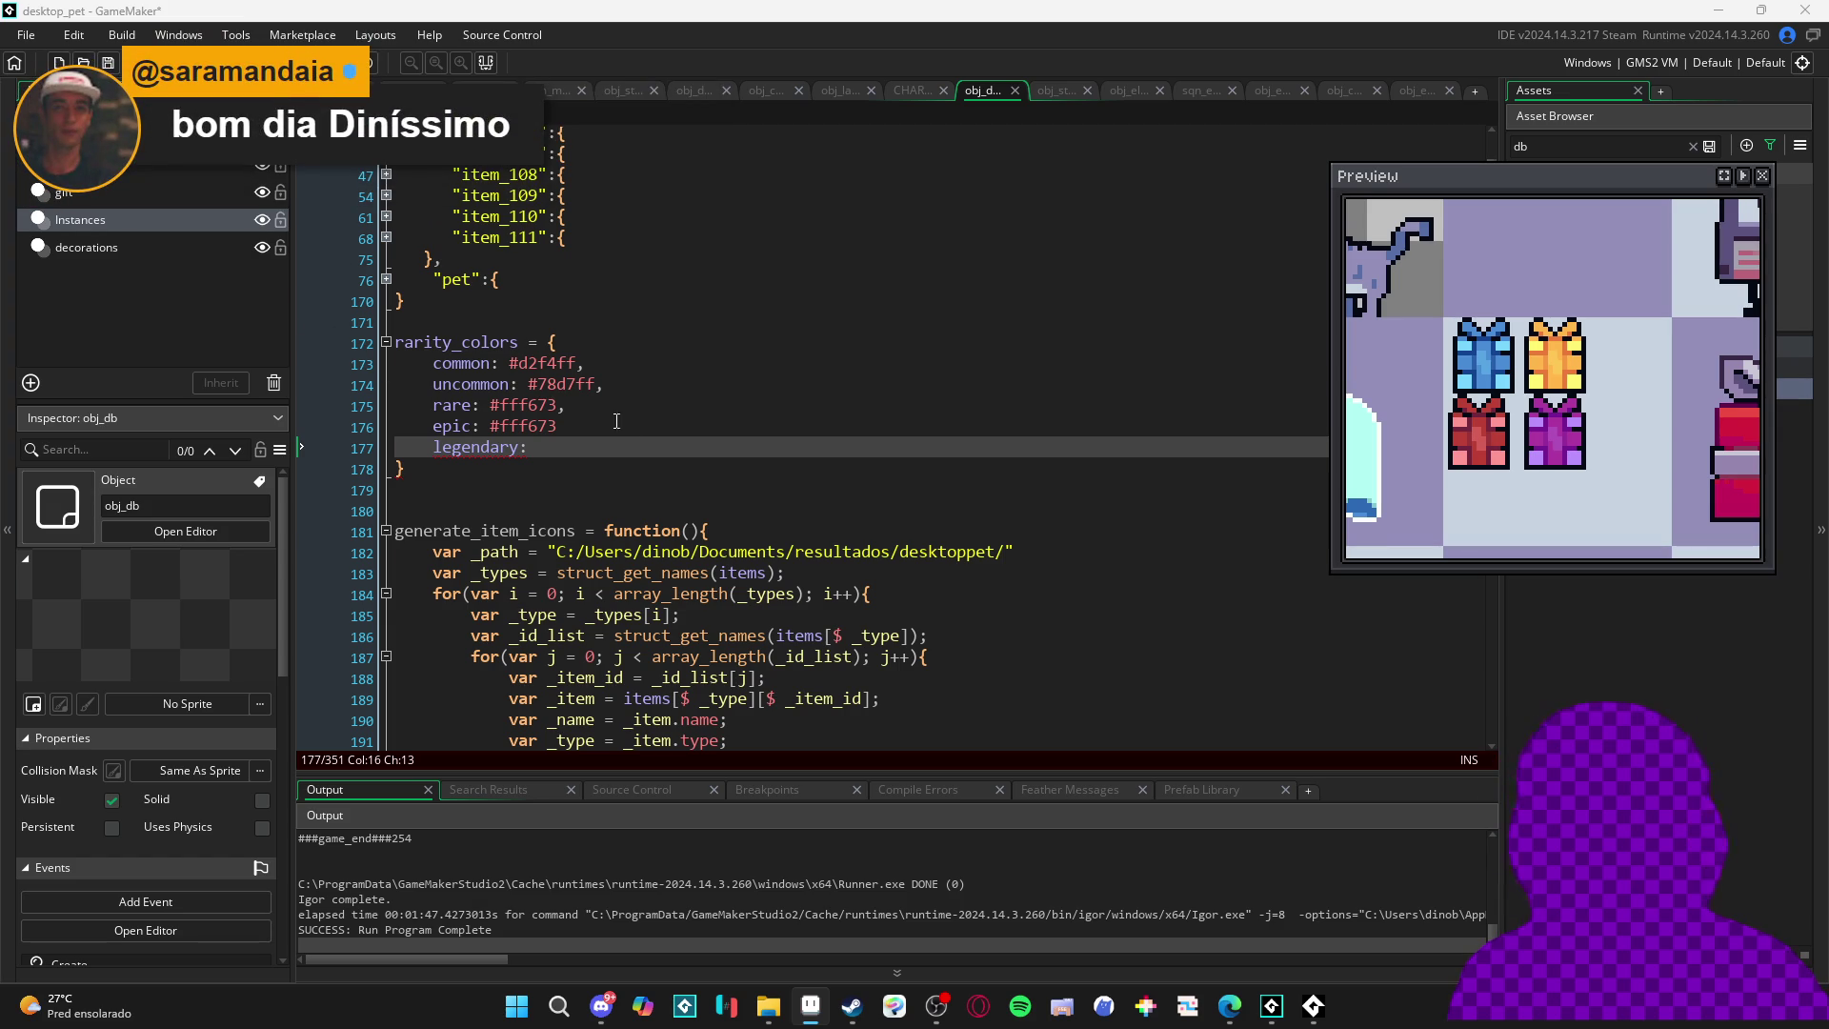
click(643, 446)
text(bb91ff)
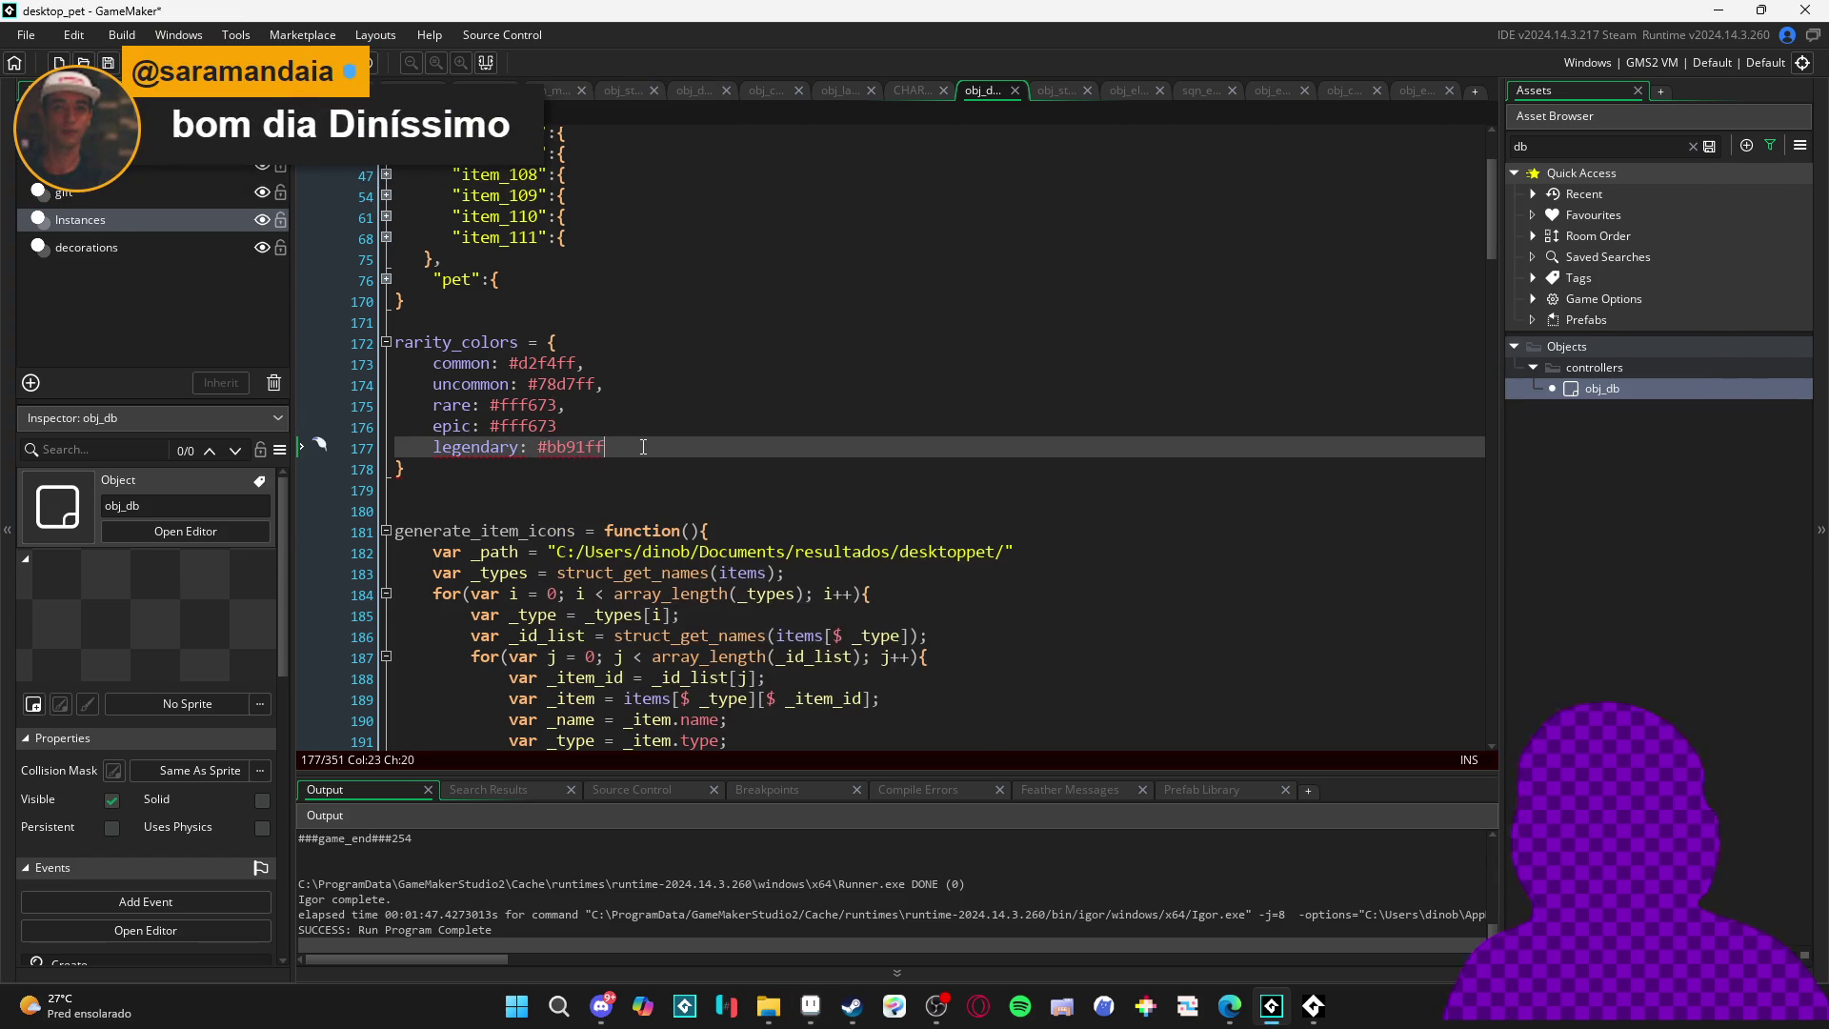
key(Down)
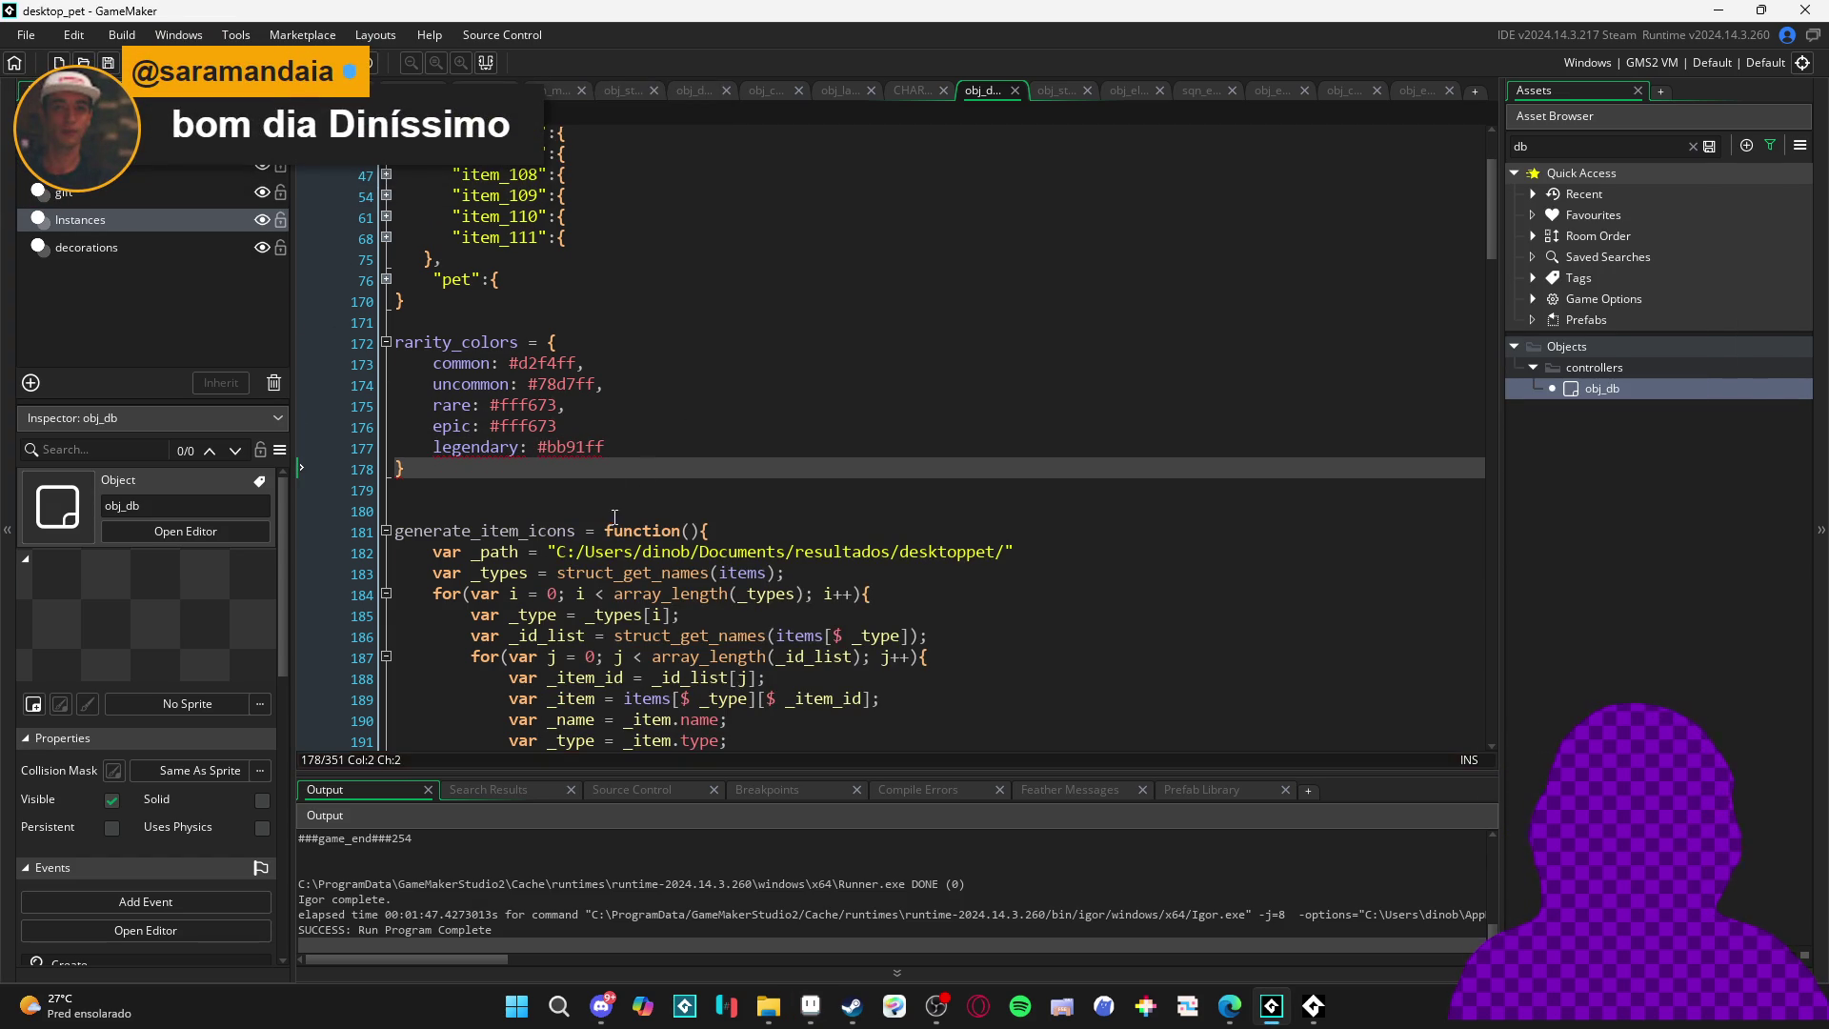
click(678, 420)
double_click(495, 342)
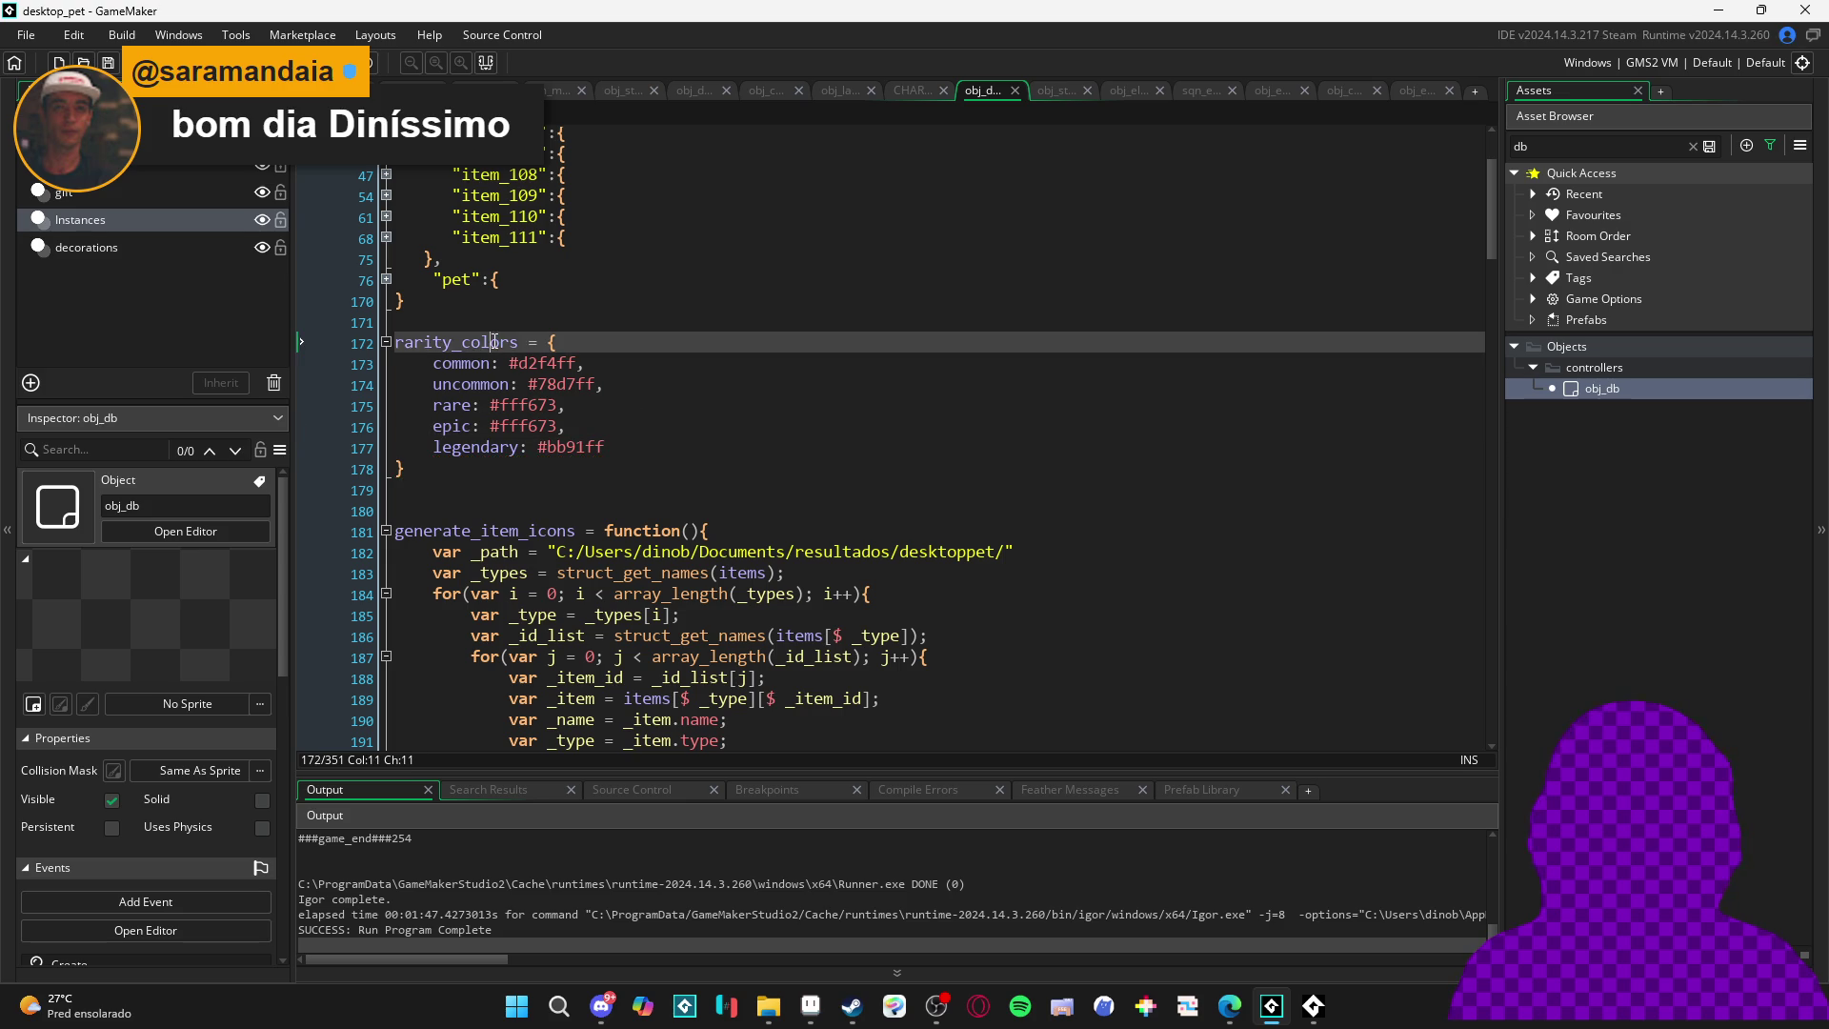
scroll(717, 386, up, 3)
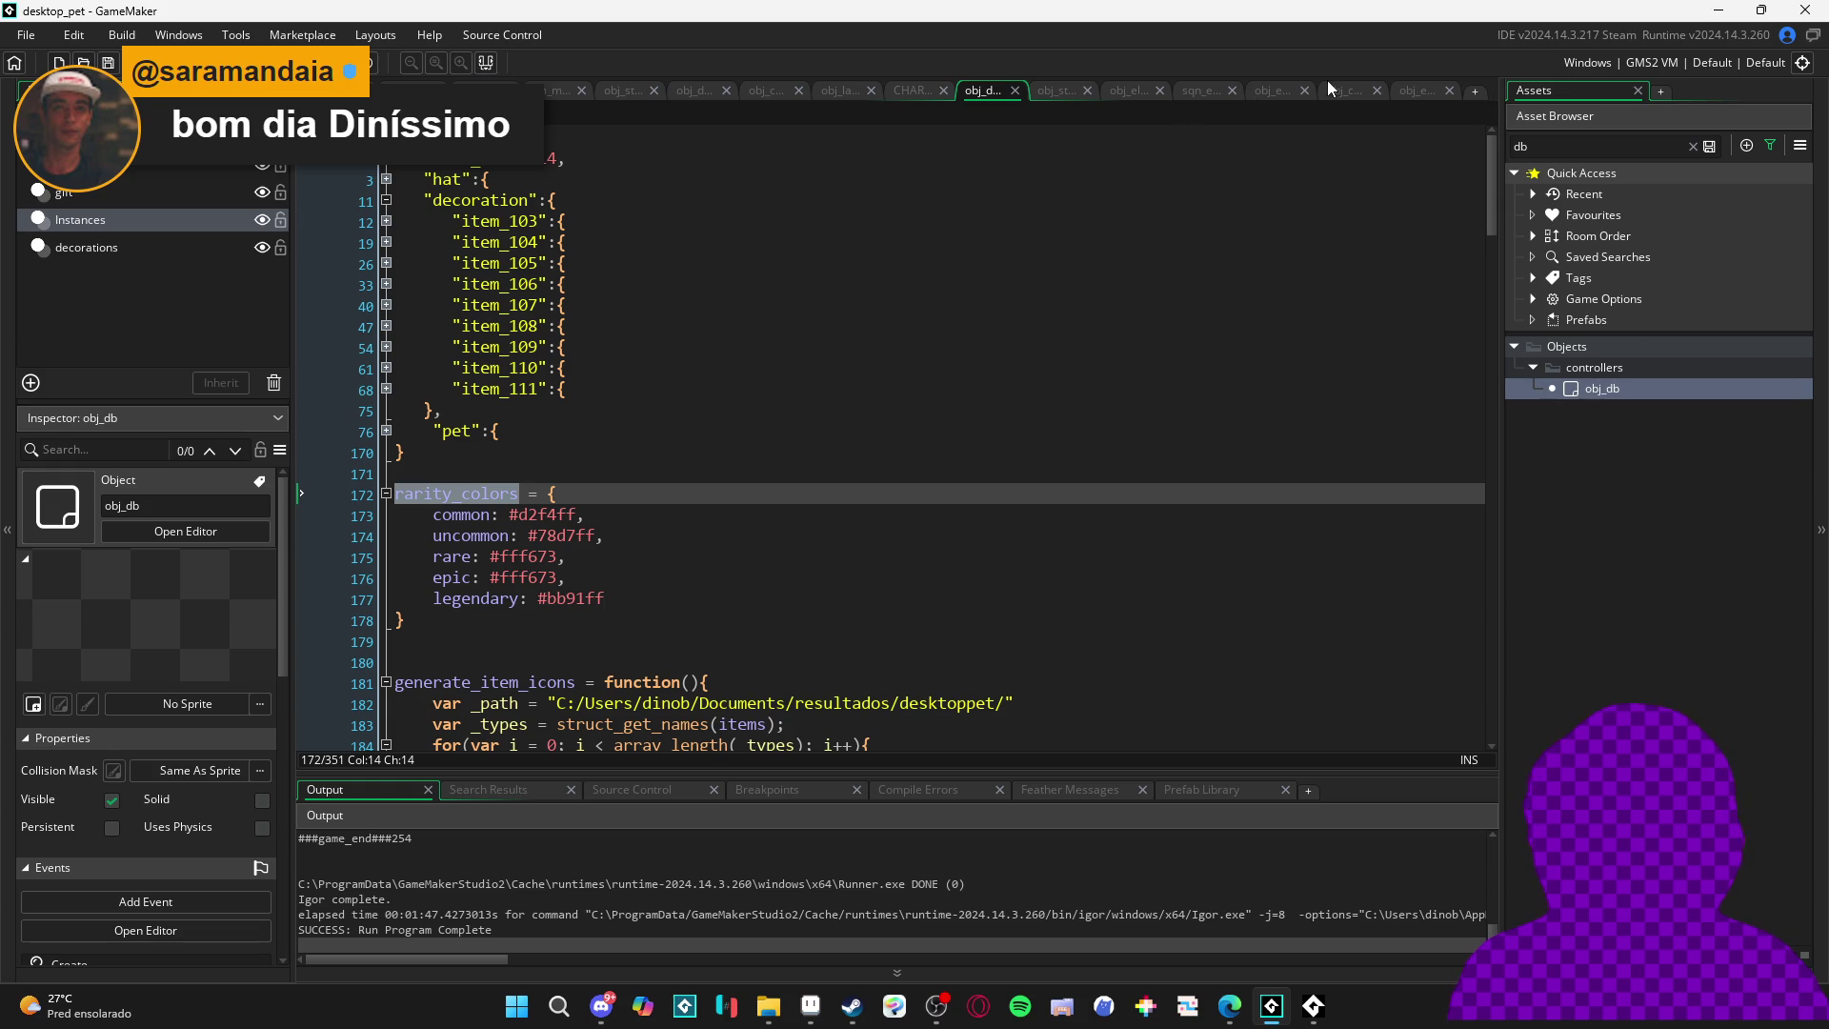
key(ctrl+Tab)
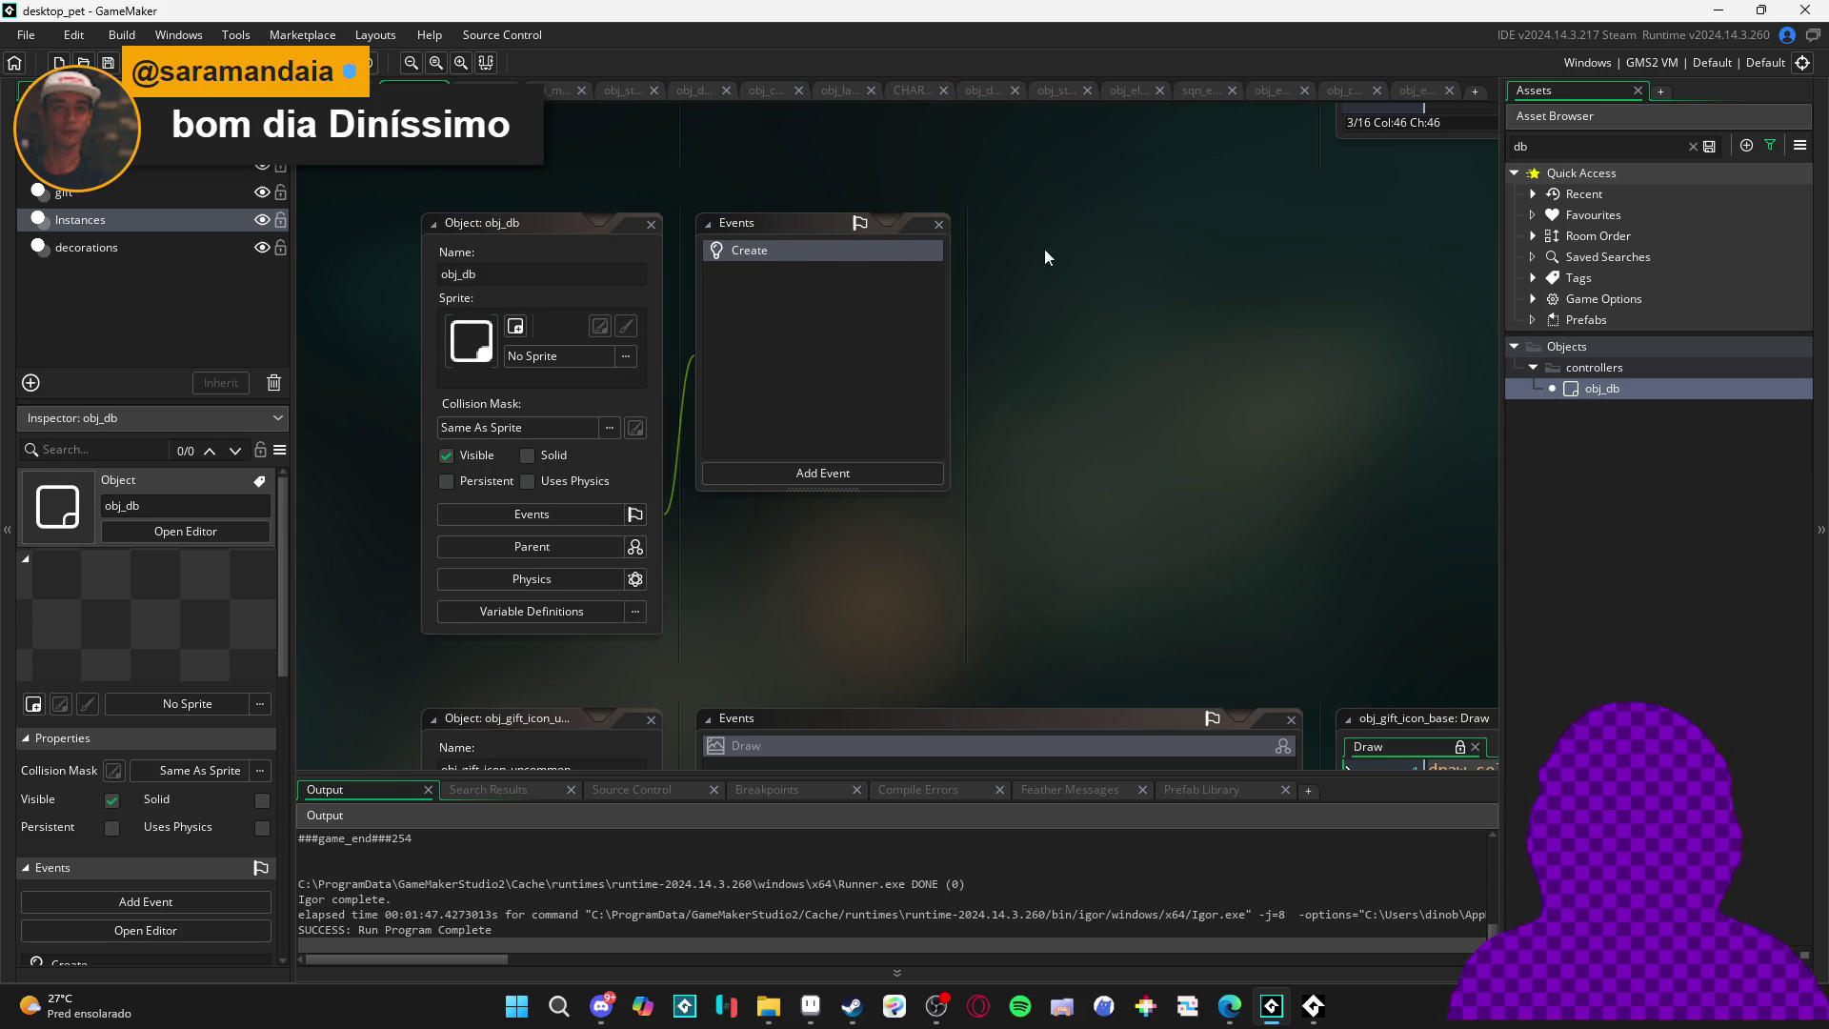
- Reopen obj_exchange_slot from recent assets and bring its Step code into view
click(1534, 194)
click(1601, 215)
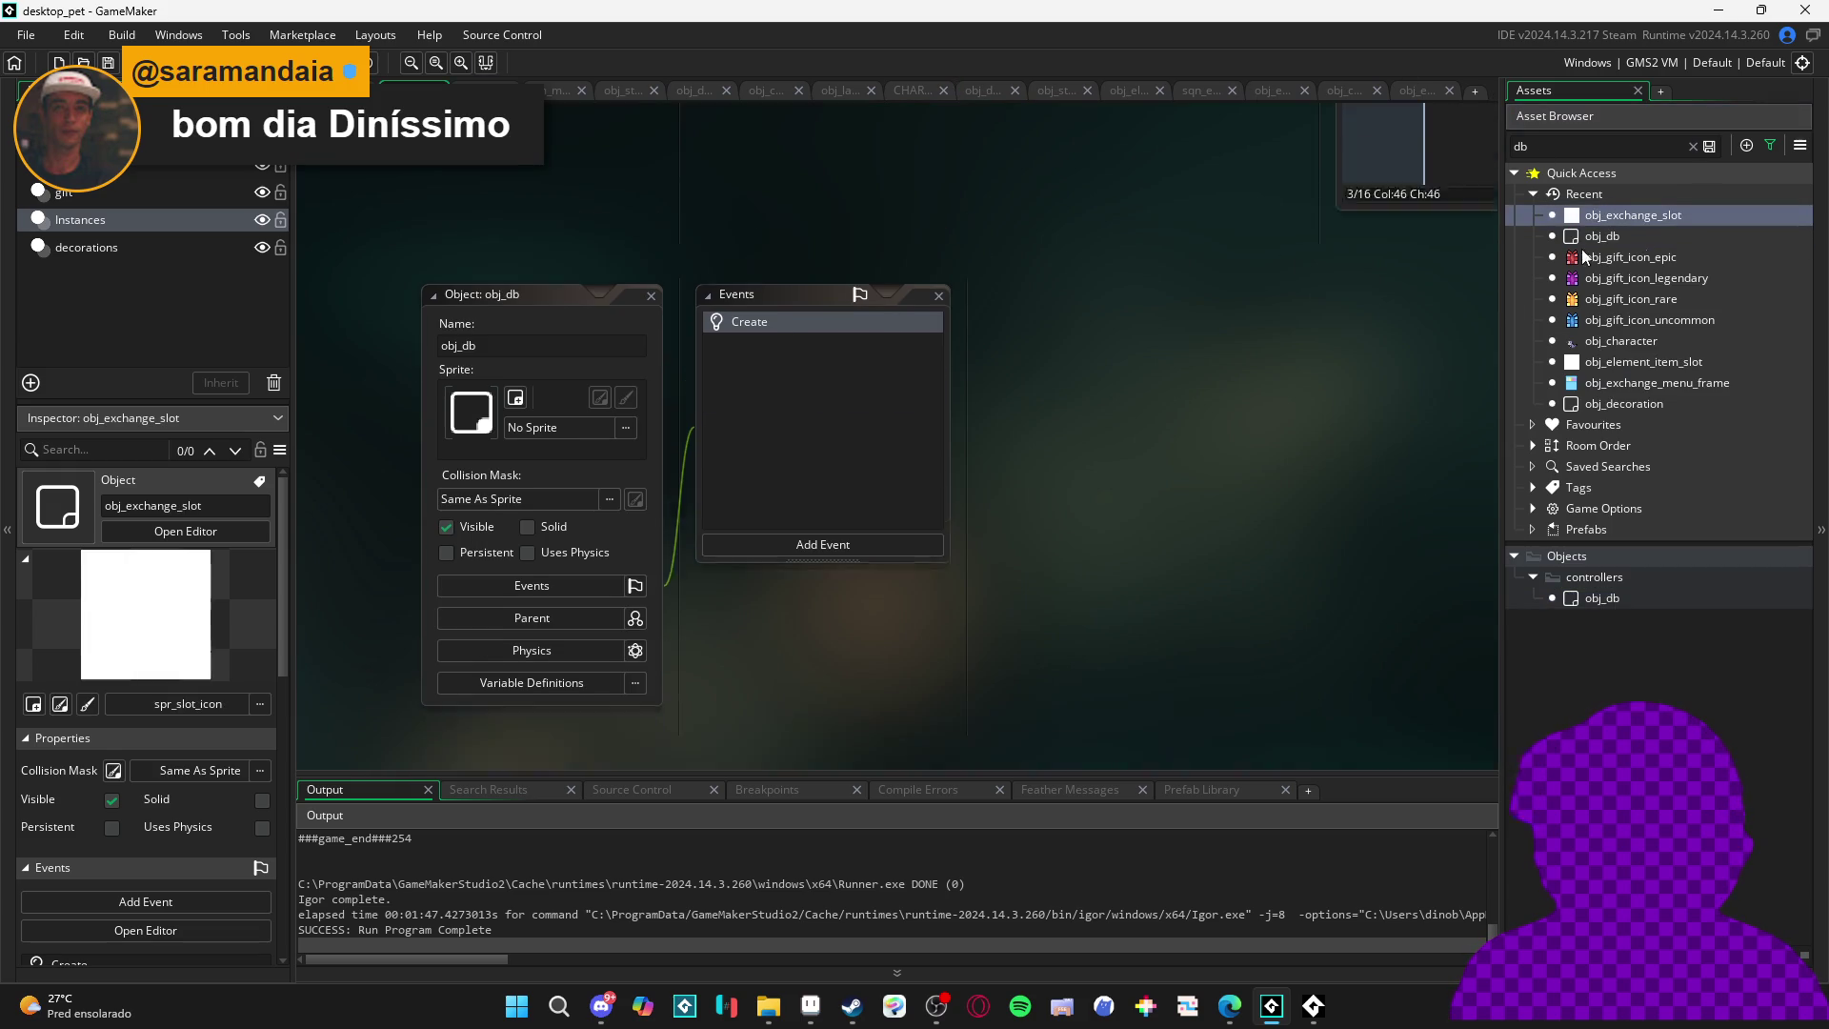
double_click(1633, 215)
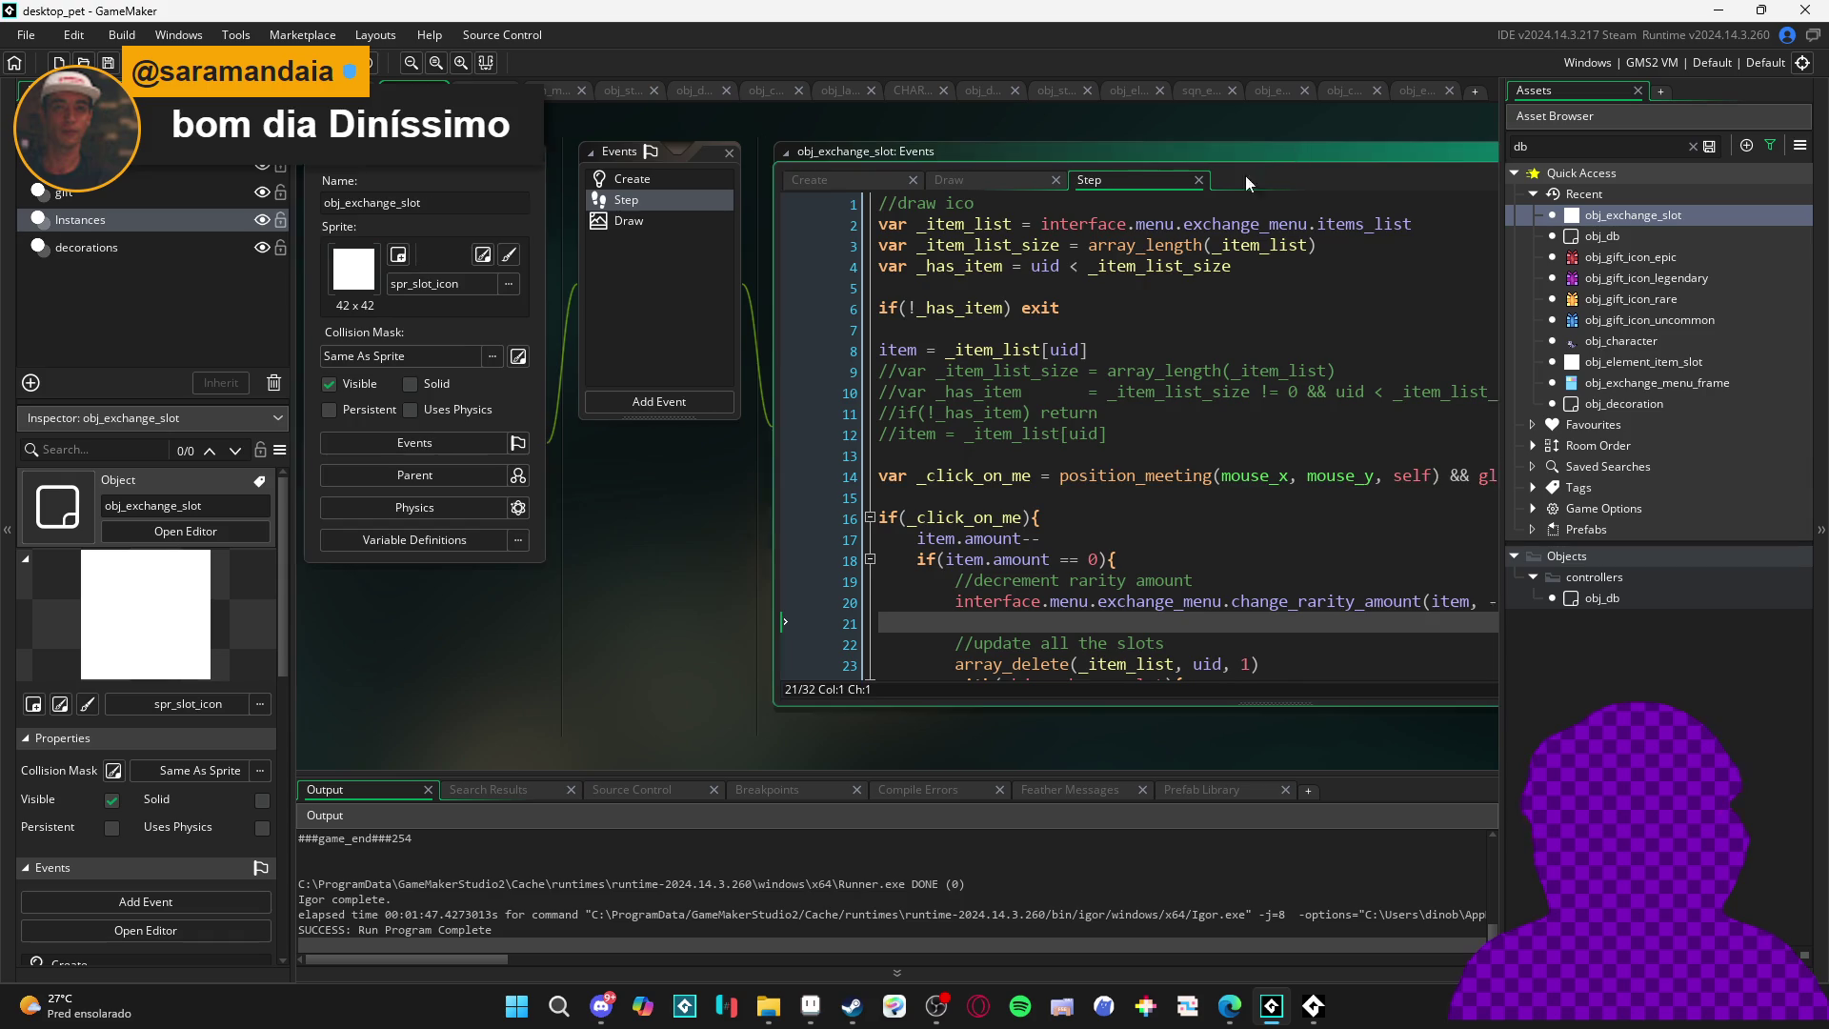
drag(432, 541, 726, 562)
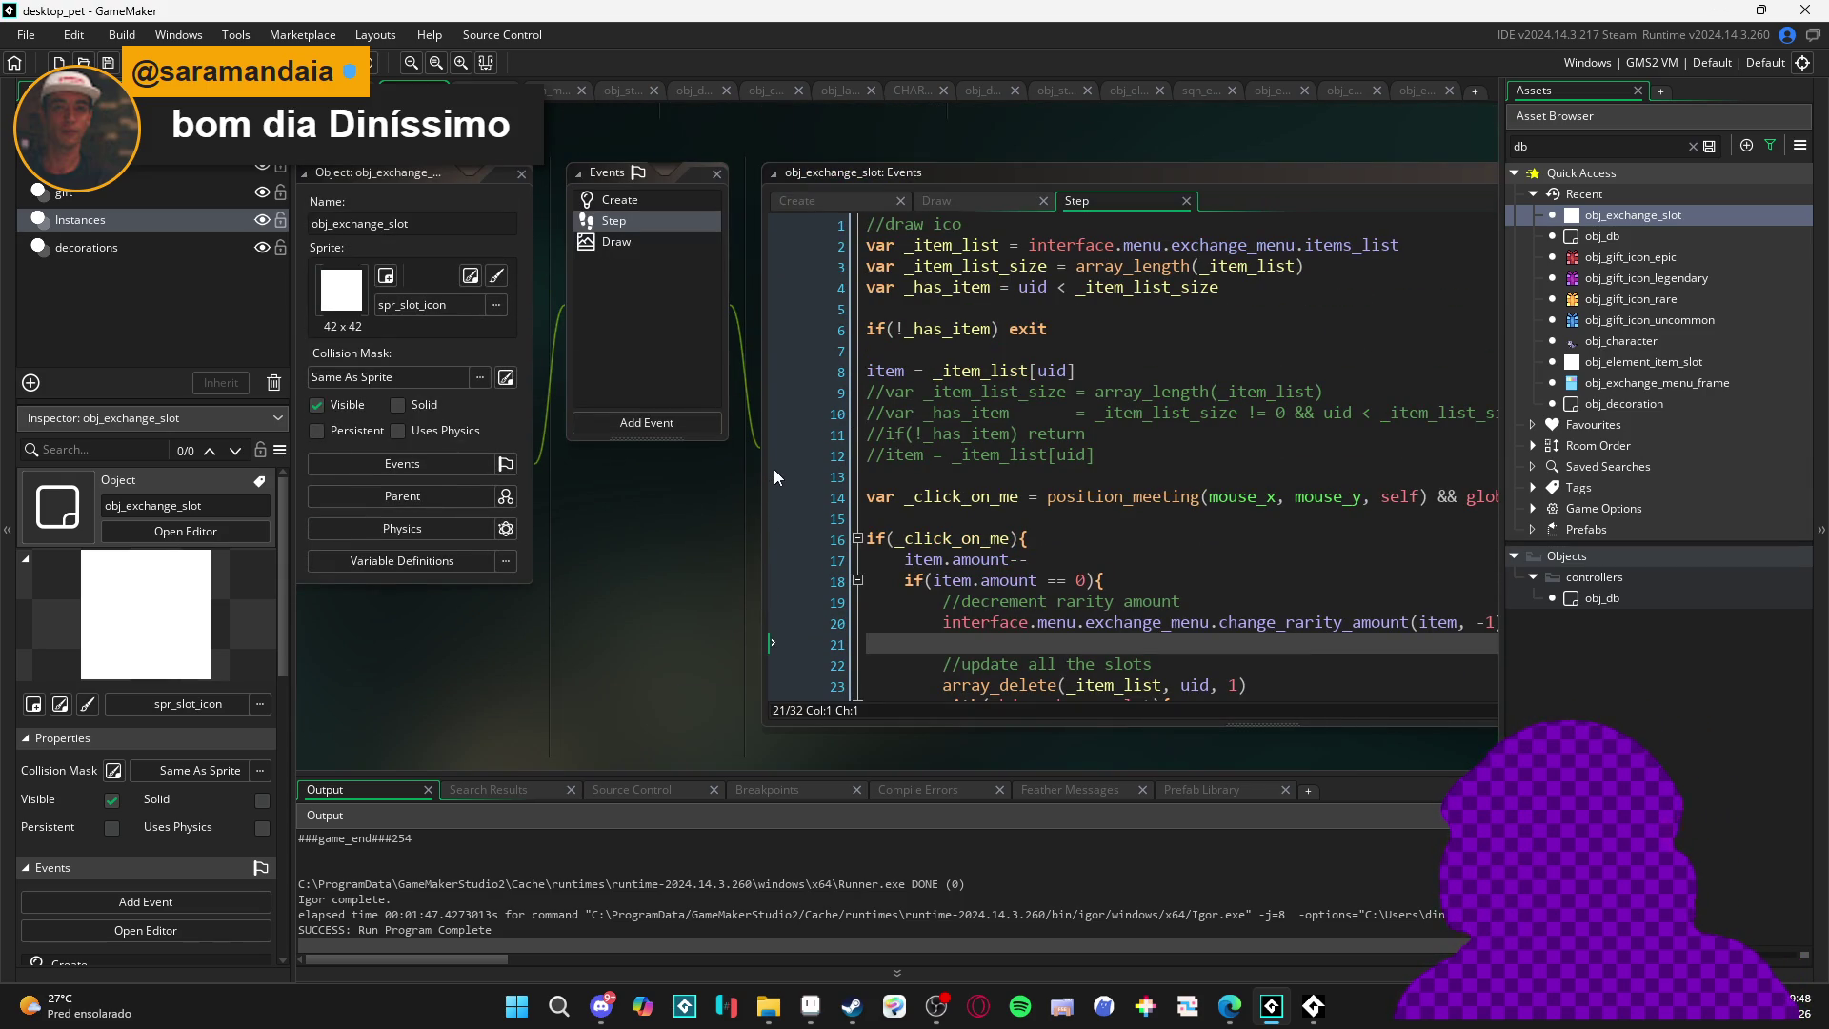
- Add image_blend = obj_db.rarity_colors[item.rarity] to the Step code and save it
key(ctrl+z)
key(ctrl+z)
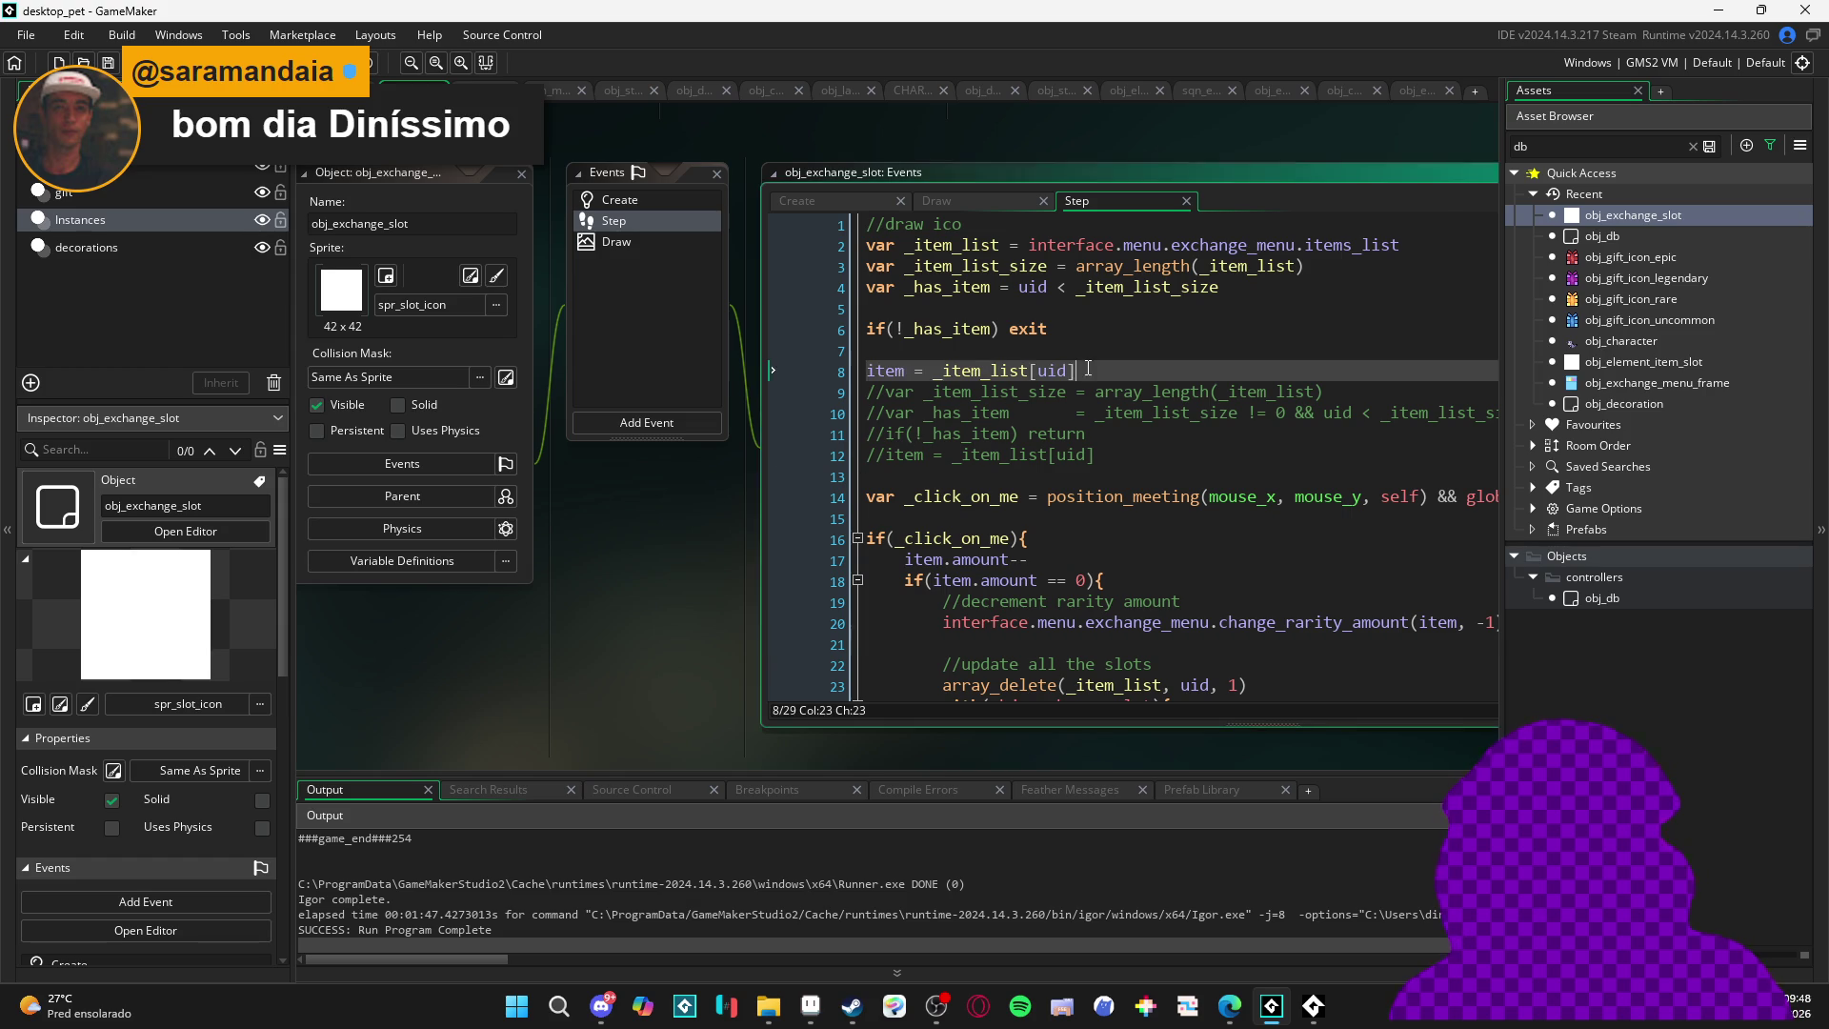
text(image_ble)
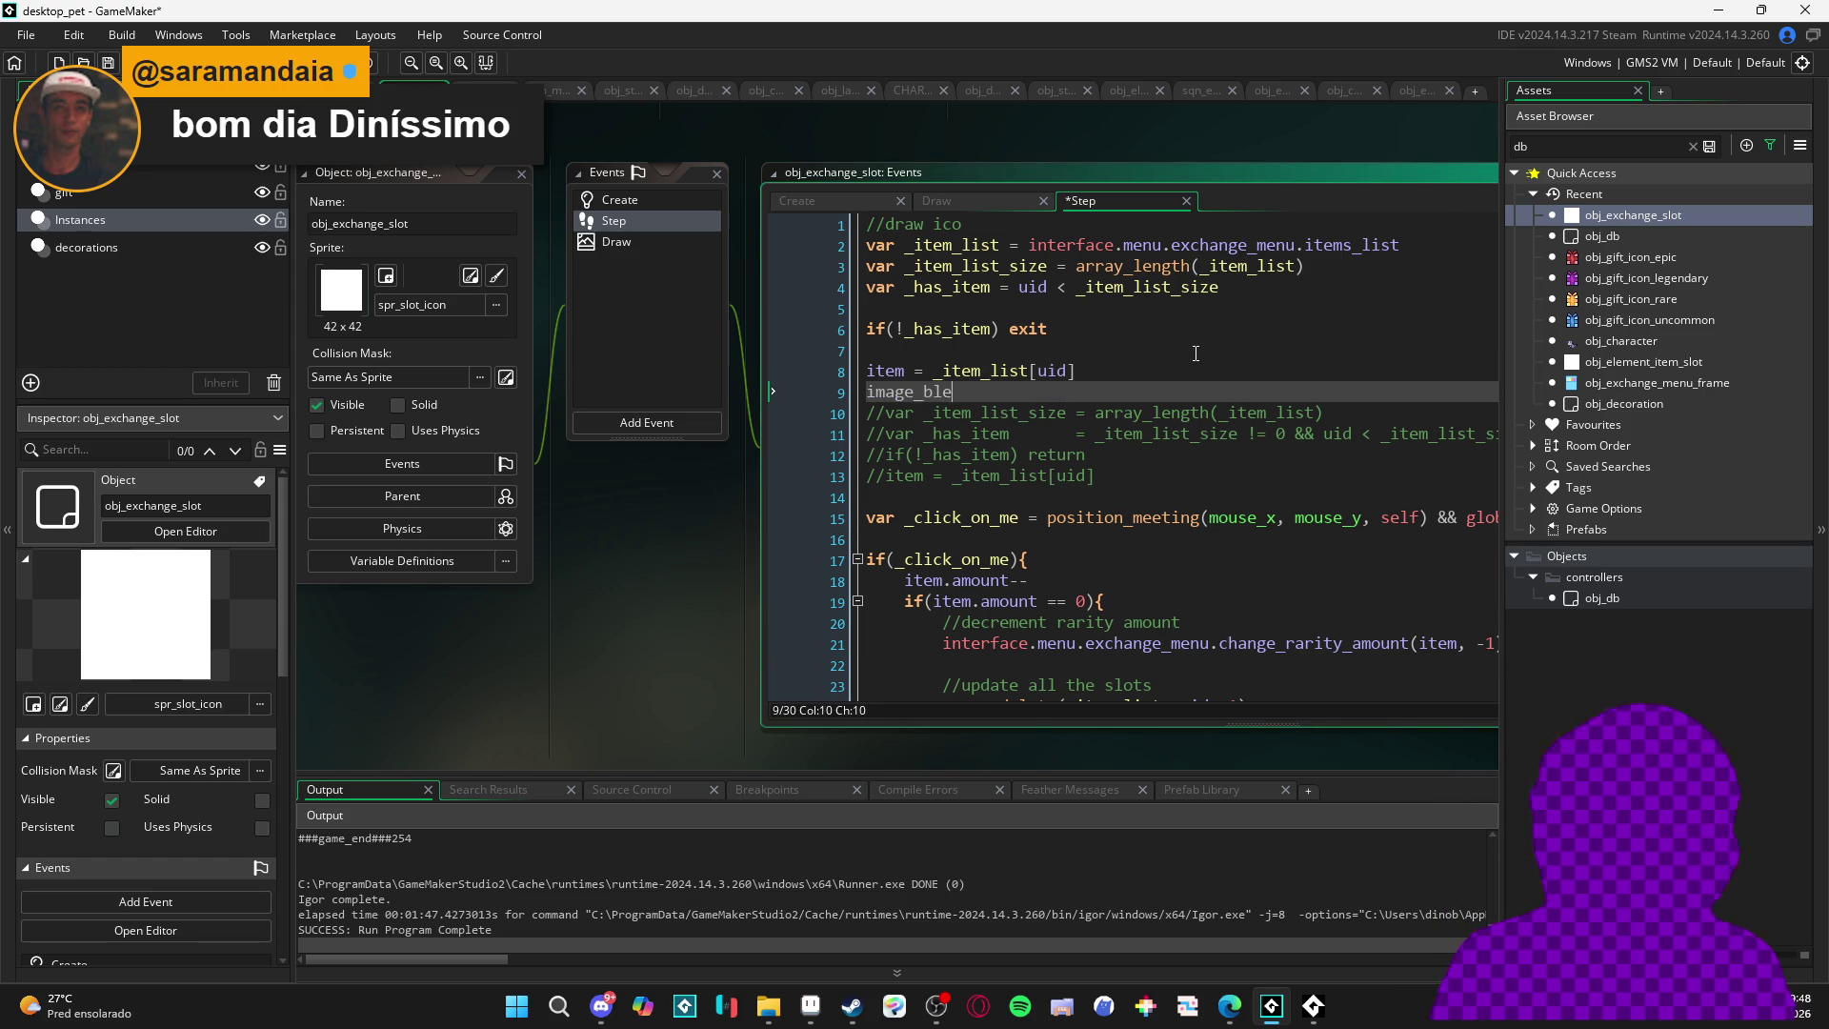
text(nd = )
text(obj_db.)
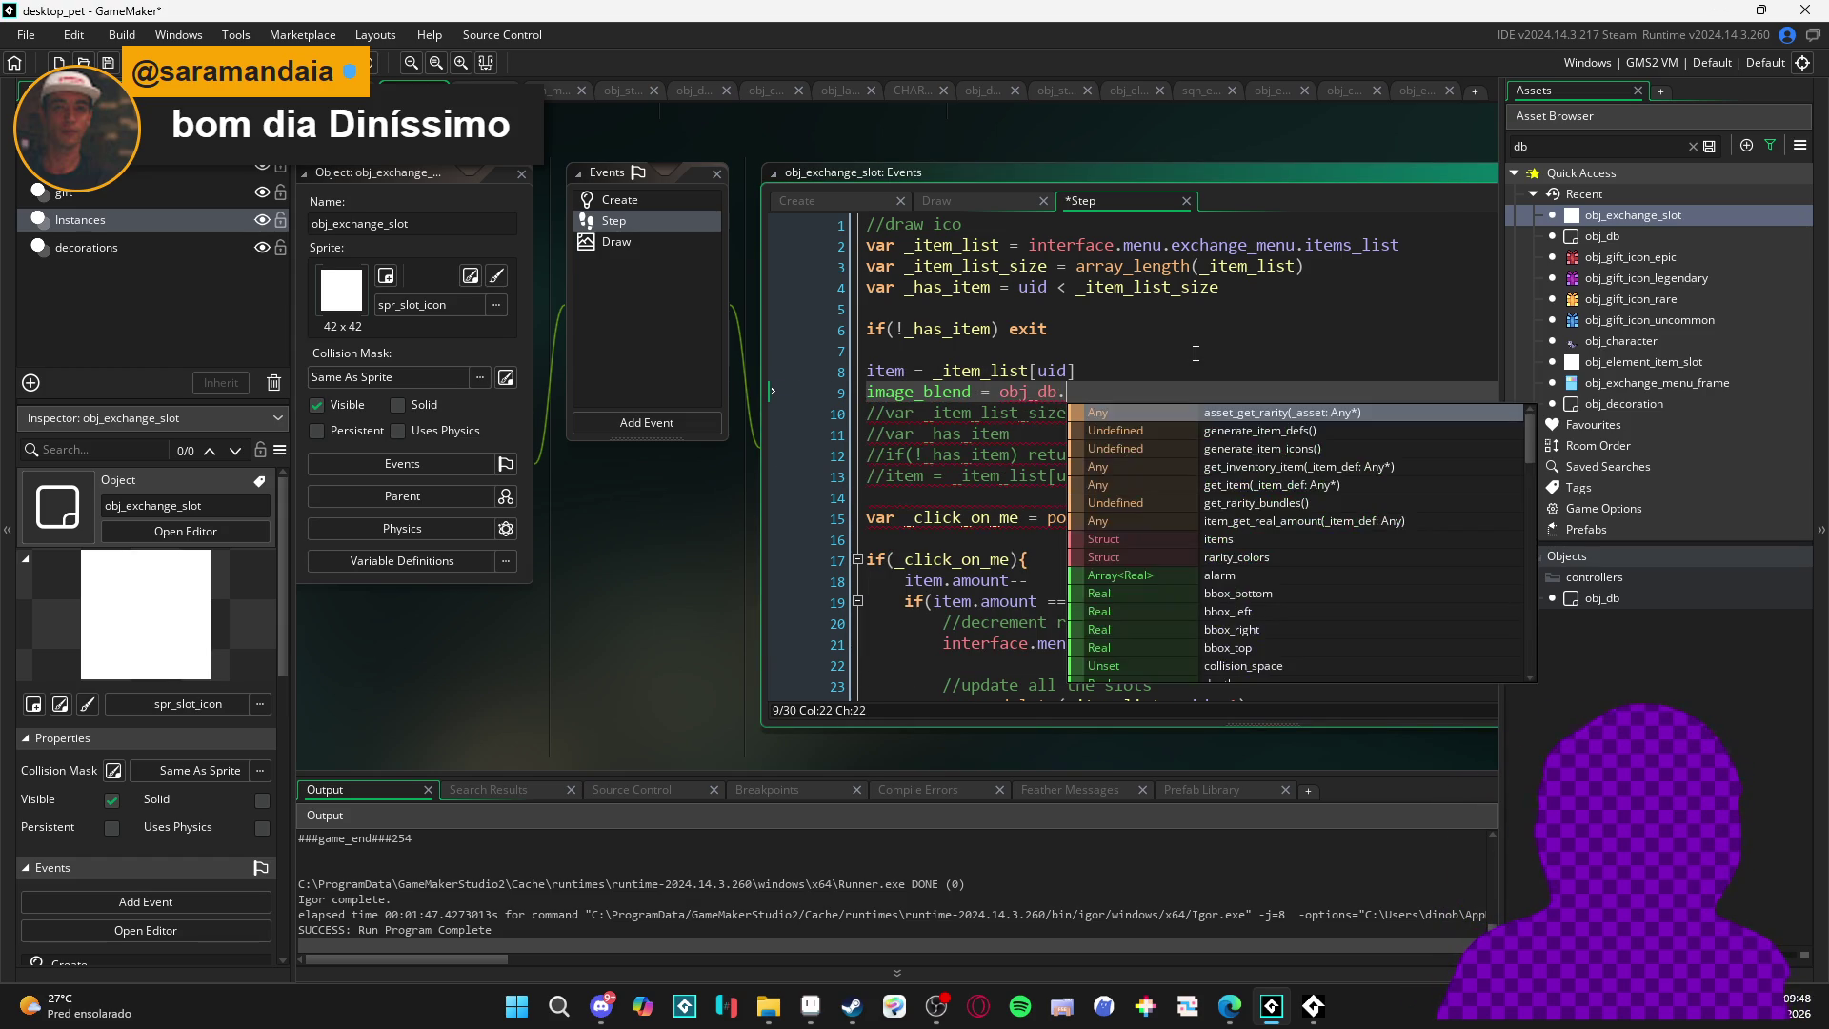
key(Down)
key(Down)
key(Down)
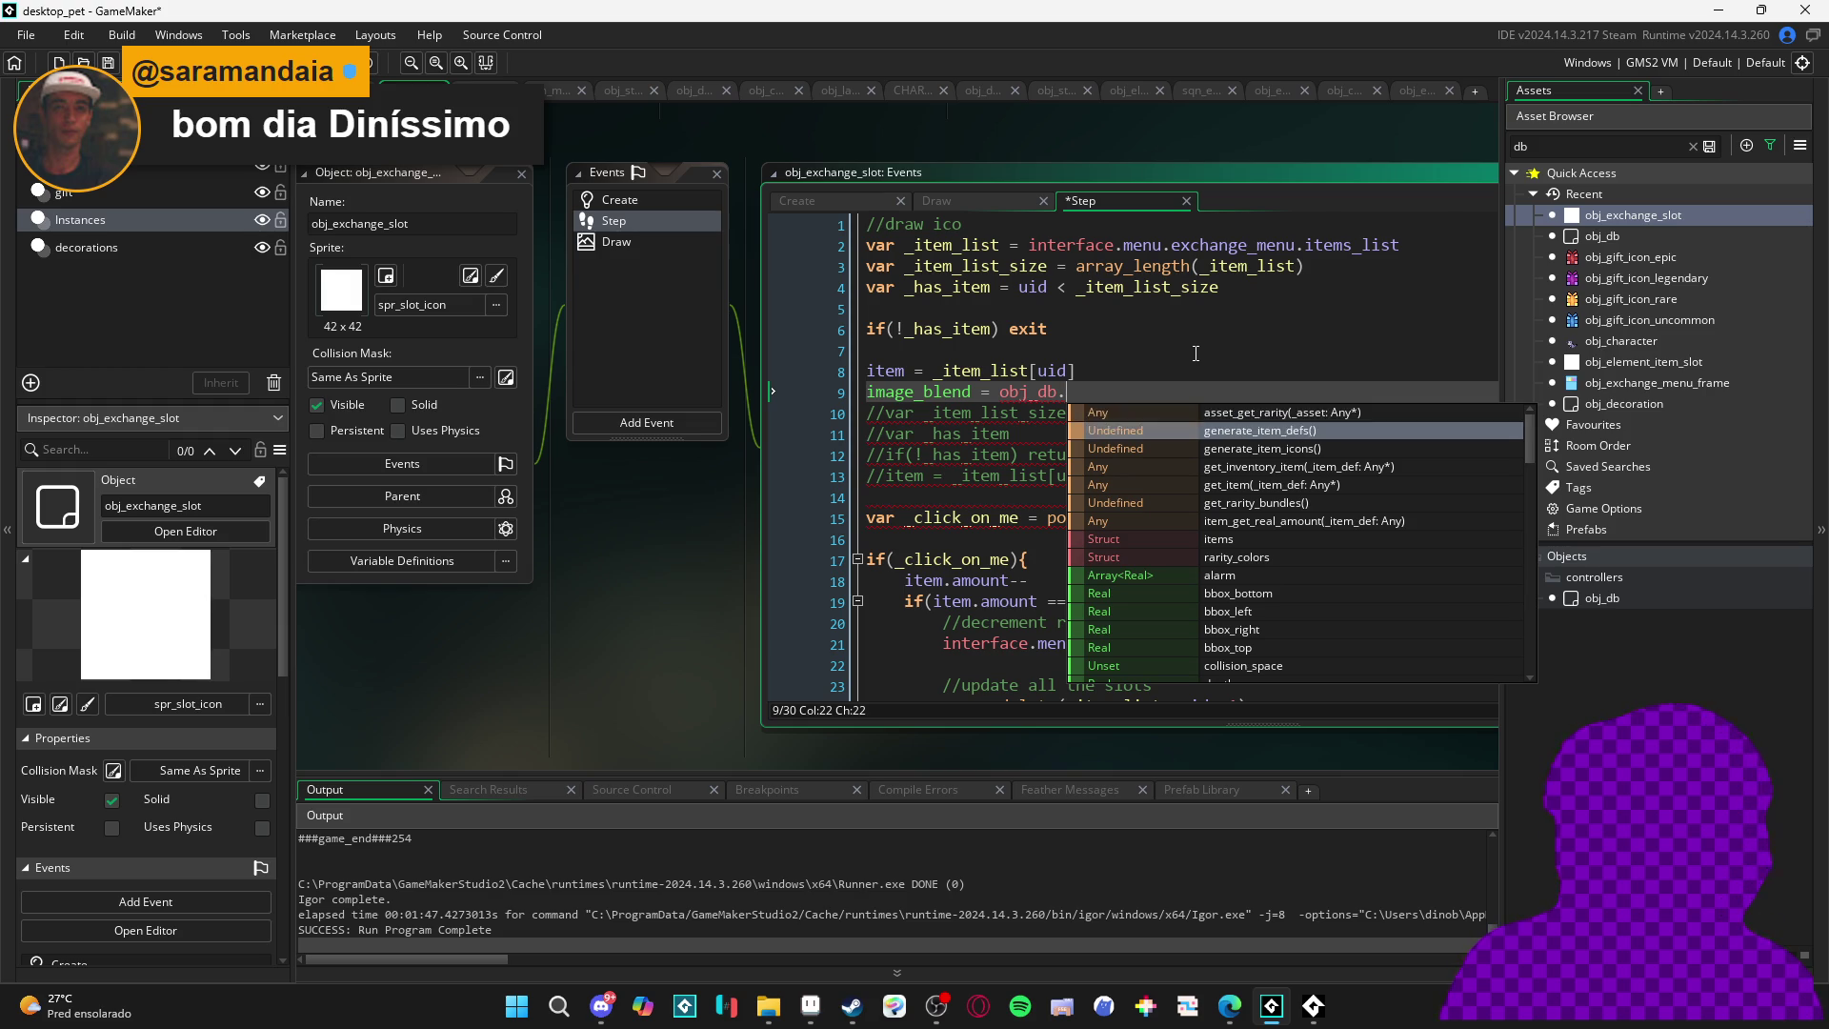
key(Down)
key(Down)
key(Down)
key(Return)
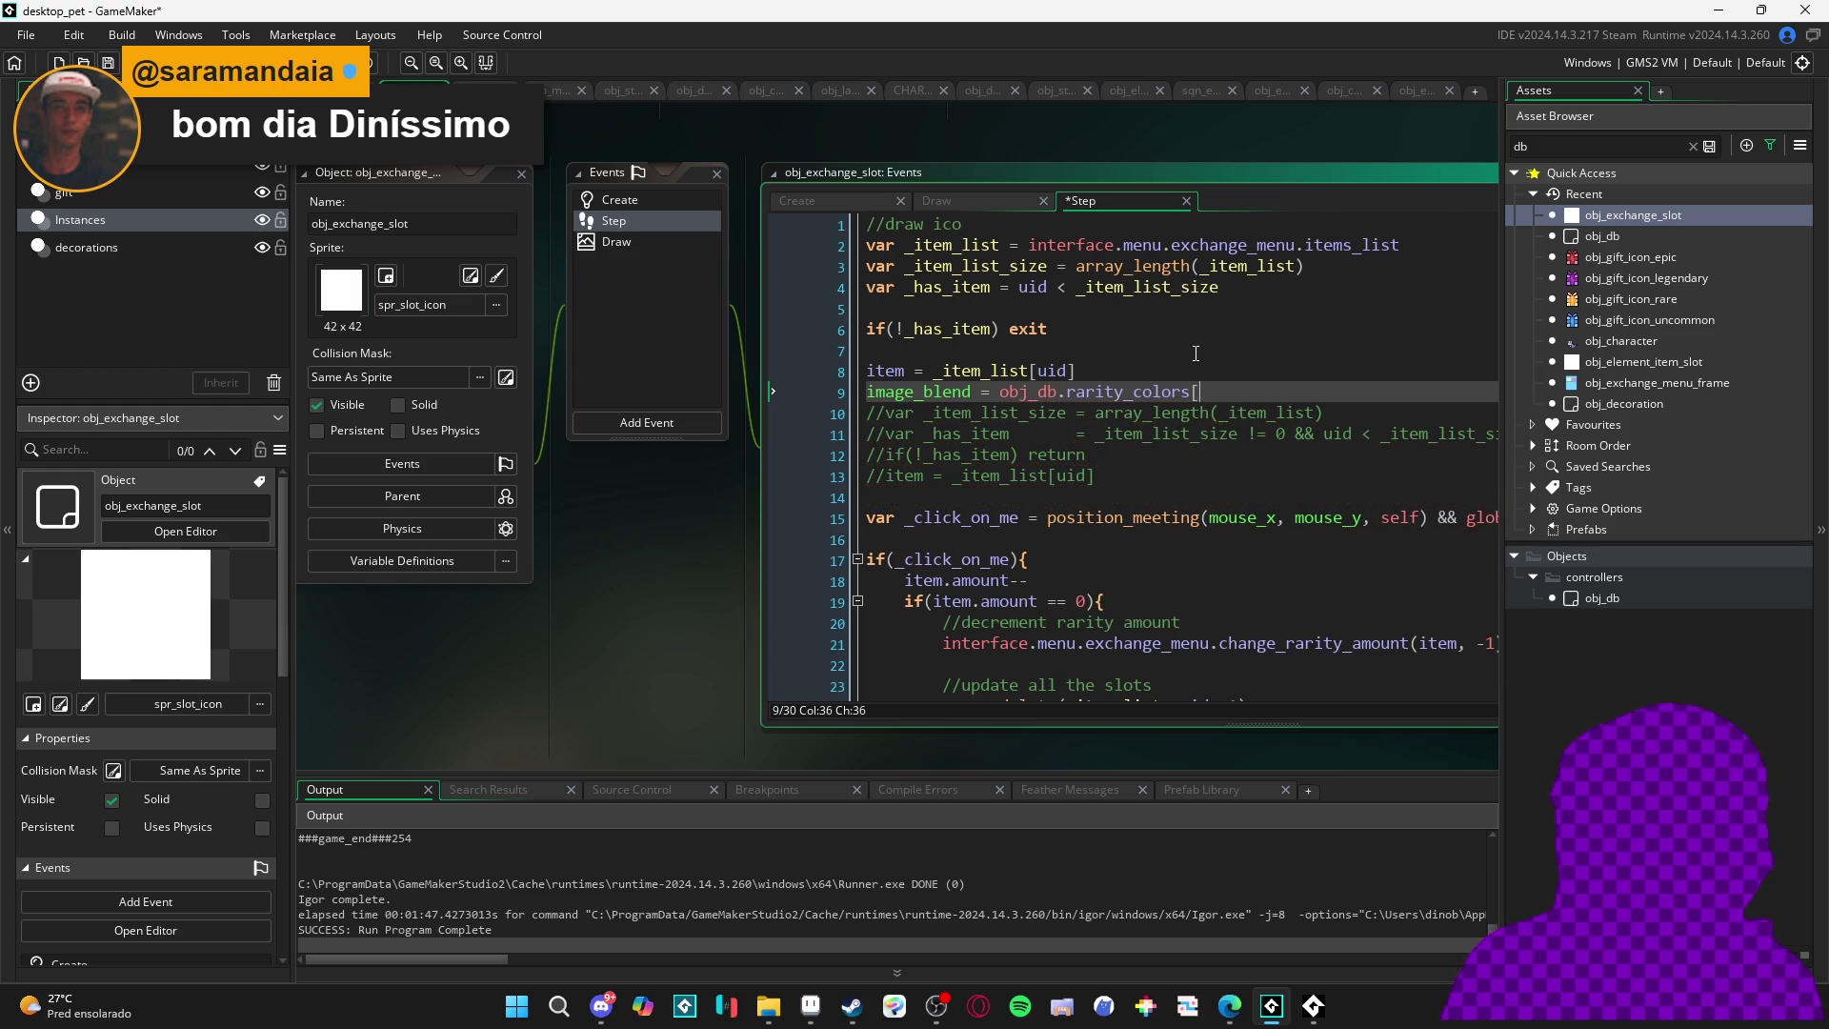
scroll(1196, 354, down, 3)
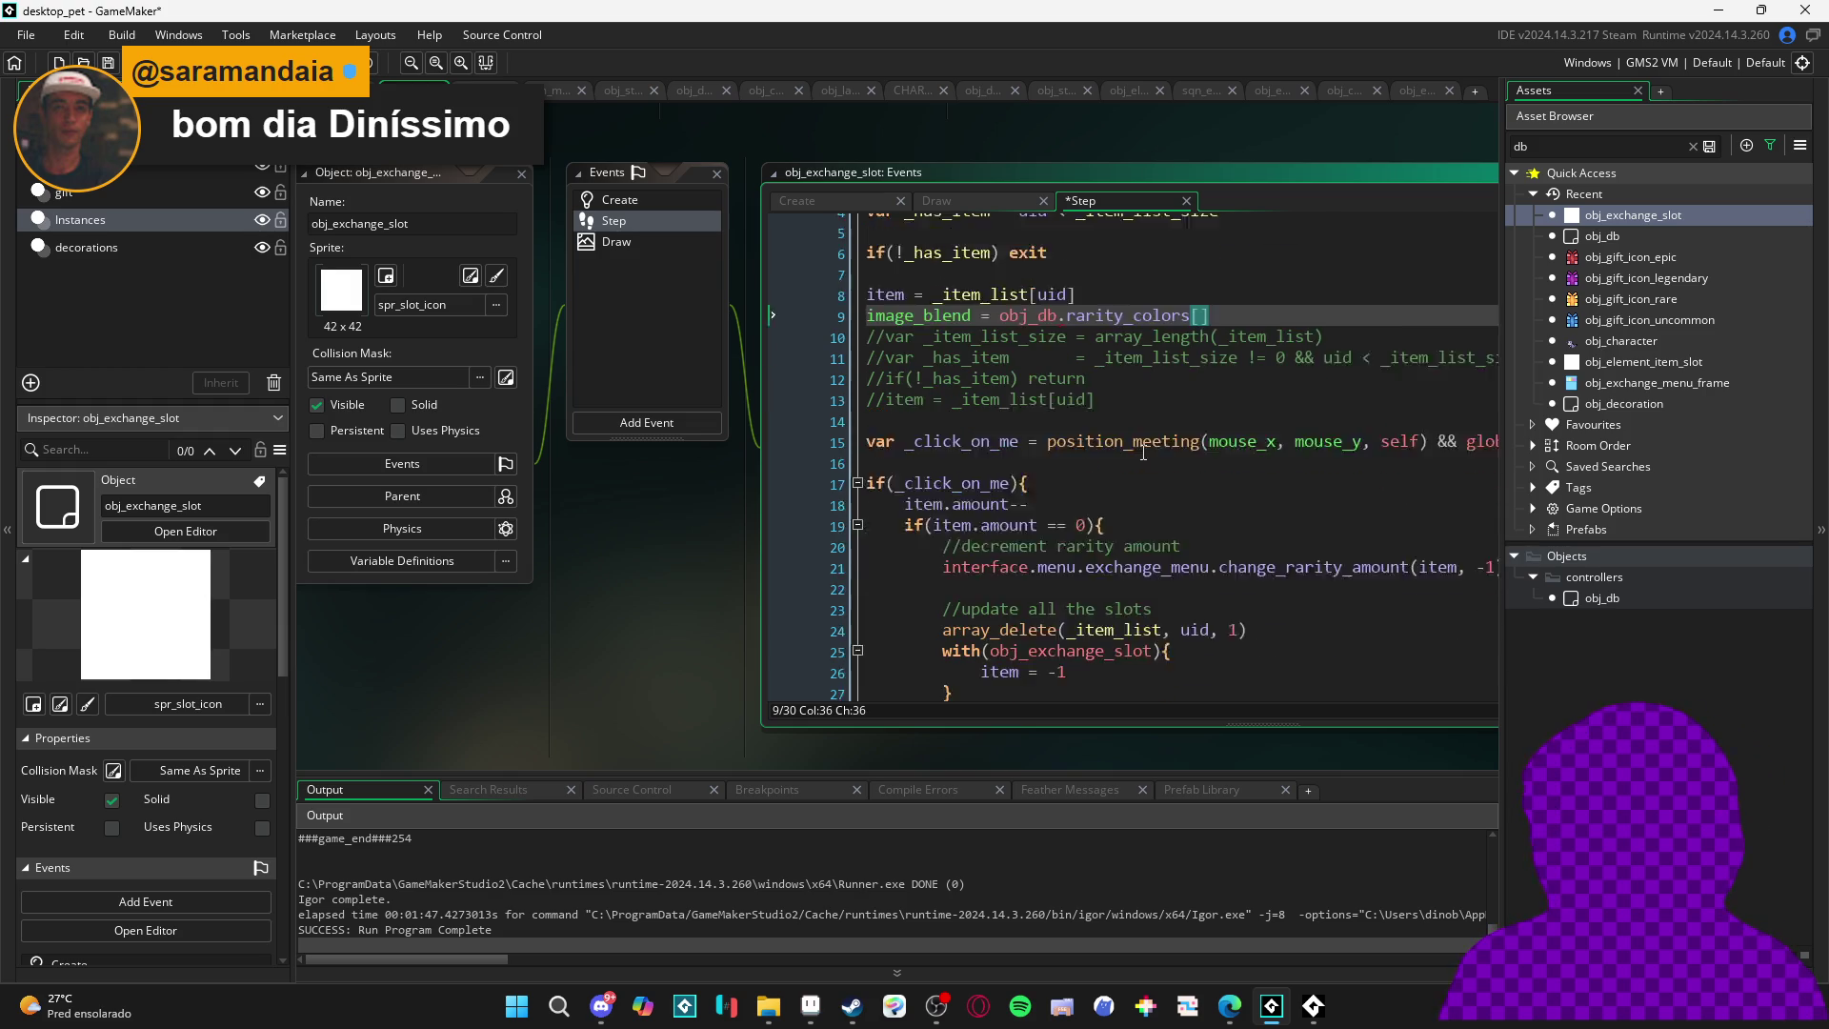
scroll(1162, 439, up, 3)
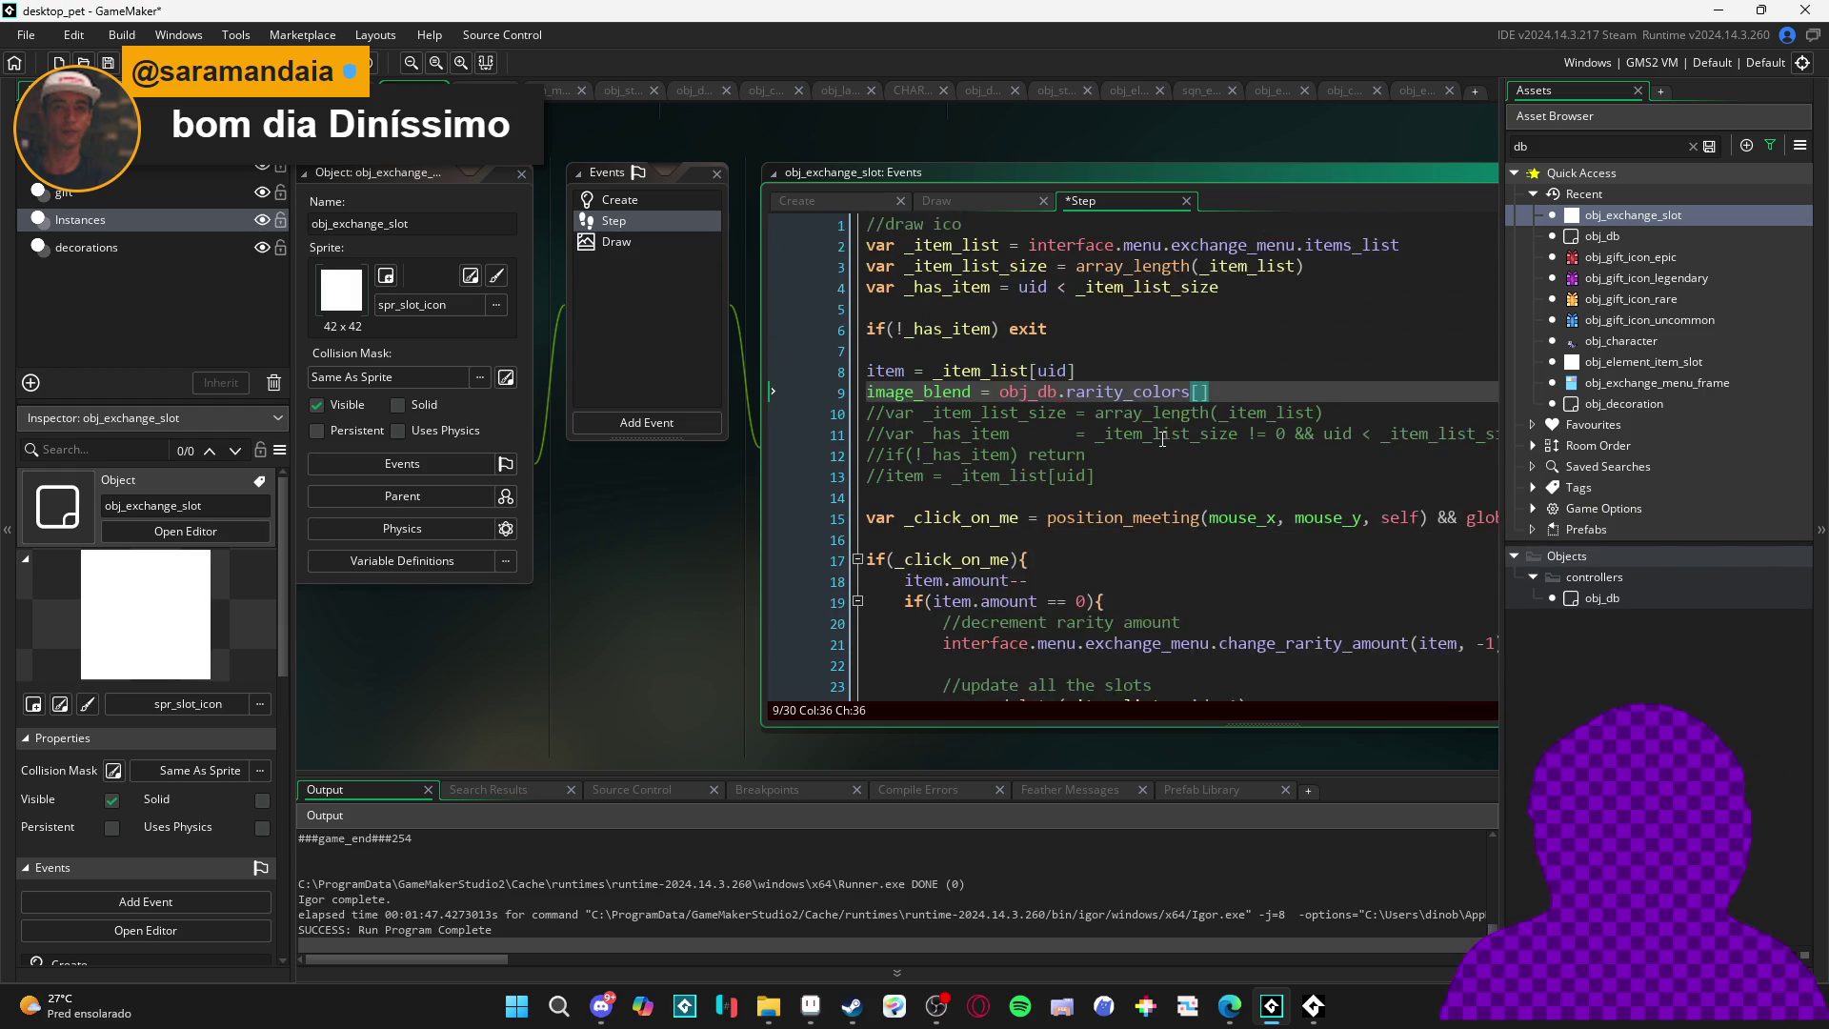
text(item.rarity)
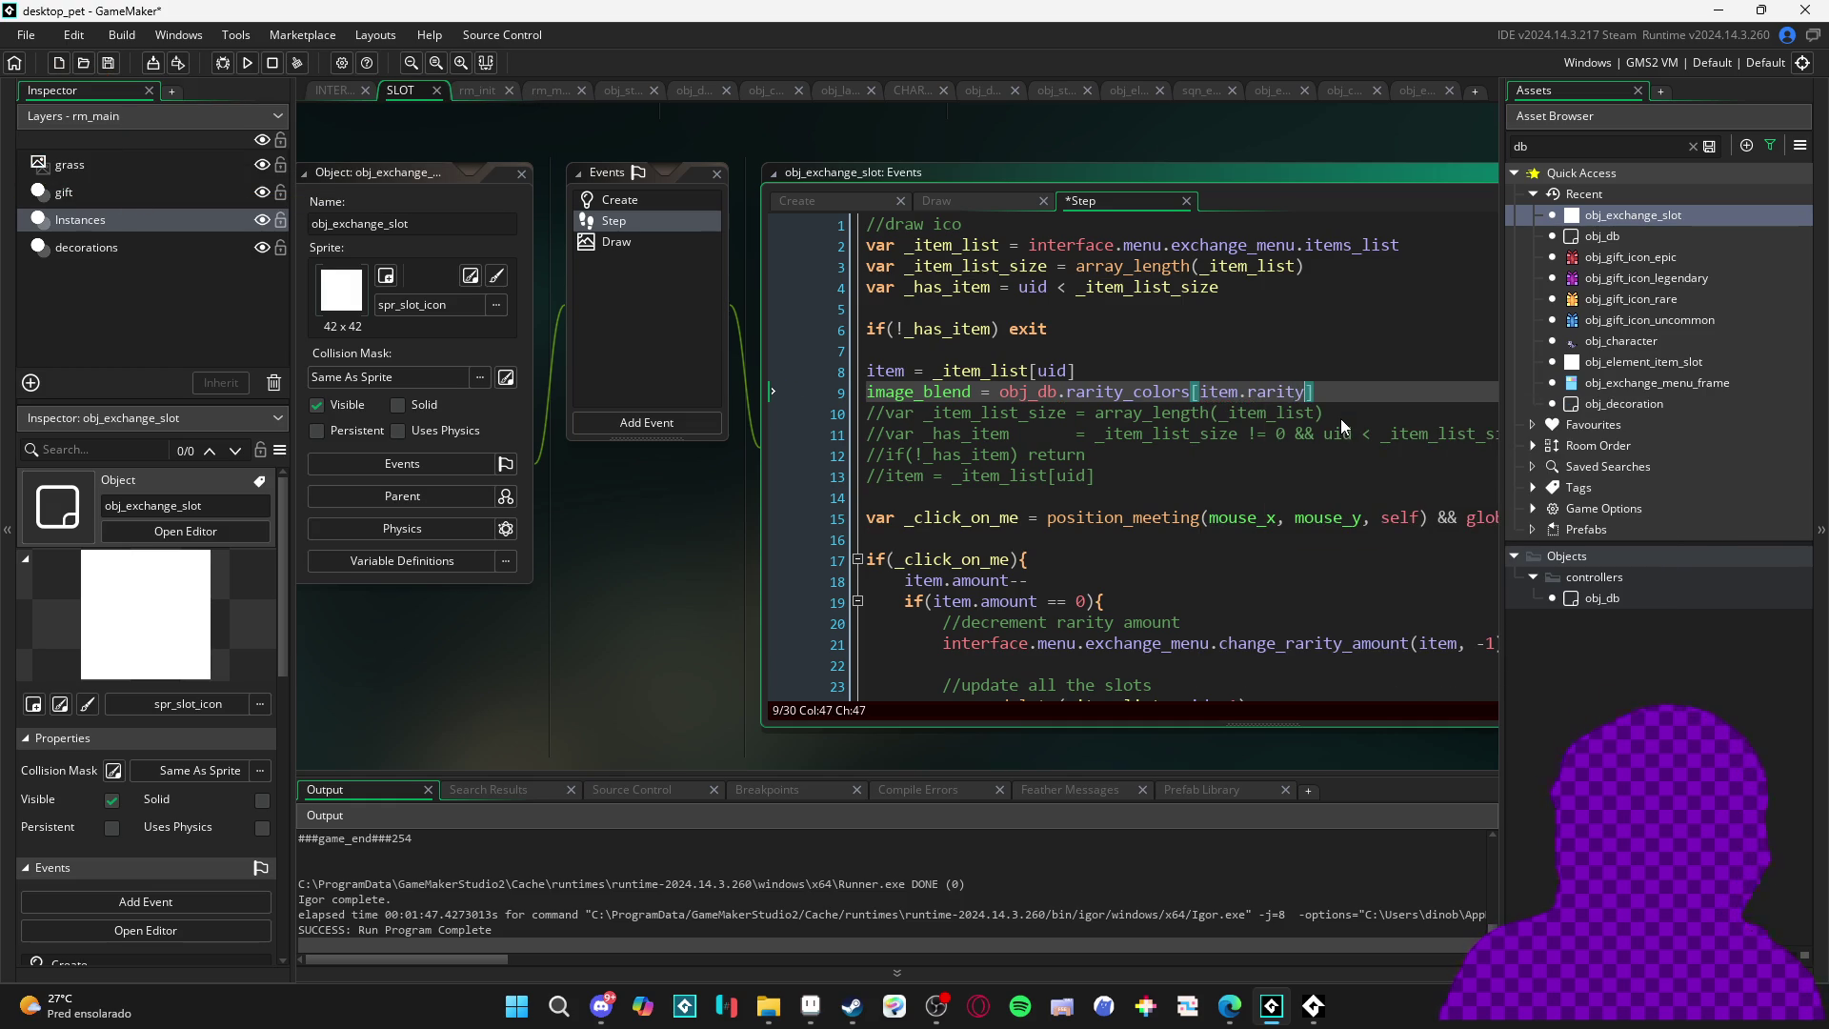
key(End)
key(ctrl+s)
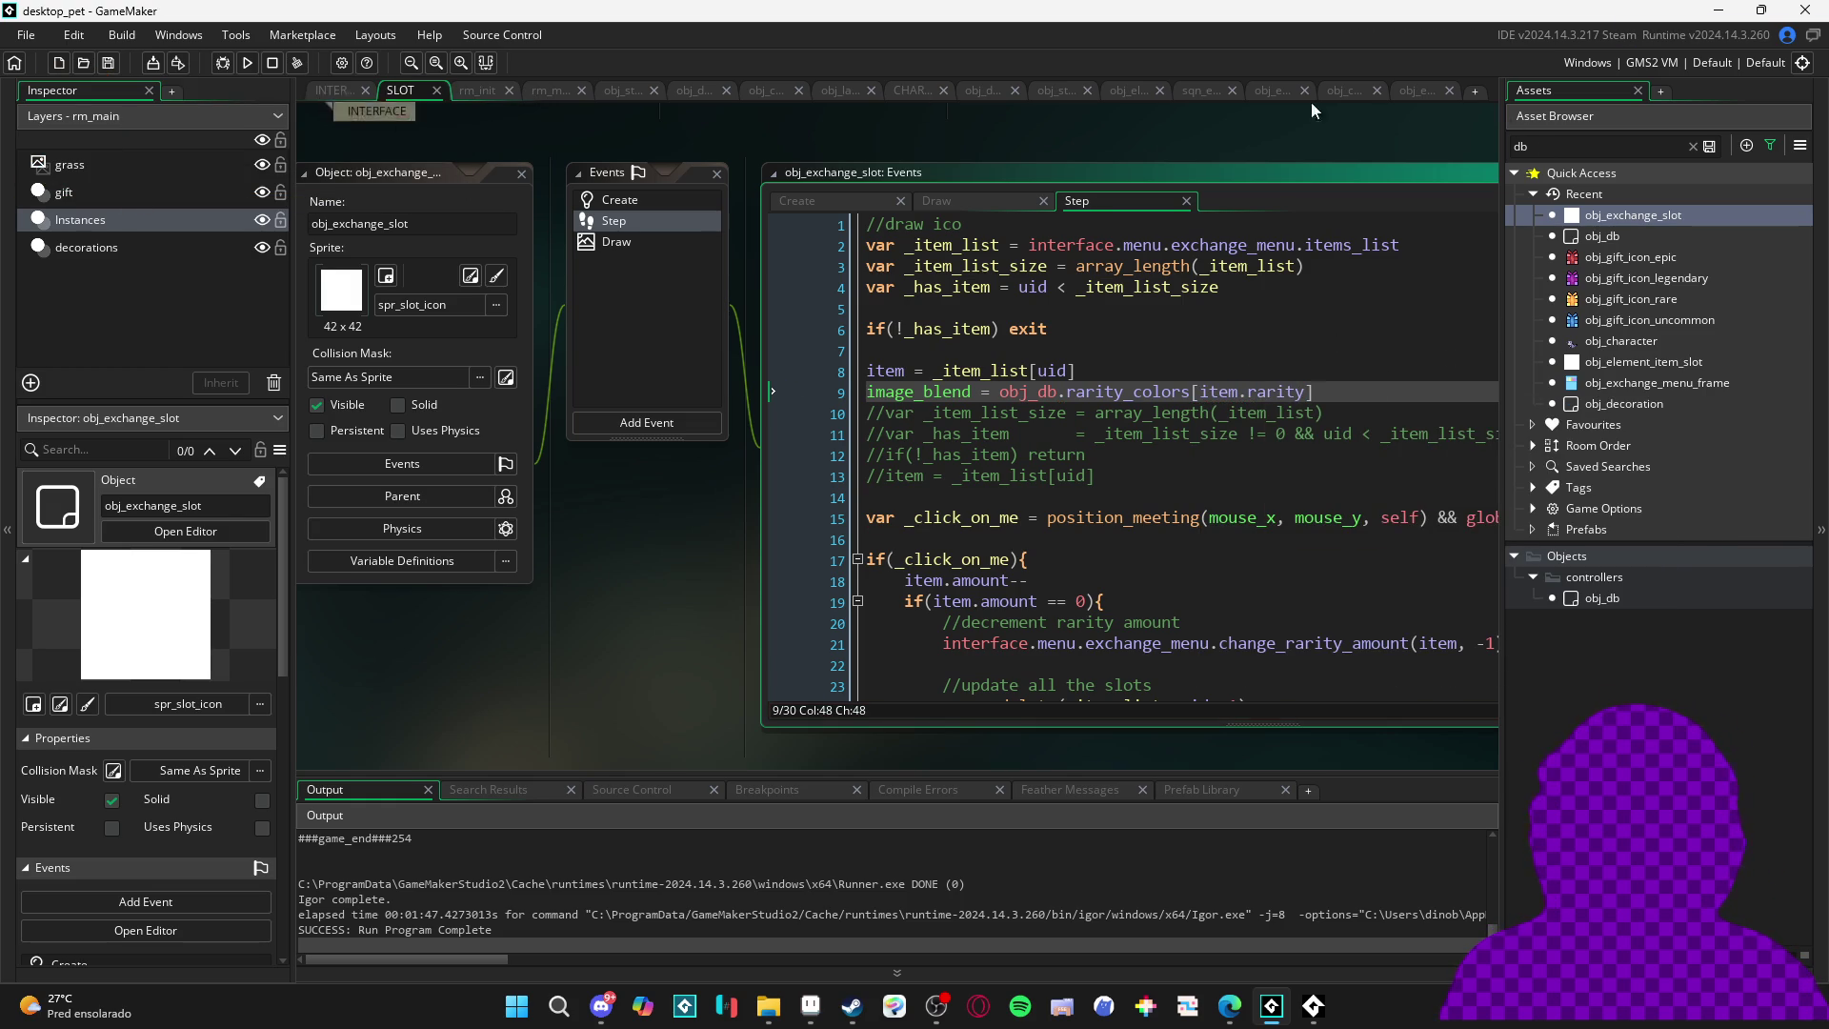
double_click(1613, 237)
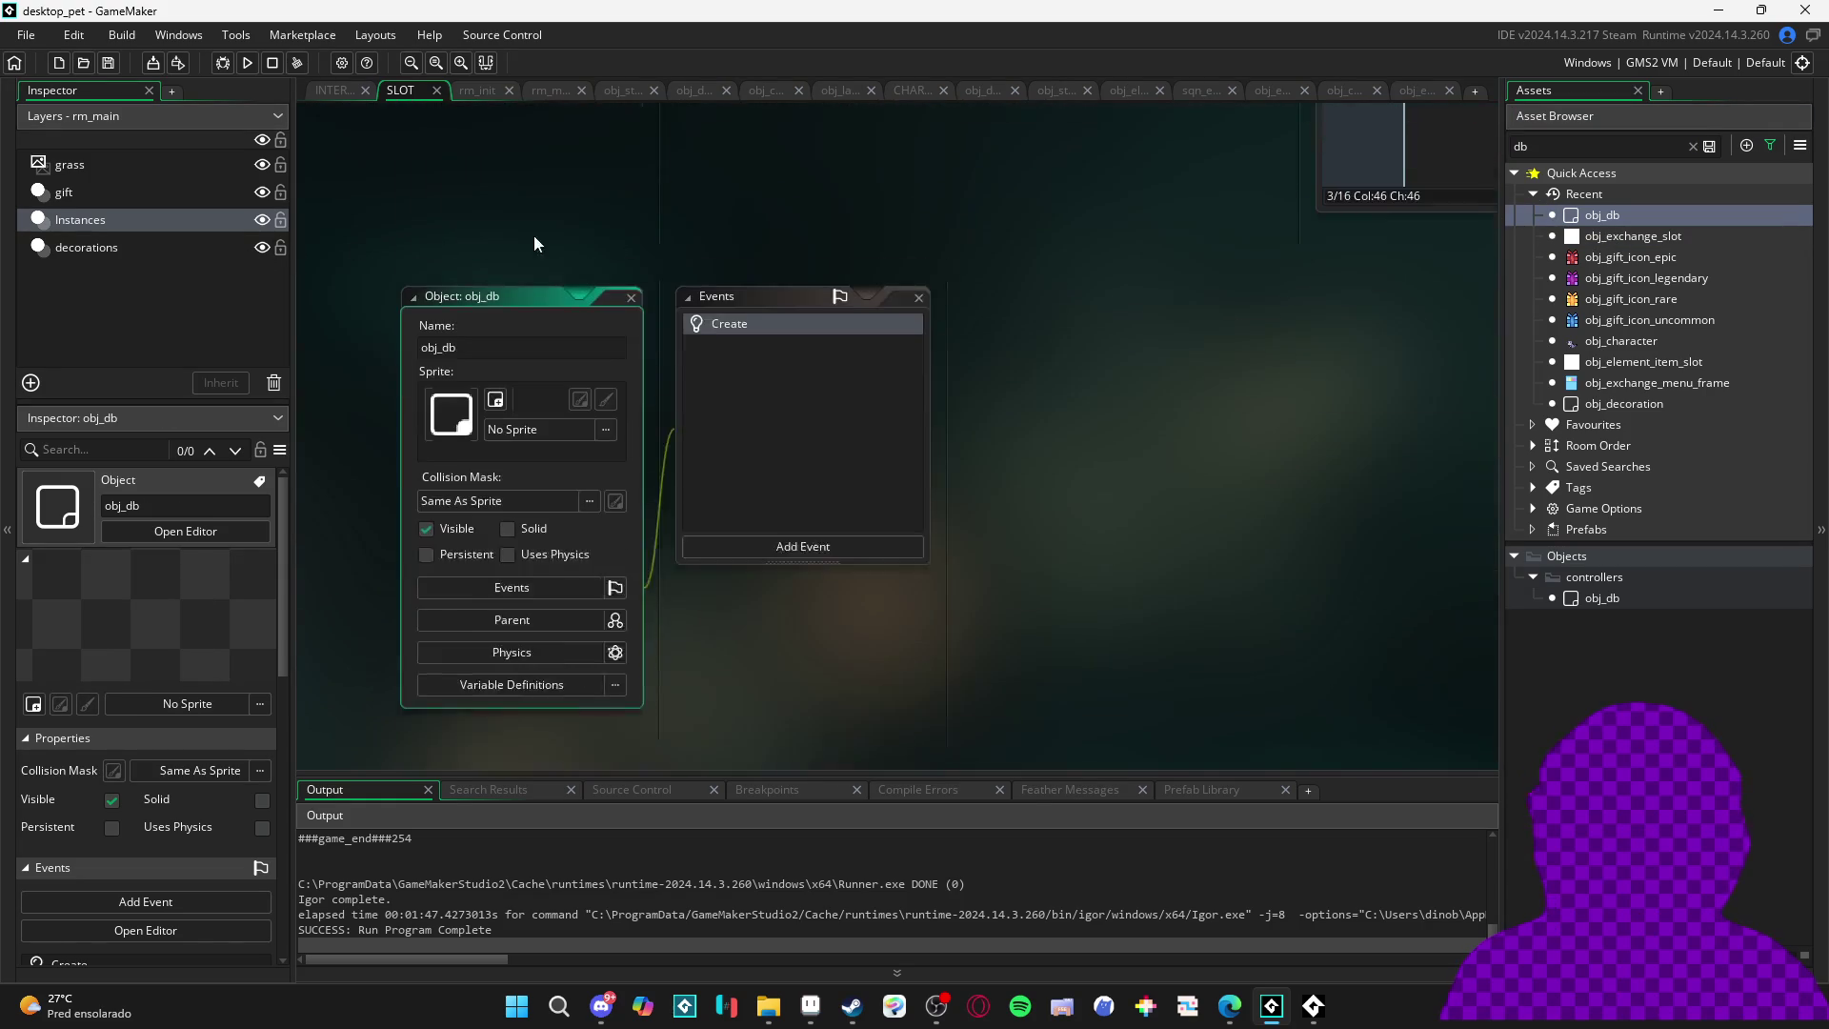
- In obj_db's Create code, inspect the hat block and the item_103 and item_104 entries
click(728, 253)
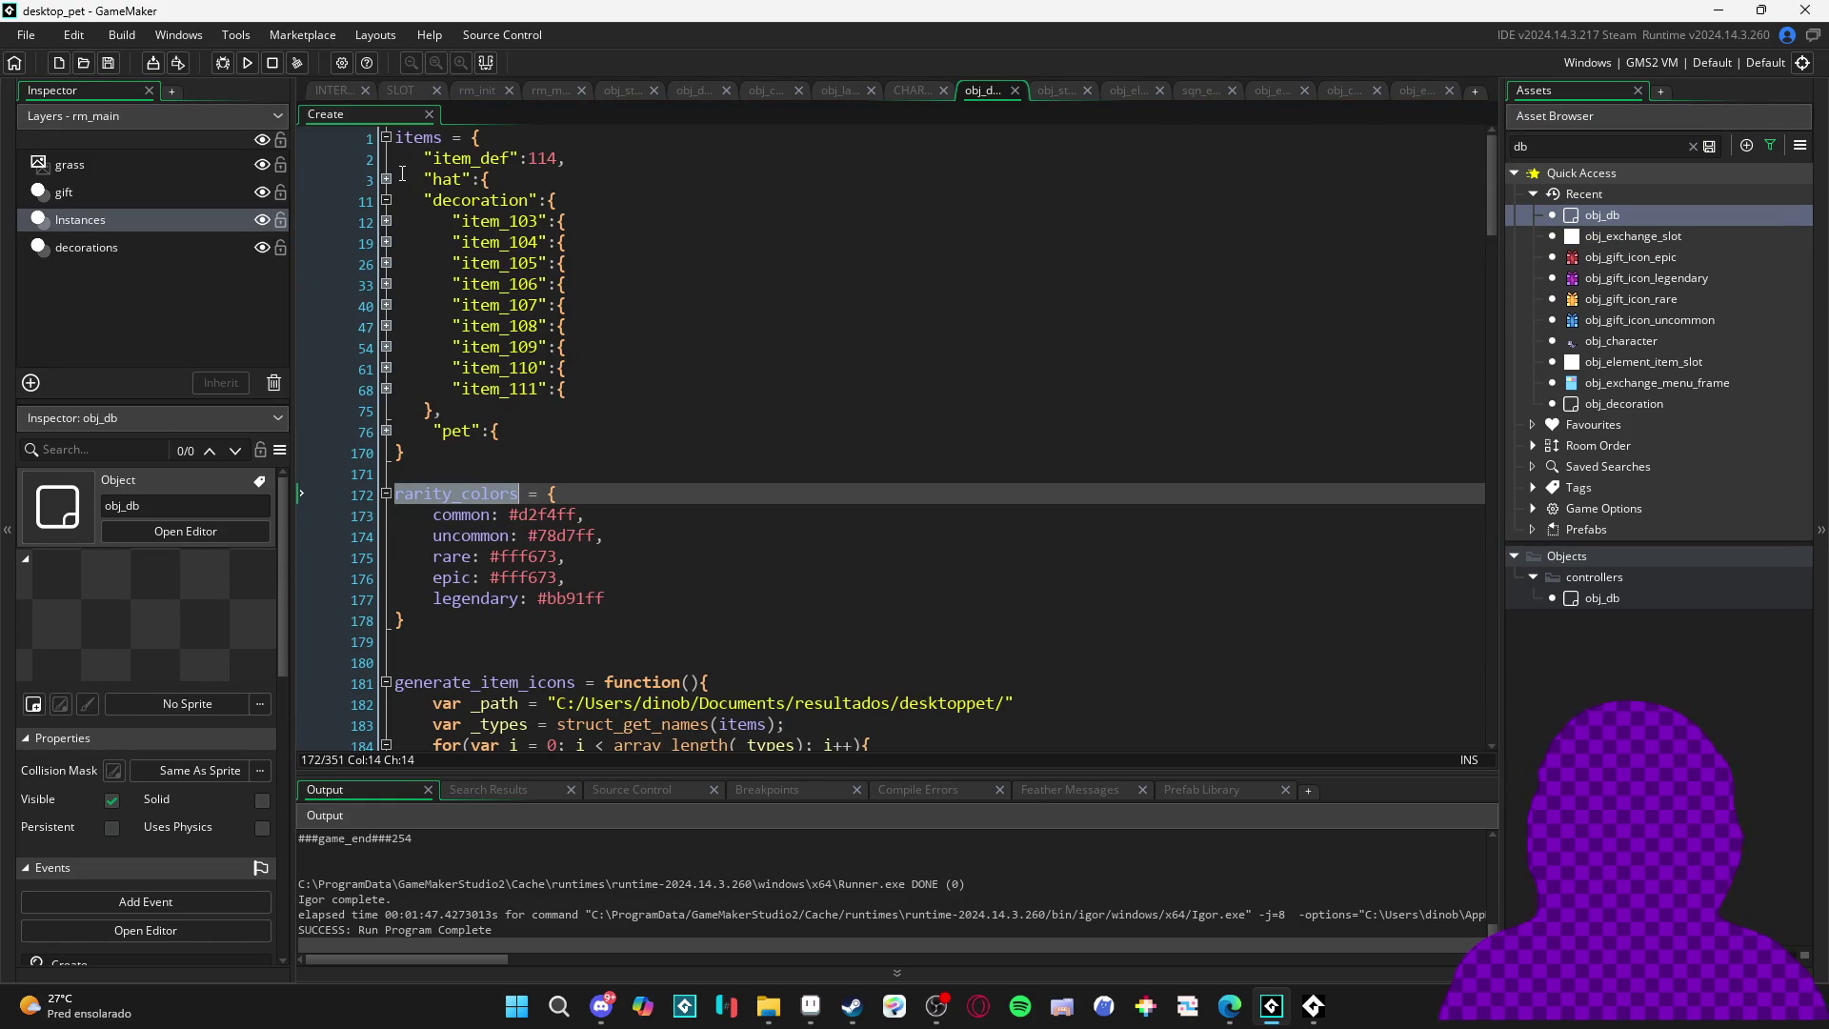
click(387, 180)
click(386, 180)
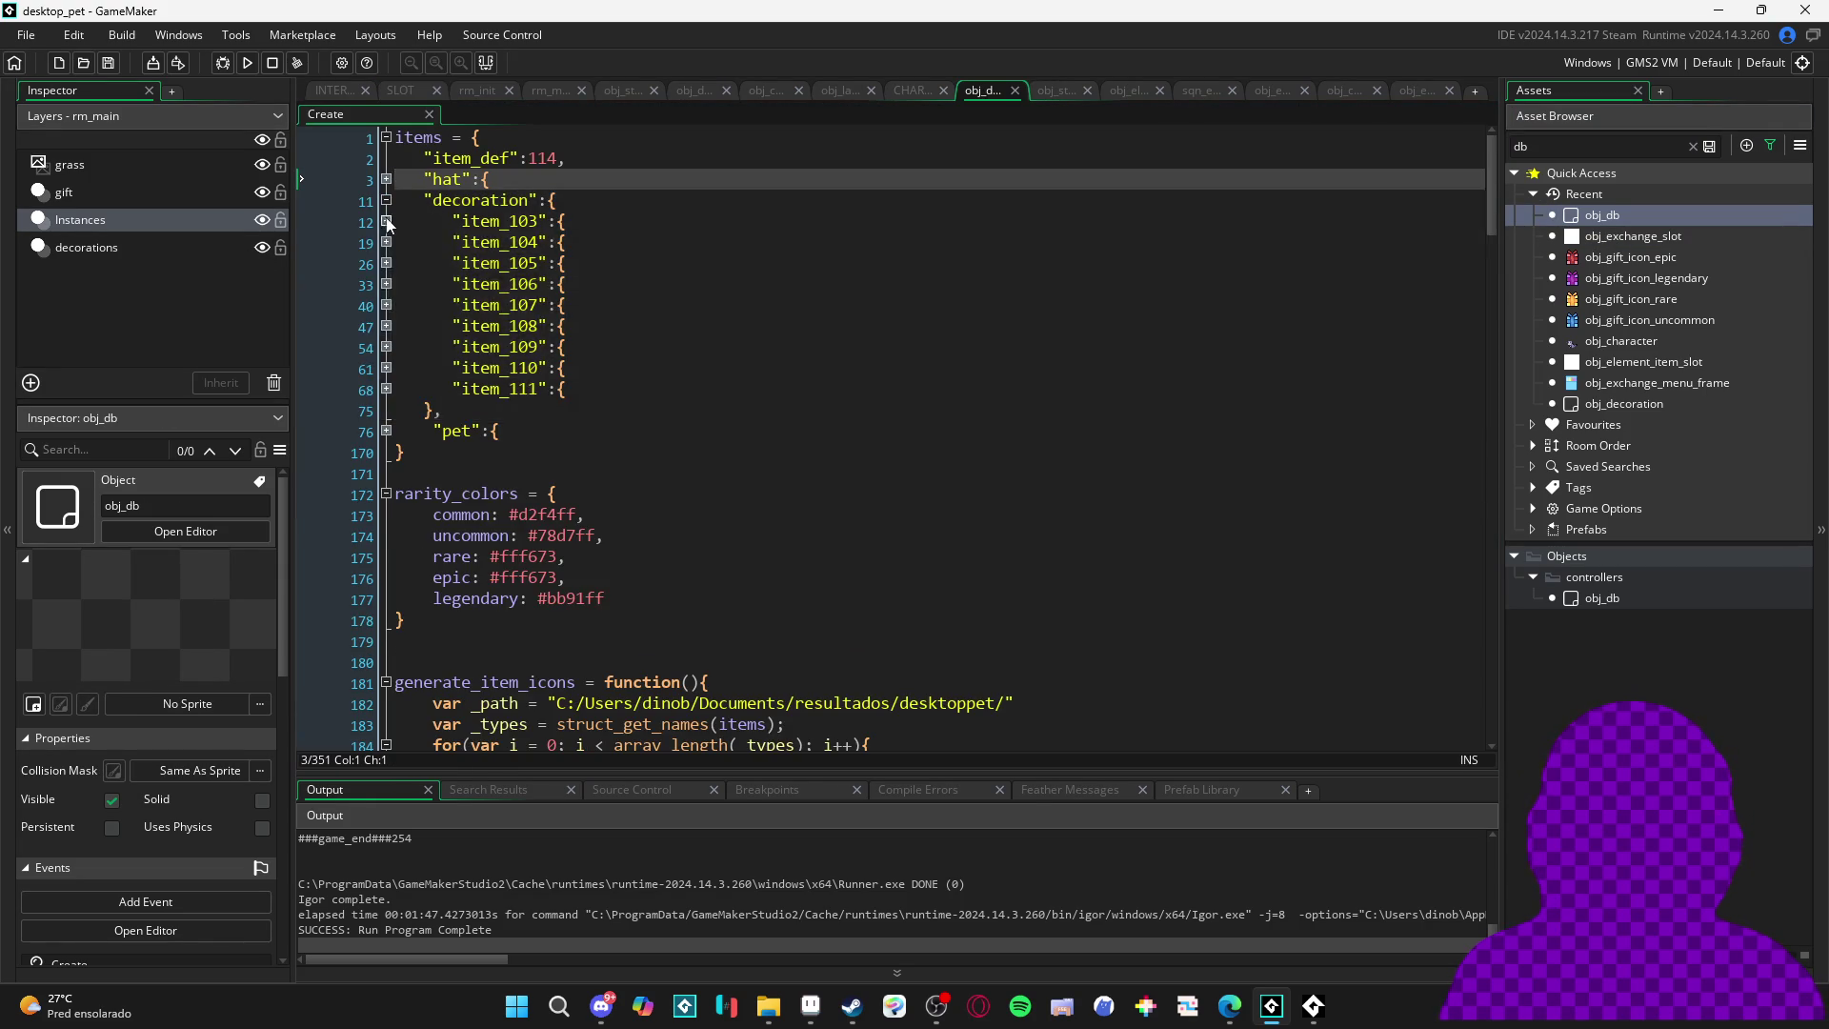
click(387, 221)
click(387, 221)
click(387, 243)
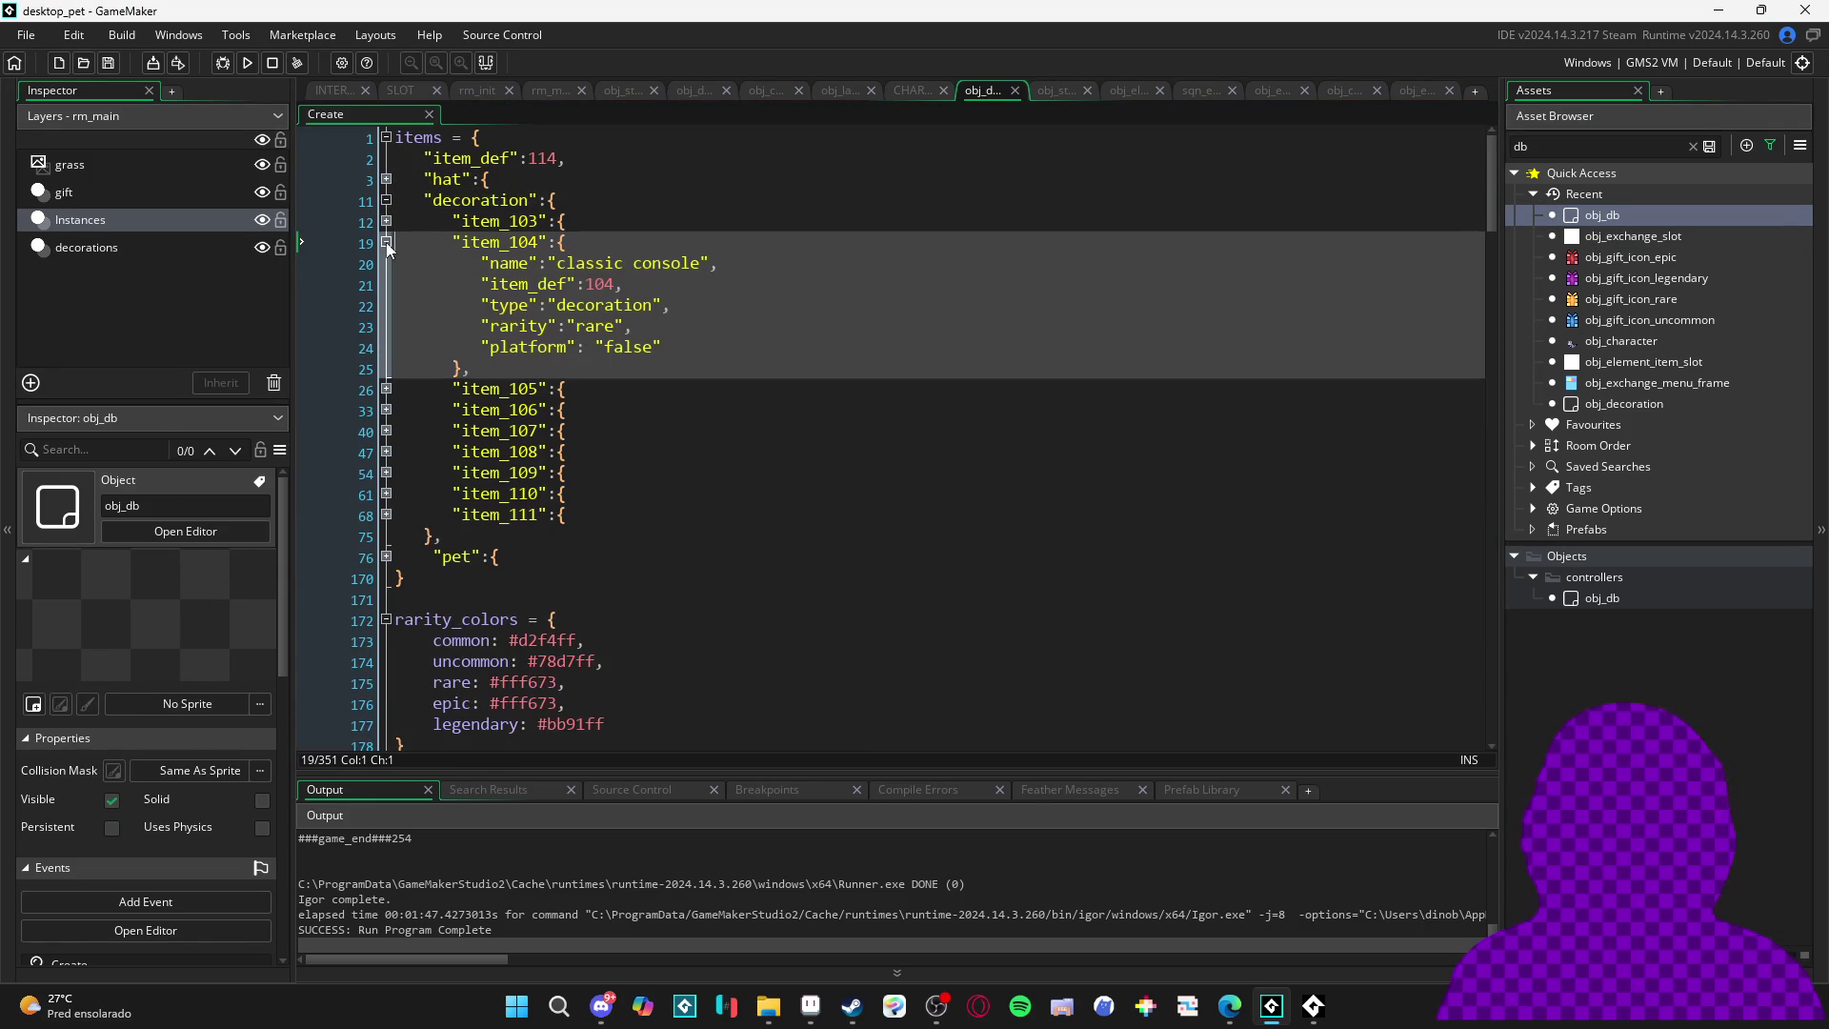
click(387, 243)
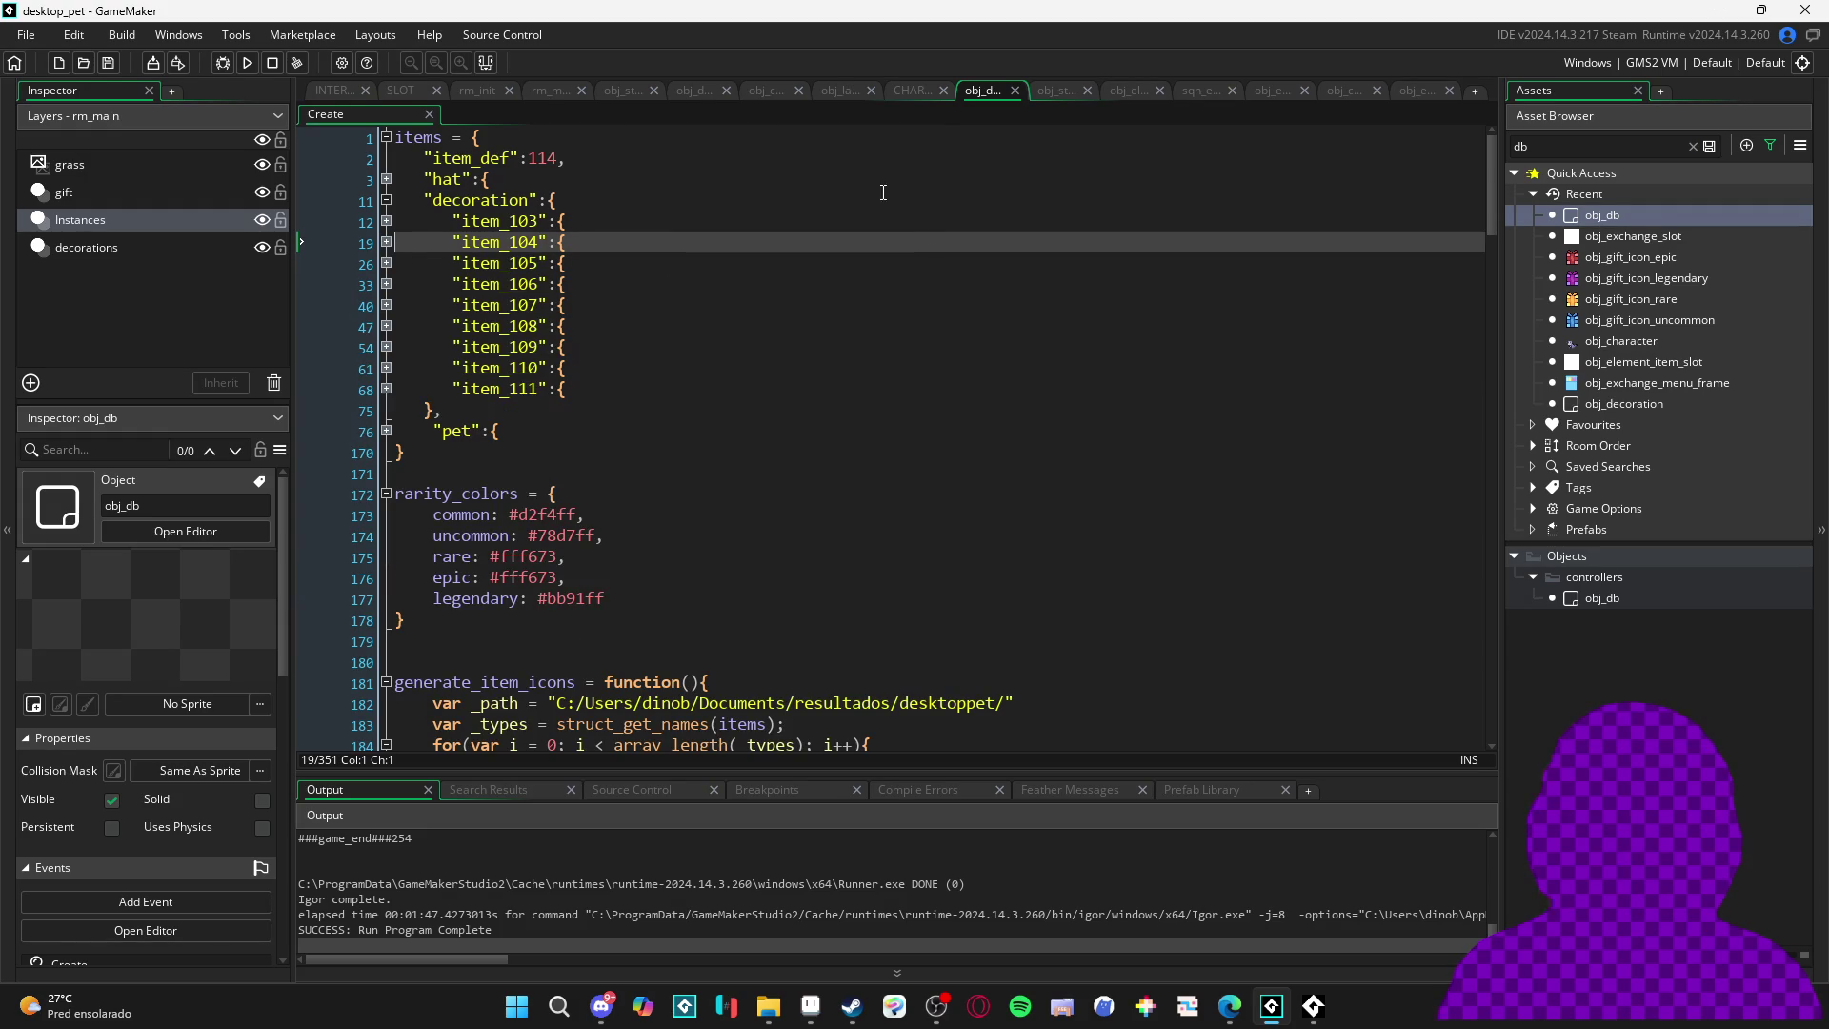
- Clear the asset filter and find change_rarity_amount in the interface script
click(1693, 146)
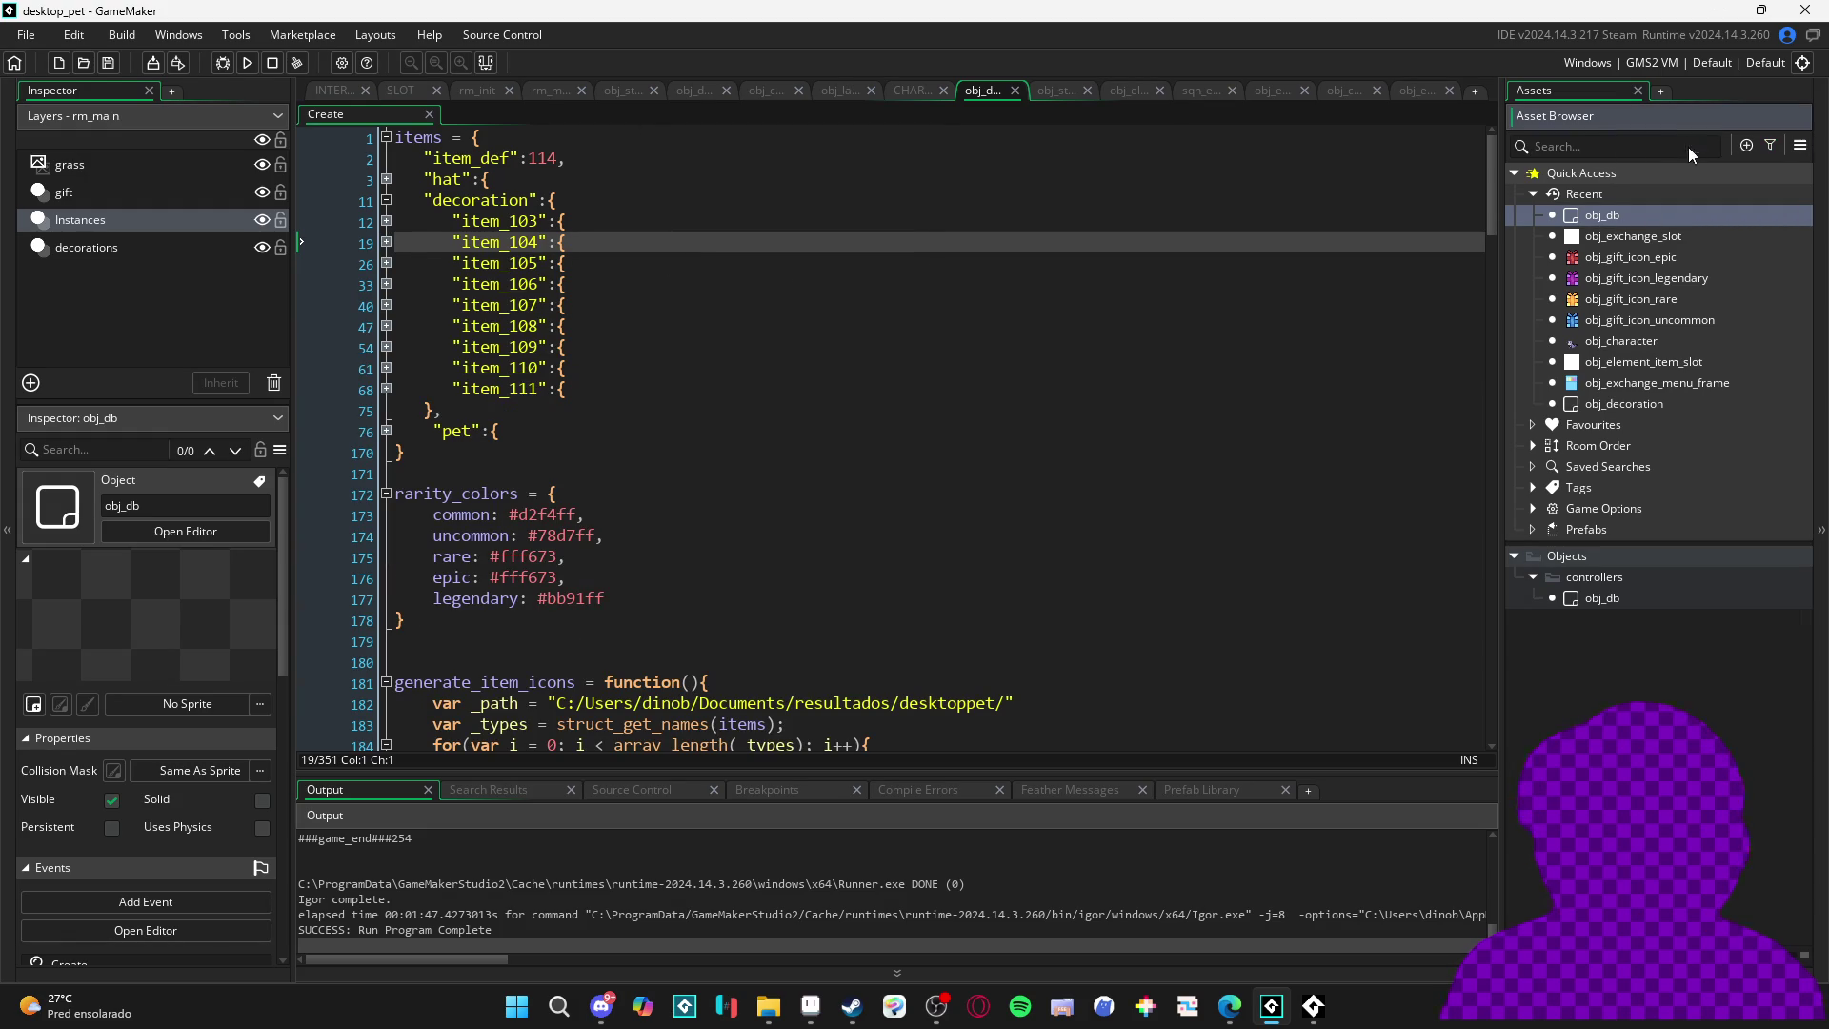
click(335, 91)
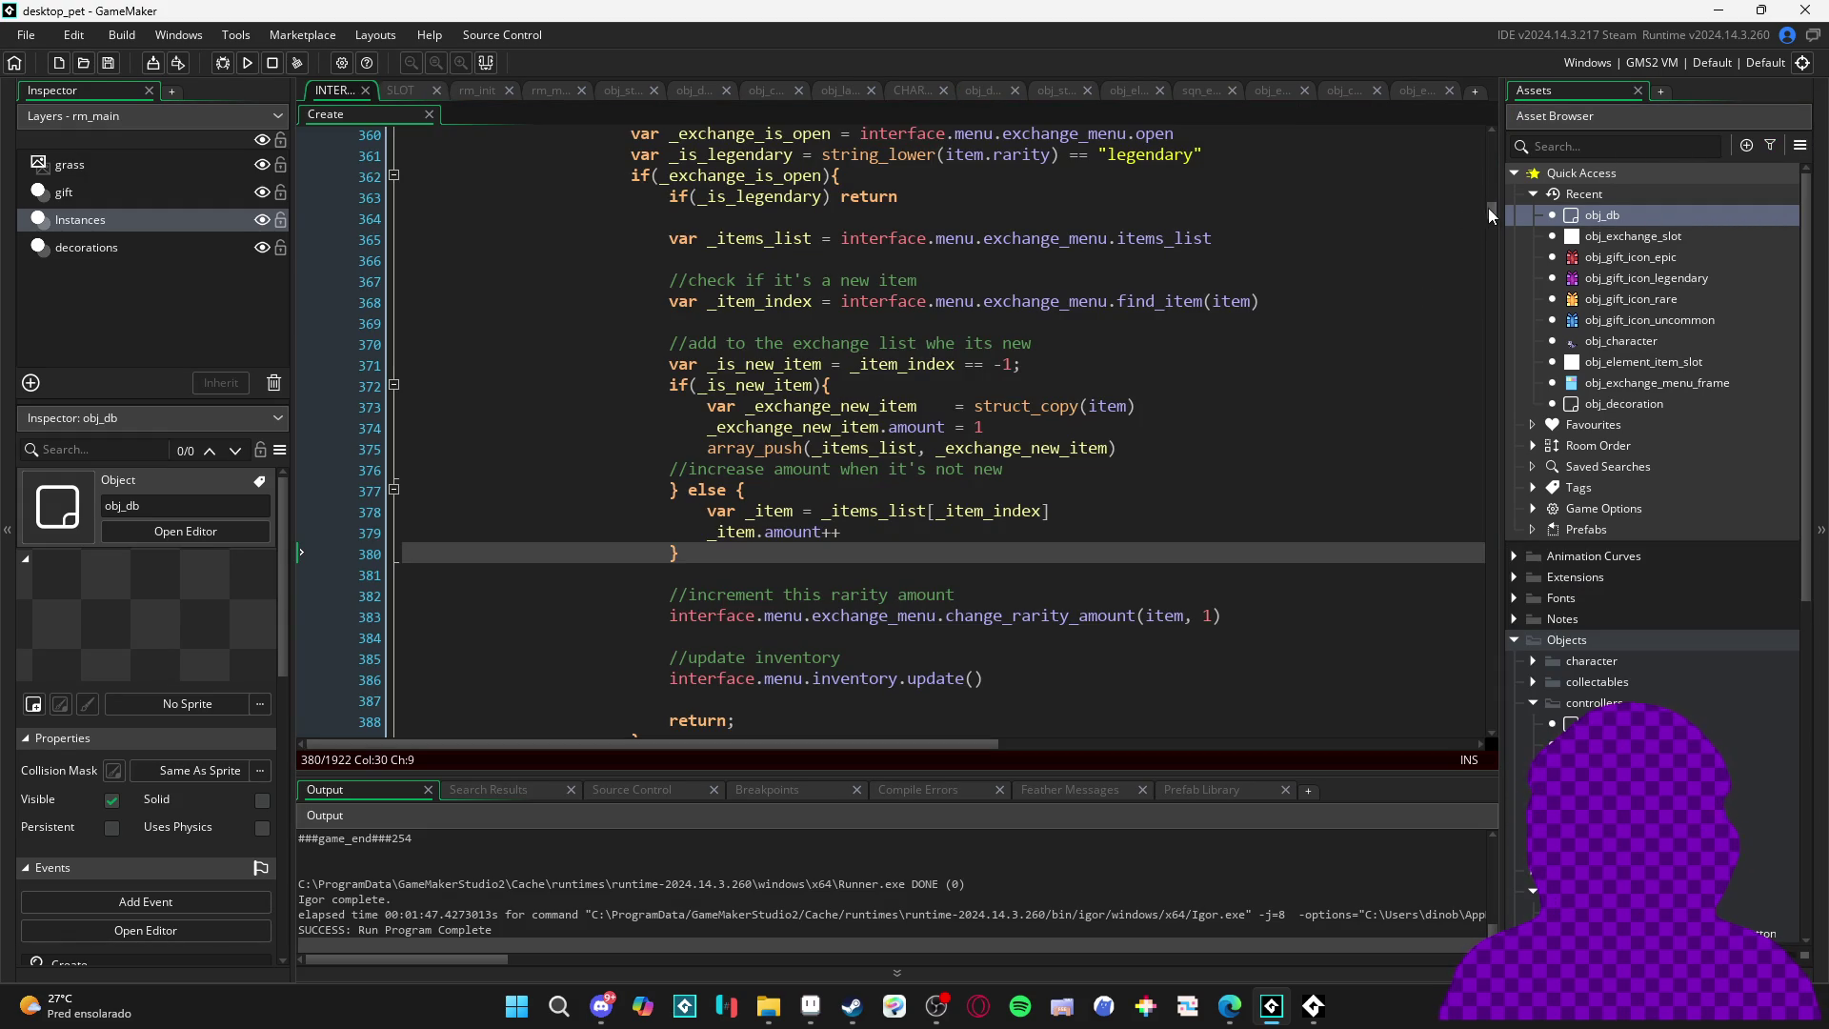
double_click(1130, 615)
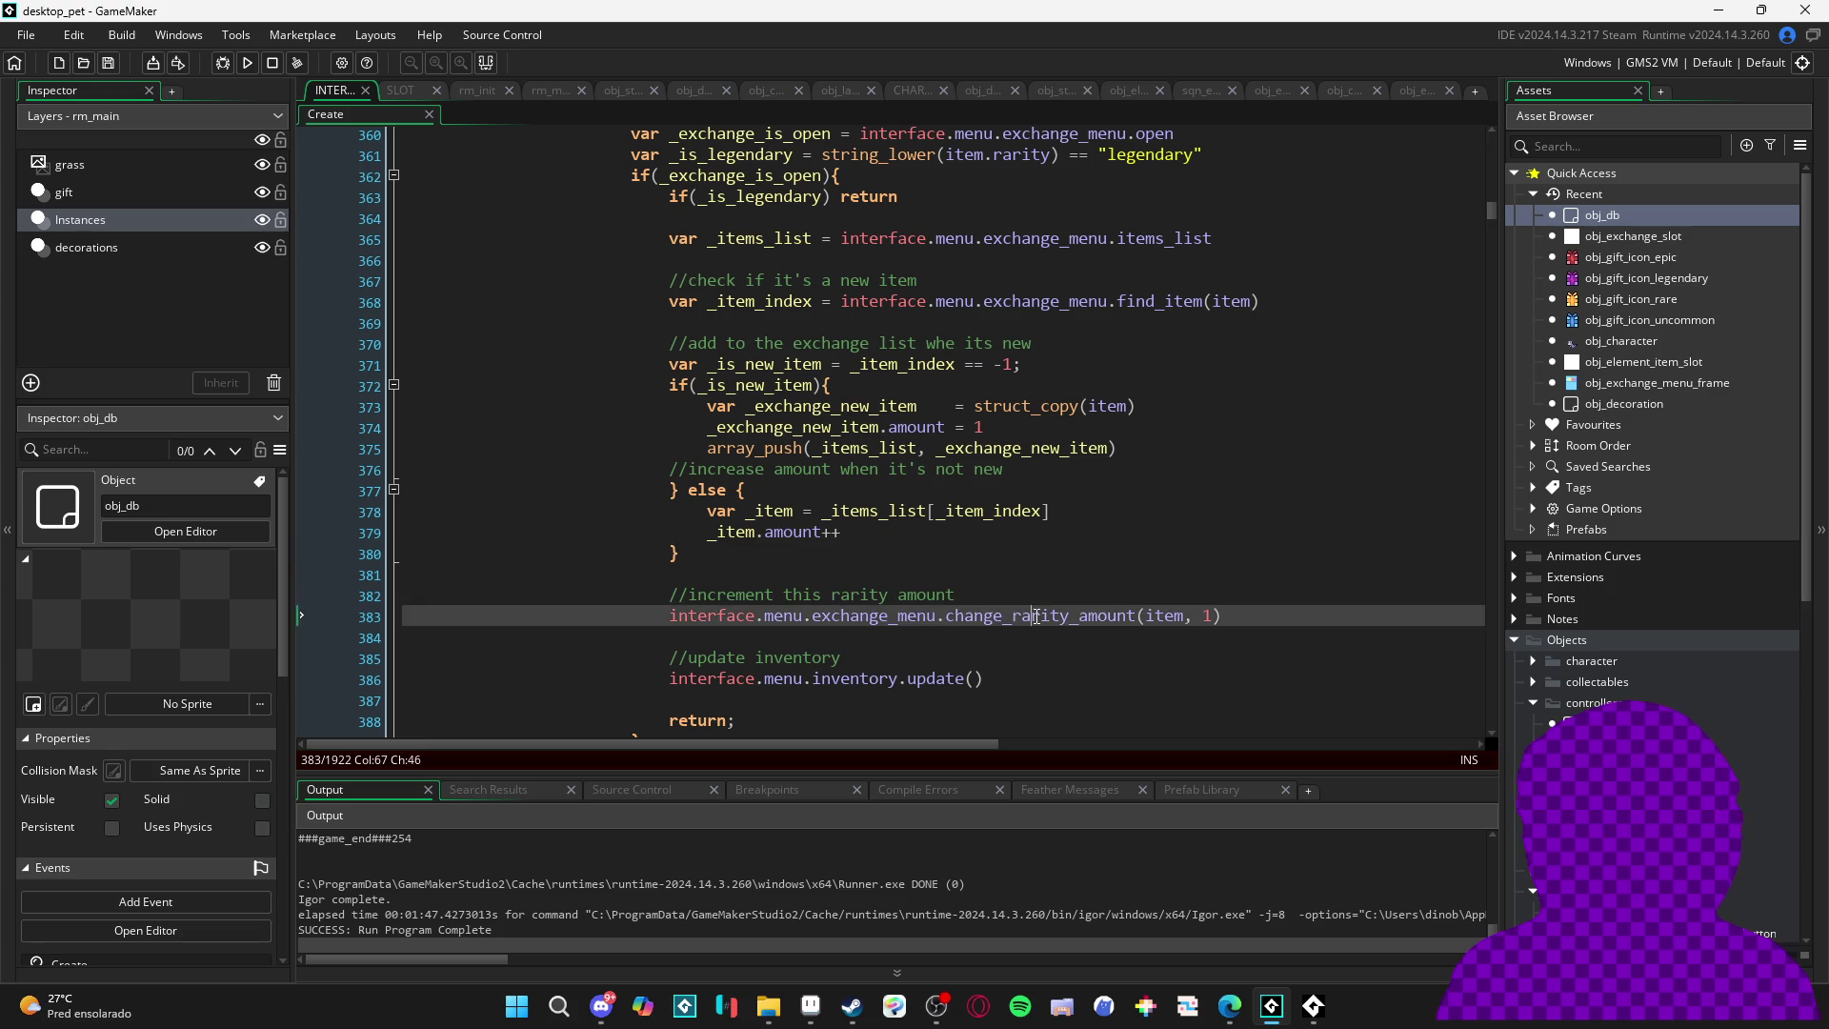
key(ctrl+f)
click(1439, 160)
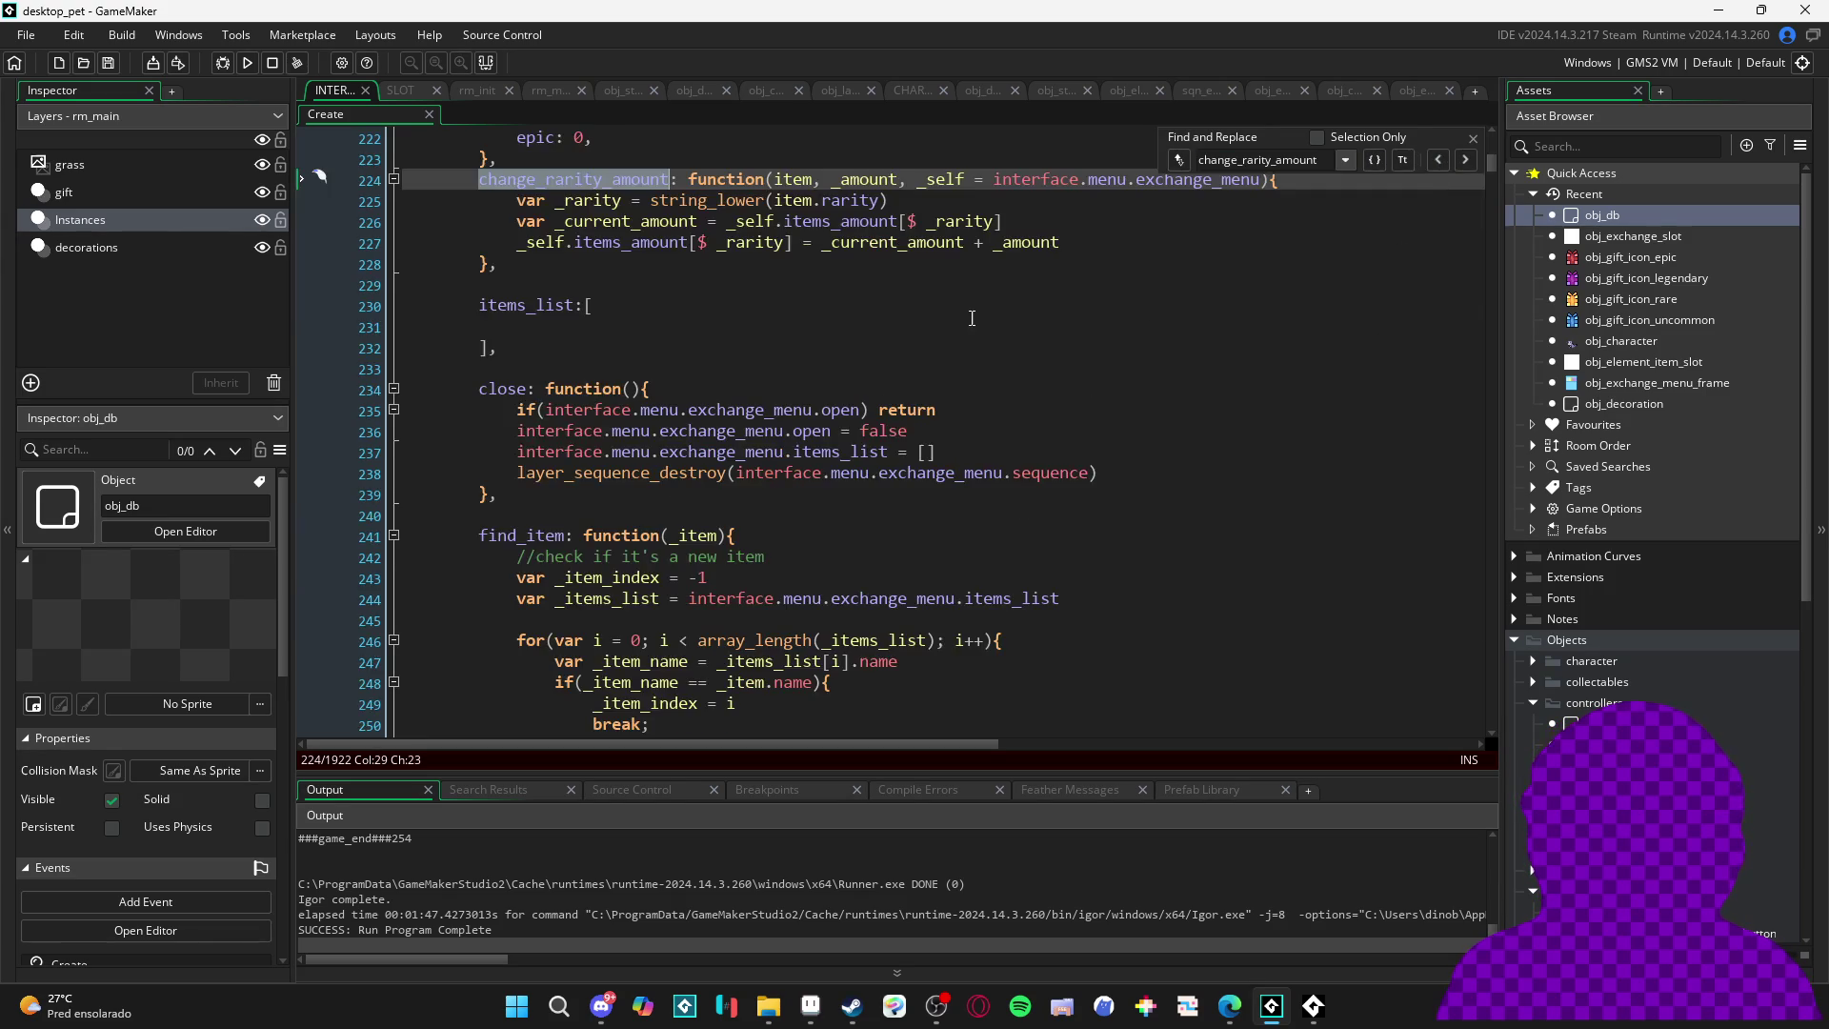
- Replace string_lower(item.rarity) with item.rarity on line 225, save, and run with F5
scroll(857, 381, up, 2)
click(773, 352)
drag(773, 352, 651, 353)
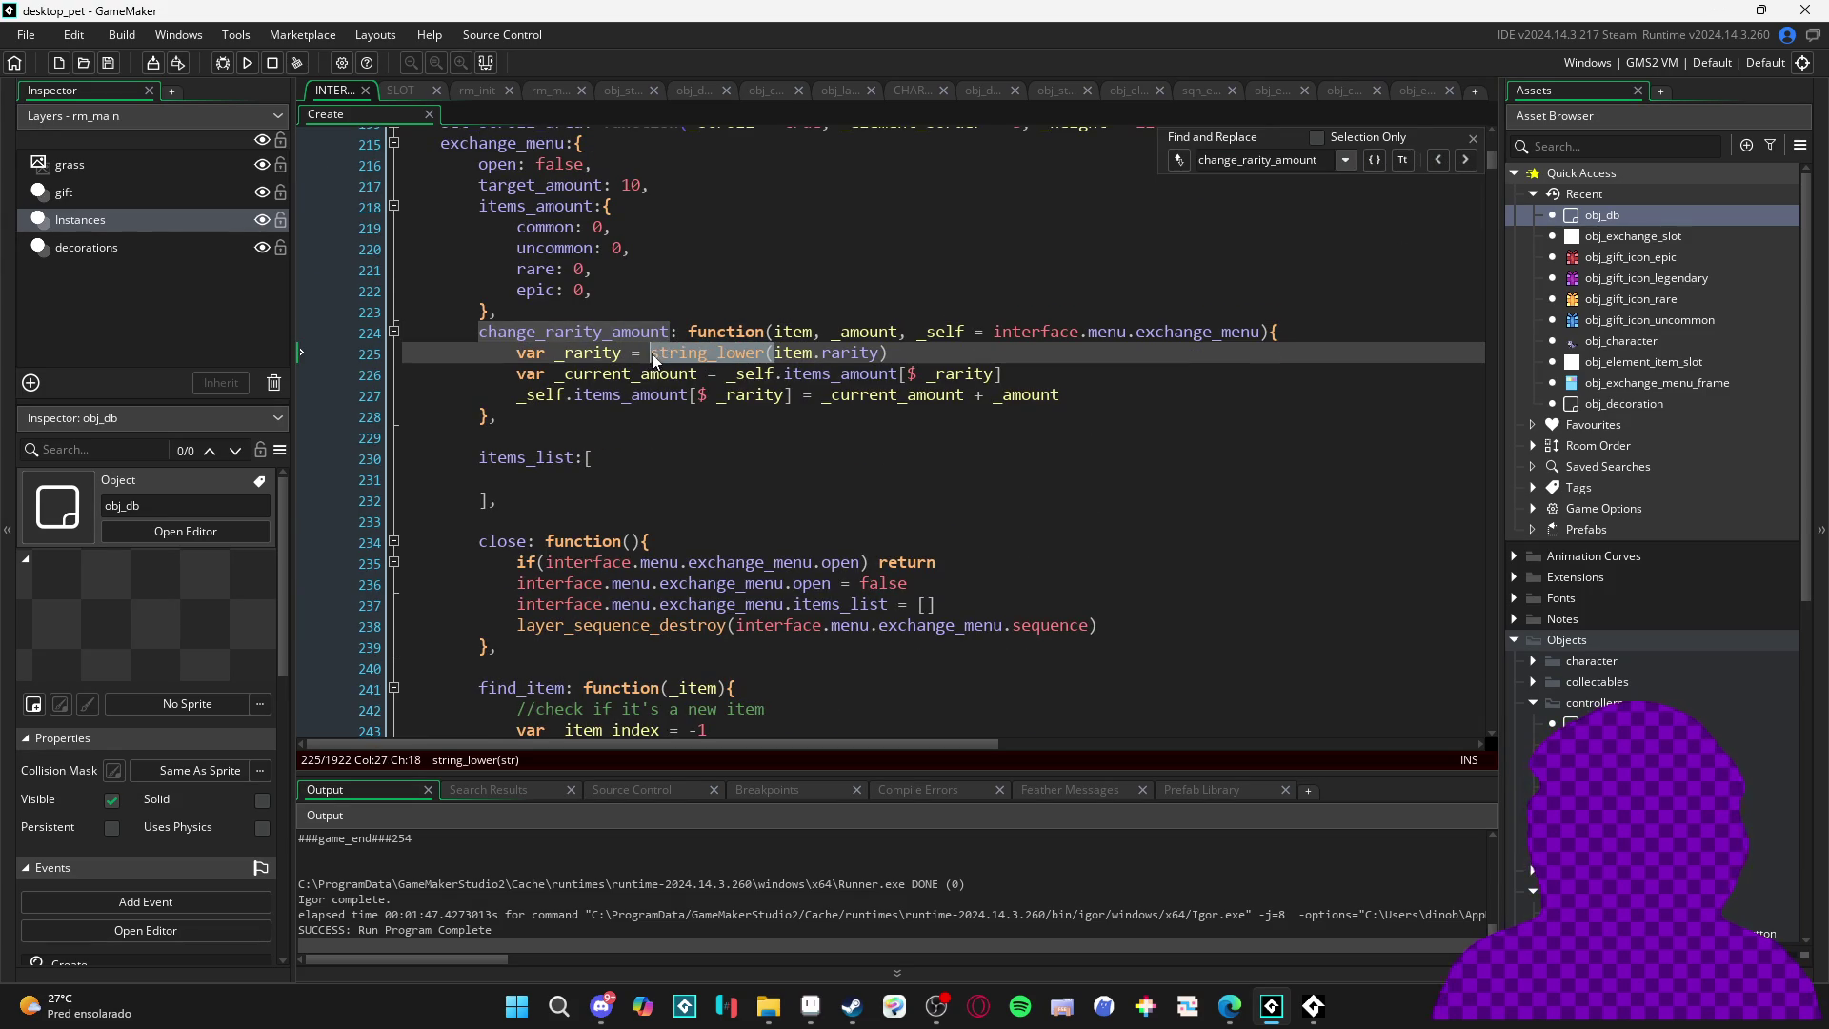
key(Delete)
key(End)
key(BackSpace)
key(ctrl+s)
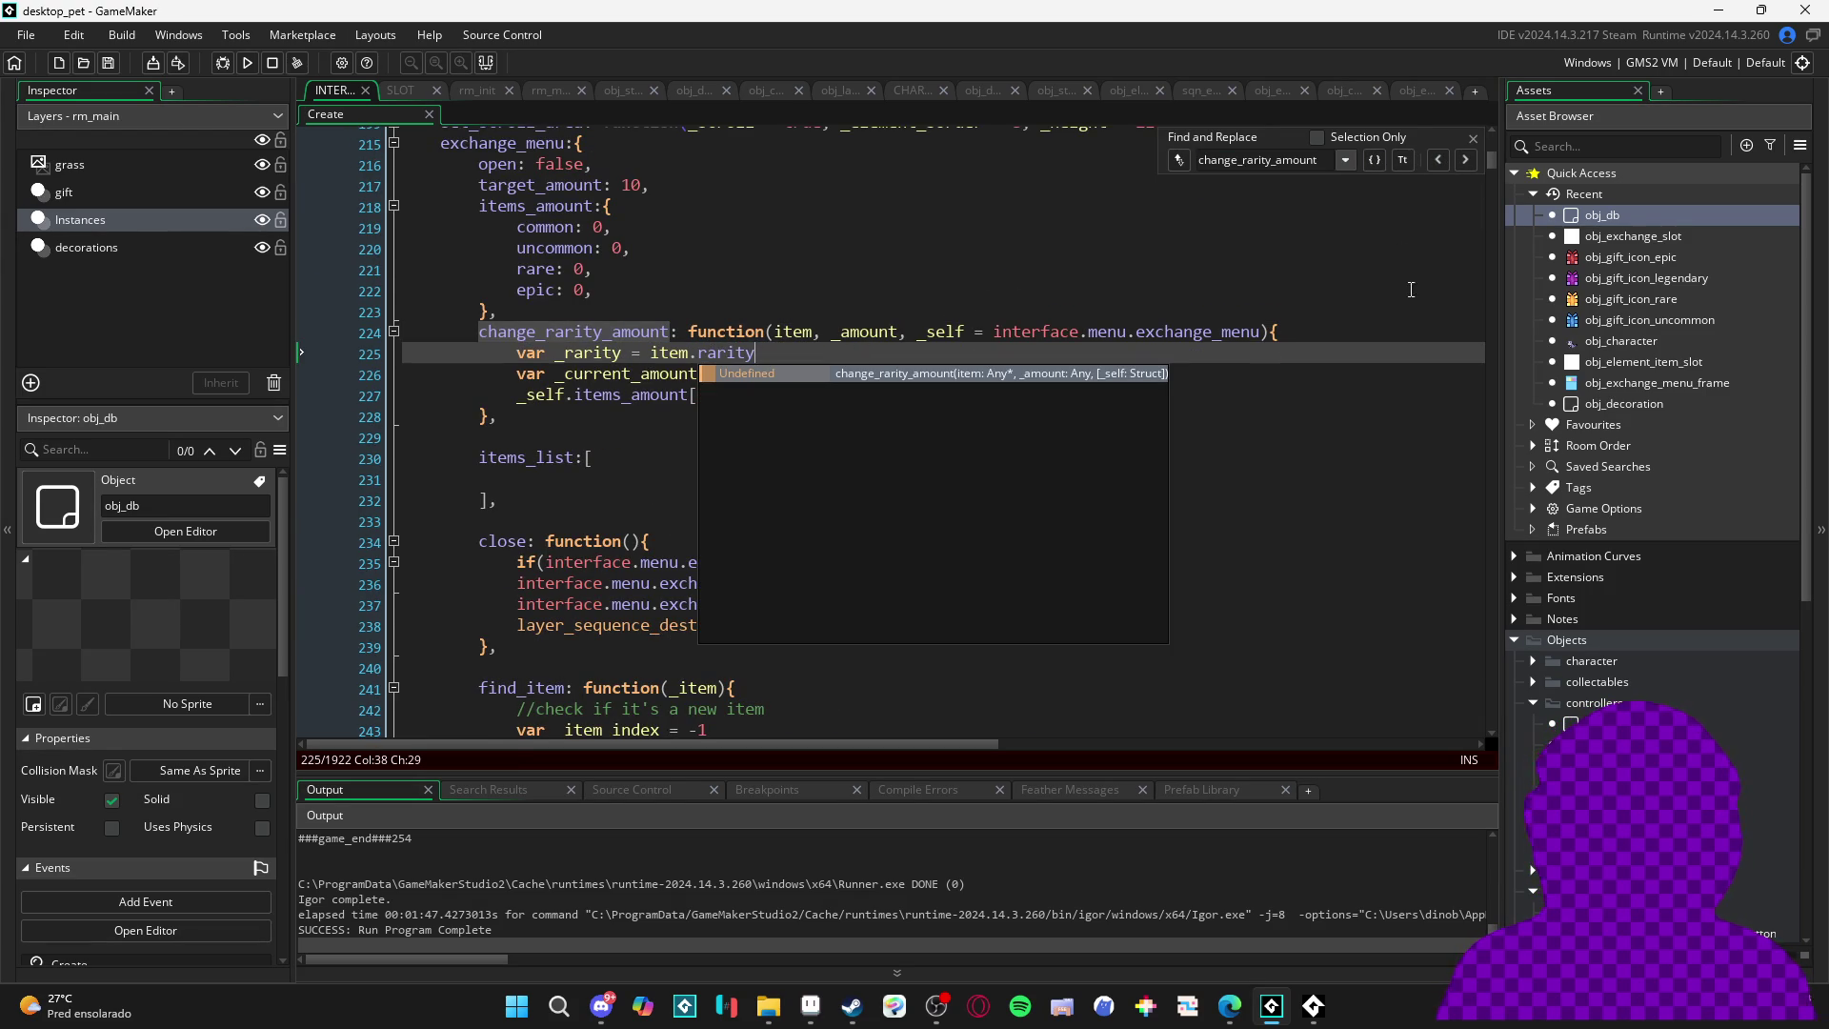
click(1473, 139)
key(F5)
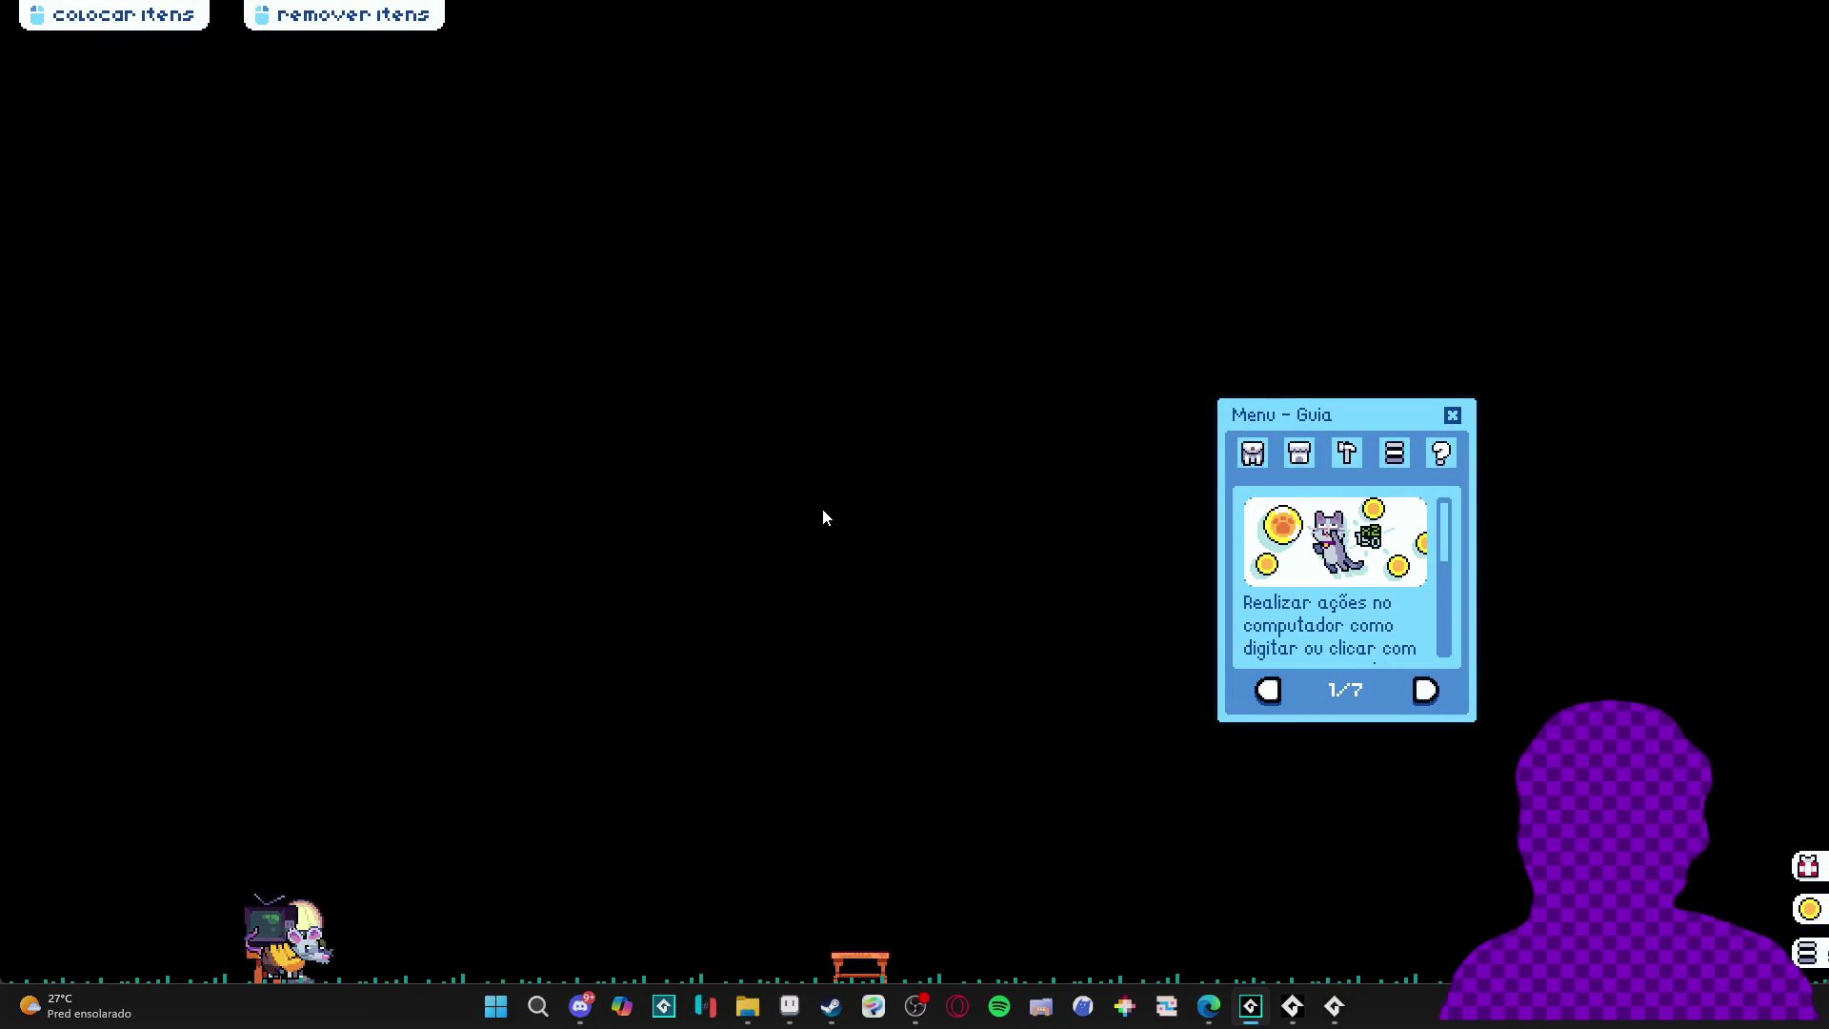
- Open Inventário, enter Trocar and add an item, then Abort the int64 conversion error
click(1258, 458)
click(1305, 704)
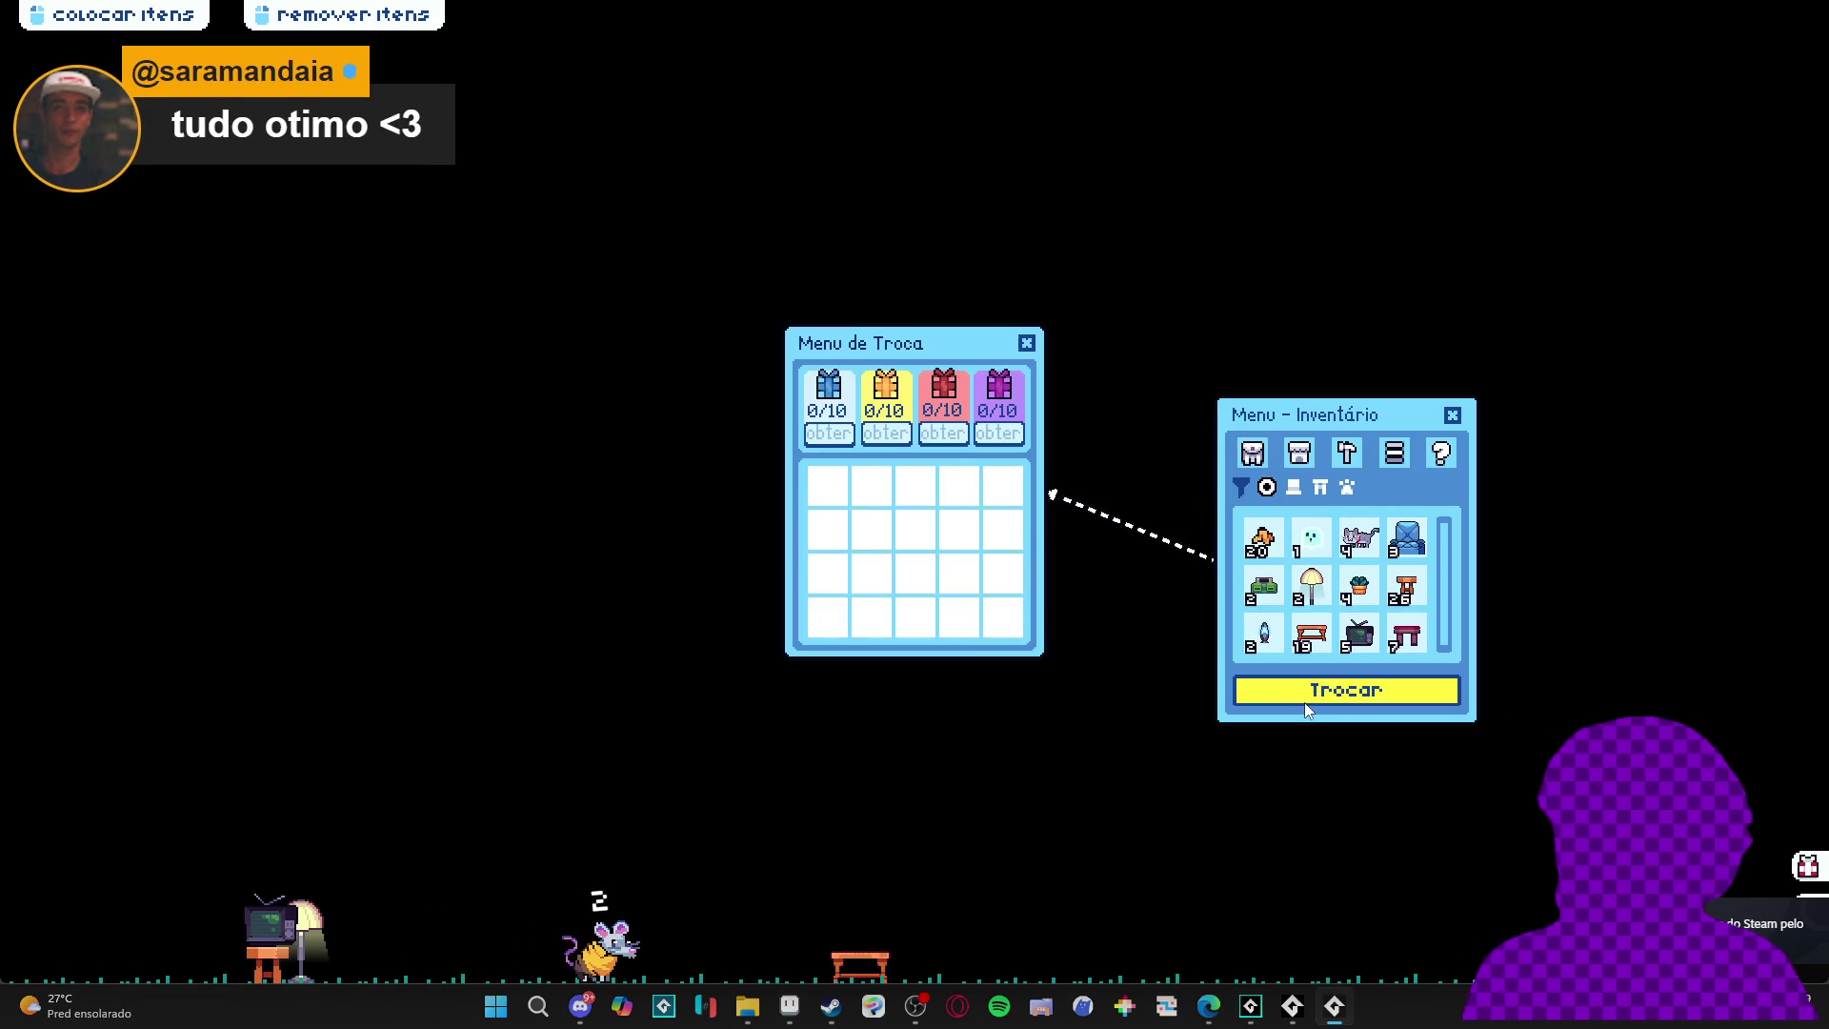
click(1262, 532)
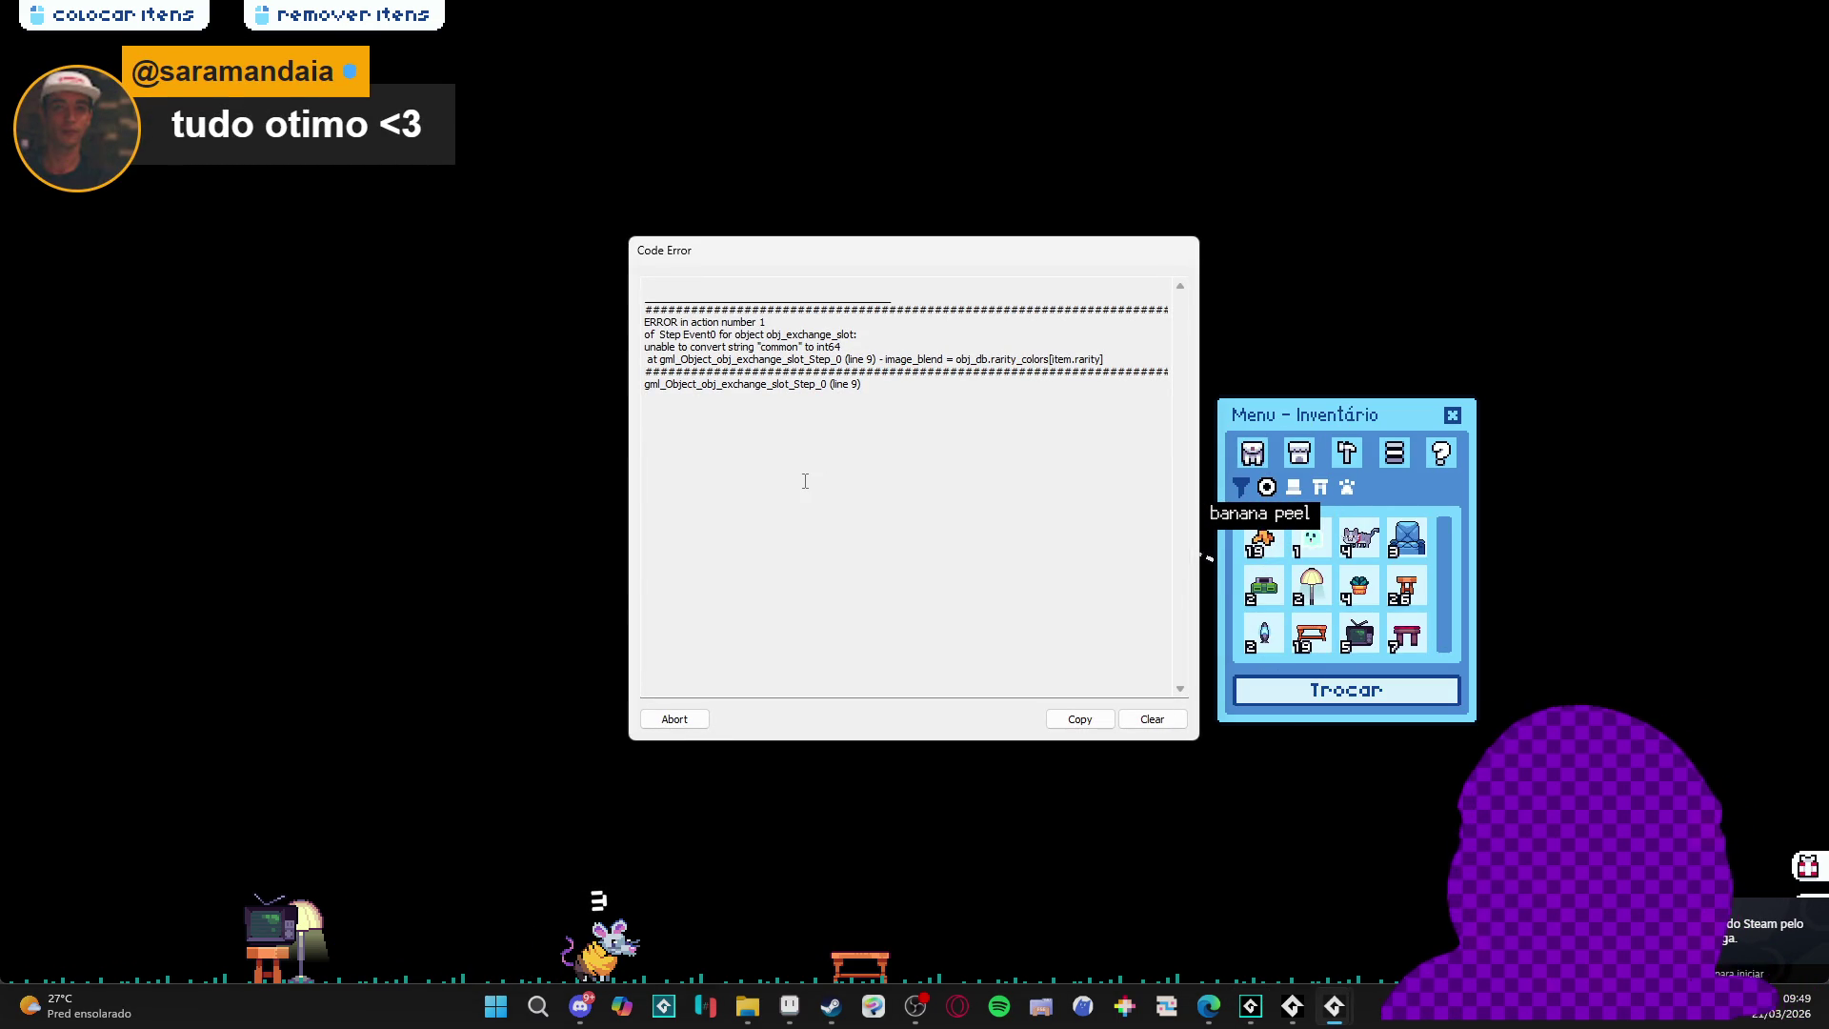
click(674, 719)
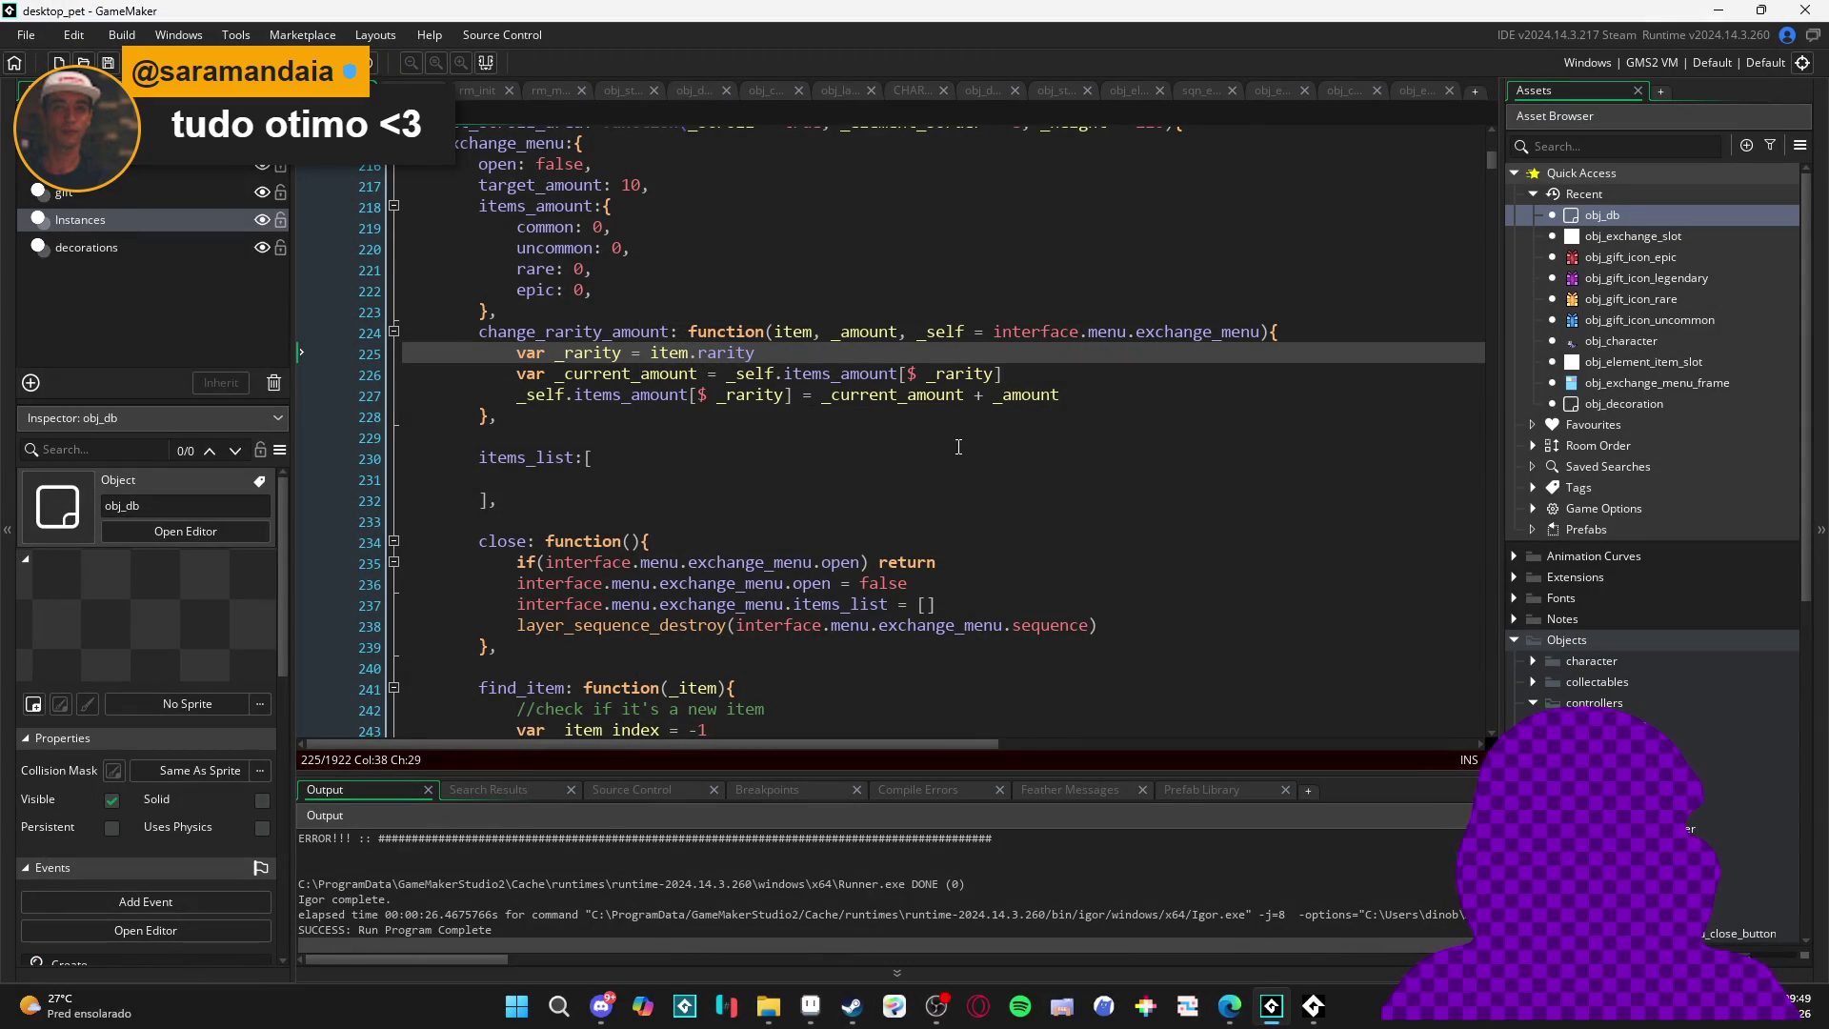
- Change line 9 of obj_exchange_slot's Step event to obj_db.rarity_colors[$ item.rarity]
scroll(732, 379, up, 3)
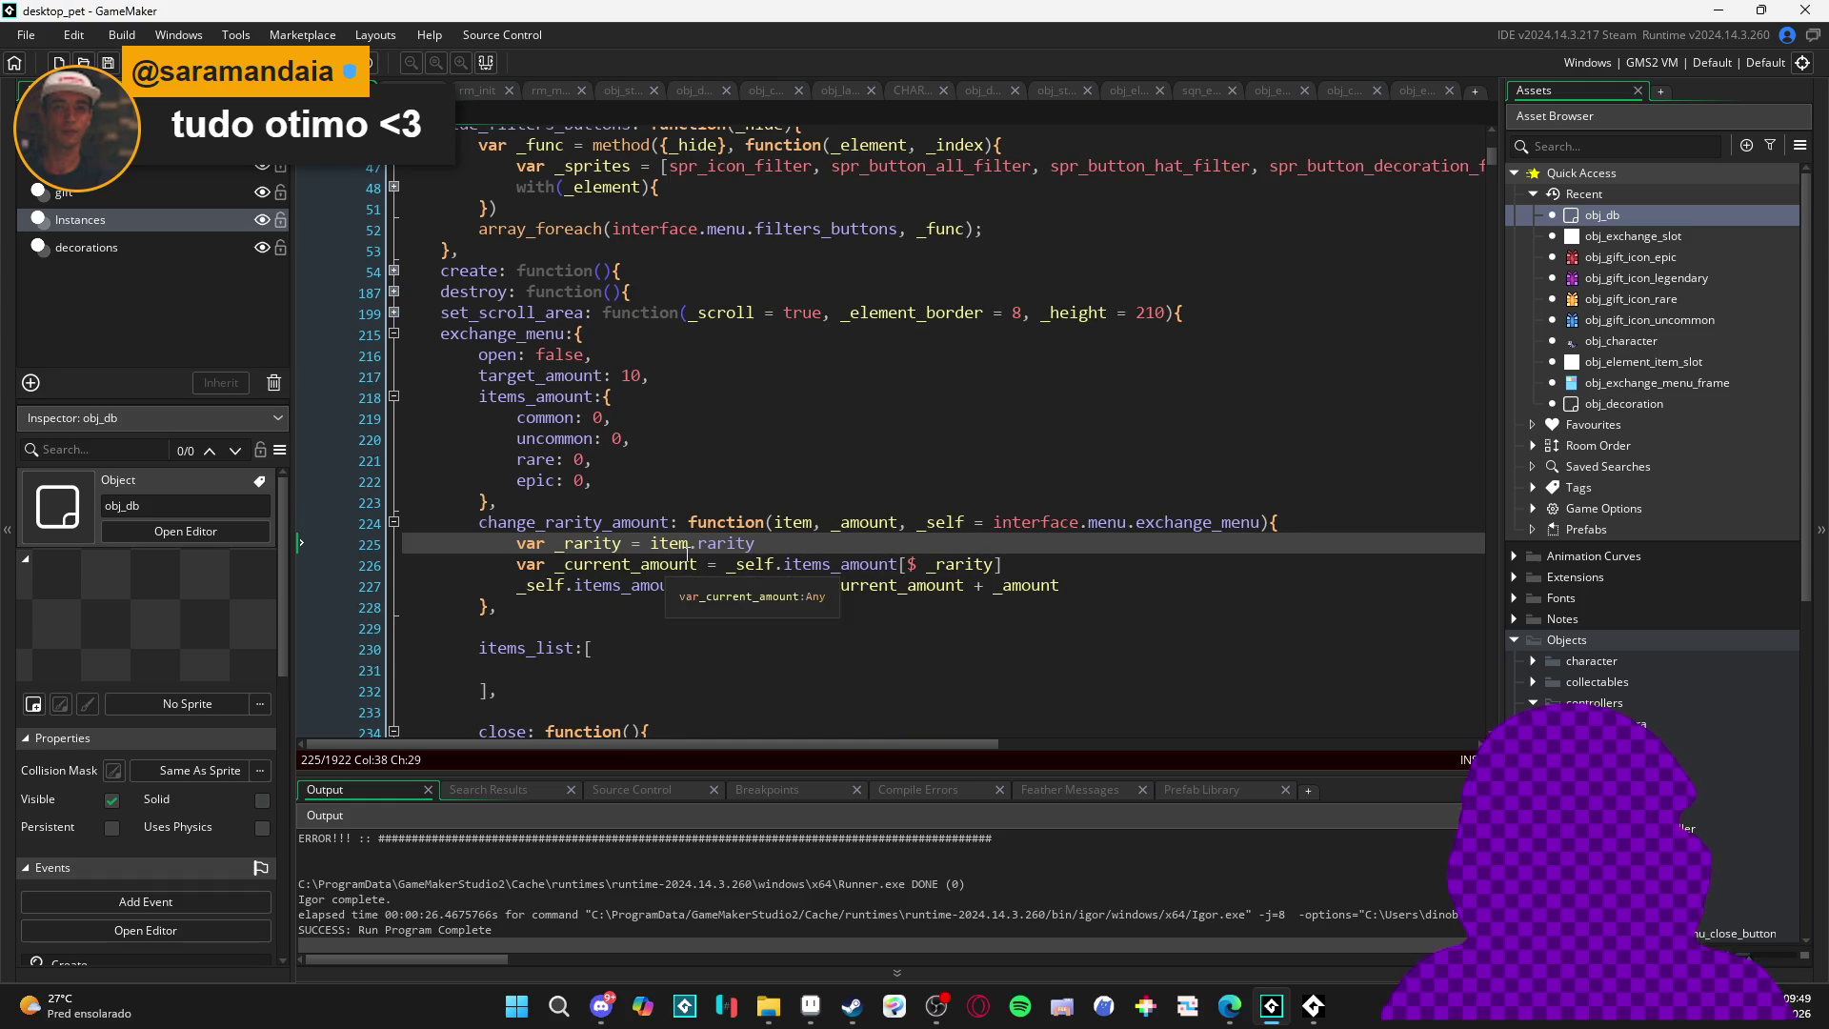
click(415, 91)
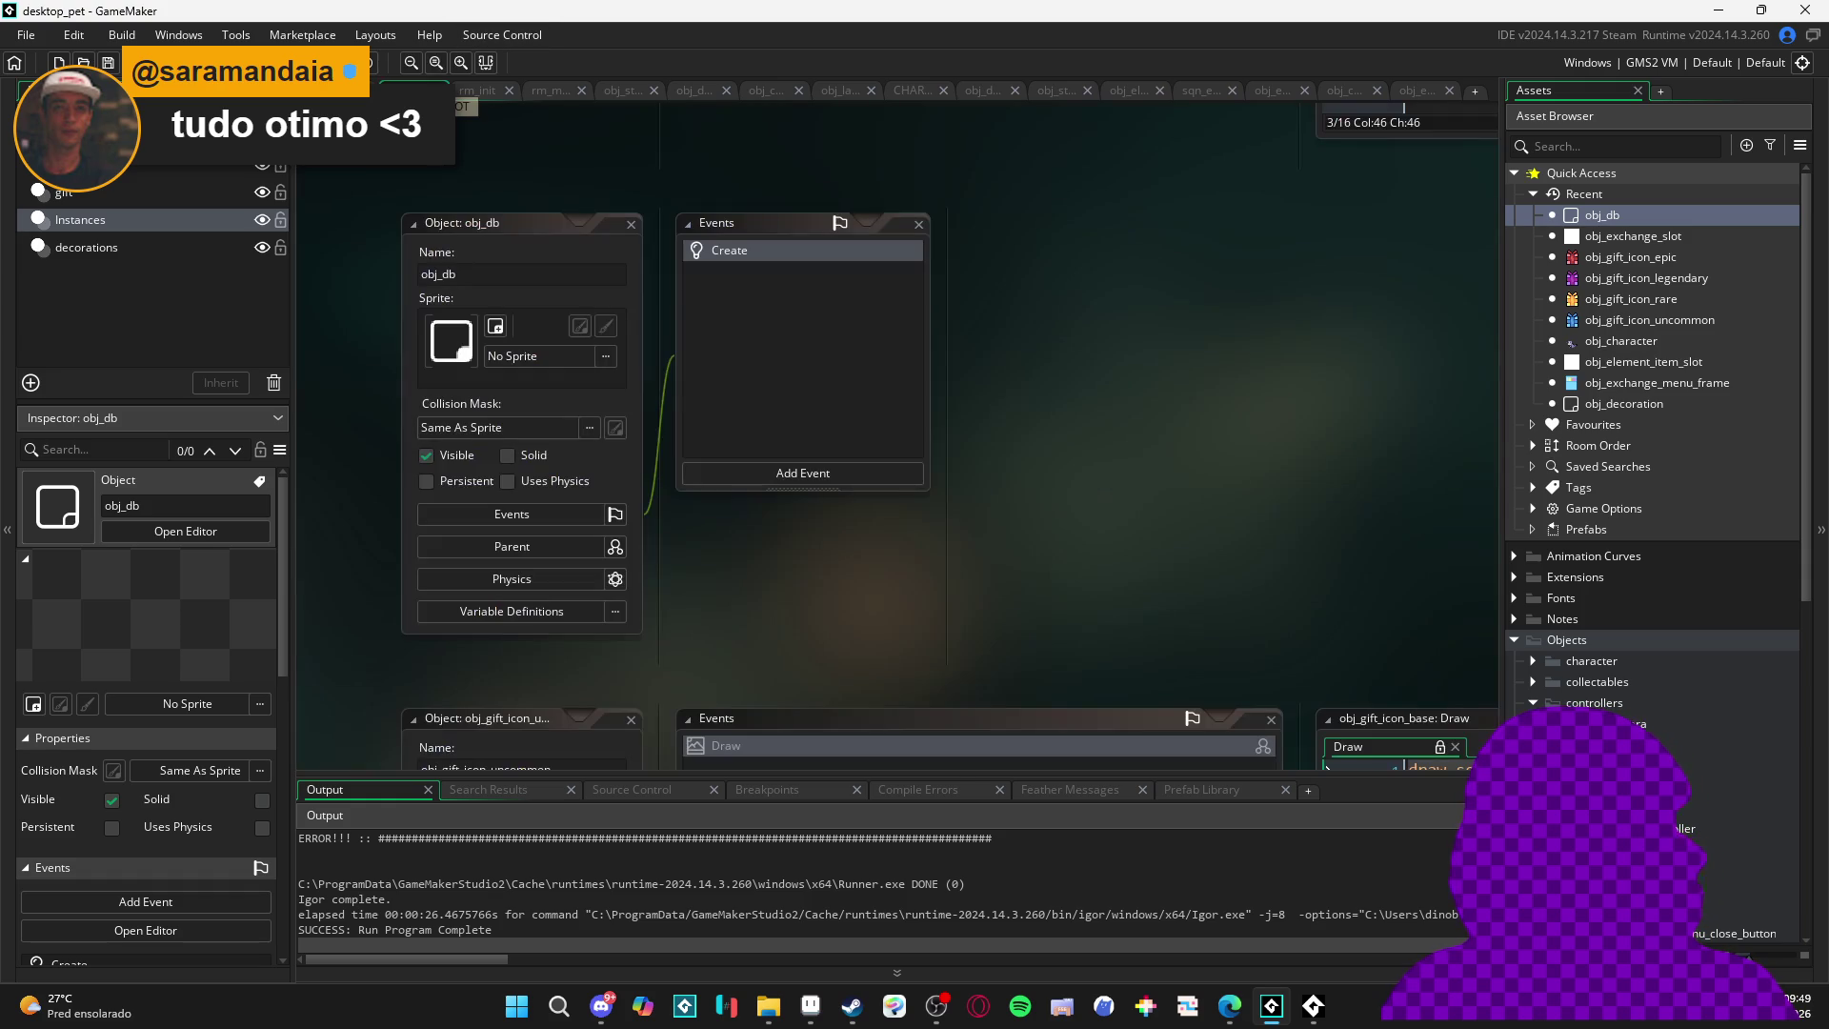
double_click(1629, 238)
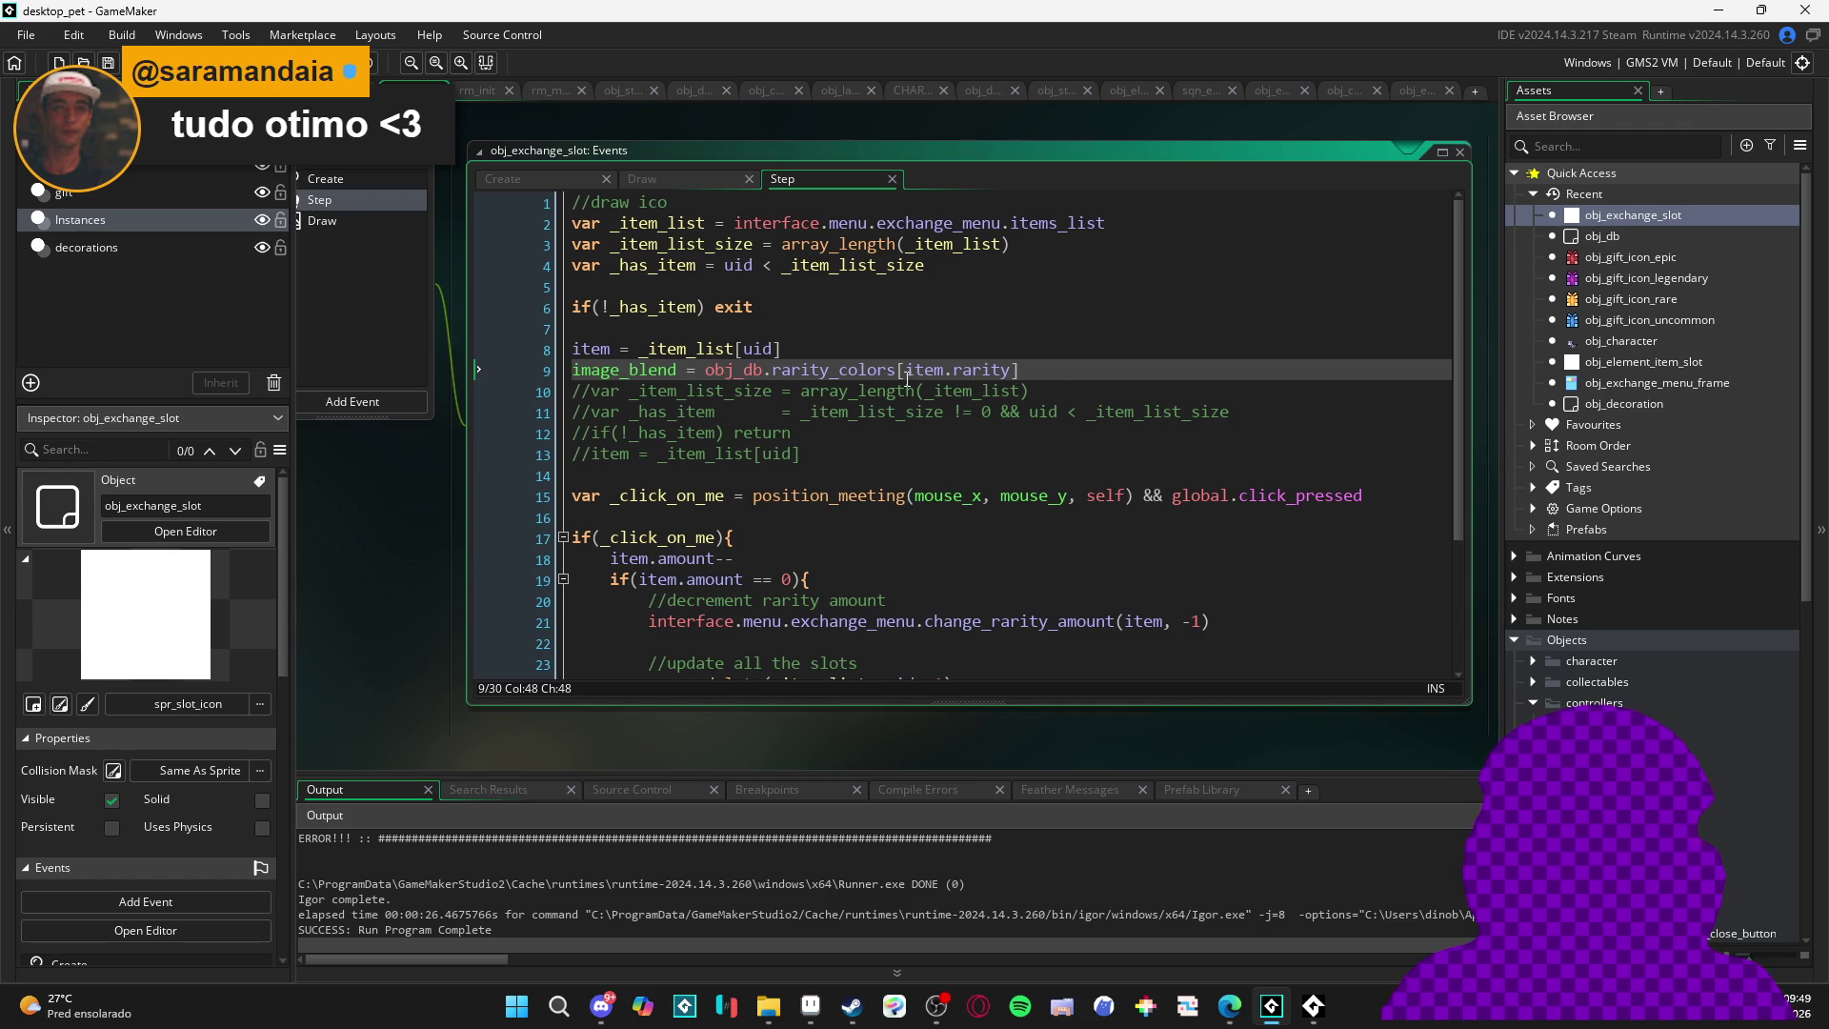
text($)
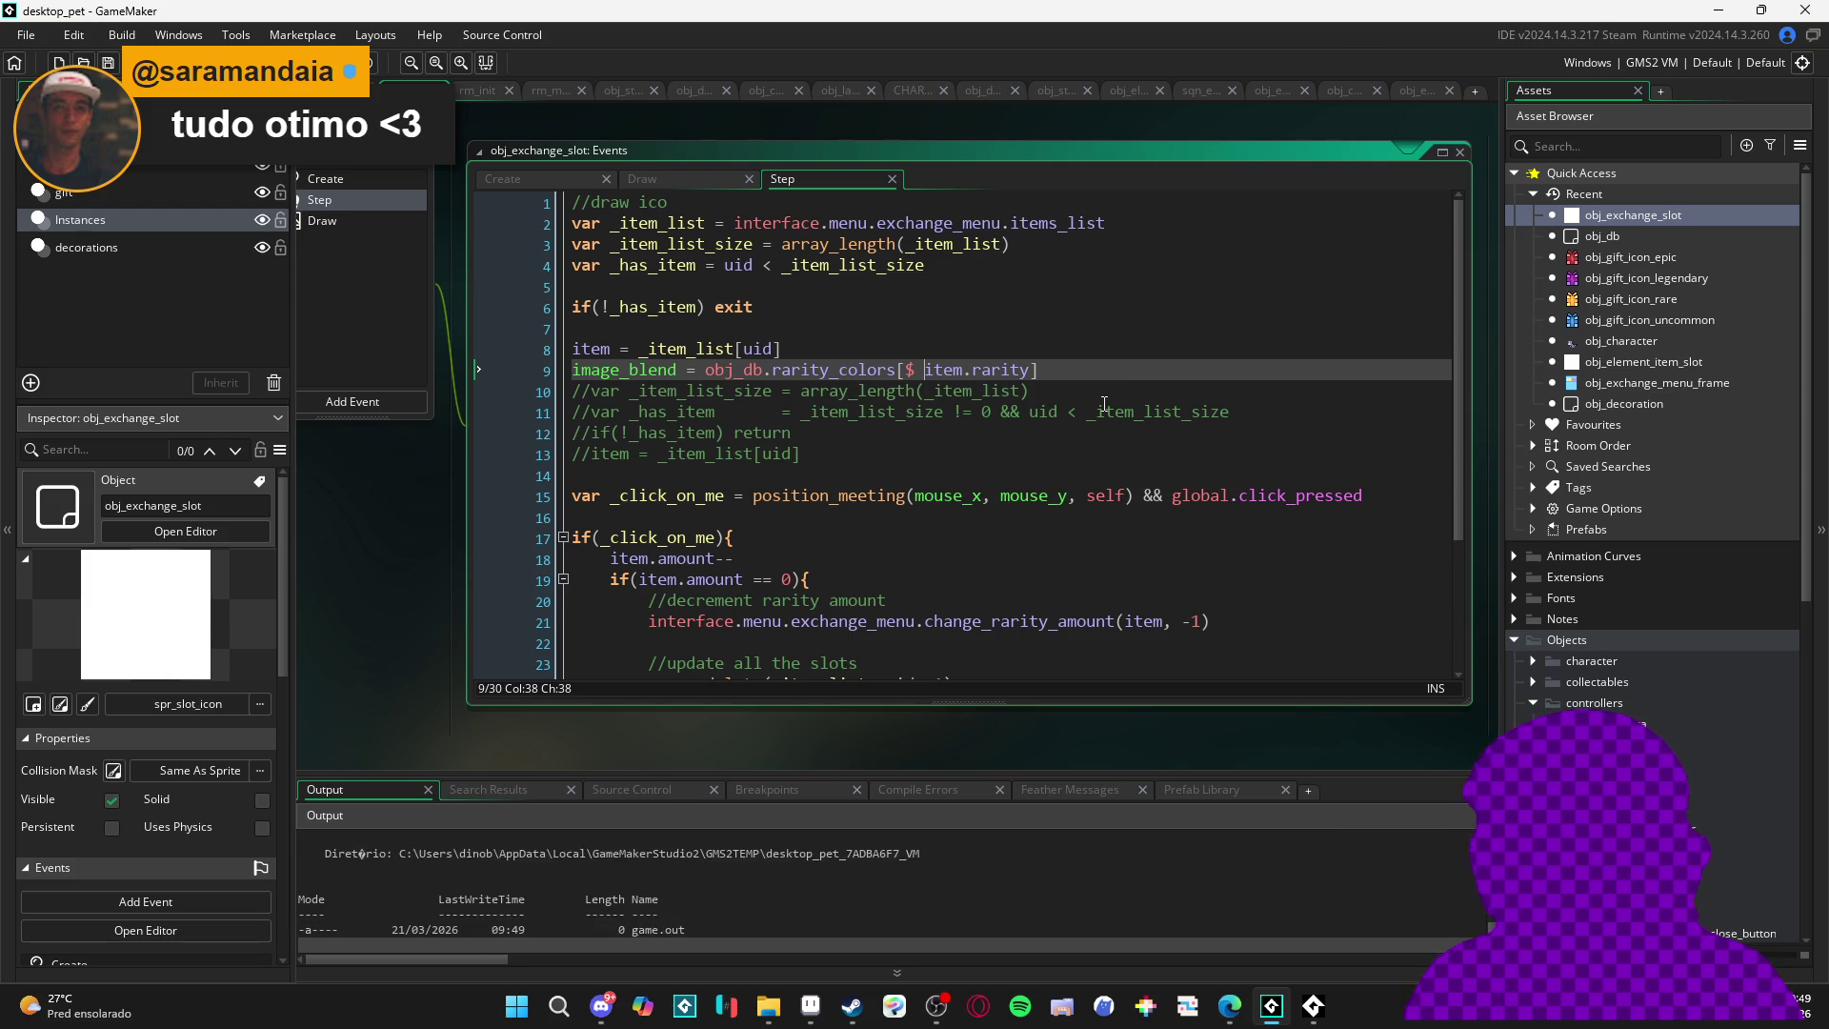
mouse_move(908, 486)
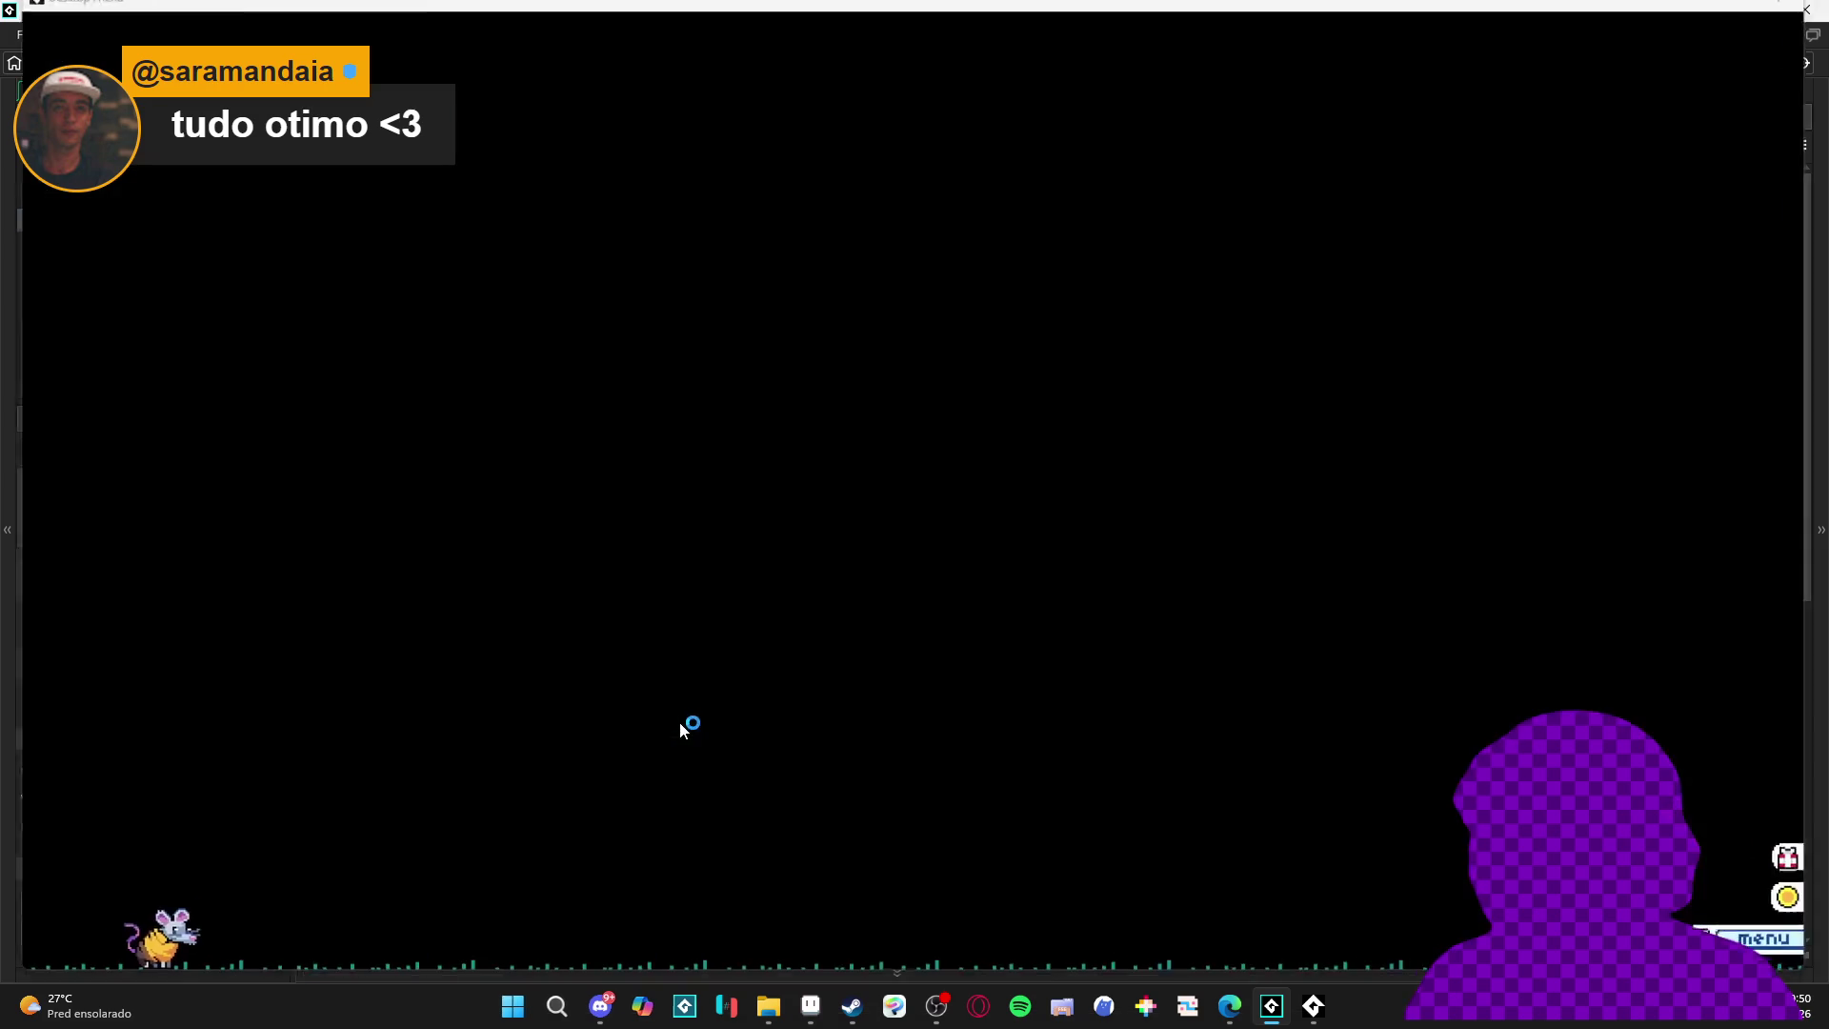
- Open the trade menu and add two banana peels, lamp, tables, TV and cushion bench
click(1252, 453)
click(1258, 700)
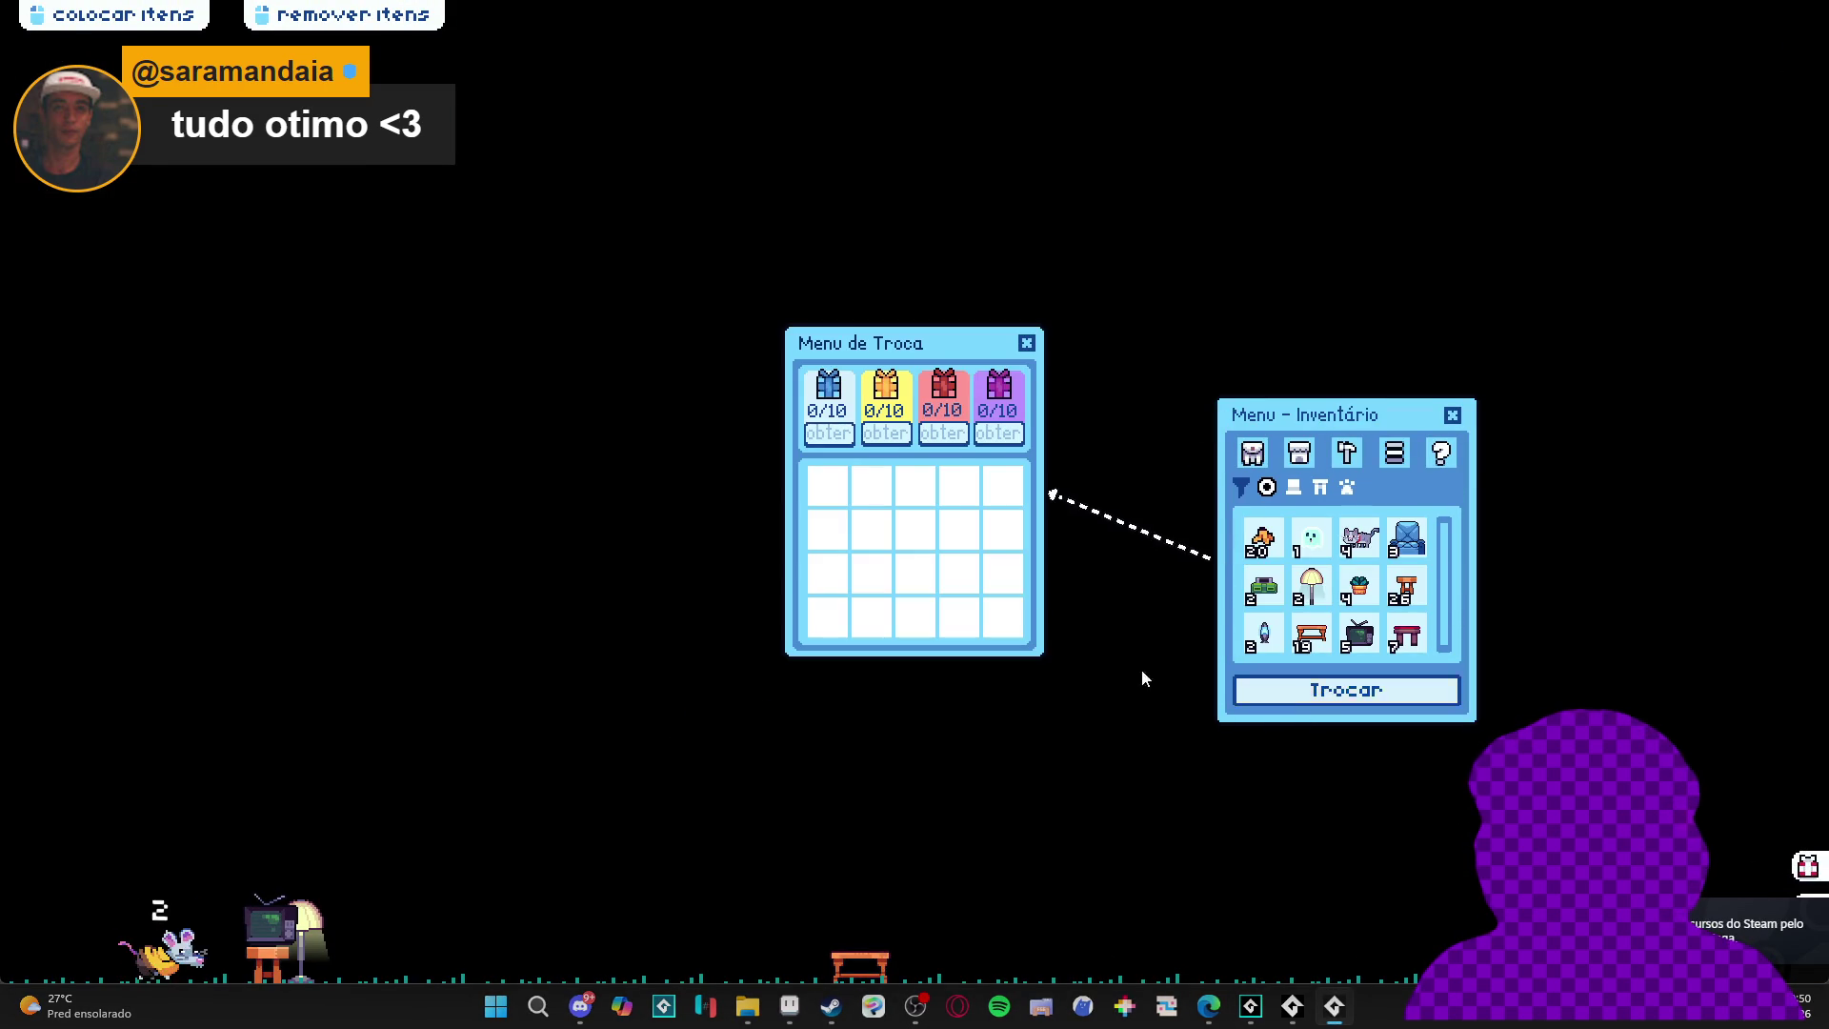
drag(946, 345, 893, 322)
click(1263, 539)
click(1264, 539)
click(1312, 583)
click(1394, 590)
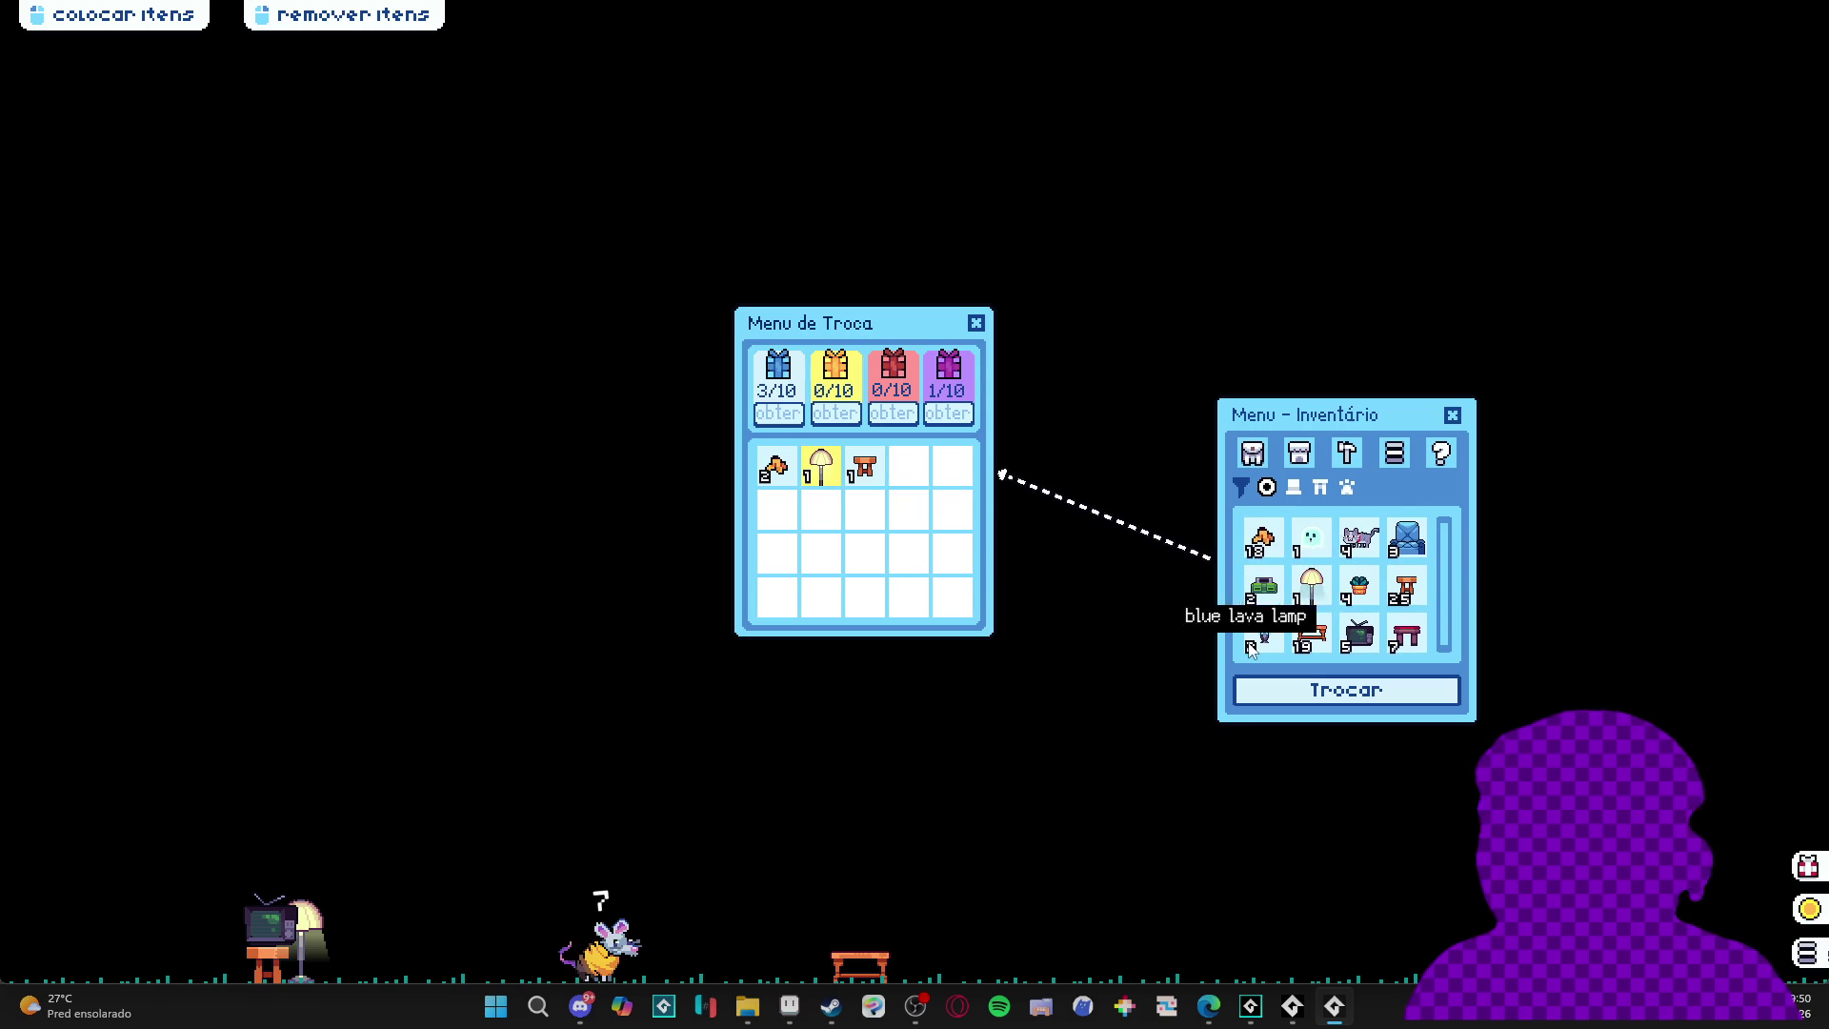
click(1312, 629)
click(1360, 633)
click(1401, 636)
- Add another orange table, plant pot, radio, blue ghost, grey cats and blue armchair to the grid
click(1406, 586)
click(1360, 586)
click(1265, 588)
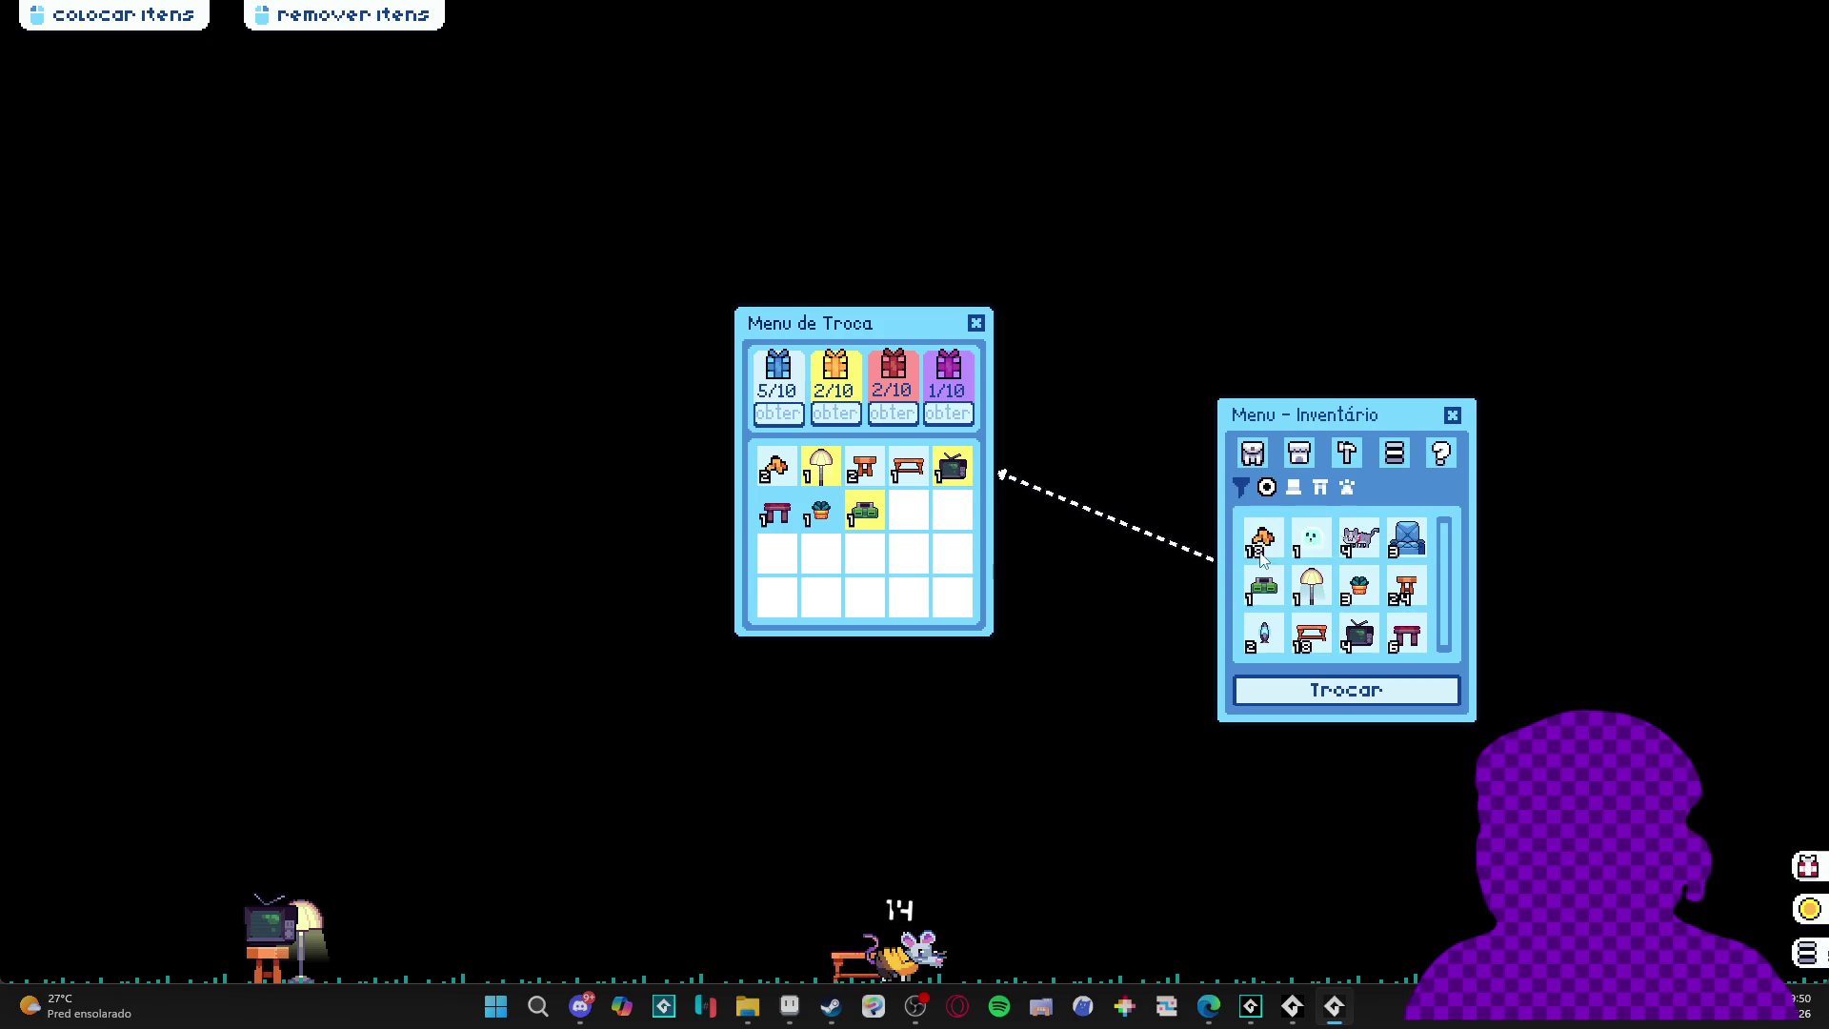
click(1312, 538)
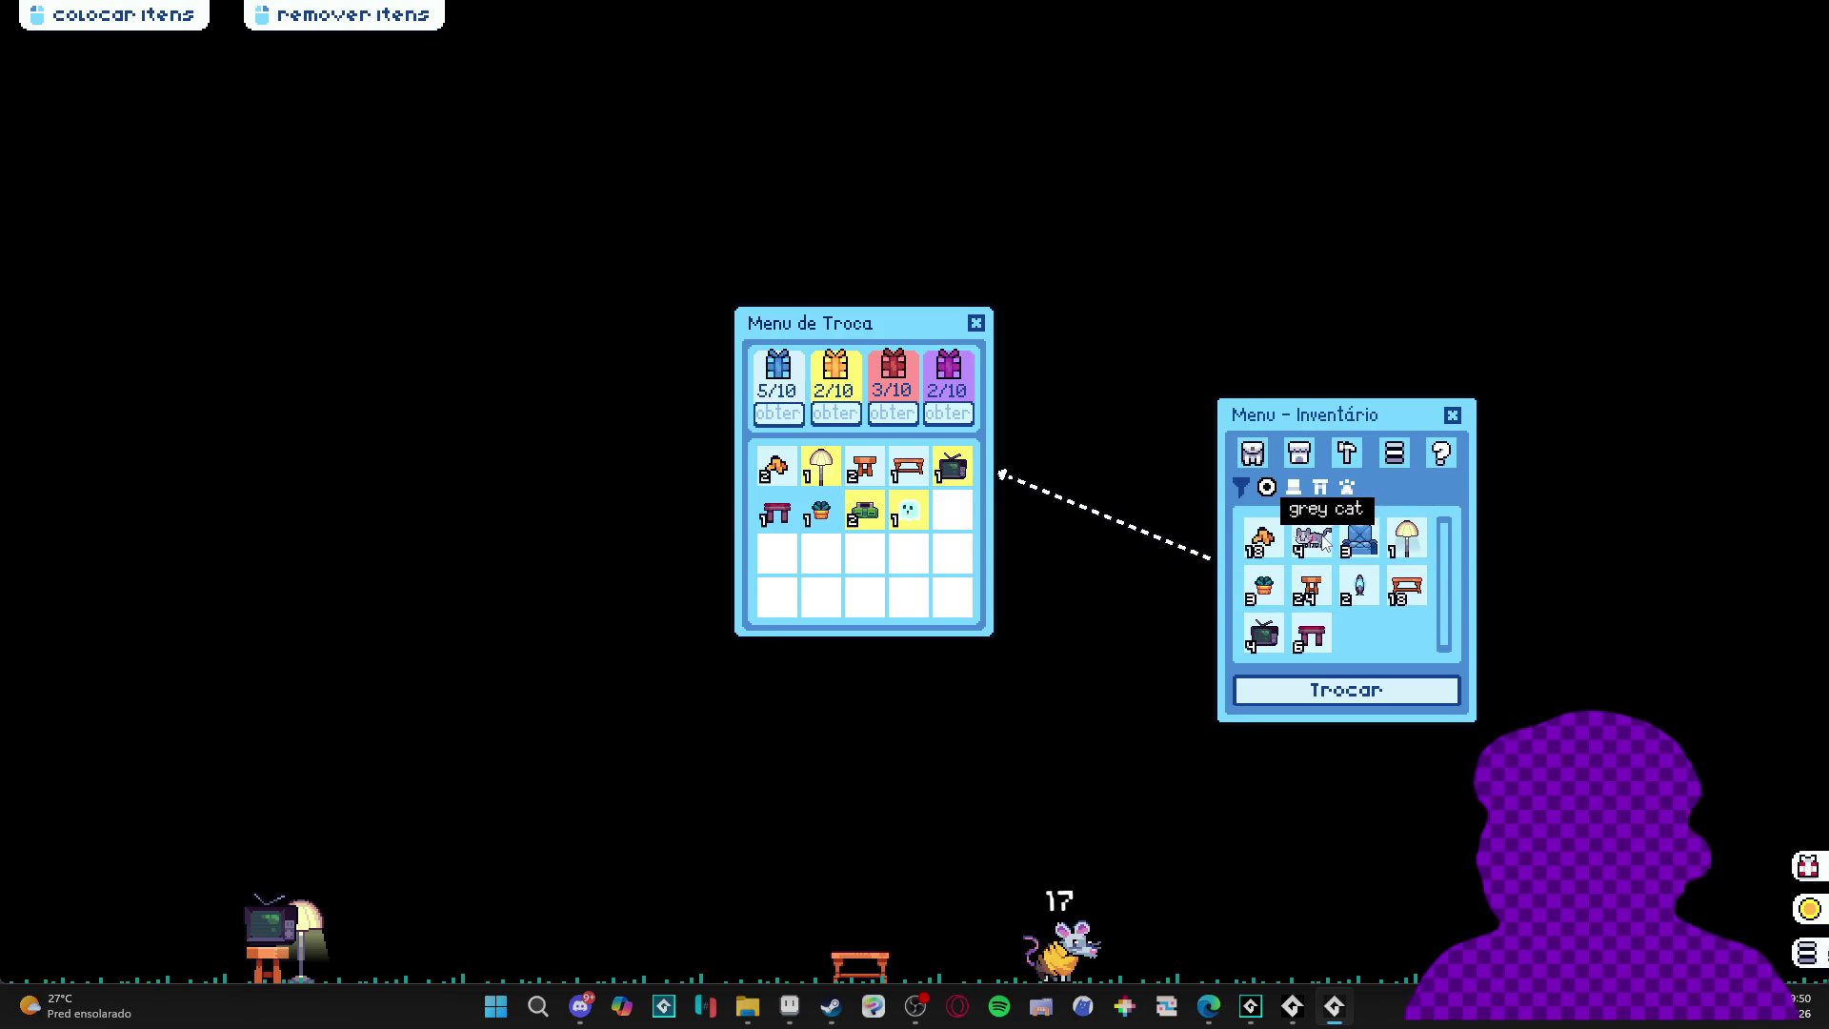
click(1312, 539)
click(1360, 538)
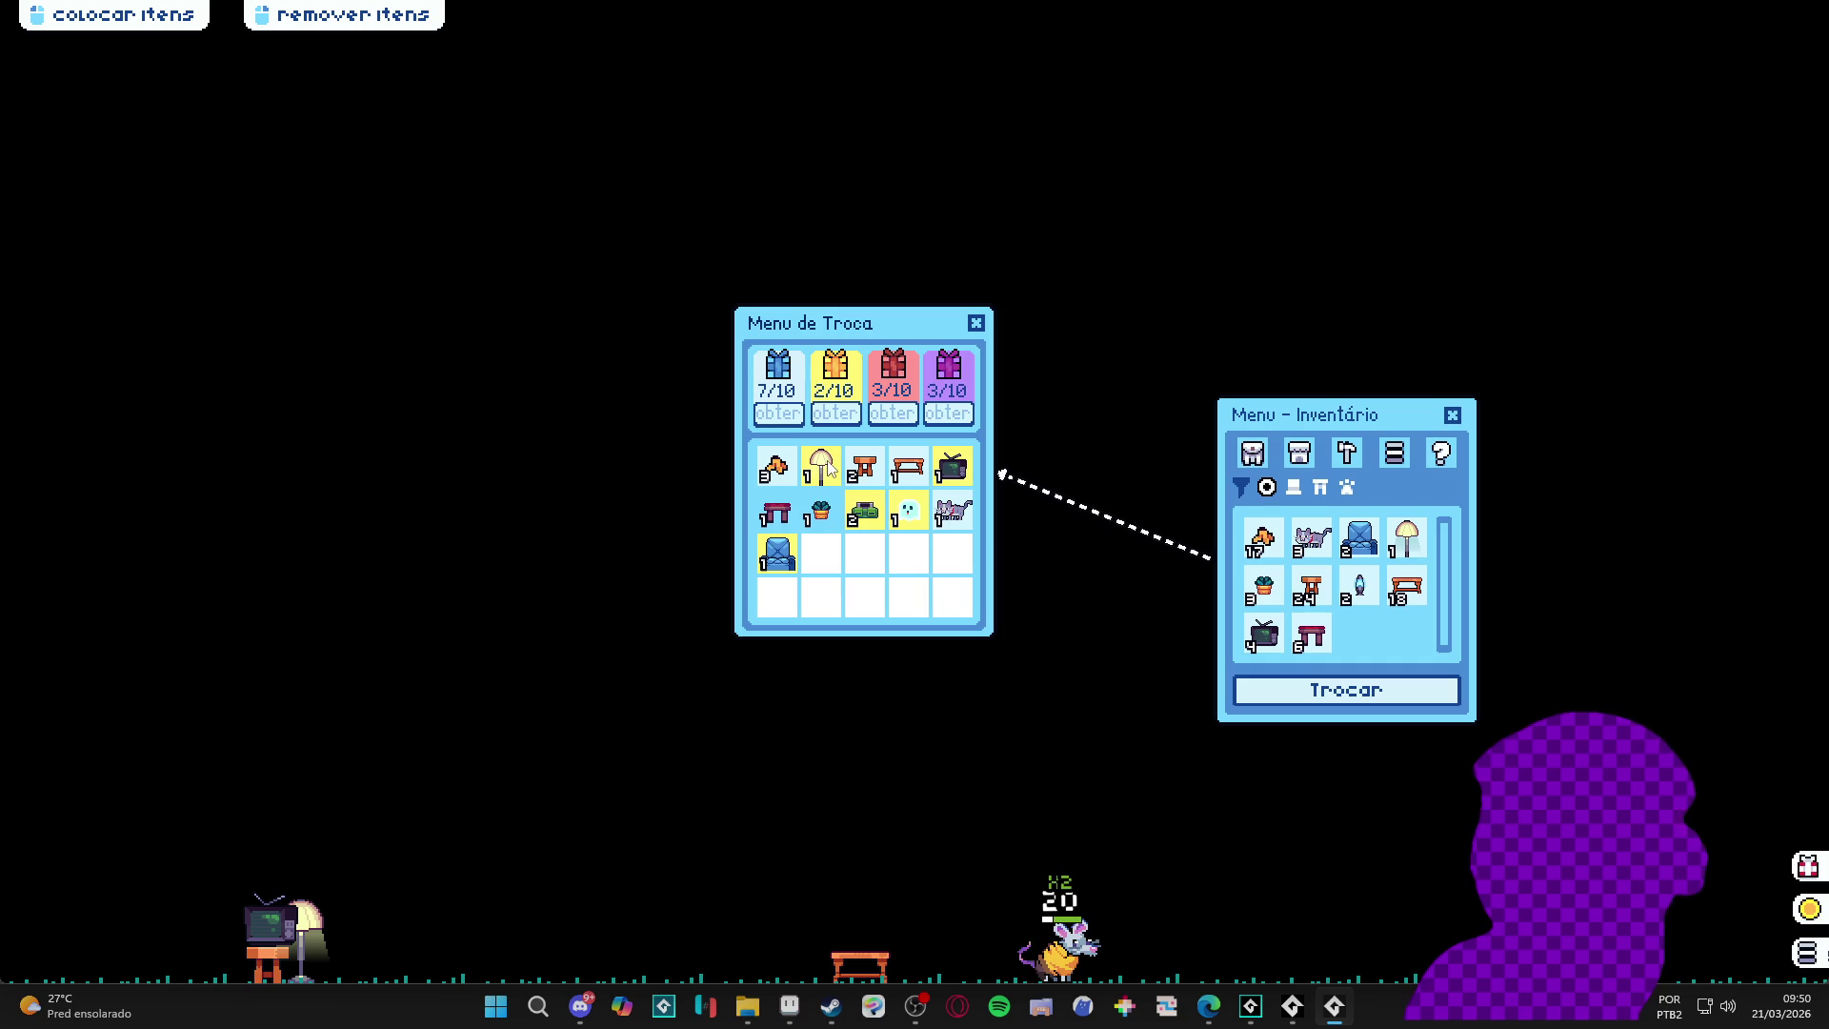
click(1323, 545)
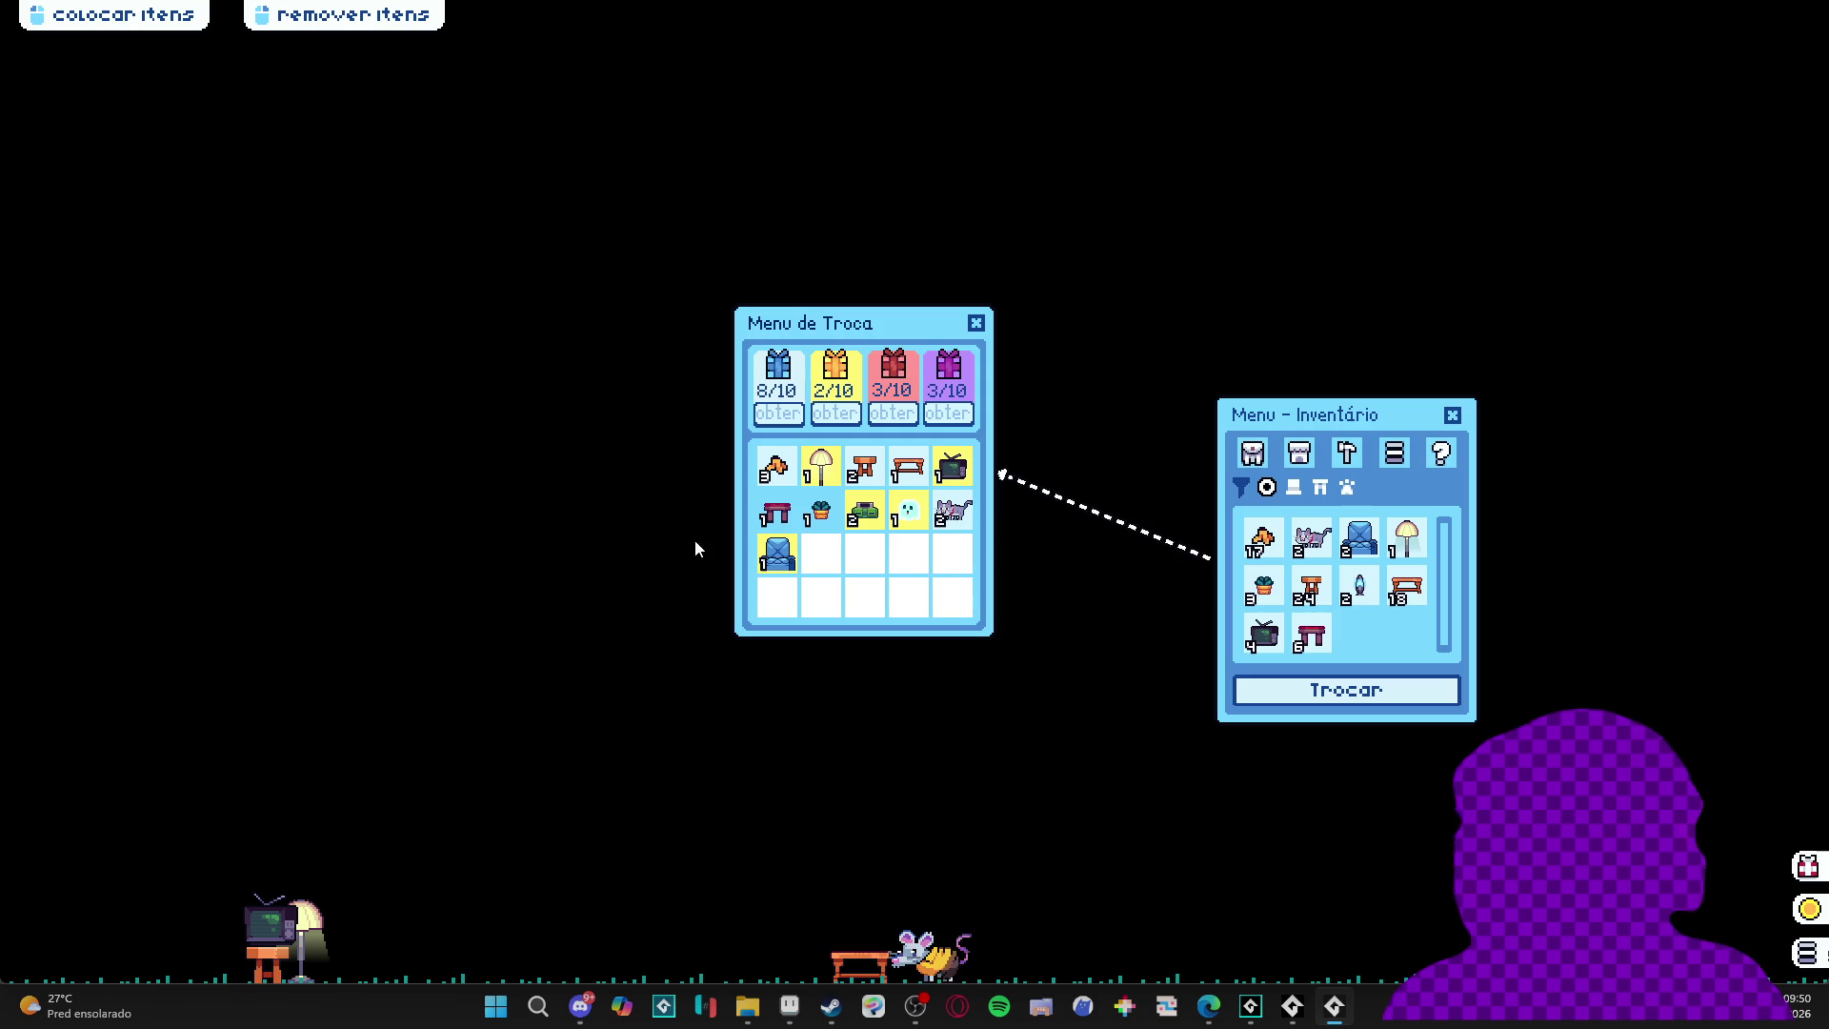
- Return the ghost, green car, cat and blue armchair to the inventory, then close the game
click(912, 518)
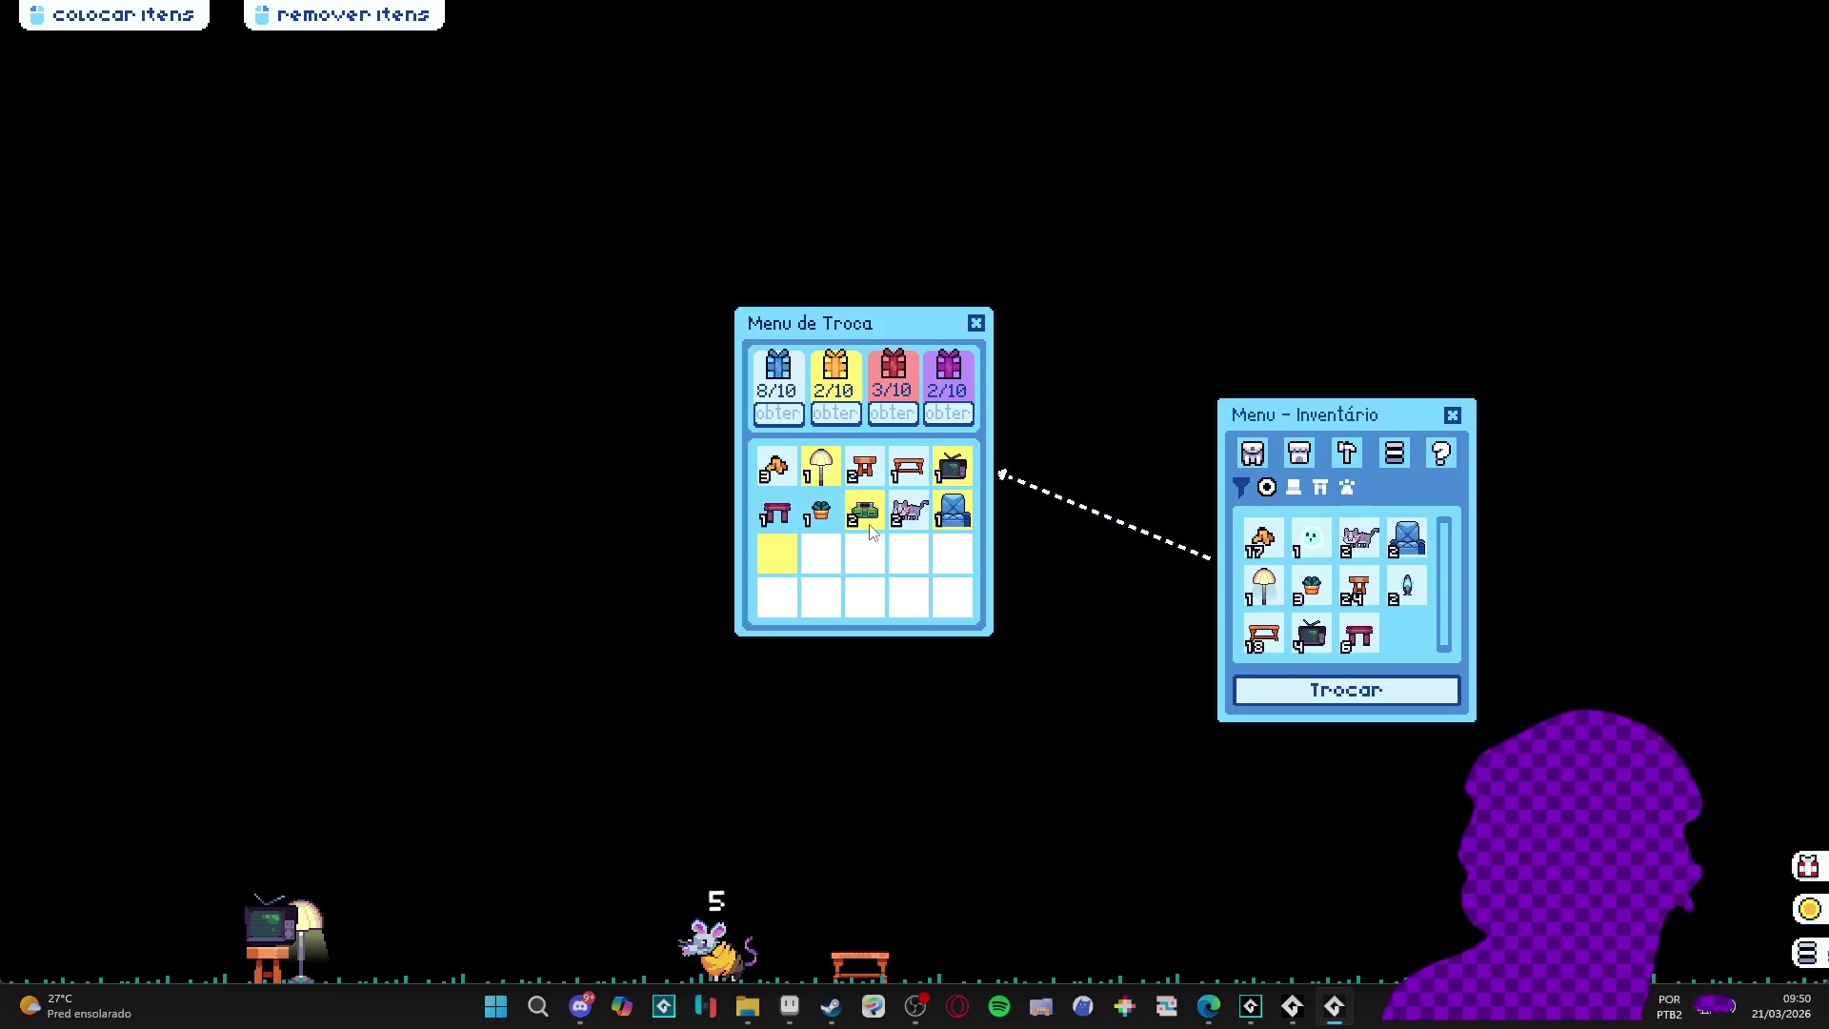
click(876, 520)
click(879, 522)
click(910, 514)
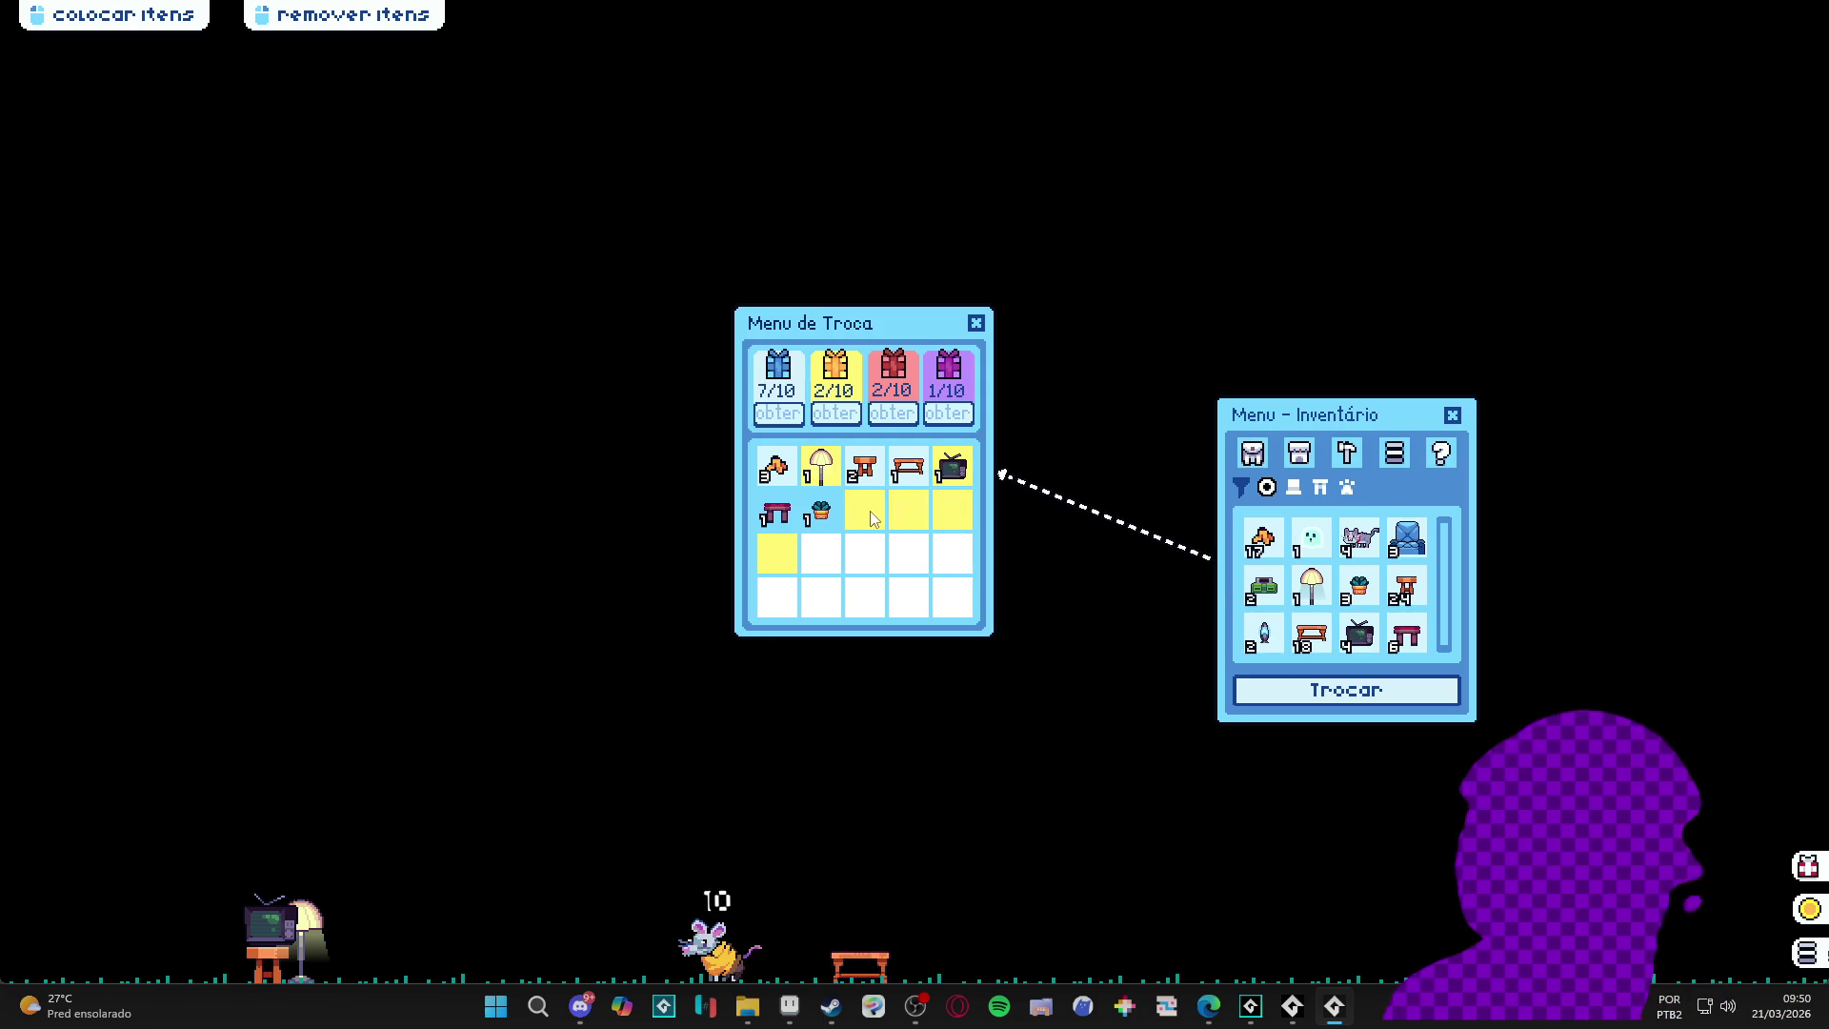
right_click(1334, 1017)
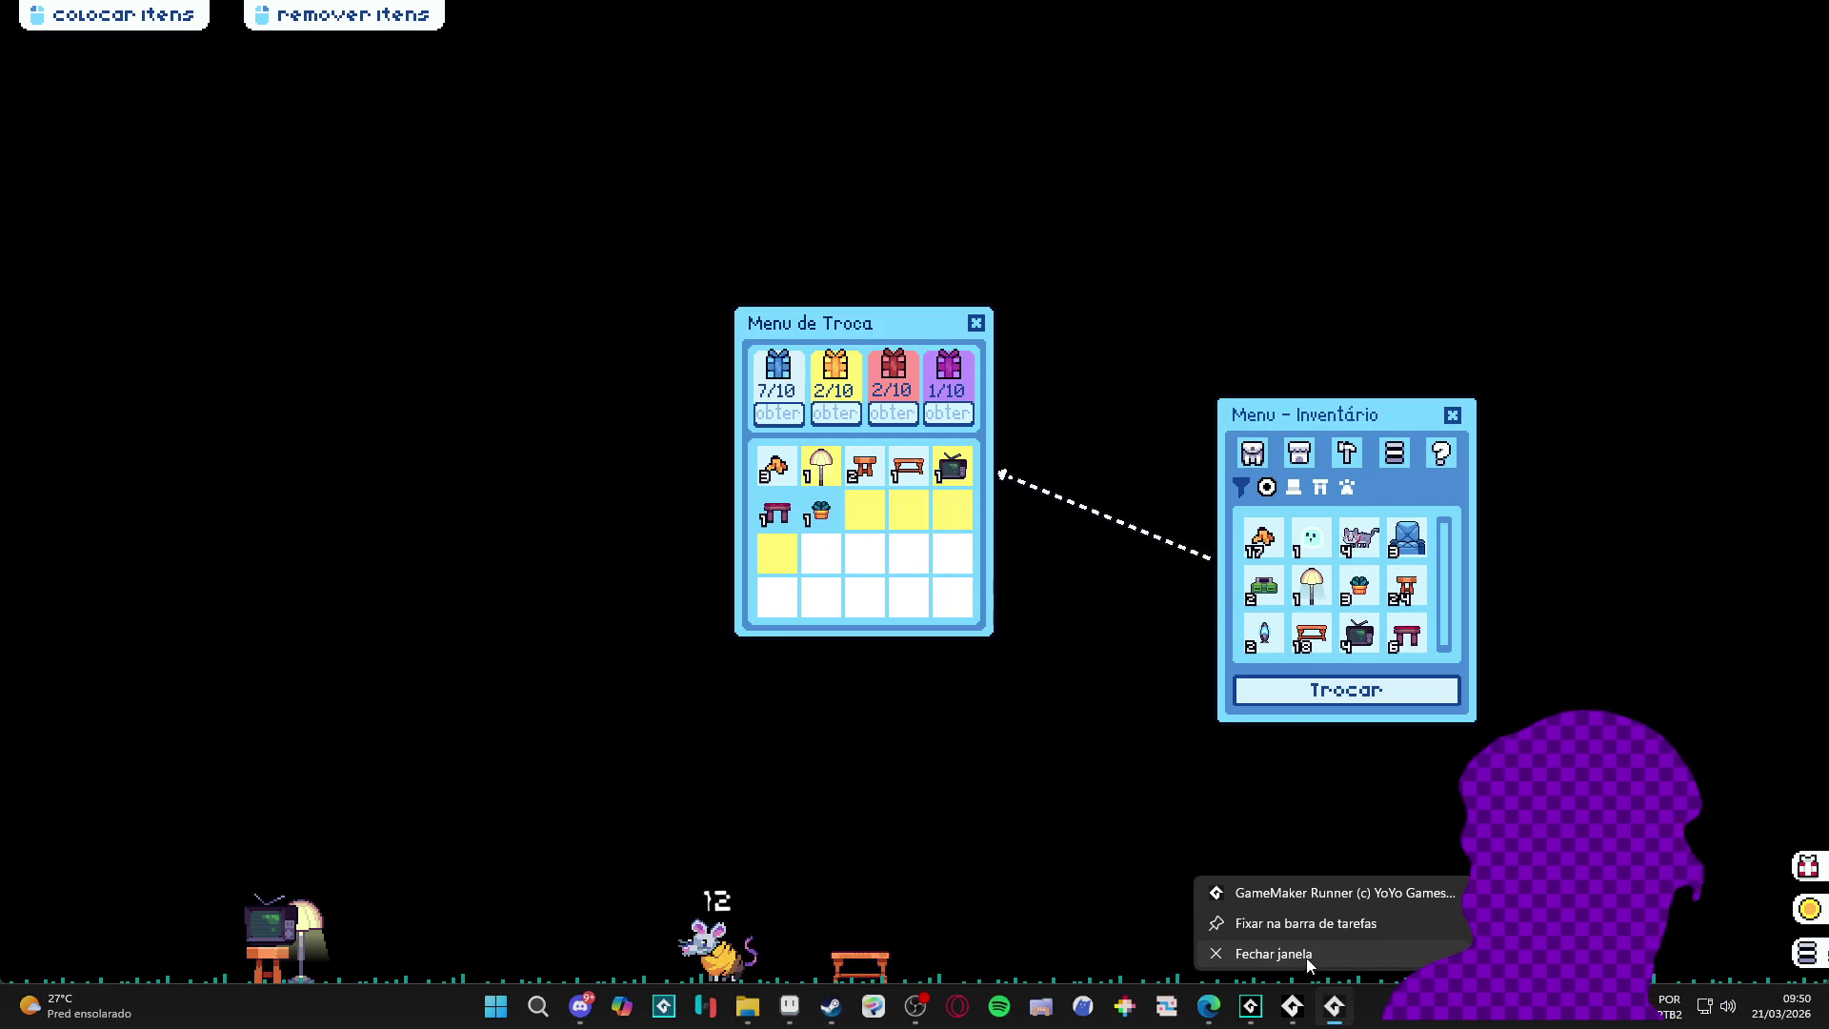
click(1306, 958)
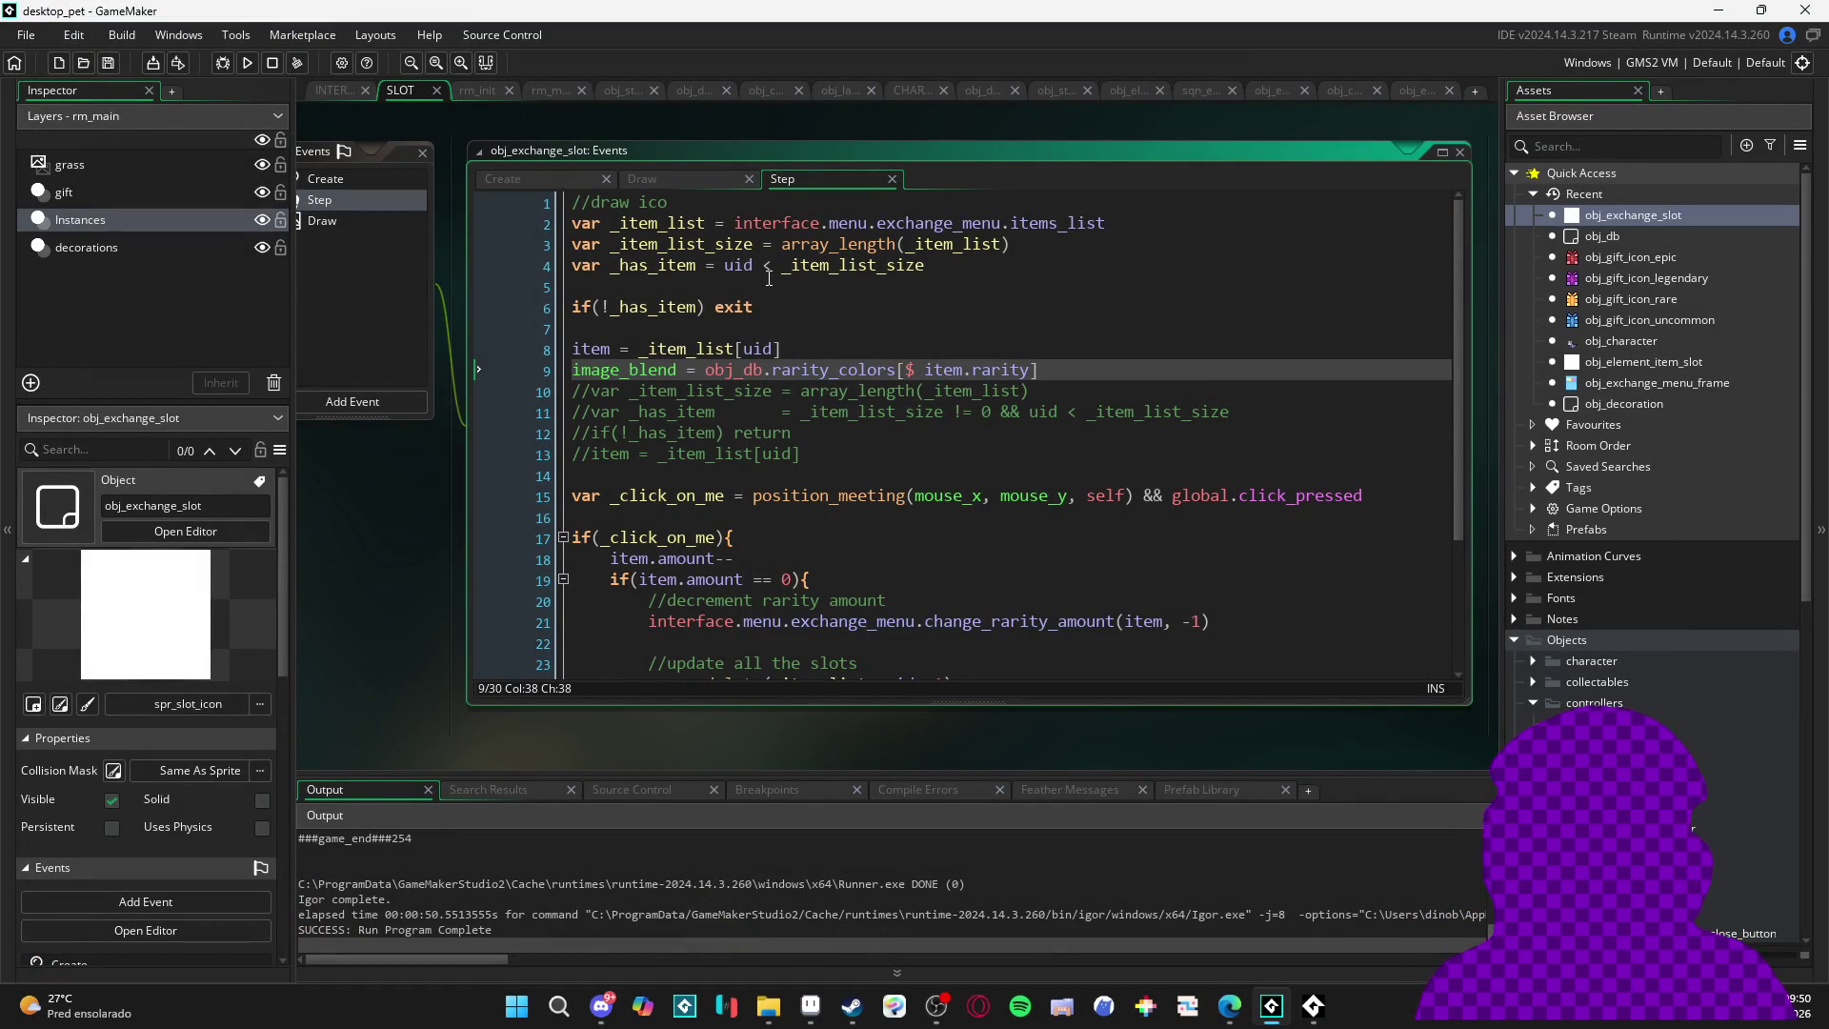
- Copy the image_blend line from line 9 onto empty line 5
click(564, 369)
key(ctrl+c)
click(874, 289)
key(ctrl+v)
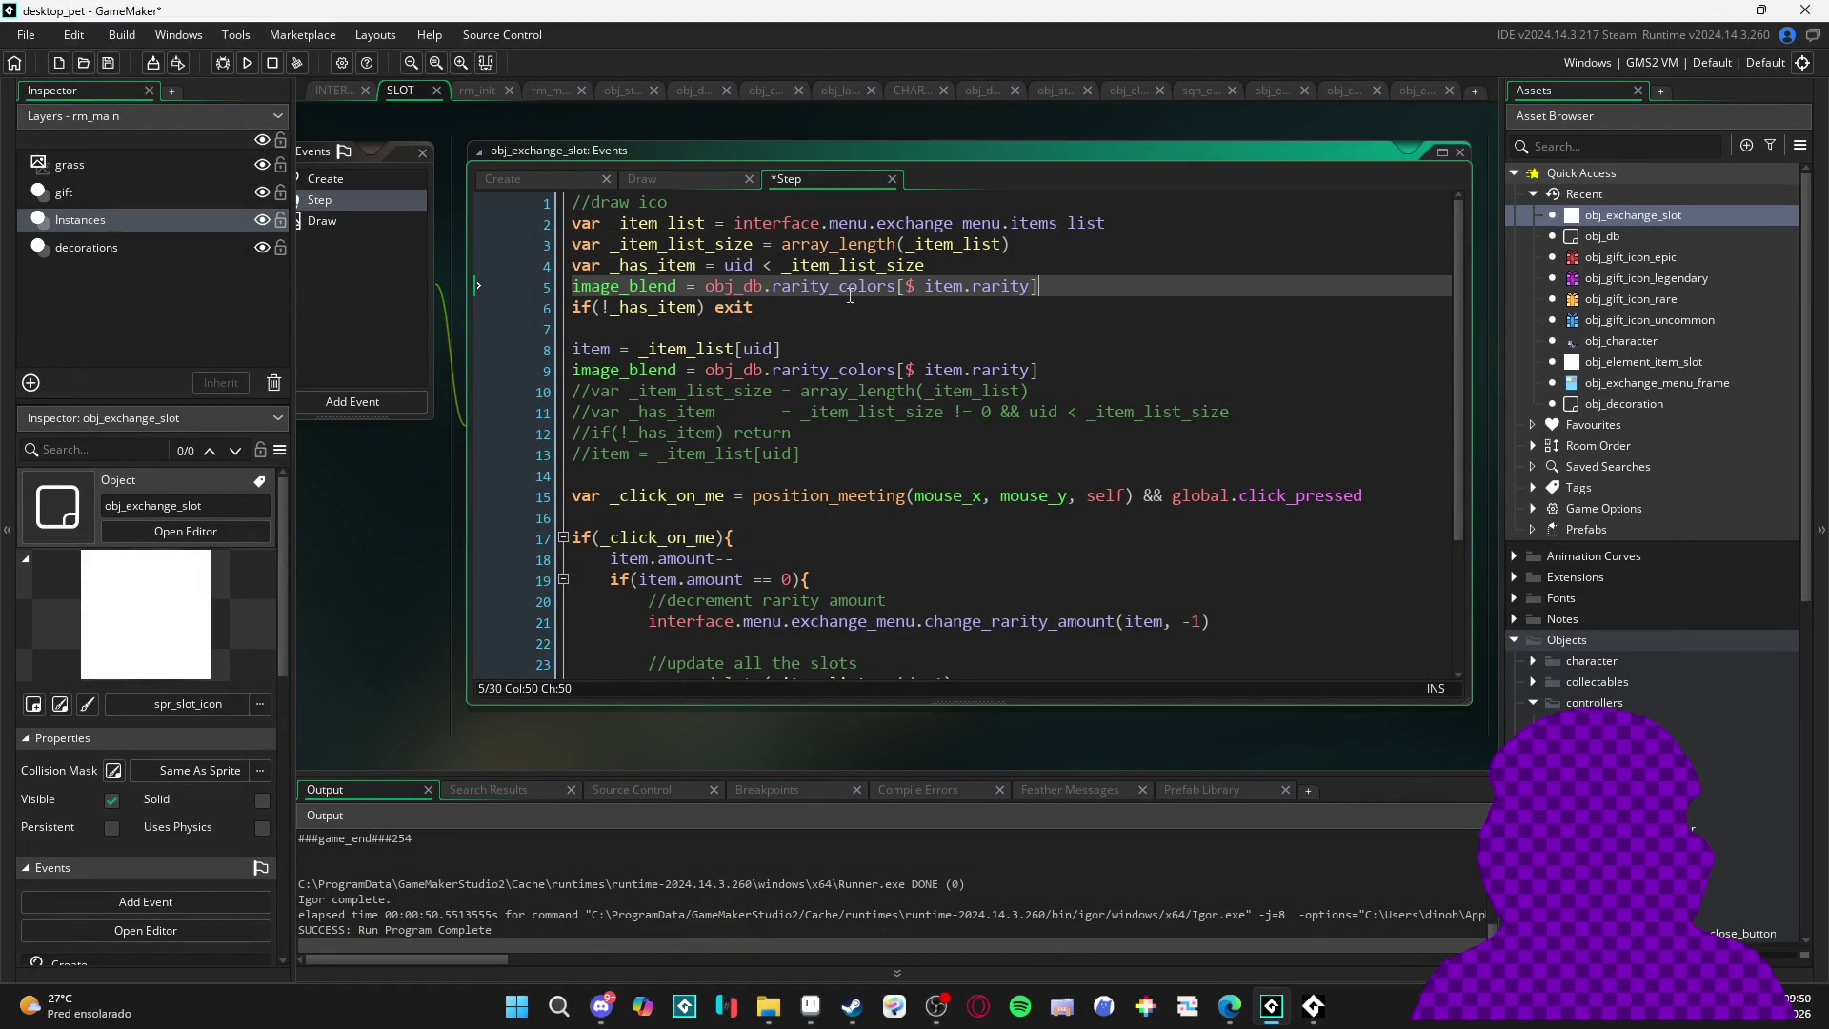
- Replace line 5's rarity colour lookup with c_white, then open obj_db from Recent assets
click(686, 286)
drag(726, 285, 1192, 286)
text(c_w)
key(Return)
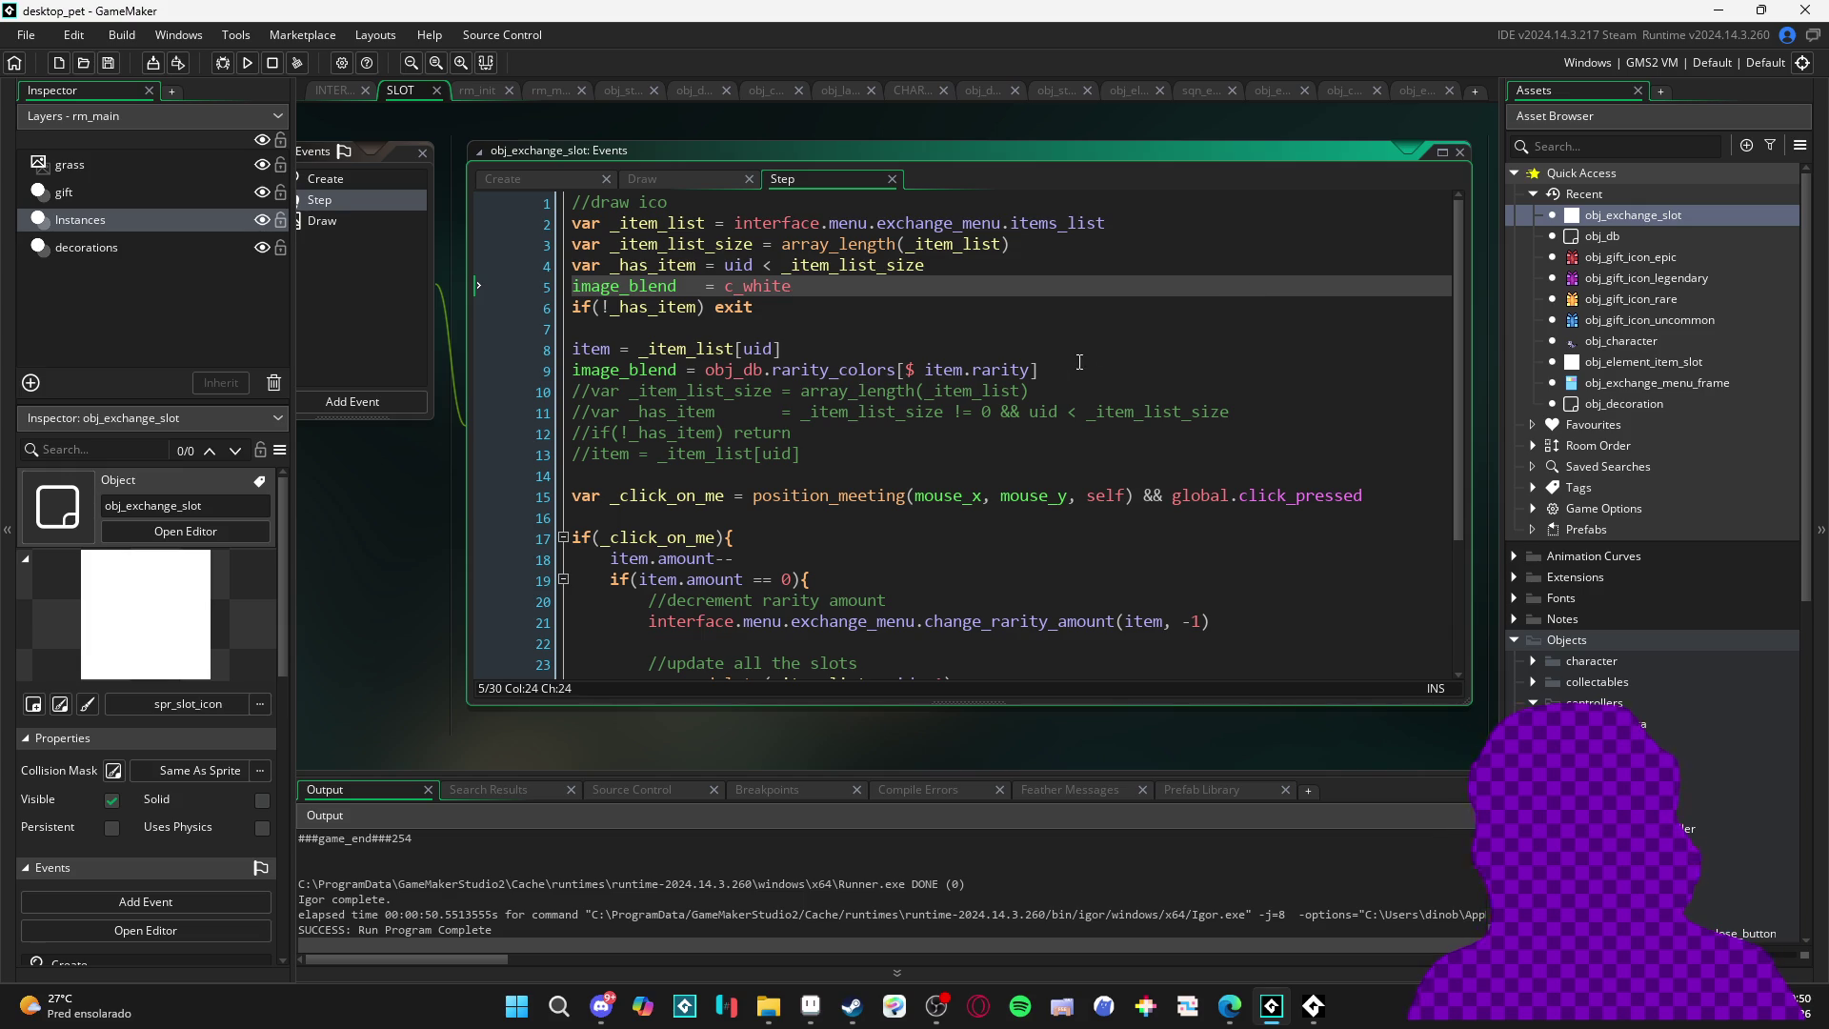
key(Down)
click(982, 391)
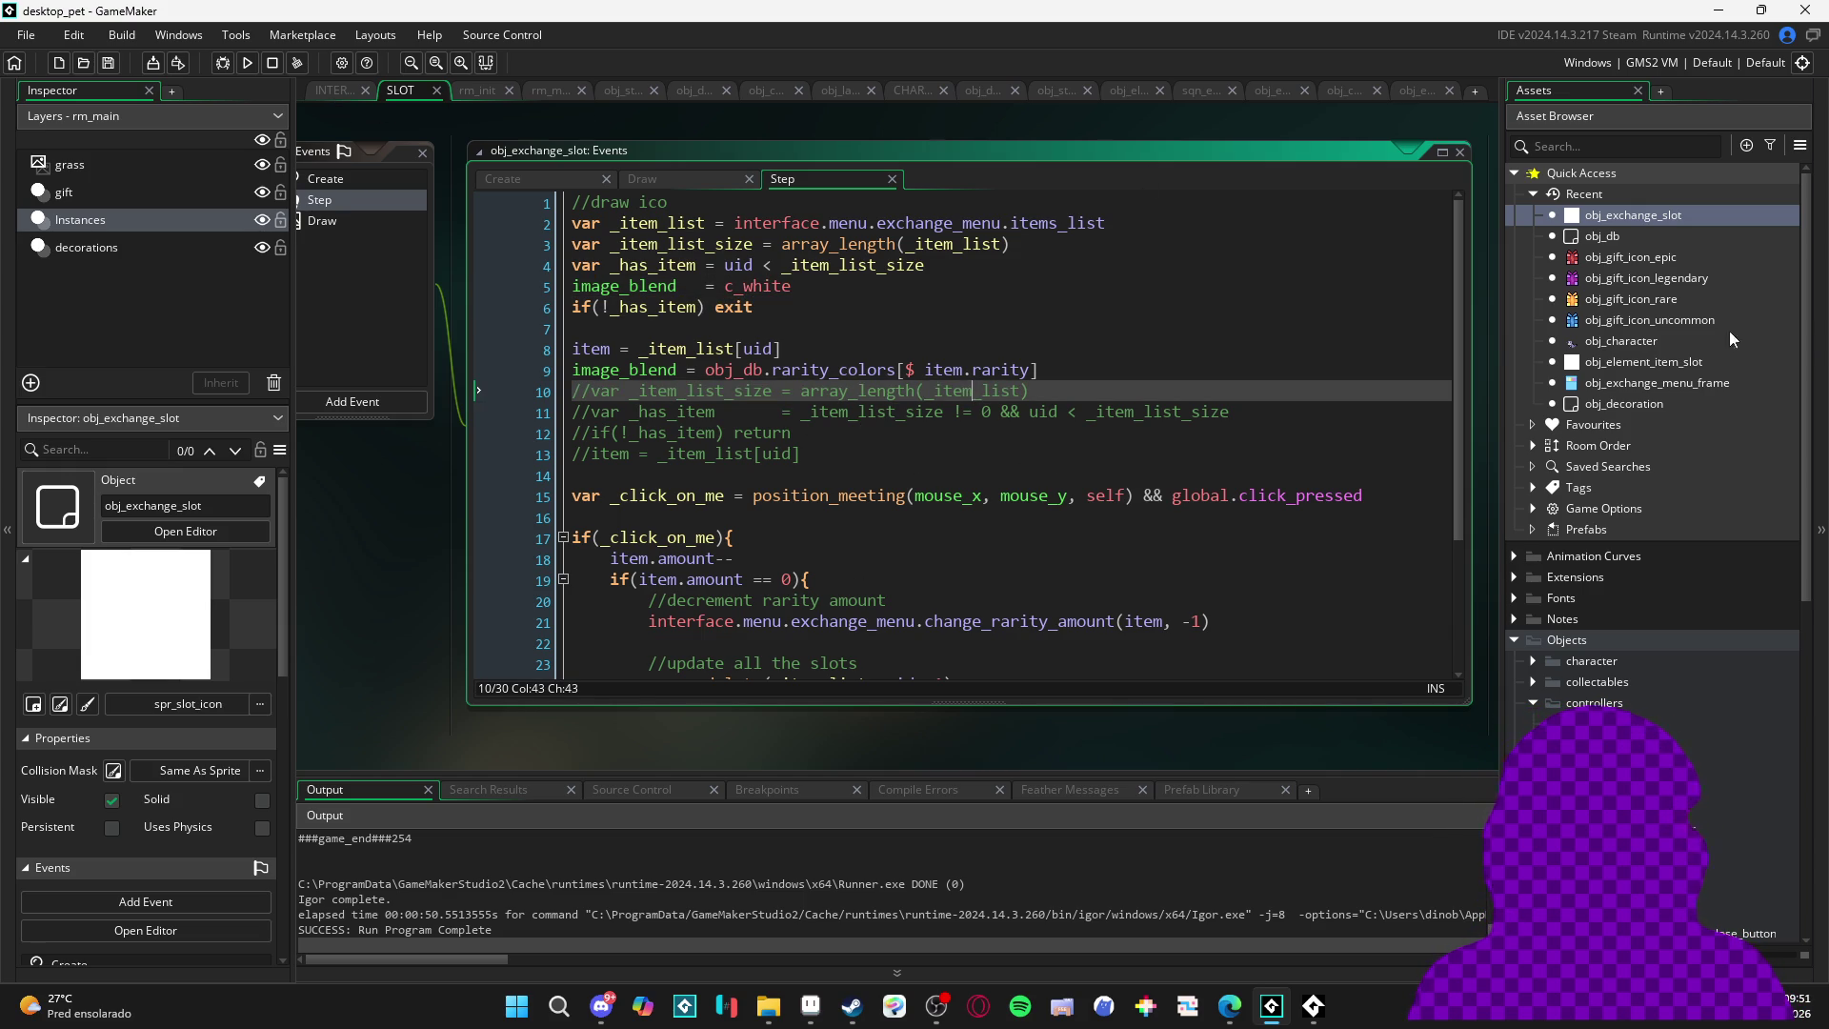
double_click(1610, 235)
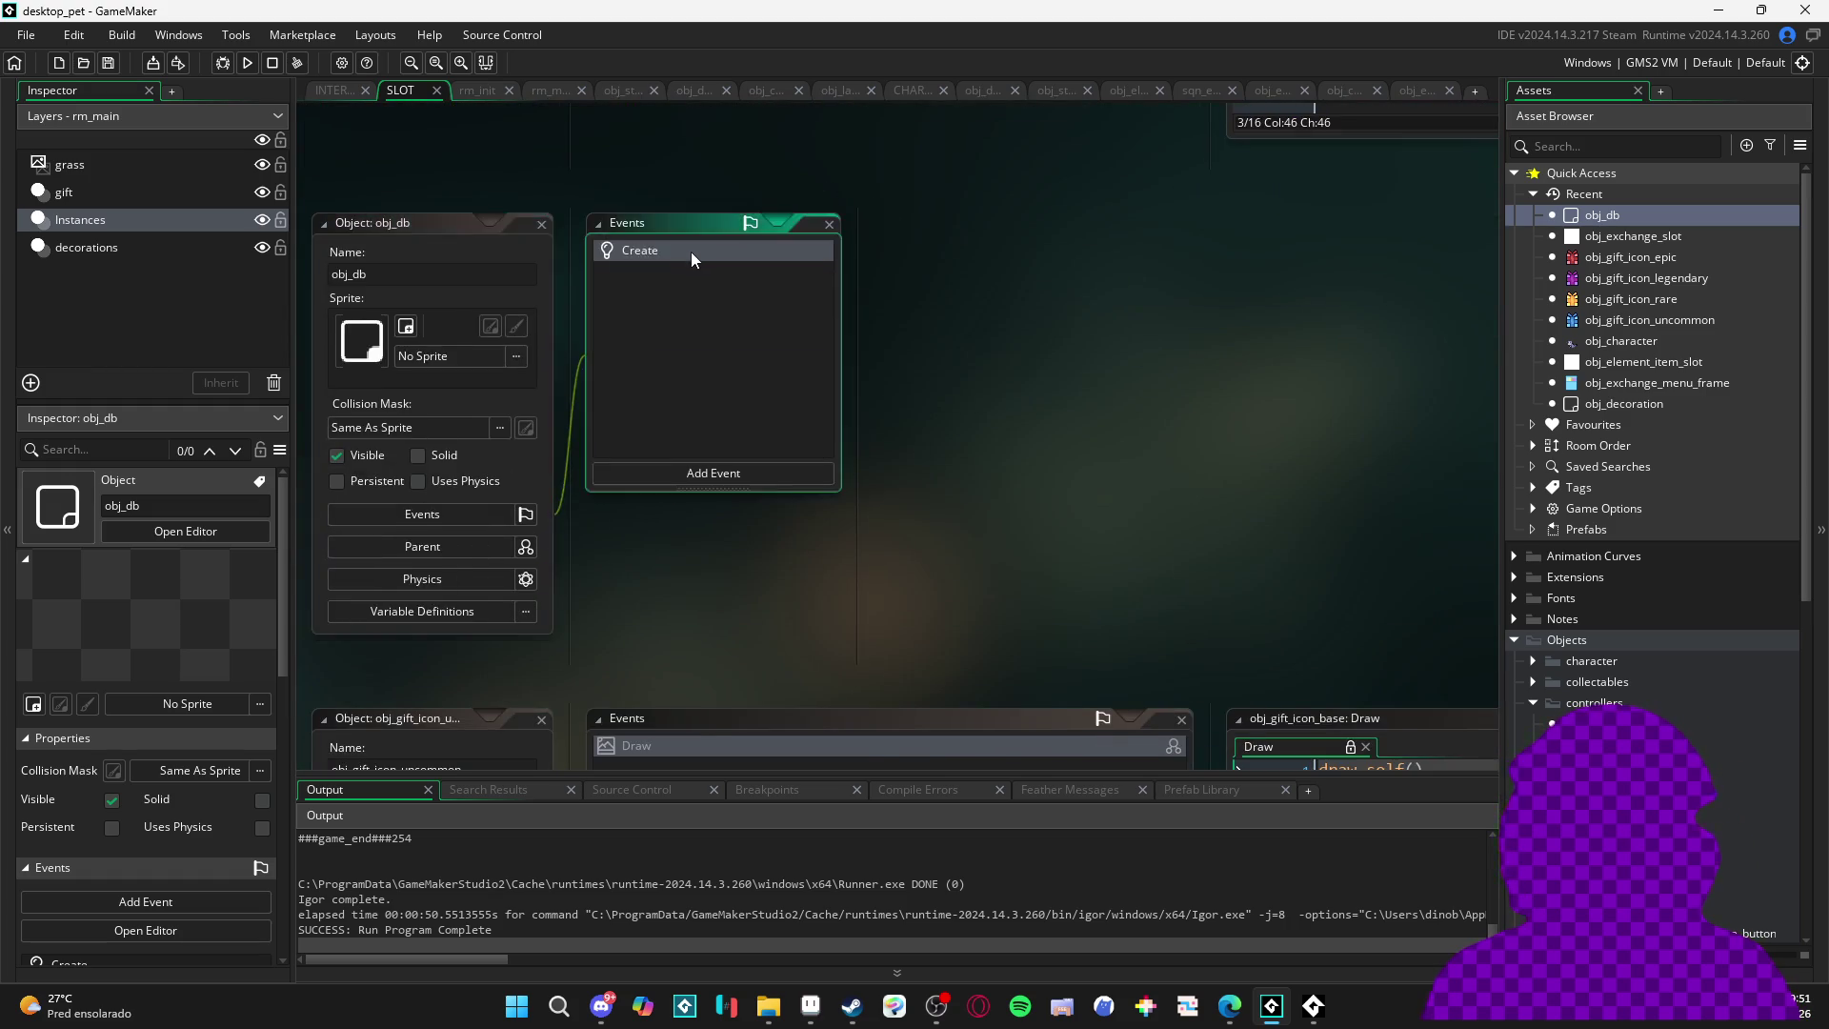
- Change the epic colour in obj_db's Create rarity_colors to #ff9694 and rebuild the game
double_click(689, 251)
click(646, 390)
scroll(657, 490, down, 2)
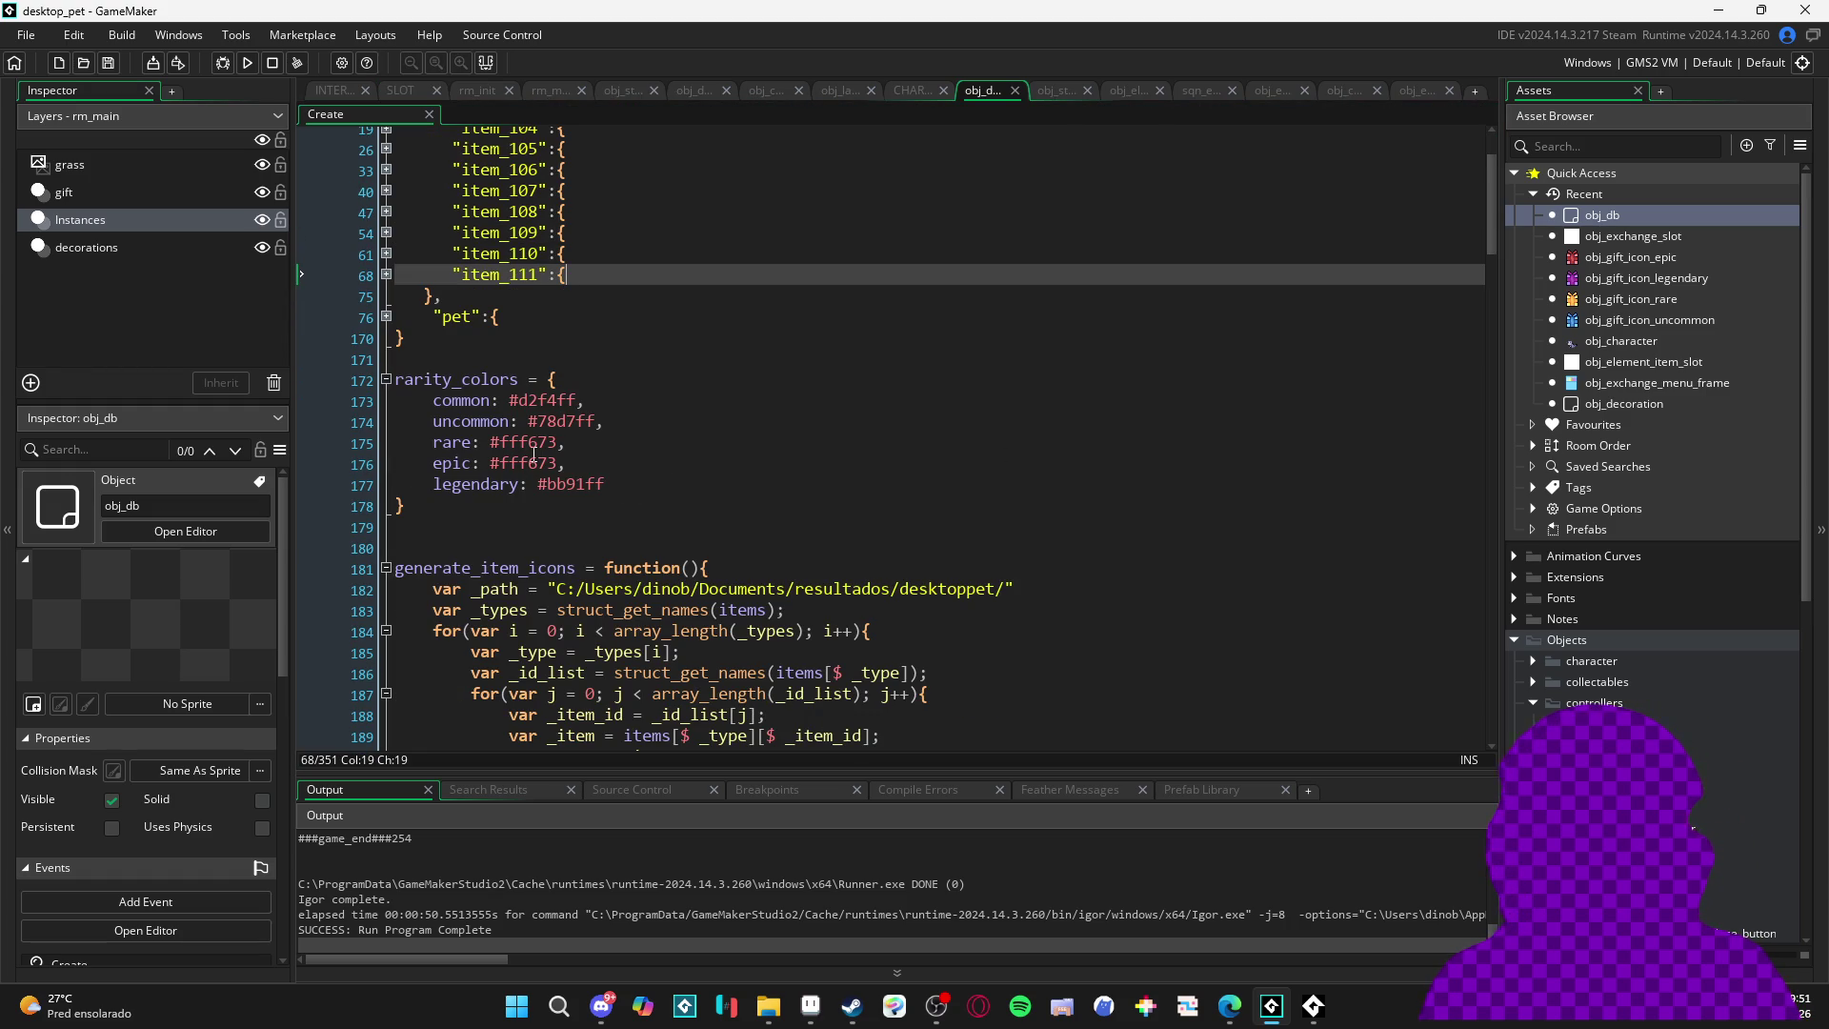
click(811, 1006)
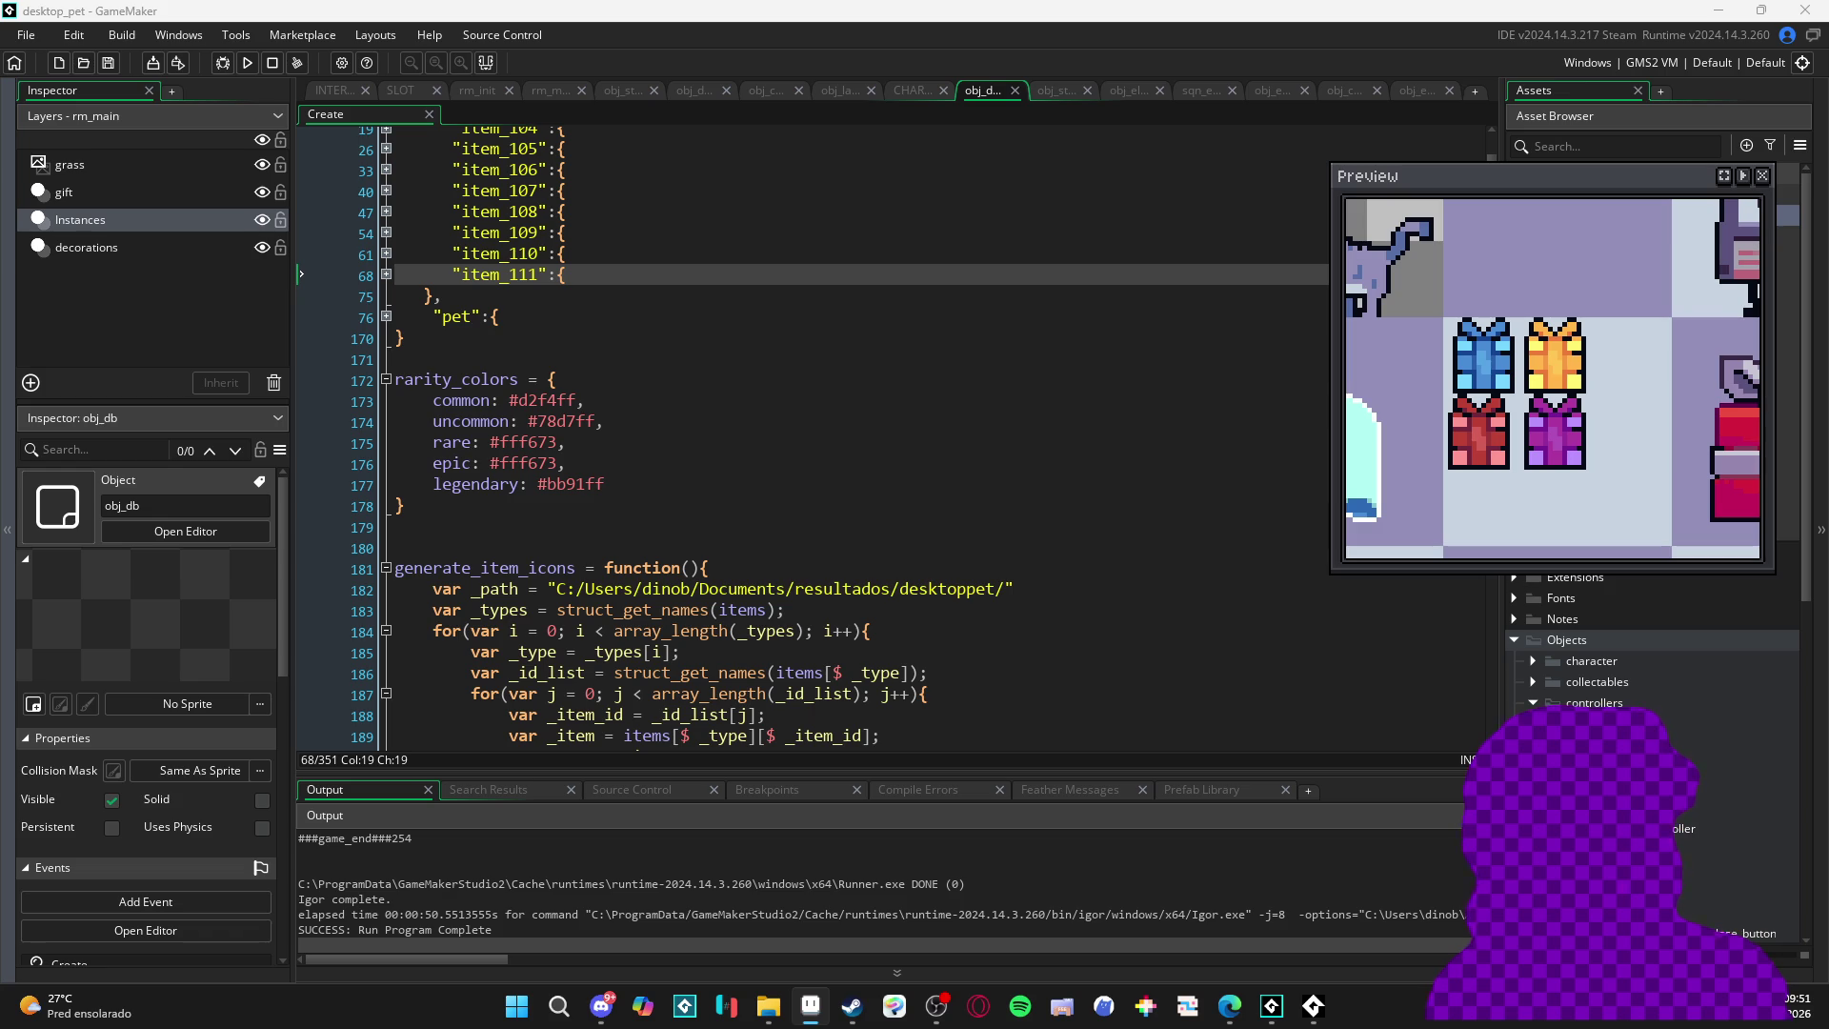
key(alt+Tab)
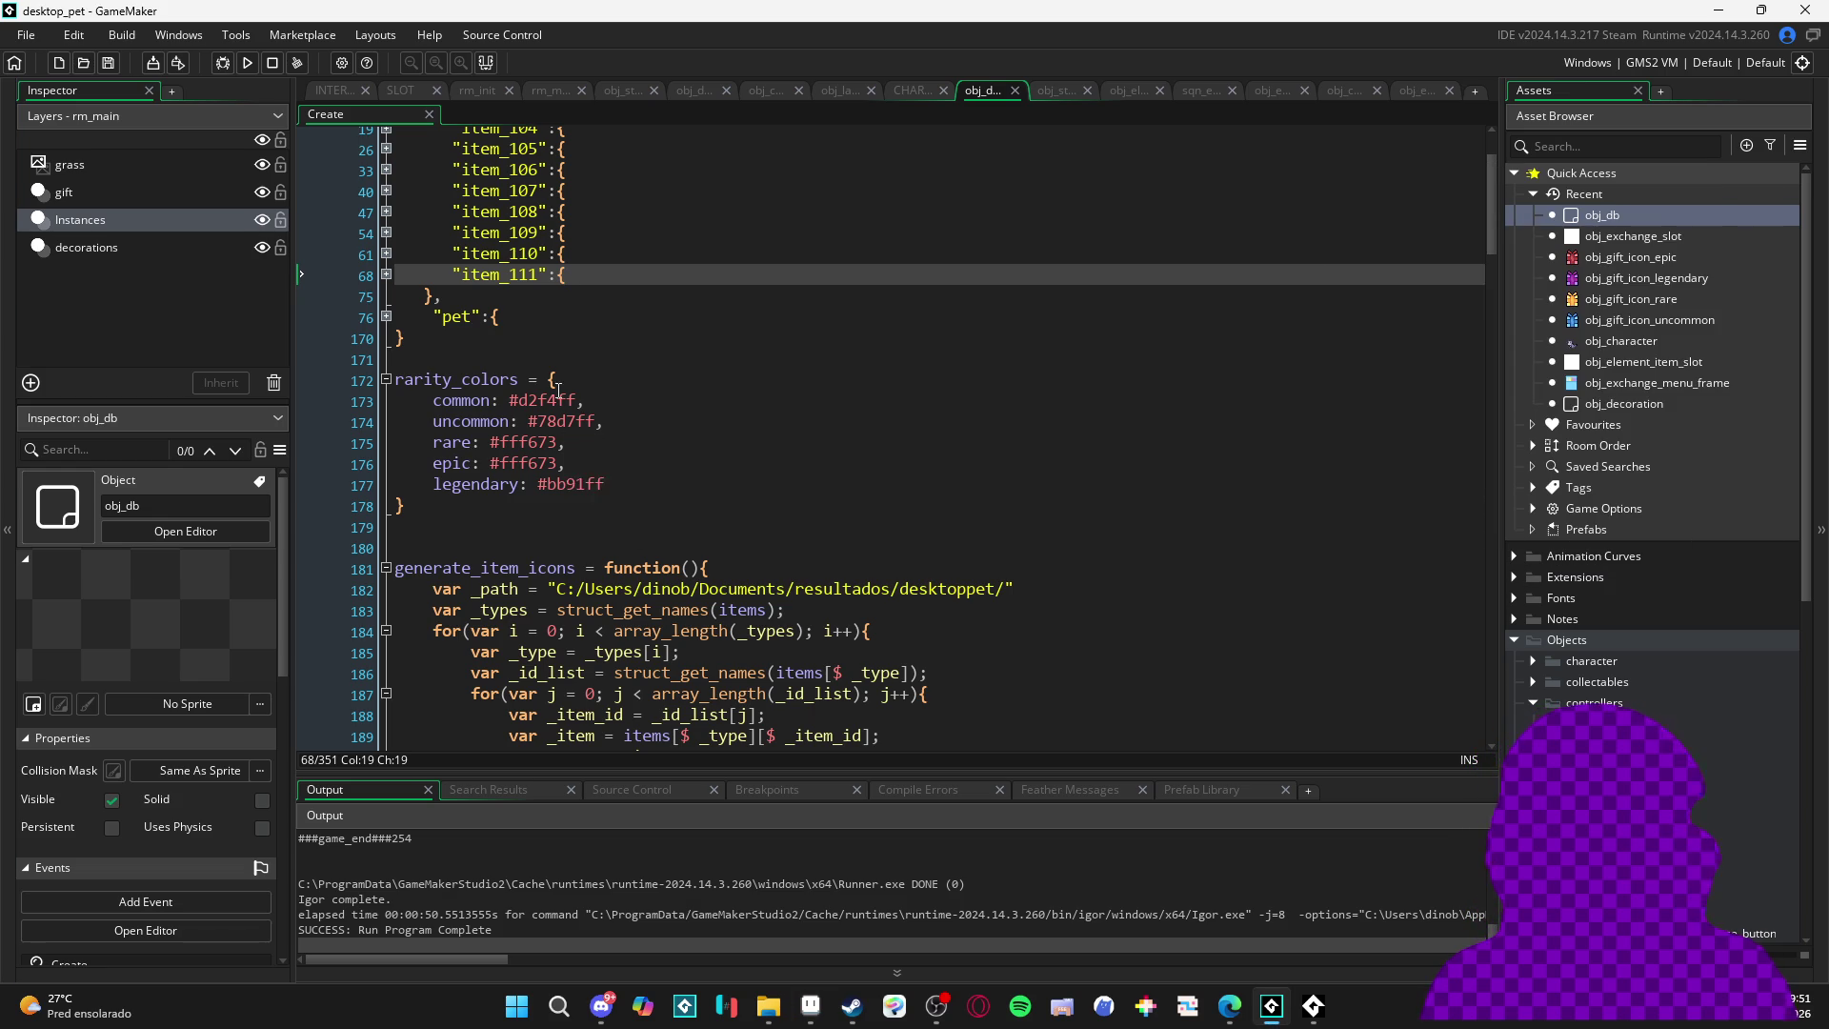
double_click(526, 463)
text(#ff9694)
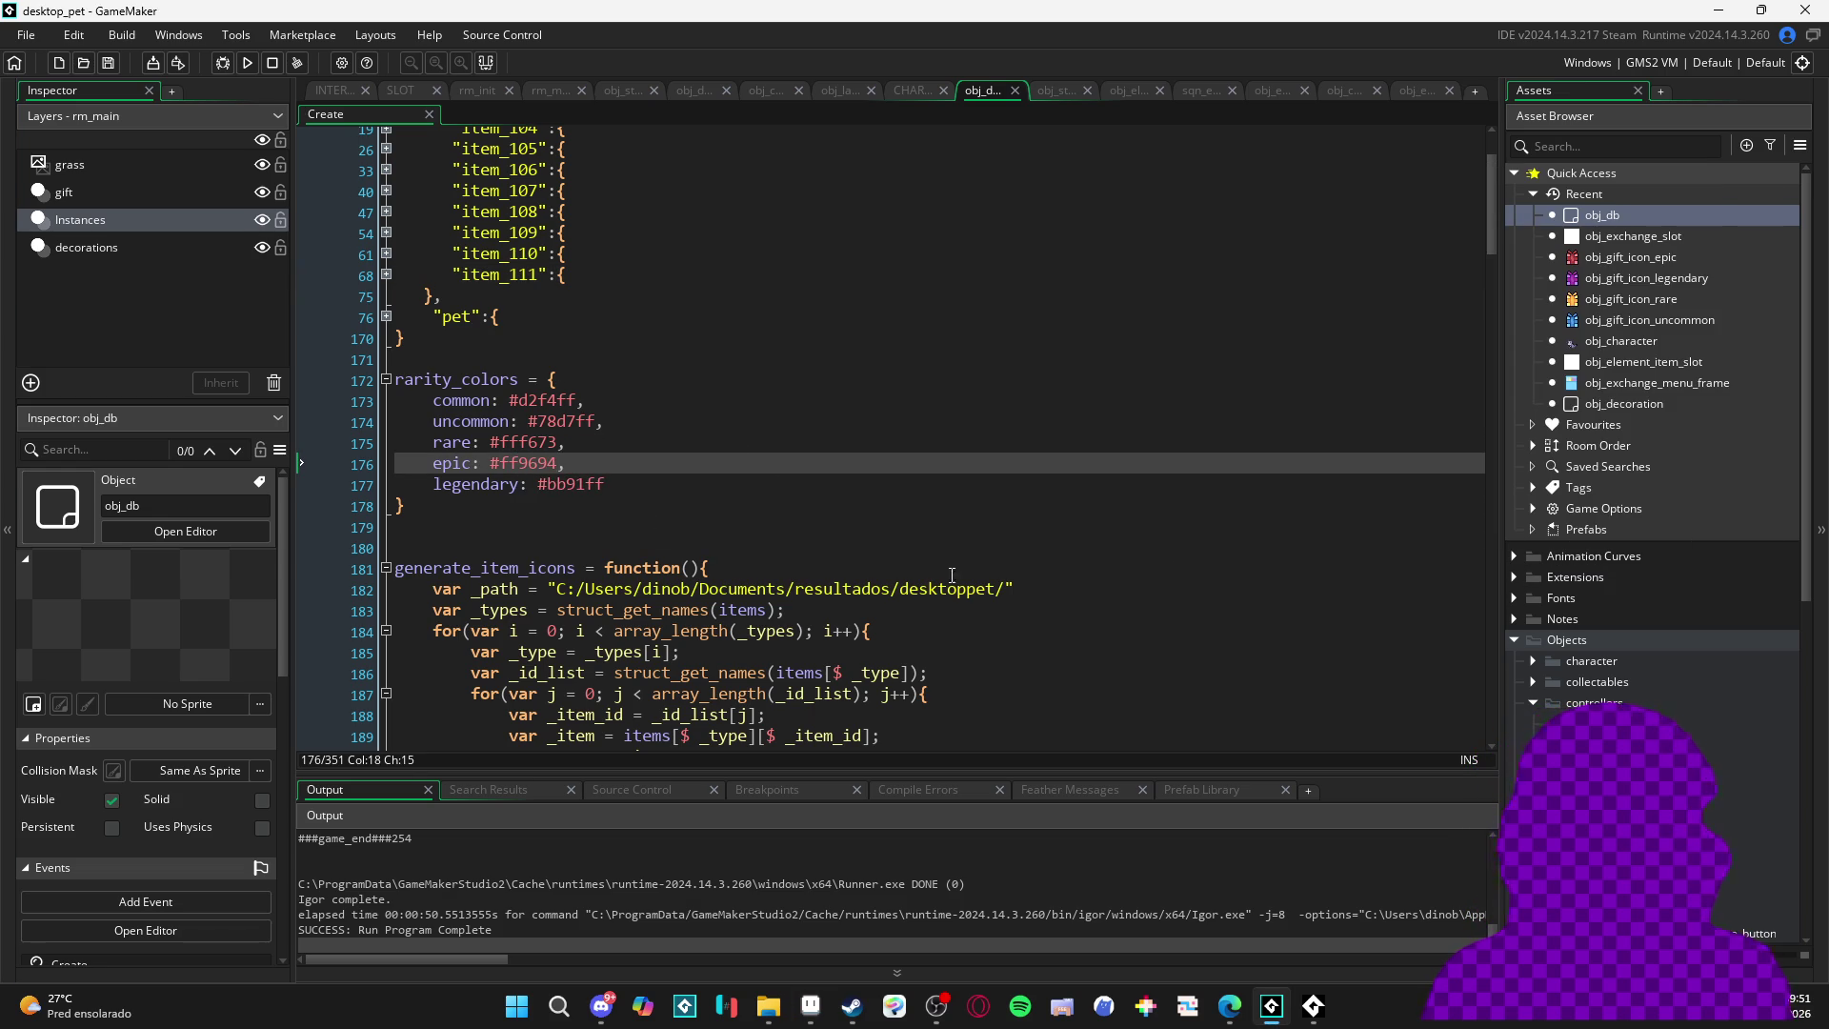
key(F5)
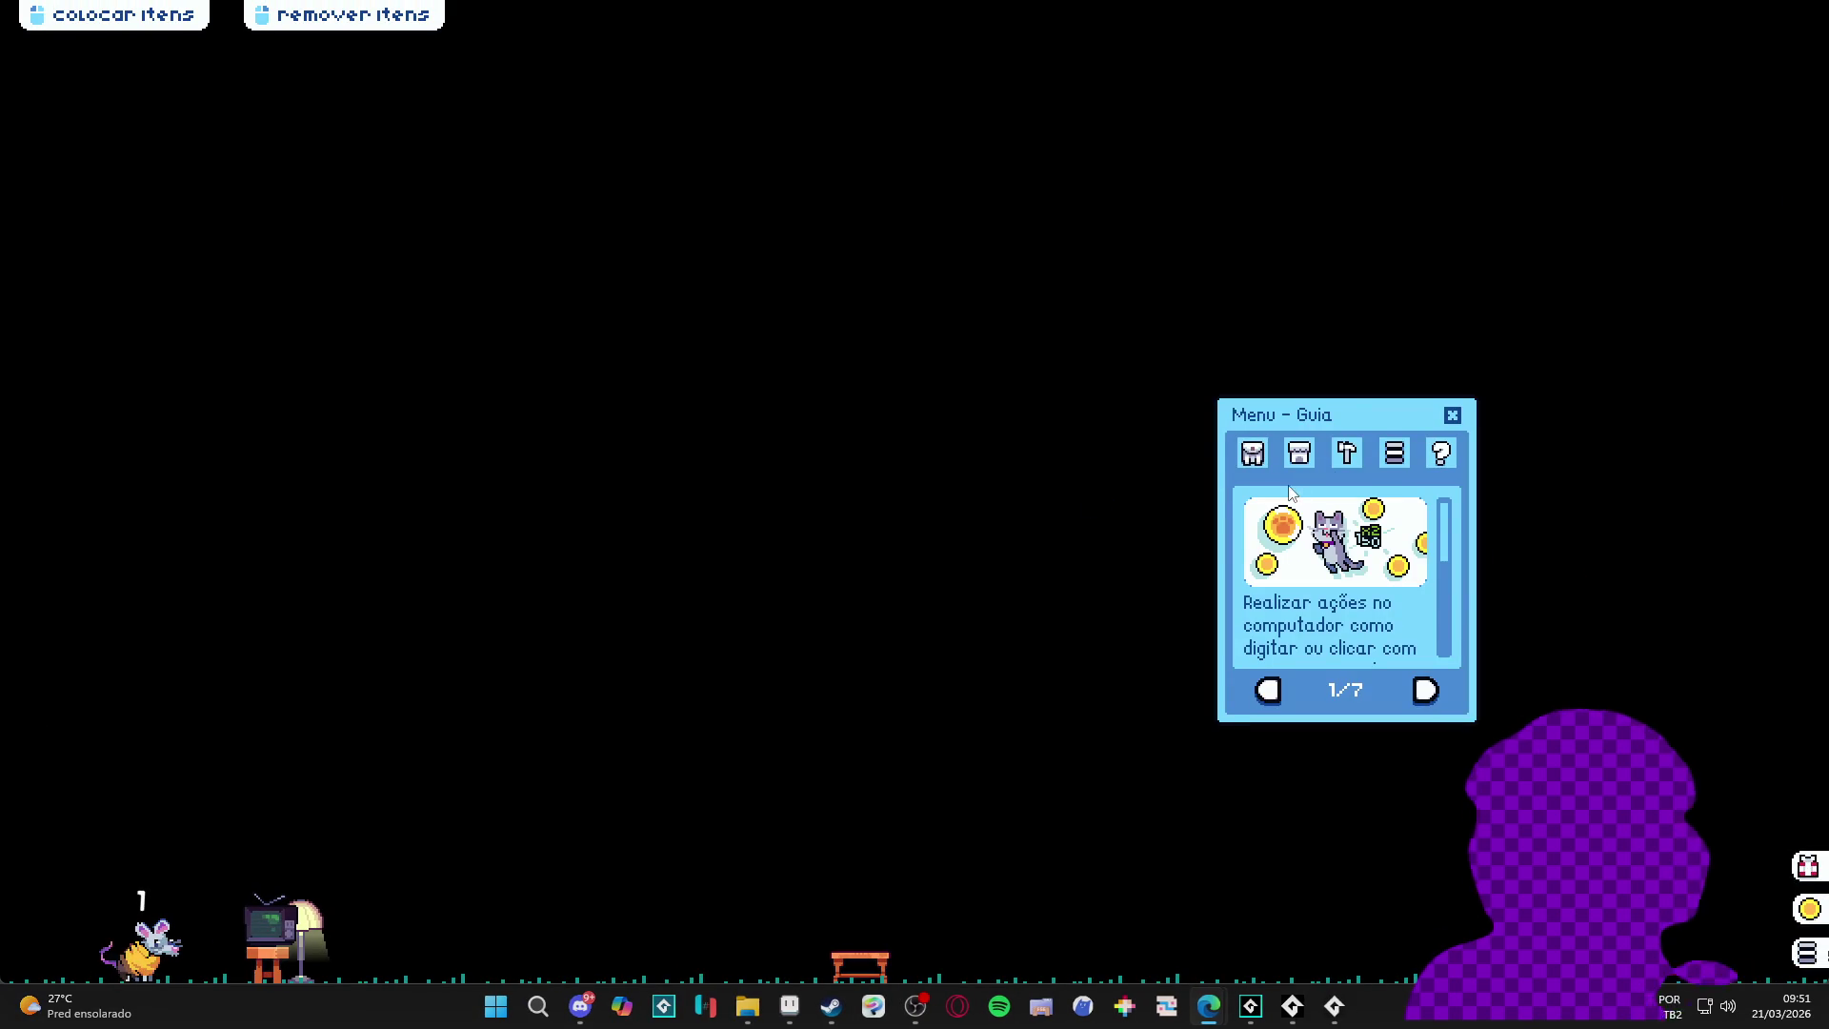
- Add banana peel, ghost, armchair, console, lamp, two plant pots and stool to the trade grid
click(1253, 453)
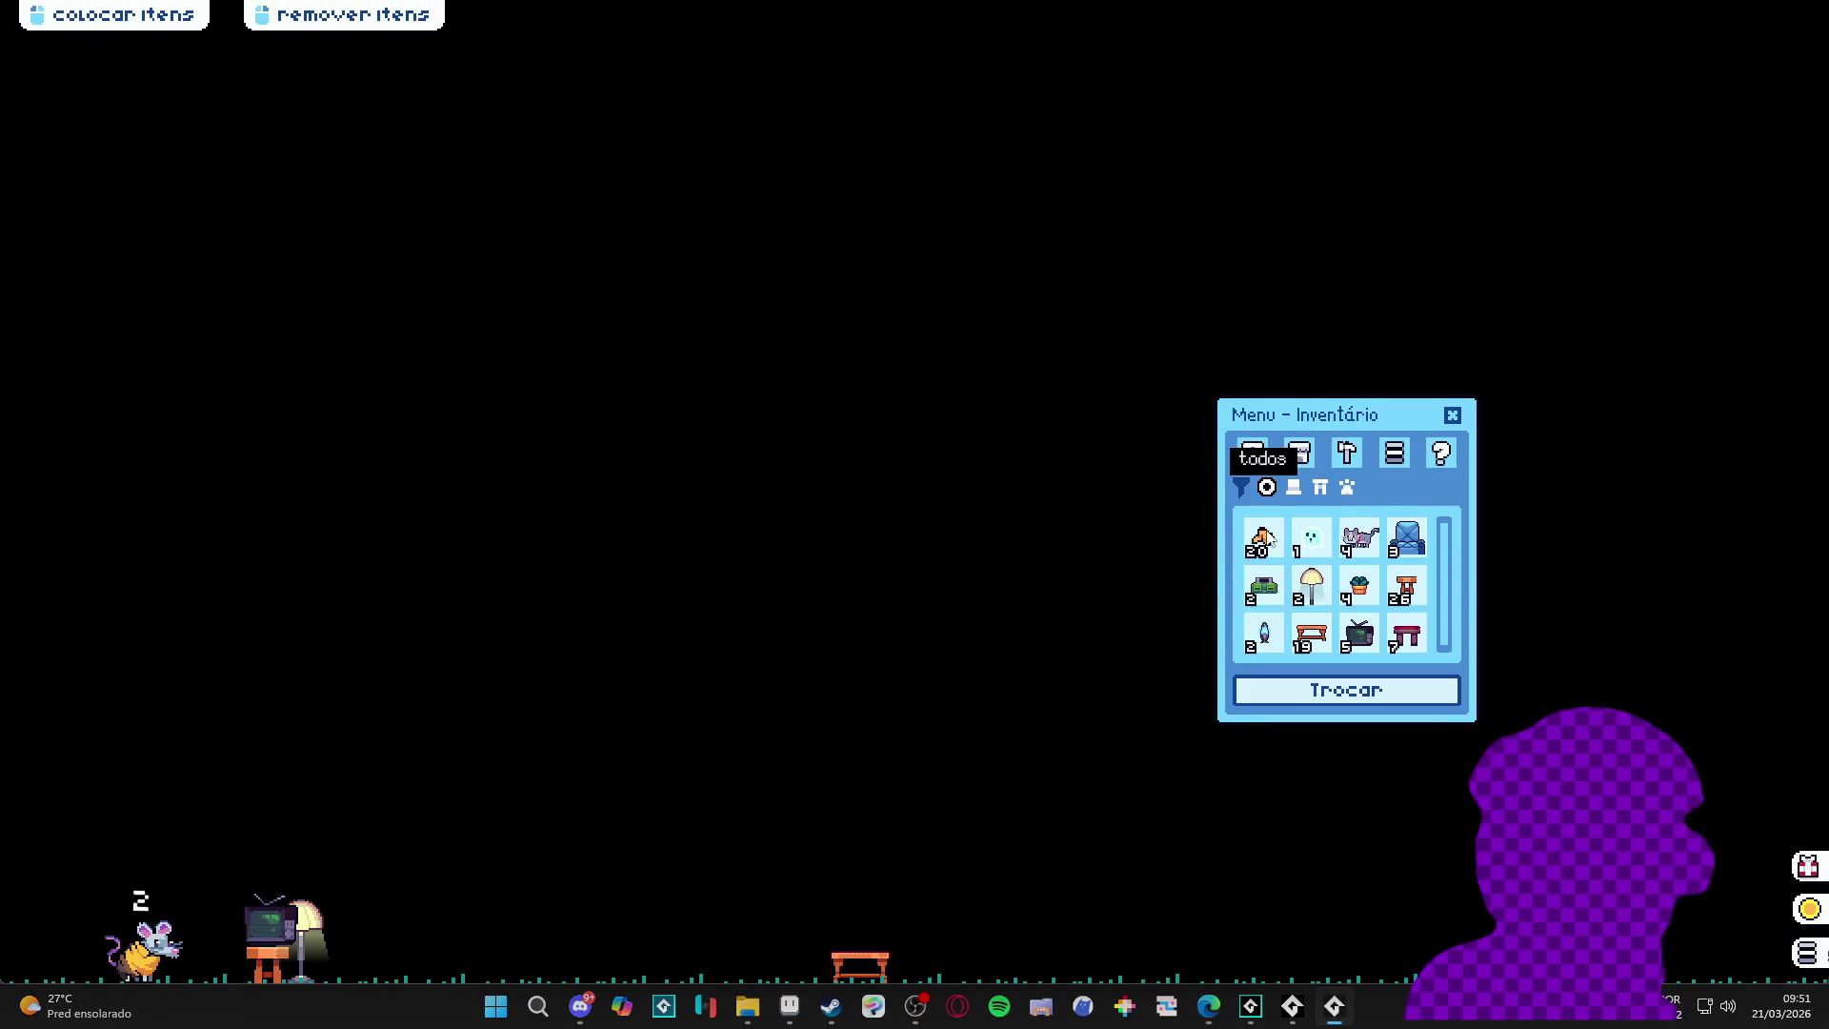
click(1334, 697)
click(1262, 539)
click(1311, 538)
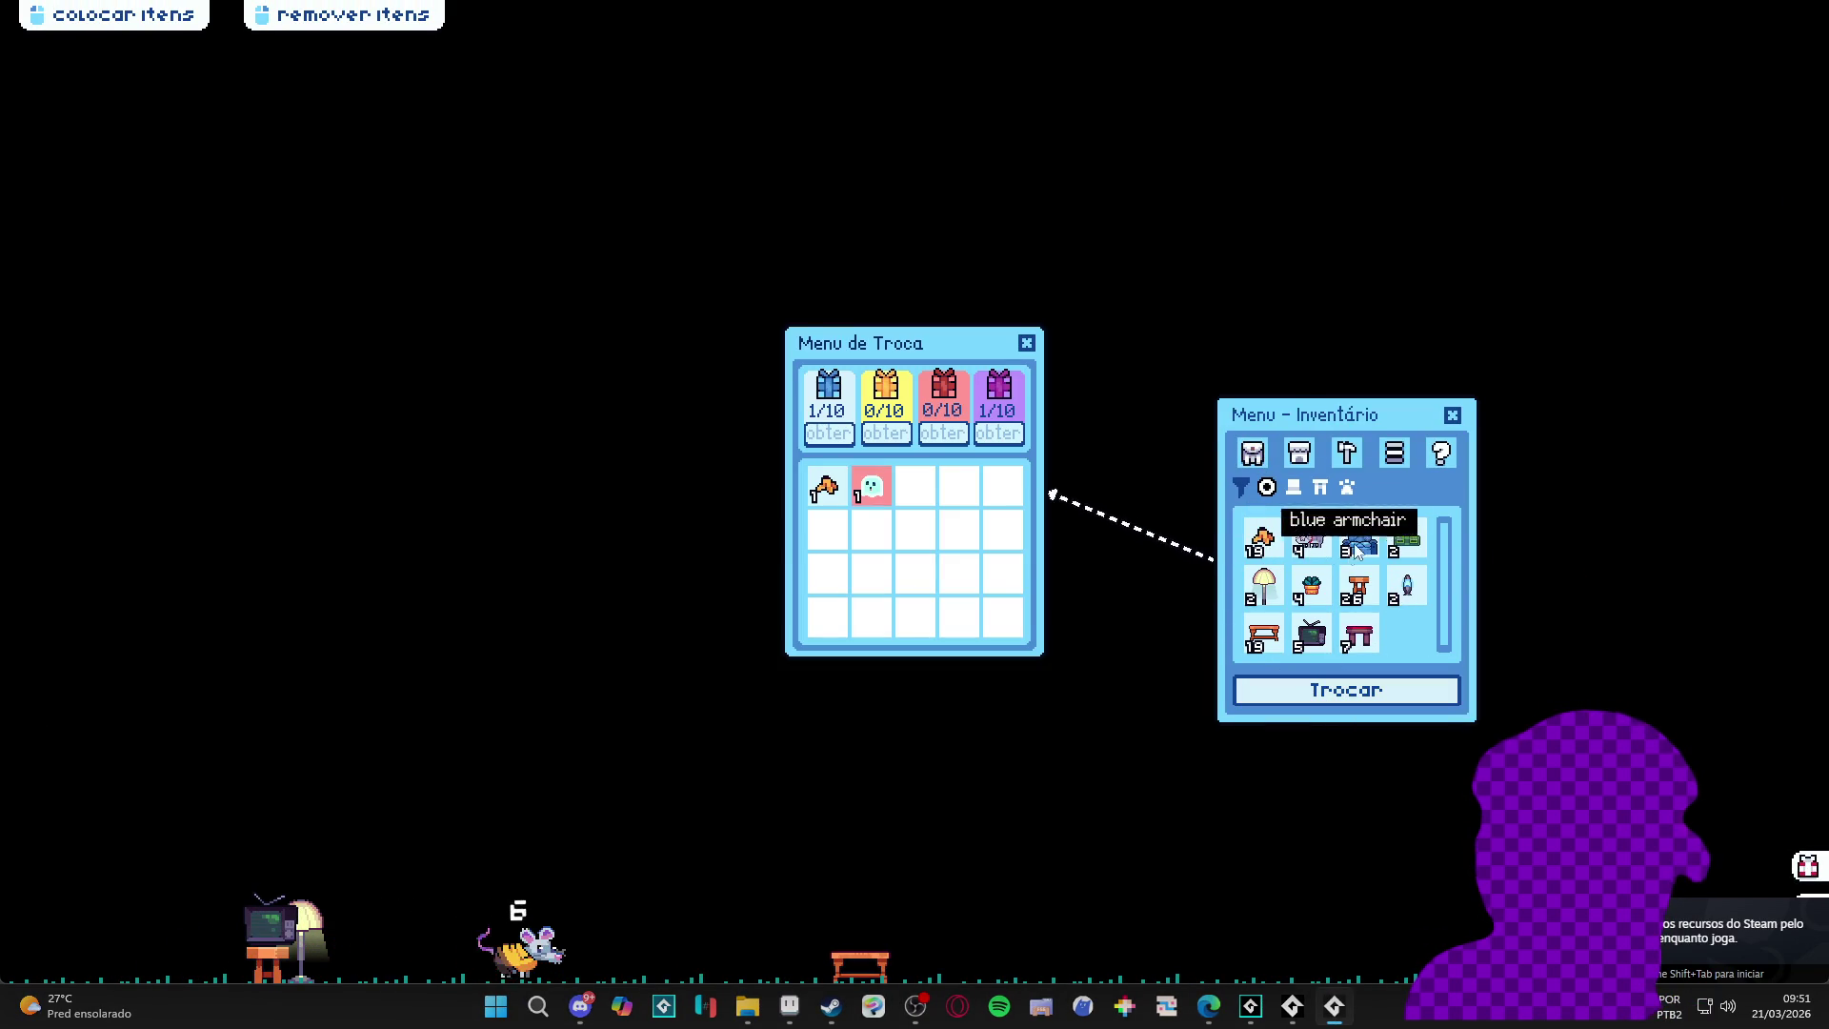
click(1359, 538)
click(1407, 541)
click(1262, 586)
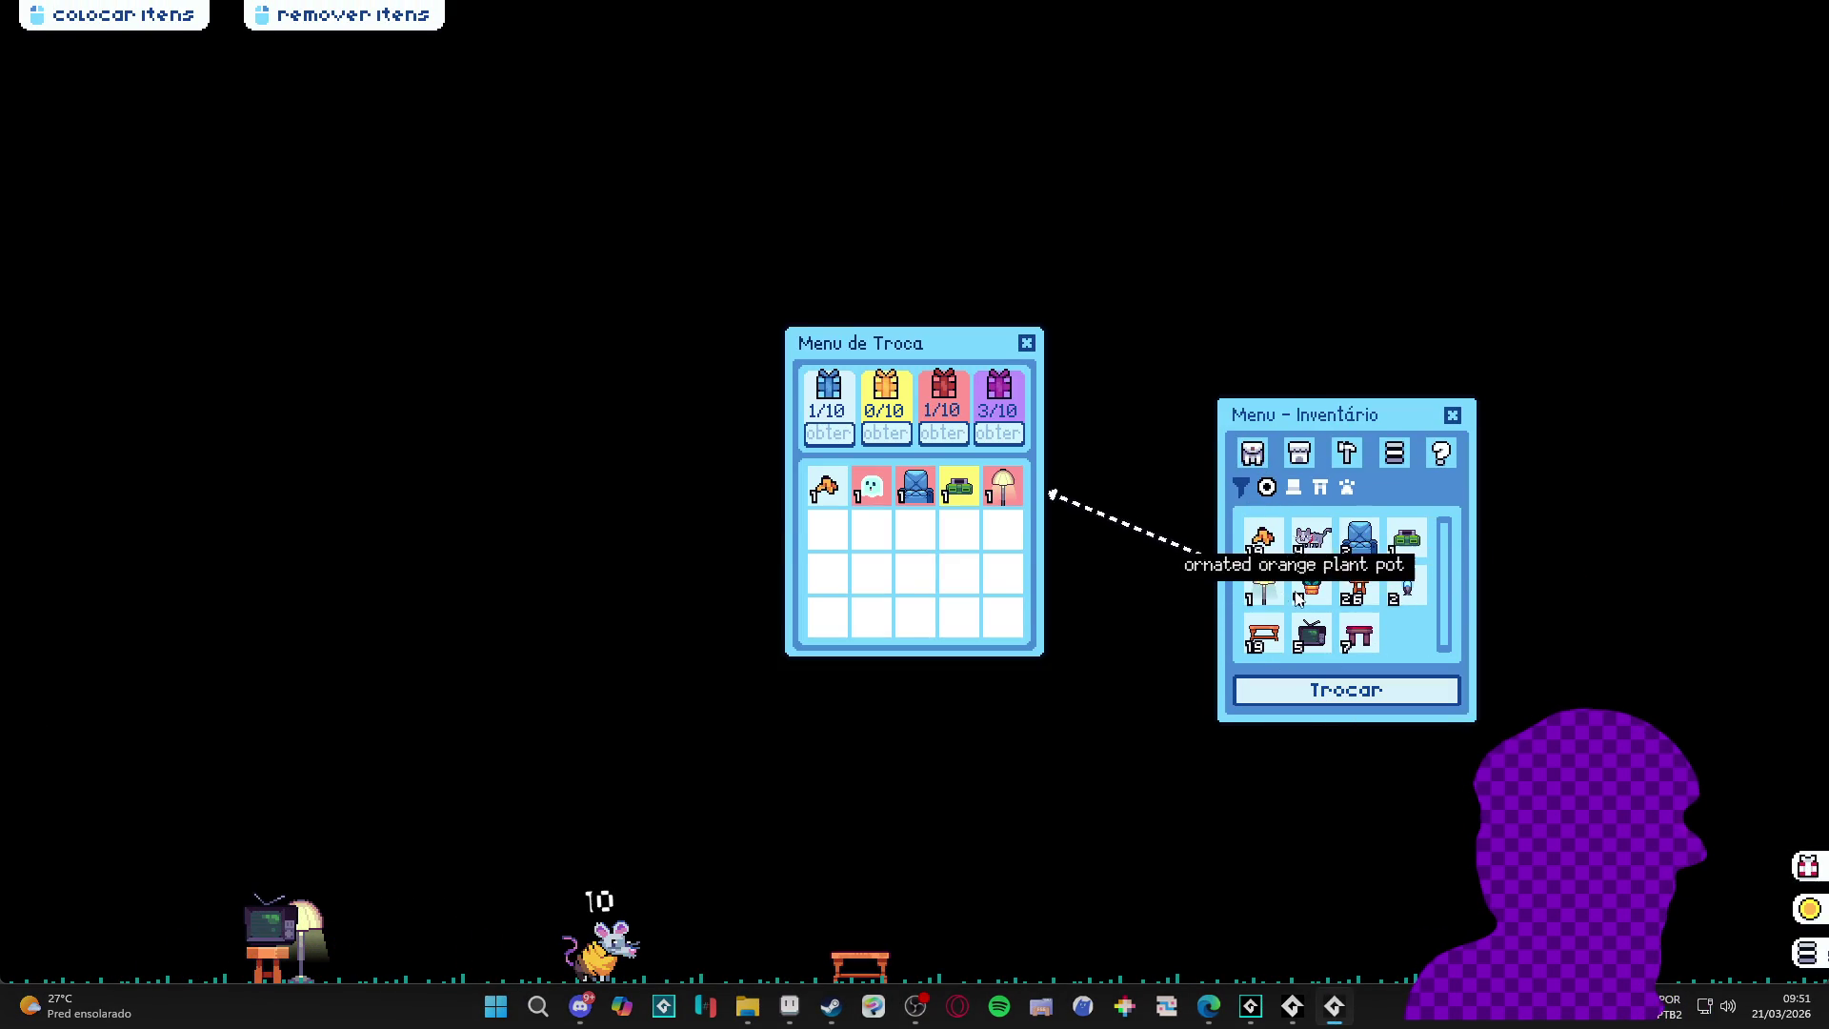
click(1320, 583)
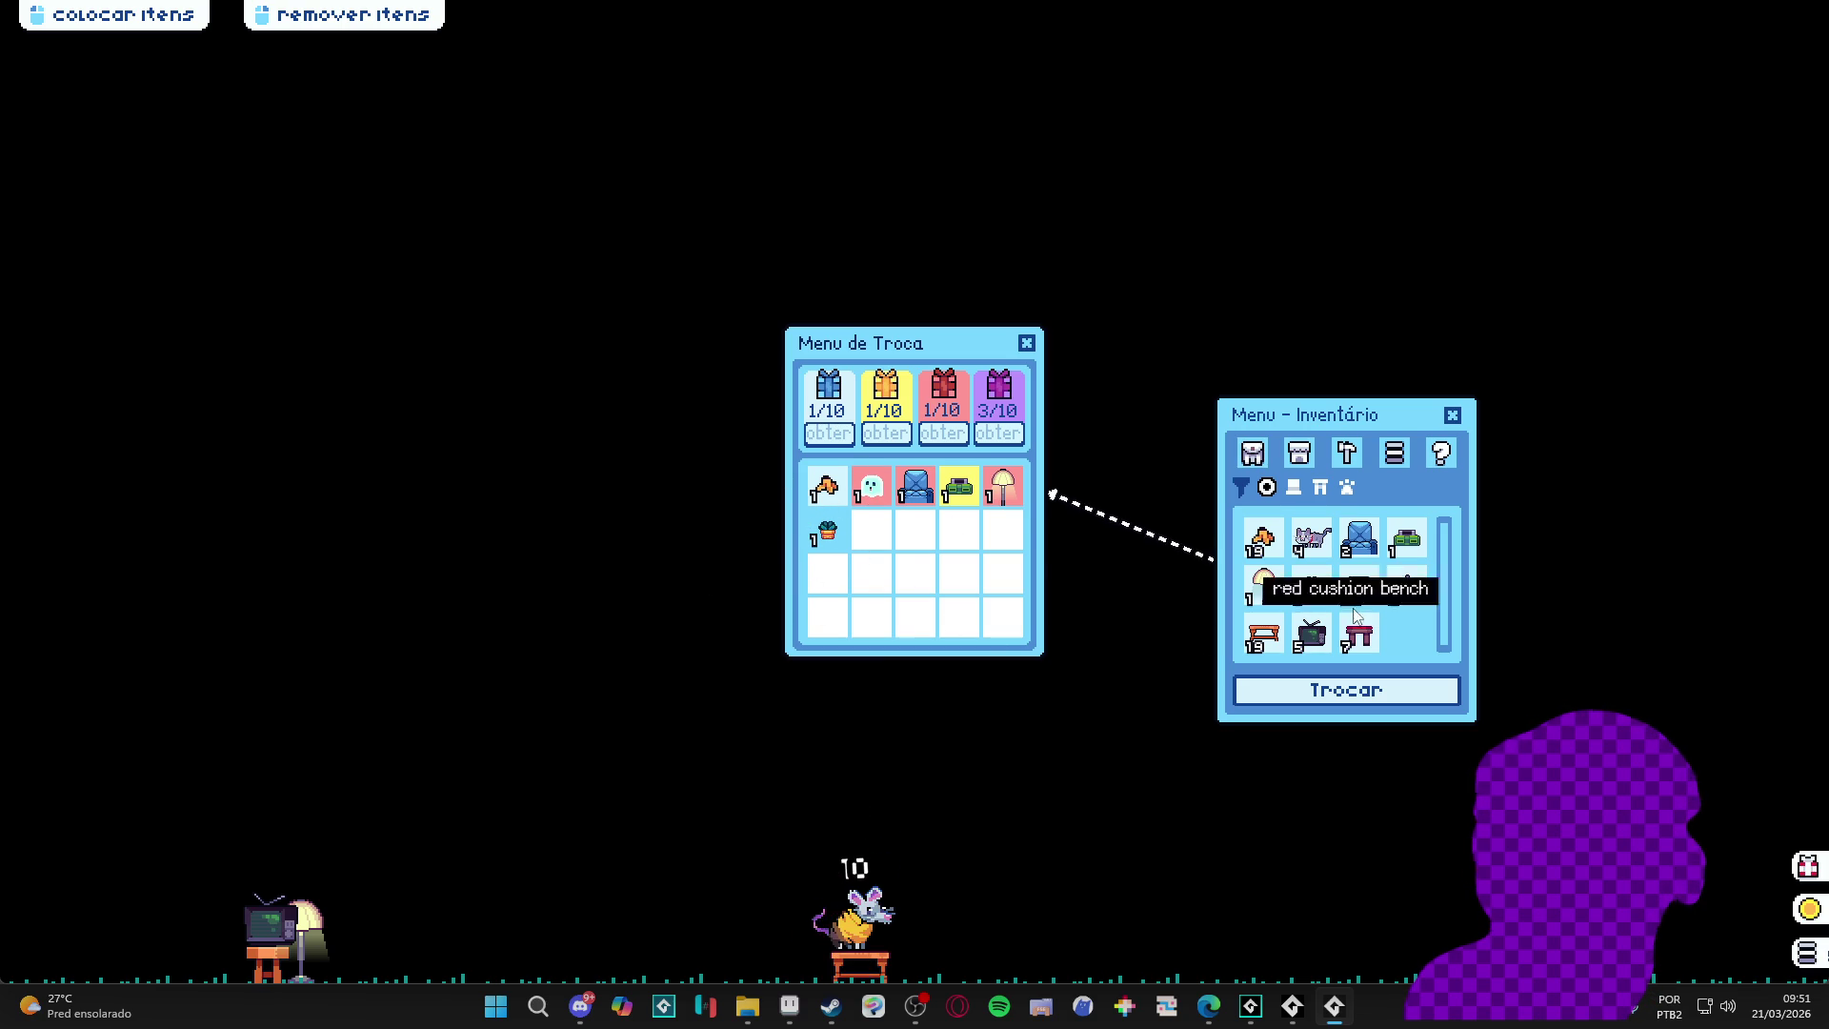
click(1314, 589)
click(1356, 589)
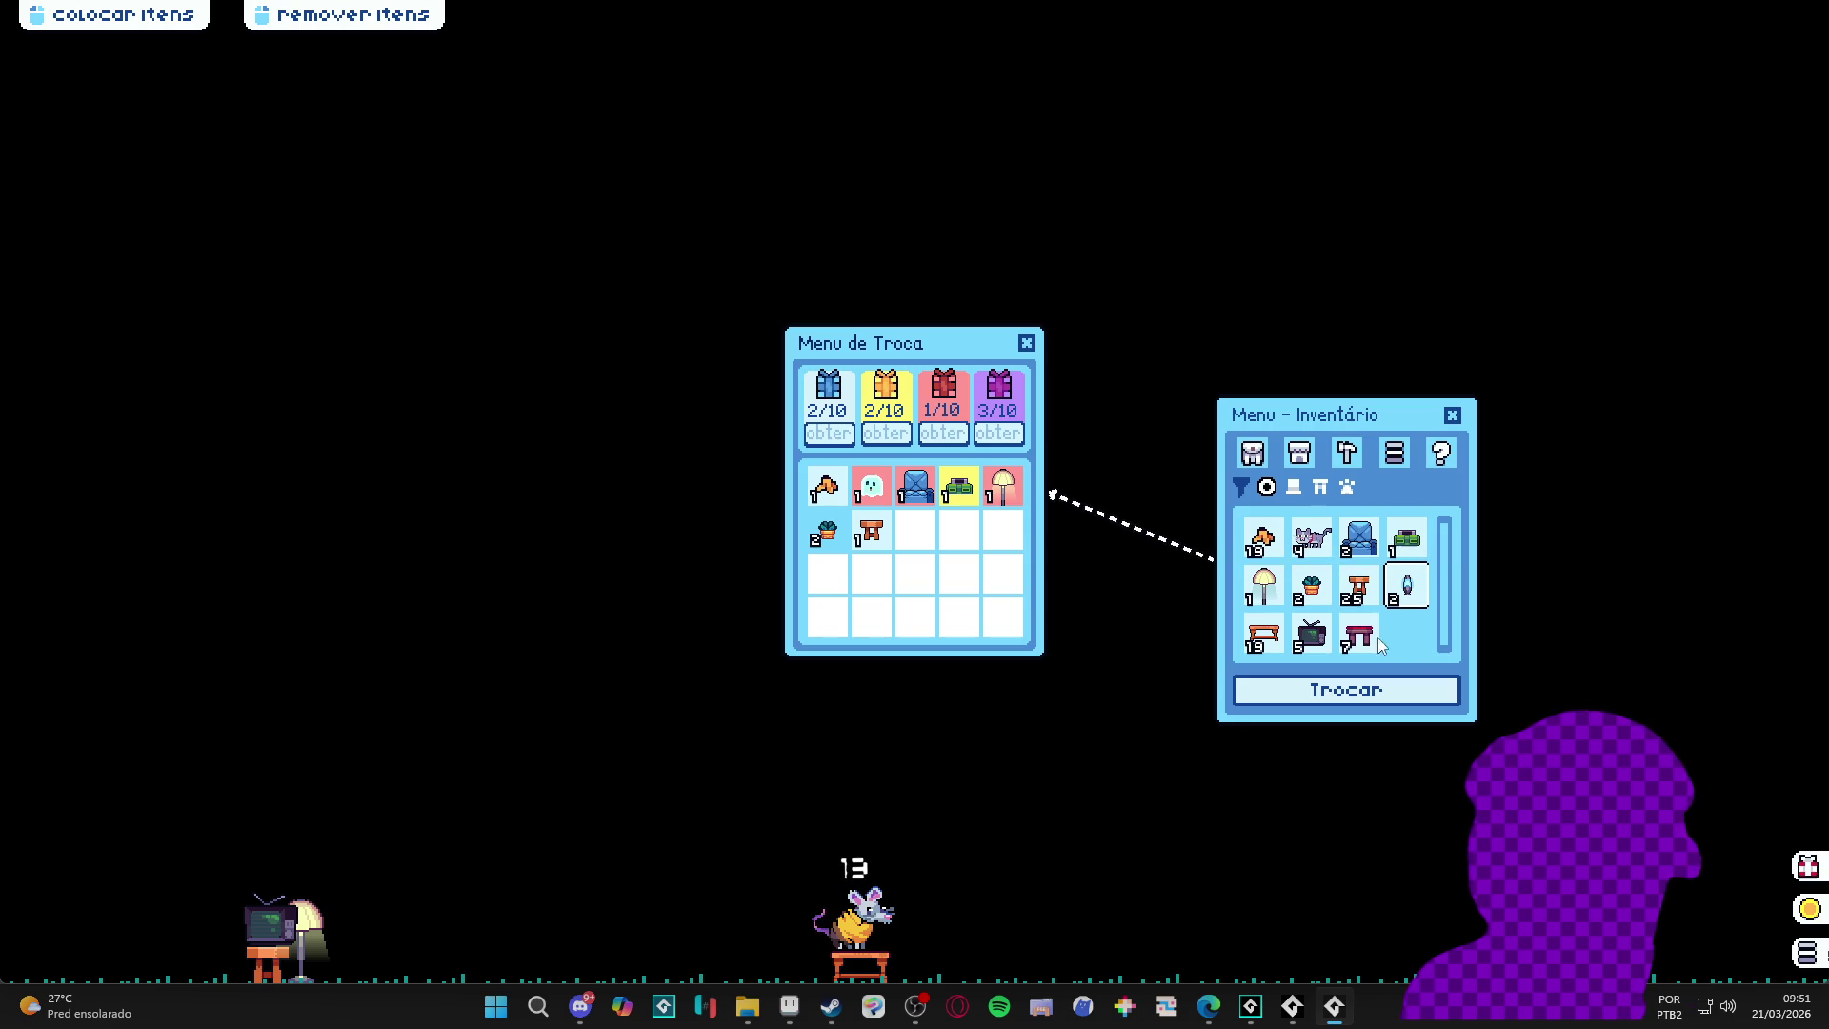
- Close the inventory menu and close the running game from the taskbar
click(1452, 416)
key(alt+Tab)
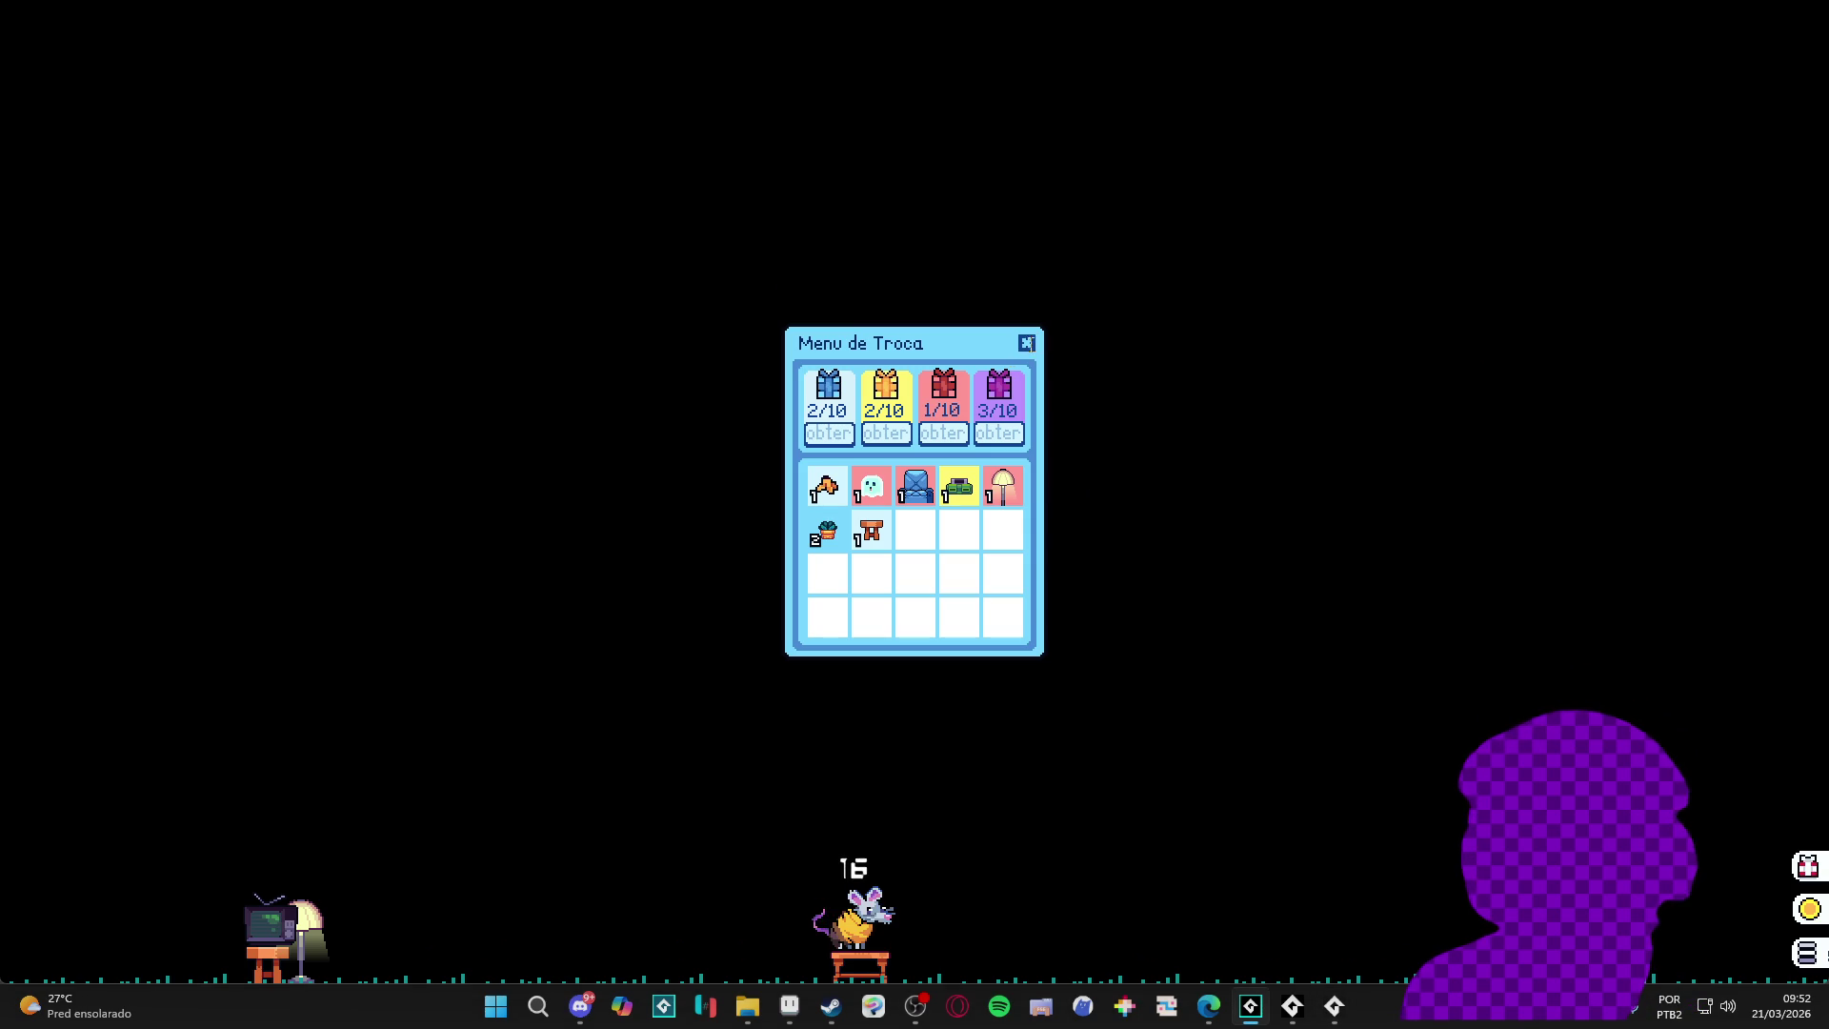
right_click(1334, 1005)
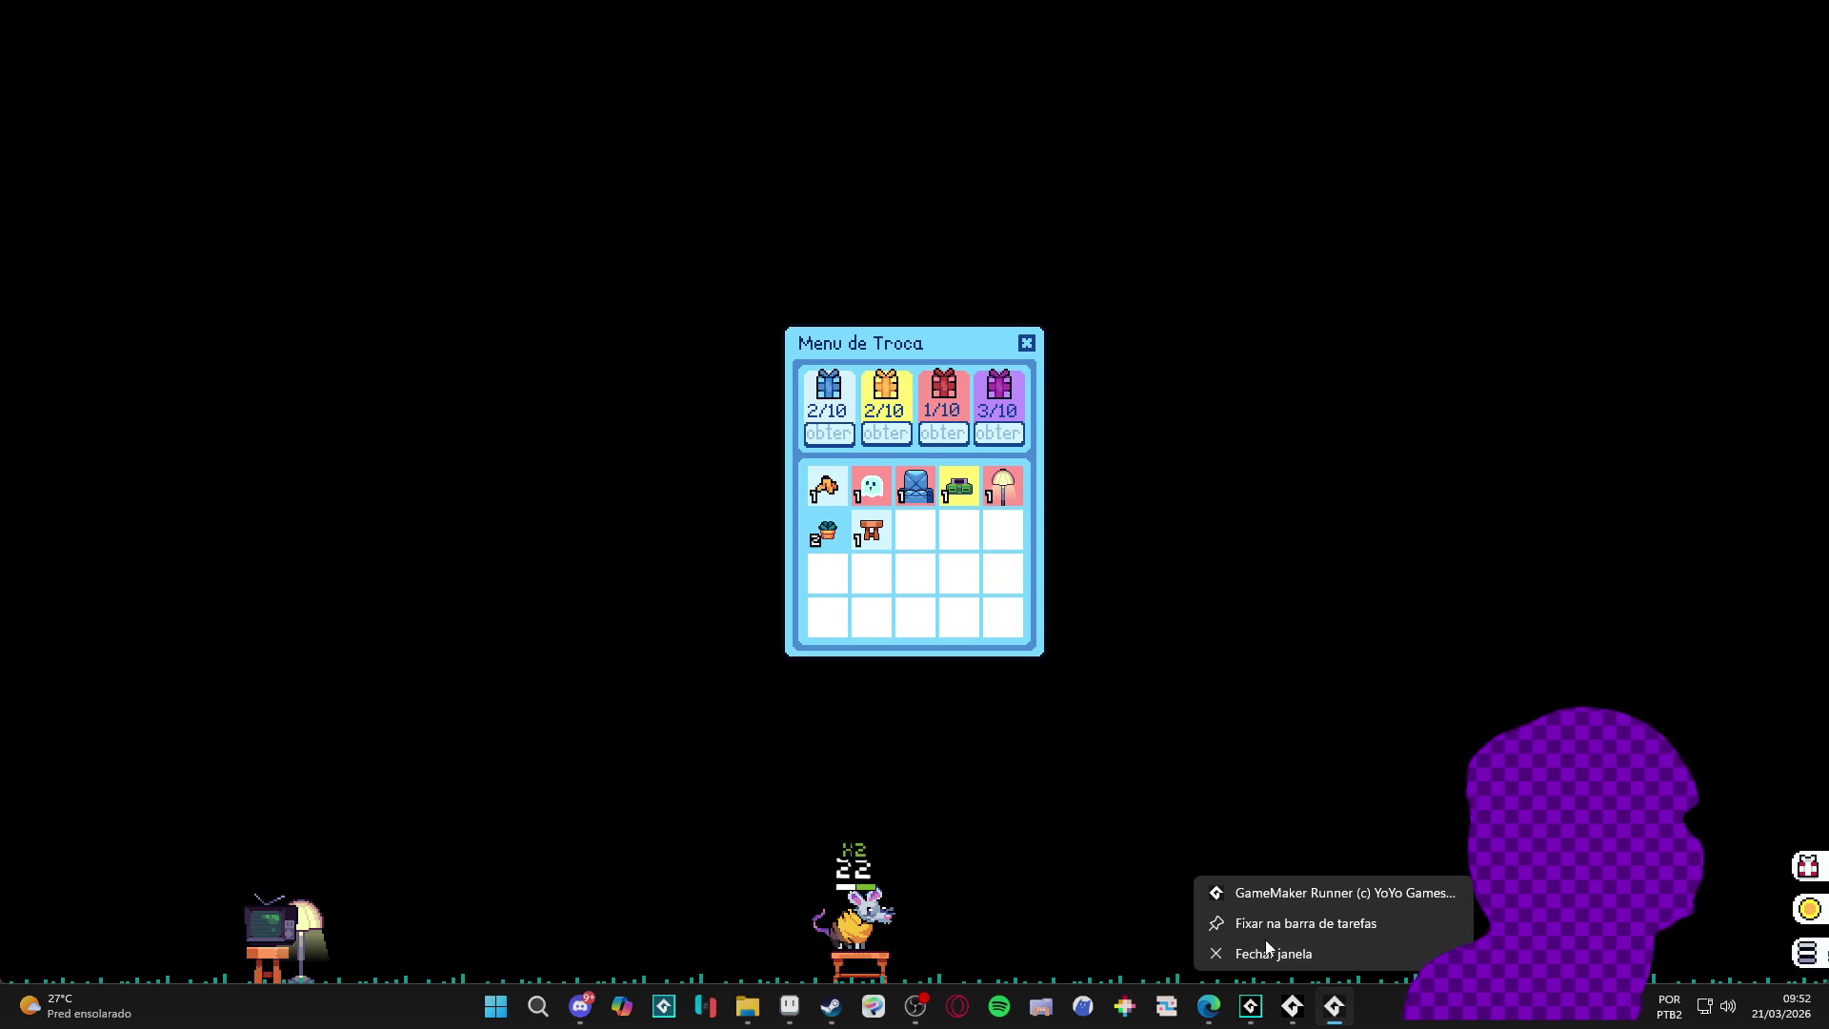
click(914, 517)
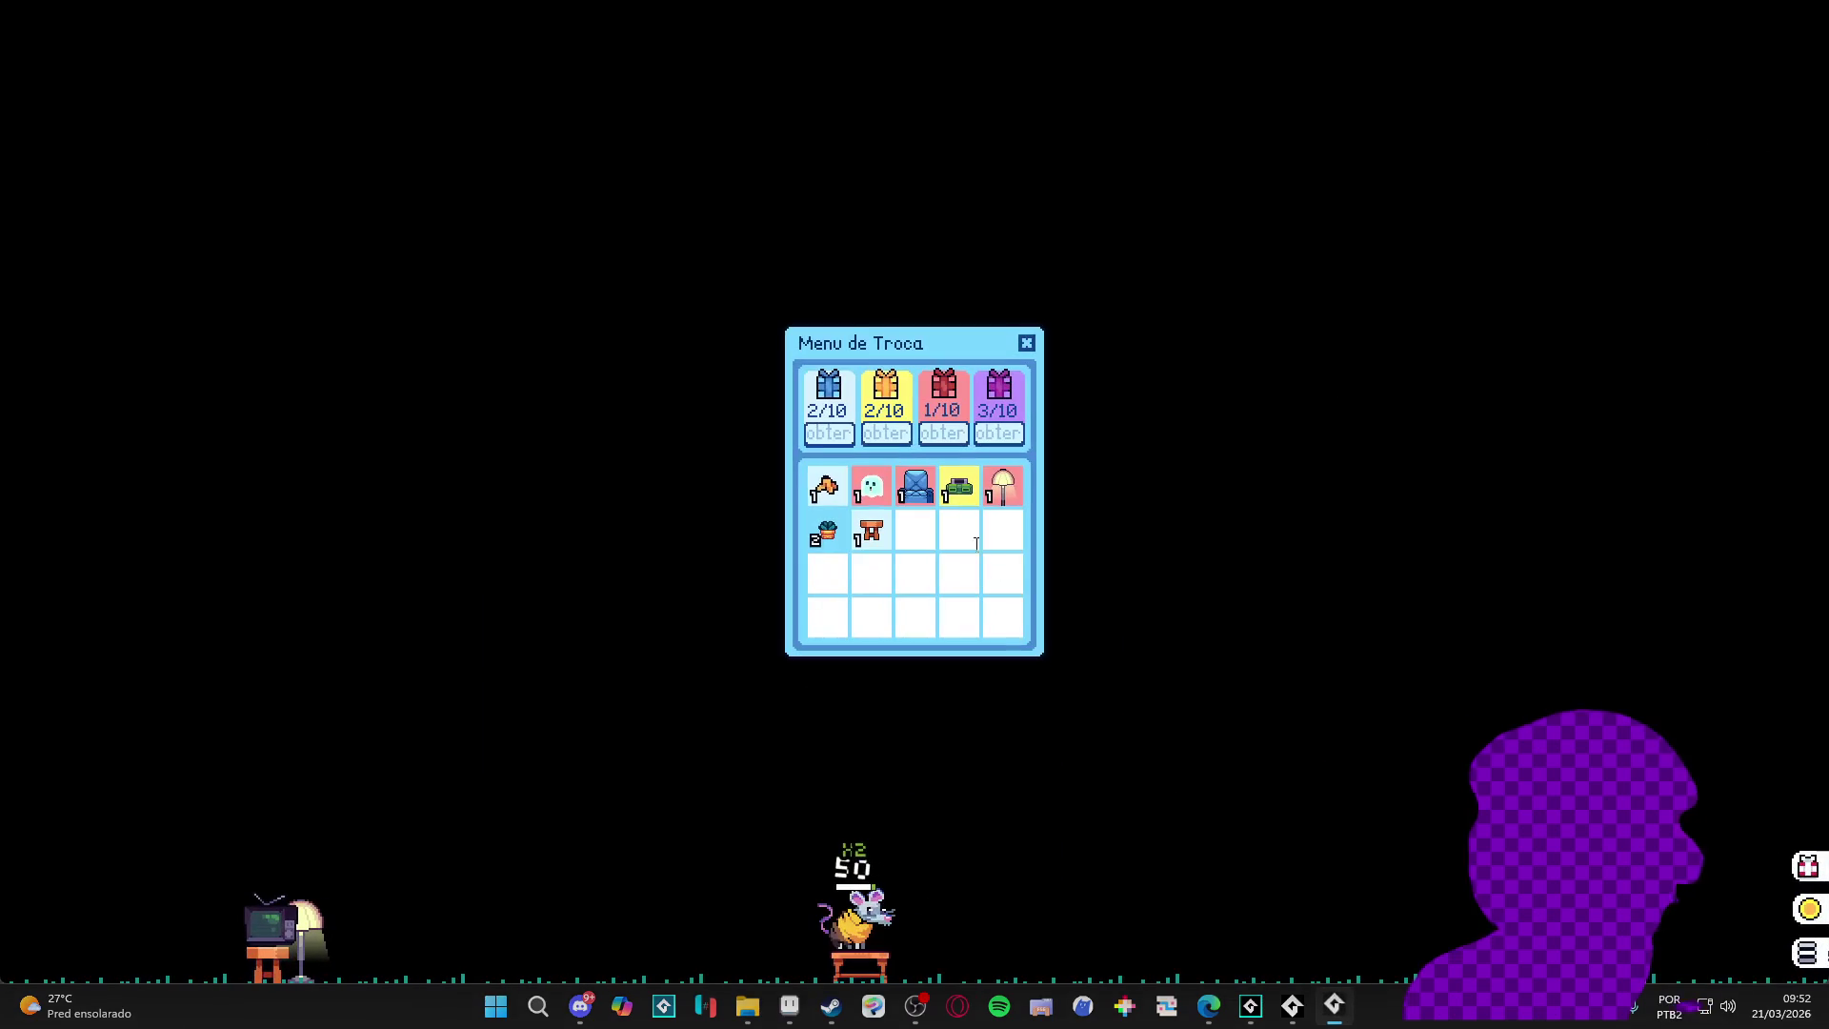
right_click(1334, 1006)
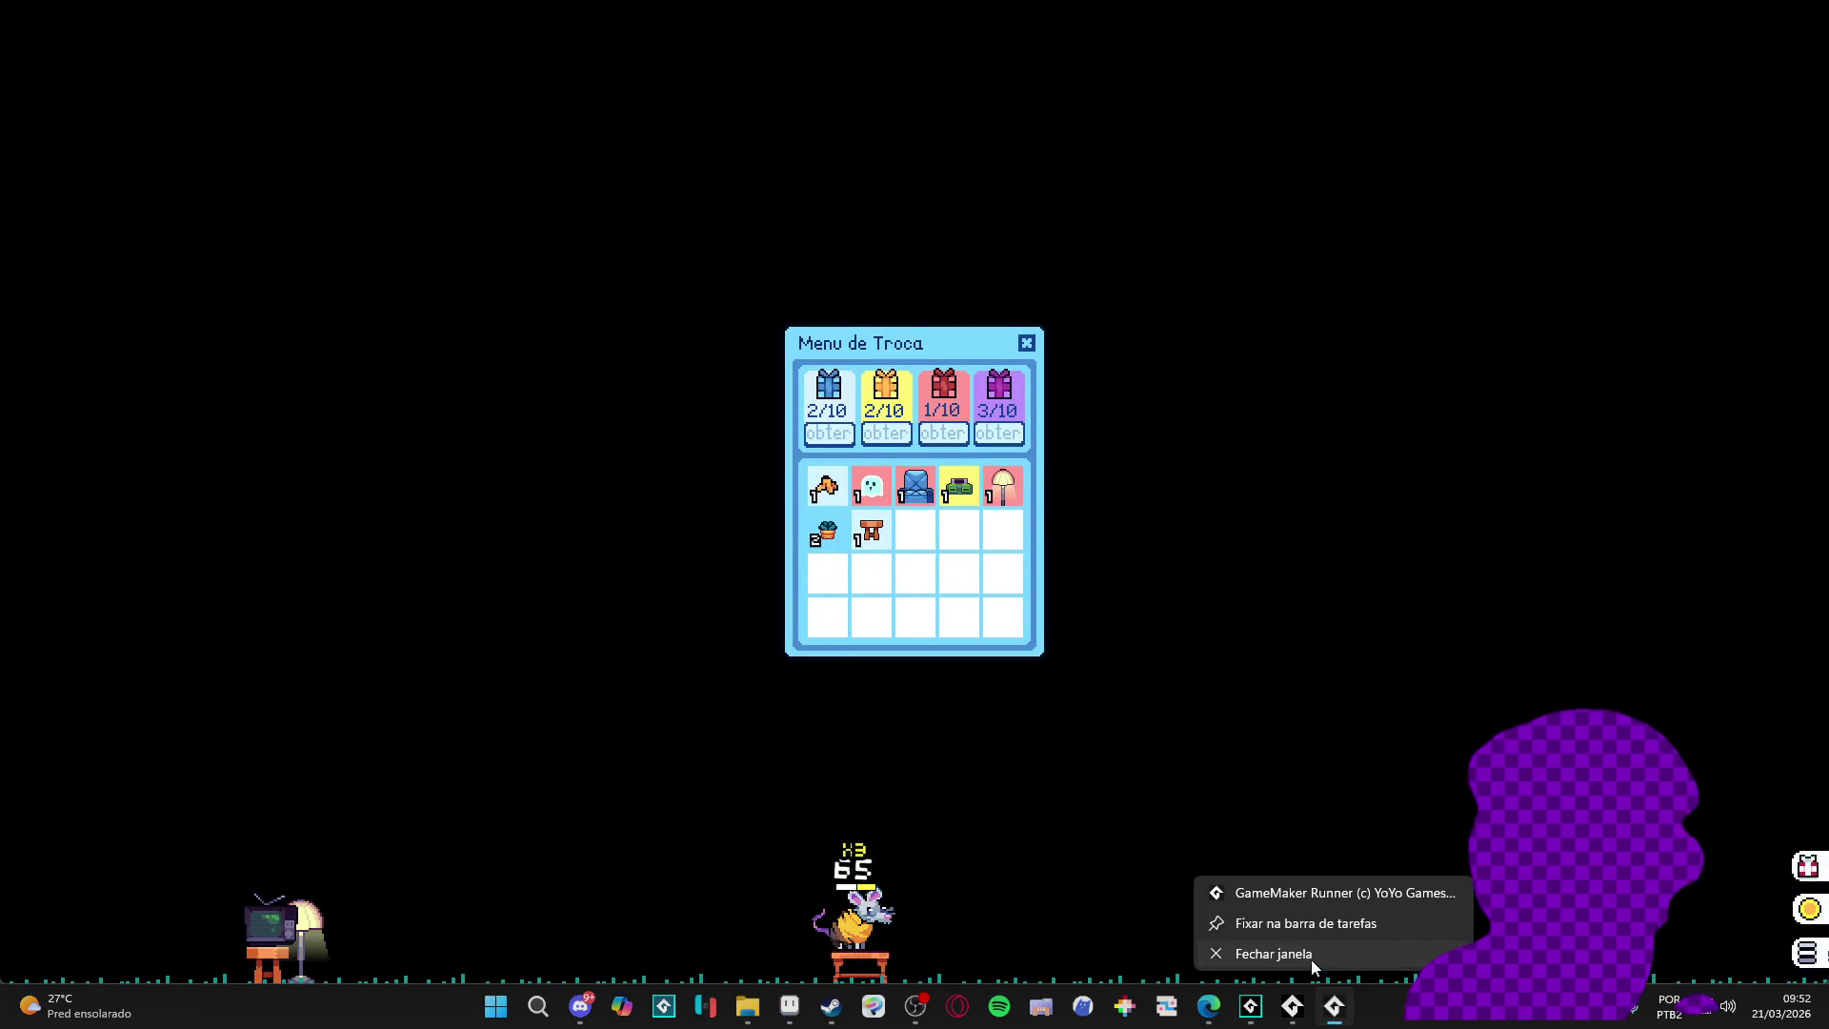
click(1311, 959)
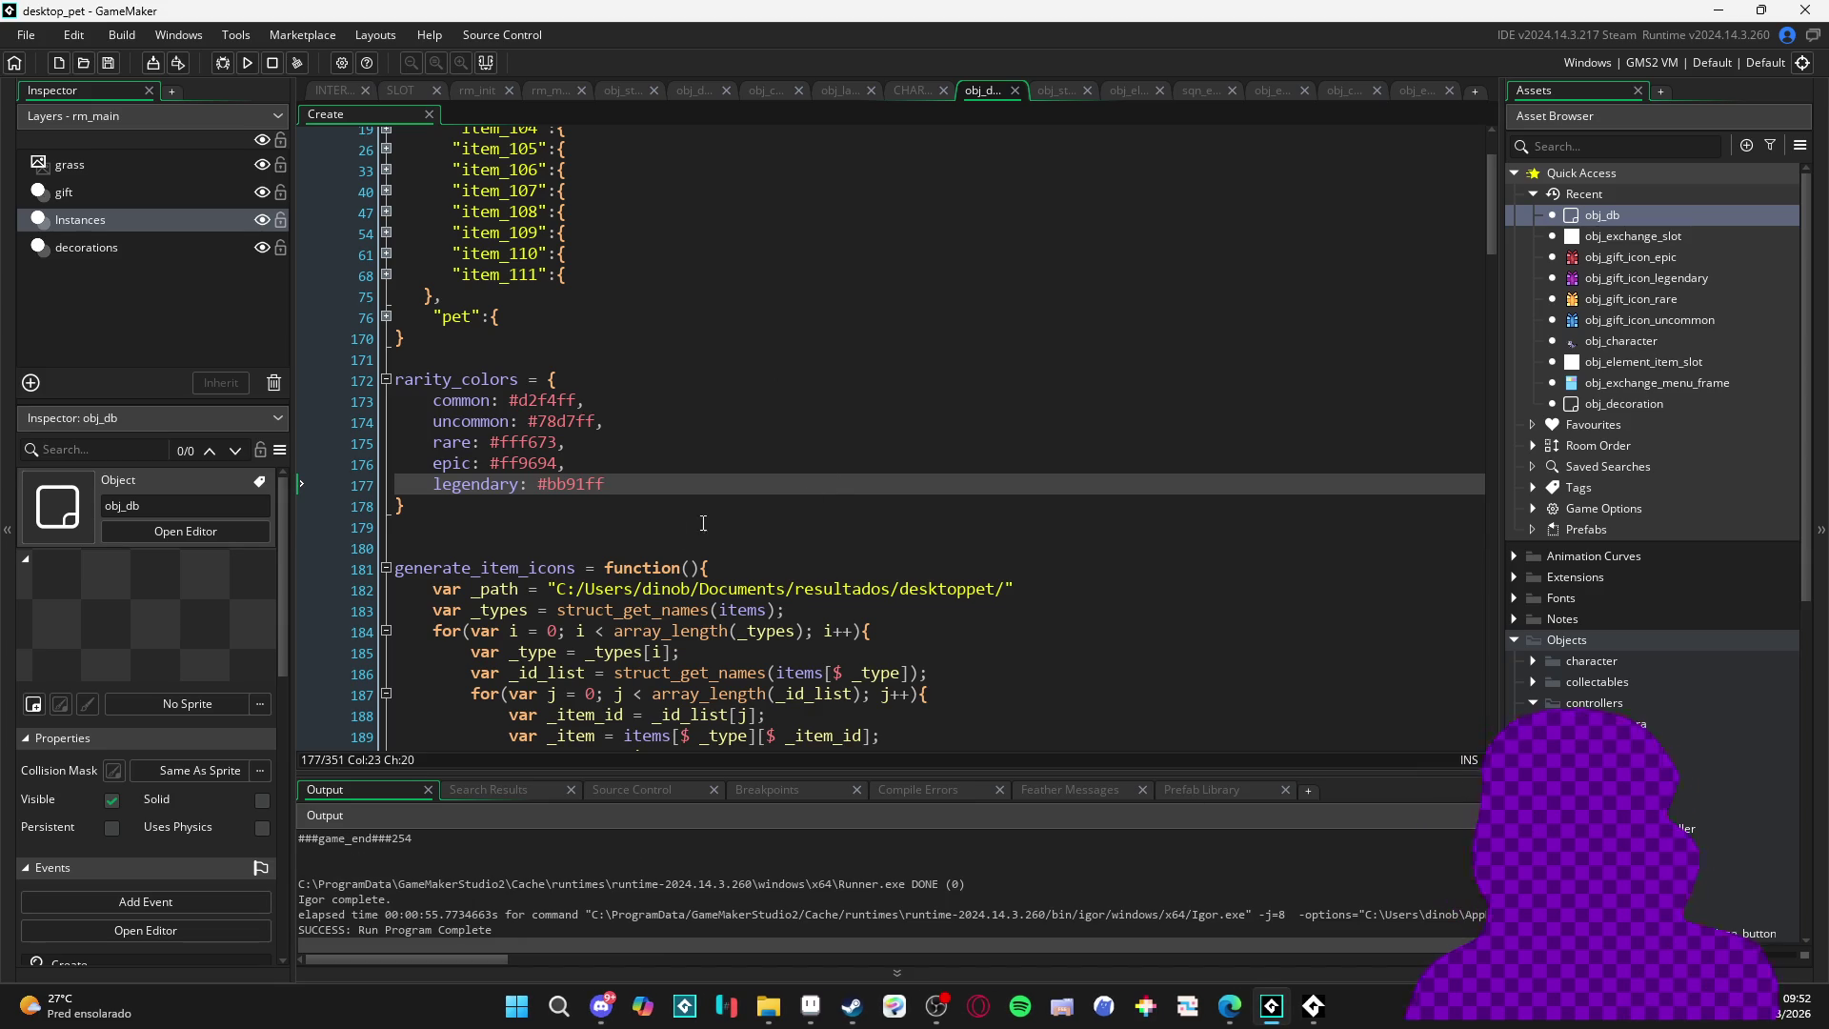
- Switch to the interface object's Create code
click(662, 530)
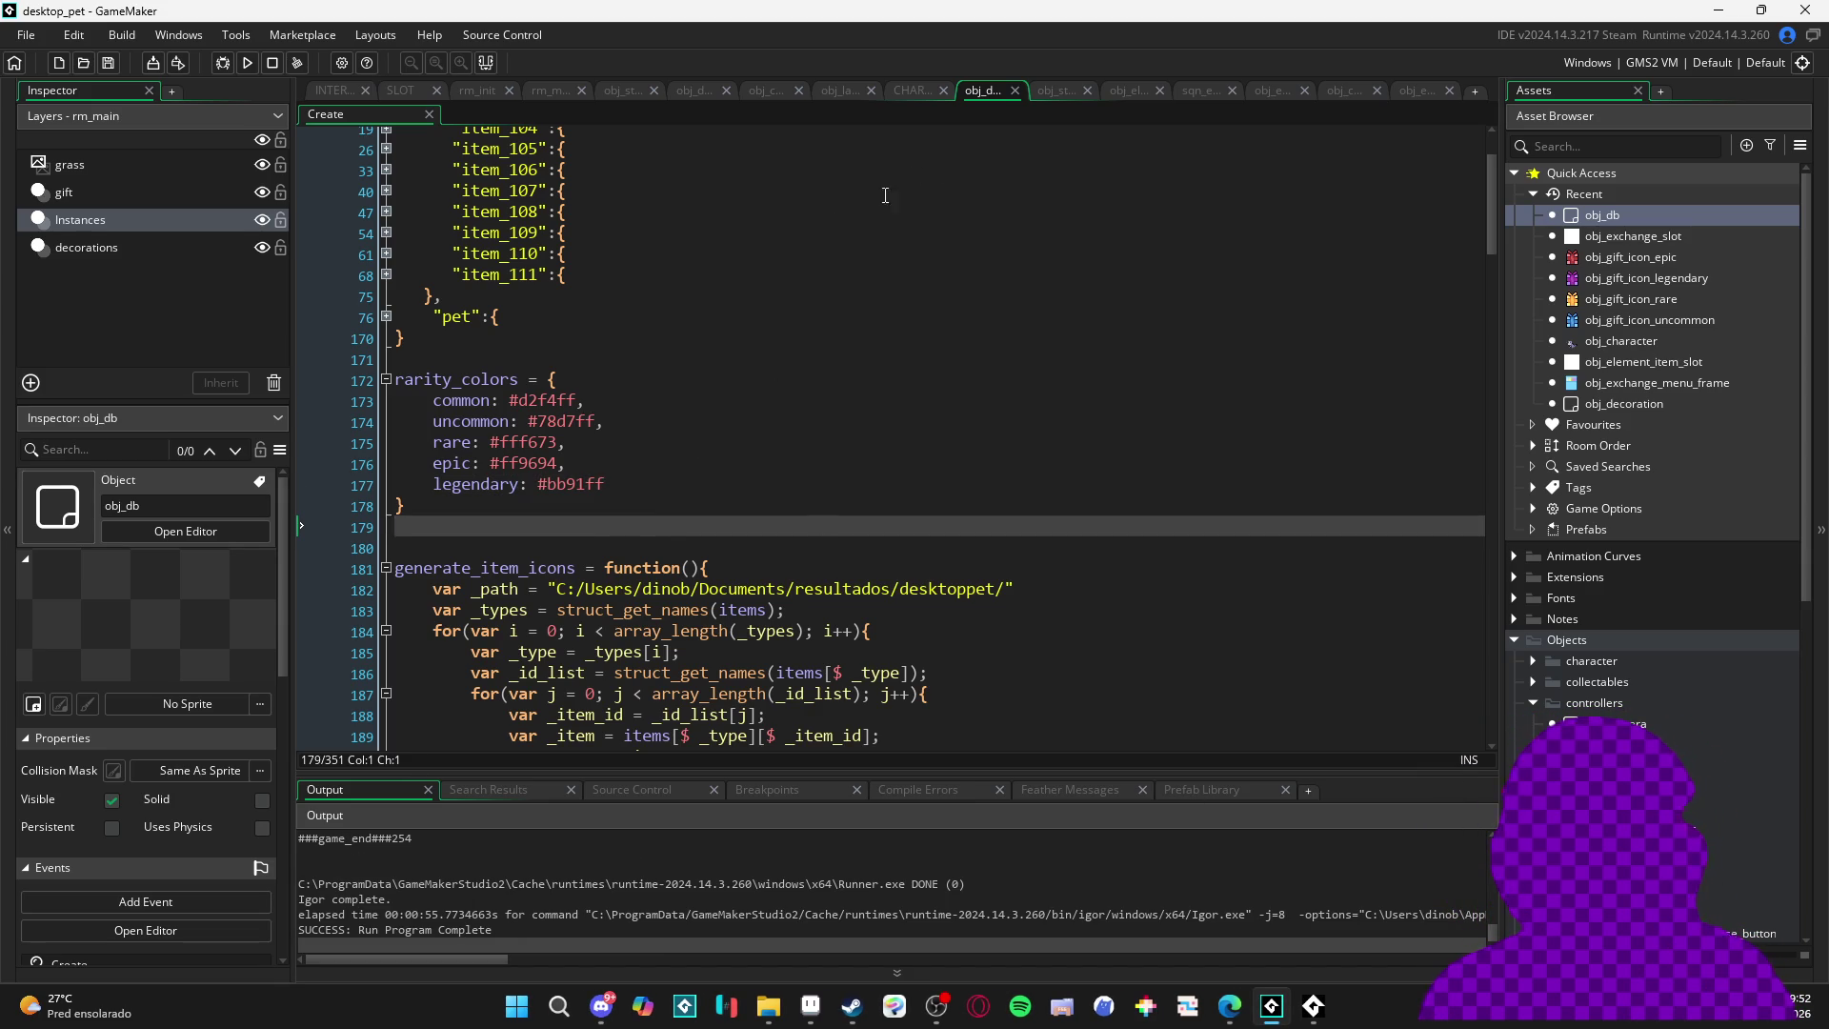
click(334, 90)
click(999, 390)
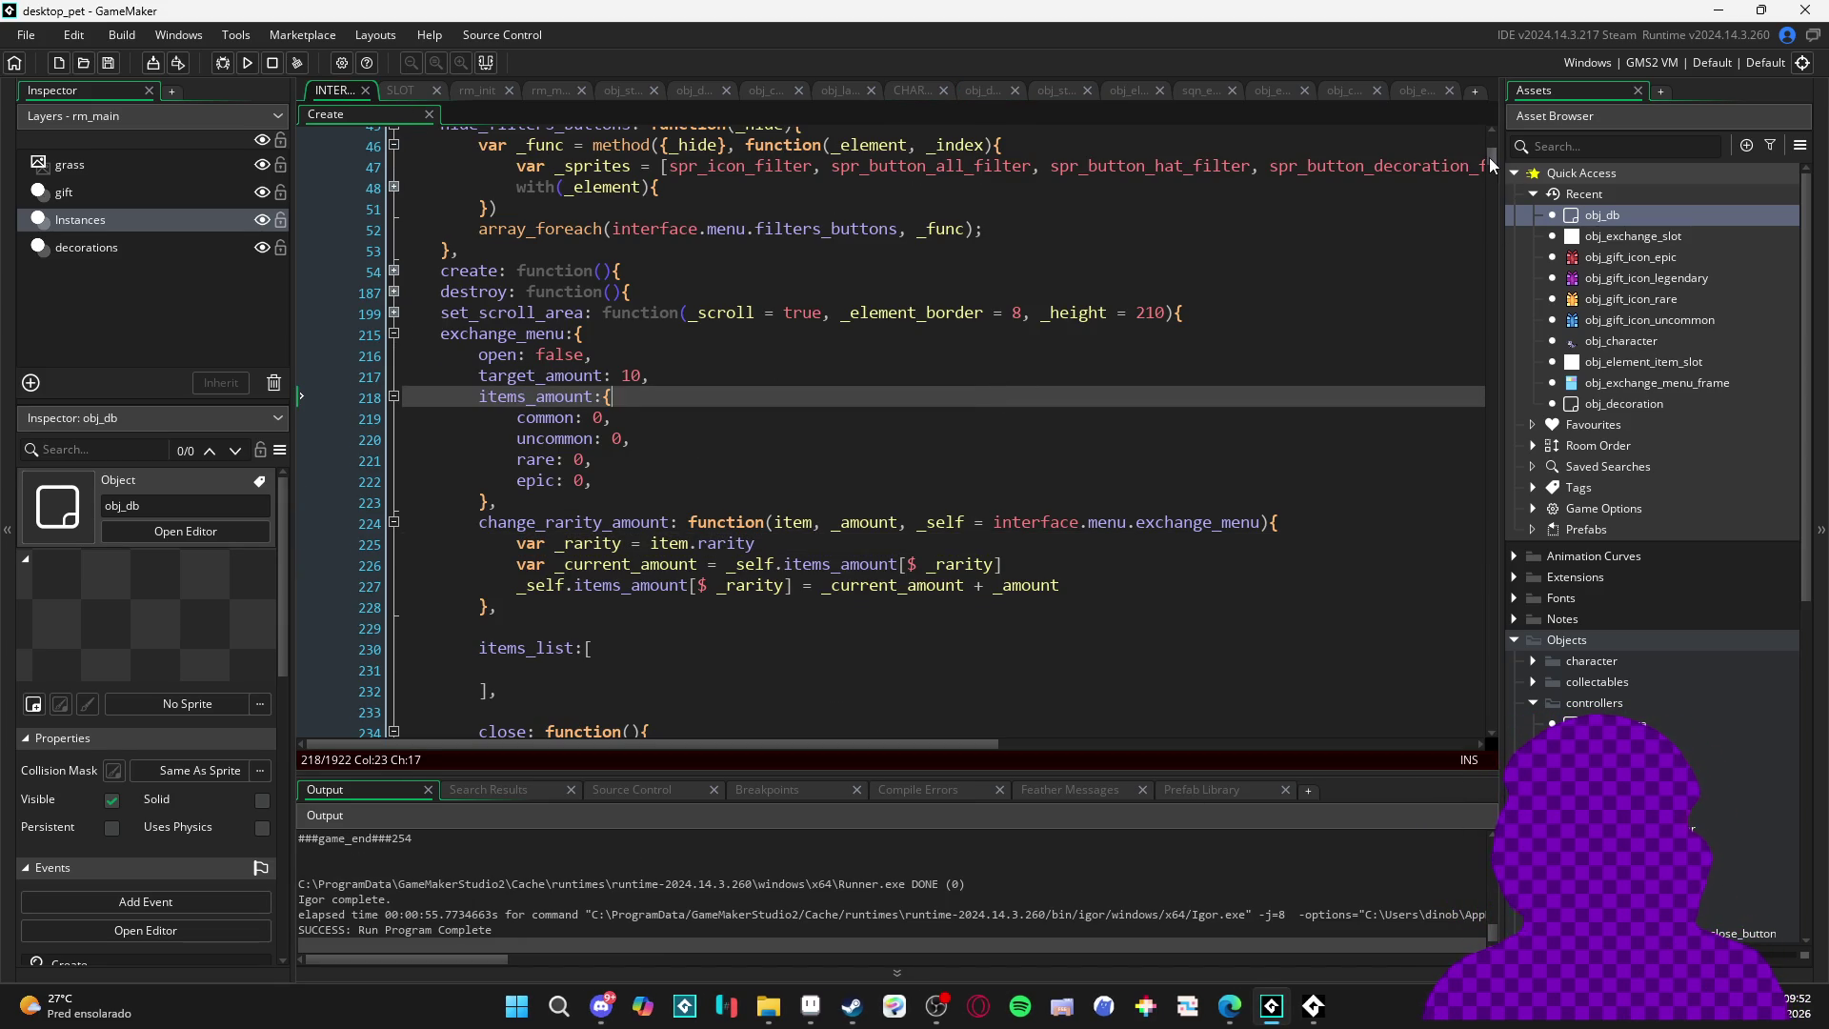
drag(1489, 157, 1484, 145)
click(999, 215)
- Search for the set_slot function and scroll to its _slot.image_blend = #d2f4ff line
key(ctrl+f)
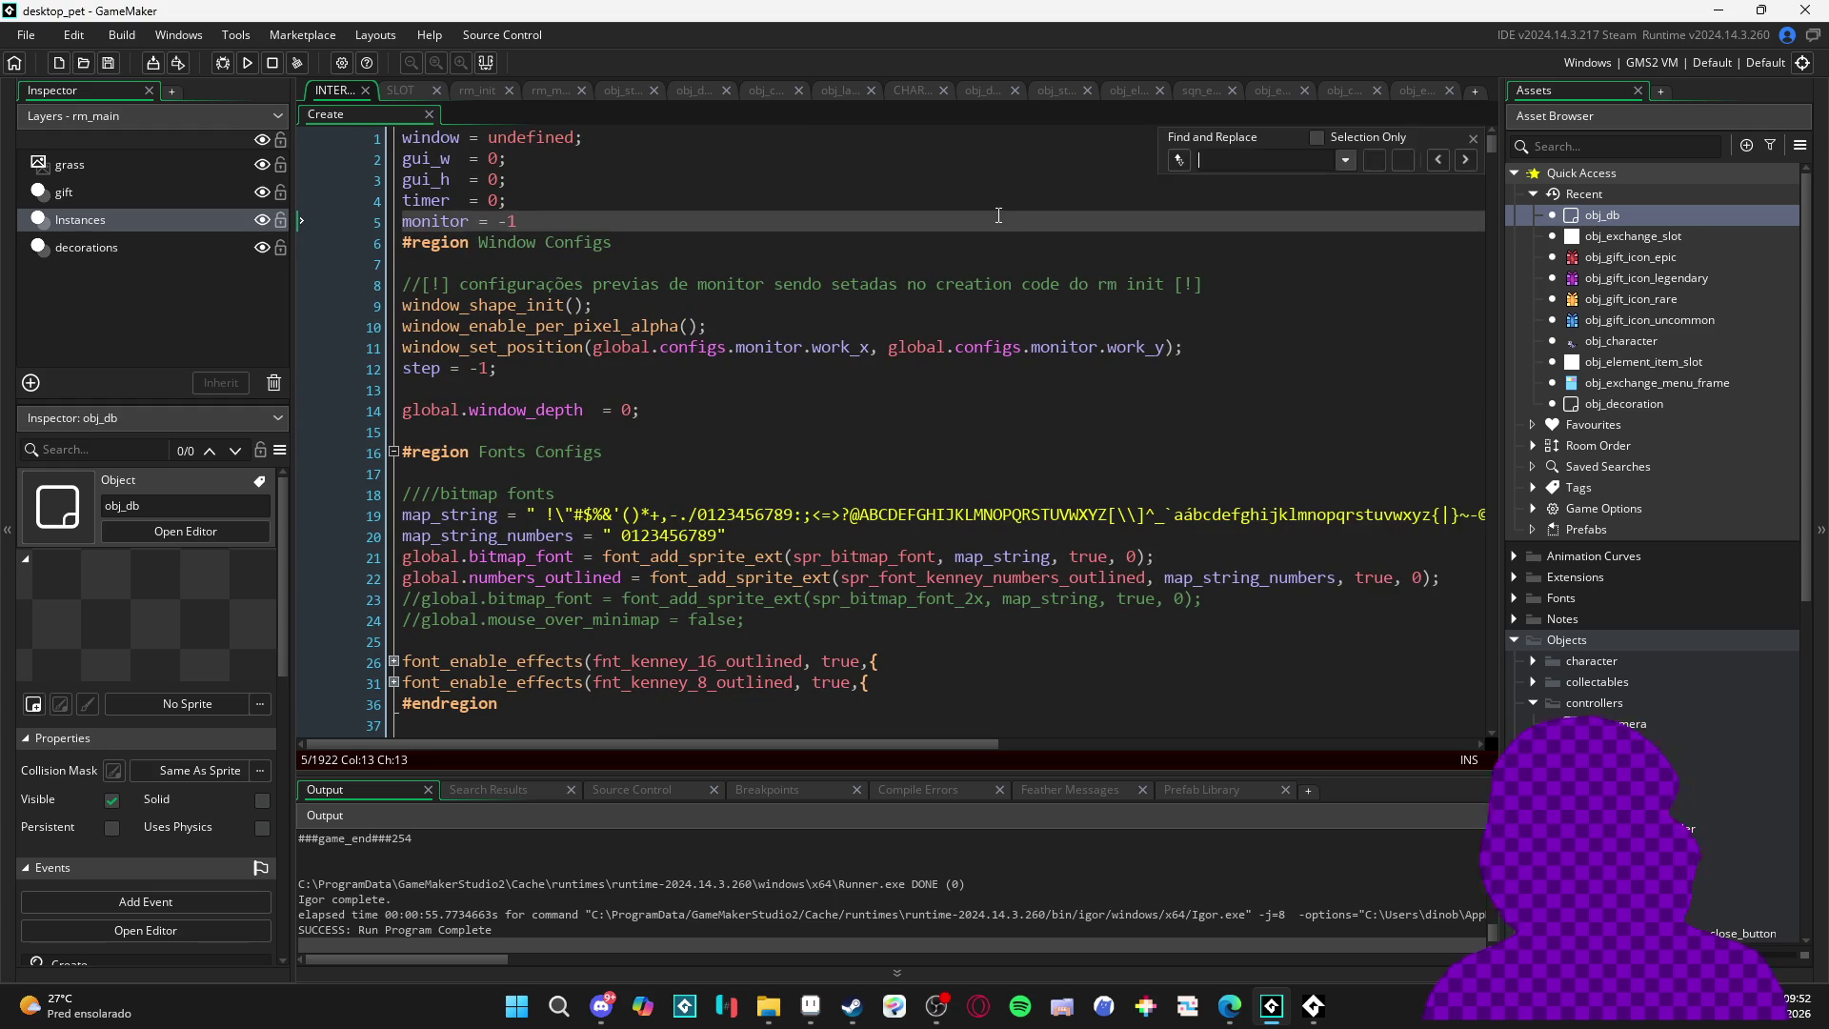
text(setr)
text(_slot)
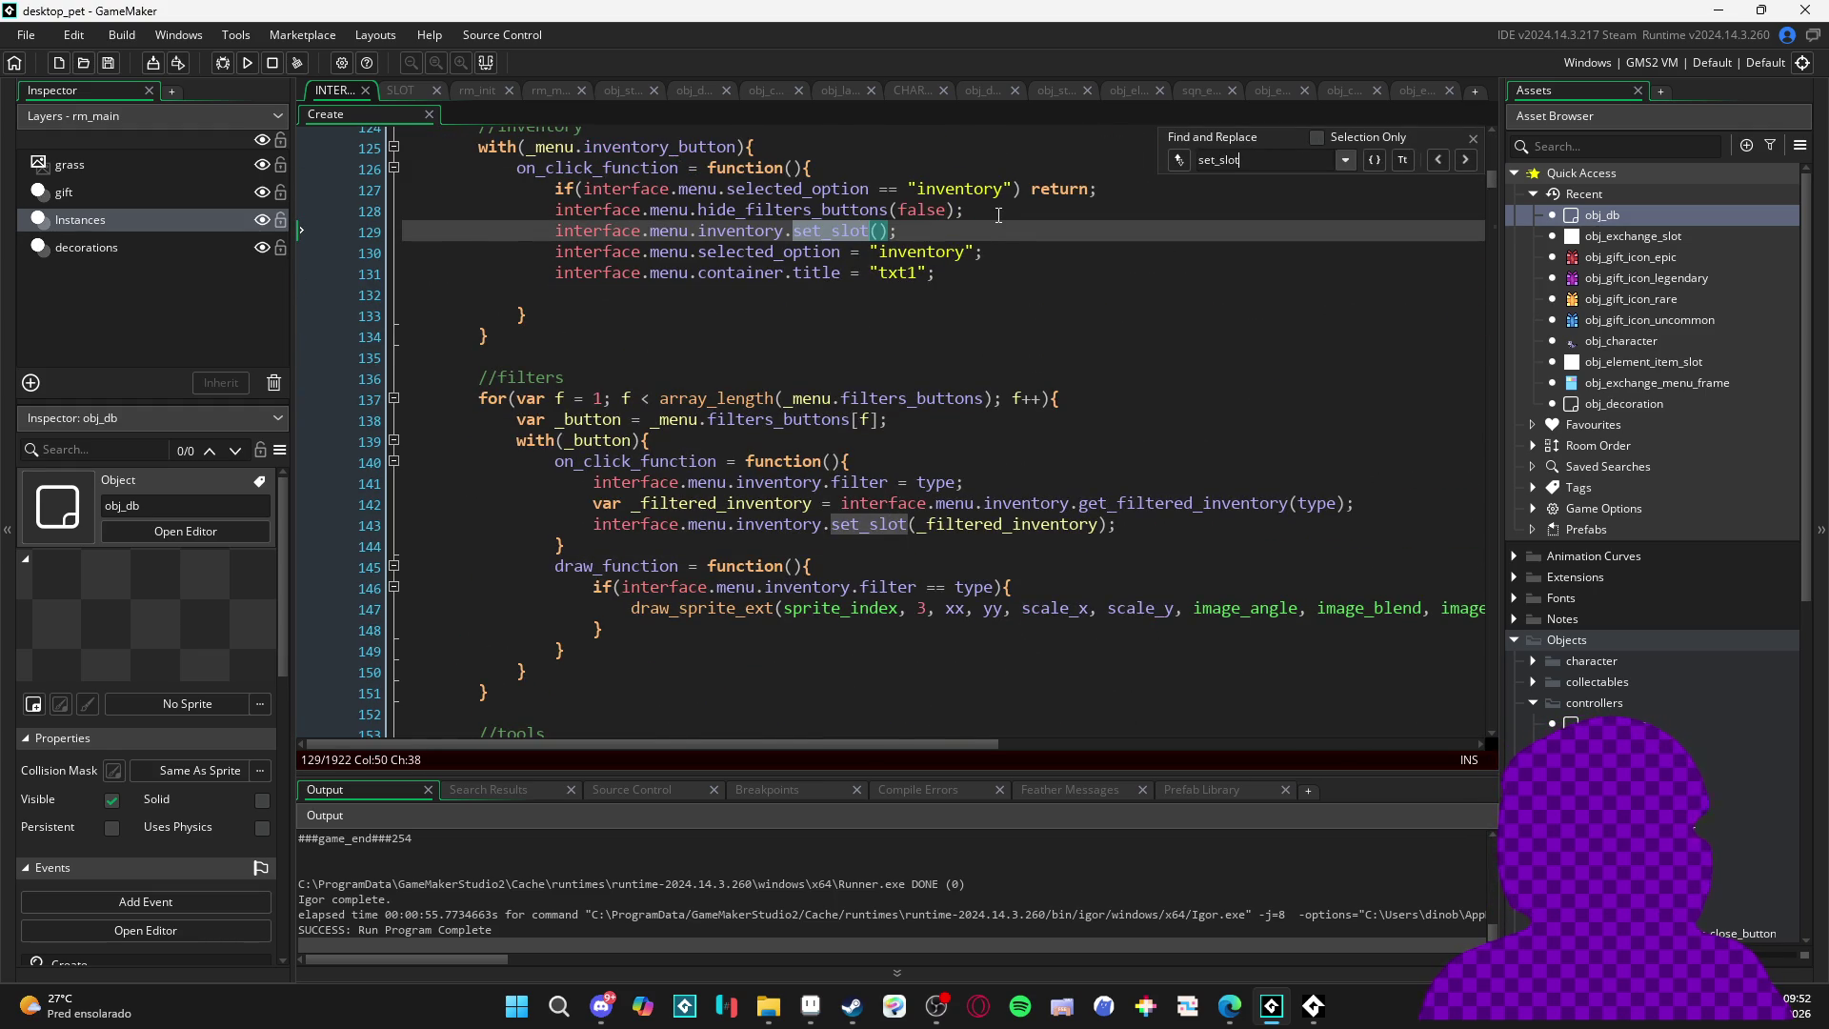
text(: function)
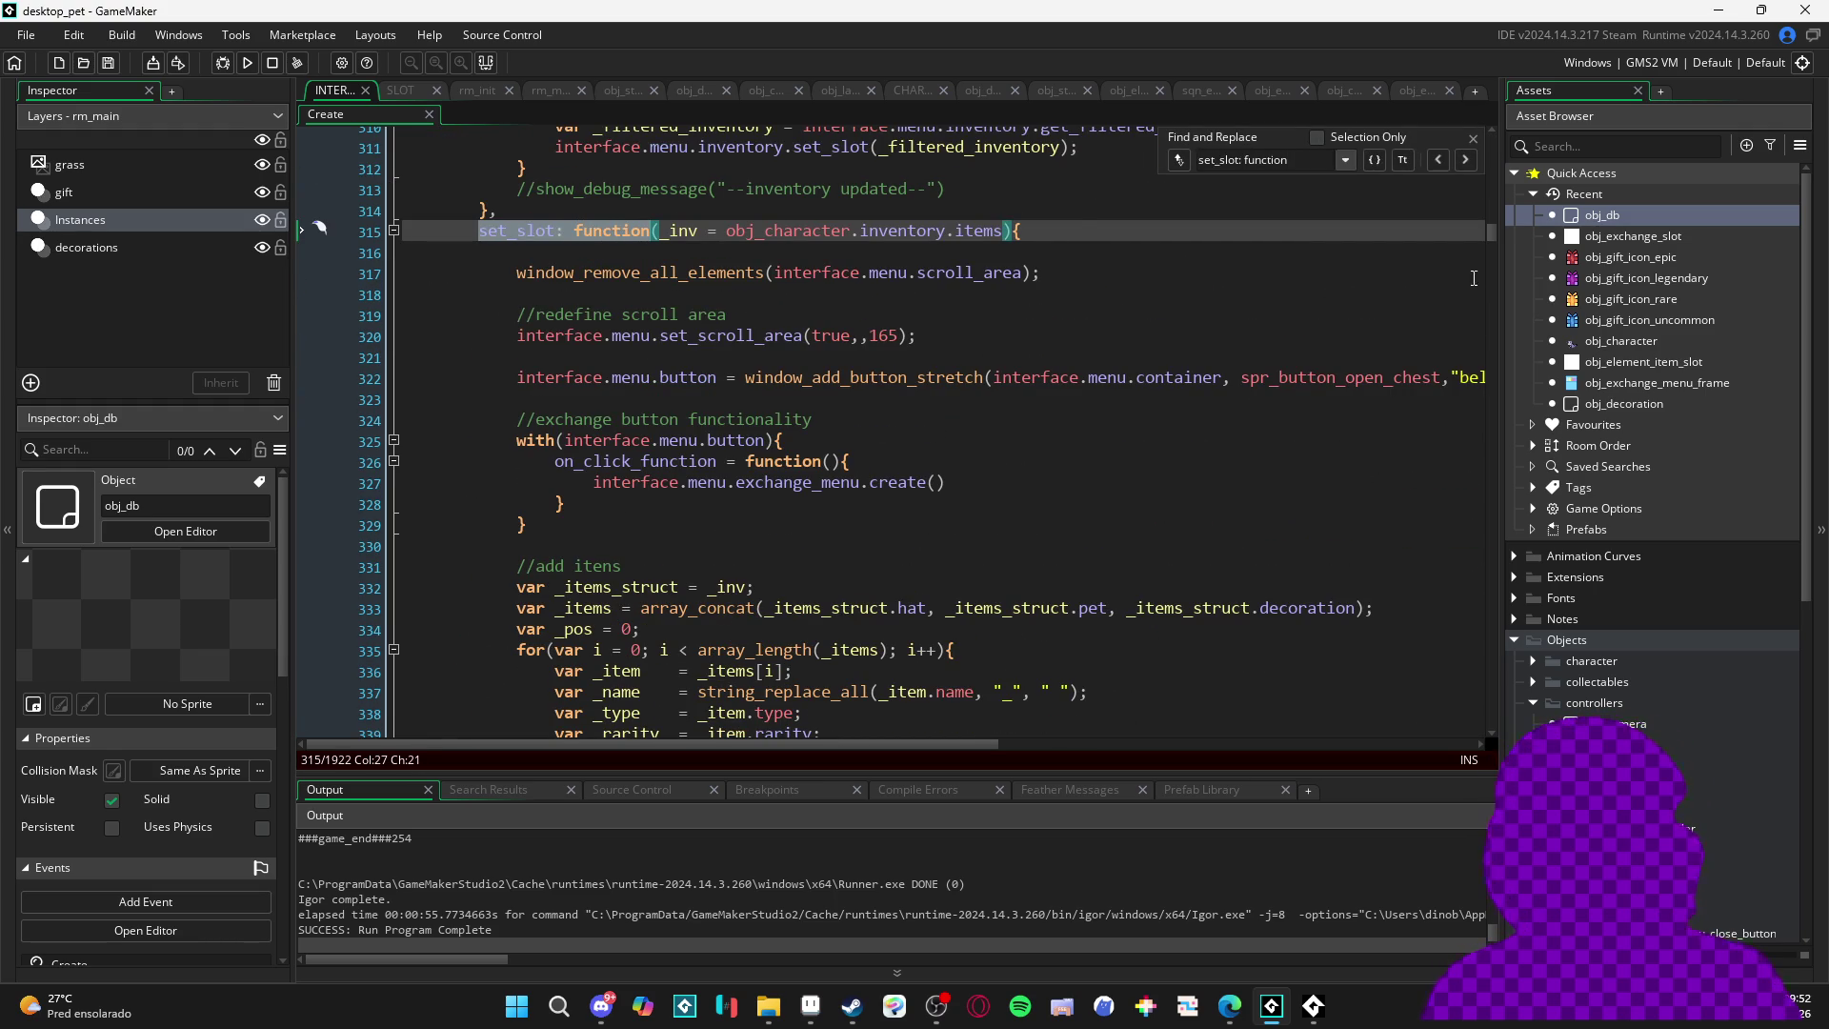
click(1476, 138)
scroll(928, 363, down, 14)
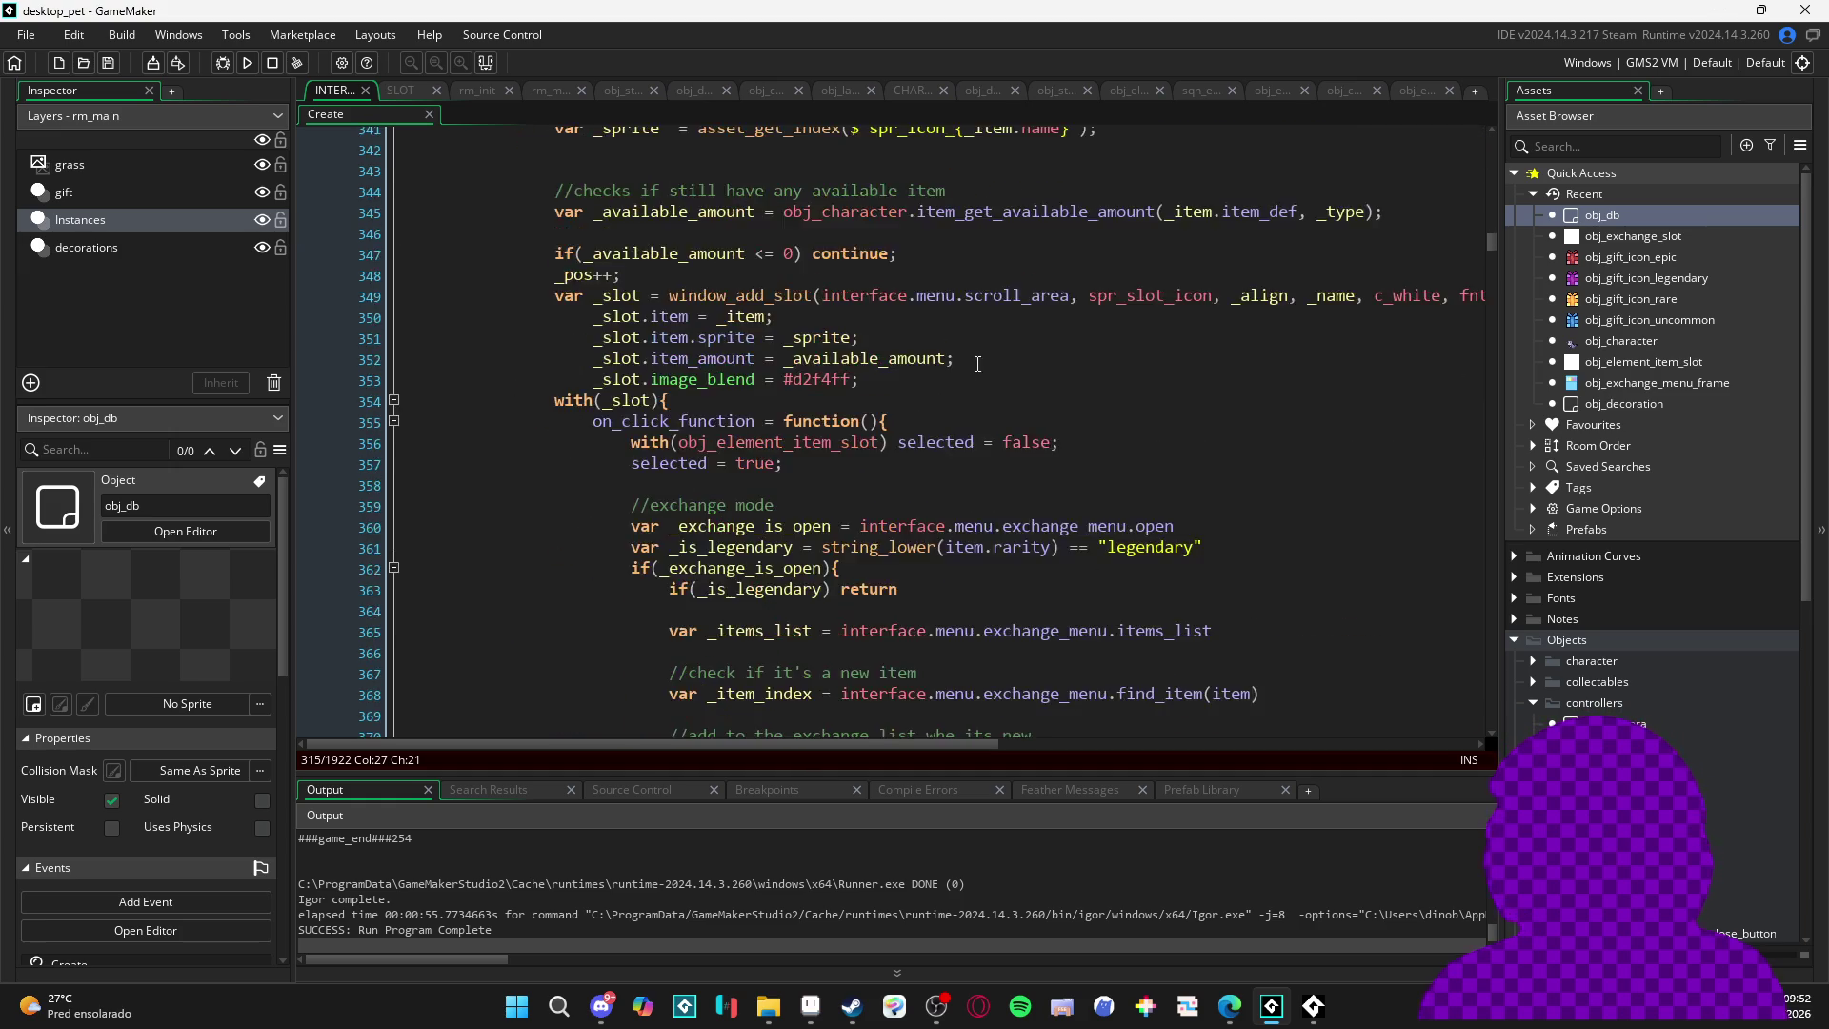
scroll(928, 363, up, 4)
scroll(1003, 409, up, 1)
mouse_move(821, 458)
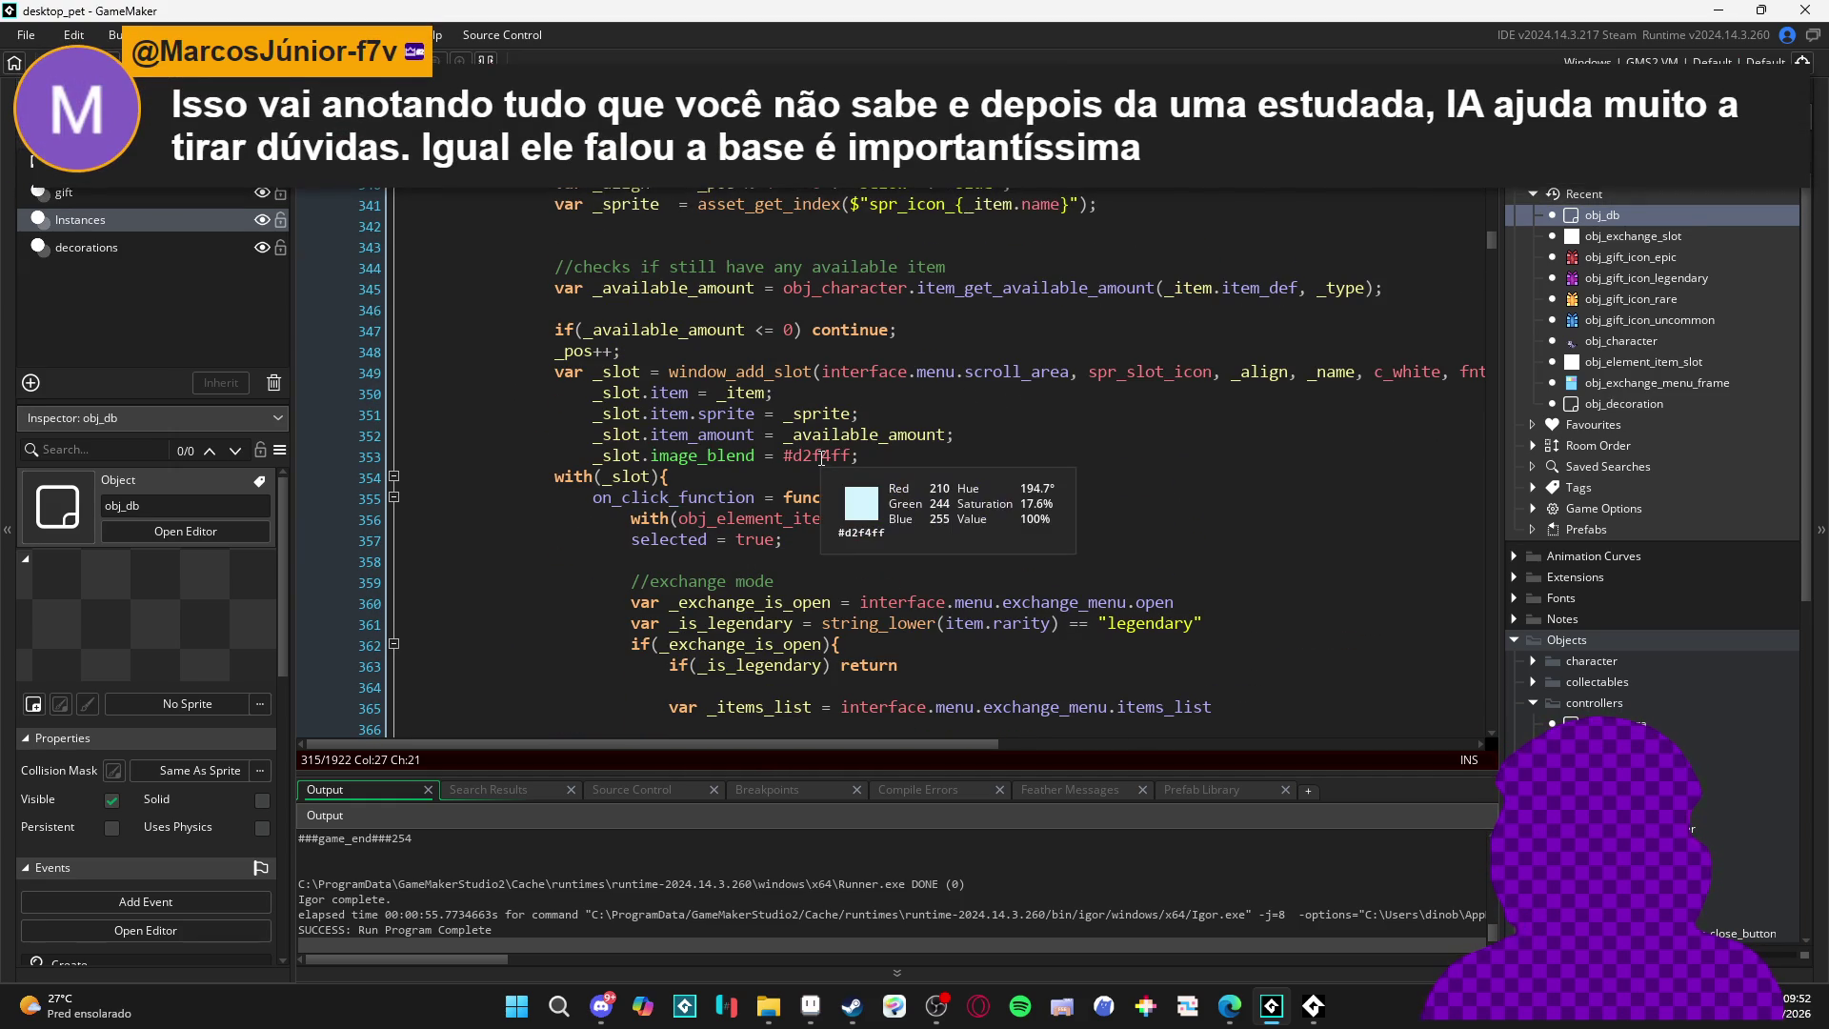
click(1007, 450)
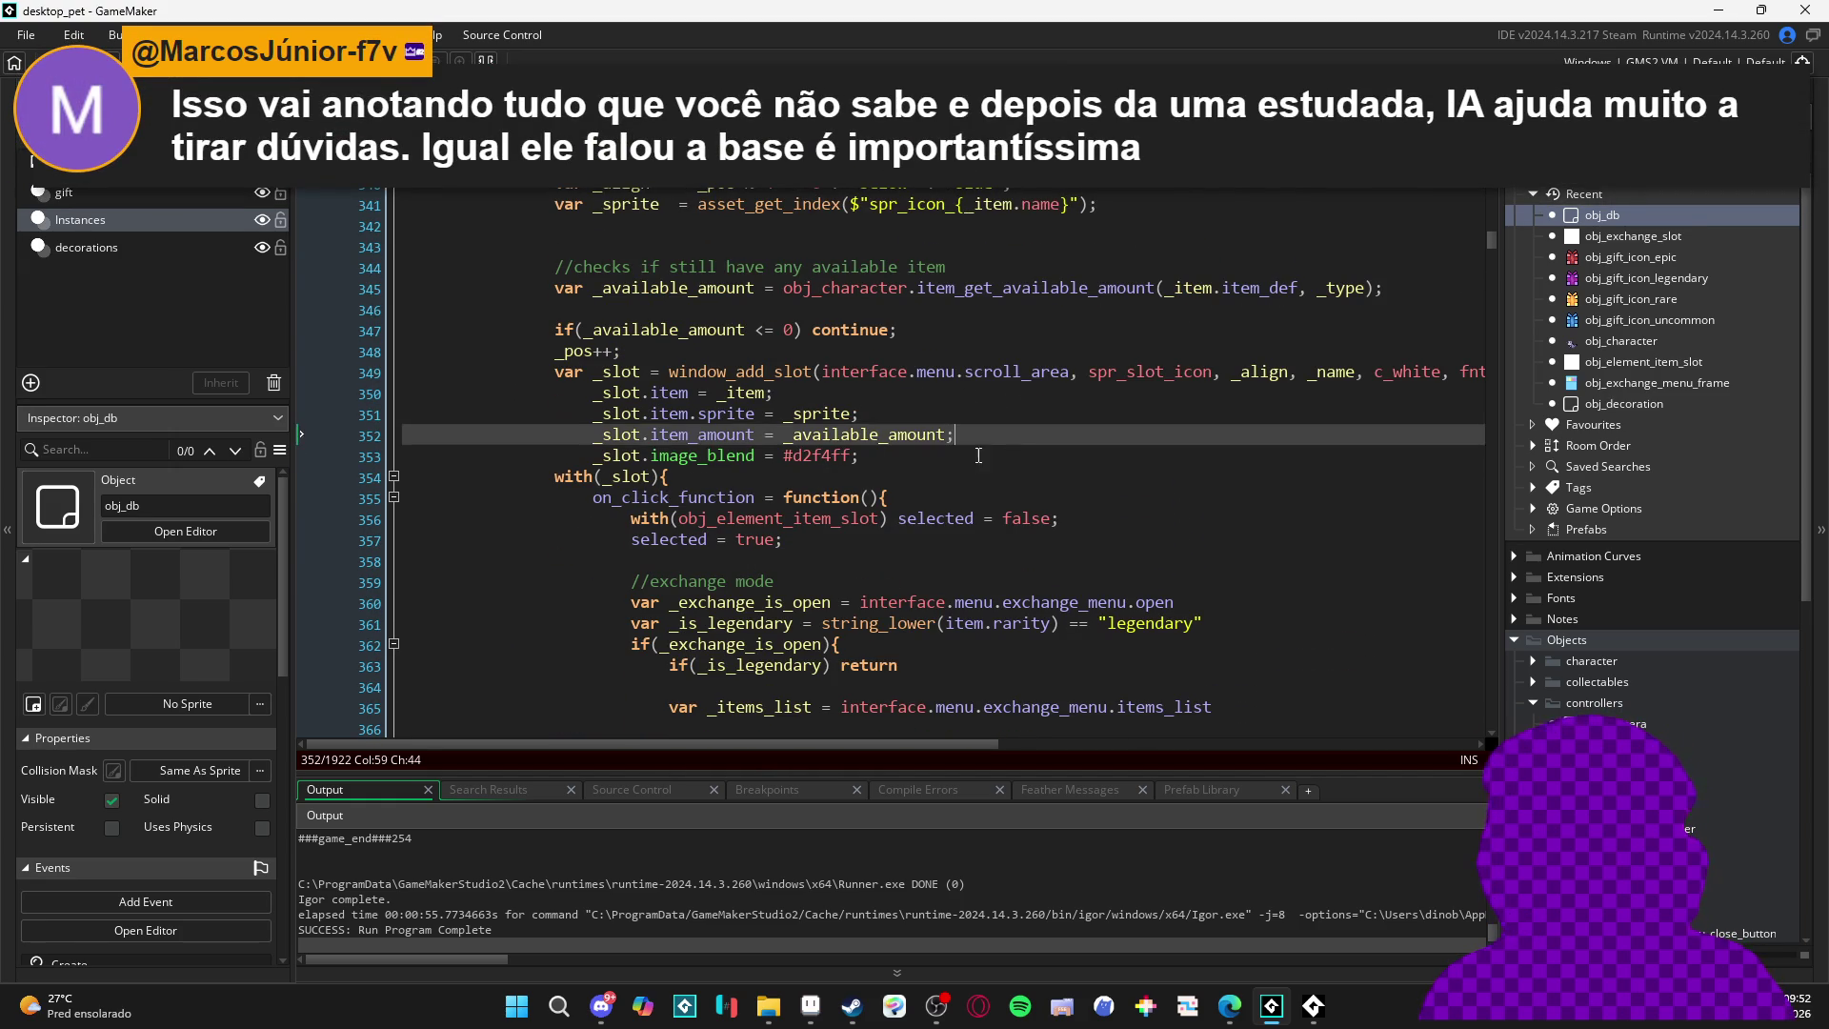
- Add blank lines around the image_blend line in set_slot
key(Return)
key(Return)
key(Up)
key(Up)
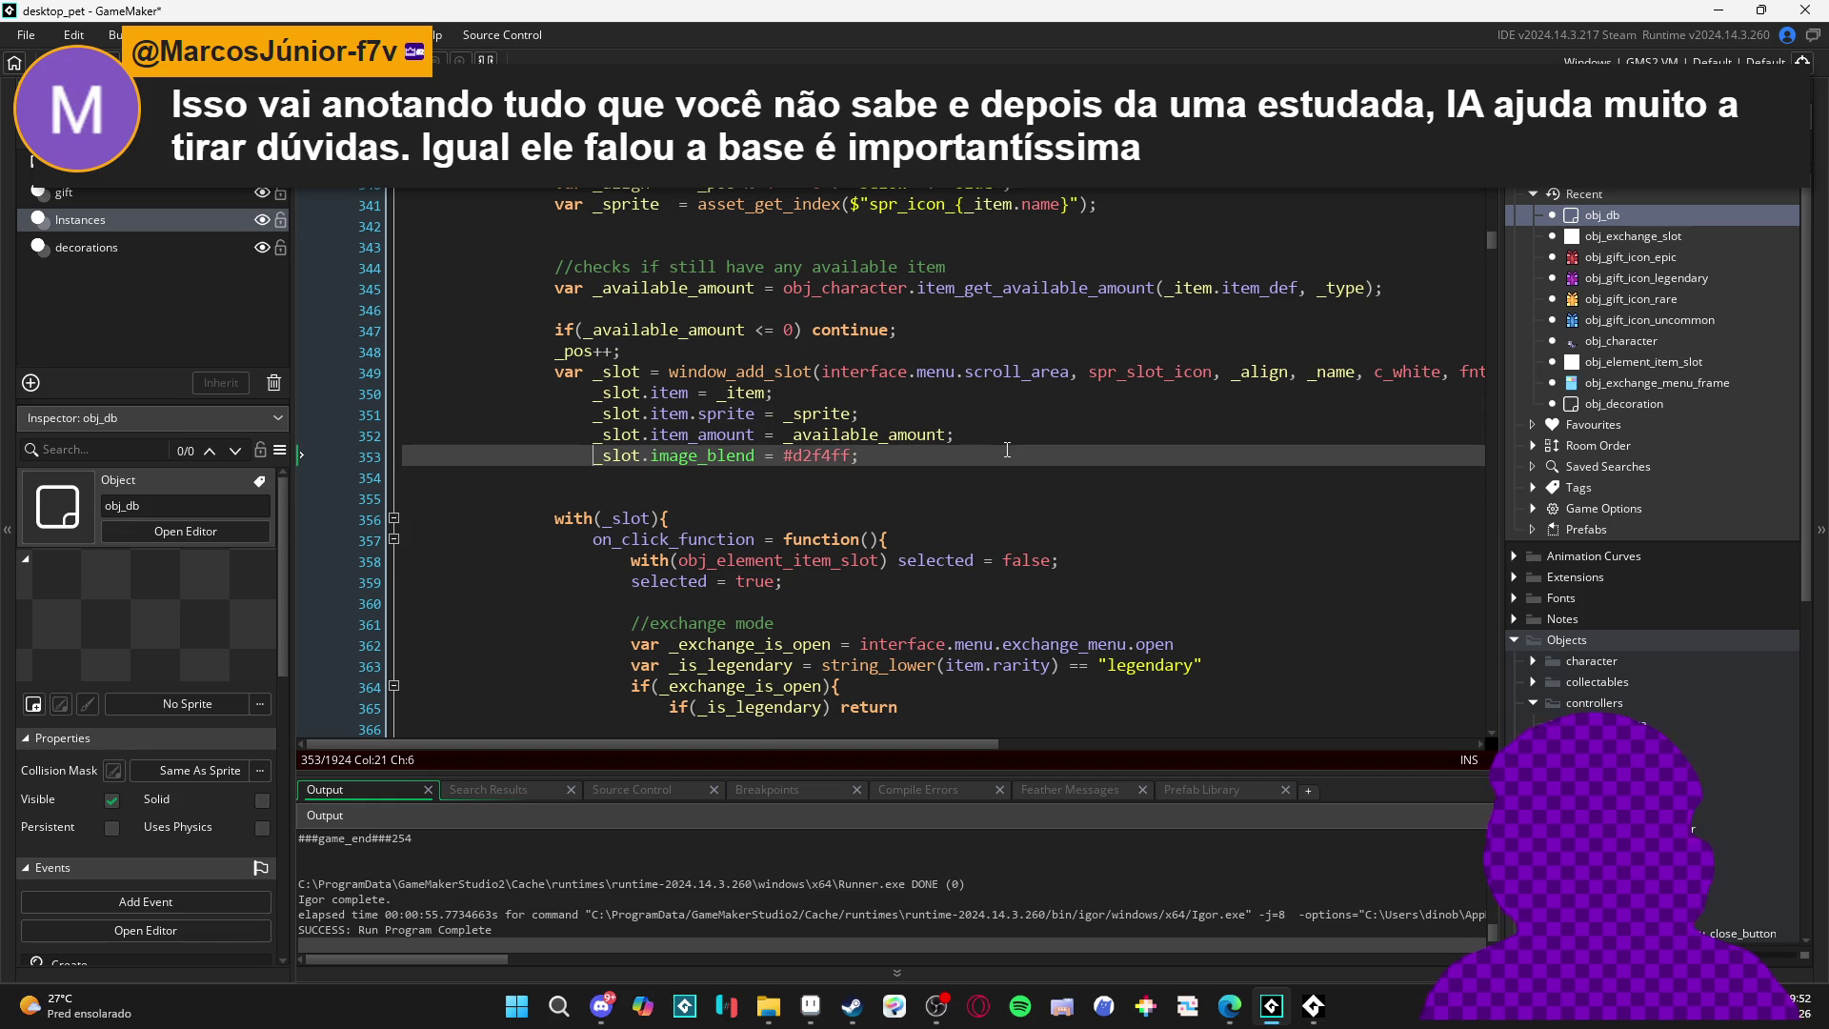
key(Return)
click(851, 476)
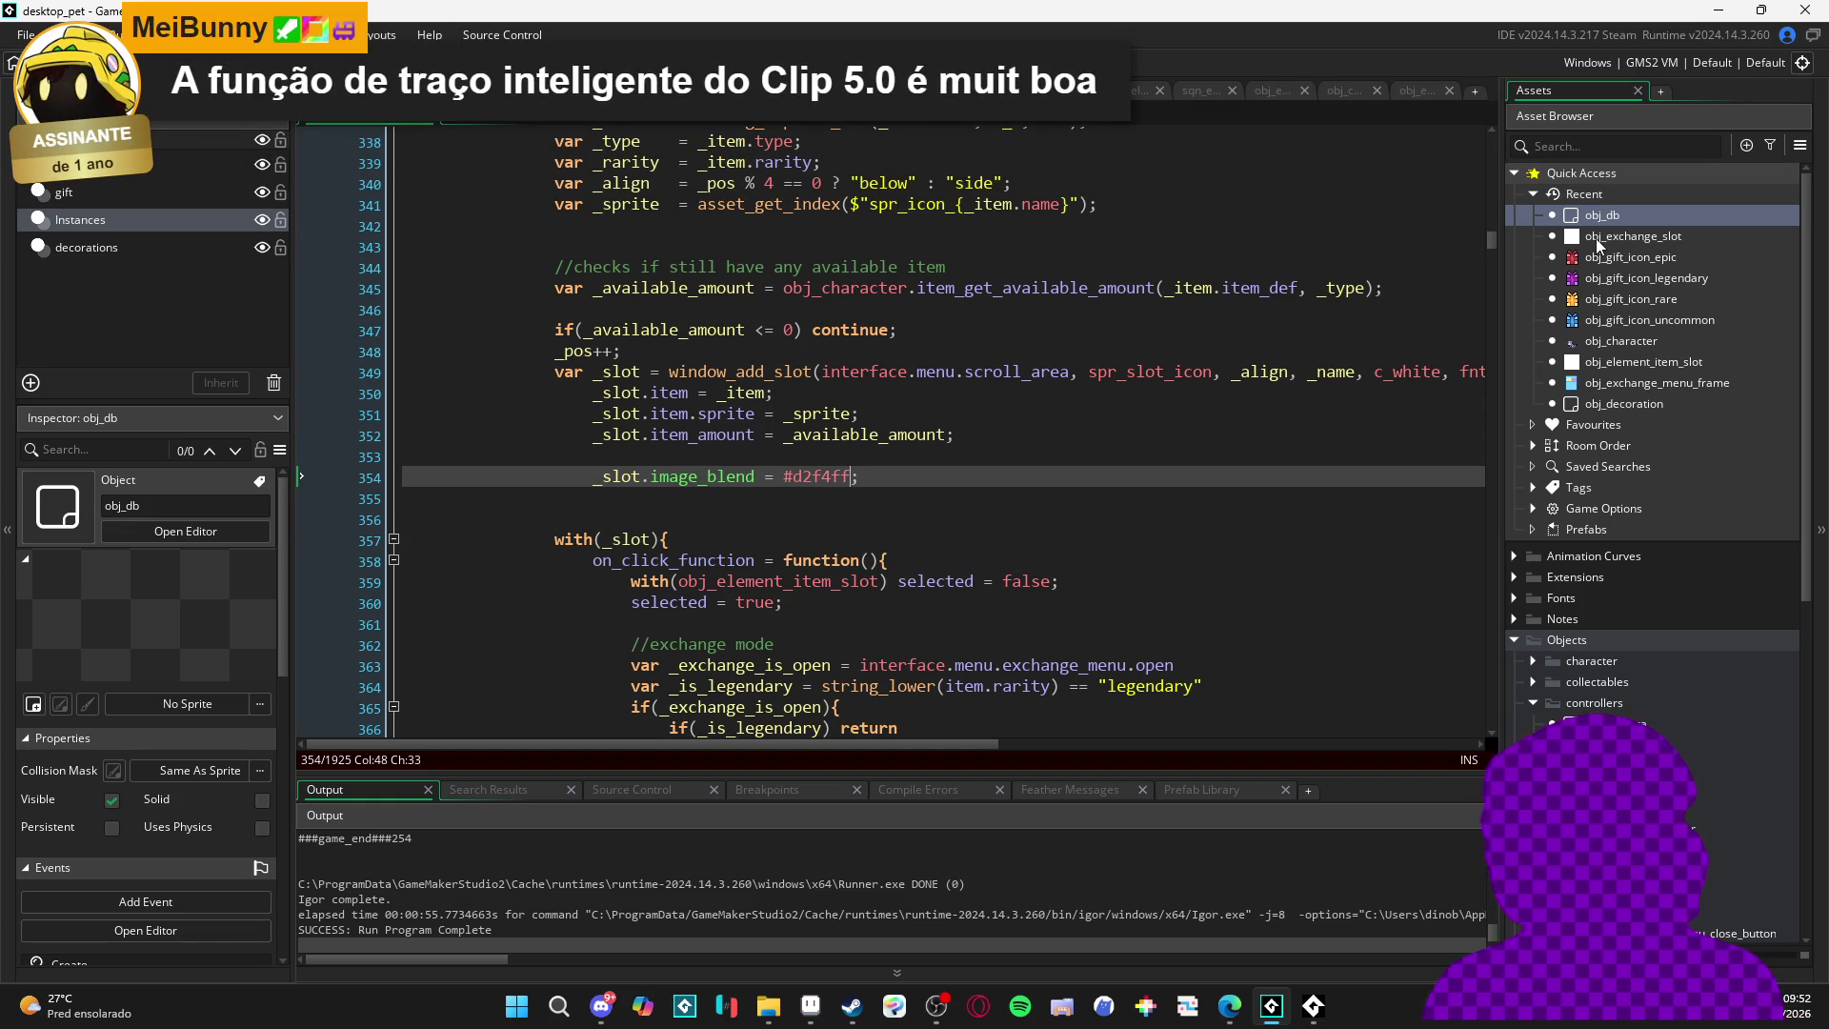
- Replace line 354 with obj_exchange_slot's rarity-colour image_blend assignment, add ';', and save
double_click(1599, 238)
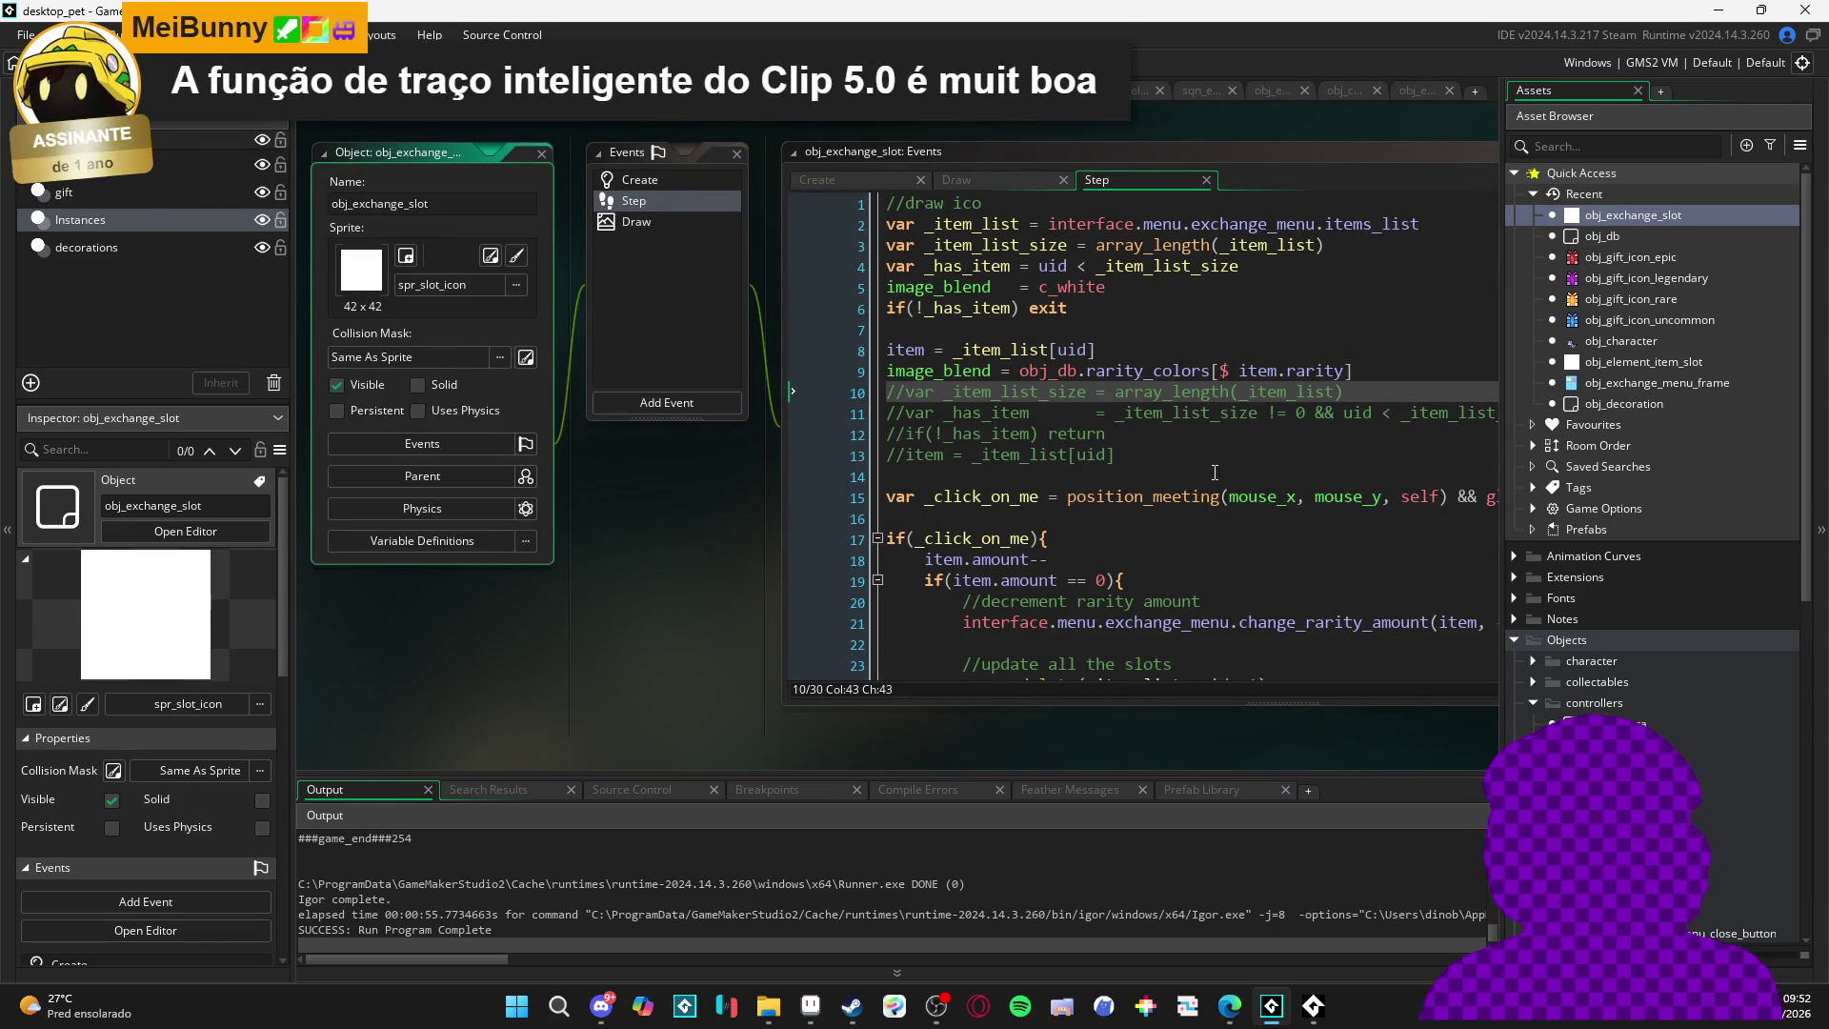
drag(1360, 371, 848, 375)
key(ctrl+c)
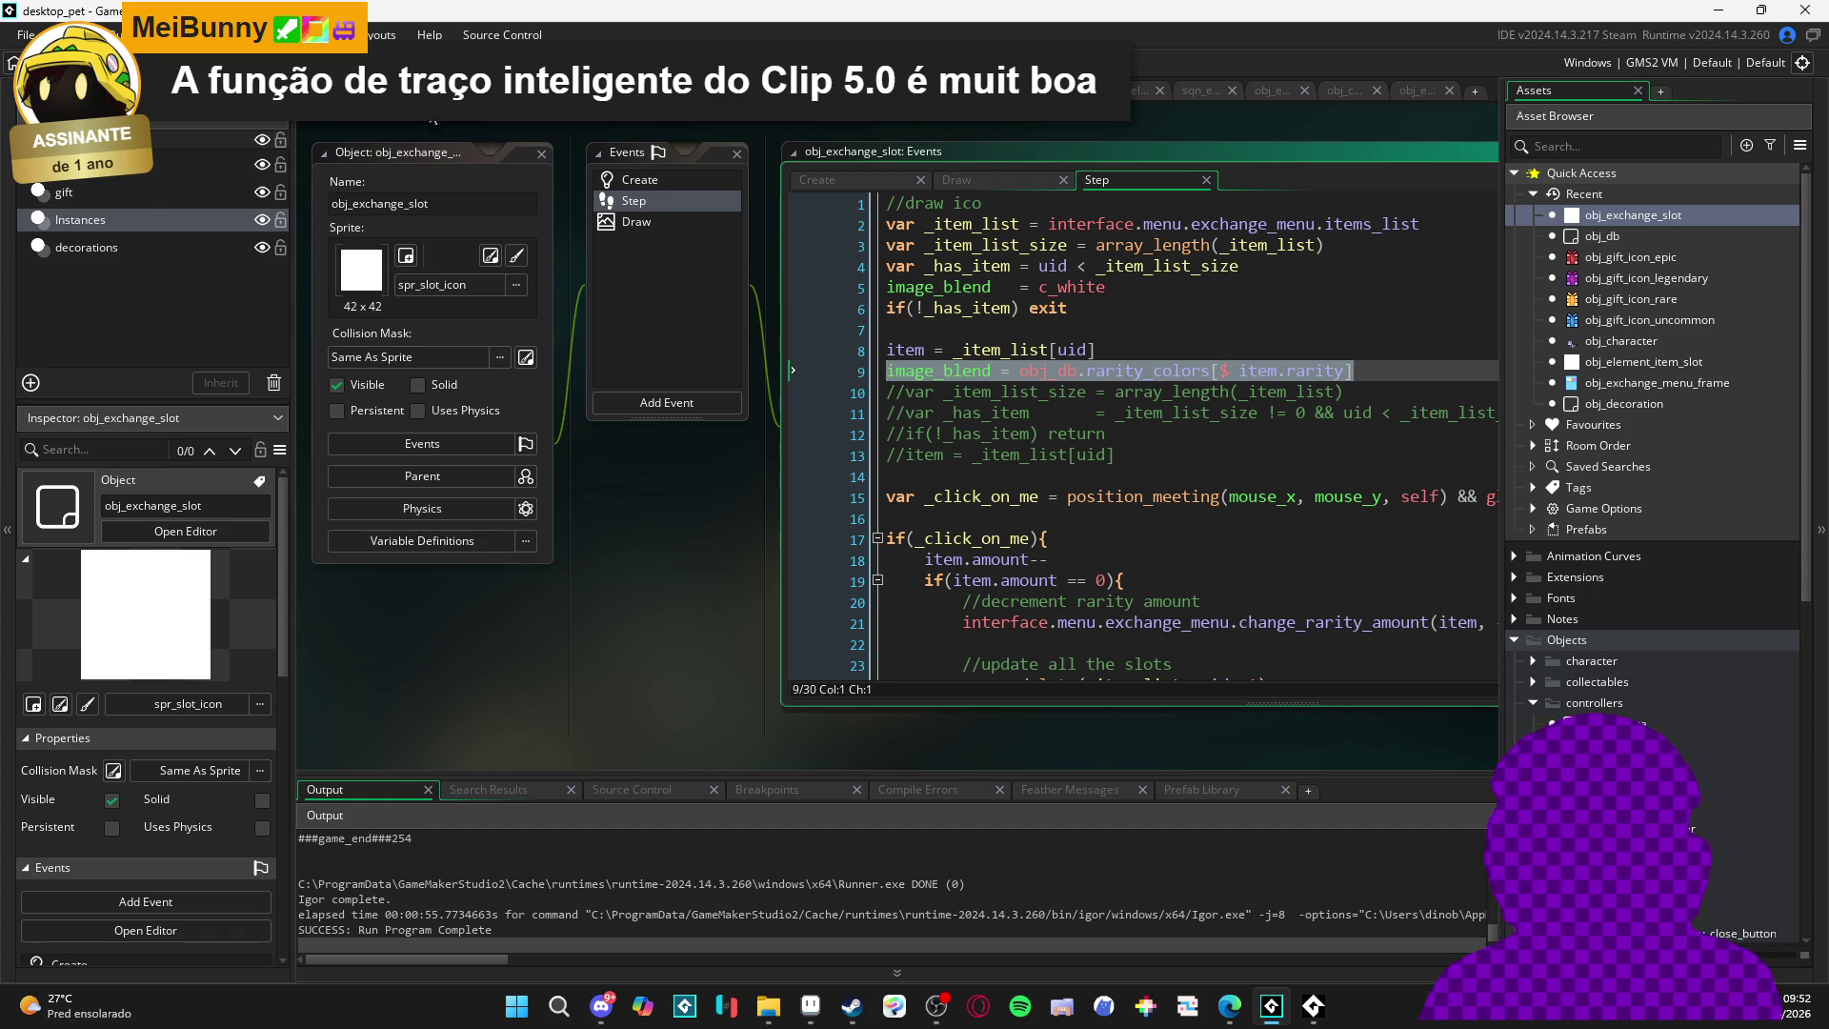
click(344, 90)
drag(860, 477, 600, 476)
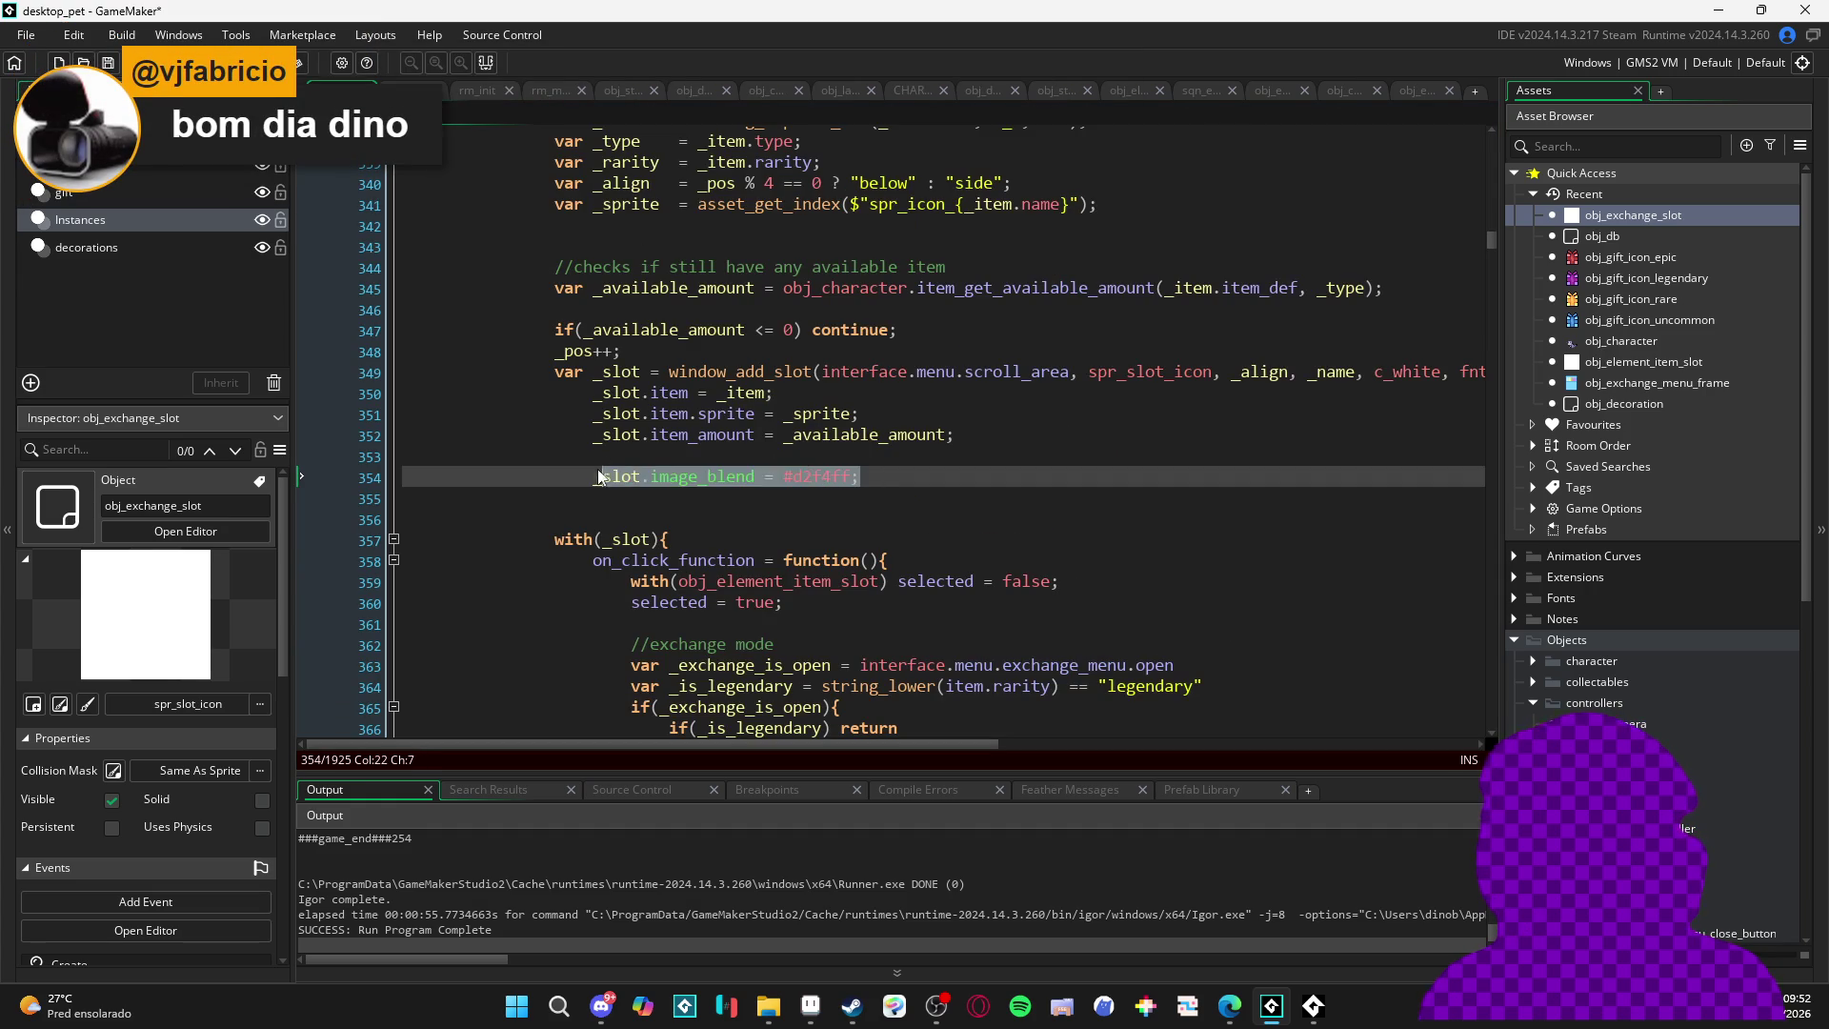
key(ctrl+v)
text(;)
key(ctrl+s)
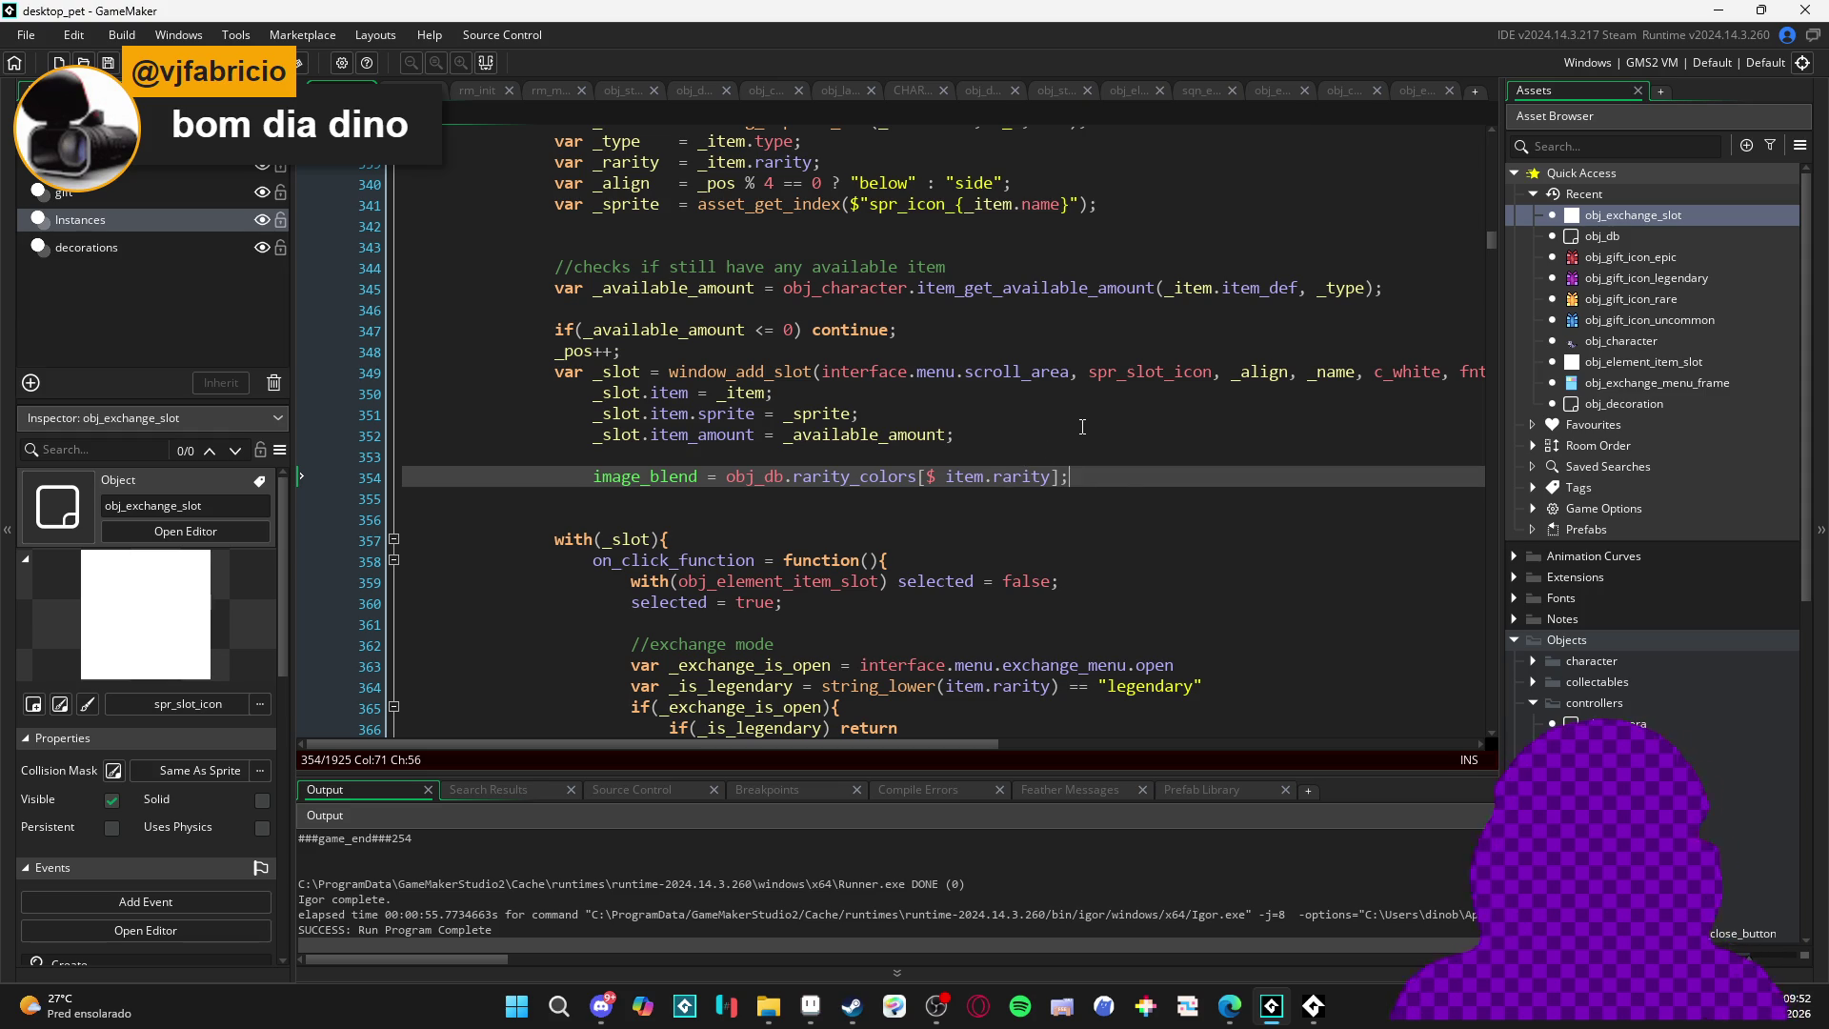
- Scroll through the set_slot code to review the new image_blend line 354
scroll(1067, 446, up, 3)
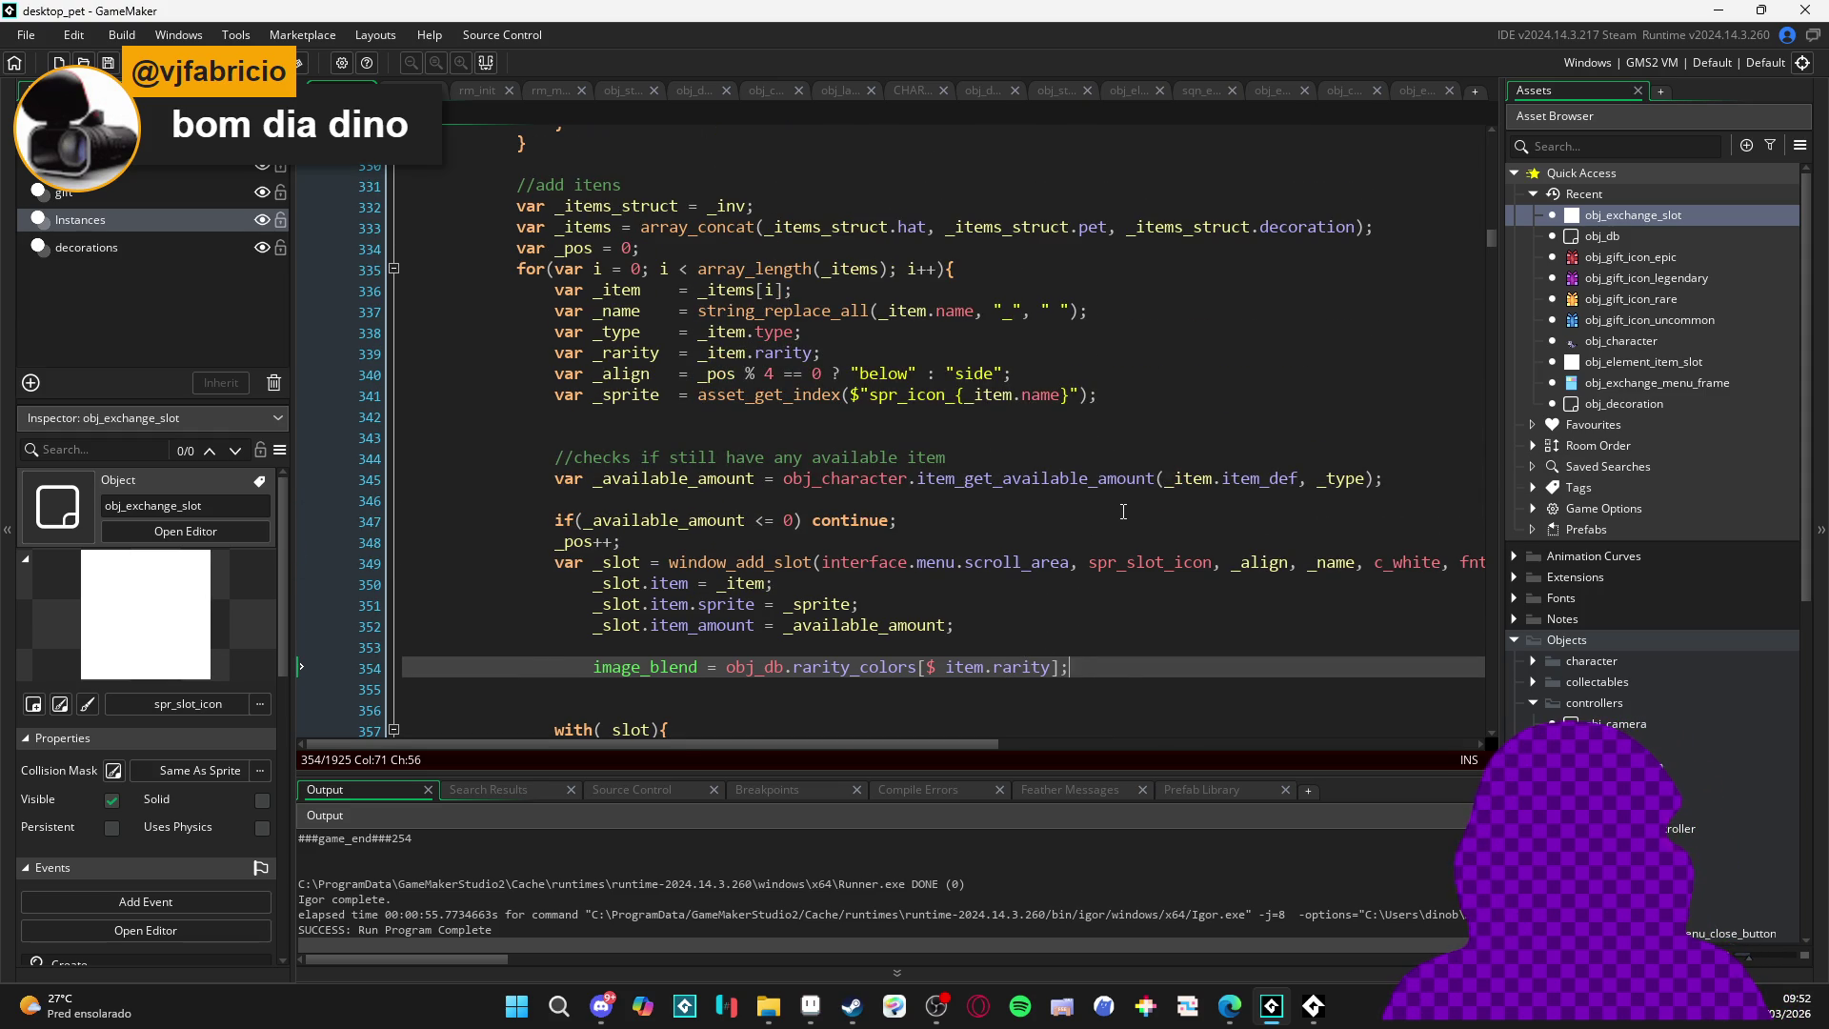
scroll(1125, 514, up, 4)
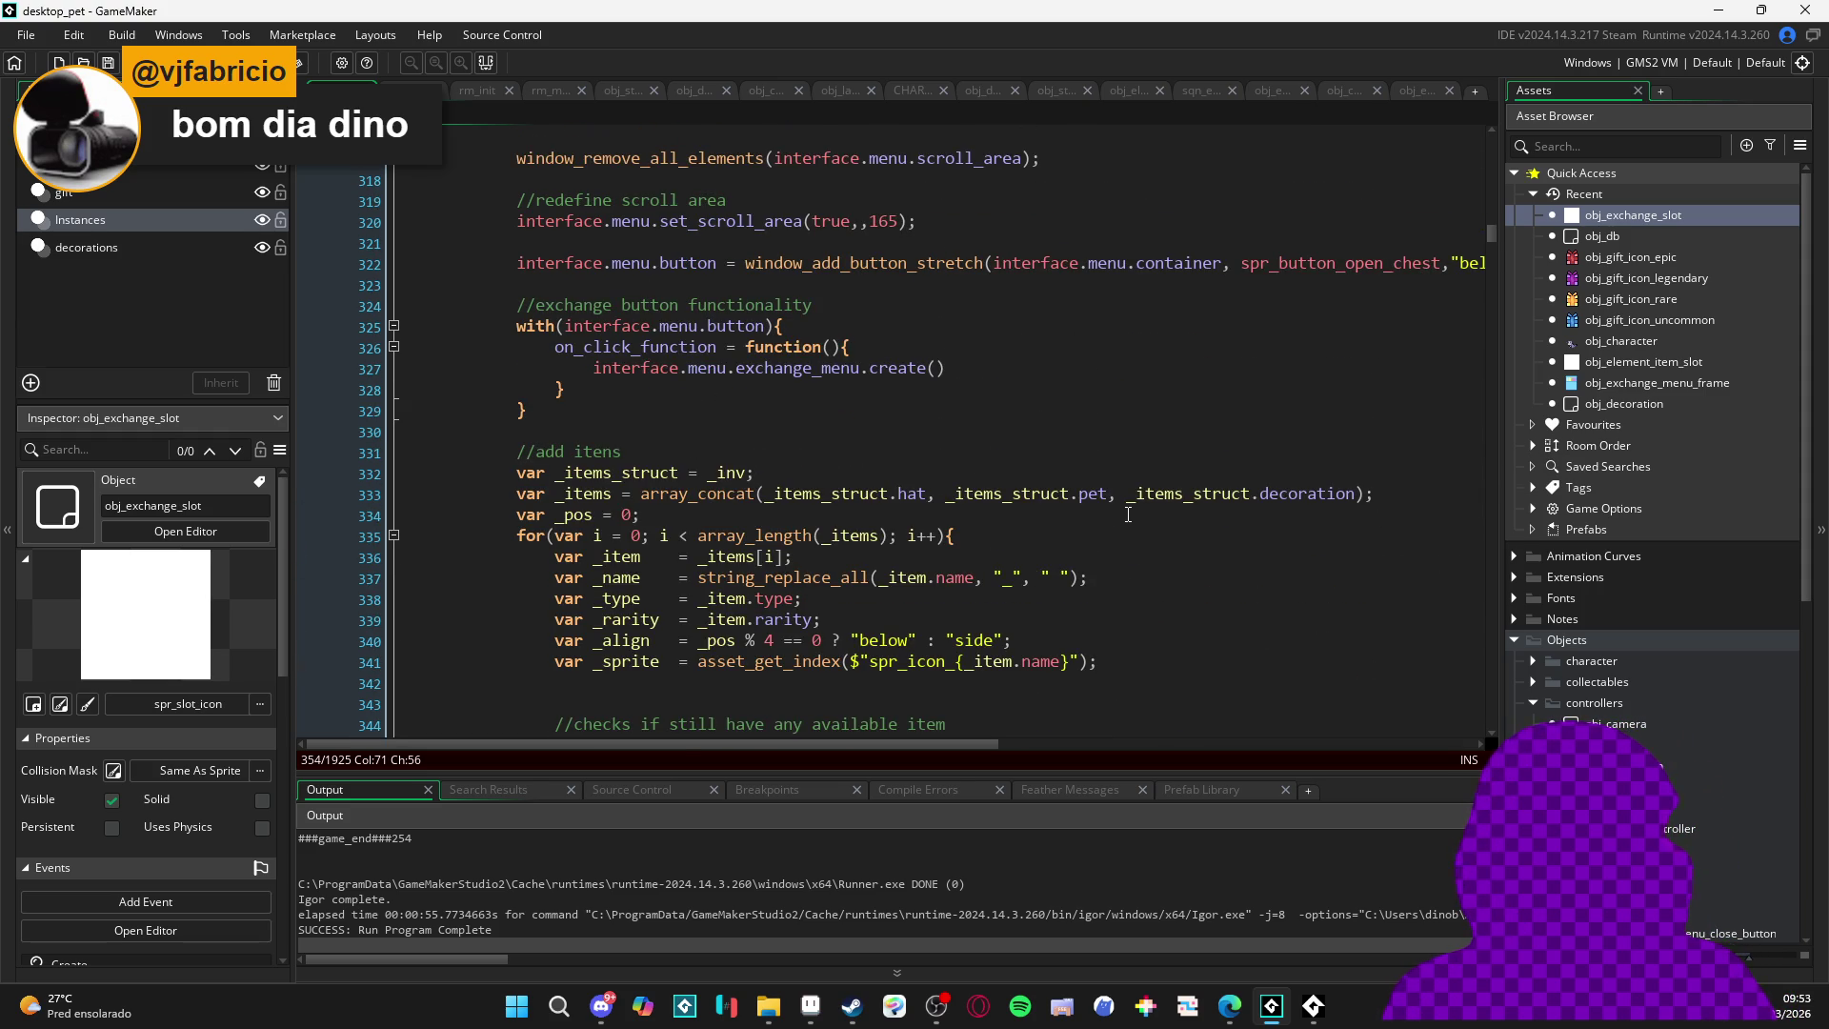
scroll(1128, 515, up, 3)
scroll(1128, 514, down, 6)
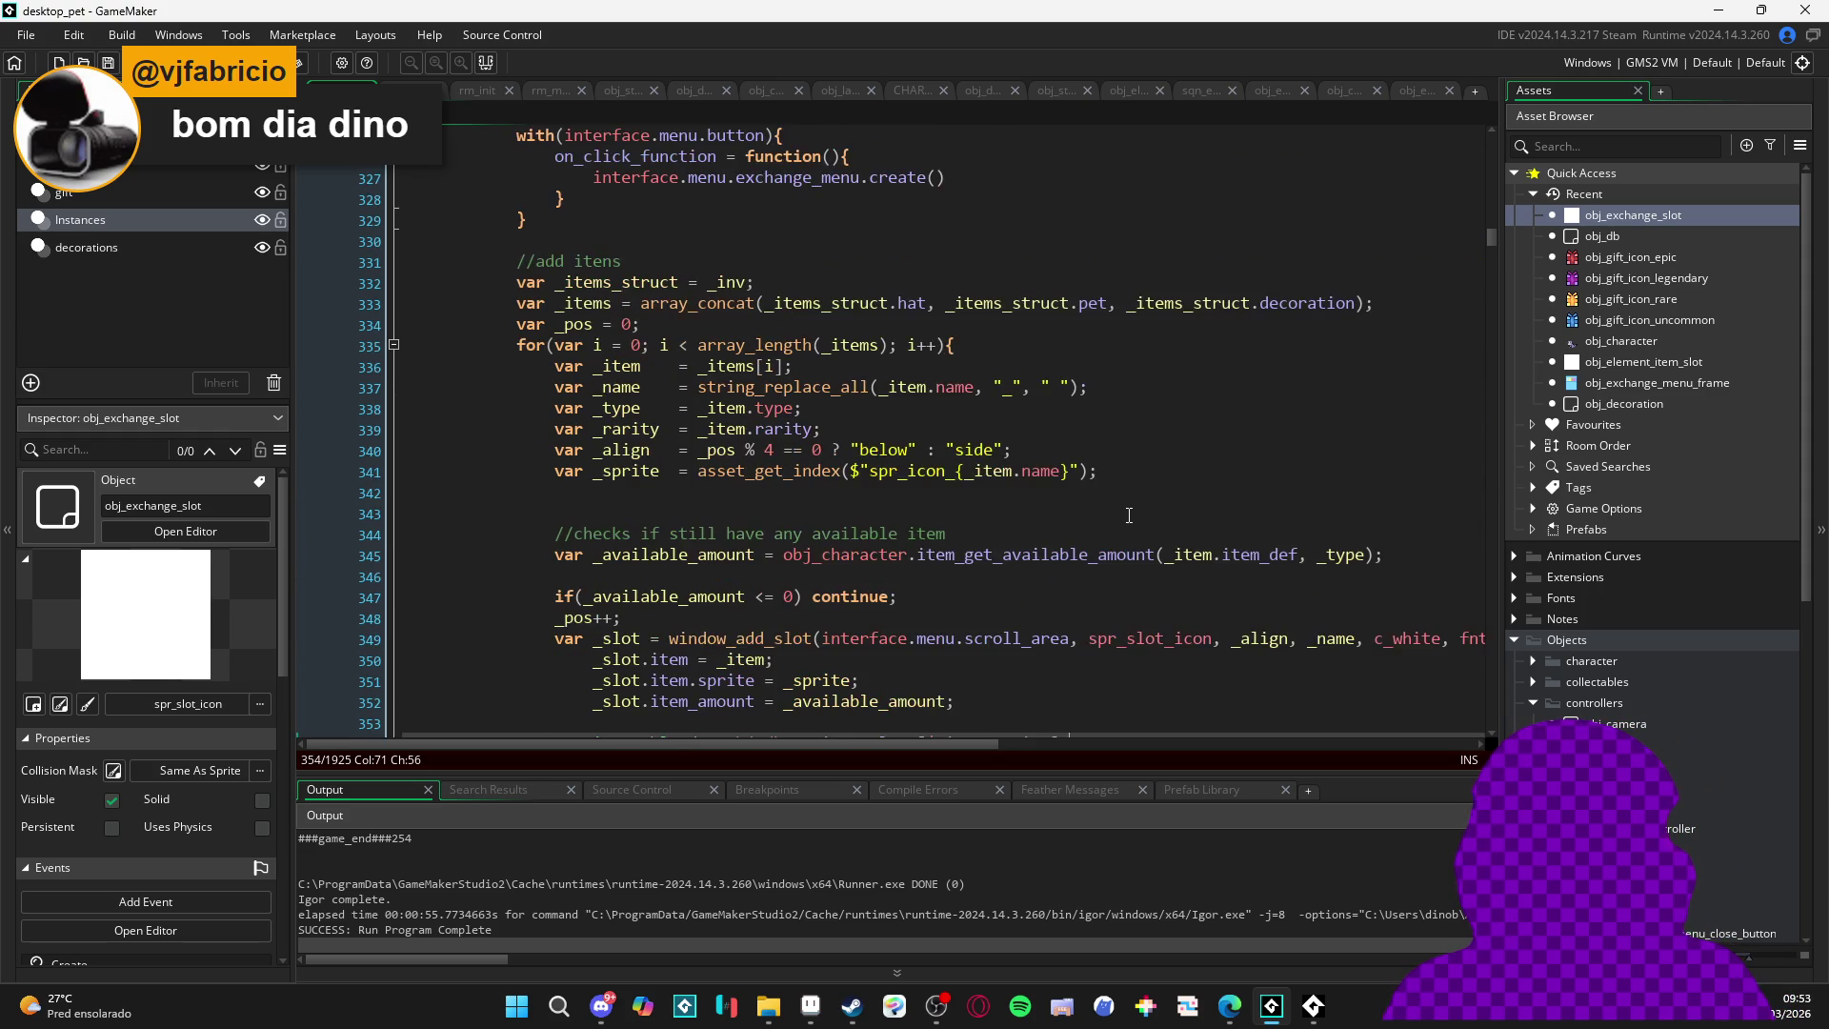
scroll(754, 415, down, 3)
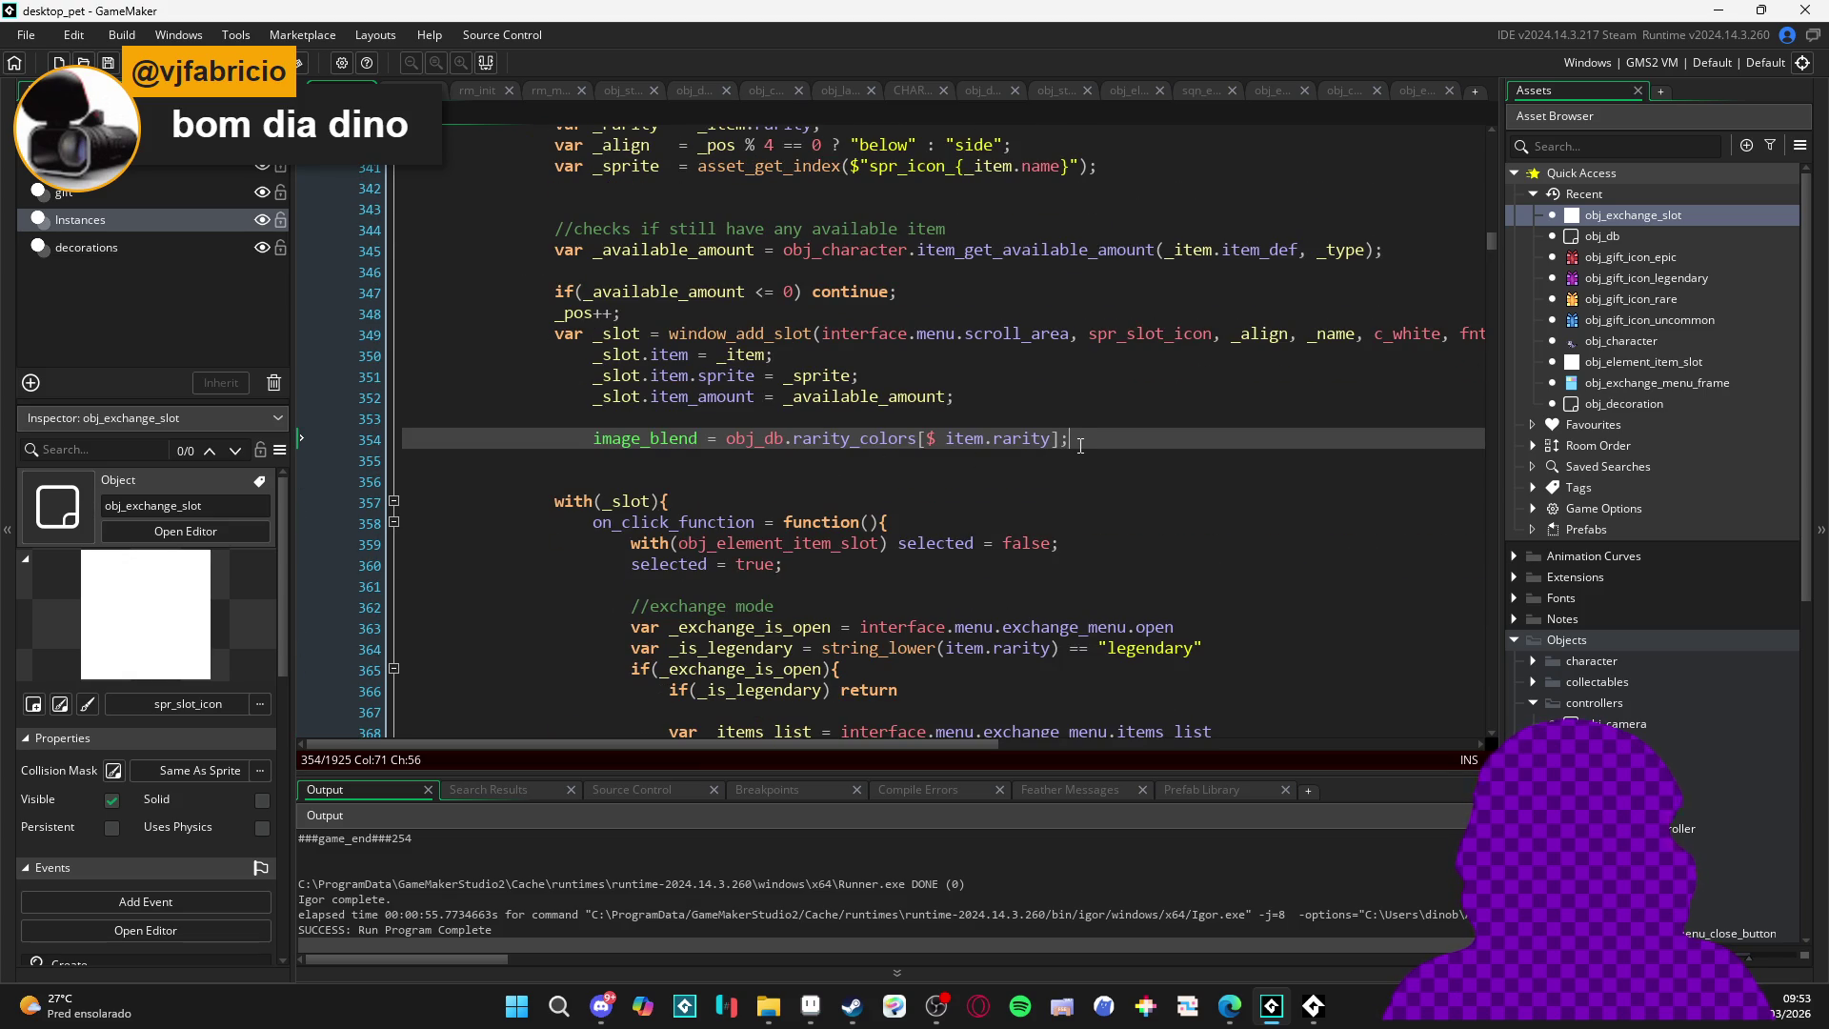
scroll(1064, 438, down, 4)
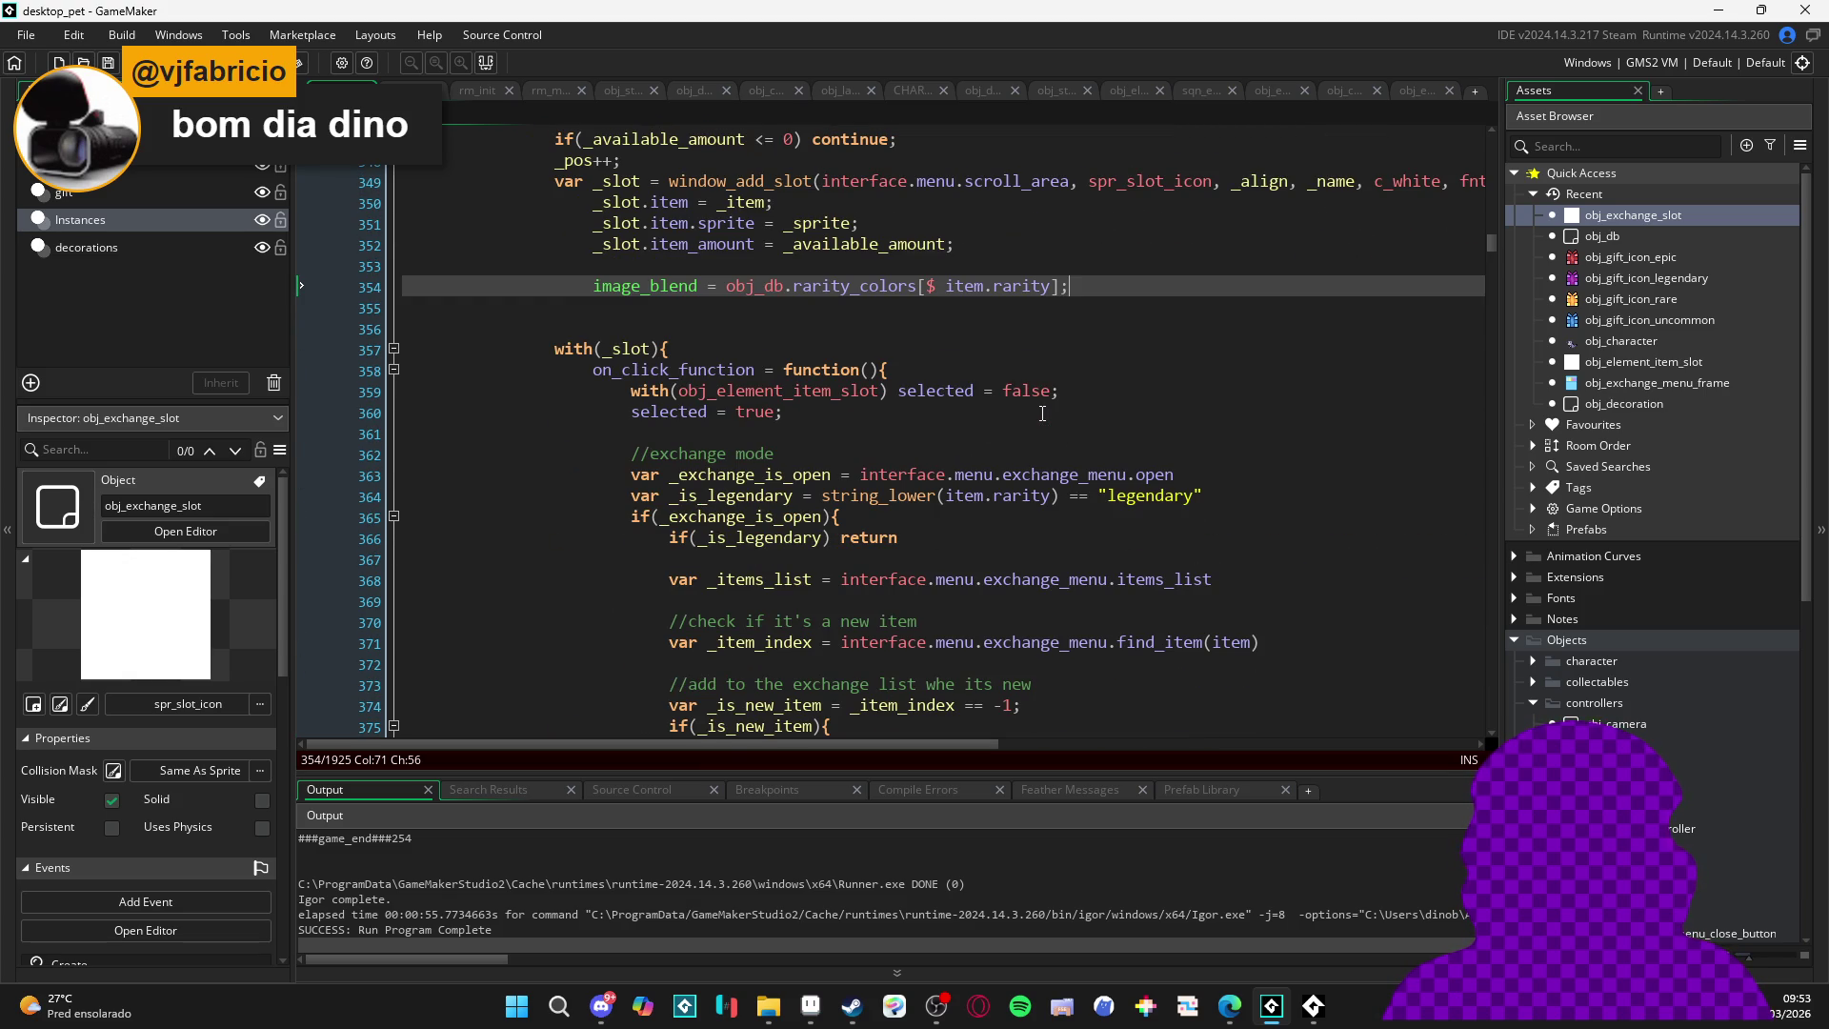
scroll(1042, 413, up, 2)
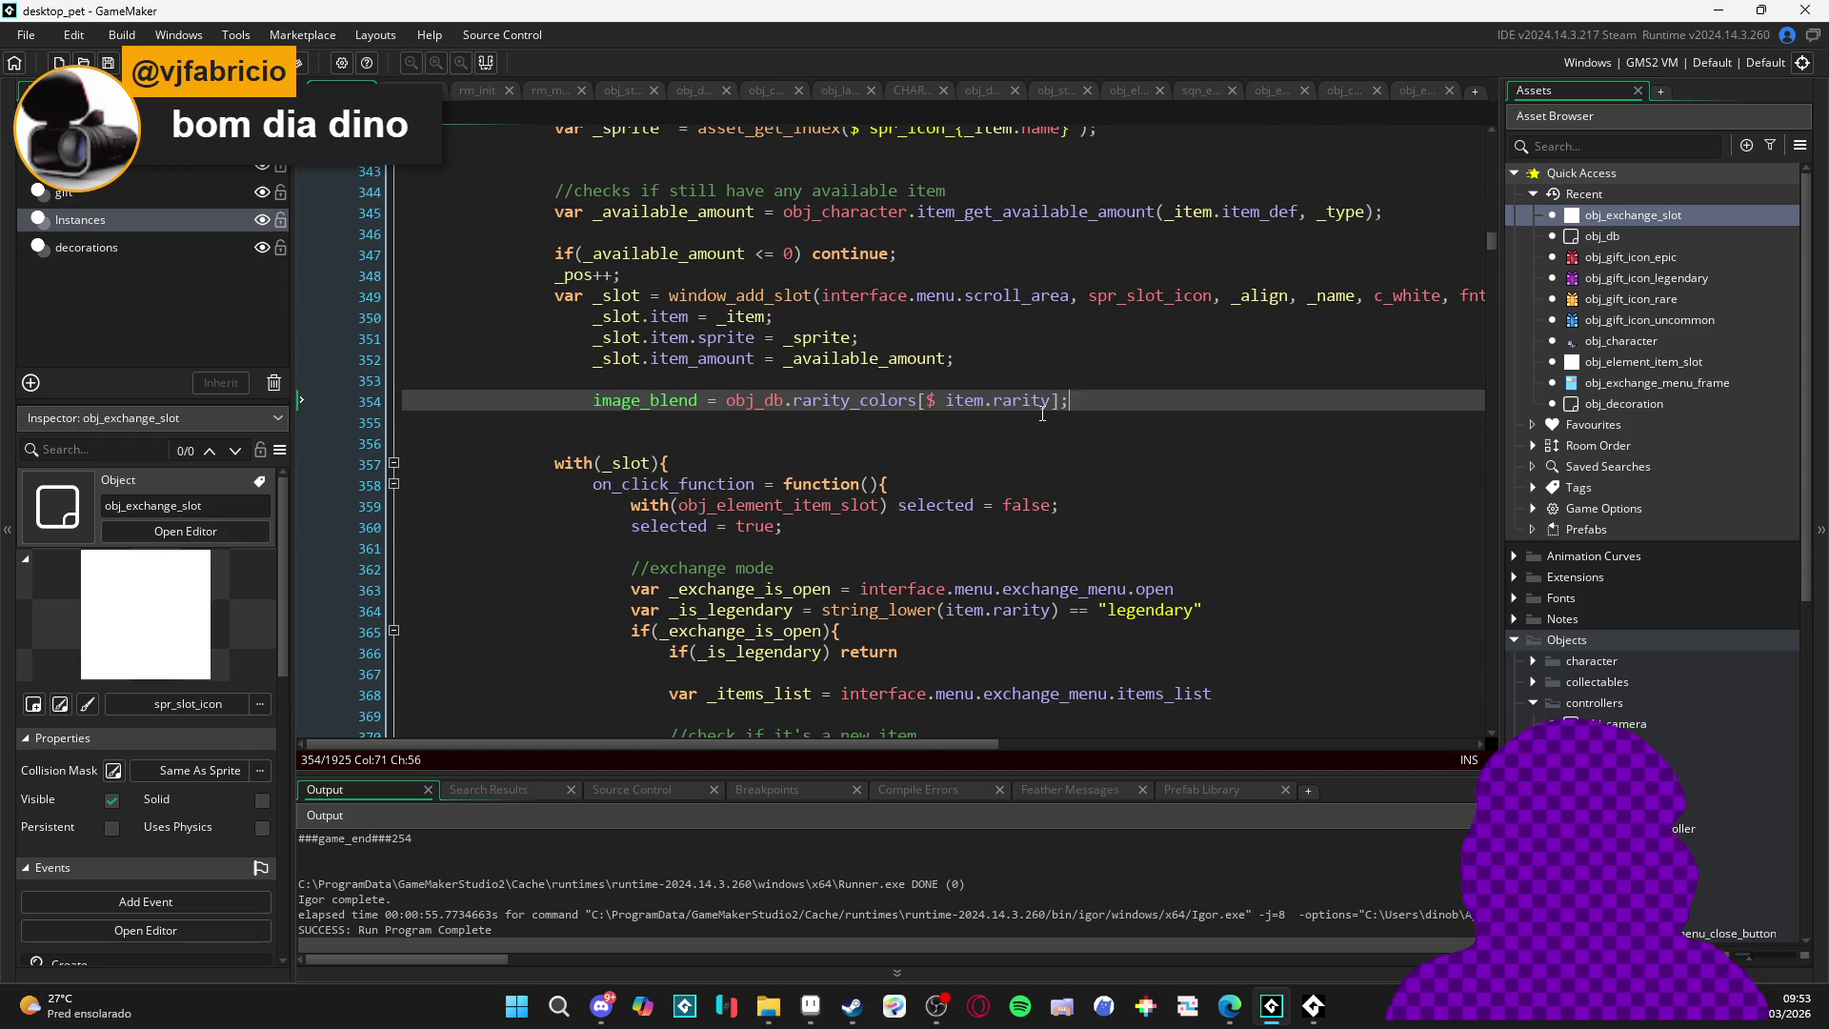
scroll(1042, 413, up, 4)
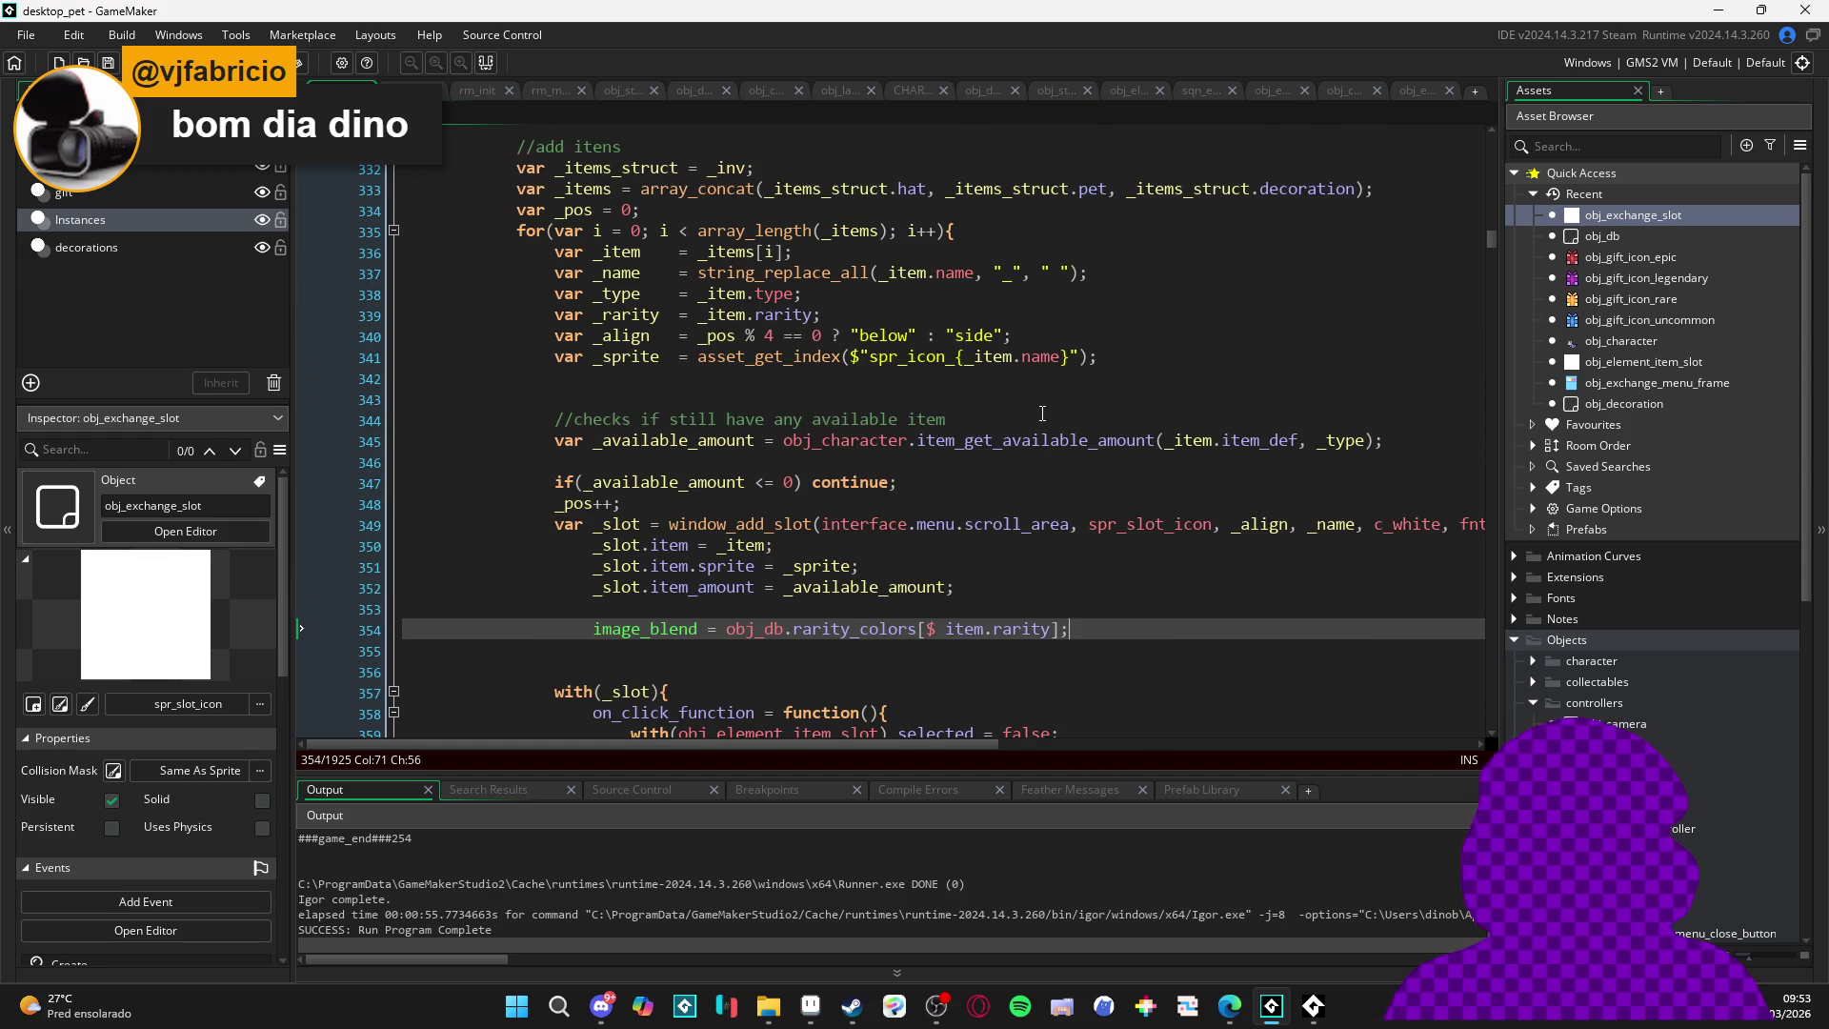
scroll(846, 237, up, 1)
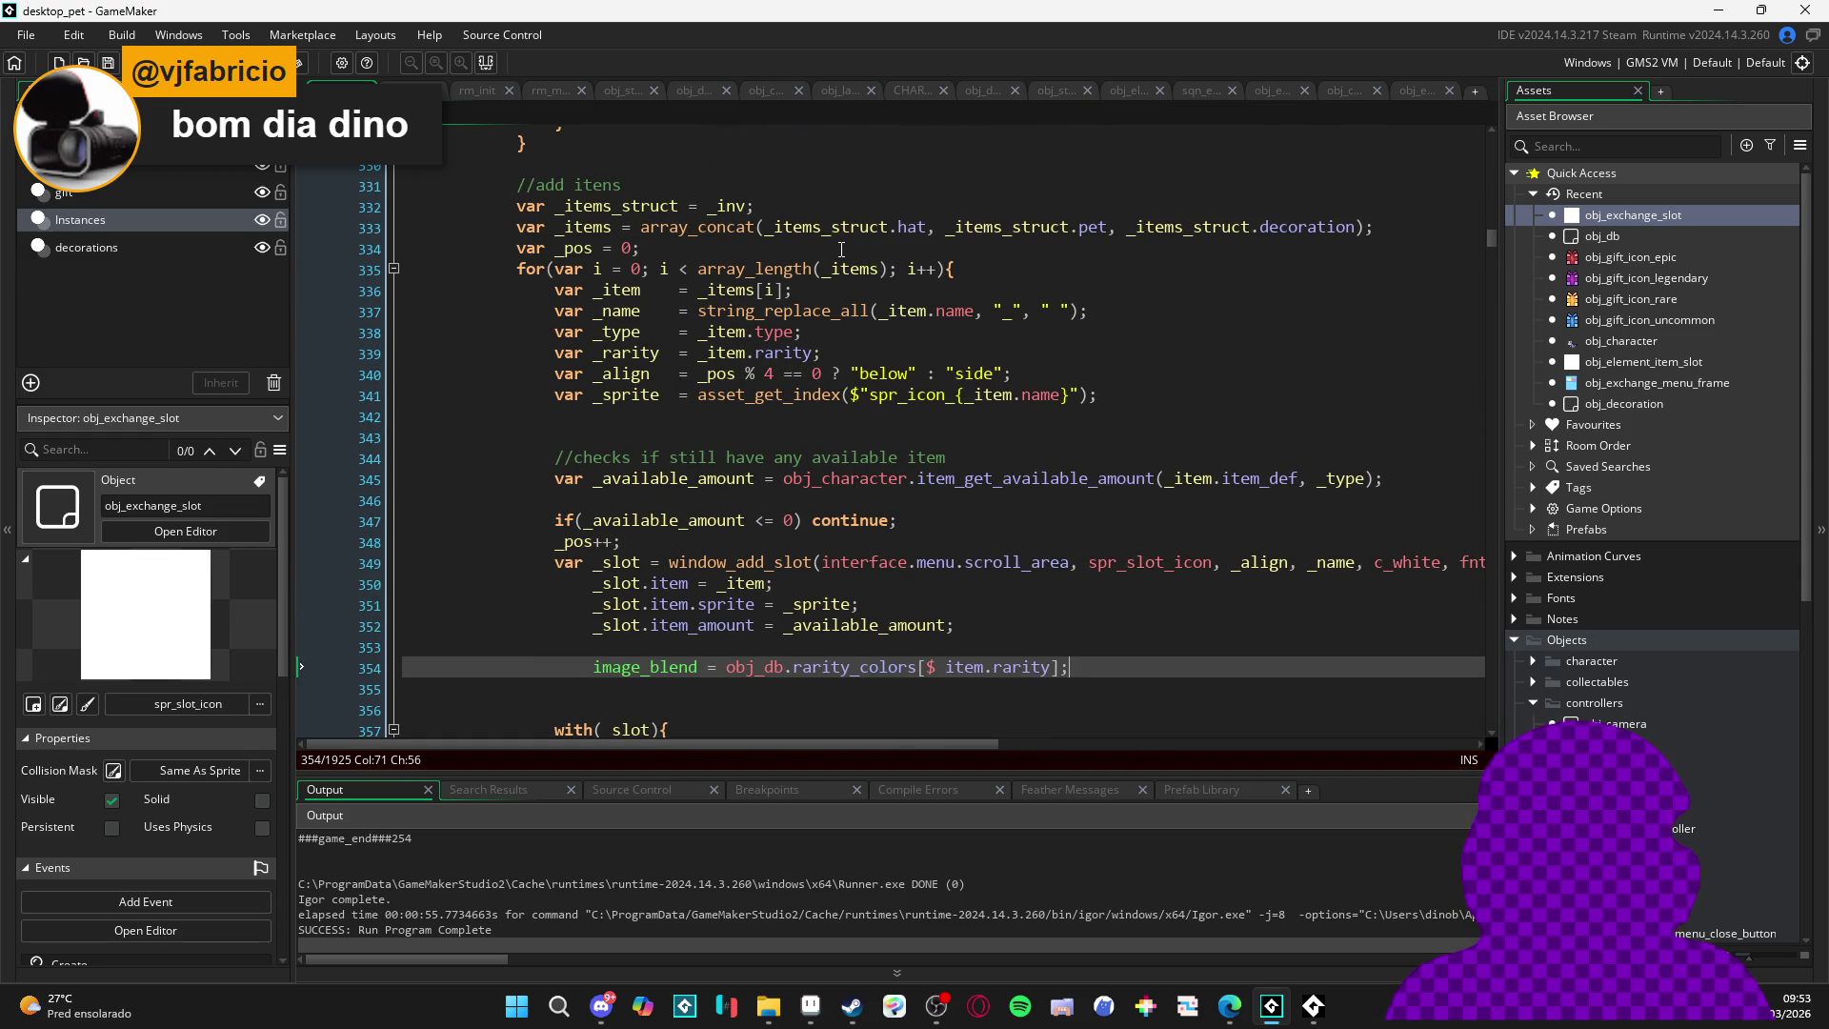
scroll(729, 564, down, 3)
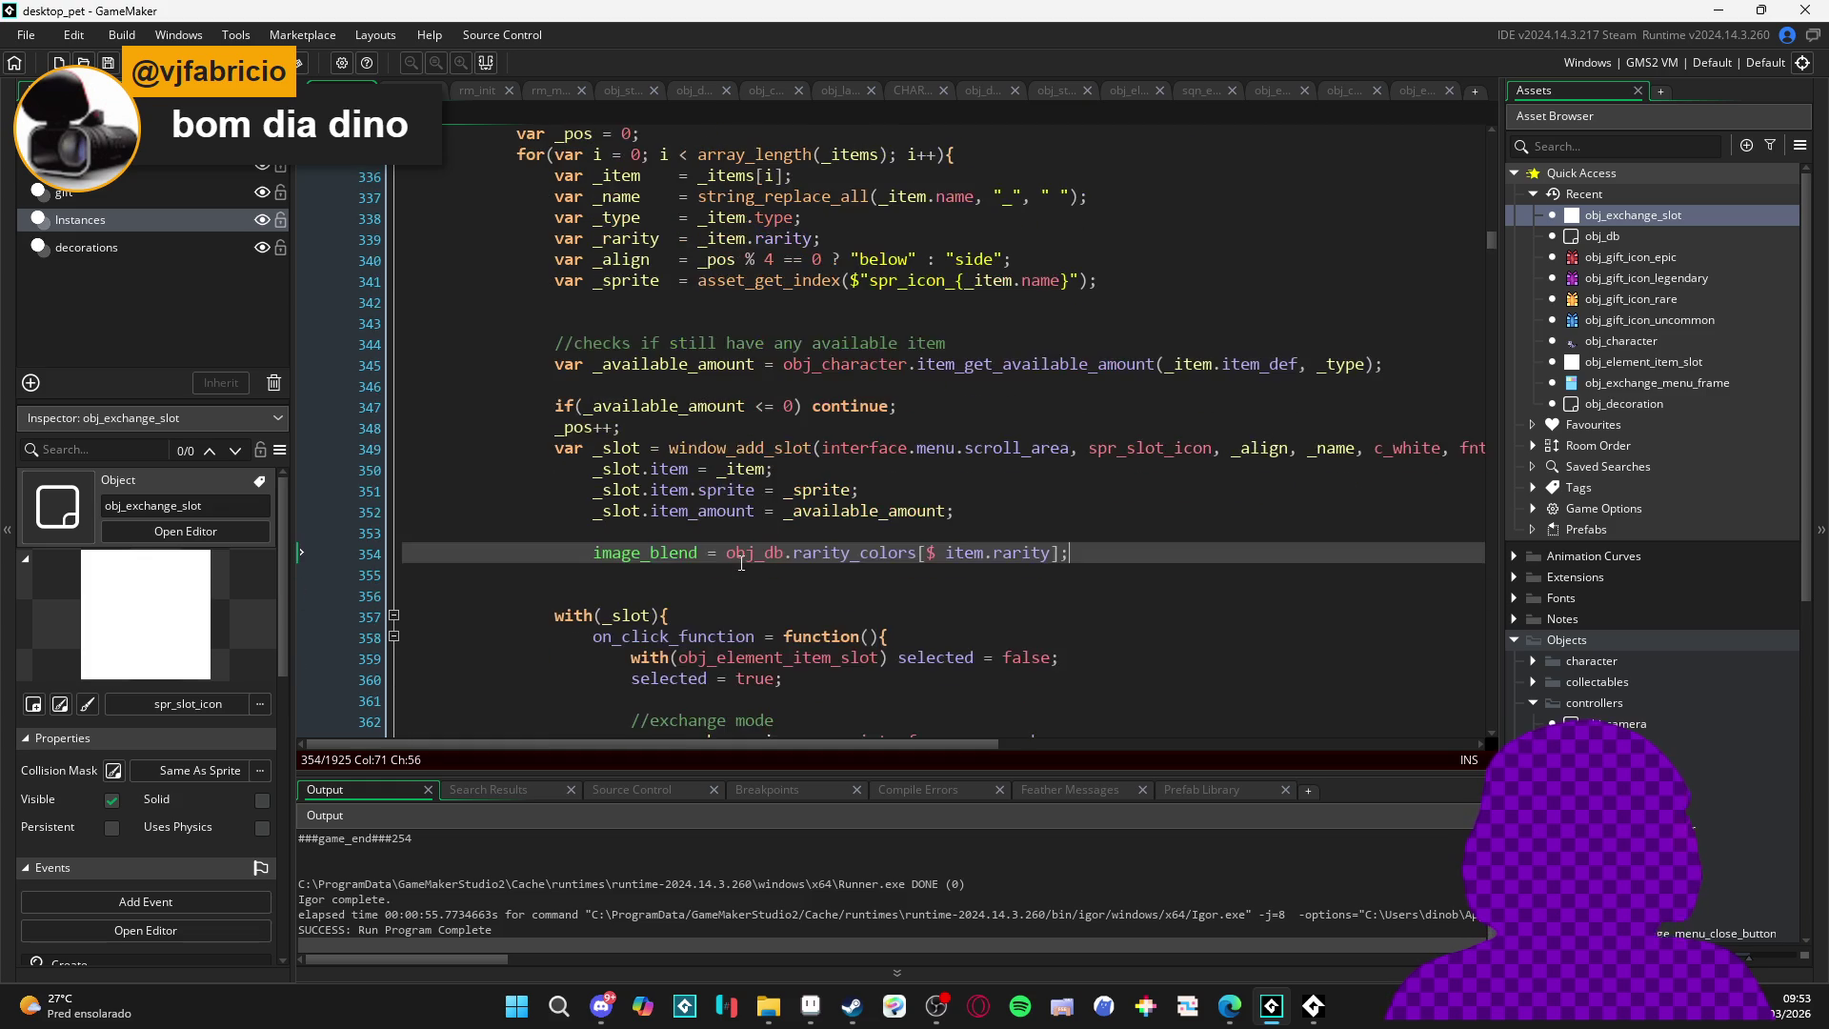
double_click(646, 515)
scroll(748, 481, up, 10)
scroll(748, 481, up, 3)
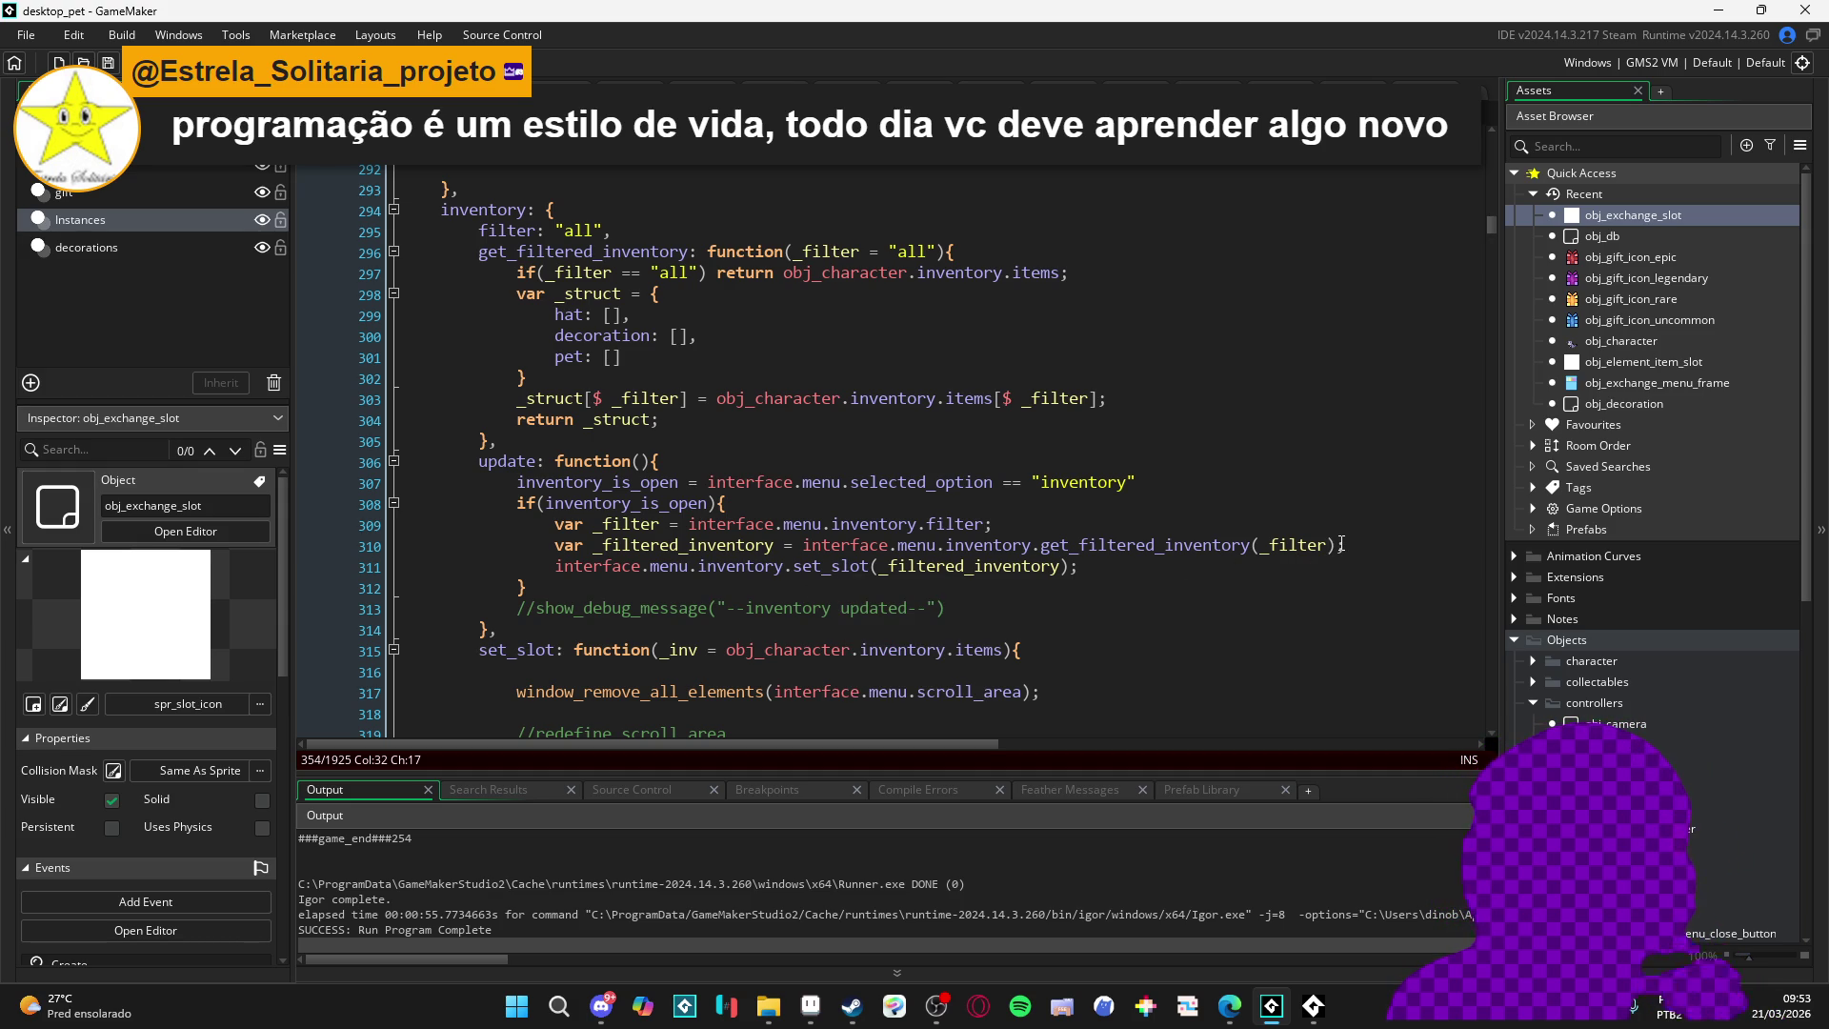
scroll(1315, 557, down, 7)
scroll(1312, 559, down, 5)
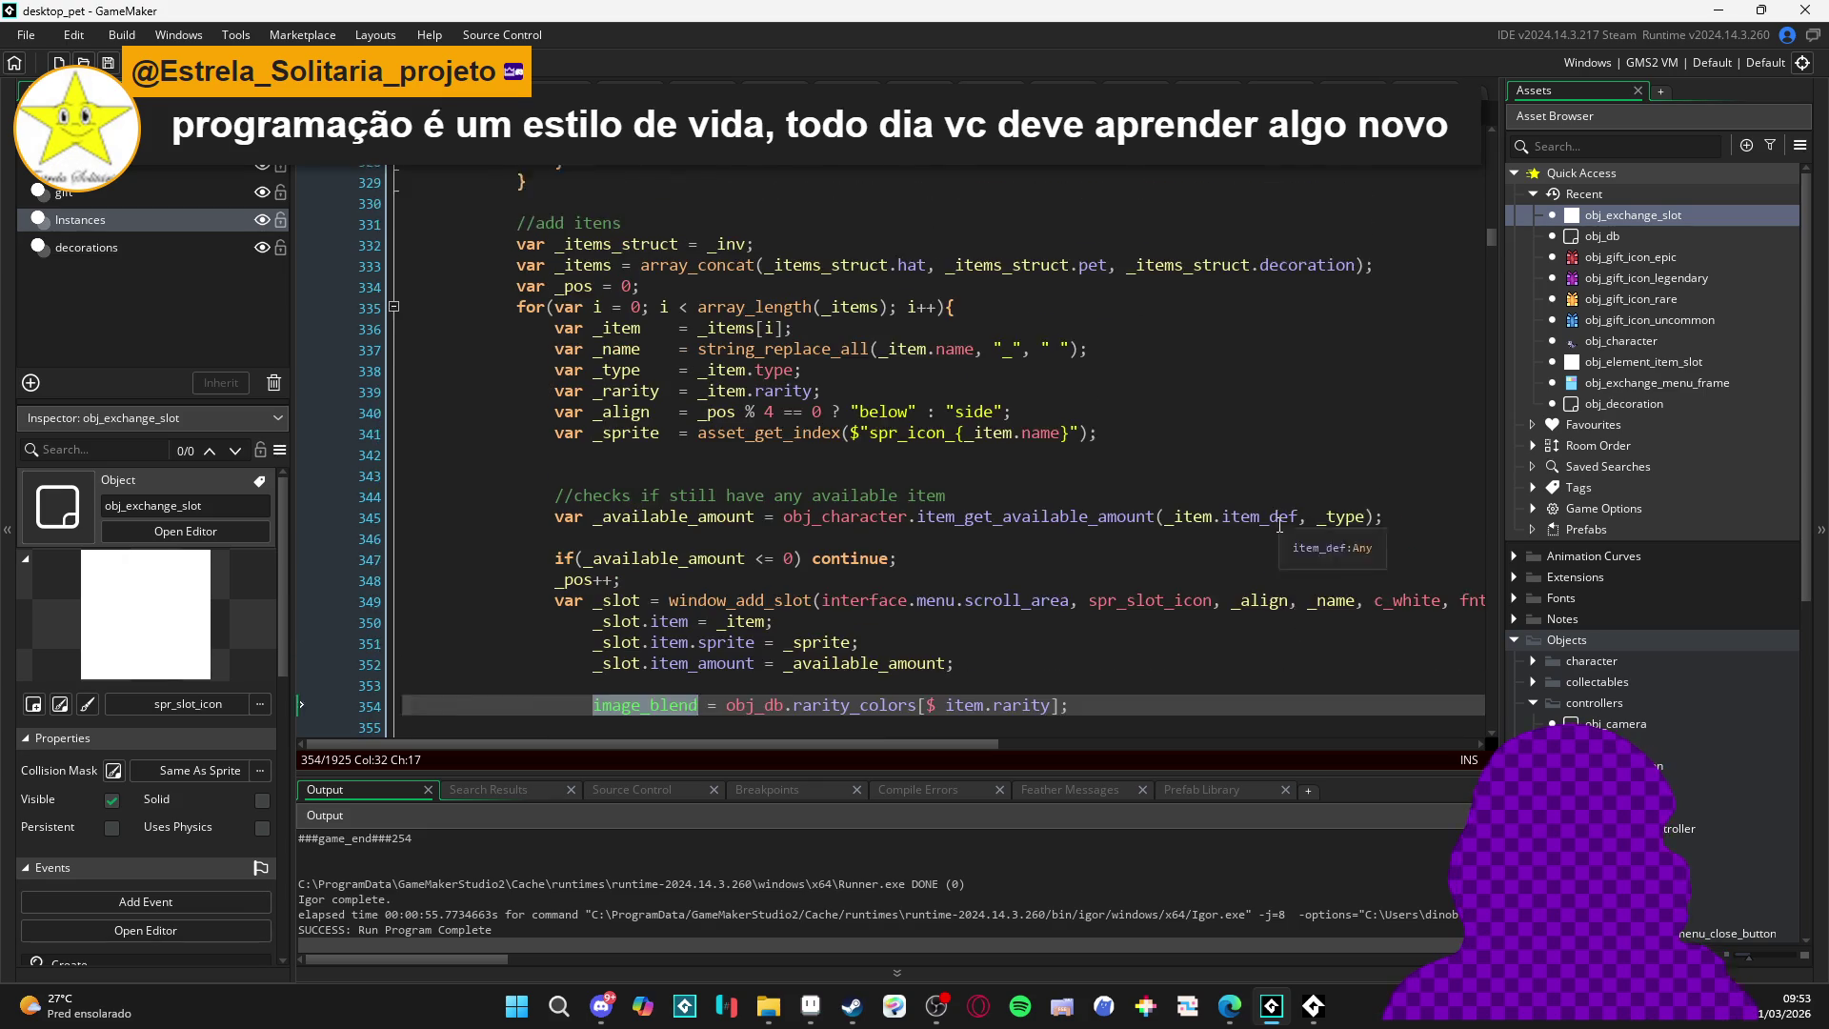
scroll(1270, 396, up, 1)
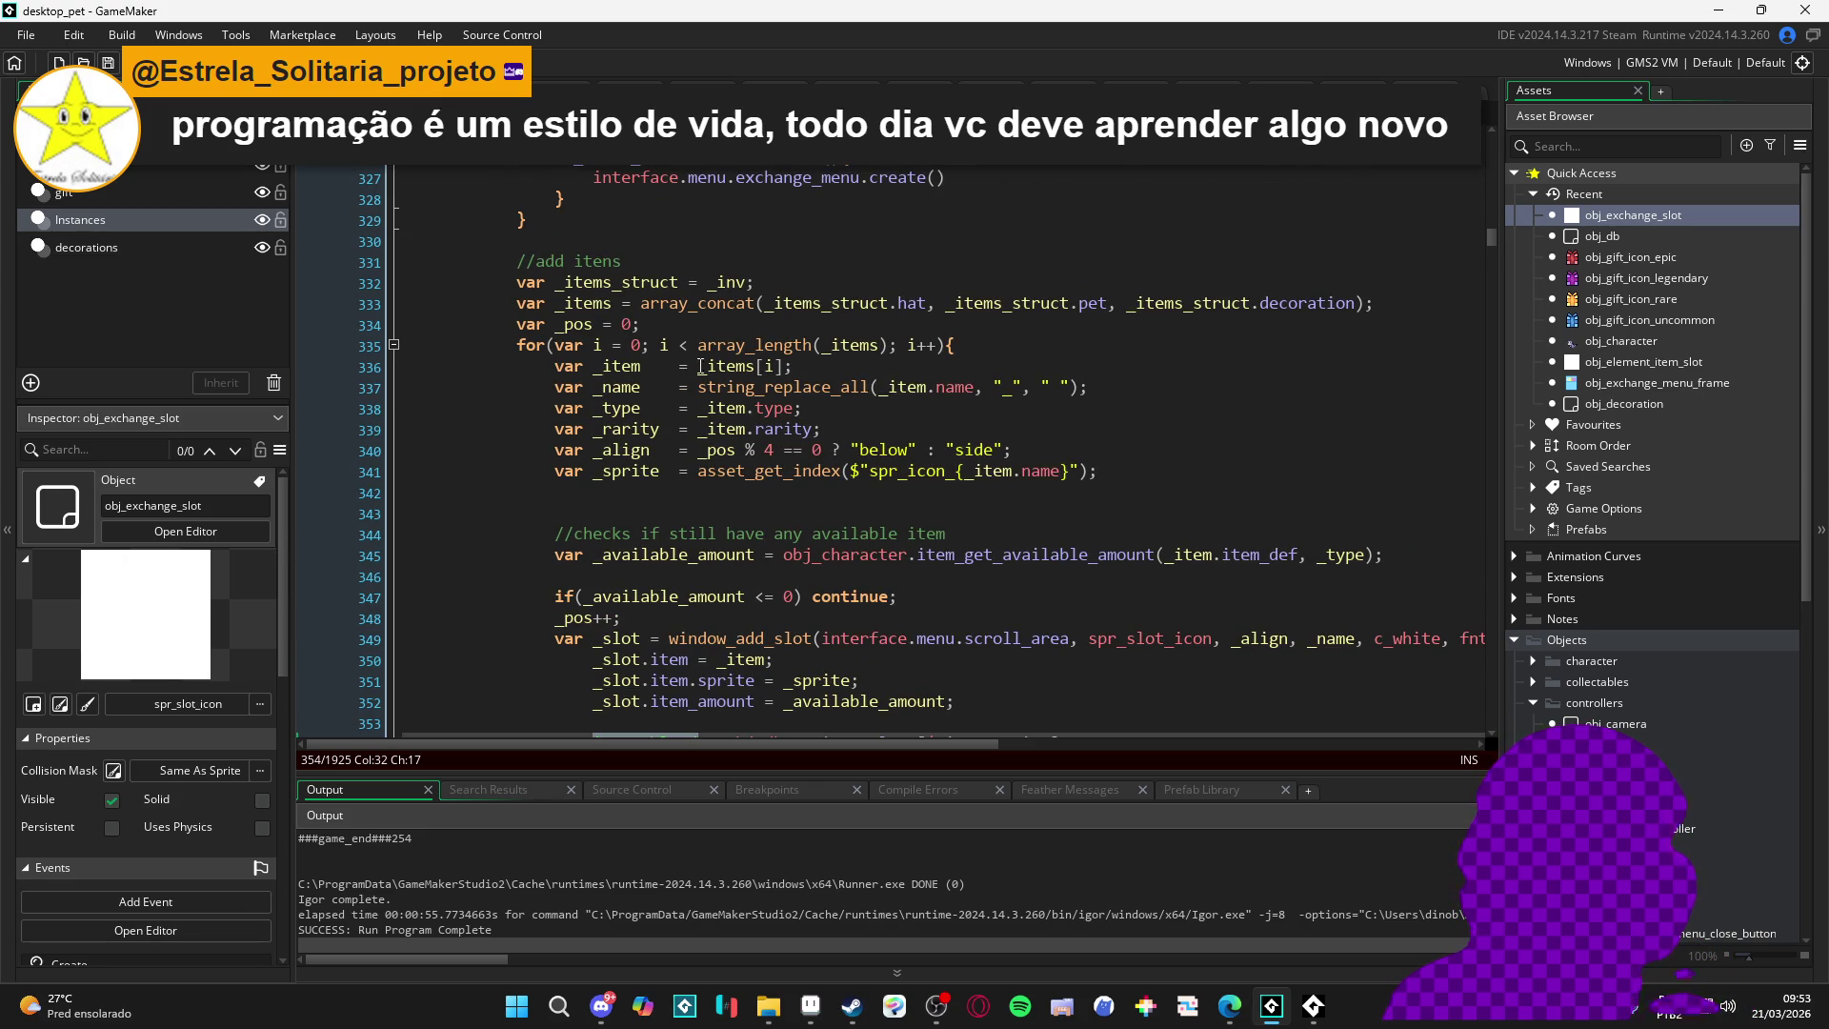
scroll(791, 428, down, 3)
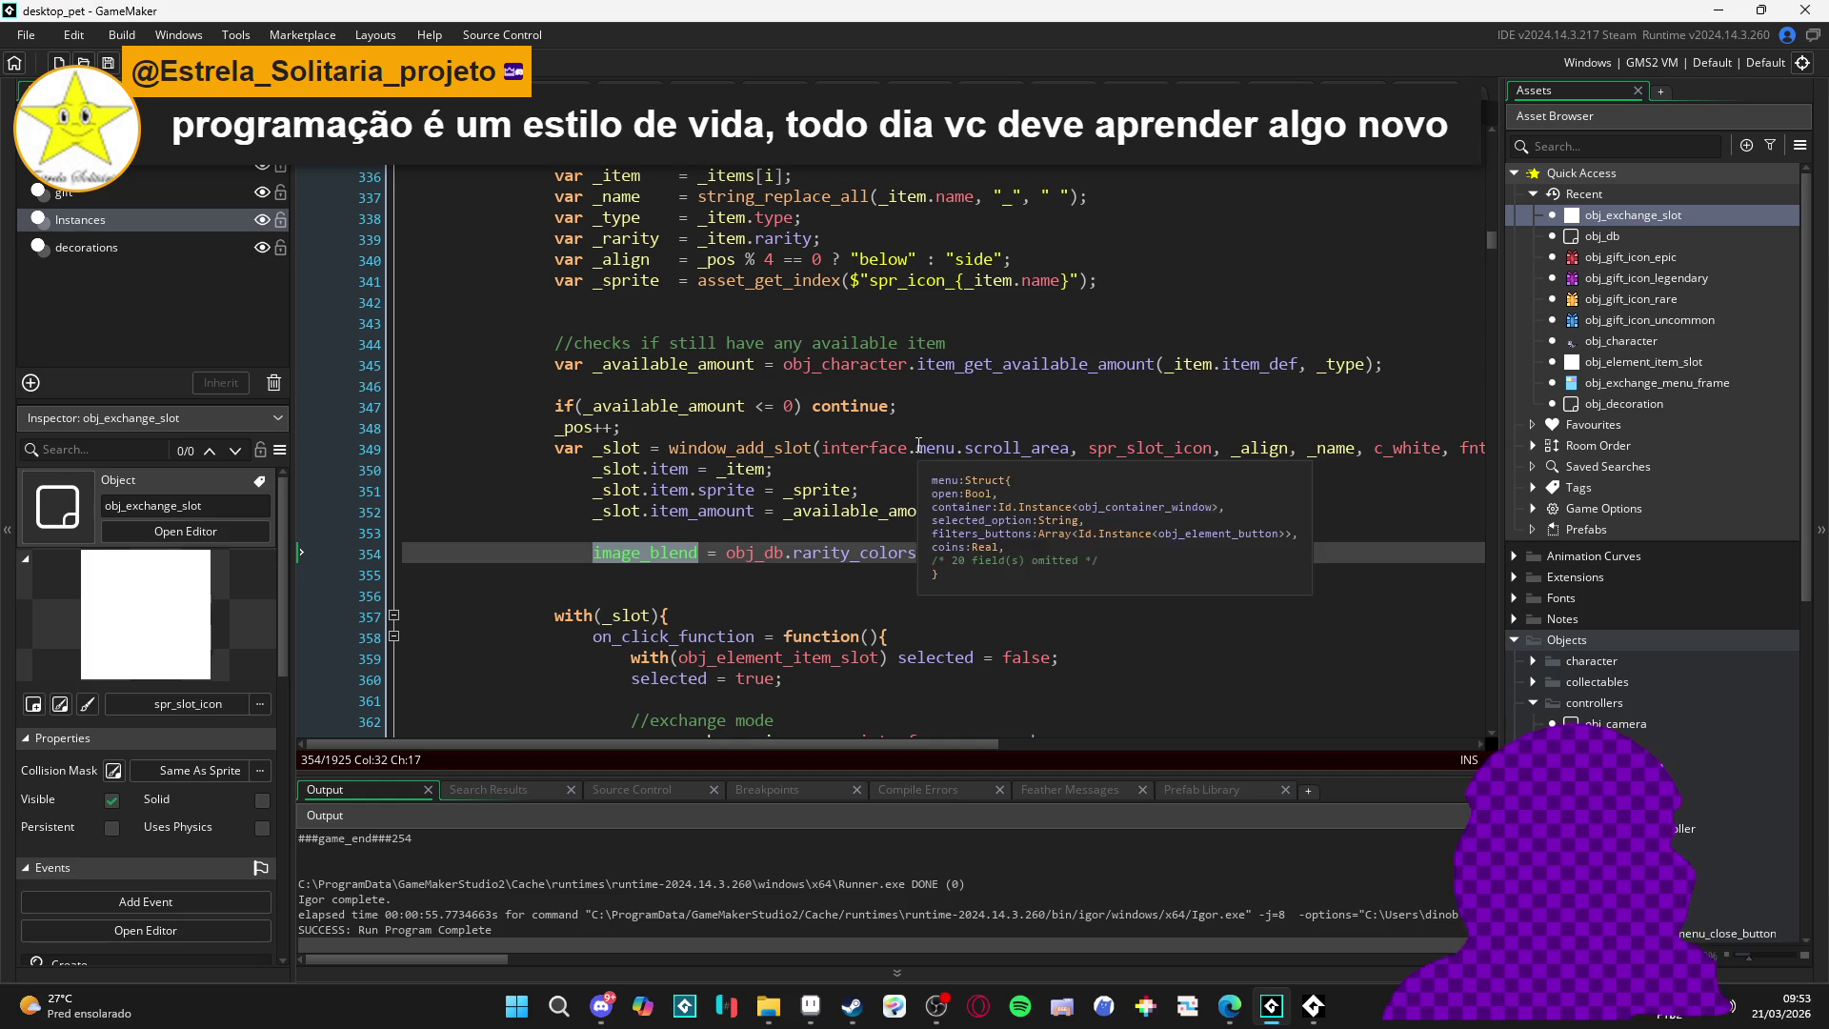
click(1031, 529)
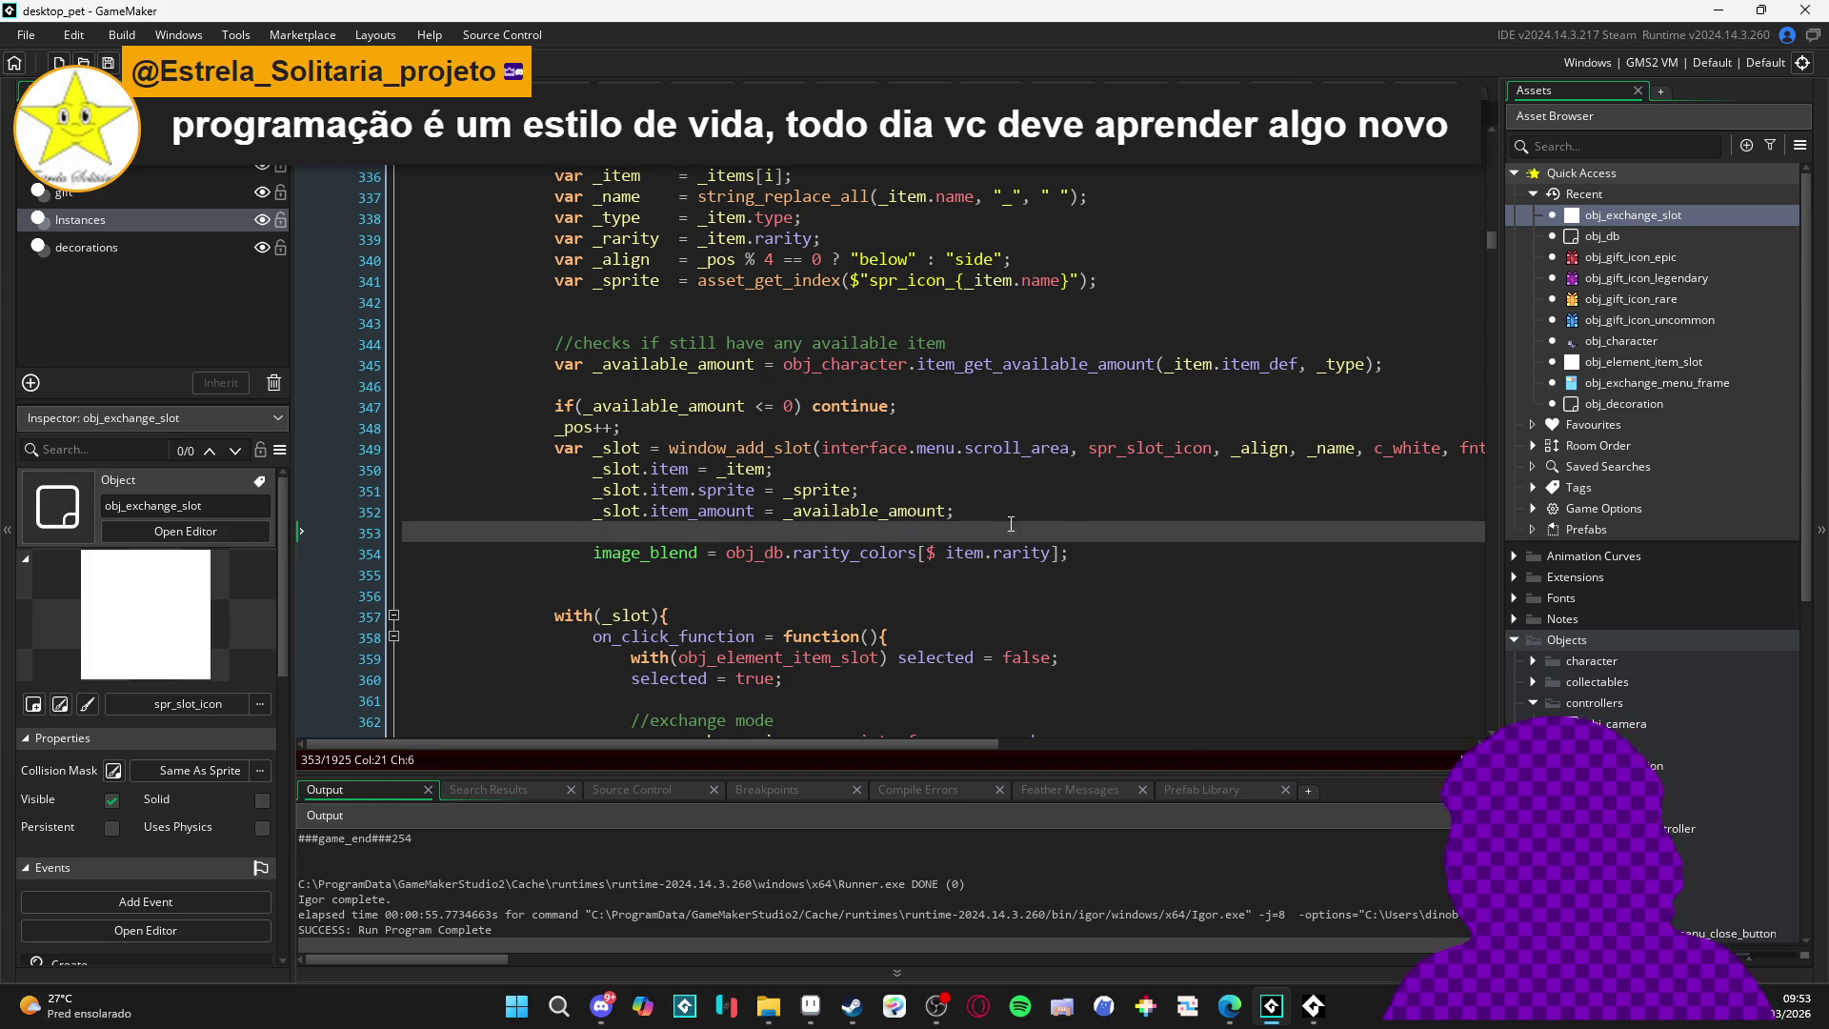
scroll(965, 469, down, 2)
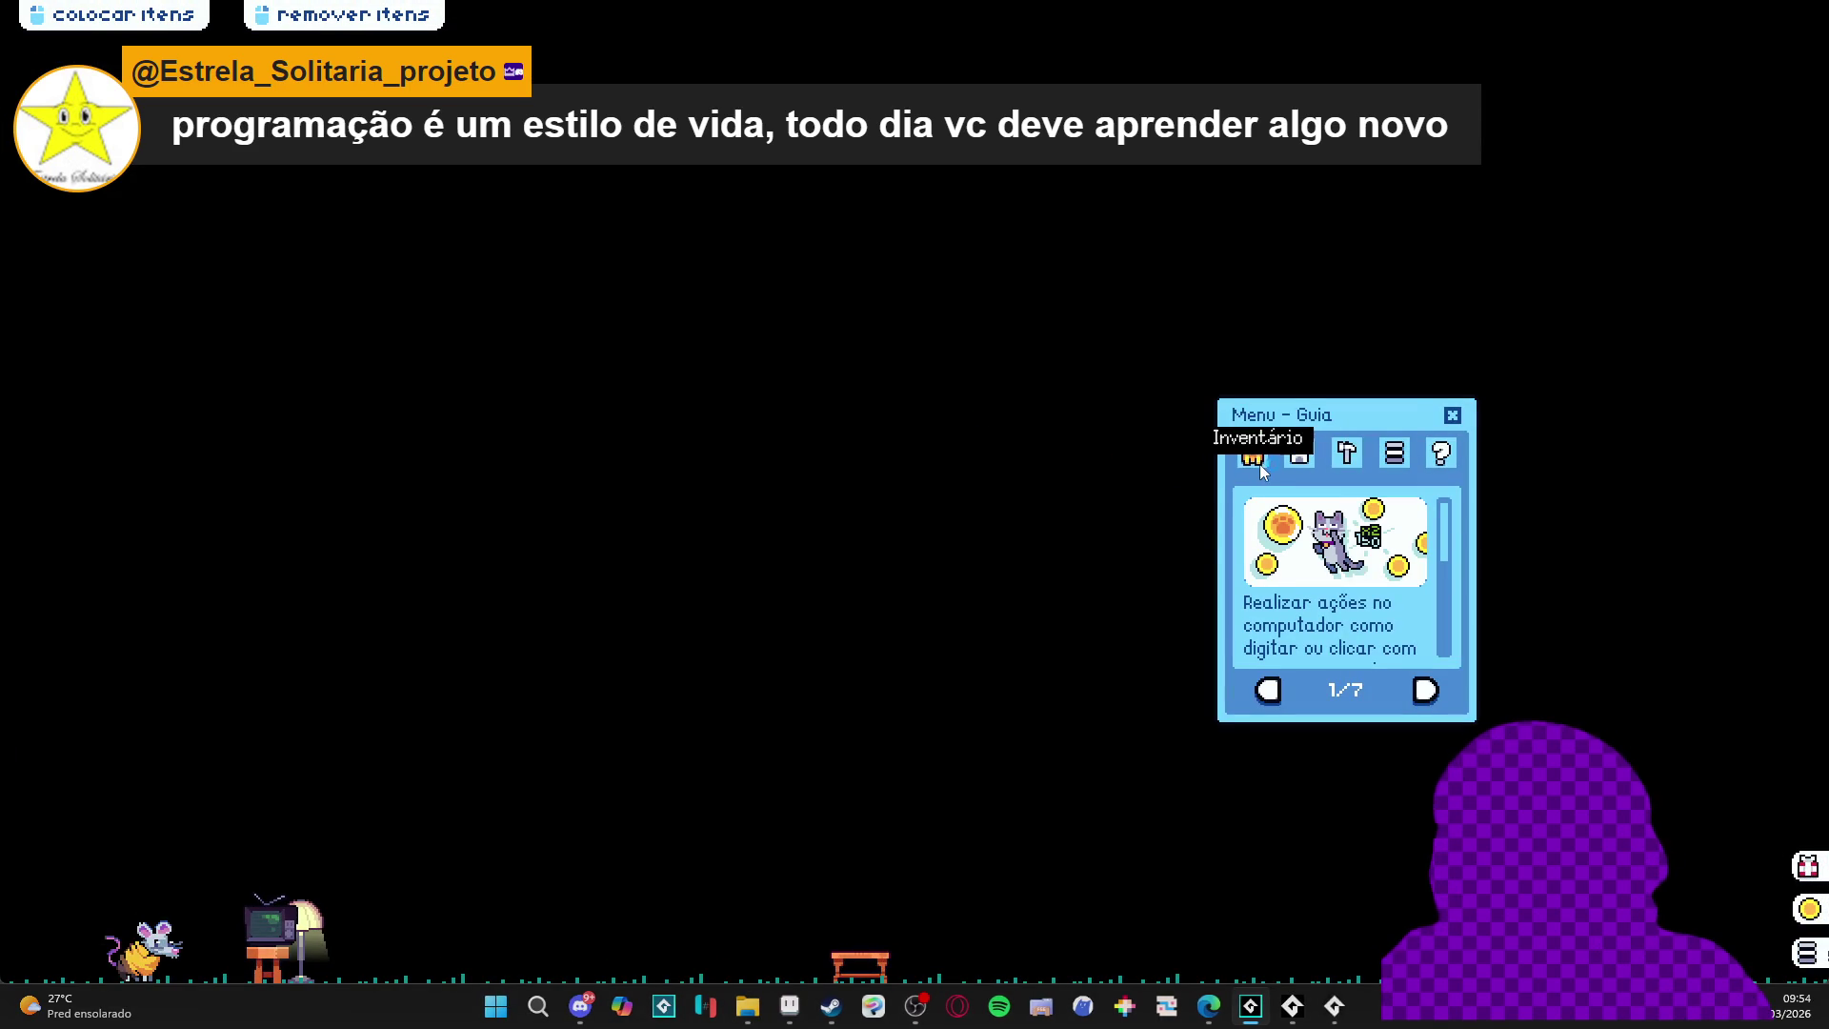
- Open the game's inventory, abort the code error, and inspect item.rarity on line 354
click(1243, 462)
click(675, 719)
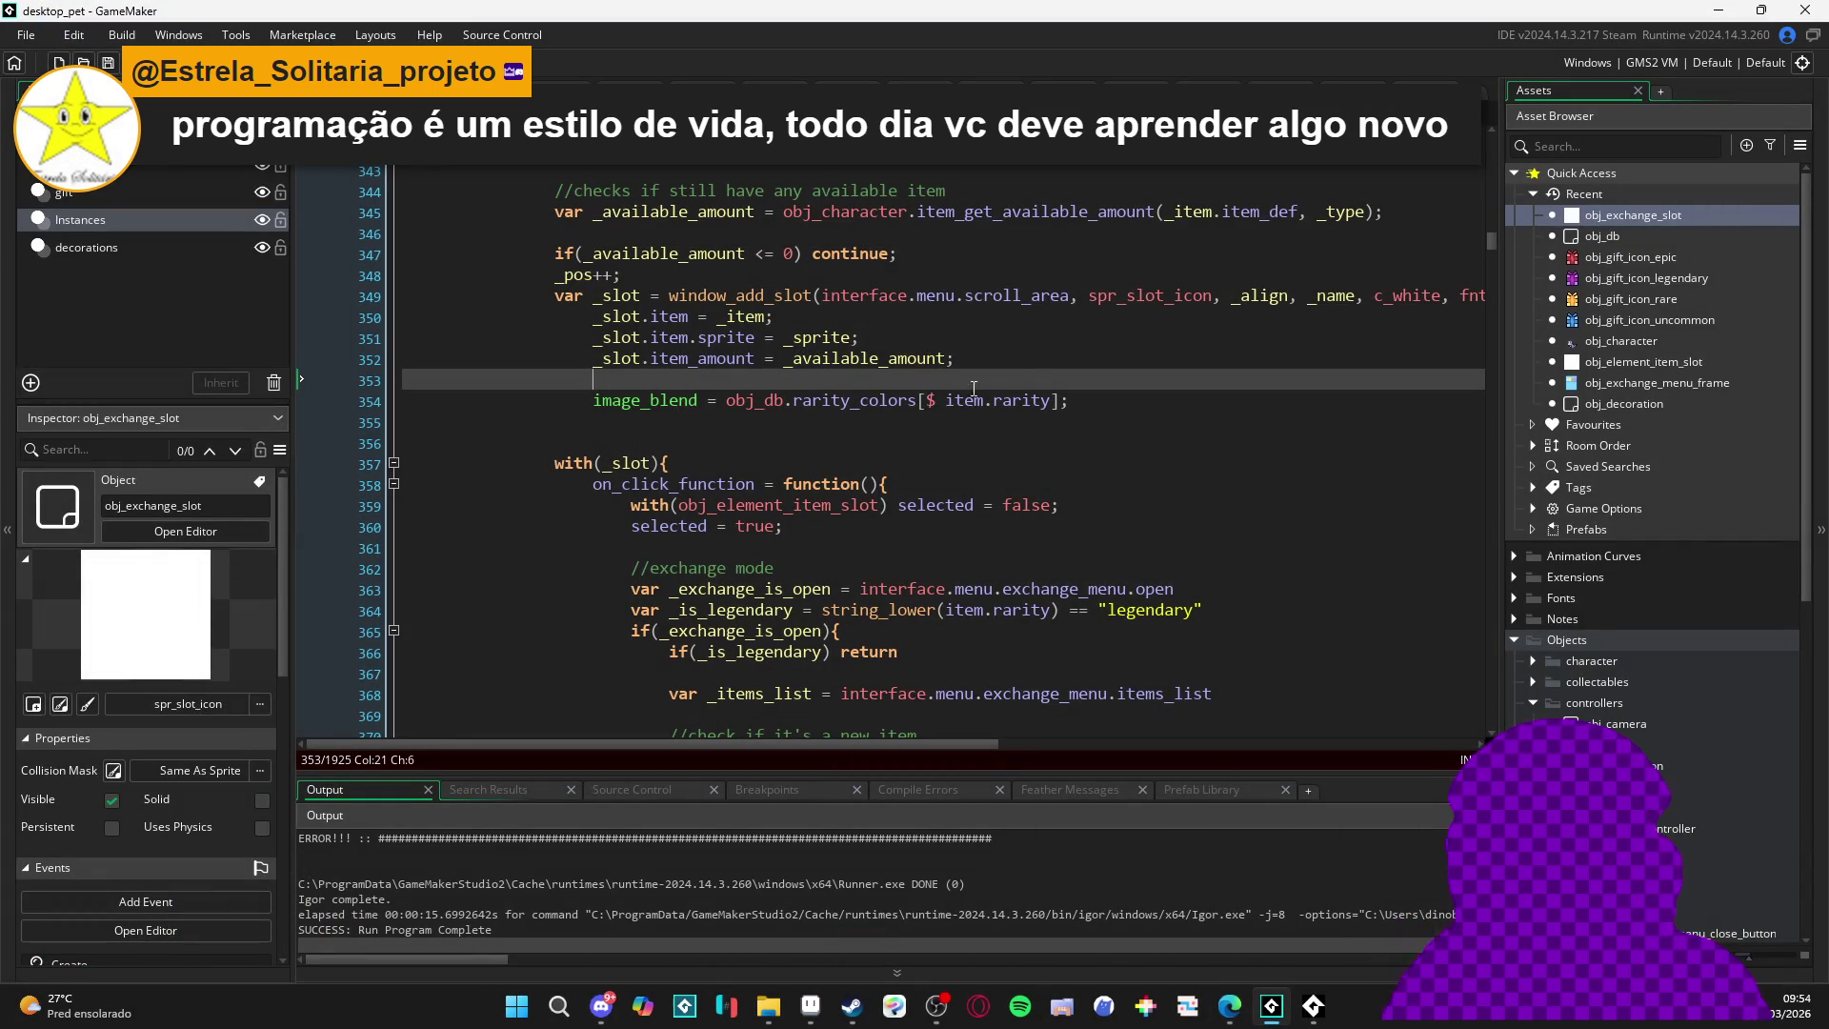
click(949, 408)
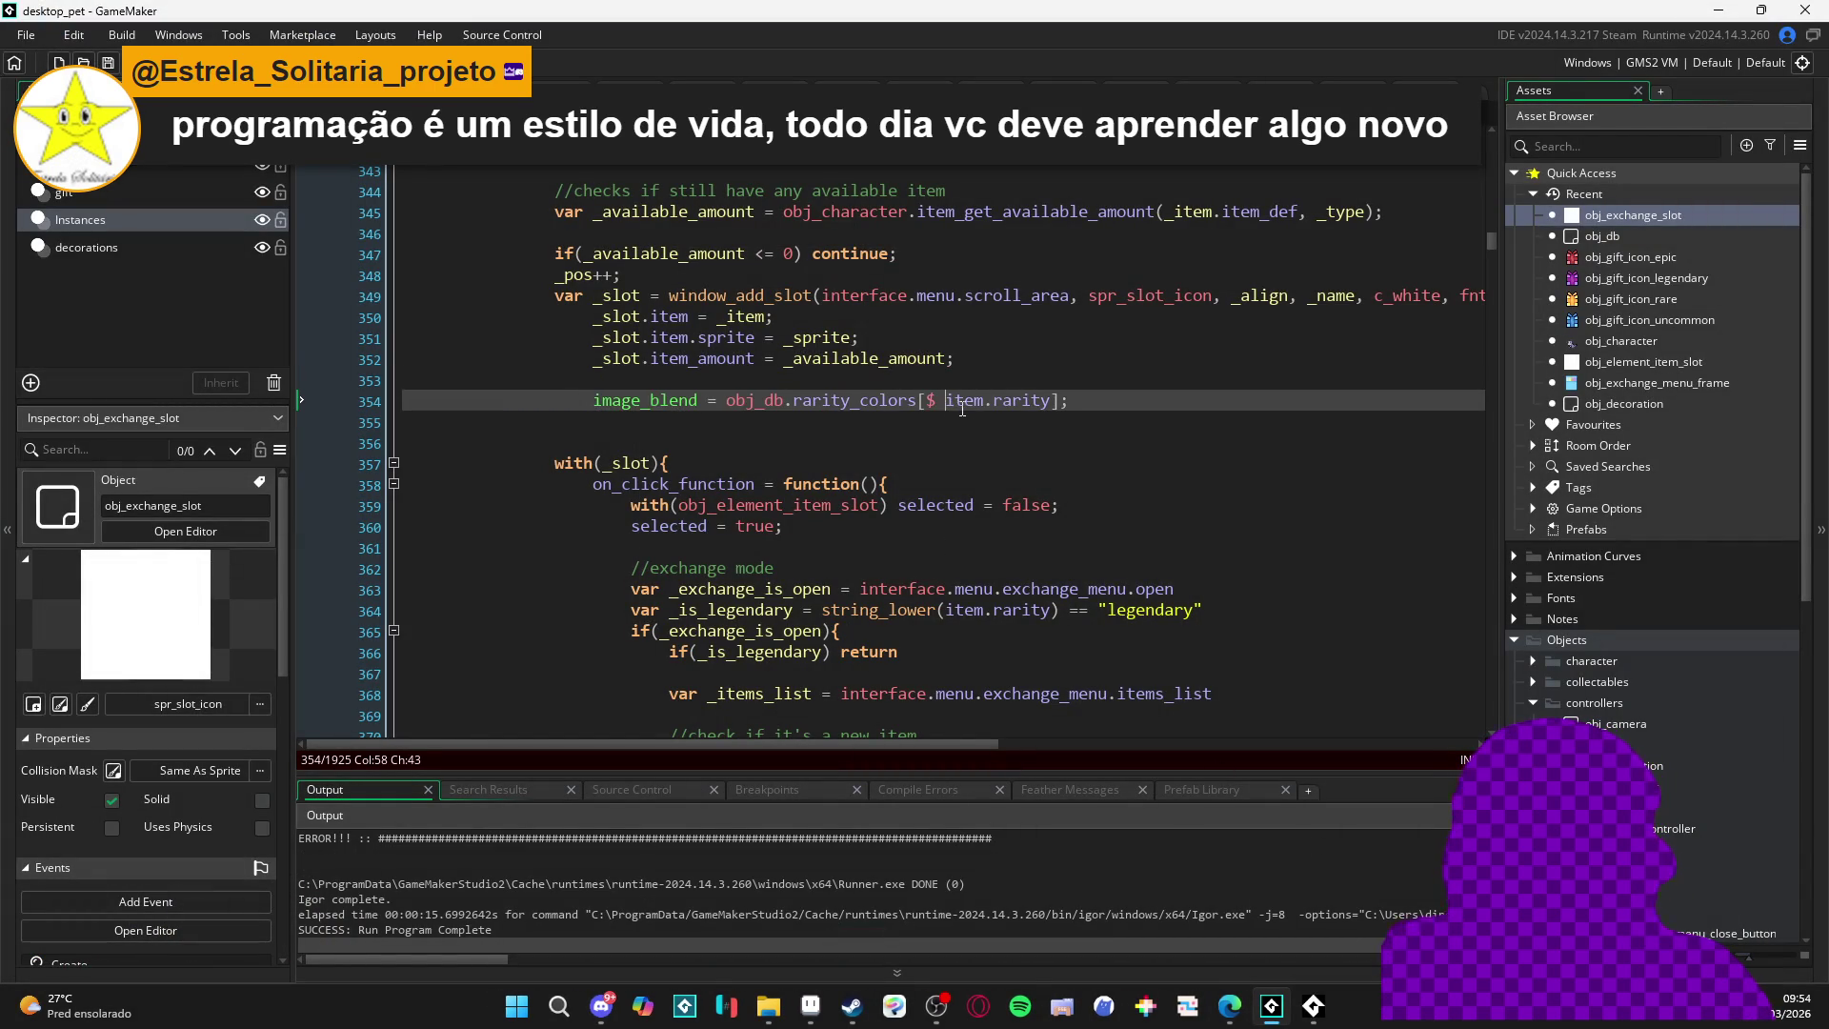
double_click(996, 401)
click(995, 401)
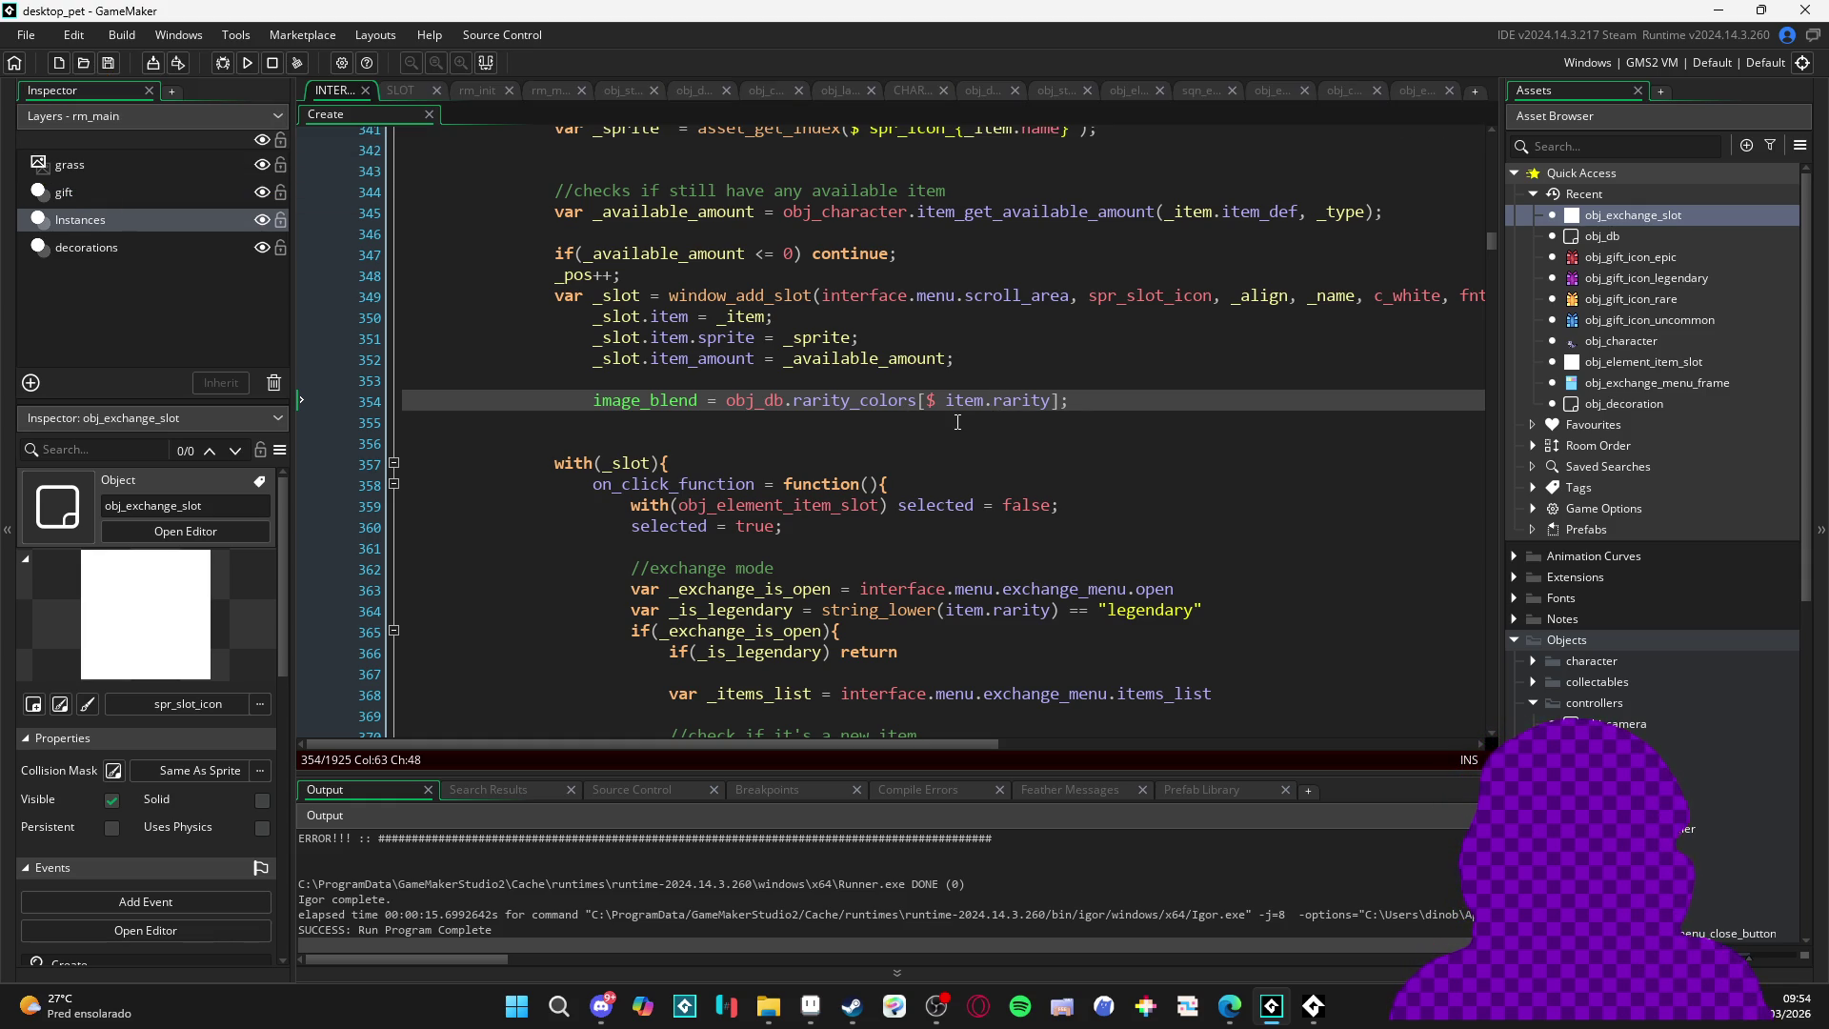
scroll(991, 423, up, 1)
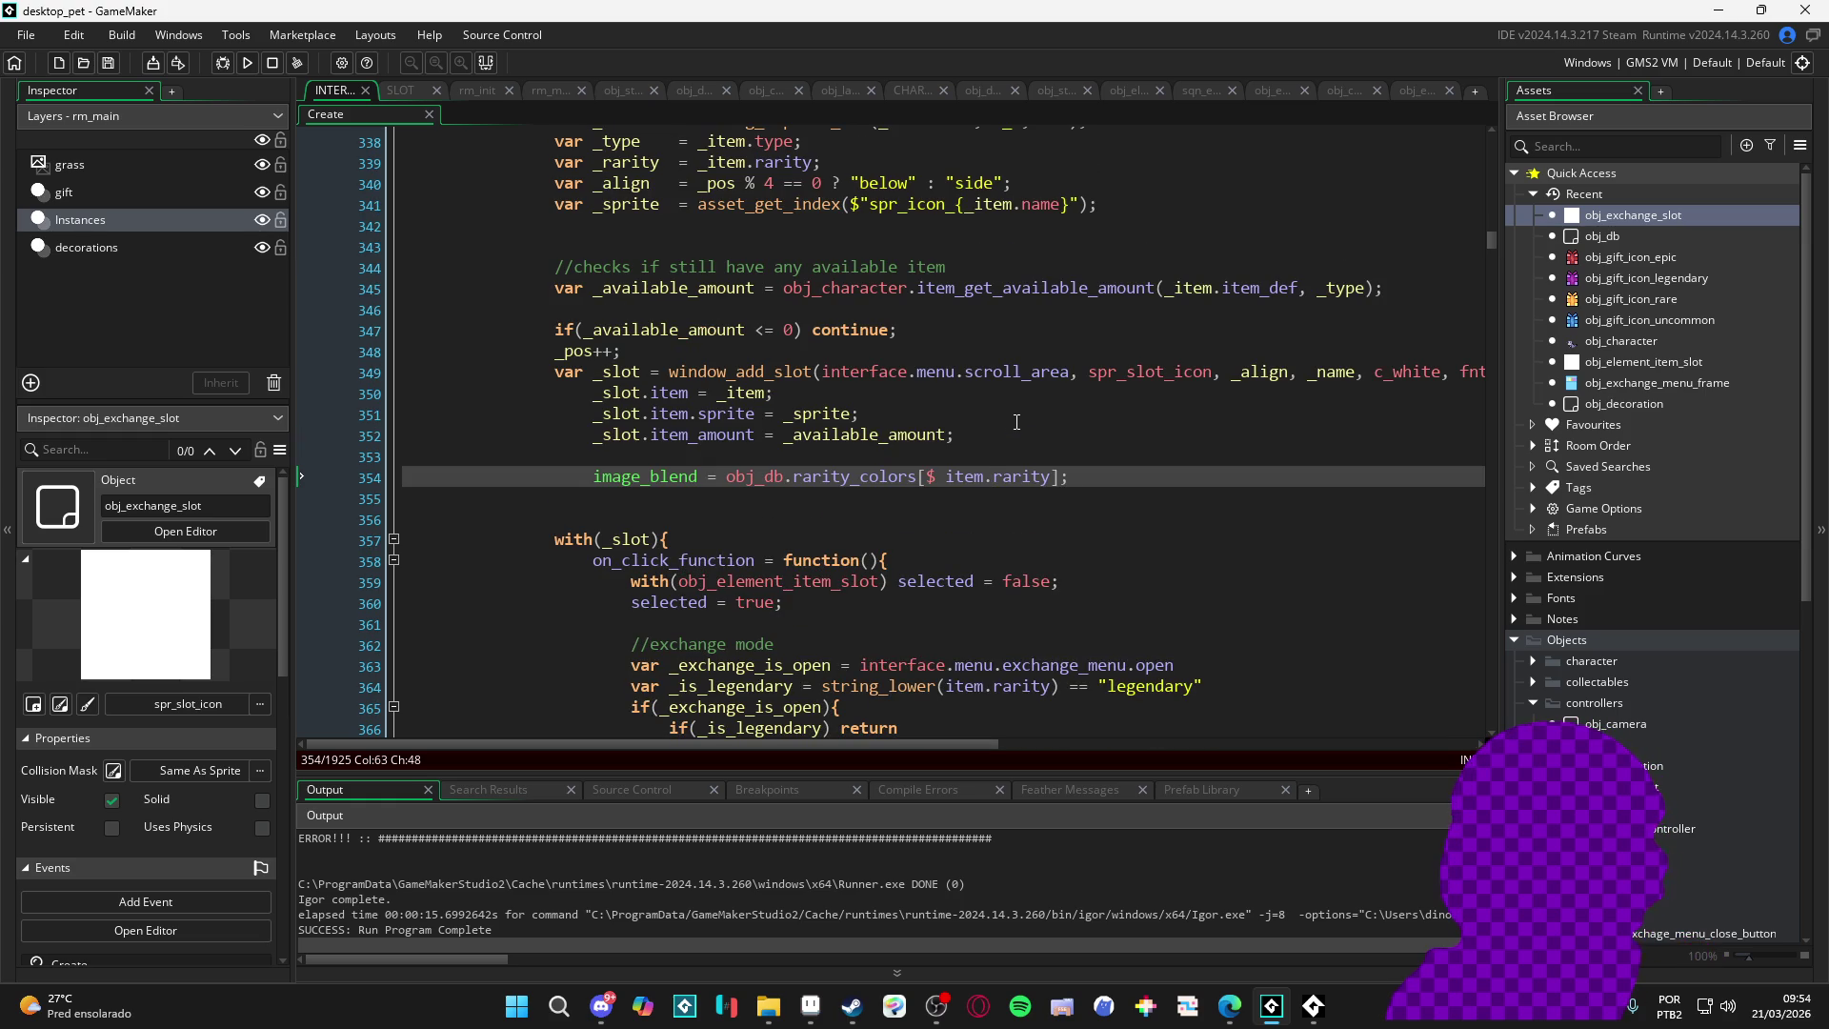
- Prefix line 354's image_blend with _slot., rebuild, and open the game's inventory
click(615, 391)
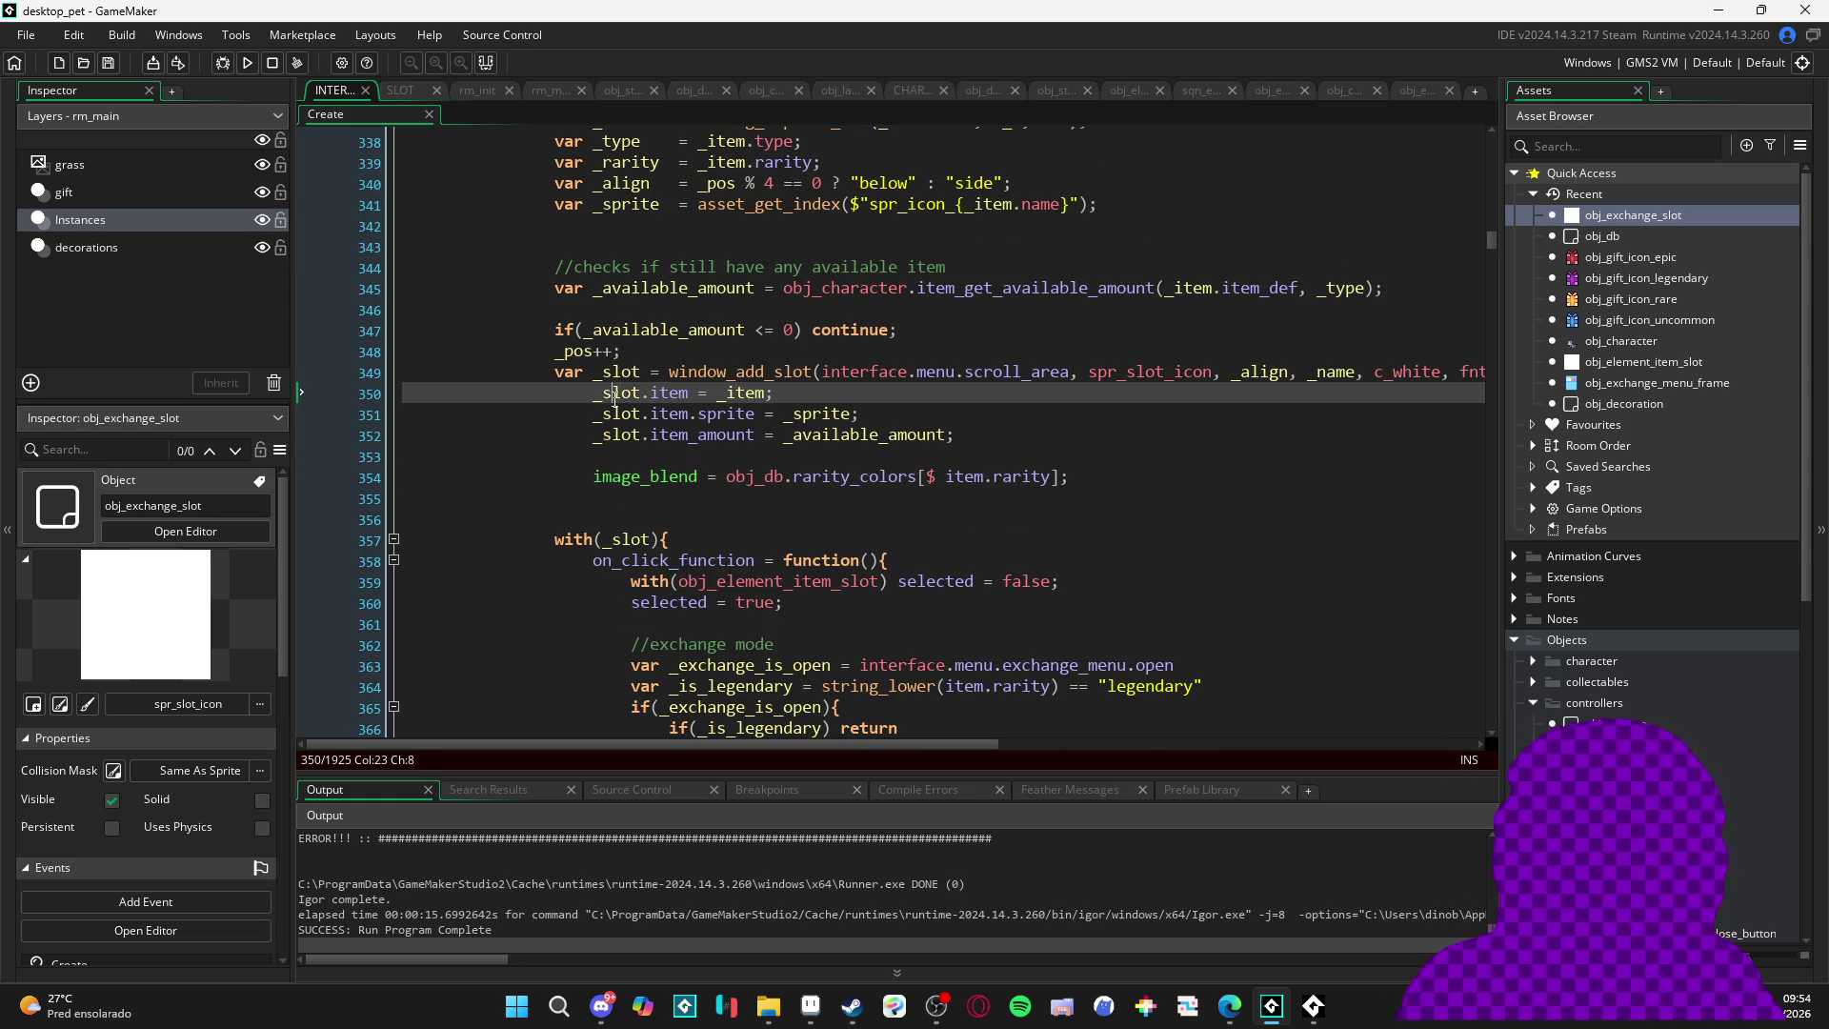
click(594, 477)
text(_slot.)
key(F5)
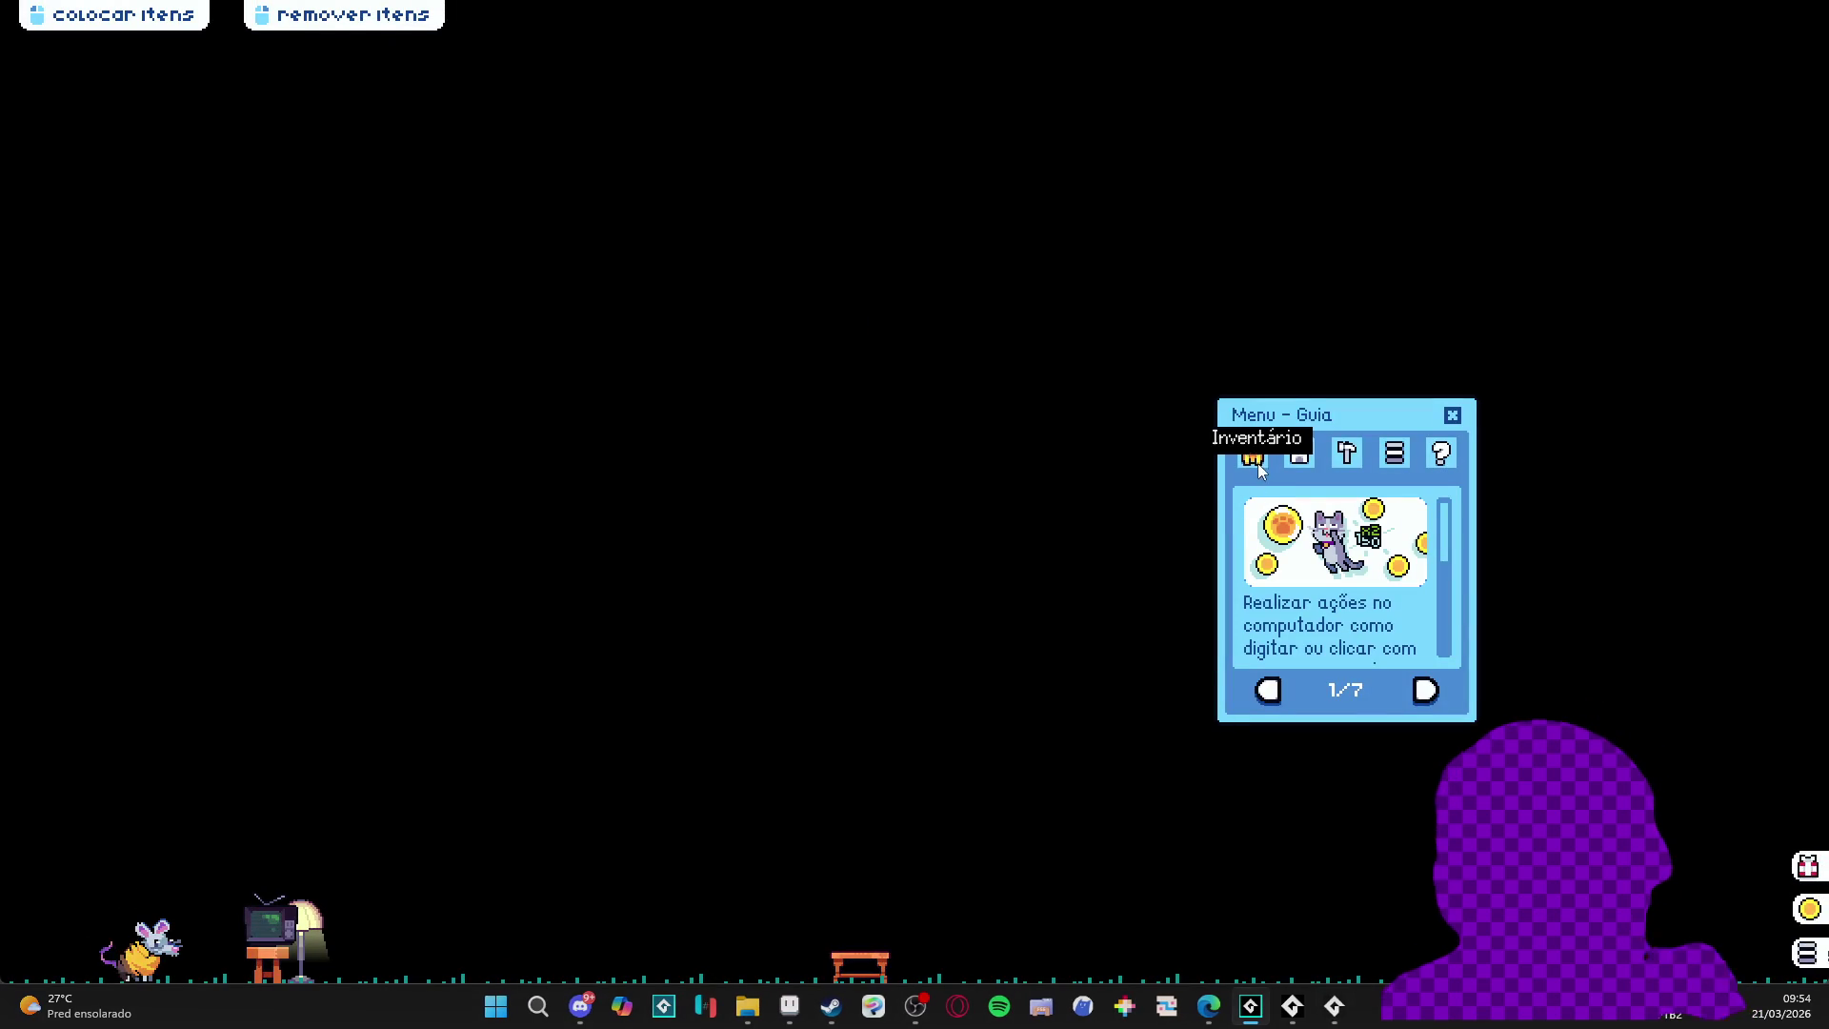
click(1254, 456)
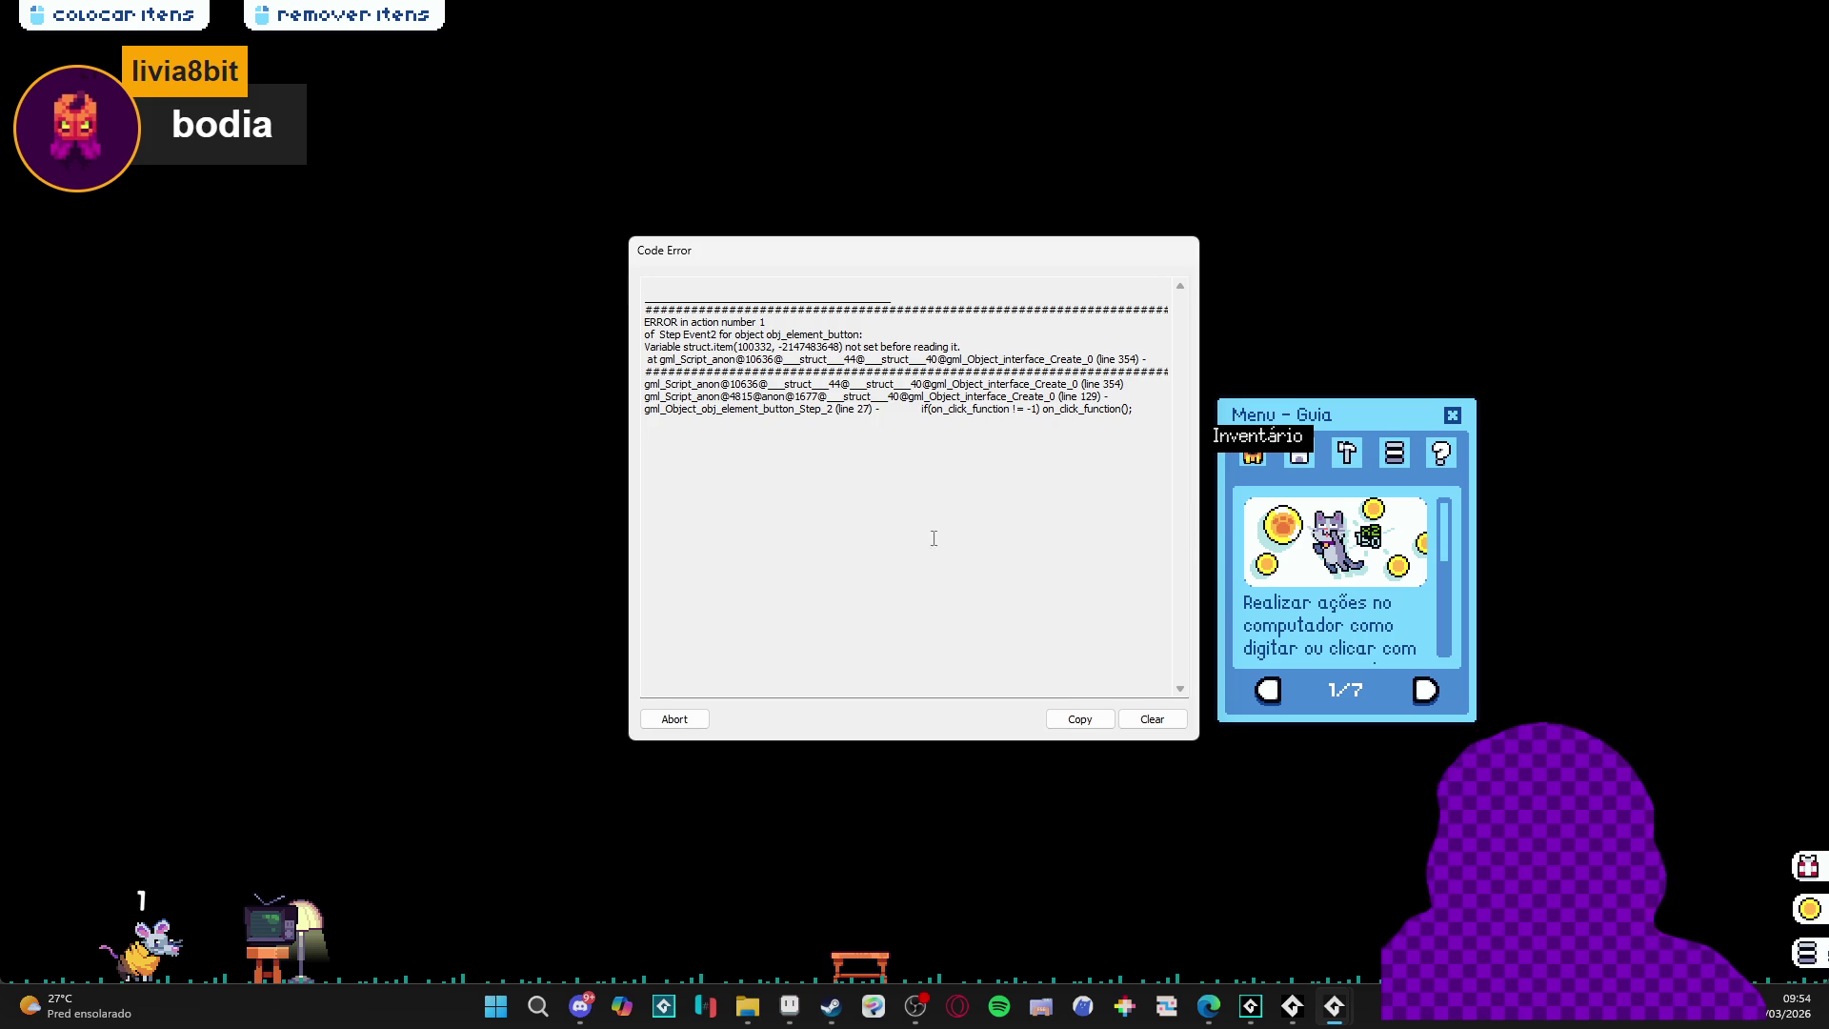
click(676, 720)
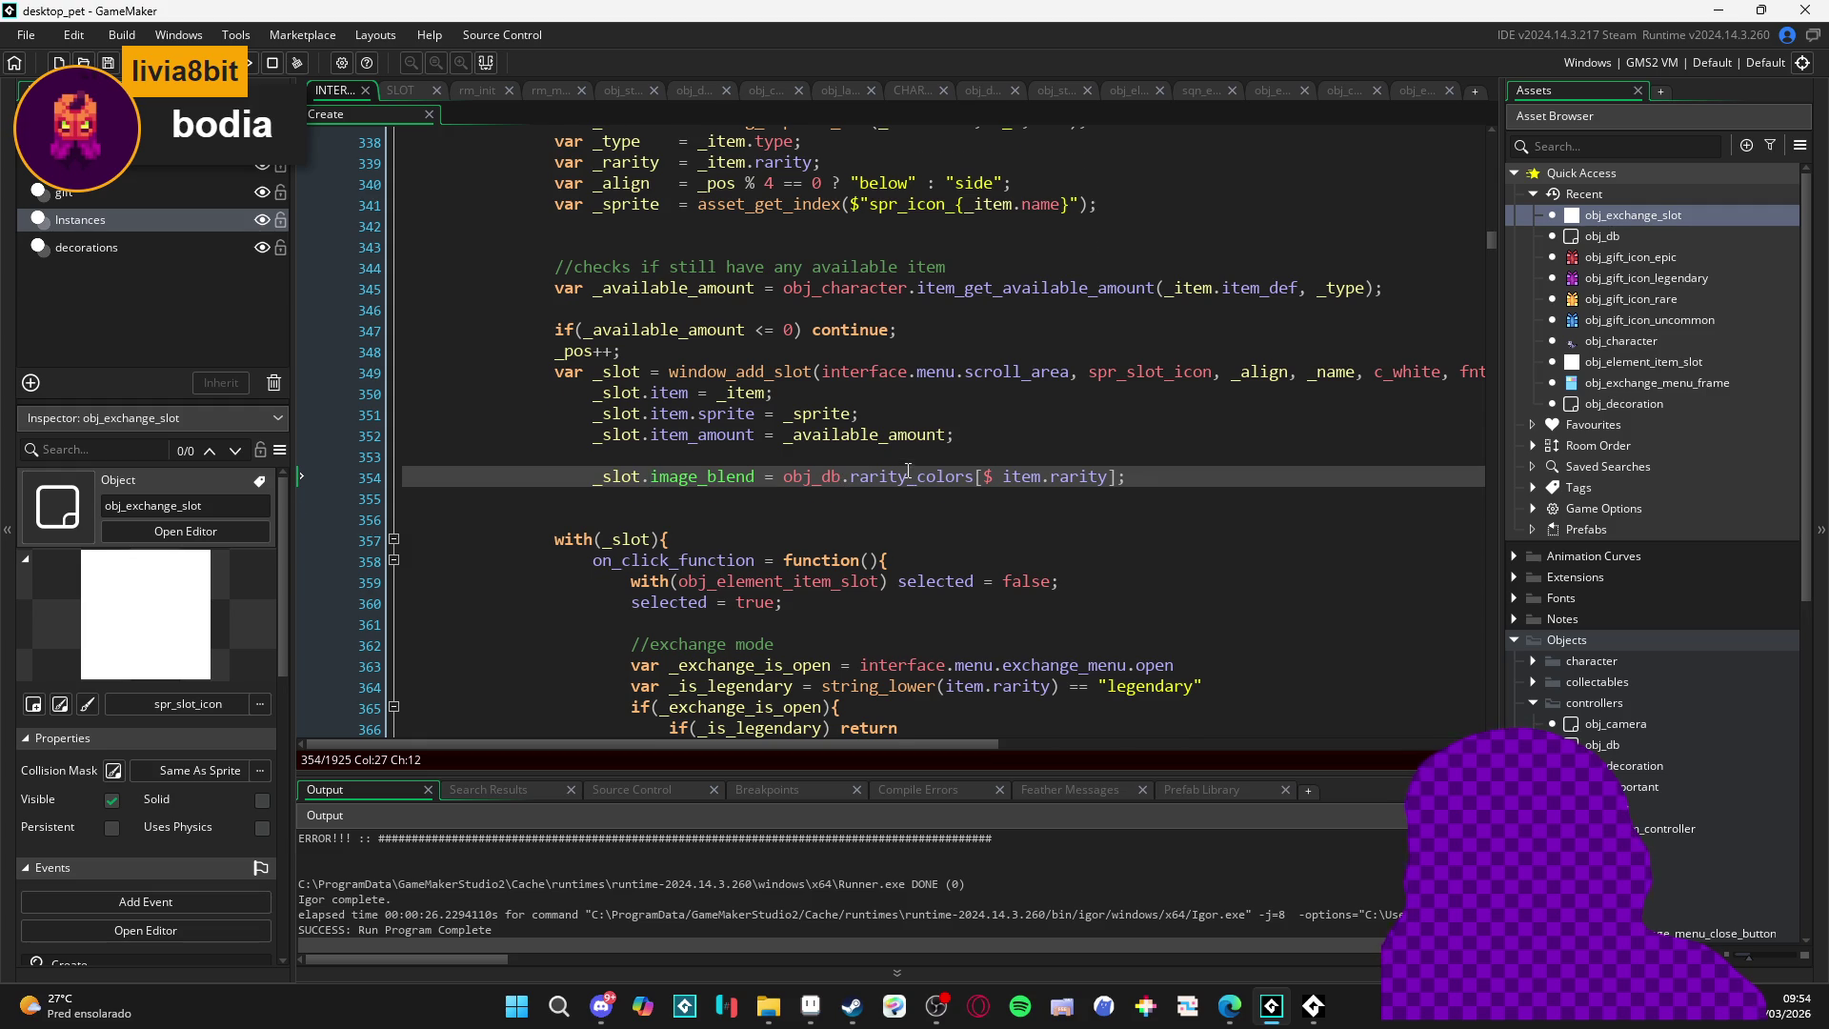
scroll(908, 470, up, 1)
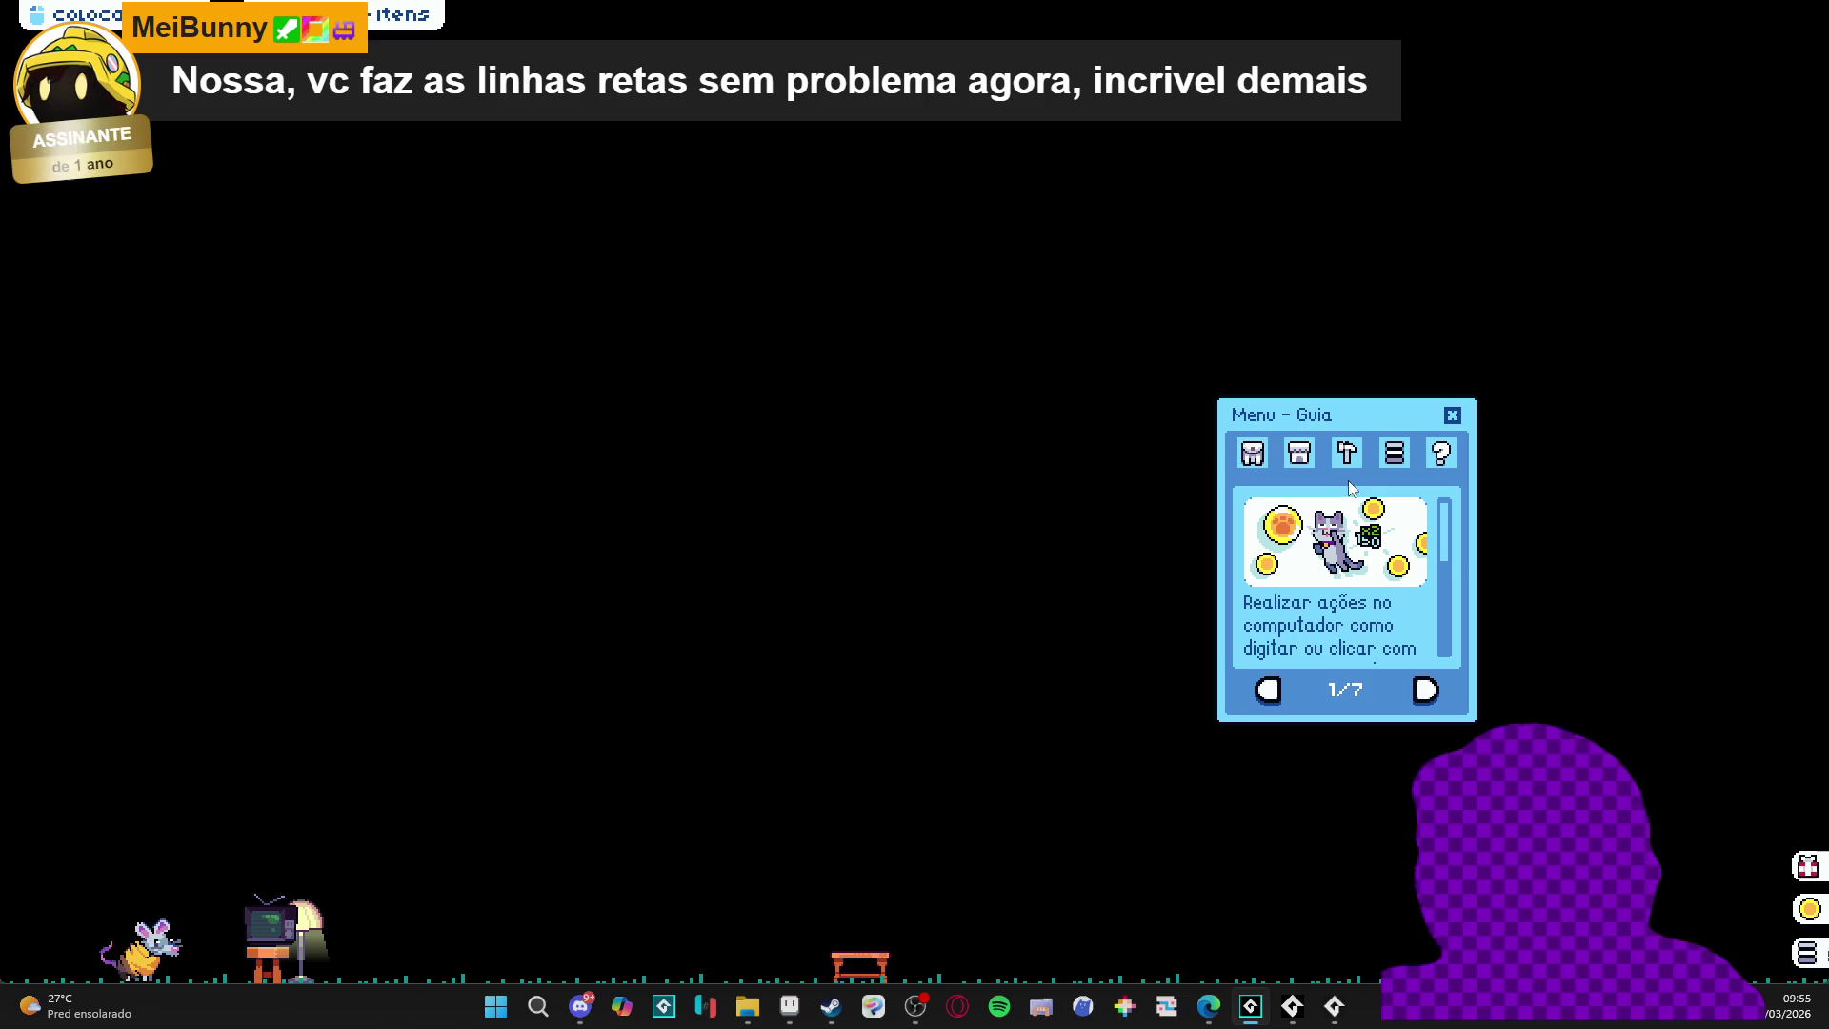
click(1250, 461)
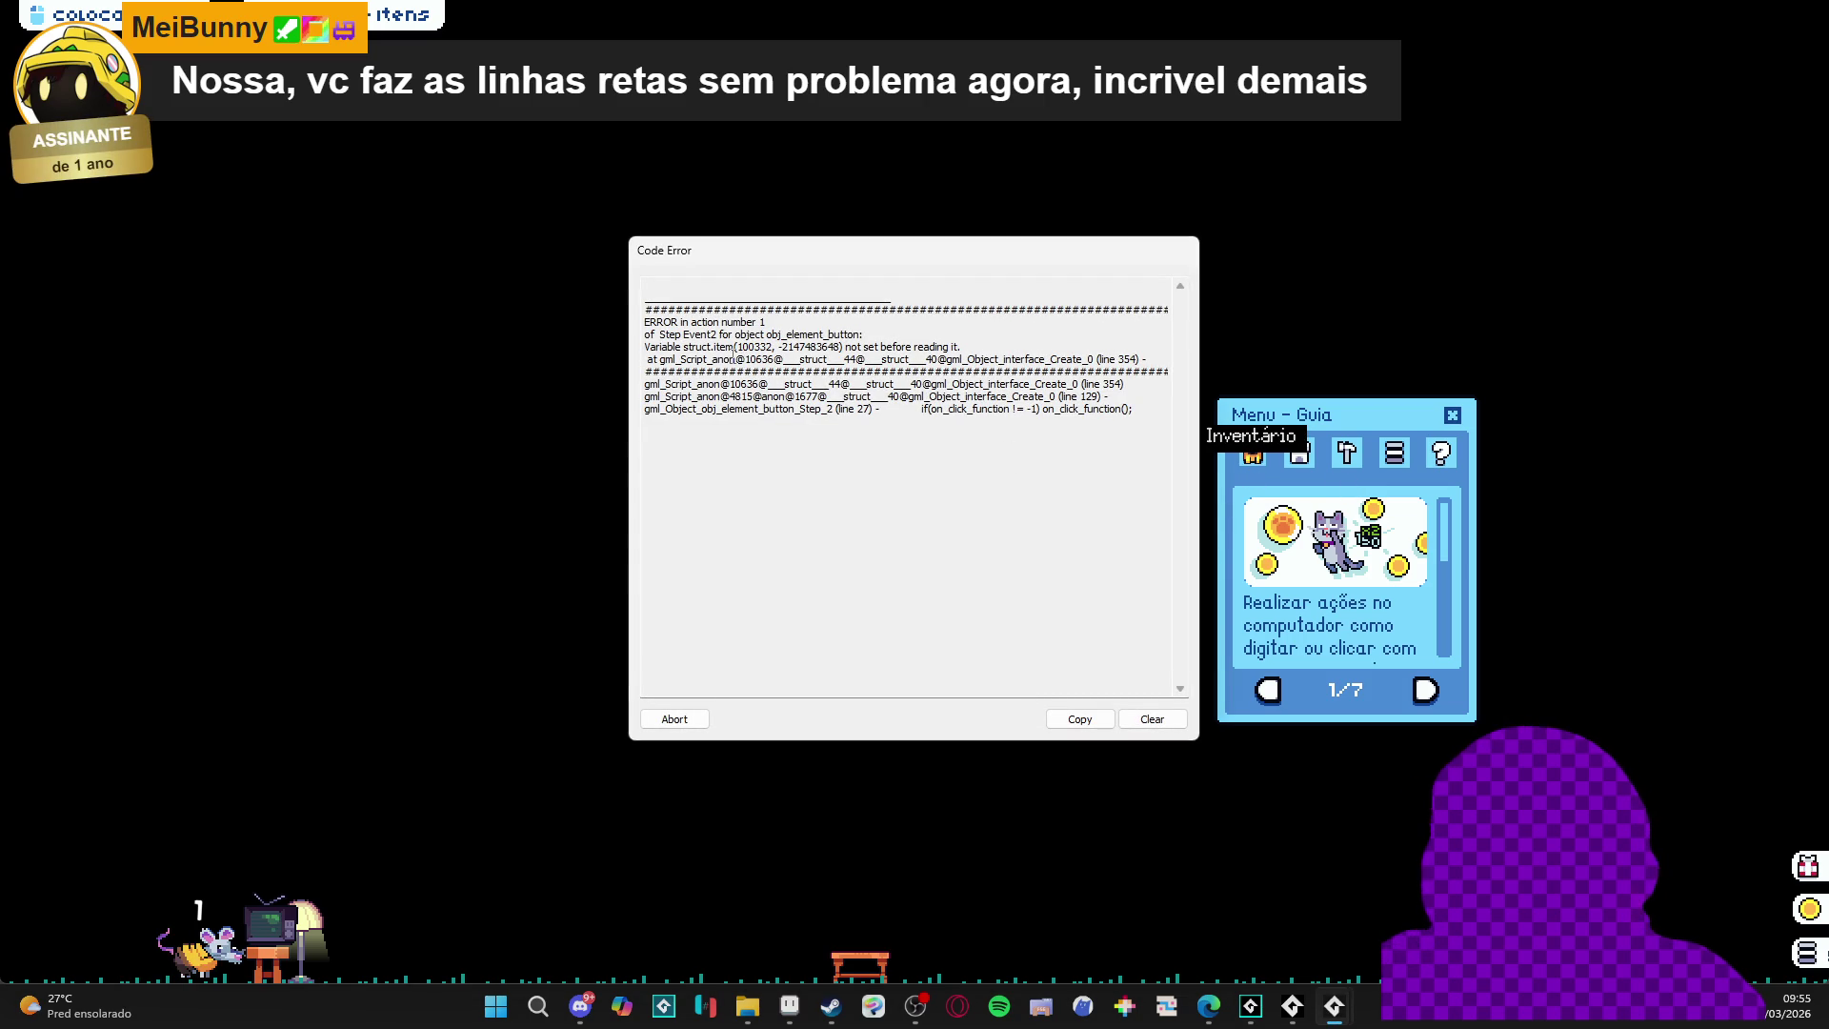
- Abort the code error and check the _slot prefix used on line 350
click(674, 720)
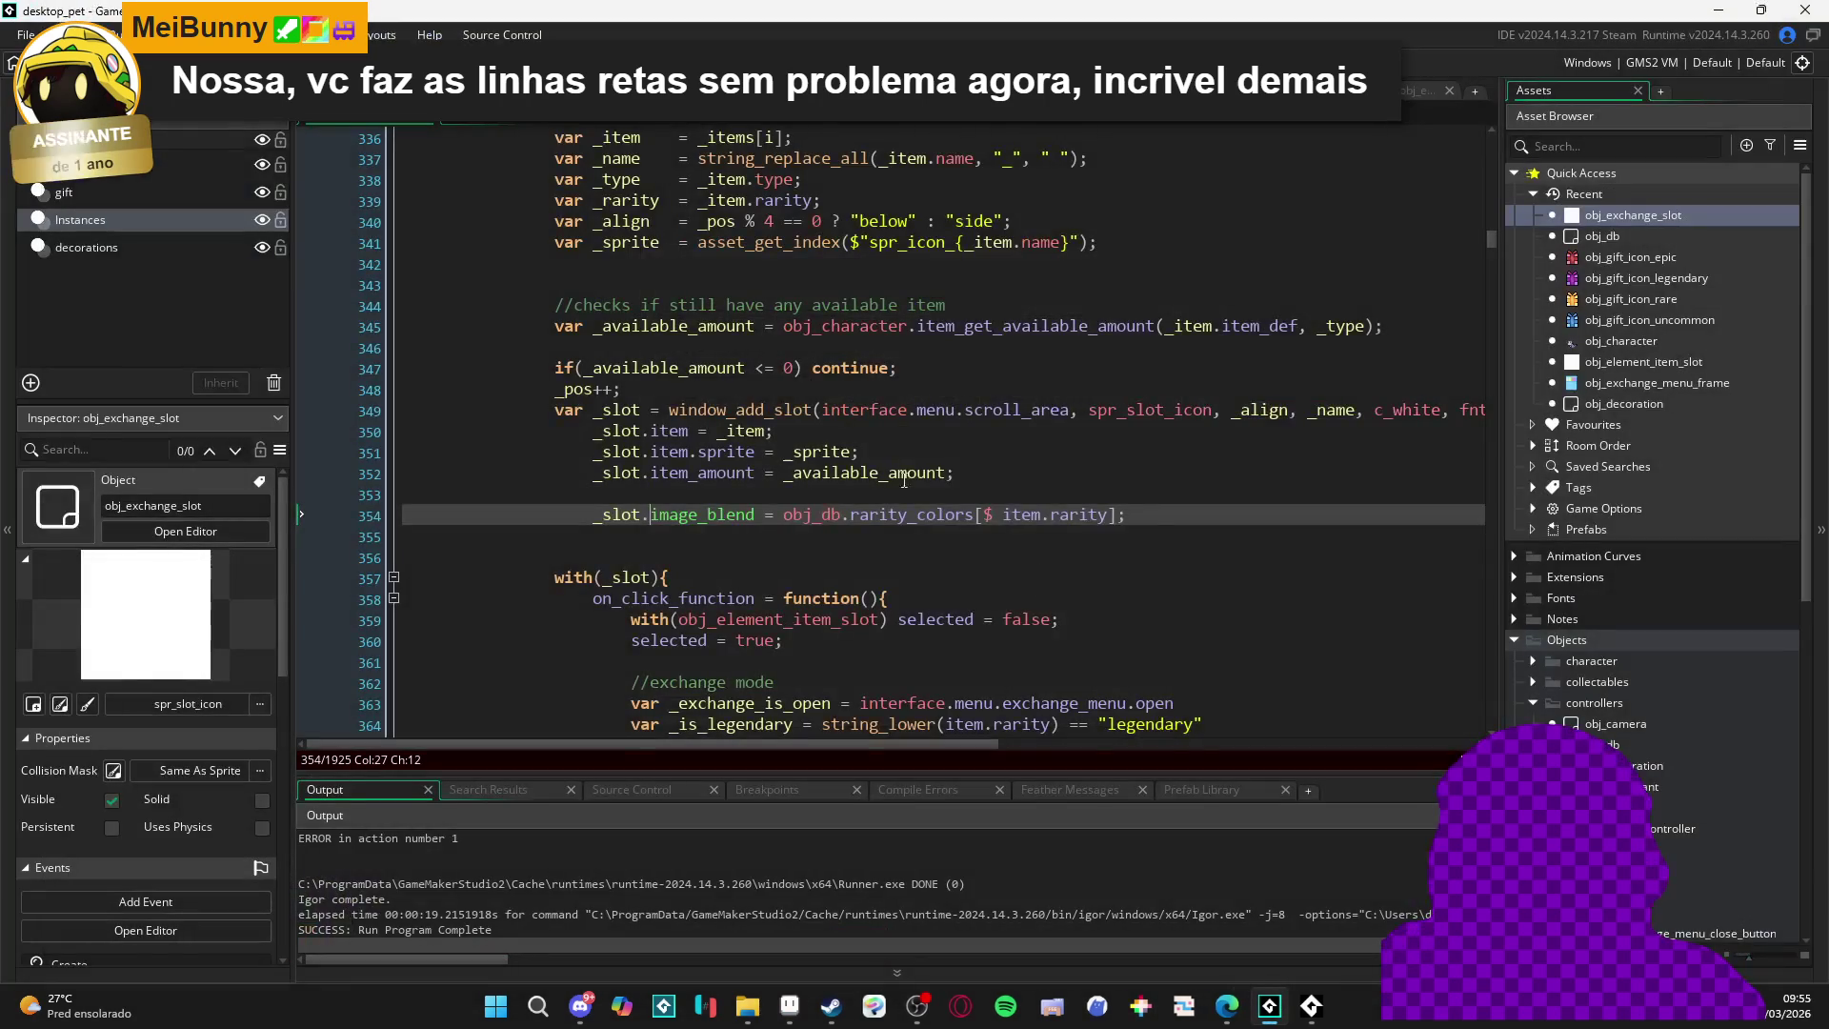
scroll(910, 462, up, 1)
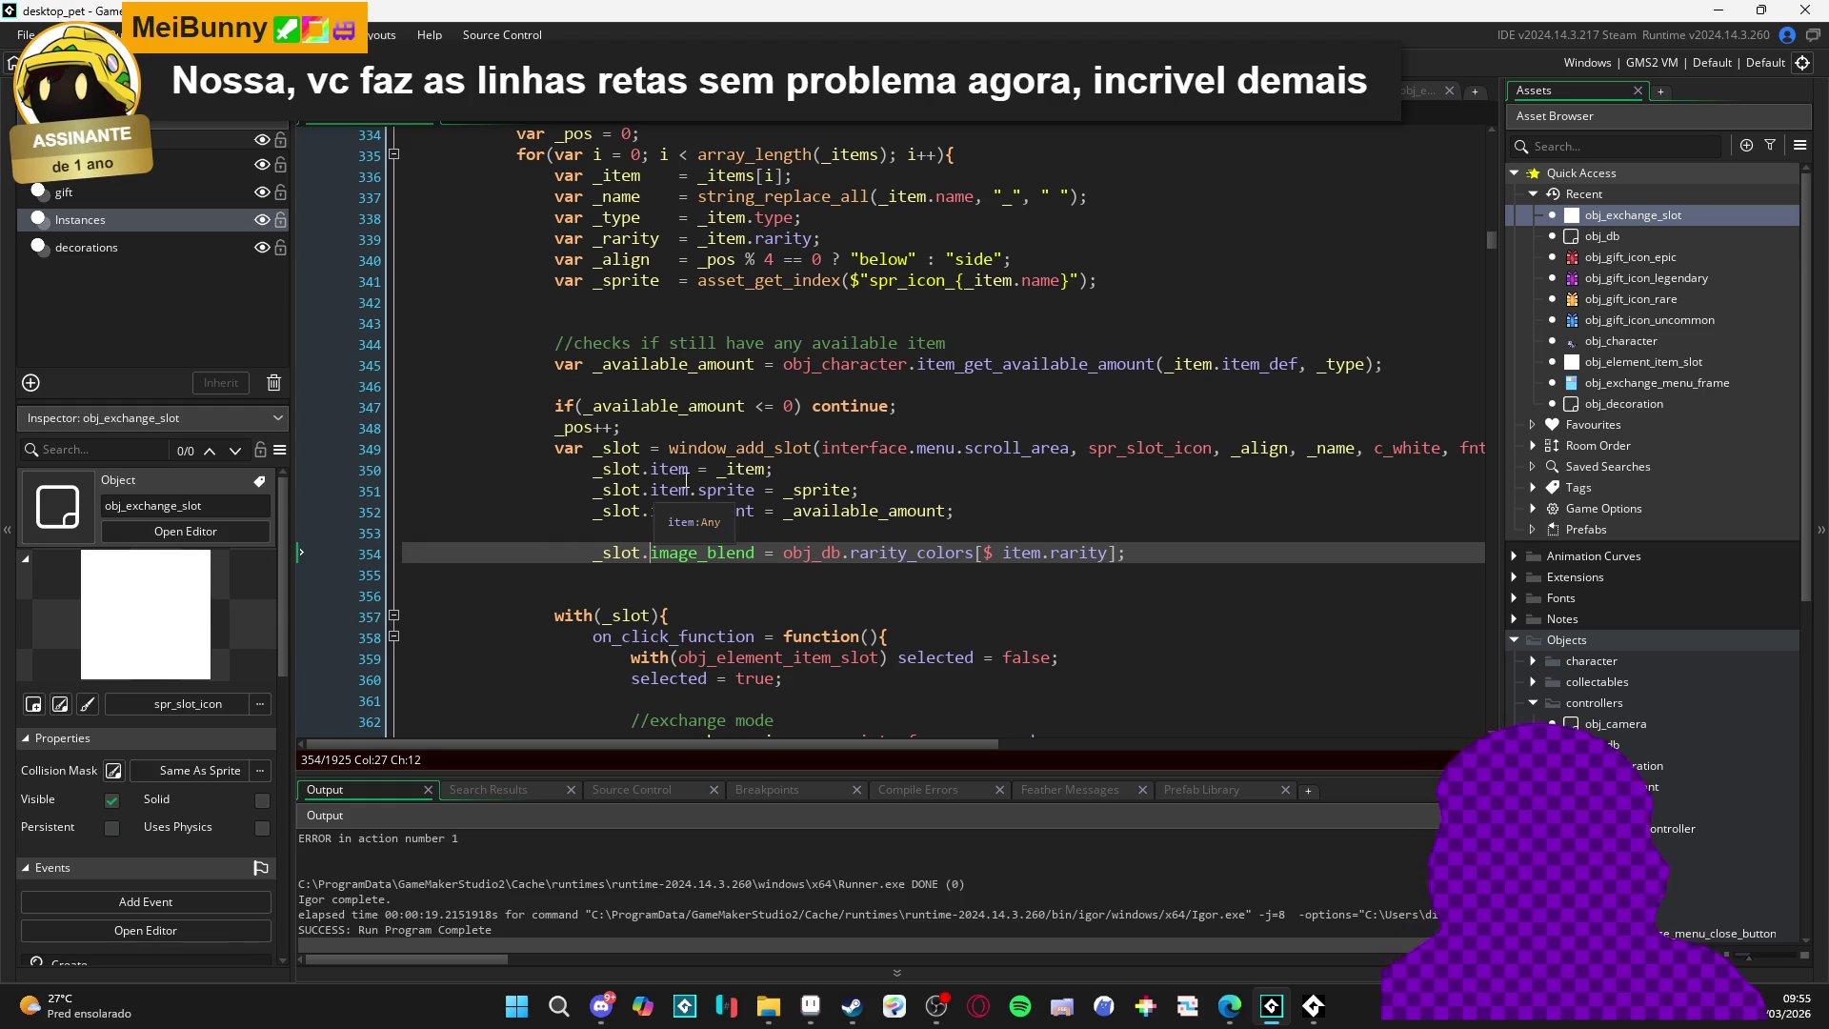
drag(653, 469, 602, 469)
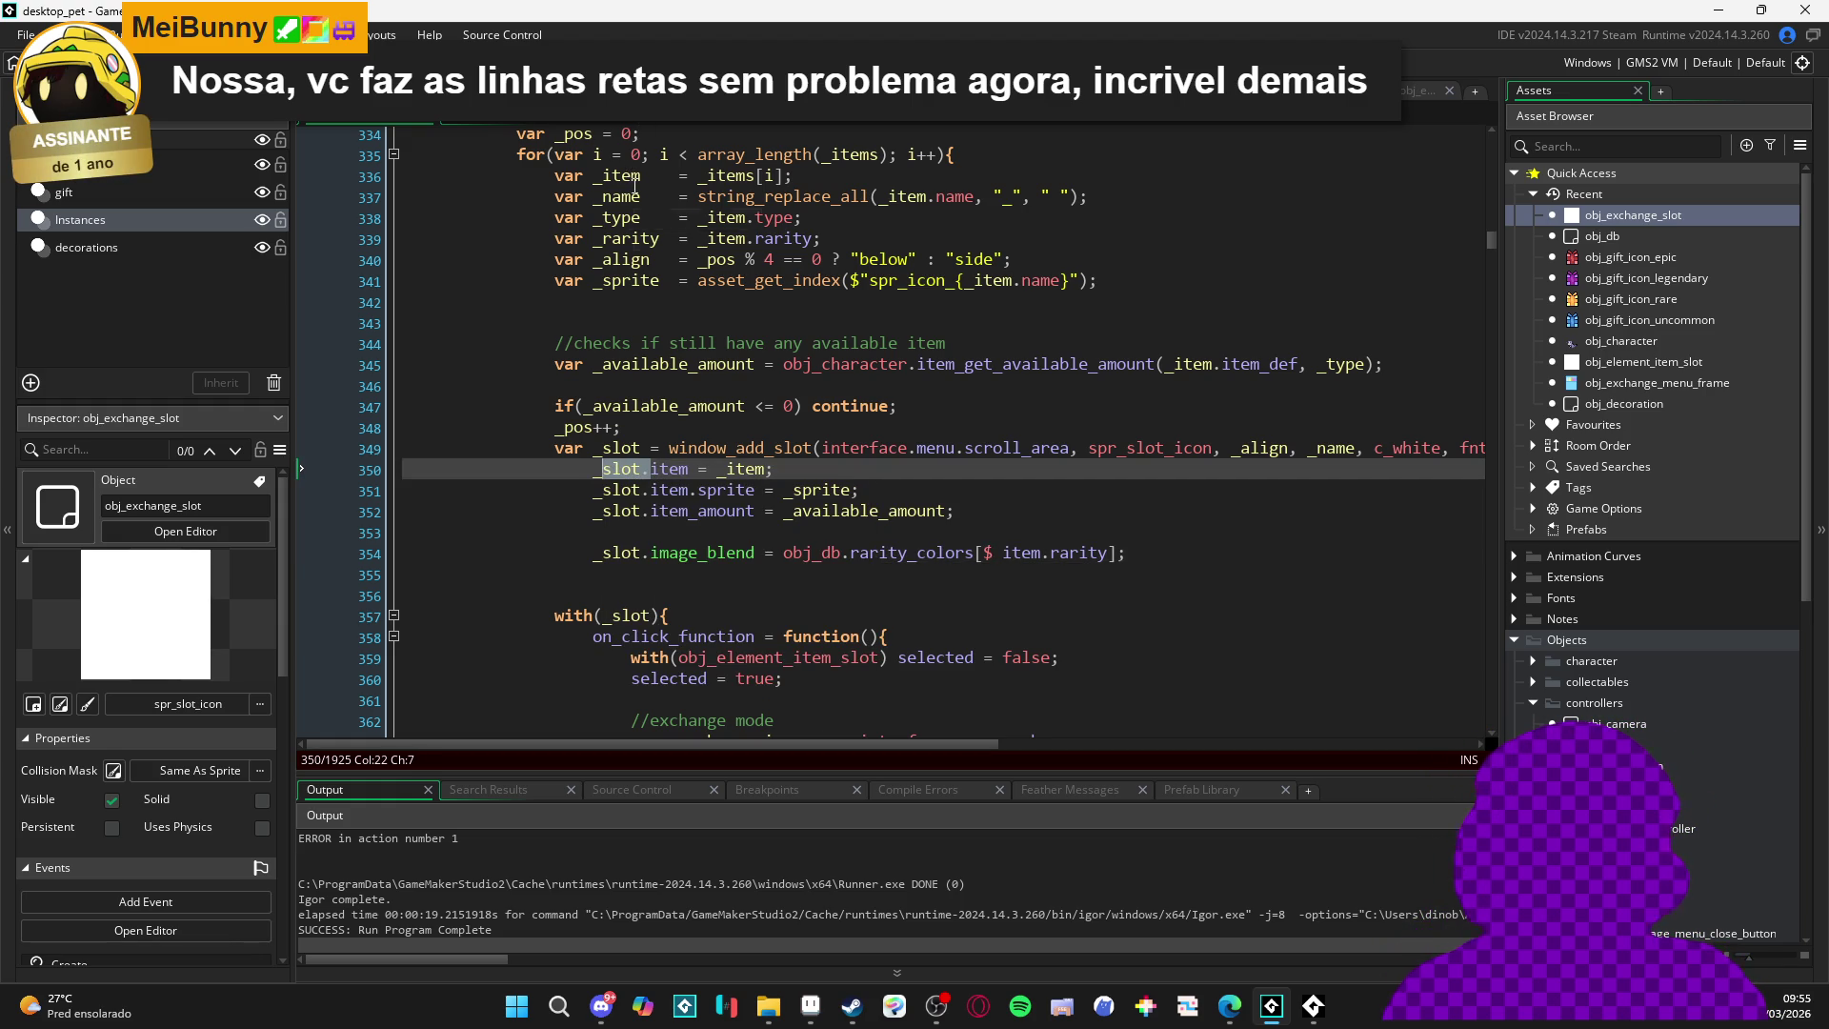
scroll(680, 300, up, 2)
scroll(680, 300, down, 2)
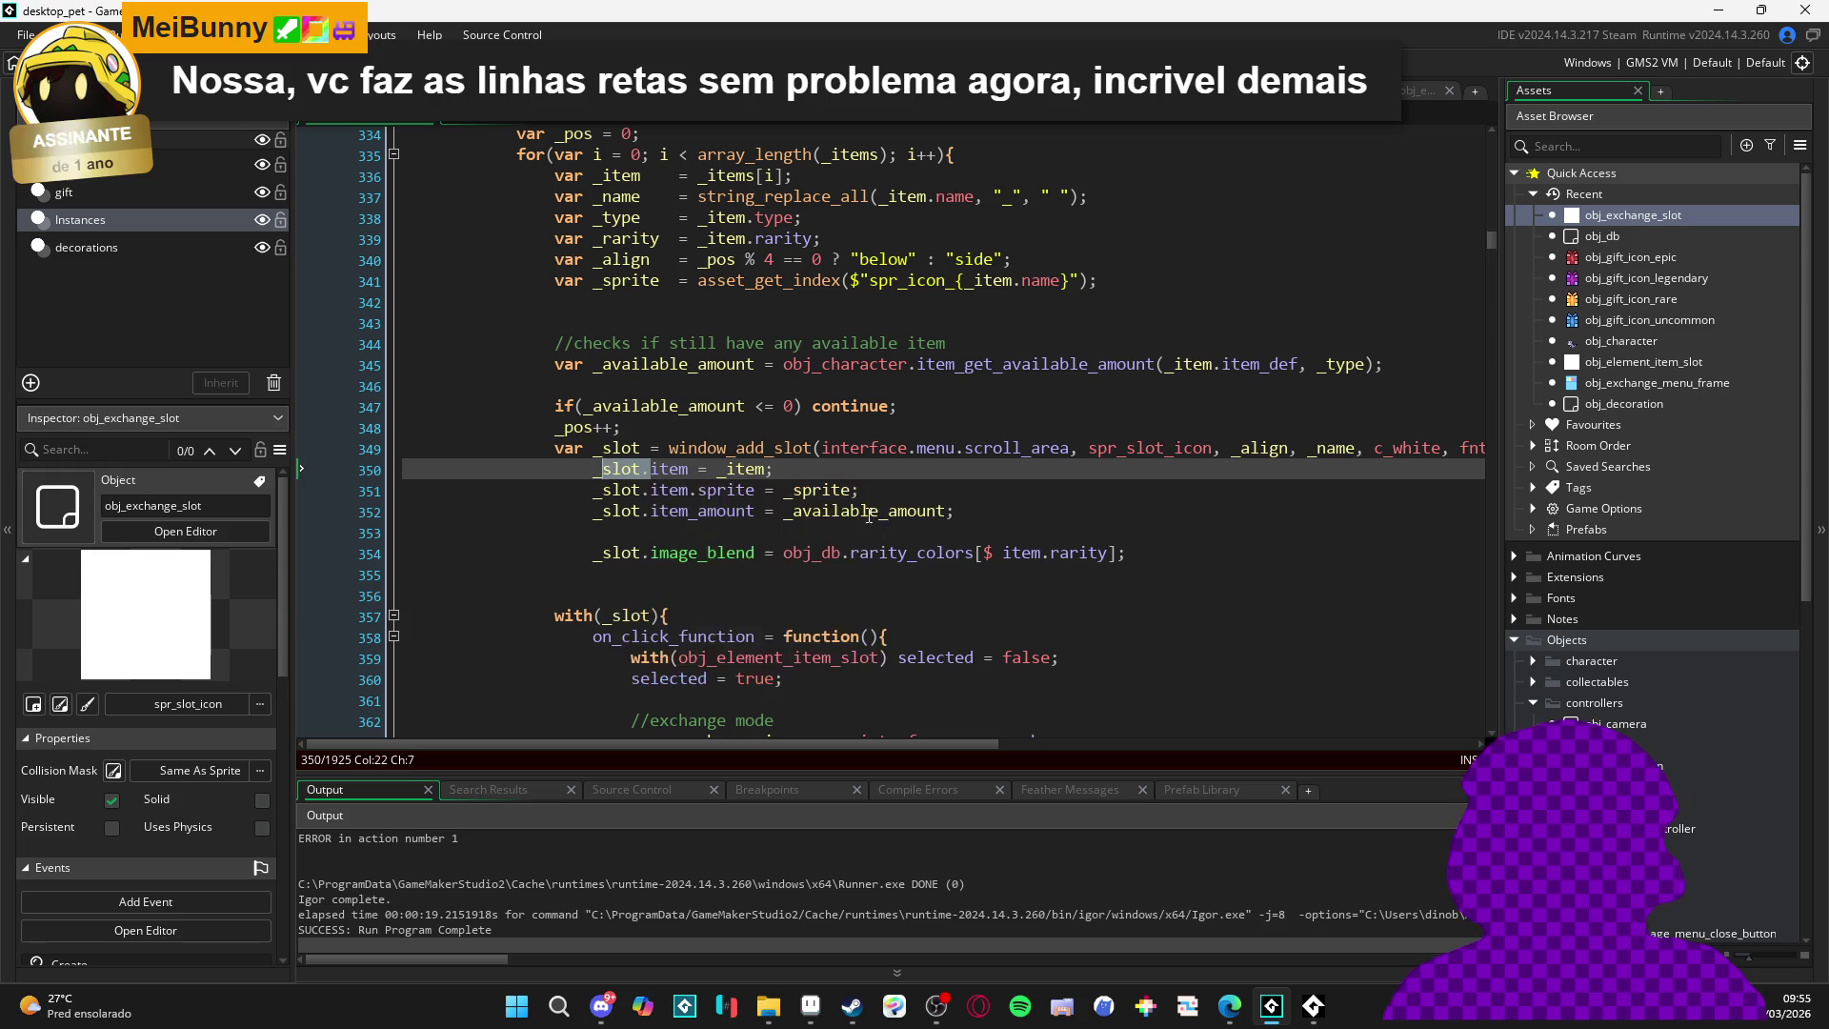
- Insert _slot. before item.rarity on line 354 and rebuild the game
click(993, 552)
text(slot.)
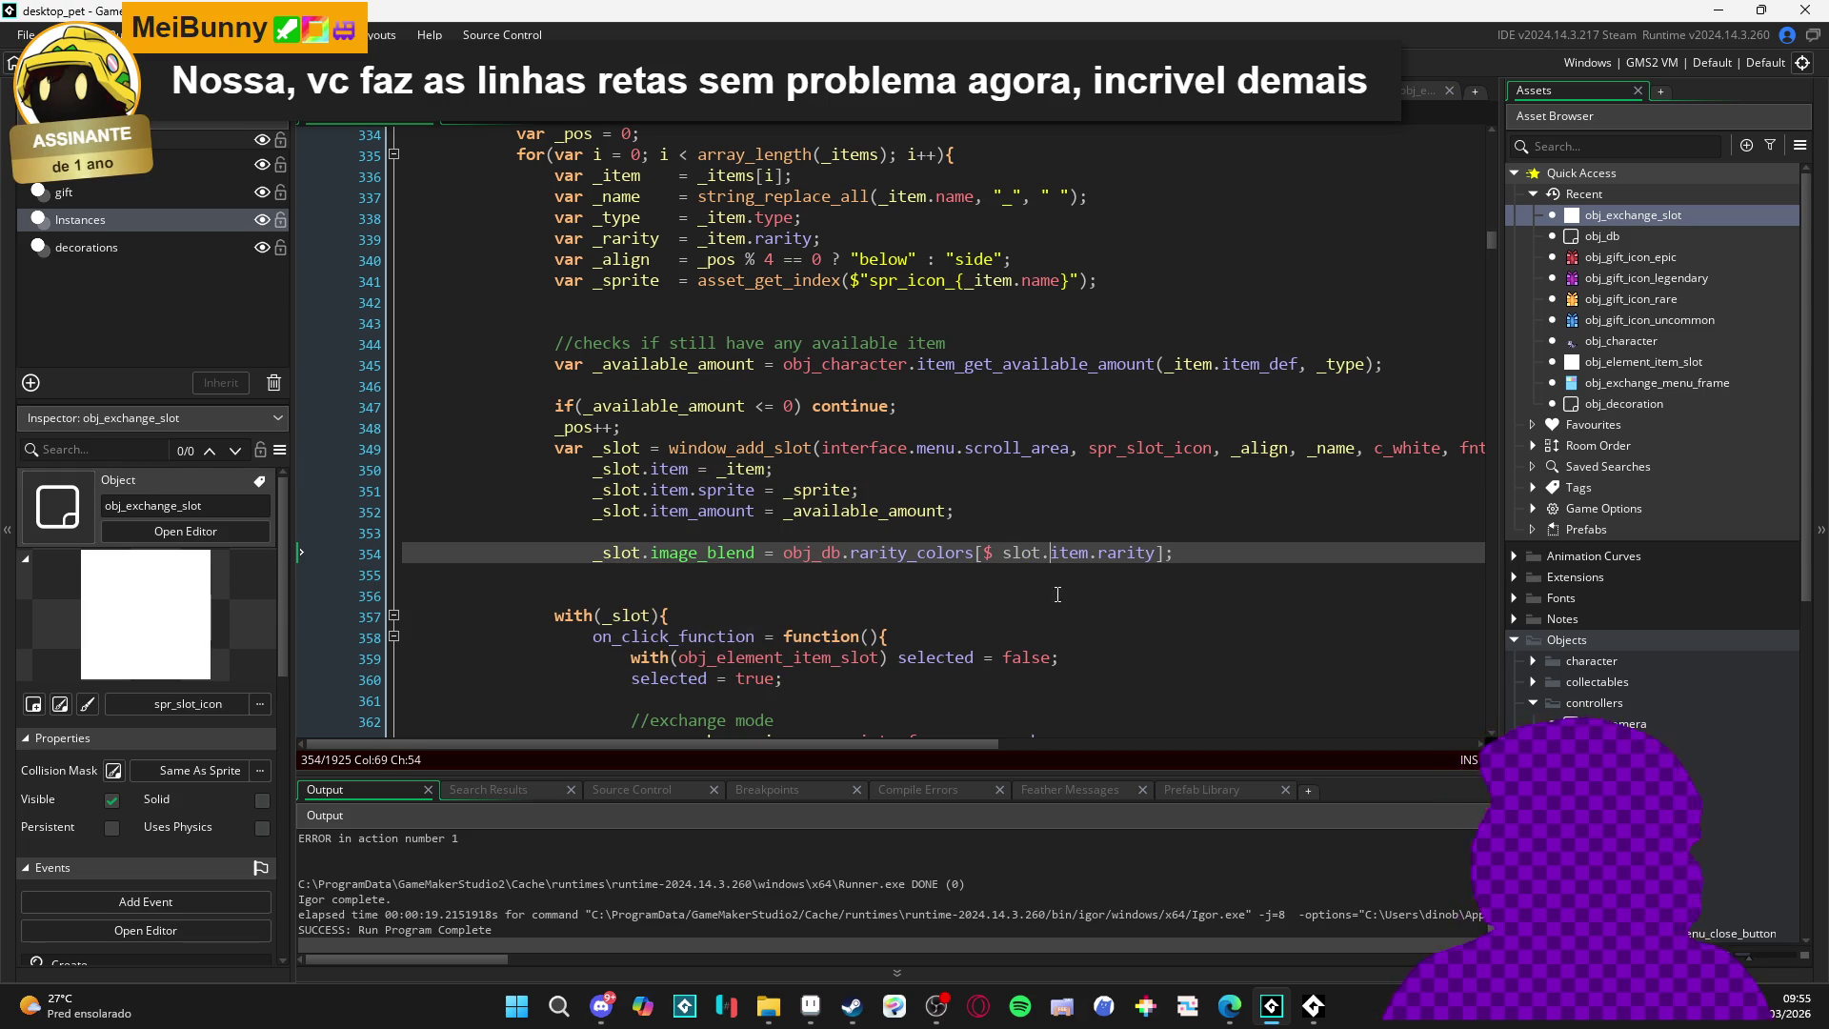
double_click(1027, 553)
text(_slot)
key(F5)
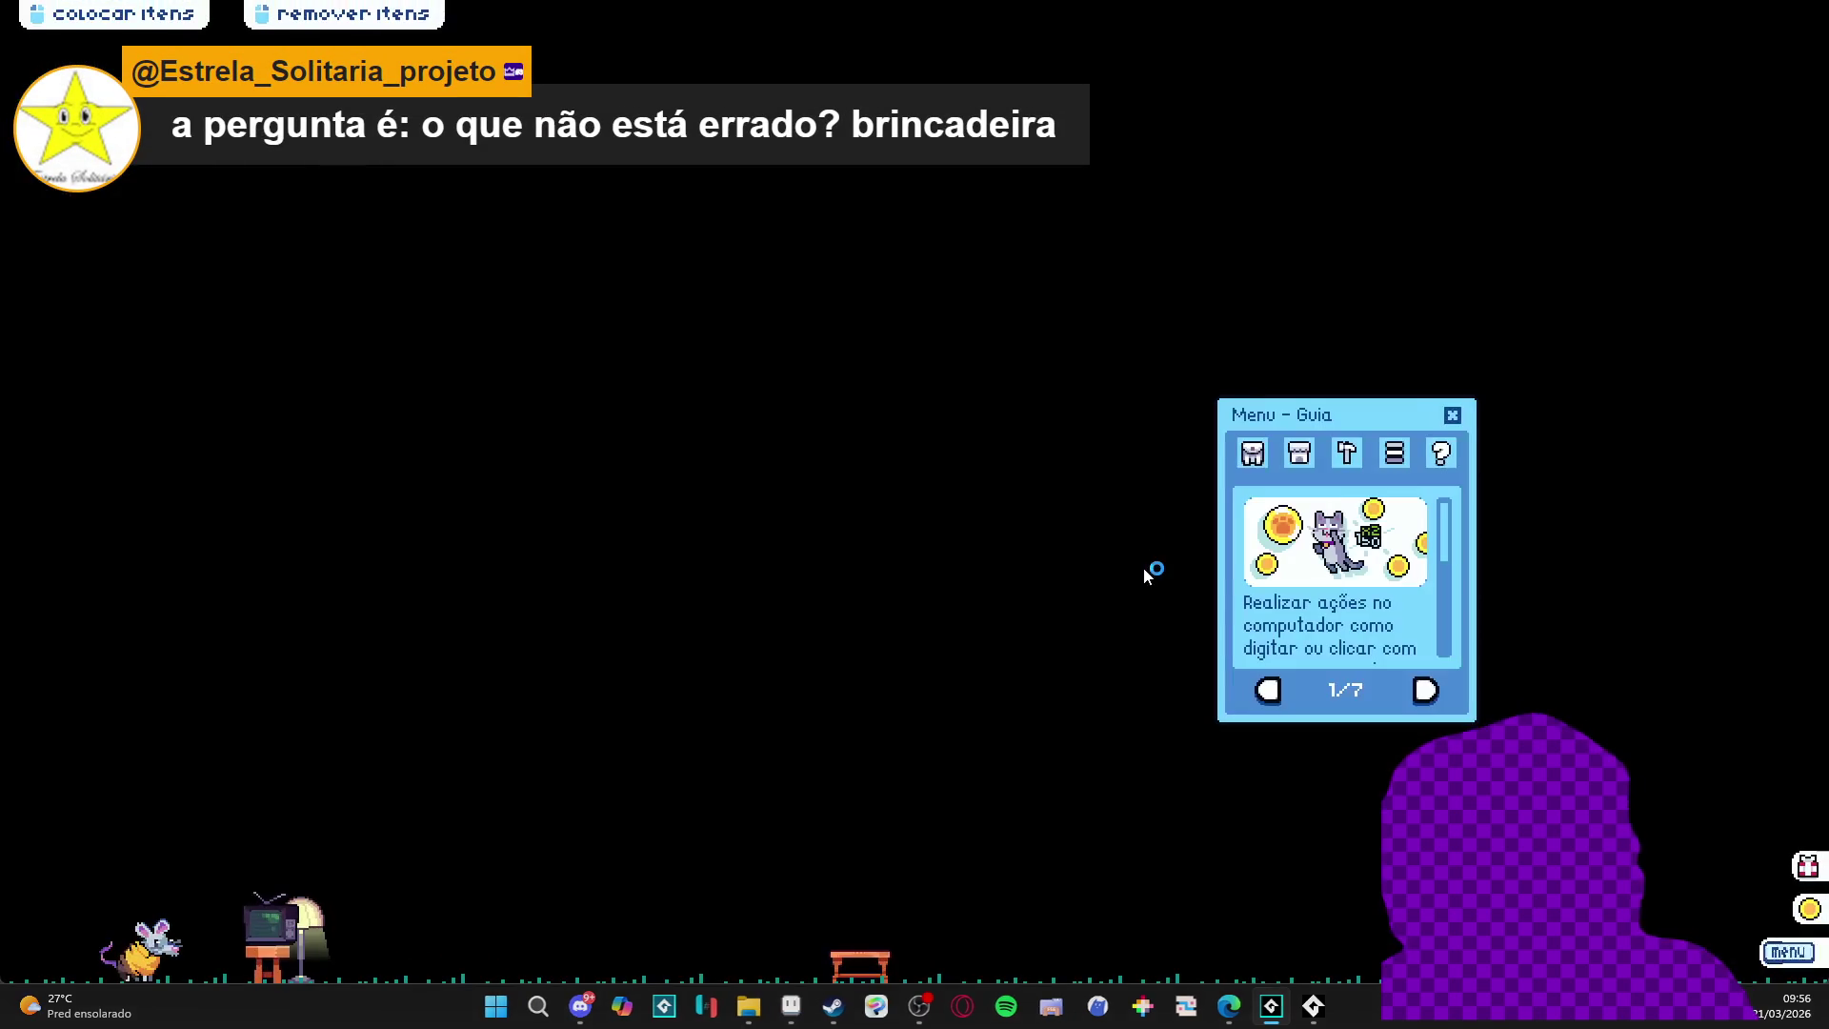
- Open the inventory and trade window, then add lampshade, benches, stools, plant pots and ghost to the trade
click(1252, 453)
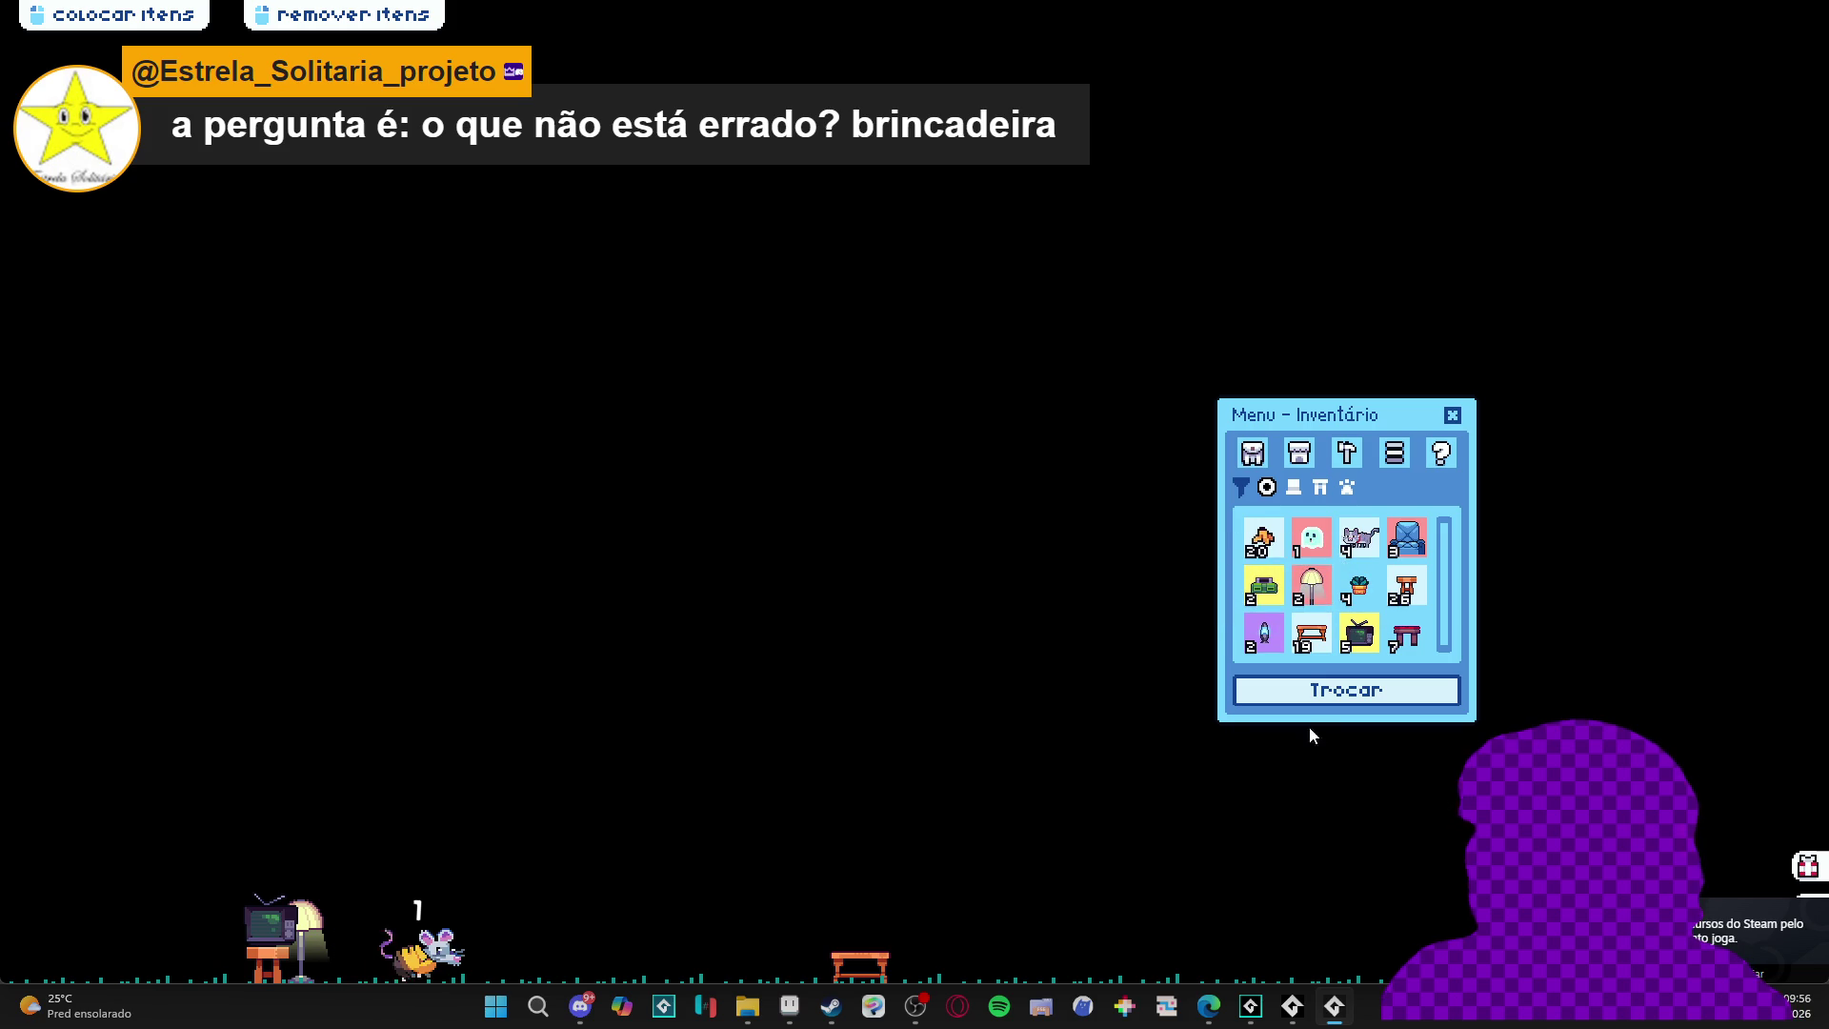
click(1346, 689)
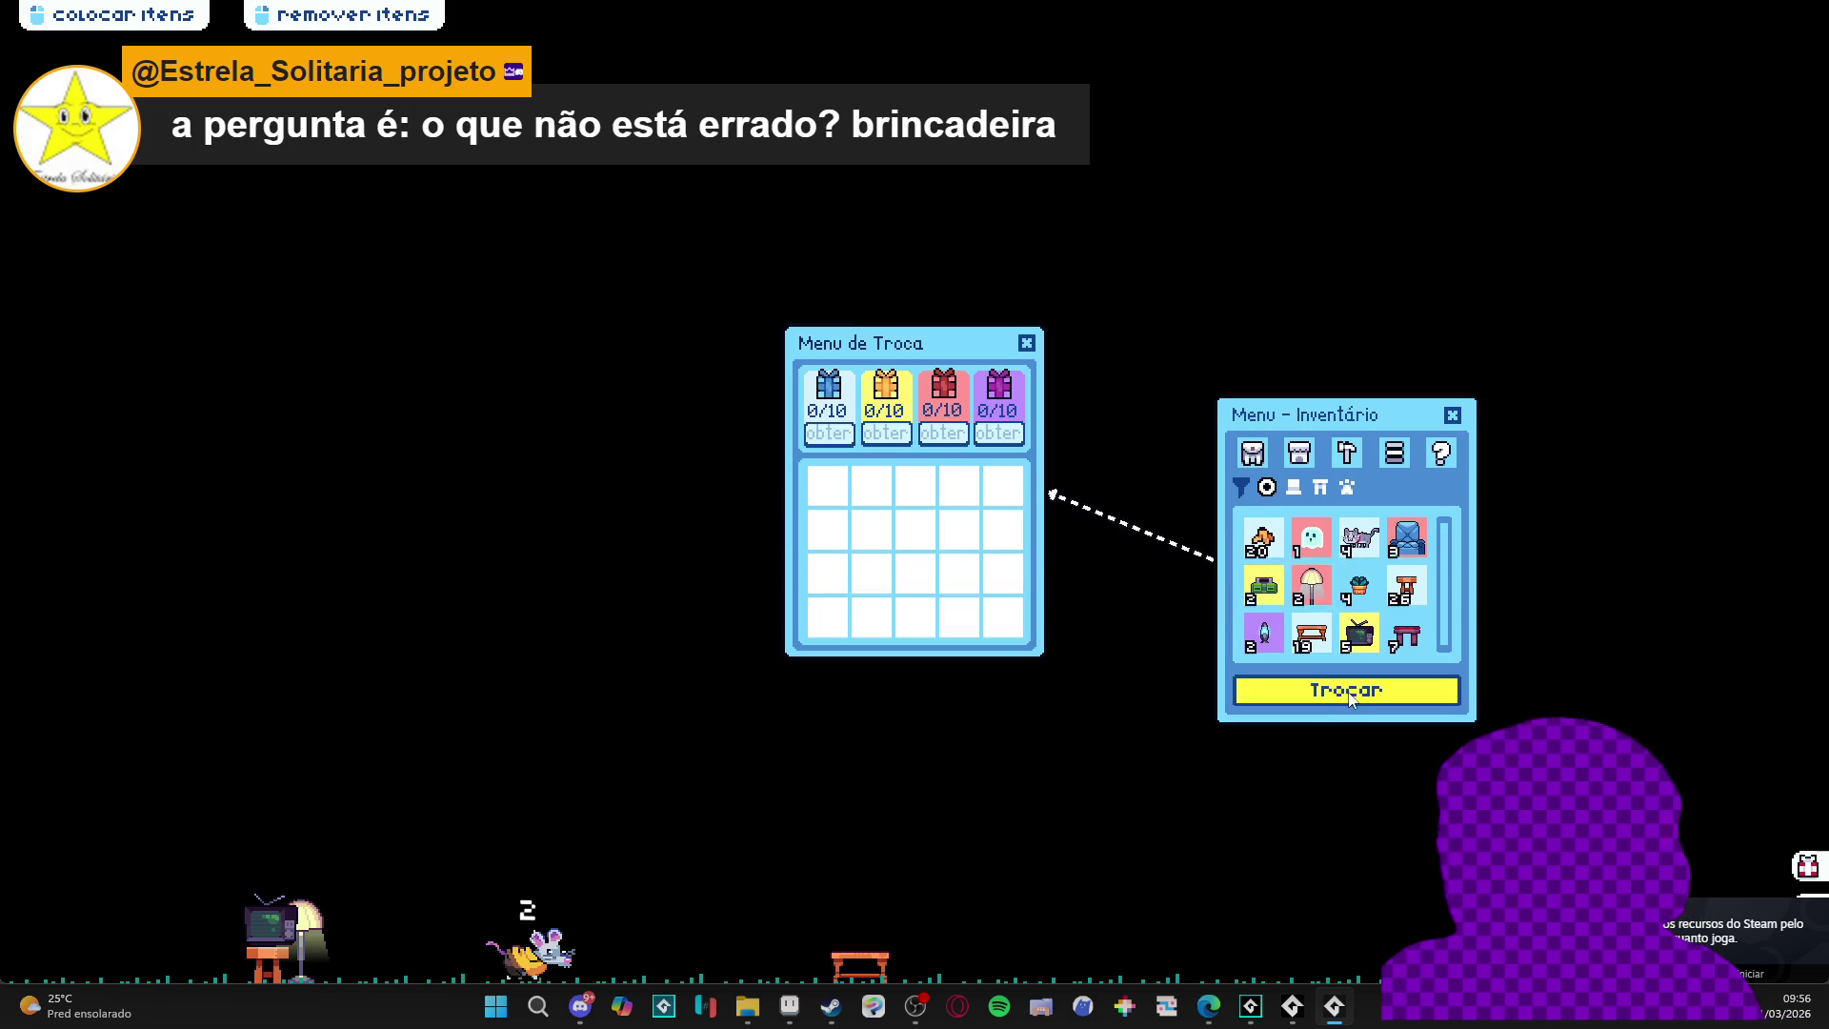
click(1312, 585)
click(1363, 636)
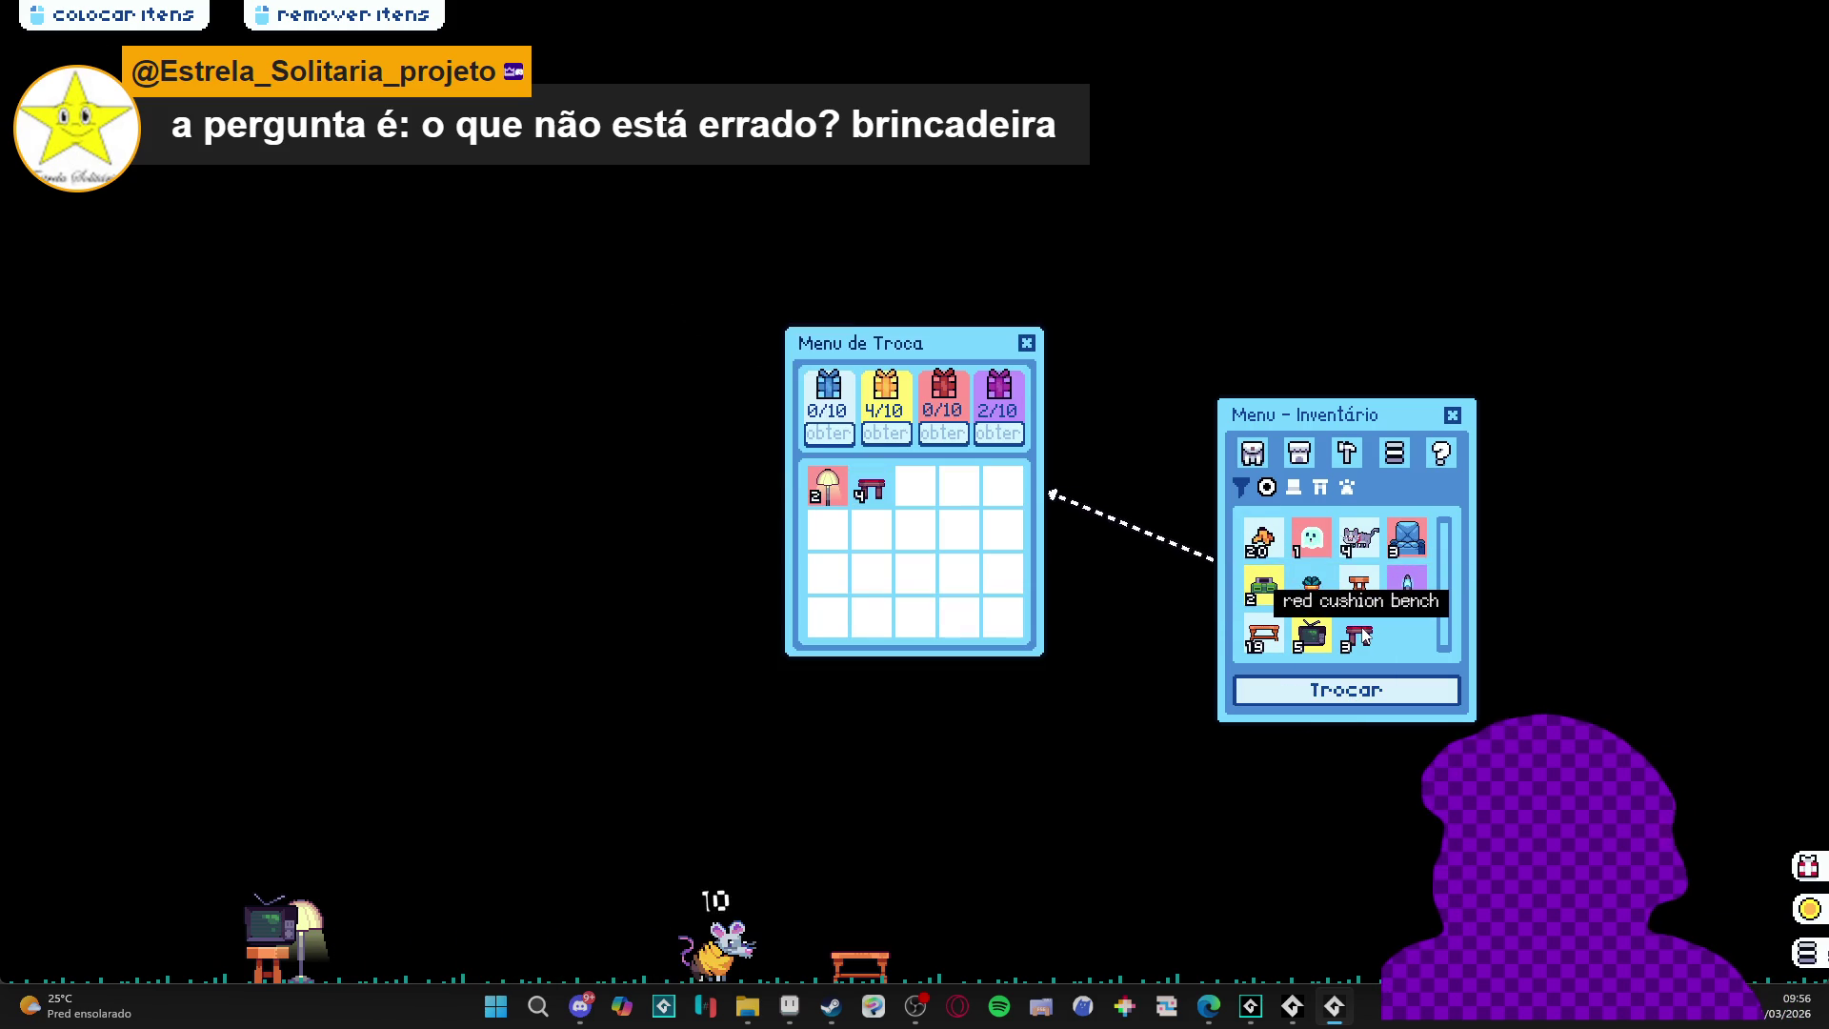
click(1364, 637)
click(1360, 586)
click(1312, 586)
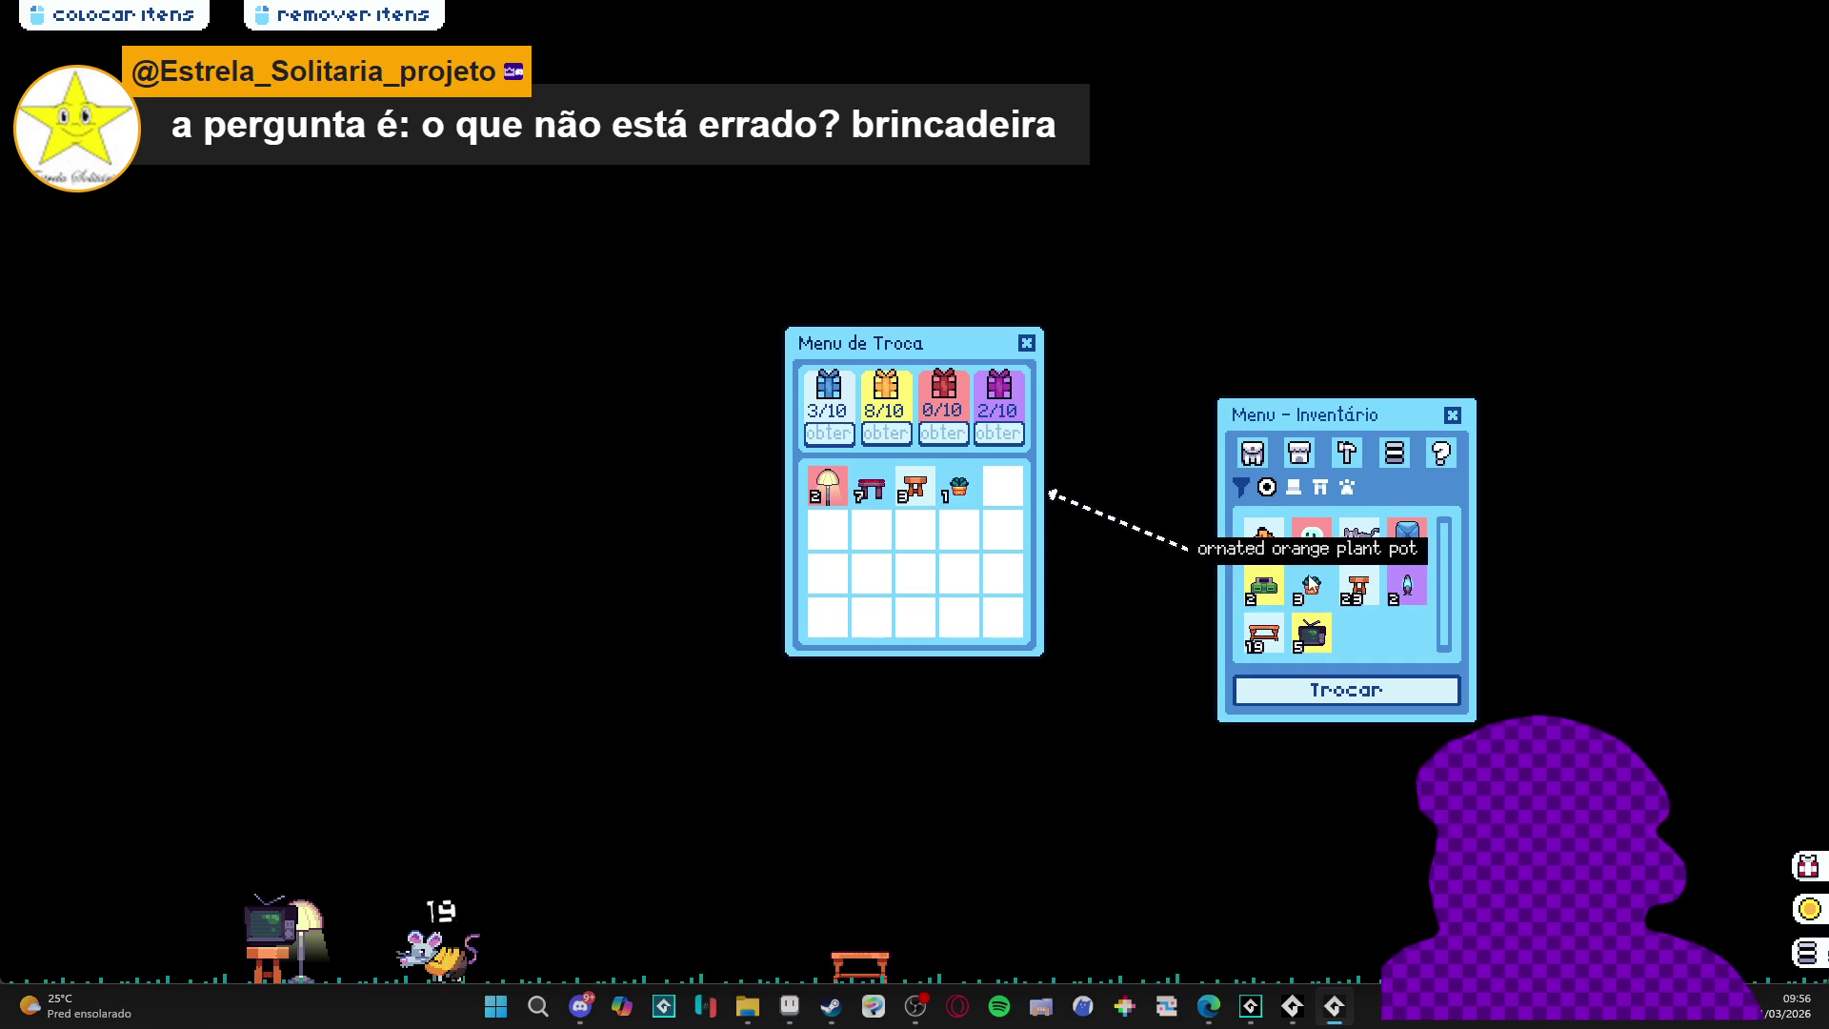
click(1312, 586)
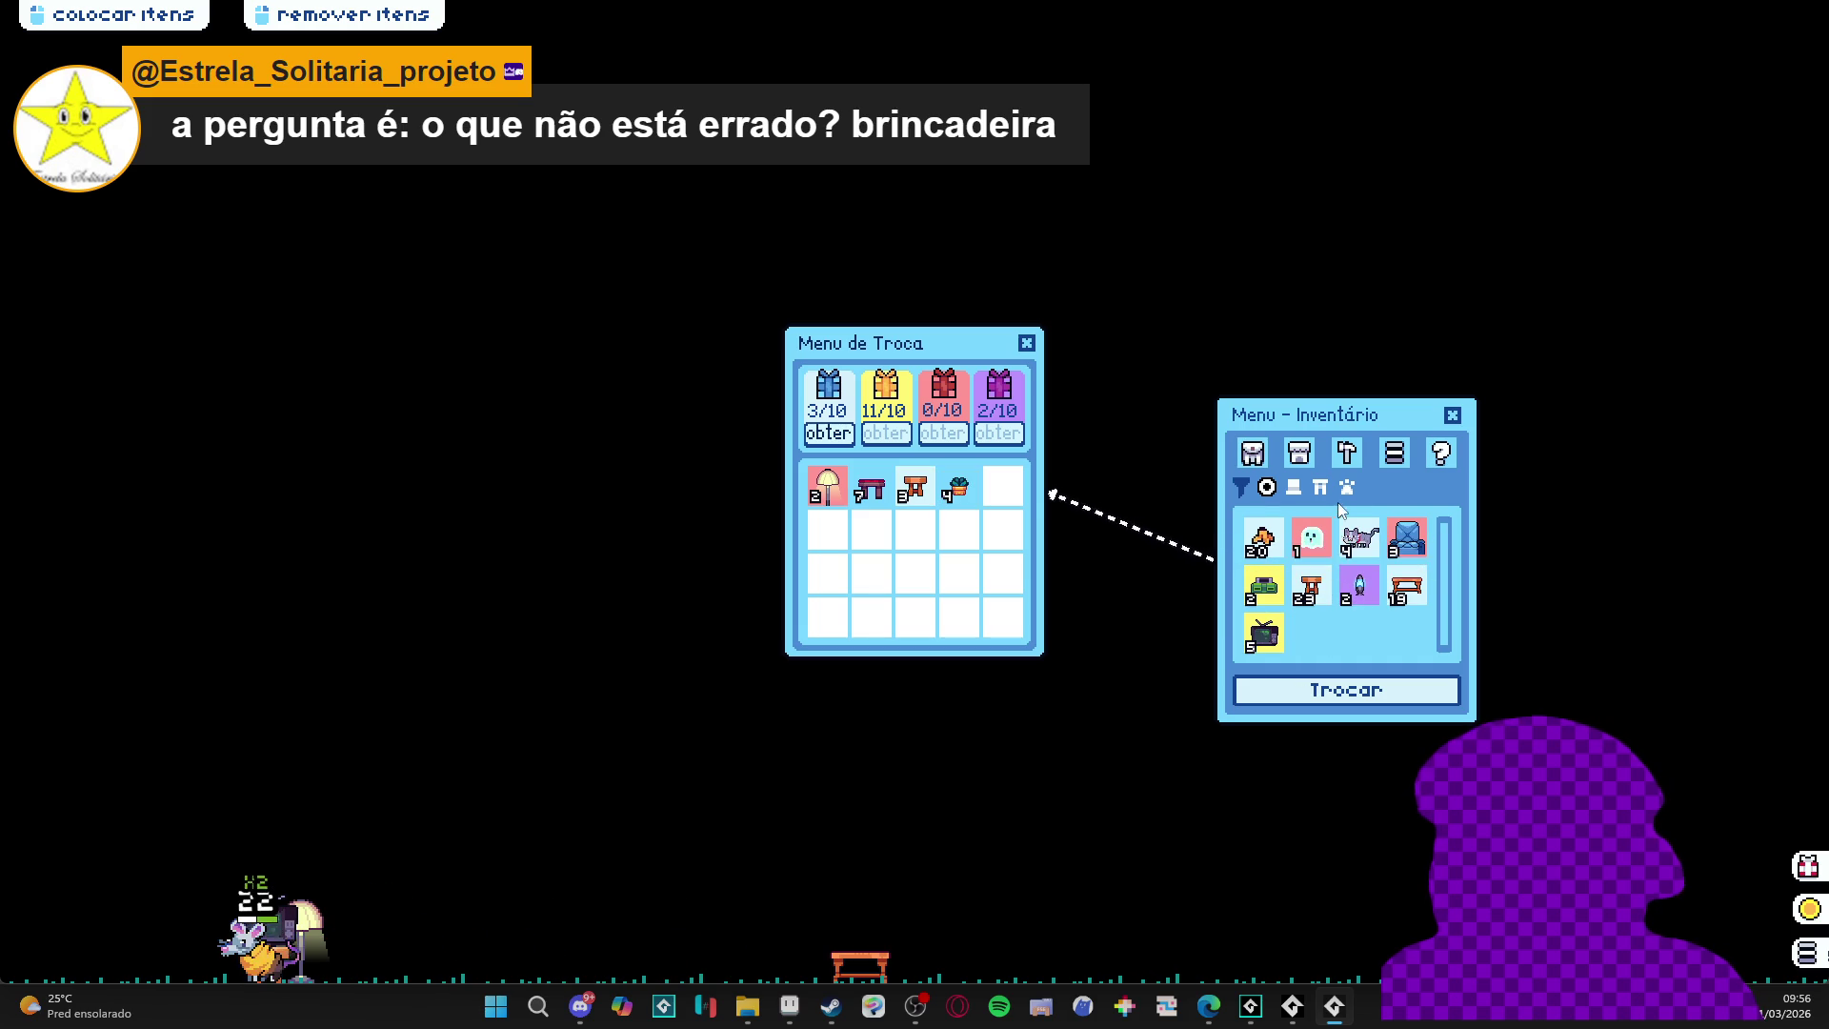
click(1320, 539)
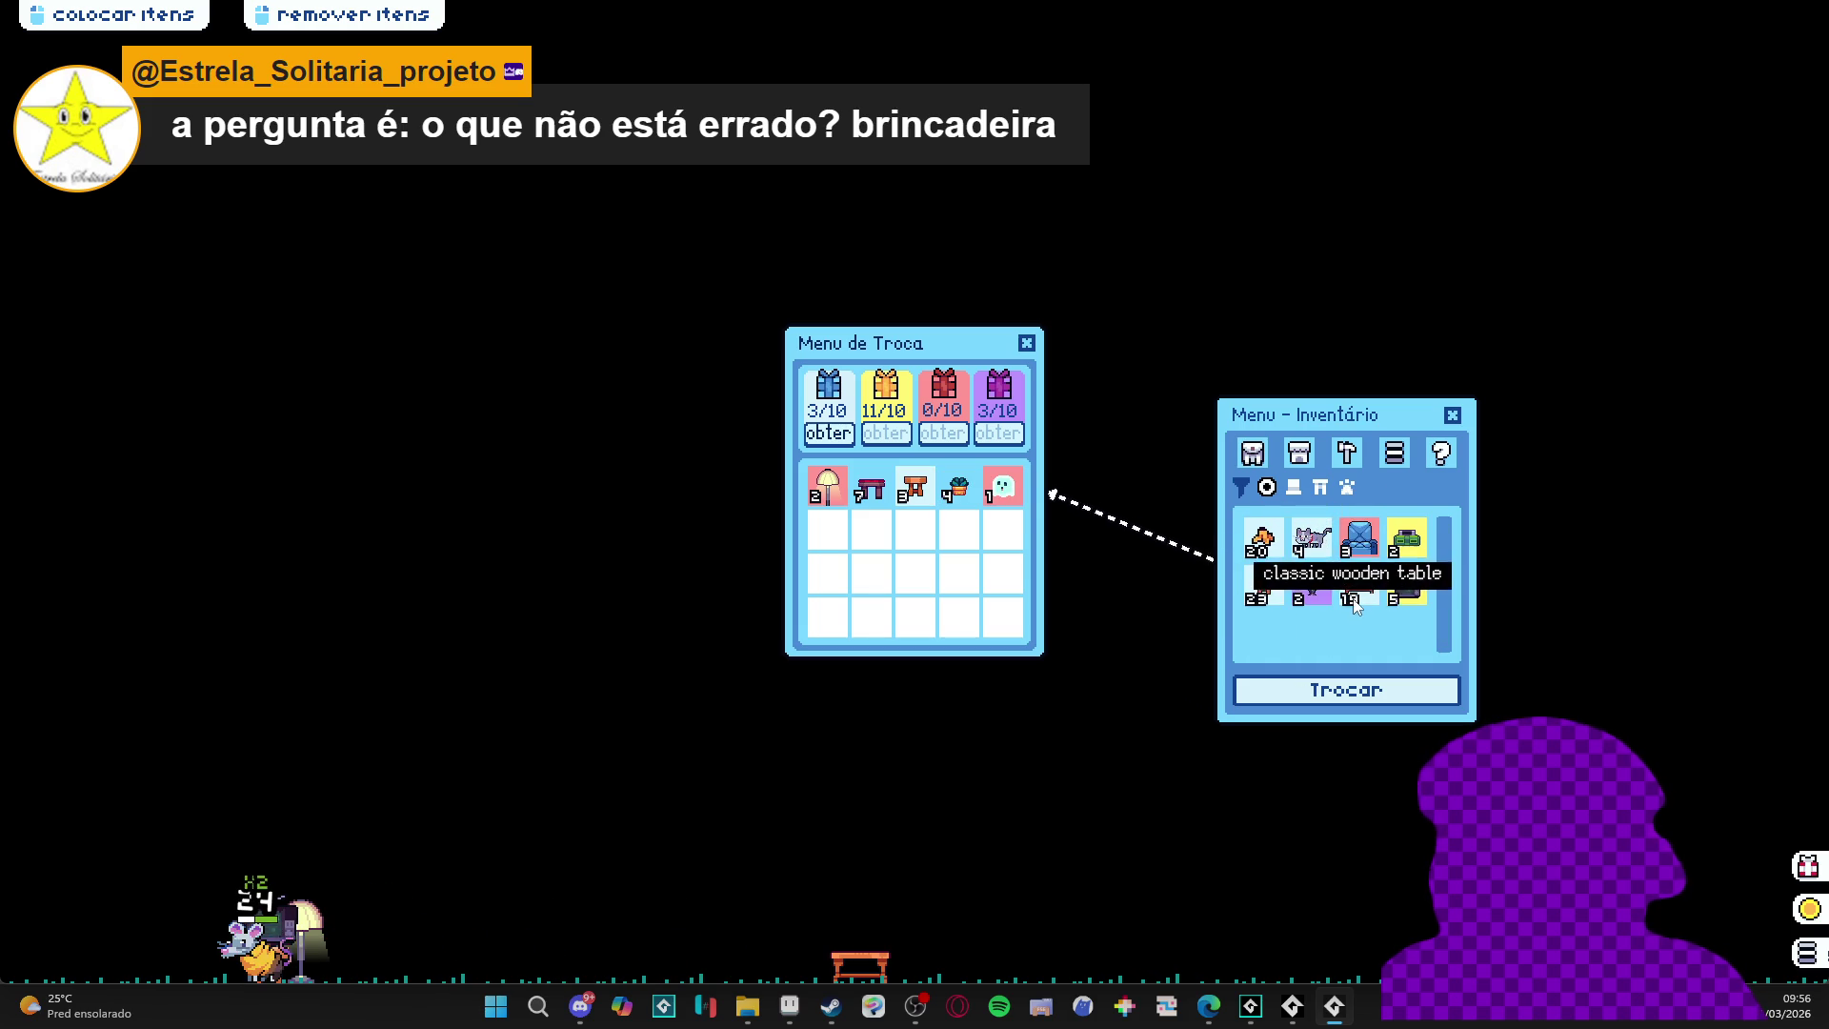
- Return the ghost, orange tables, lampshade and plant pot to the inventory, emptying the trade grid
click(1000, 488)
click(954, 488)
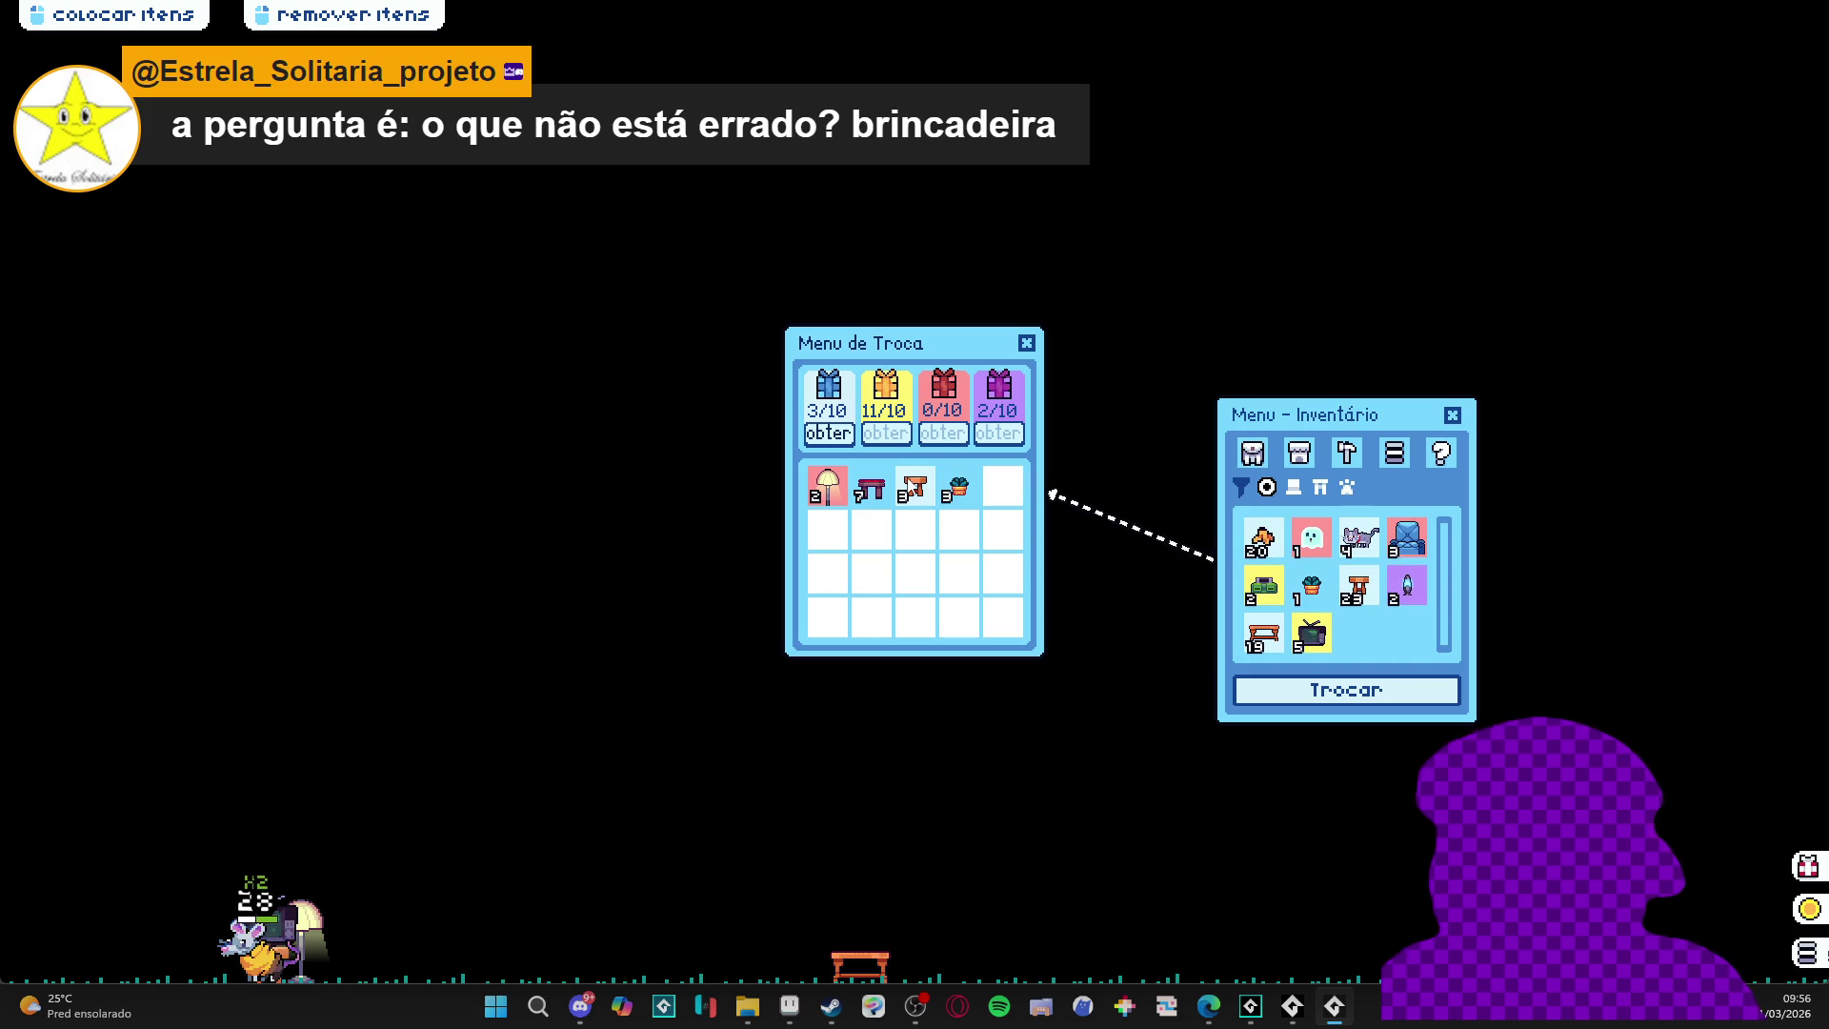
click(913, 487)
click(867, 492)
click(867, 491)
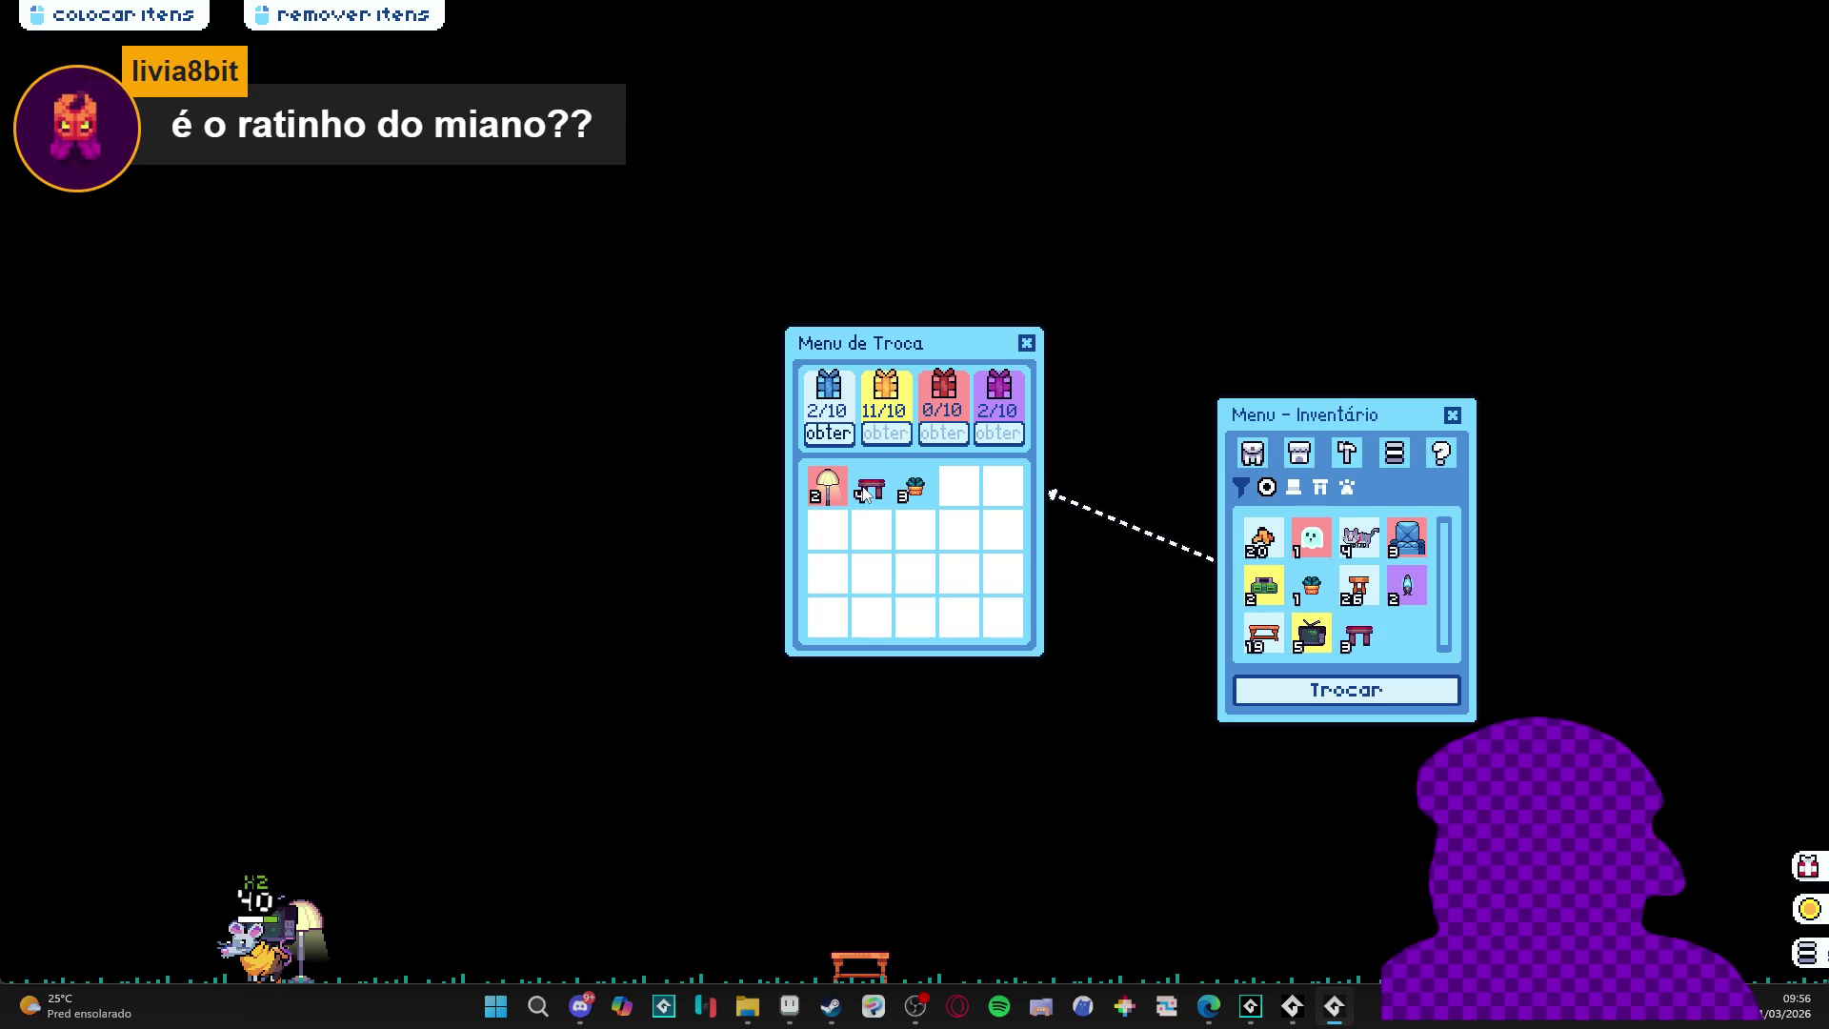
click(827, 488)
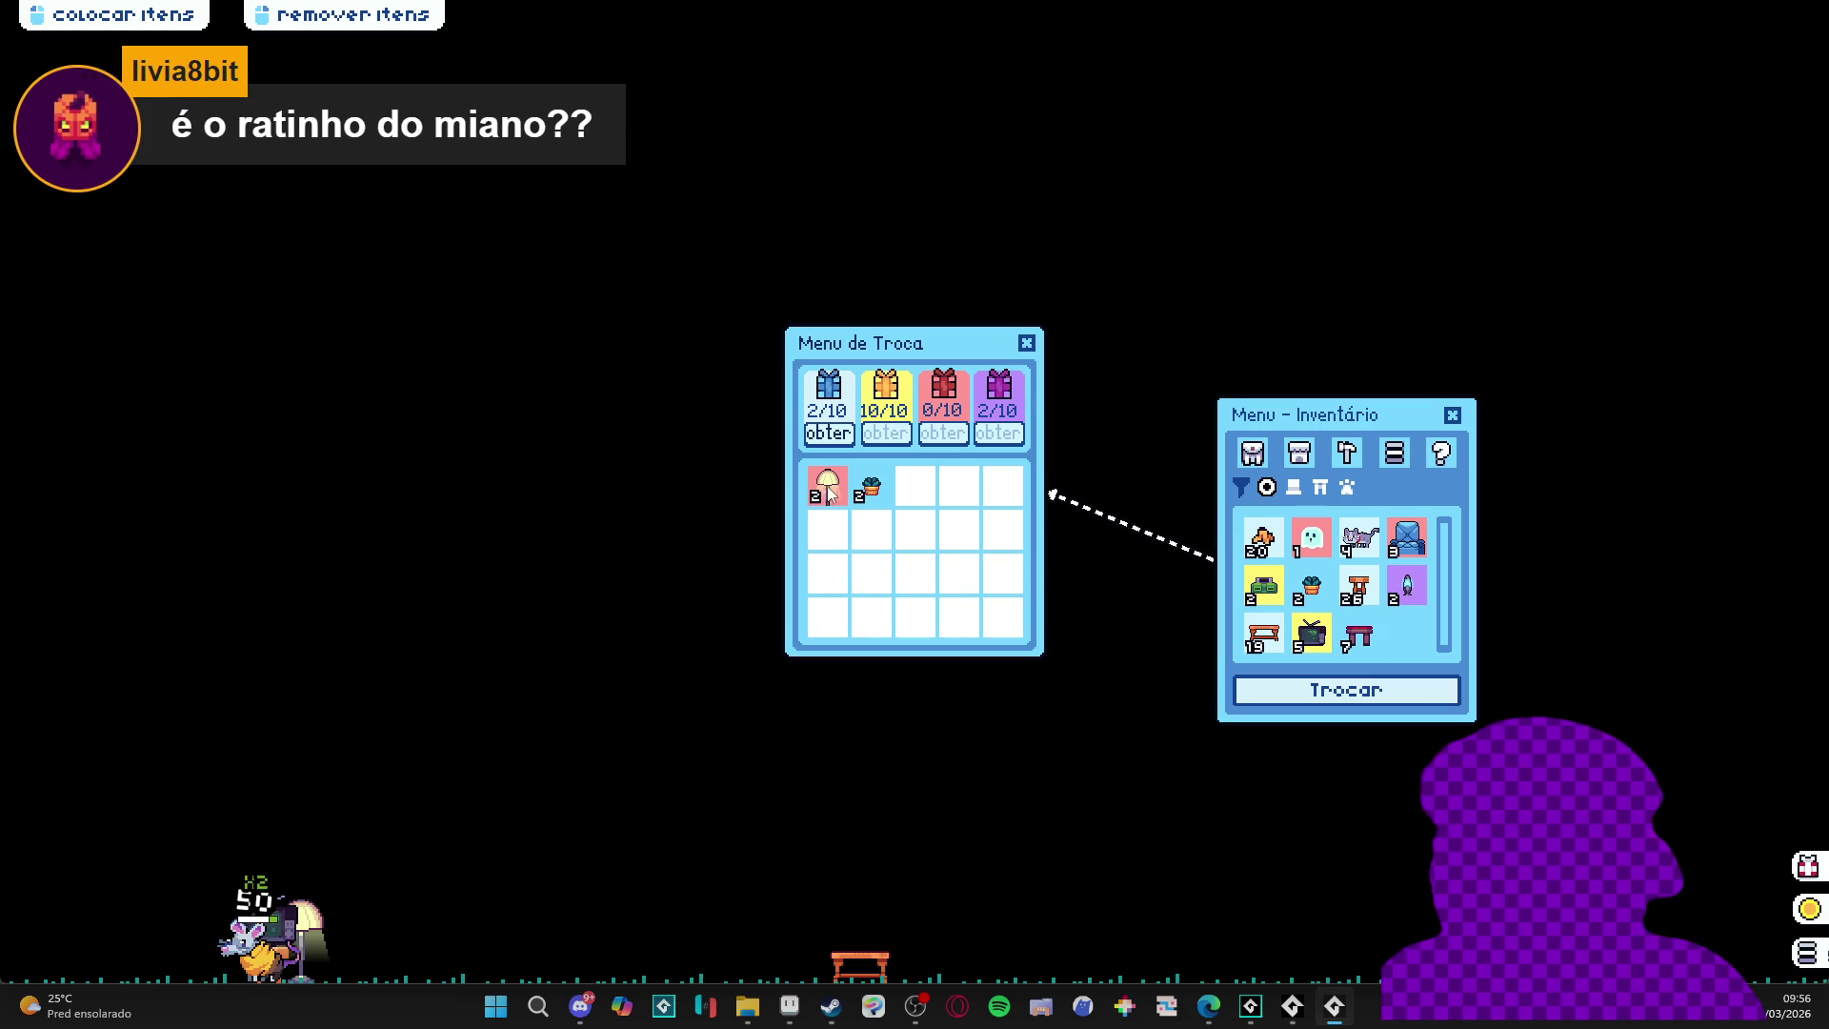
click(829, 487)
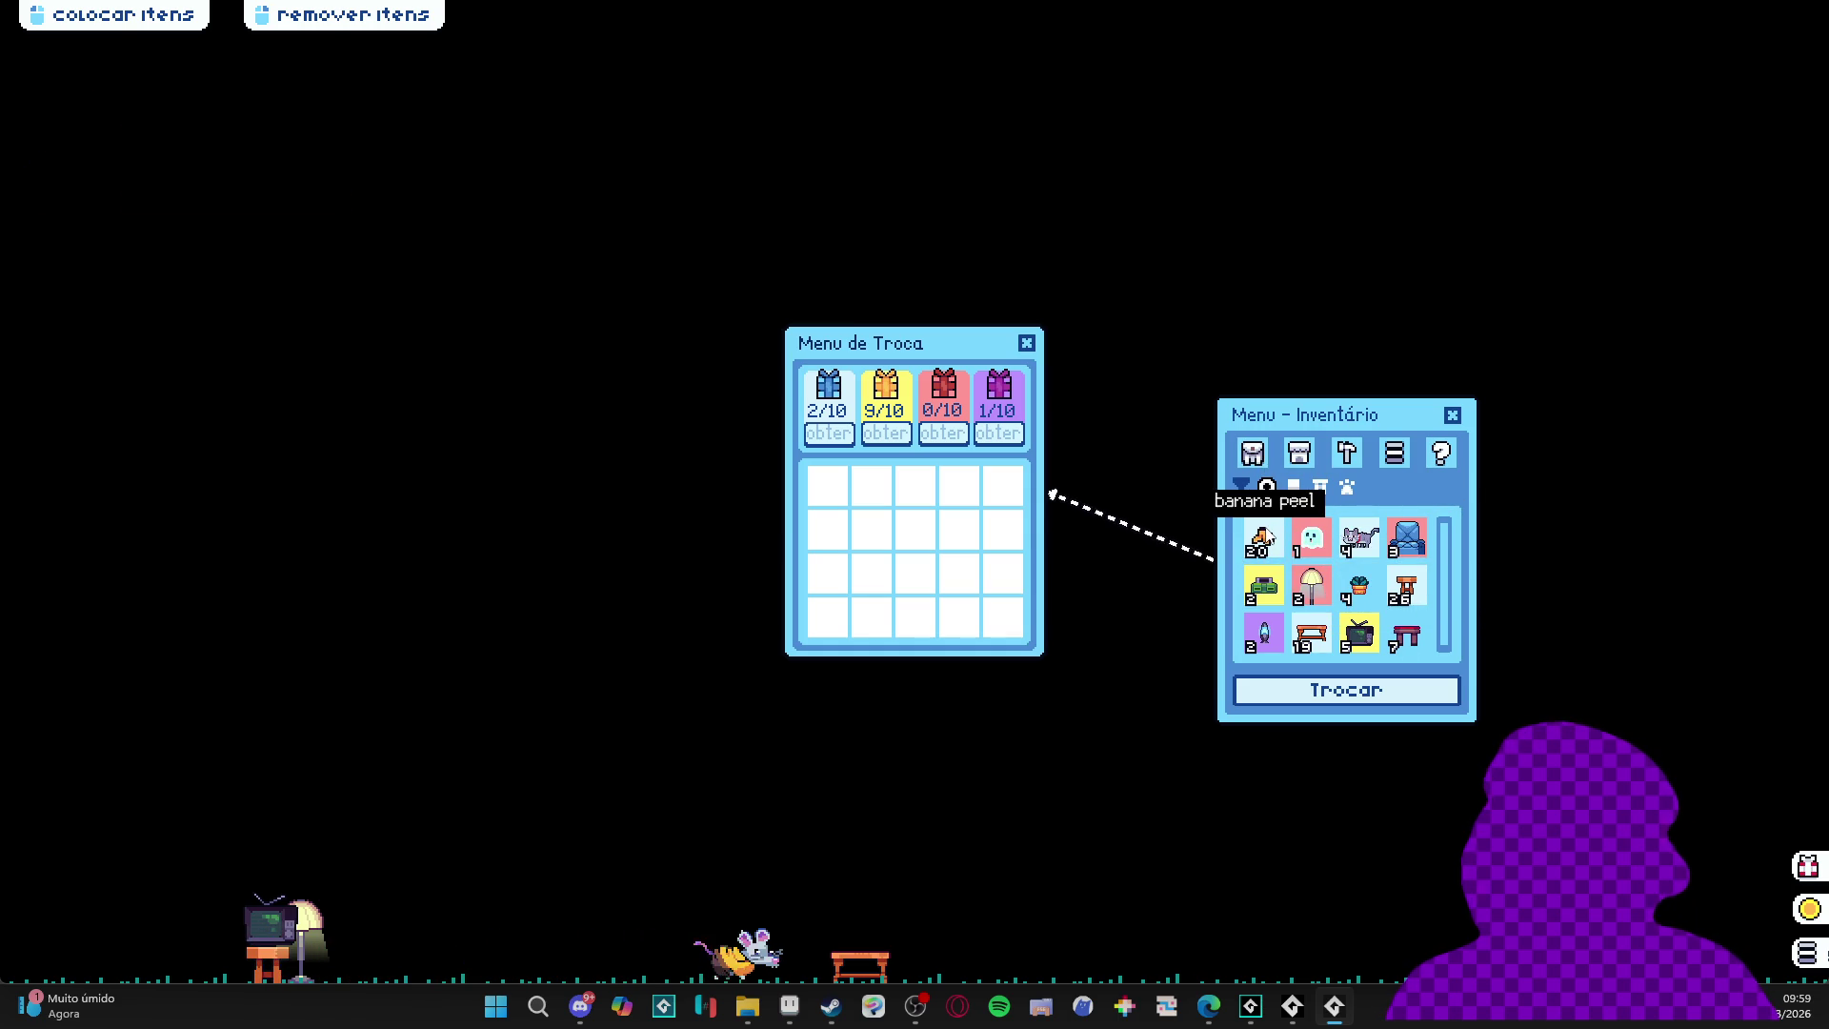
- Fill the first trade slot with banana peels until the blue gift counter shows 15/10
click(1264, 538)
click(1263, 538)
click(1265, 539)
click(1263, 538)
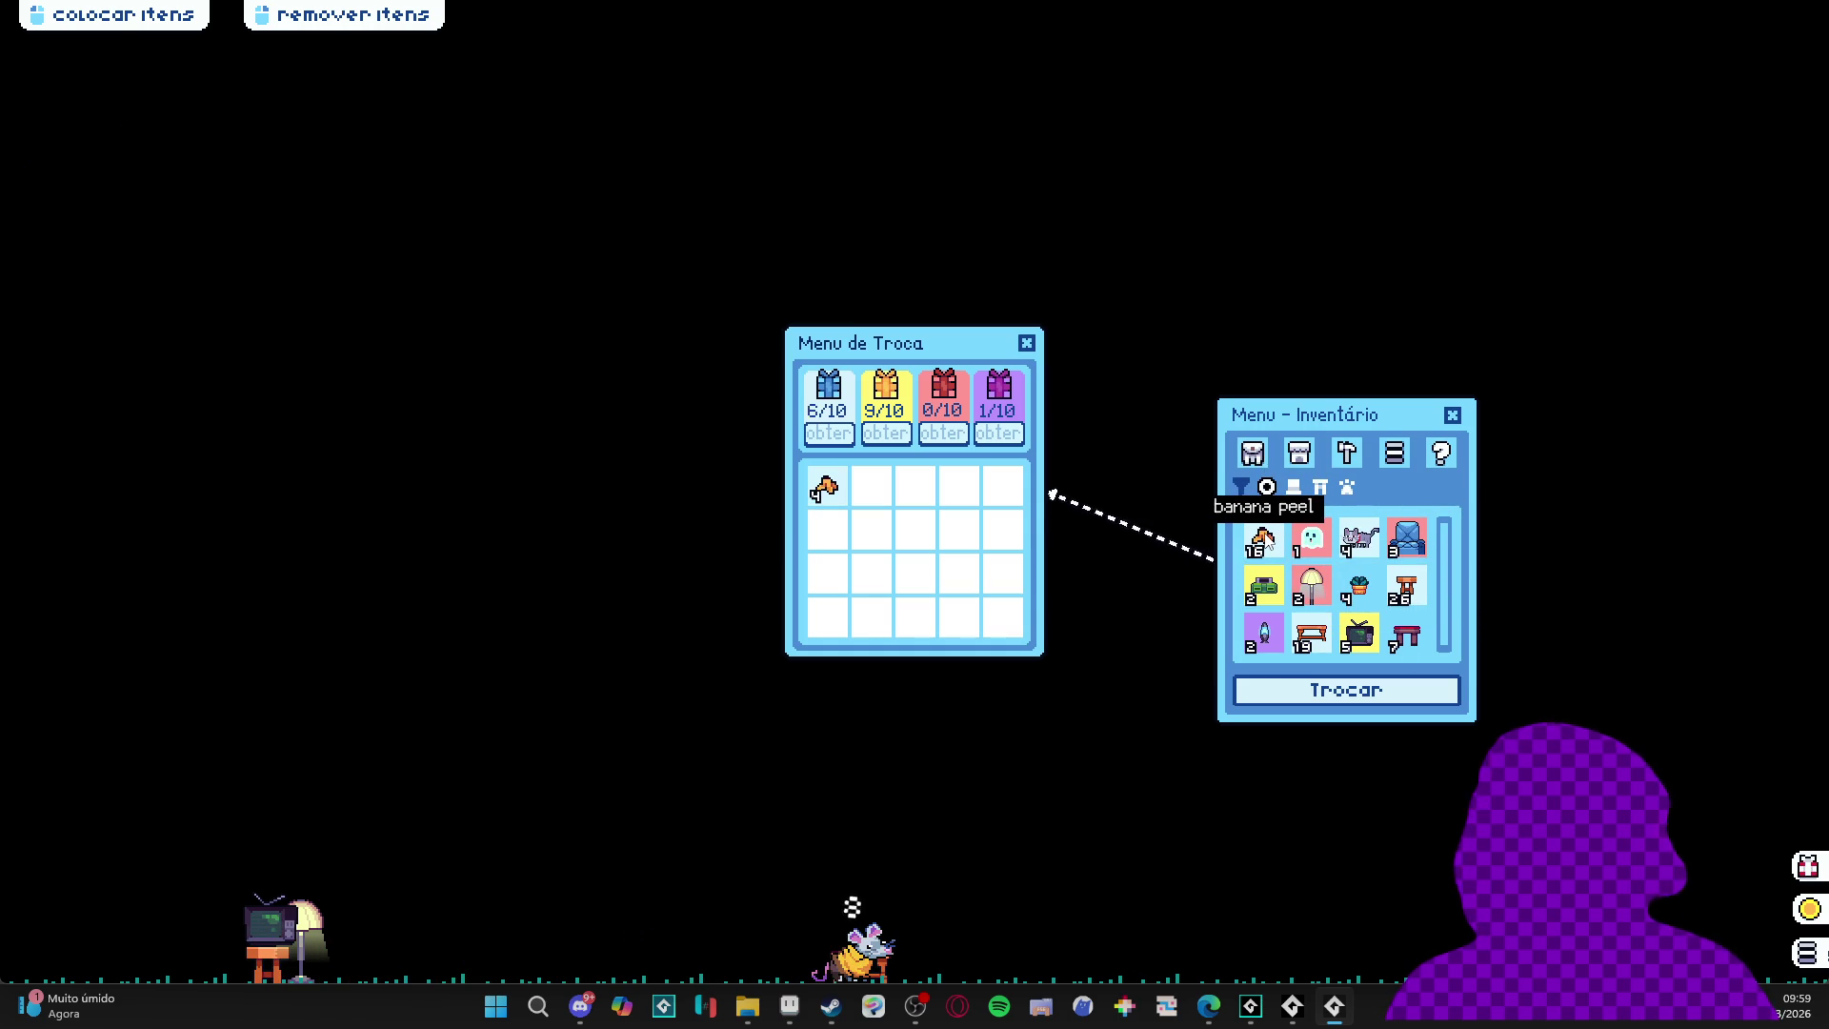
click(1264, 538)
click(1264, 539)
click(1263, 539)
click(1263, 538)
click(1263, 538)
click(1263, 538)
click(1263, 538)
click(1263, 538)
click(1263, 538)
click(1263, 538)
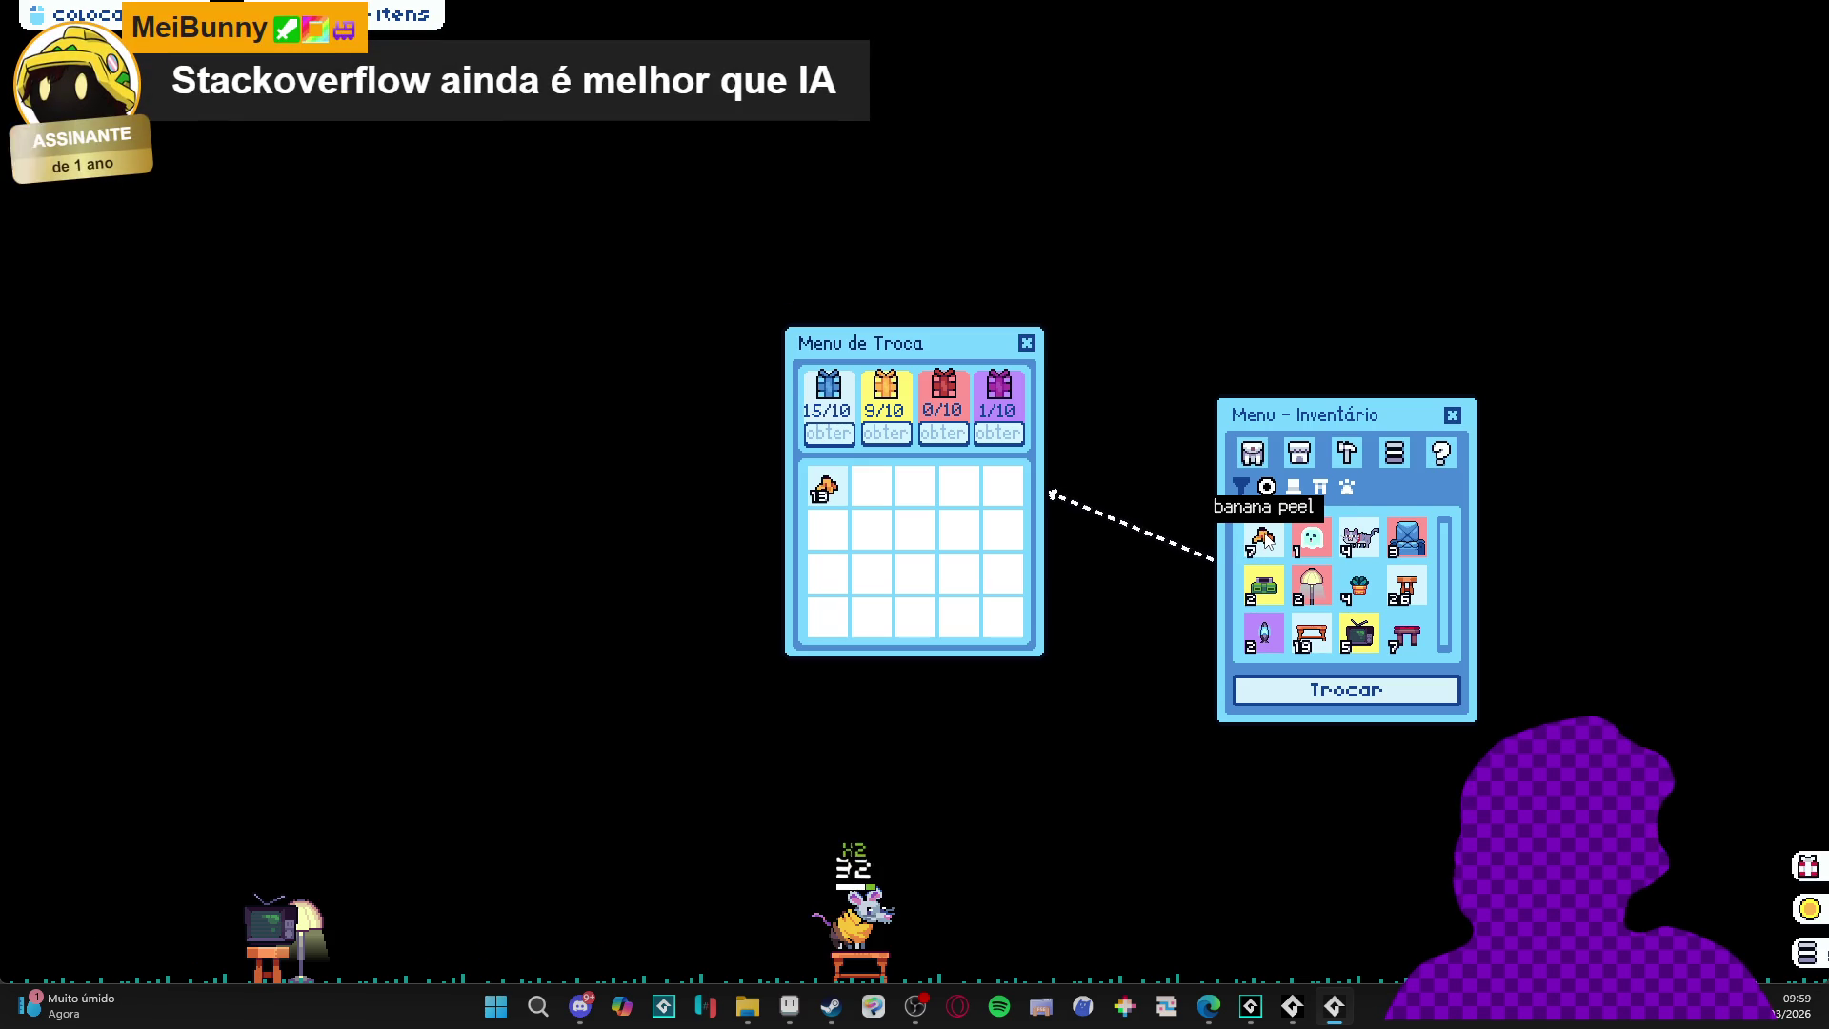